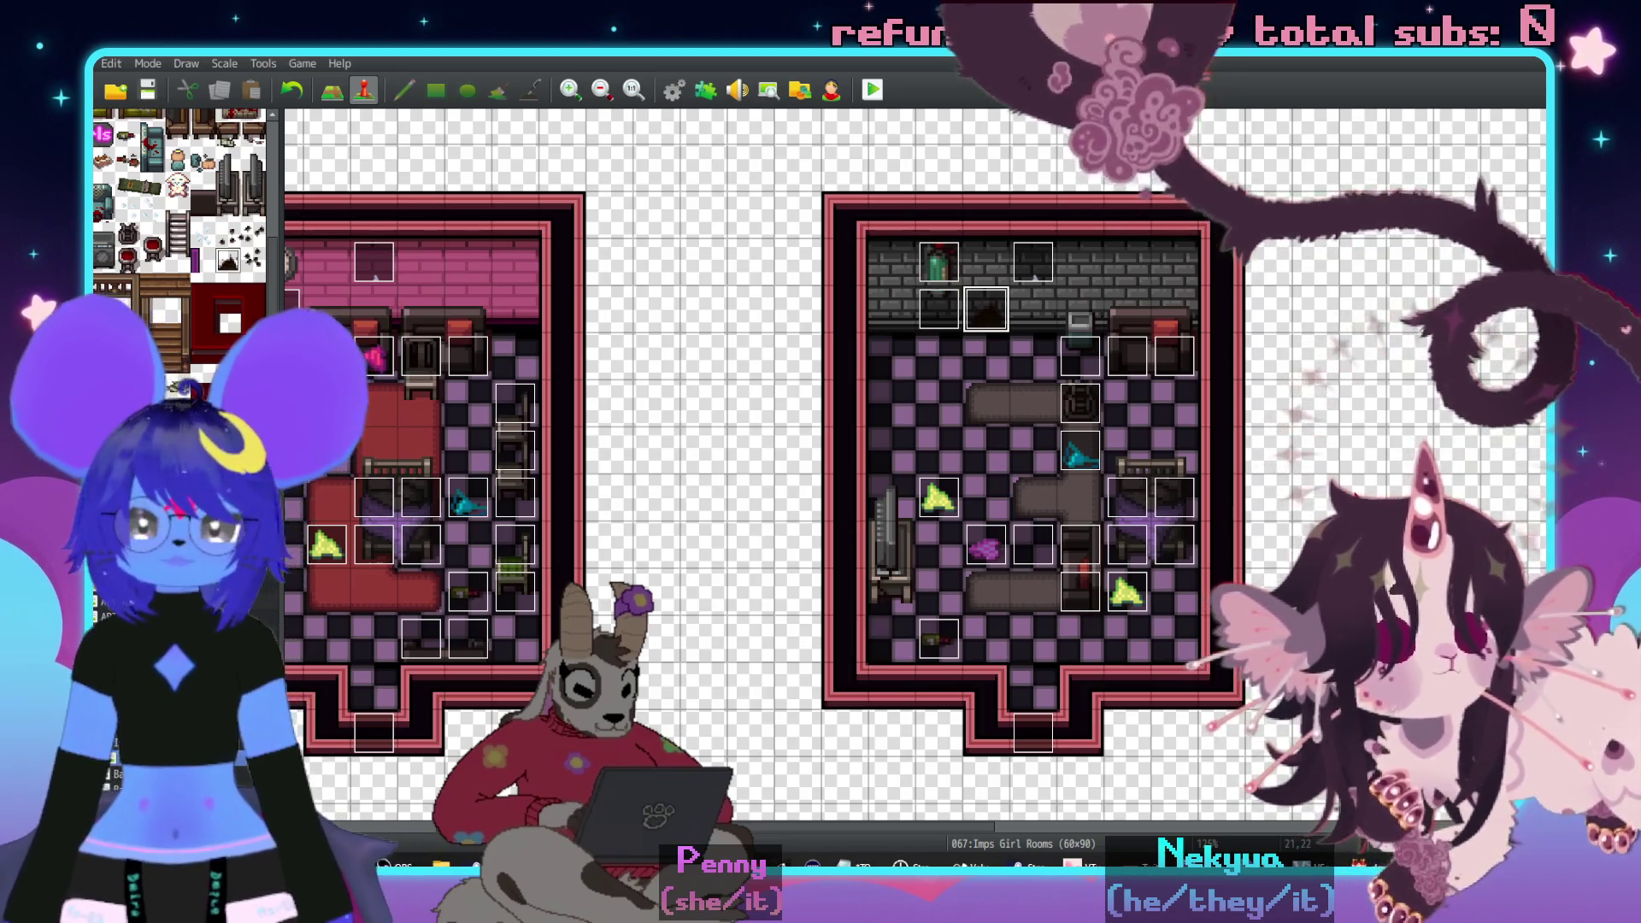
# - Switch to the 065:Imp Bar Back Rooms map and open the vending machine event
pyautogui.moveTo(826, 637)
pyautogui.mouseDown()
pyautogui.moveTo(1072, 575)
pyautogui.moveTo(1142, 452)
pyautogui.mouseUp()
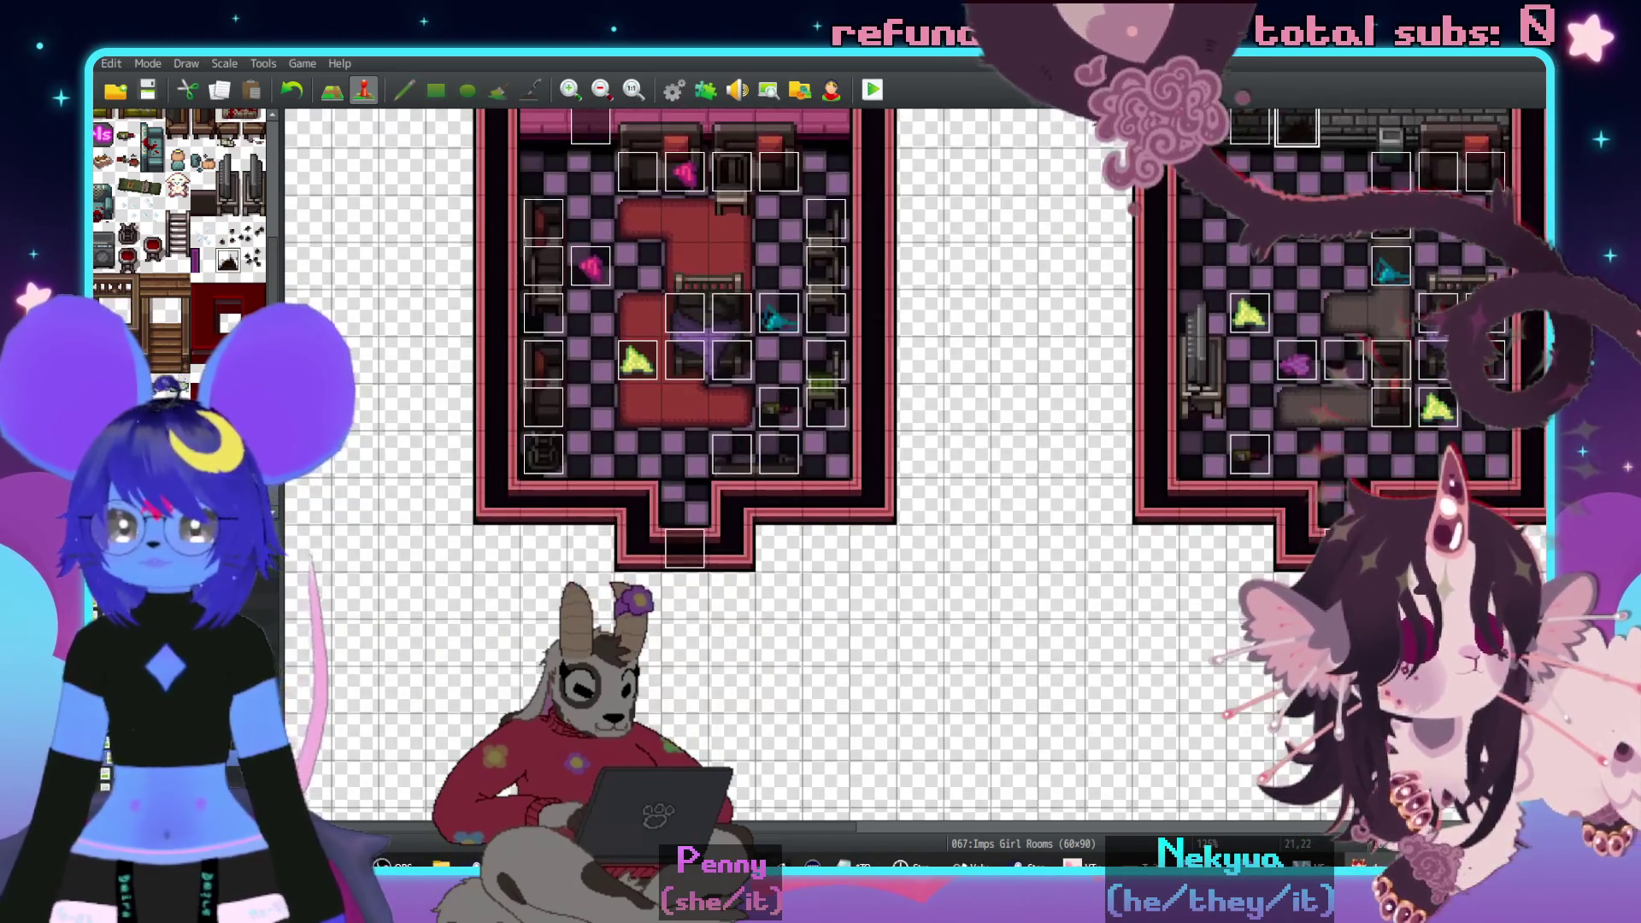
pyautogui.click(171, 666)
pyautogui.hscroll(5, 769, 432)
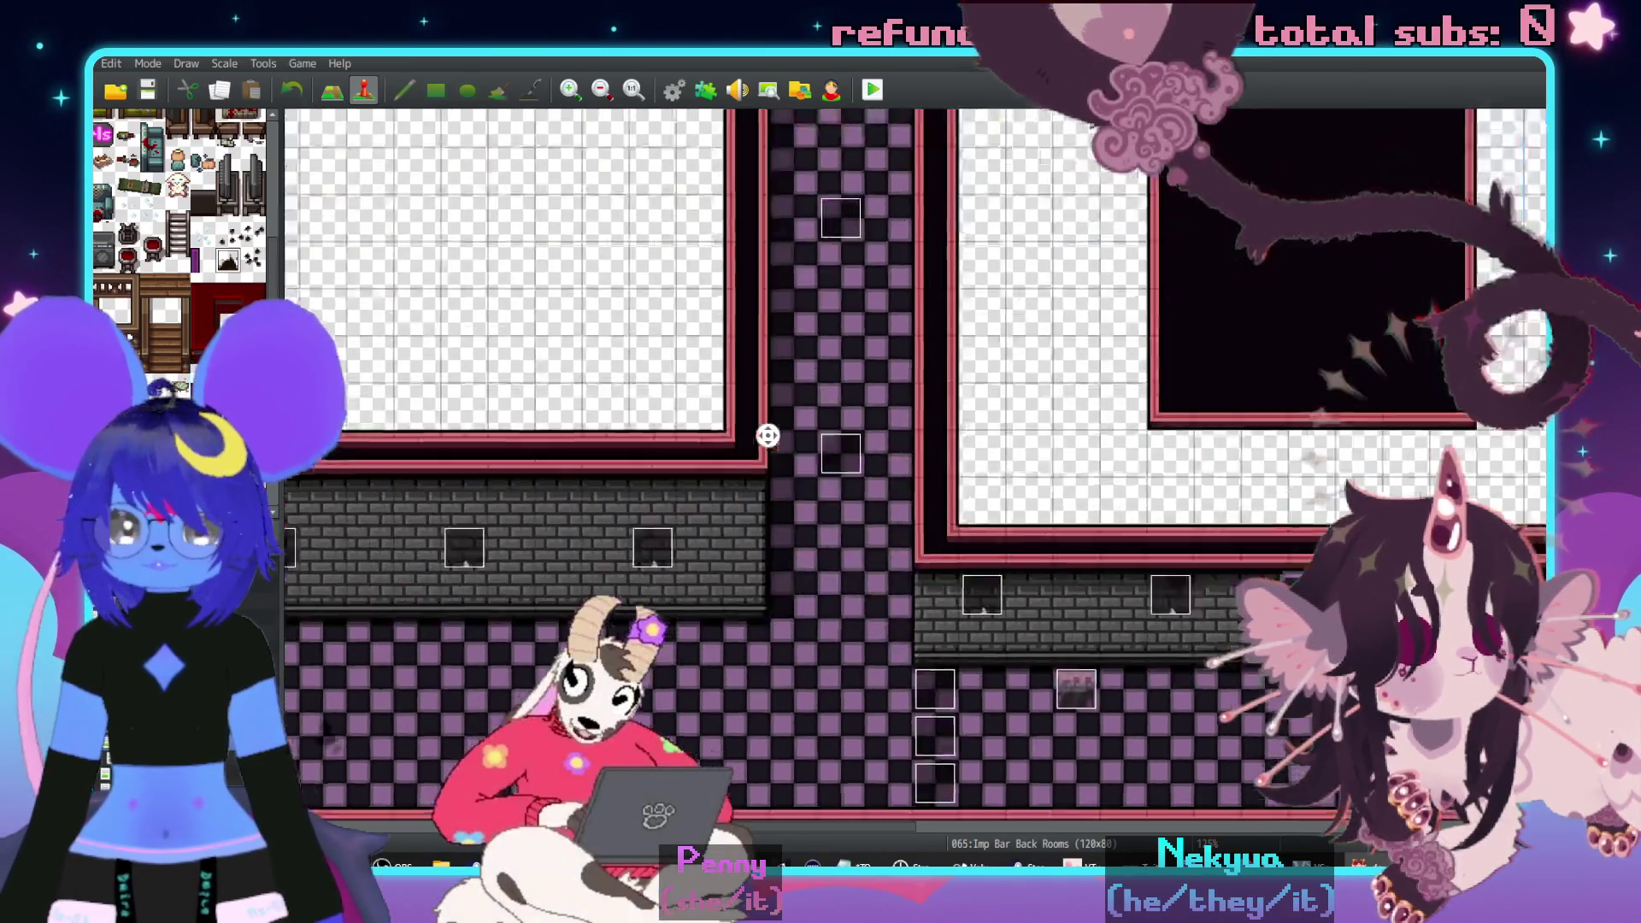
pyautogui.hscroll(-3, 742, 549)
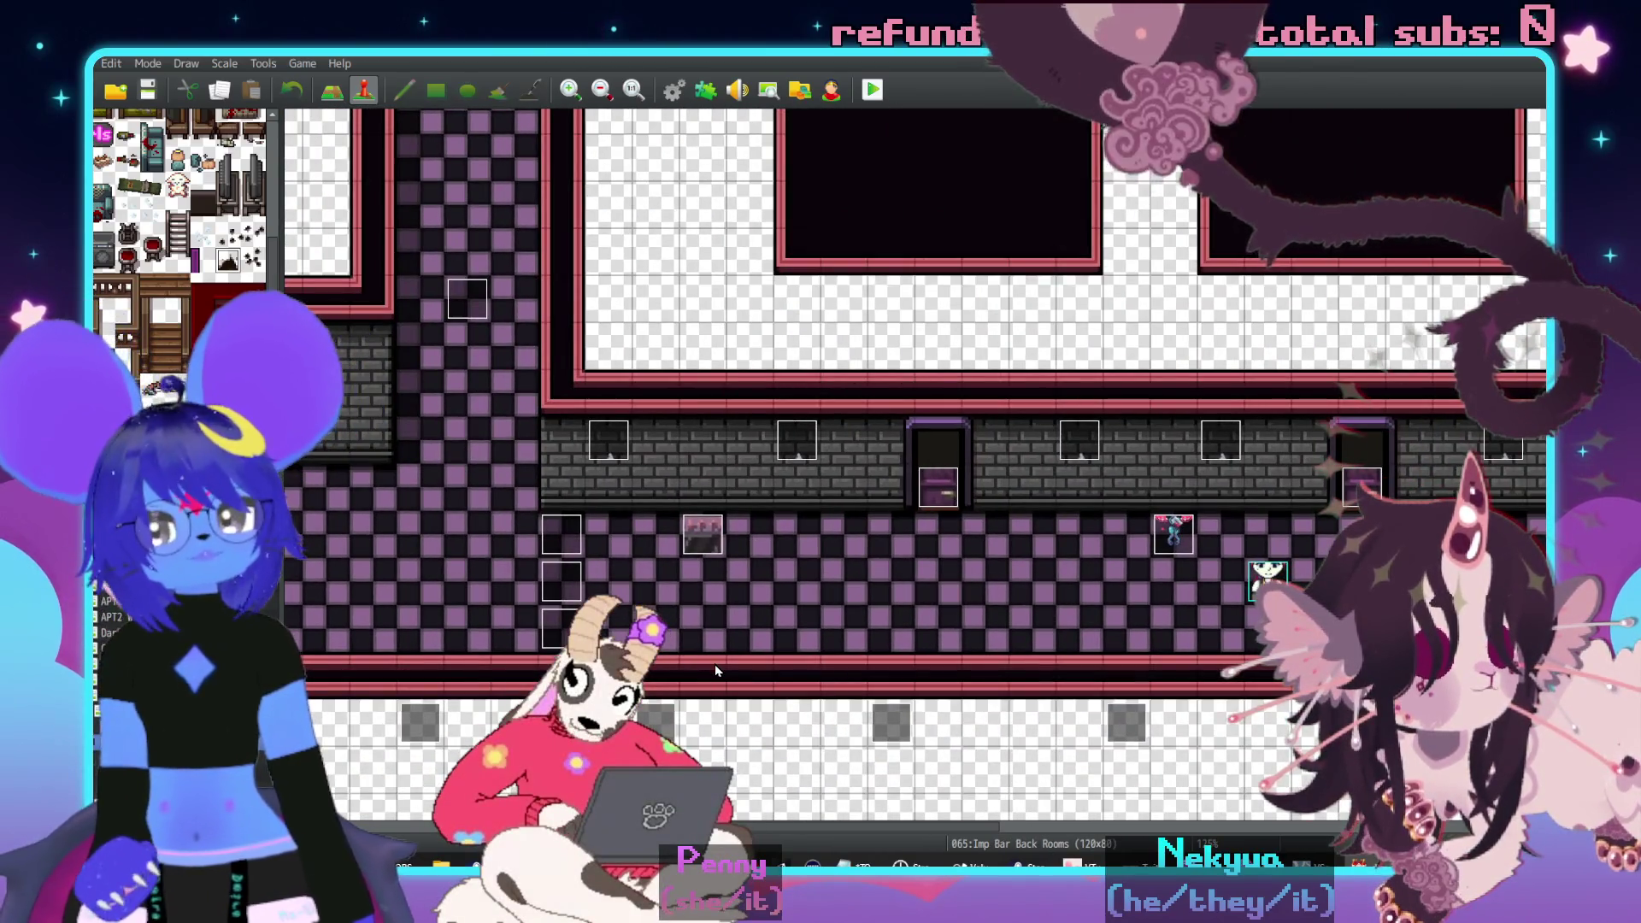
pyautogui.hscroll(-3, 692, 661)
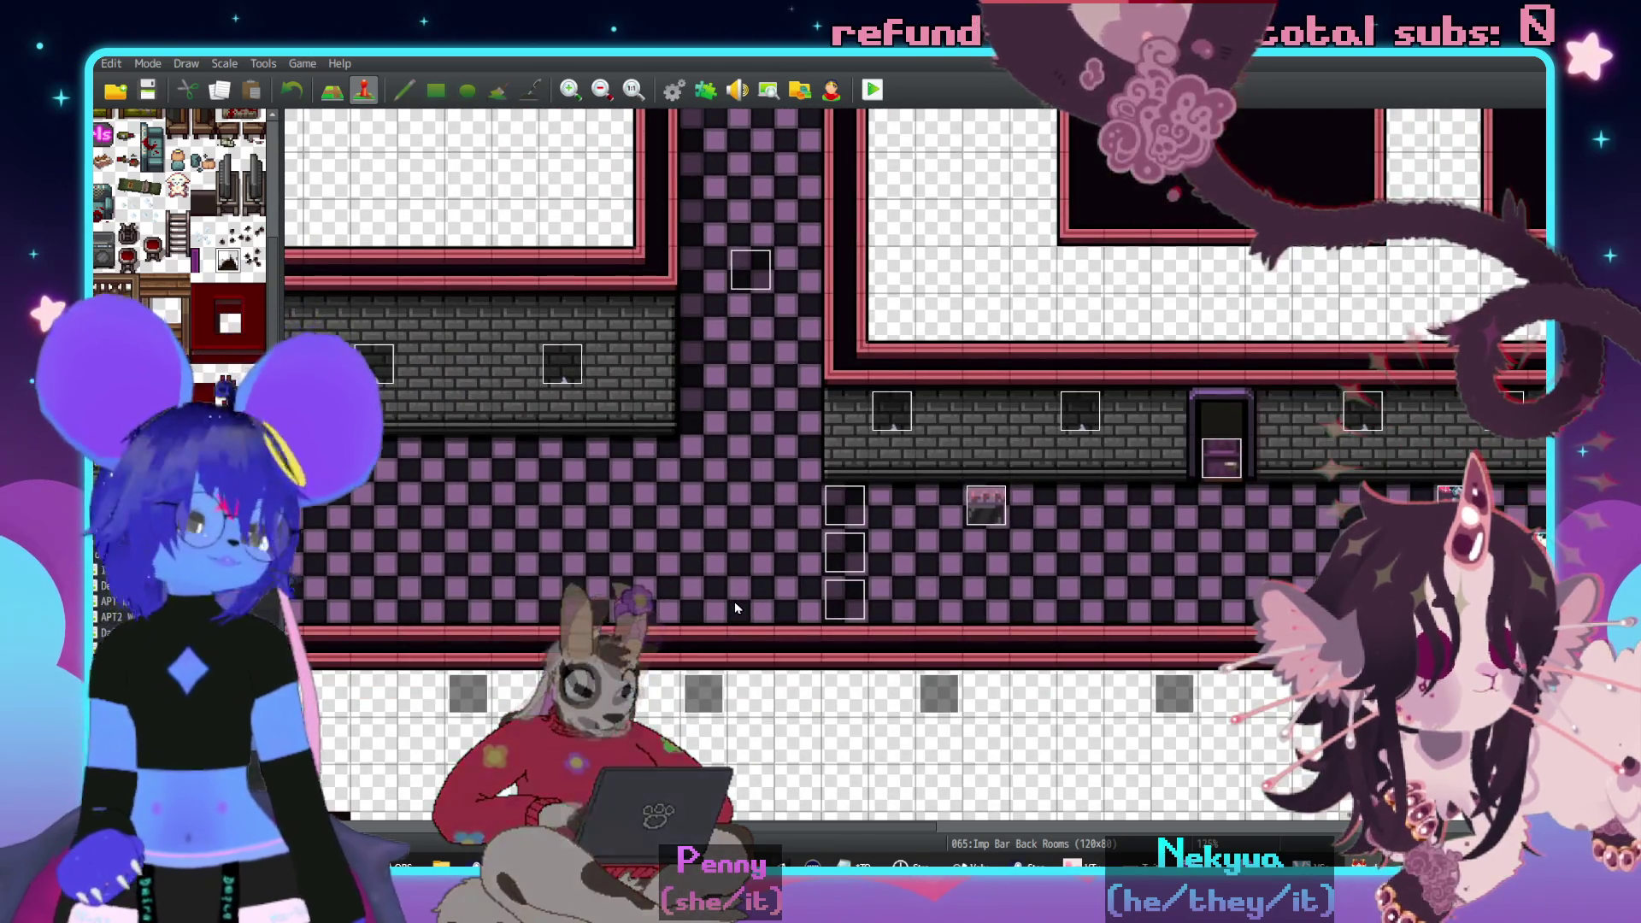
pyautogui.doubleClick(988, 509)
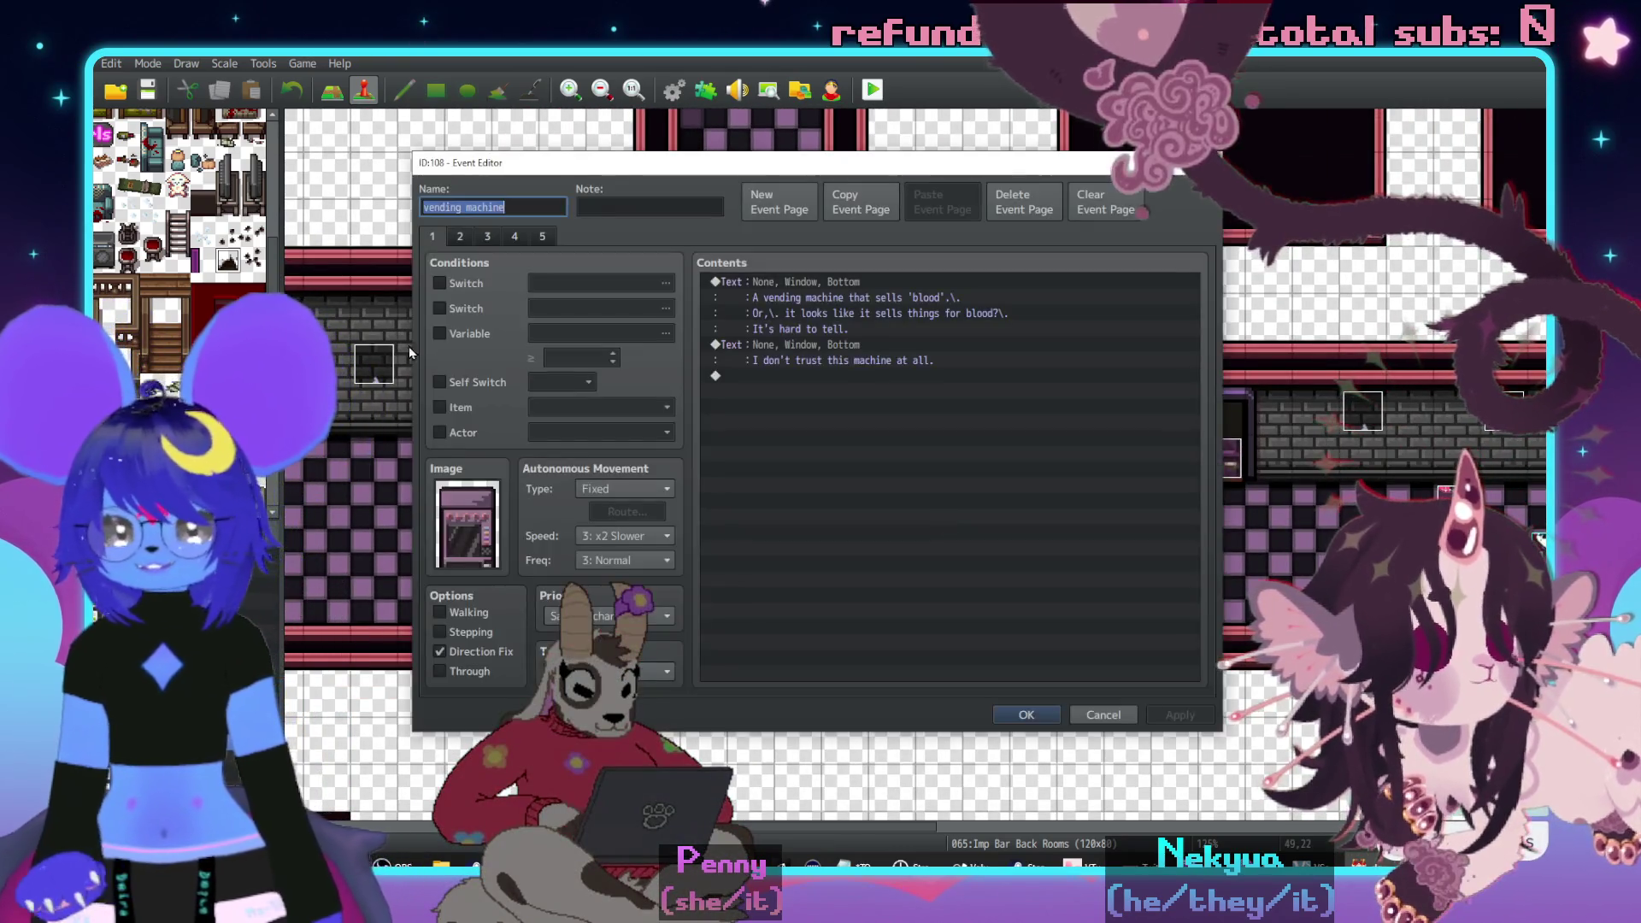
# - Check the vending machine's page 3, then close its editor without changes
pyautogui.click(507, 234)
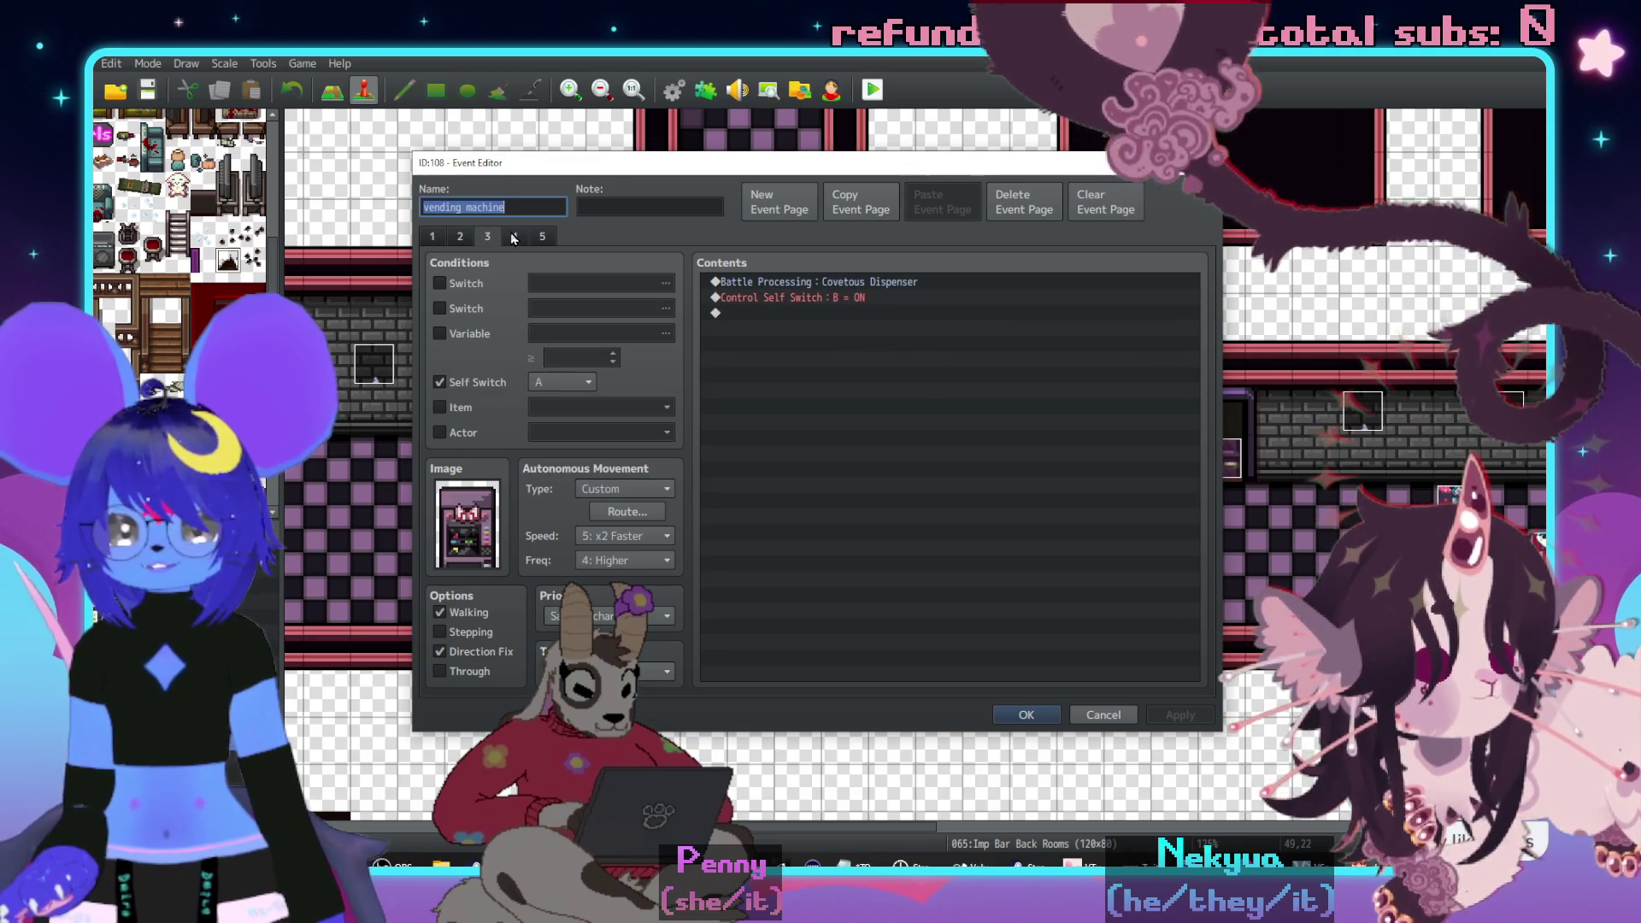
pyautogui.press('Escape')
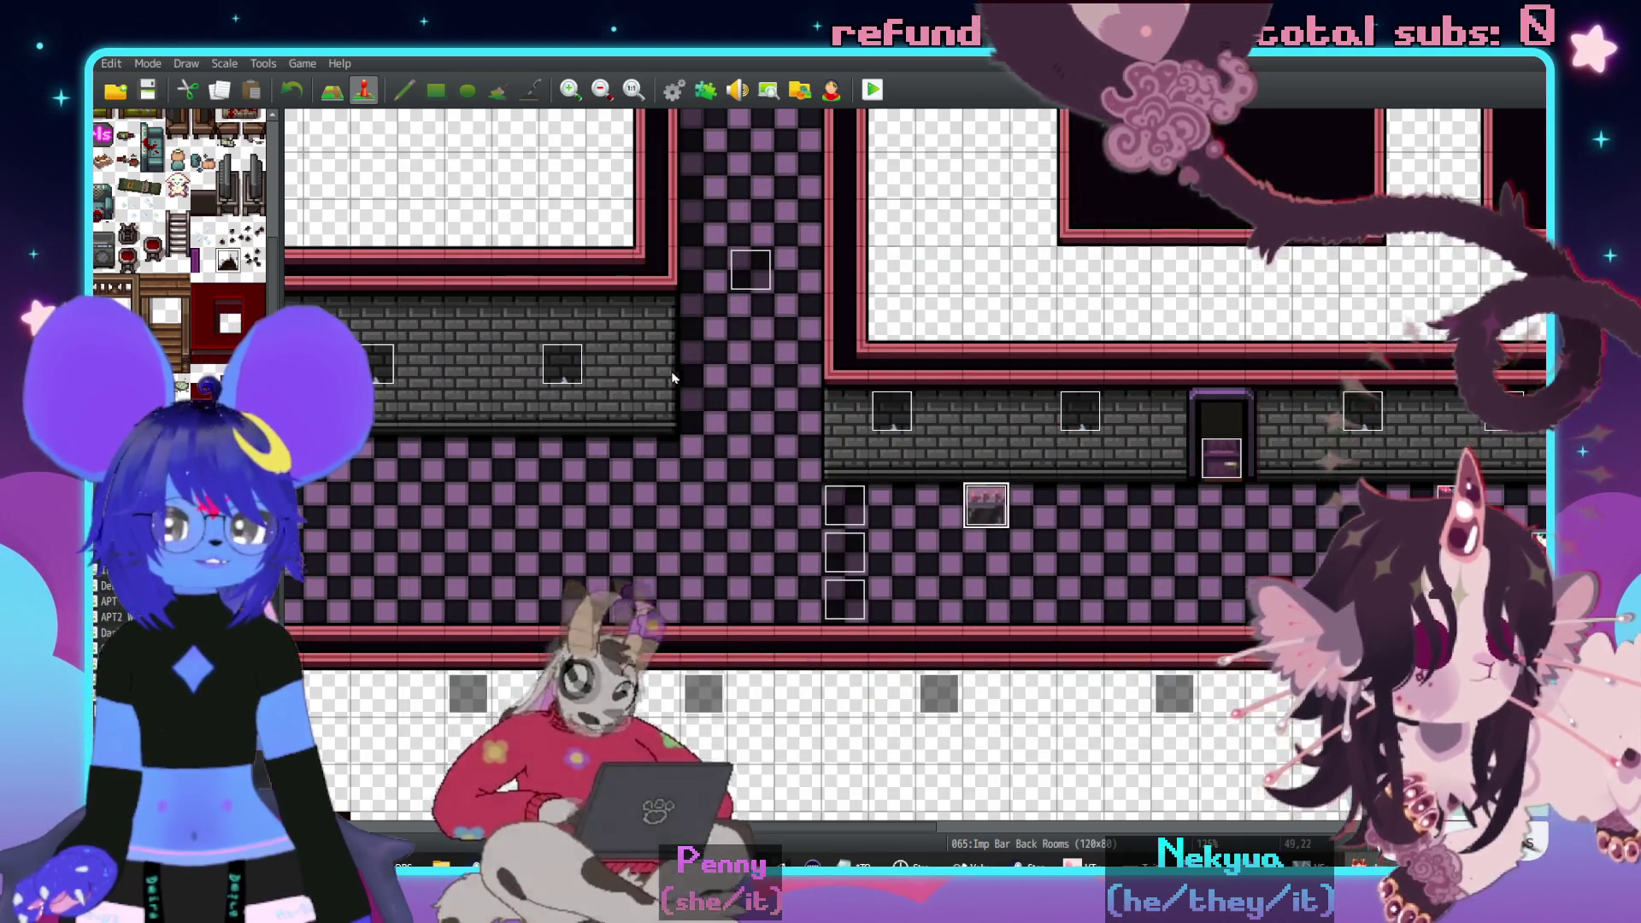
pyautogui.scroll(-2, 950, 489)
pyautogui.scroll(4, 950, 489)
# - Scroll the corridor to the second vending machine and open its event
pyautogui.hscroll(7, 1249, 354)
pyautogui.scroll(-5, 1058, 407)
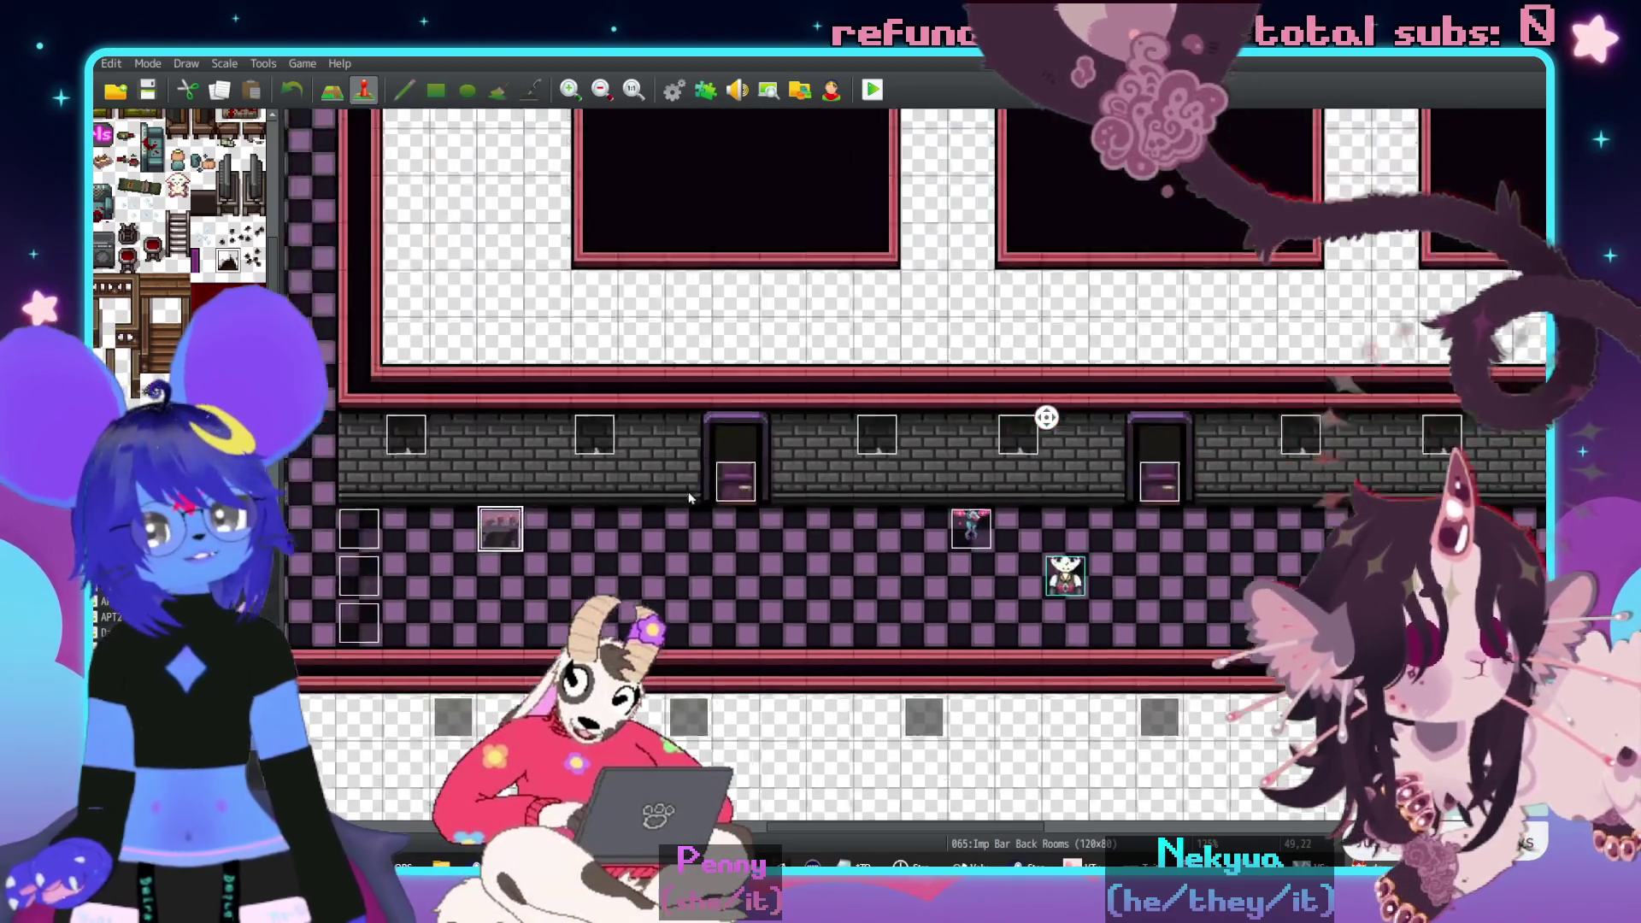
pyautogui.hscroll(15, 885, 405)
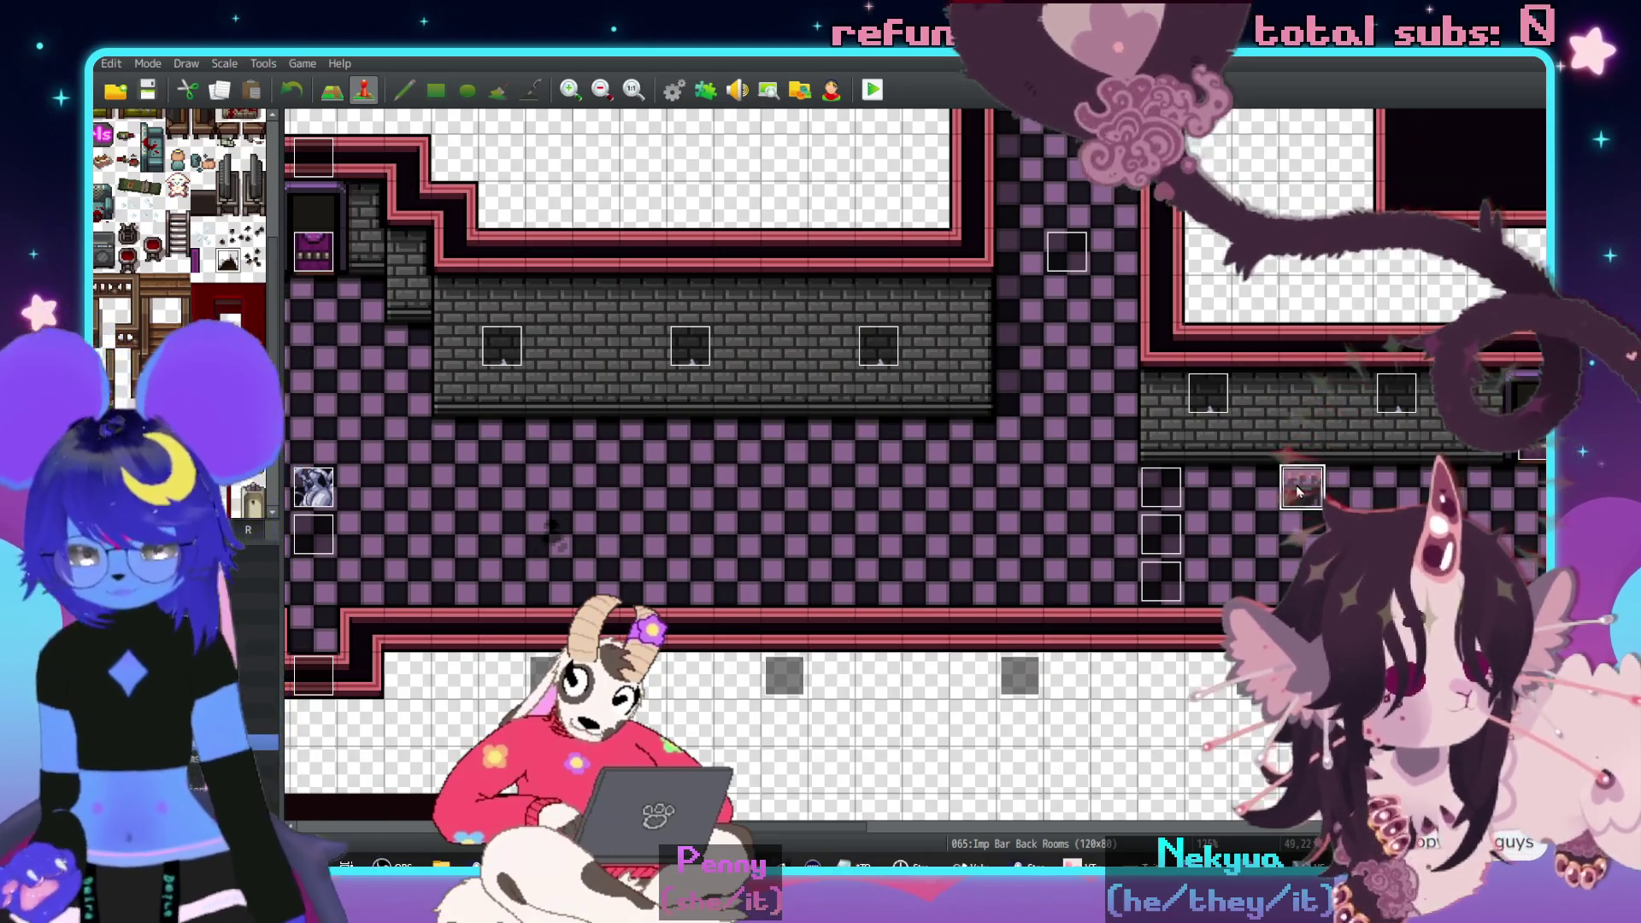
pyautogui.hscroll(-15, 1308, 478)
pyautogui.scroll(-1, 1256, 450)
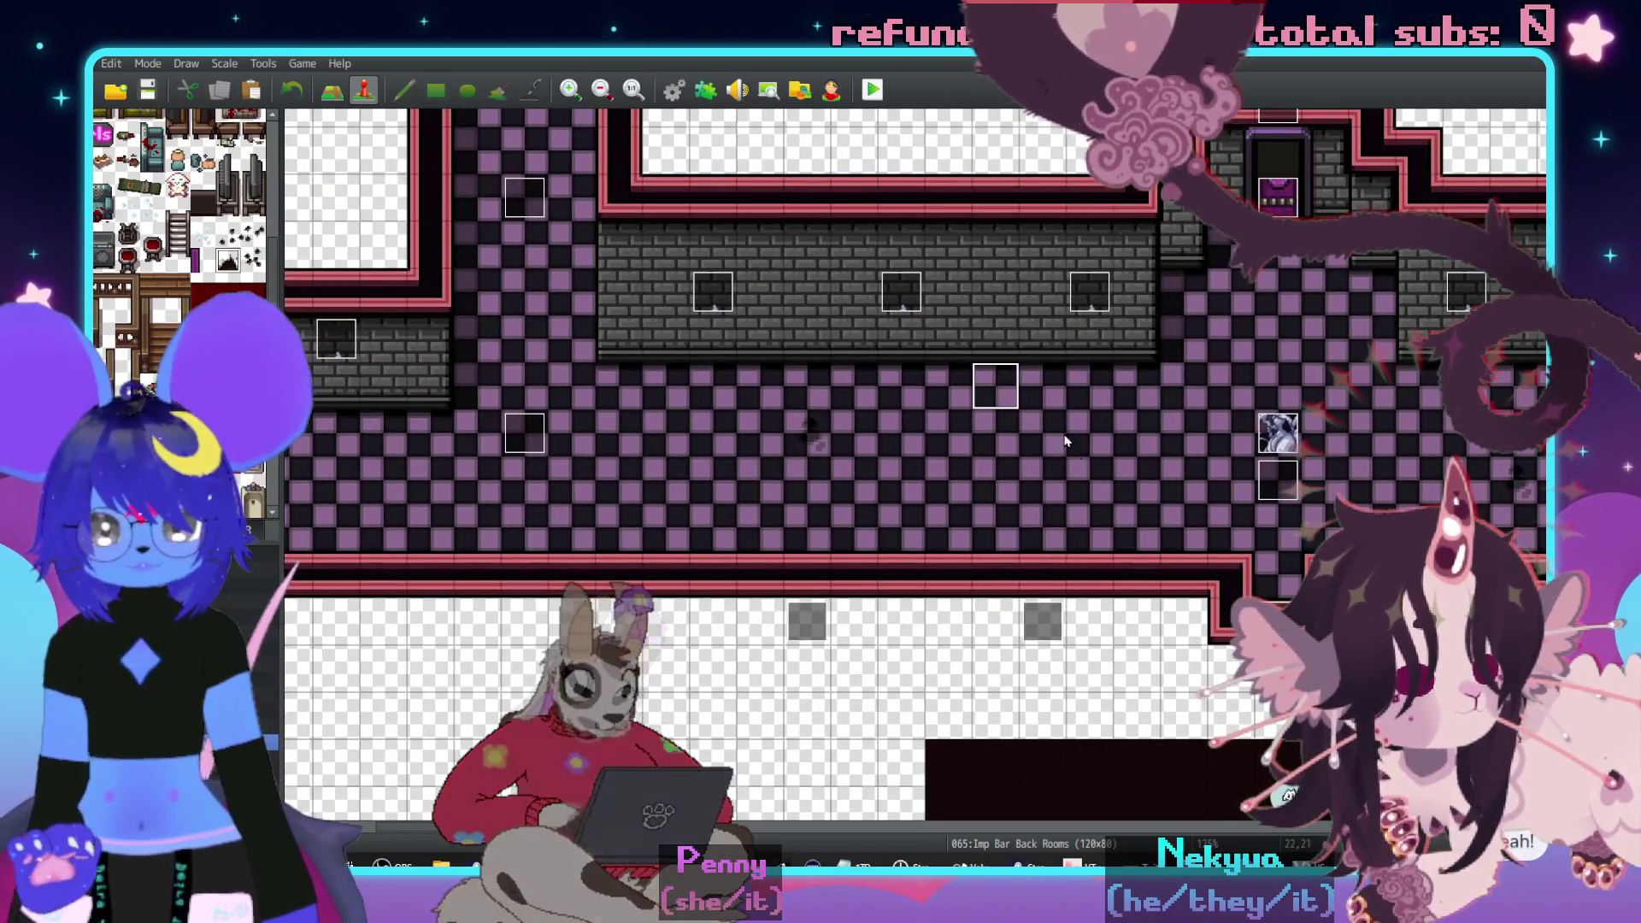
pyautogui.scroll(2, 1054, 428)
pyautogui.hscroll(-4, 1018, 505)
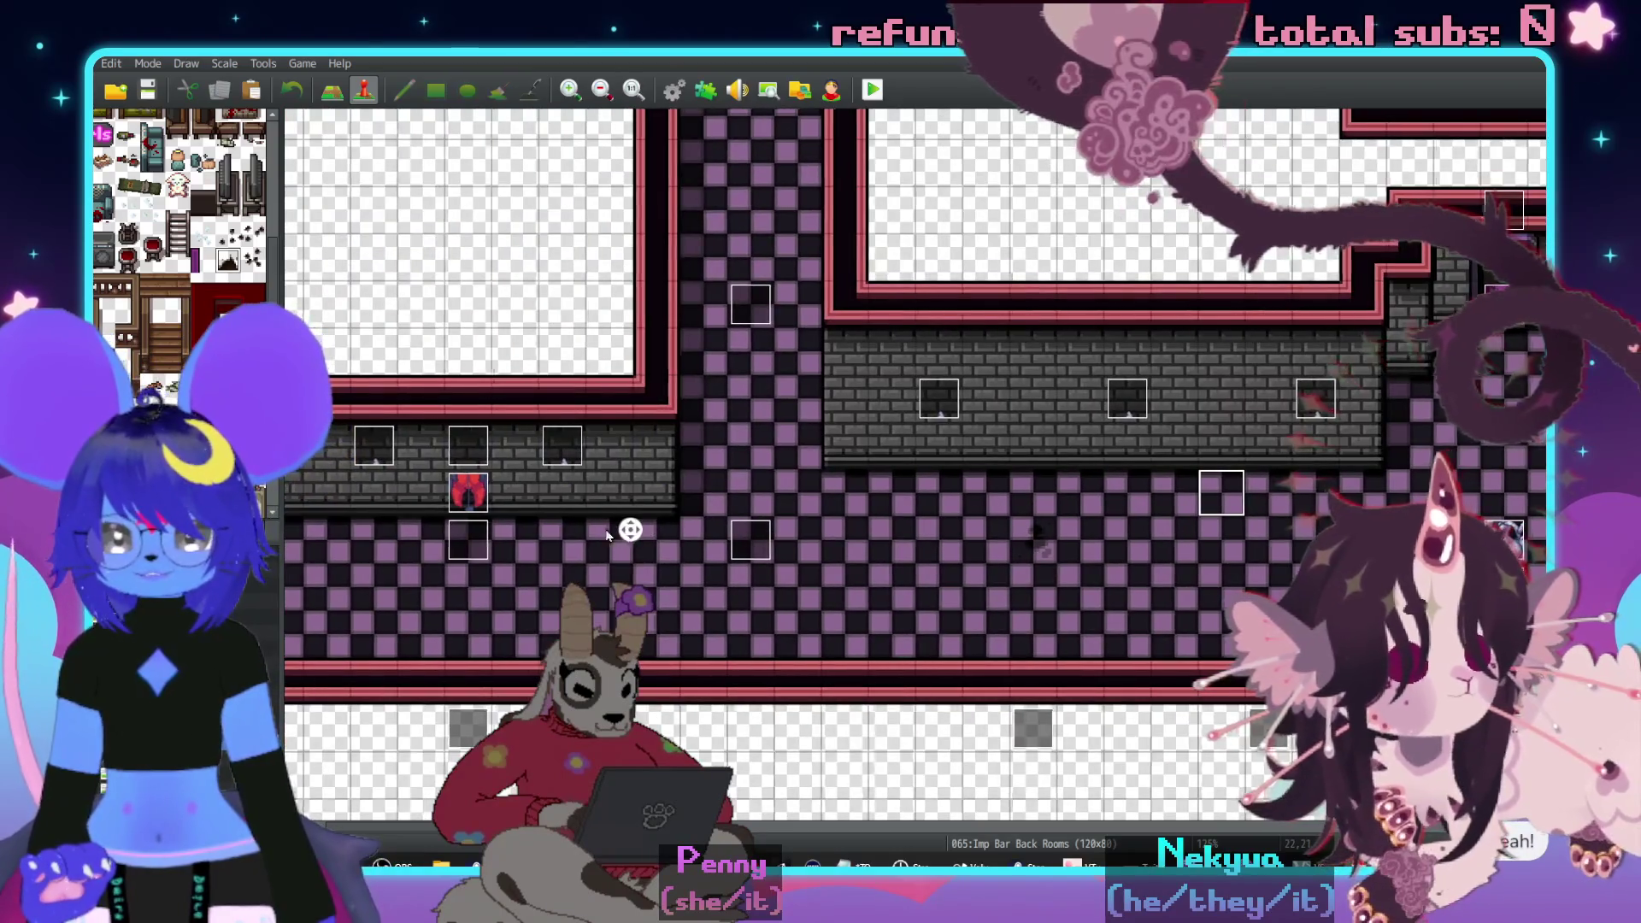
pyautogui.hscroll(-2, 751, 549)
pyautogui.hscroll(6, 989, 575)
pyautogui.scroll(-1, 1229, 666)
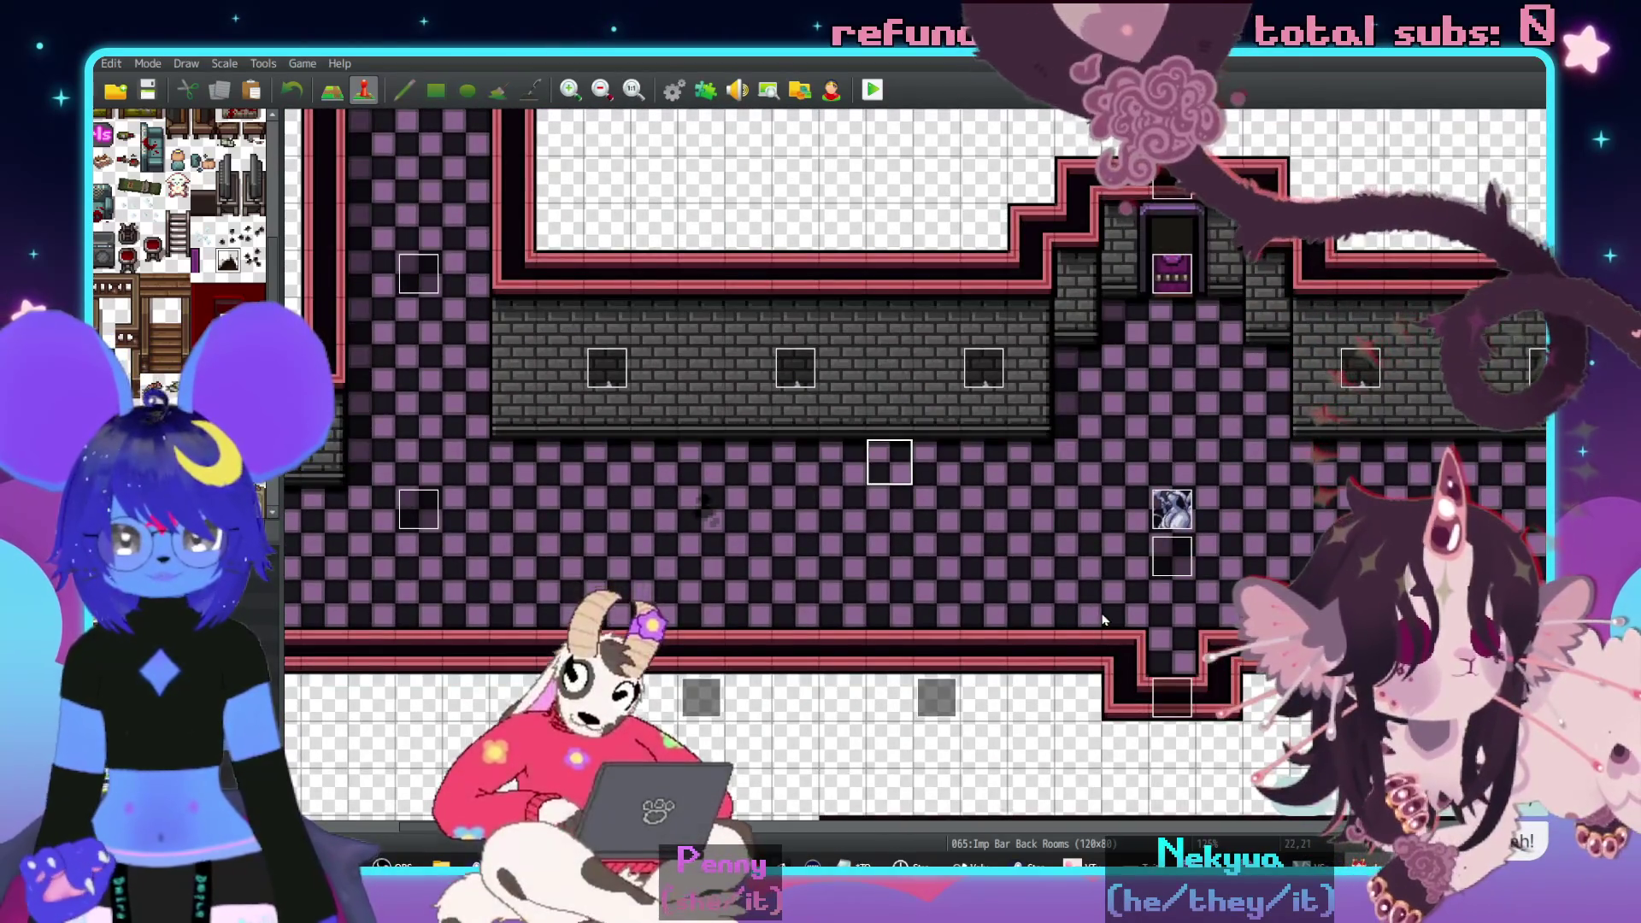
pyautogui.click(890, 466)
pyautogui.doubleClick(889, 468)
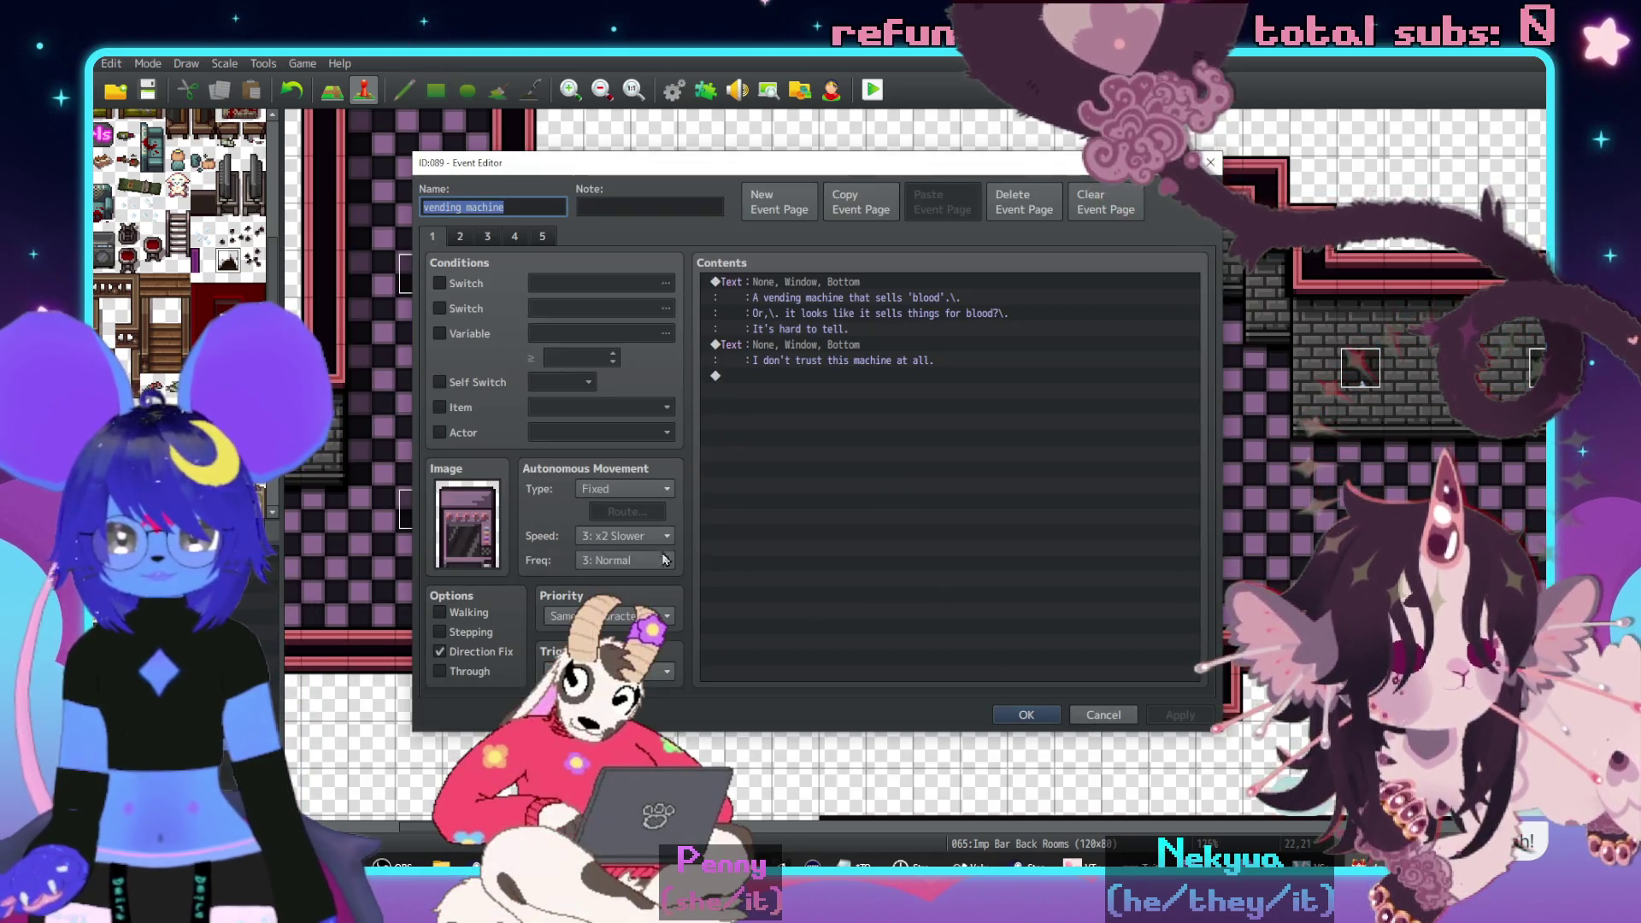
# - Set page 2's switch condition to 0347, naming it Dispenser1Aggro
pyautogui.click(459, 237)
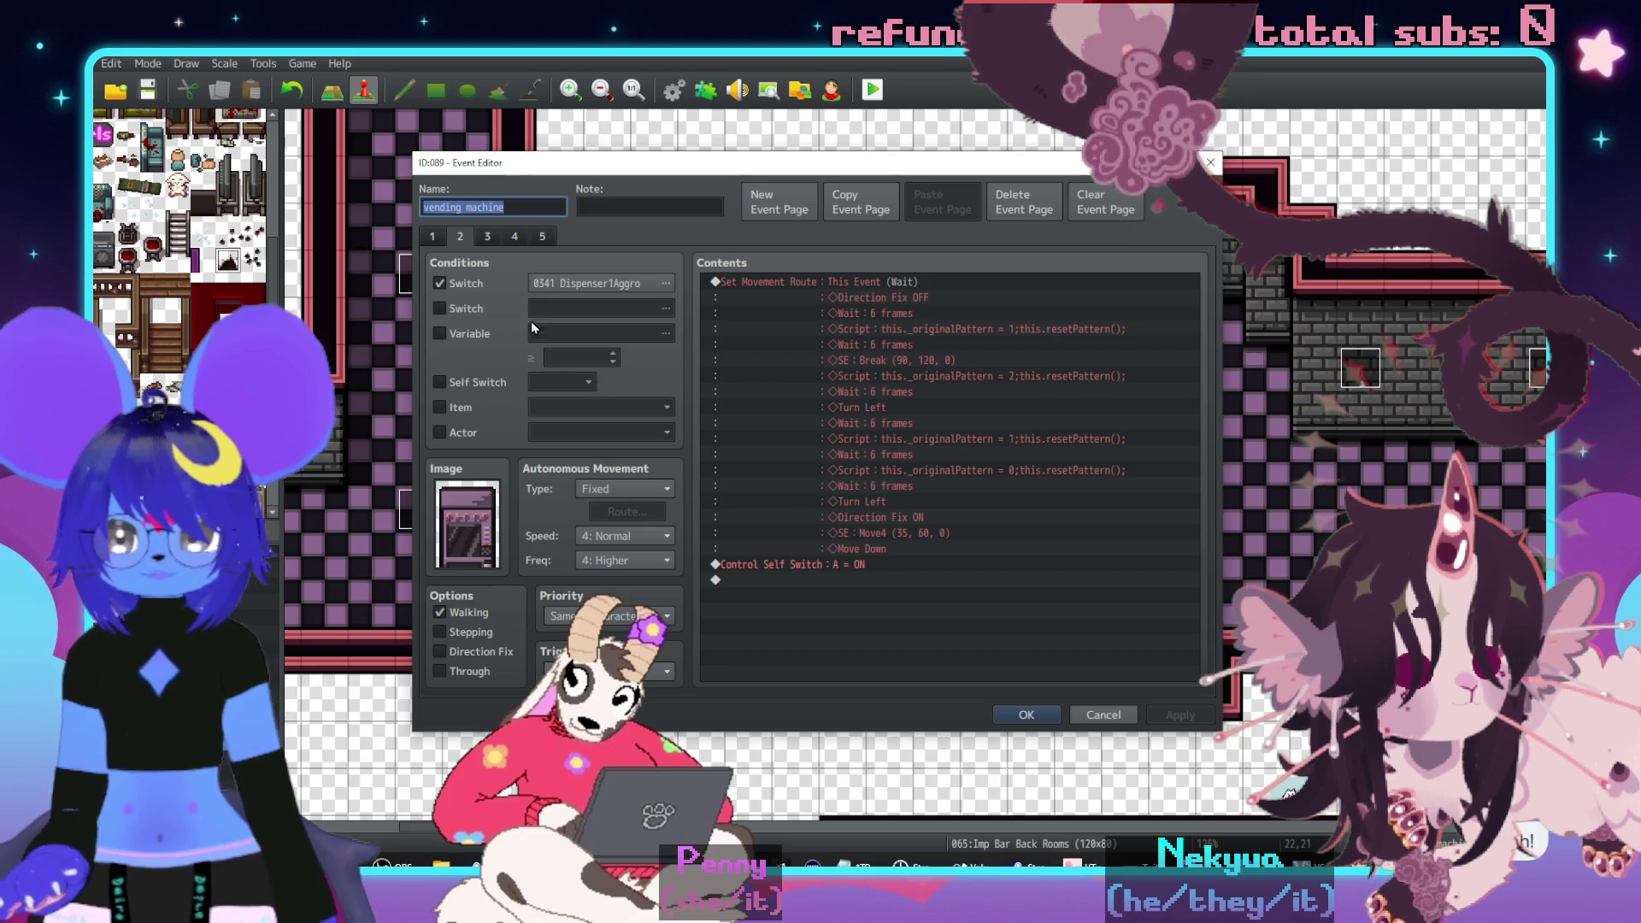
pyautogui.click(582, 287)
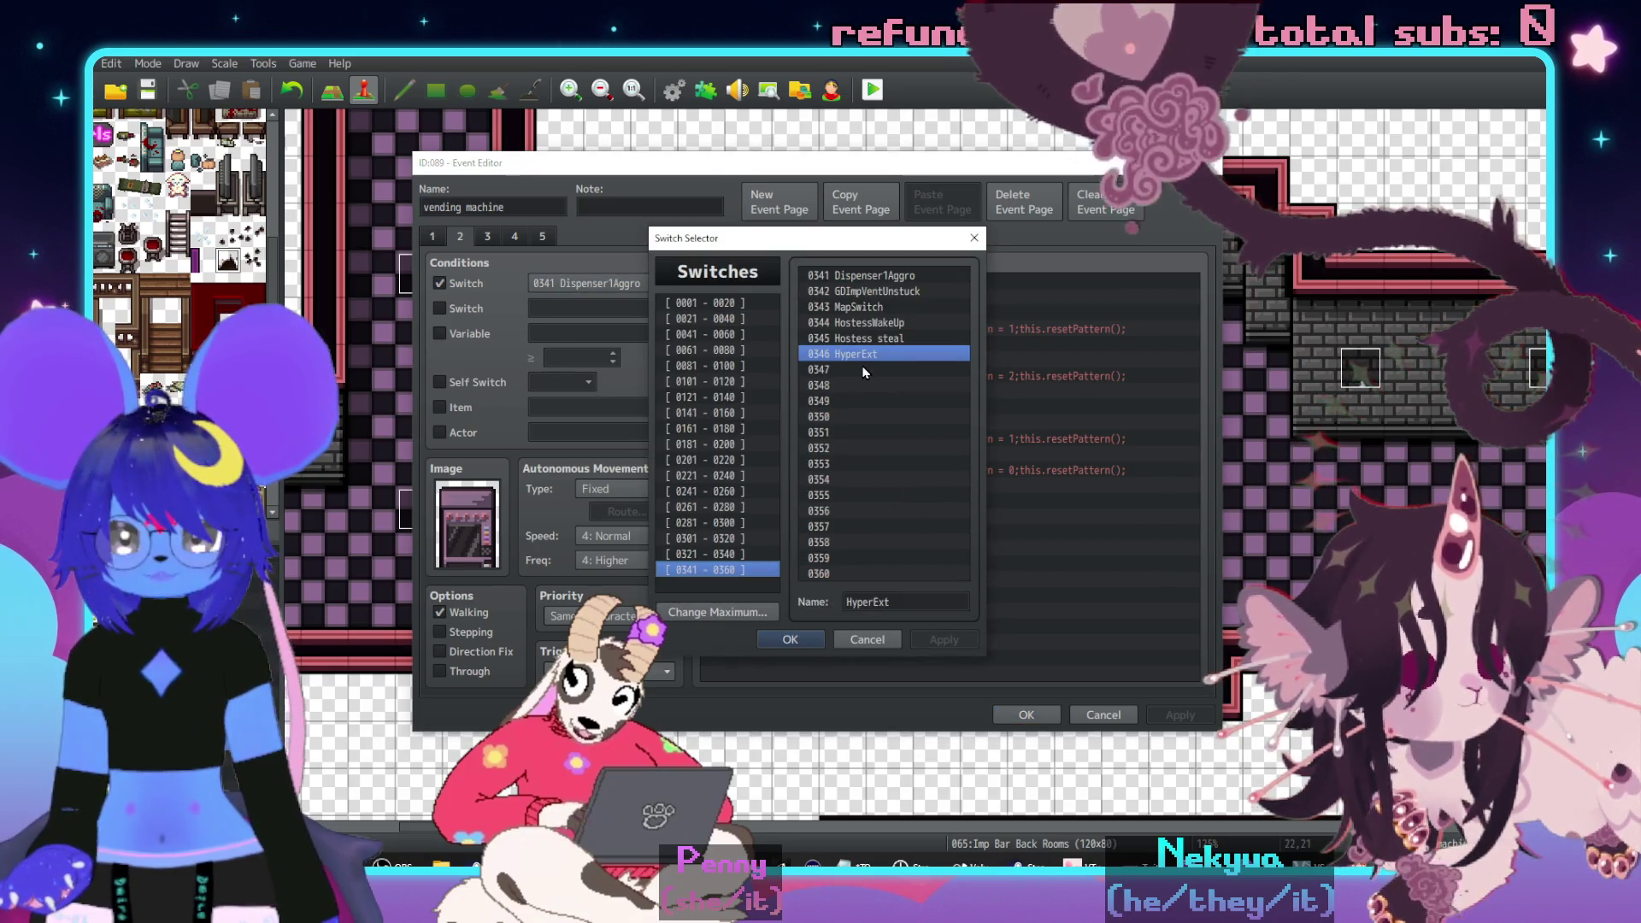
pyautogui.click(906, 274)
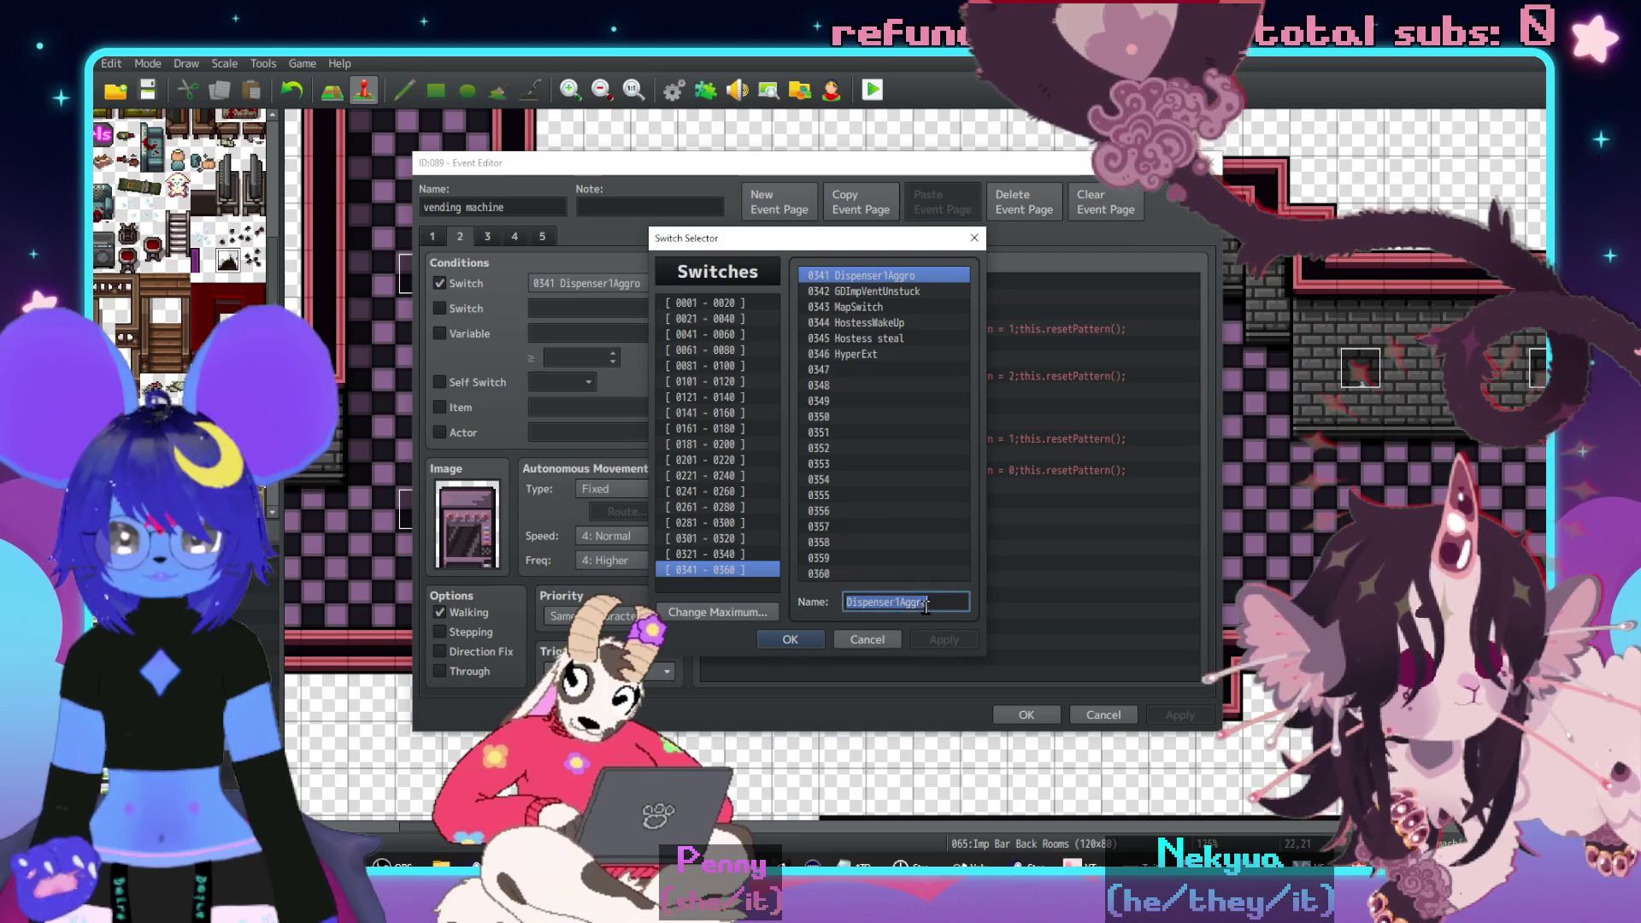
pyautogui.click(859, 371)
pyautogui.click(906, 602)
pyautogui.write('Dispenser1Aggro')
pyautogui.click(789, 639)
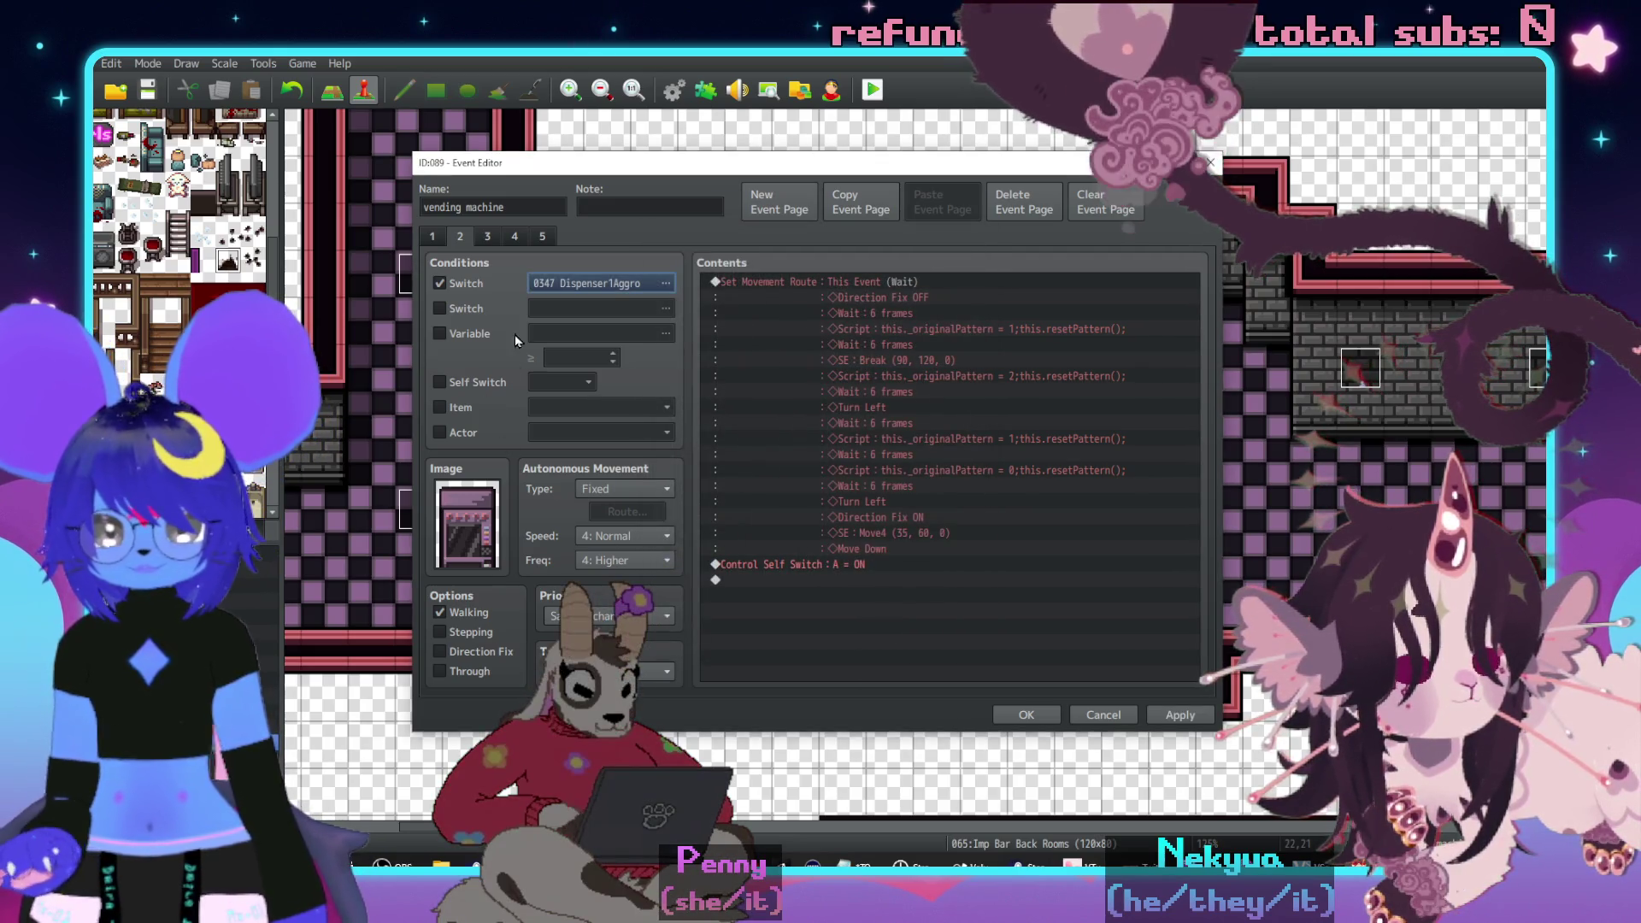
# - Review pages 1–5 and the new page 2 condition, then save the event
pyautogui.click(487, 237)
pyautogui.click(514, 237)
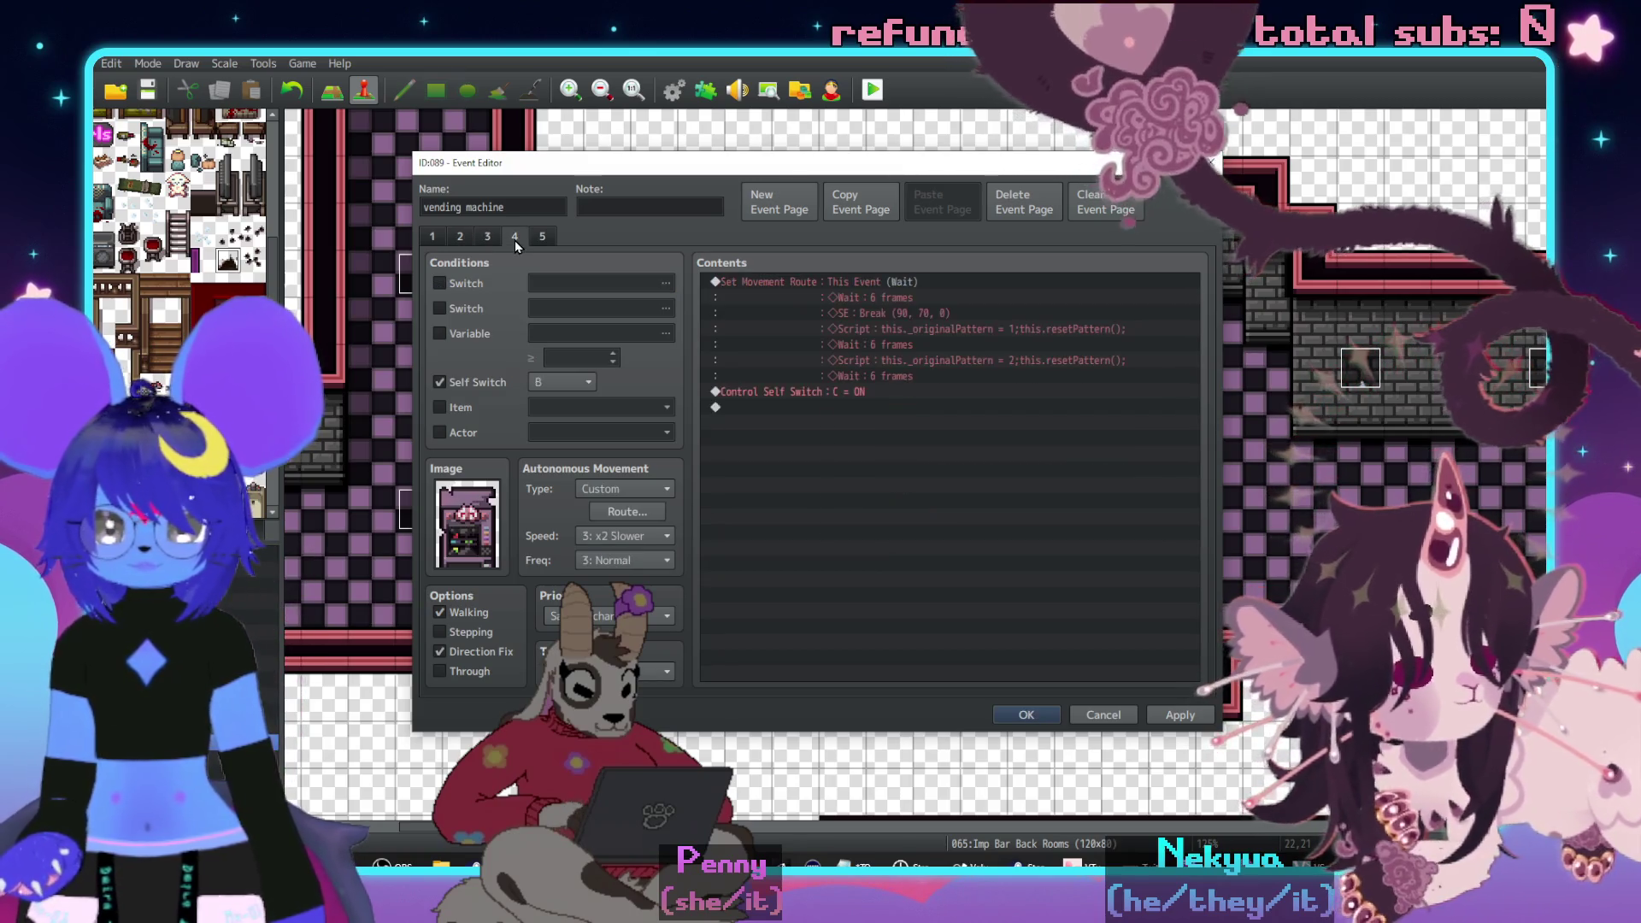
pyautogui.click(542, 236)
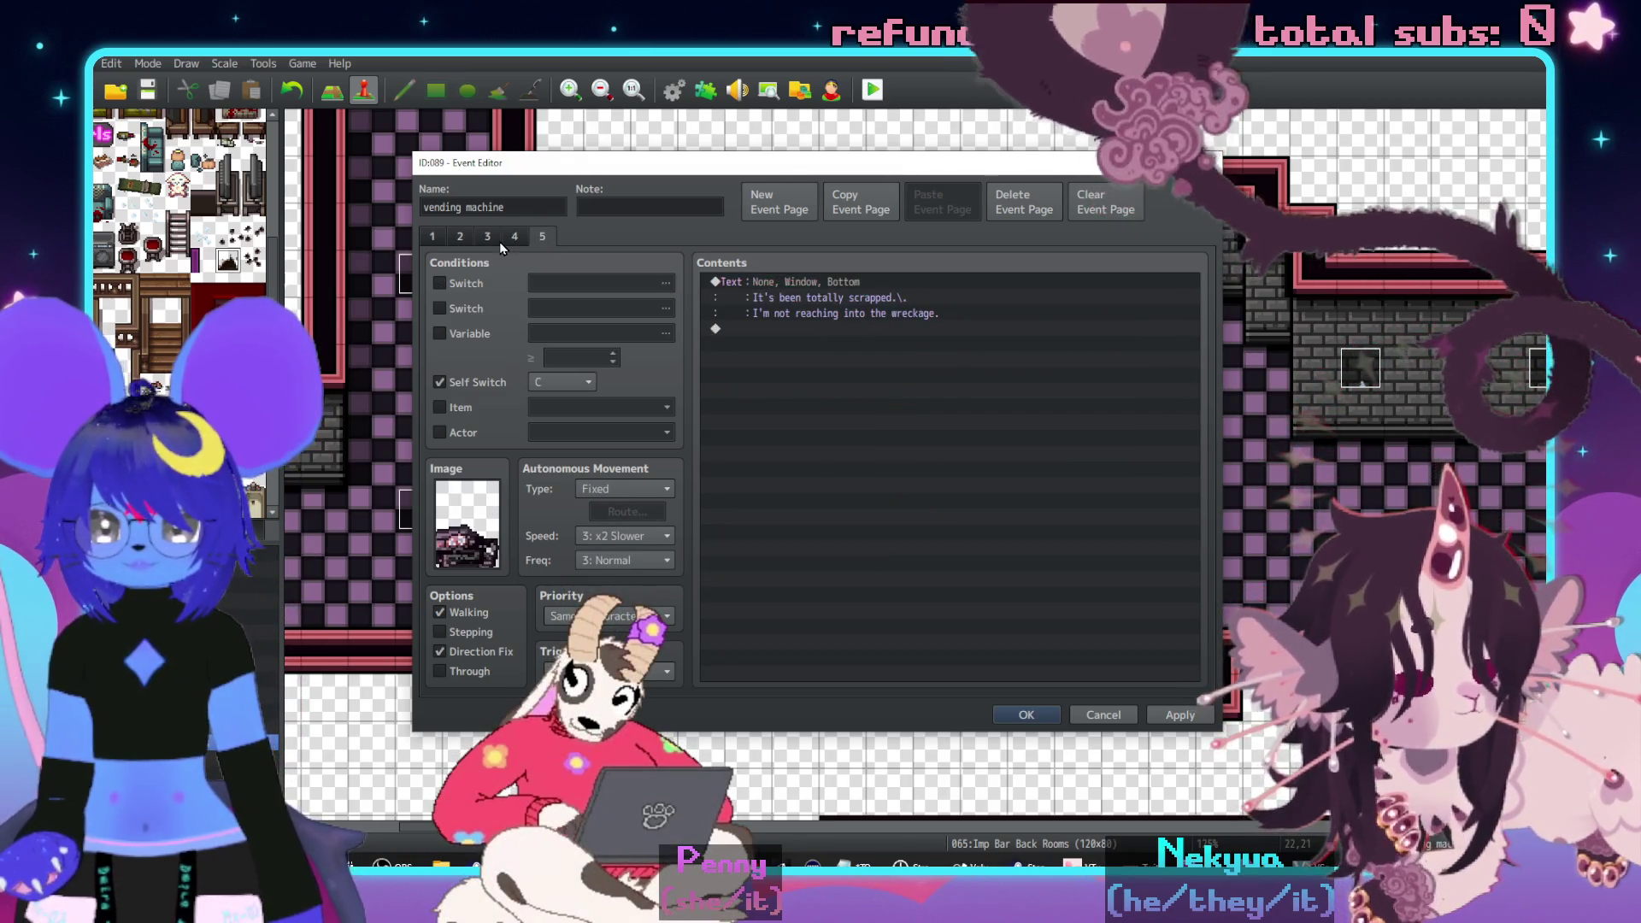
pyautogui.click(512, 238)
pyautogui.click(488, 238)
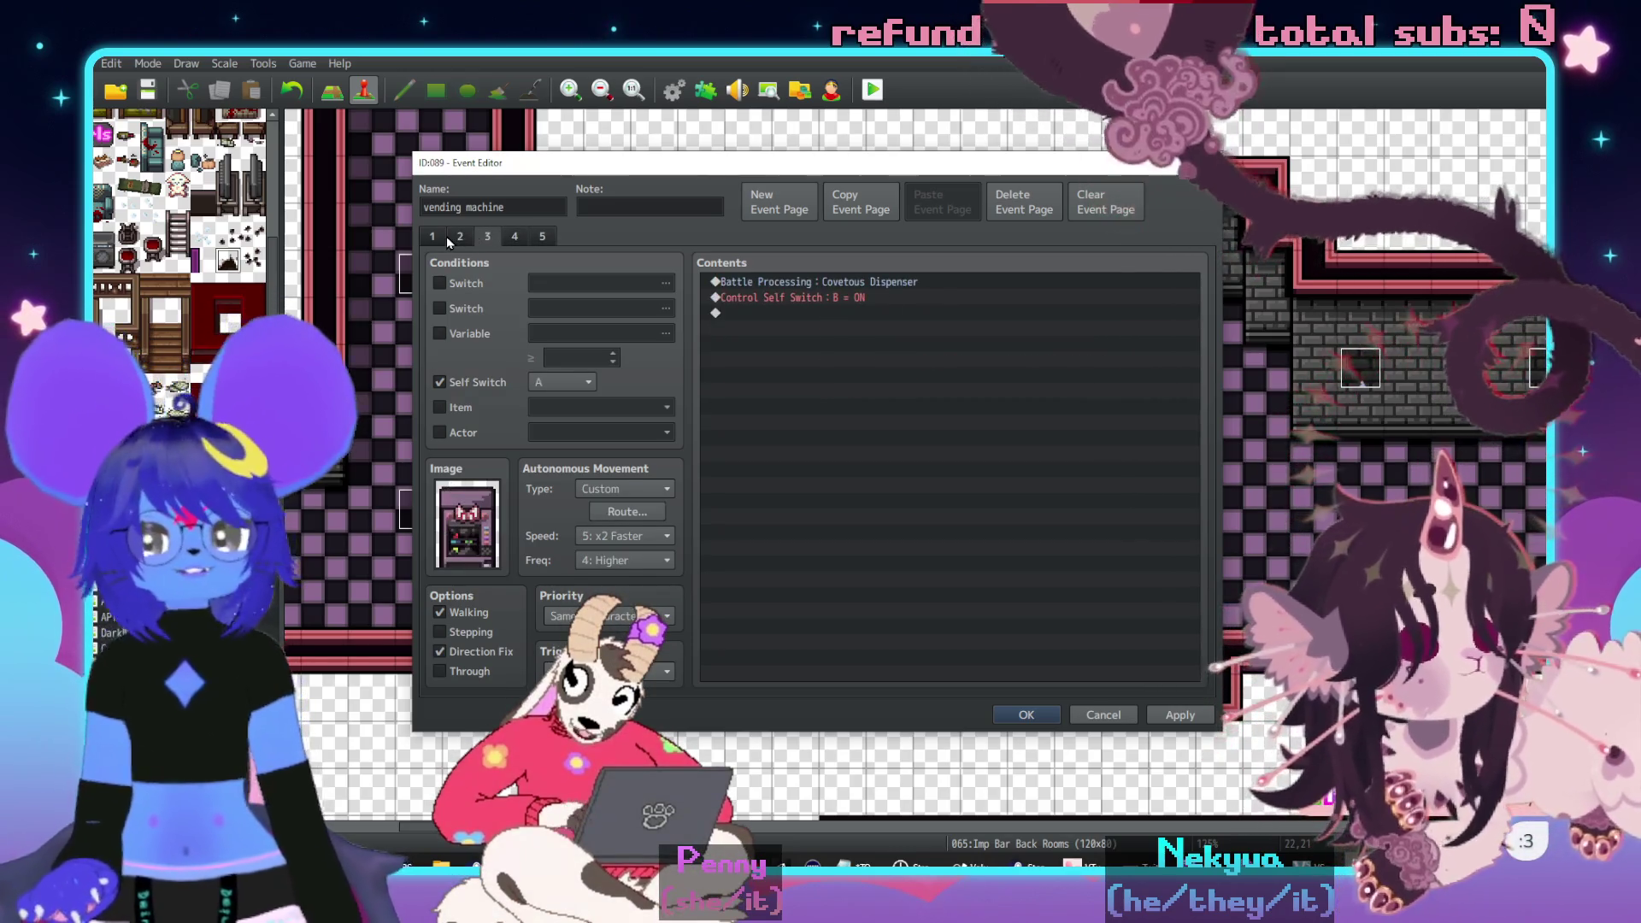
pyautogui.click(432, 237)
pyautogui.click(460, 237)
pyautogui.click(432, 237)
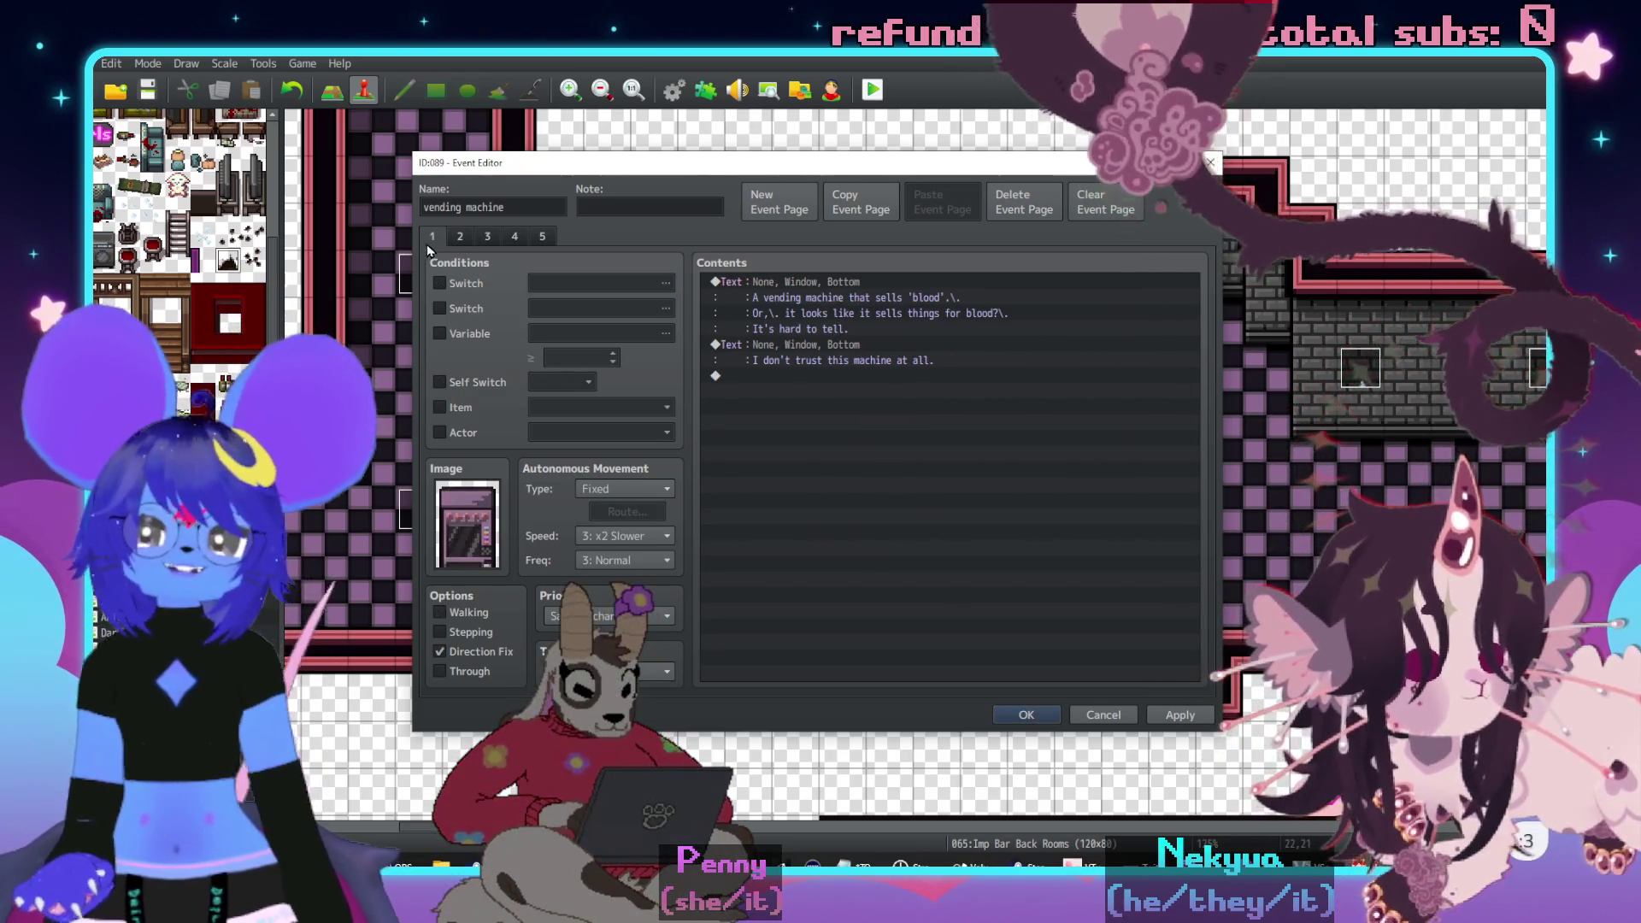
pyautogui.click(1026, 715)
# - Pan the Imp Bar Back Rooms map to the small left room and open red event EV117
pyautogui.scroll(-5, 958, 584)
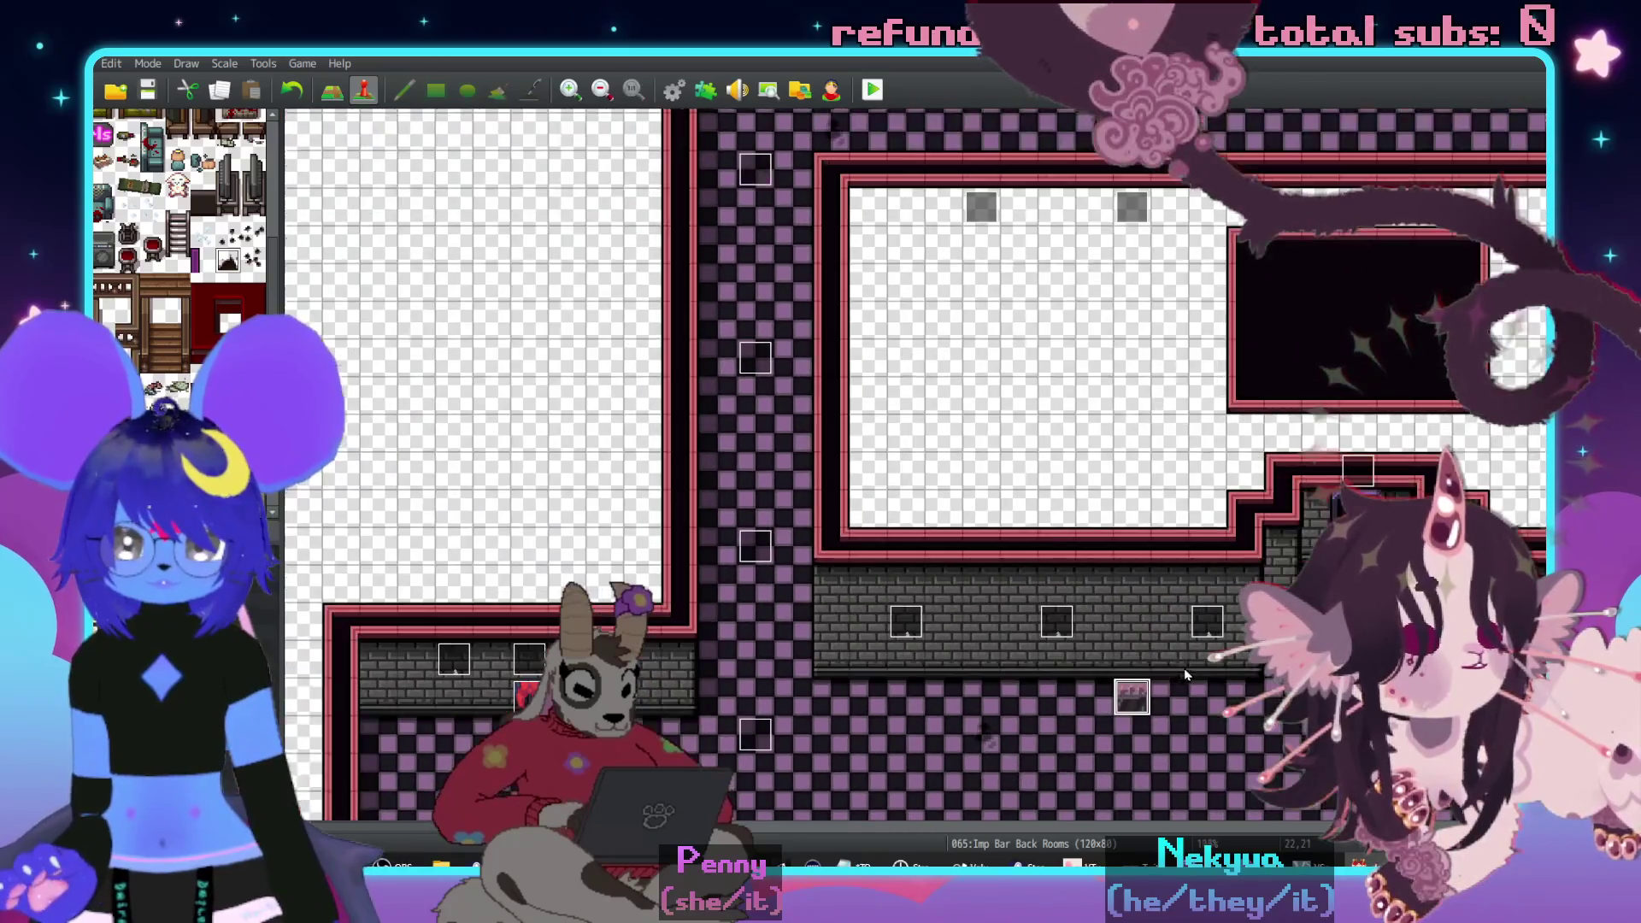
pyautogui.moveTo(1185, 675)
pyautogui.mouseDown()
pyautogui.moveTo(1157, 663)
pyautogui.moveTo(1062, 685)
pyautogui.moveTo(1058, 642)
pyautogui.moveTo(956, 624)
pyautogui.moveTo(1085, 599)
pyautogui.moveTo(1099, 527)
pyautogui.mouseUp()
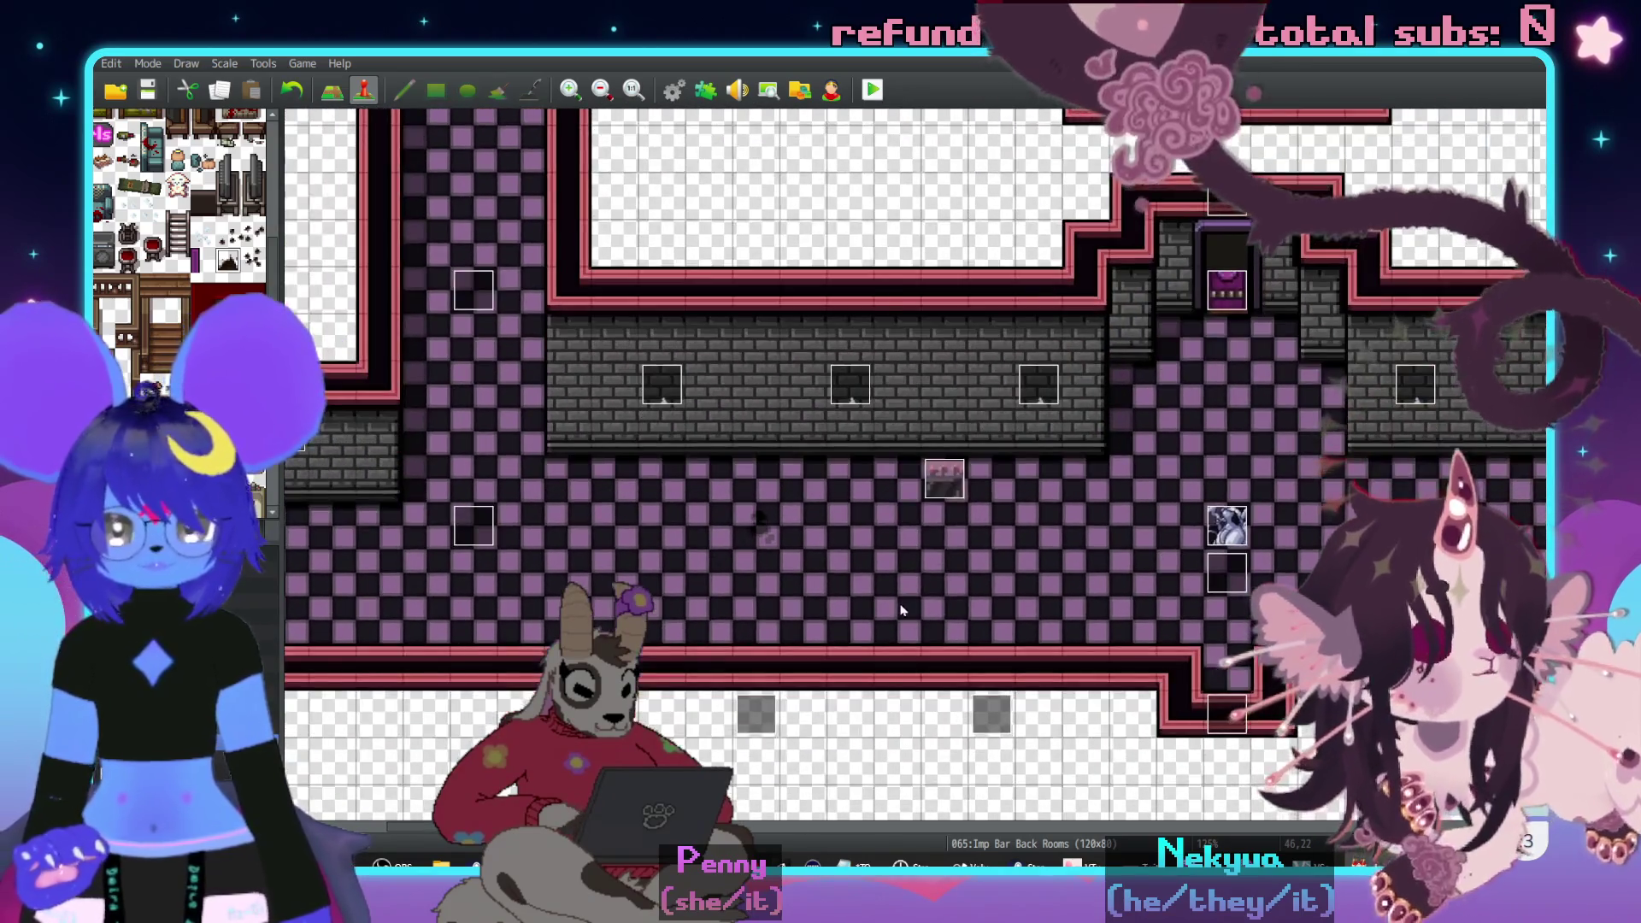
pyautogui.middleClick(763, 658)
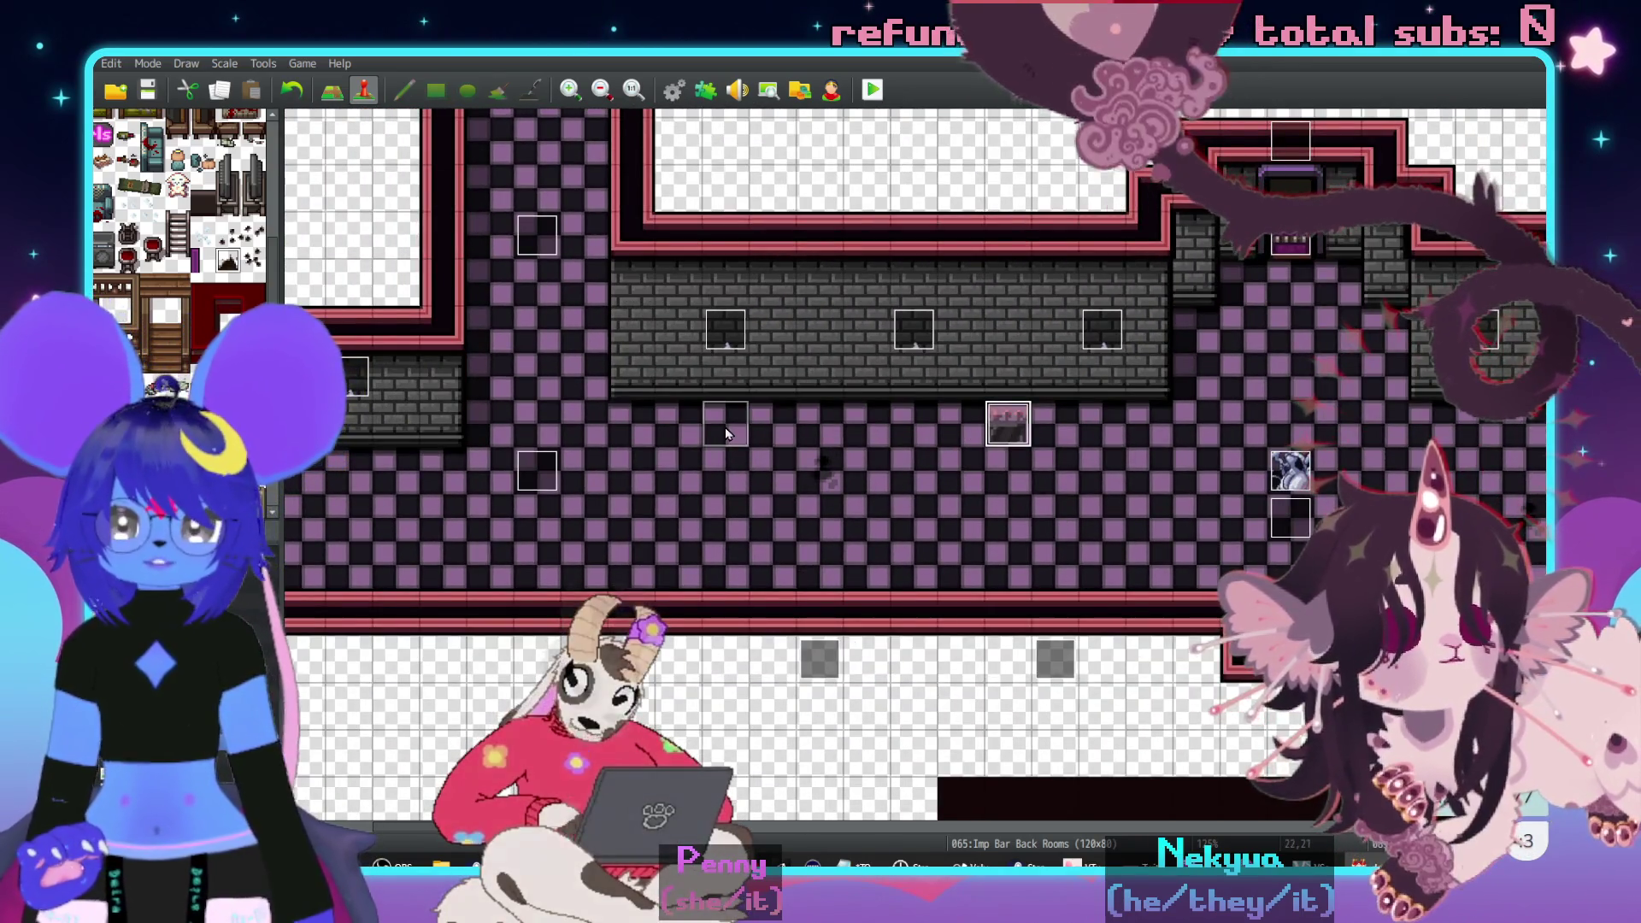
pyautogui.hscroll(-3, 768, 508)
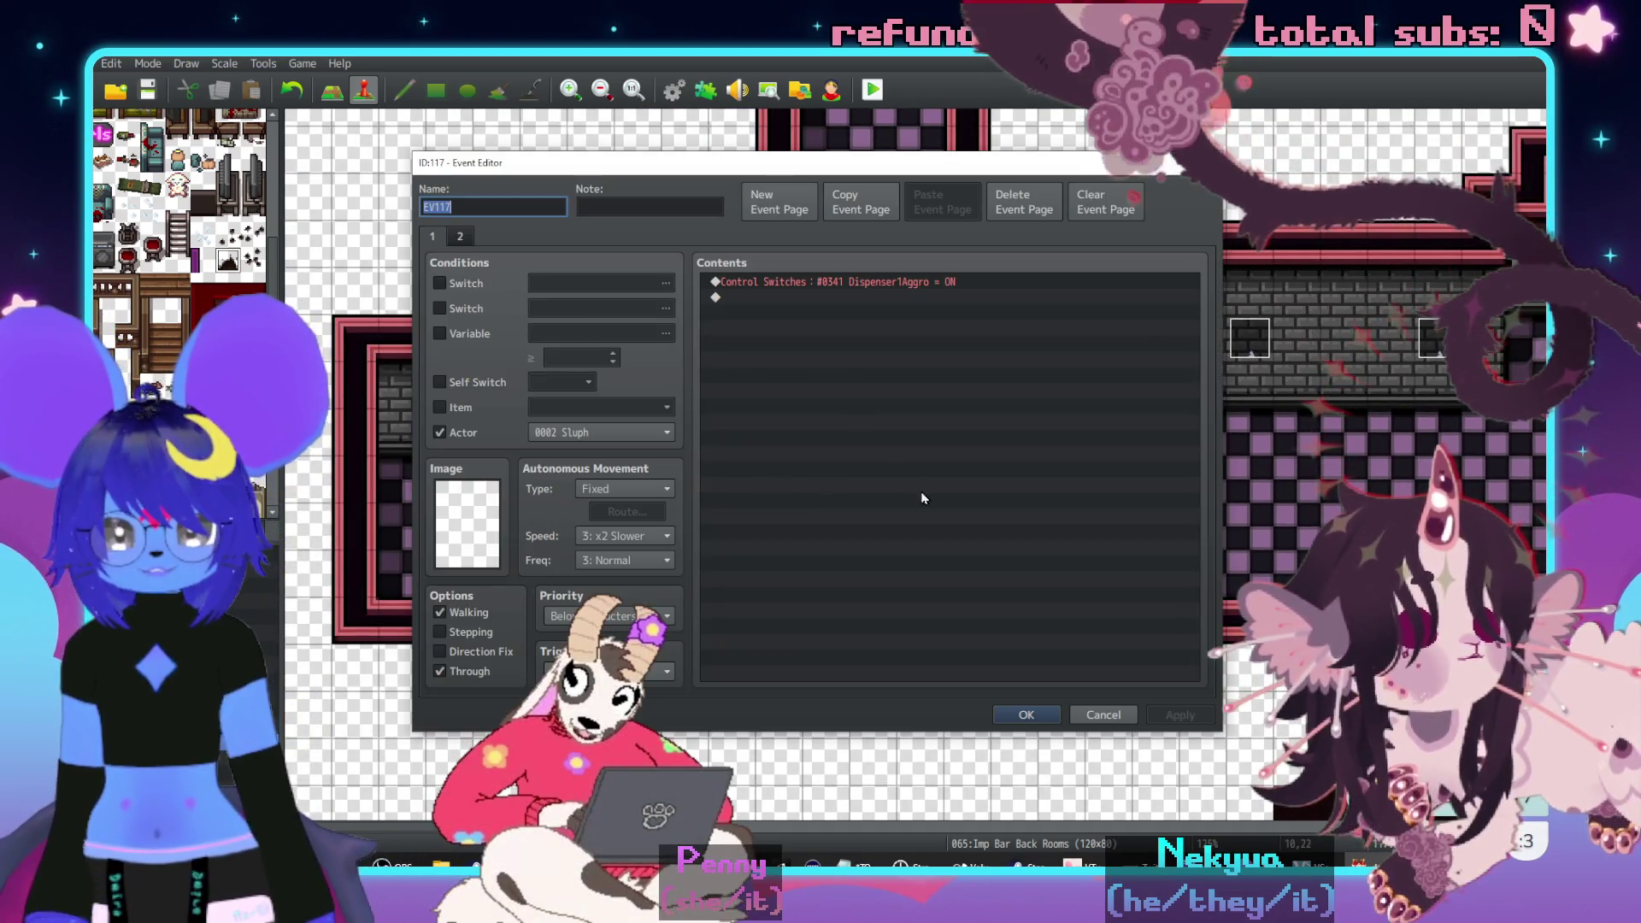
pyautogui.doubleClick(556, 572)
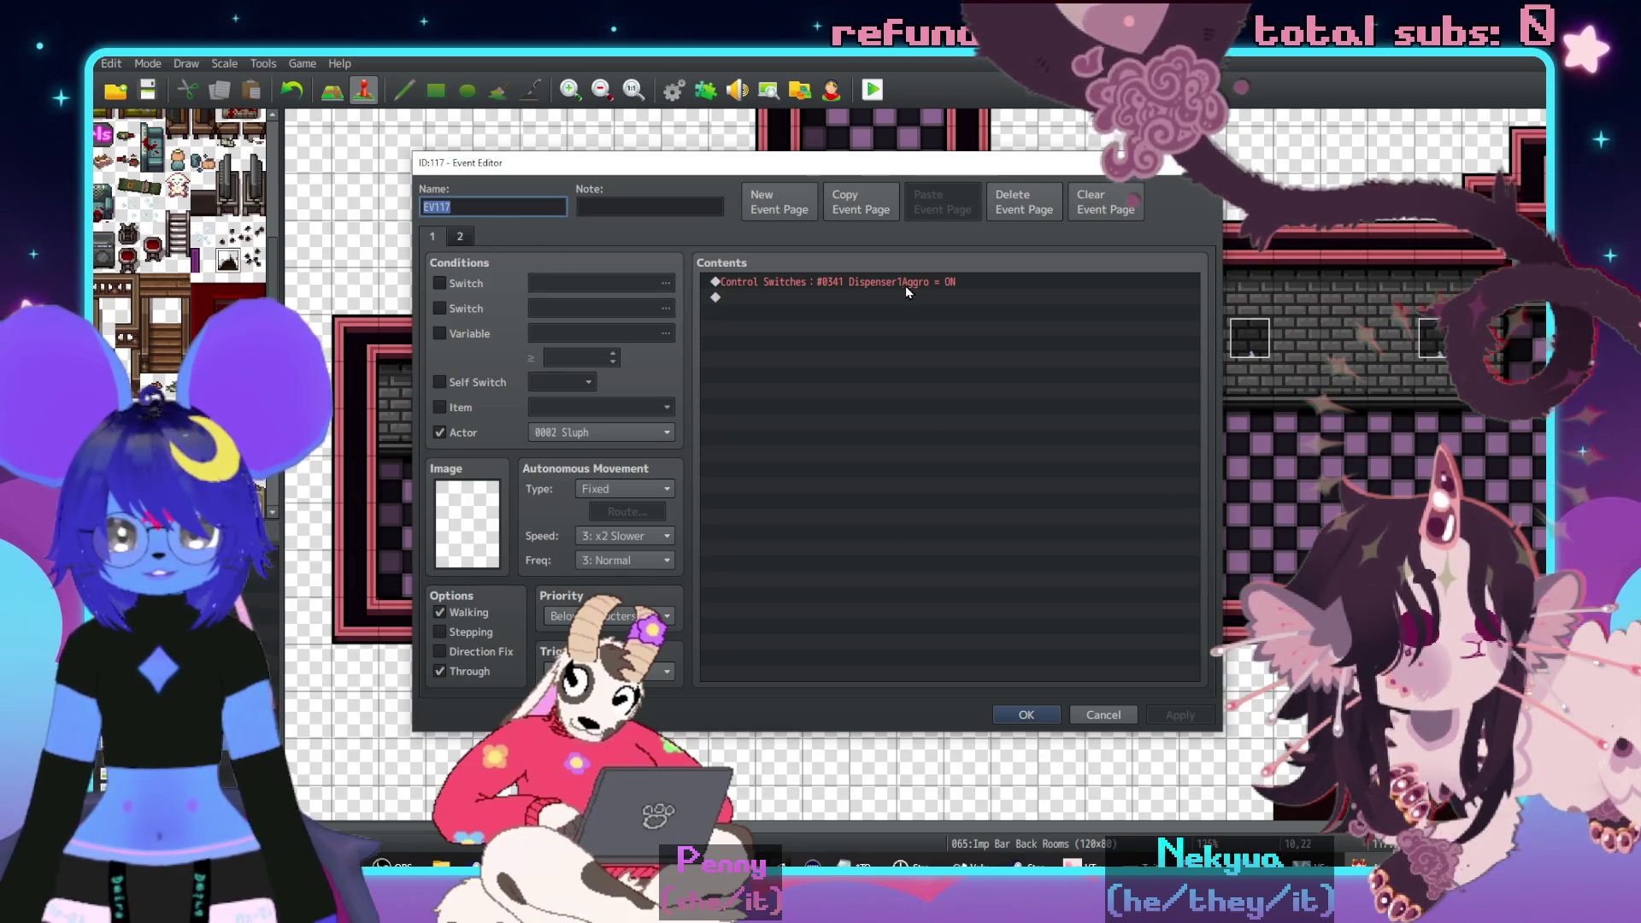
# - Make the Control Switches command turn ON switch 0347, renamed Dispenser2Aggro
pyautogui.doubleClick(905, 285)
pyautogui.click(1011, 436)
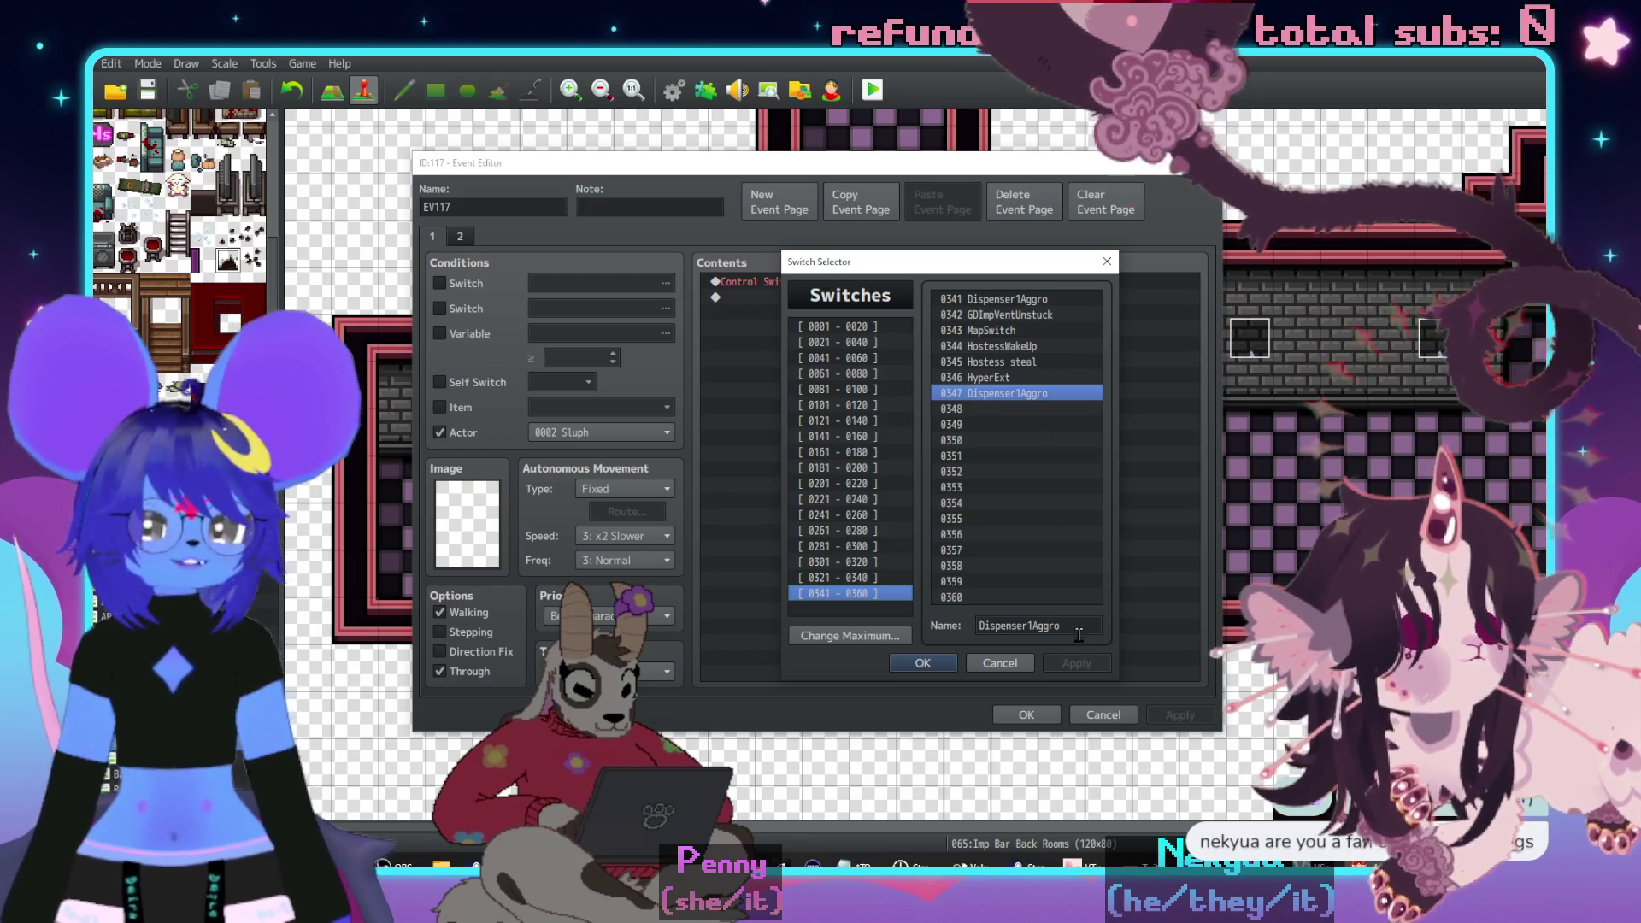
pyautogui.press('BackSpace')
pyautogui.write('2')
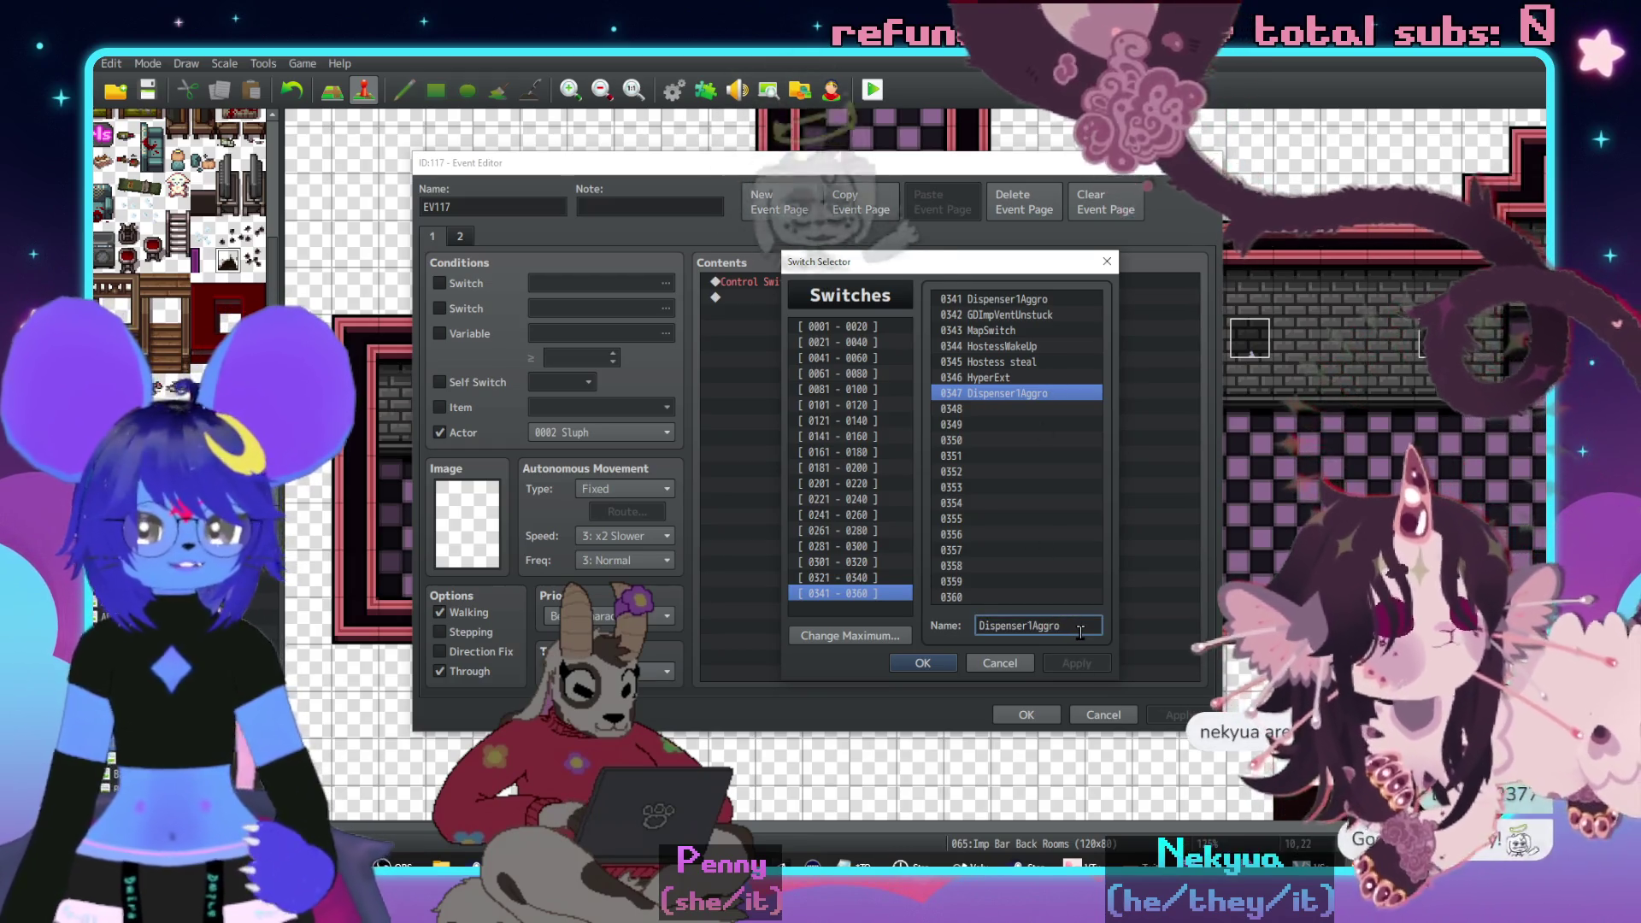
pyautogui.click(1077, 663)
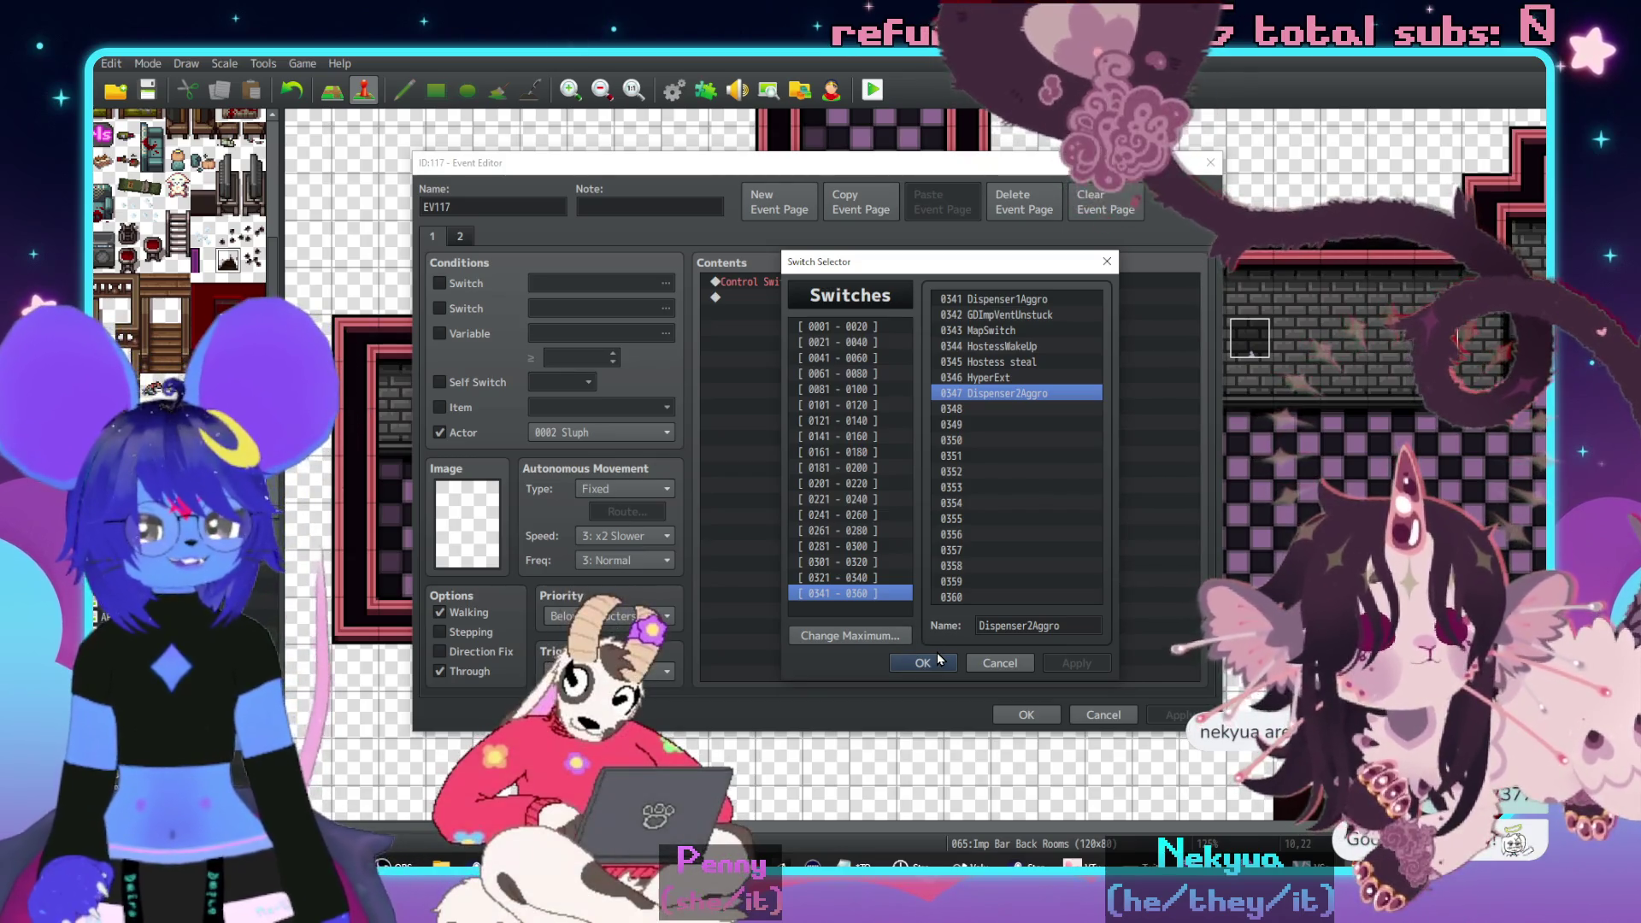
pyautogui.click(932, 665)
pyautogui.click(957, 542)
# - Set the page condition to switch 0347 Dispenser2Aggro, check the other page, and save
pyautogui.click(439, 282)
pyautogui.click(665, 283)
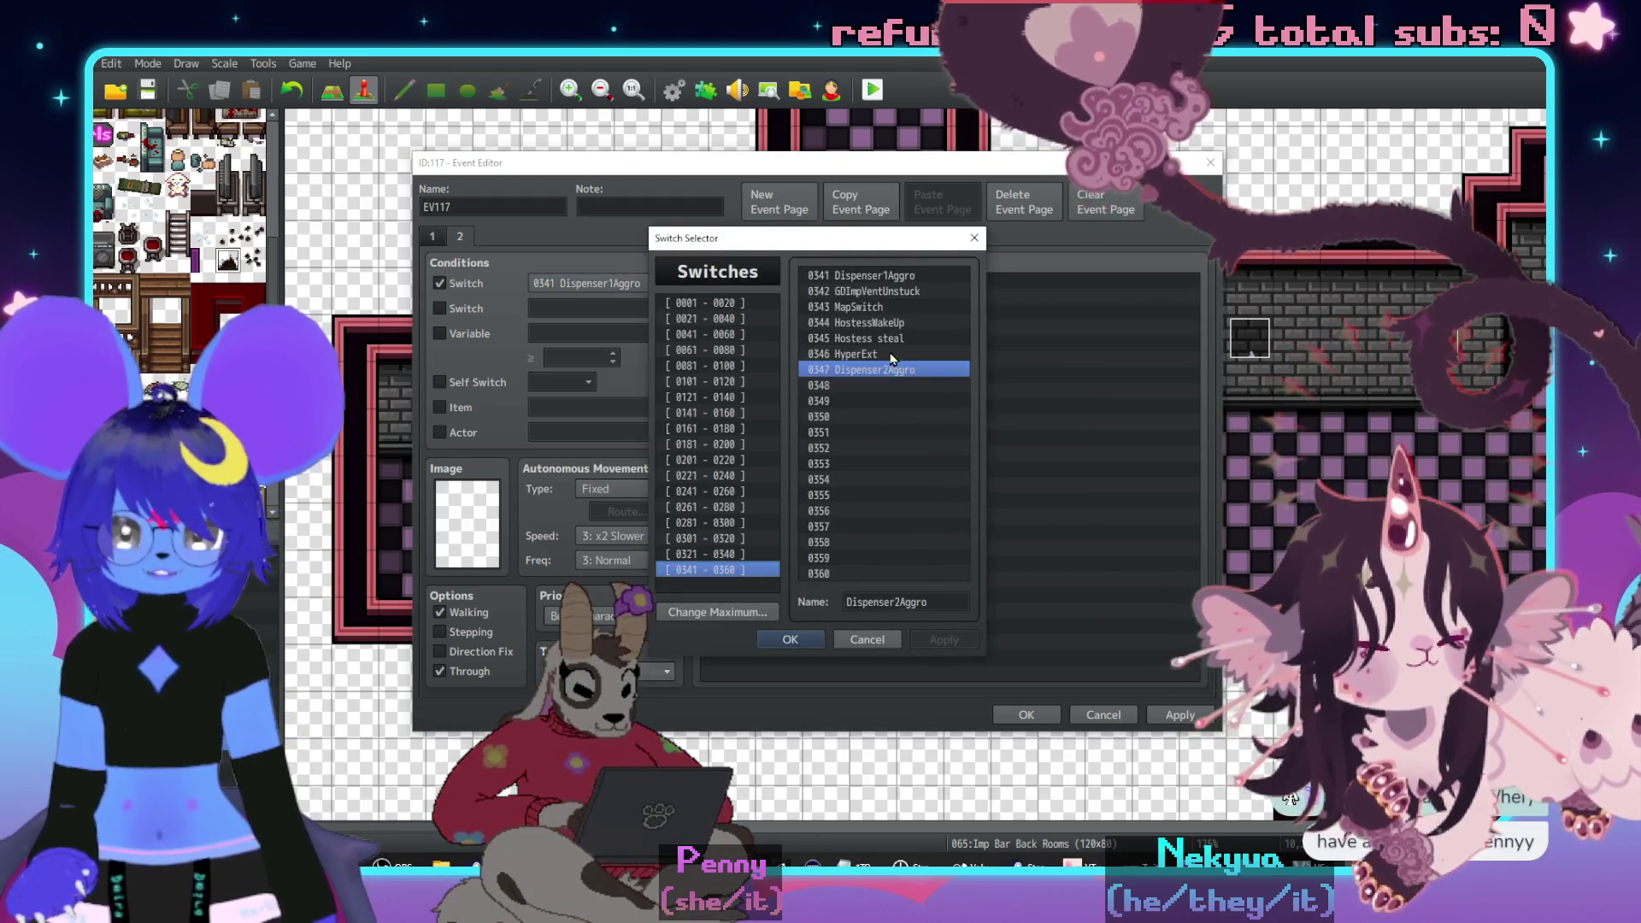
pyautogui.click(789, 639)
pyautogui.click(430, 238)
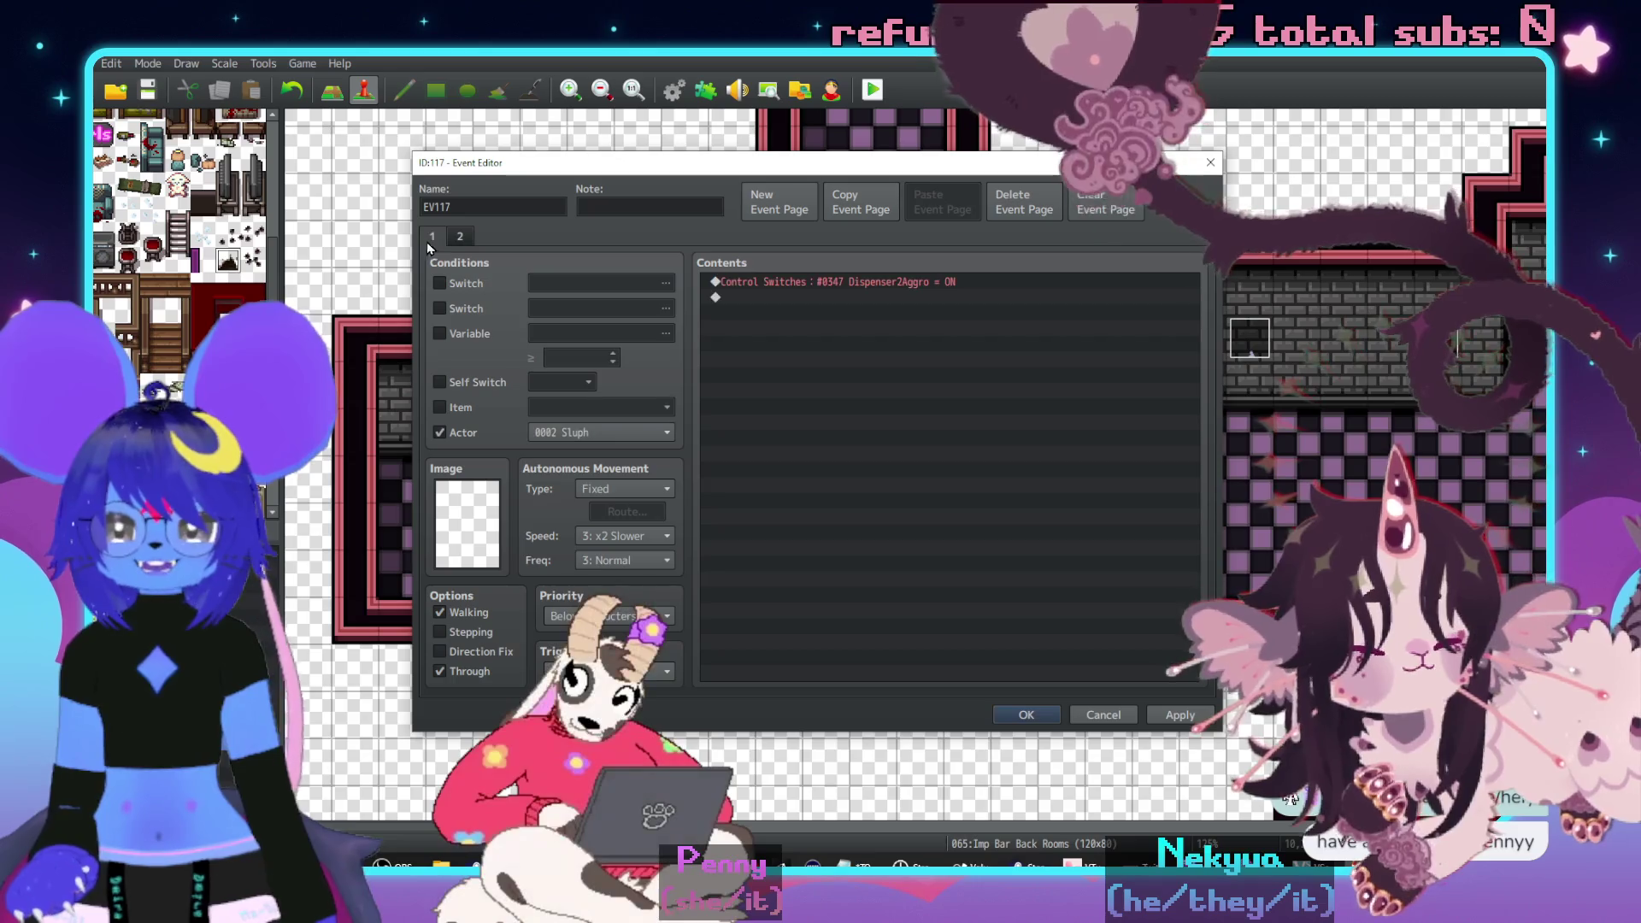
pyautogui.click(1025, 714)
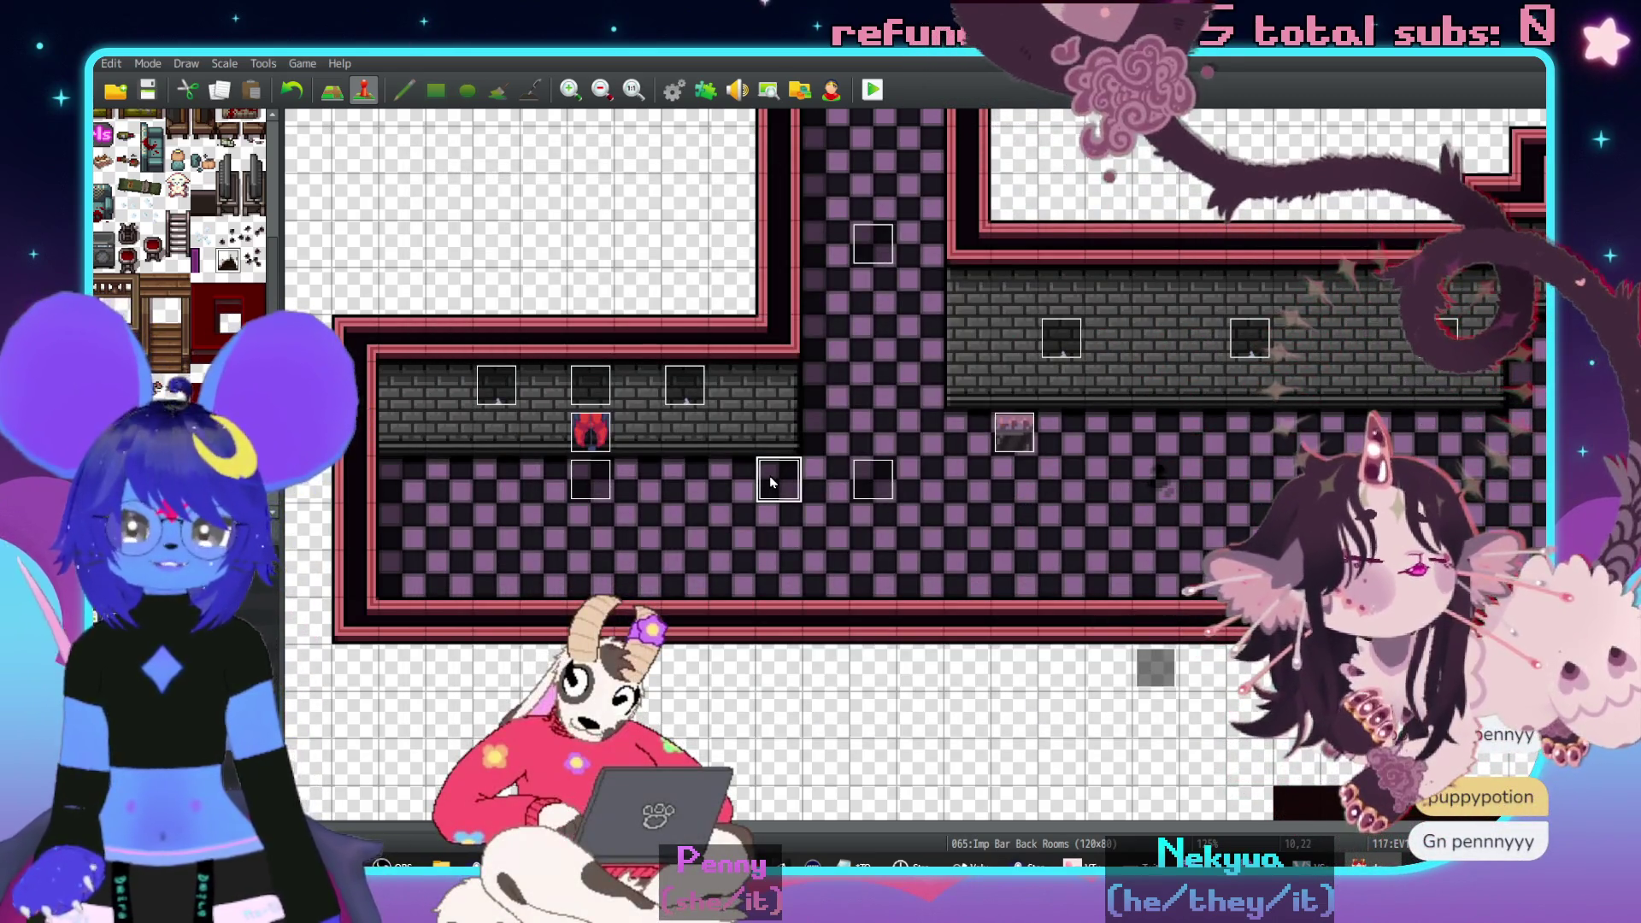
# - Copy the event and paste copies on the tiles directly below it
pyautogui.click(779, 525)
pyautogui.hotkey('ctrl', 'v')
pyautogui.click(779, 573)
pyautogui.hotkey('ctrl', 'v')
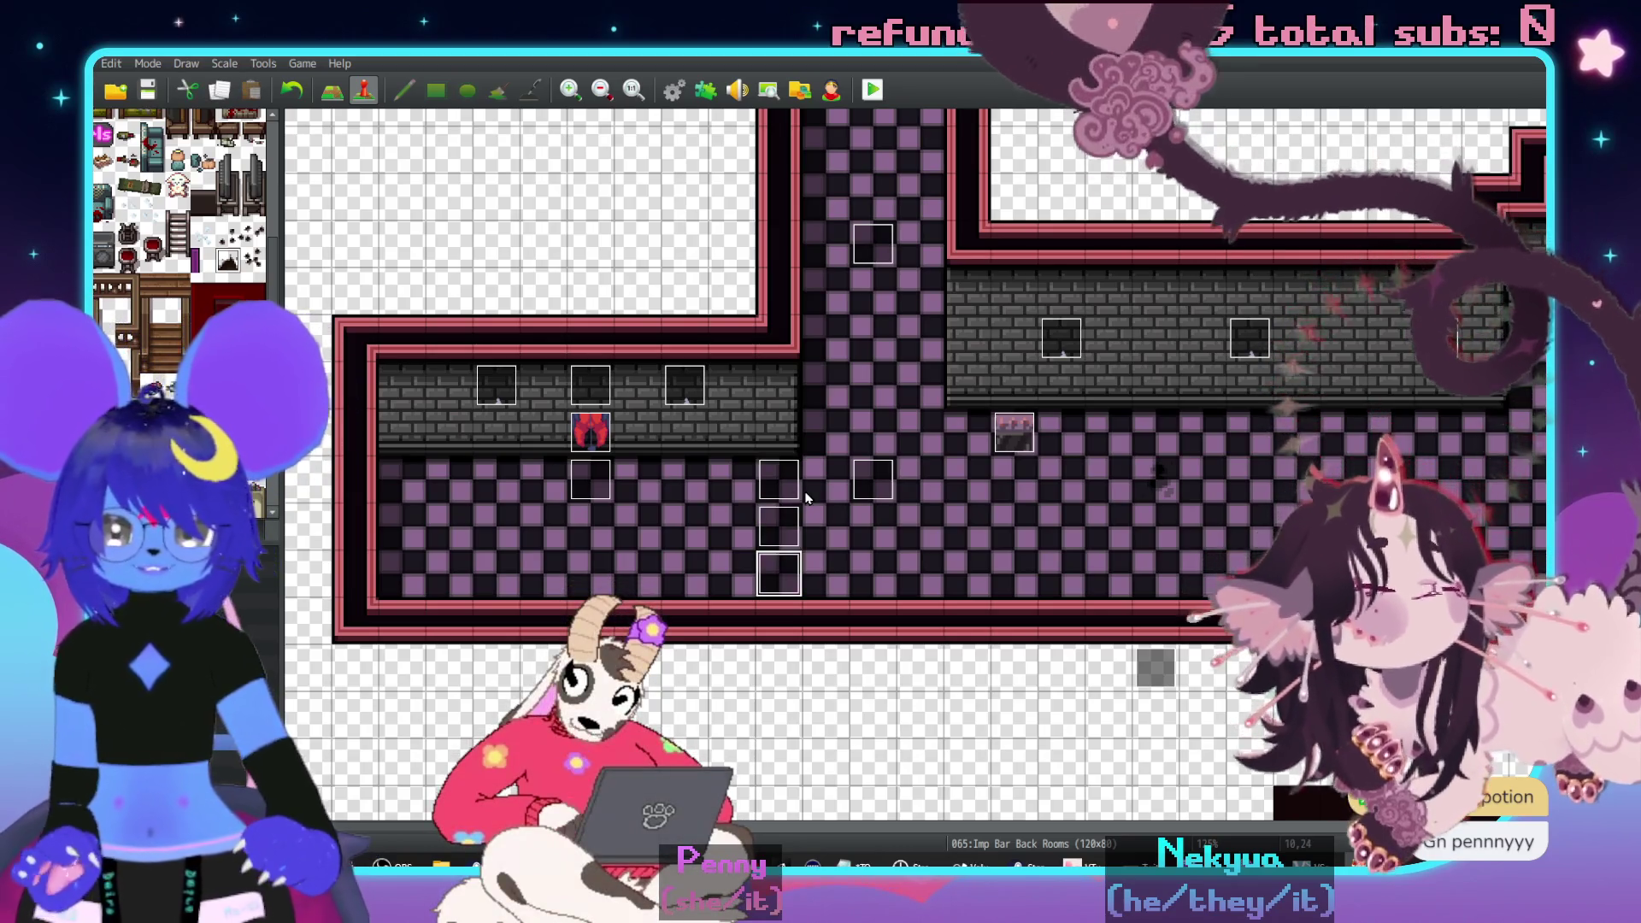
pyautogui.doubleClick(779, 534)
pyautogui.press('Escape')
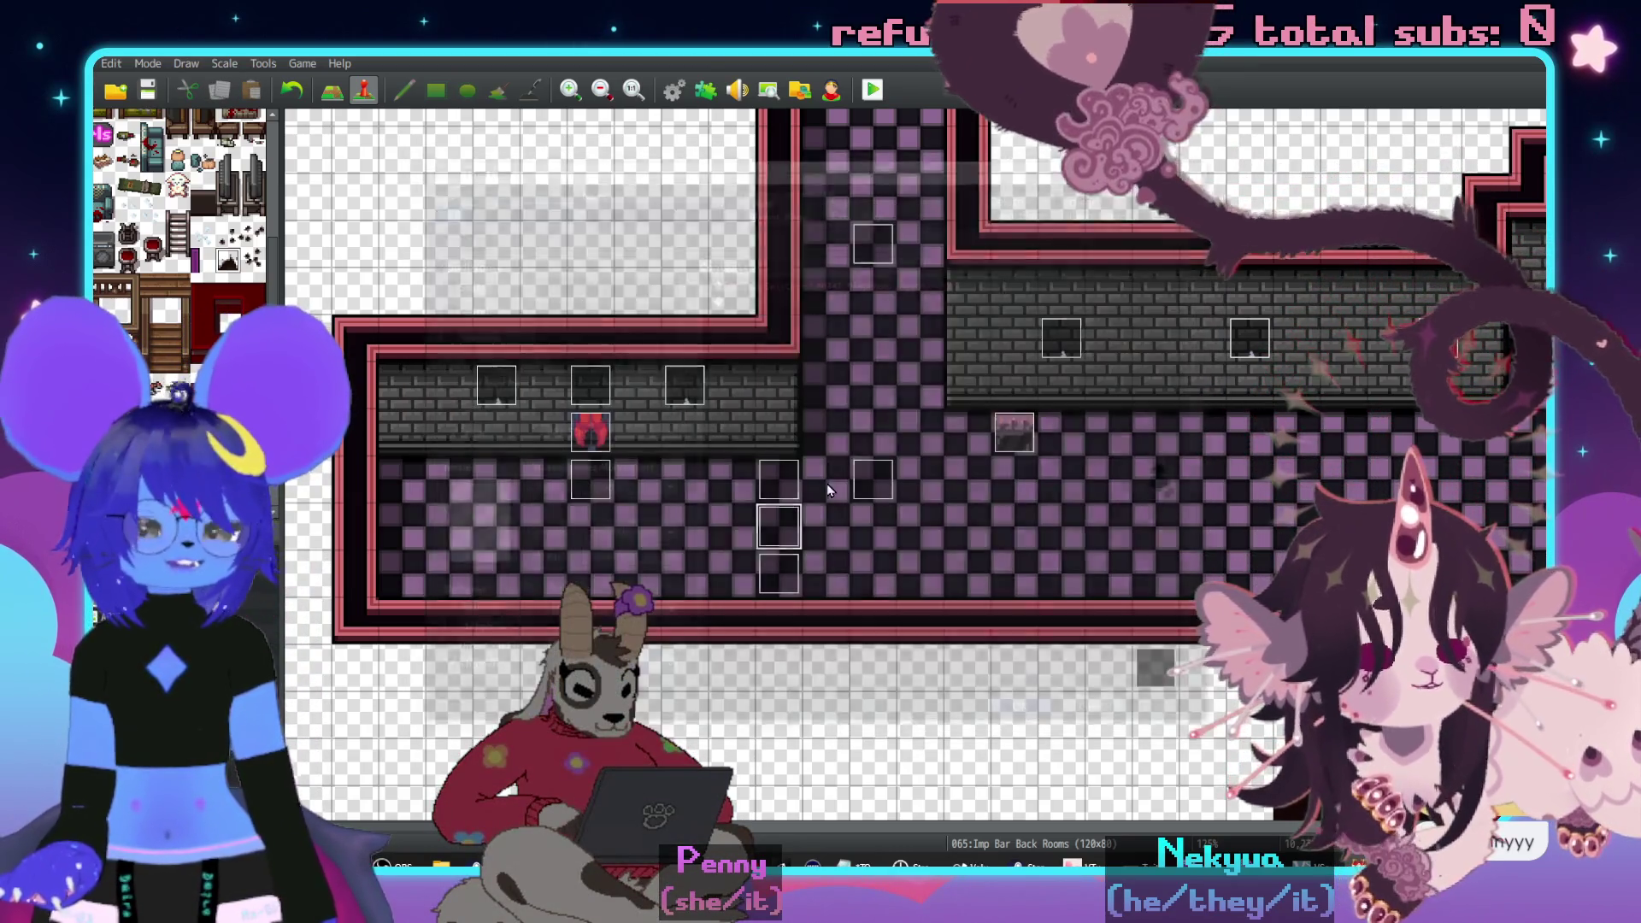
# - Pan around the map, then switch to map 067 Imps Girl Rooms
pyautogui.scroll(-5, 692, 561)
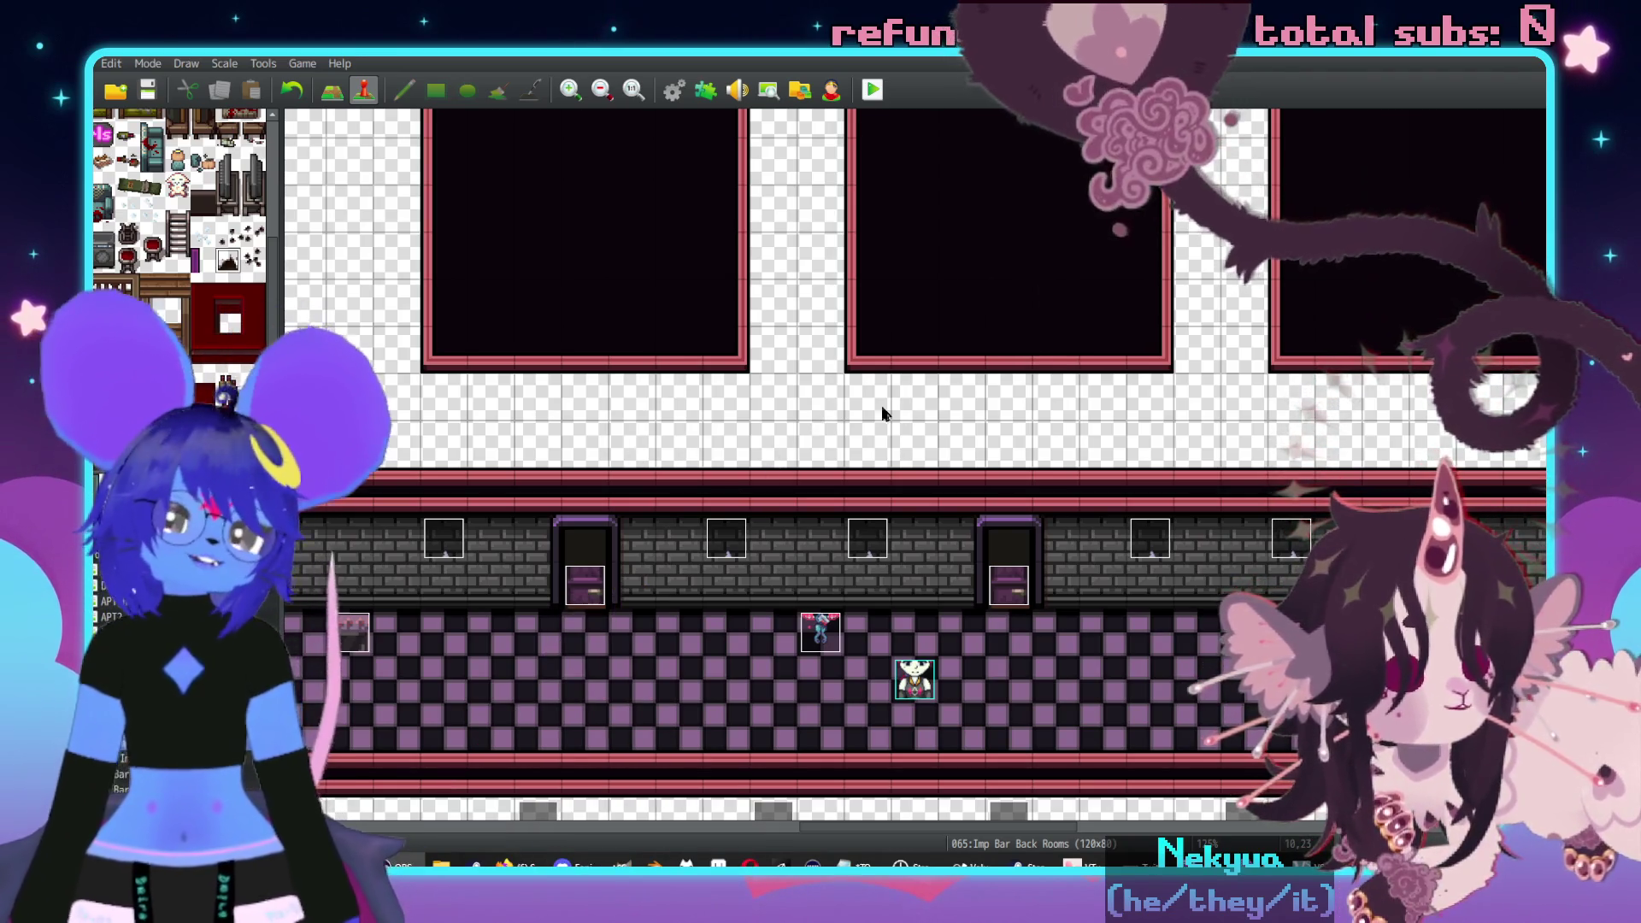
pyautogui.middleClick(940, 428)
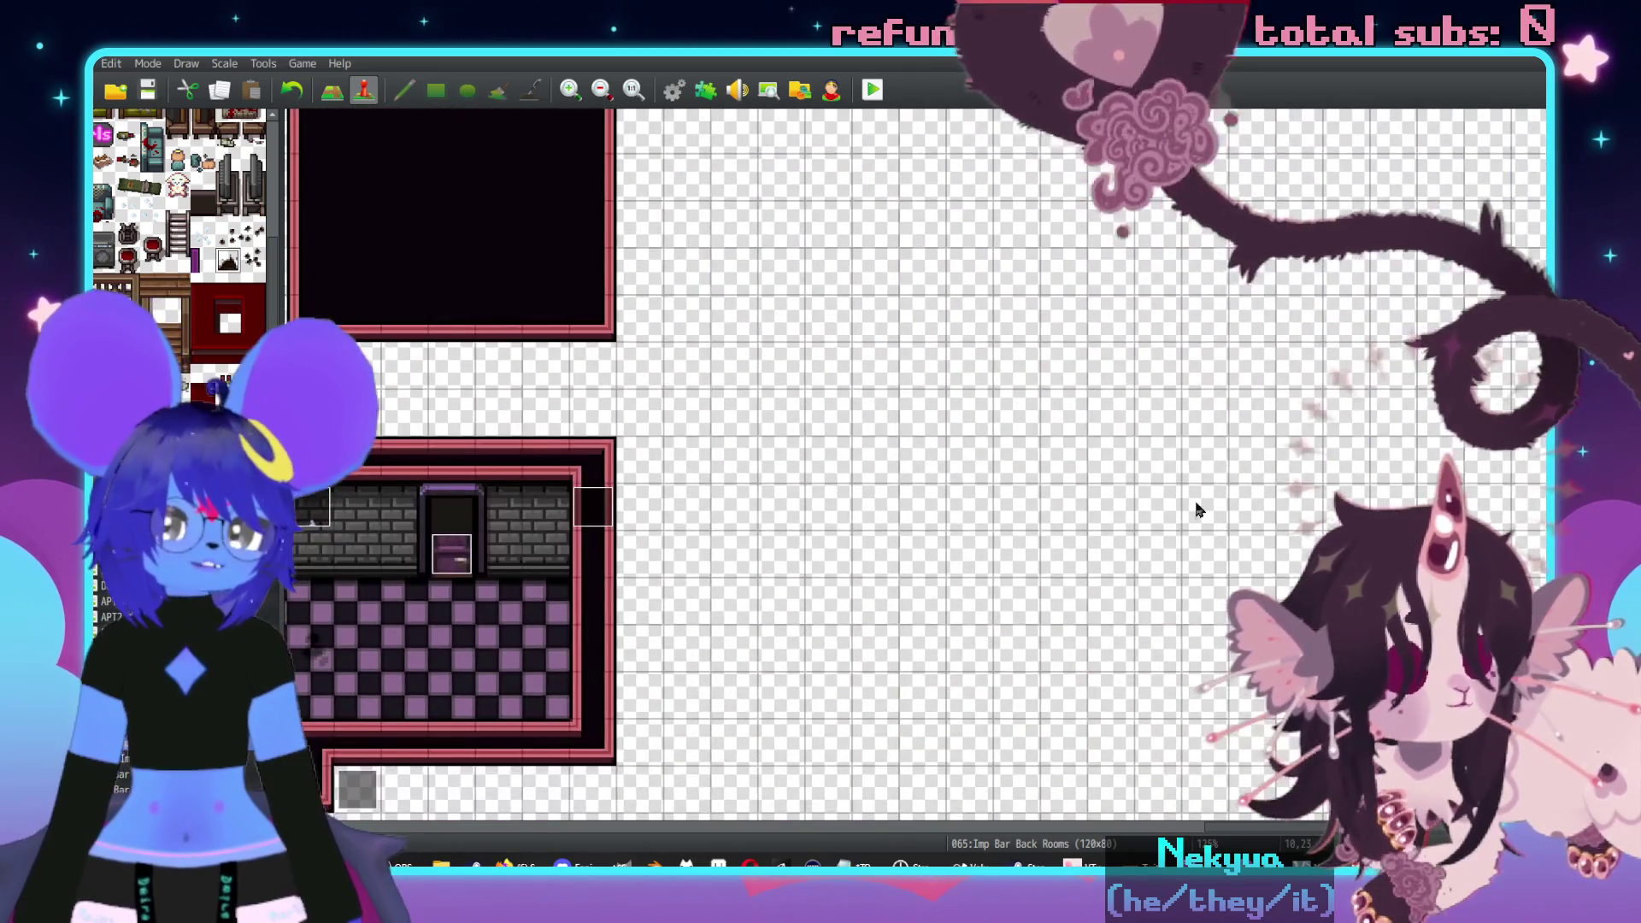
pyautogui.middleClick(750, 521)
pyautogui.middleClick(932, 506)
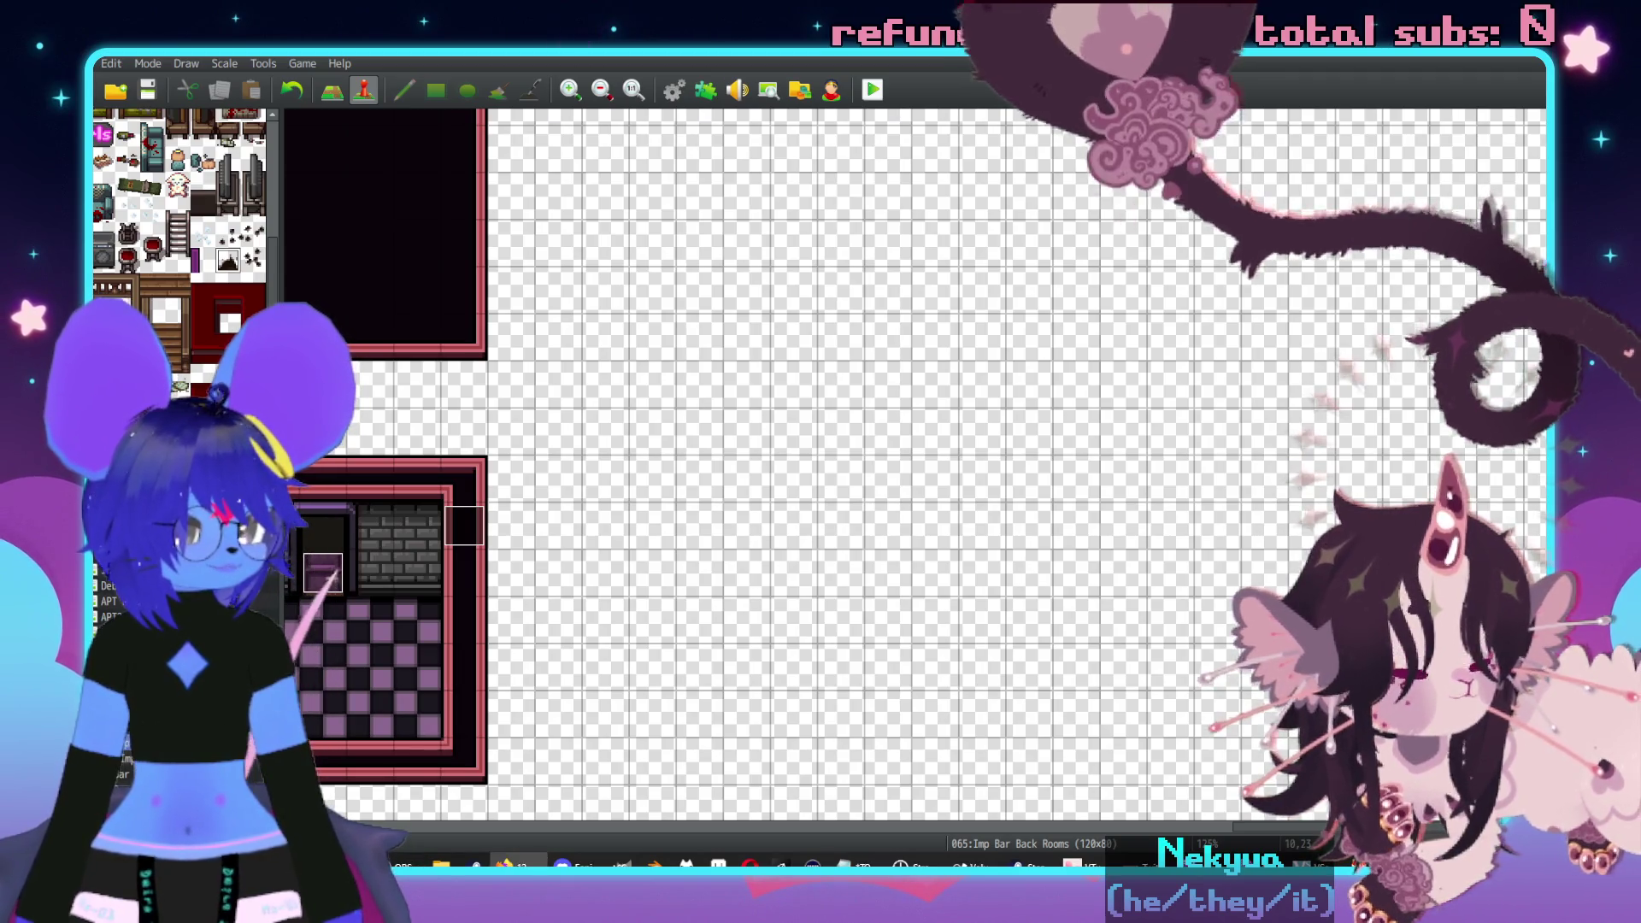
pyautogui.hscroll(3, 890, 476)
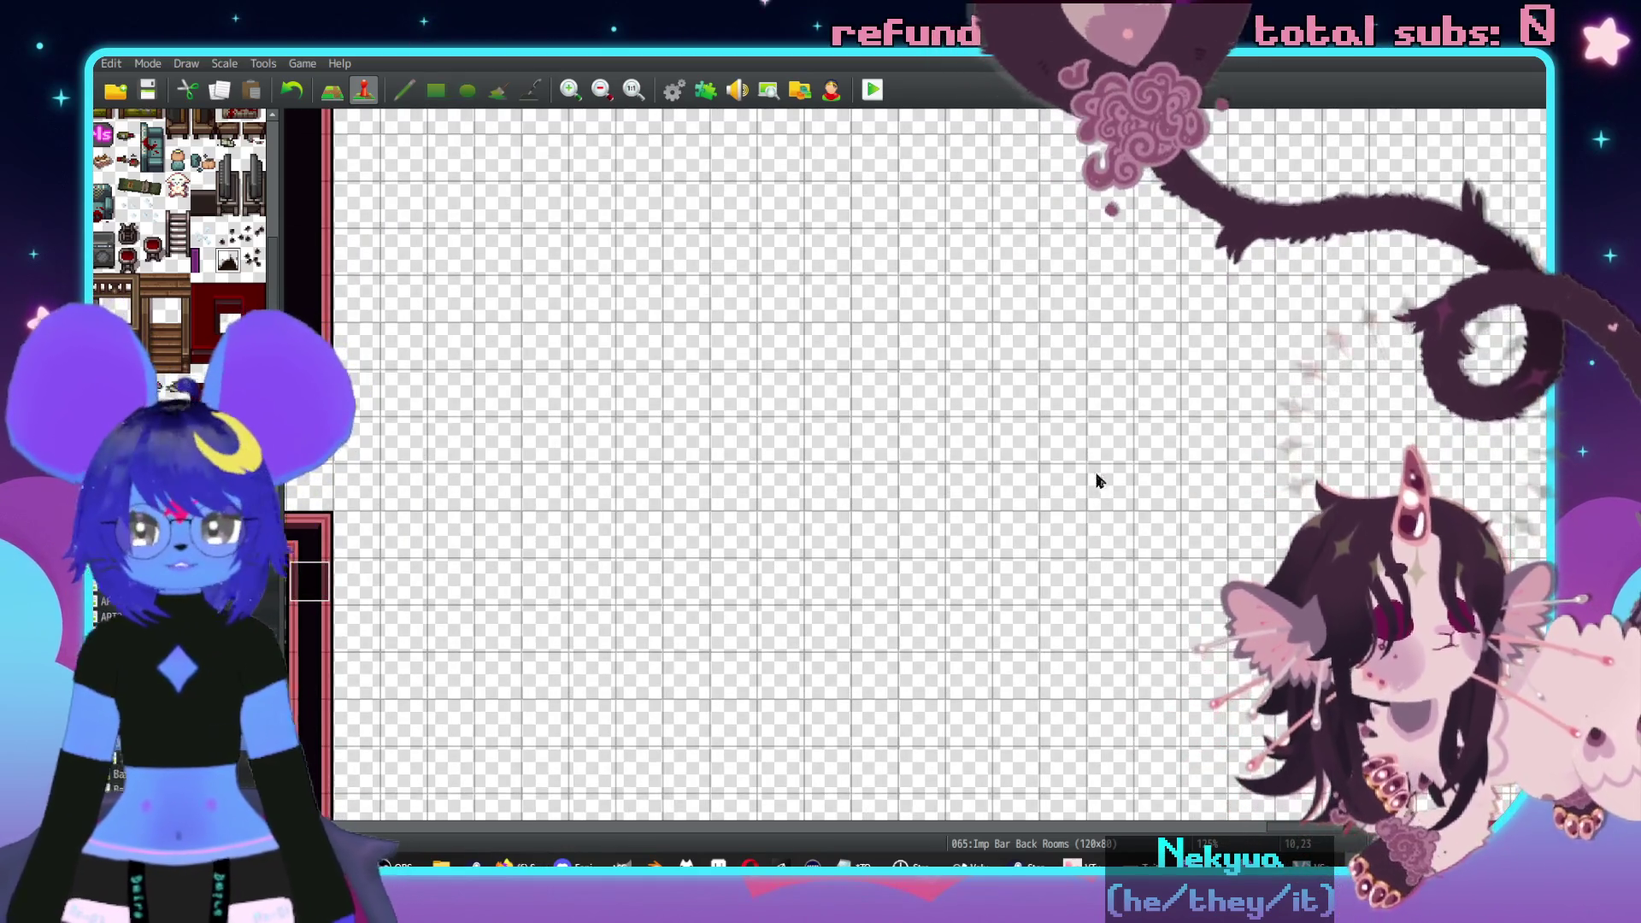
pyautogui.hscroll(-5, 1099, 487)
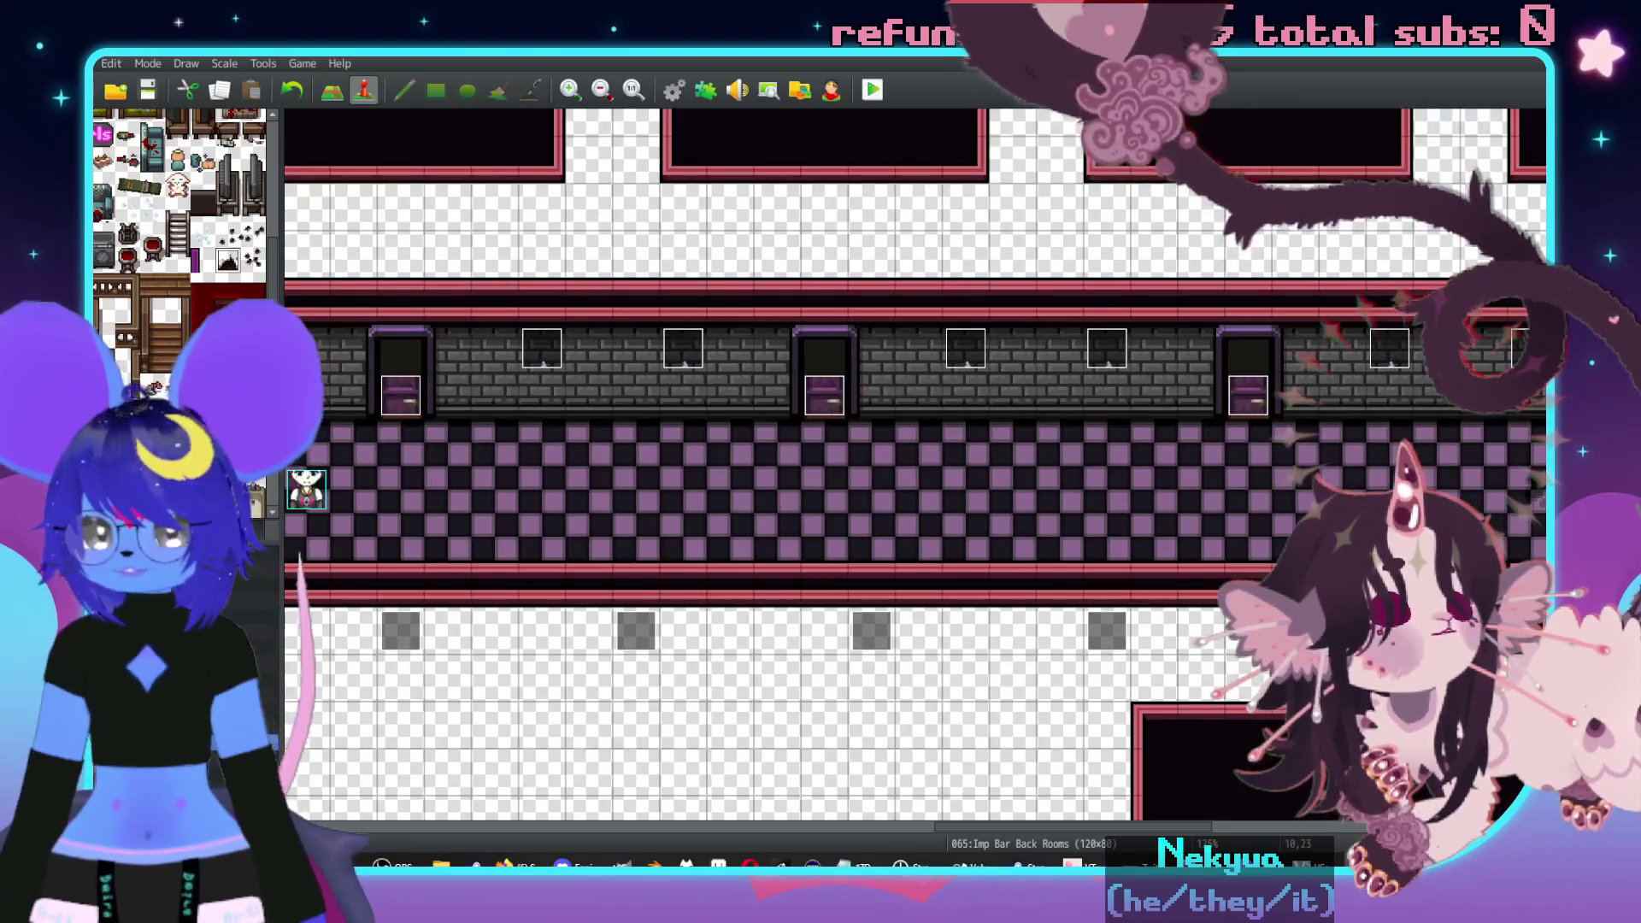
pyautogui.click(171, 598)
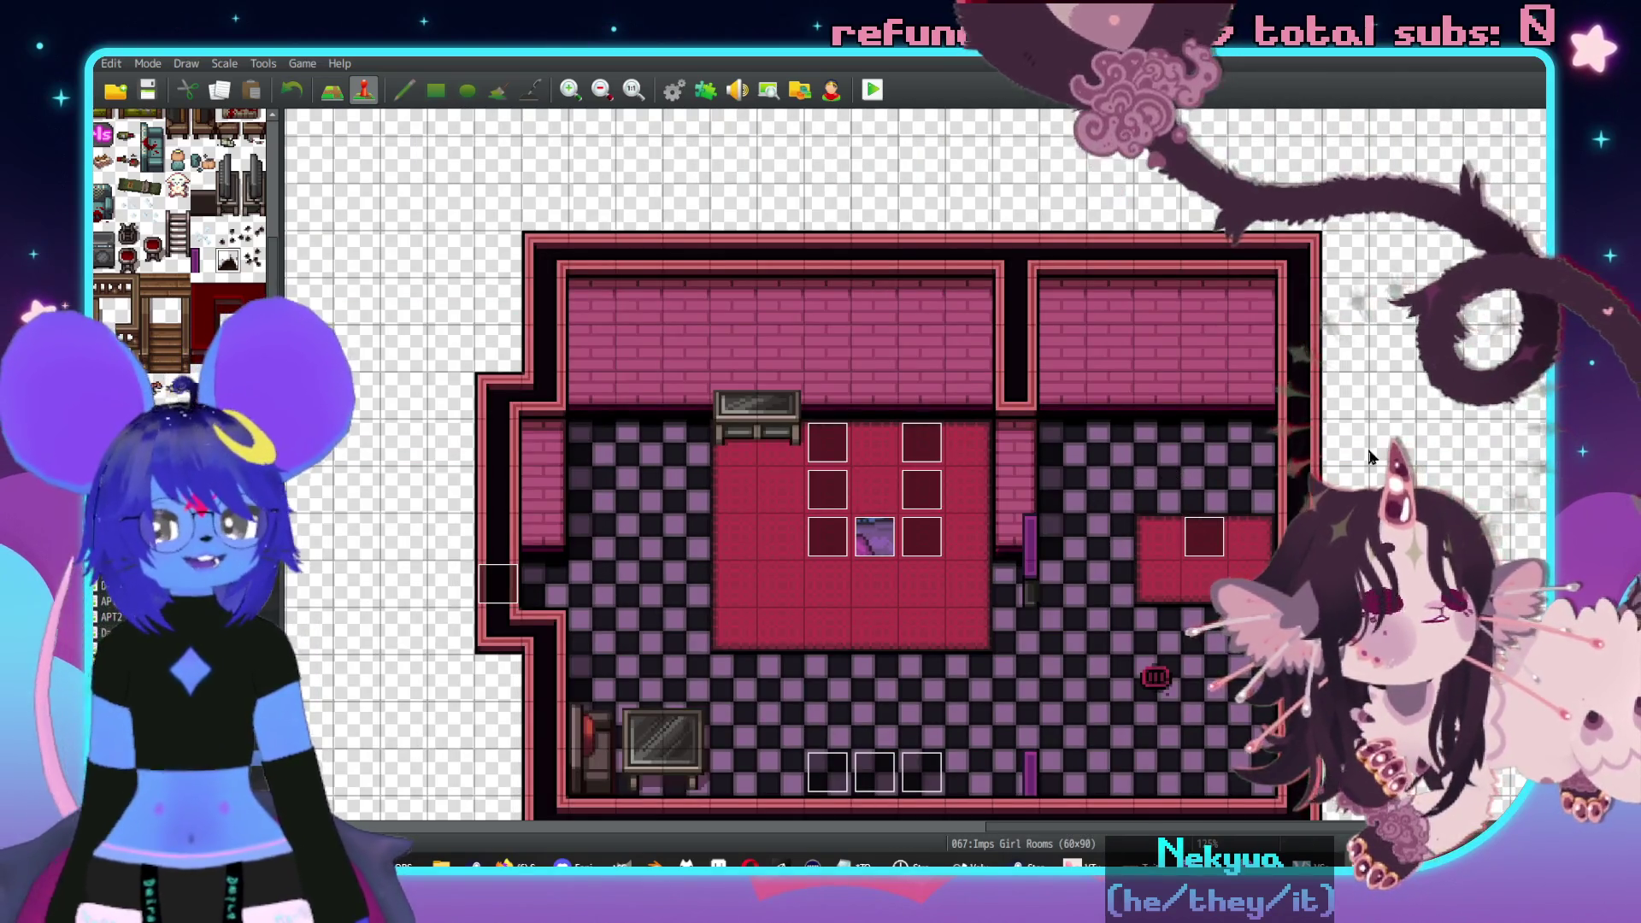
# - In Map mode (F5), stamp a pink toilet in the upper-right room
pyautogui.hscroll(-3, 1246, 450)
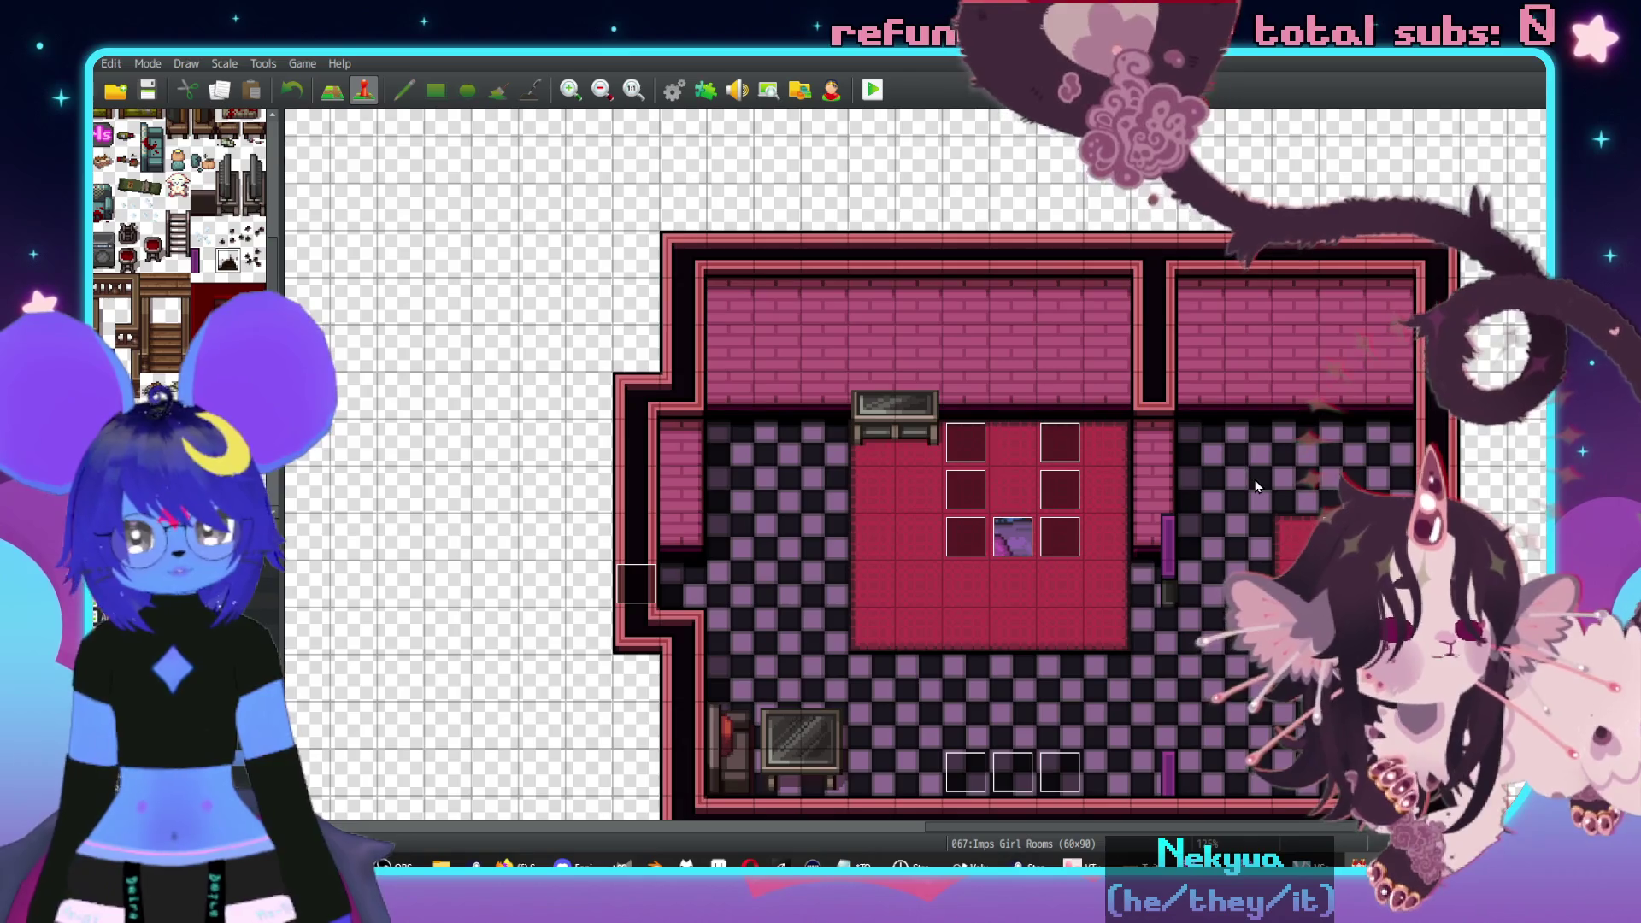
pyautogui.hscroll(-3, 1182, 499)
pyautogui.press('F5')
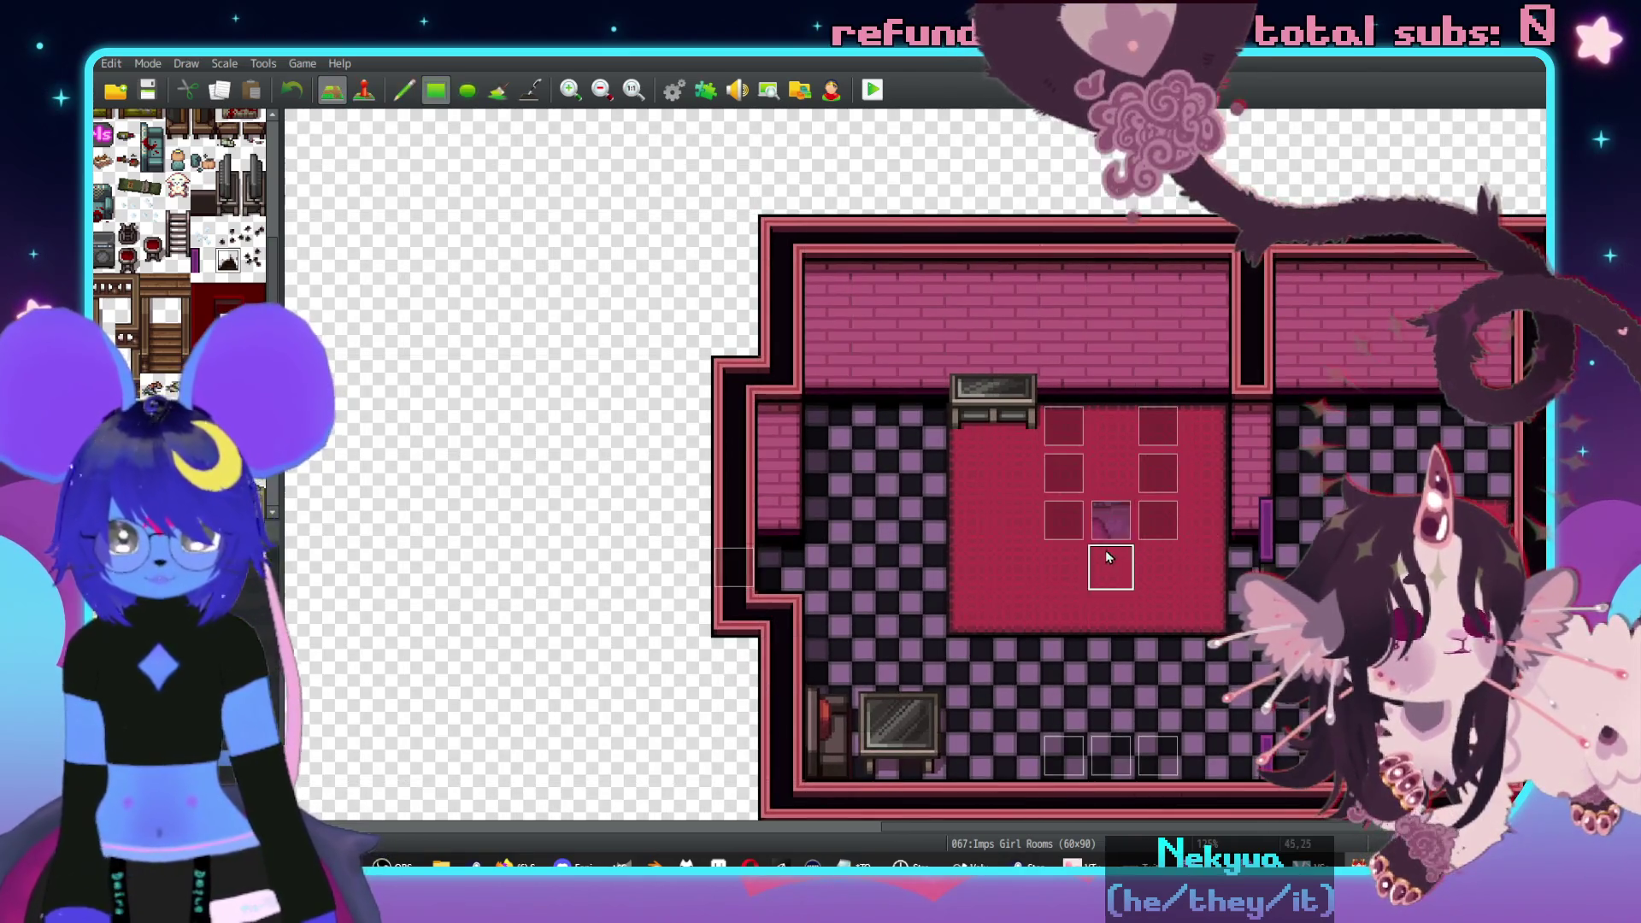
pyautogui.scroll(3, 185, 177)
pyautogui.scroll(2, 185, 177)
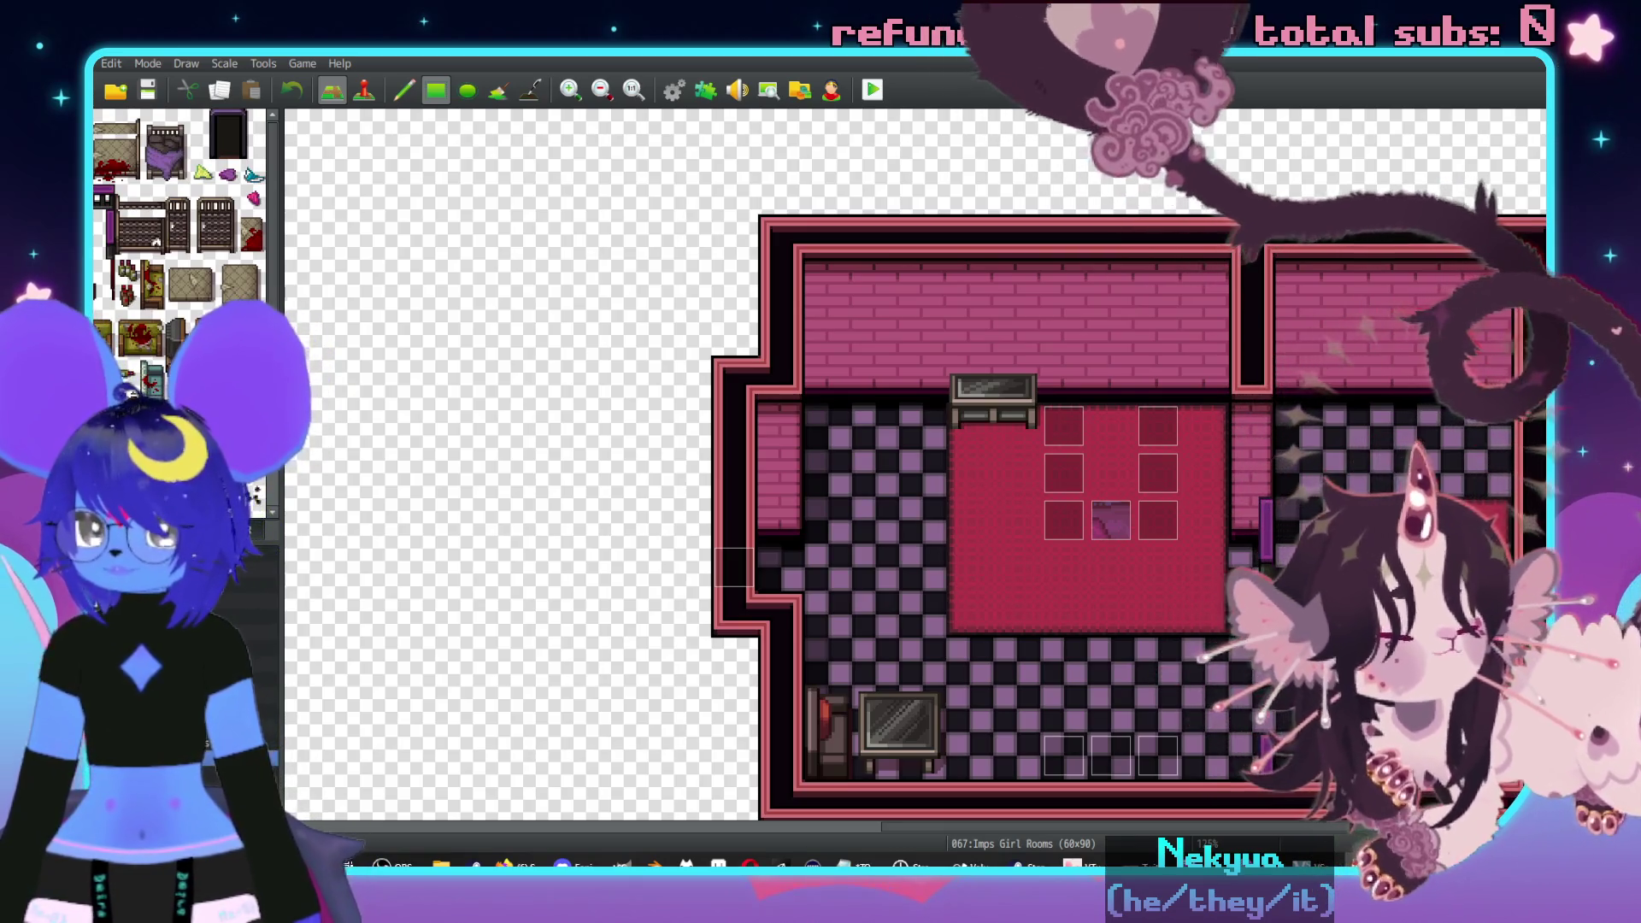
pyautogui.scroll(5, 185, 177)
pyautogui.scroll(-3, 179, 177)
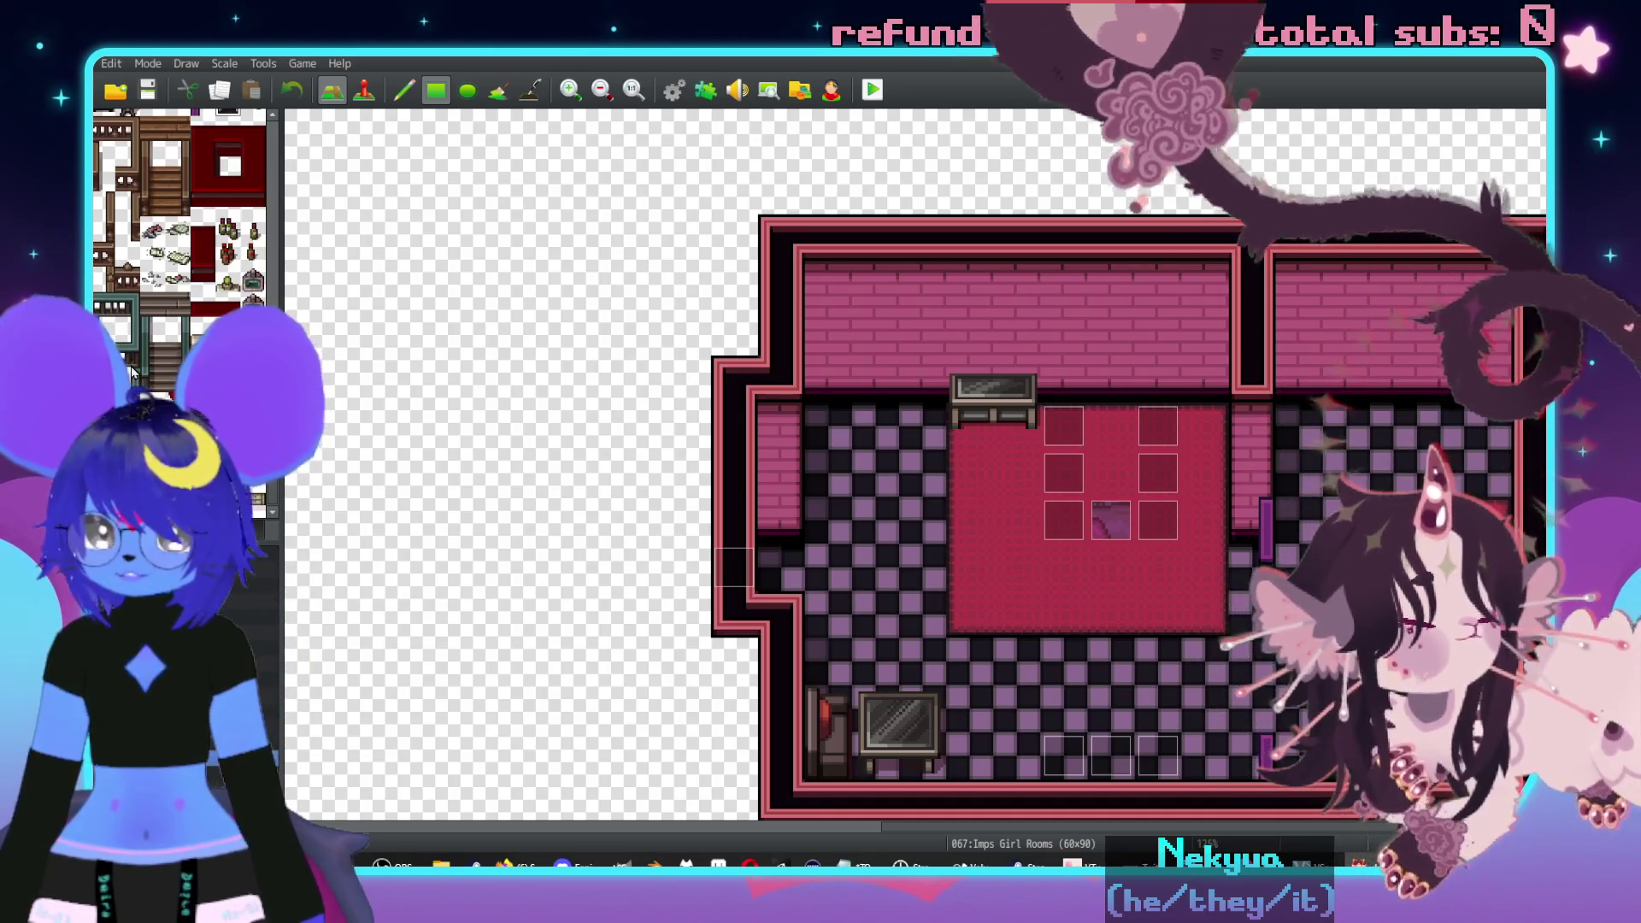
pyautogui.middleClick(778, 474)
pyautogui.middleClick(863, 421)
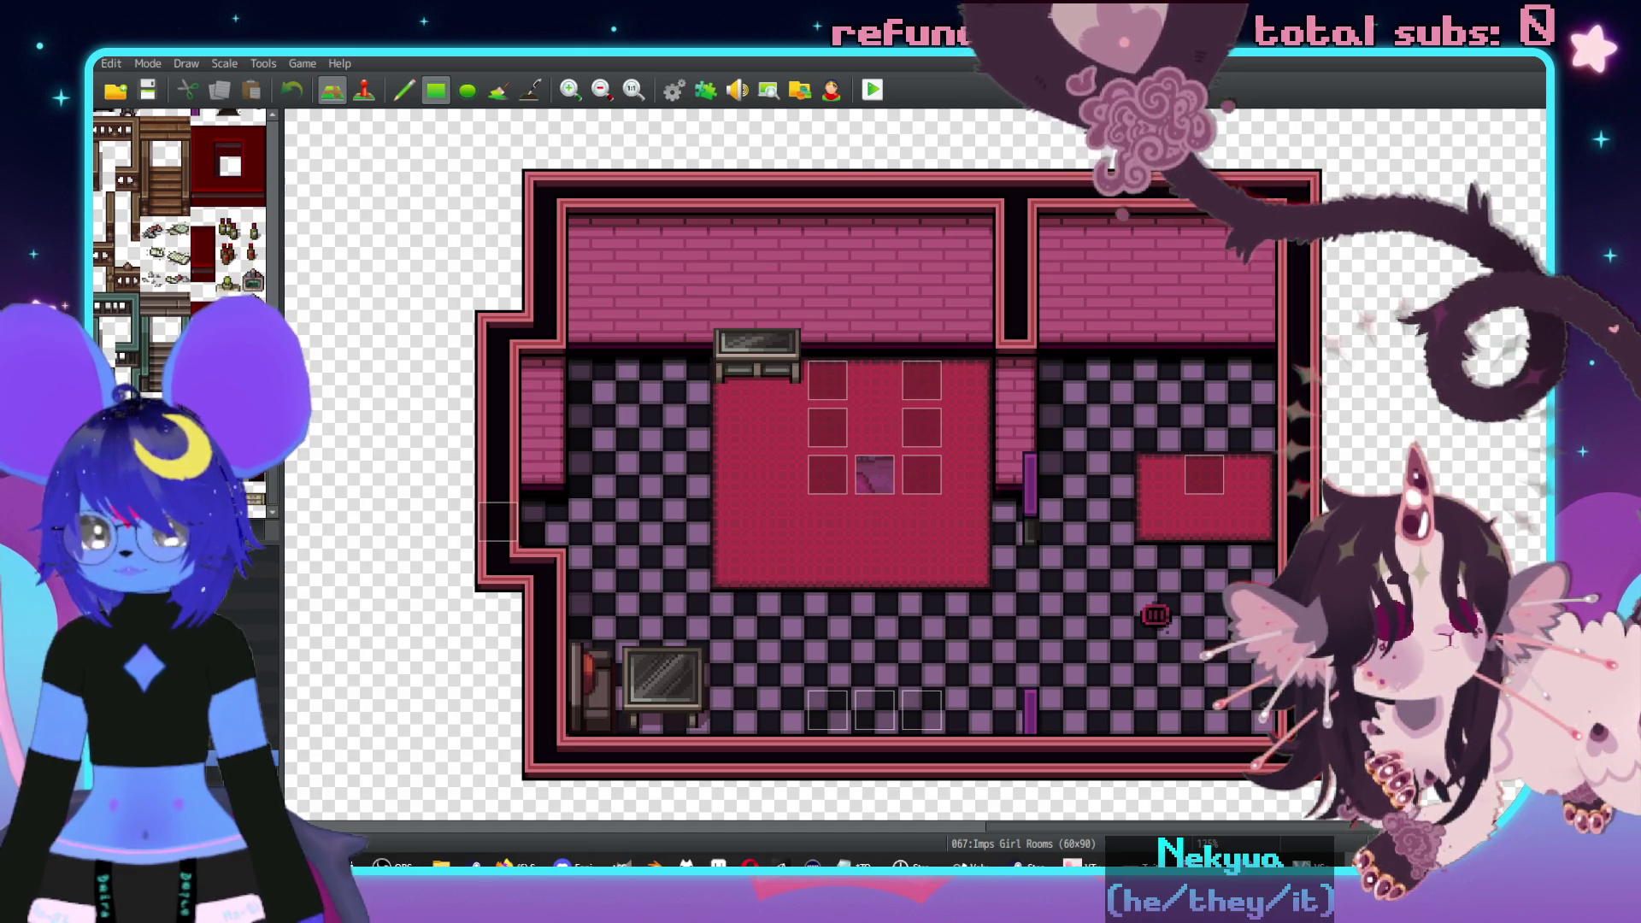
pyautogui.scroll(-5, 179, 213)
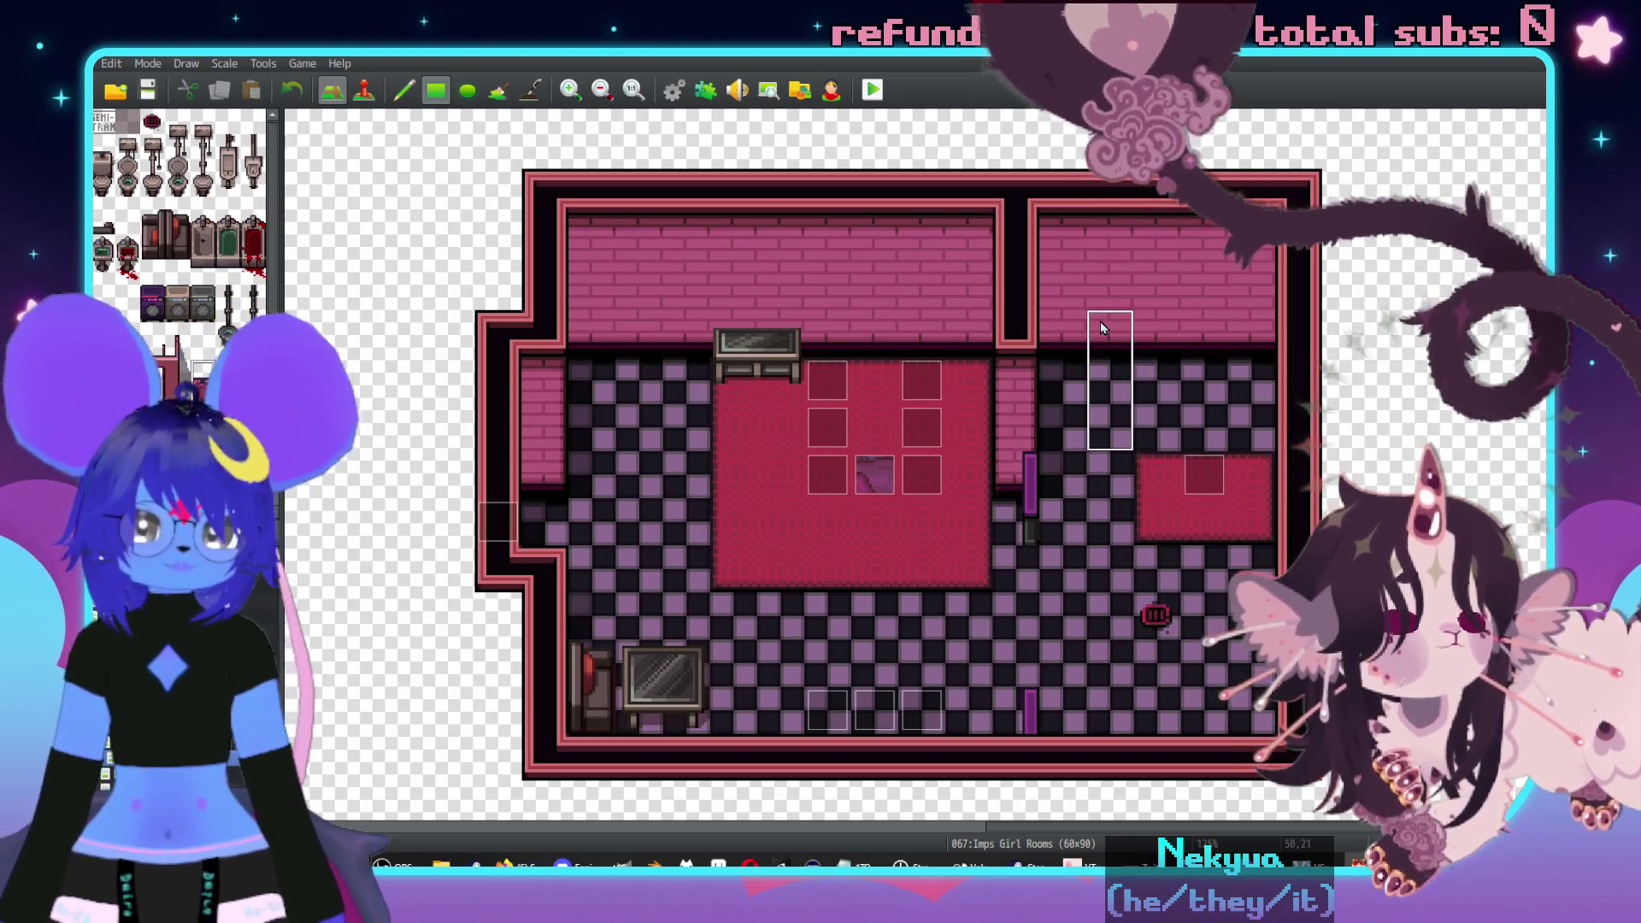
pyautogui.click(1102, 290)
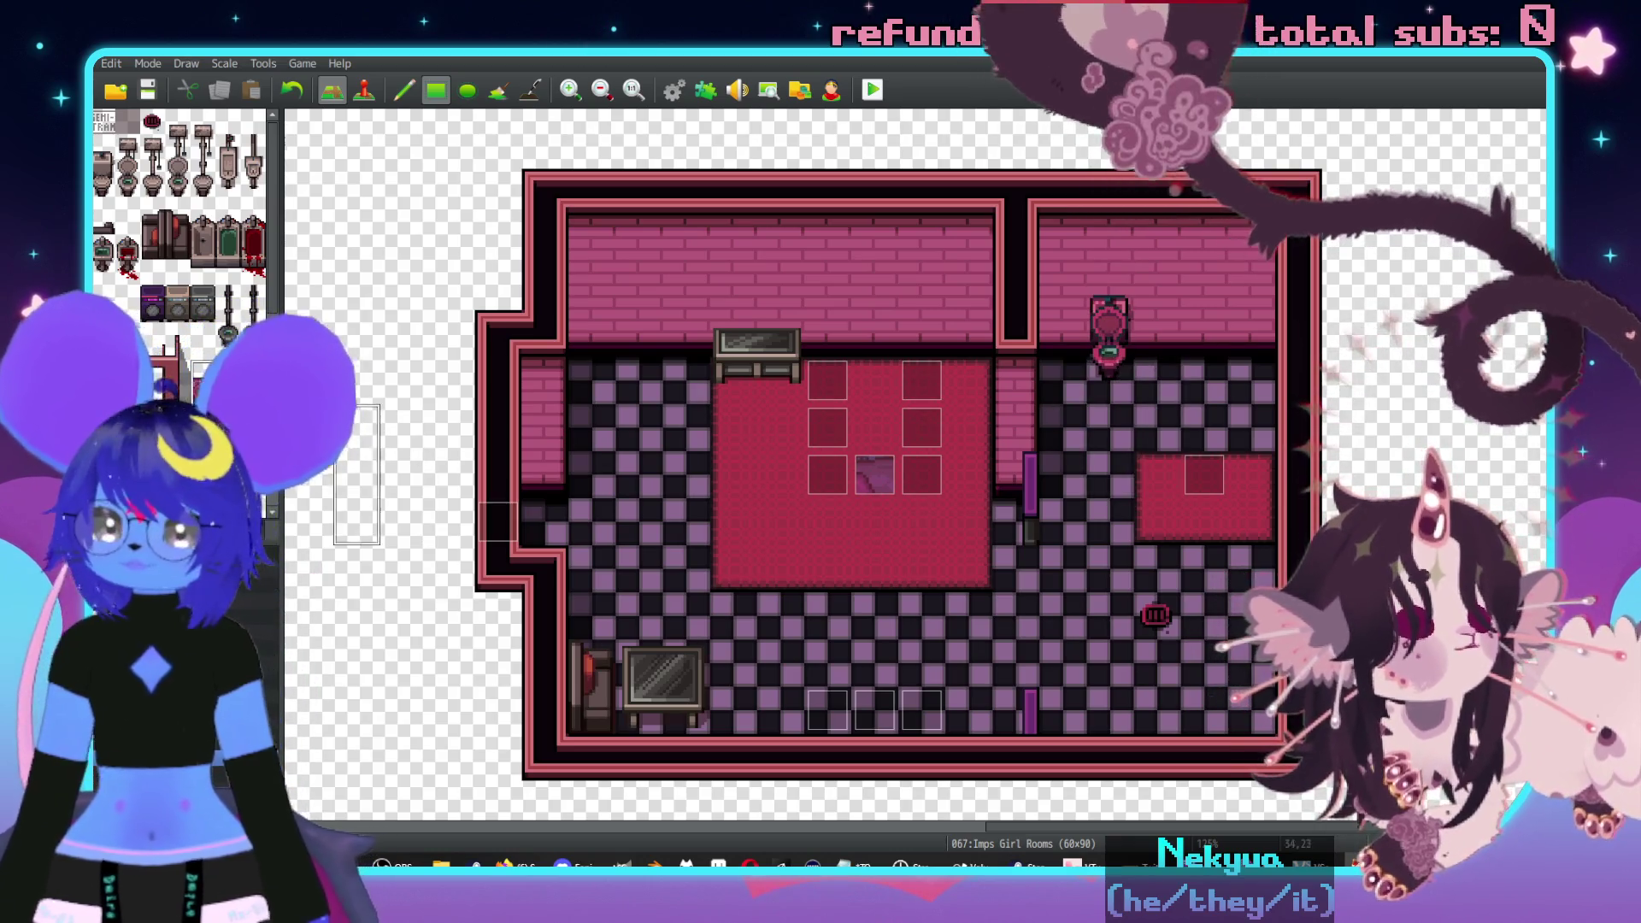
# - Stamp a sink left of the toilet and erase the lower-right floor strip
pyautogui.scroll(-5, 196, 287)
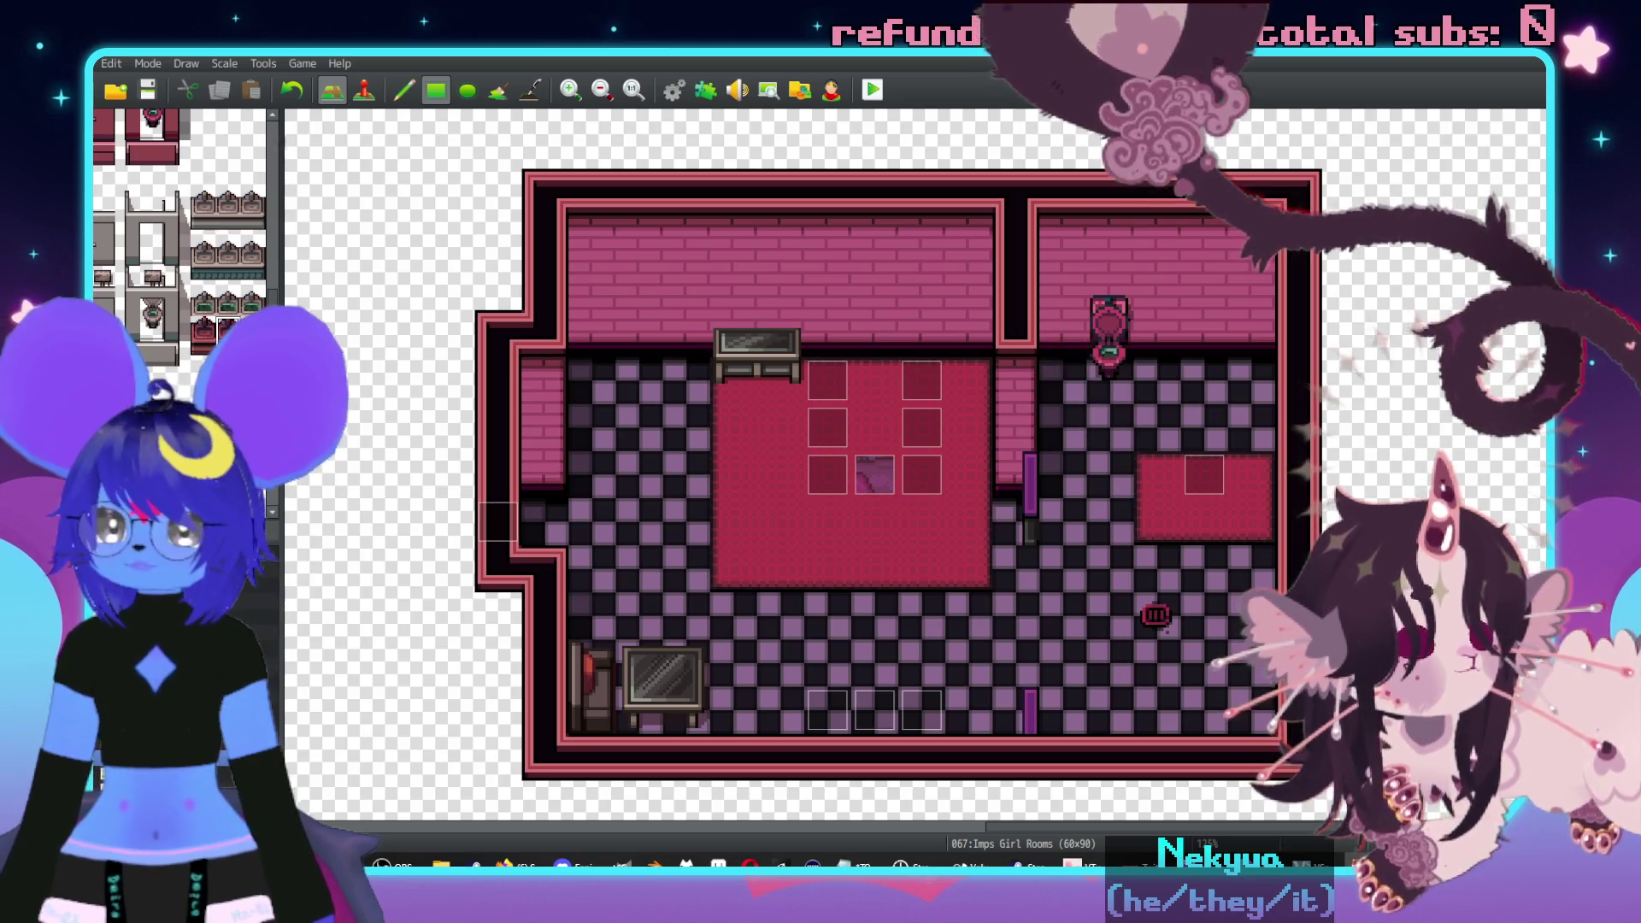
pyautogui.scroll(-3, 180, 222)
pyautogui.scroll(3, 179, 205)
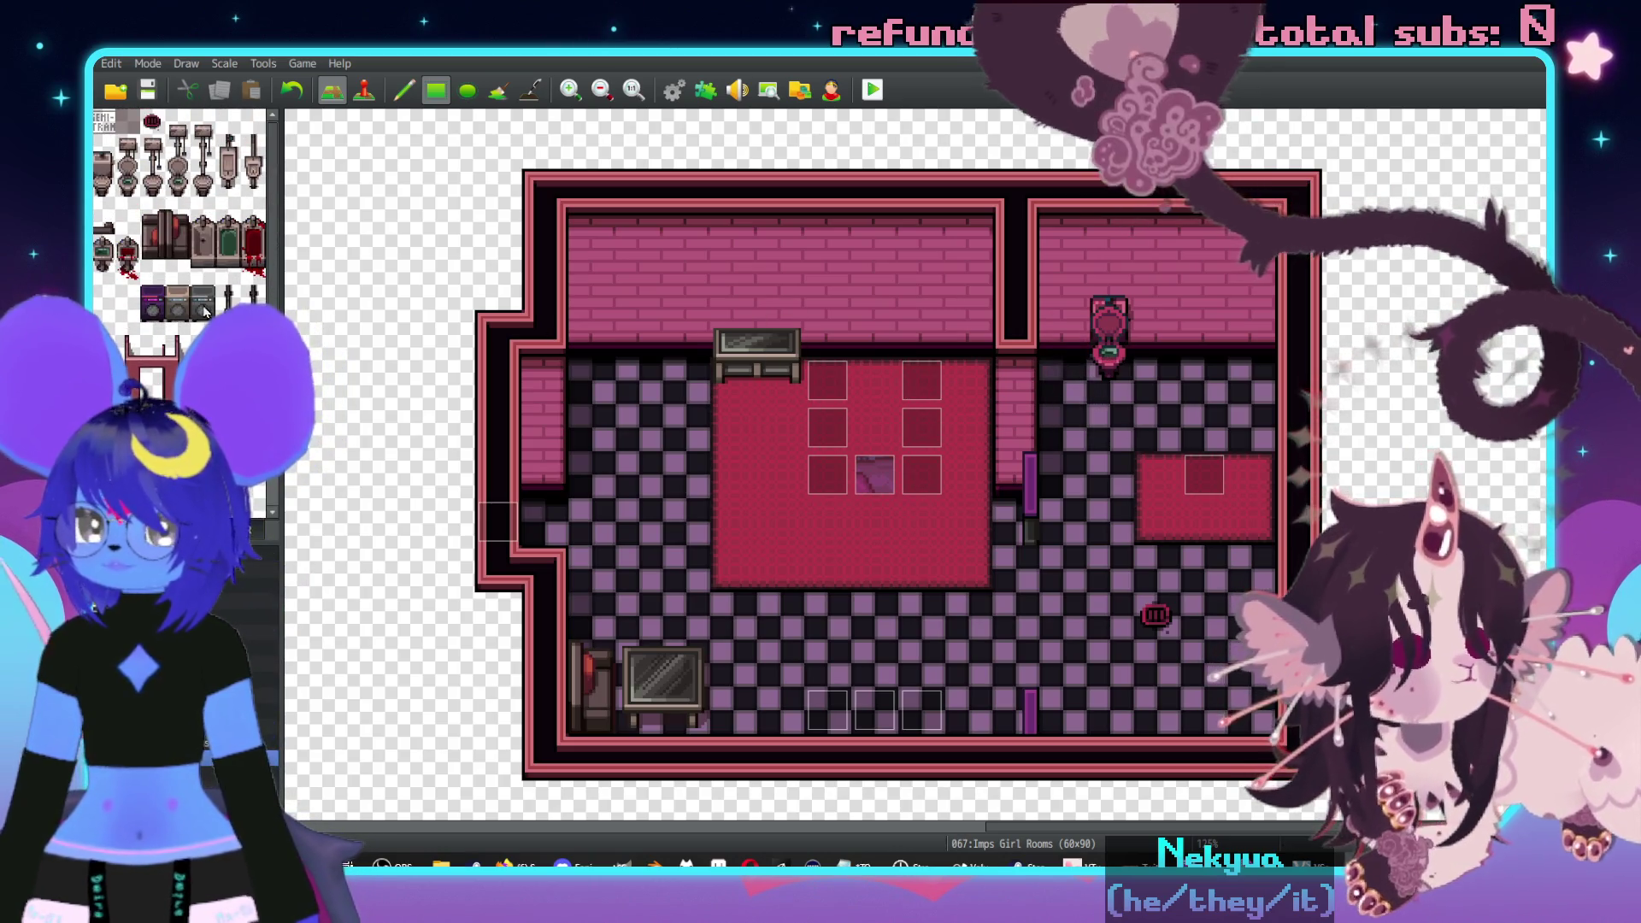
pyautogui.scroll(-5, 103, 250)
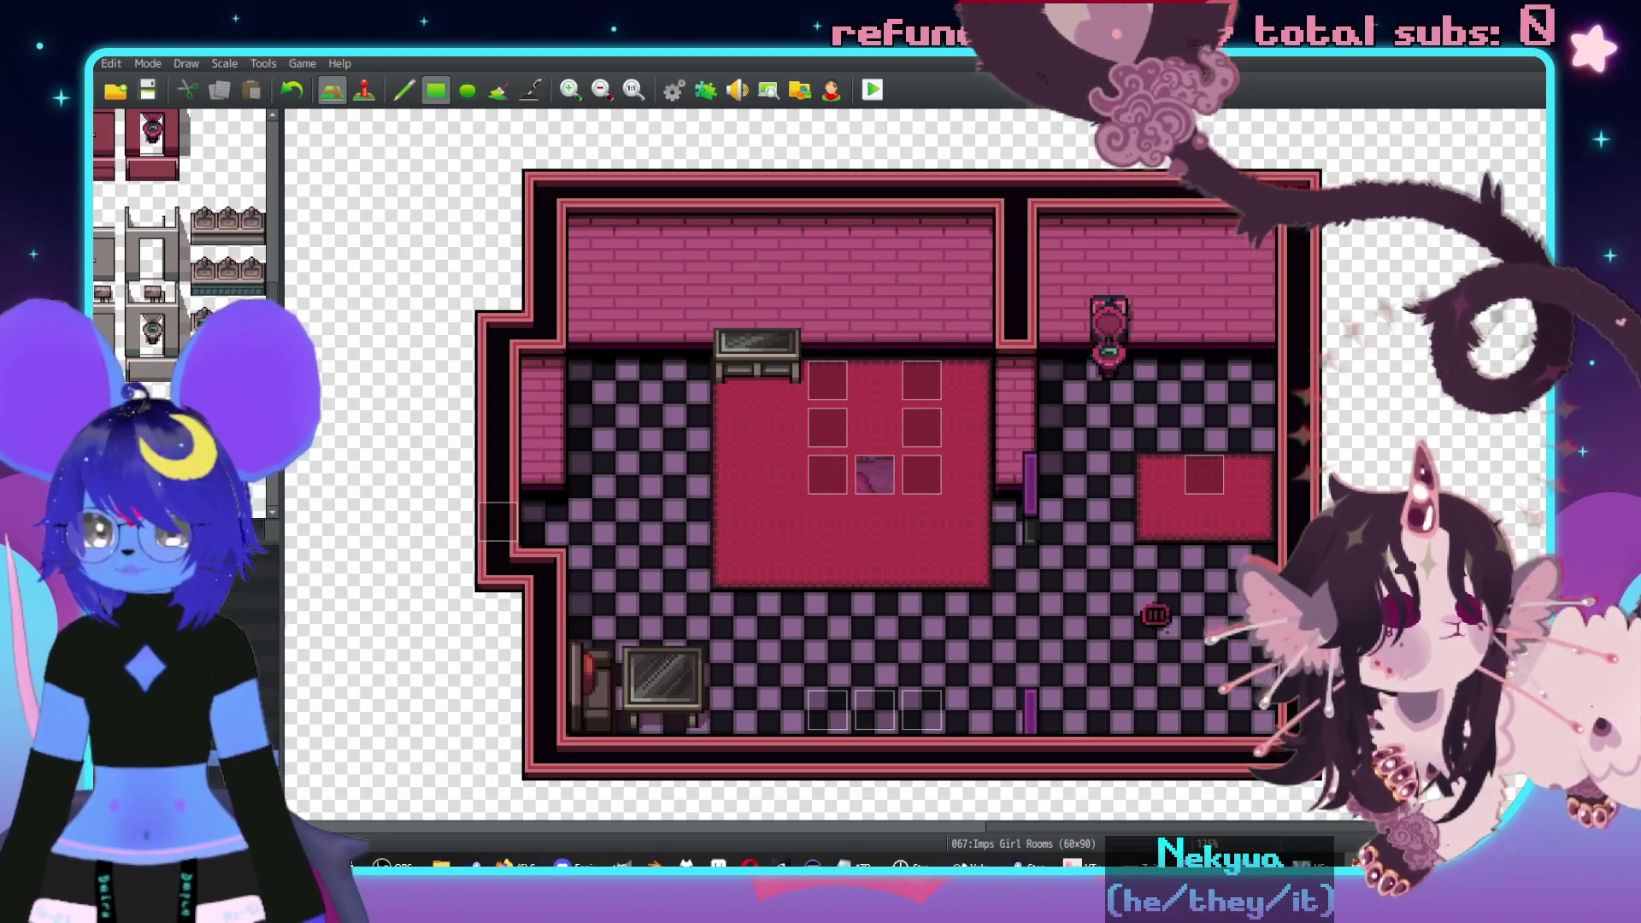
pyautogui.click(1063, 320)
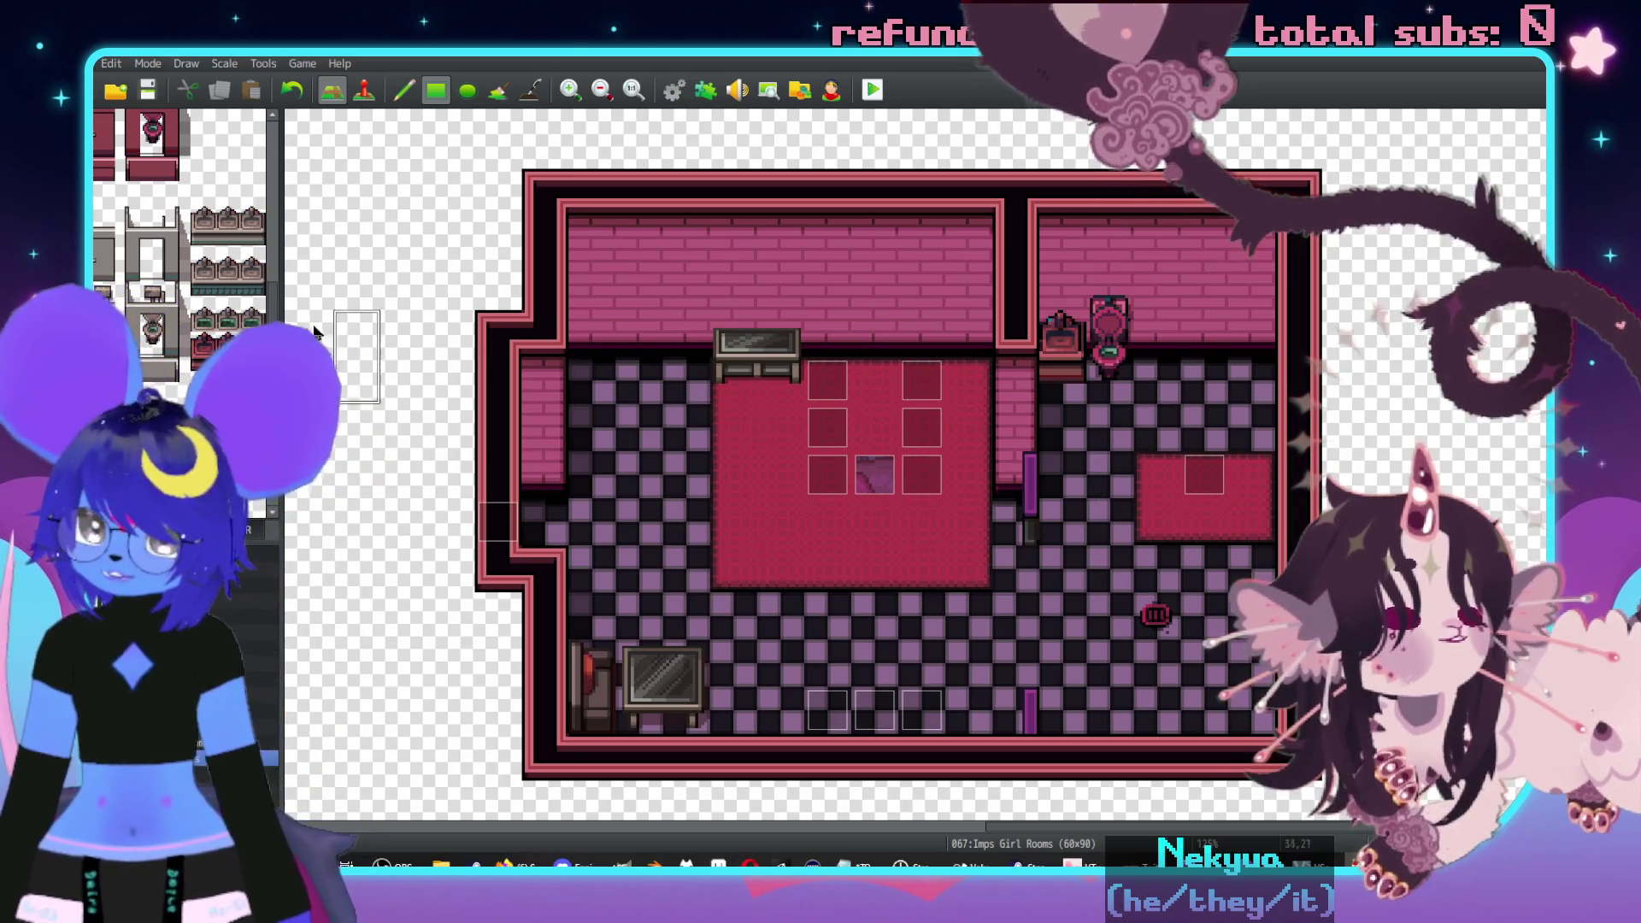
pyautogui.scroll(-1, 180, 299)
pyautogui.scroll(5, 180, 214)
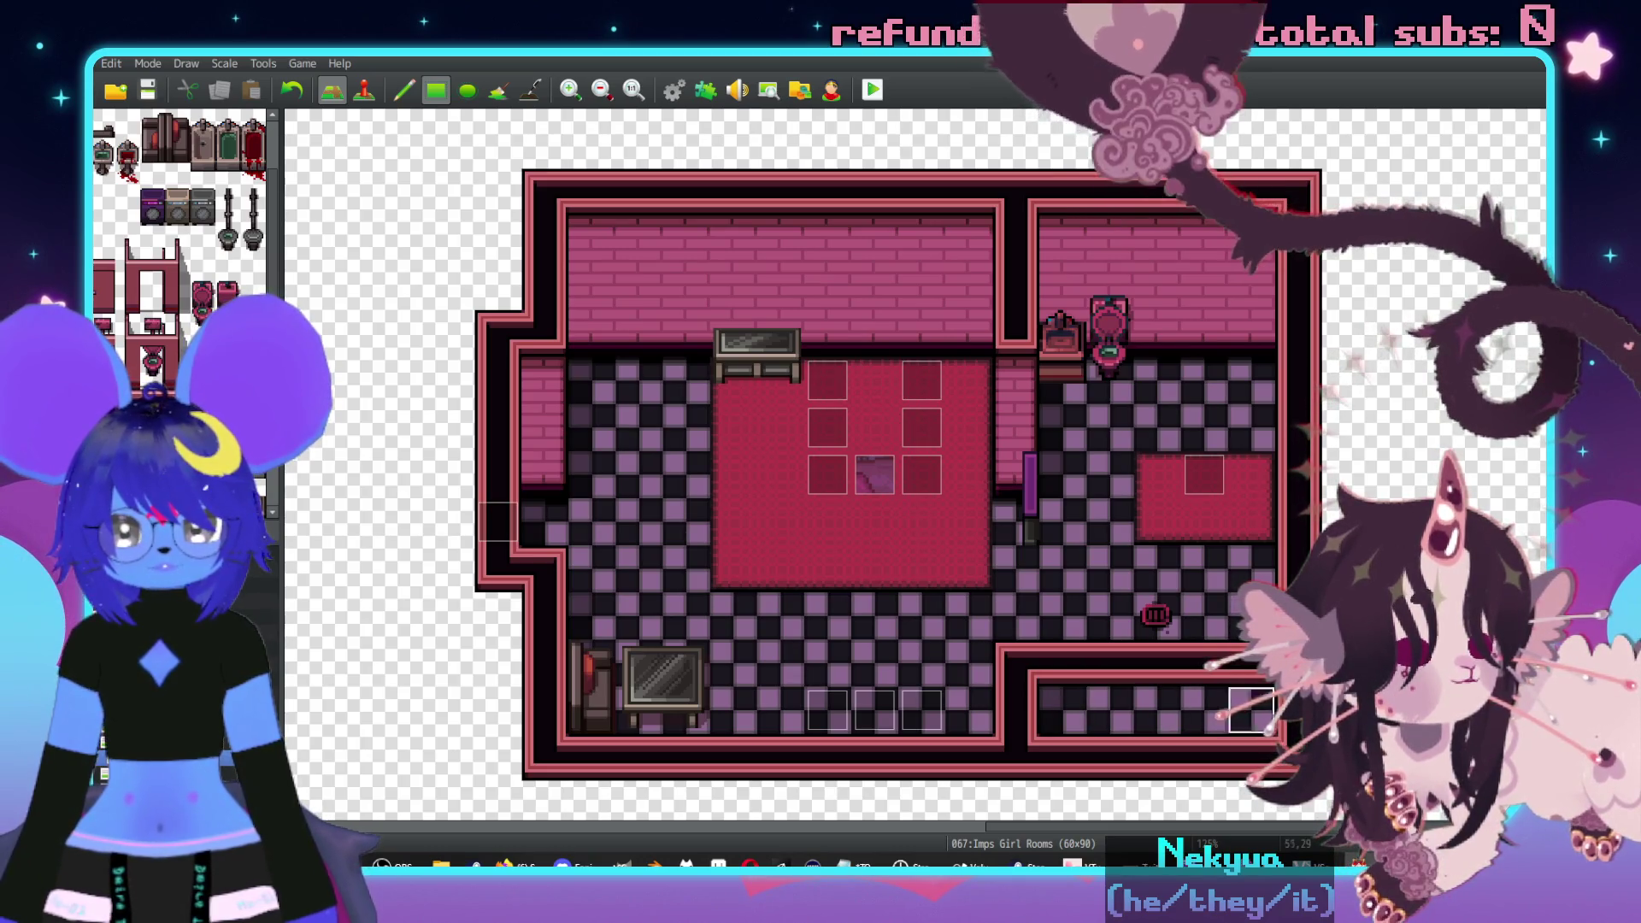
pyautogui.moveTo(1264, 694); pyautogui.dragTo(1073, 748)
# - Zoom in on the map and select the top-right room area
pyautogui.scroll(-1, 849, 545)
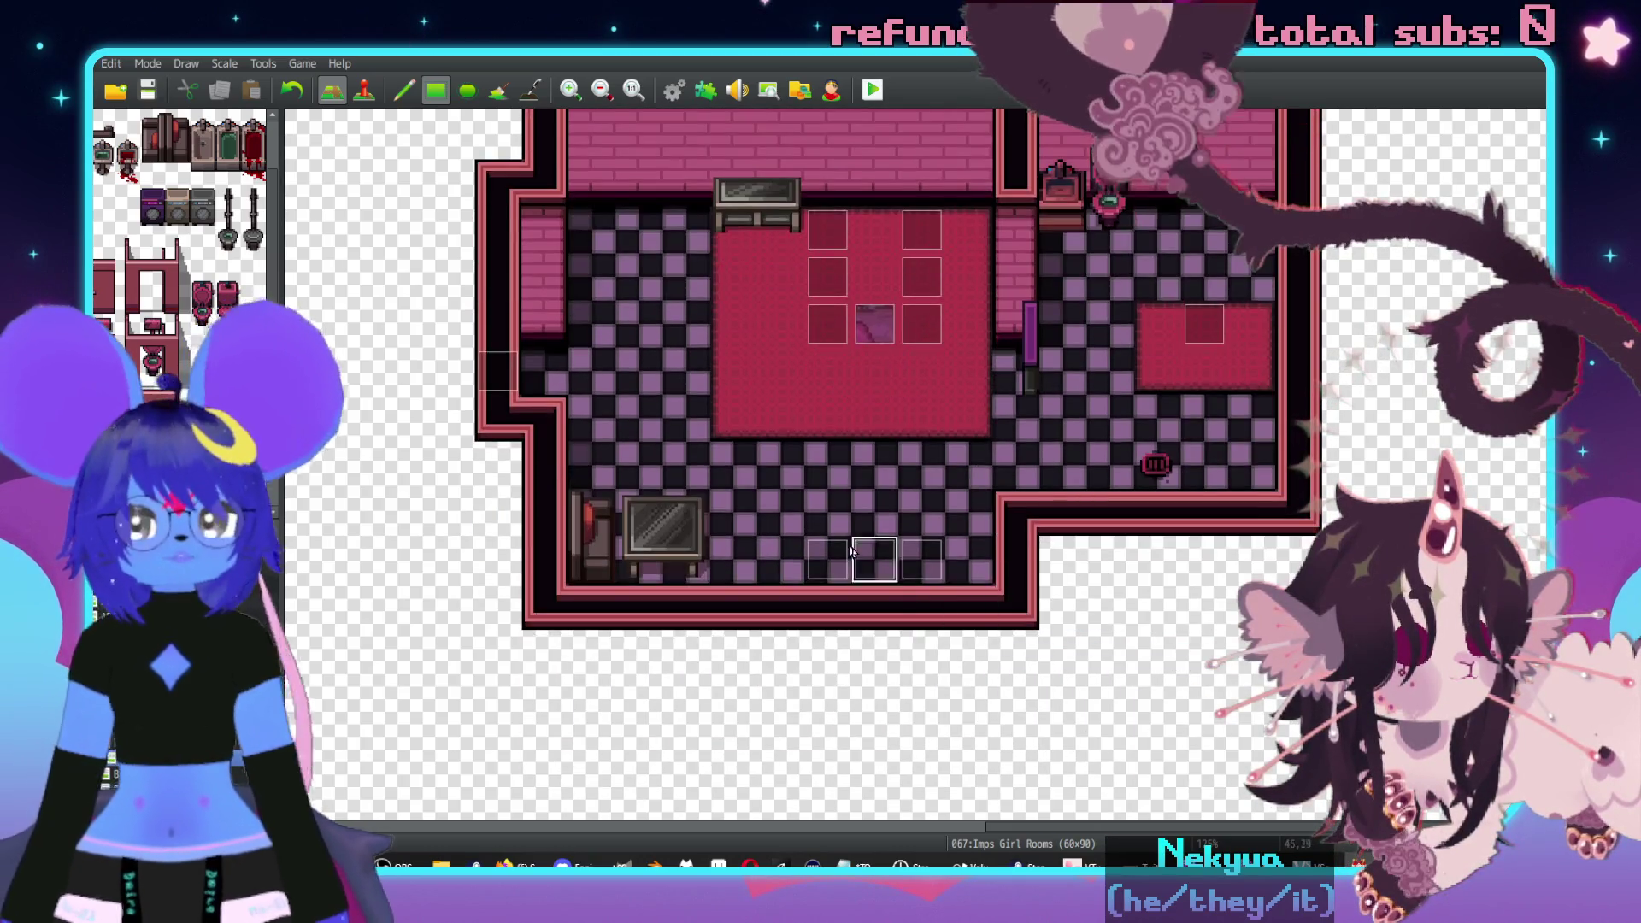
pyautogui.scroll(1, 843, 542)
pyautogui.hscroll(-8, 873, 306)
pyautogui.scroll(-3, 873, 306)
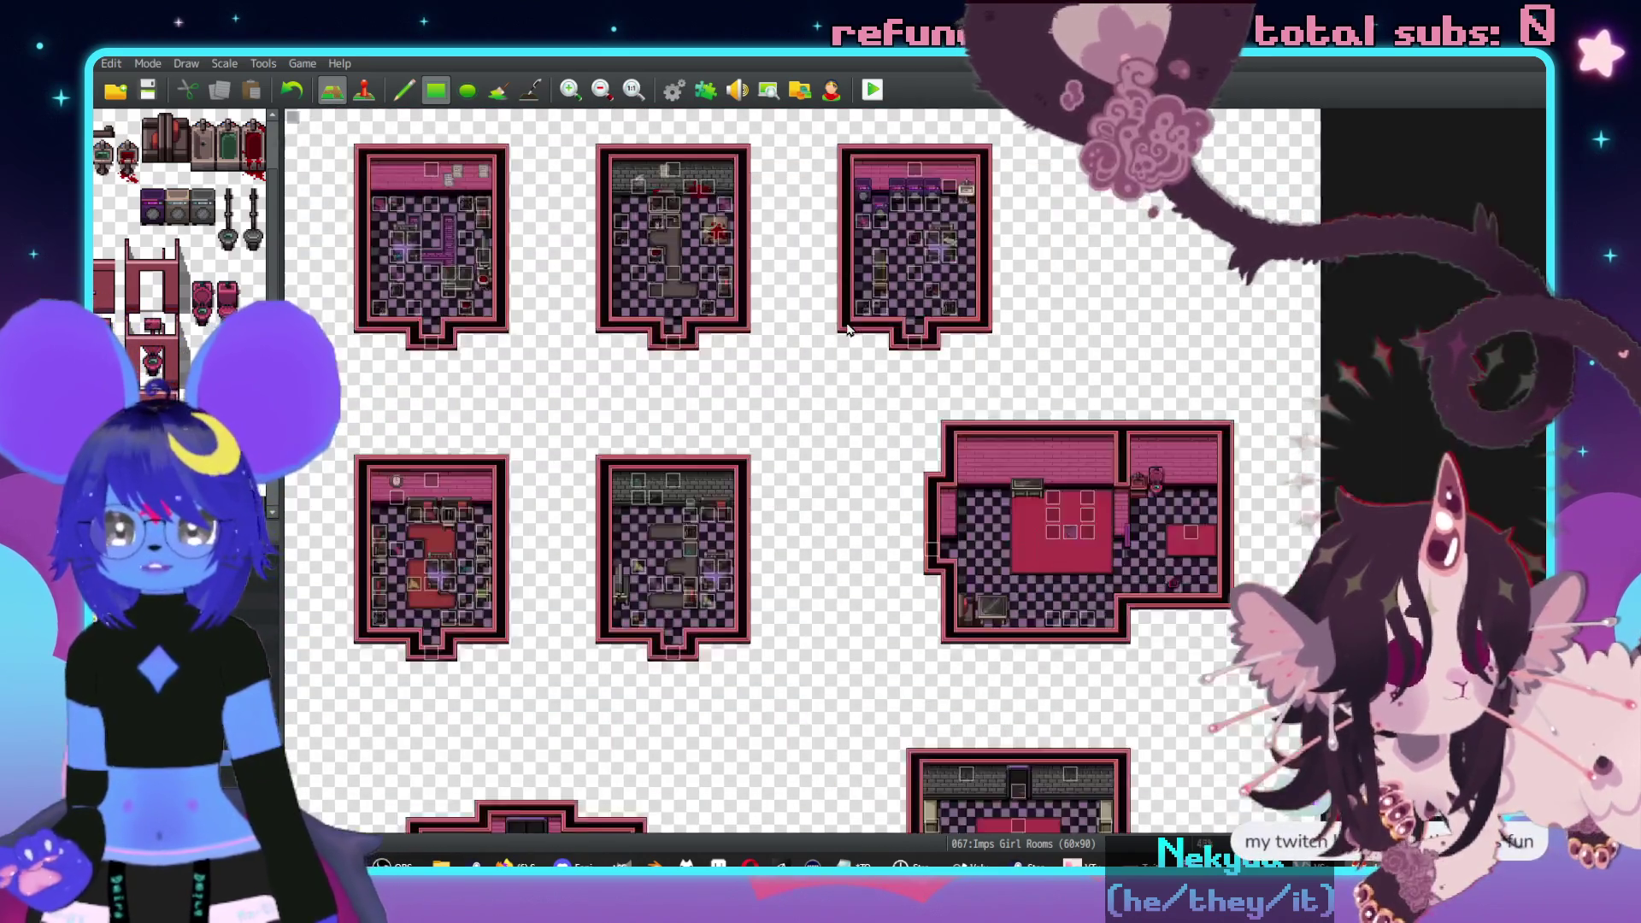
pyautogui.scroll(1, 1296, 541)
pyautogui.scroll(3, 1296, 541)
pyautogui.hscroll(2, 1043, 478)
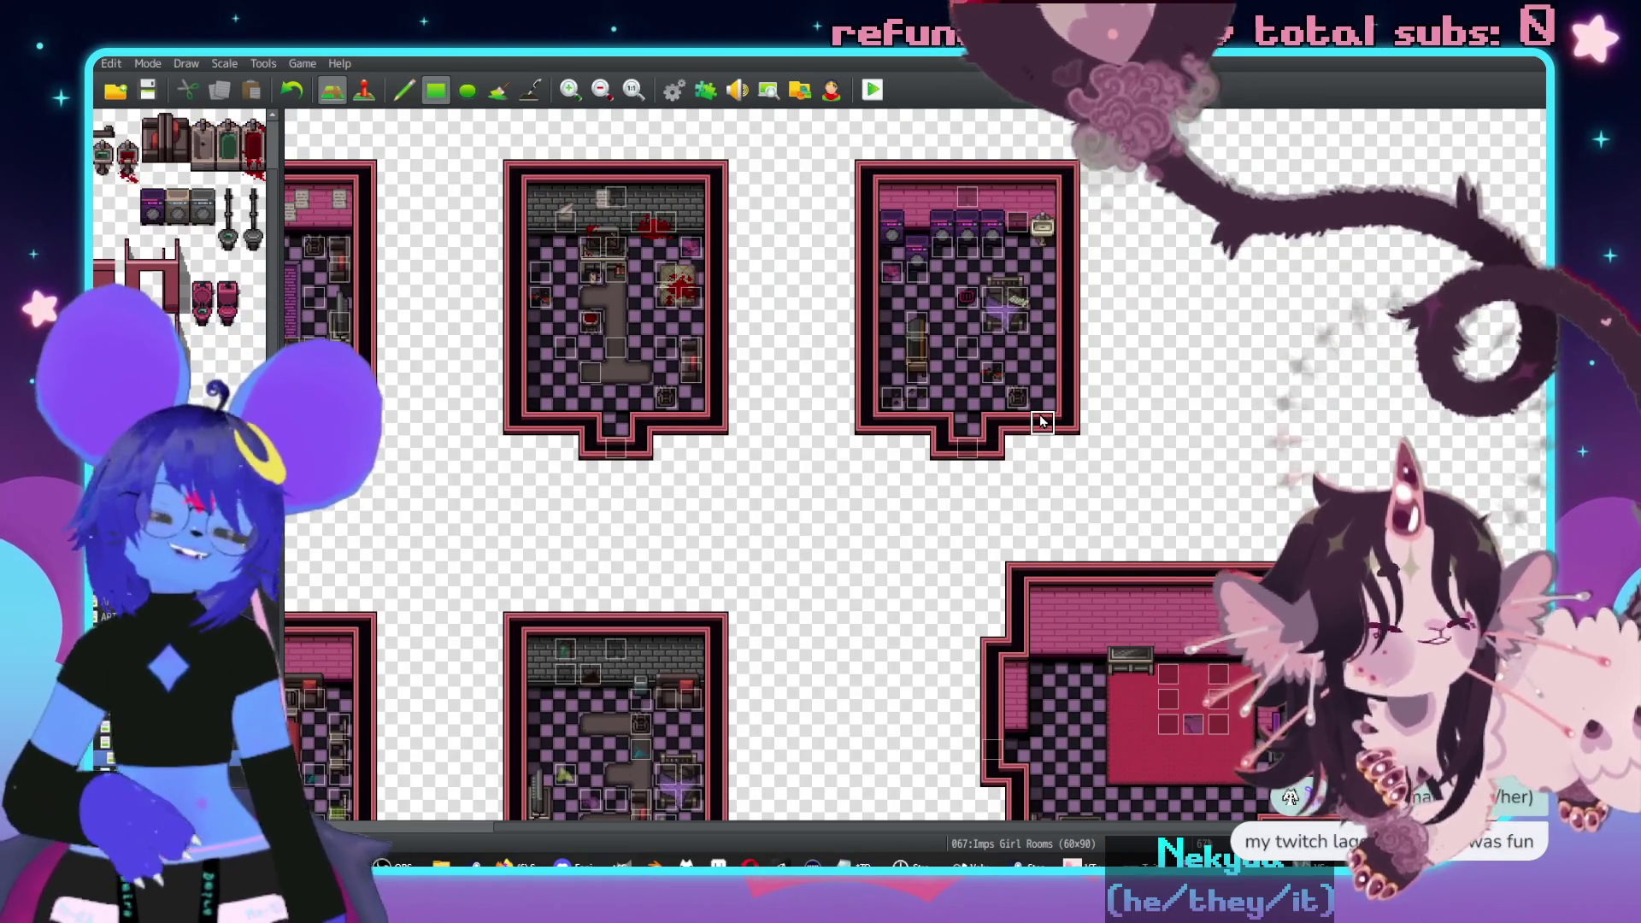
pyautogui.scroll(-1, 744, 504)
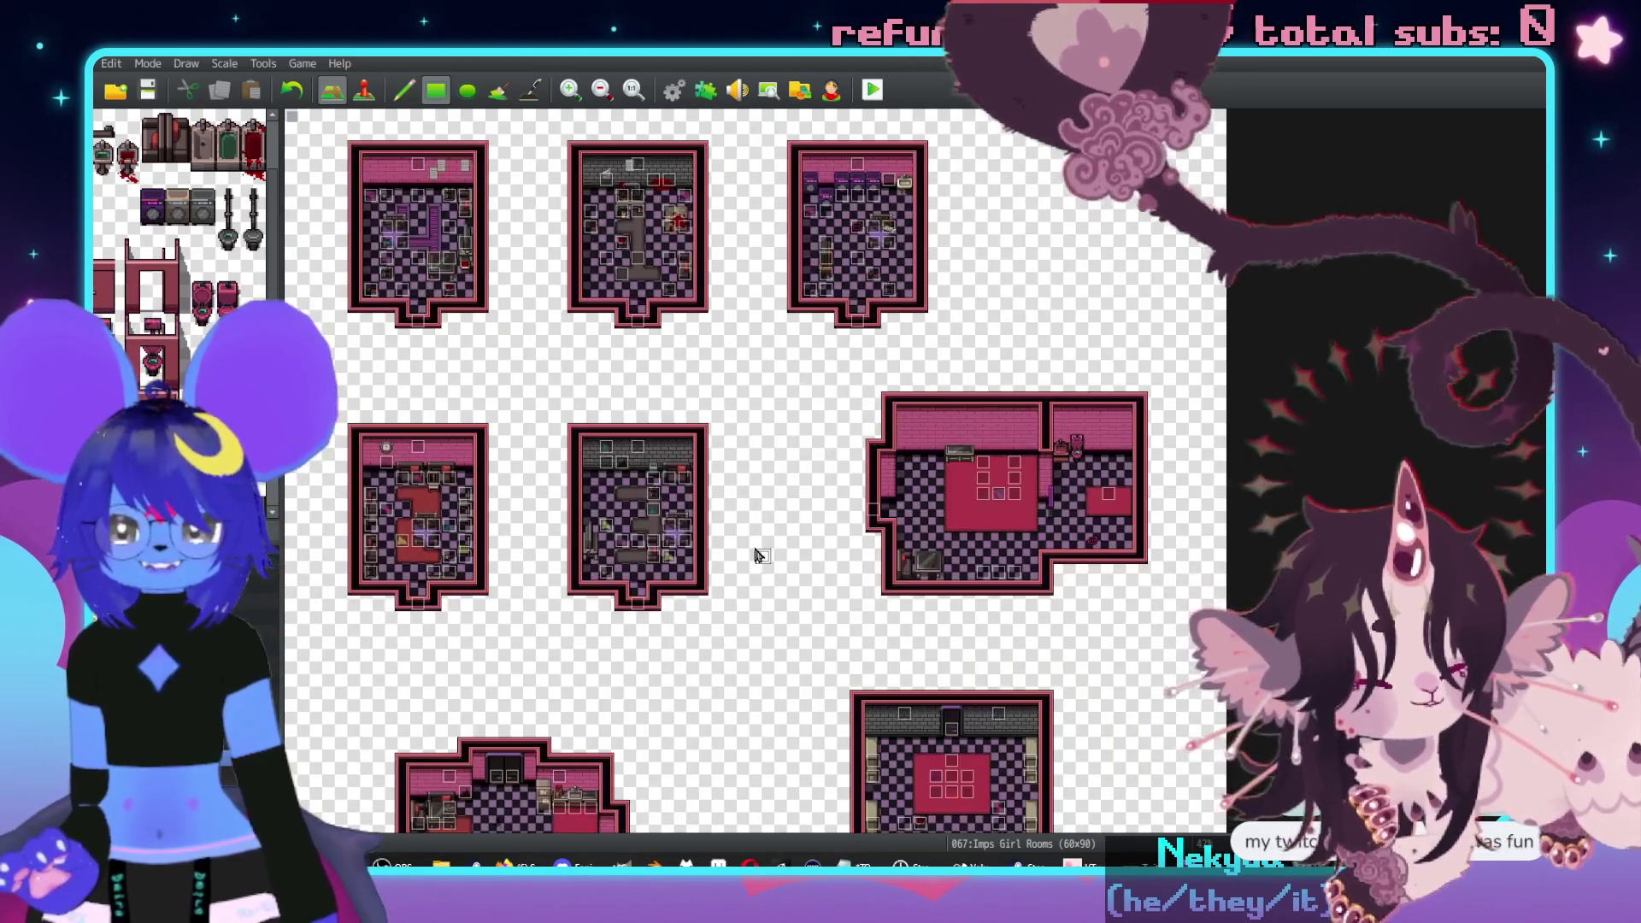
pyautogui.scroll(2, 844, 566)
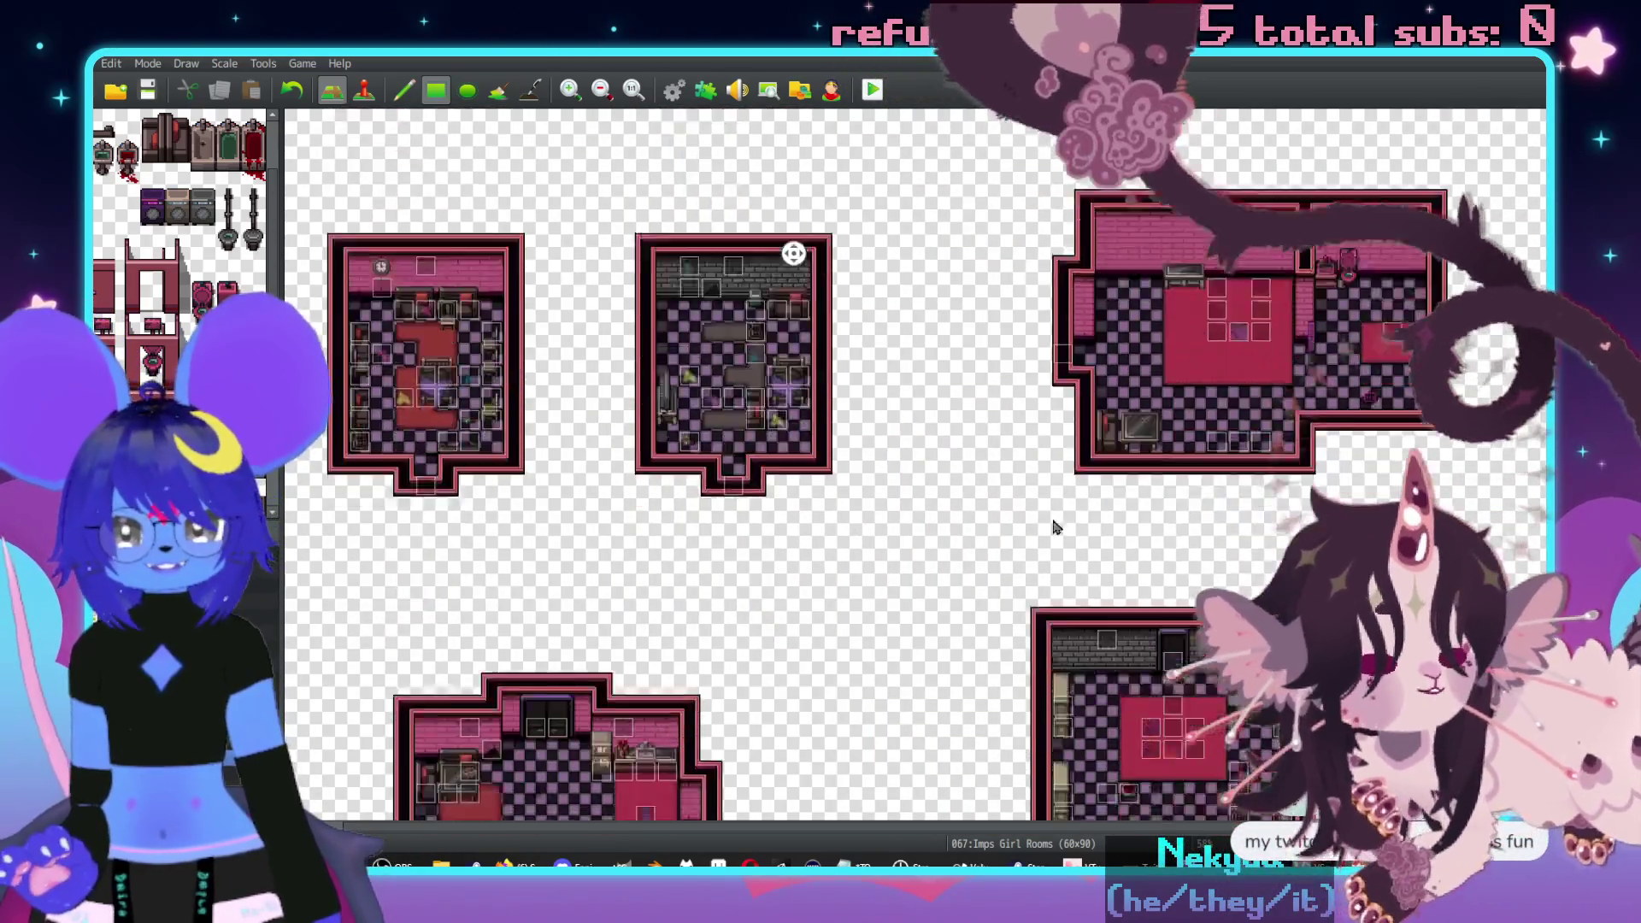
pyautogui.middleClick(834, 341)
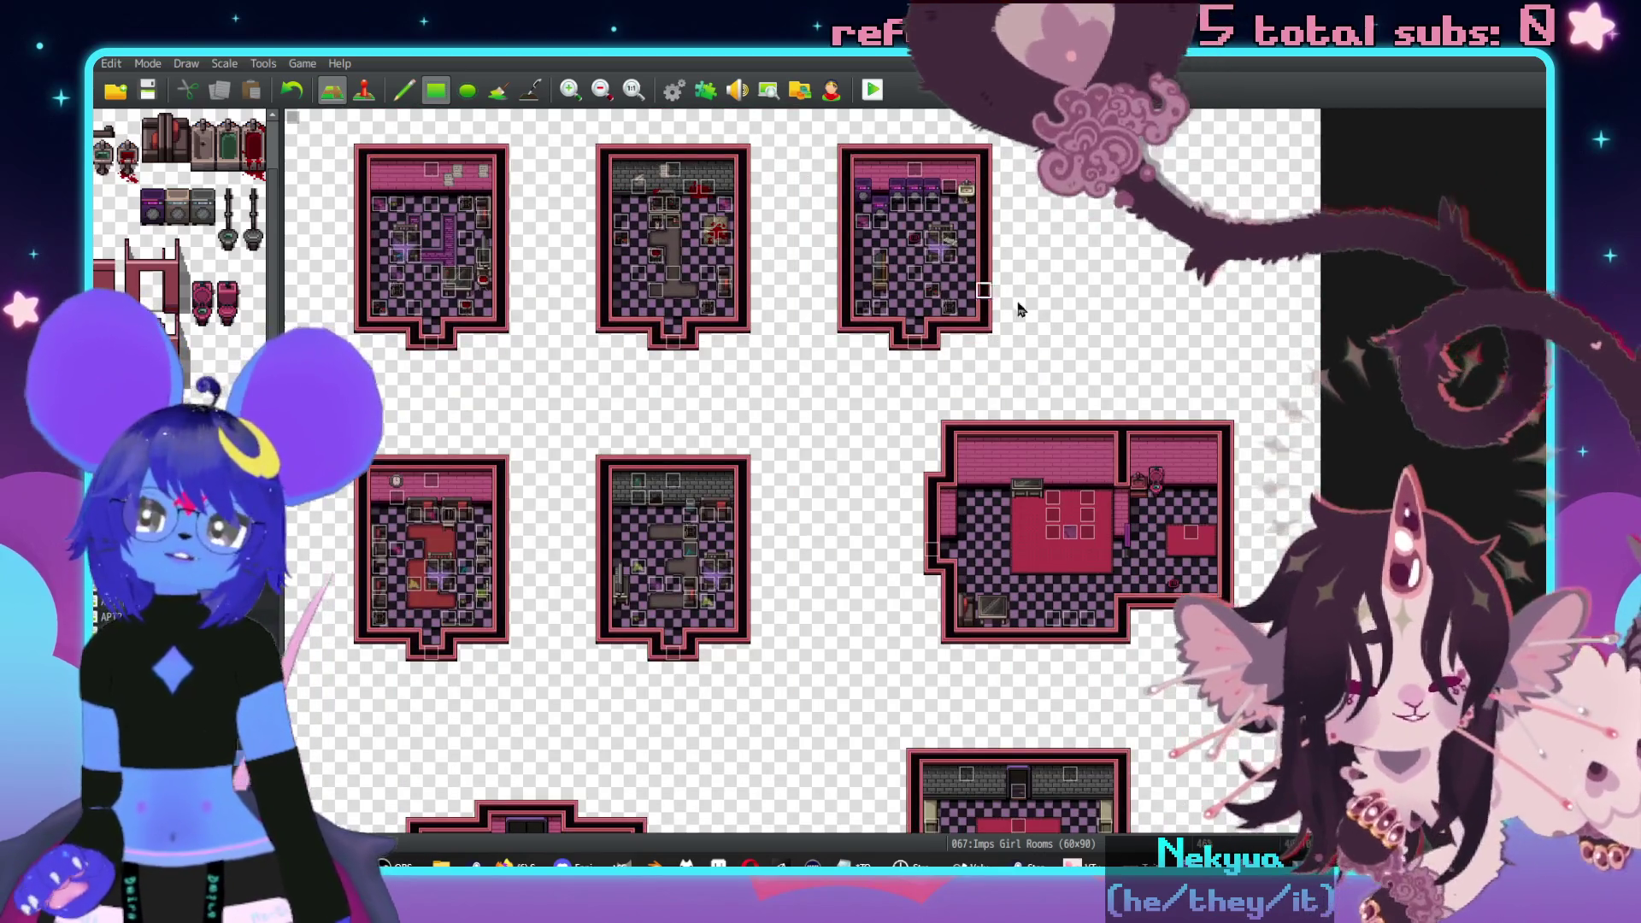
pyautogui.moveTo(812, 137)
pyautogui.mouseDown()
pyautogui.moveTo(971, 282)
pyautogui.moveTo(1027, 368)
pyautogui.moveTo(1110, 369)
pyautogui.mouseUp()
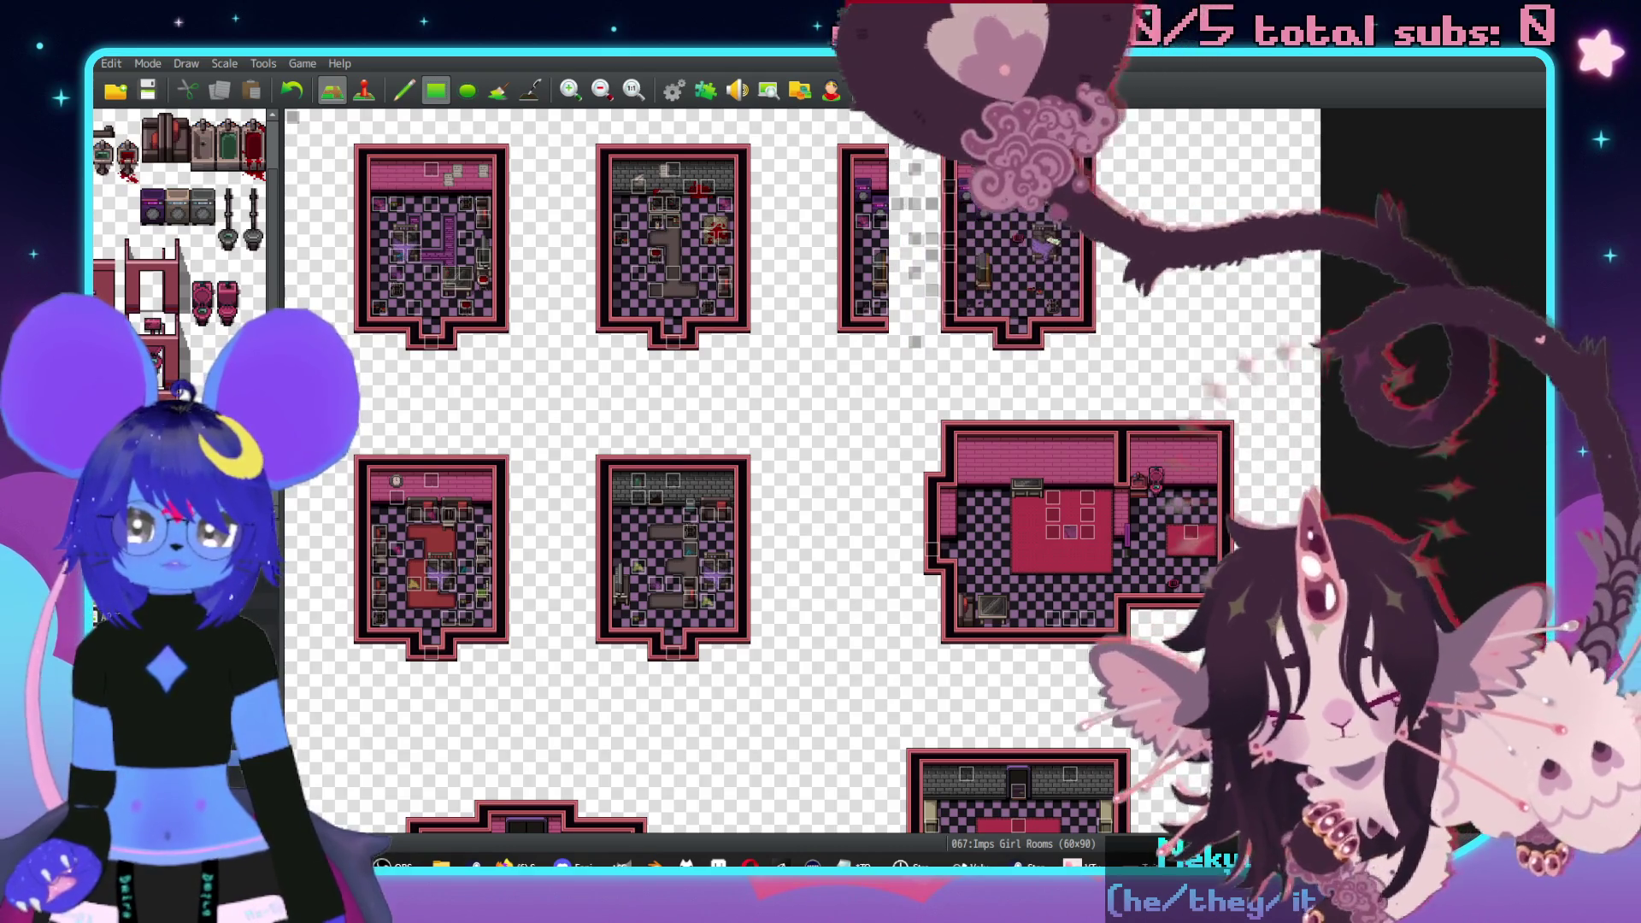
# - Bring the loose event tiles beside the checkered room into view
pyautogui.scroll(1, 927, 439)
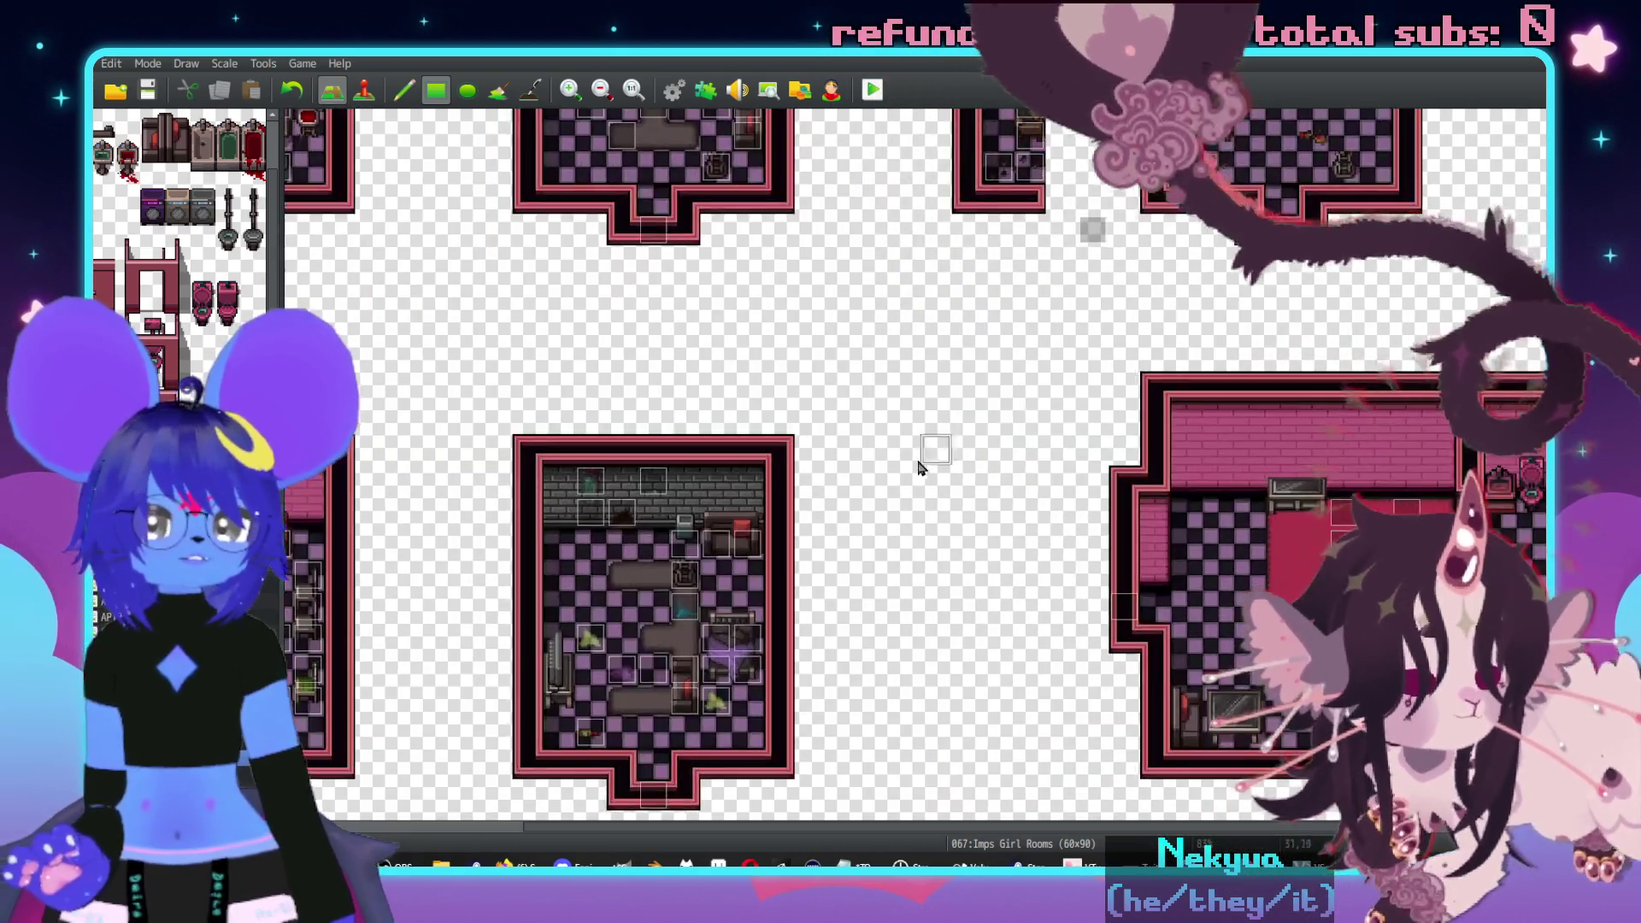
pyautogui.scroll(3, 926, 444)
pyautogui.hscroll(3, 926, 449)
pyautogui.moveTo(623, 154); pyautogui.dragTo(772, 560)
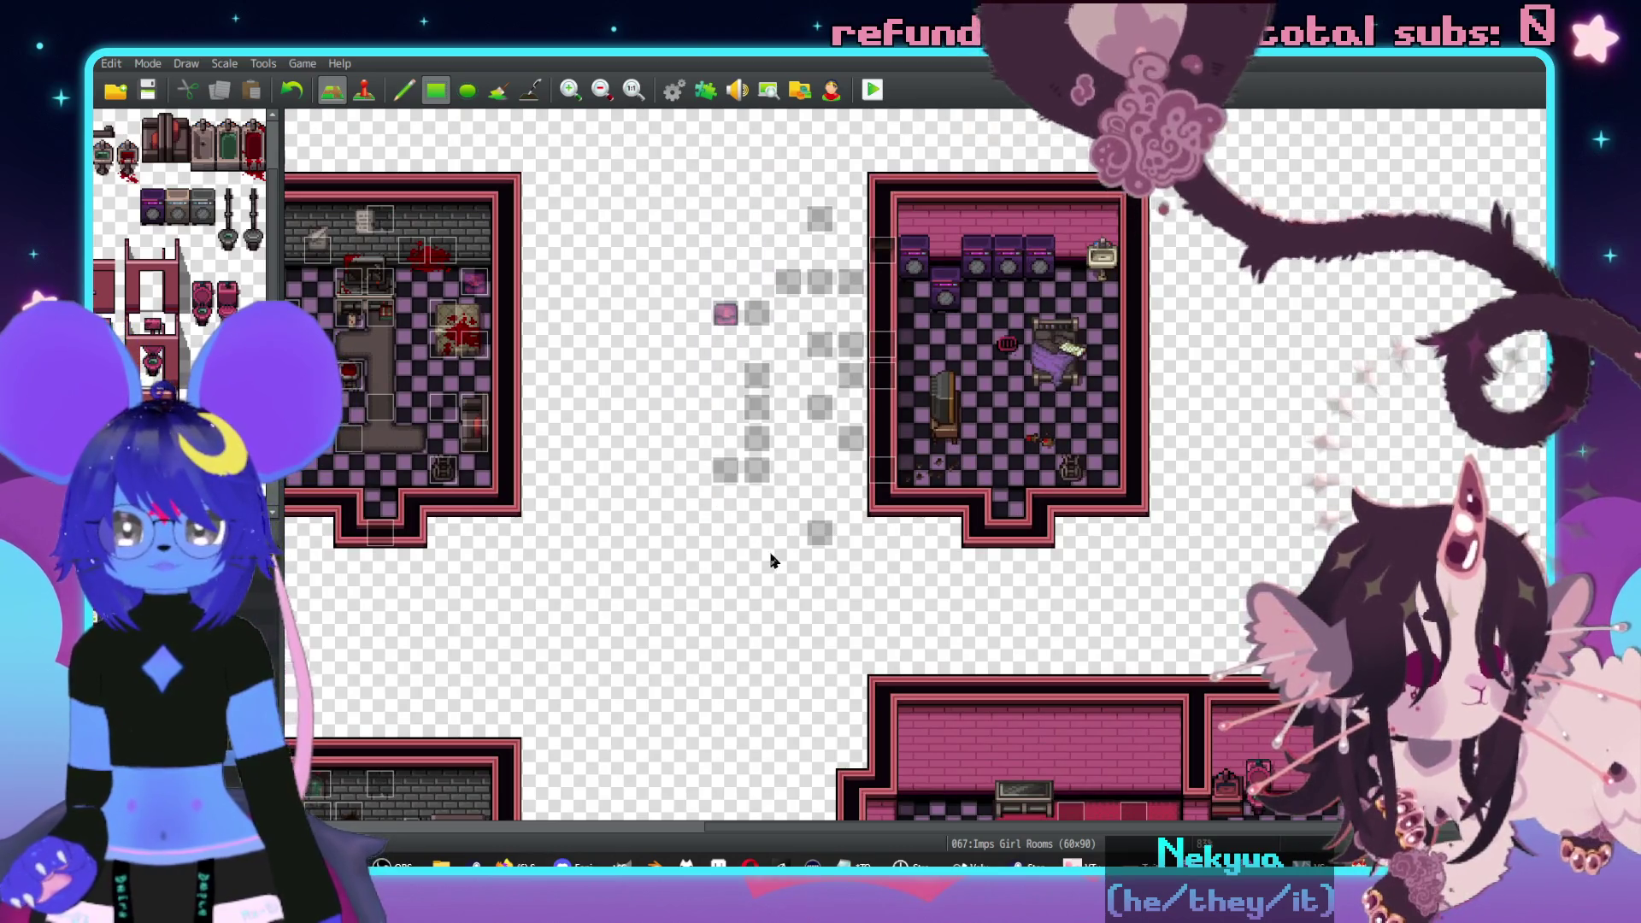
# - In Event mode (F6), move the dark event beside the sink and grey events onto the back wall and under the arcade machines
pyautogui.press('F6')
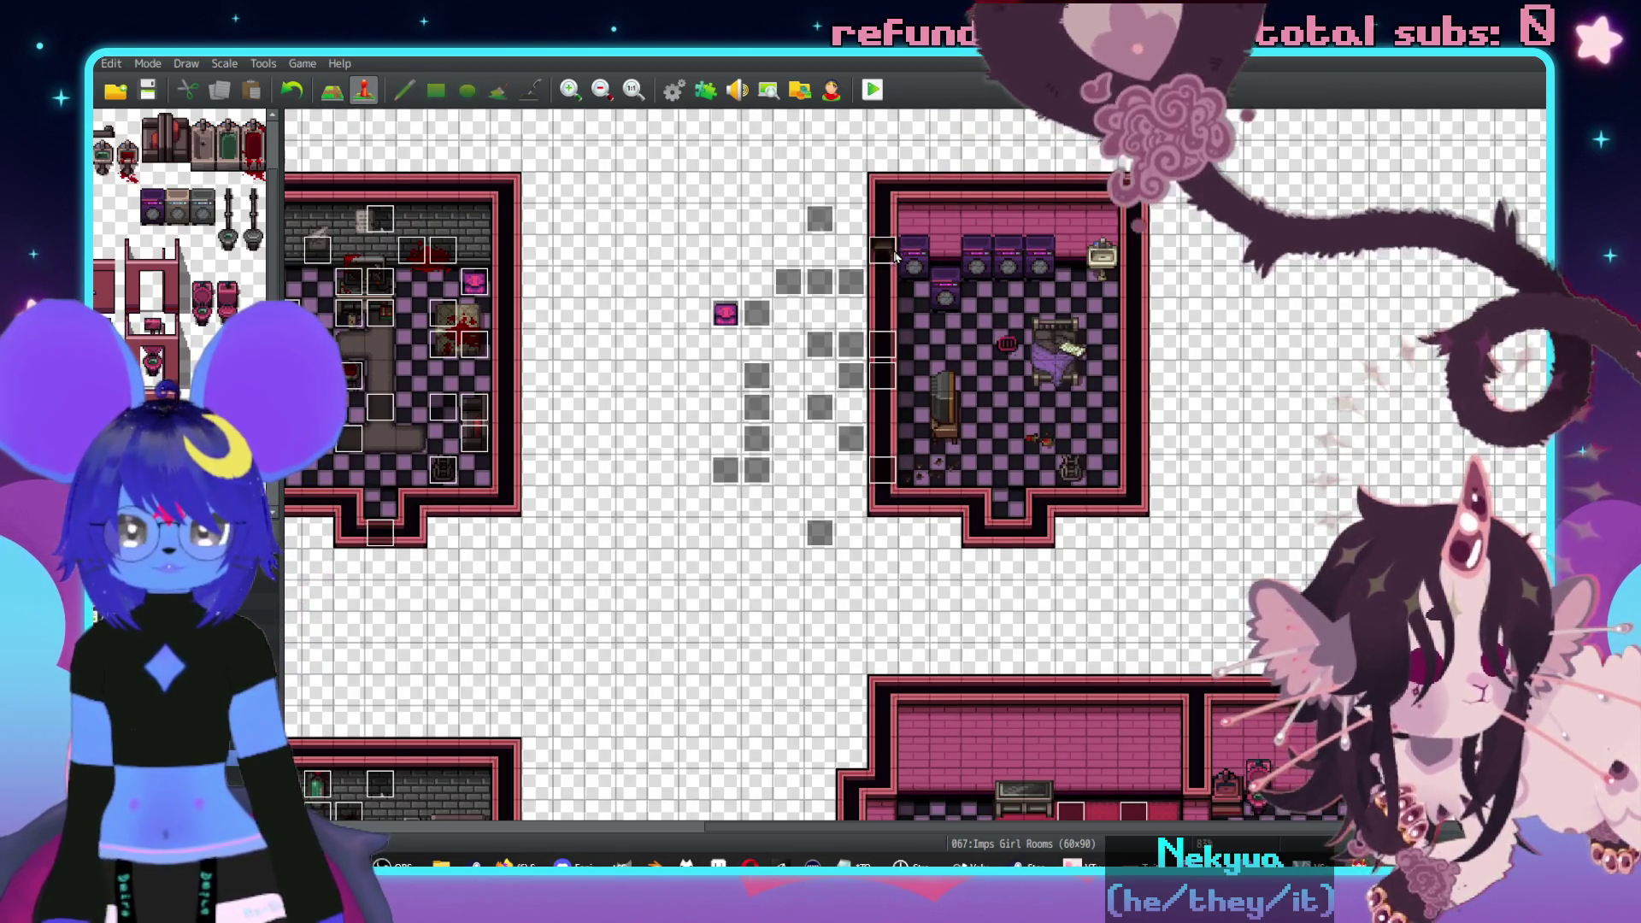
pyautogui.scroll(1, 861, 393)
pyautogui.hscroll(3, 790, 263)
pyautogui.hscroll(-2, 790, 265)
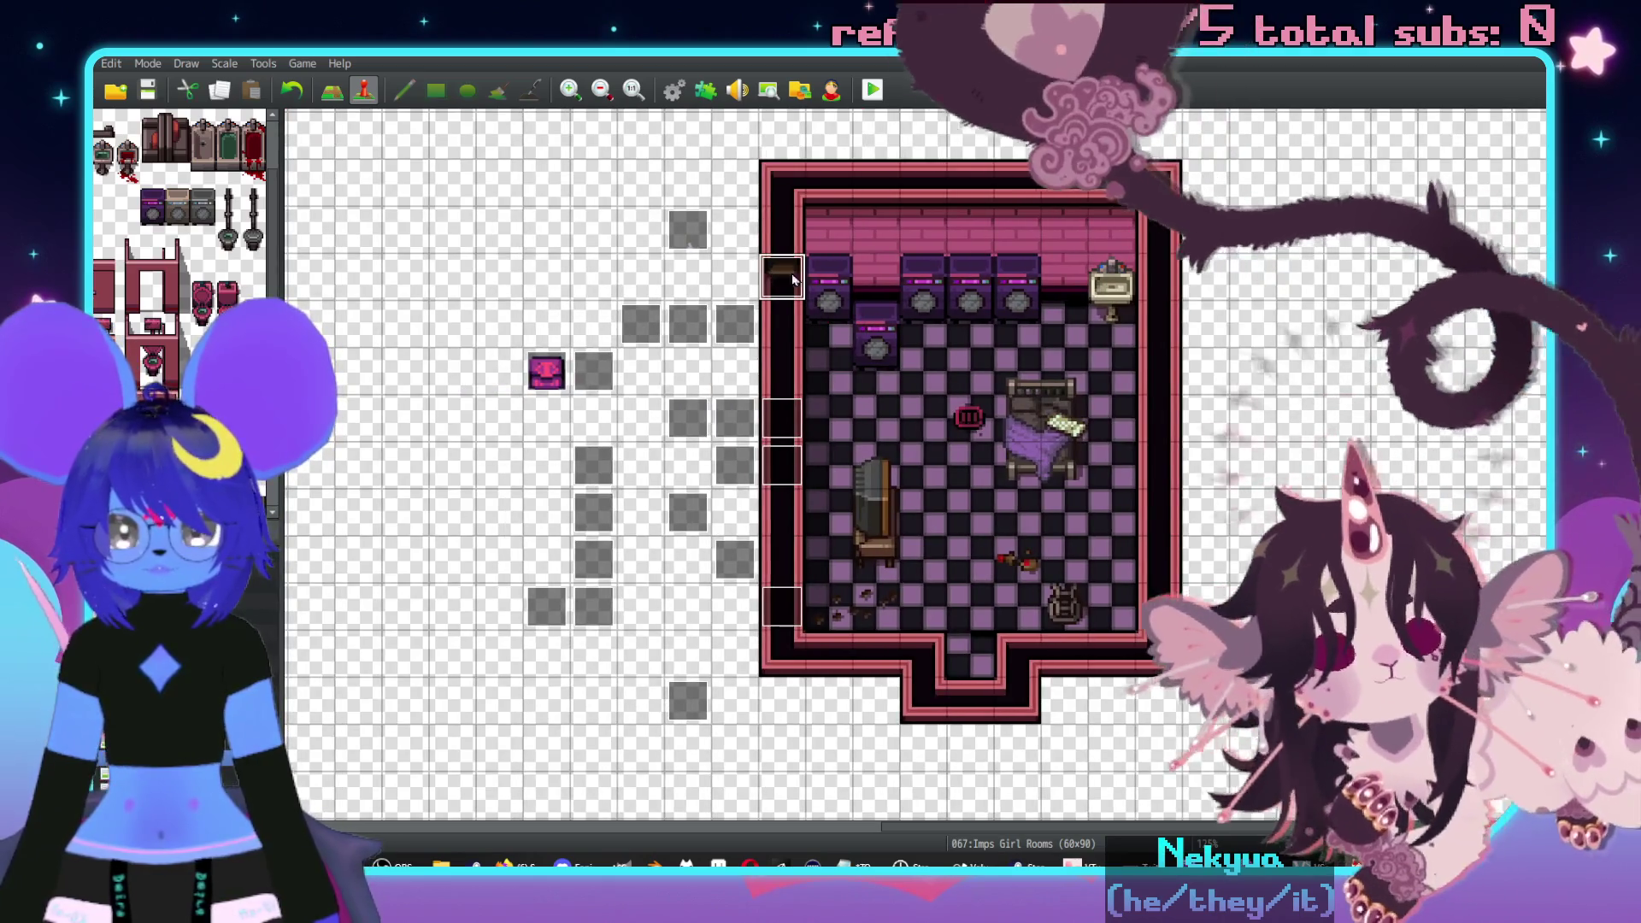
pyautogui.moveTo(782, 276); pyautogui.dragTo(1064, 278)
pyautogui.click(688, 230)
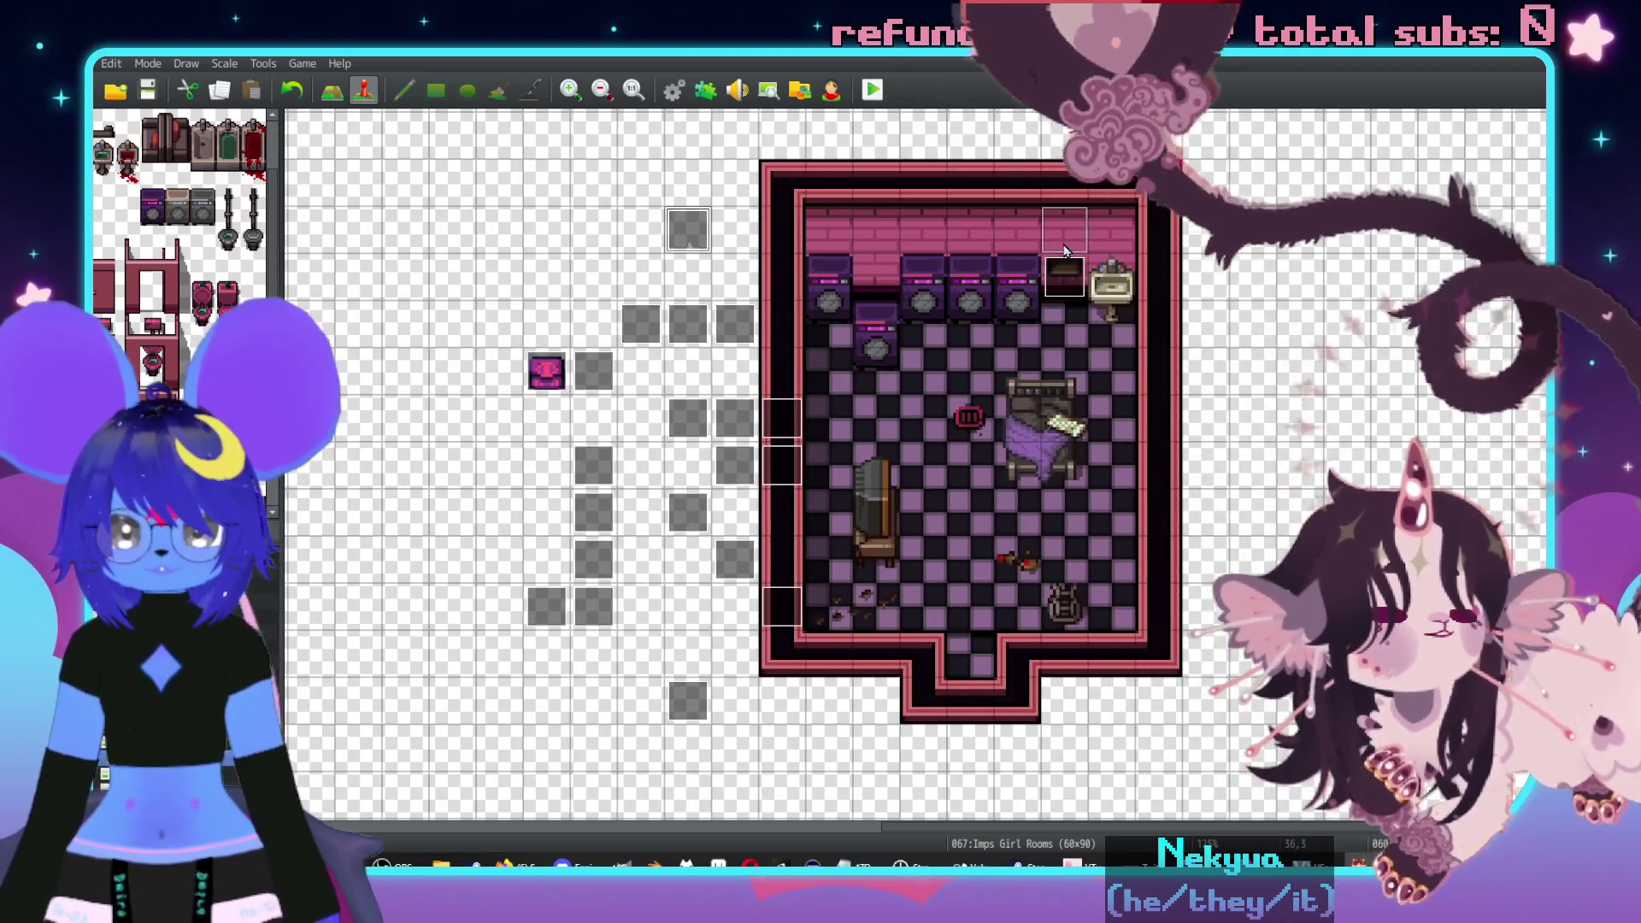
pyautogui.moveTo(779, 229); pyautogui.dragTo(970, 229)
pyautogui.click(740, 333)
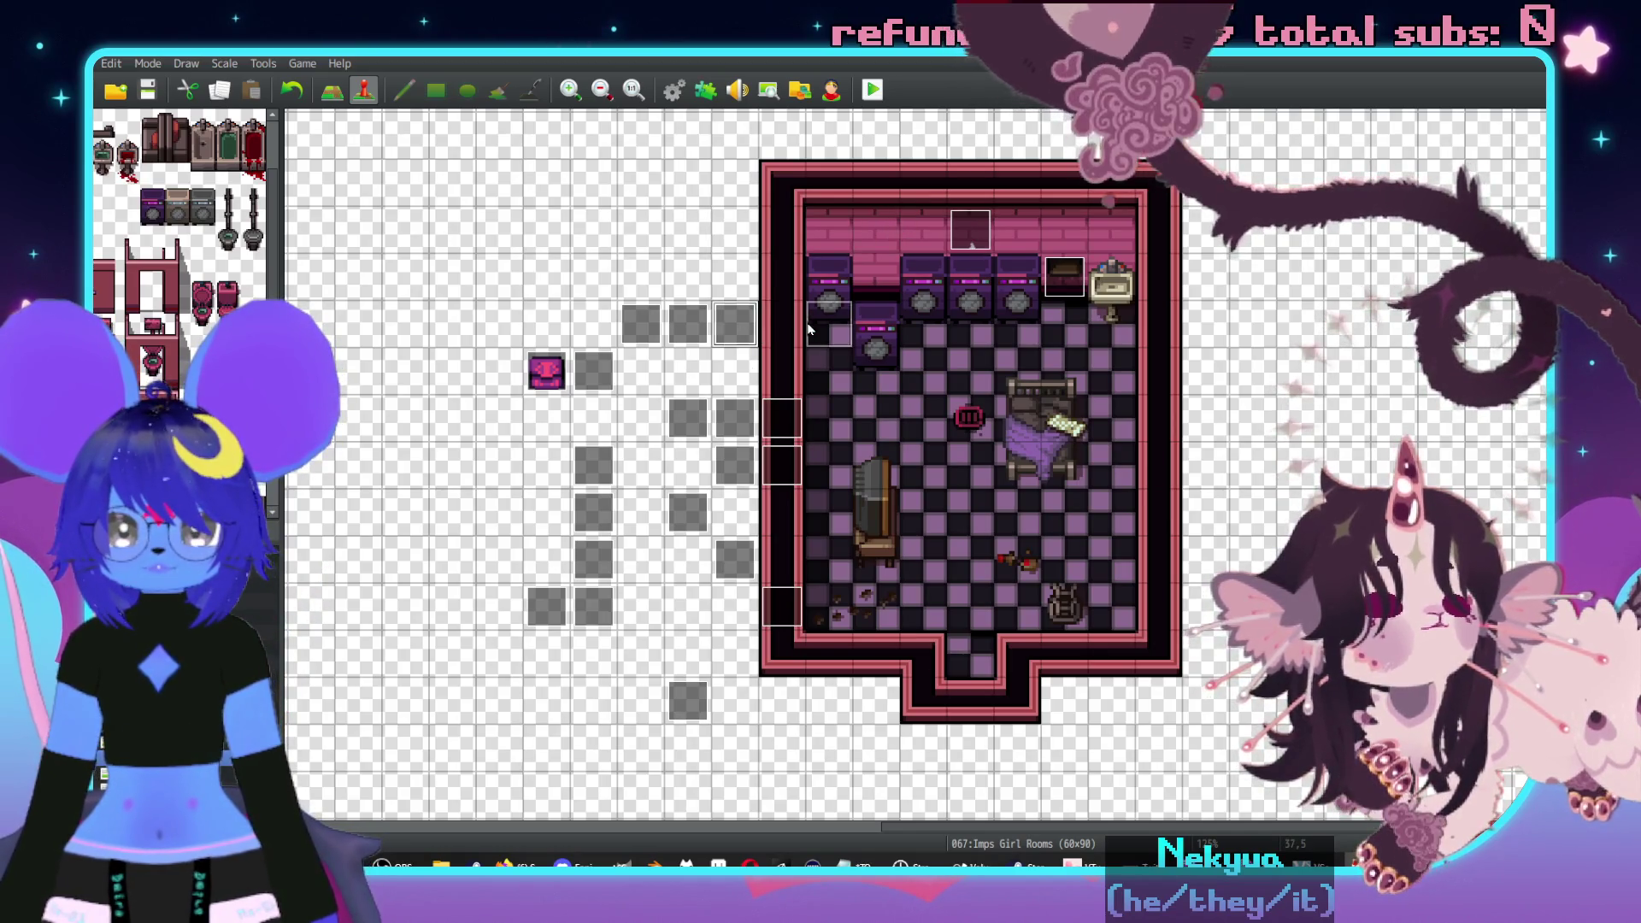
pyautogui.moveTo(946, 329); pyautogui.dragTo(1012, 320)
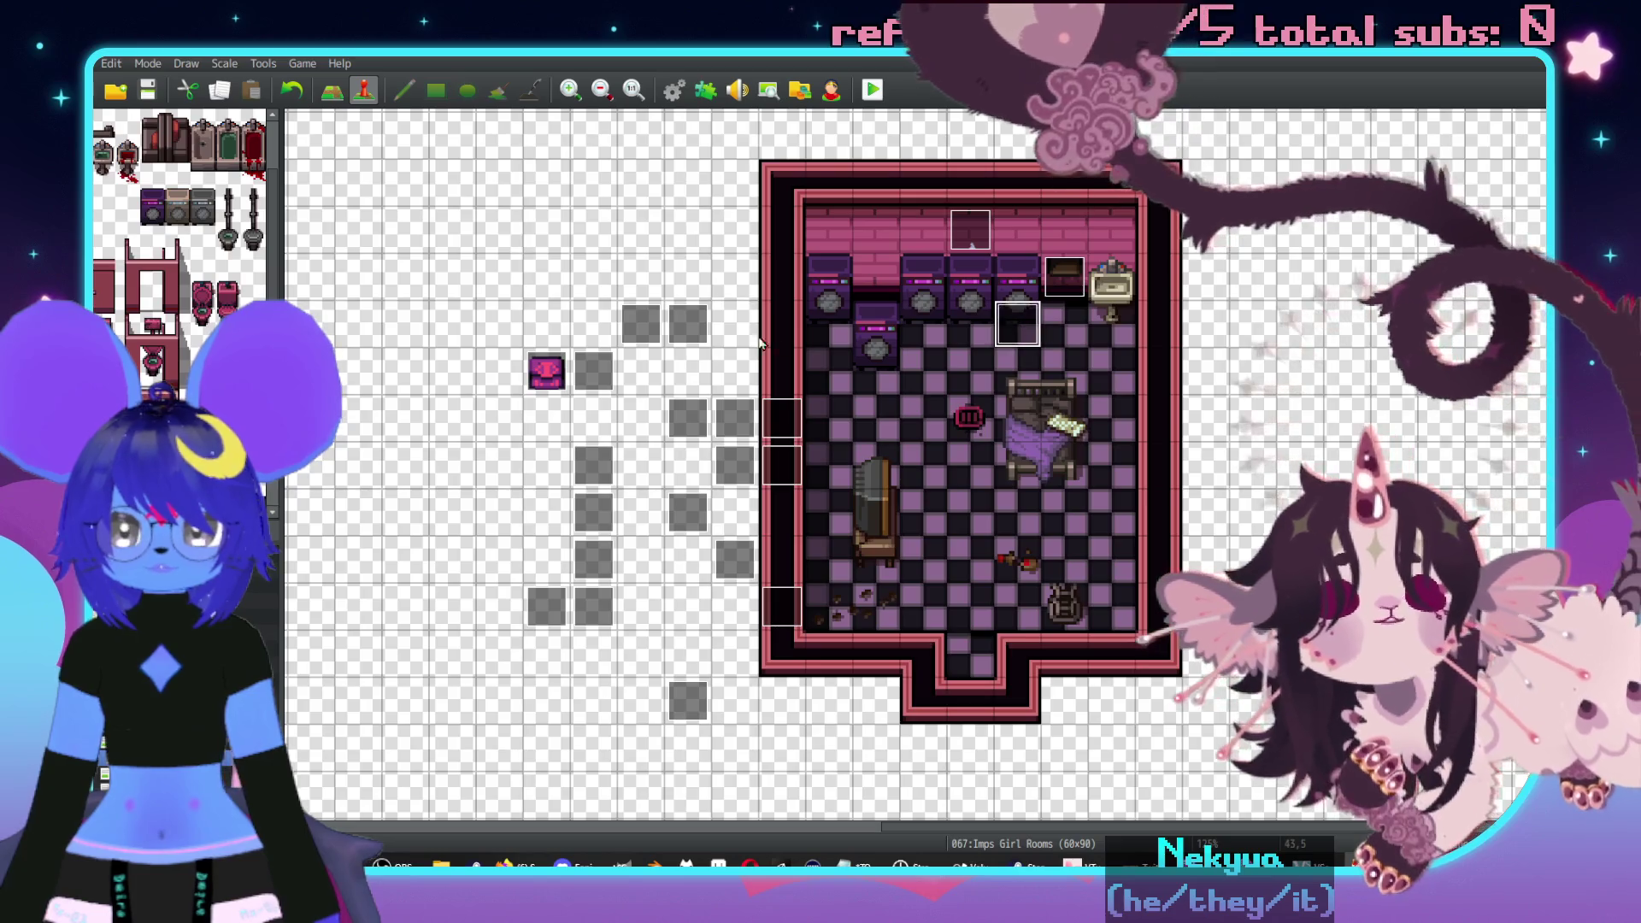
# - Drag the pink event pair, bed, furniture and lower-room events into the bedroom
pyautogui.moveTo(688, 325)
pyautogui.mouseDown()
pyautogui.moveTo(769, 342)
pyautogui.moveTo(922, 325)
pyautogui.mouseUp()
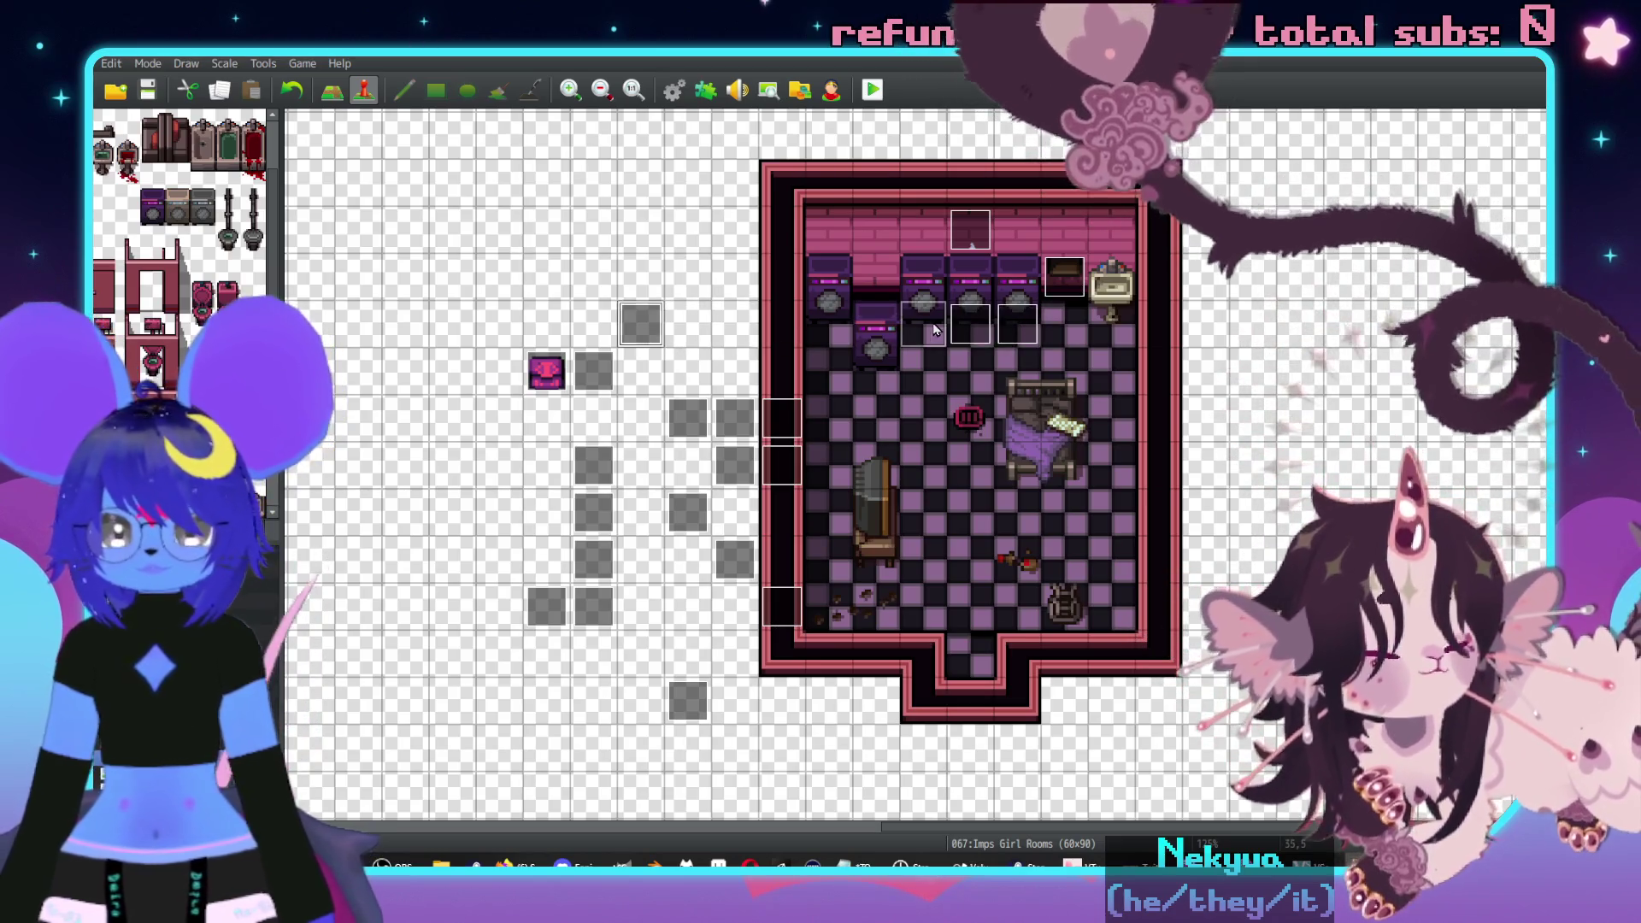
pyautogui.moveTo(601, 372)
pyautogui.mouseDown()
pyautogui.moveTo(567, 402)
pyautogui.moveTo(770, 366)
pyautogui.moveTo(803, 382)
pyautogui.mouseUp()
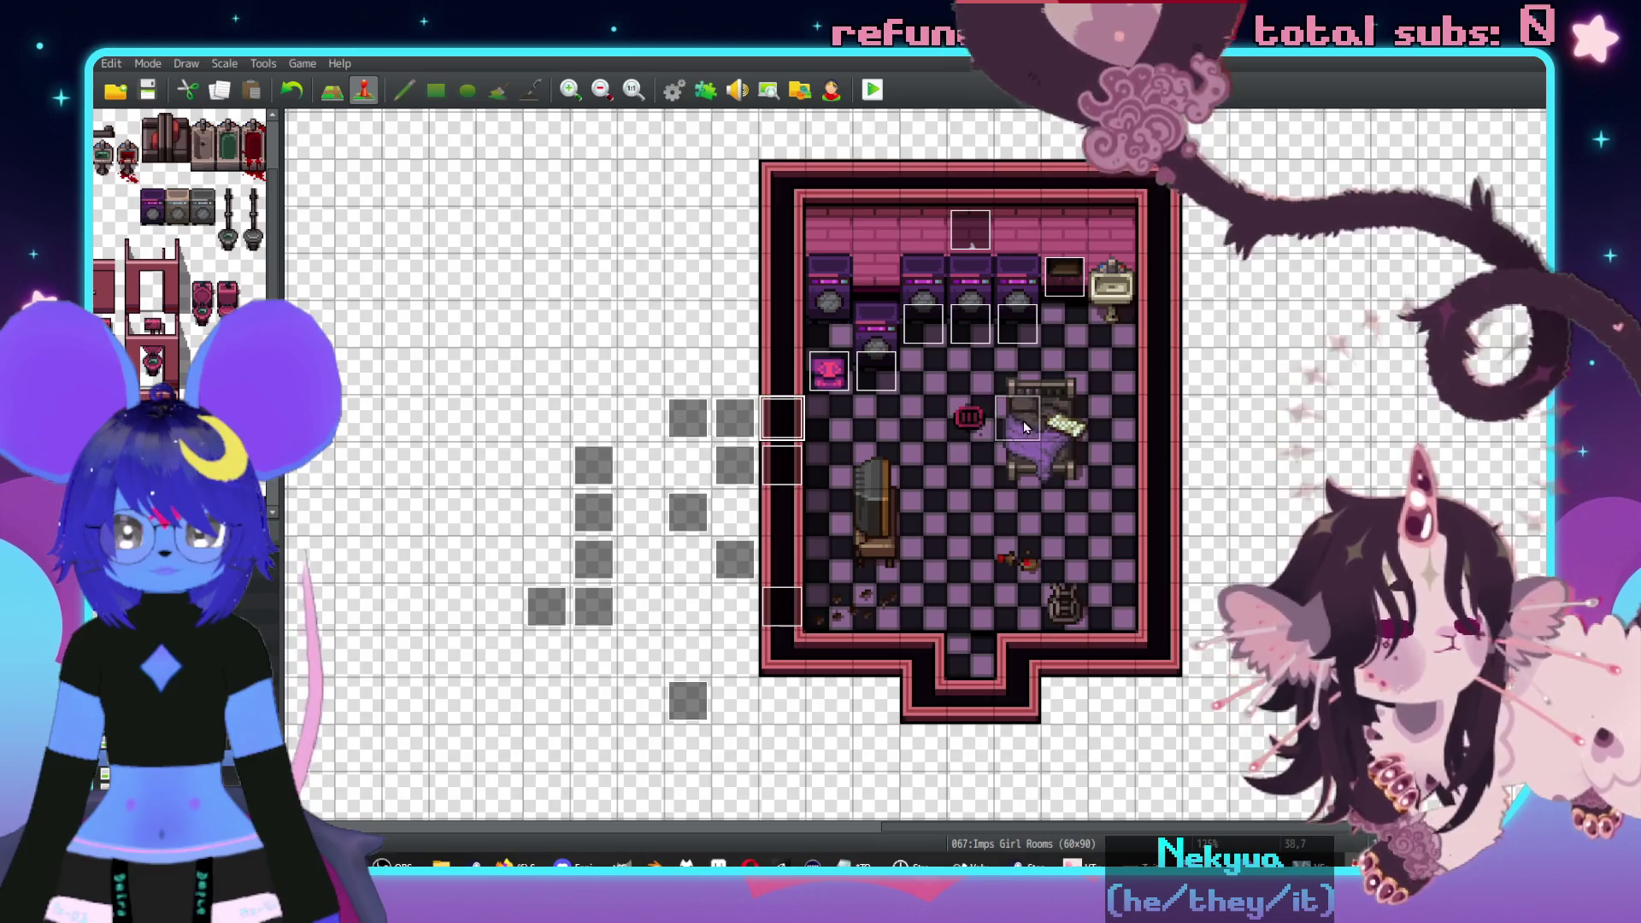
pyautogui.moveTo(1067, 425)
pyautogui.mouseDown()
pyautogui.moveTo(1023, 430)
pyautogui.moveTo(1066, 479)
pyautogui.moveTo(1021, 470)
pyautogui.mouseUp()
pyautogui.moveTo(709, 431); pyautogui.dragTo(984, 436)
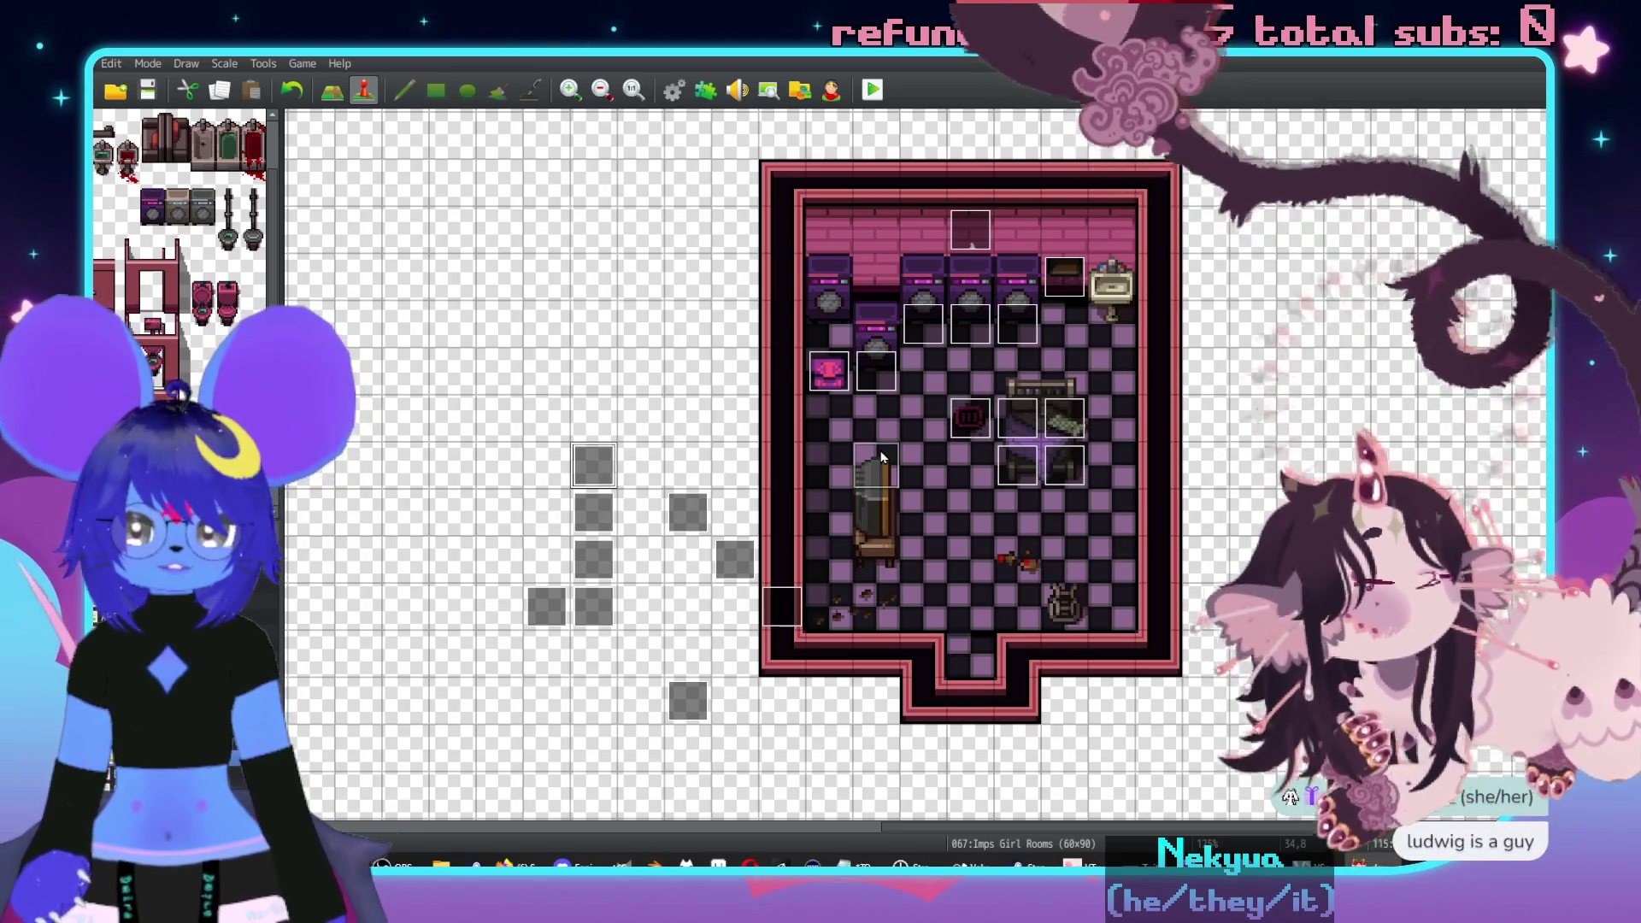
pyautogui.moveTo(883, 457); pyautogui.dragTo(880, 461)
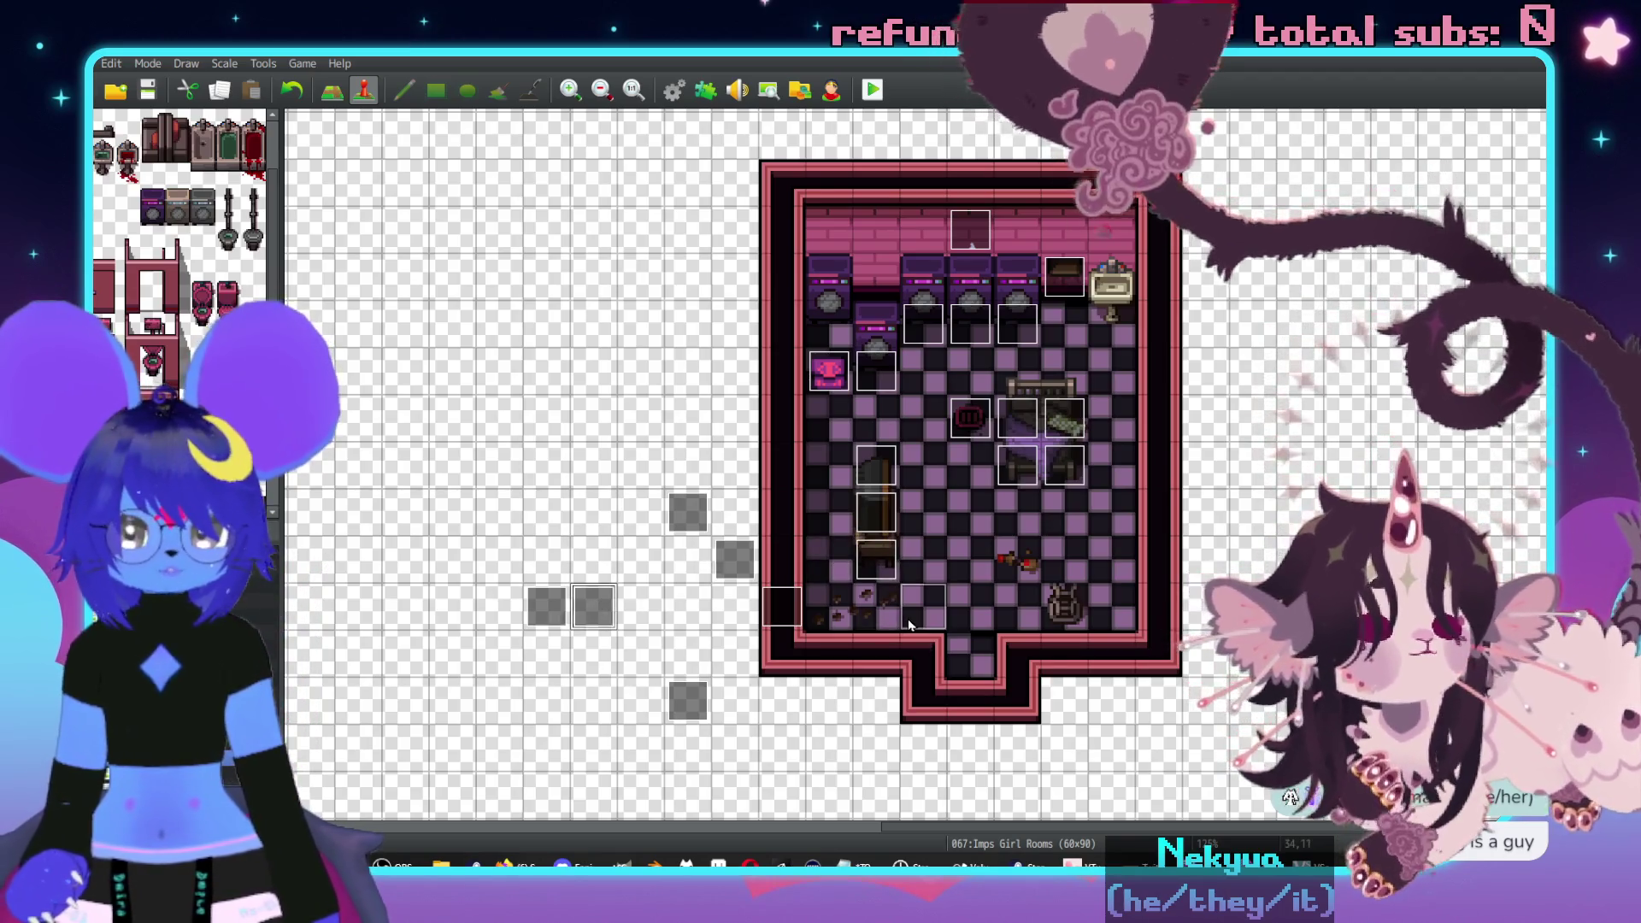
pyautogui.moveTo(763, 611); pyautogui.dragTo(827, 619)
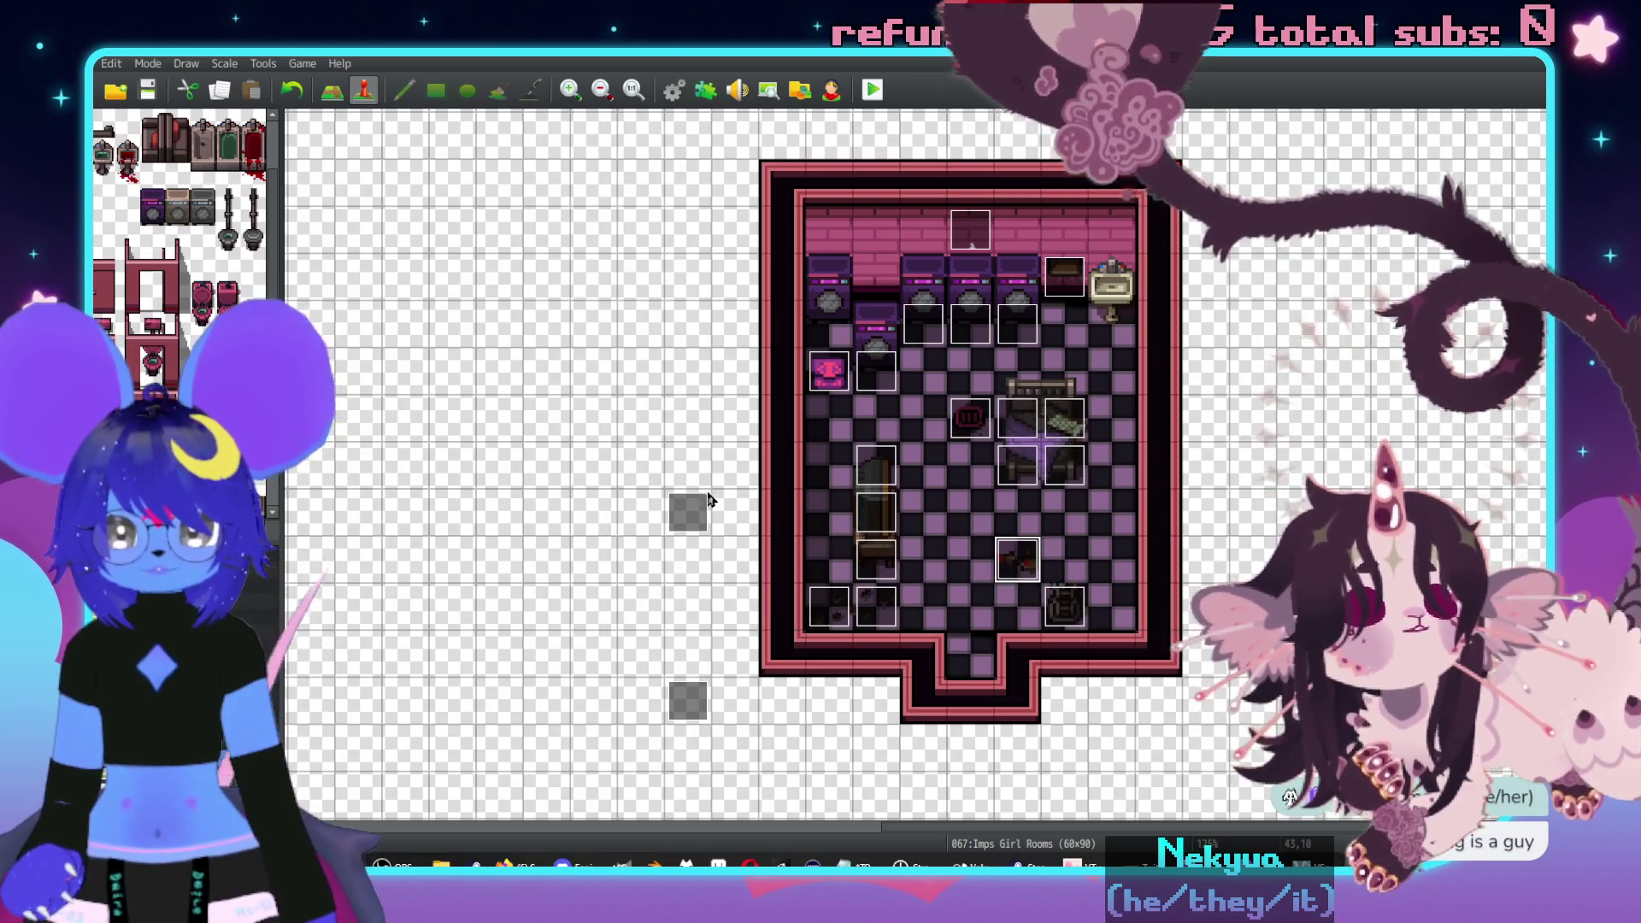
pyautogui.moveTo(918, 523); pyautogui.dragTo(964, 509)
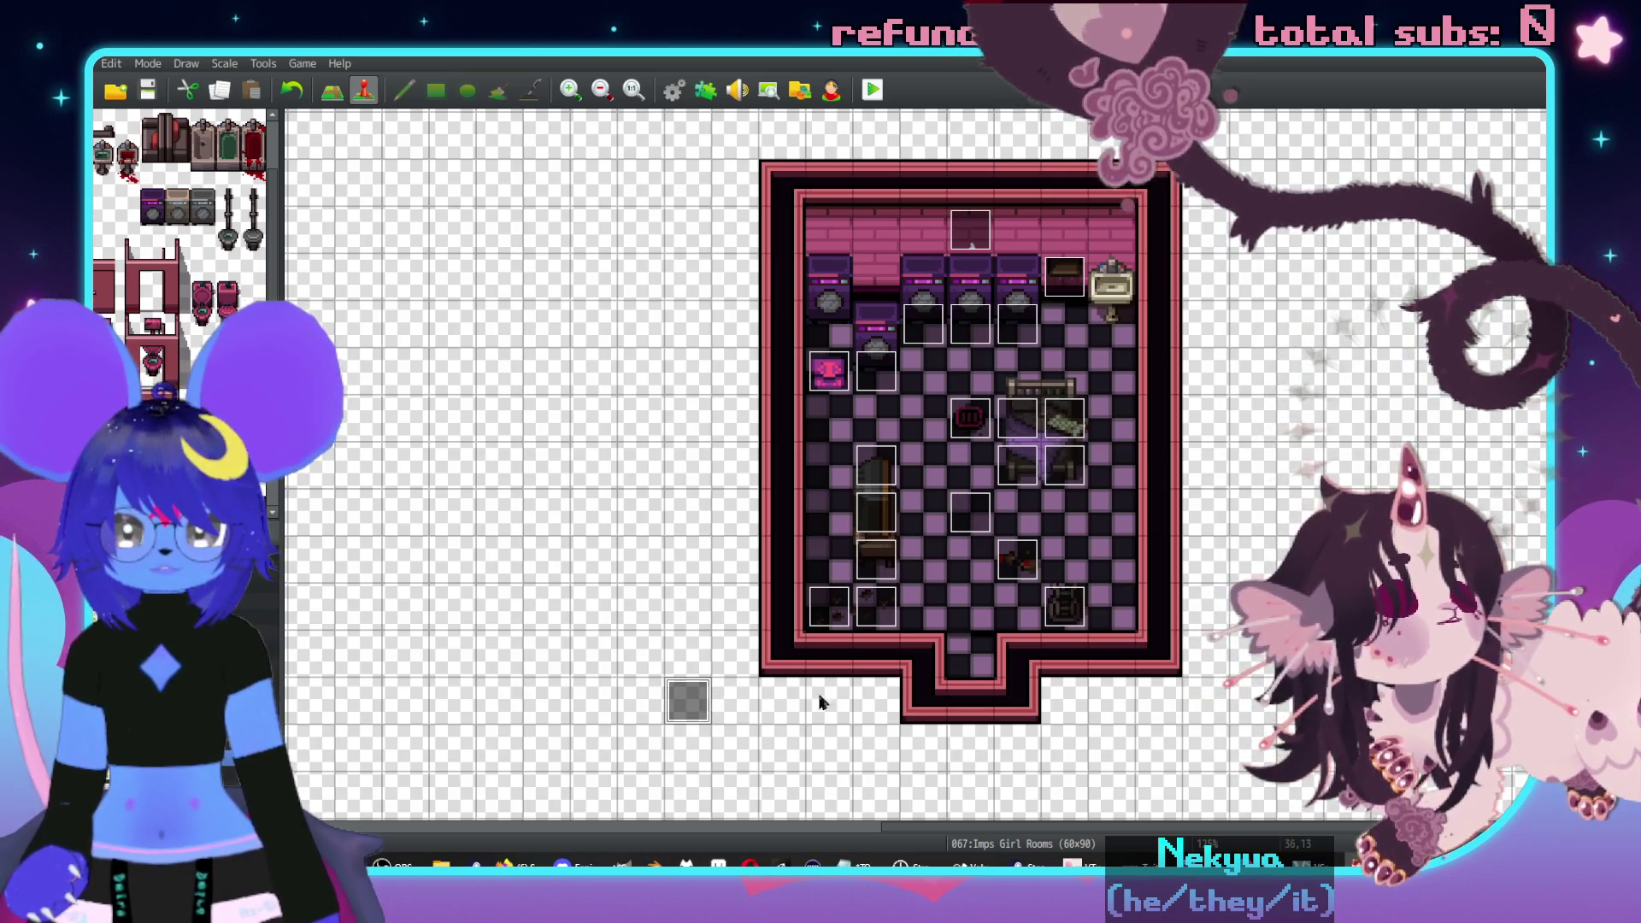
pyautogui.moveTo(991, 708); pyautogui.dragTo(989, 705)
pyautogui.scroll(-1, 1000, 575)
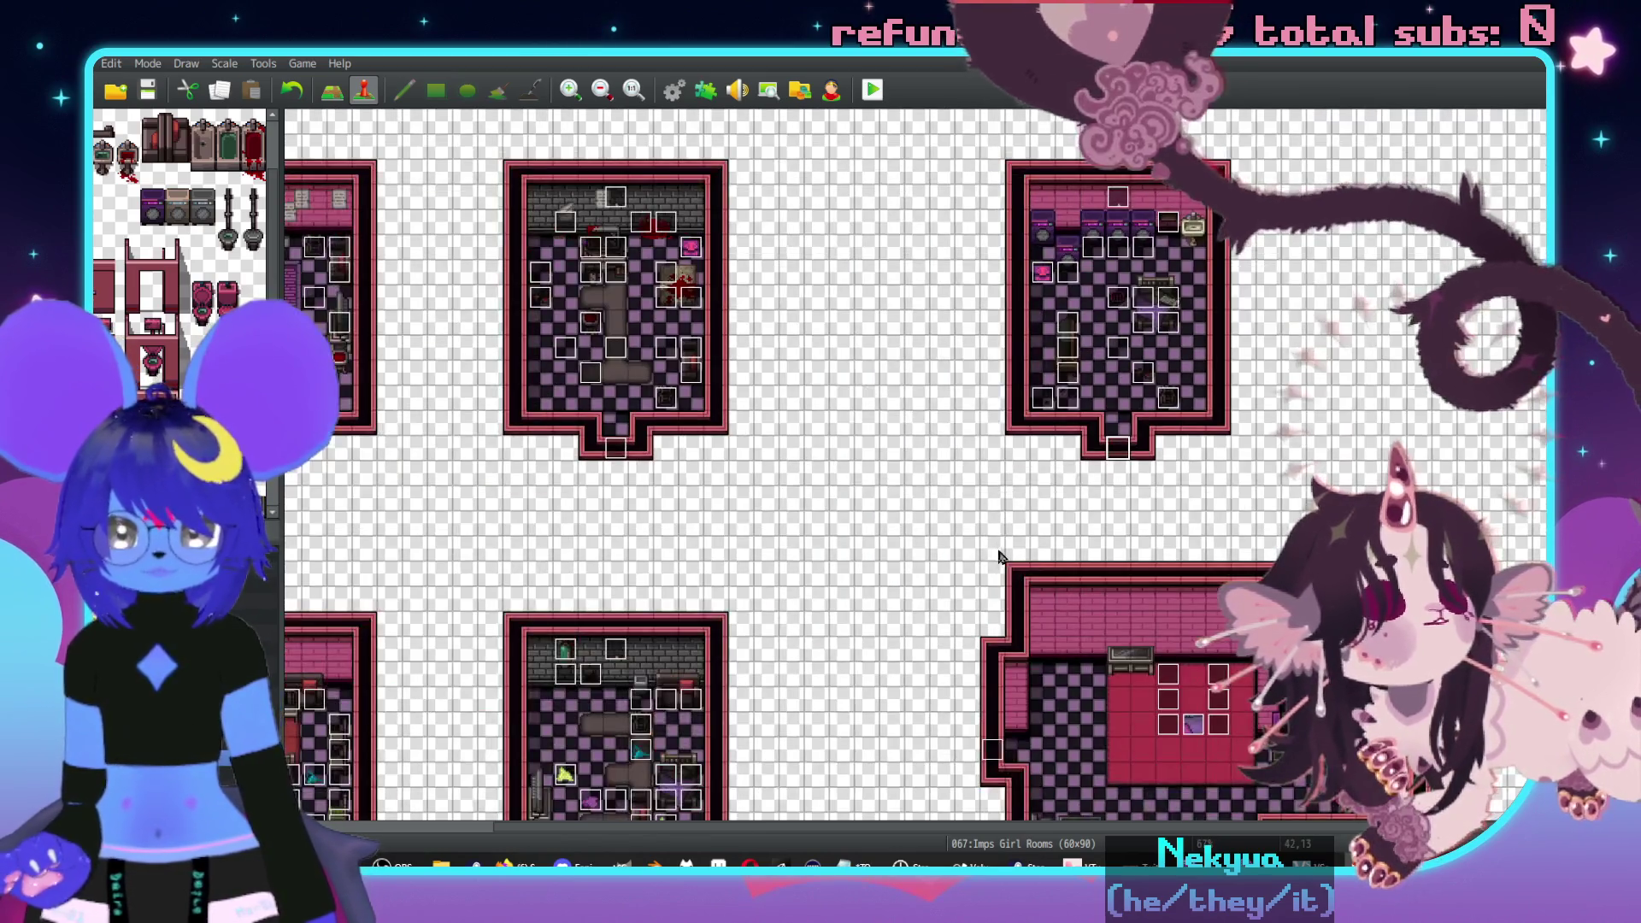
pyautogui.scroll(-1, 958, 530)
# - On the Imp Bar Back Rooms map, open the Girls Room 3 door event
pyautogui.scroll(1, 905, 597)
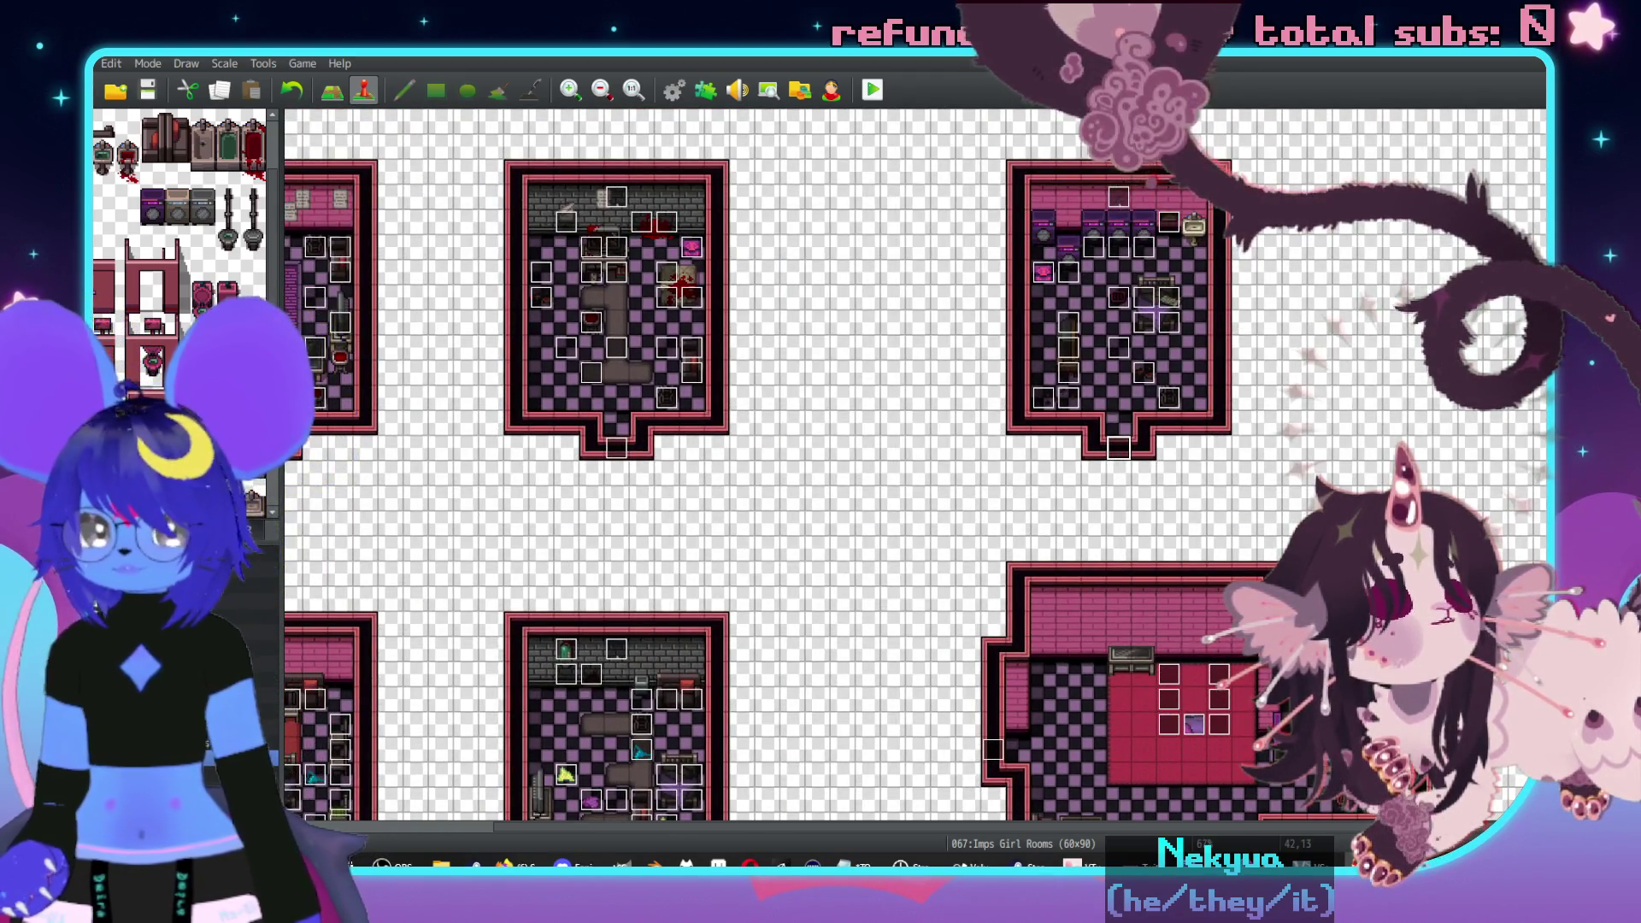
pyautogui.click(205, 598)
pyautogui.hscroll(-2, 806, 427)
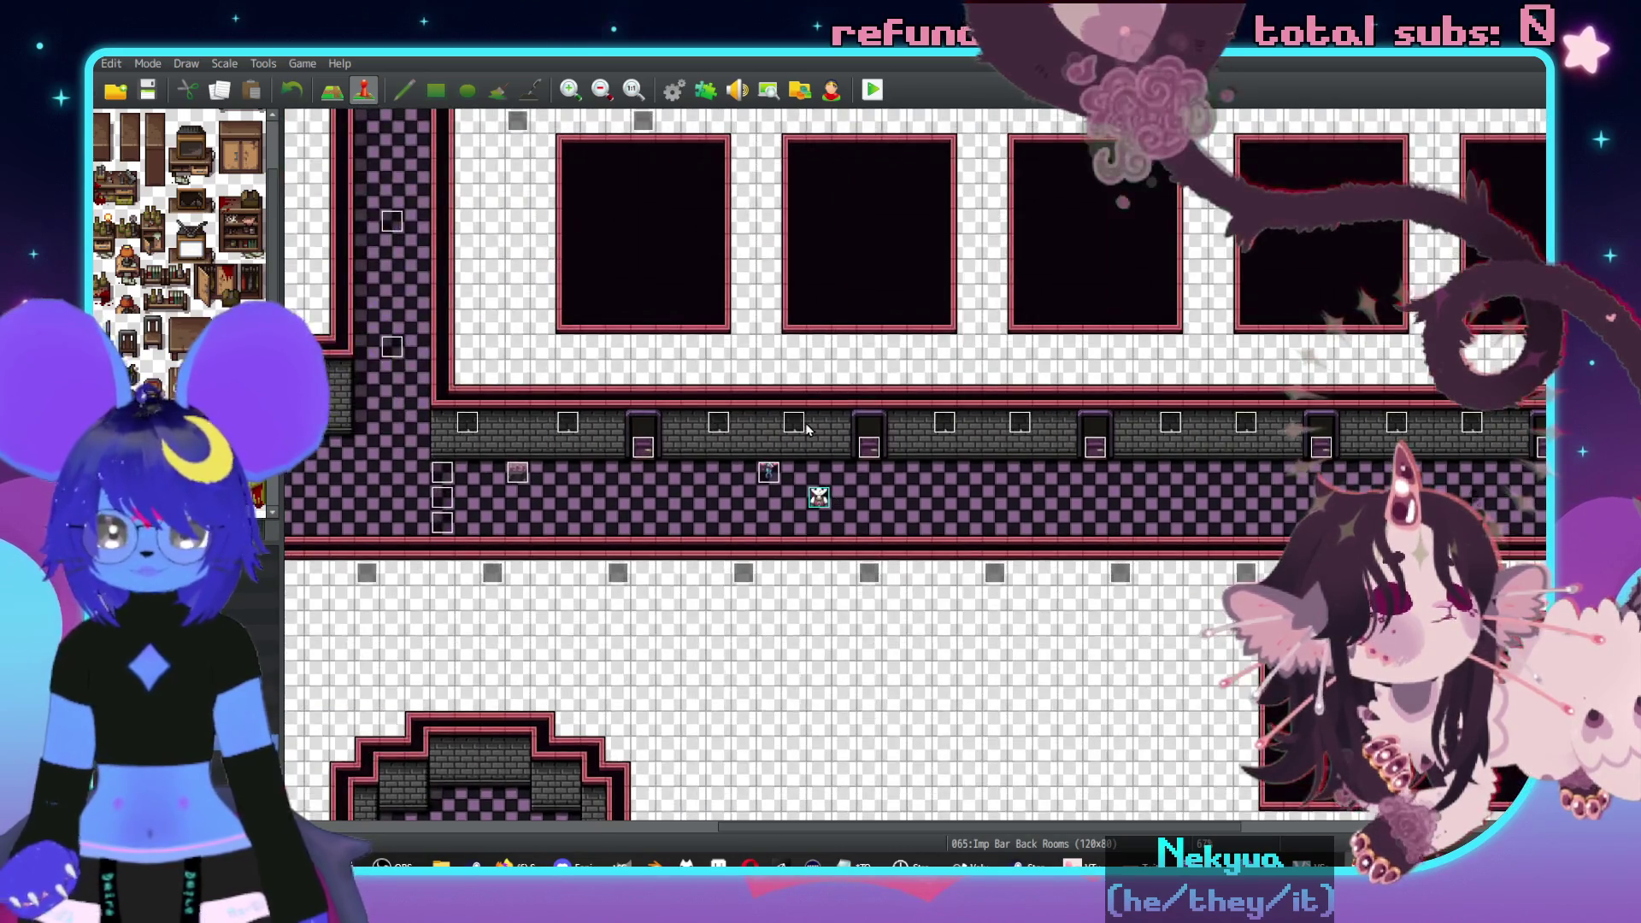
pyautogui.doubleClick(1095, 448)
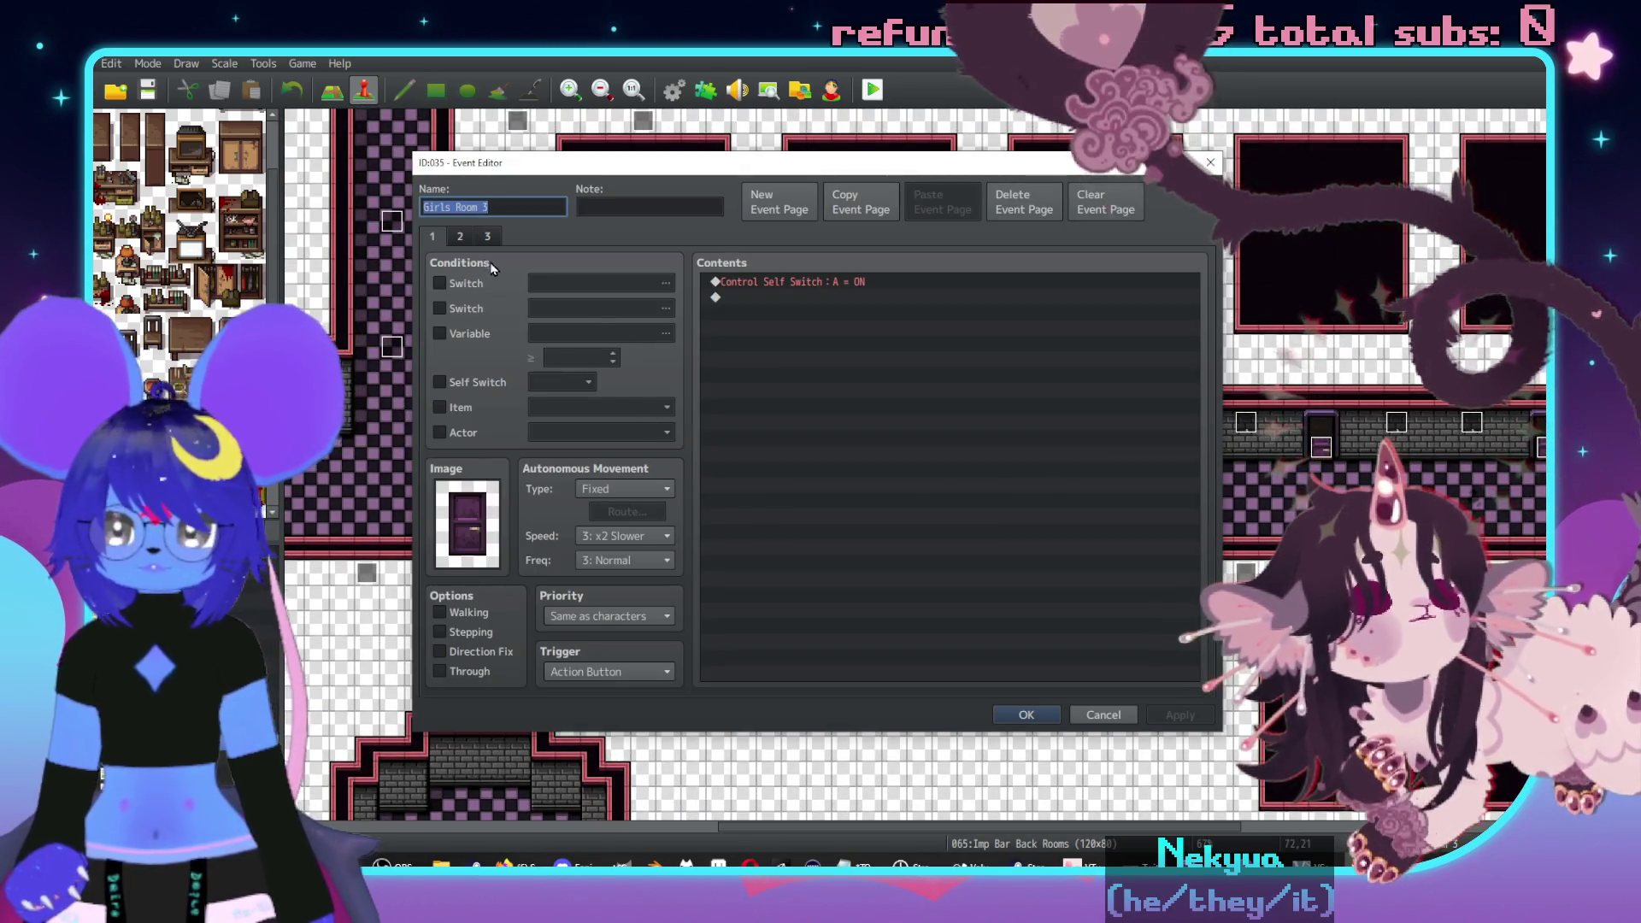
# - Point page 3's Transfer Player at Imps Girl Rooms (42,12), save, and reopen that map
pyautogui.click(487, 236)
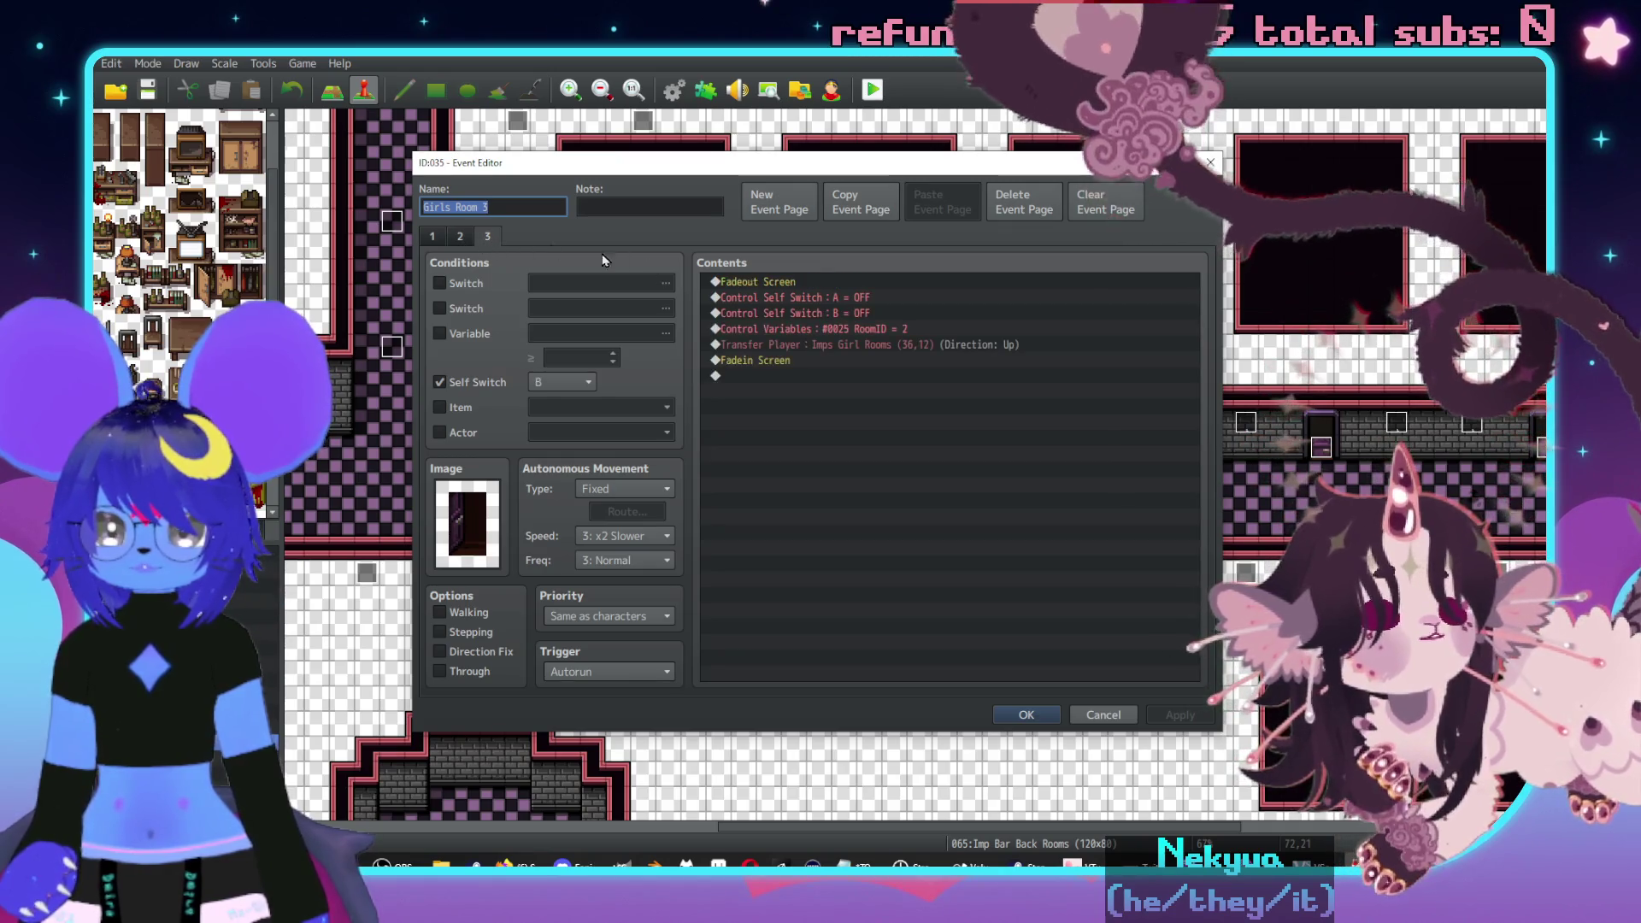
pyautogui.doubleClick(861, 346)
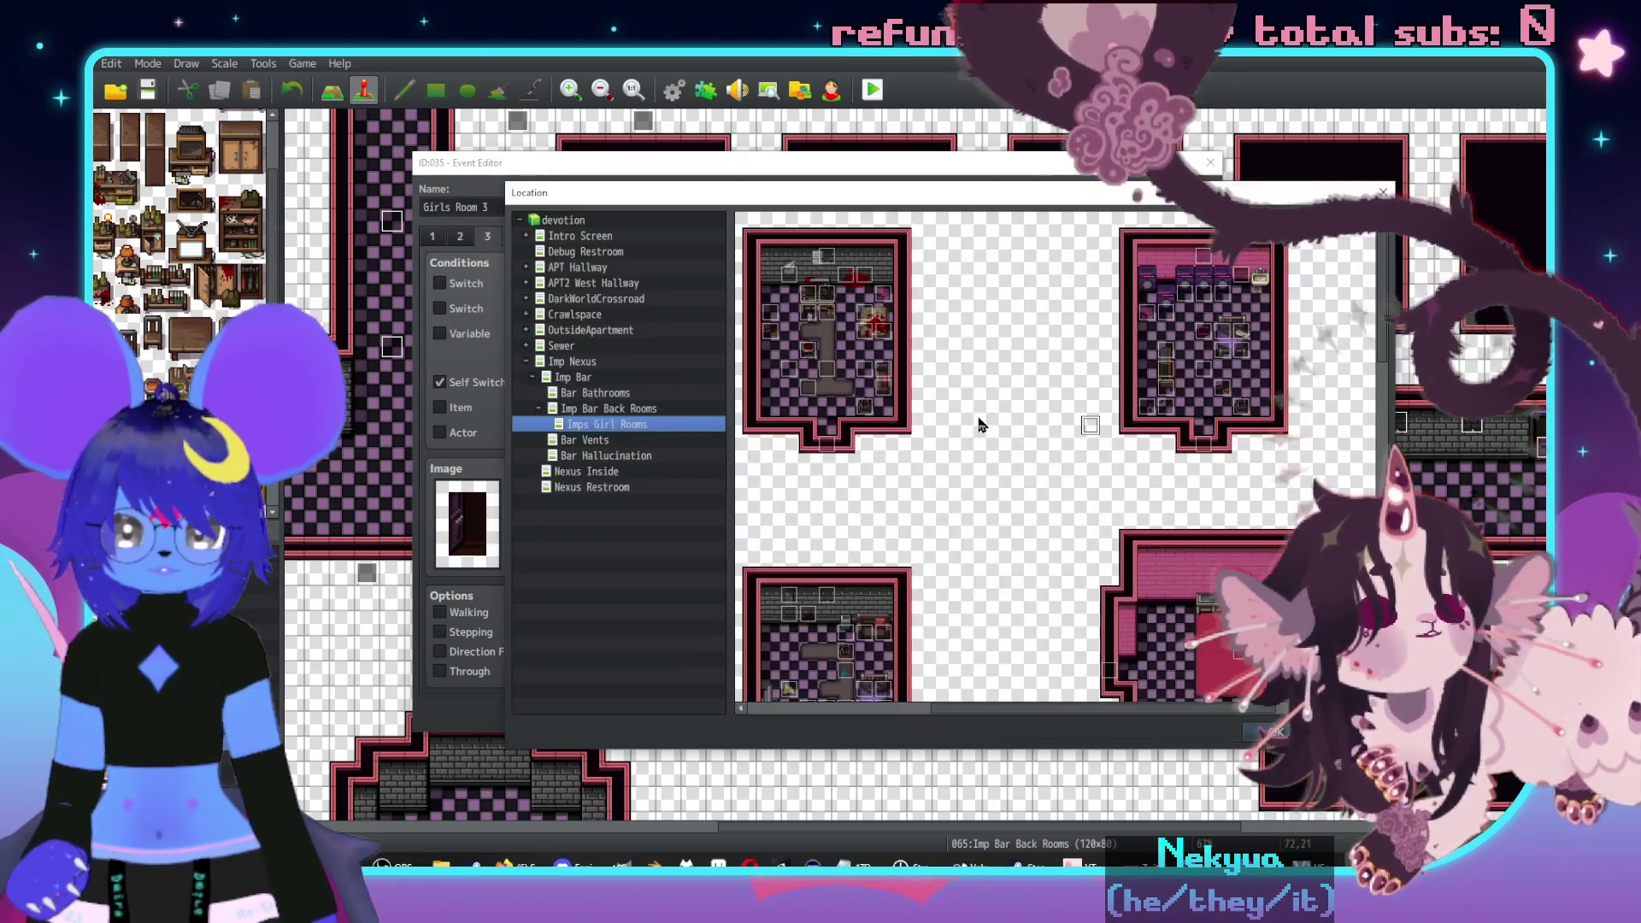
pyautogui.click(972, 417)
pyautogui.doubleClick(1106, 497)
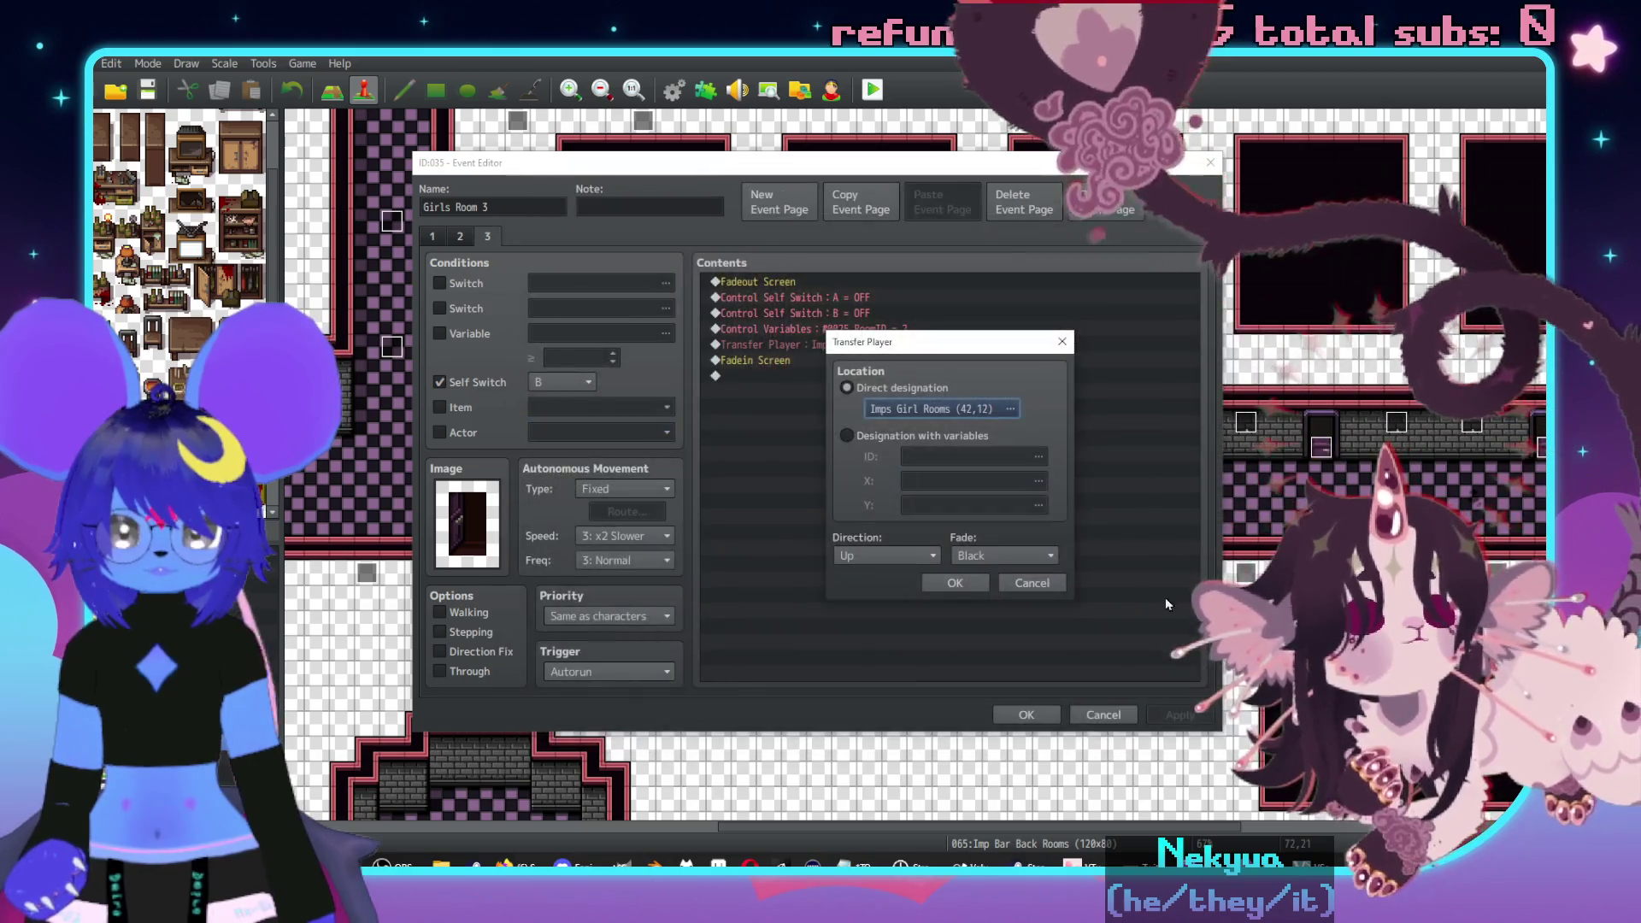
pyautogui.click(978, 585)
pyautogui.click(1043, 716)
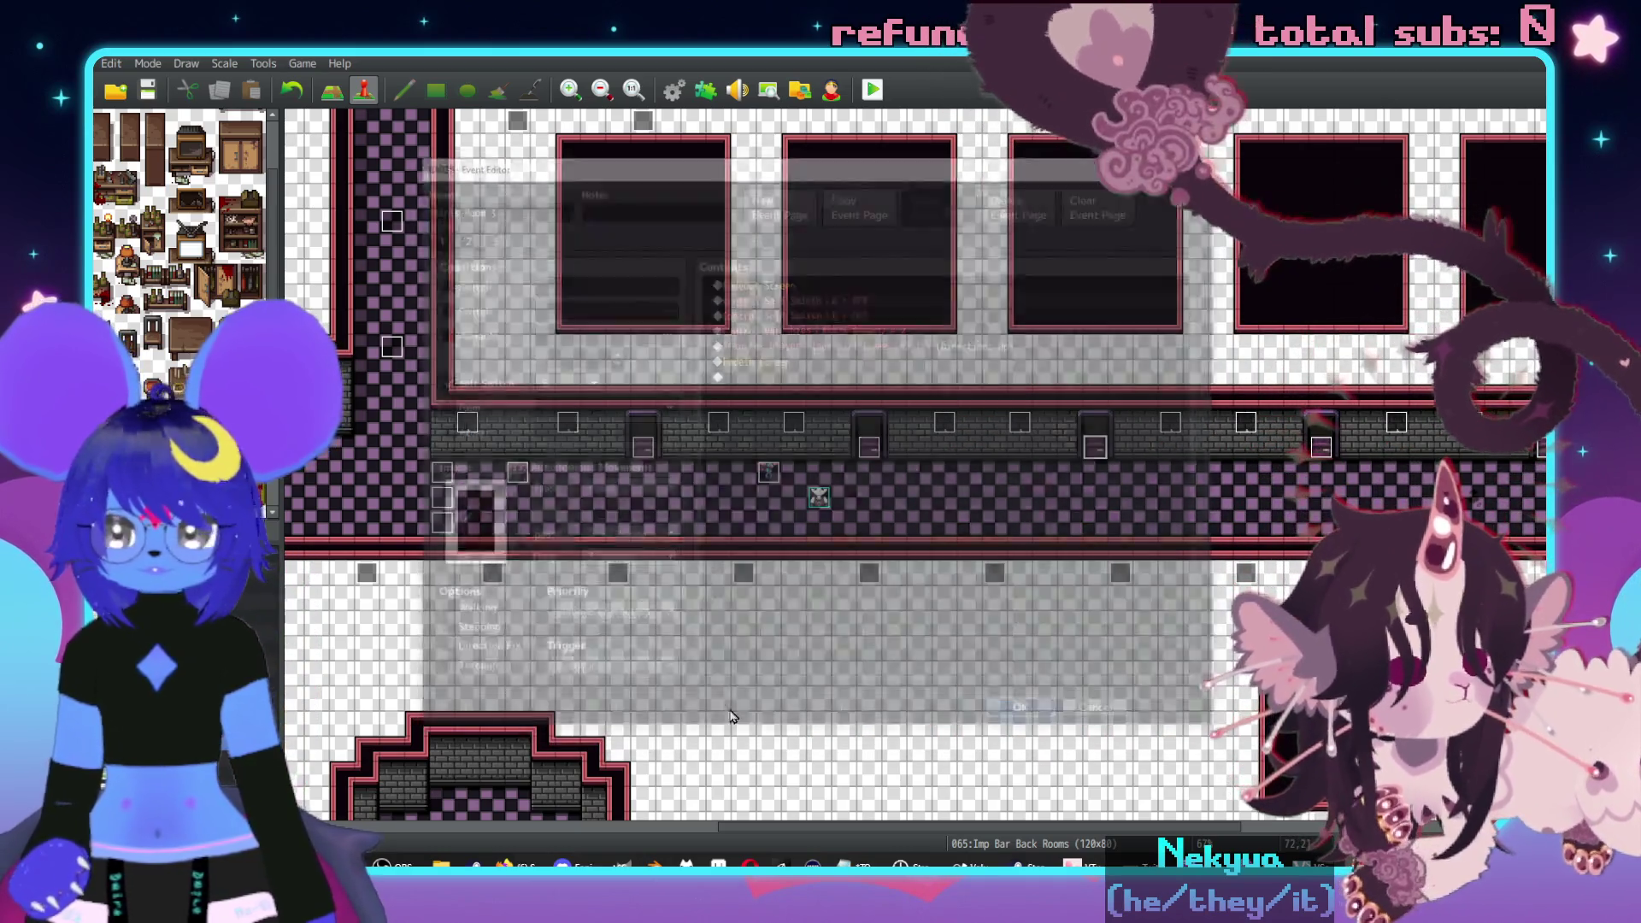
pyautogui.click(171, 649)
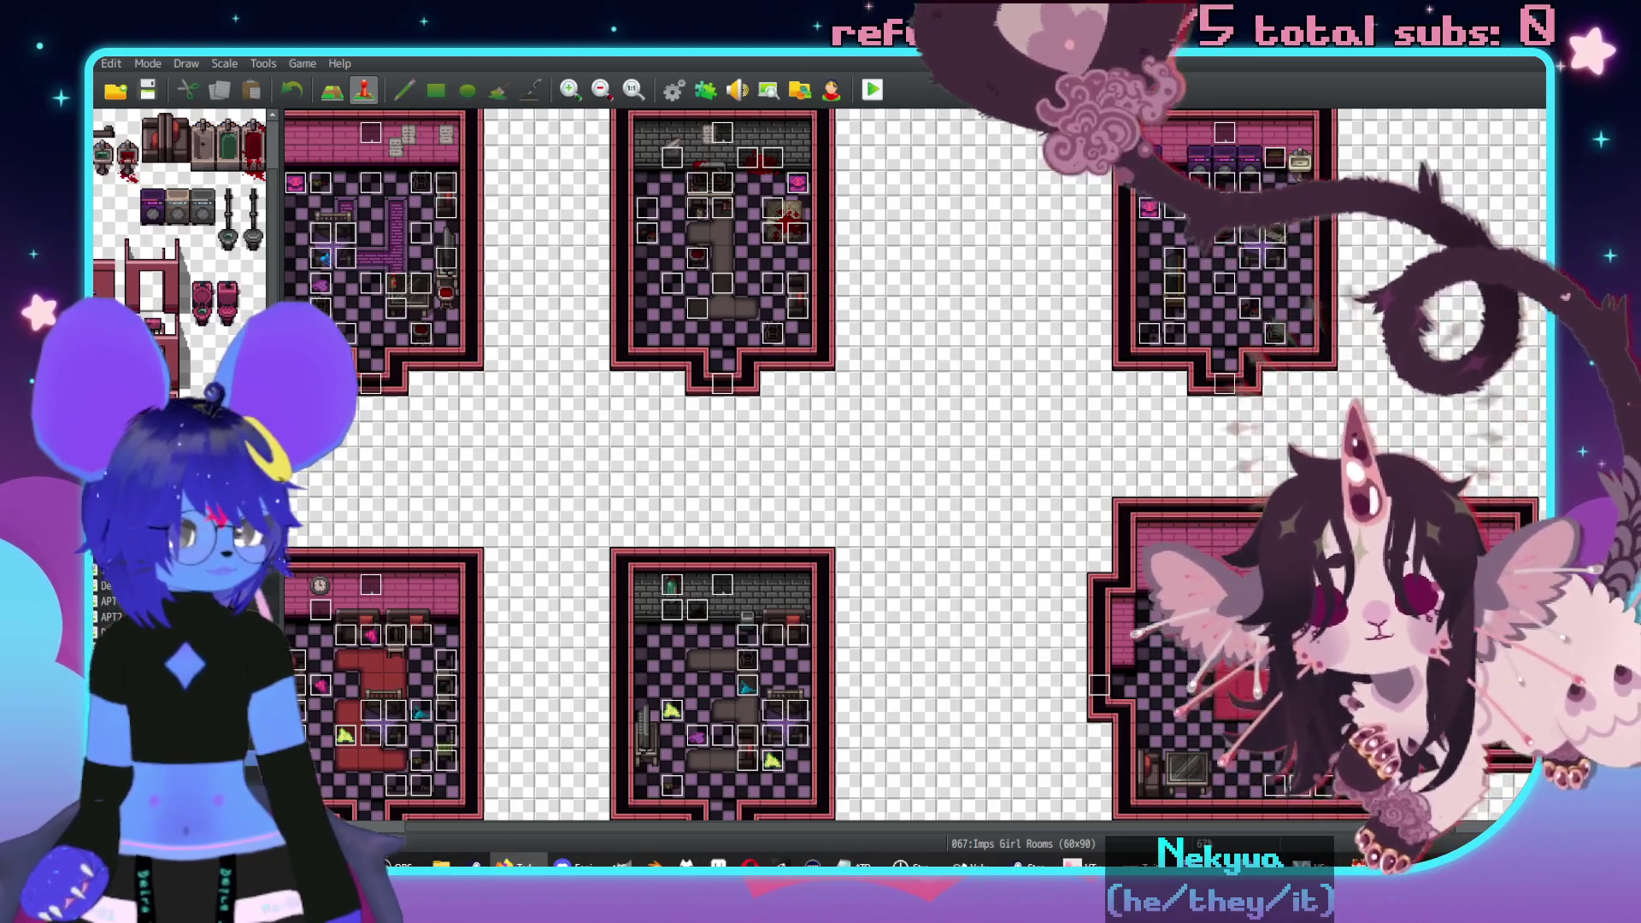
# - Inspect an existing bedroom event and close it without changes
pyautogui.middleClick(977, 494)
pyautogui.scroll(3, 714, 489)
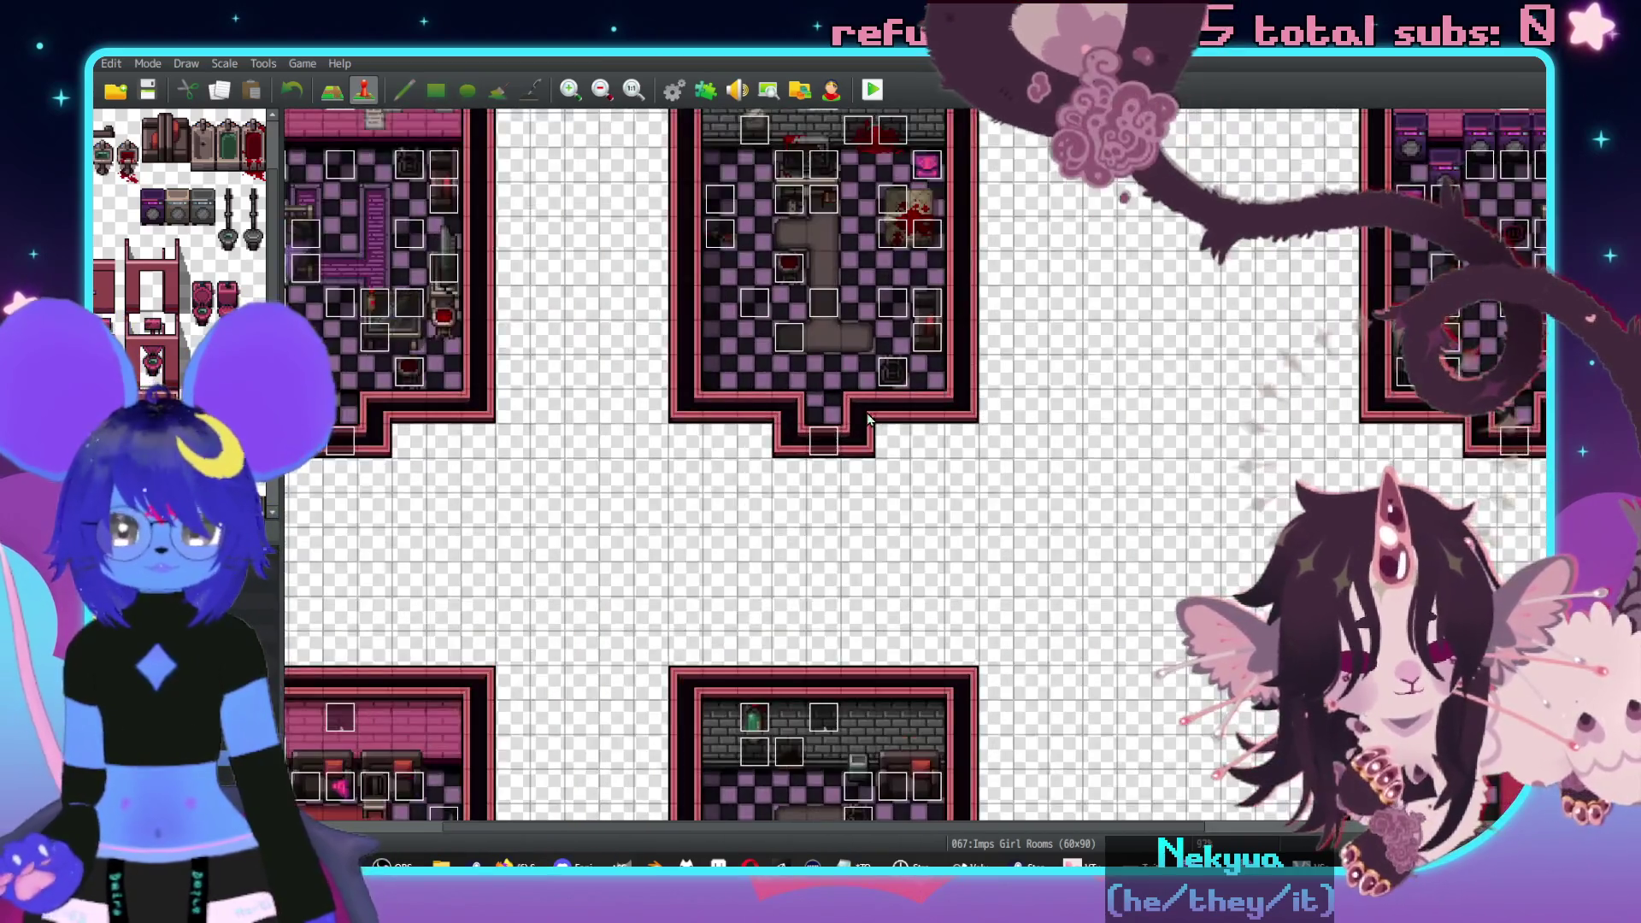
pyautogui.scroll(-3, 867, 419)
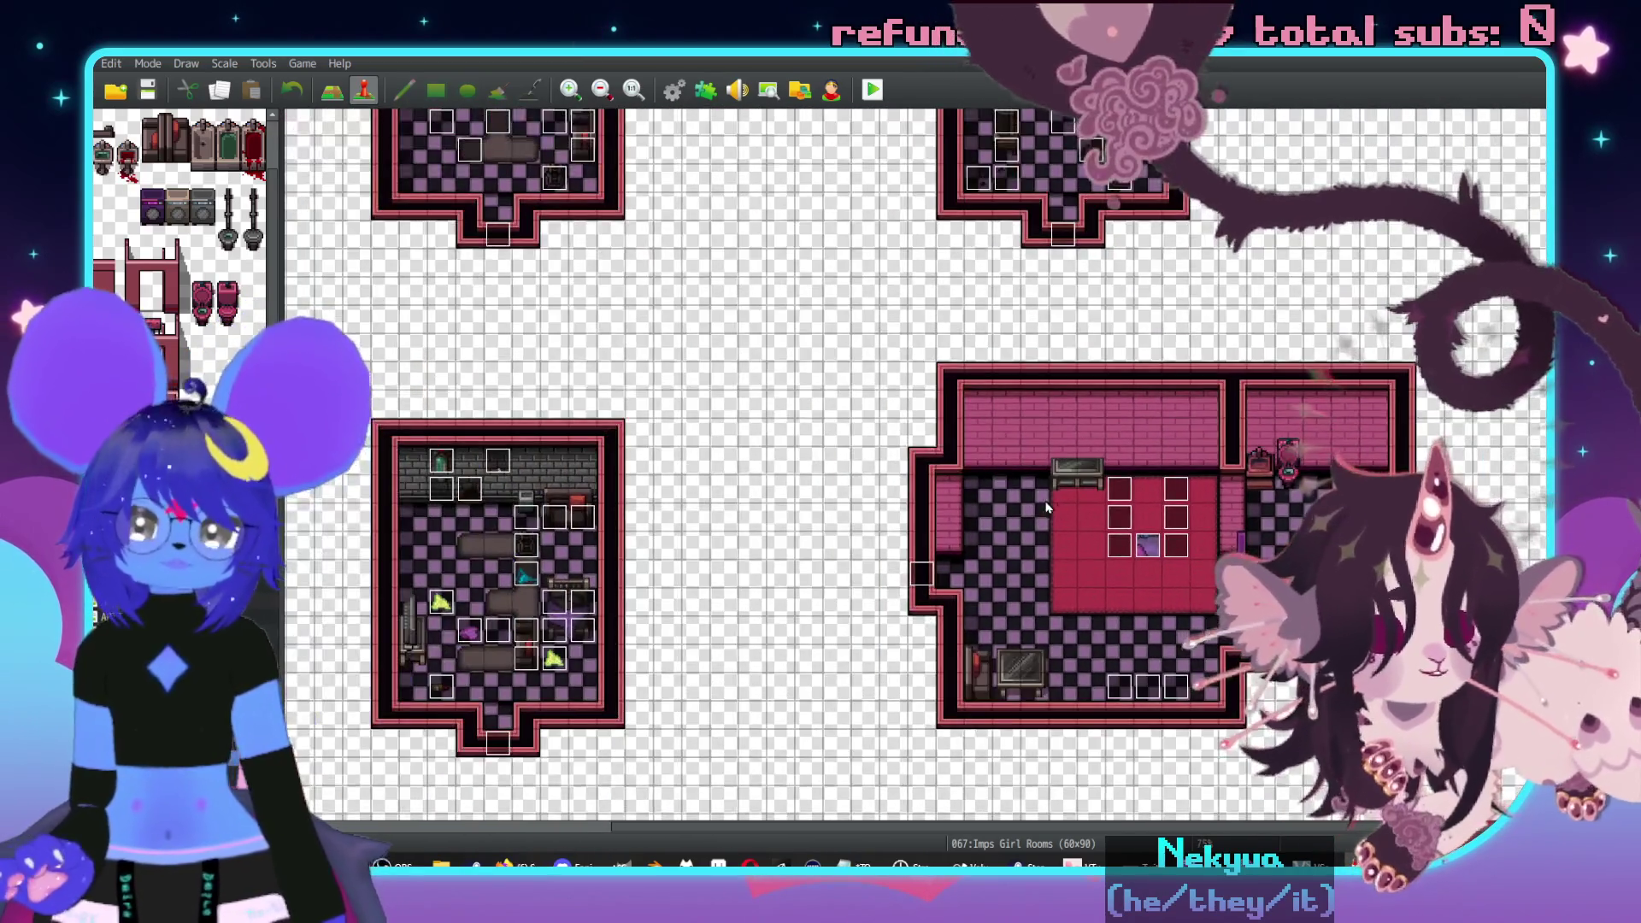
pyautogui.scroll(3, 1127, 339)
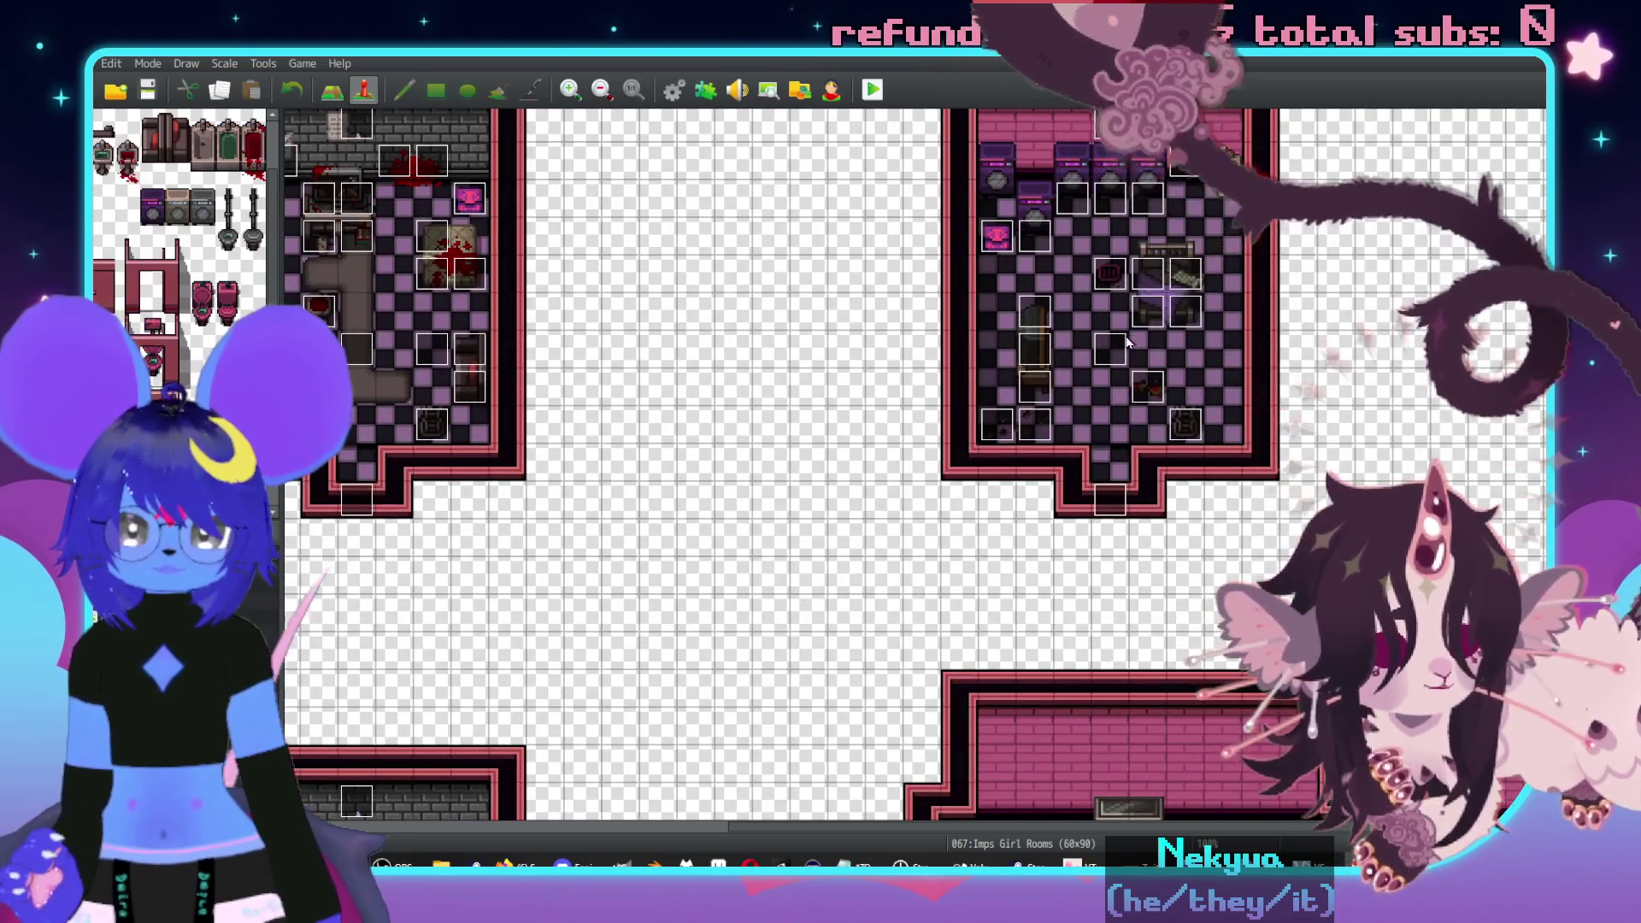
pyautogui.doubleClick(1109, 348)
pyautogui.press('Escape')
# - Paste copied events onto two spots of the red brick wall
pyautogui.scroll(2, 1115, 368)
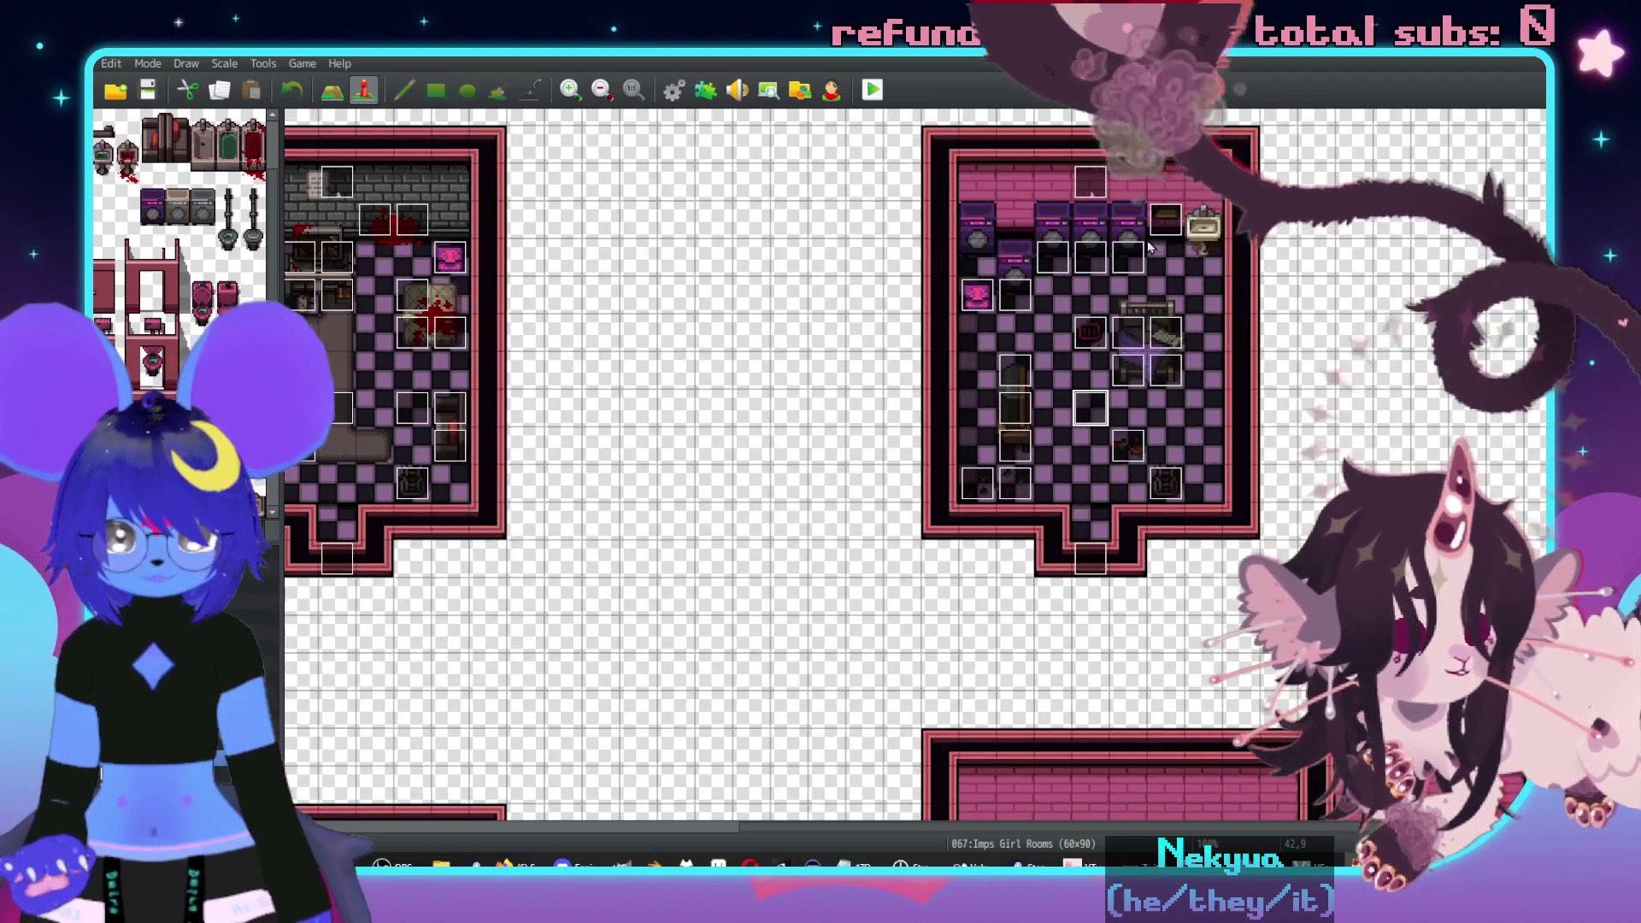
pyautogui.scroll(-5, 1103, 341)
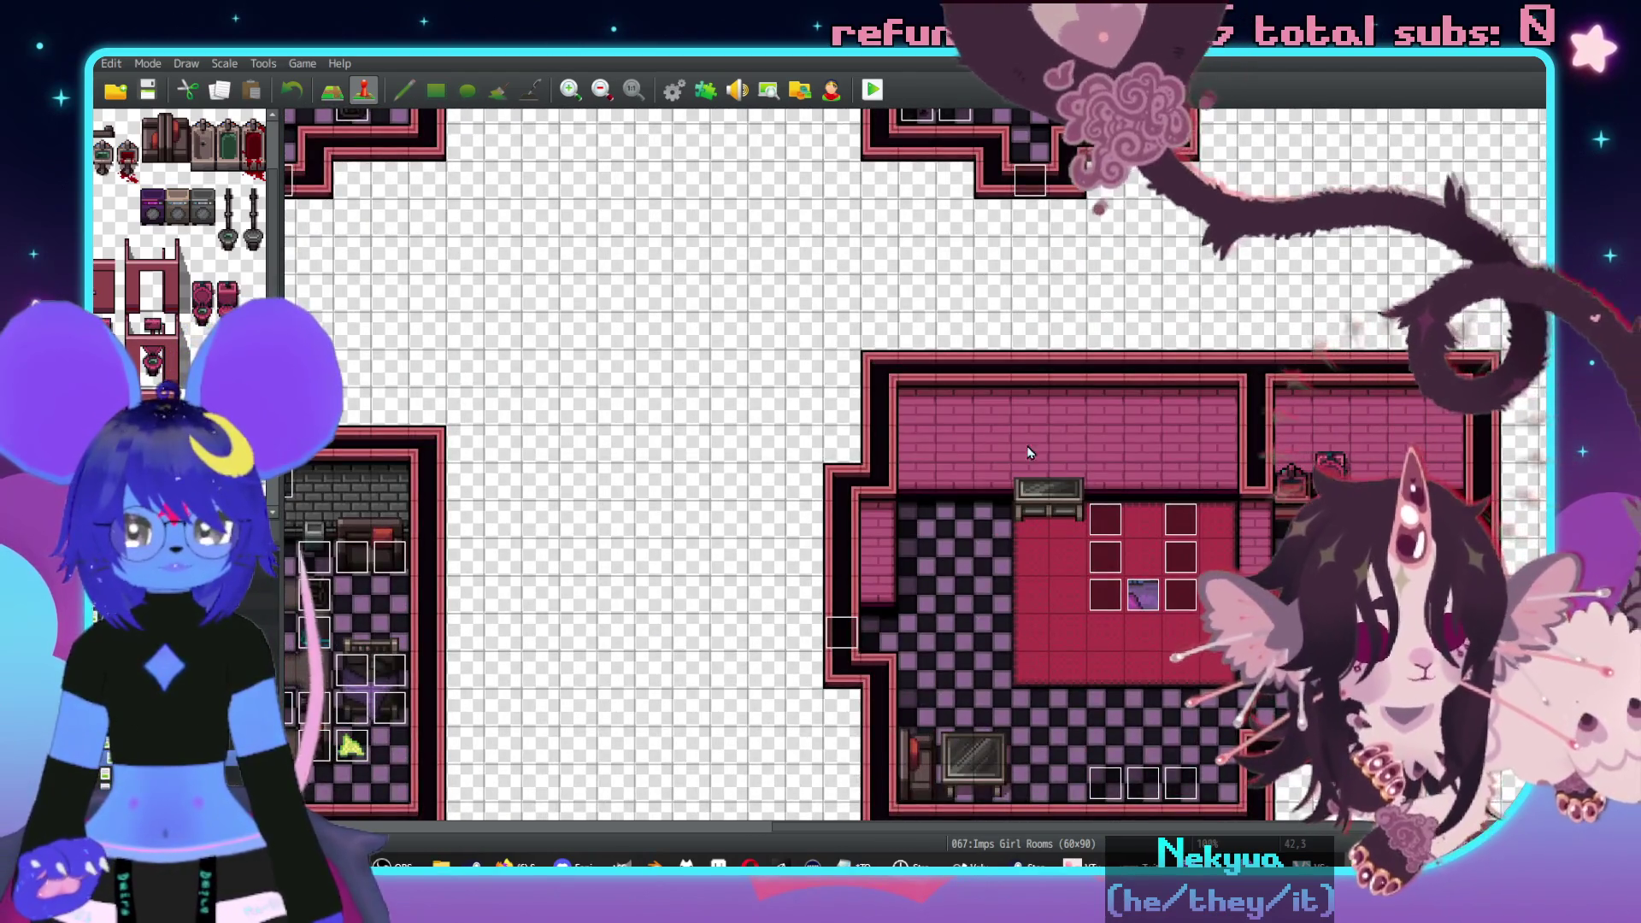
pyautogui.click(1142, 443)
pyautogui.hotkey('ctrl', 'v')
pyautogui.click(992, 443)
pyautogui.hotkey('ctrl', 'v')
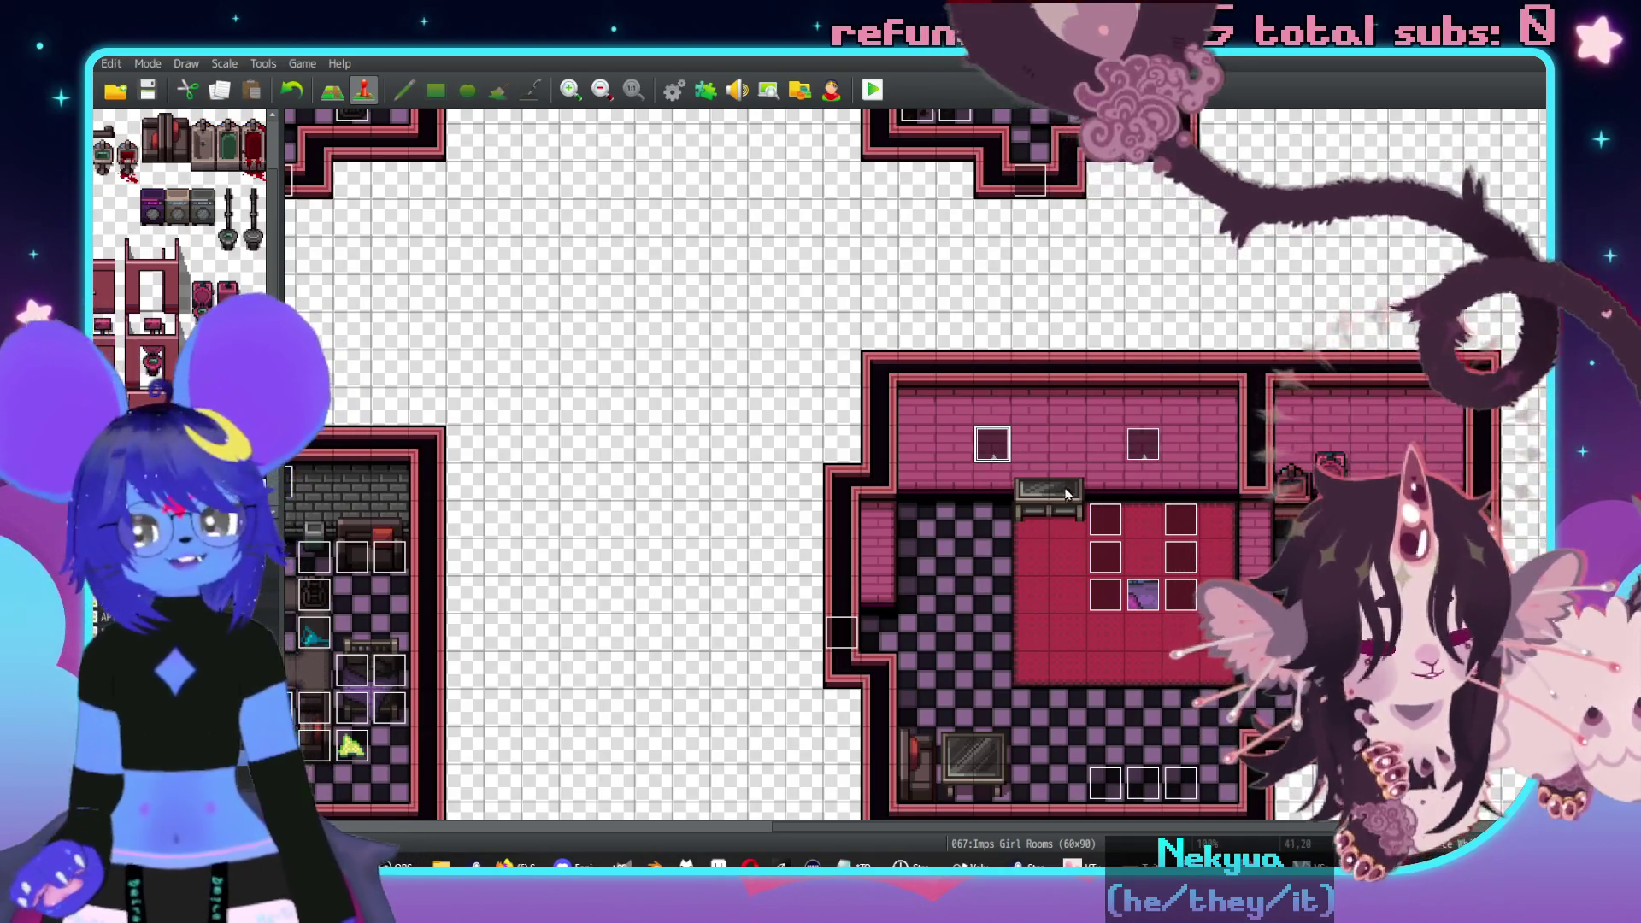
# - Select two neighbouring spots along the side room's wall
pyautogui.hscroll(1, 1065, 504)
pyautogui.scroll(-2, 1066, 504)
pyautogui.scroll(1, 1195, 450)
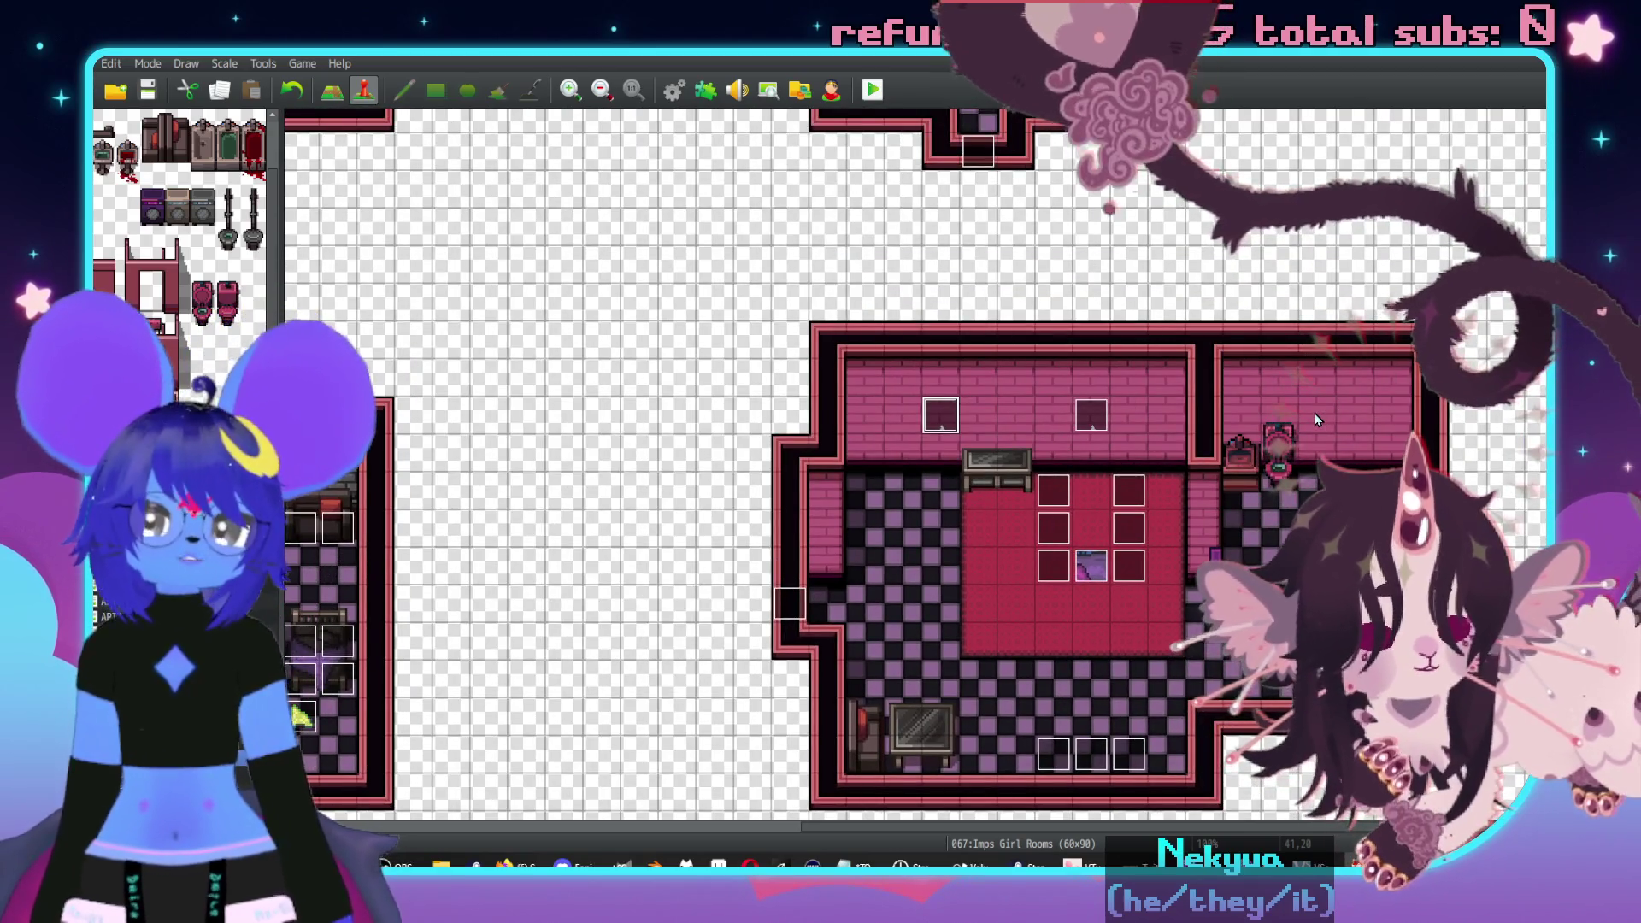
pyautogui.click(1242, 416)
pyautogui.click(1323, 418)
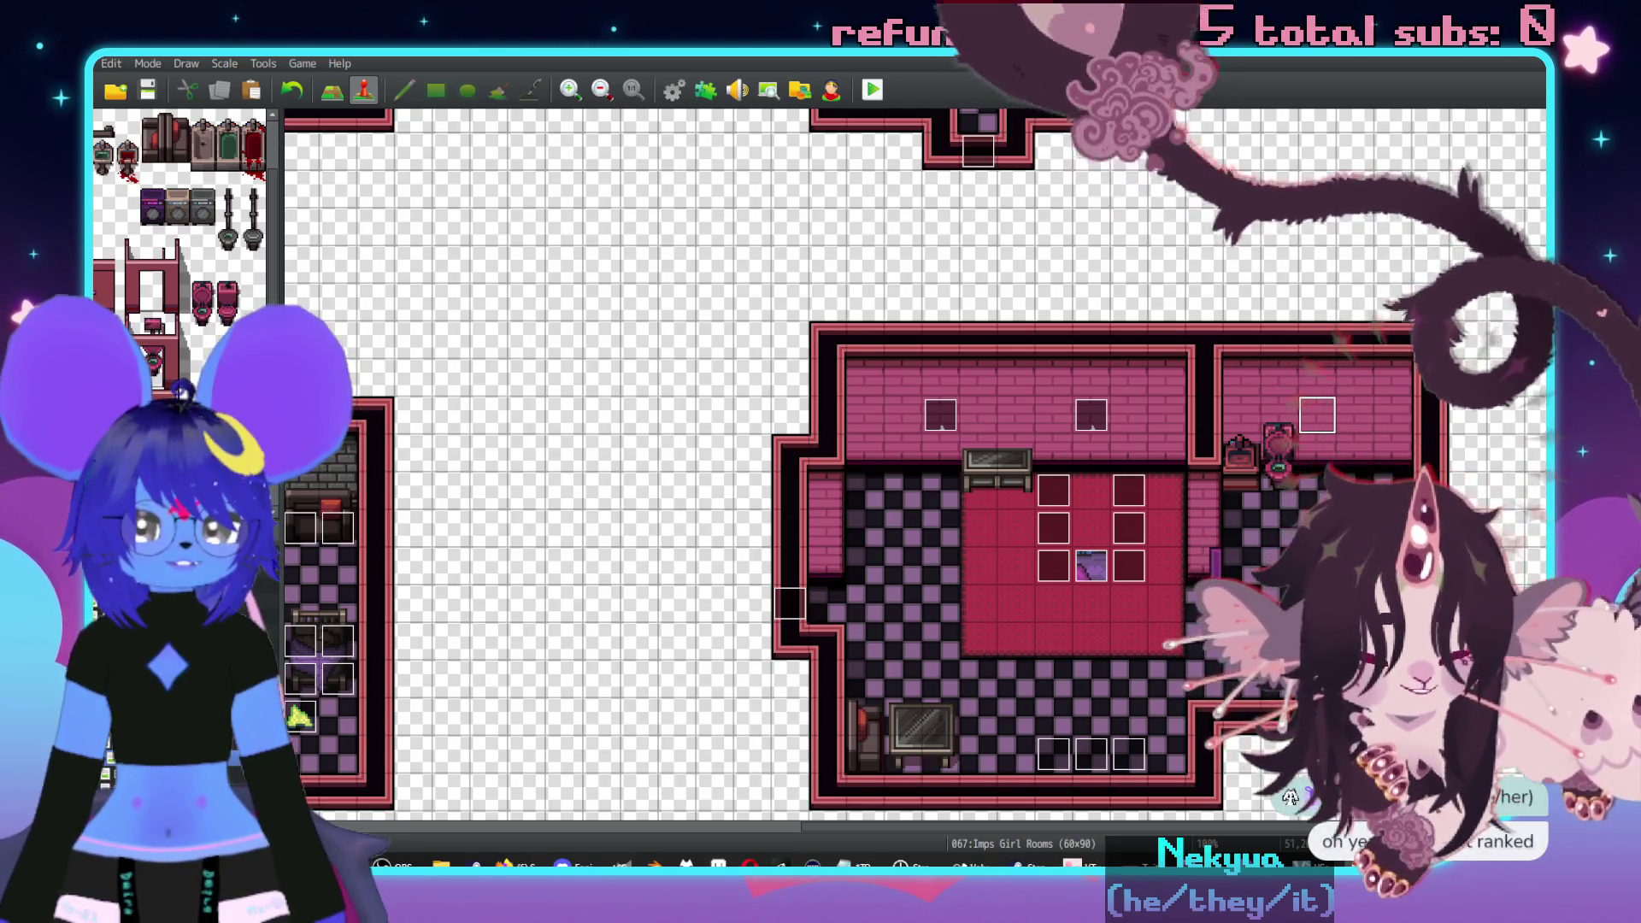
# - Create new event EV207 on the floor tile beside the pink toilet
pyautogui.scroll(5, 1134, 568)
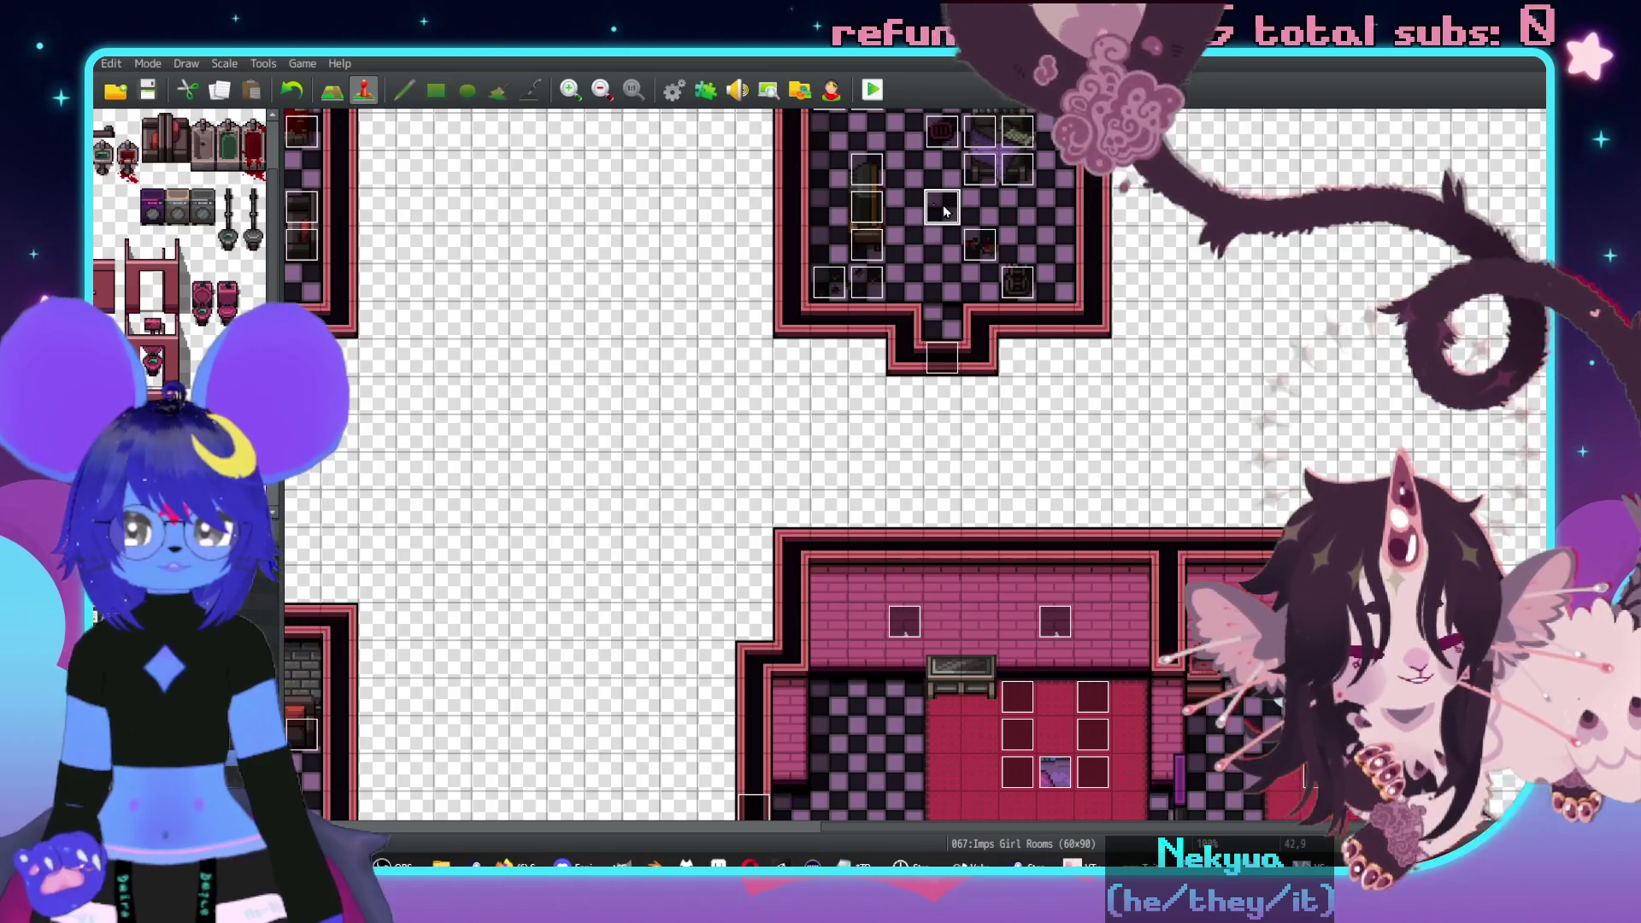
pyautogui.scroll(-5, 1256, 529)
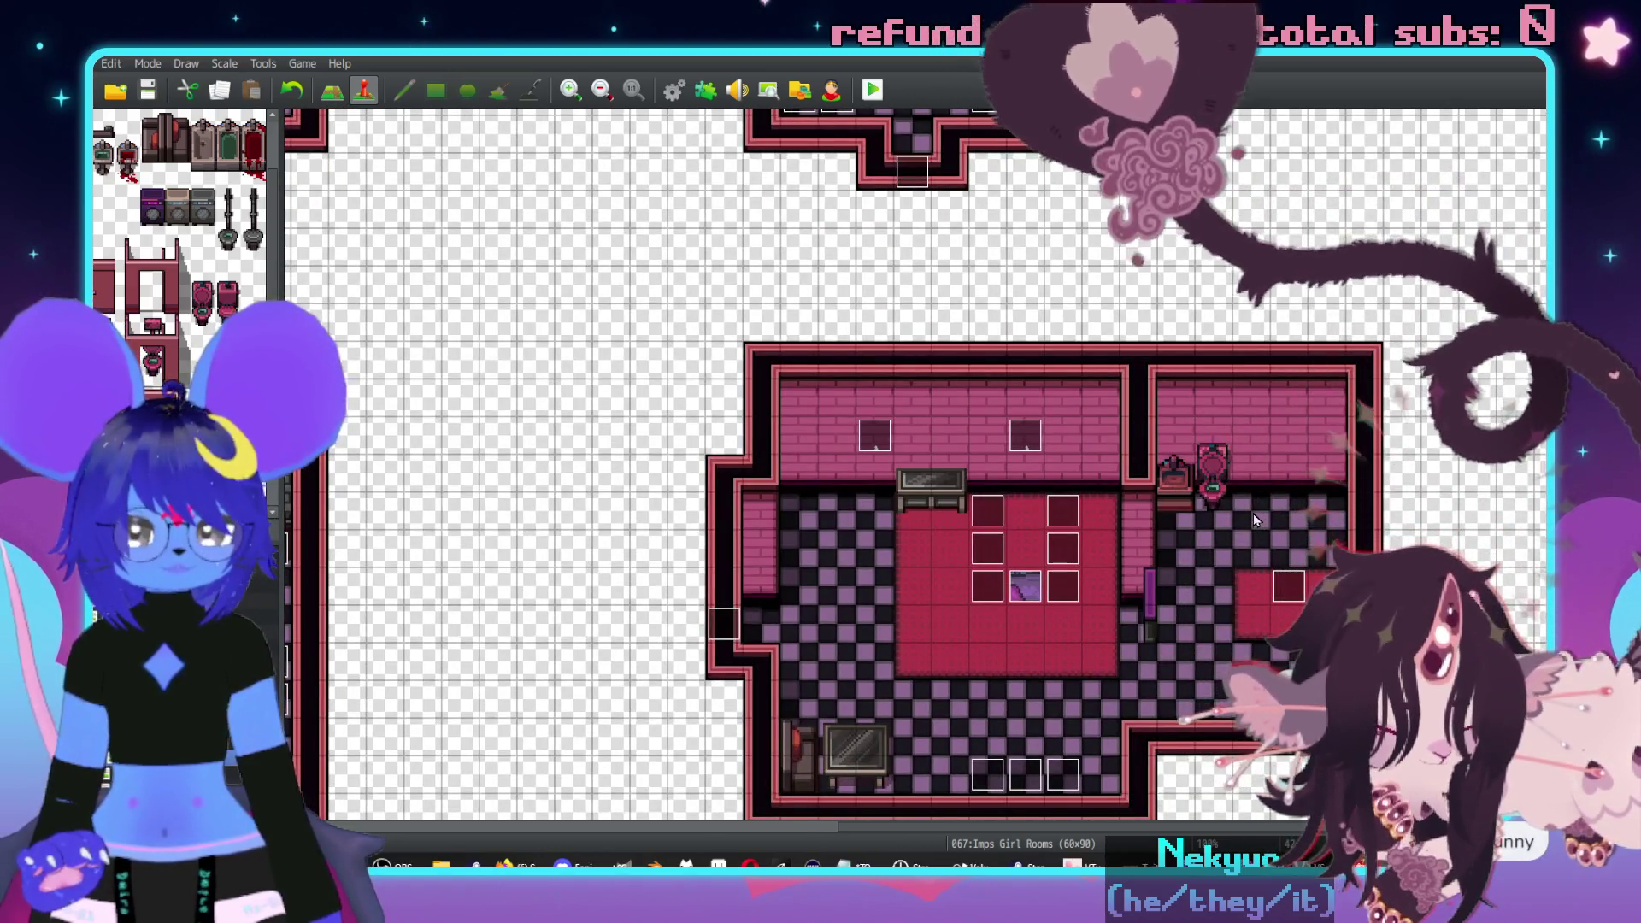
pyautogui.click(1252, 546)
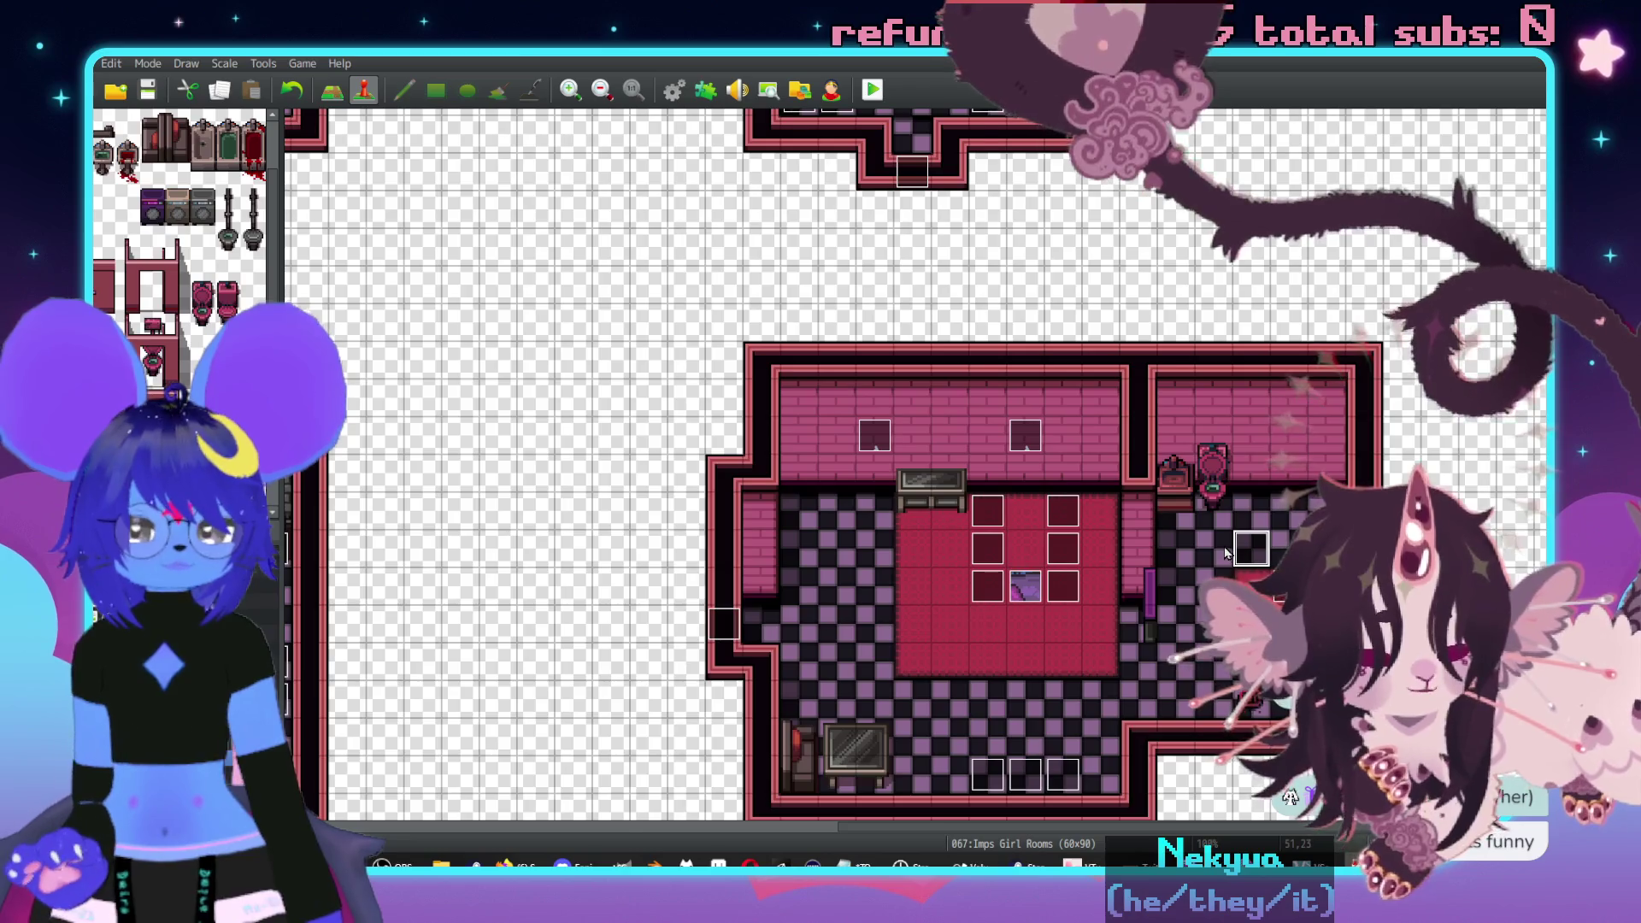
pyautogui.scroll(2, 1227, 553)
pyautogui.doubleClick(1074, 390)
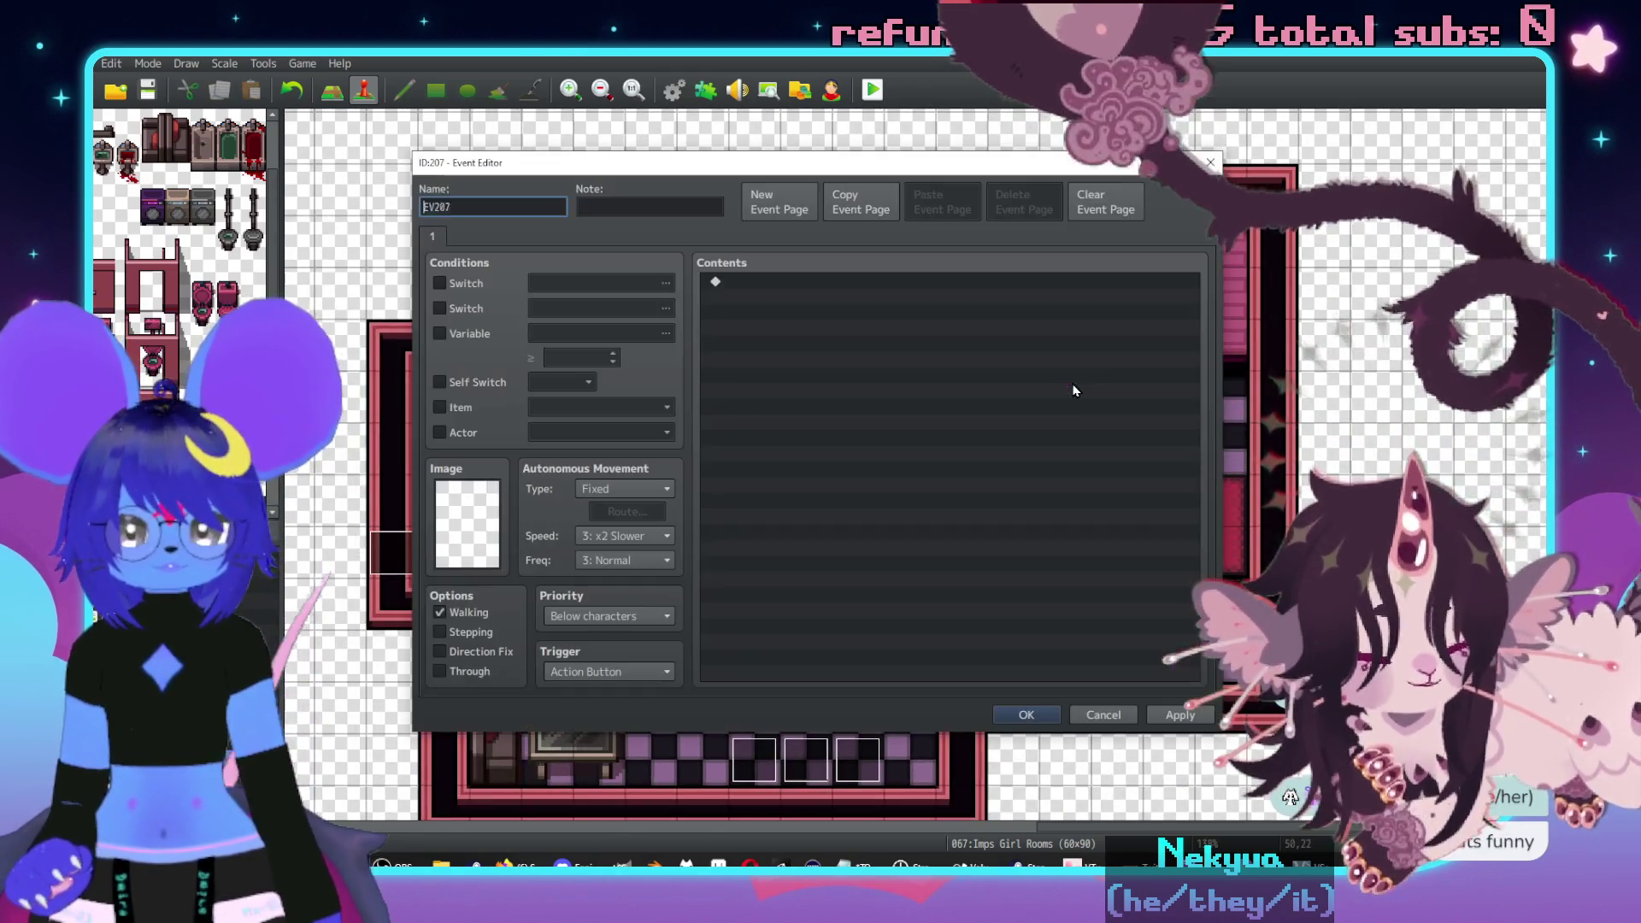
# - Set priority to Same as characters and add the message 'The seat is up.\. Lower it?'
pyautogui.click(604, 616)
pyautogui.click(596, 653)
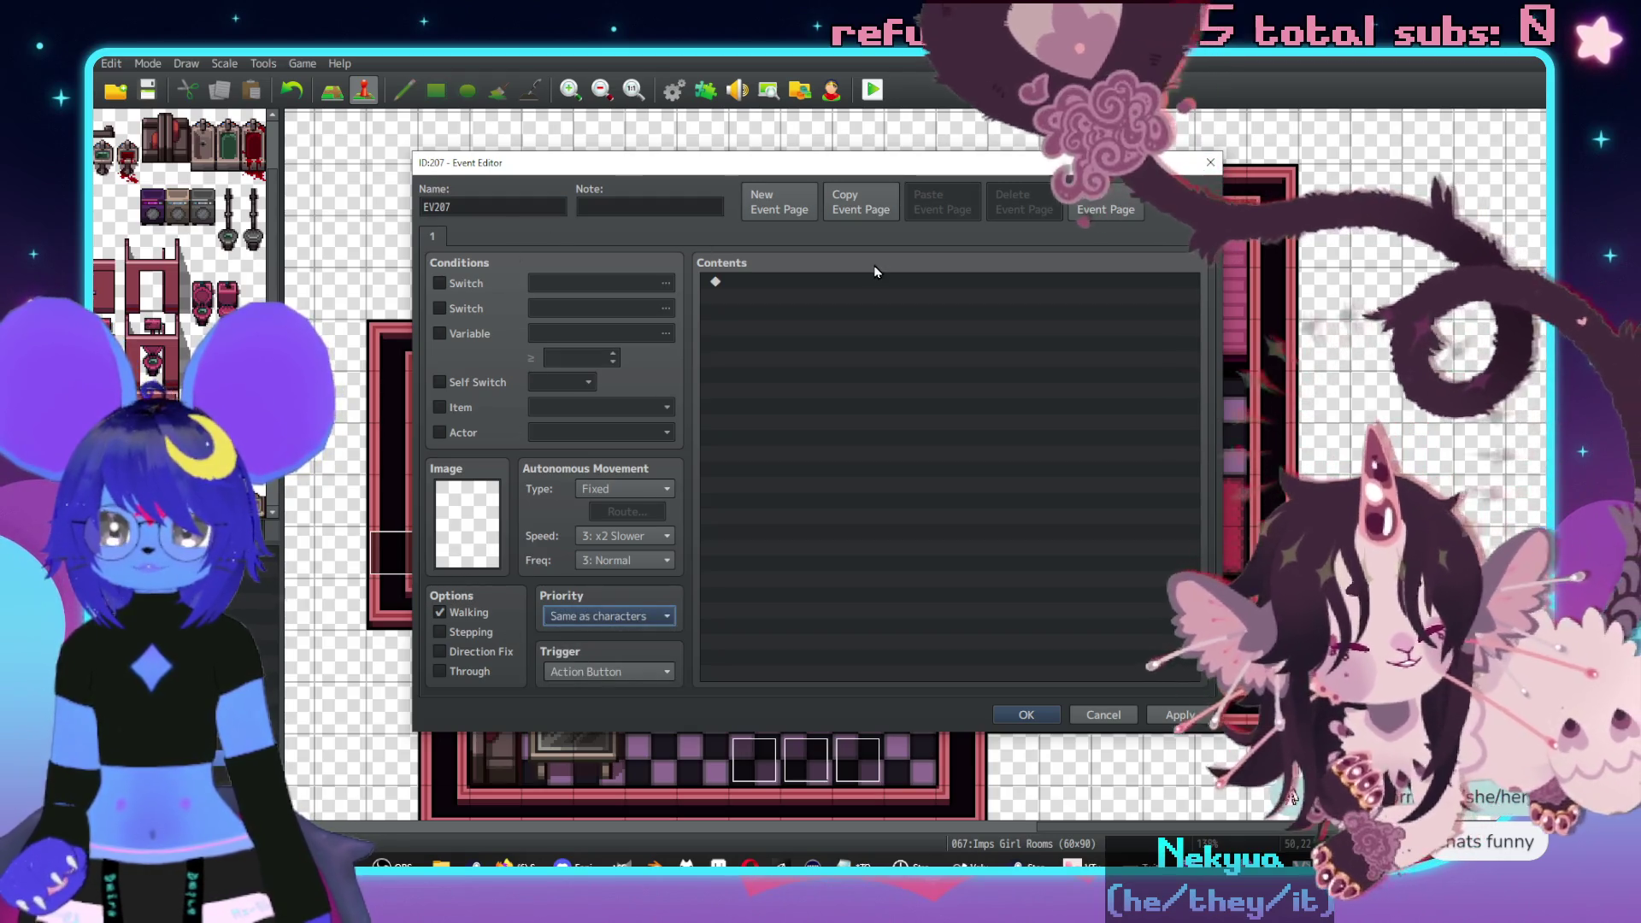
pyautogui.doubleClick(790, 289)
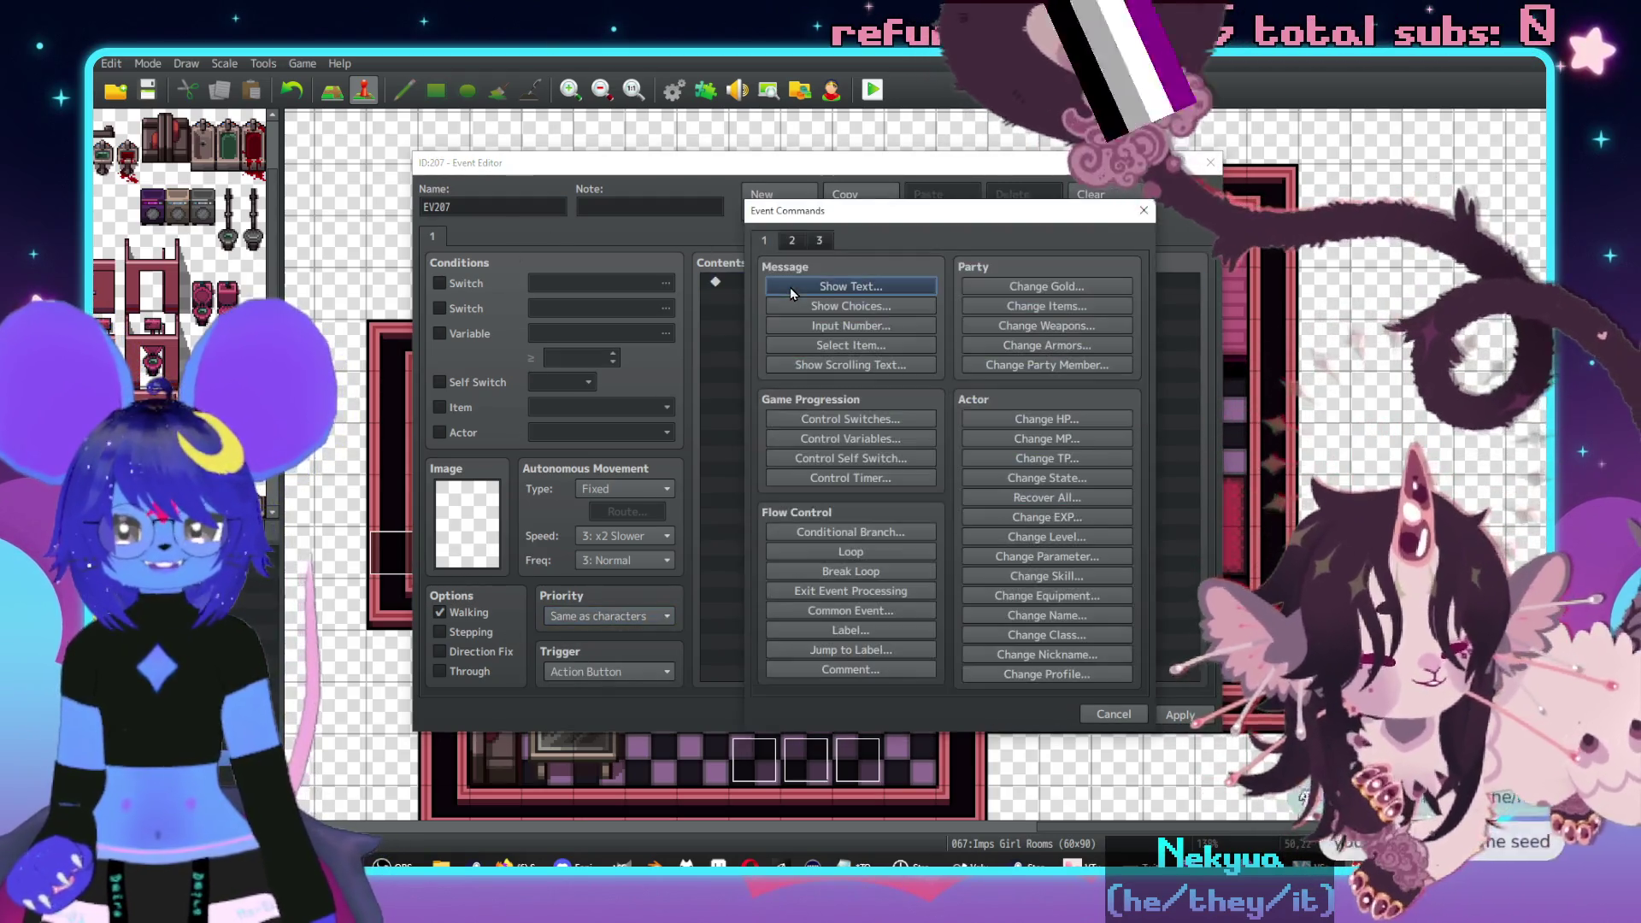
pyautogui.click(826, 286)
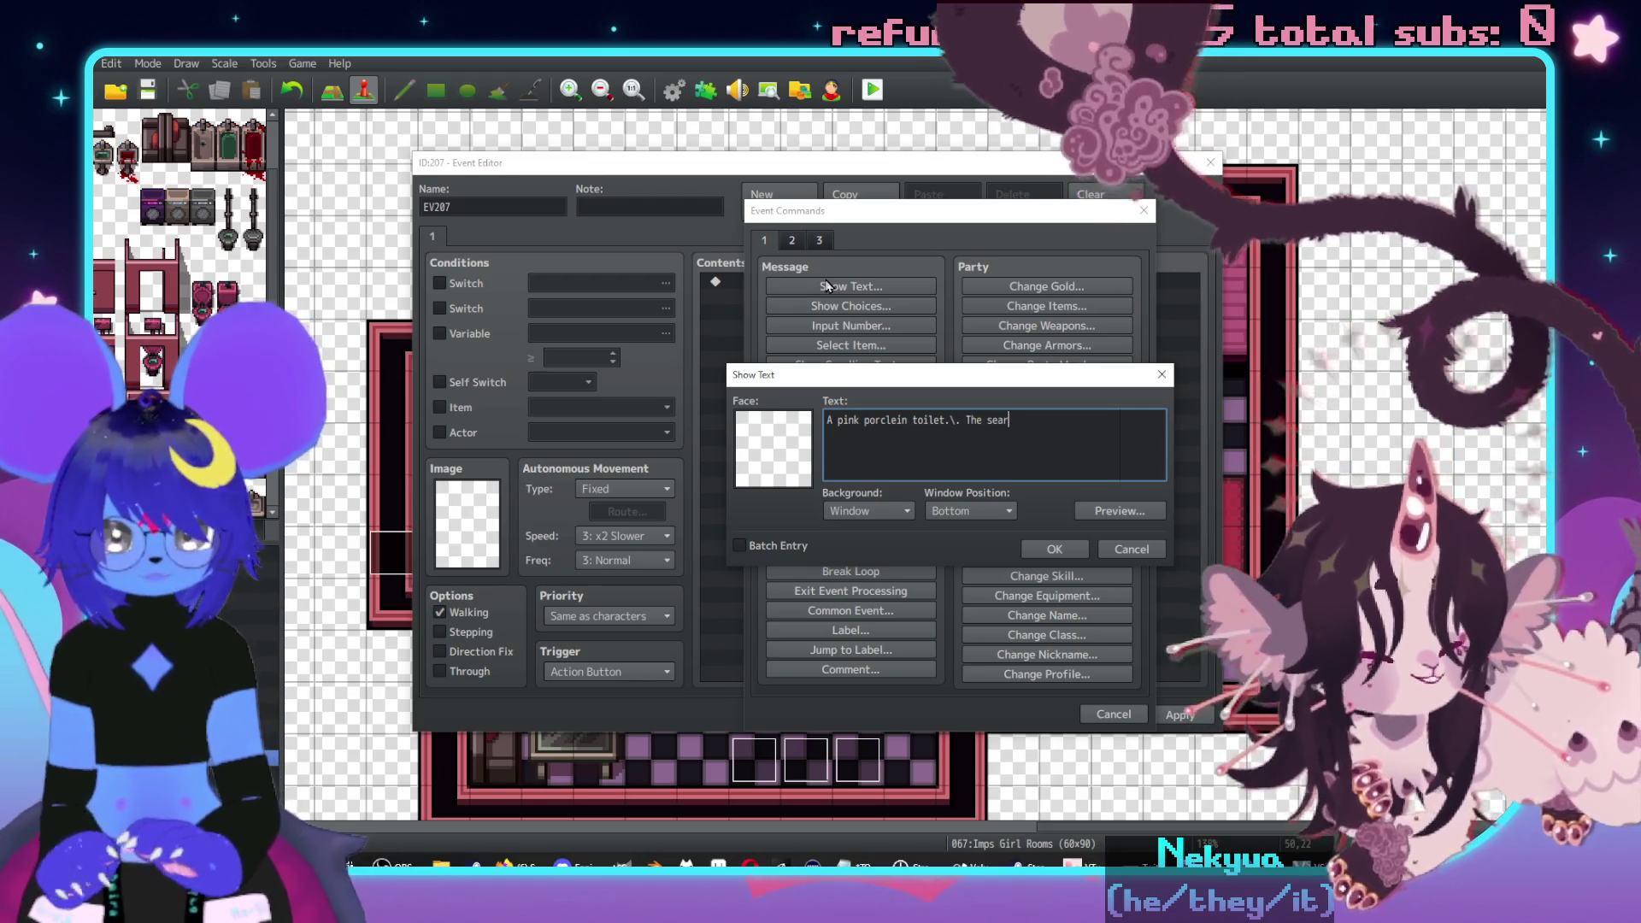
pyautogui.write('up.')
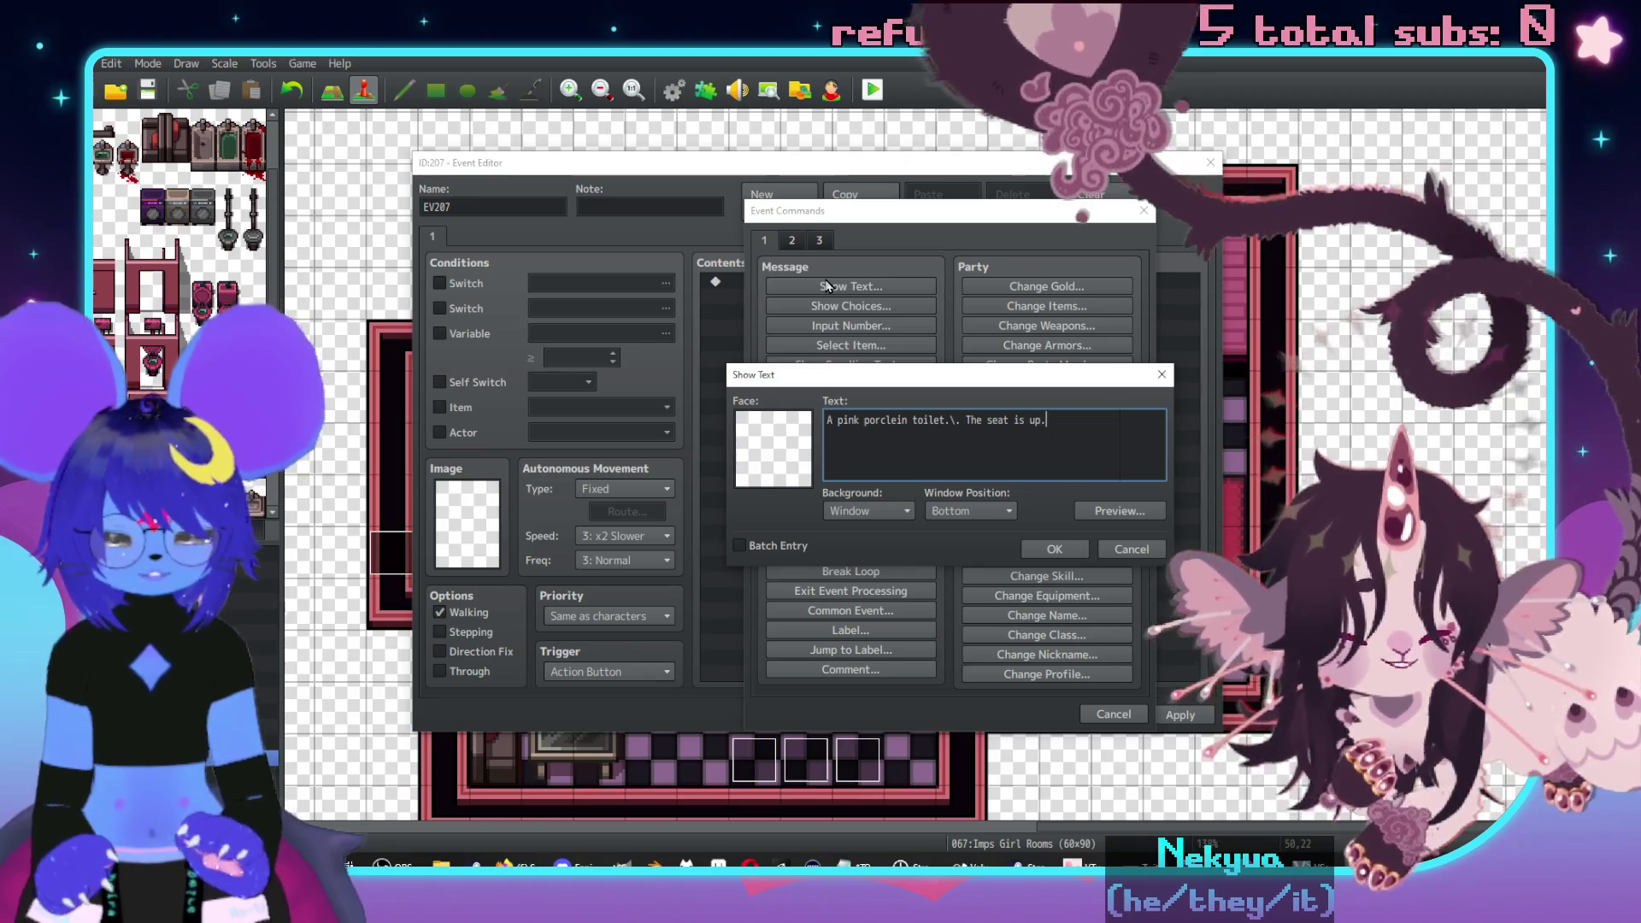
pyautogui.write('\\.')
pyautogui.press('Return')
pyautogui.write('Lower it?')
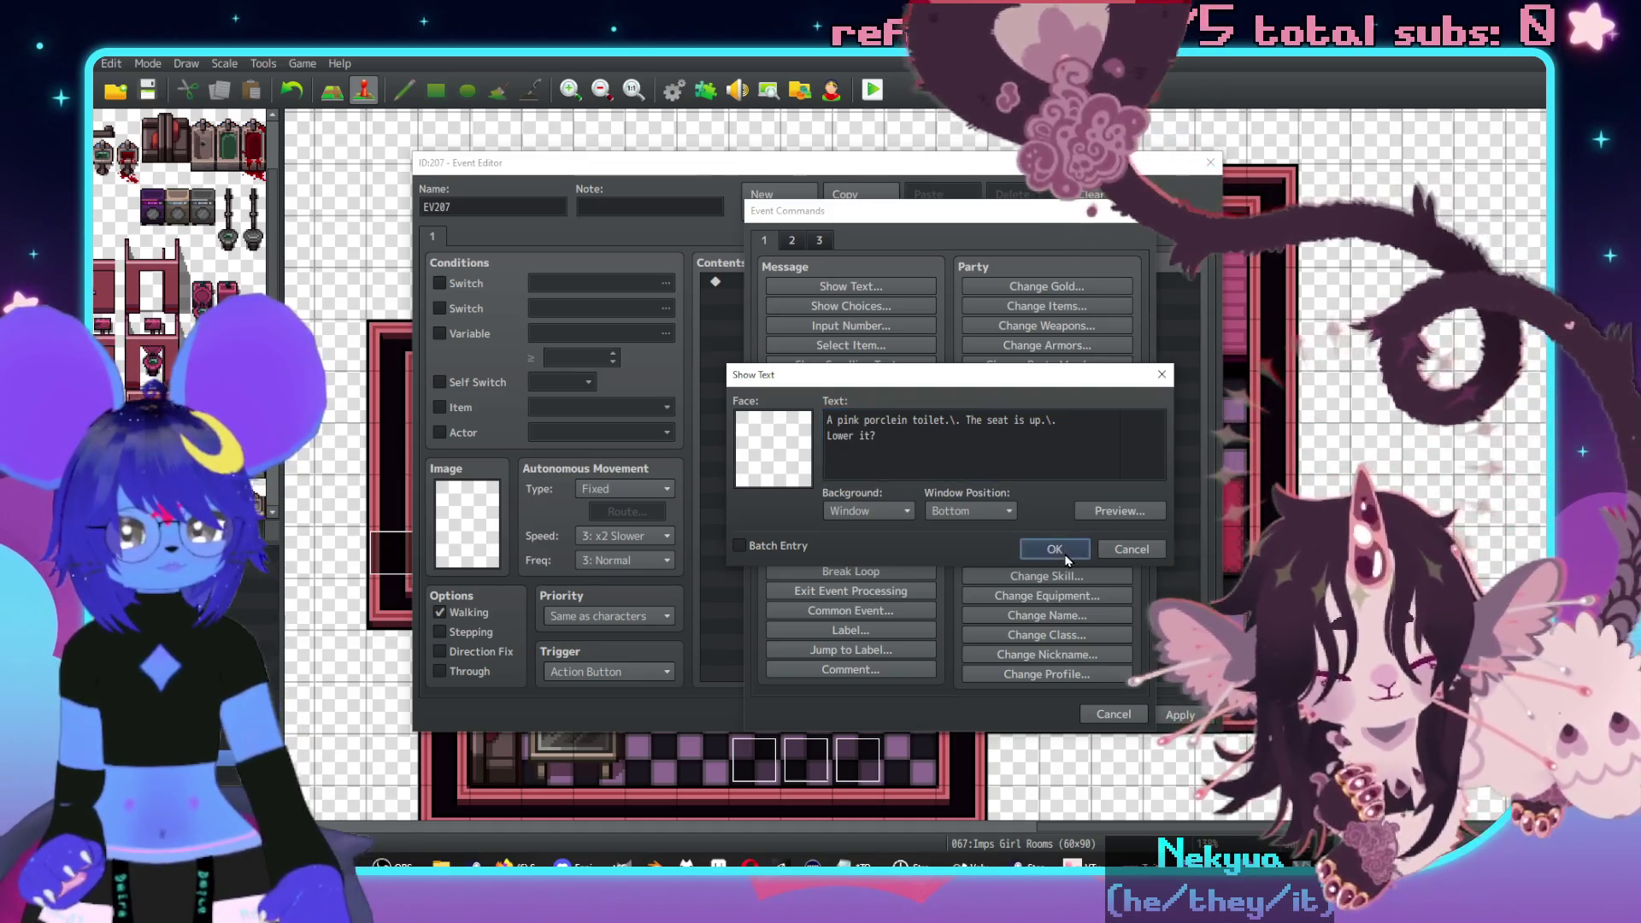
pyautogui.click(1054, 548)
pyautogui.click(971, 709)
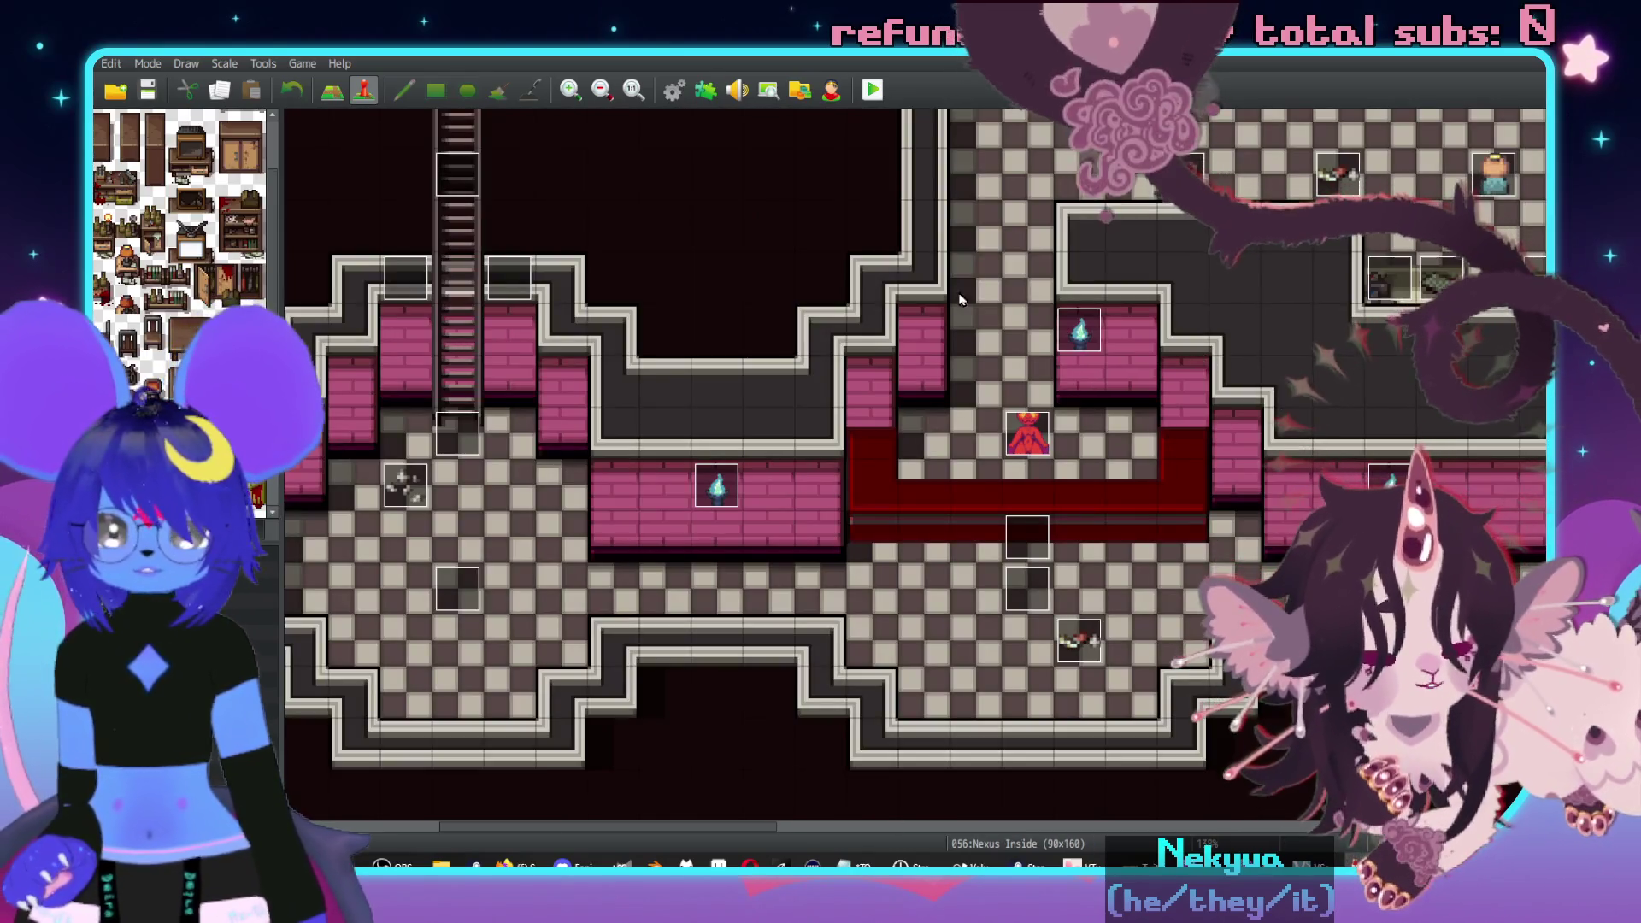
# - Pan across the Nexus Inside rooms until the ladder-linked room is centred
pyautogui.scroll(-2, 959, 299)
pyautogui.middleClick(926, 372)
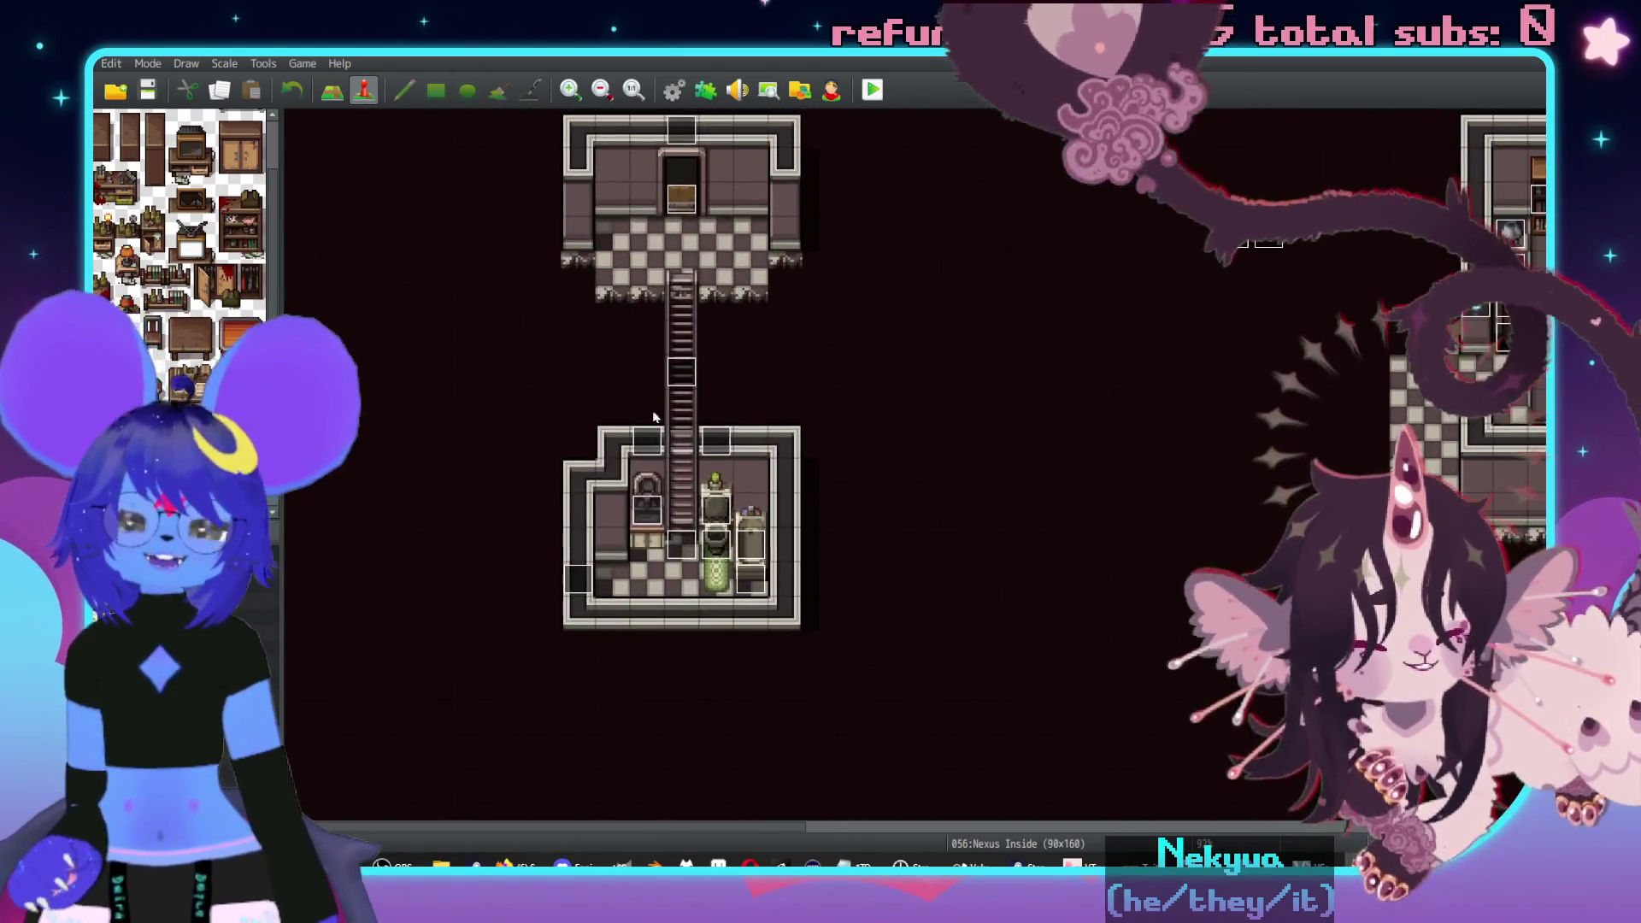
pyautogui.middleClick(689, 432)
pyautogui.middleClick(1089, 447)
pyautogui.middleClick(1007, 615)
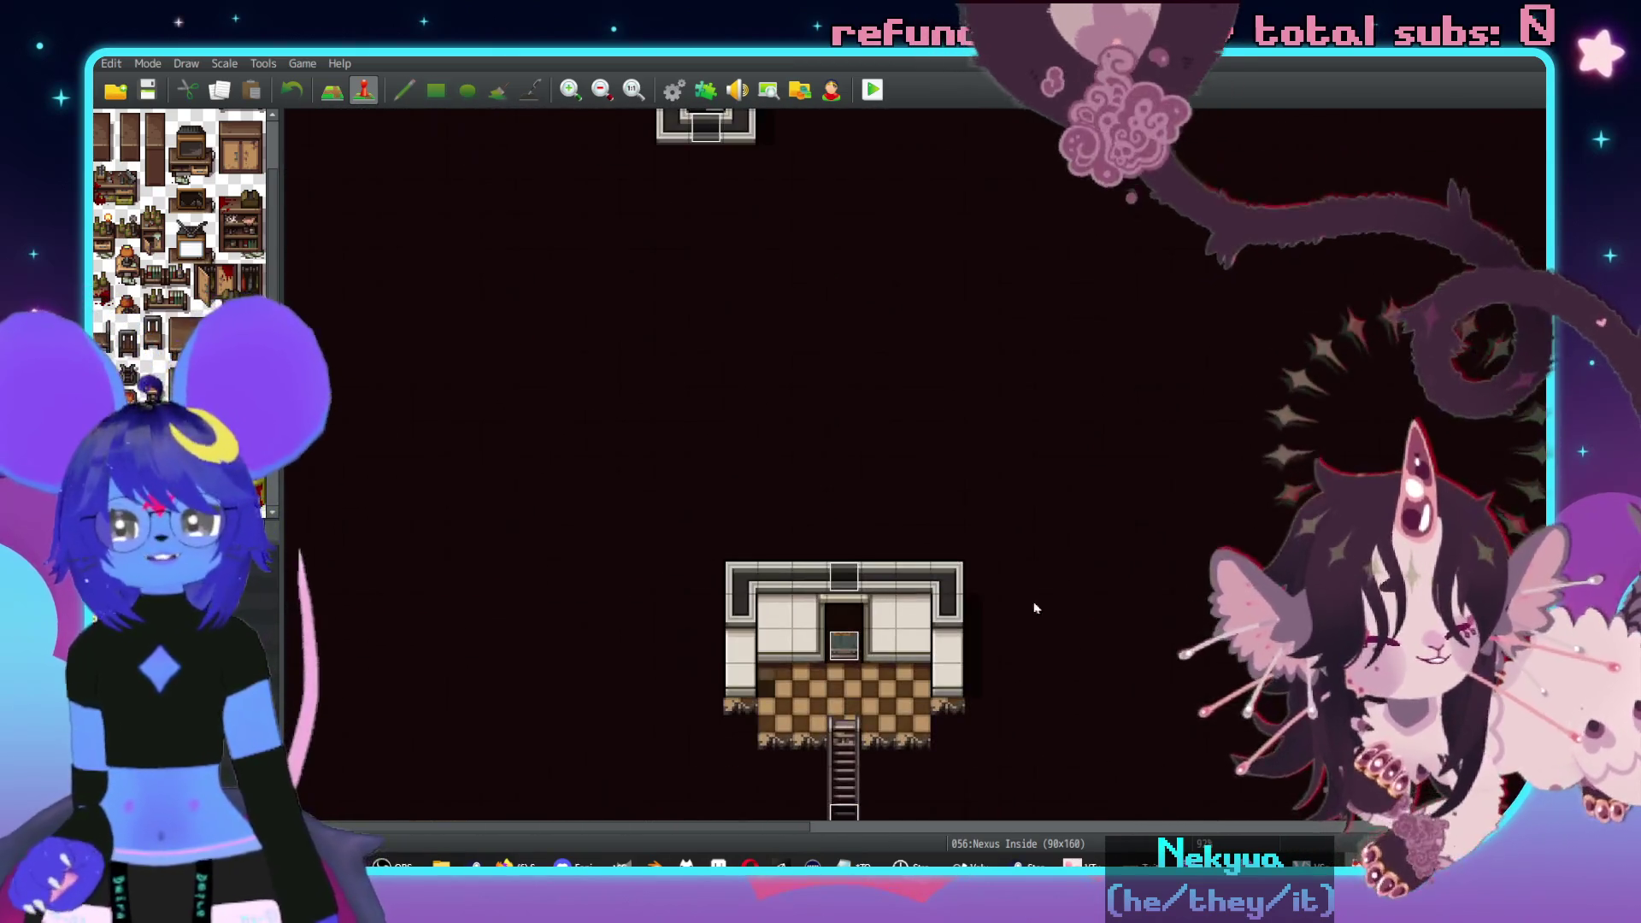
pyautogui.middleClick(755, 326)
pyautogui.middleClick(1097, 298)
pyautogui.middleClick(1097, 297)
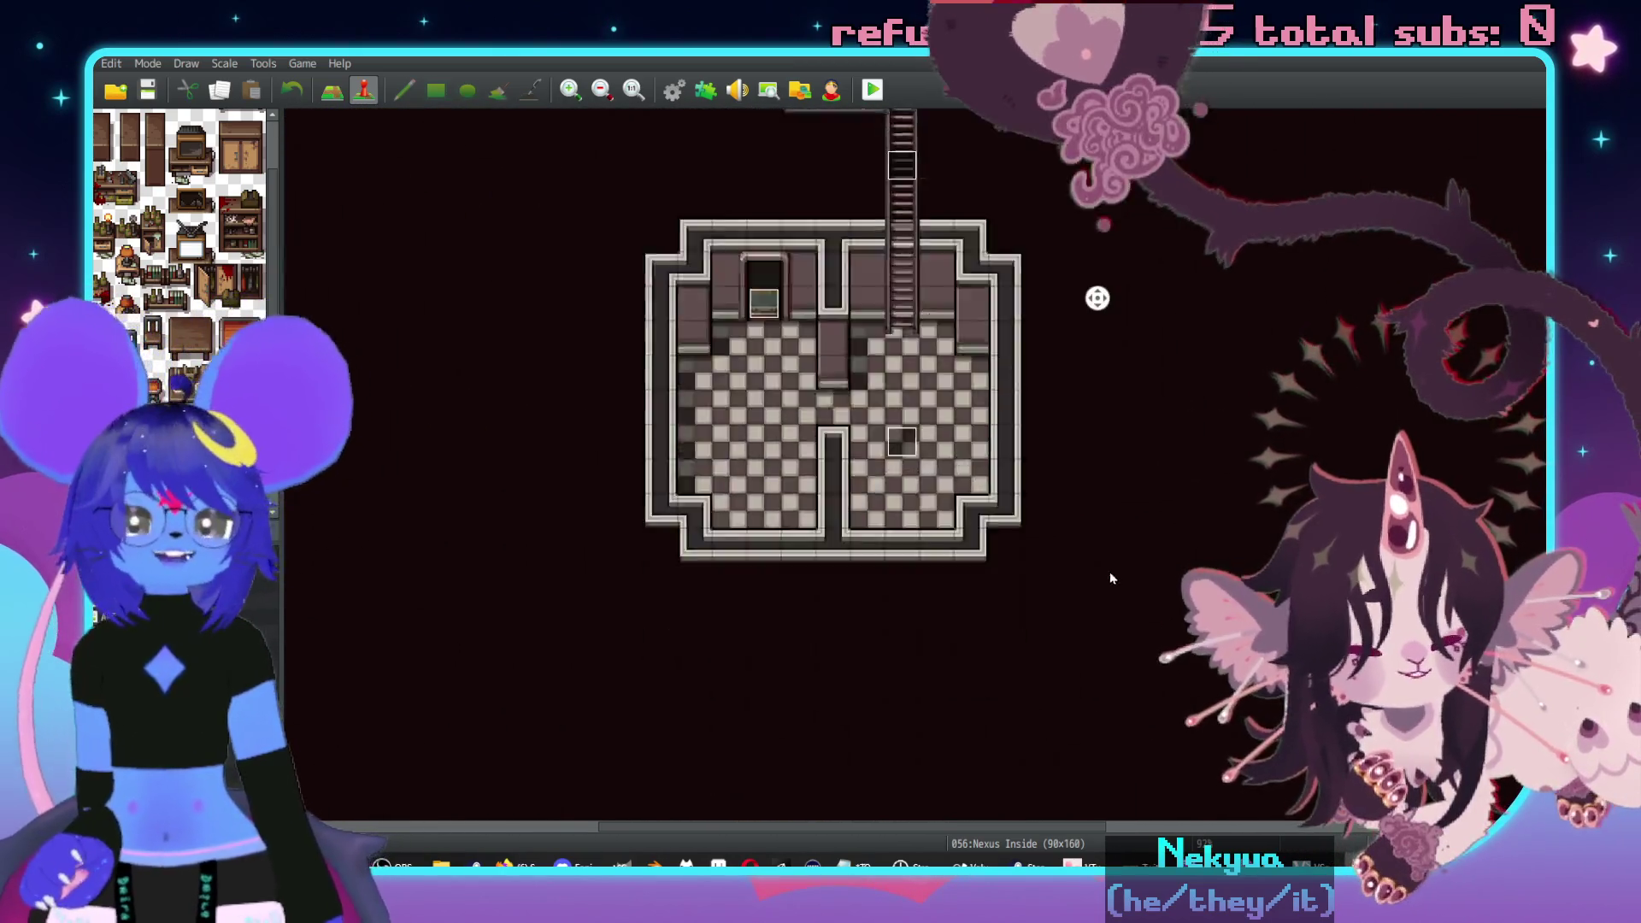
pyautogui.middleClick(1081, 576)
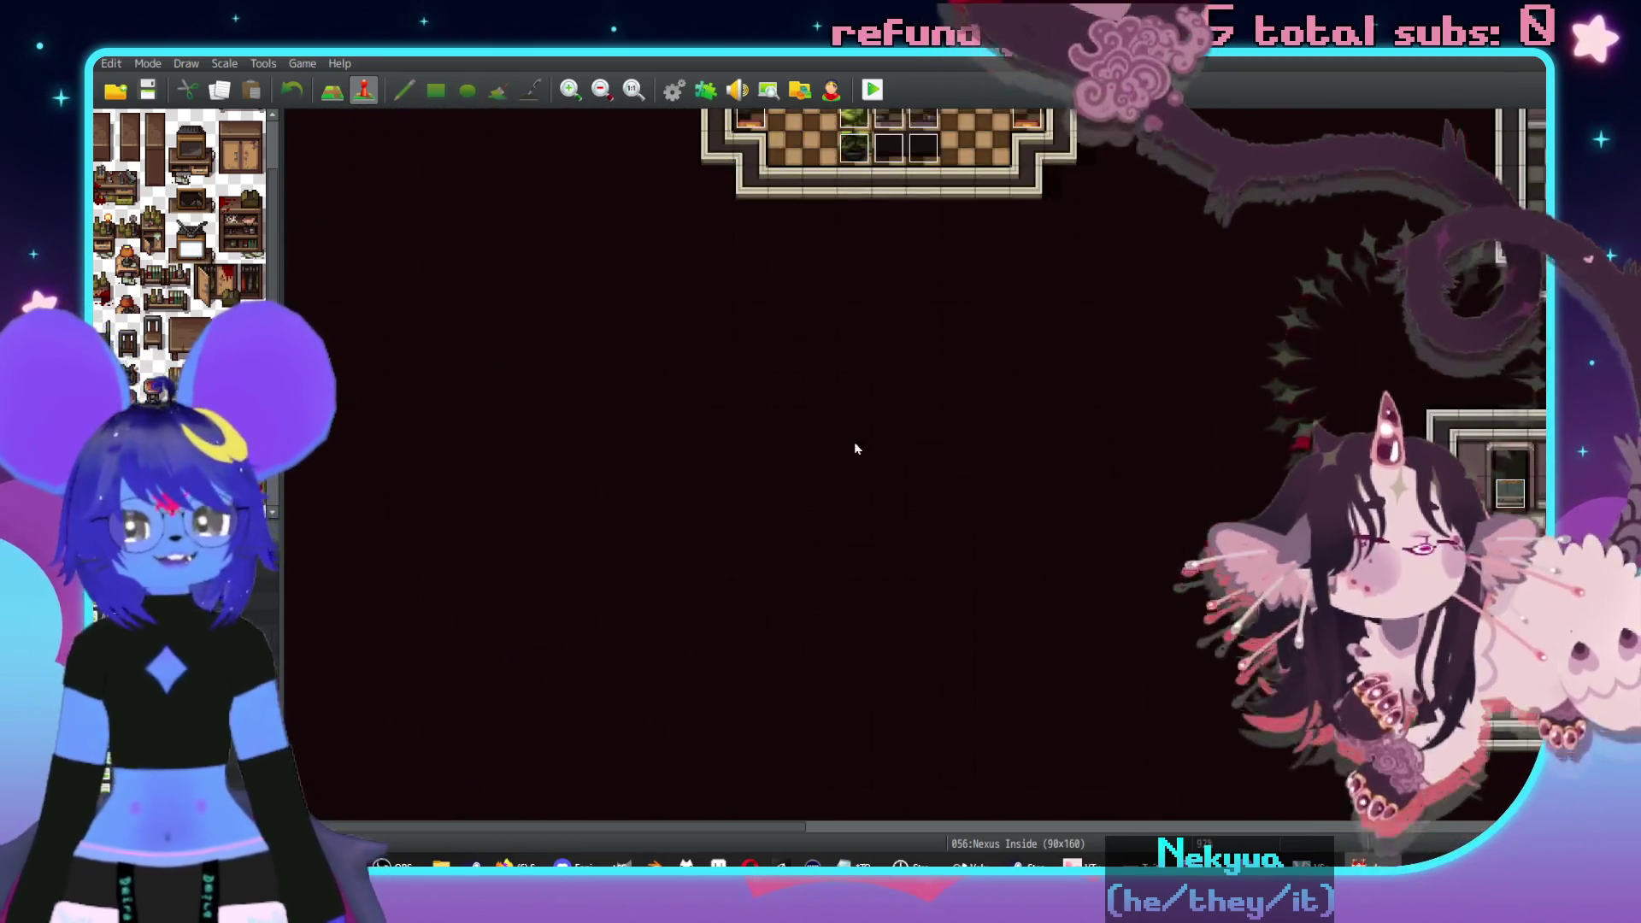
pyautogui.middleClick(1128, 256)
pyautogui.middleClick(1128, 256)
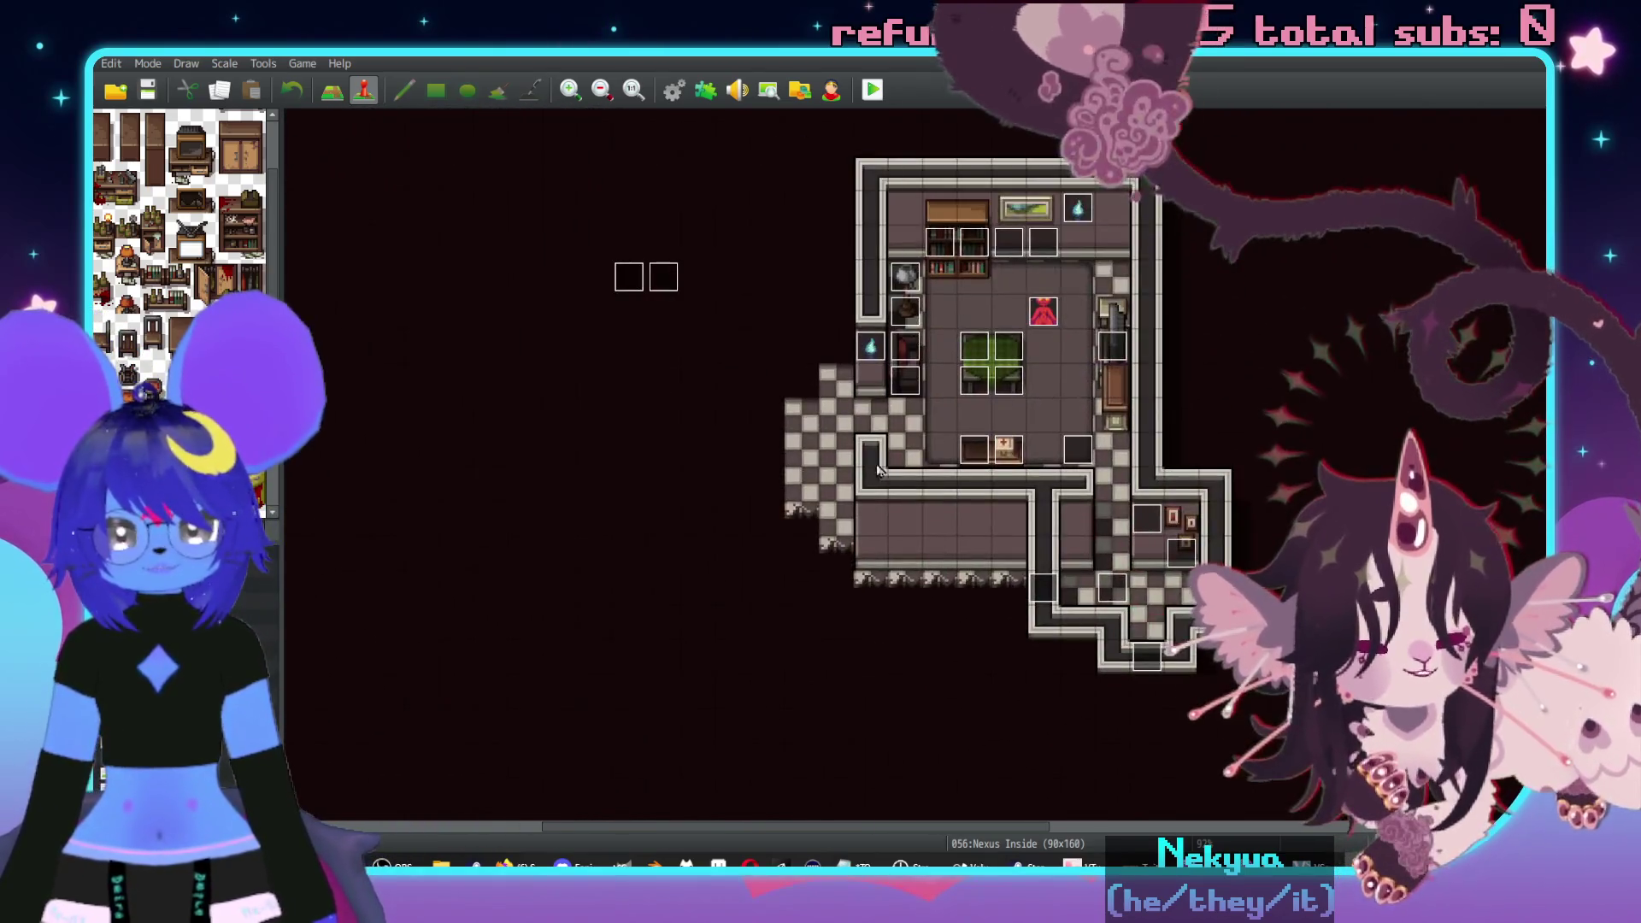
pyautogui.middleClick(1165, 487)
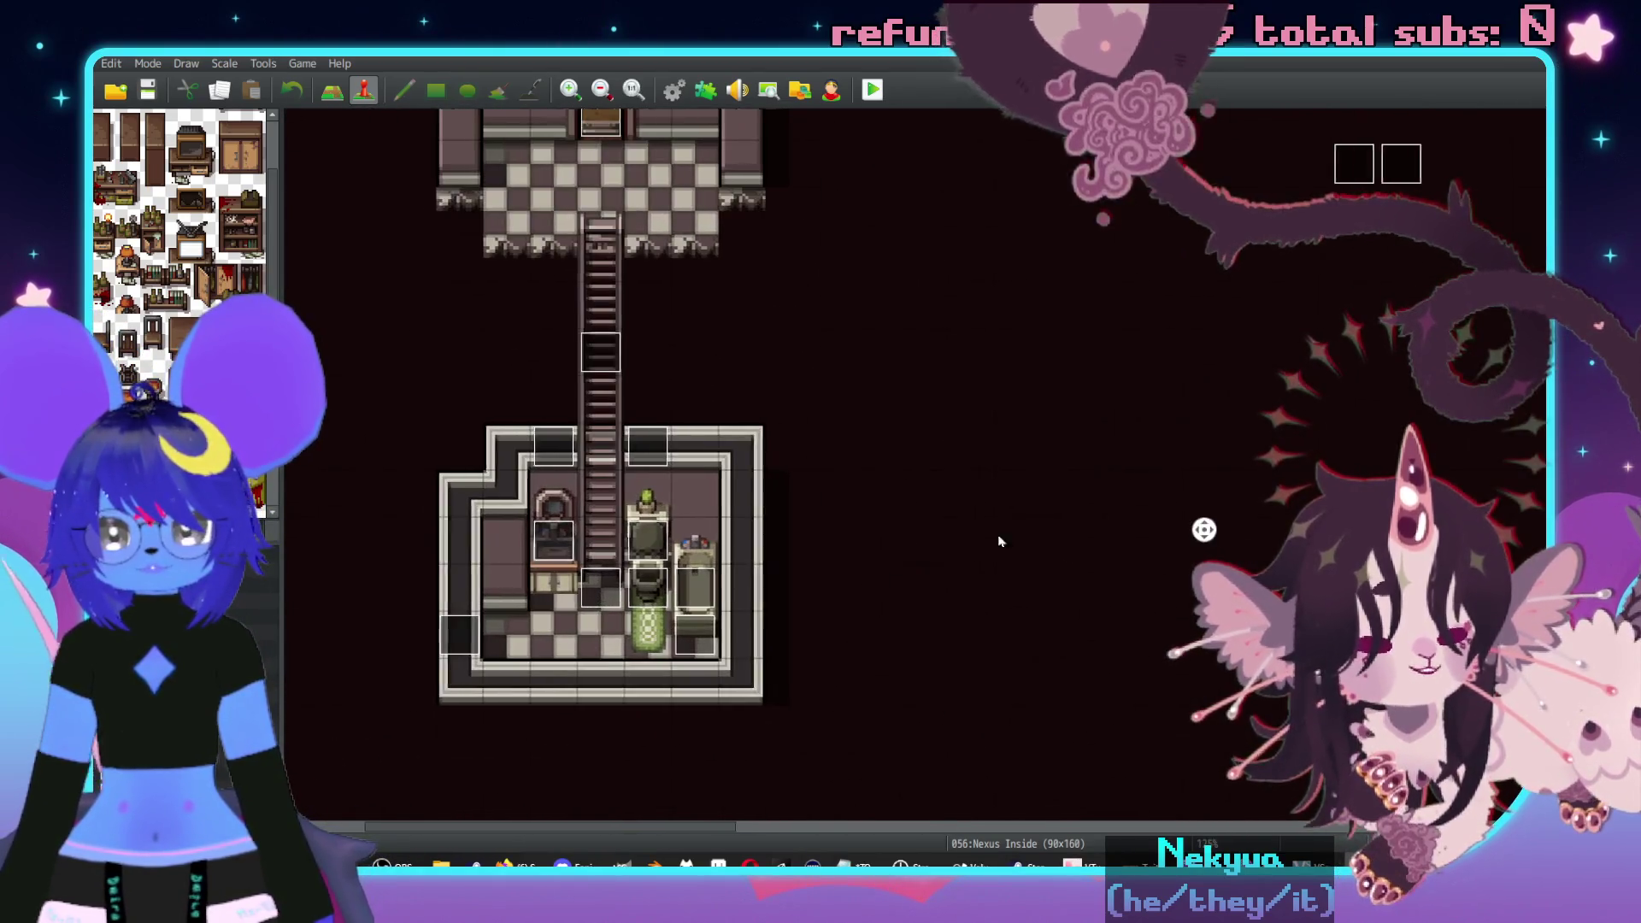
# - Review page 2 of toilet event EV072, which uses the ImpToiletSeat condition
pyautogui.doubleClick(870, 554)
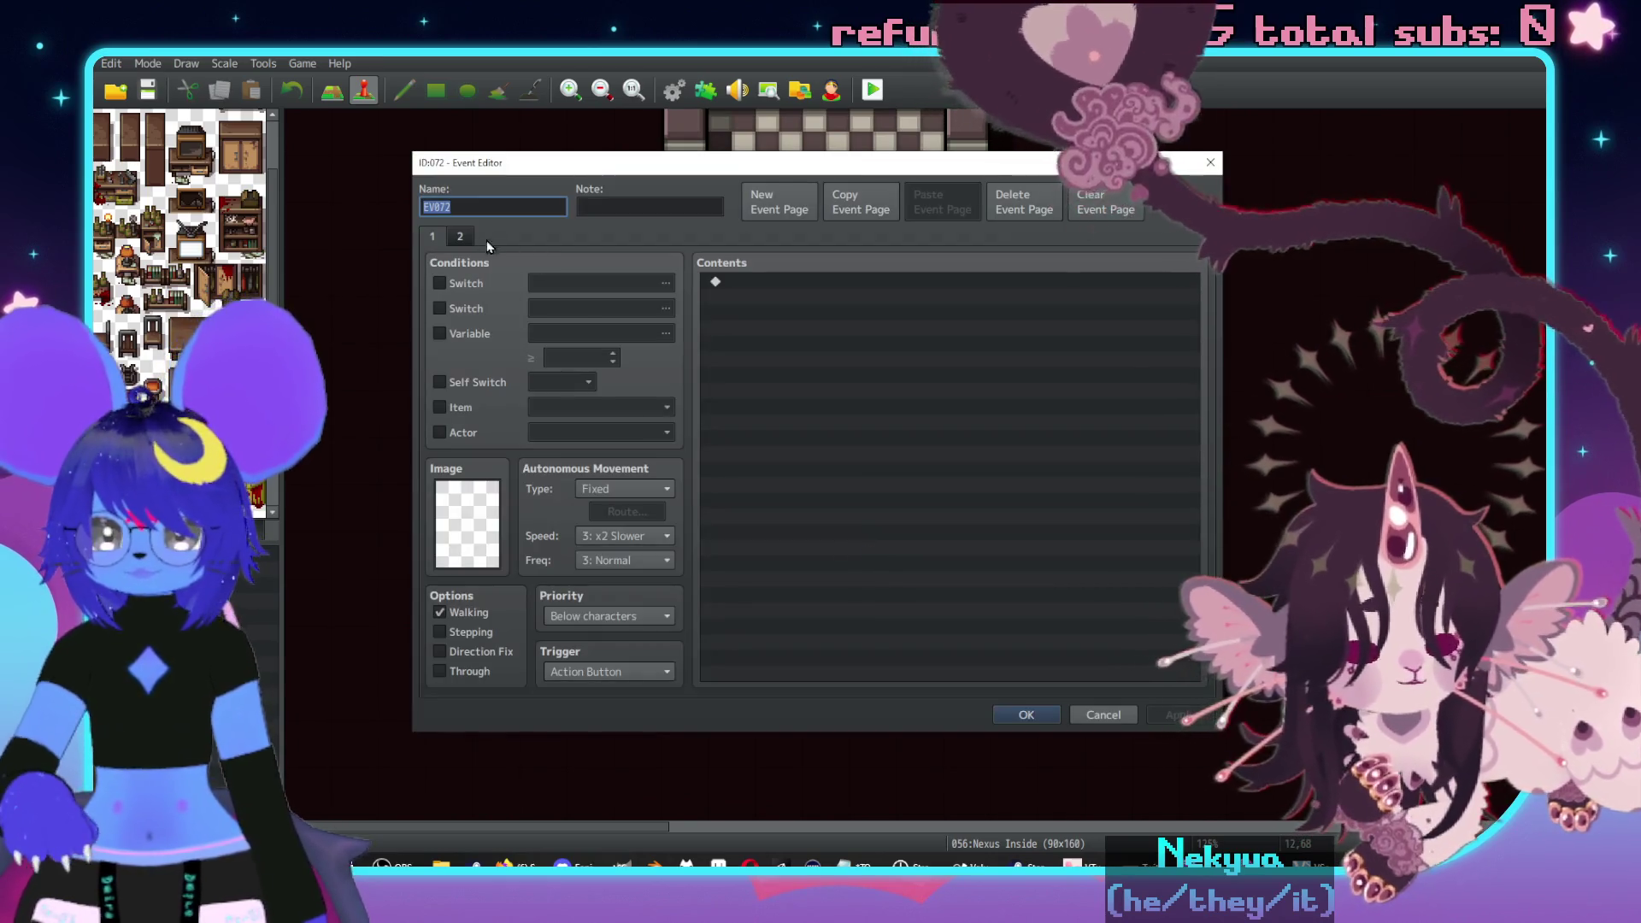
pyautogui.click(460, 236)
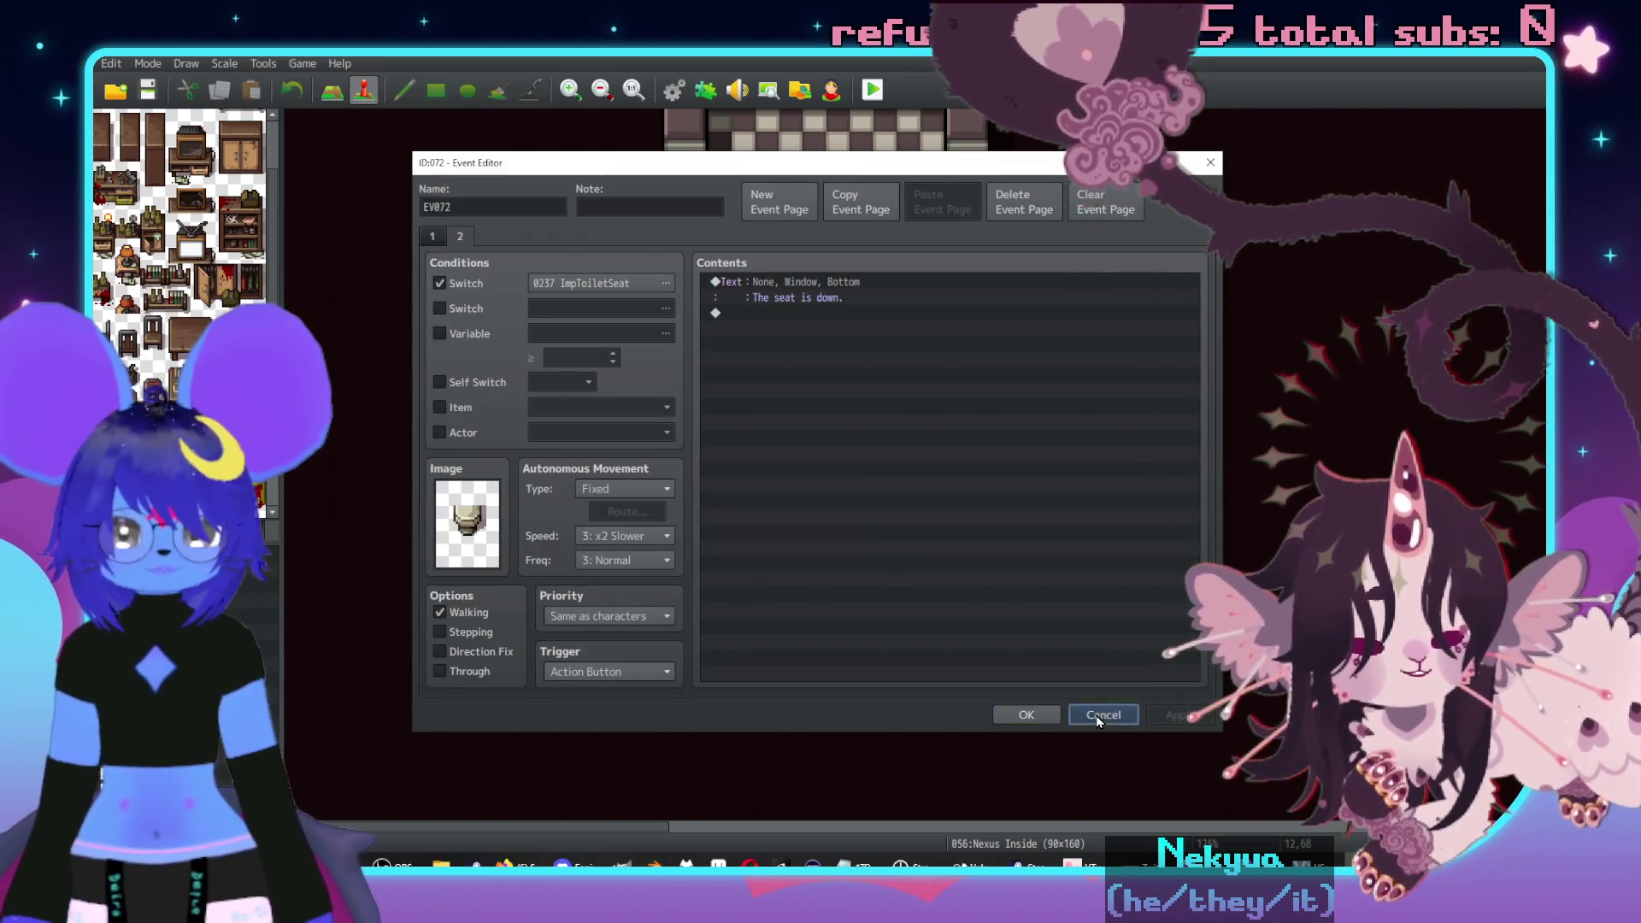
pyautogui.click(1103, 715)
# - Inspect ImpInnerToilet's Play SE and Control Variables commands, then open Nexus Restroom
pyautogui.doubleClick(882, 517)
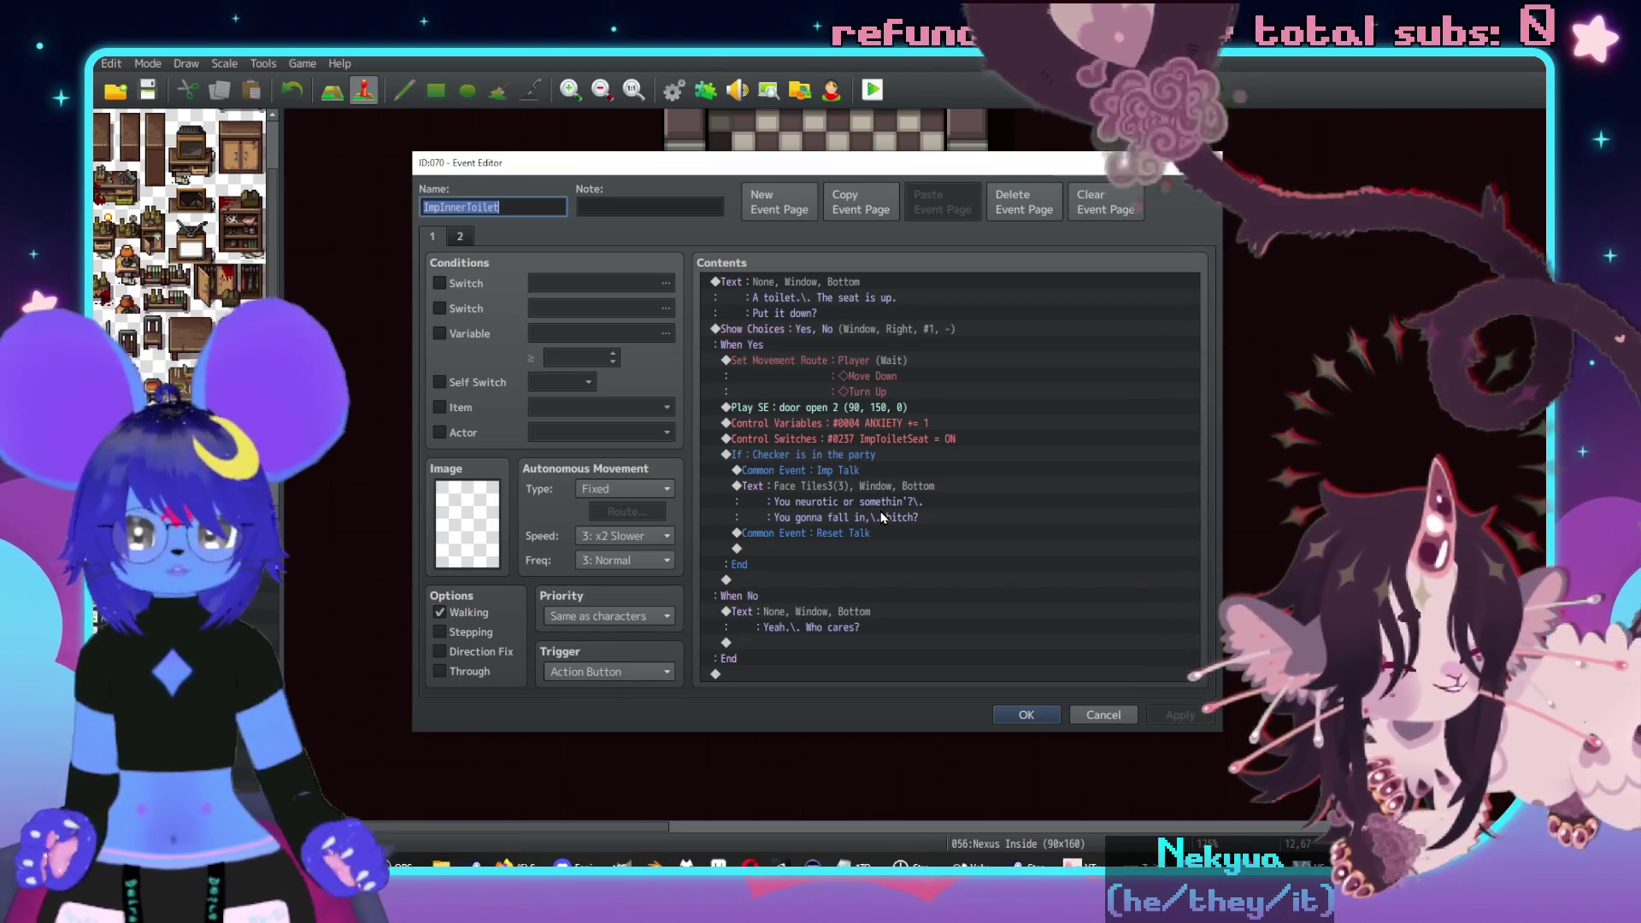
pyautogui.moveTo(863, 427); pyautogui.dragTo(849, 411)
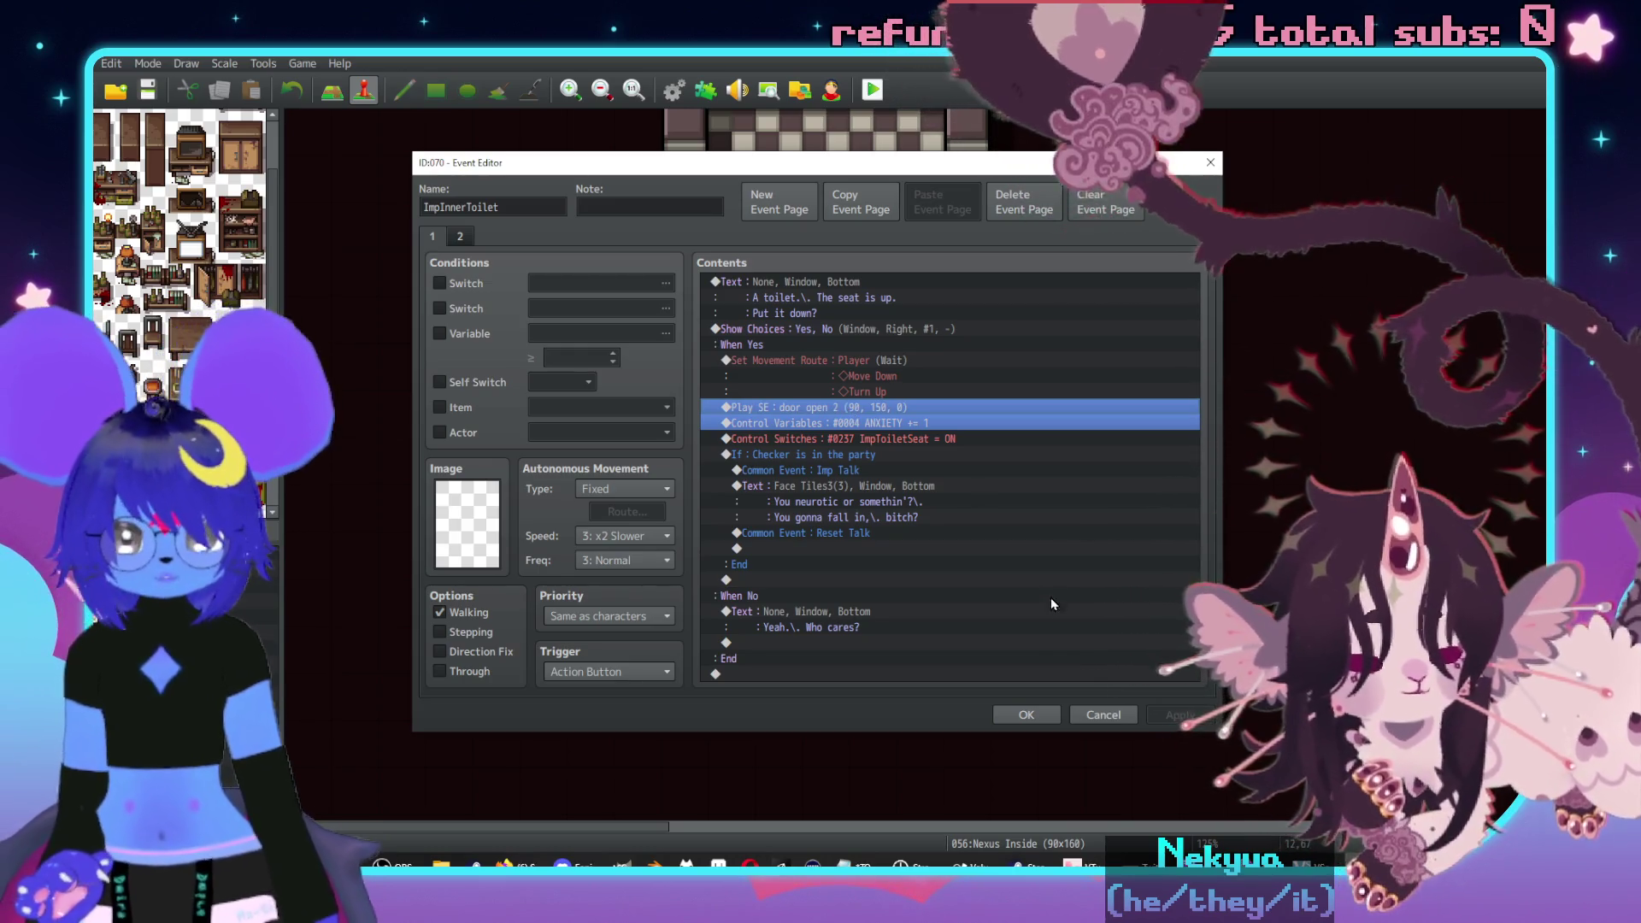
pyautogui.click(1030, 717)
pyautogui.click(272, 629)
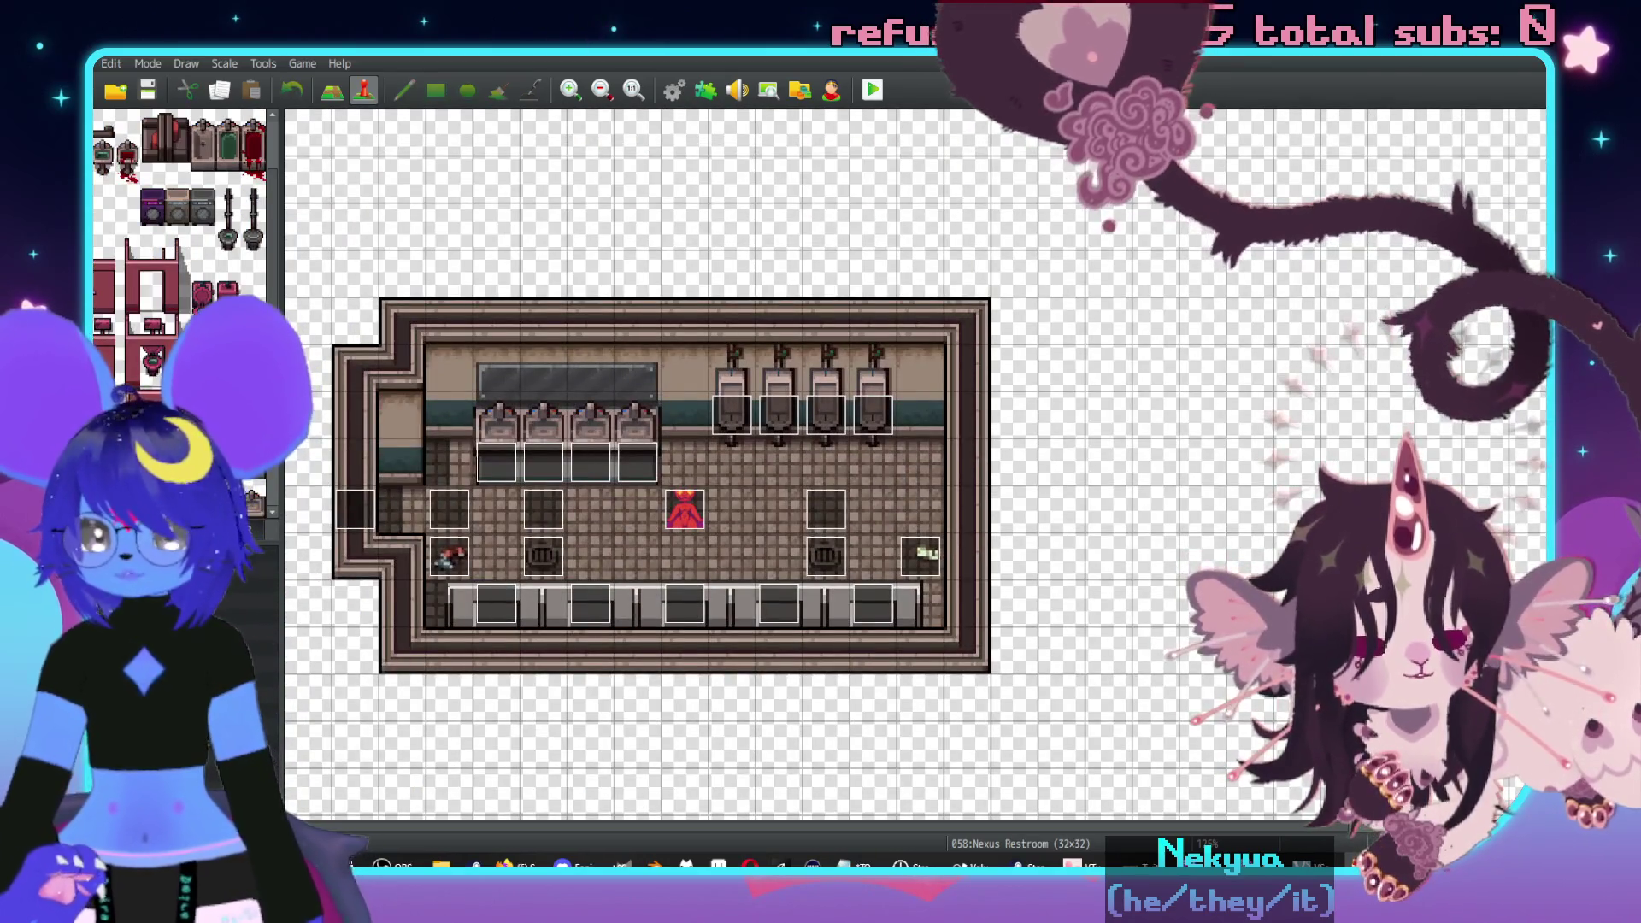
# - Return to the Imps Girl Rooms map and reopen the pink toilet event
pyautogui.press('Down')
pyautogui.press('Up')
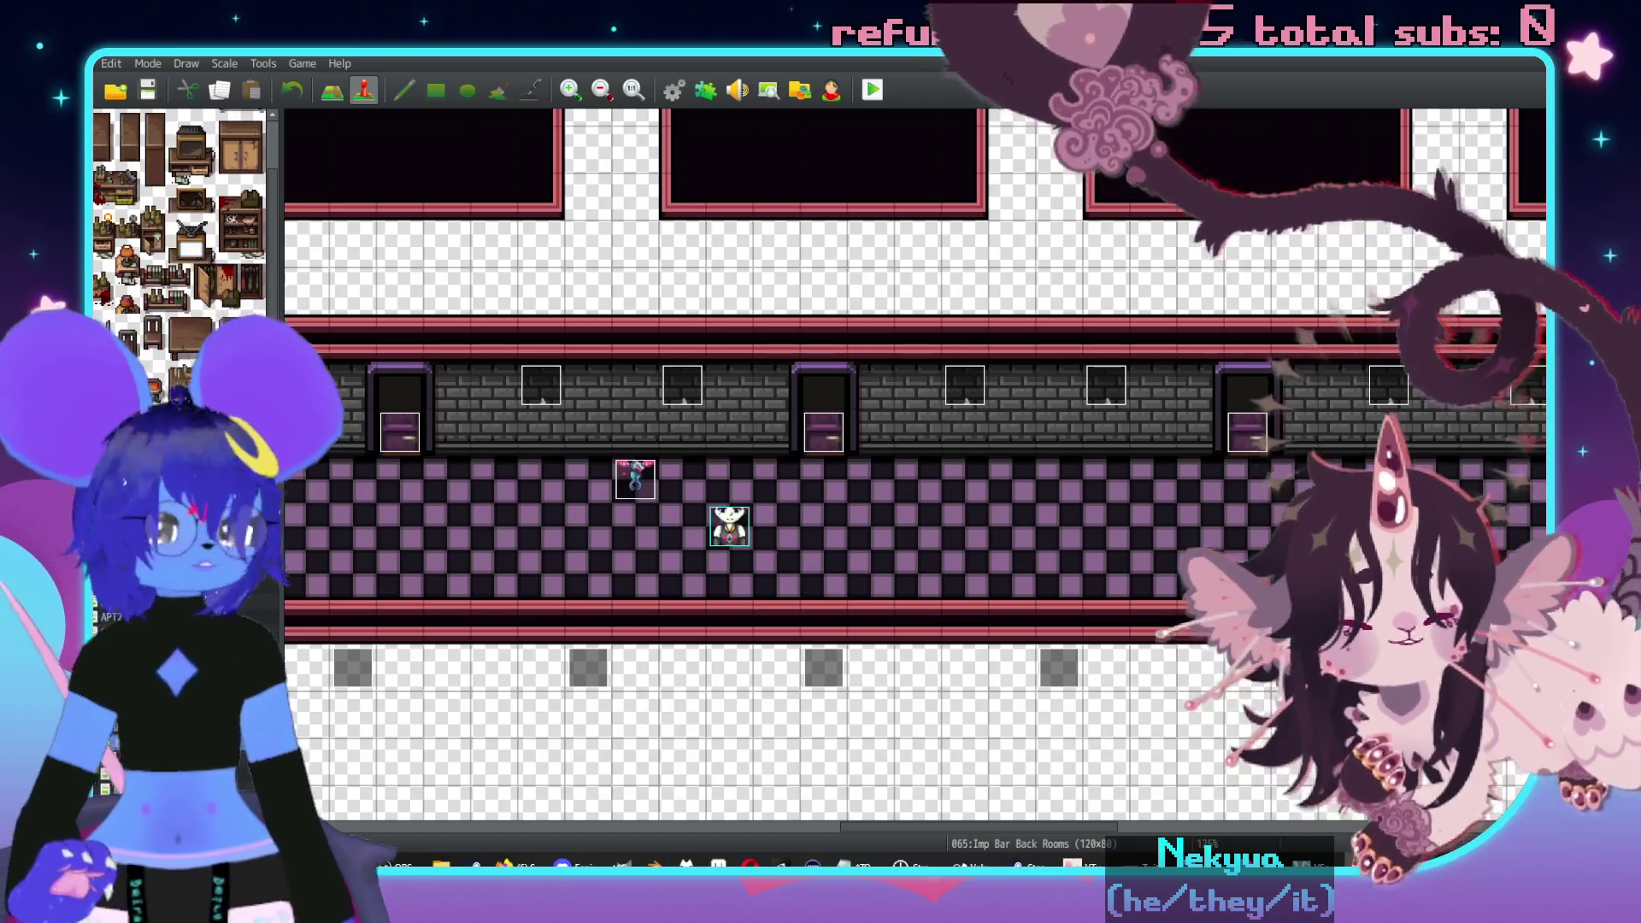
pyautogui.press('Up')
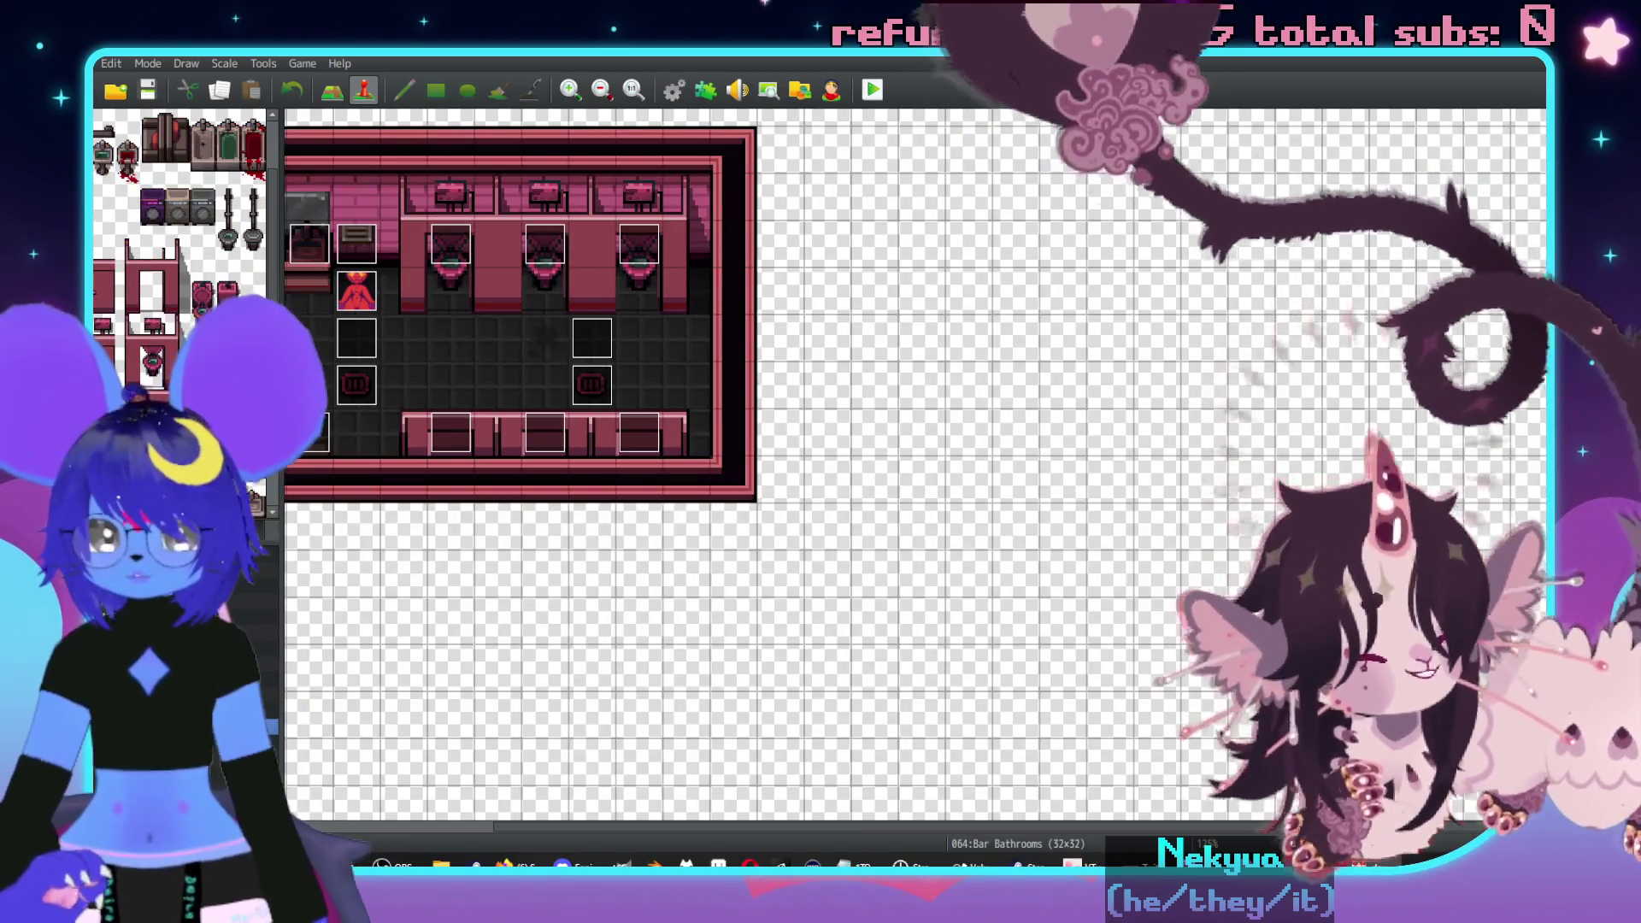
pyautogui.press('Down')
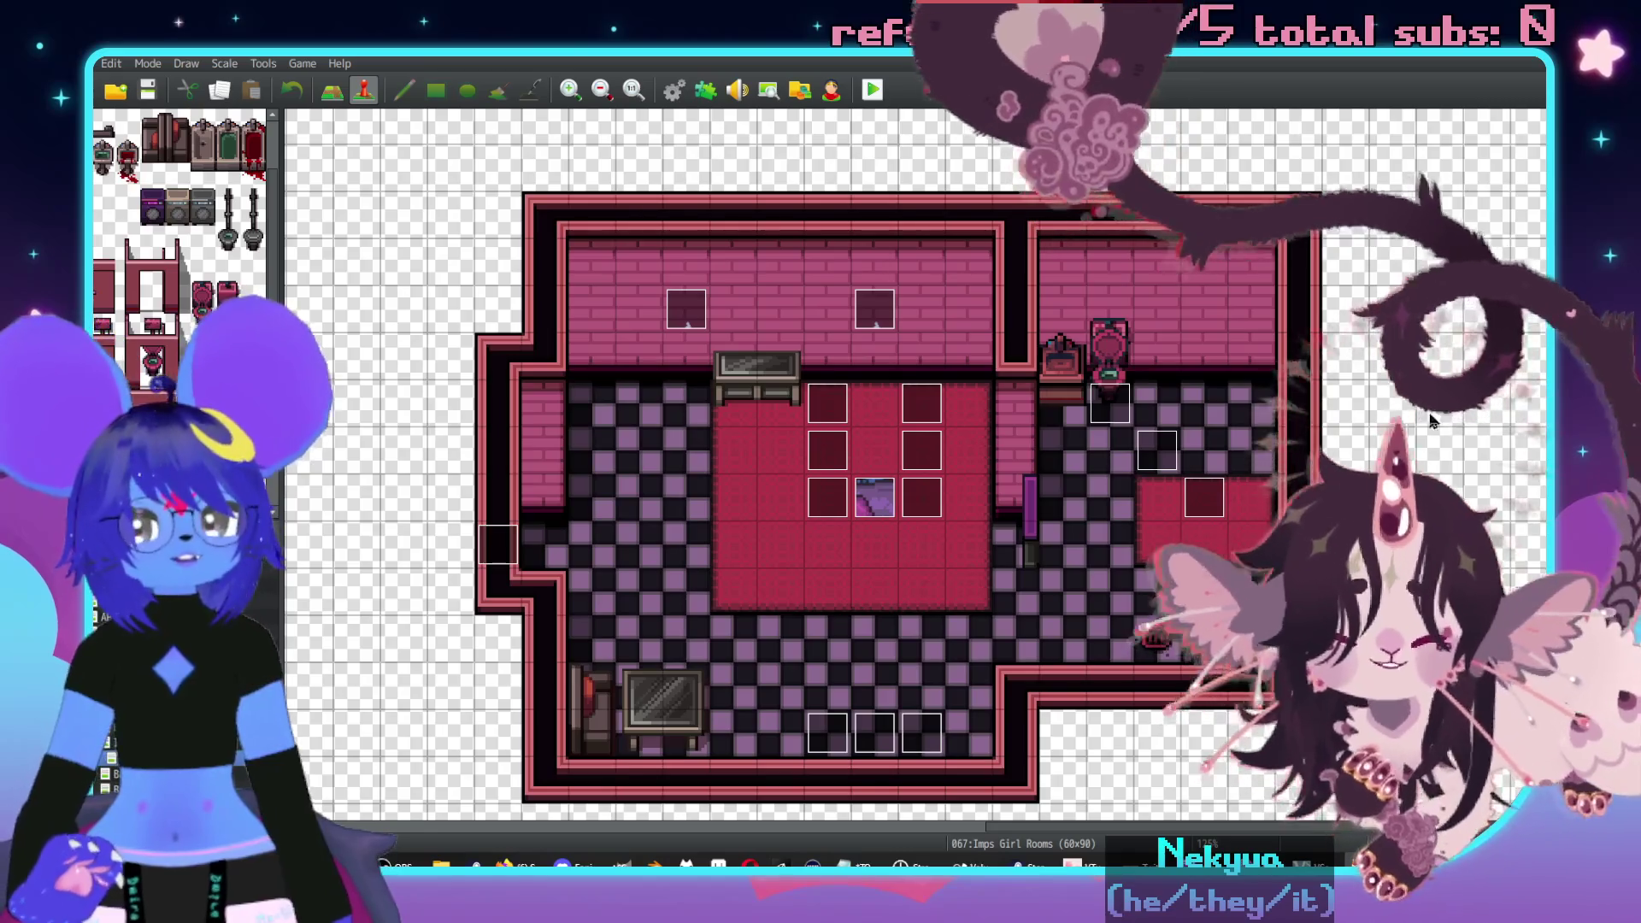
pyautogui.doubleClick(1112, 408)
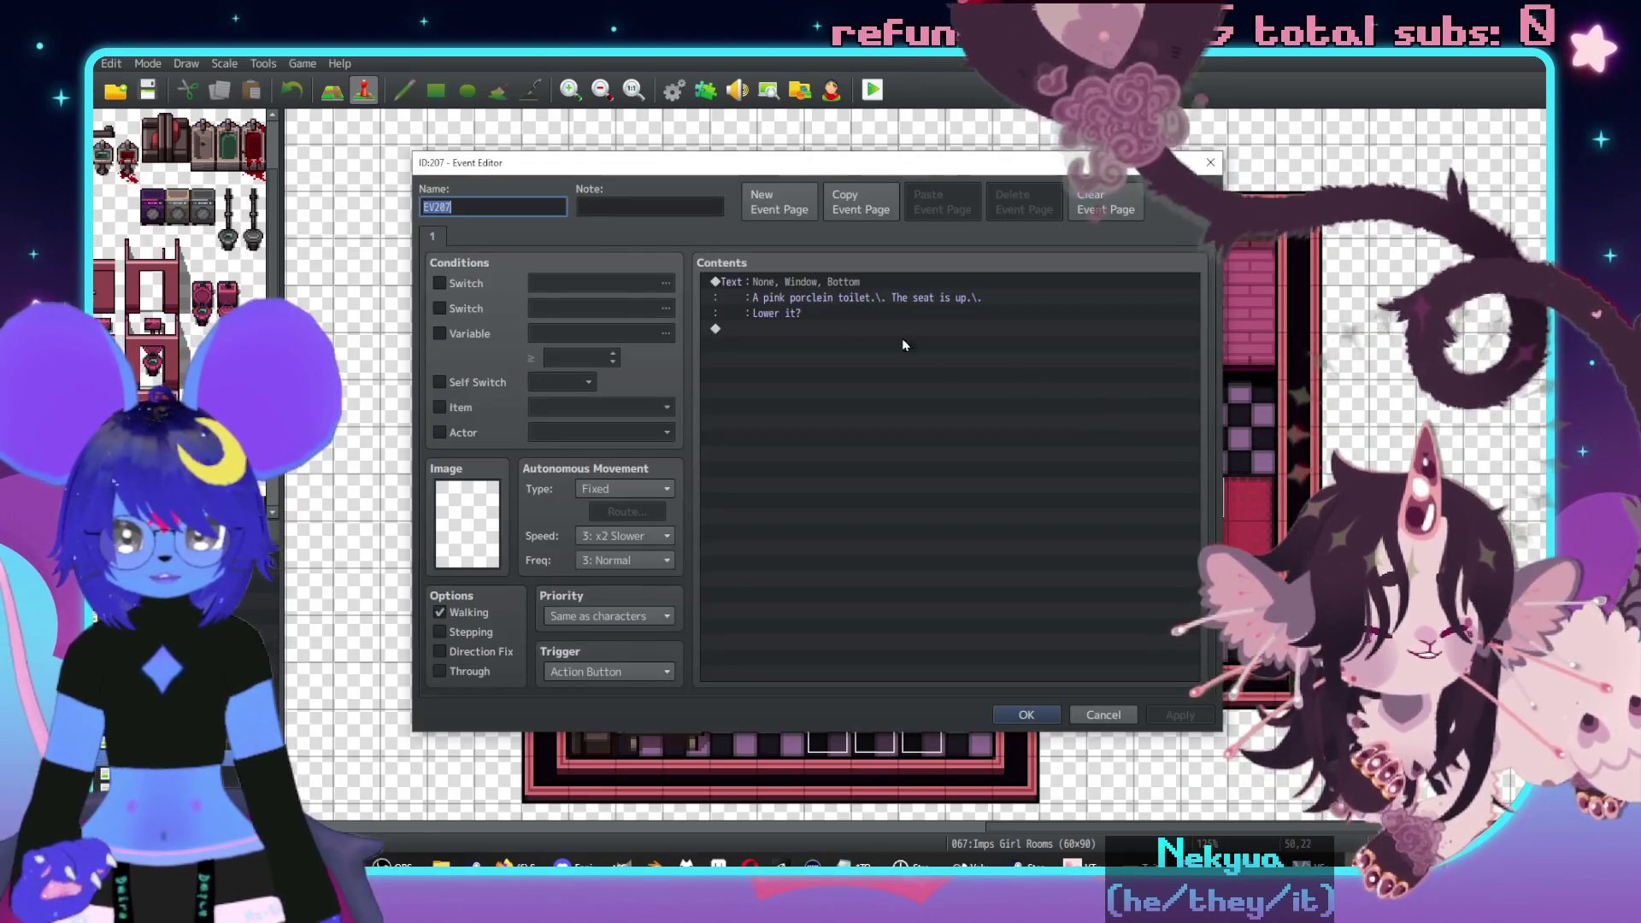
# - Add a Yes/No choice after the message with cancelling disallowed
pyautogui.doubleClick(757, 334)
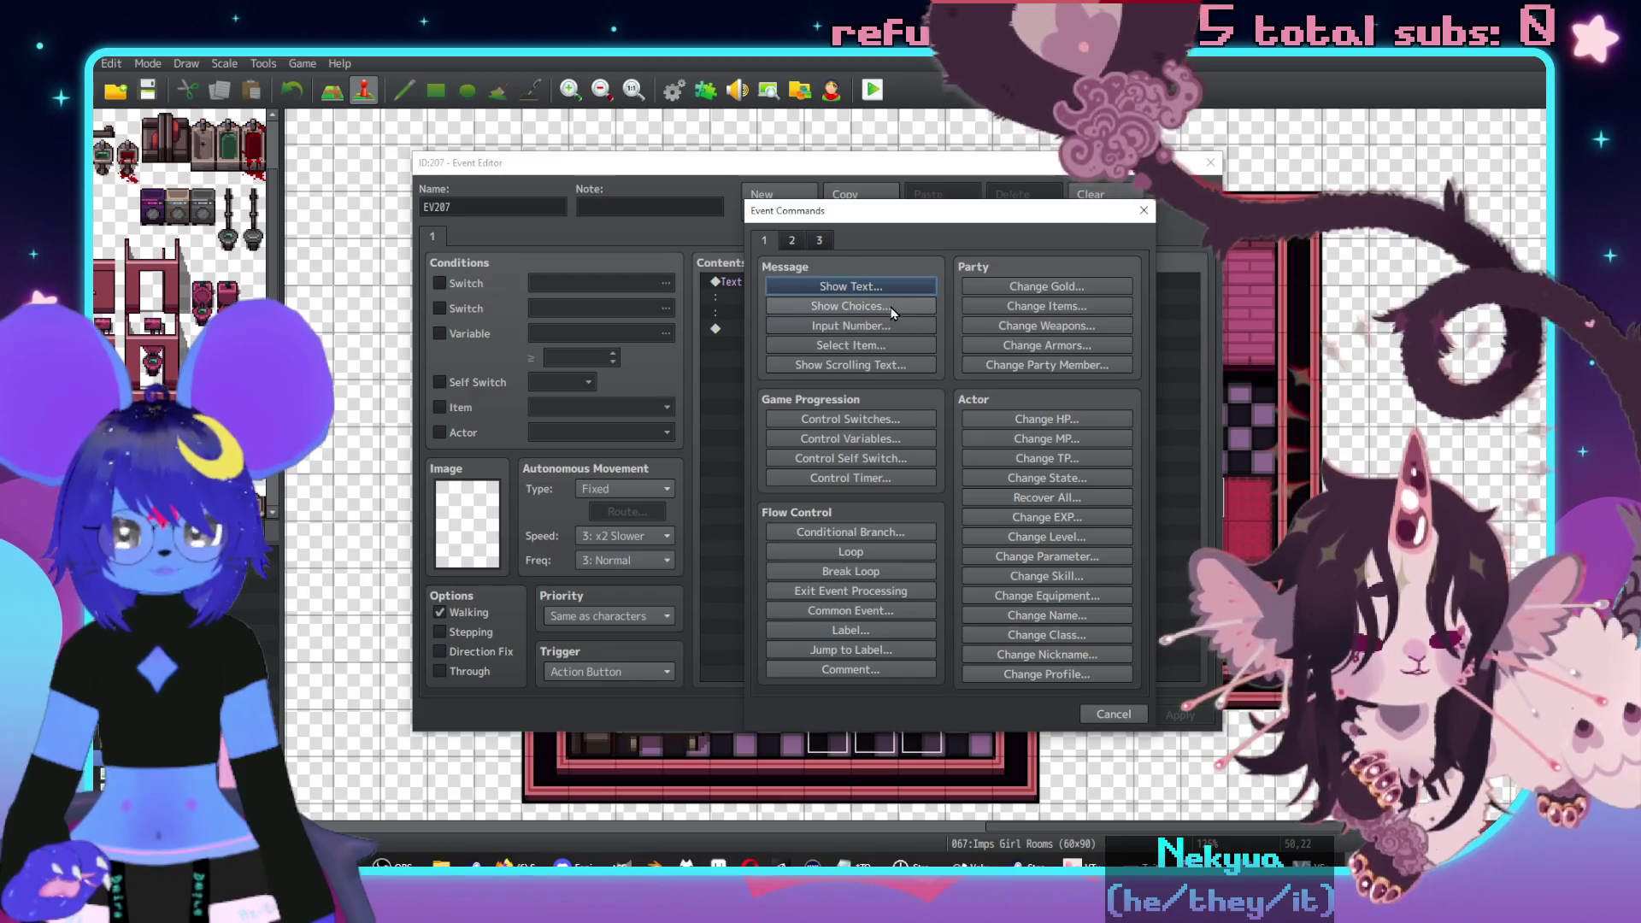
pyautogui.click(851, 305)
pyautogui.click(1032, 520)
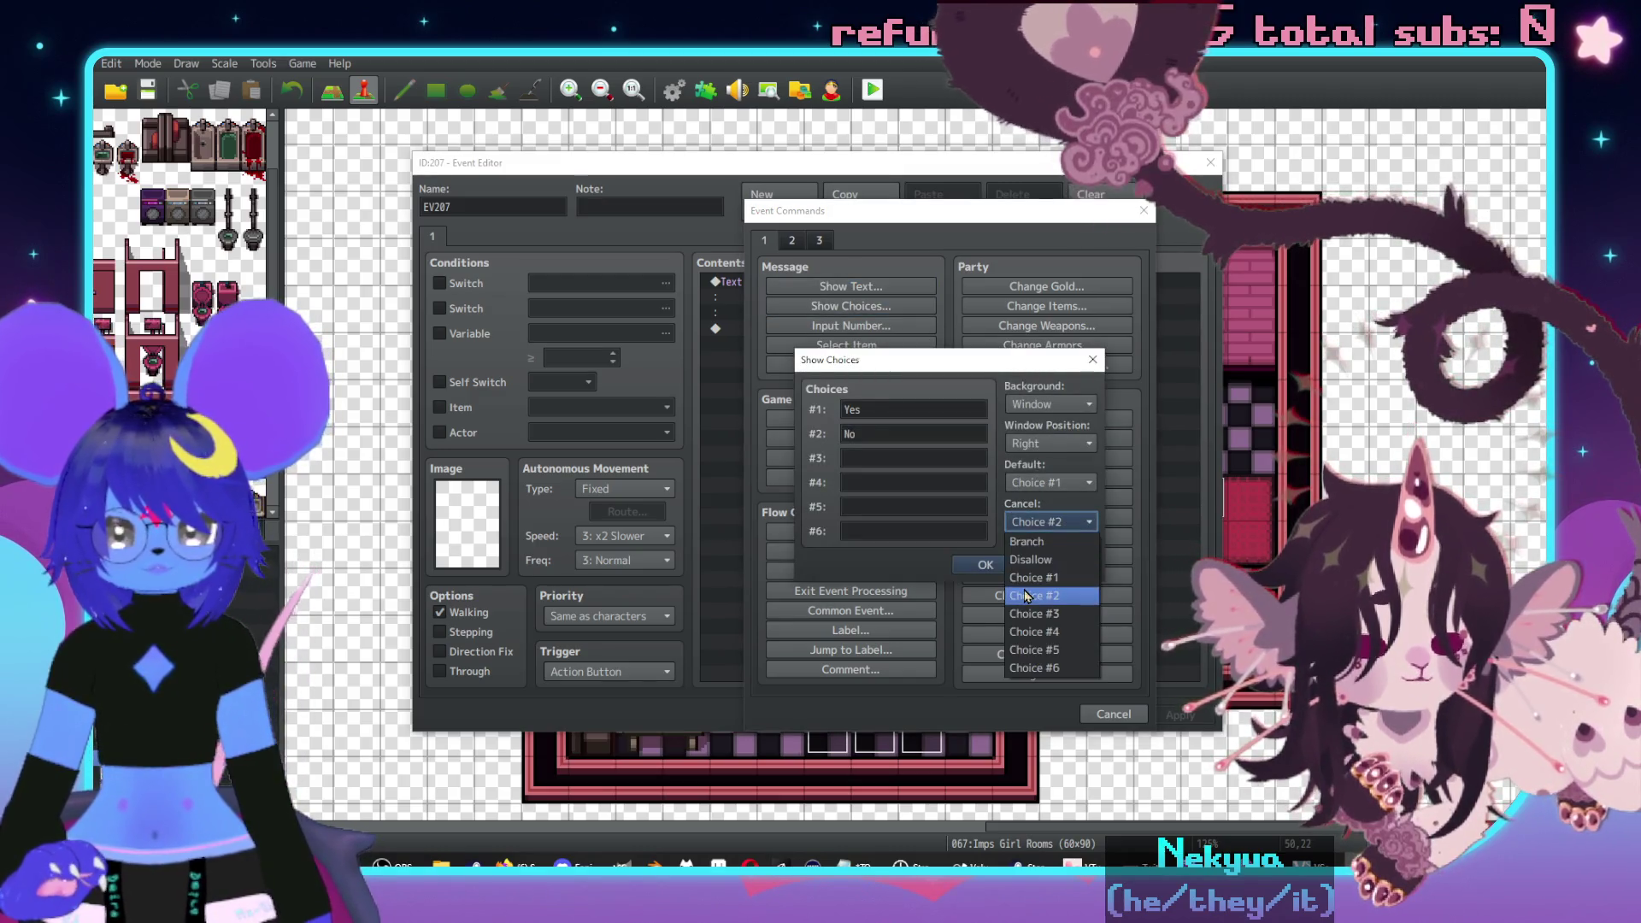
pyautogui.click(1031, 559)
pyautogui.click(983, 564)
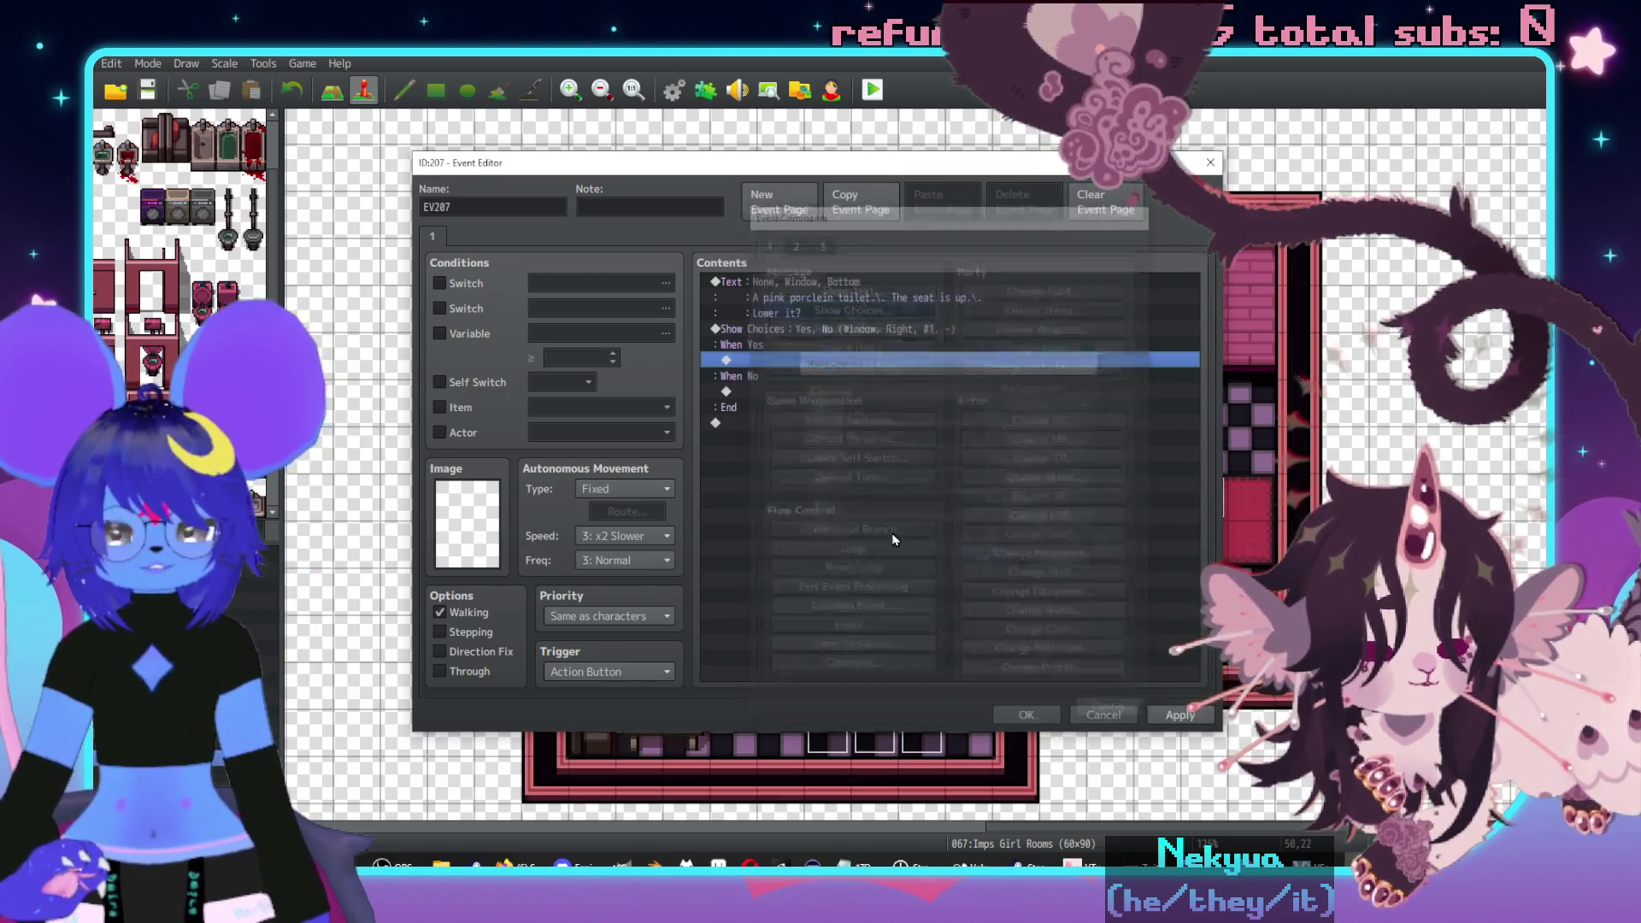
# - Add 'Yeah,\. Who cares?' under When No and paste the sound and anxiety commands under When Yes
pyautogui.doubleClick(775, 392)
pyautogui.click(798, 285)
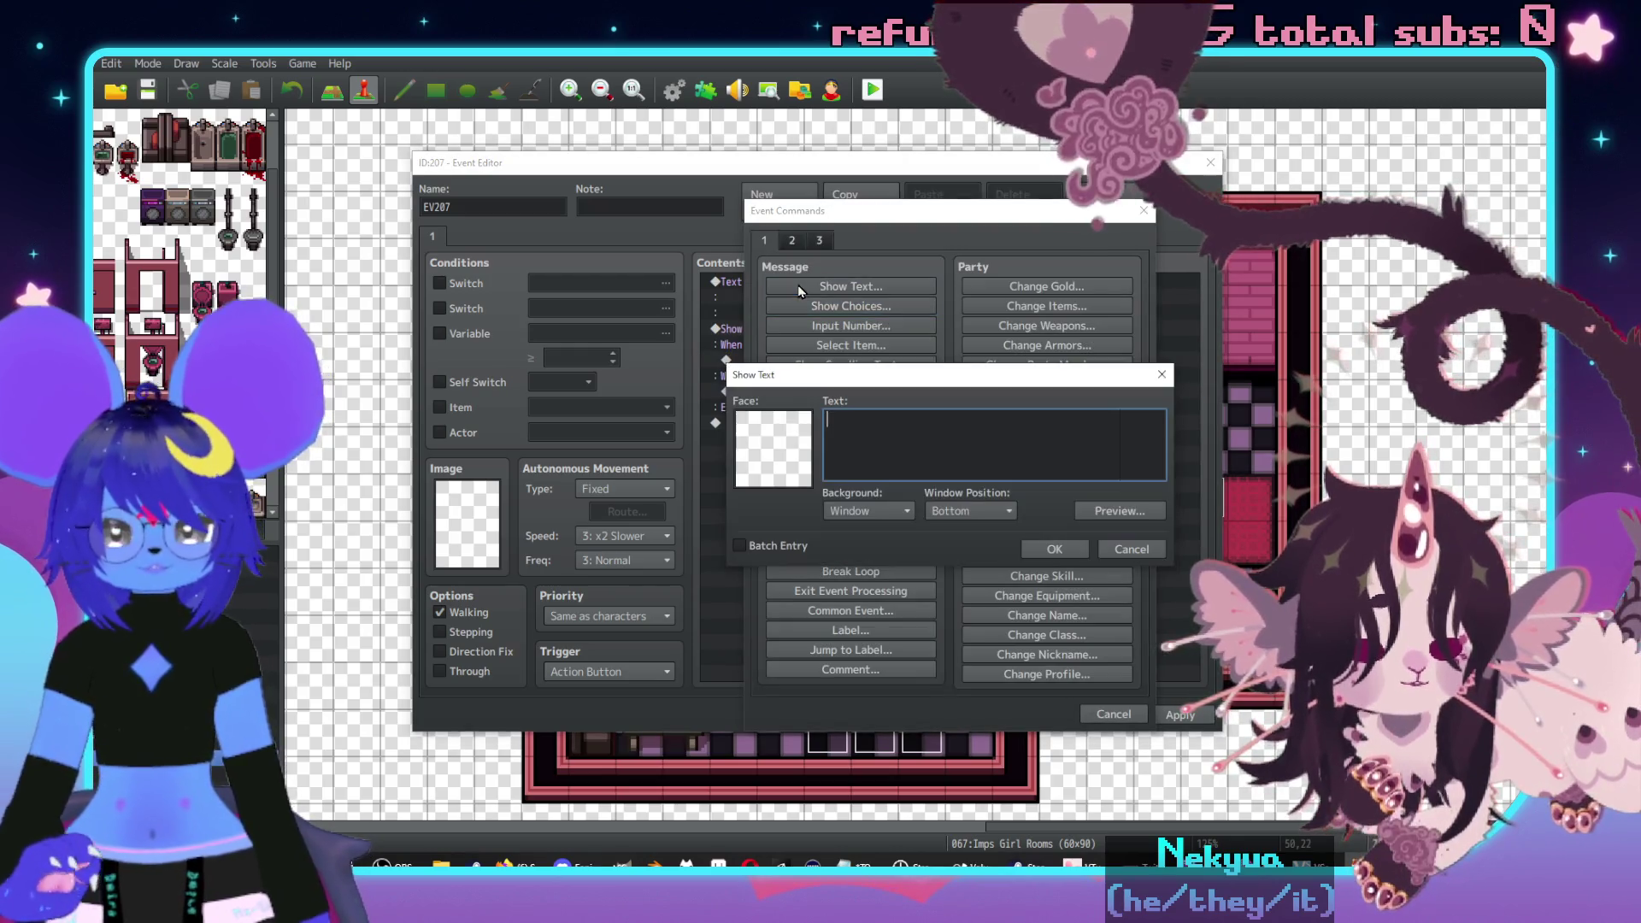
pyautogui.write('Yeah,\\')
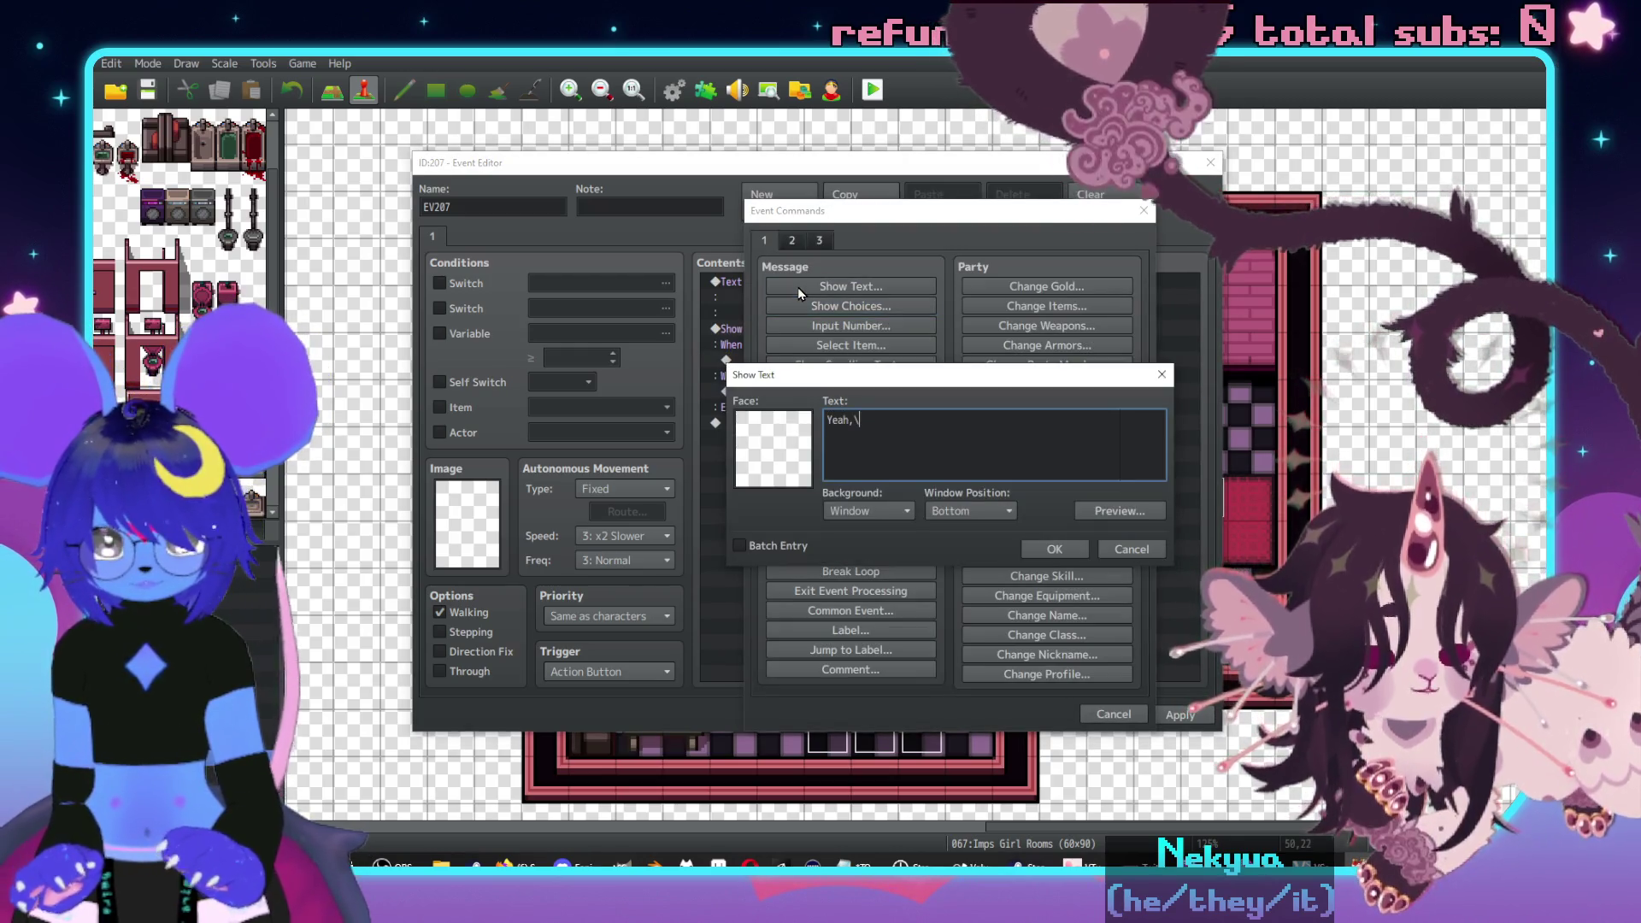
pyautogui.write('.\\. Who c')
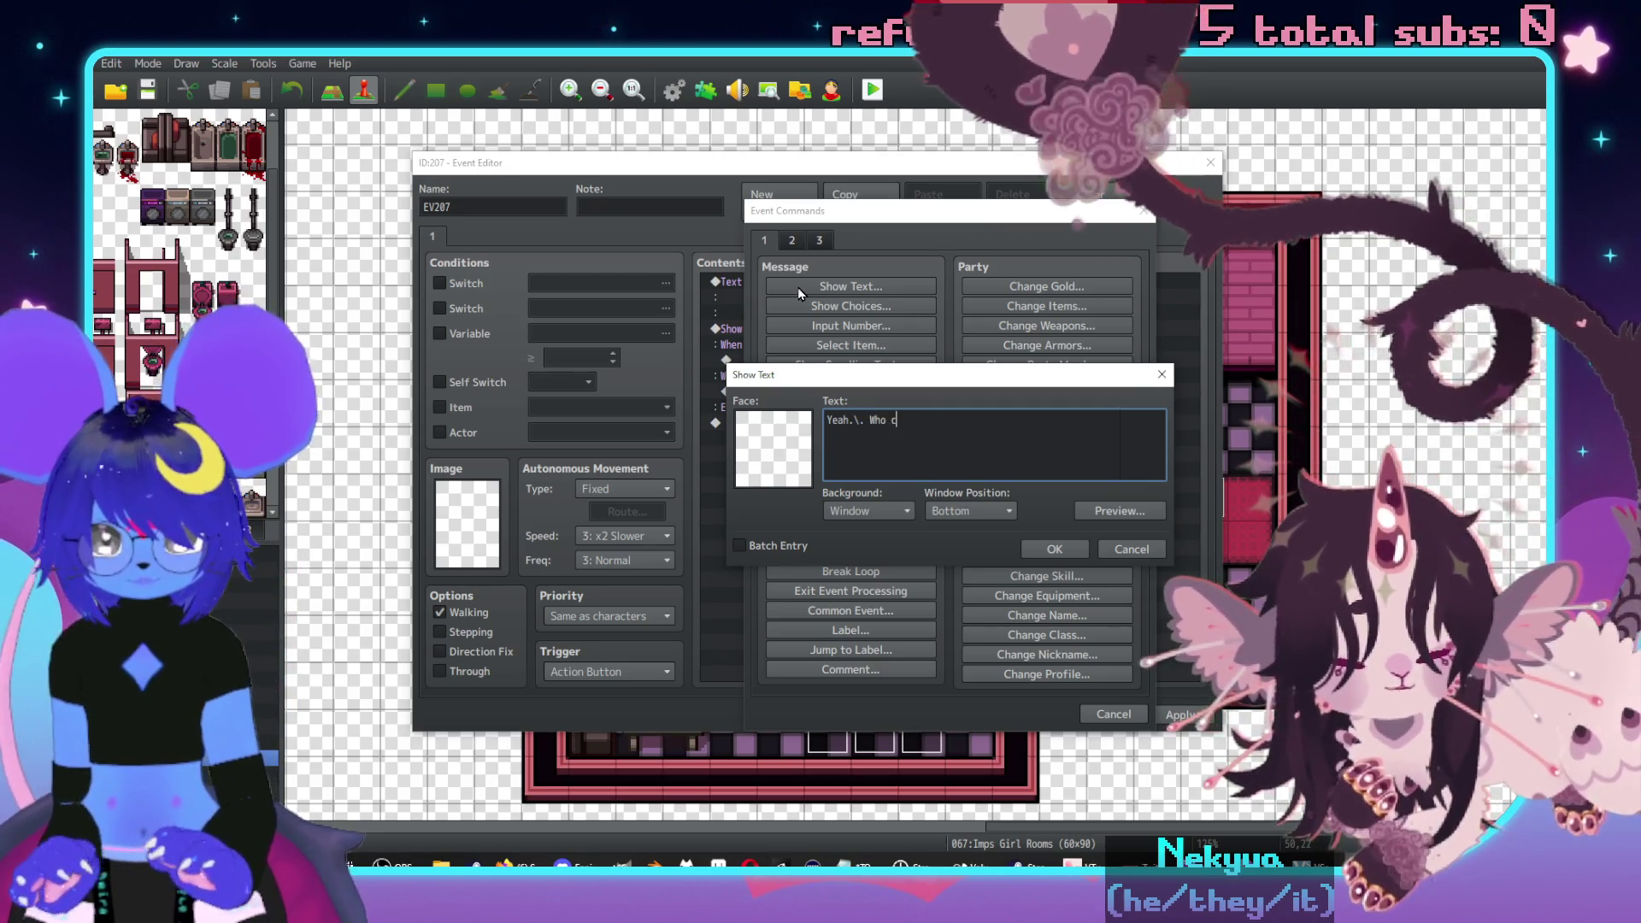
pyautogui.write('ares?')
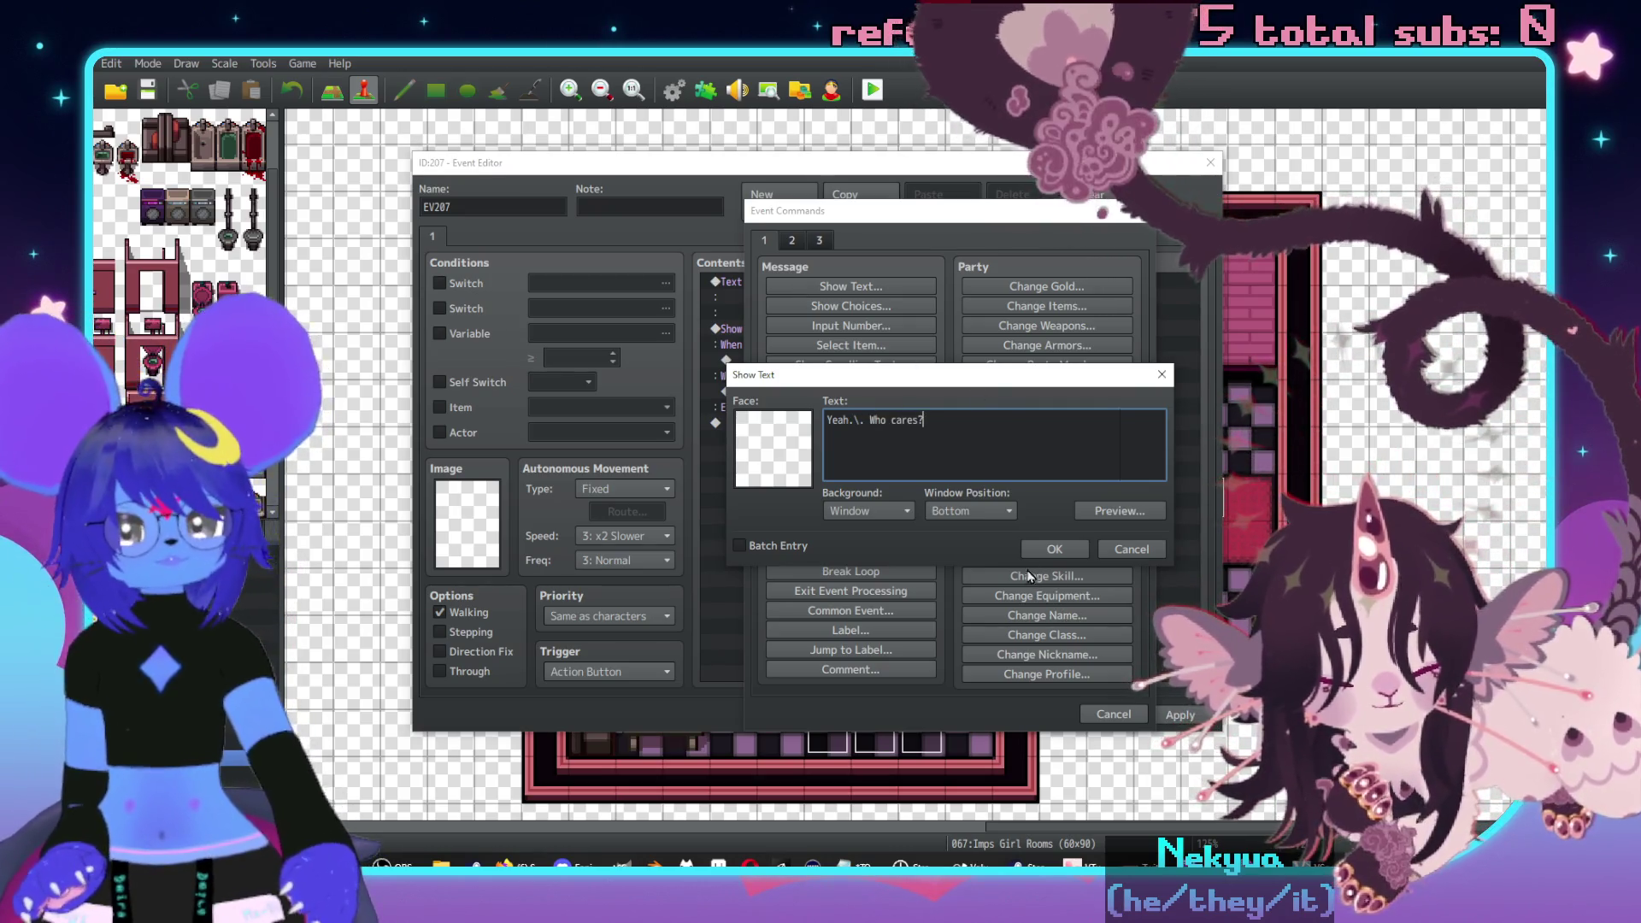
pyautogui.hotkey('ctrl', 'Return')
pyautogui.click(808, 360)
pyautogui.hotkey('ctrl', 'v')
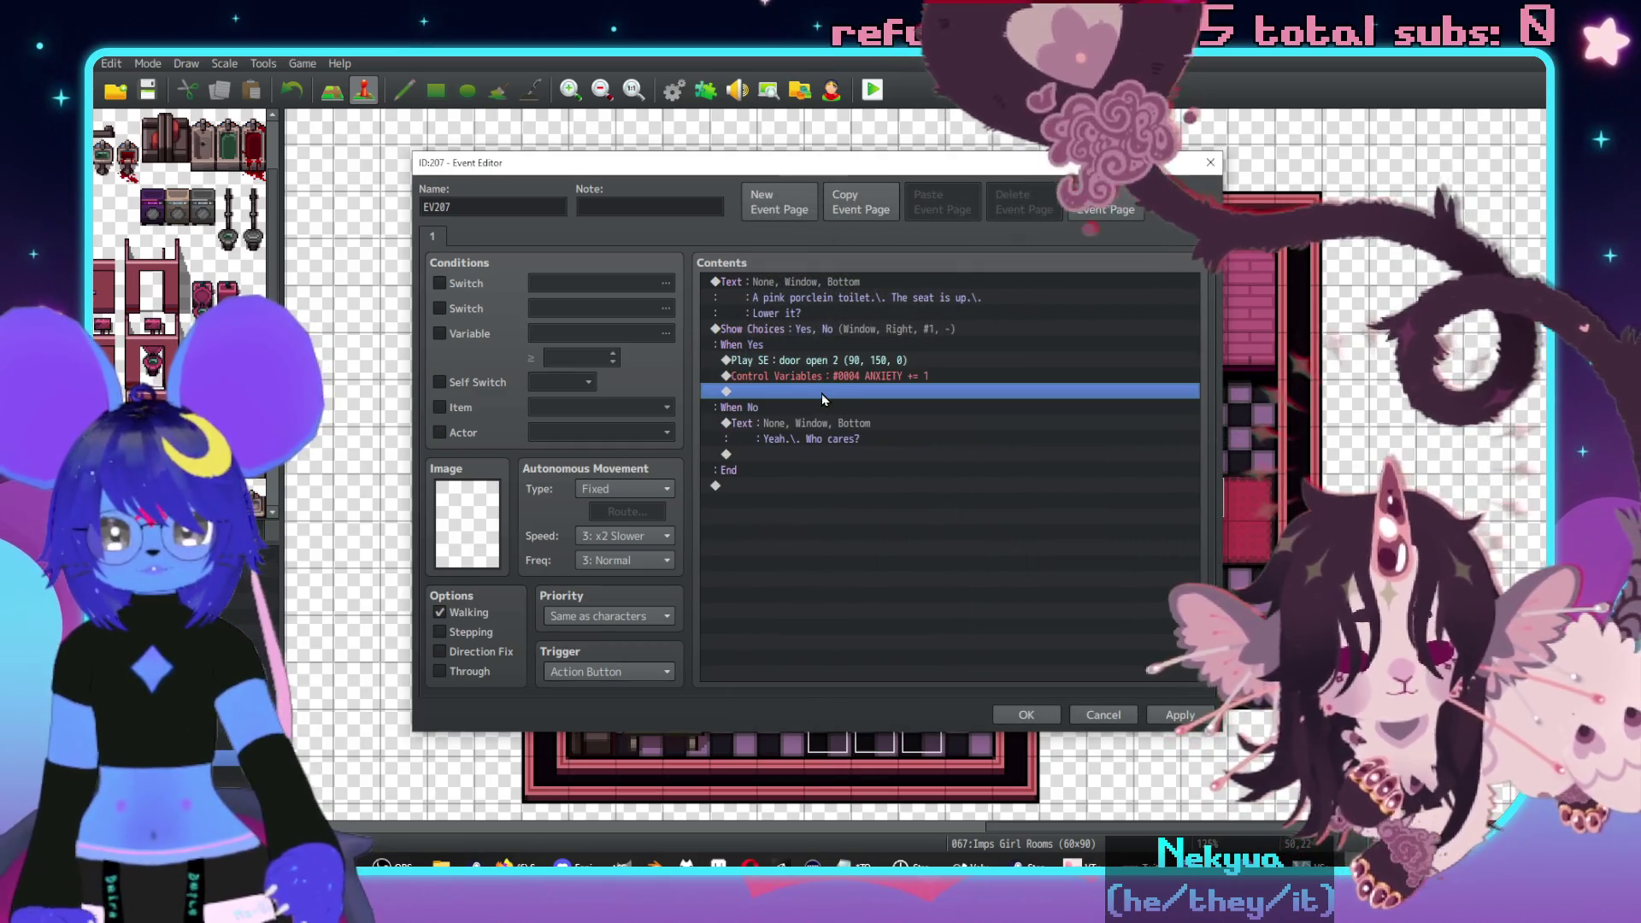
# - Under When Yes, turn switch 0348 ON, naming it SluphToilet
pyautogui.doubleClick(822, 393)
pyautogui.click(851, 418)
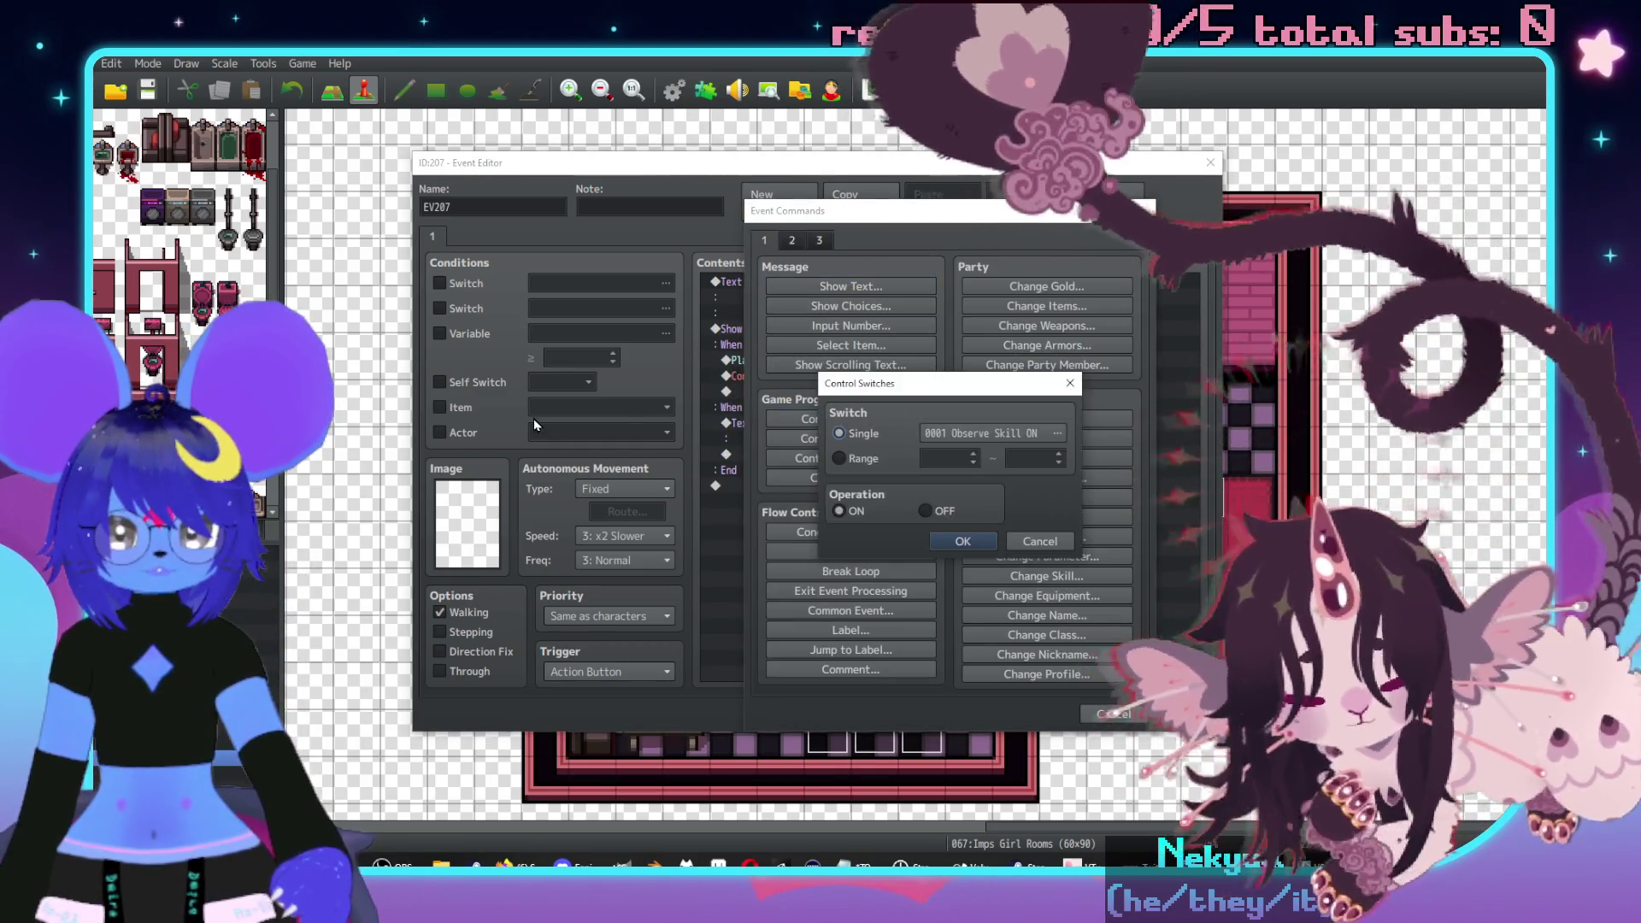
pyautogui.click(966, 432)
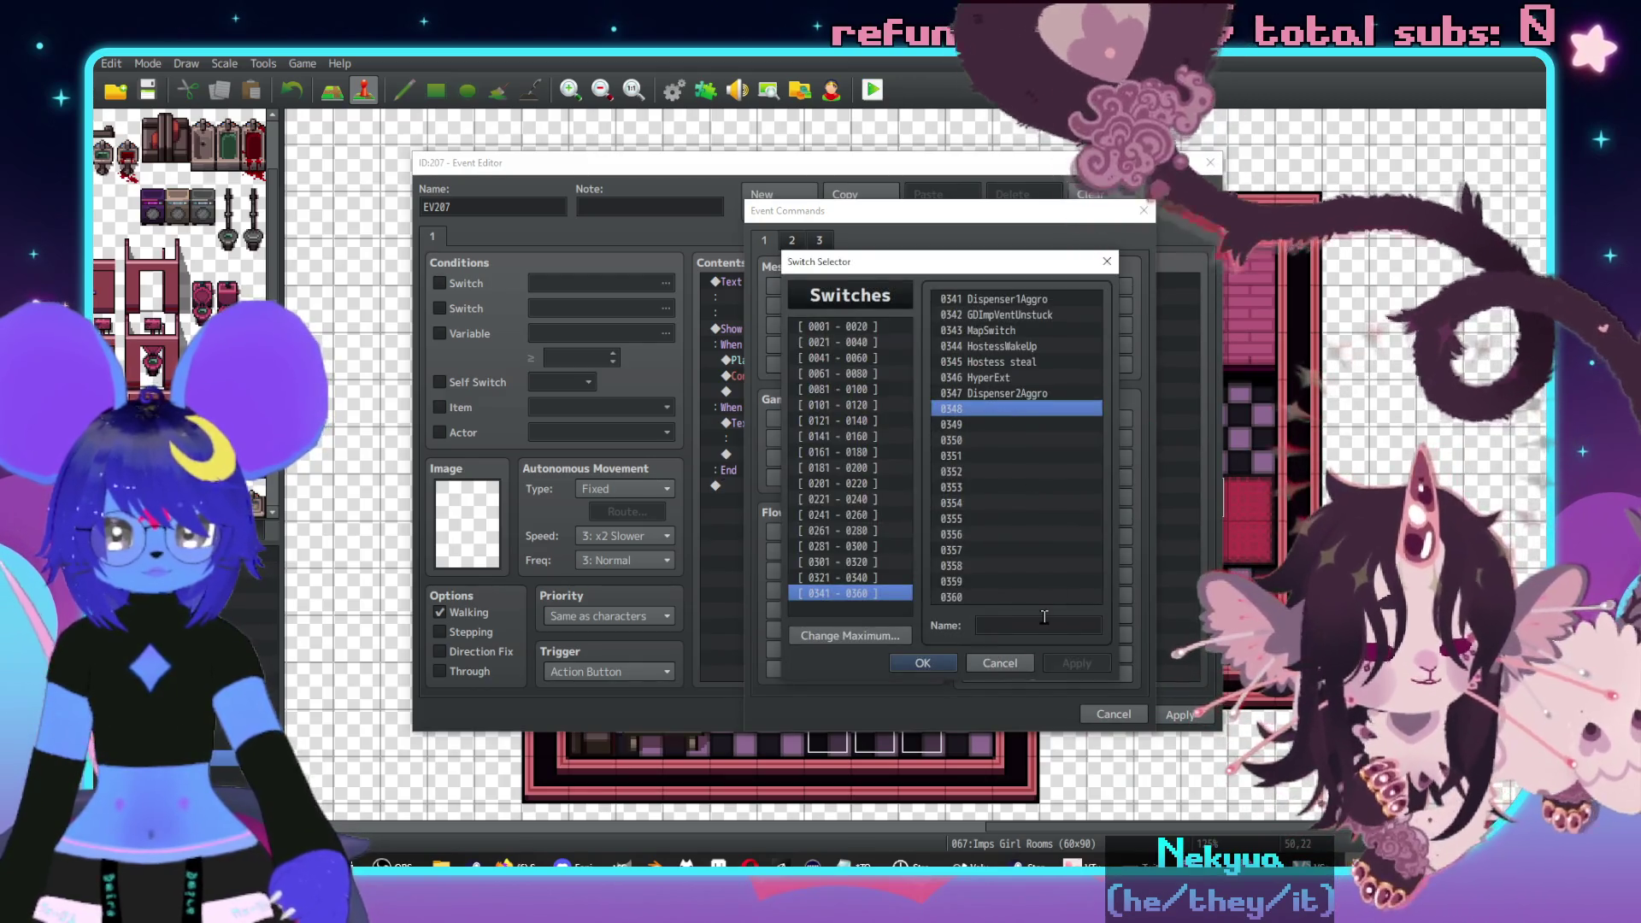
pyautogui.write('SluphTo')
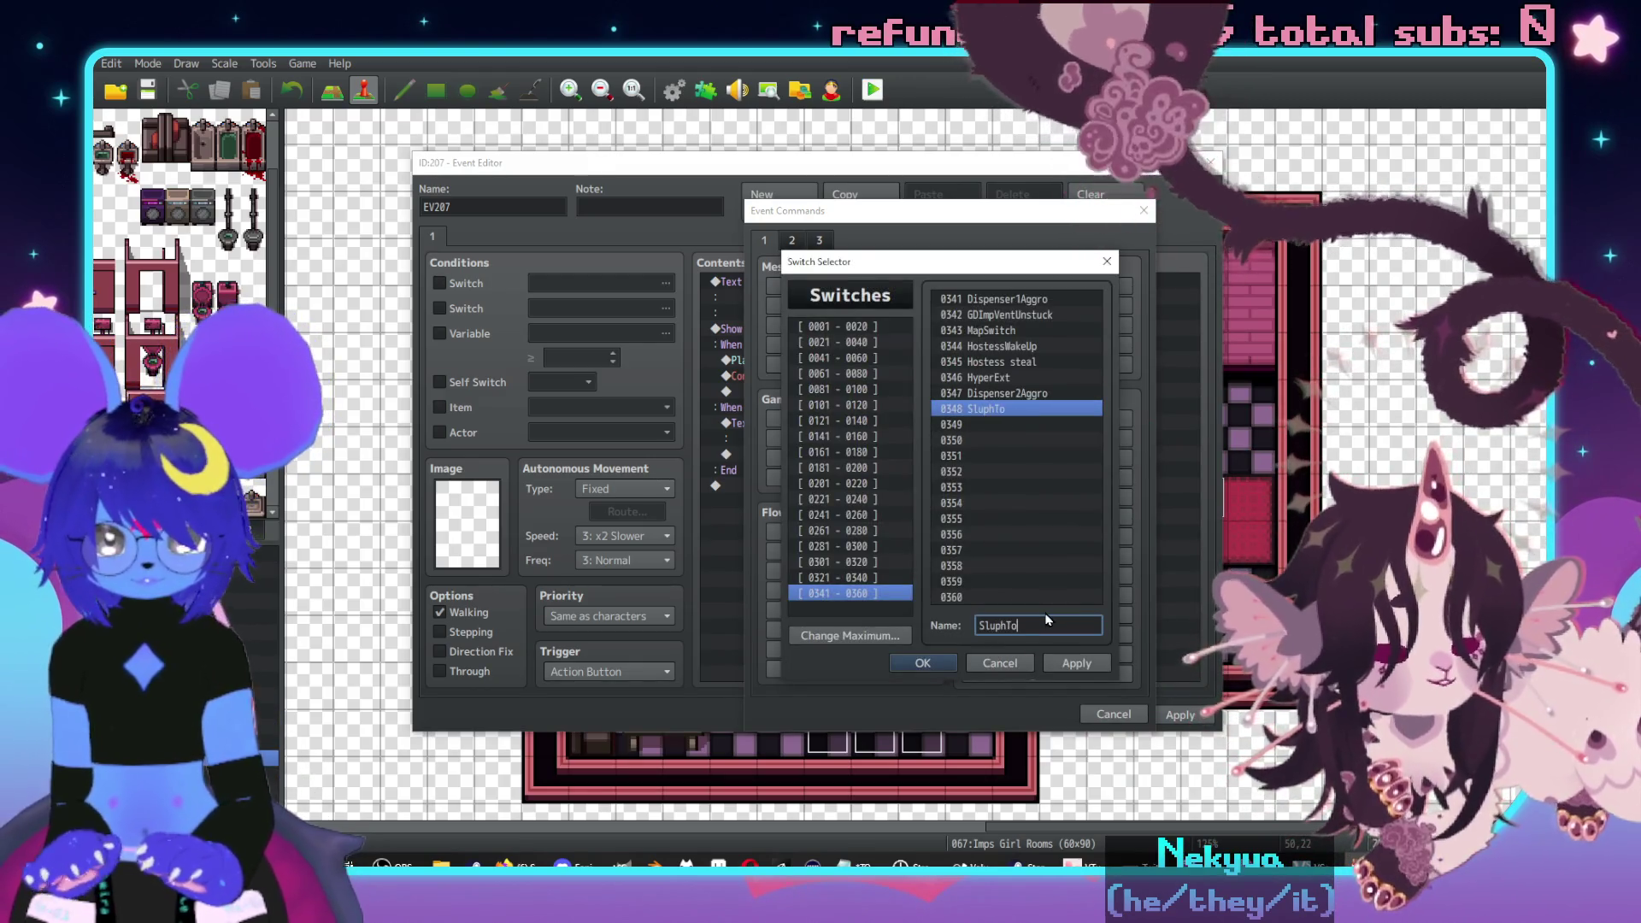
pyautogui.write('ilt')
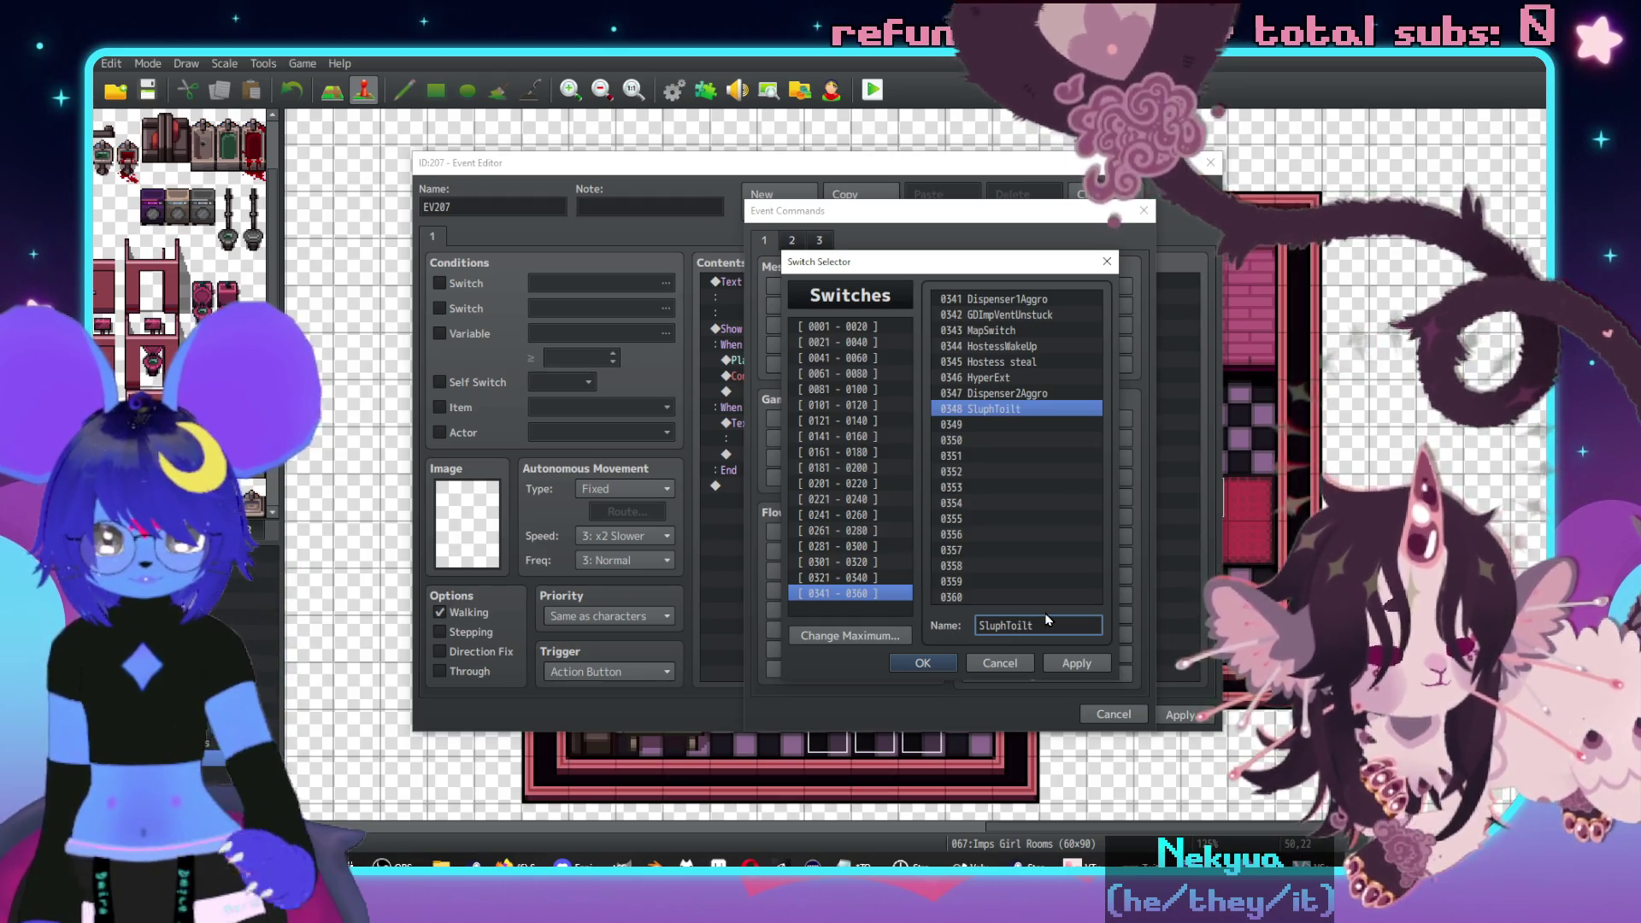
pyautogui.press('BackSpace')
pyautogui.write('et')
pyautogui.click(1073, 663)
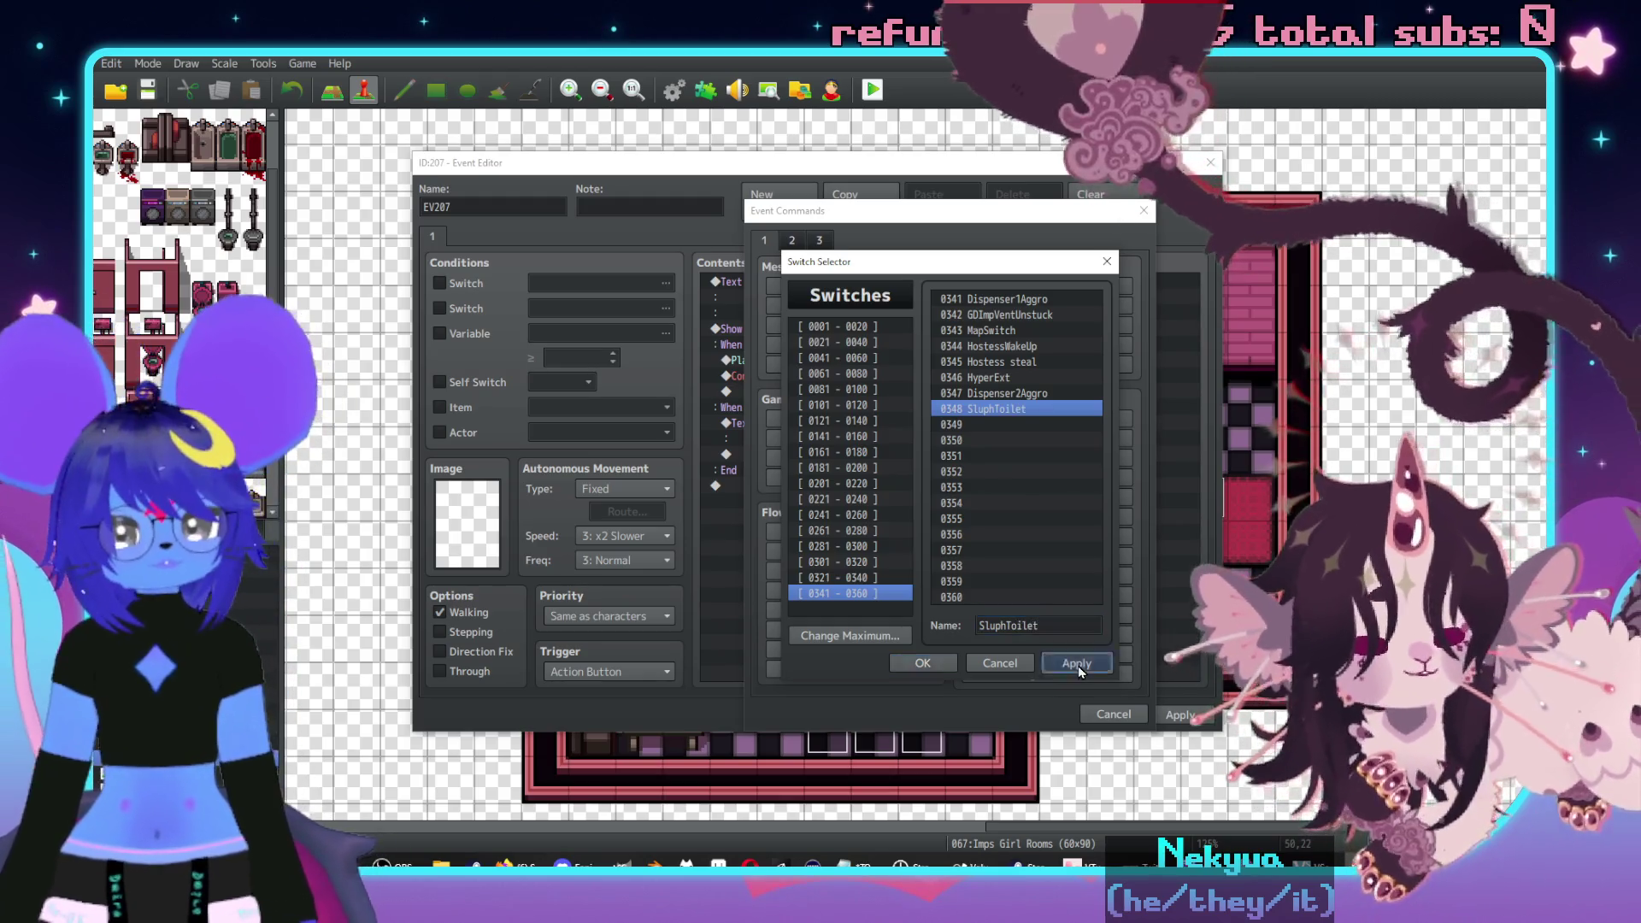
pyautogui.click(928, 663)
pyautogui.click(948, 543)
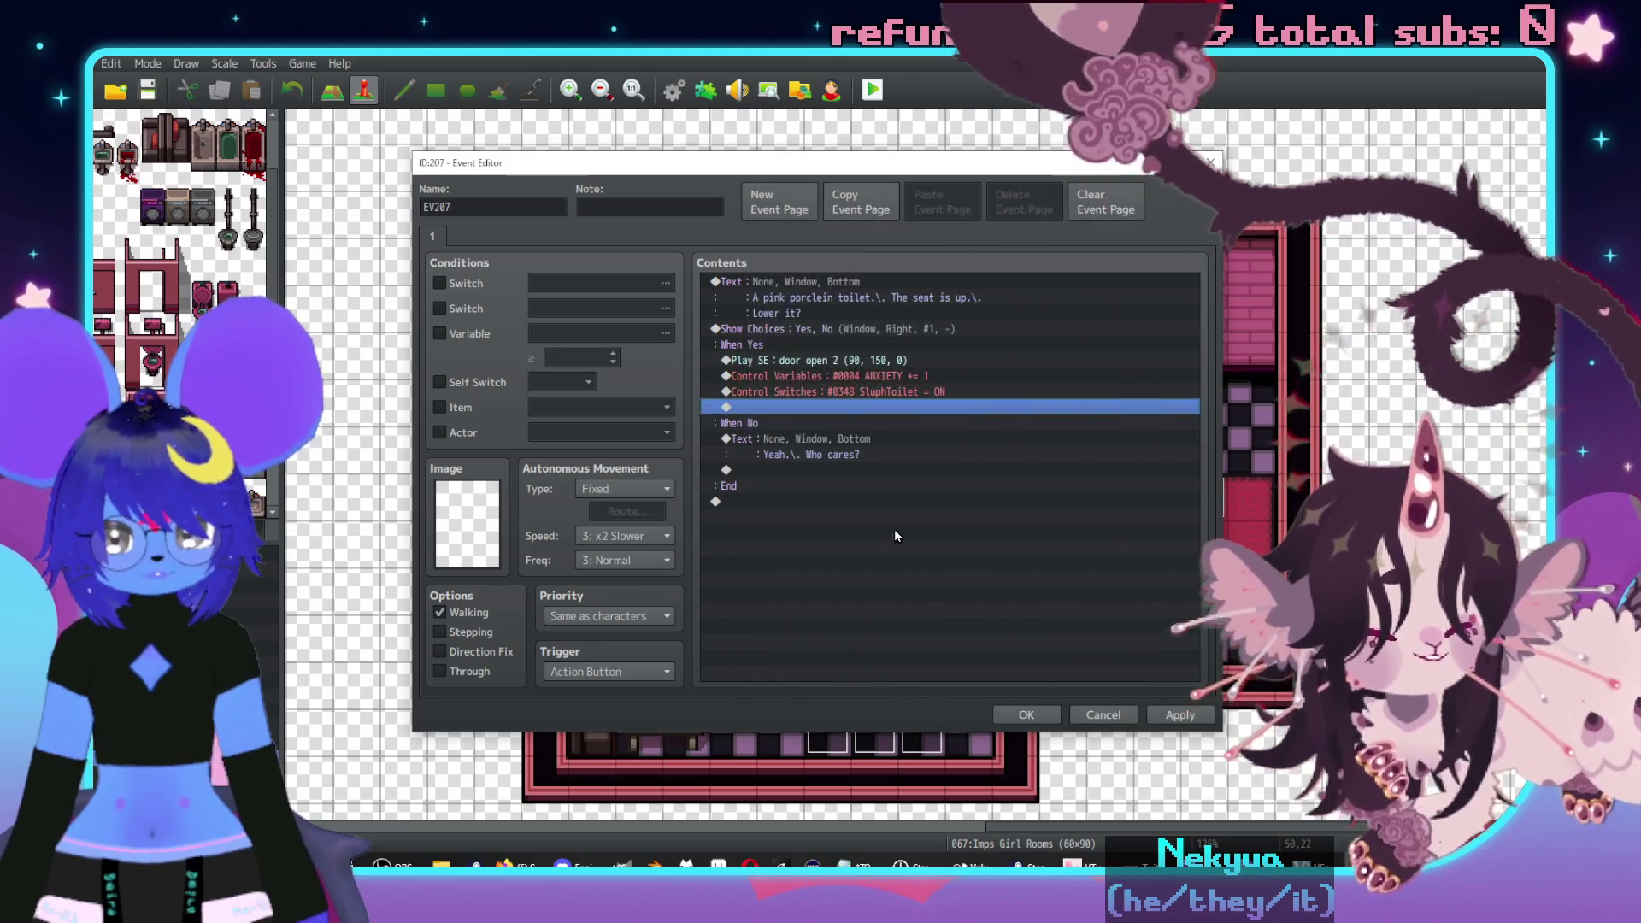
# - Add a second page using the pink toilet tile from Tileset D as its image
pyautogui.click(774, 204)
pyautogui.doubleClick(457, 522)
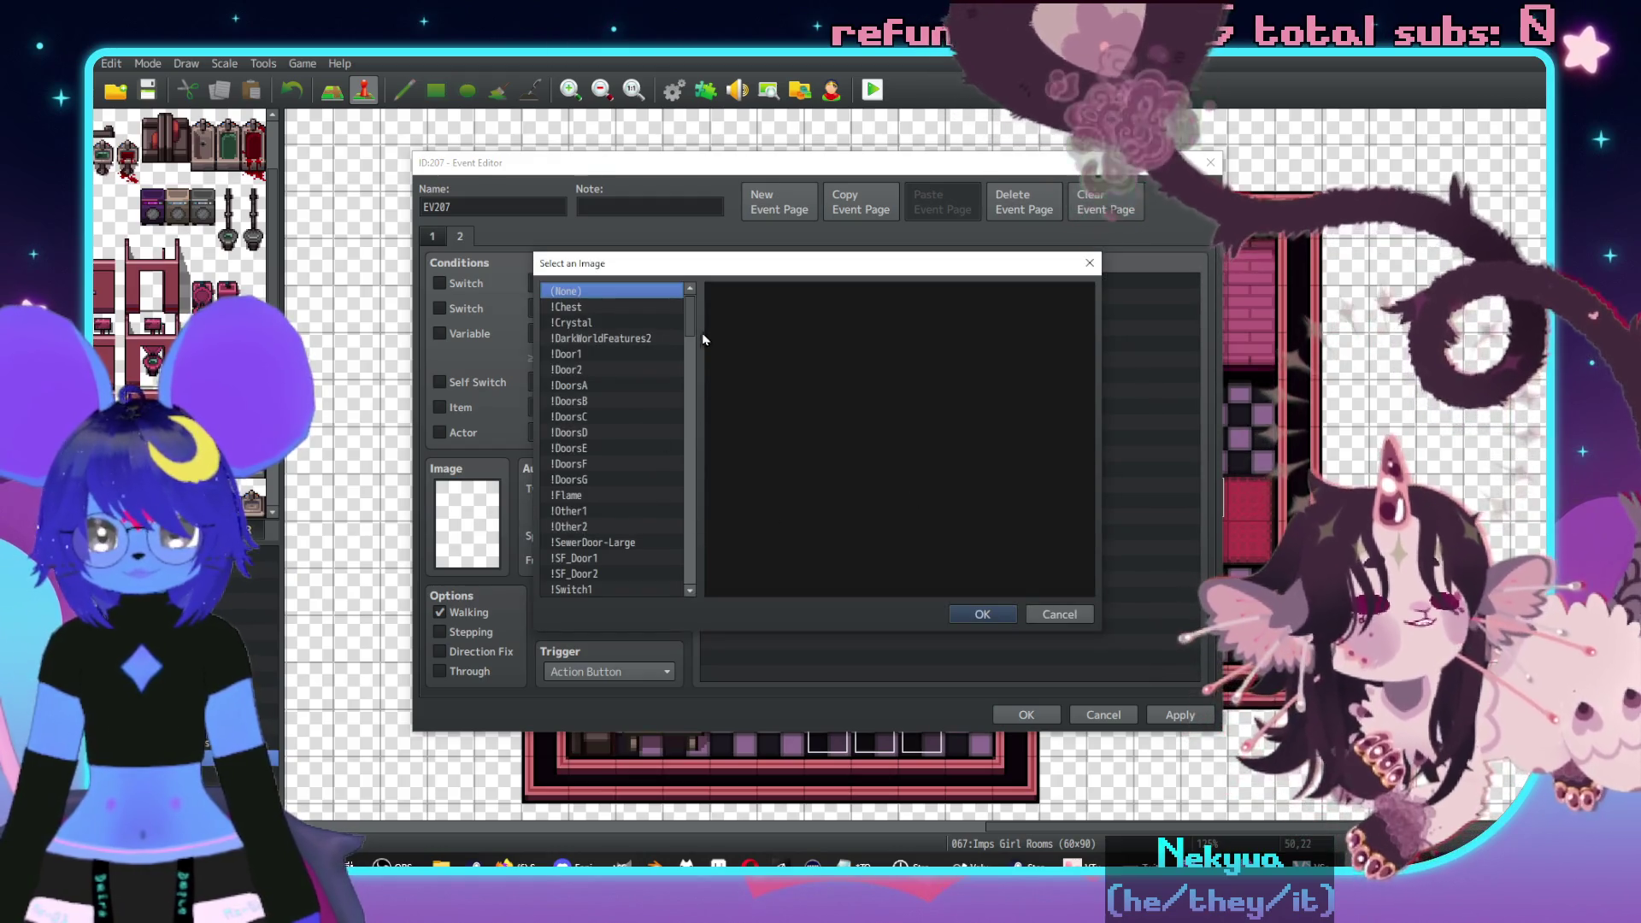
pyautogui.scroll(-10, 690, 585)
pyautogui.scroll(-7, 691, 584)
pyautogui.click(604, 558)
pyautogui.click(604, 573)
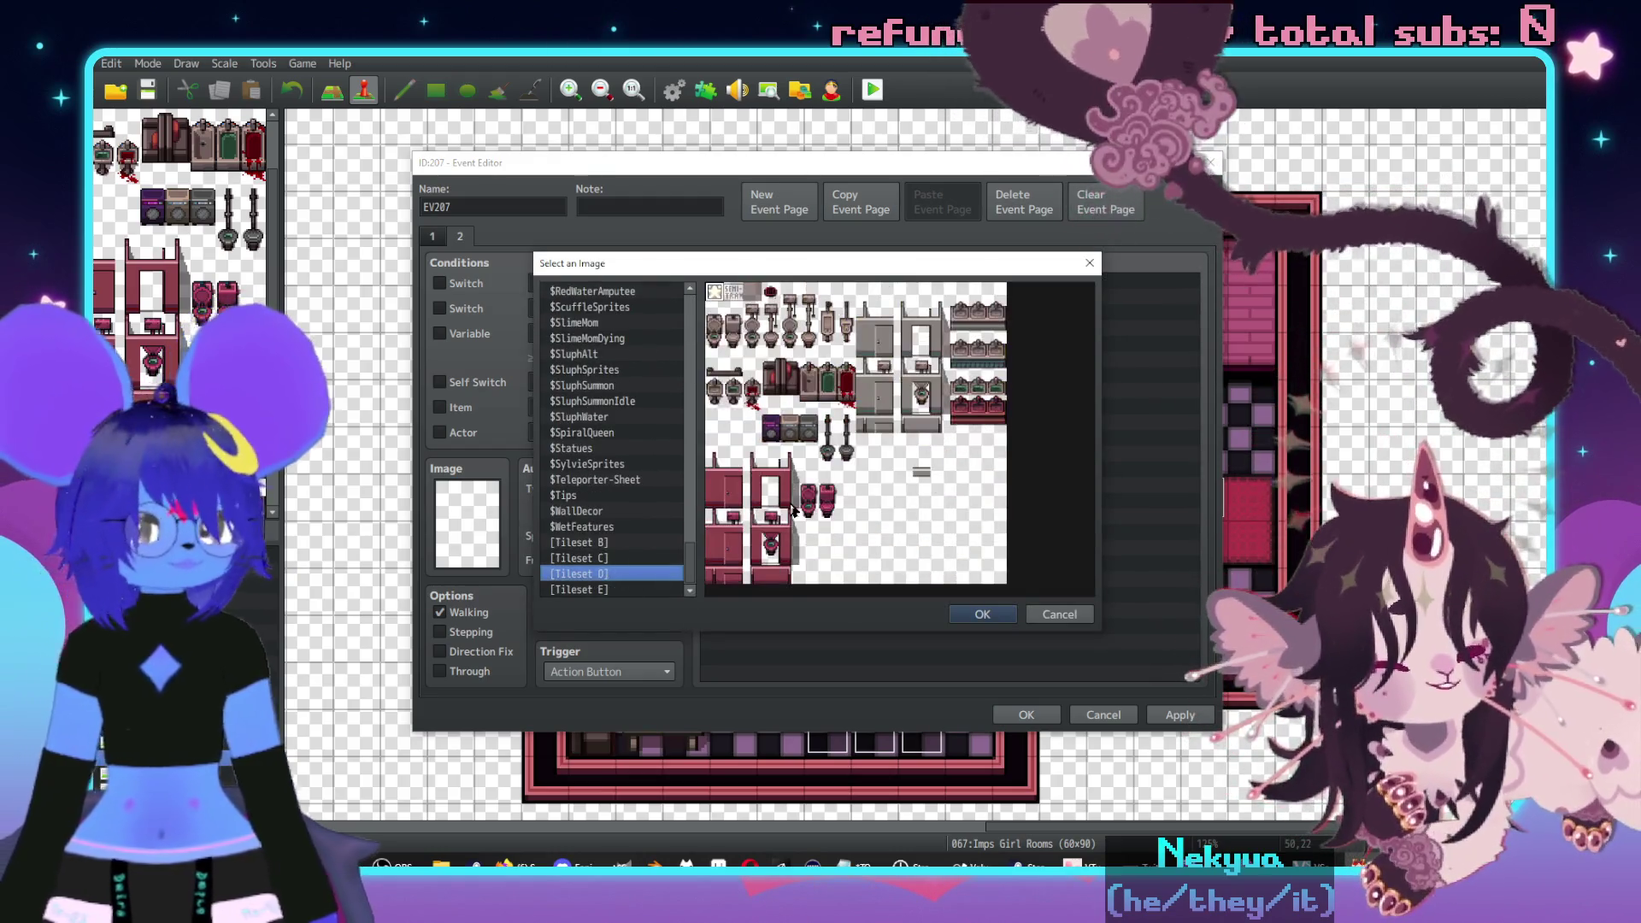
pyautogui.doubleClick(827, 505)
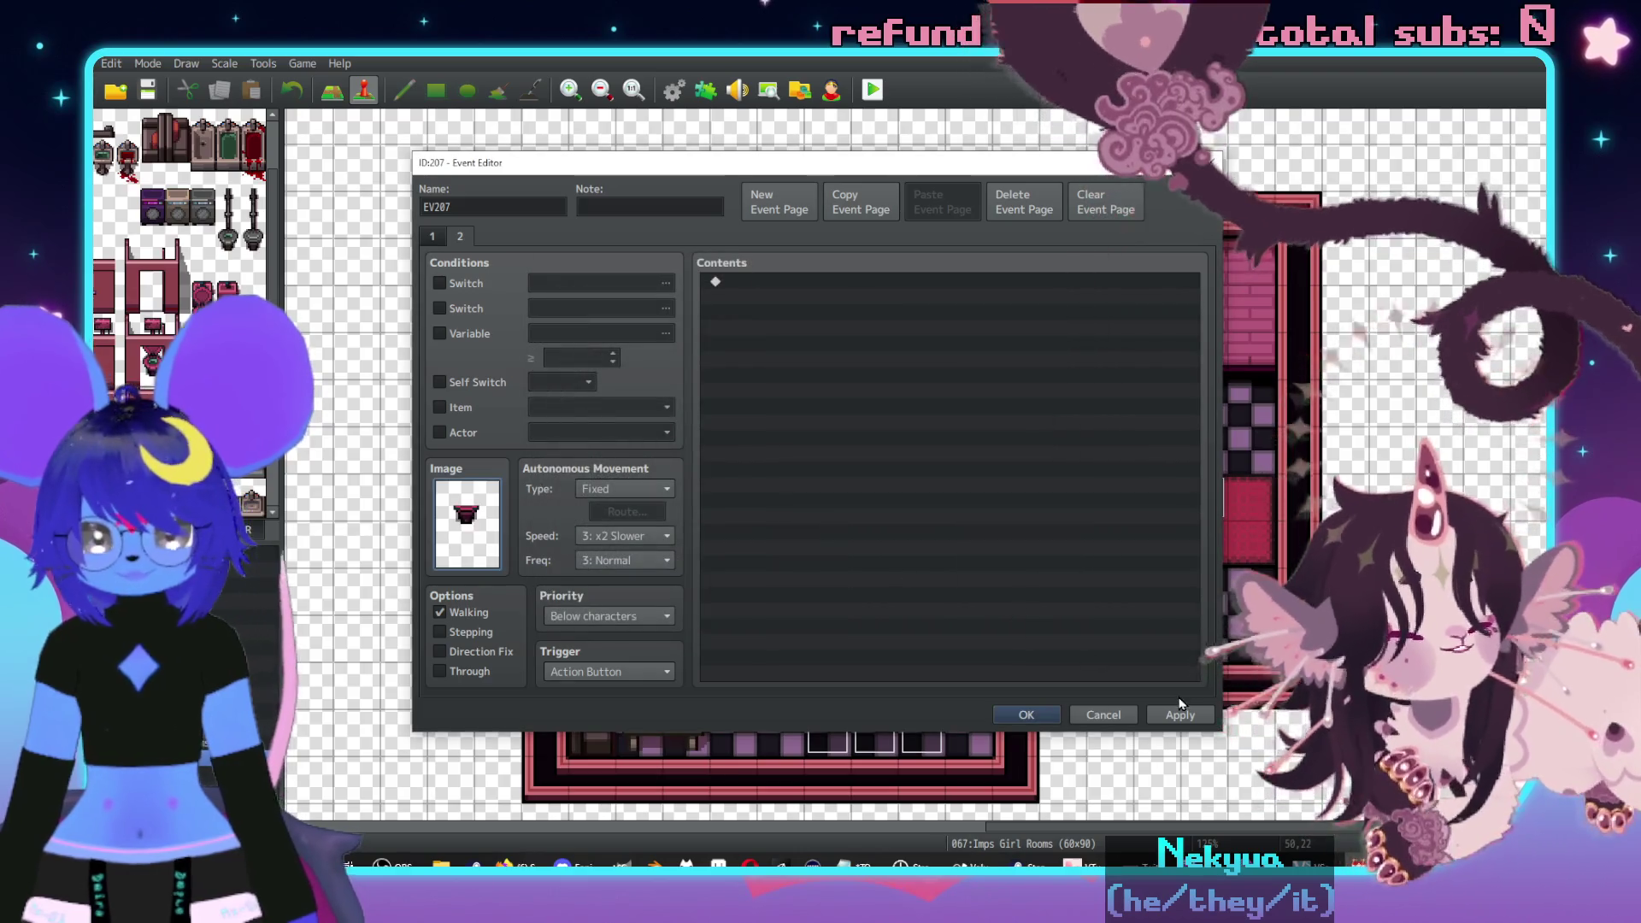
pyautogui.click(1025, 715)
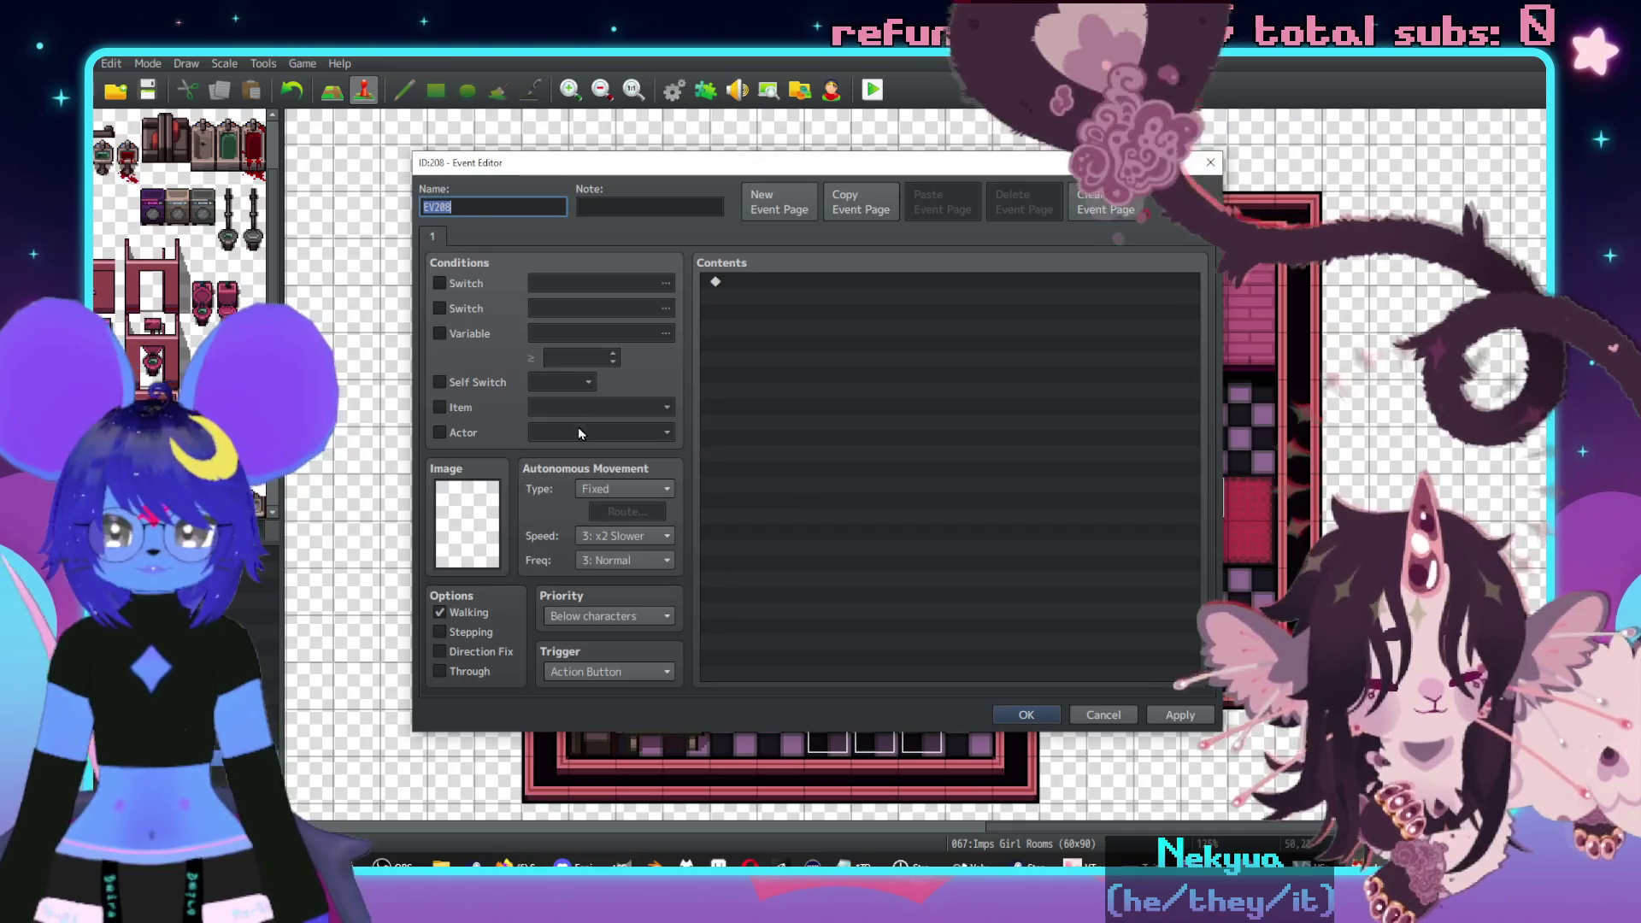
# - Give page 1 the pink toilet sprite from Tileset D as well
pyautogui.doubleClick(1109, 496)
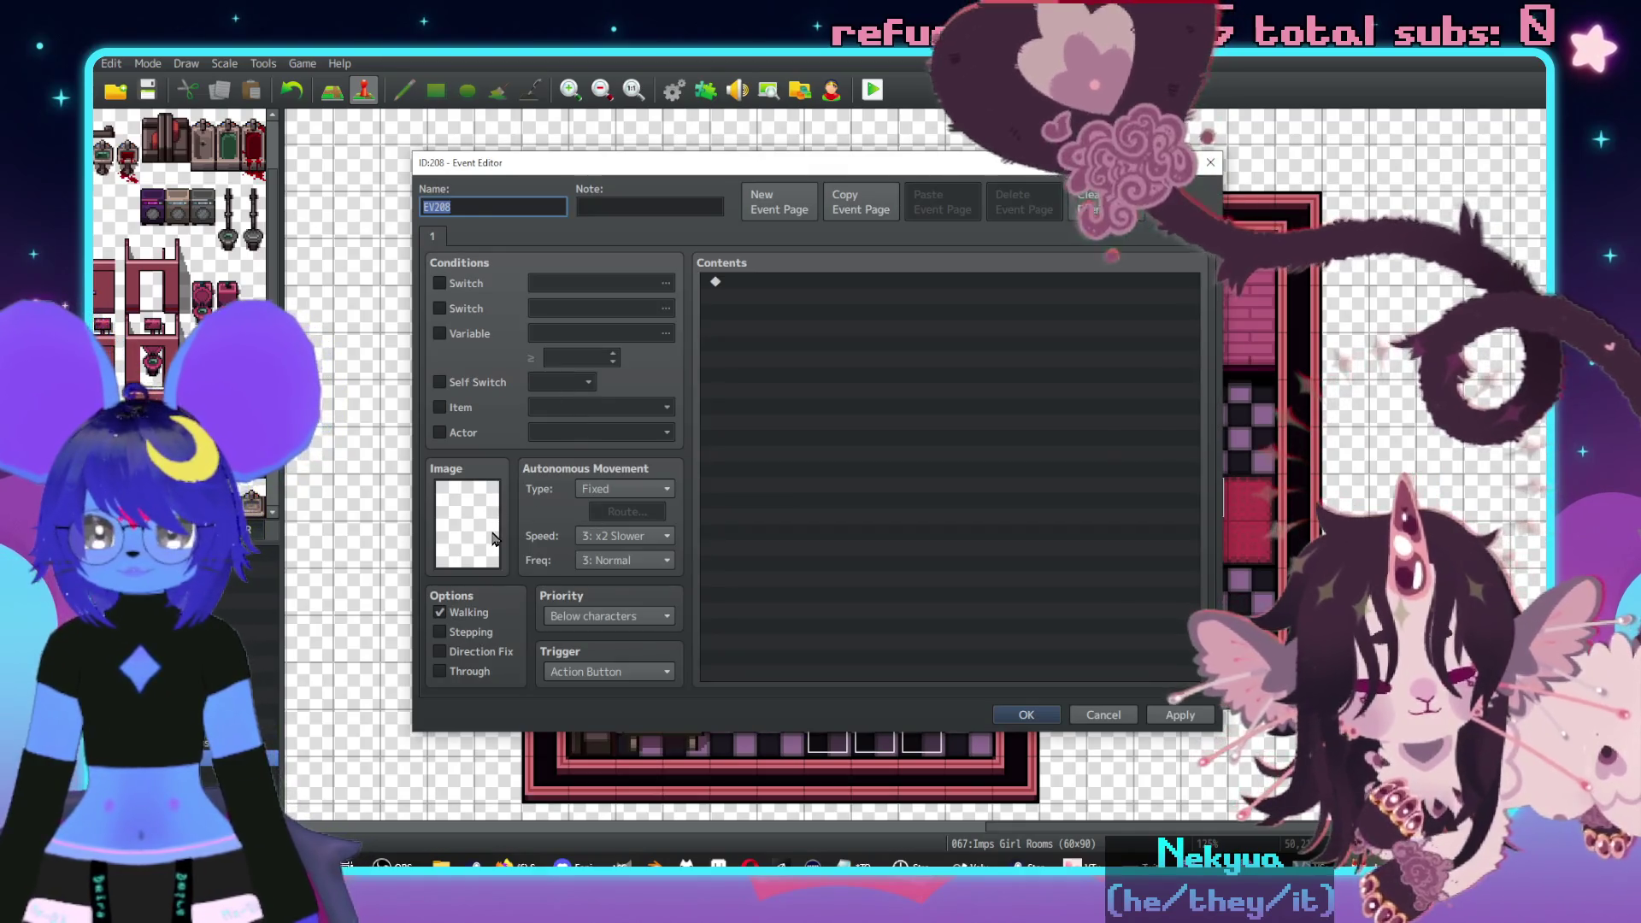
pyautogui.press('Escape')
pyautogui.doubleClick(1099, 391)
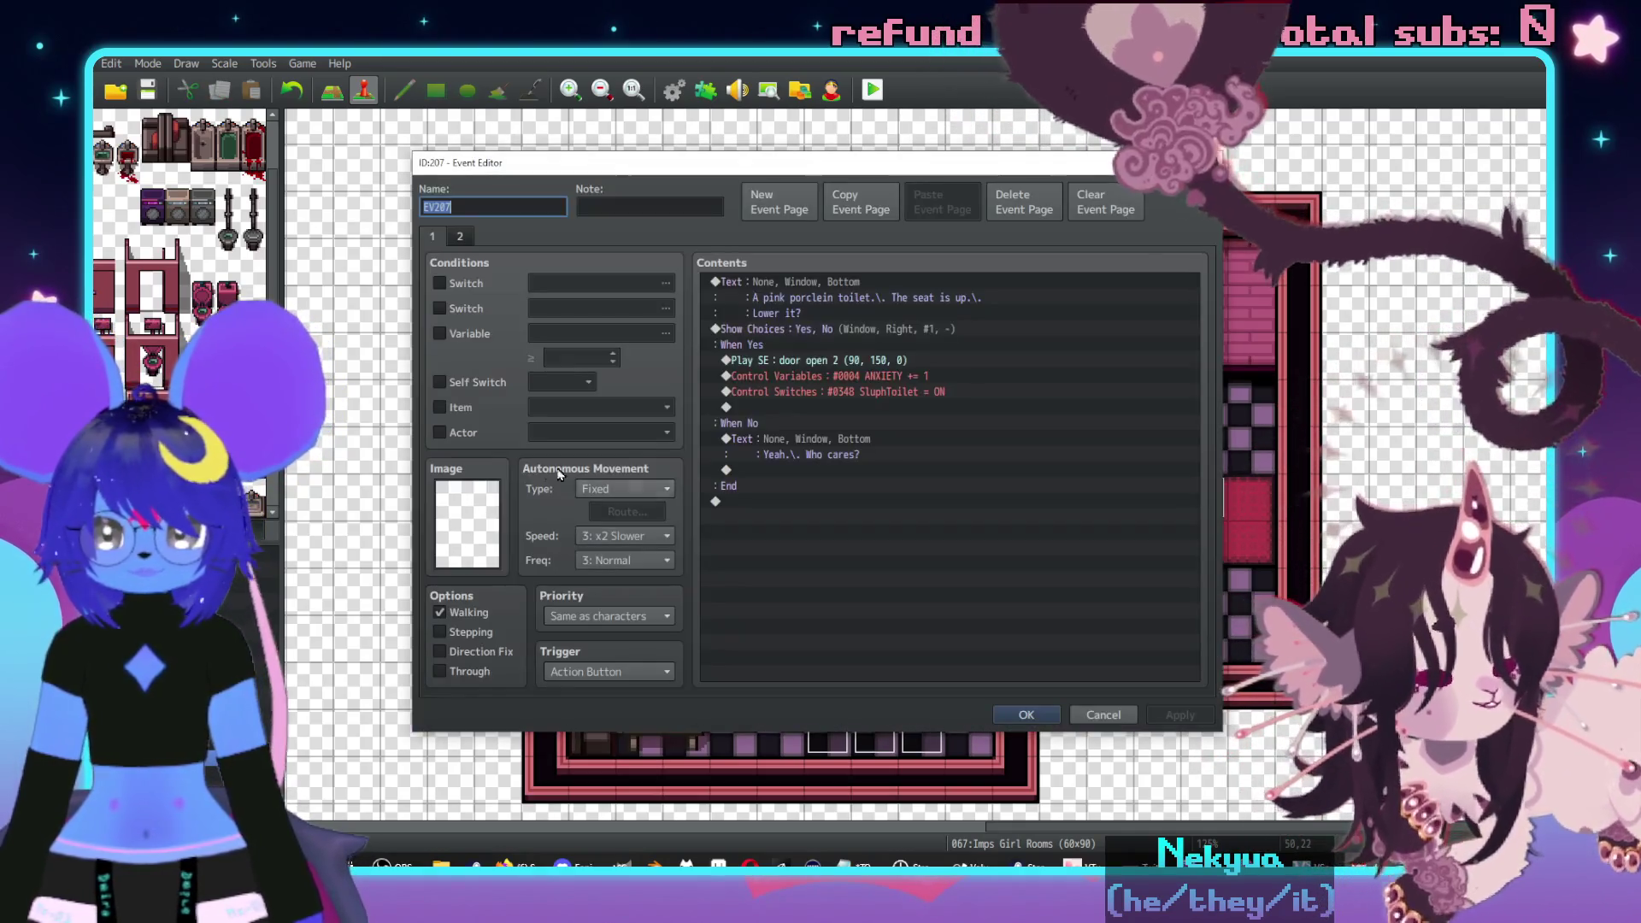
pyautogui.doubleClick(471, 528)
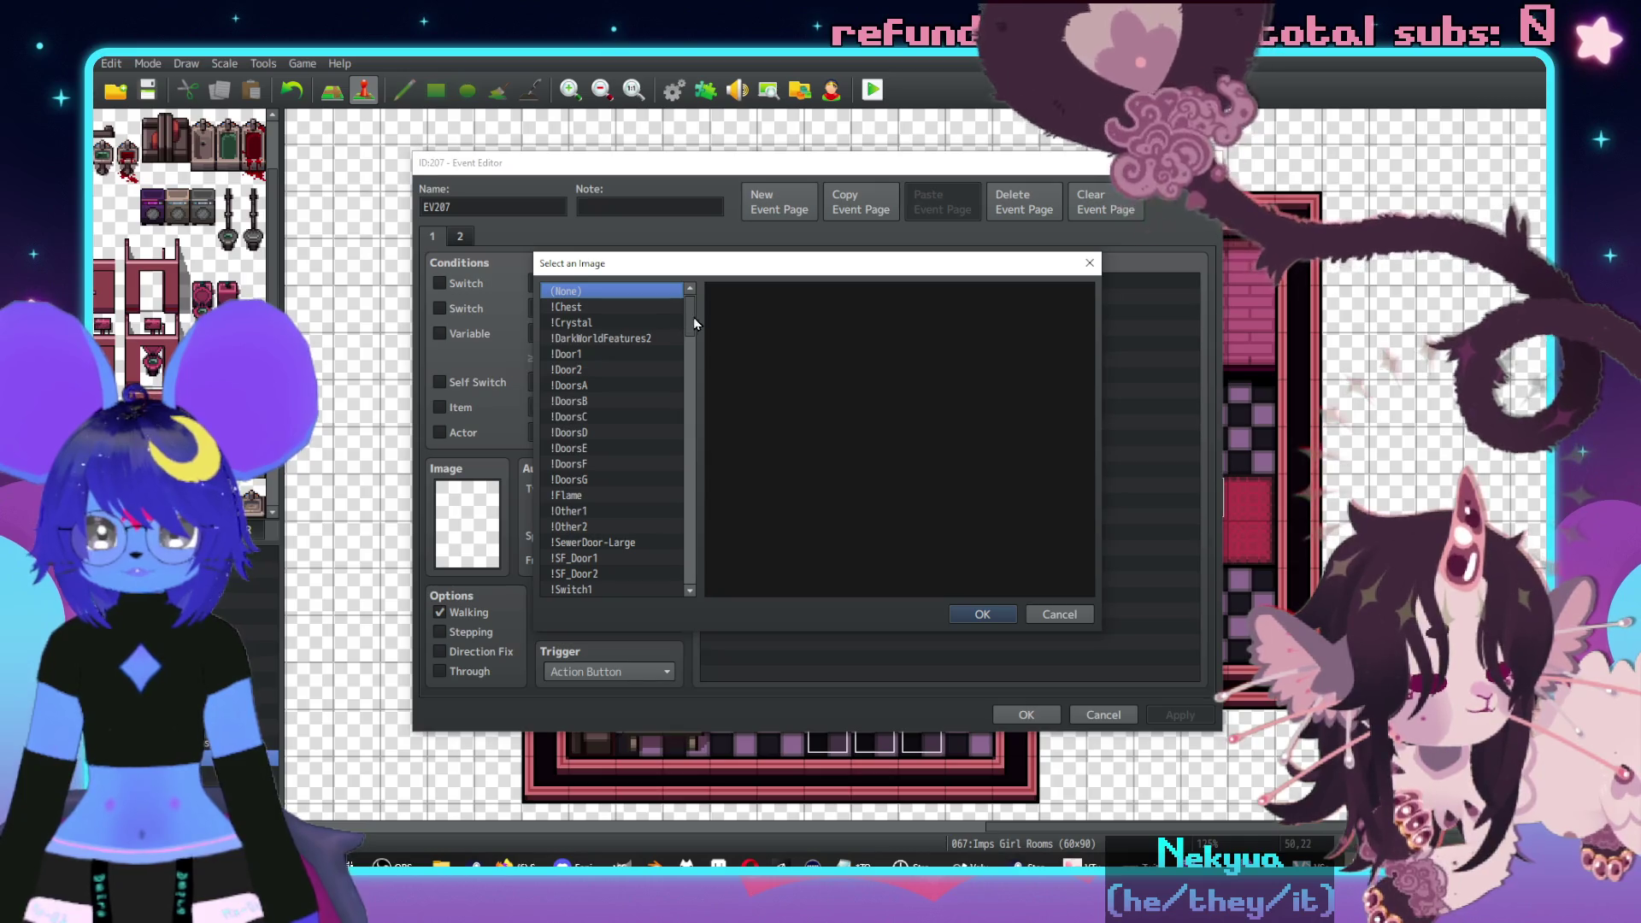
pyautogui.moveTo(690, 323); pyautogui.dragTo(709, 586)
pyautogui.click(590, 573)
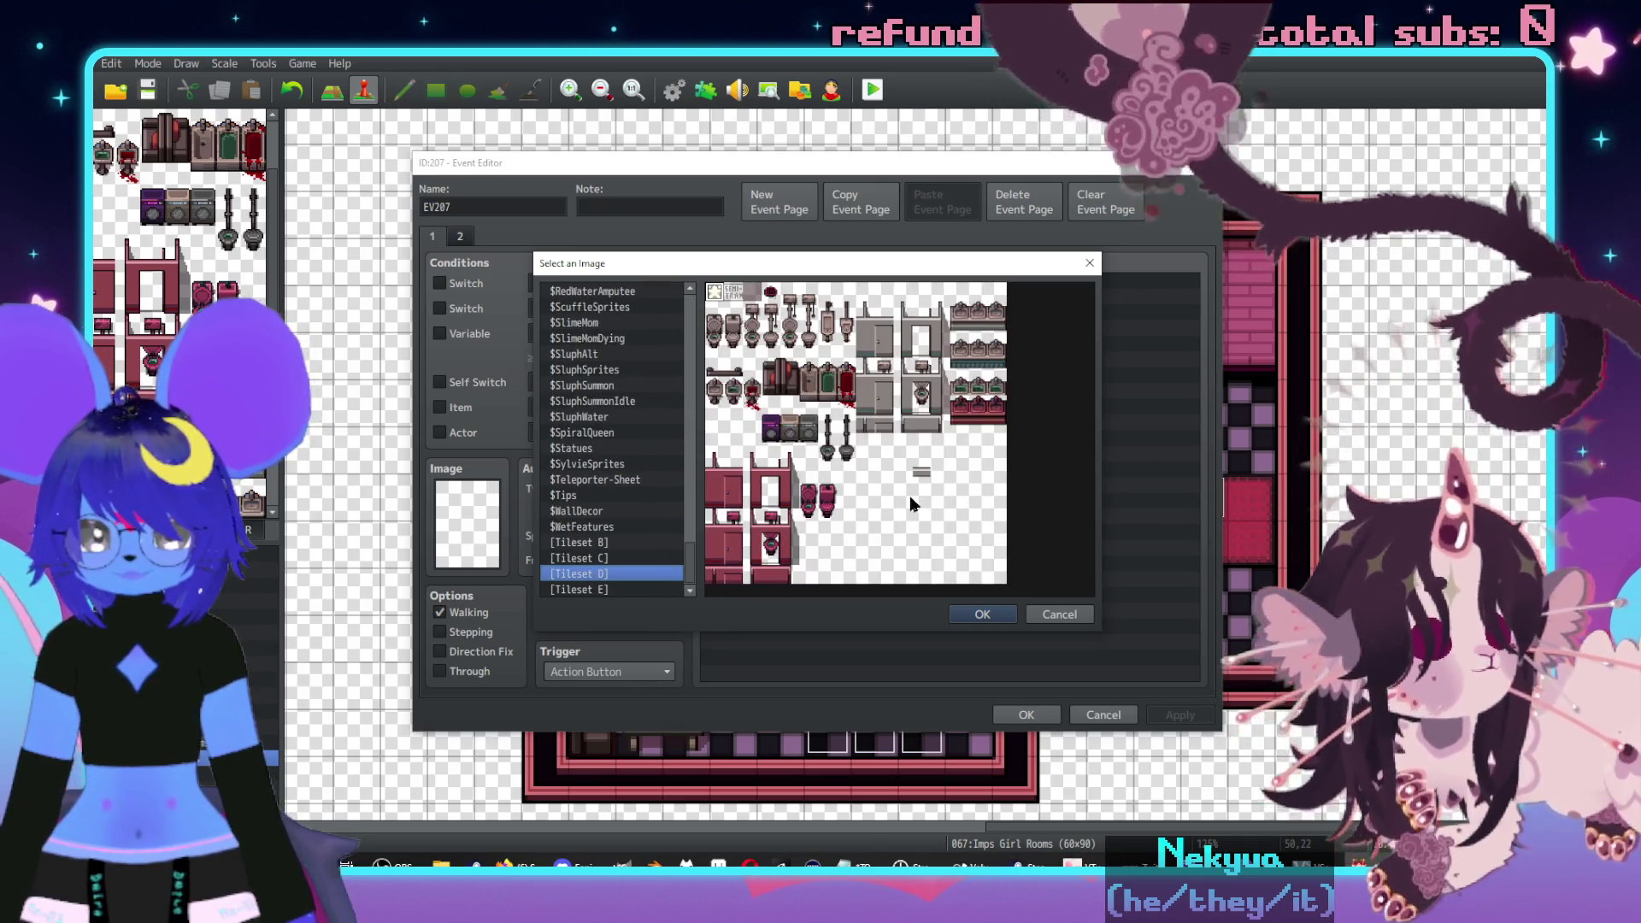
pyautogui.doubleClick(813, 506)
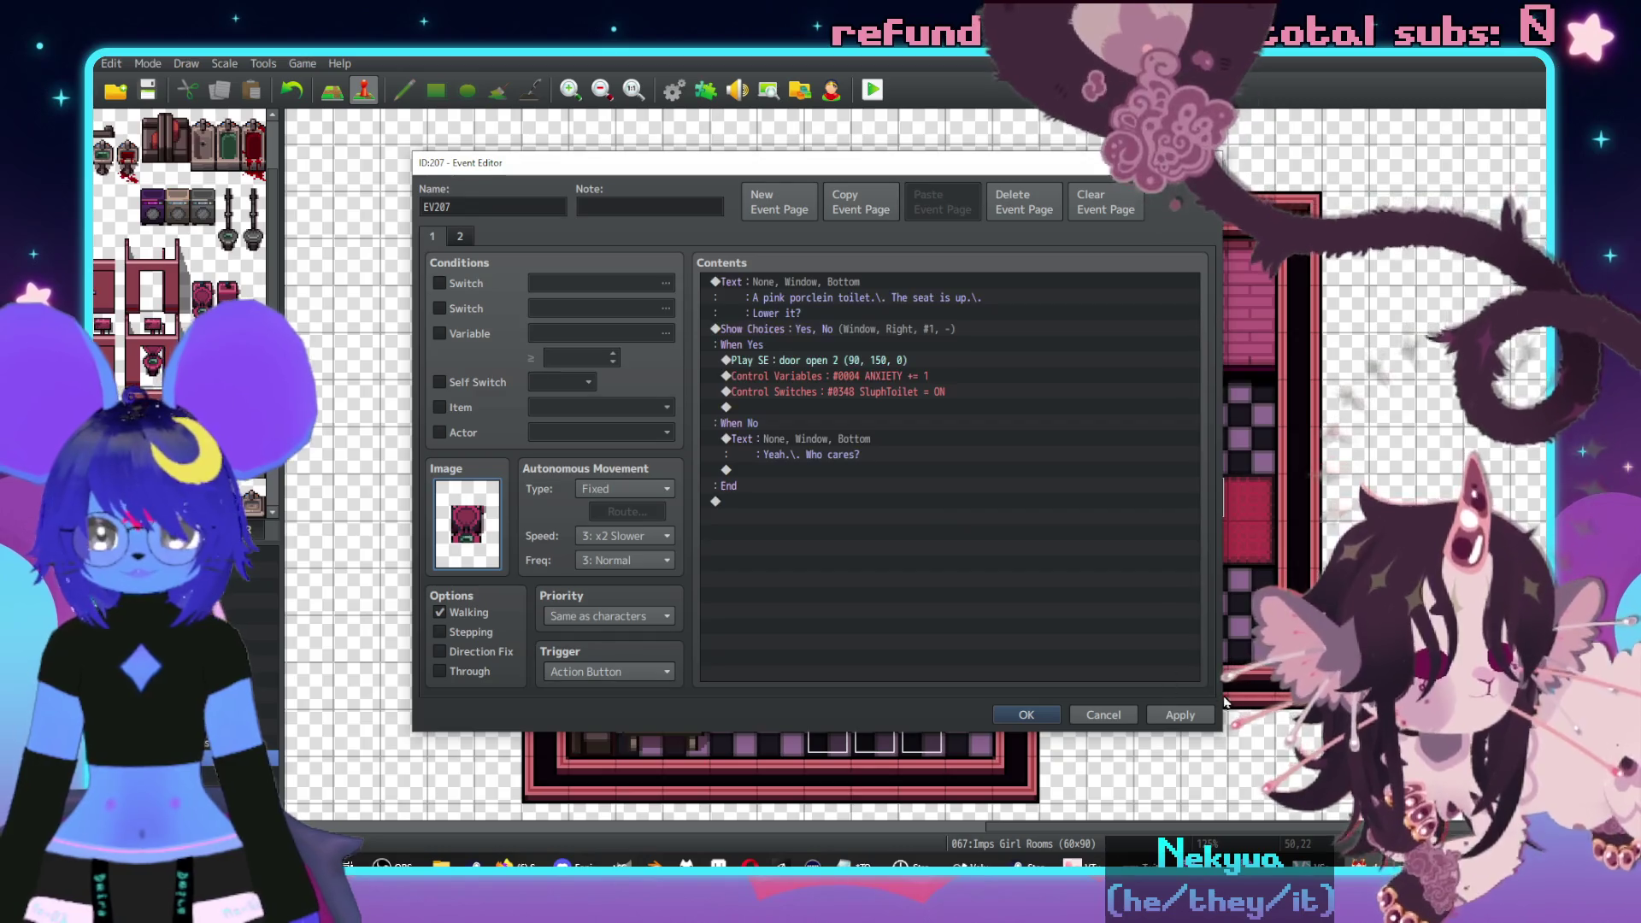
pyautogui.click(1025, 715)
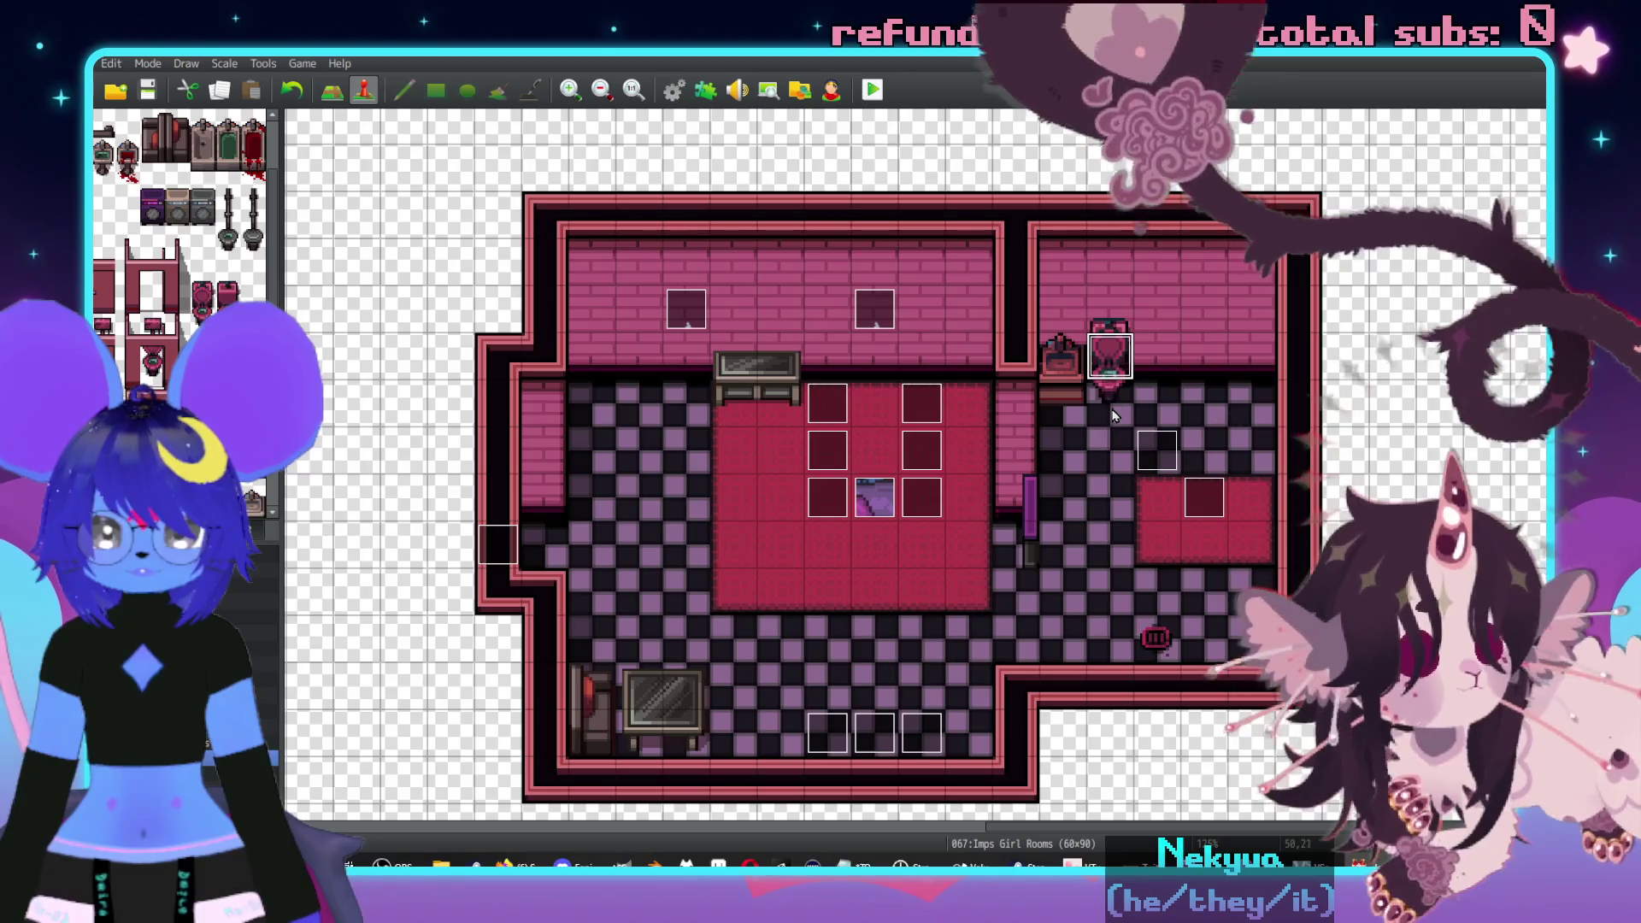
# - Swap page 1 to a different toilet sprite, check page 2, and discard an empty event below
pyautogui.doubleClick(1118, 398)
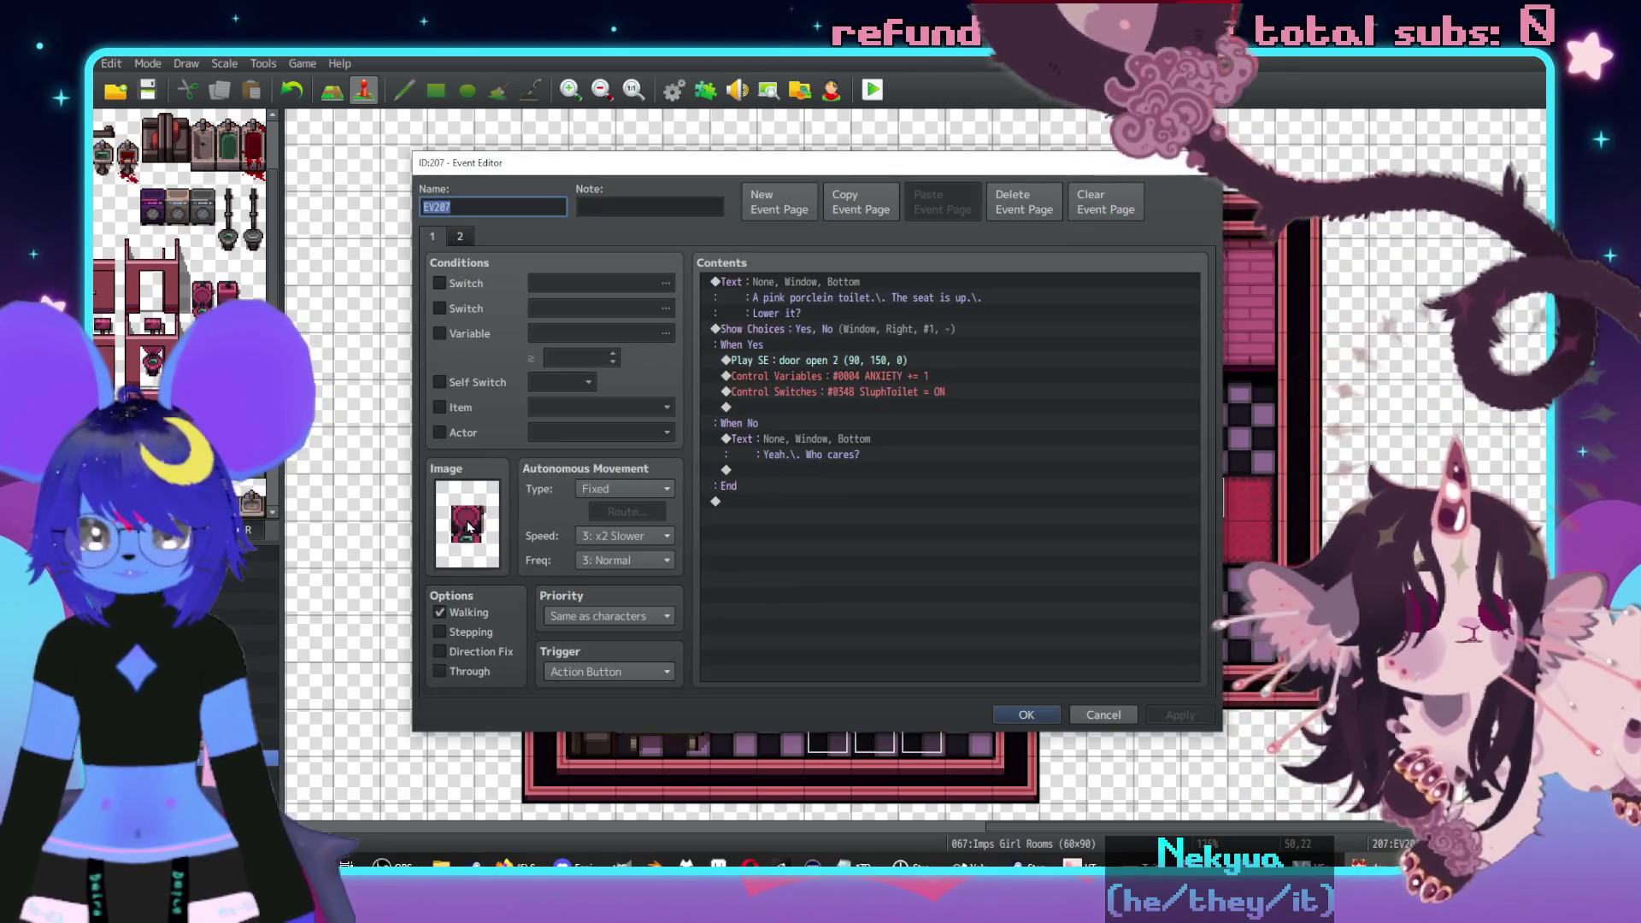
pyautogui.doubleClick(467, 522)
pyautogui.doubleClick(810, 518)
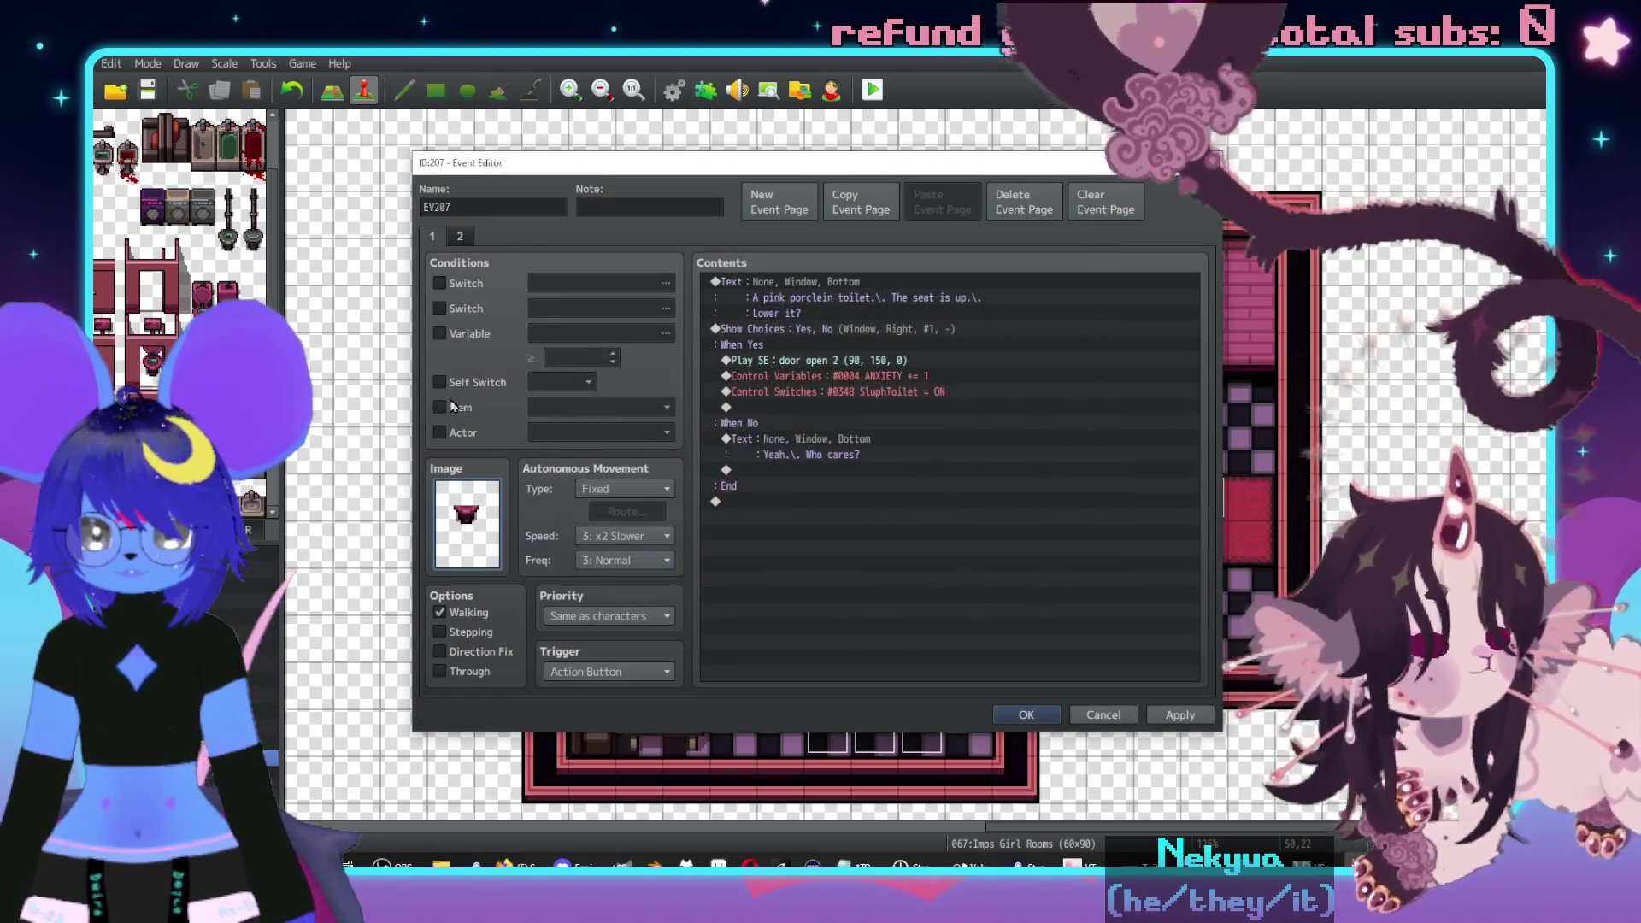
pyautogui.click(461, 239)
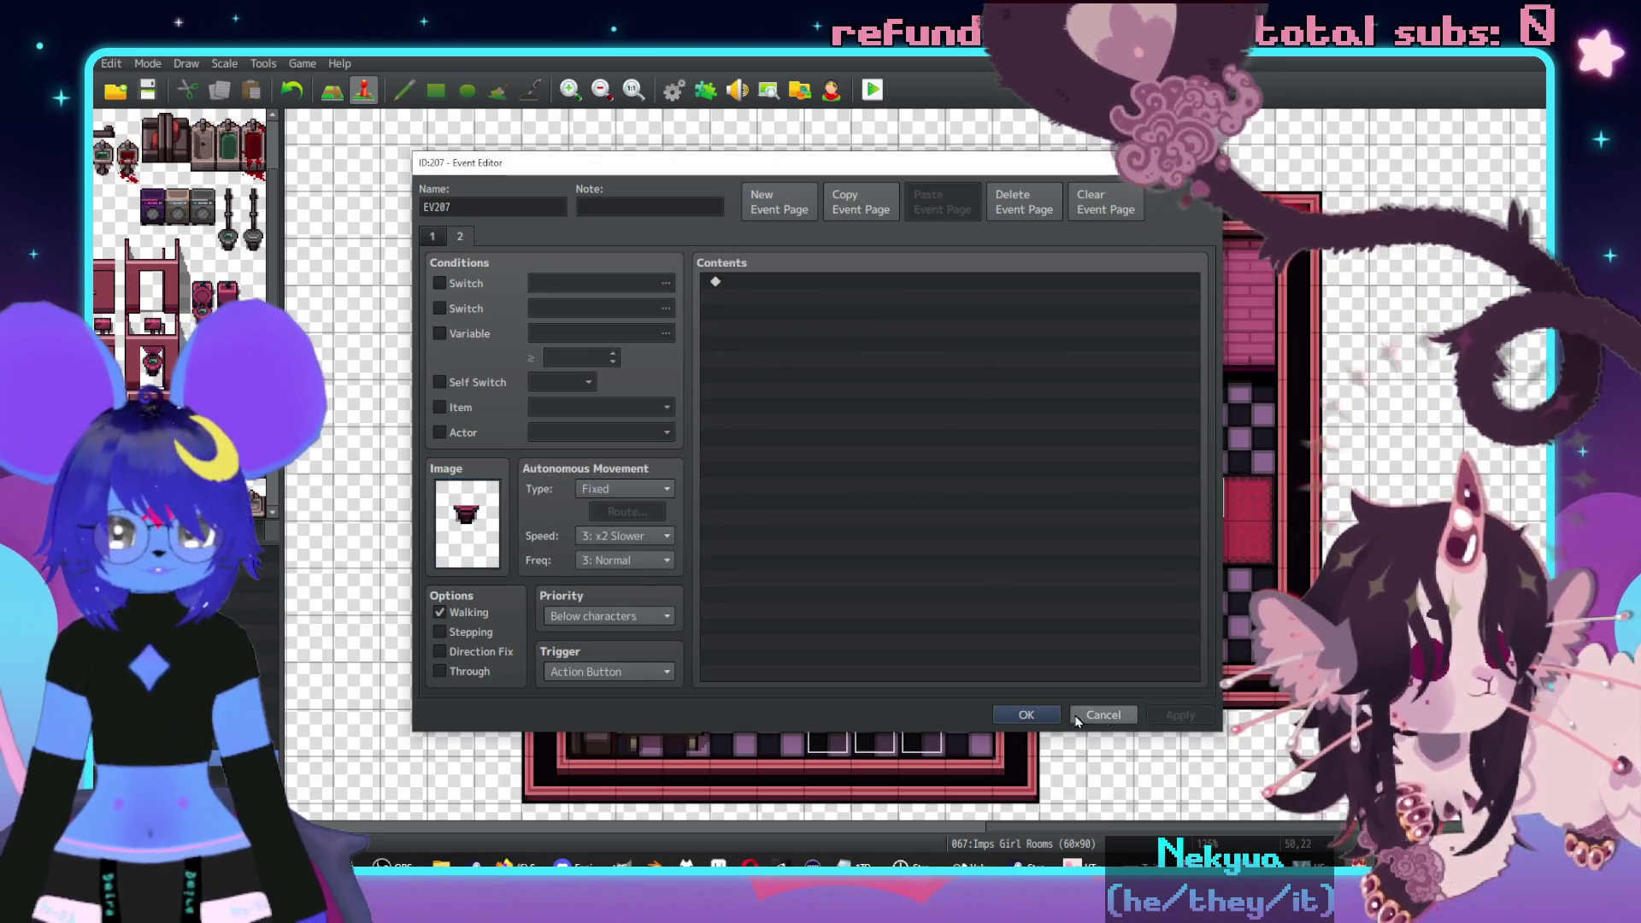
pyautogui.click(1106, 715)
pyautogui.doubleClick(1113, 358)
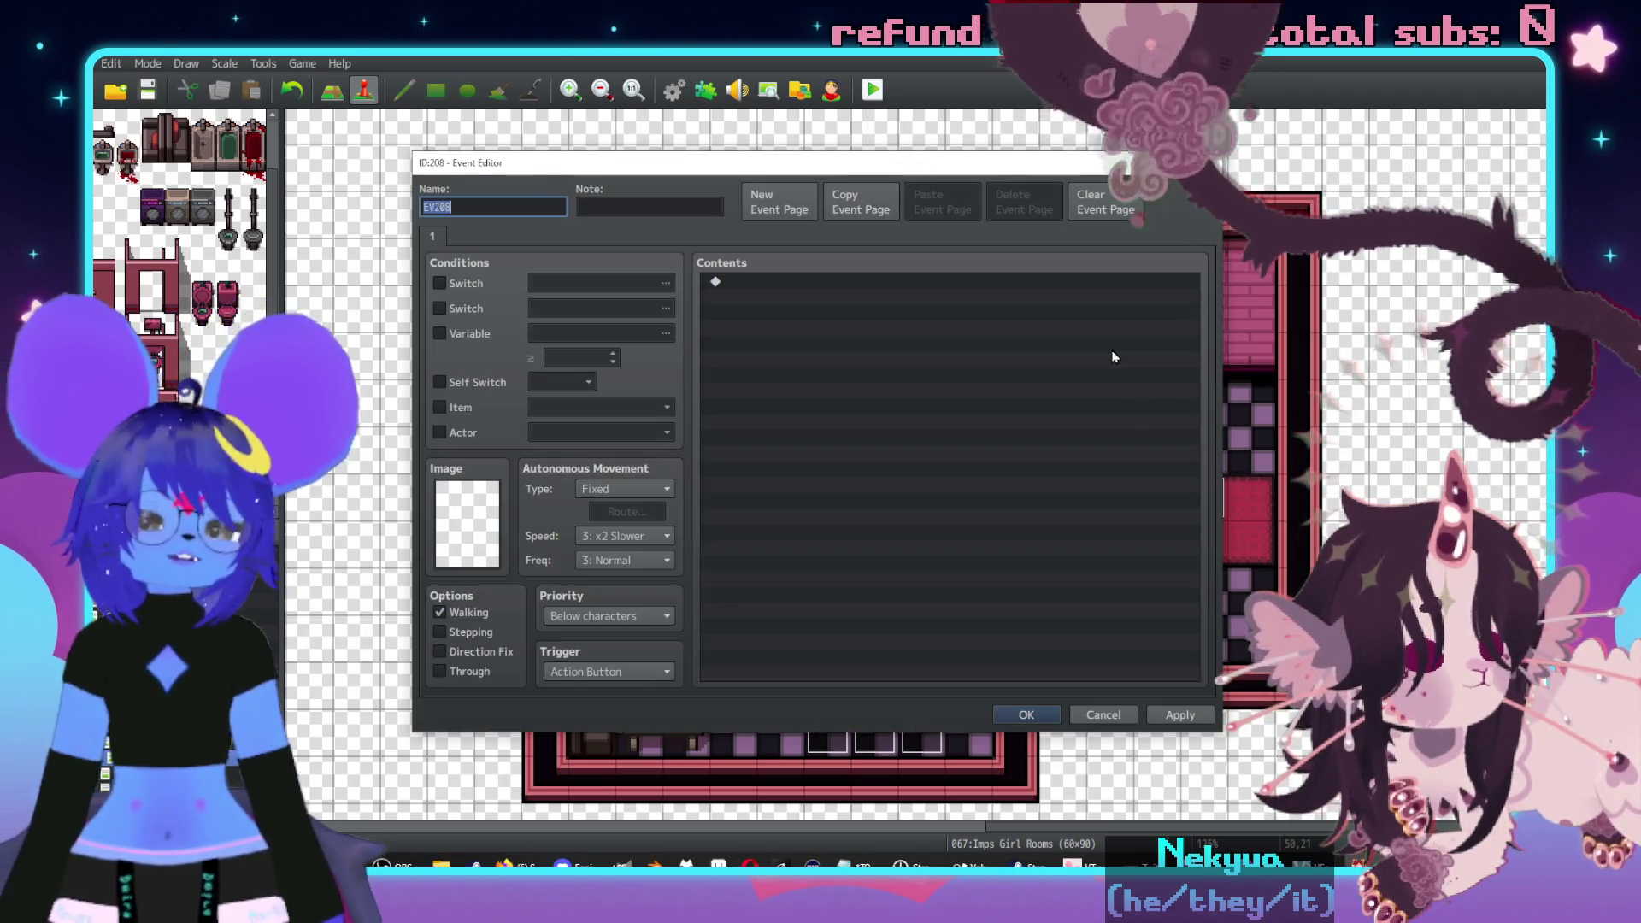
pyautogui.click(1120, 715)
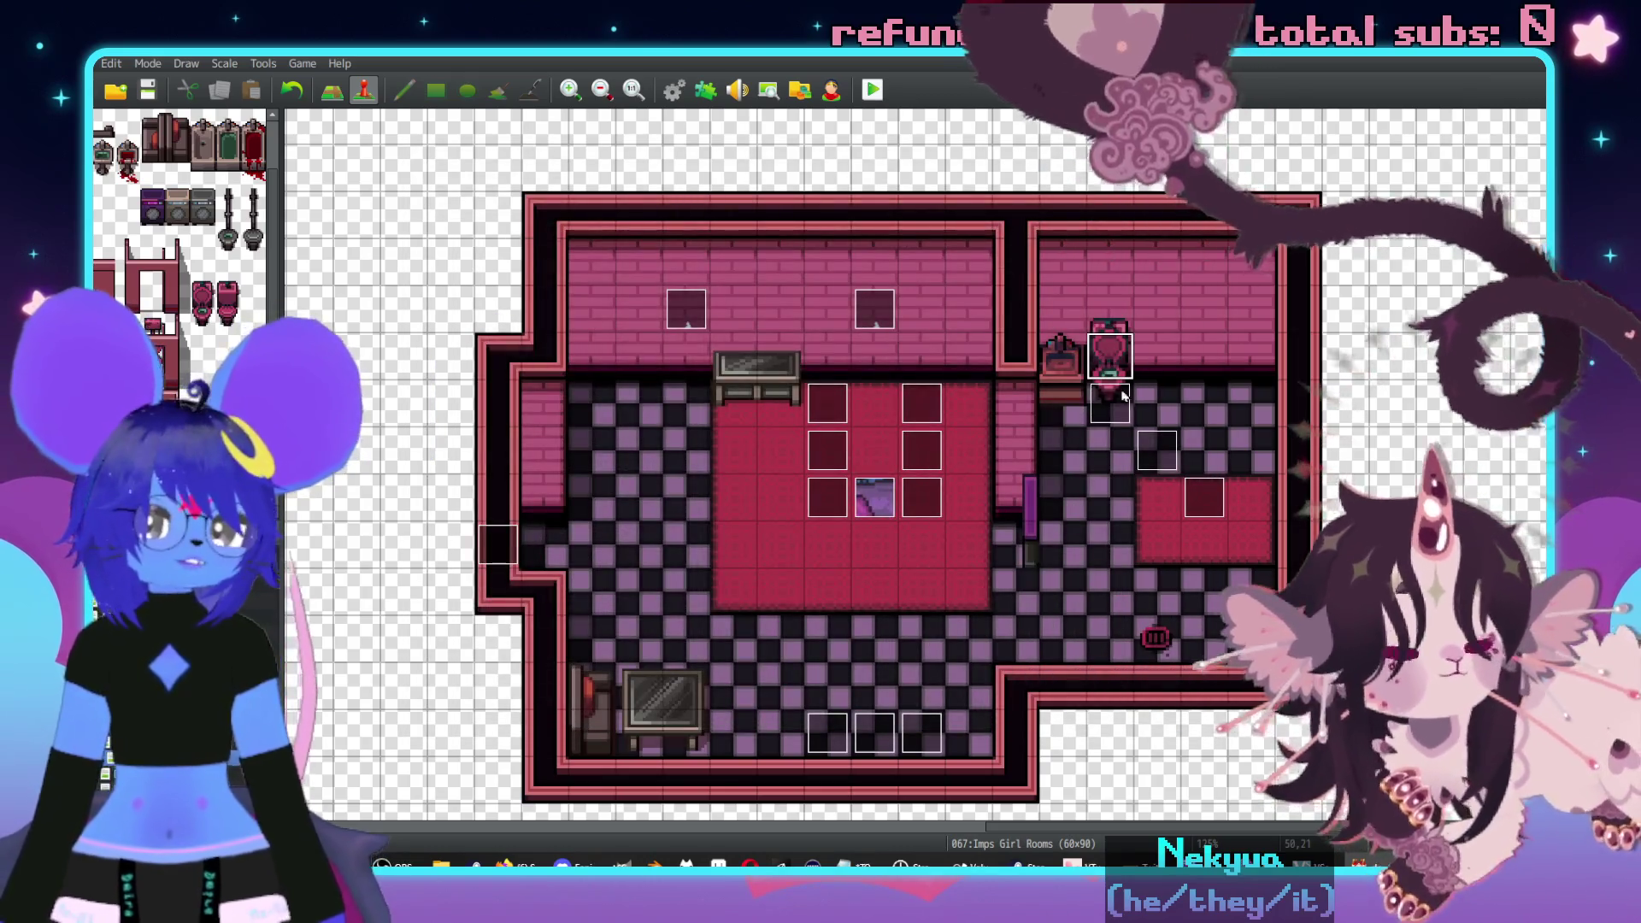
# - Touch up a map tile in tile mode, then return to event mode and reopen the toilet event
pyautogui.press('F5')
pyautogui.click(1138, 377)
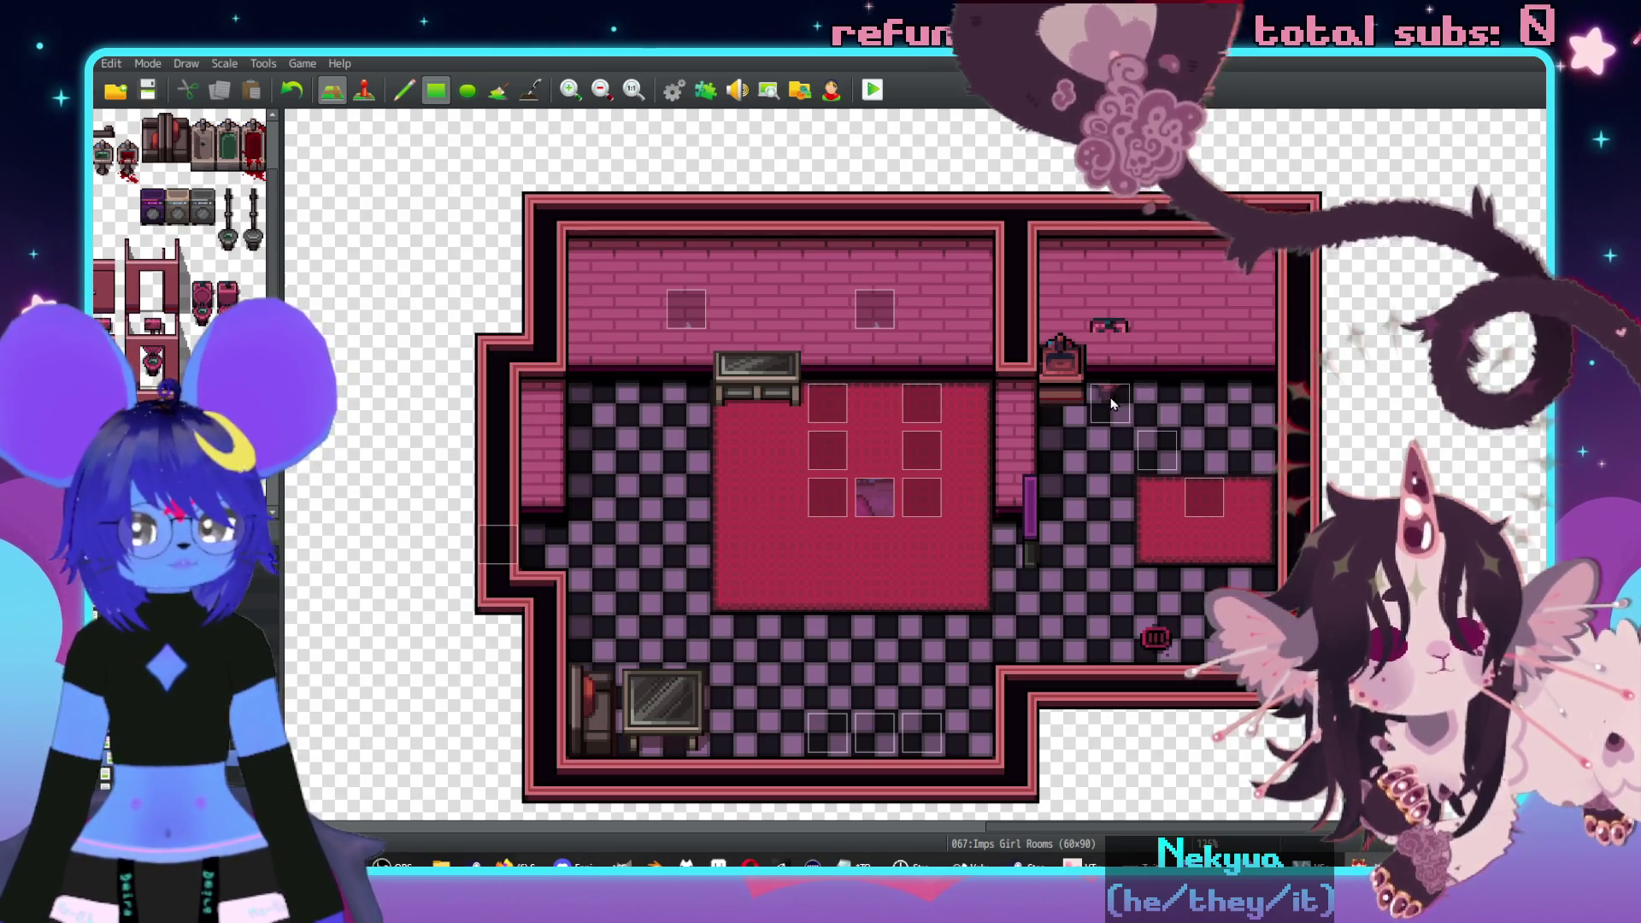
pyautogui.press('F6')
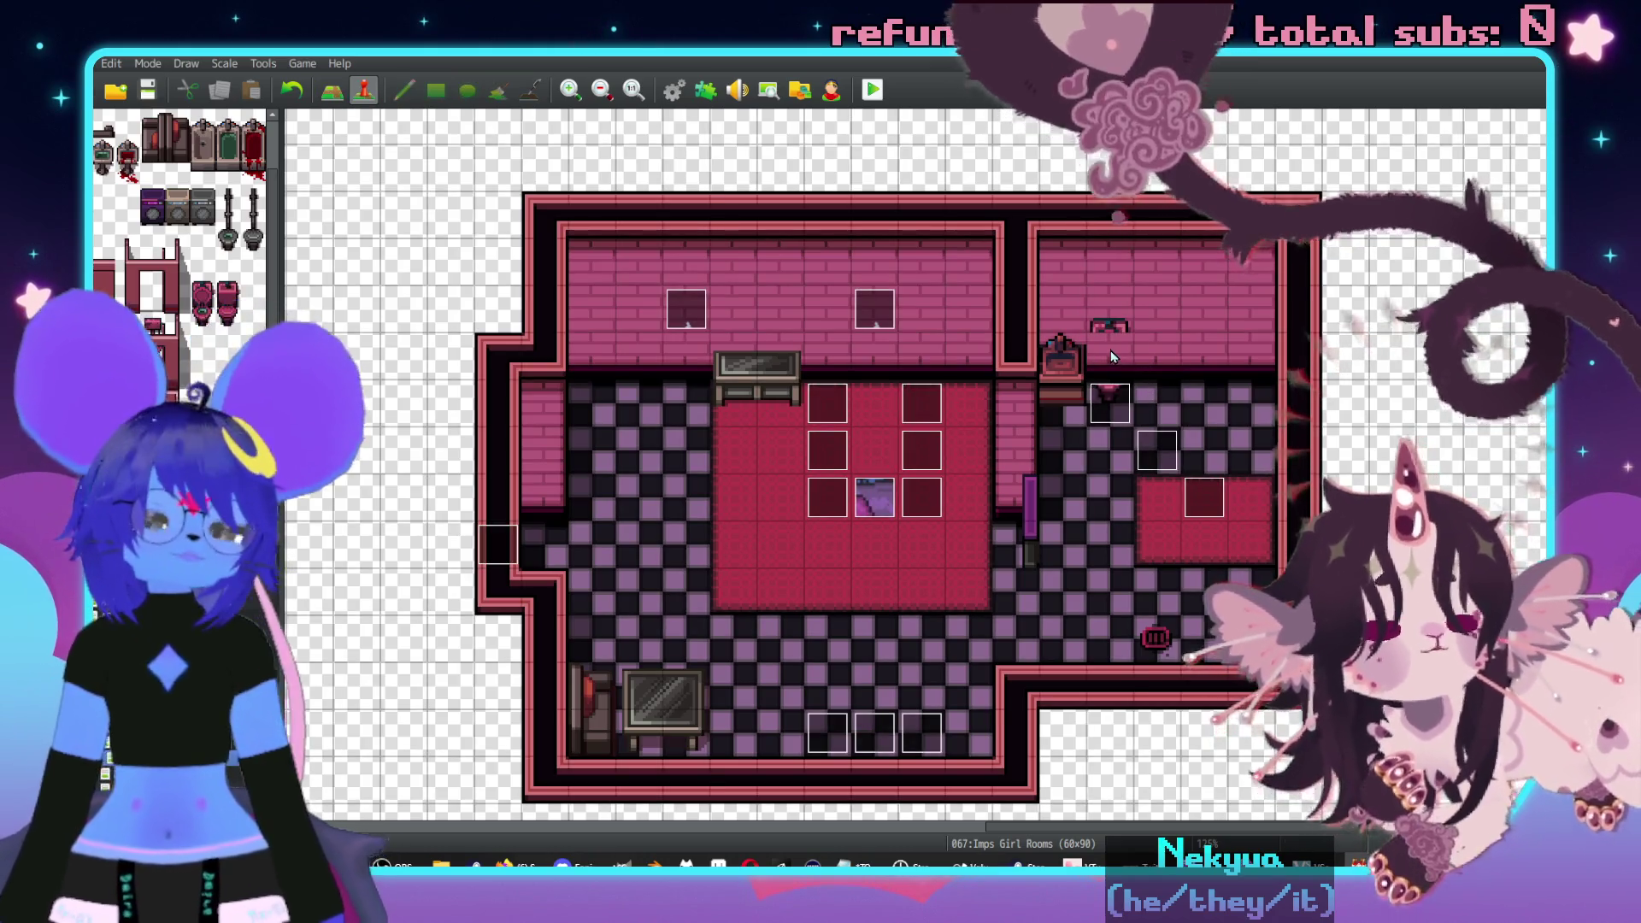
pyautogui.doubleClick(1122, 399)
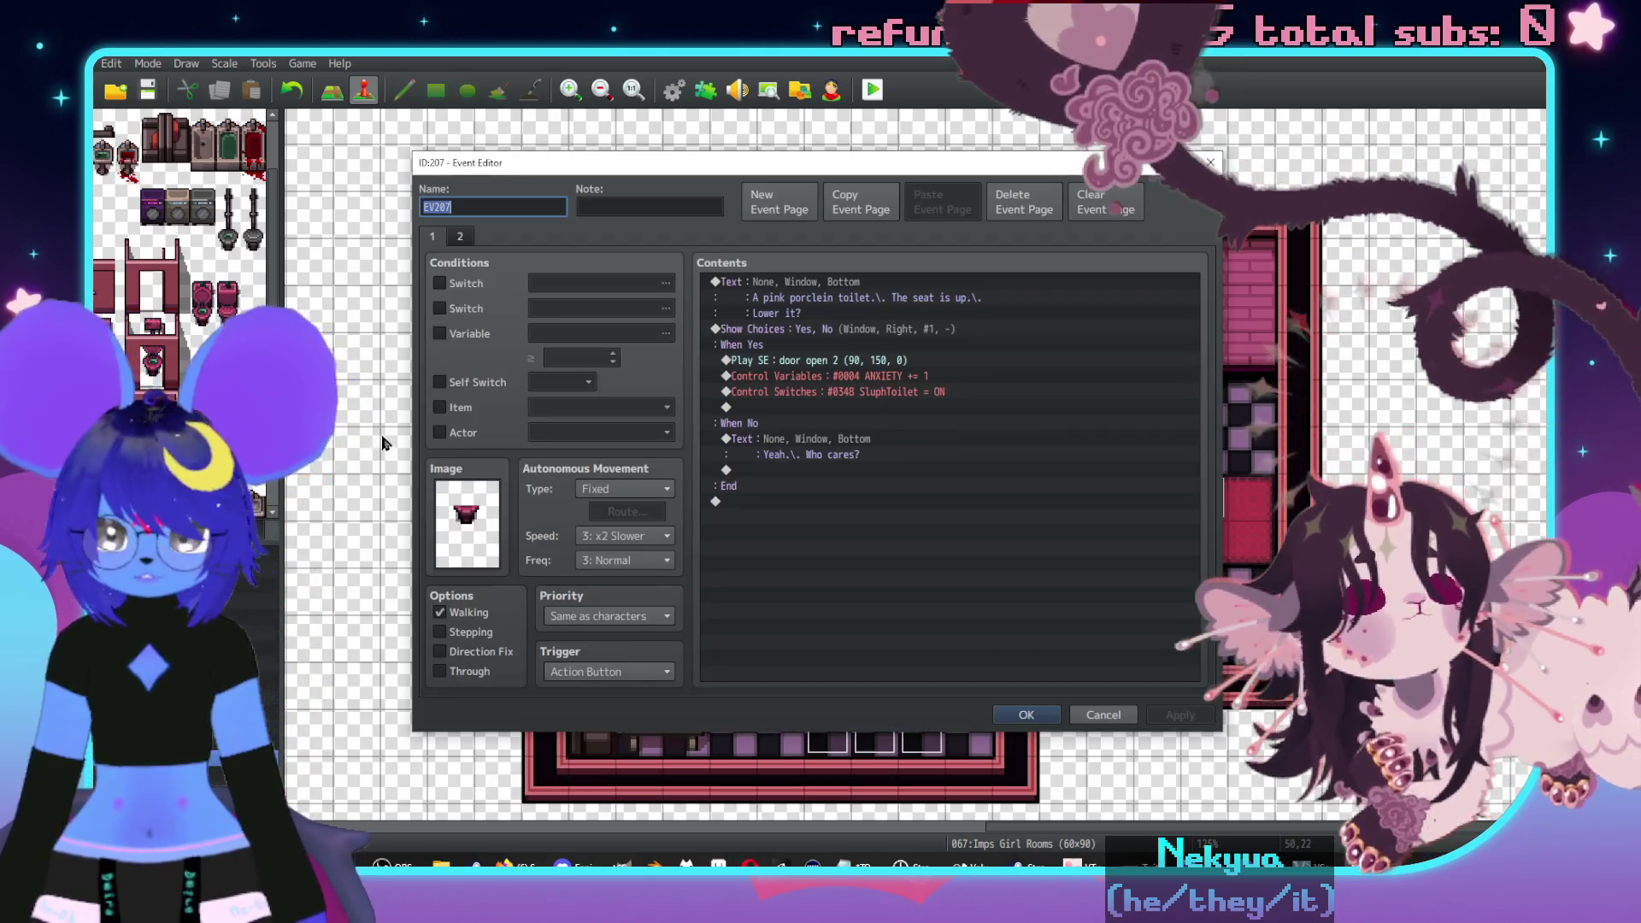
# - Set page 2 to Autorun and add Control Self Switch A = ON
pyautogui.click(453, 237)
pyautogui.click(606, 676)
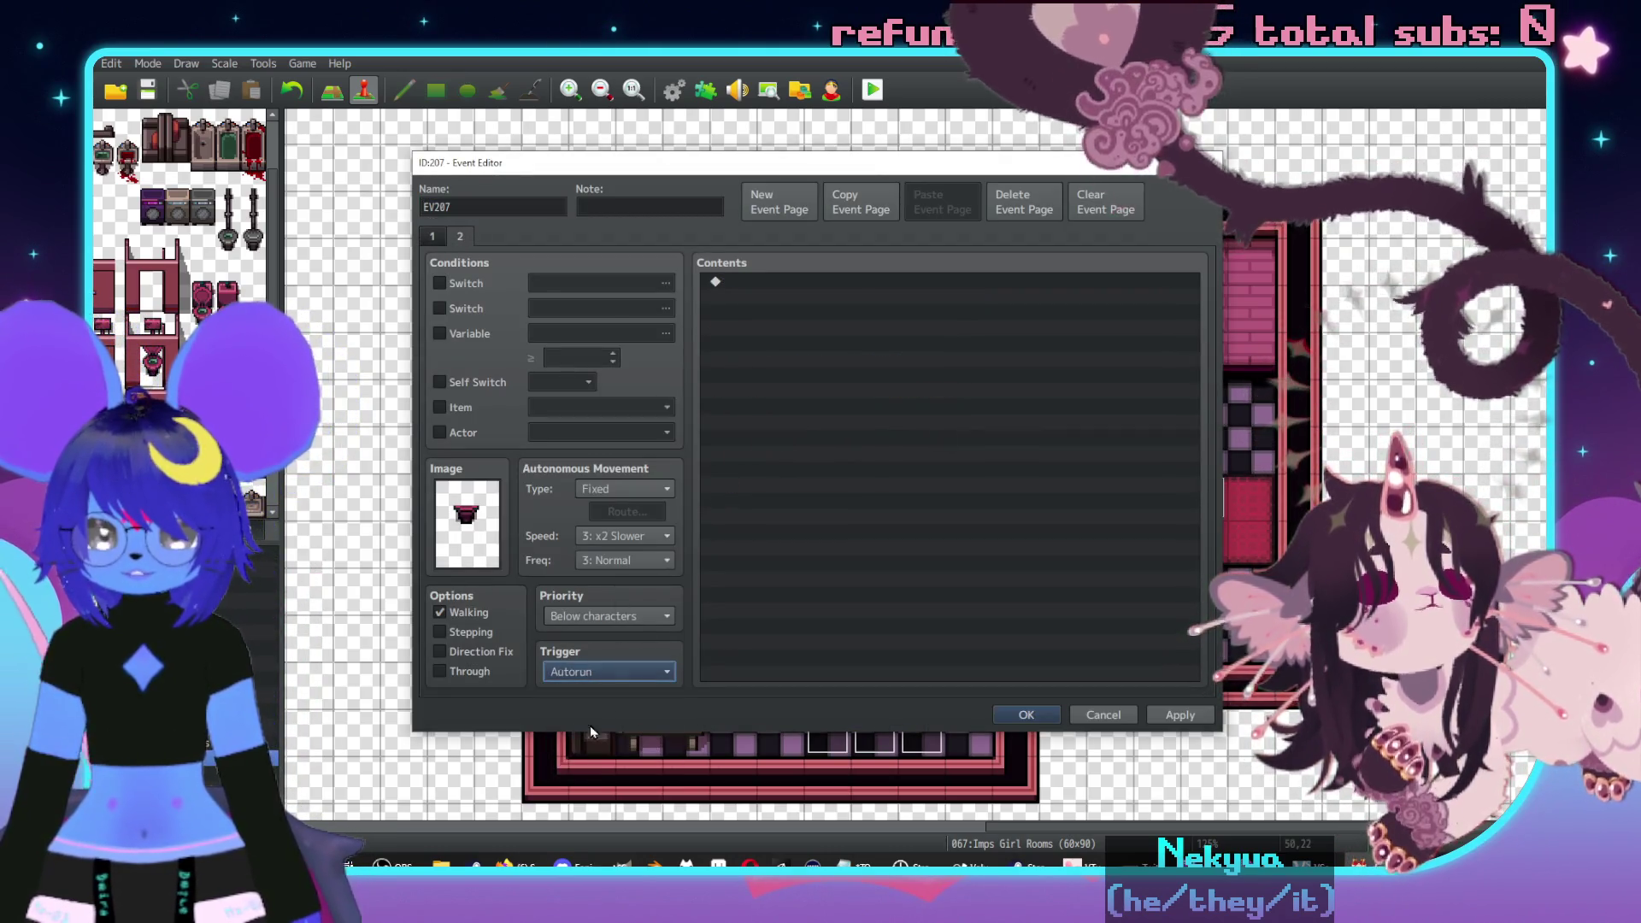
pyautogui.doubleClick(801, 287)
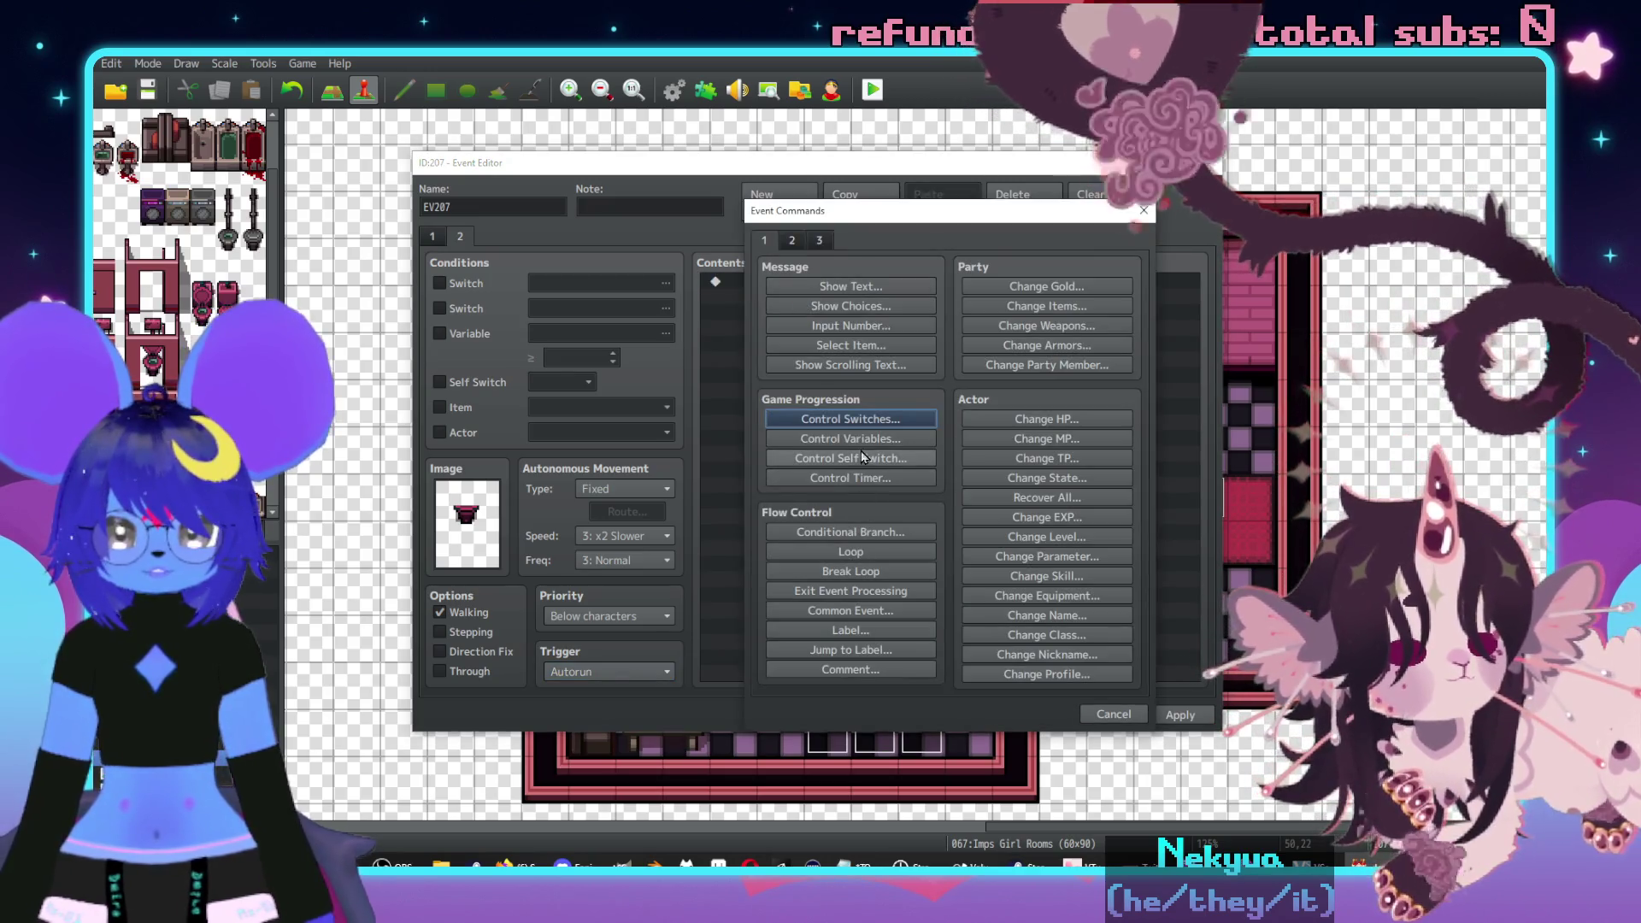
pyautogui.click(857, 460)
pyautogui.click(923, 528)
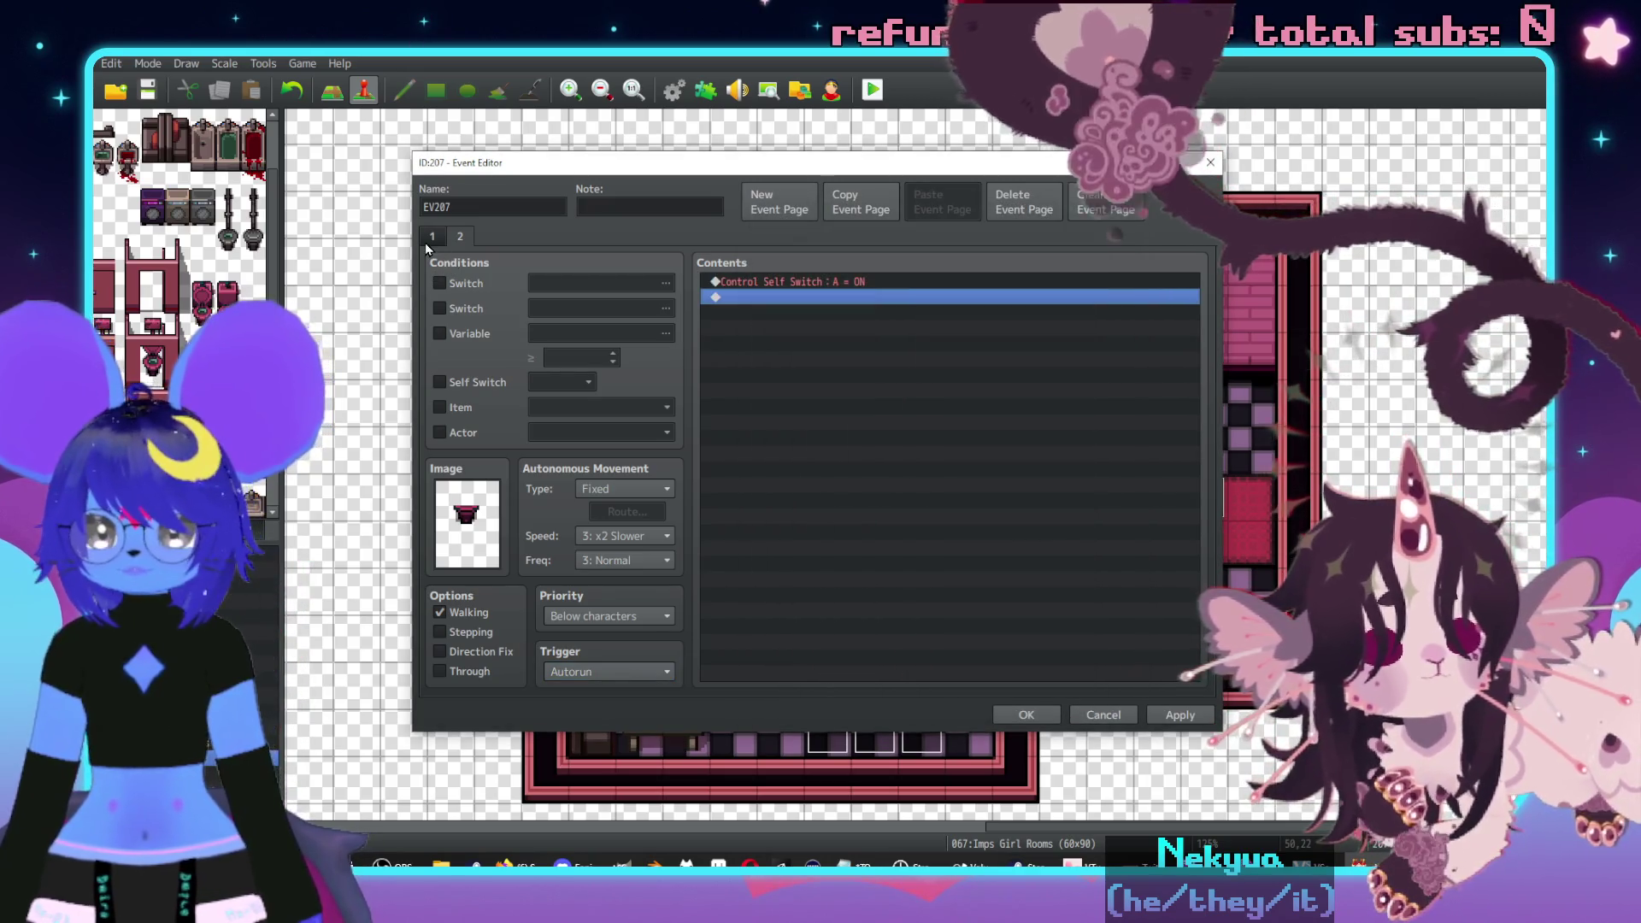
# - Change page 2's trigger back to Action Button and return to page 1
pyautogui.click(437, 237)
pyautogui.click(461, 237)
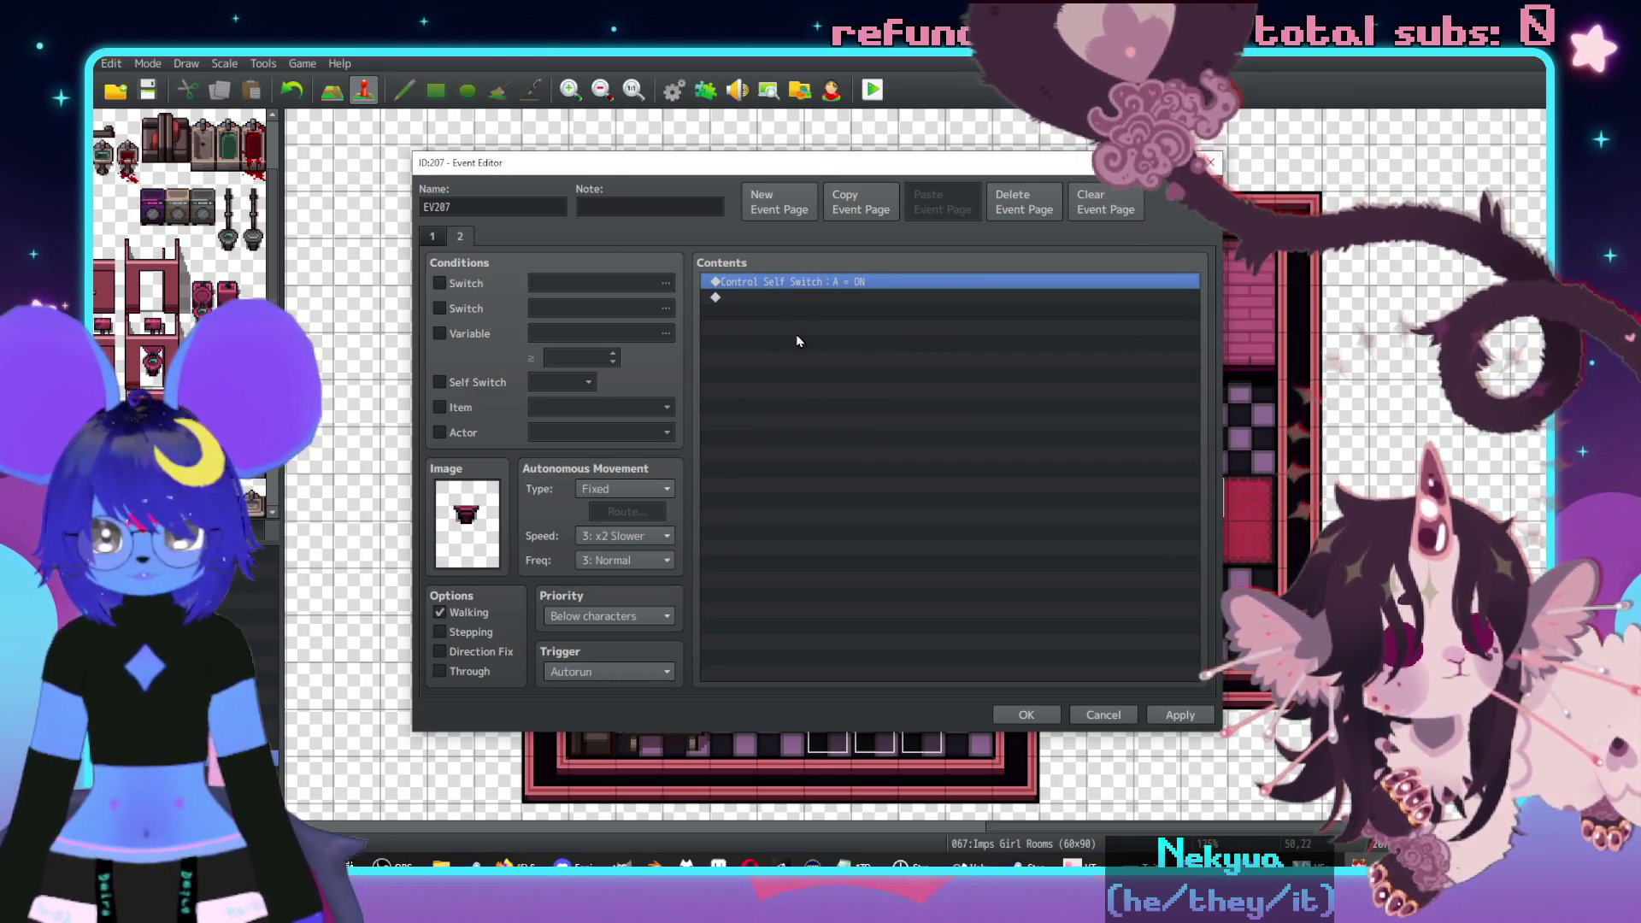
pyautogui.click(599, 672)
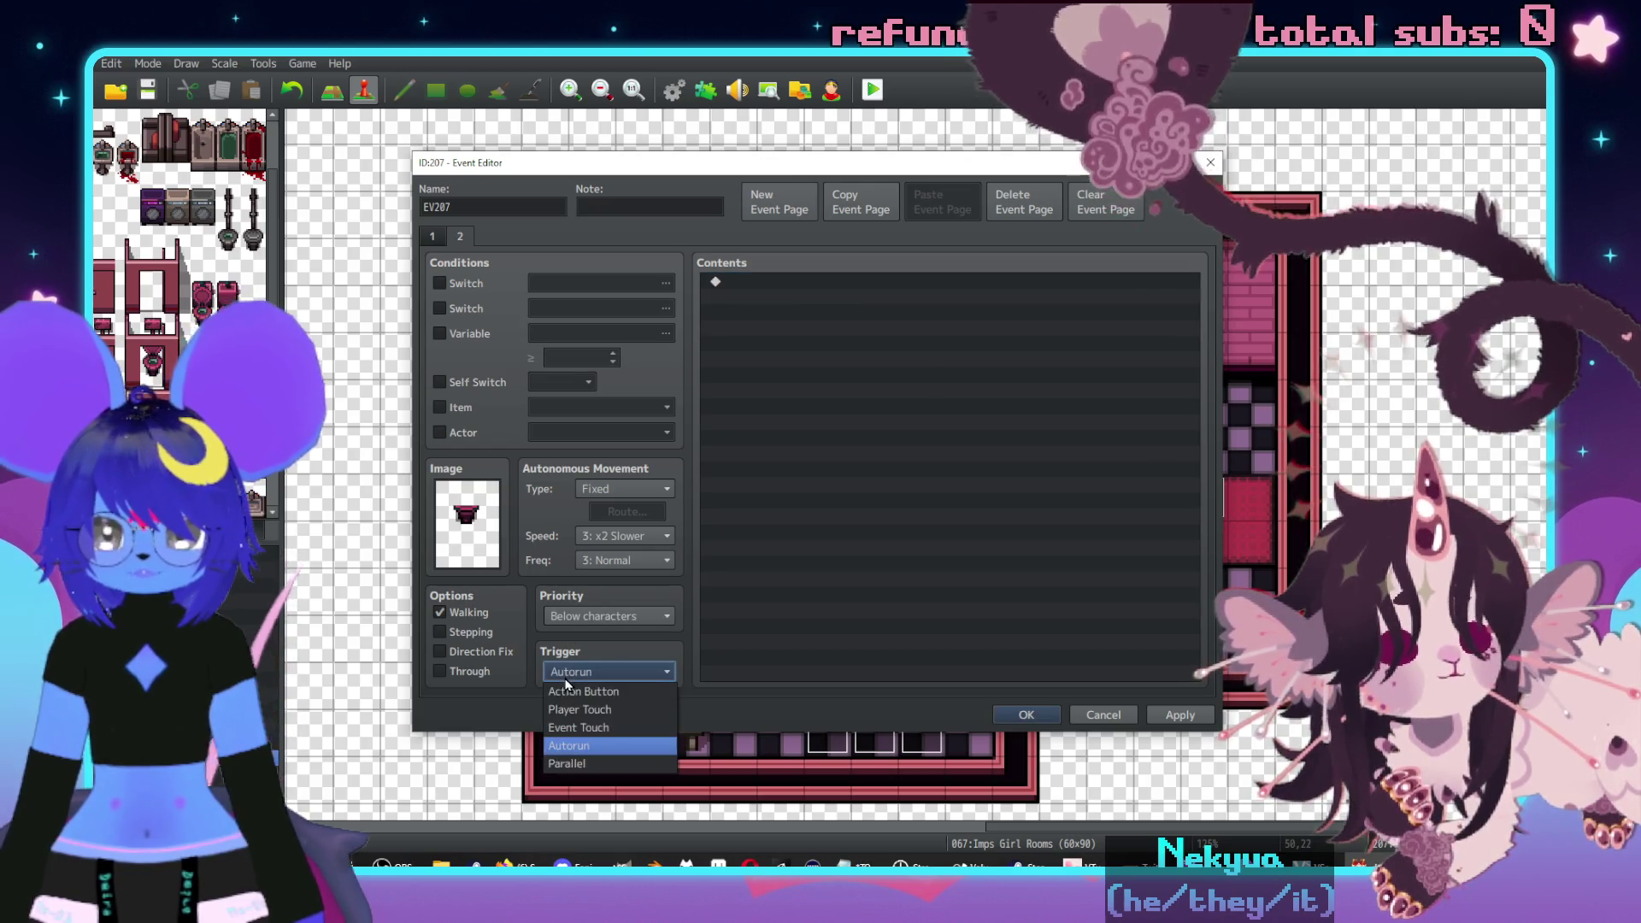
pyautogui.click(590, 692)
pyautogui.click(432, 239)
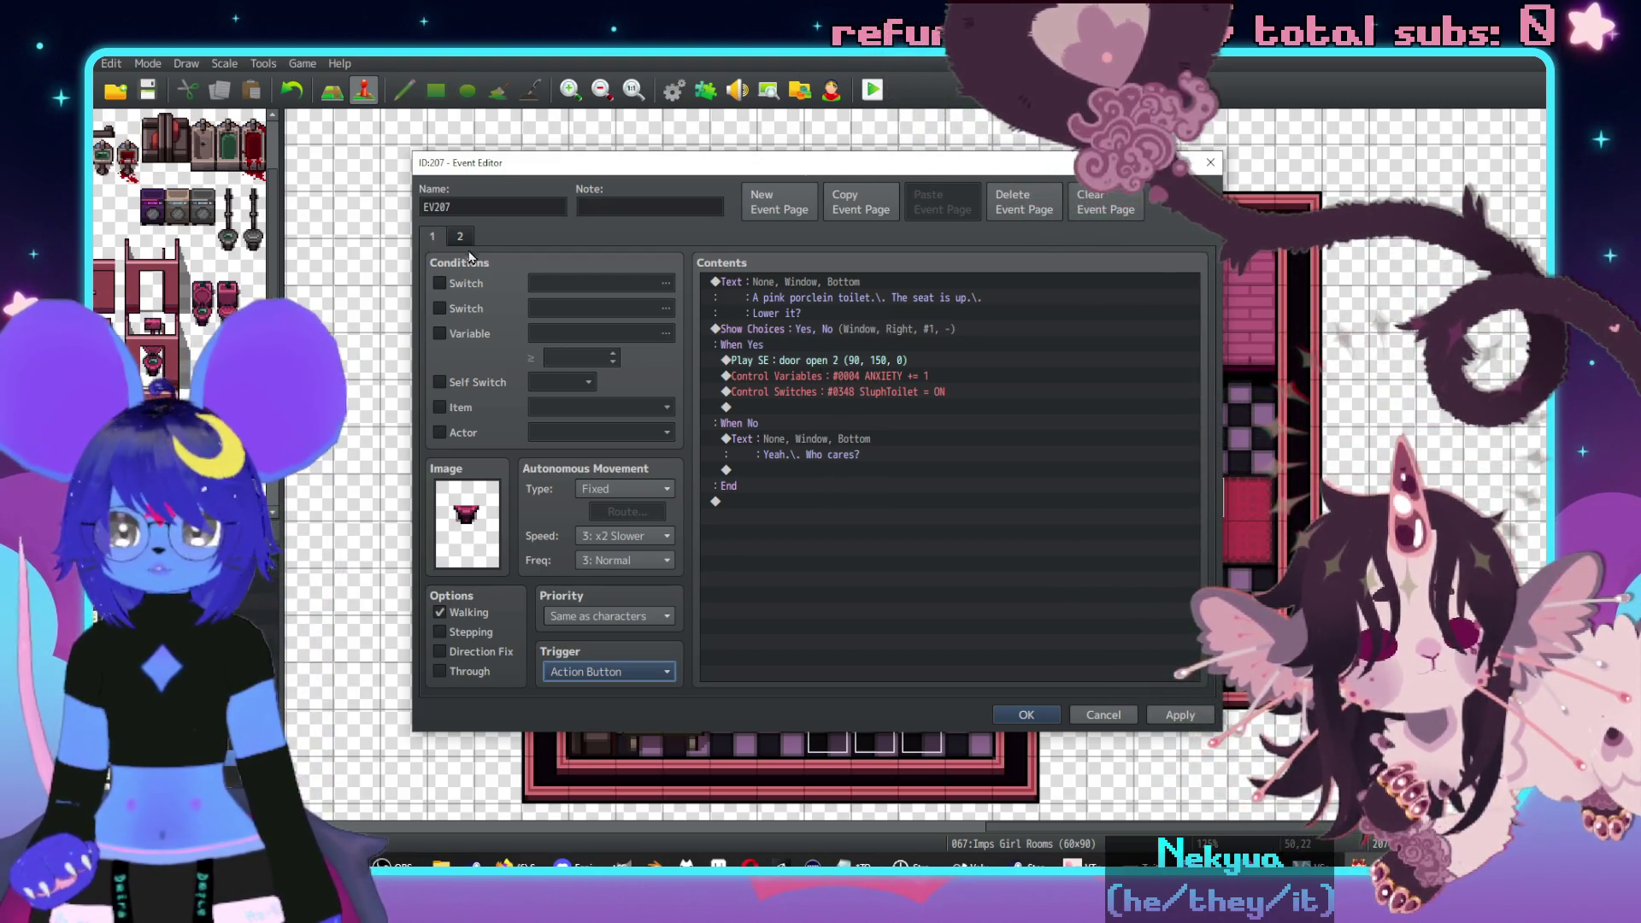
# - Condition the toilet event's page 2 on switch 0348 SluphToilet
pyautogui.click(460, 236)
pyautogui.click(439, 283)
pyautogui.click(598, 282)
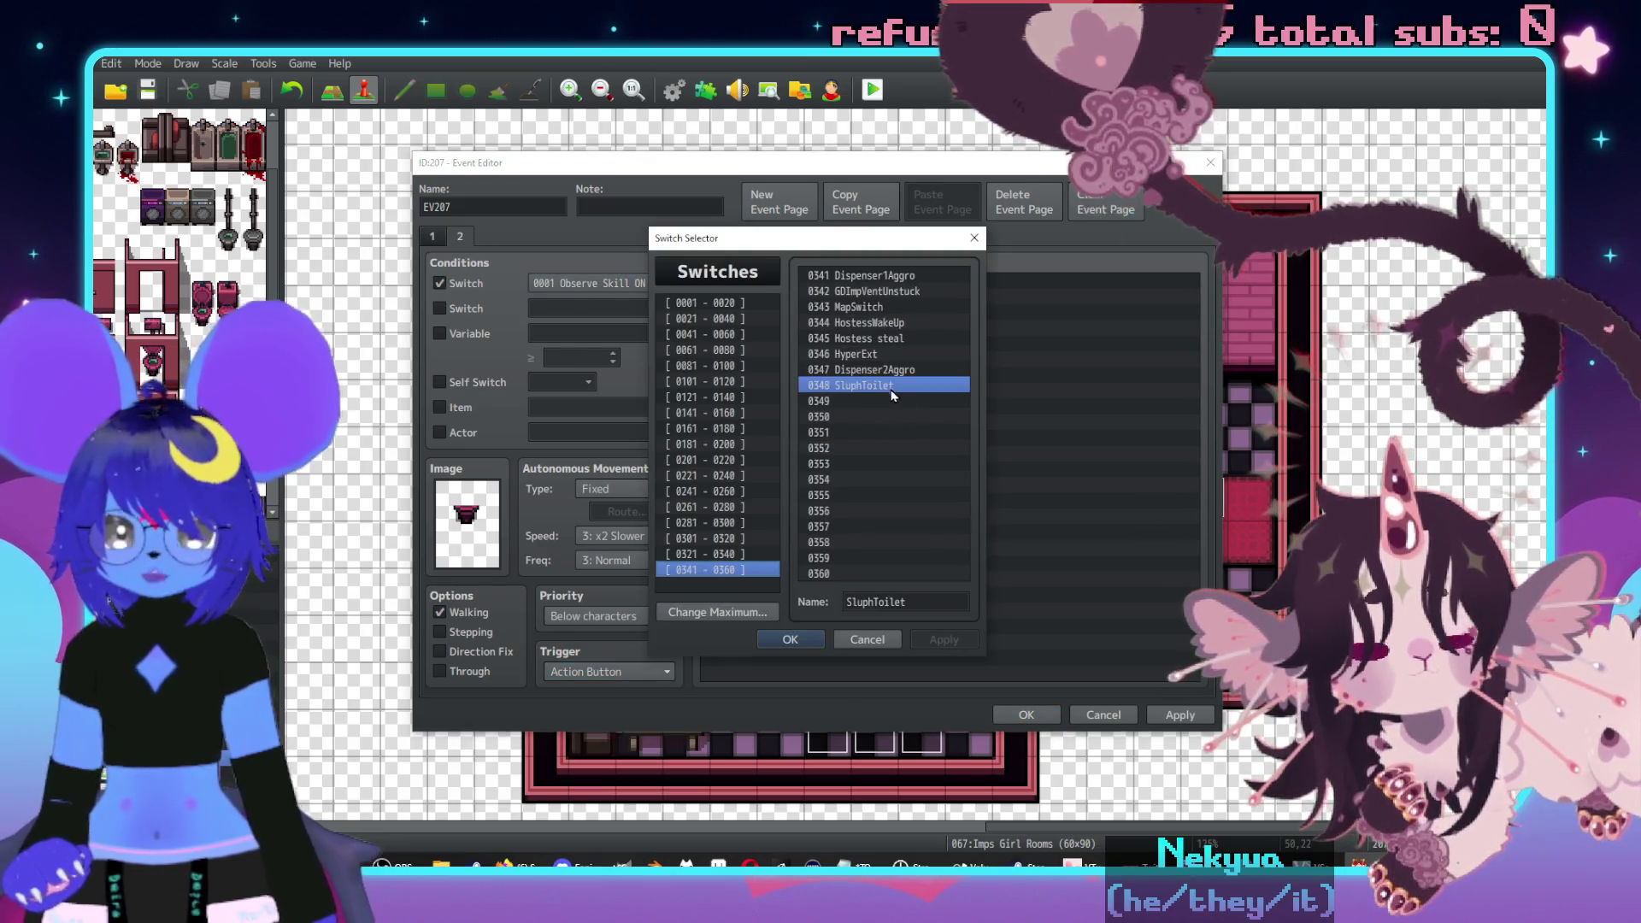
pyautogui.doubleClick(884, 387)
pyautogui.click(1079, 720)
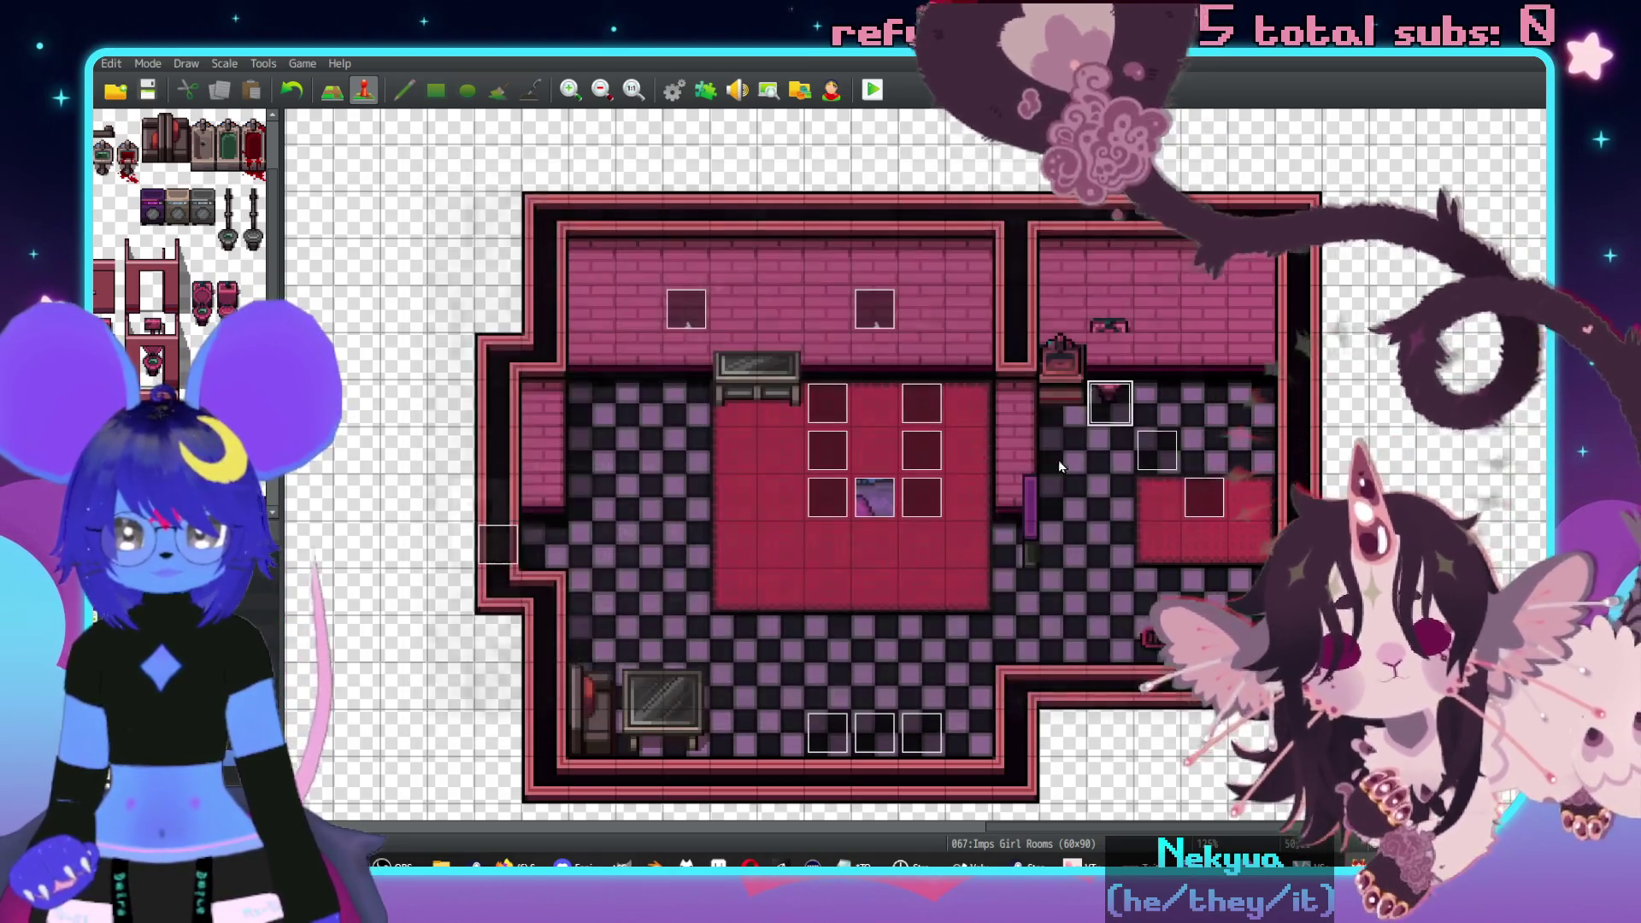
# - Create new event EV208 with a Tileset D tile as its image
pyautogui.doubleClick(1106, 356)
pyautogui.doubleClick(476, 526)
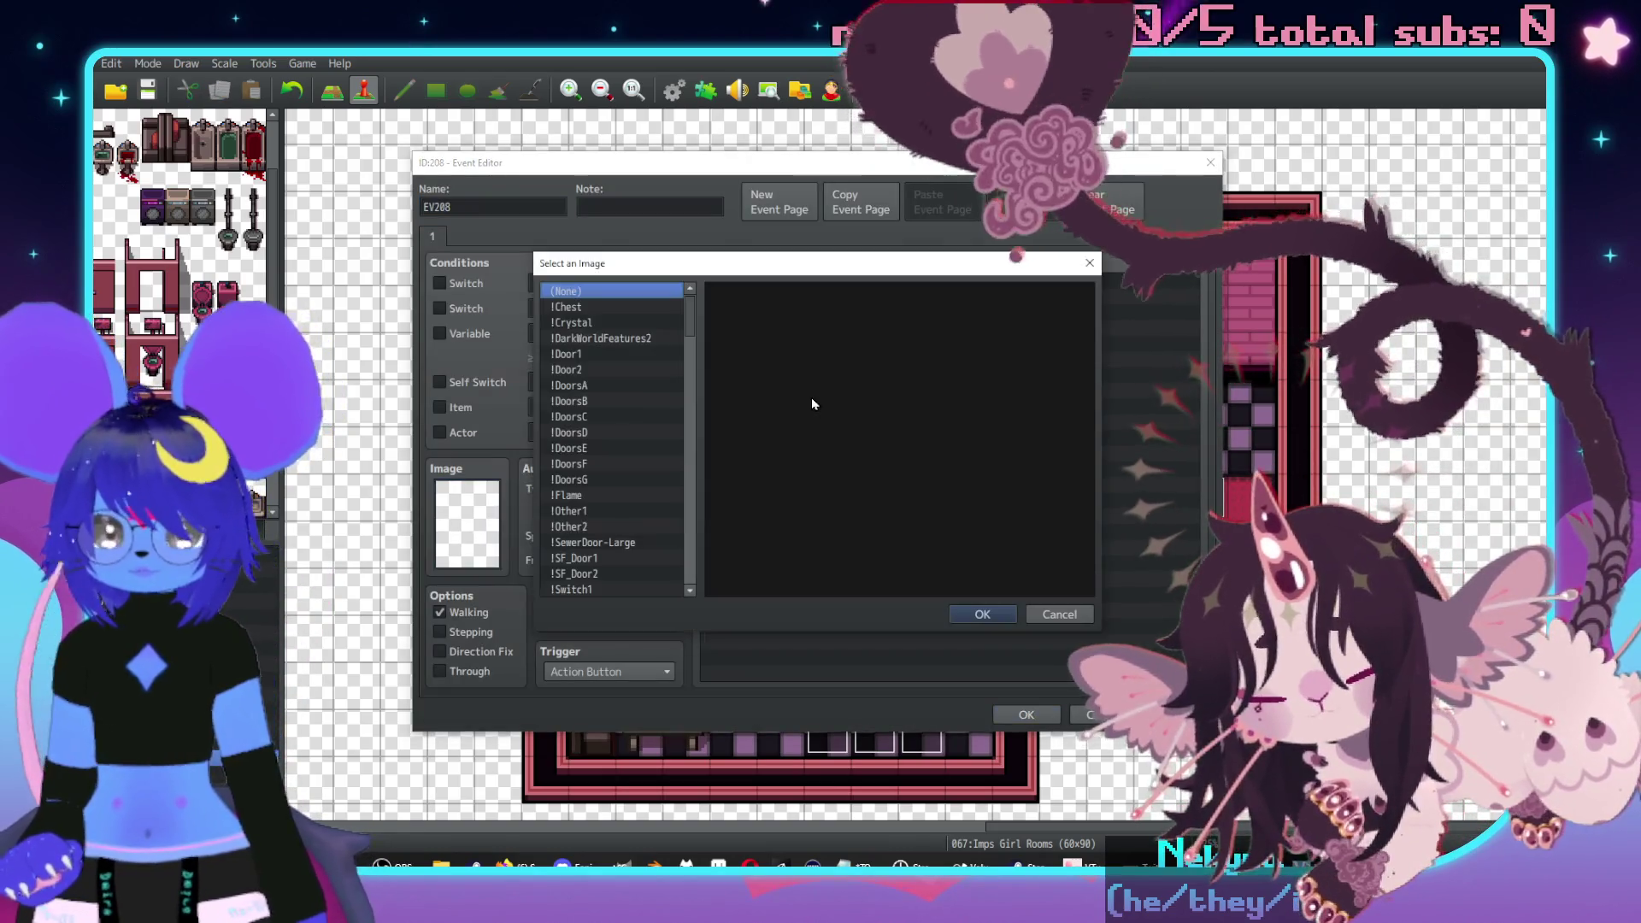
pyautogui.scroll(-15, 618, 544)
pyautogui.click(612, 574)
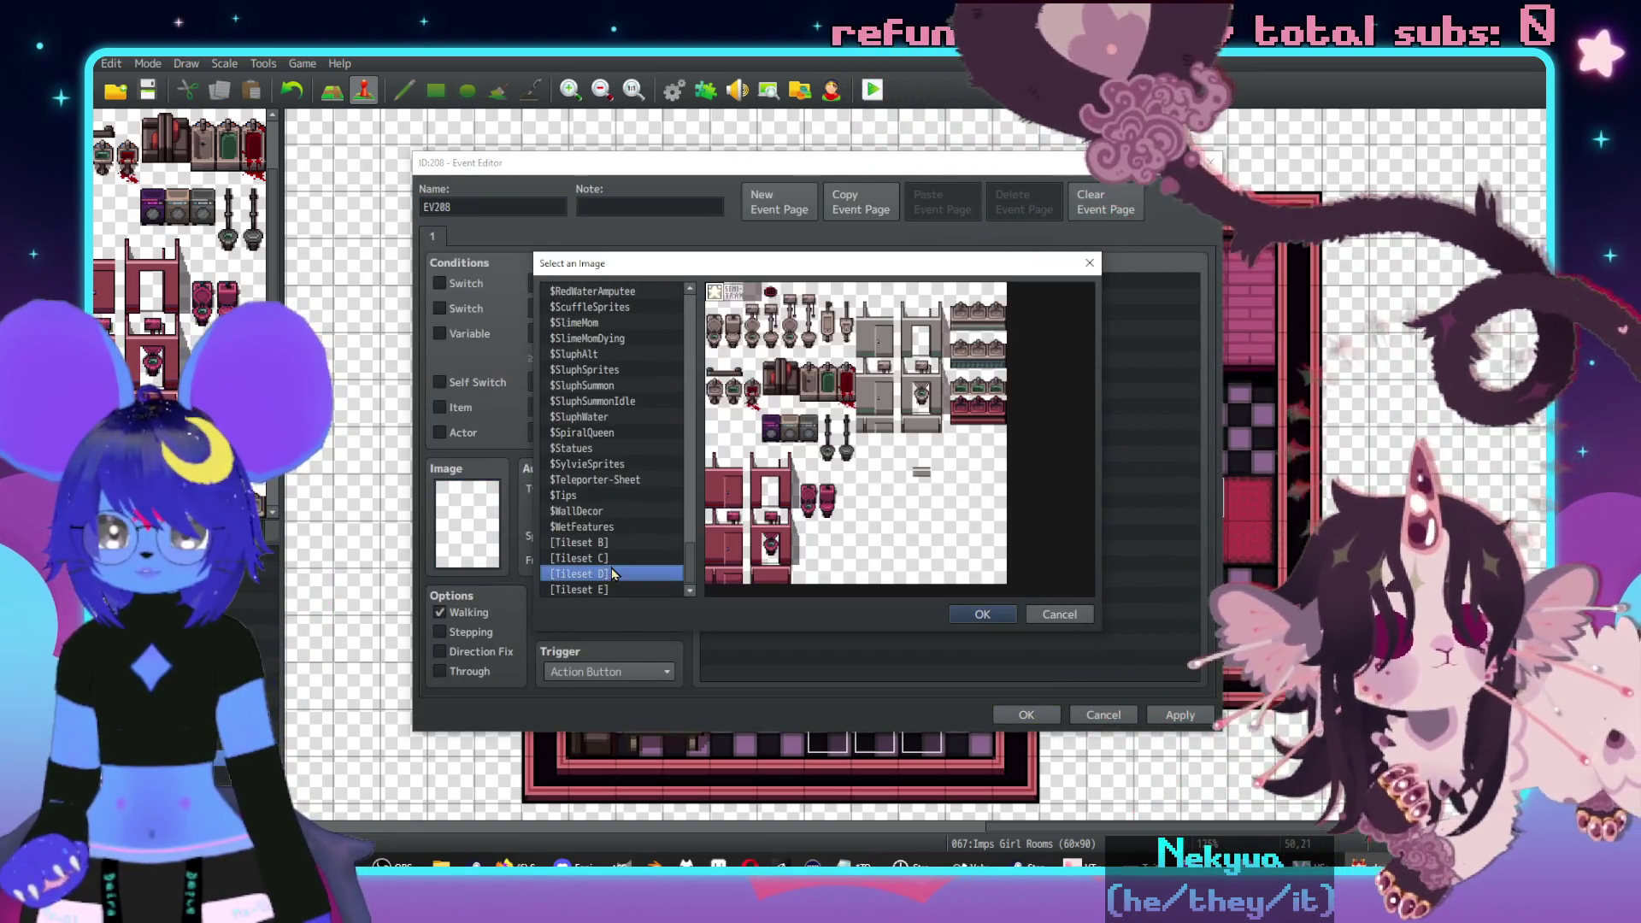
pyautogui.doubleClick(816, 503)
# - Give EV208 a red-tile second page conditioned on switch 0348, then create blank EV209
pyautogui.click(778, 202)
pyautogui.doubleClick(476, 509)
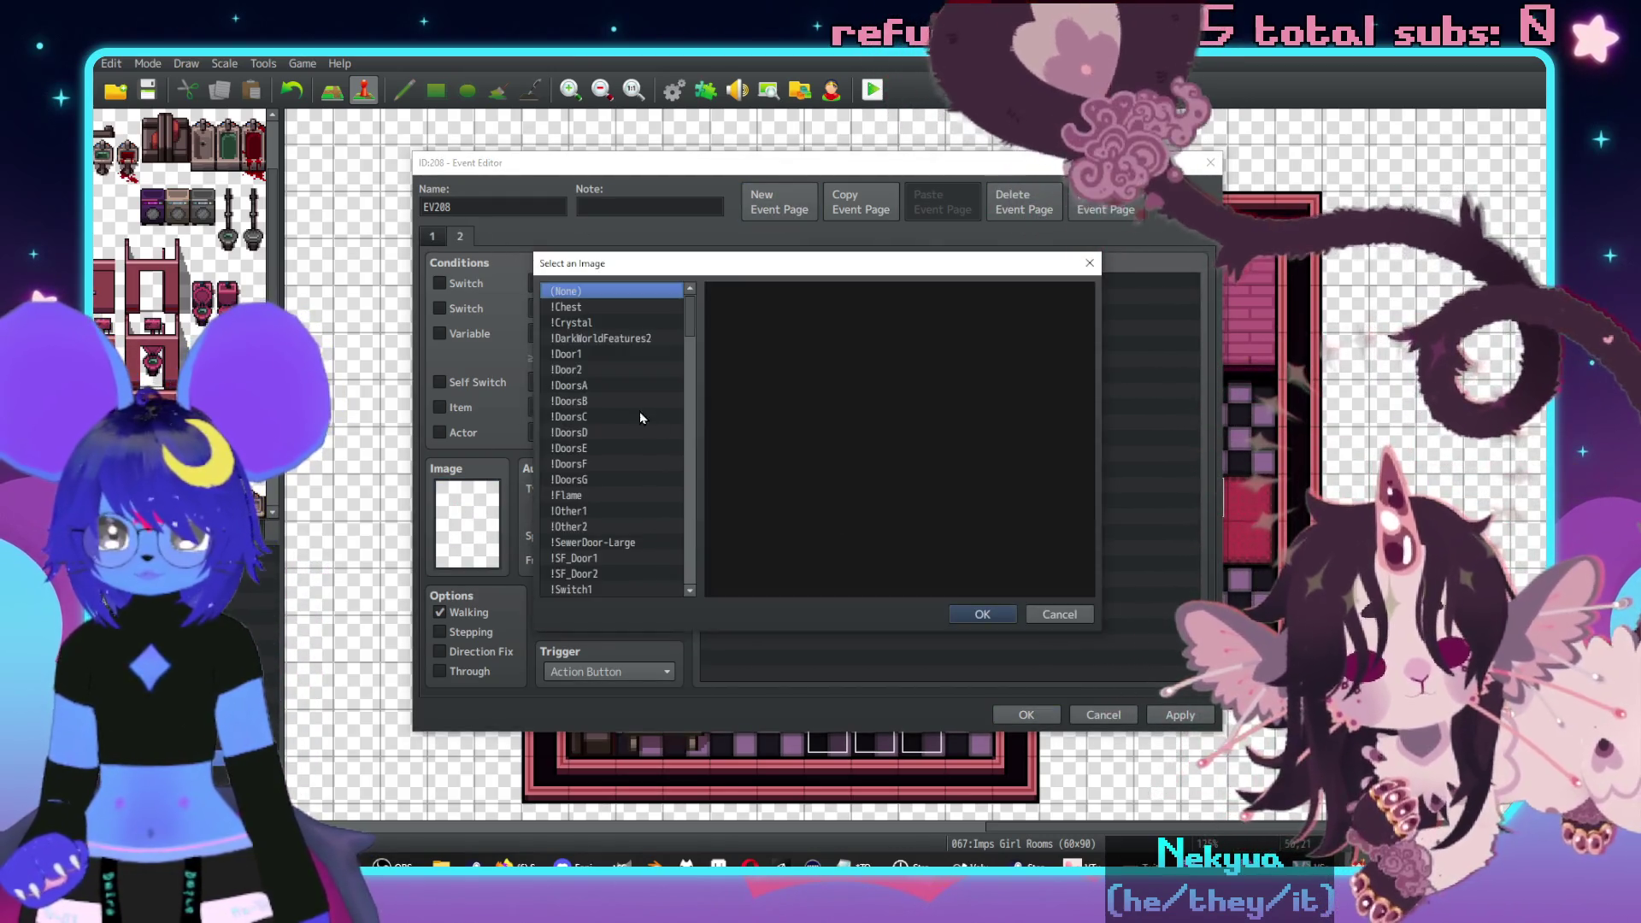
pyautogui.scroll(-20, 616, 444)
pyautogui.click(598, 557)
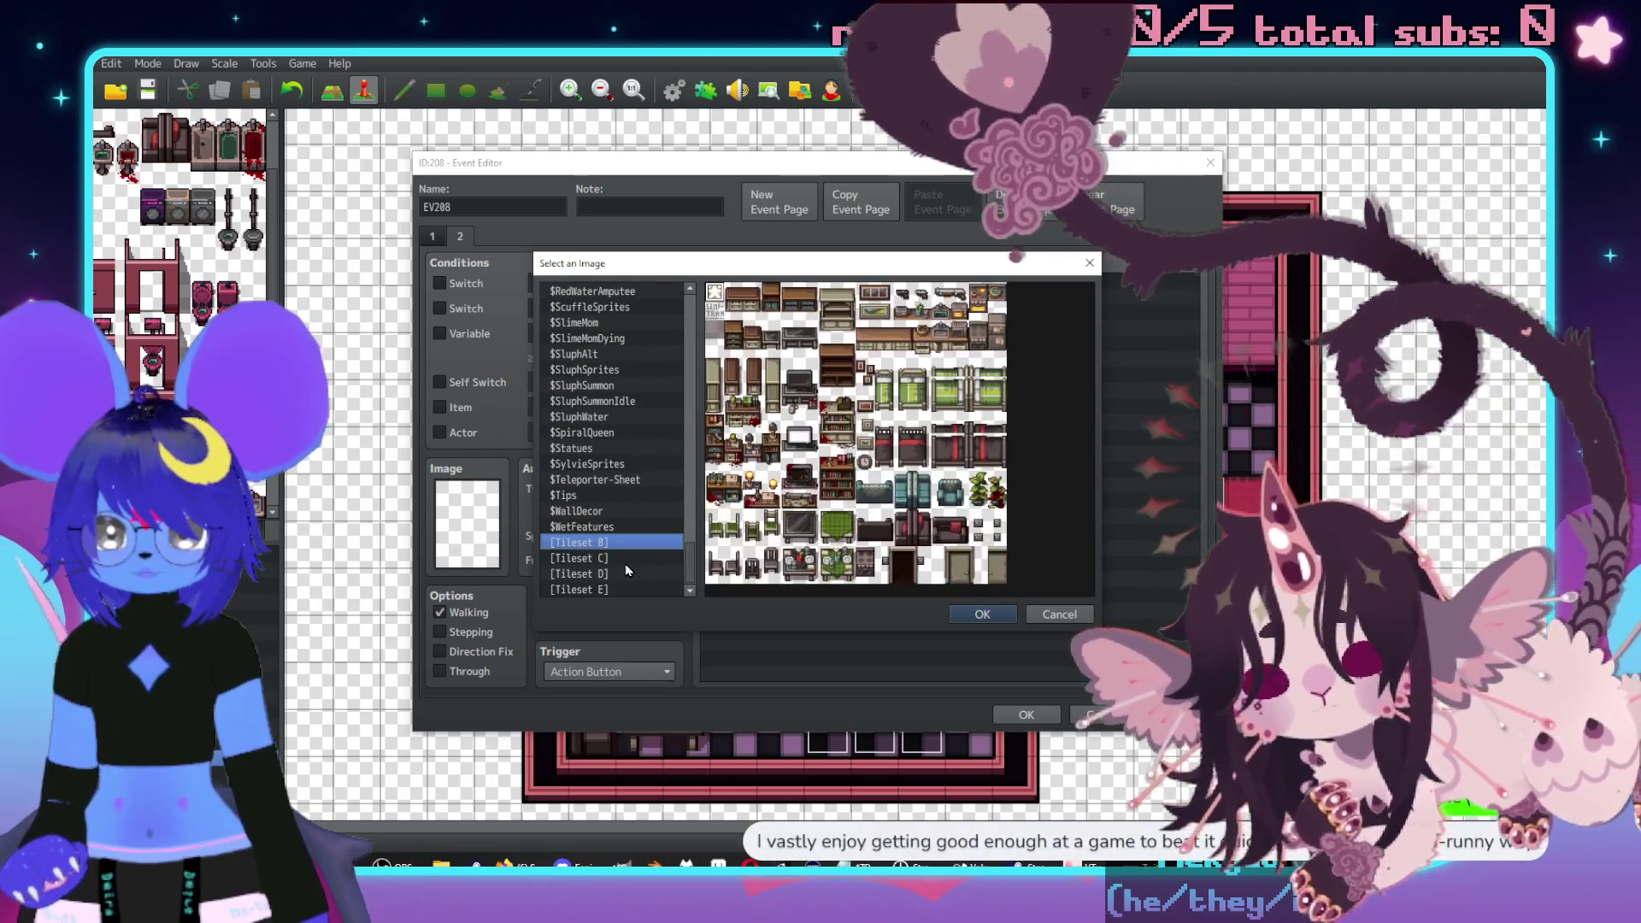
pyautogui.press('Down')
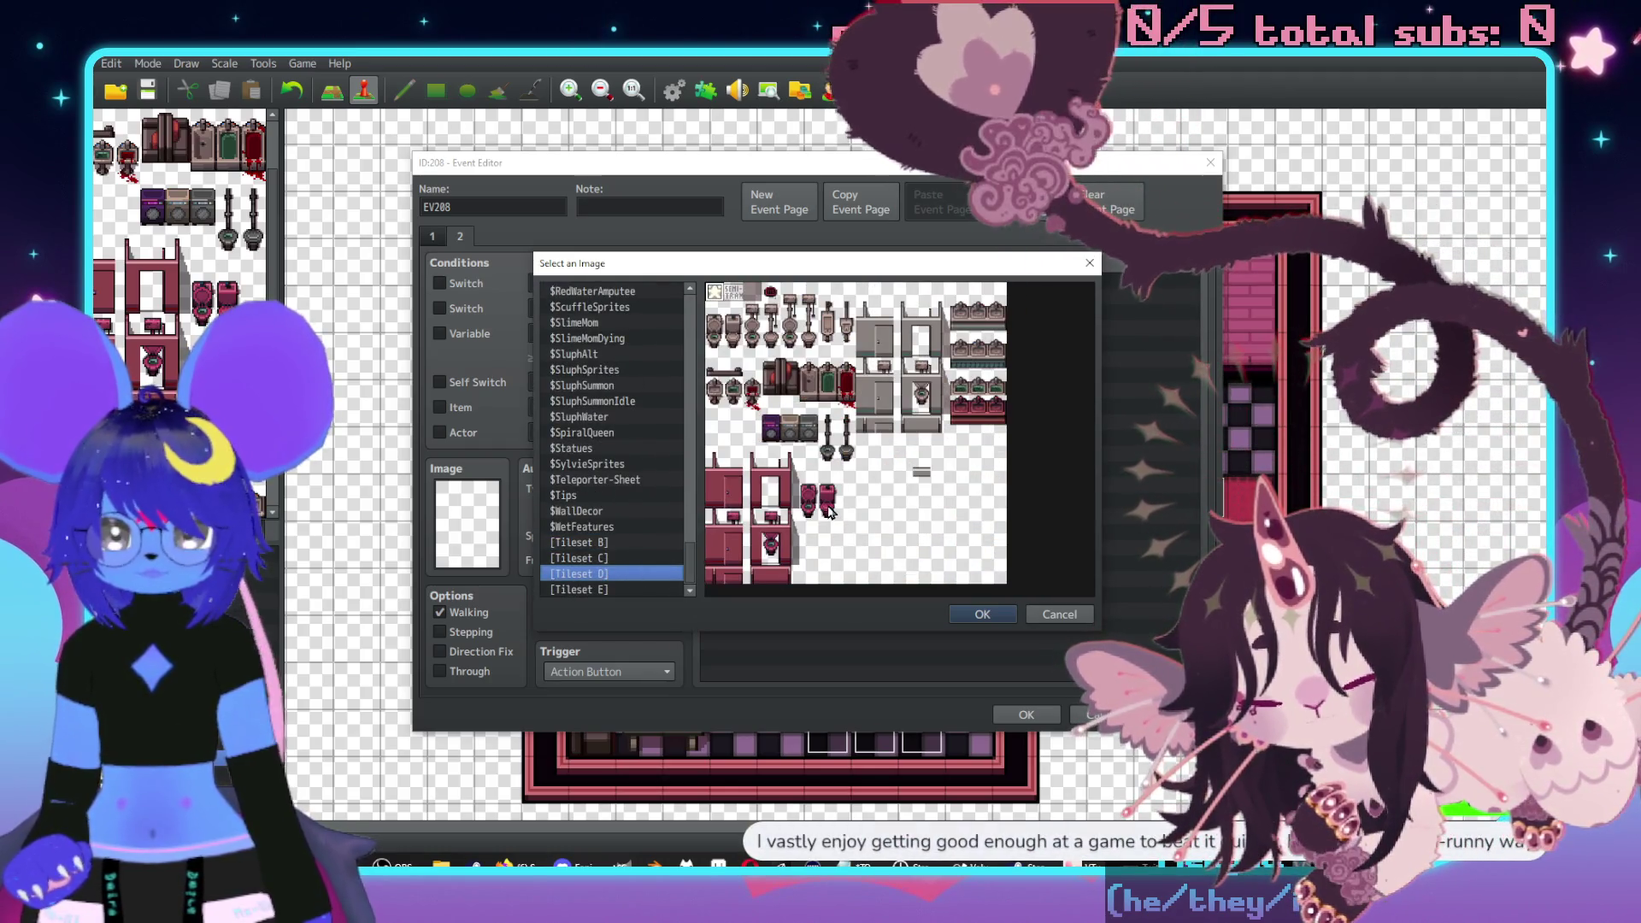
pyautogui.doubleClick(844, 531)
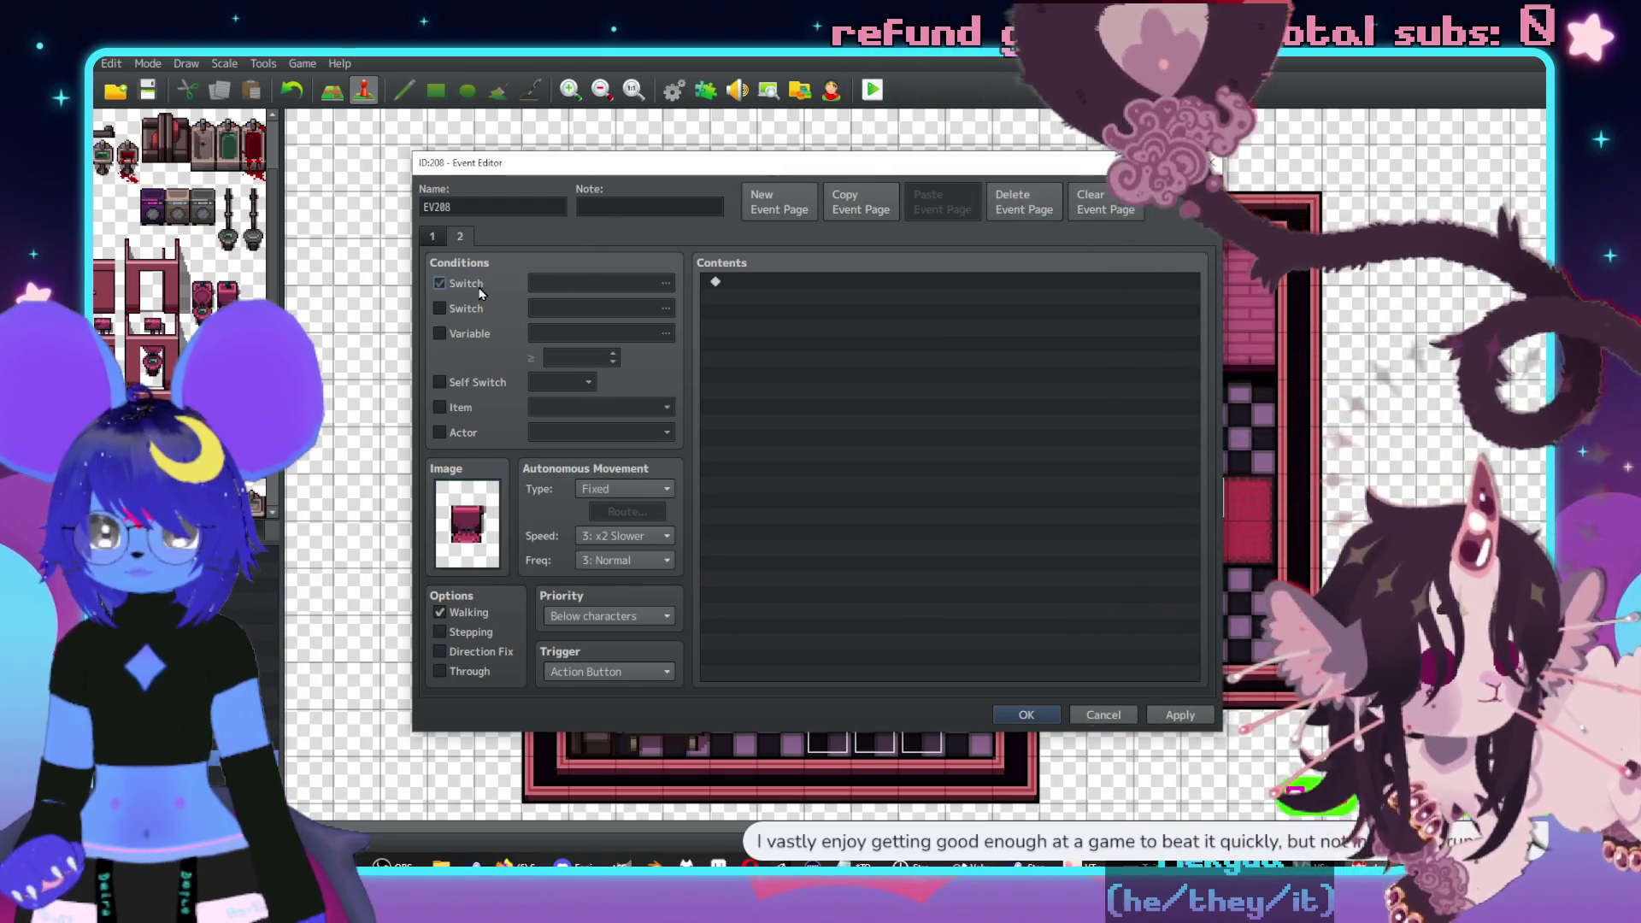
pyautogui.click(651, 283)
pyautogui.click(785, 641)
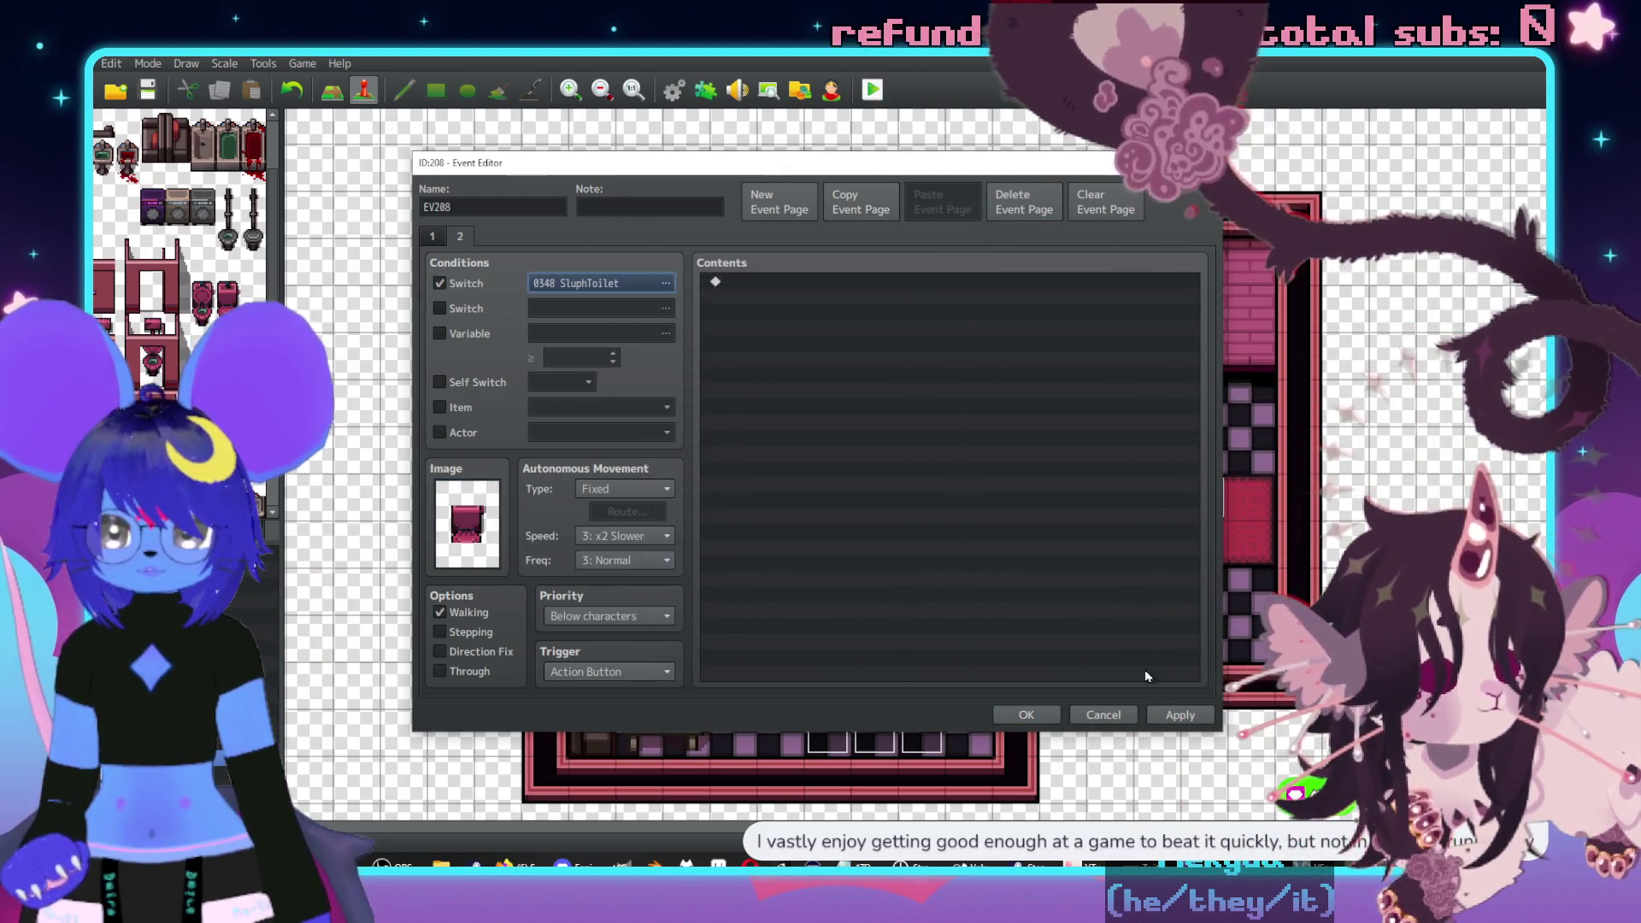
pyautogui.click(1025, 714)
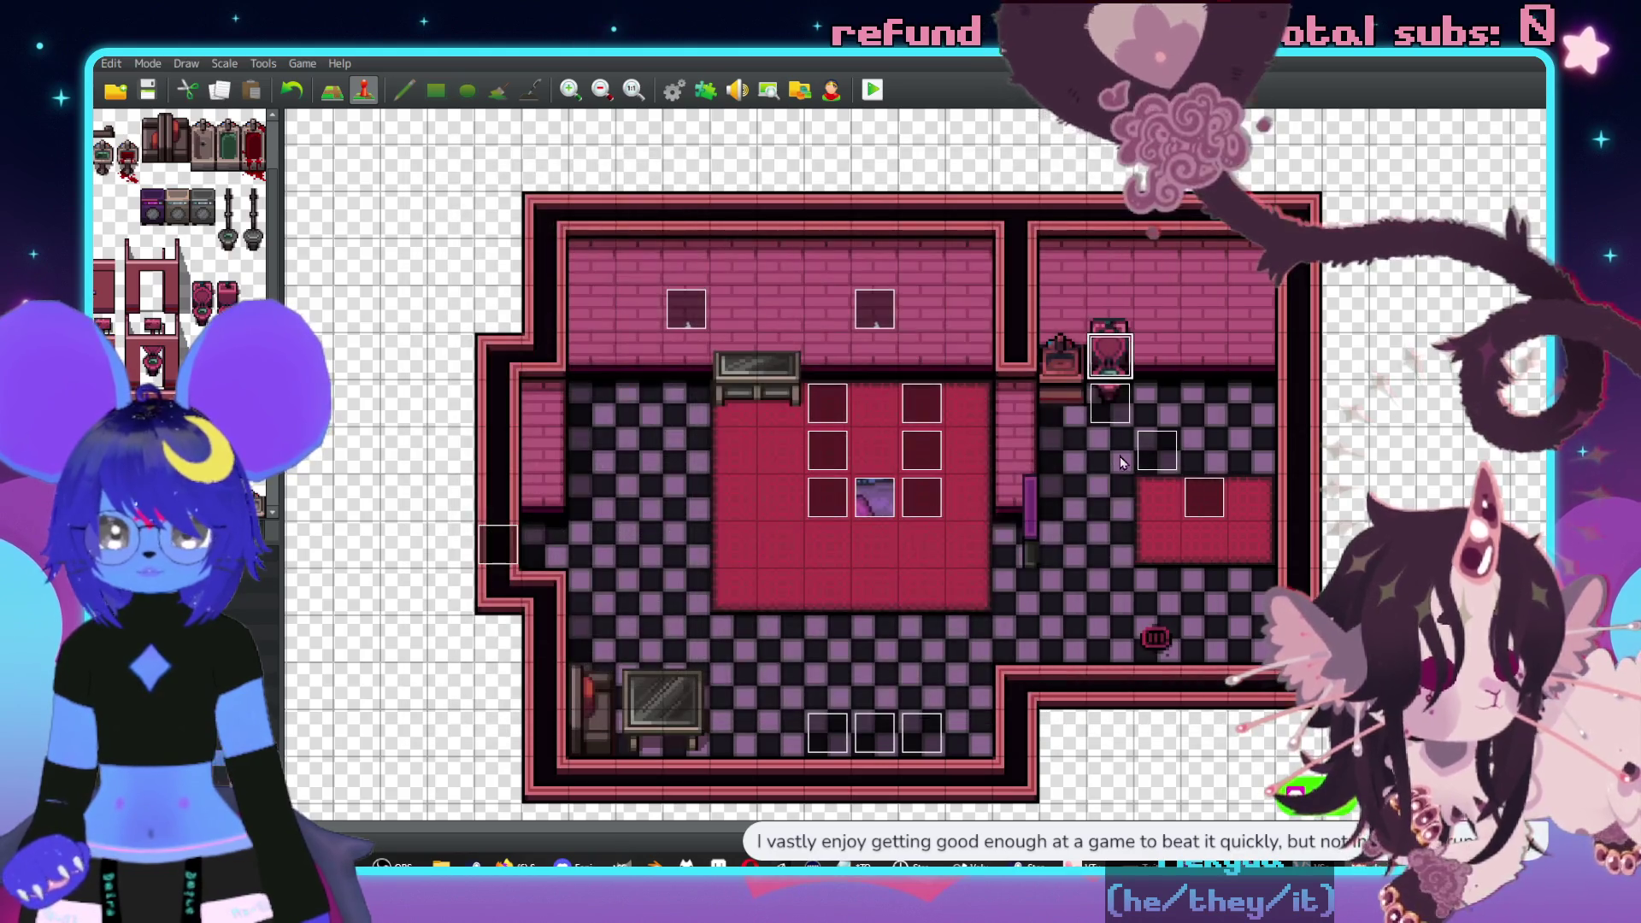
pyautogui.doubleClick(1026, 348)
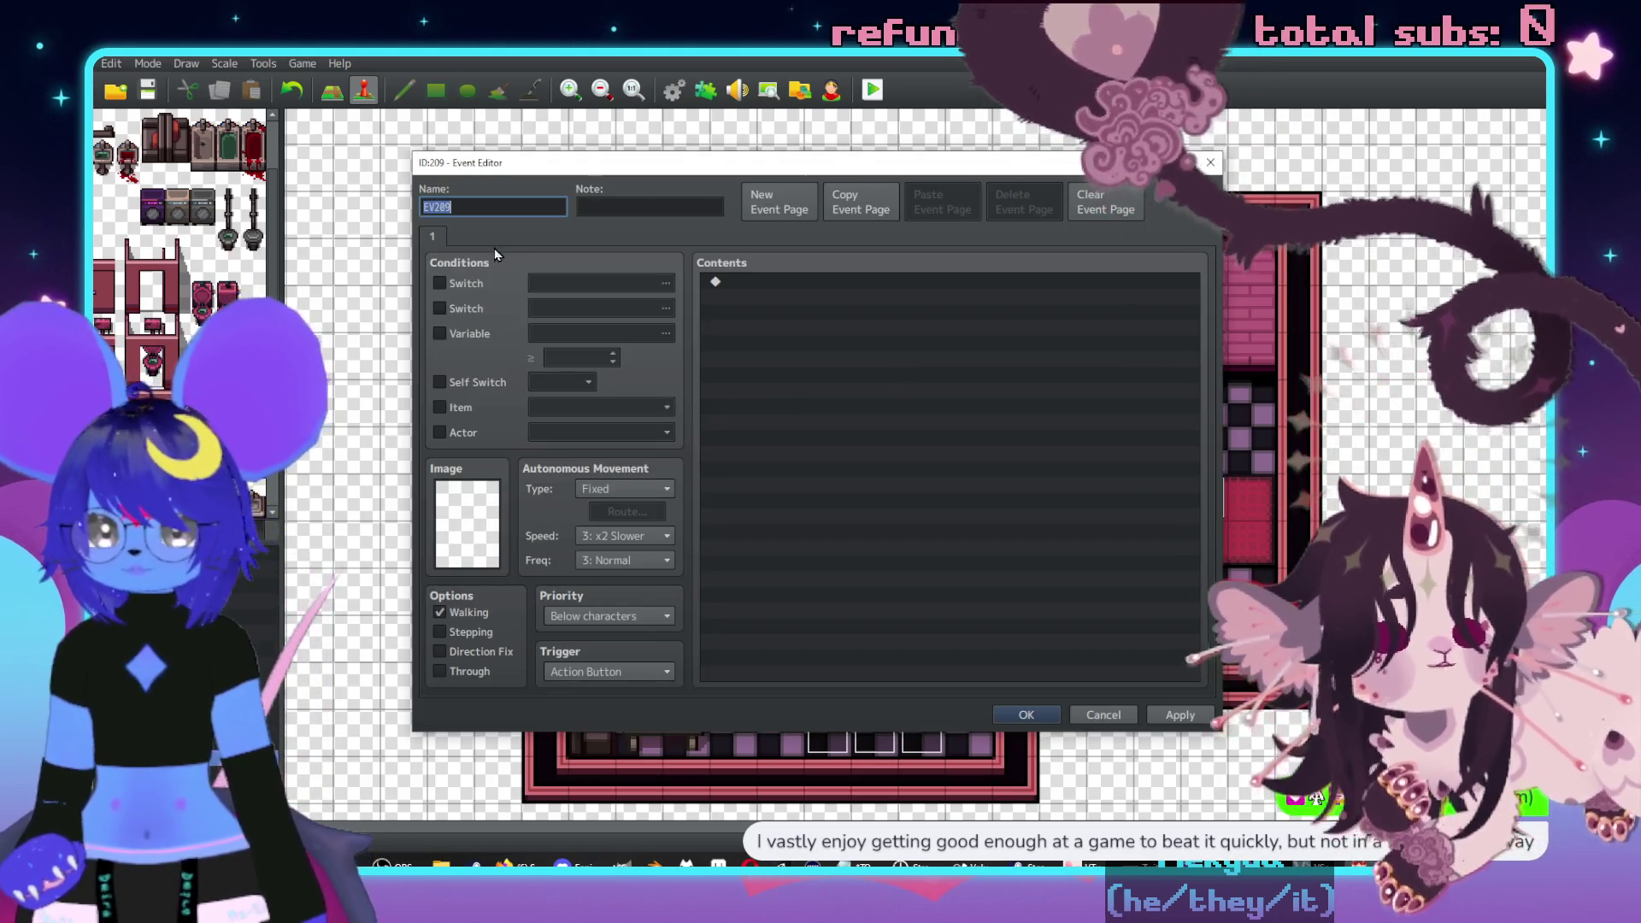
# - Give EV209's first page the pink tile graphic from Tileset D
pyautogui.doubleClick(491, 519)
pyautogui.scroll(-10, 689, 564)
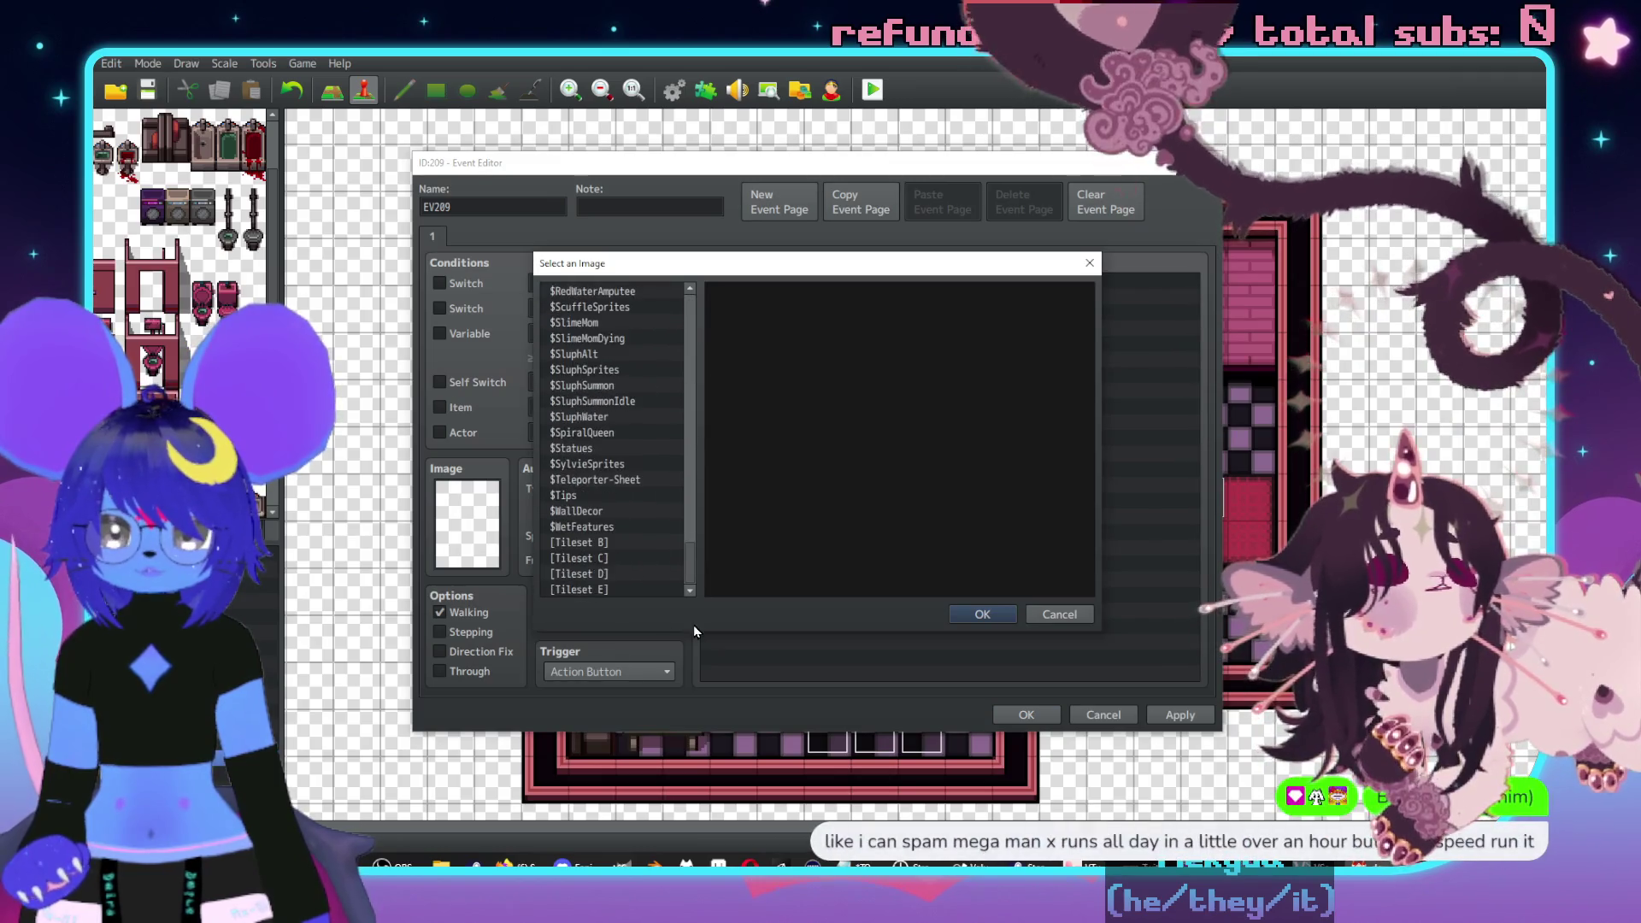
pyautogui.click(605, 533)
pyautogui.click(627, 557)
pyautogui.click(635, 573)
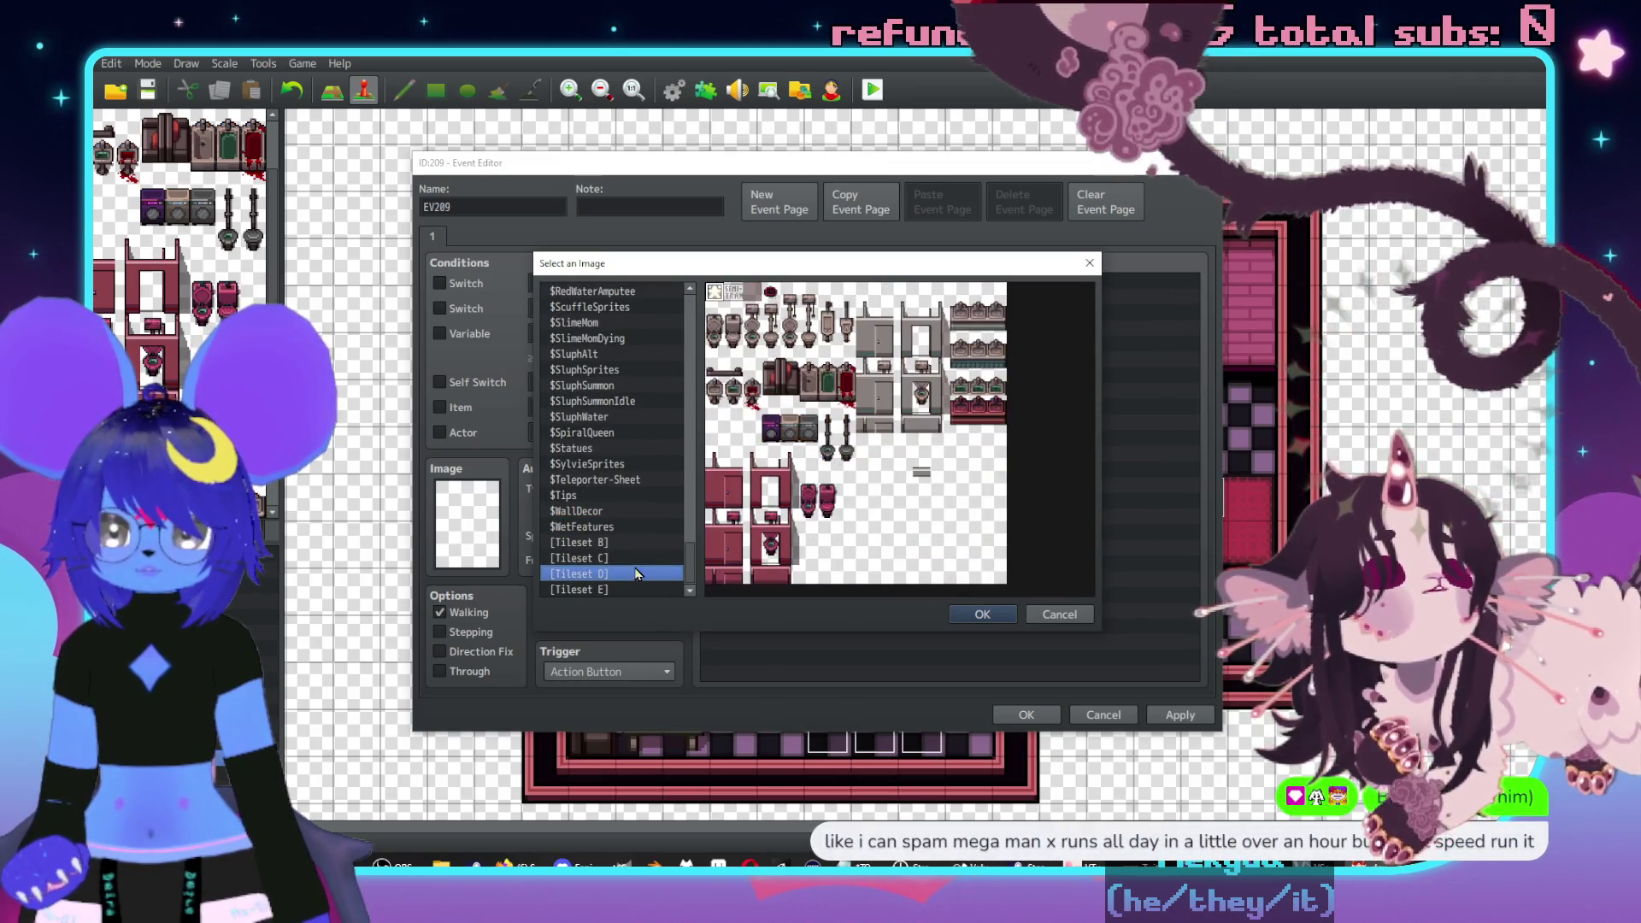
pyautogui.doubleClick(809, 488)
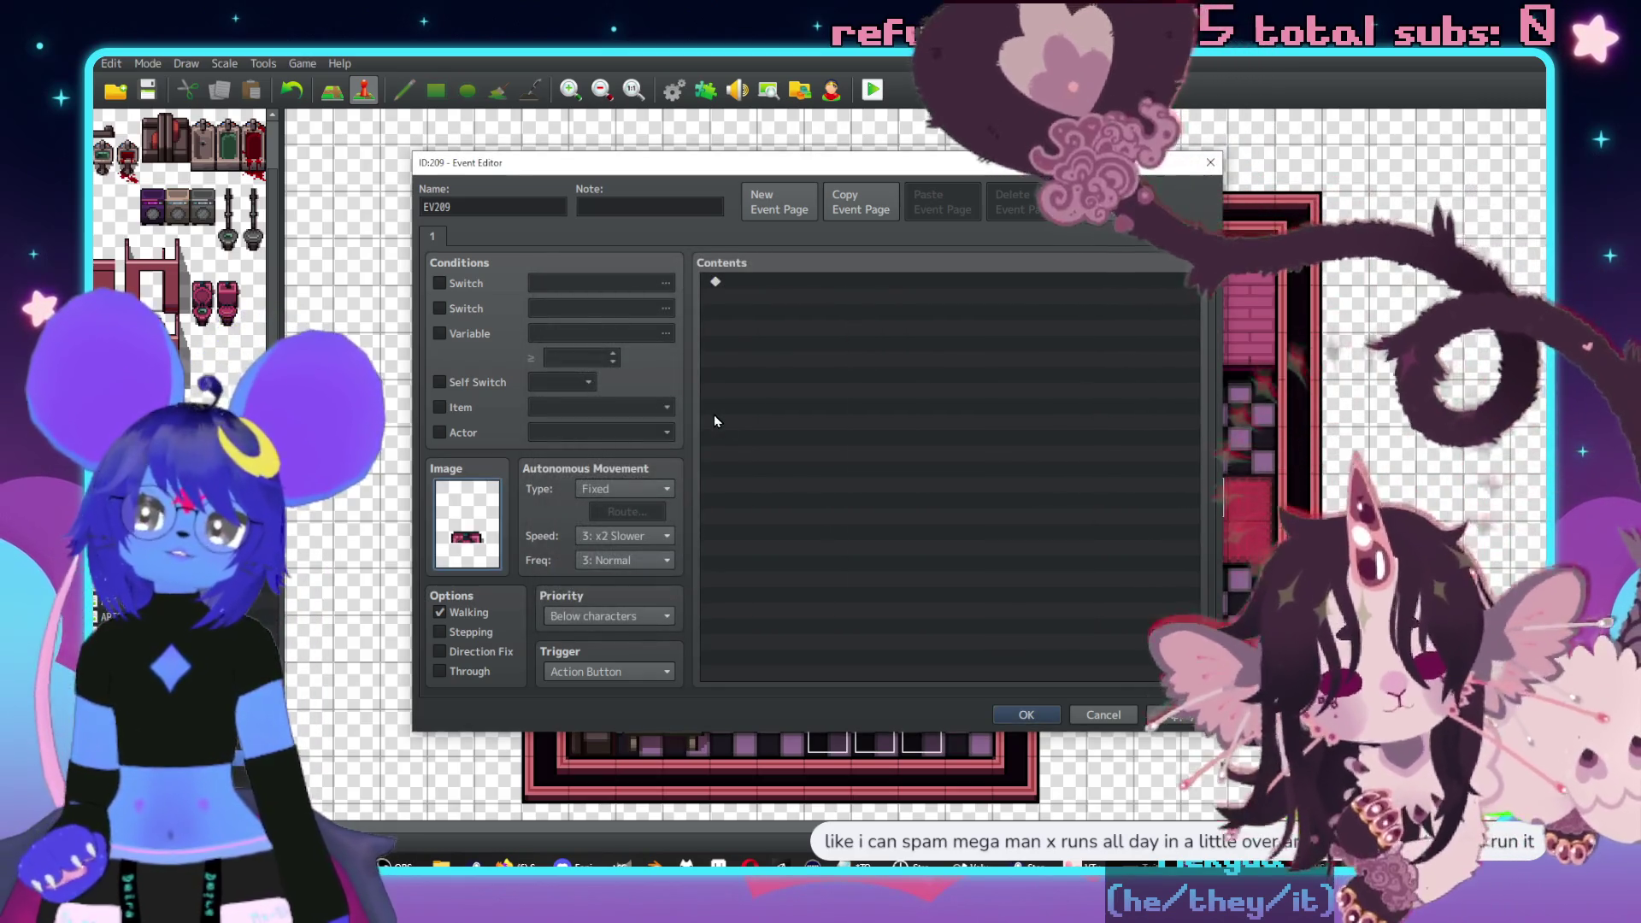
# - Add a second page conditioned on switch 0348 SluphToilet, with a Tileset C tile graphic
pyautogui.click(768, 210)
pyautogui.click(440, 284)
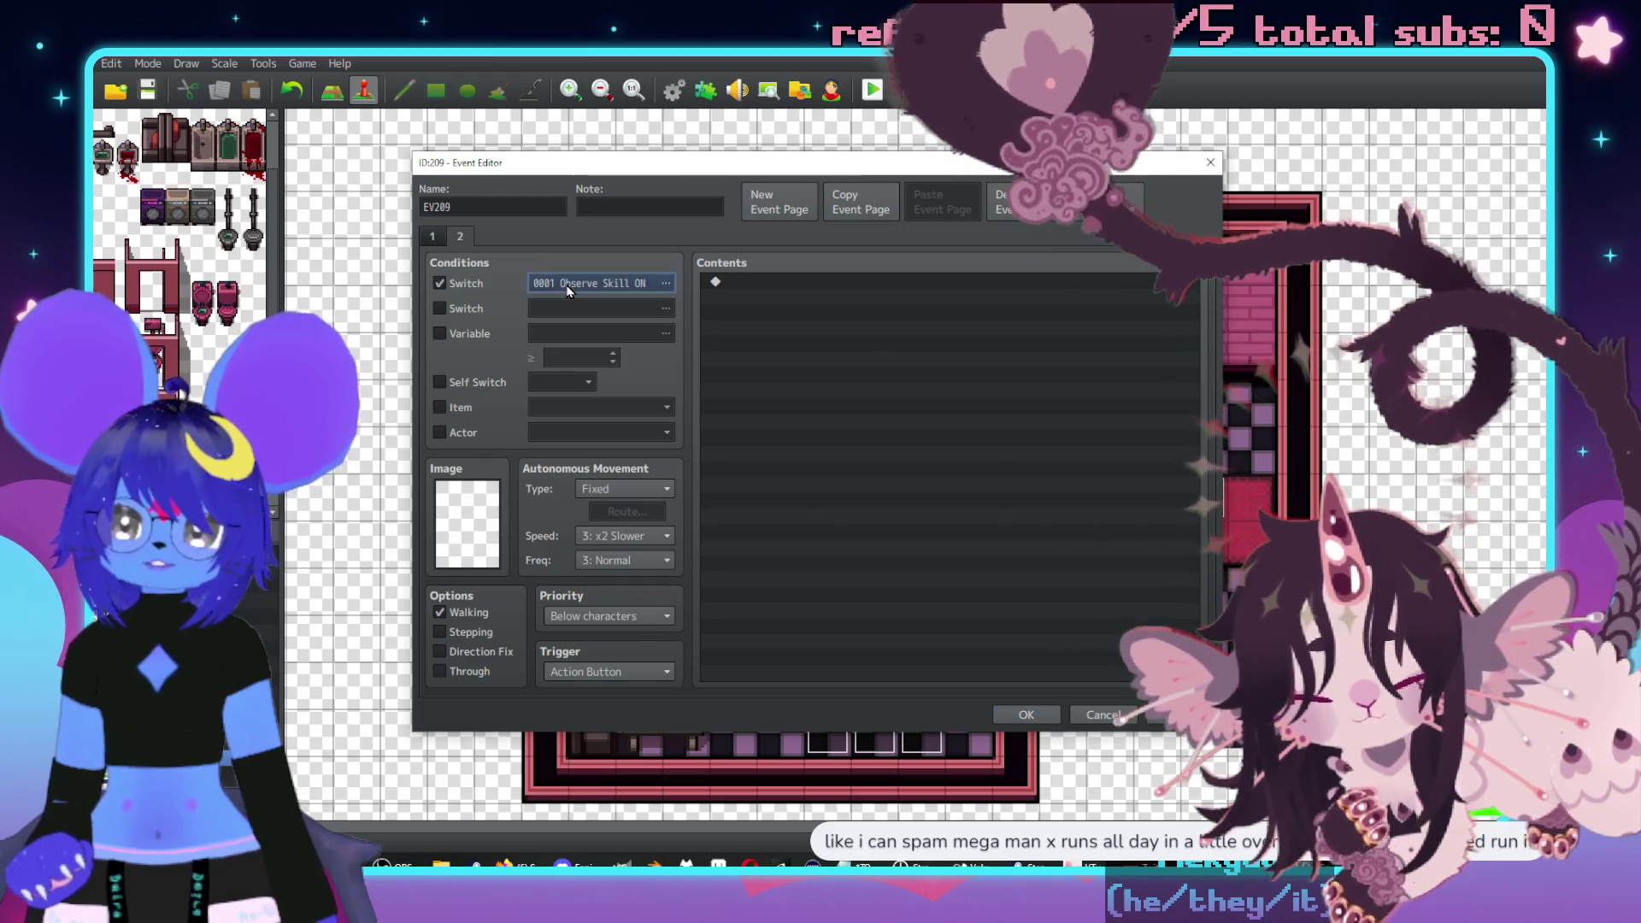
pyautogui.click(664, 283)
pyautogui.click(791, 634)
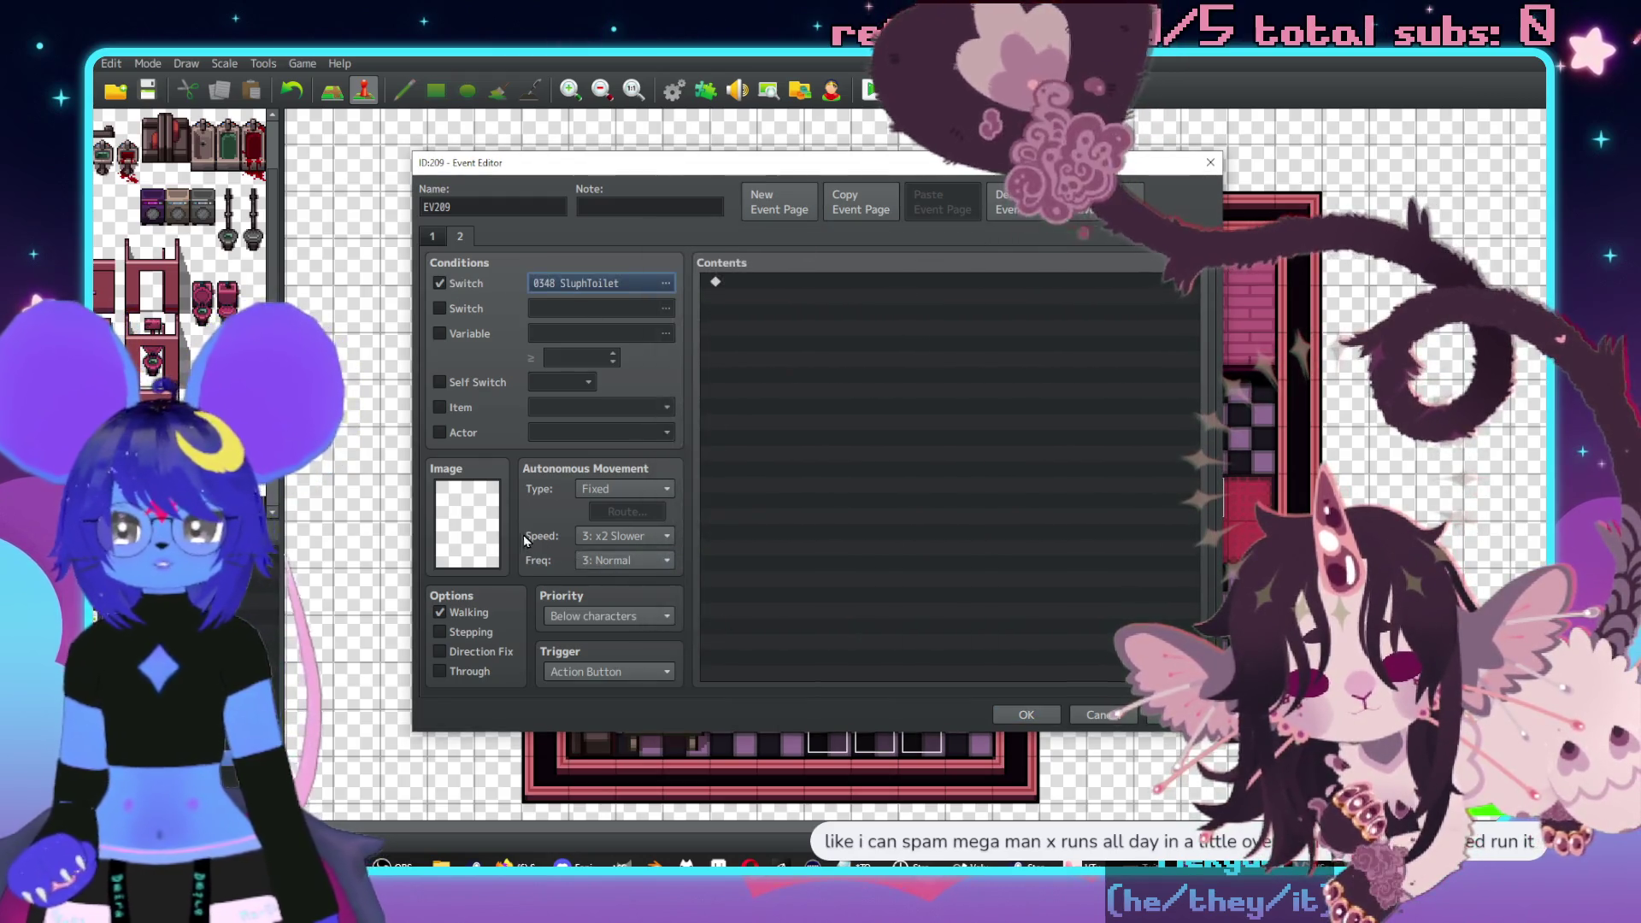
pyautogui.doubleClick(470, 532)
pyautogui.moveTo(692, 352); pyautogui.dragTo(675, 568)
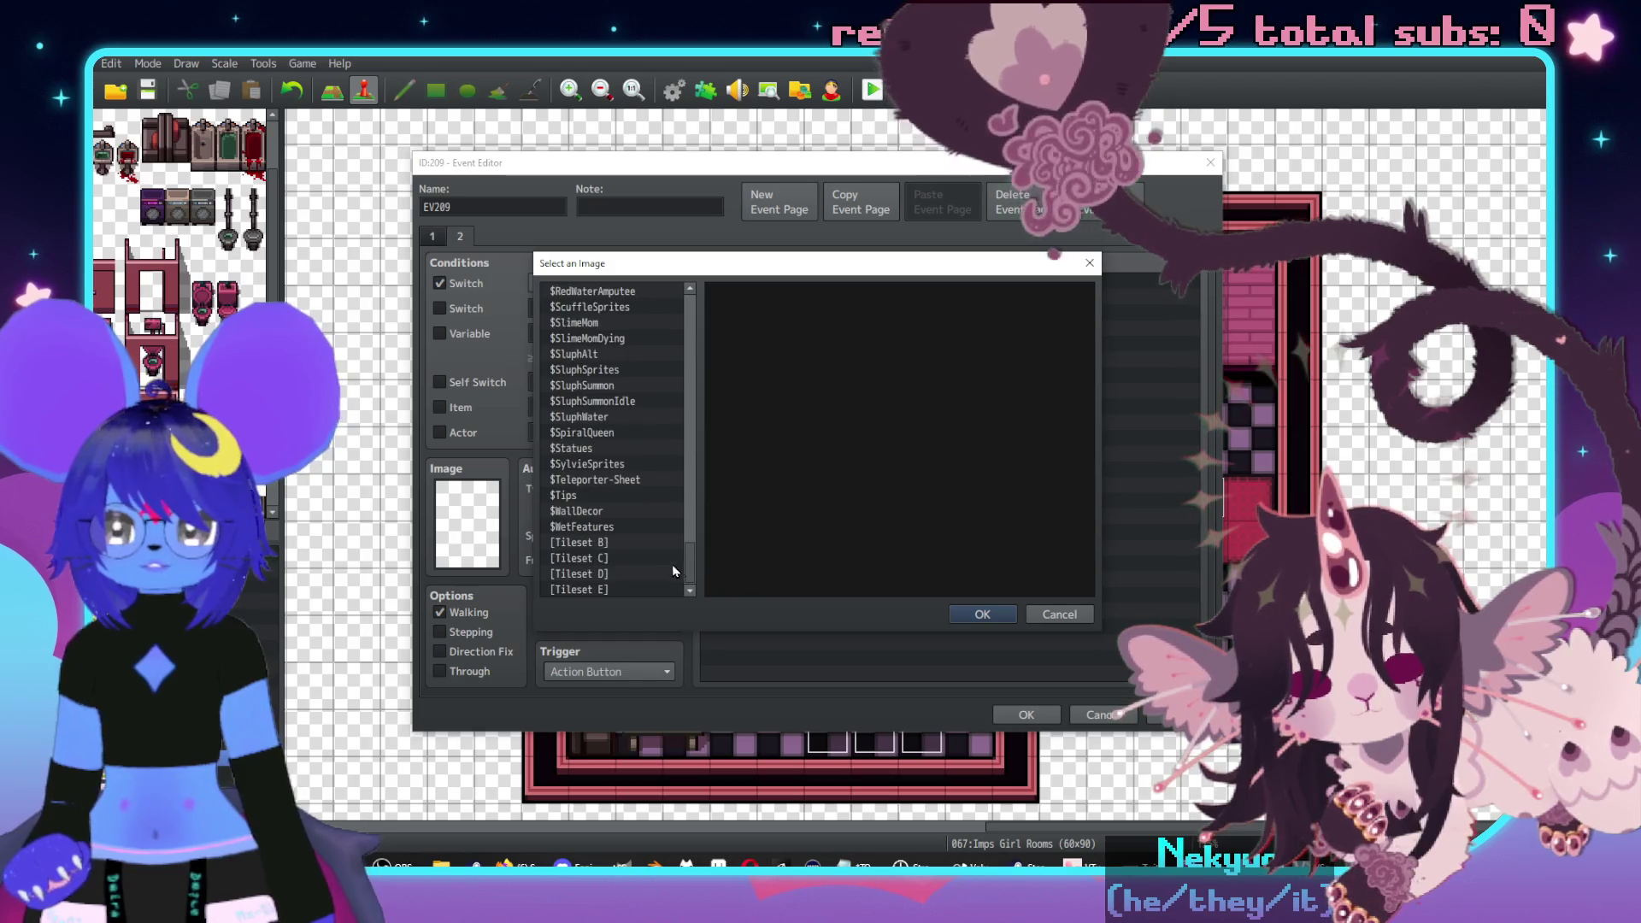
pyautogui.click(624, 557)
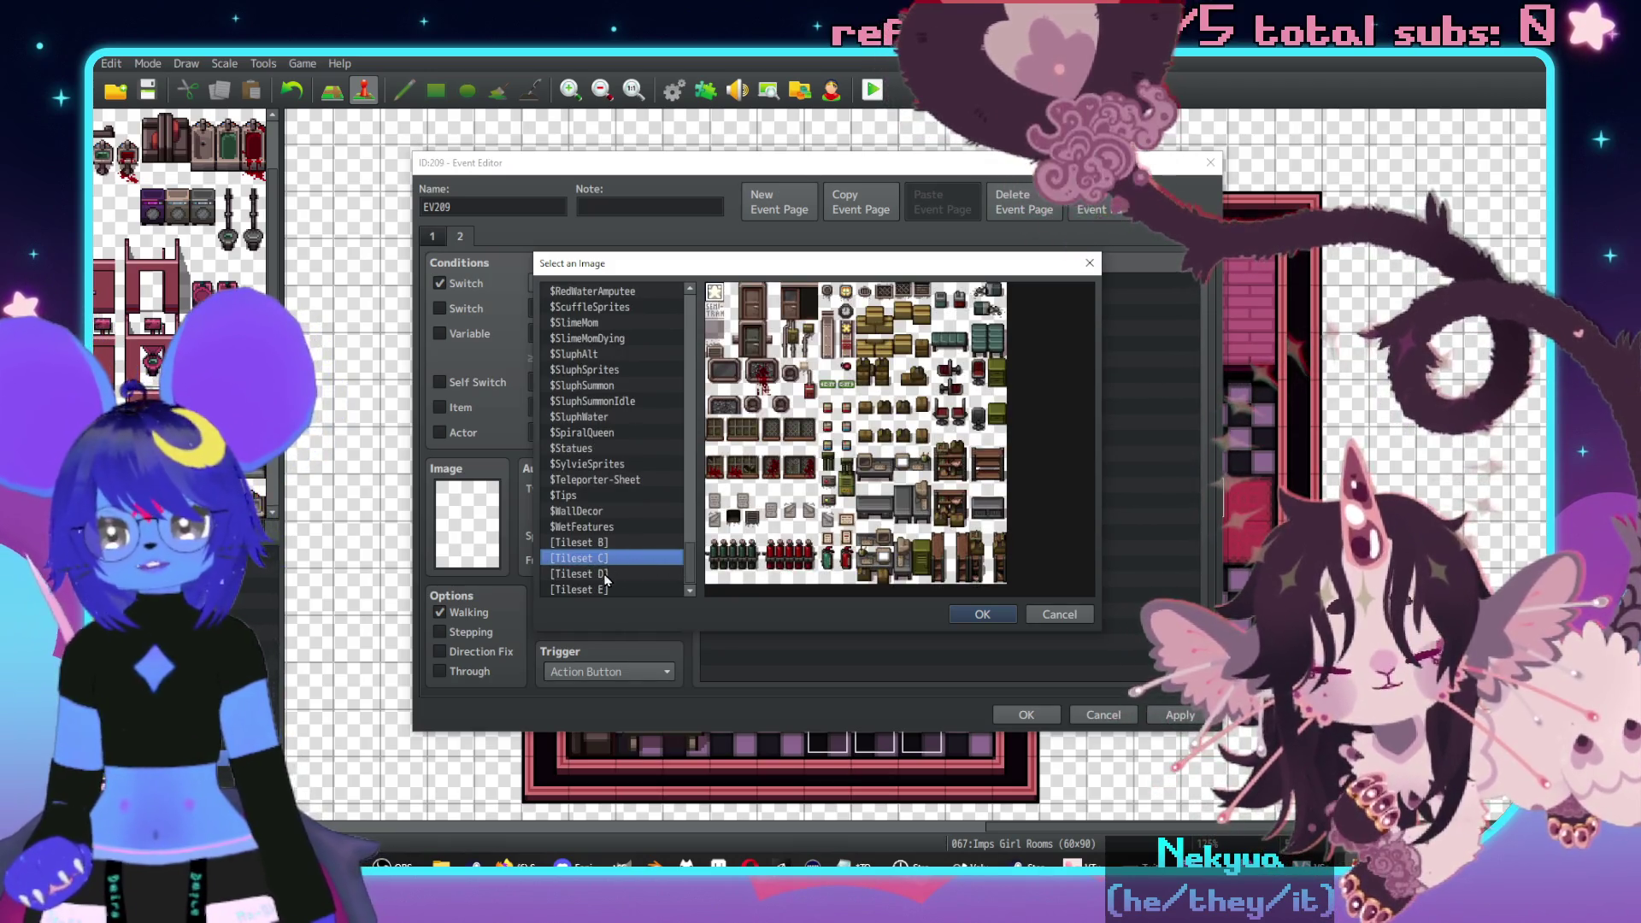
pyautogui.doubleClick(831, 485)
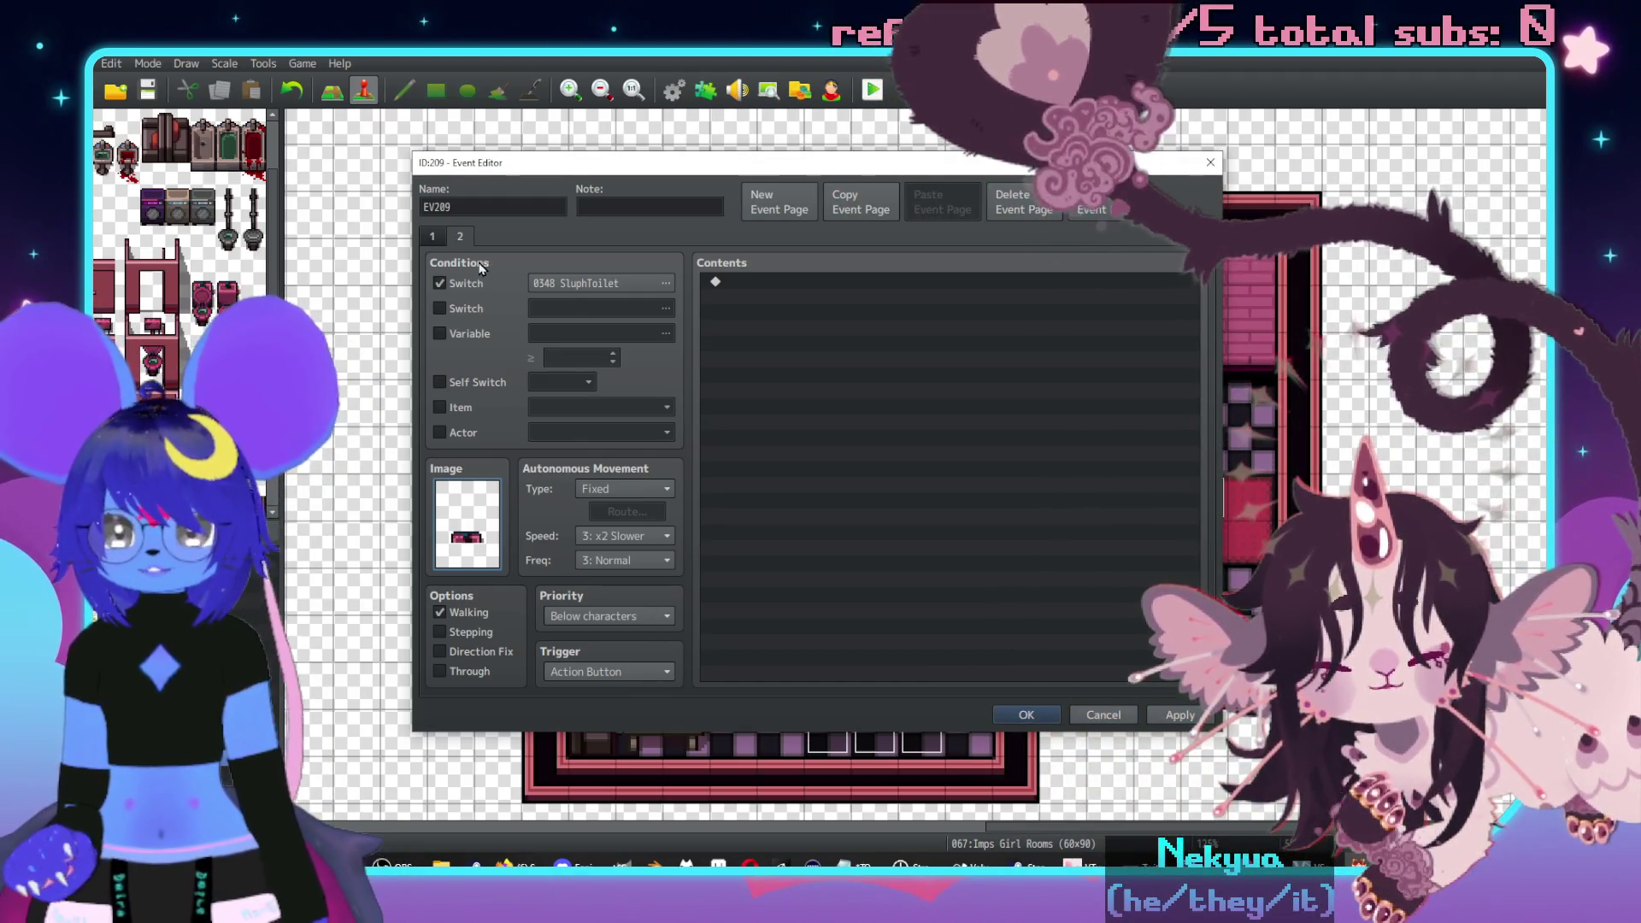
# - Save EV209 and reopen the pink toilet event EV207
pyautogui.click(459, 238)
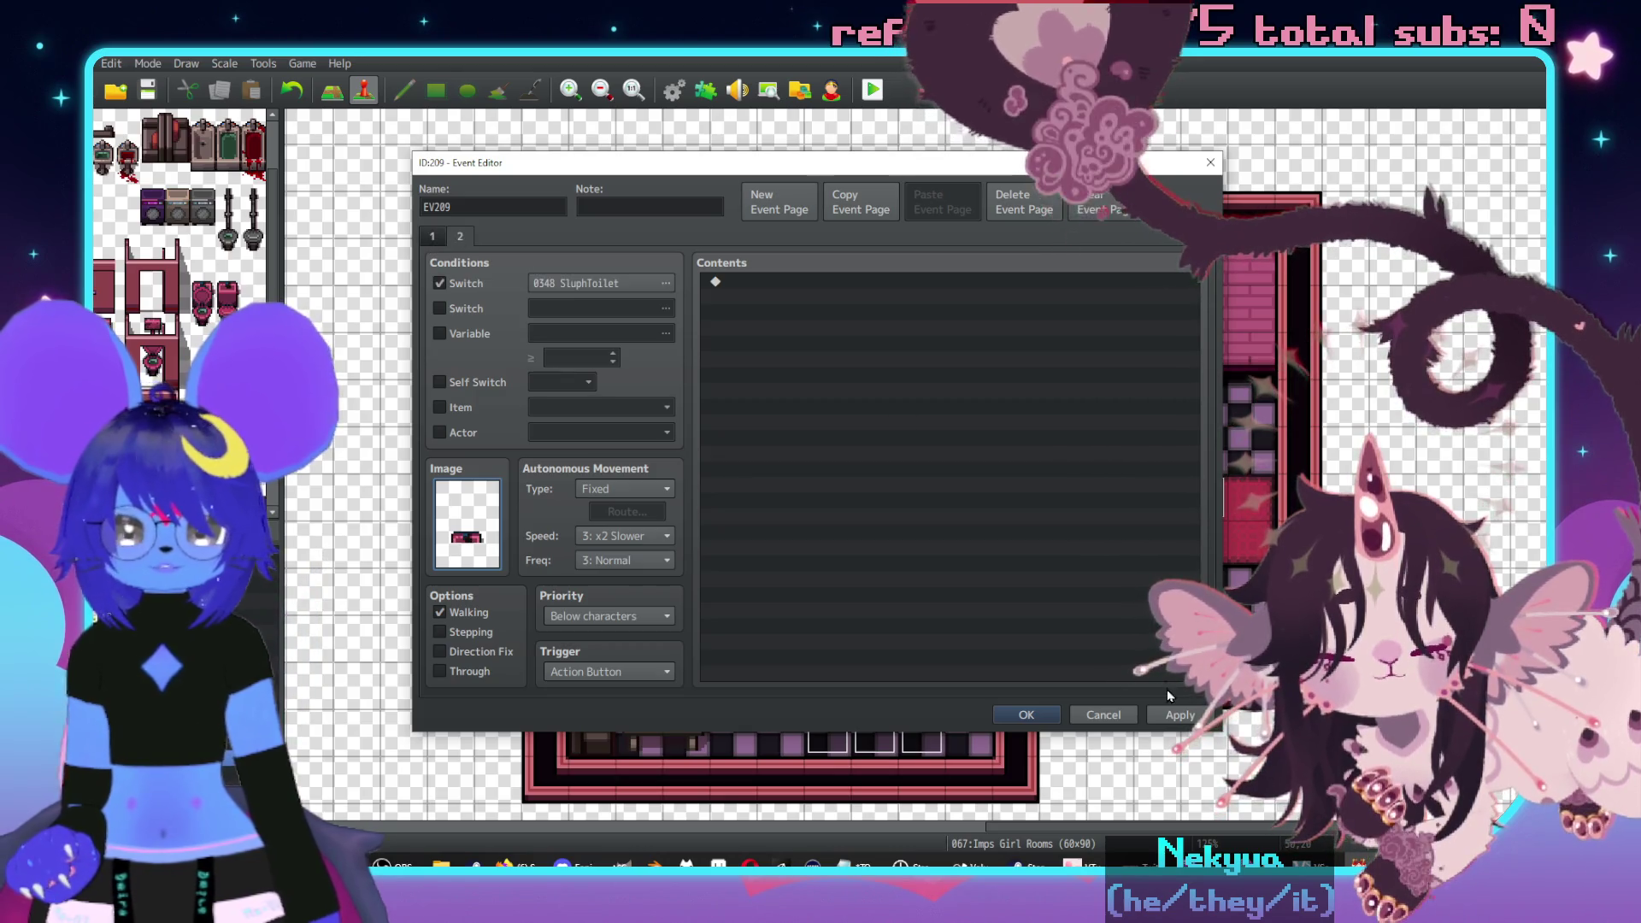
pyautogui.click(1026, 714)
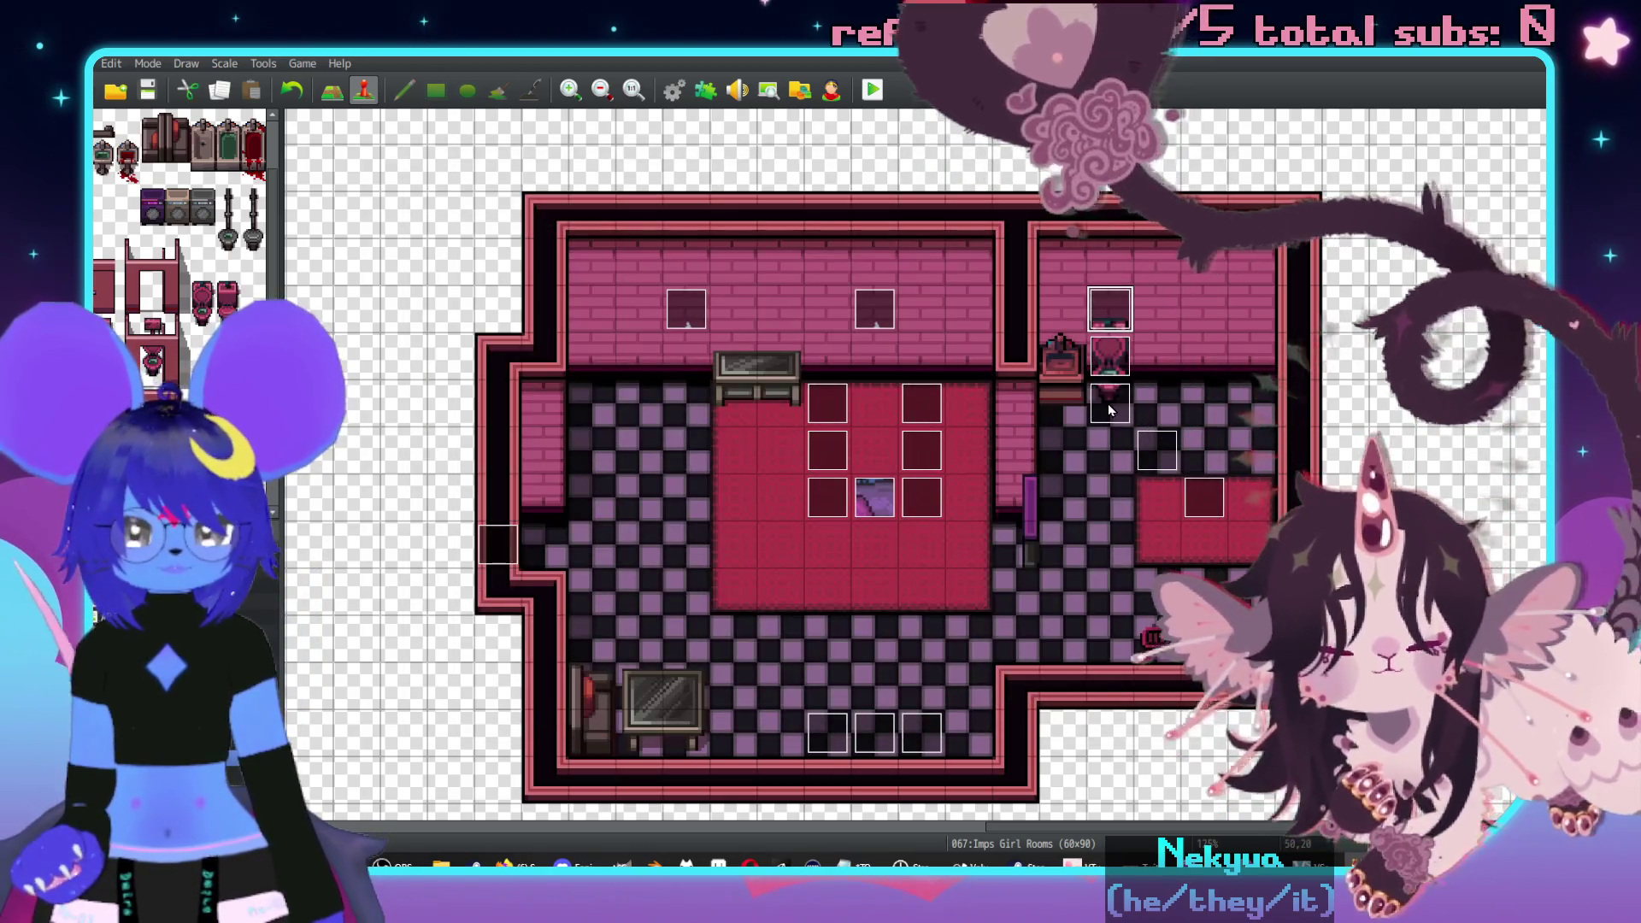
pyautogui.doubleClick(1108, 402)
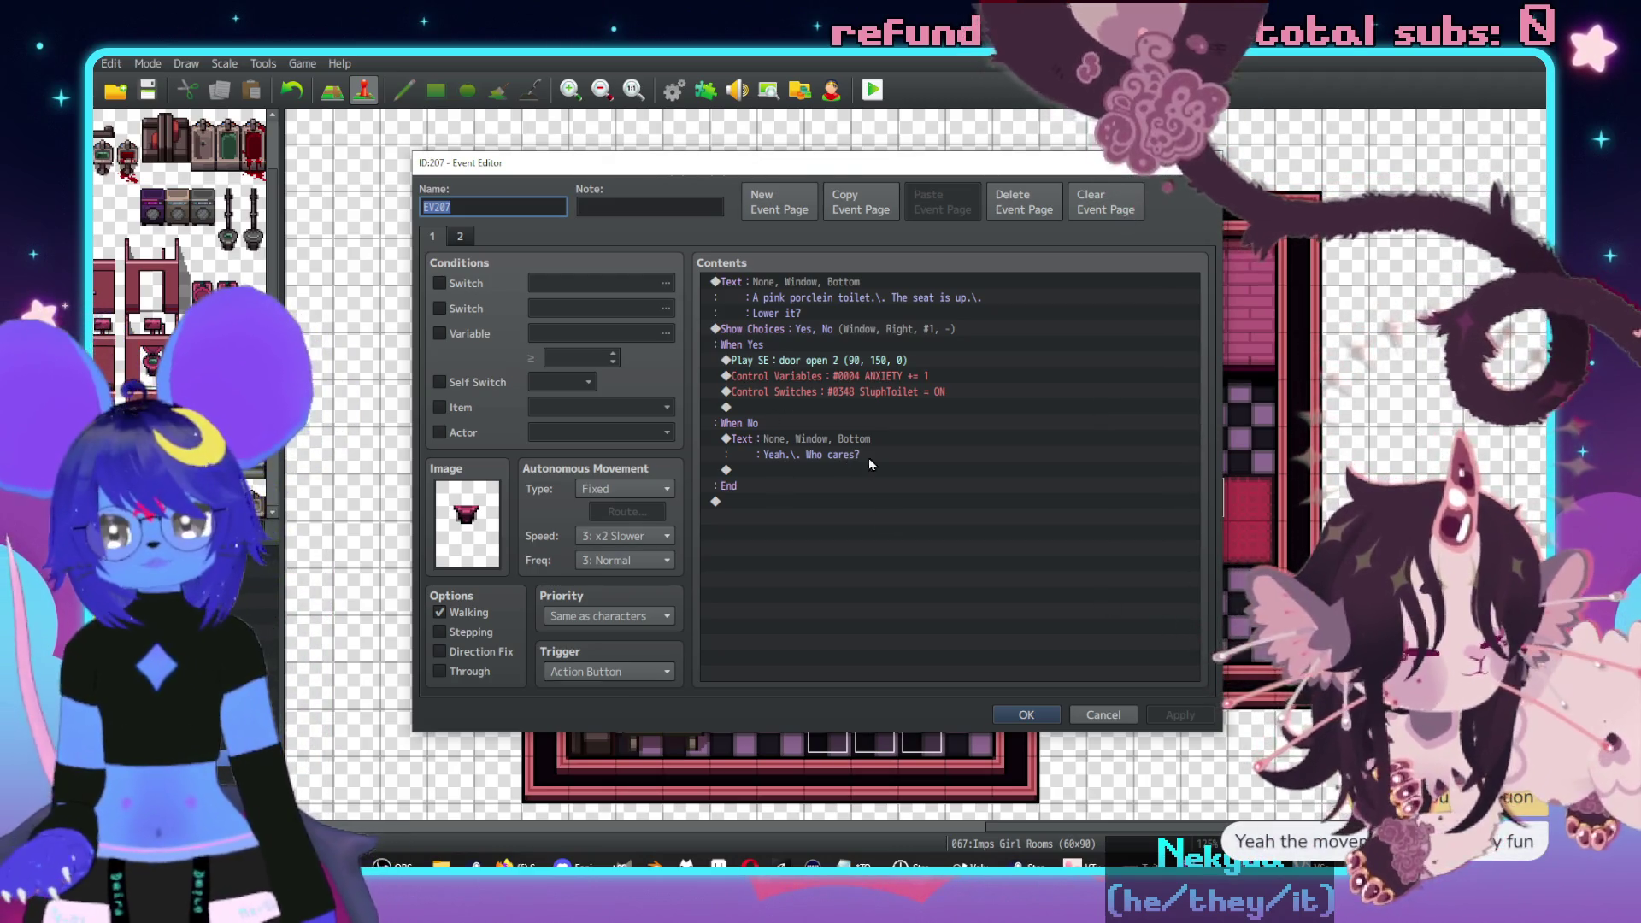
# - Set the pink toilet event's second page trigger to Autorun
pyautogui.click(459, 235)
pyautogui.click(627, 672)
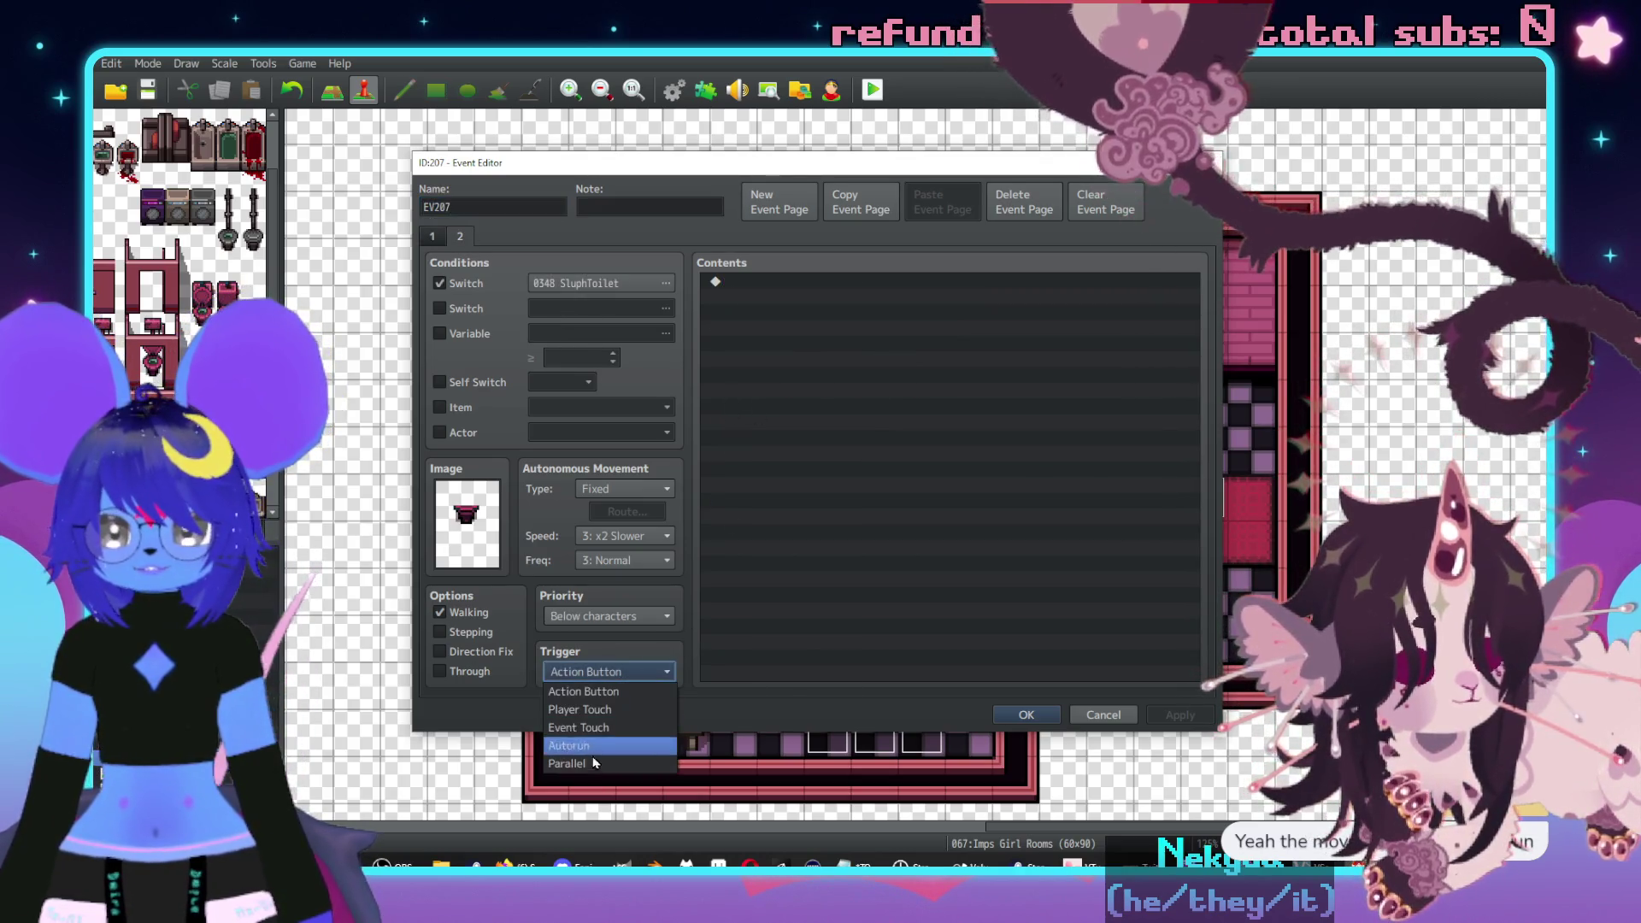
pyautogui.click(590, 757)
# - Check Set Movement Route with Player as target, cancel it, and begin a Conditional Branch
pyautogui.doubleClick(855, 284)
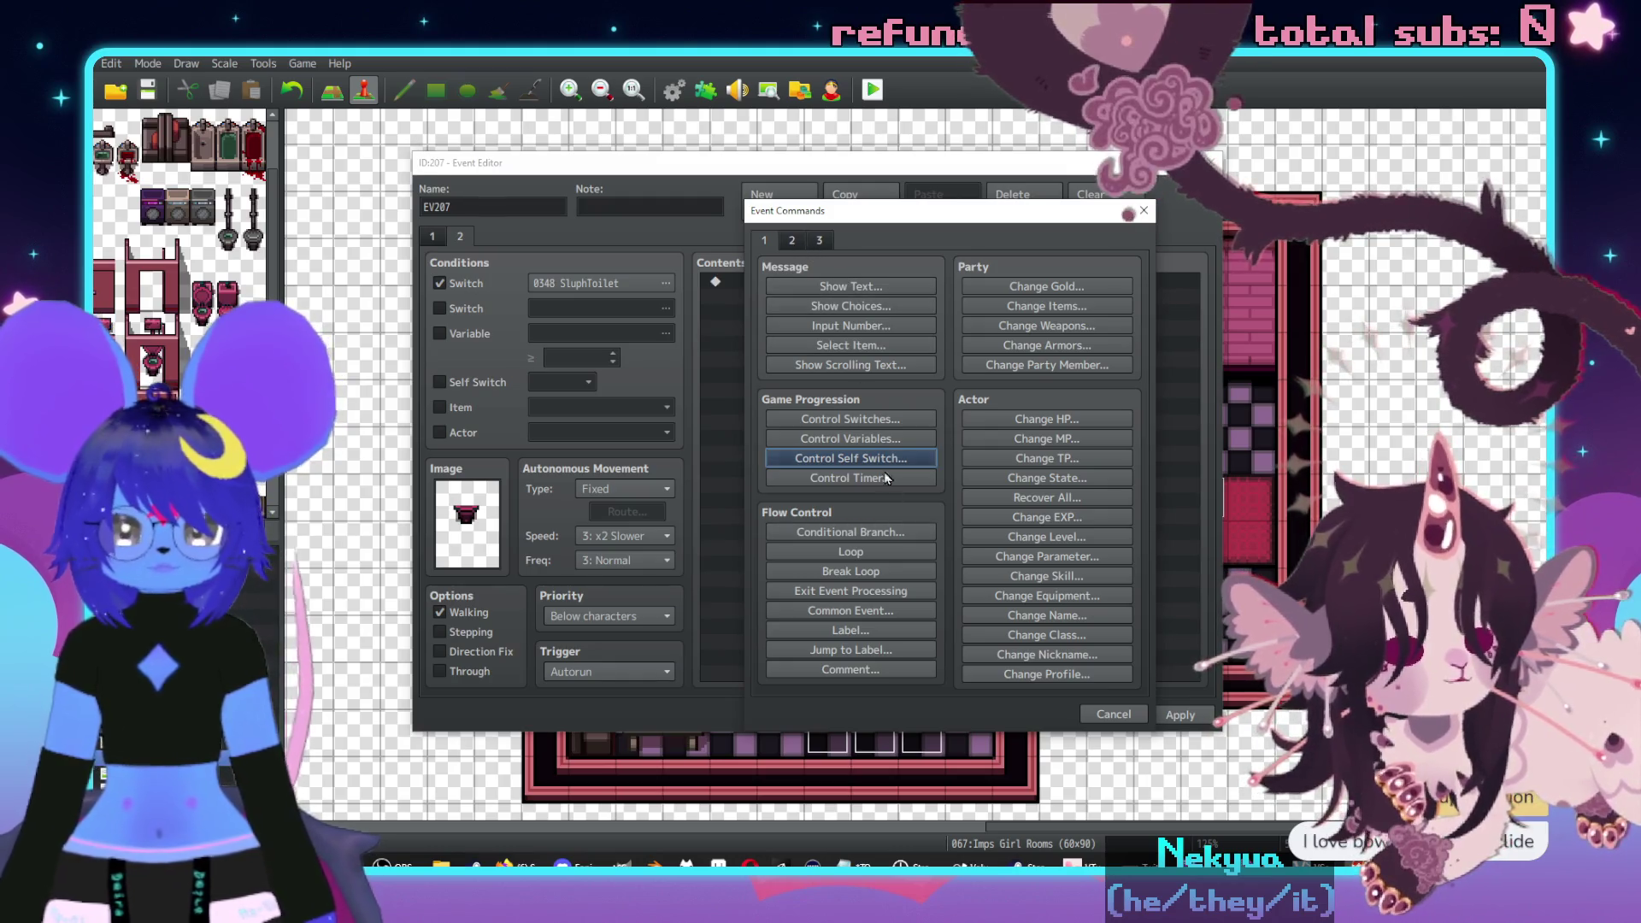
pyautogui.click(791, 240)
pyautogui.click(850, 365)
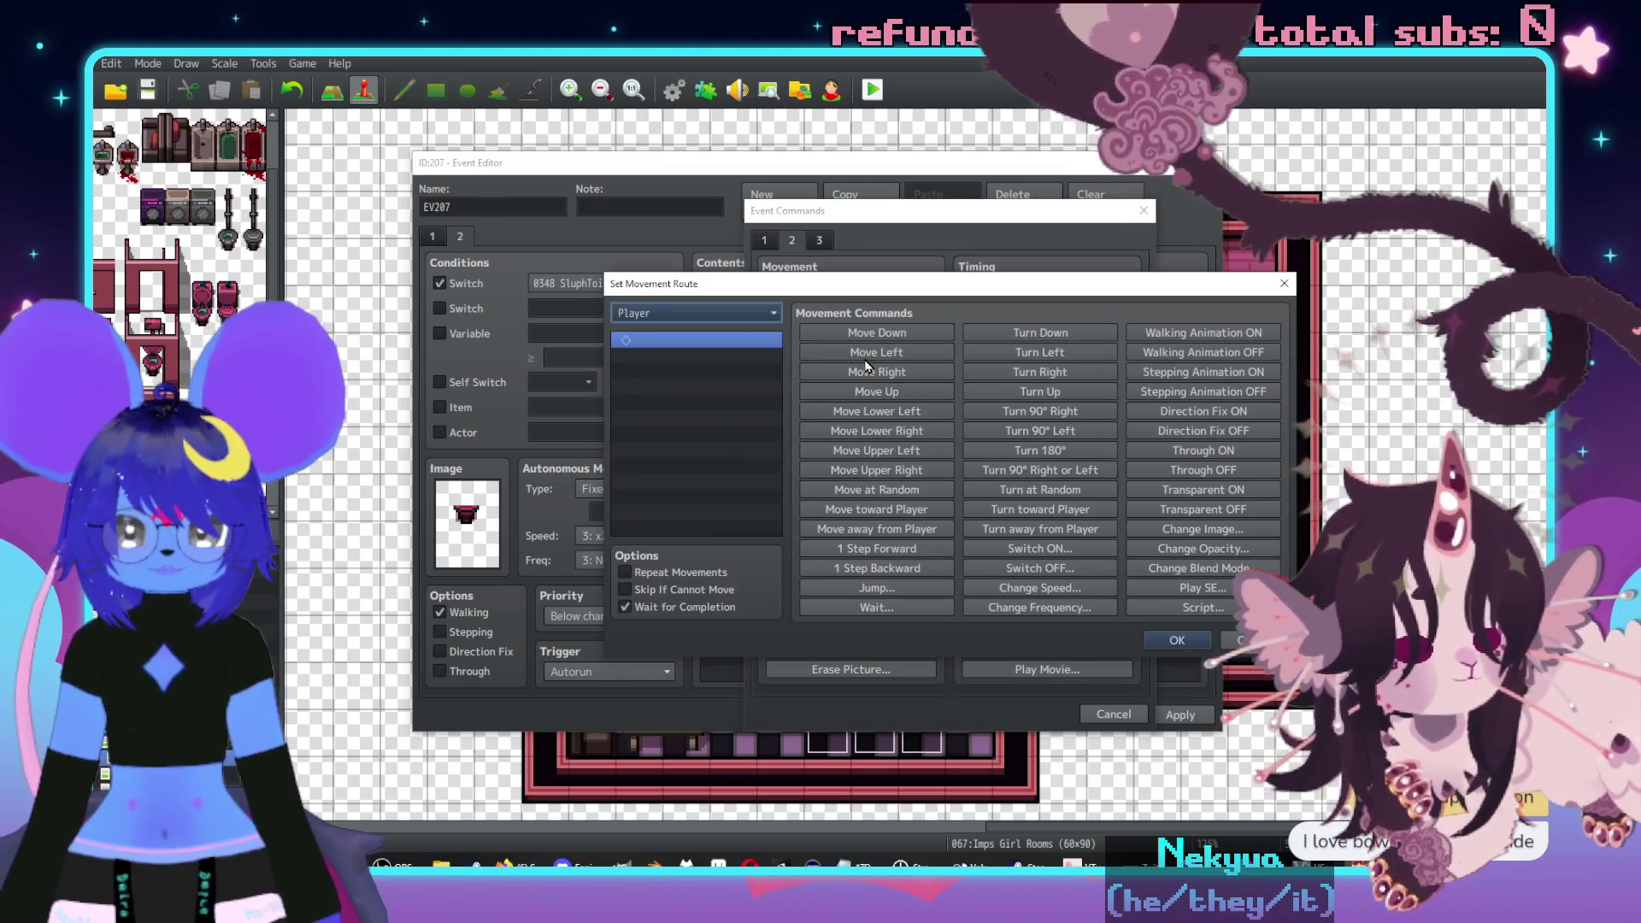
pyautogui.click(682, 316)
pyautogui.click(681, 329)
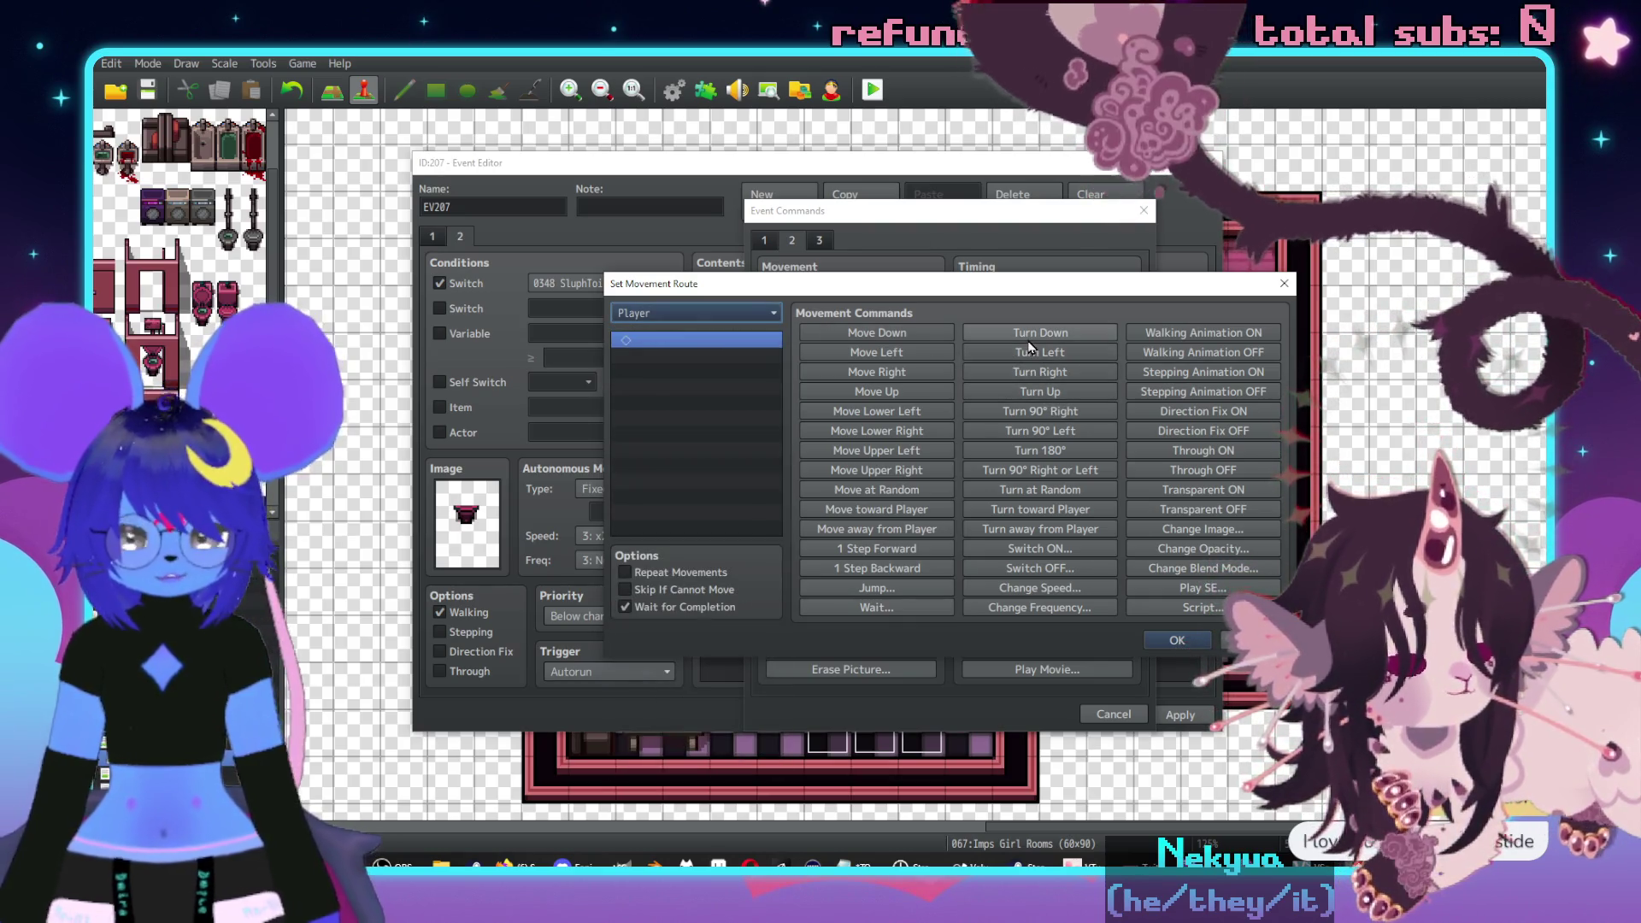
pyautogui.press('Escape')
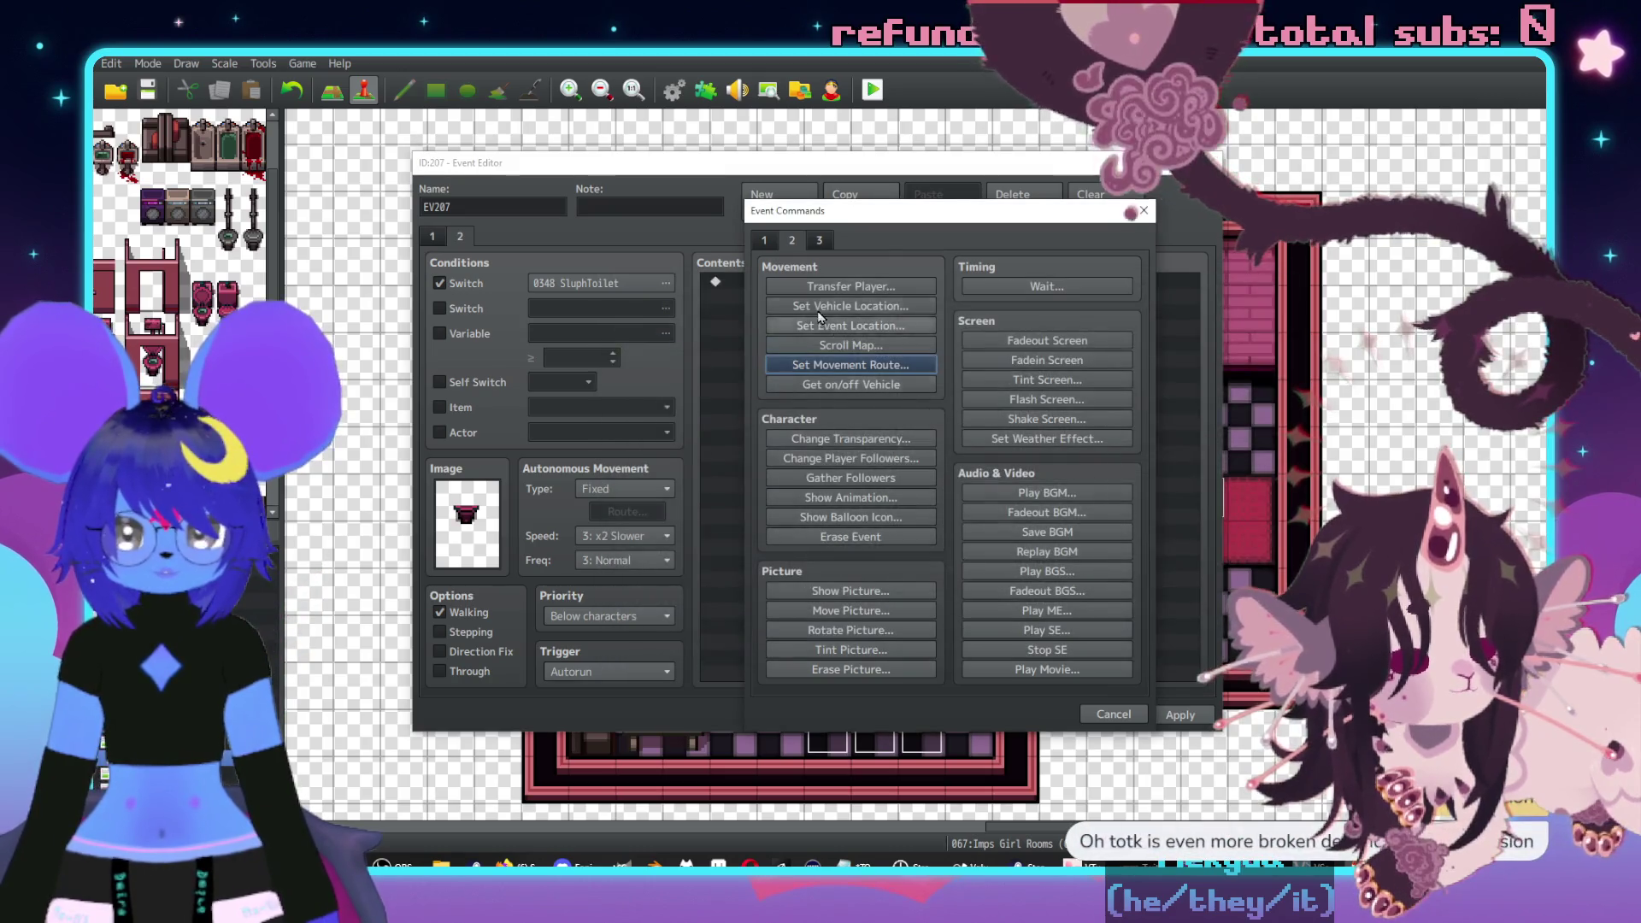
pyautogui.click(766, 238)
pyautogui.click(860, 533)
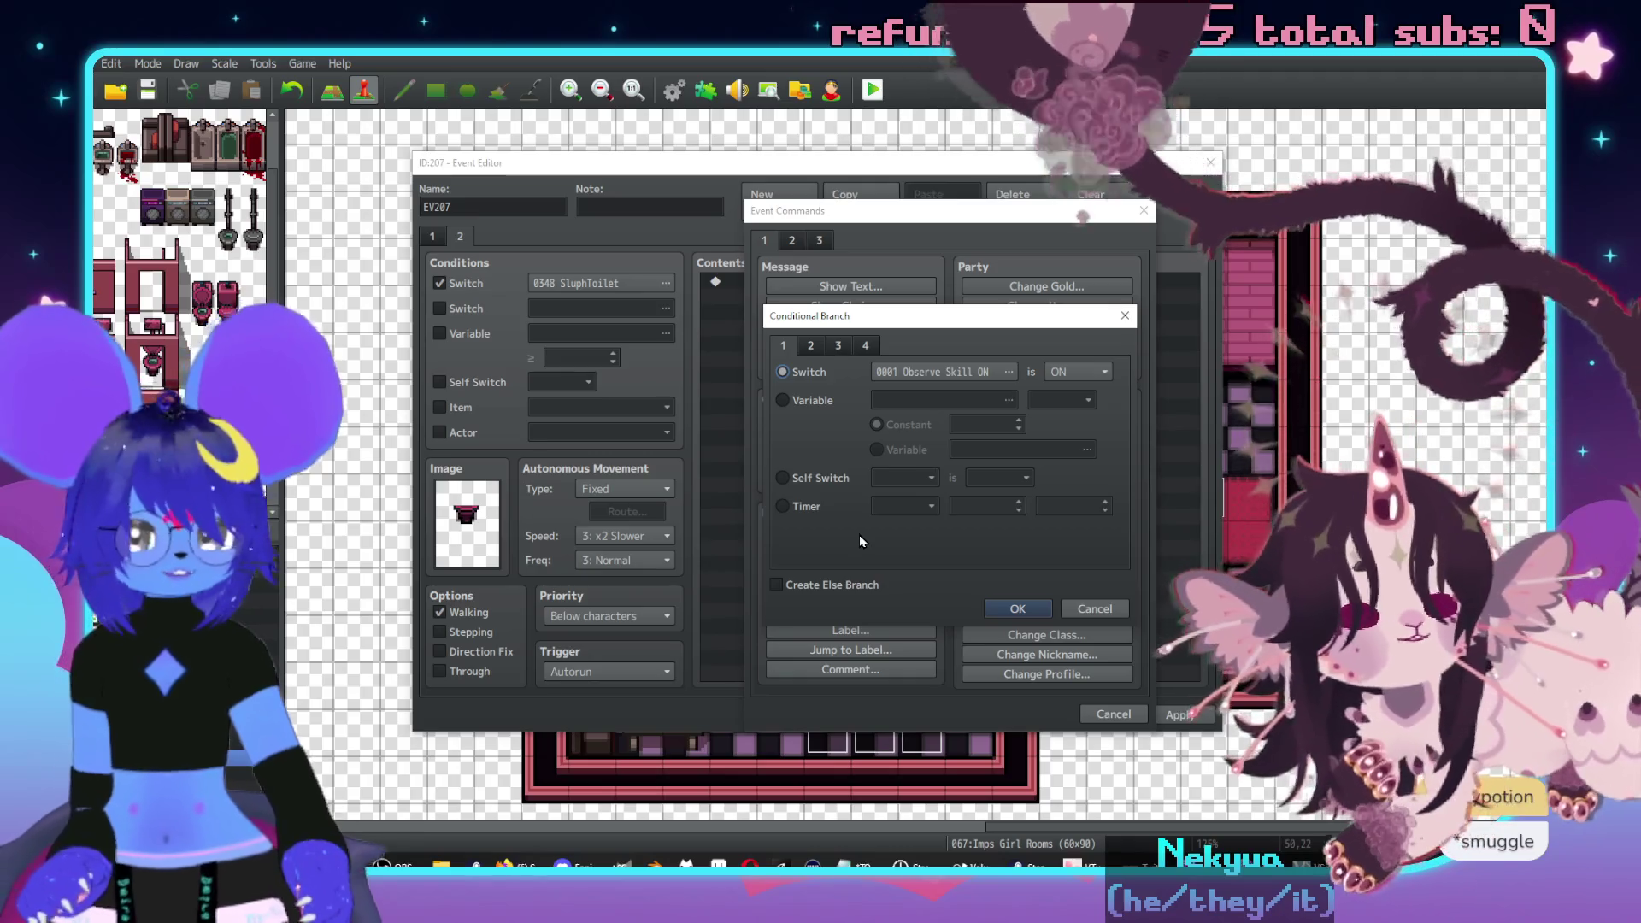
# - Make the branch check that Actor 0006 Checker is in the party, with an Else branch
pyautogui.click(838, 347)
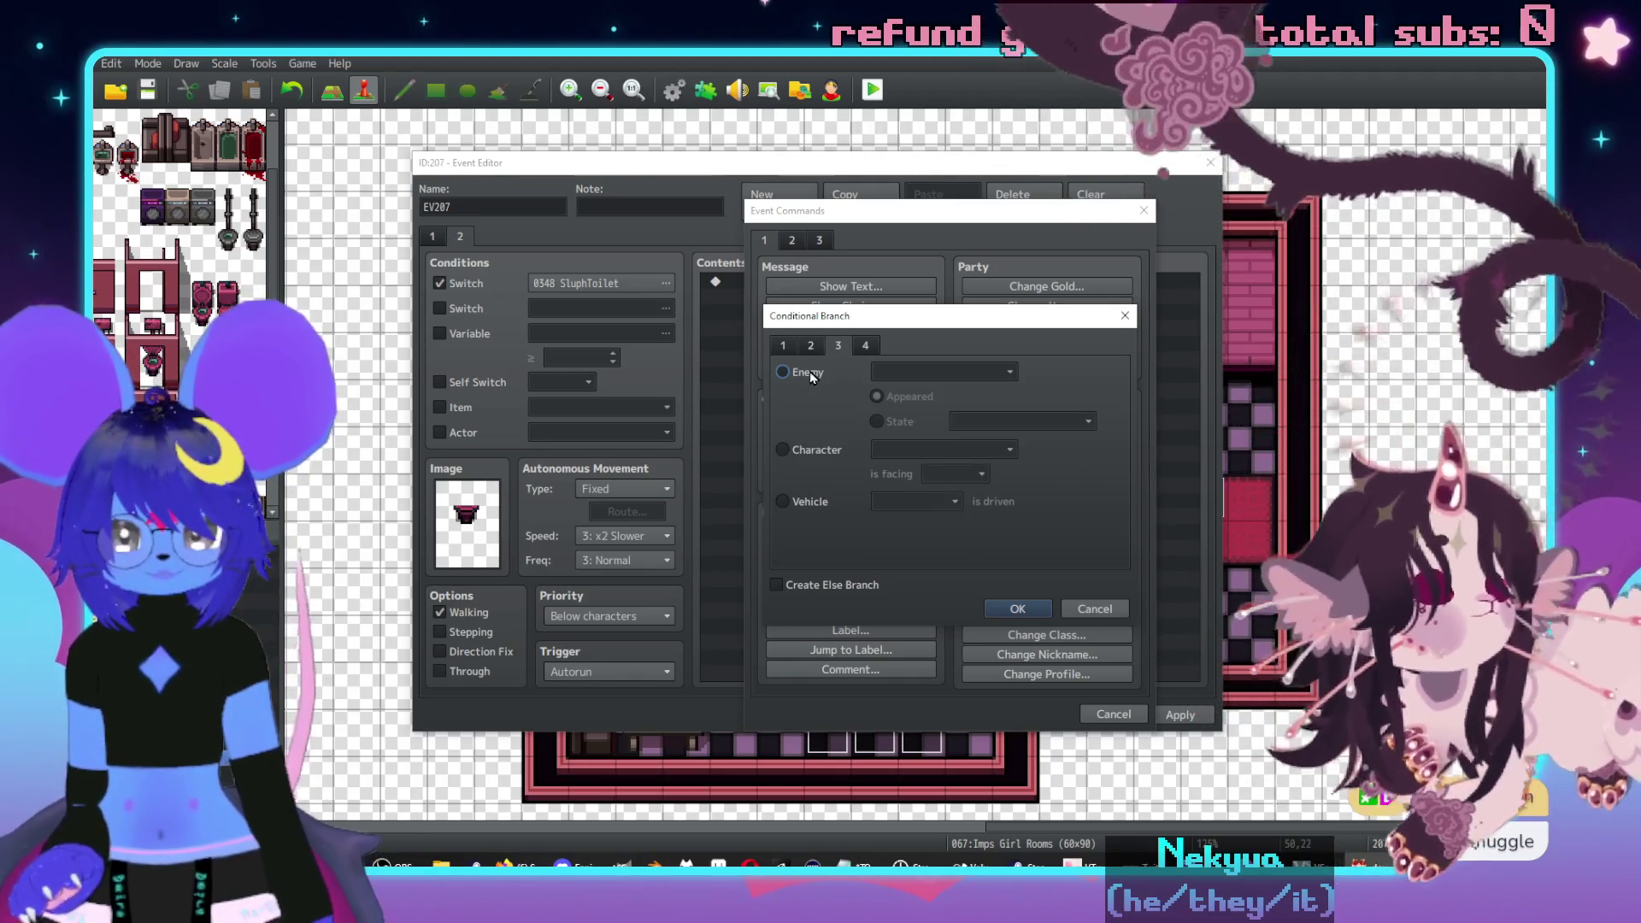
pyautogui.click(810, 346)
pyautogui.click(838, 345)
pyautogui.click(811, 345)
pyautogui.click(807, 373)
pyautogui.click(940, 372)
pyautogui.click(926, 489)
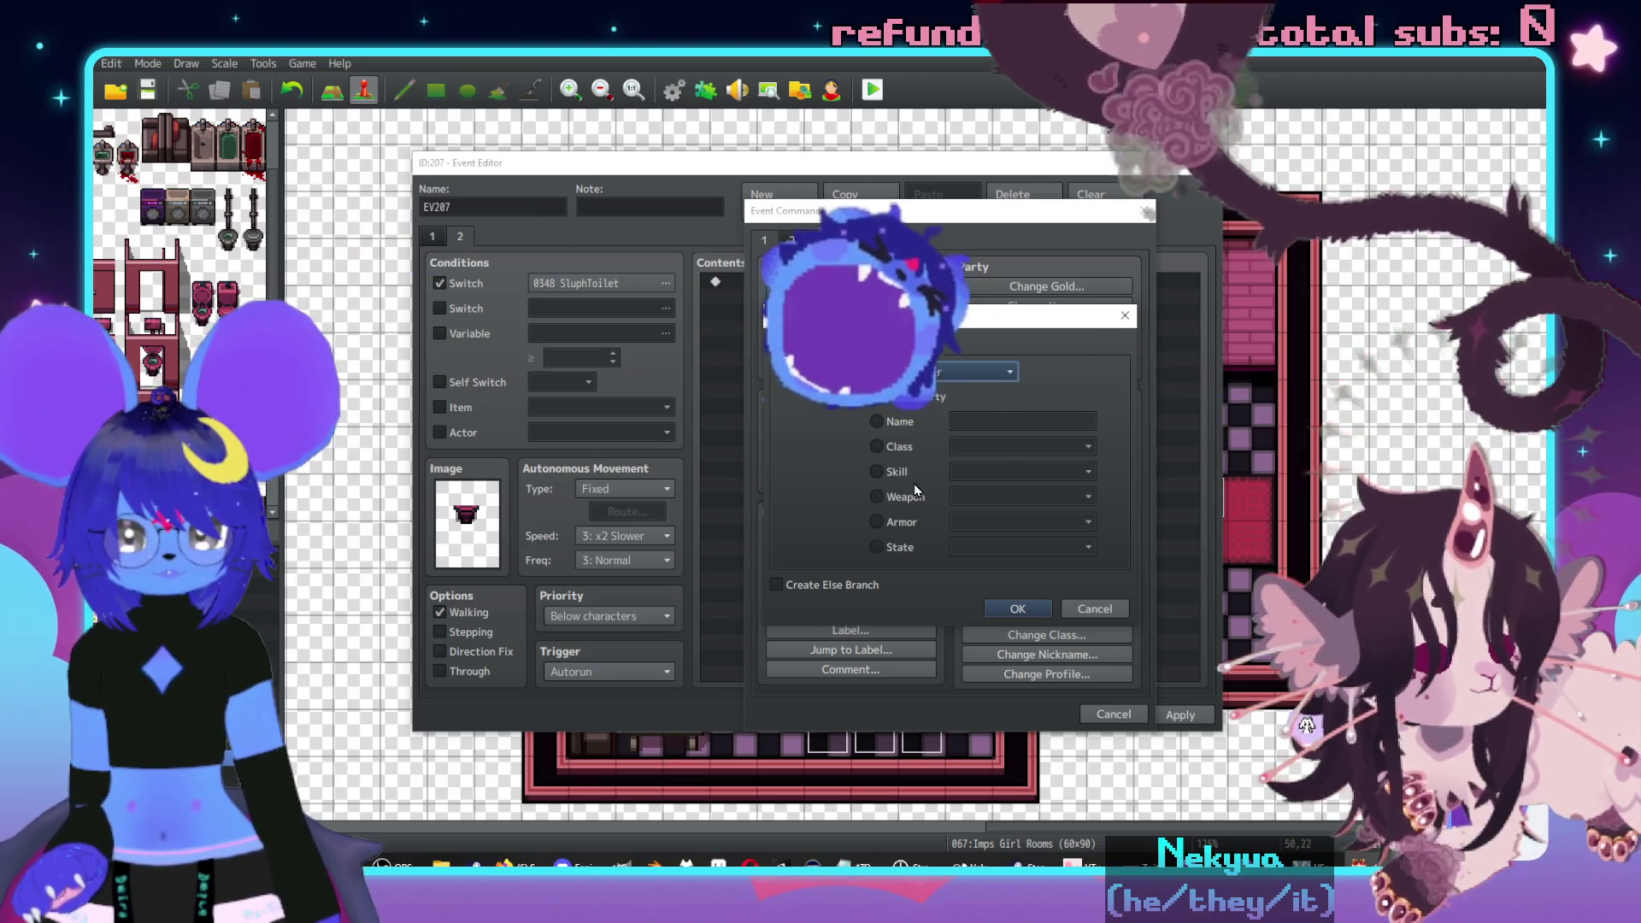
pyautogui.click(856, 582)
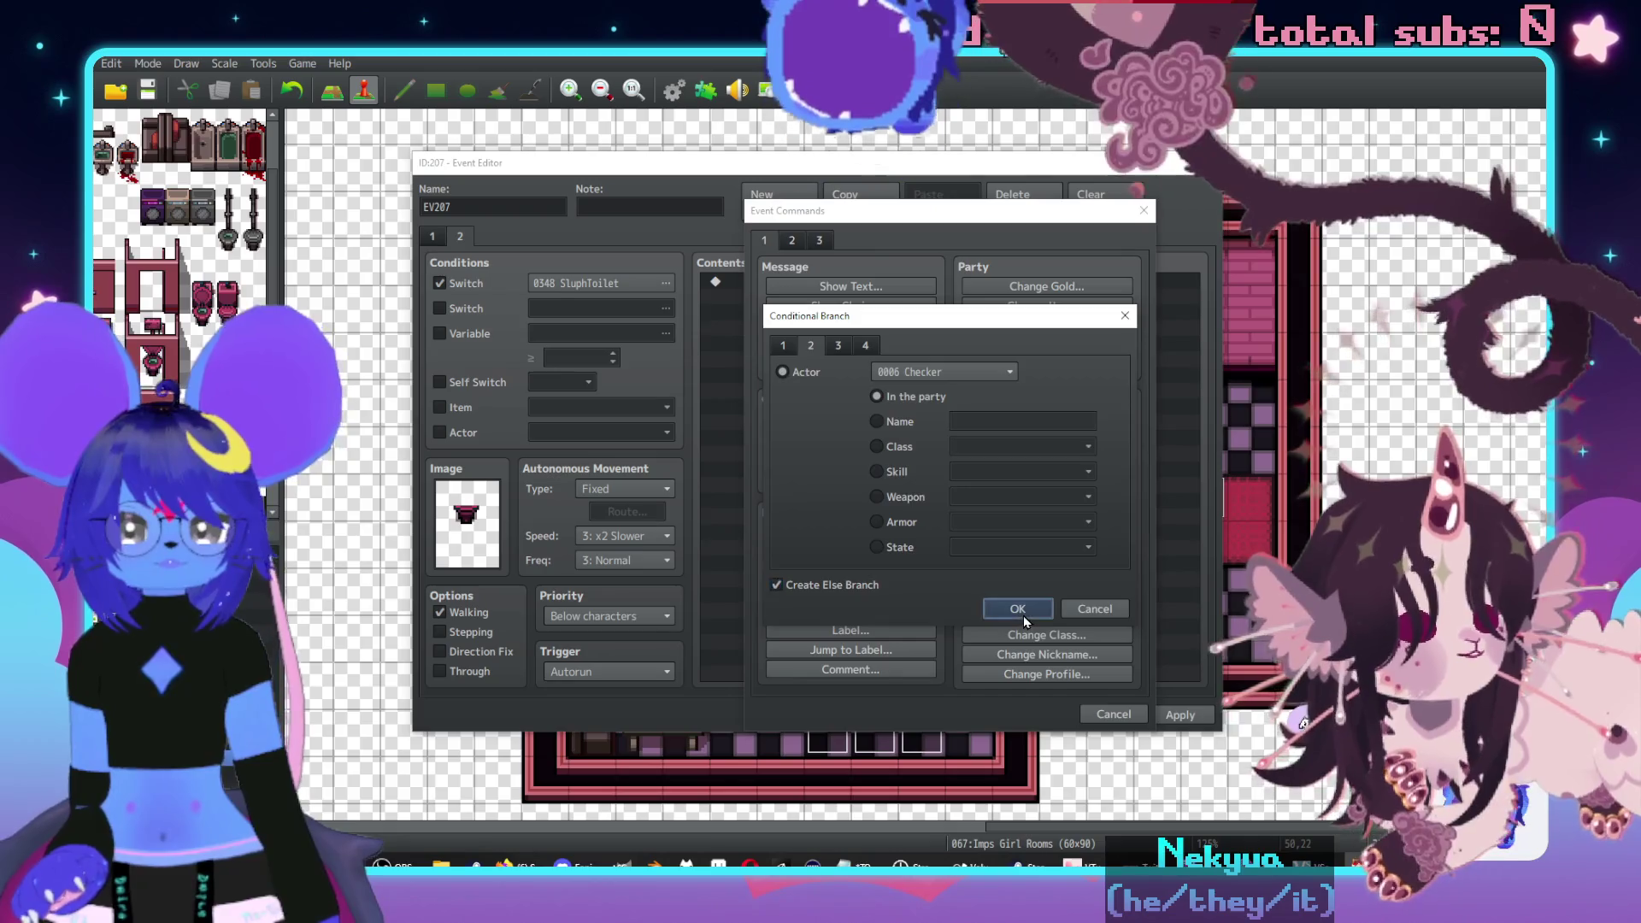
pyautogui.click(1023, 616)
# - Call Common Event 0009 Imp Talk inside the If branch, then save and go to Nexus Inside
pyautogui.doubleClick(797, 290)
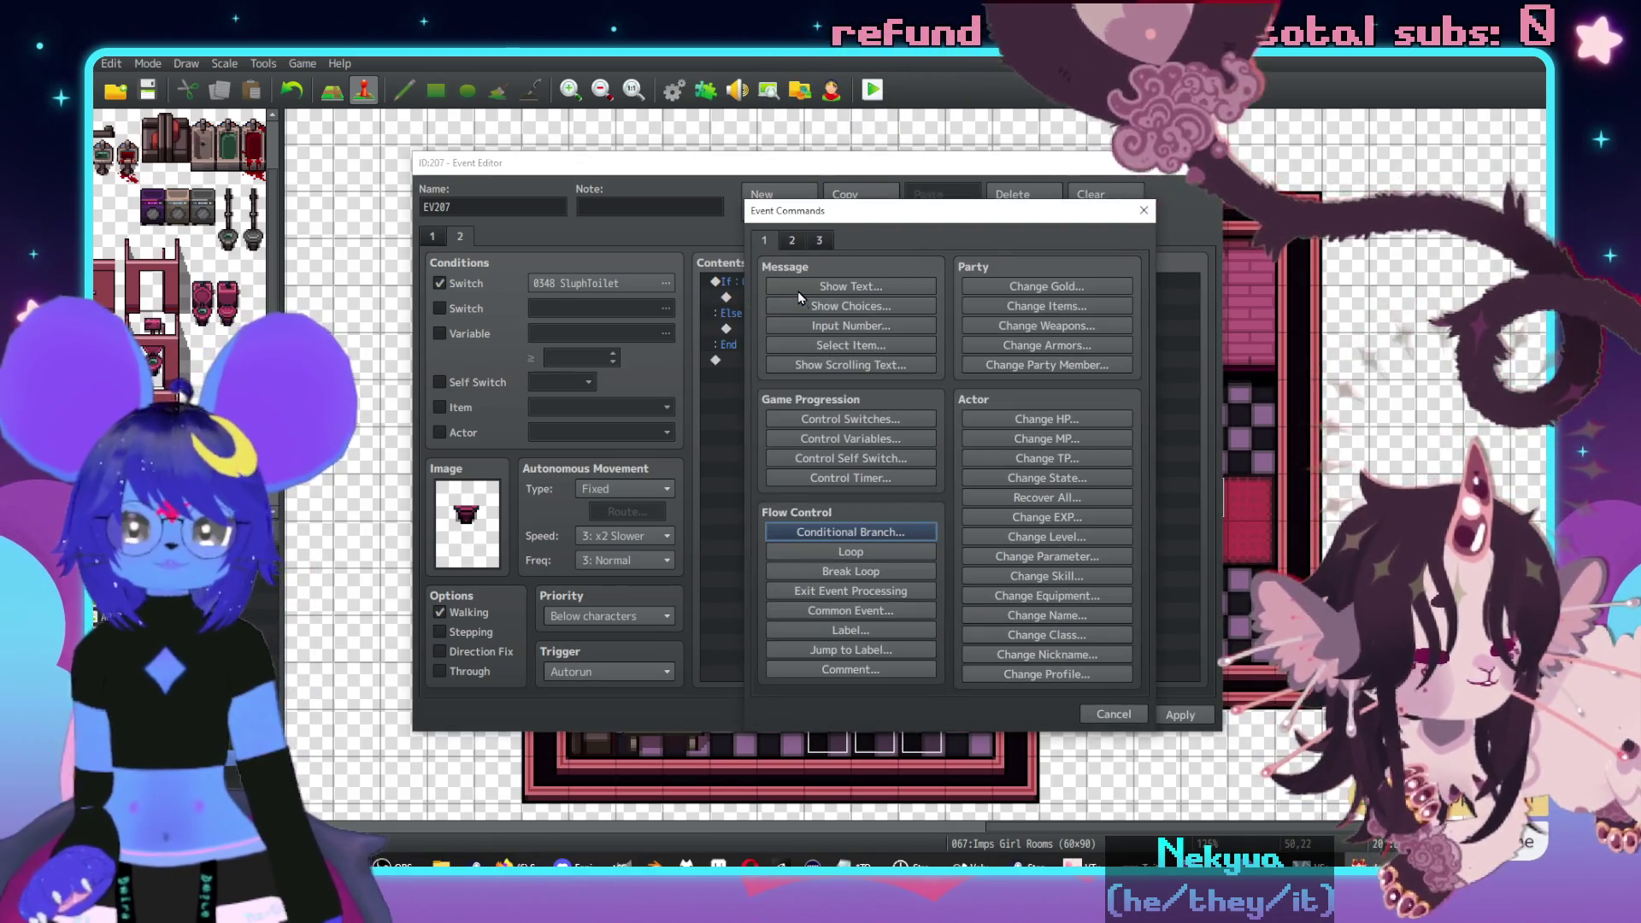
pyautogui.click(850, 611)
pyautogui.click(914, 438)
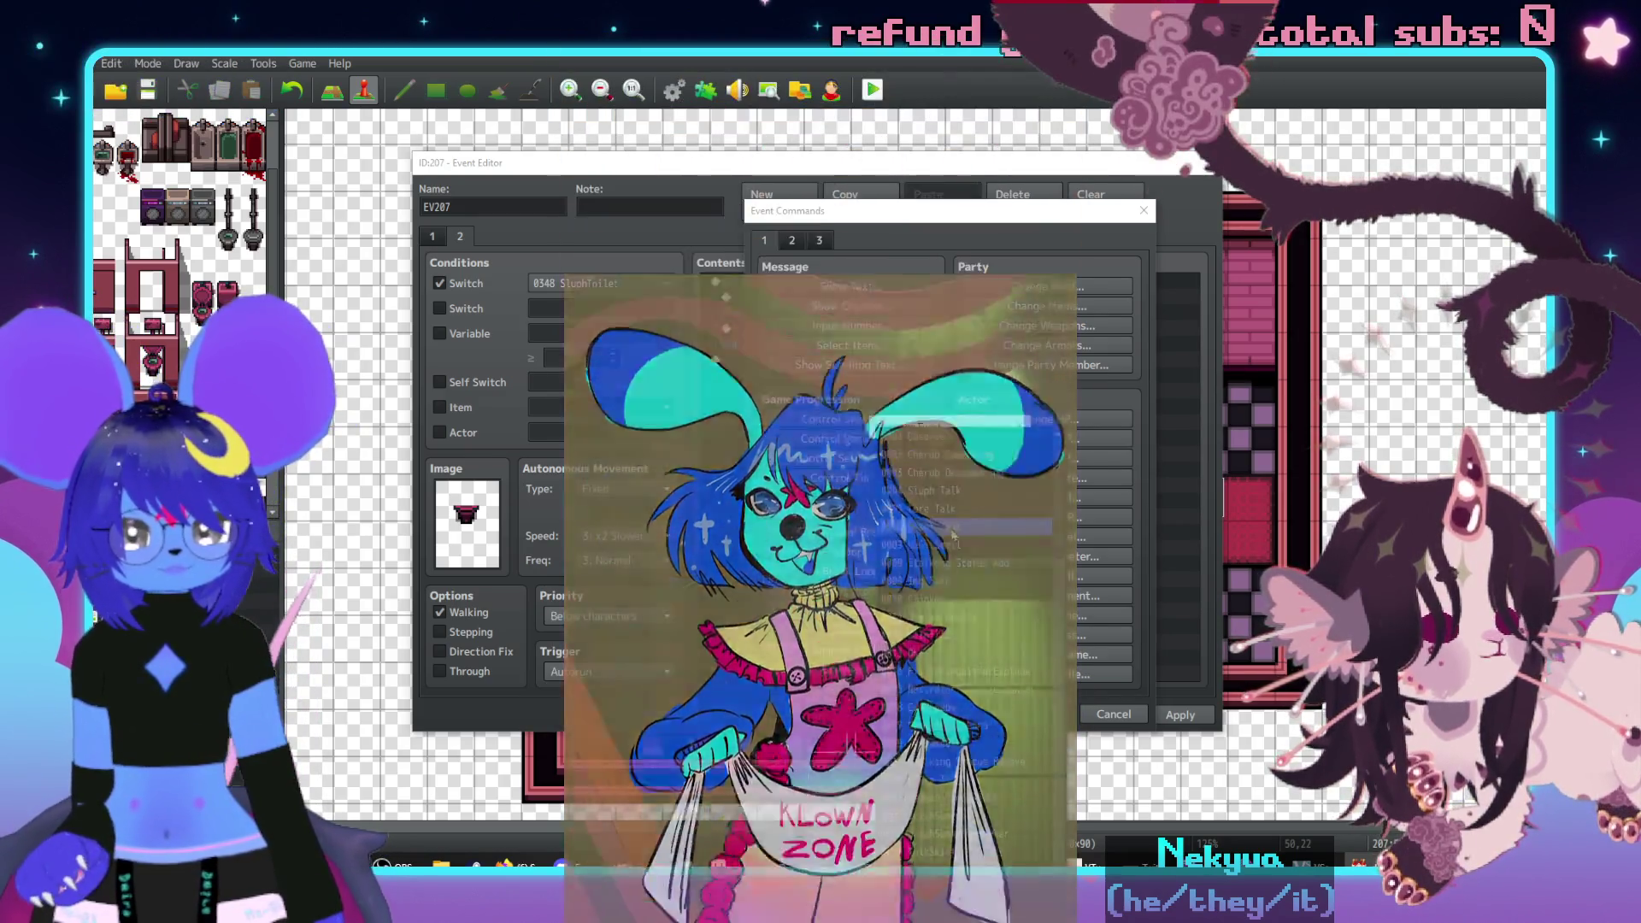
pyautogui.click(957, 564)
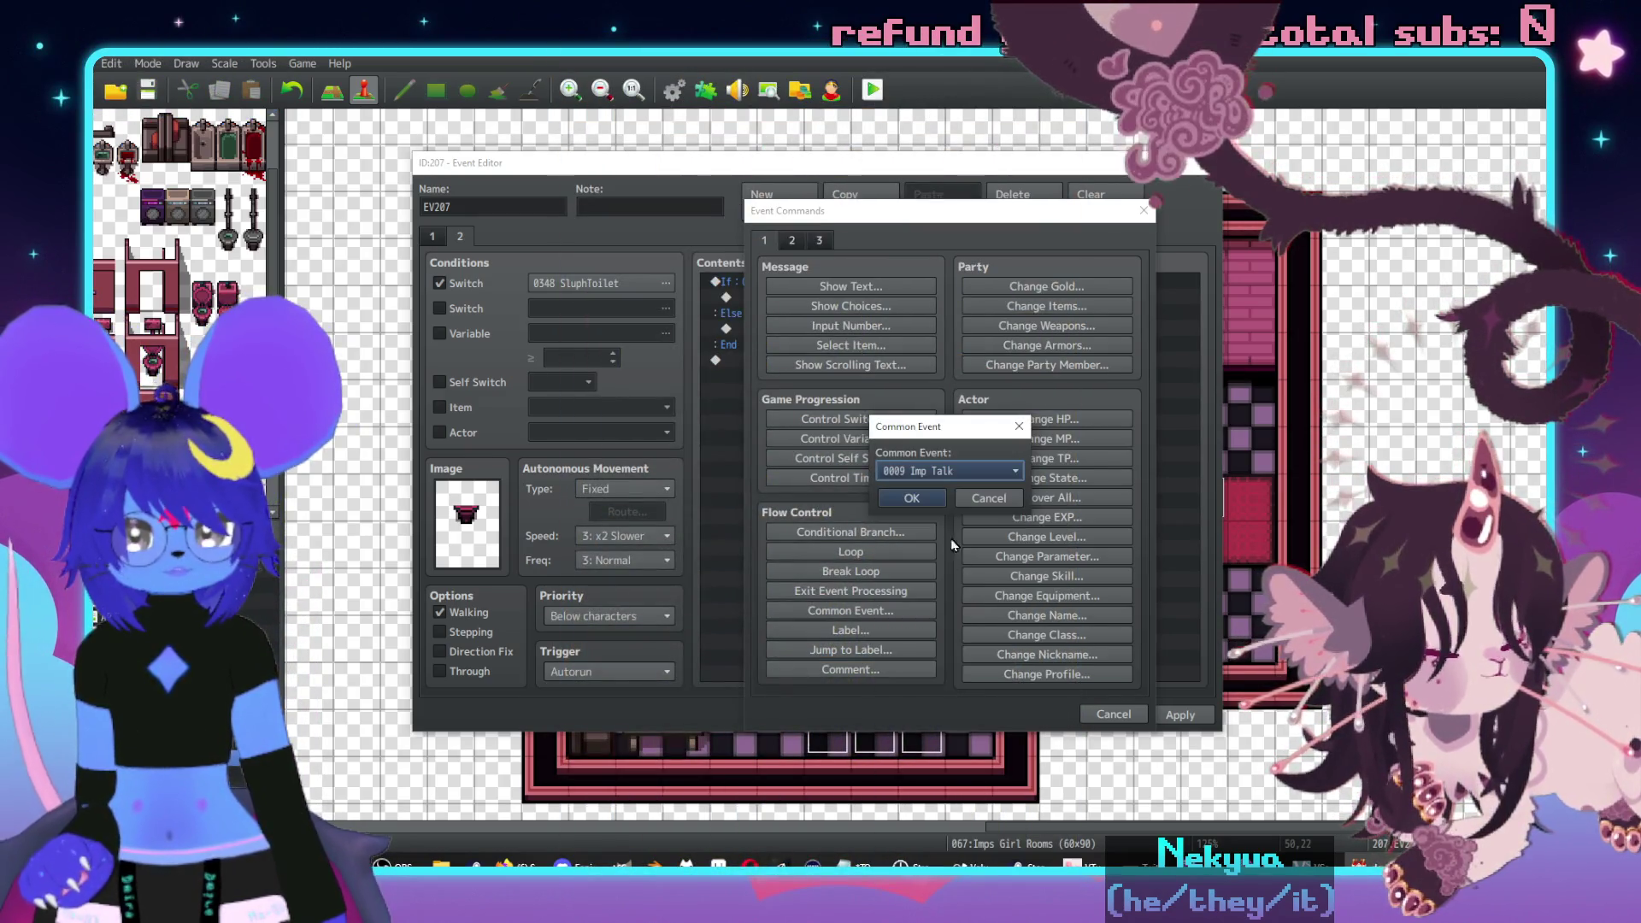
pyautogui.click(911, 498)
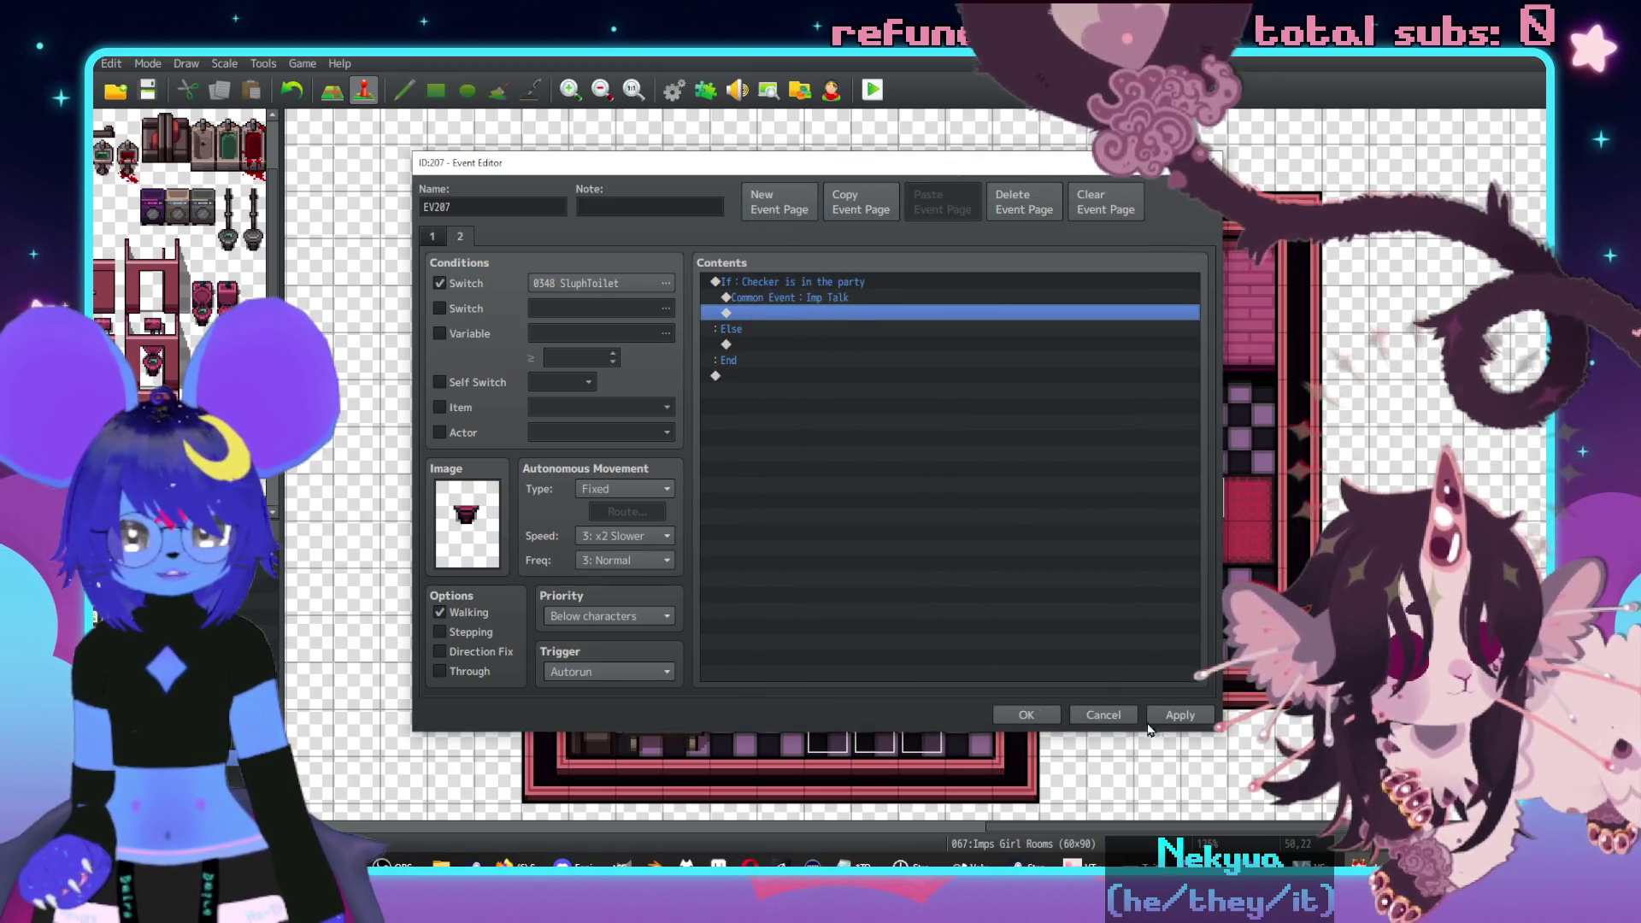
pyautogui.click(1041, 716)
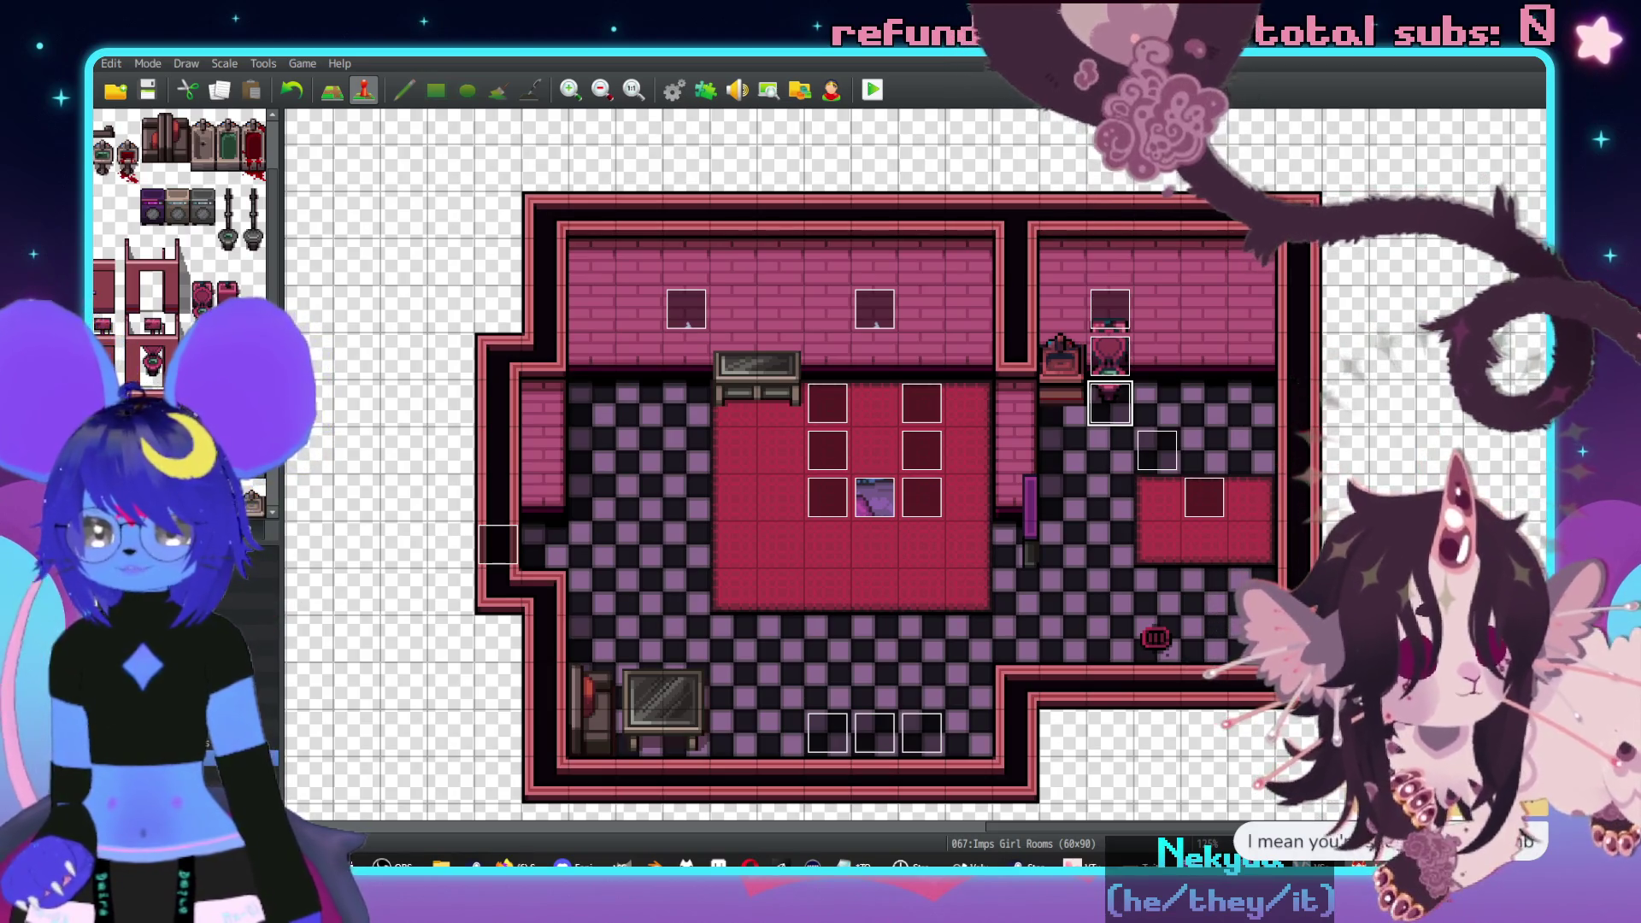
pyautogui.click(128, 598)
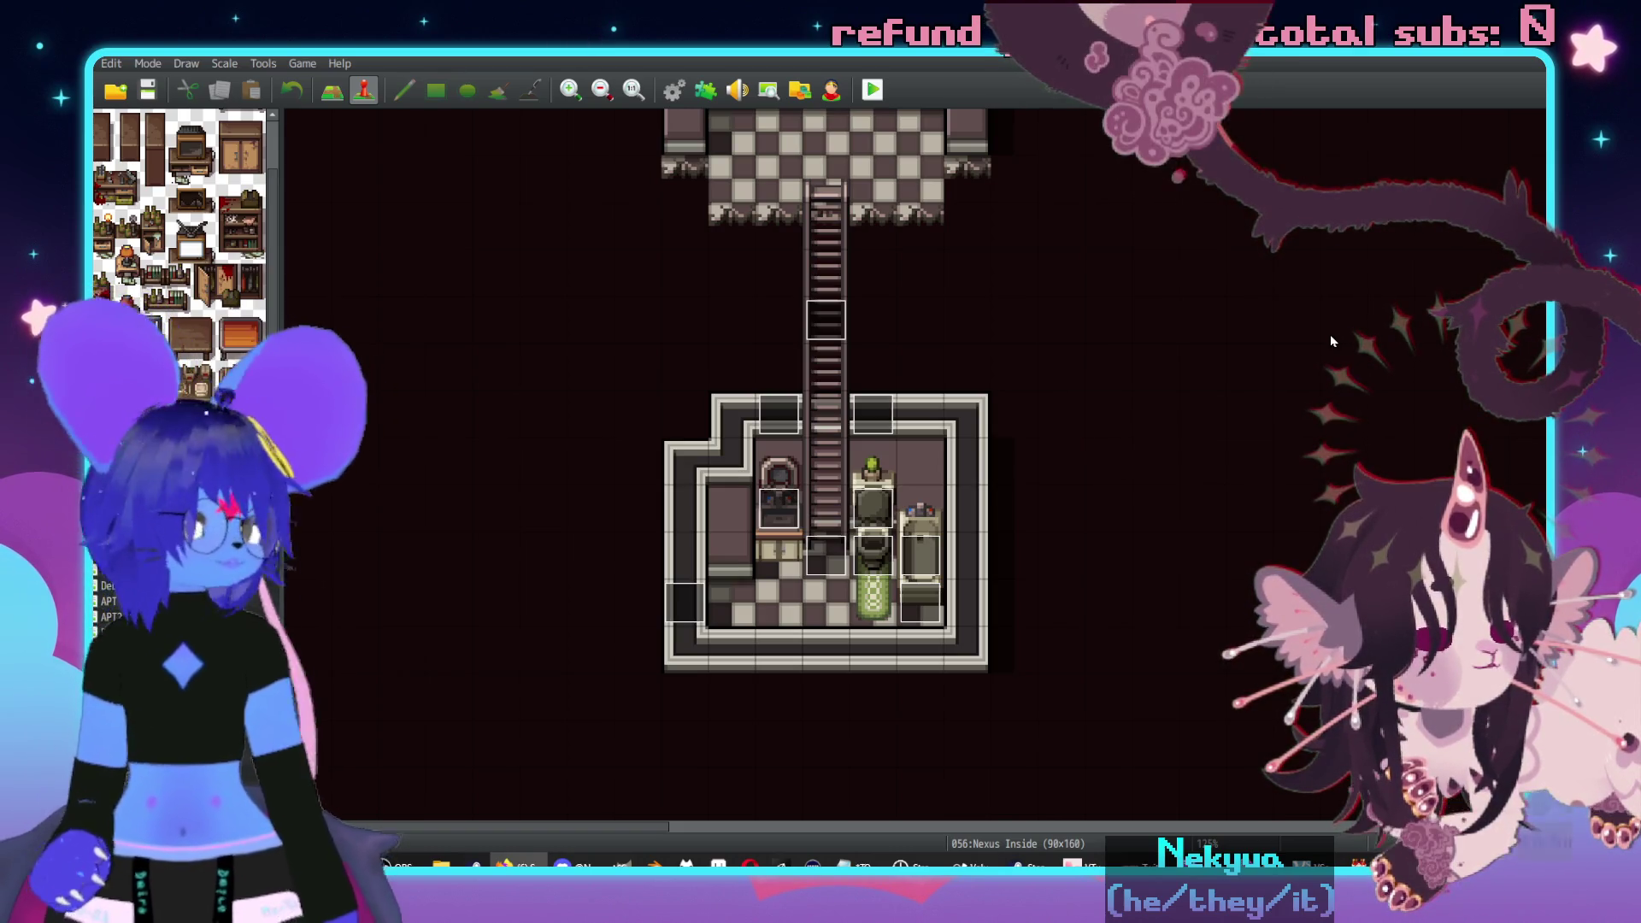
# - Pan the Nexus Inside map to the small furnished room below the ladder
pyautogui.middleClick(1017, 484)
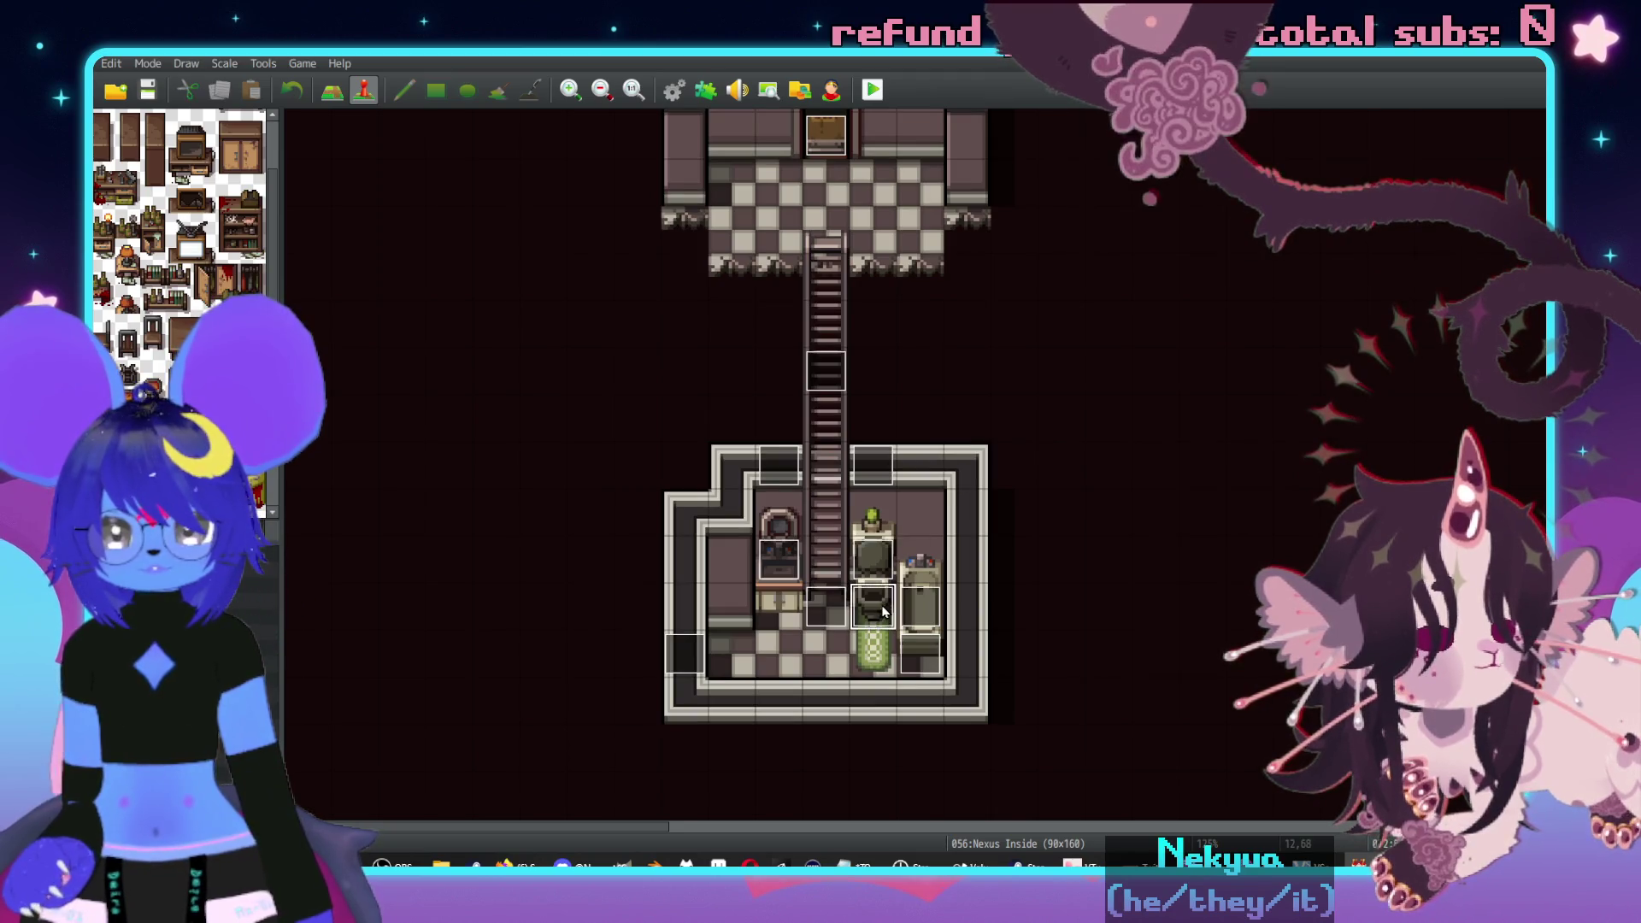
# - Inspect the Nexus toilet seat and ImpInnerToilet events, then reopen EV207 on Imps Girl Rooms
pyautogui.doubleClick(963, 437)
pyautogui.click(468, 242)
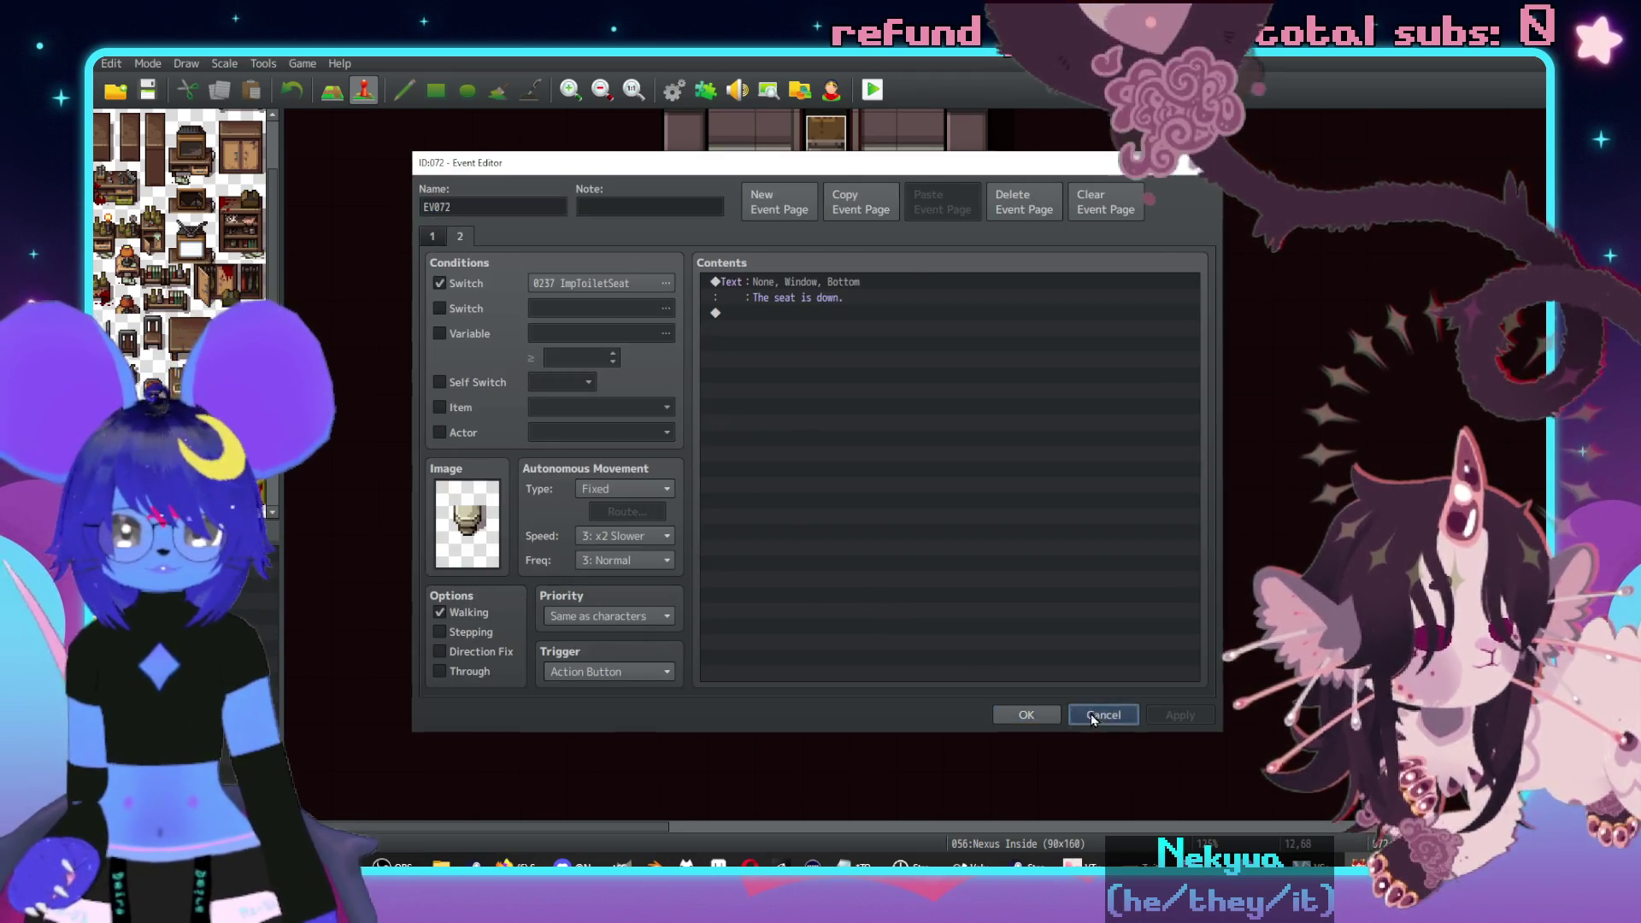
pyautogui.click(1104, 714)
pyautogui.doubleClick(884, 568)
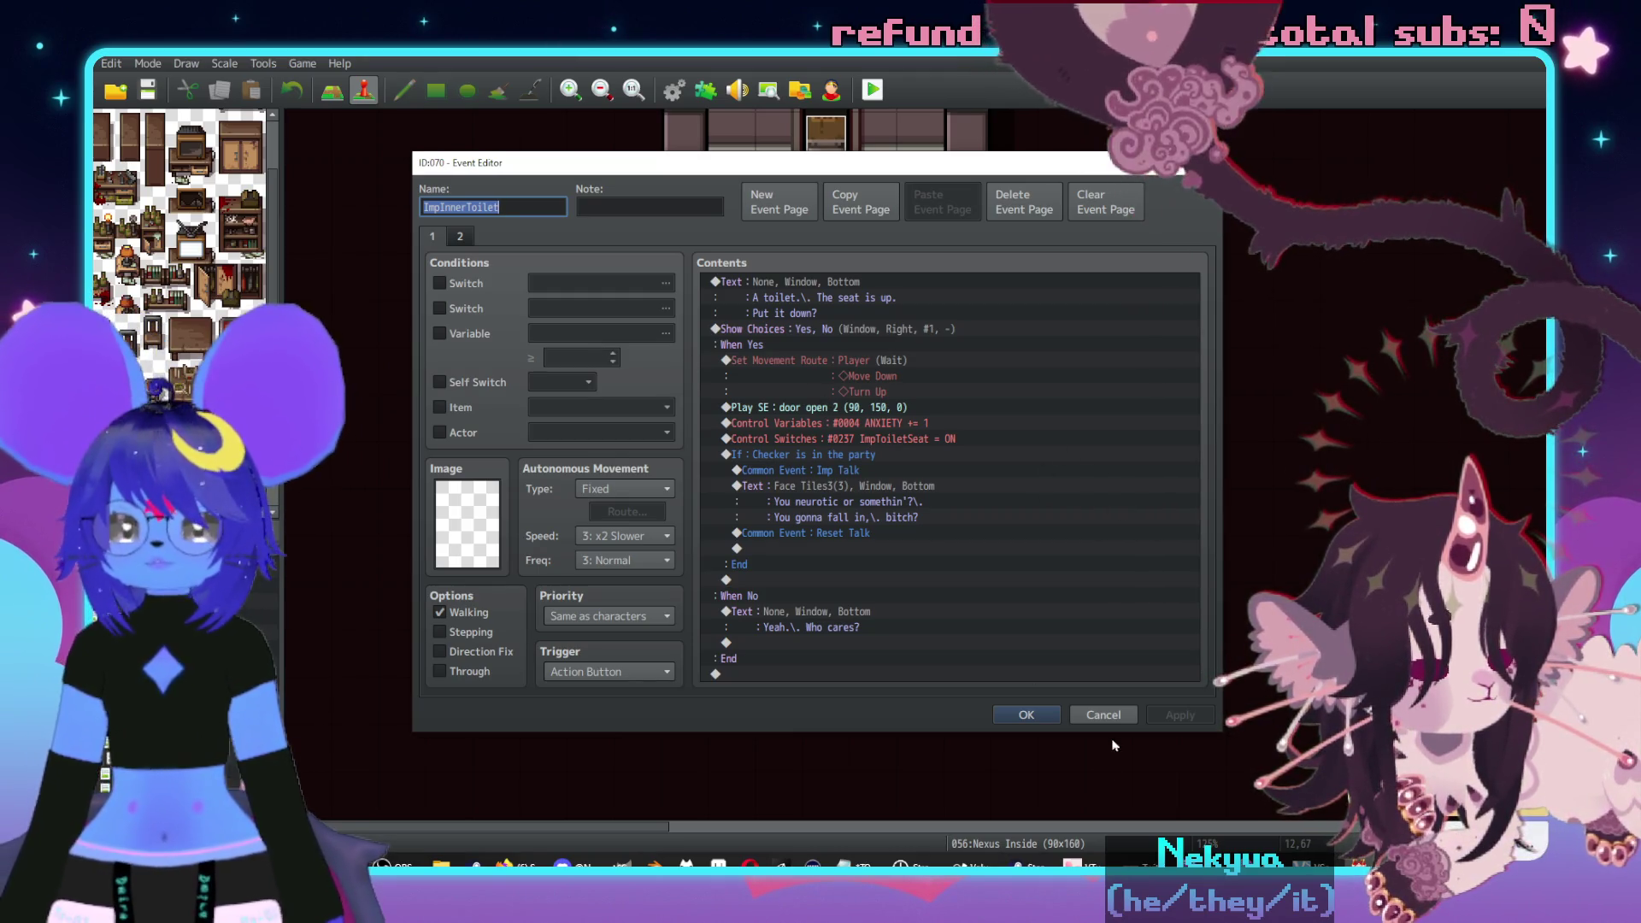
pyautogui.click(1102, 714)
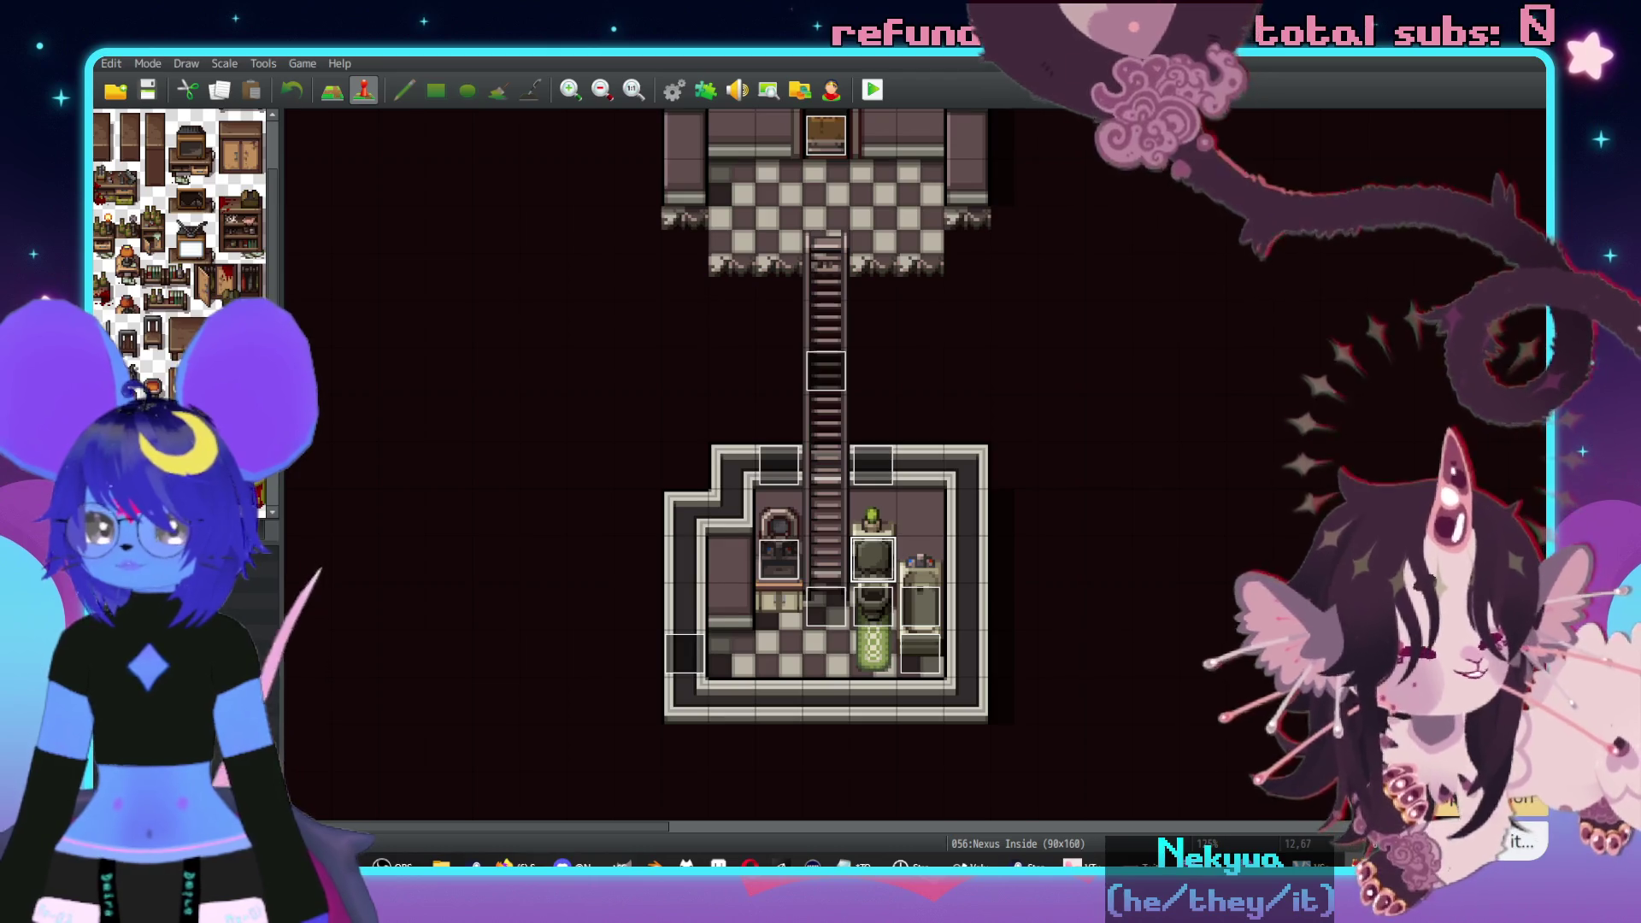
pyautogui.click(170, 684)
pyautogui.doubleClick(1114, 409)
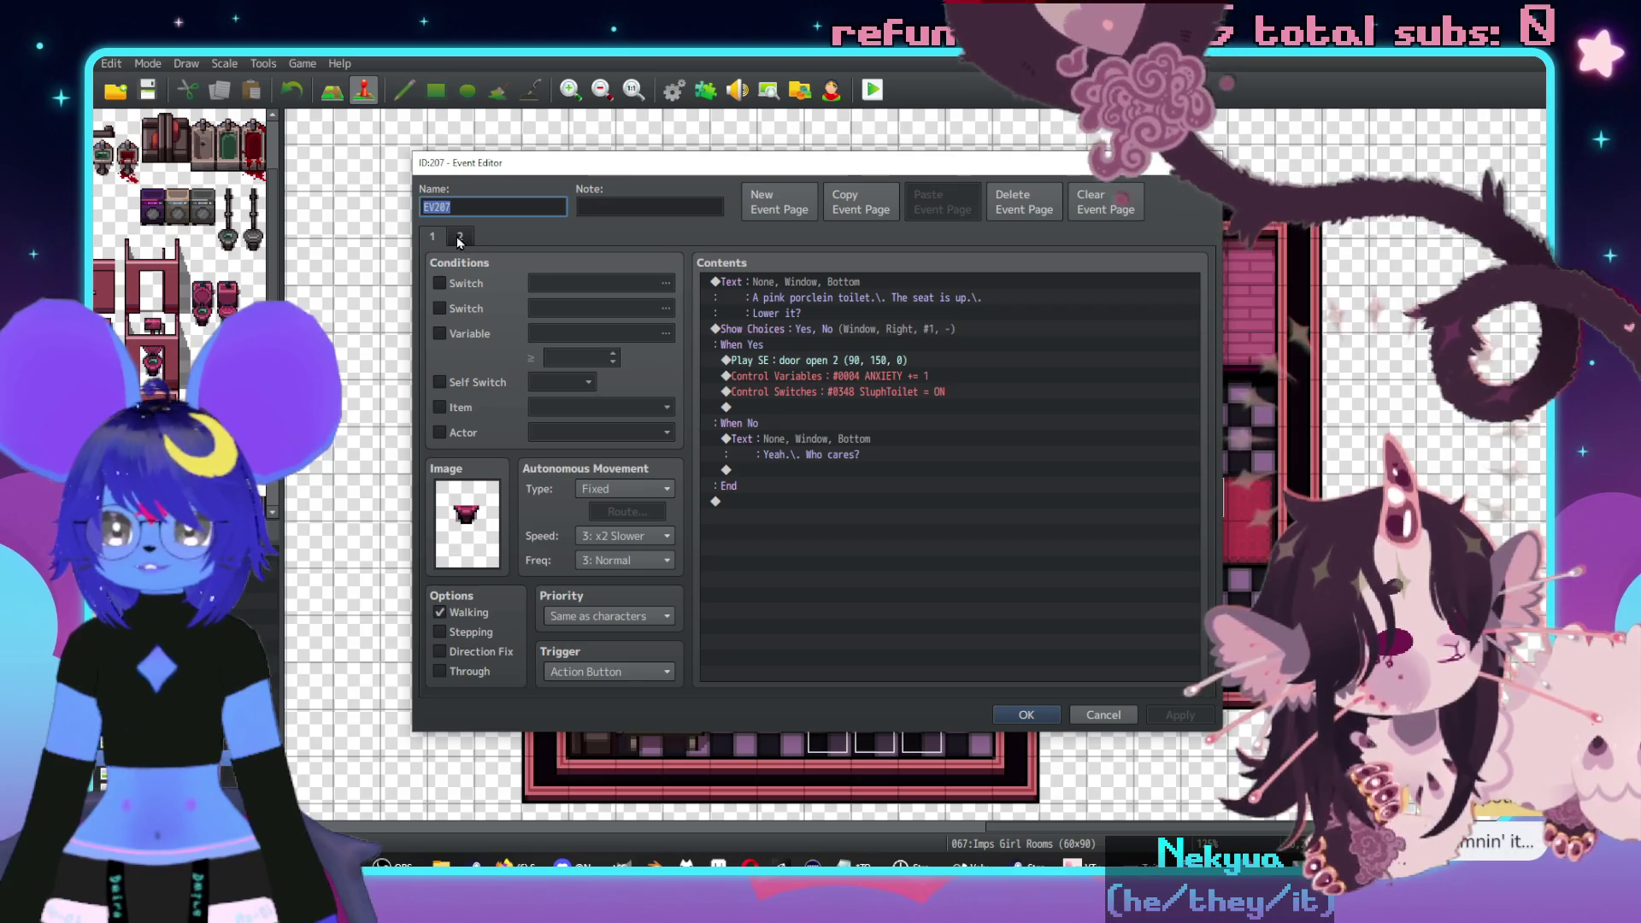
# - Start a new conditional branch right after Imp Talk on EV207's second page
pyautogui.click(459, 237)
pyautogui.doubleClick(829, 314)
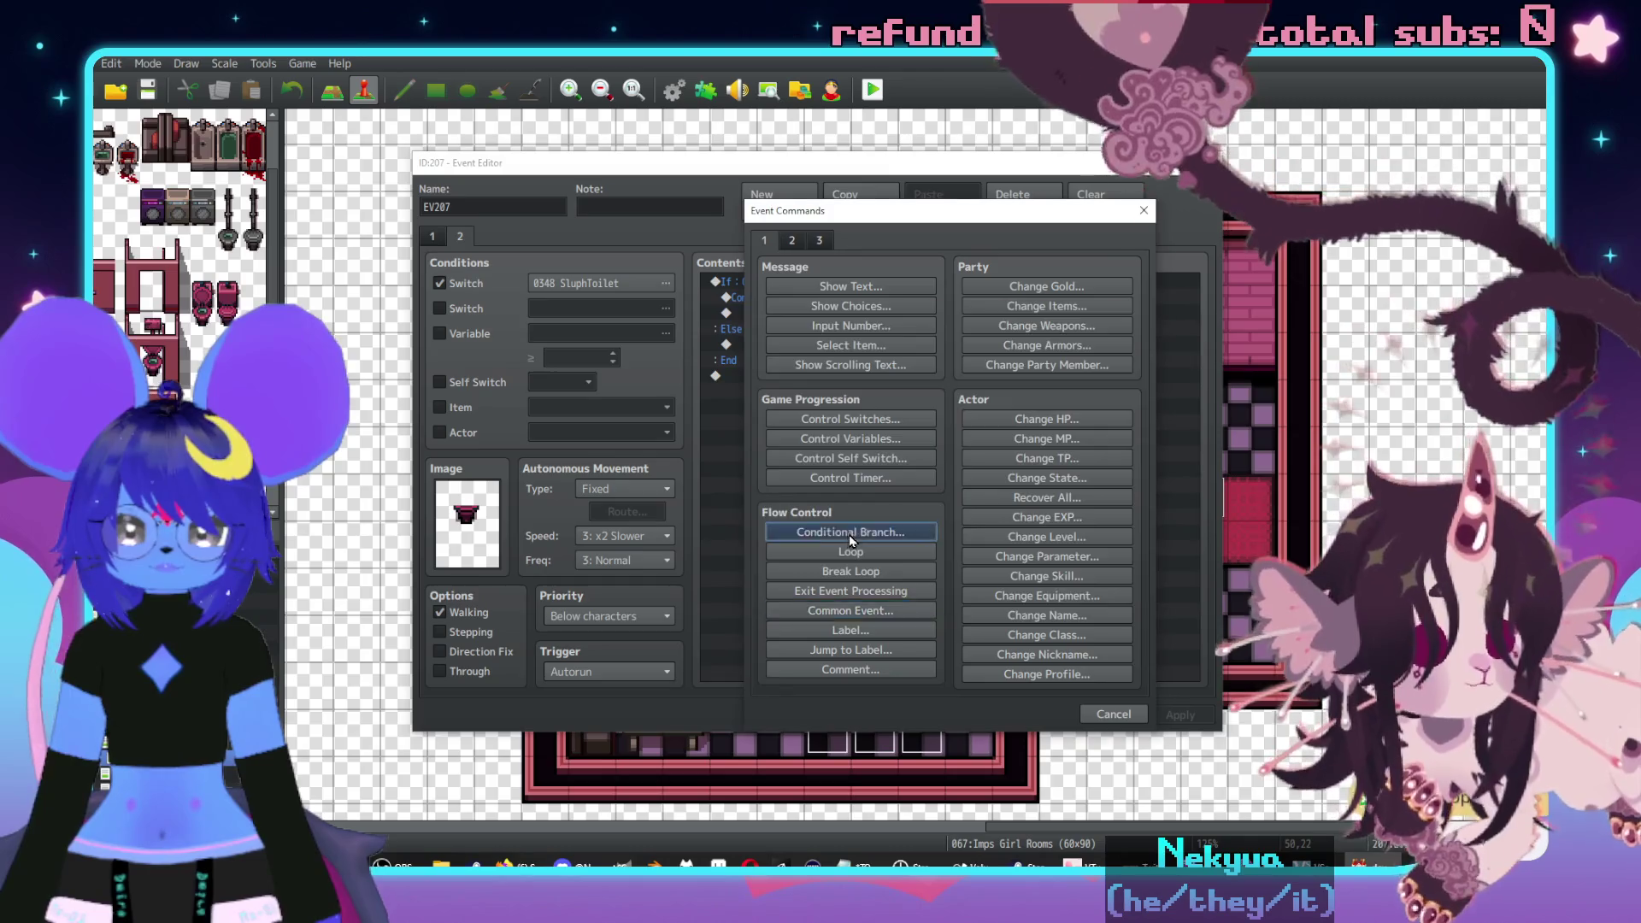
pyautogui.click(849, 533)
# - Make the branch check switch 0237 ImpToiletSeat is ON and confirm it
pyautogui.click(941, 371)
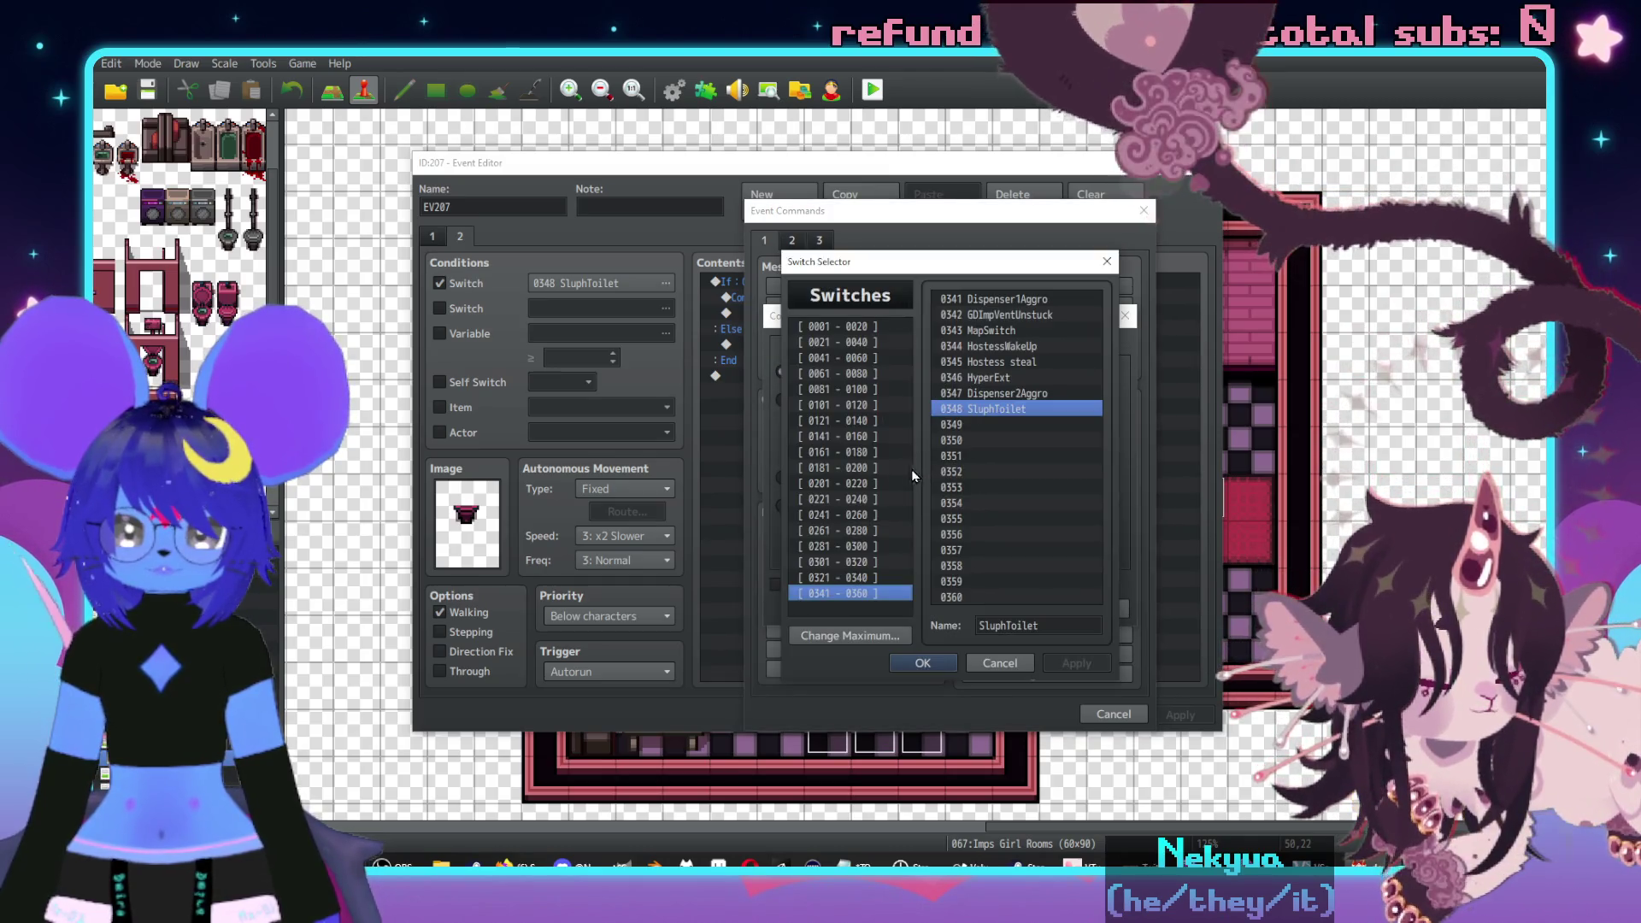
pyautogui.click(854, 579)
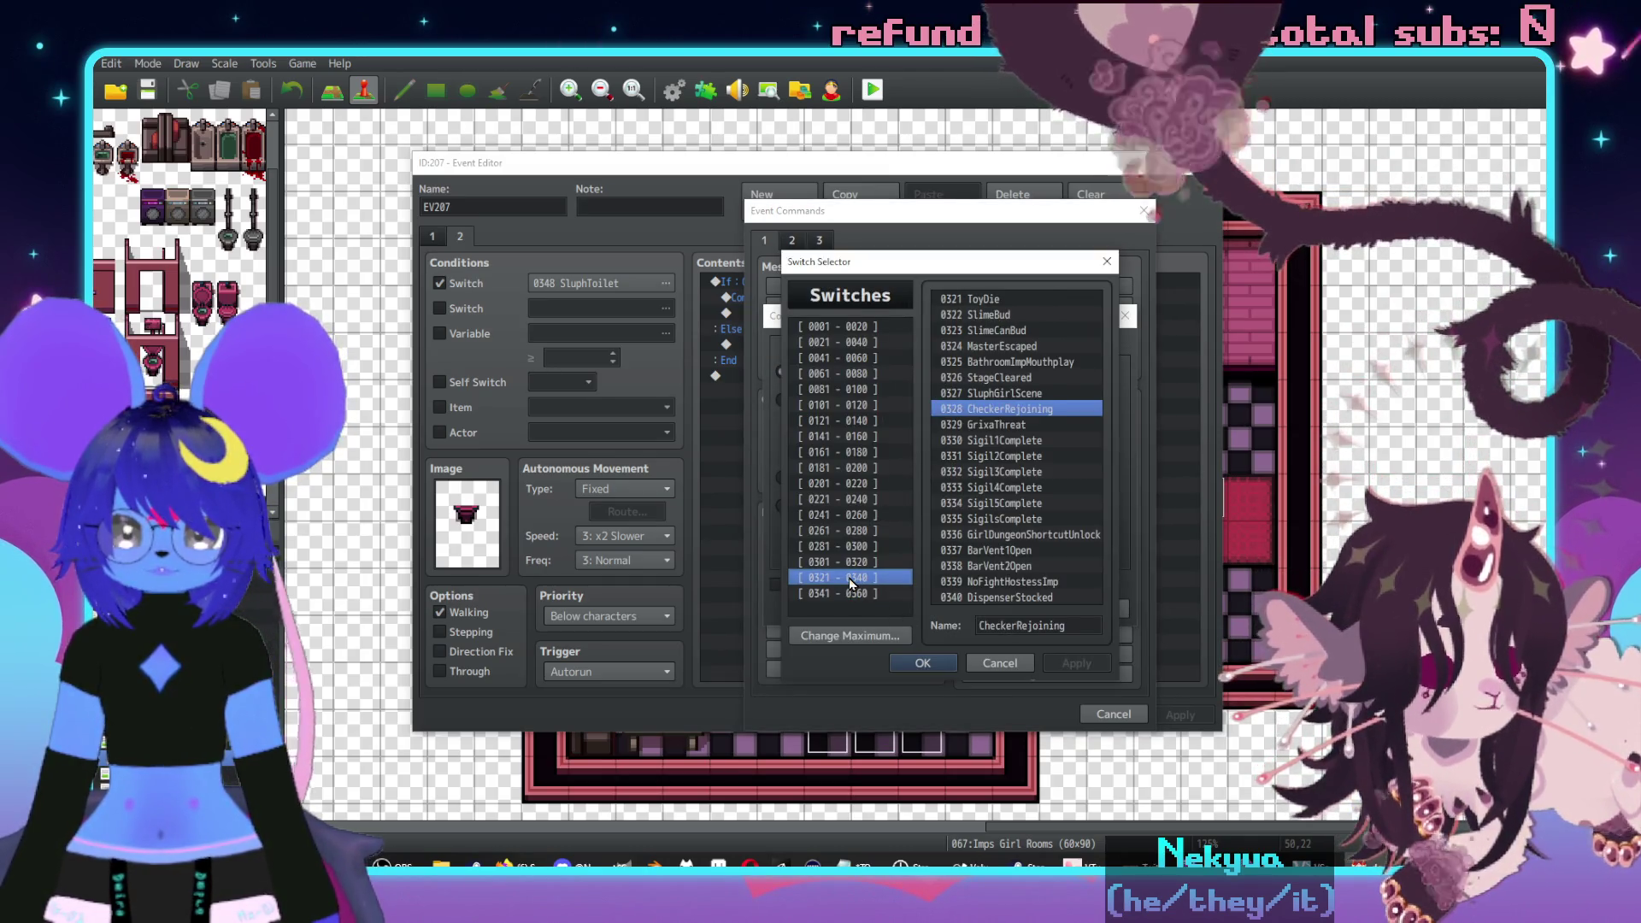
pyautogui.click(859, 563)
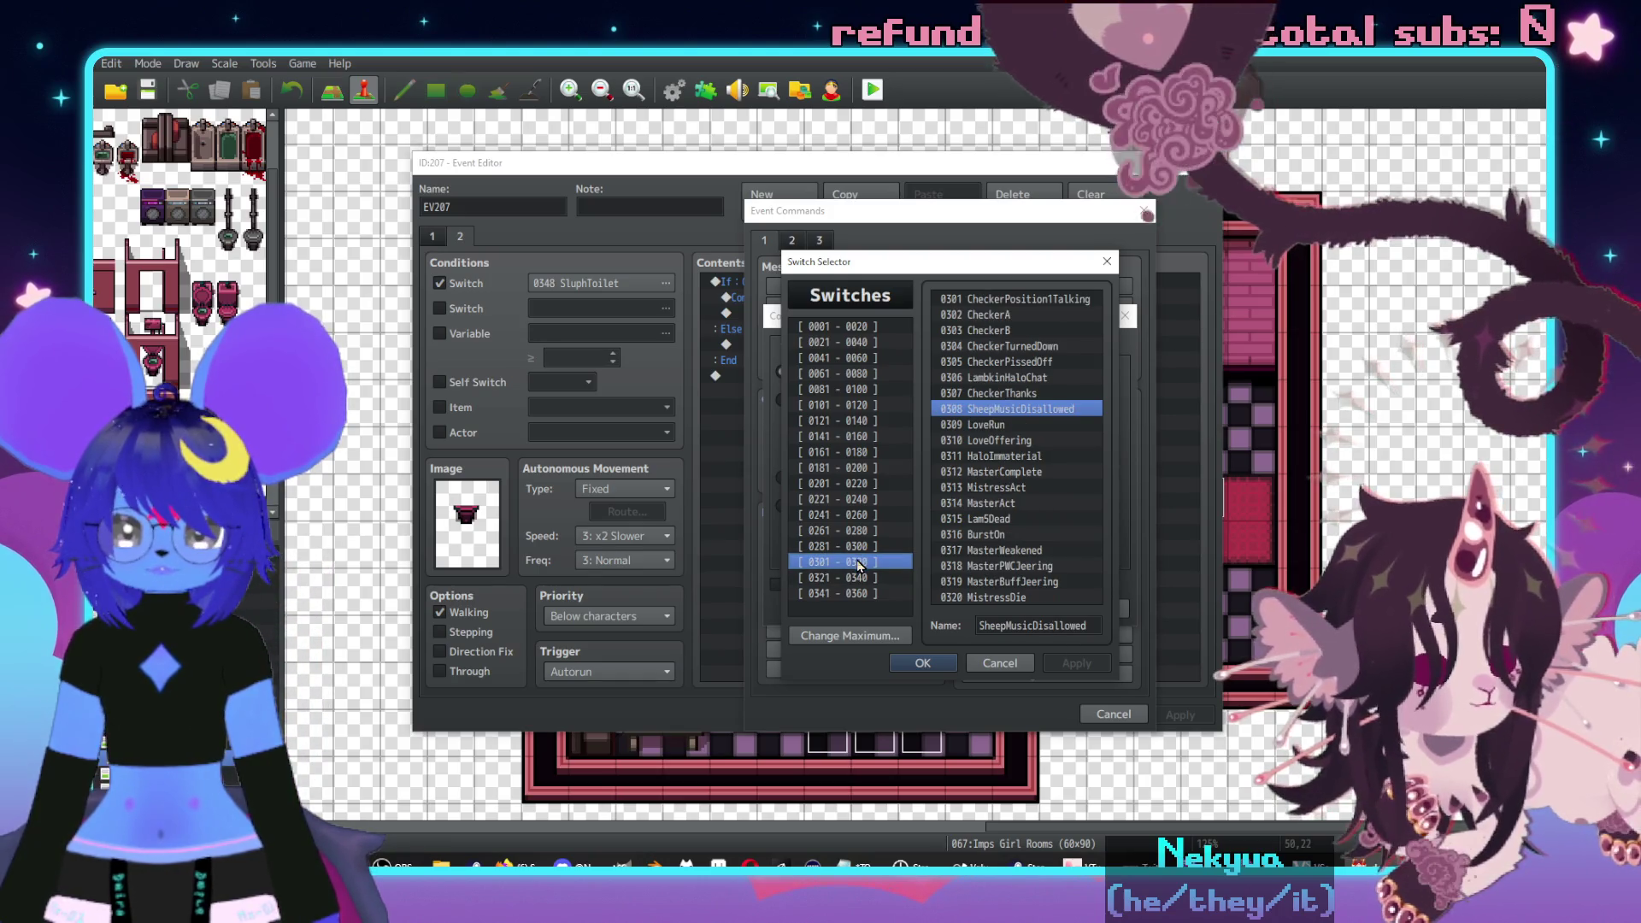
pyautogui.click(859, 547)
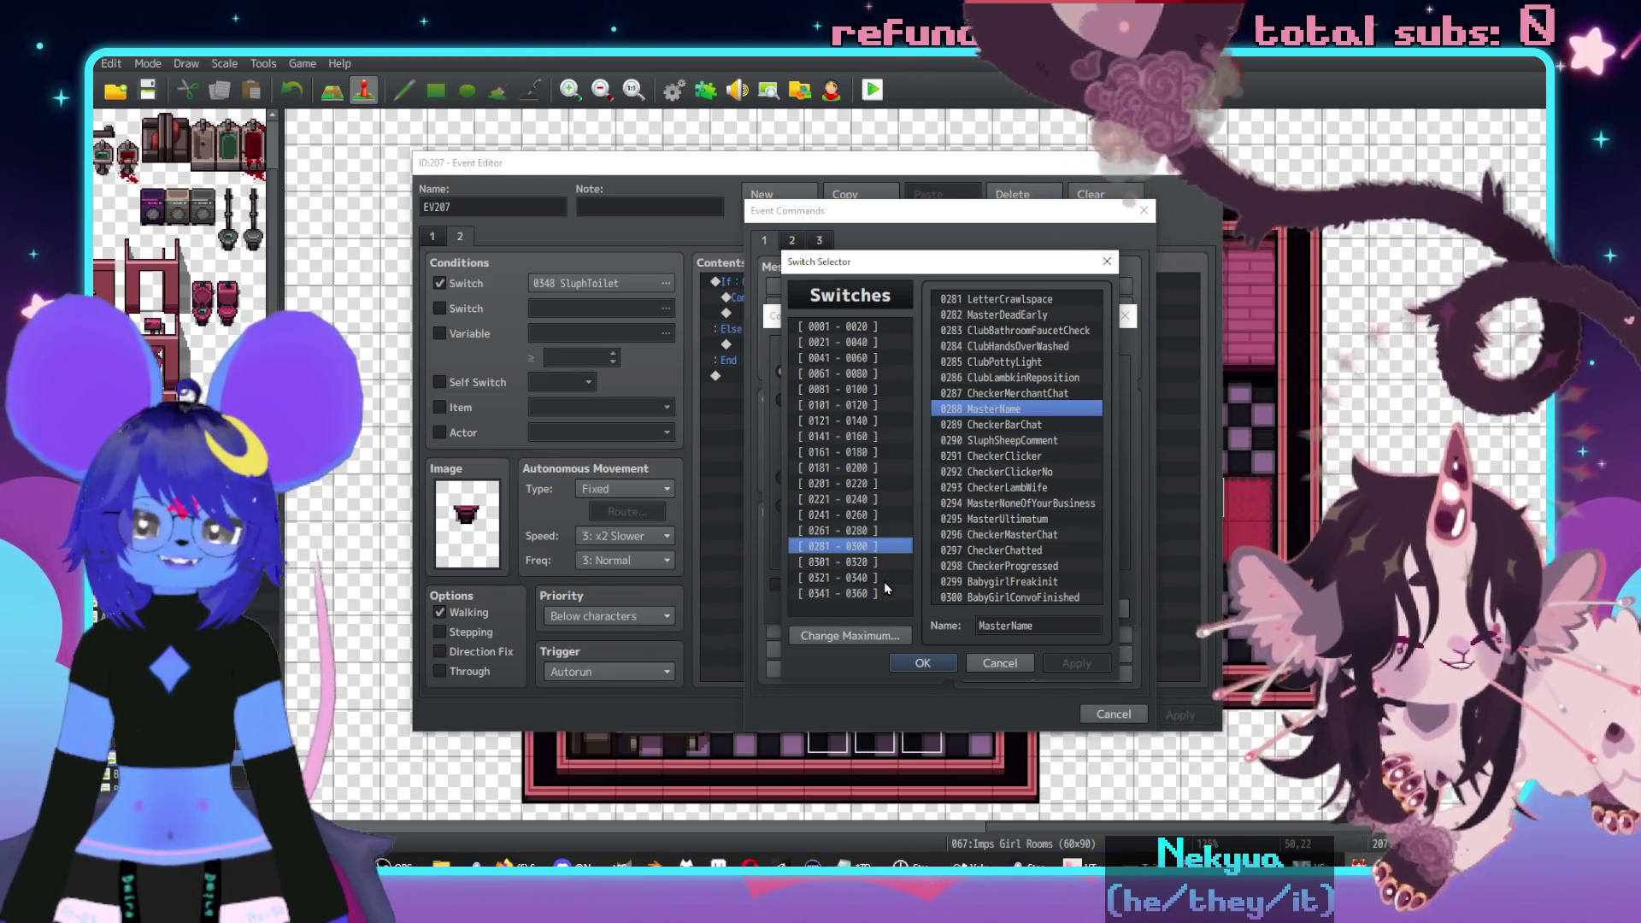
pyautogui.click(865, 531)
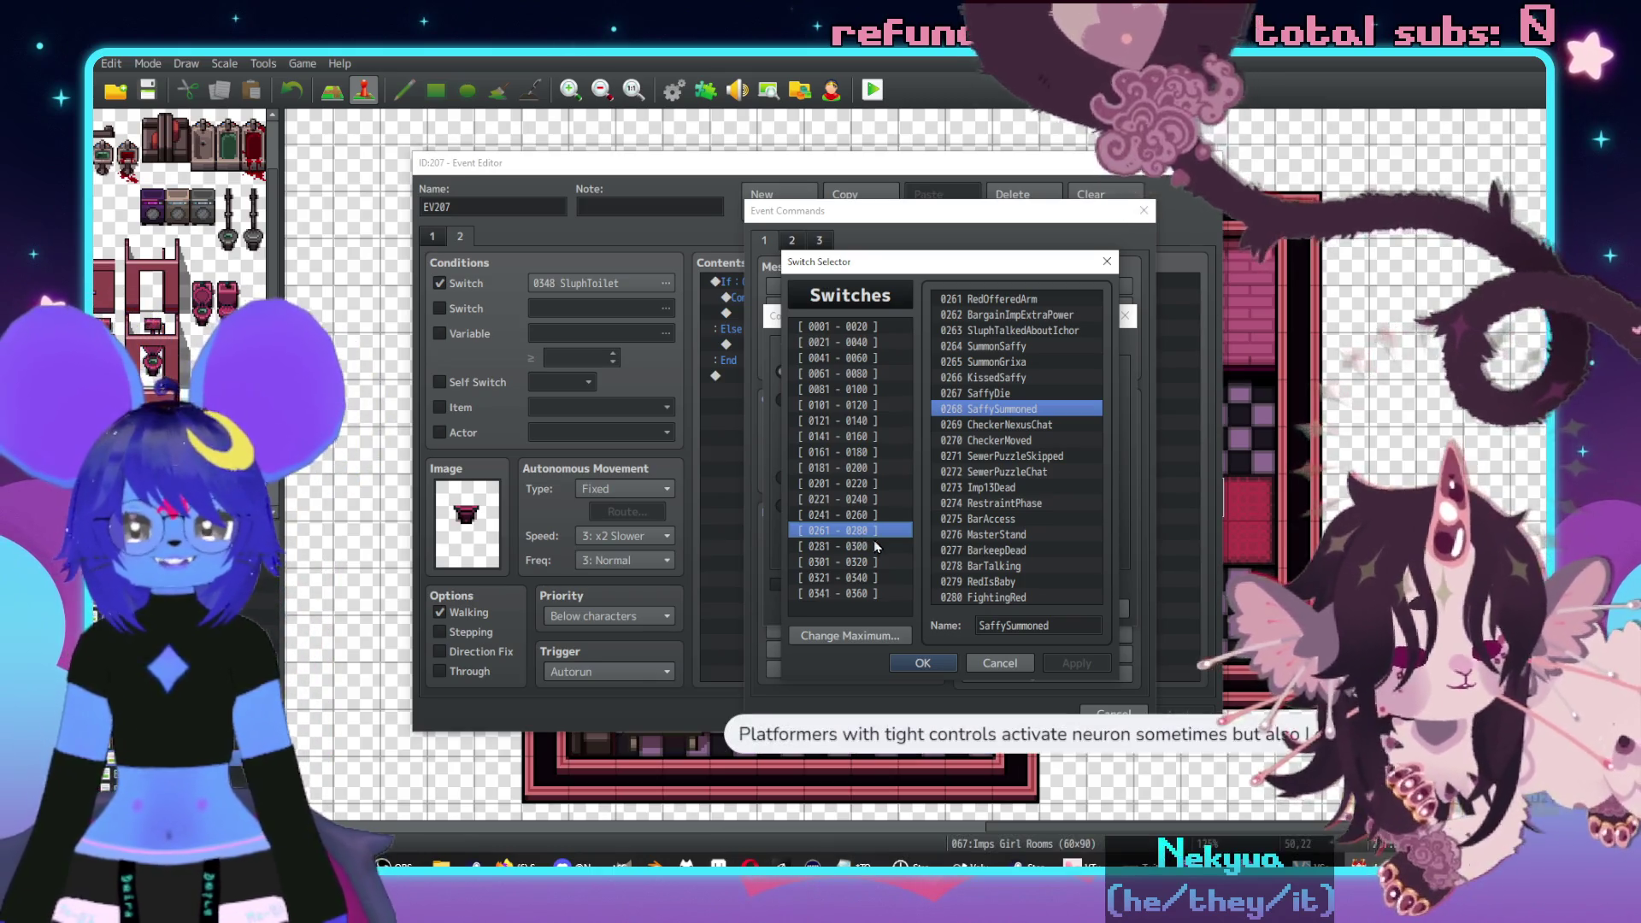
pyautogui.click(865, 515)
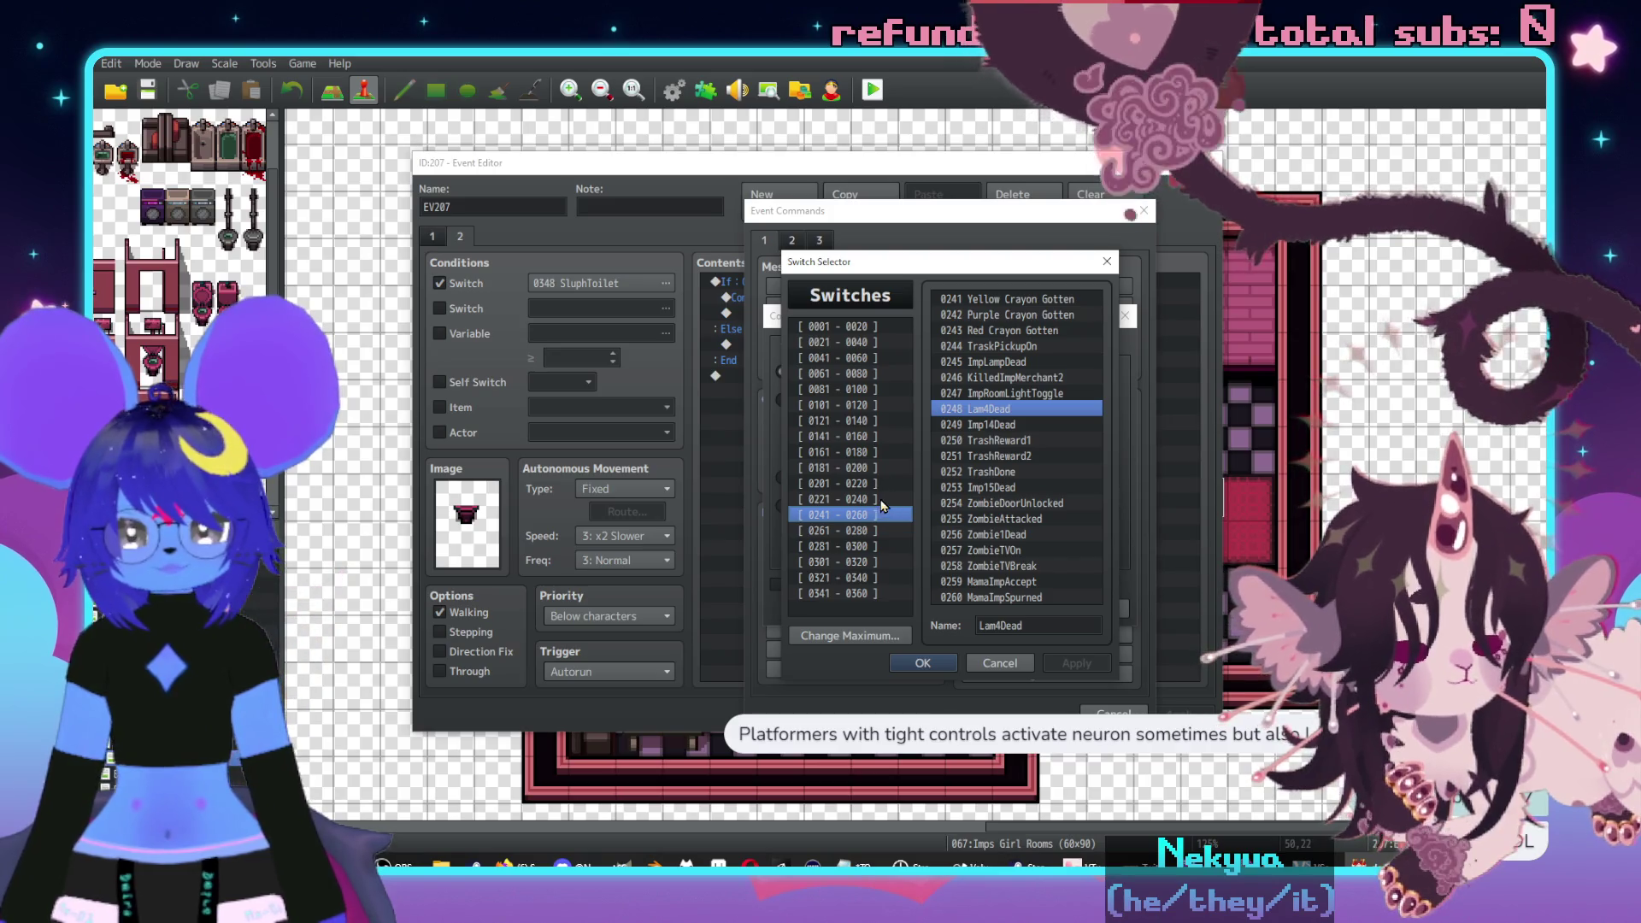
pyautogui.click(878, 499)
pyautogui.doubleClick(1019, 554)
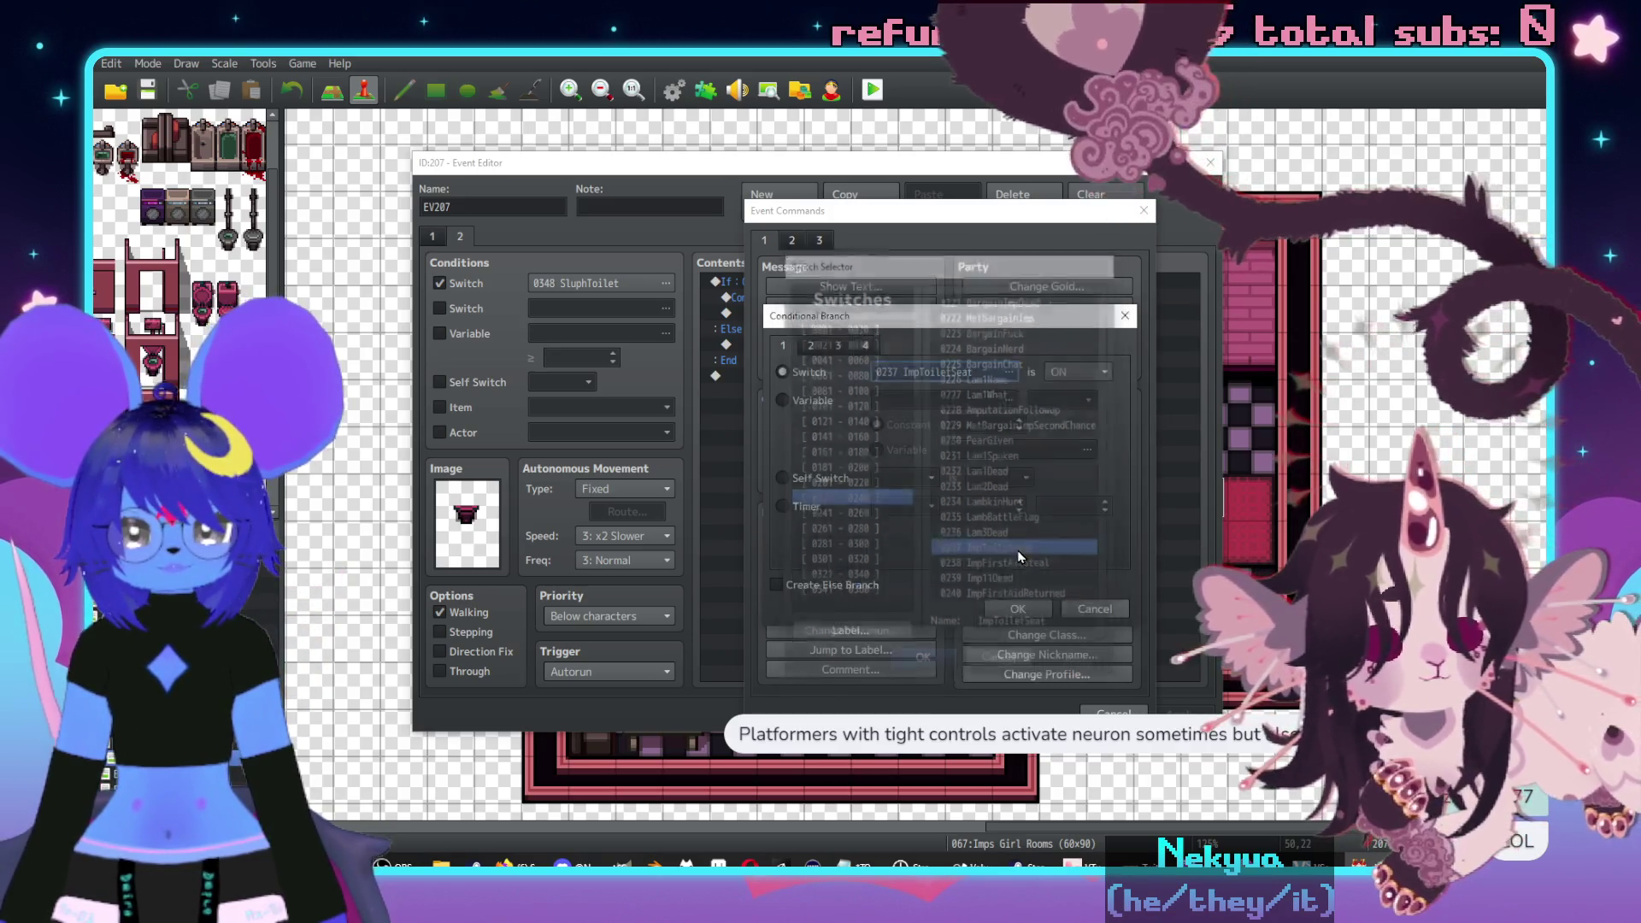
pyautogui.click(1019, 609)
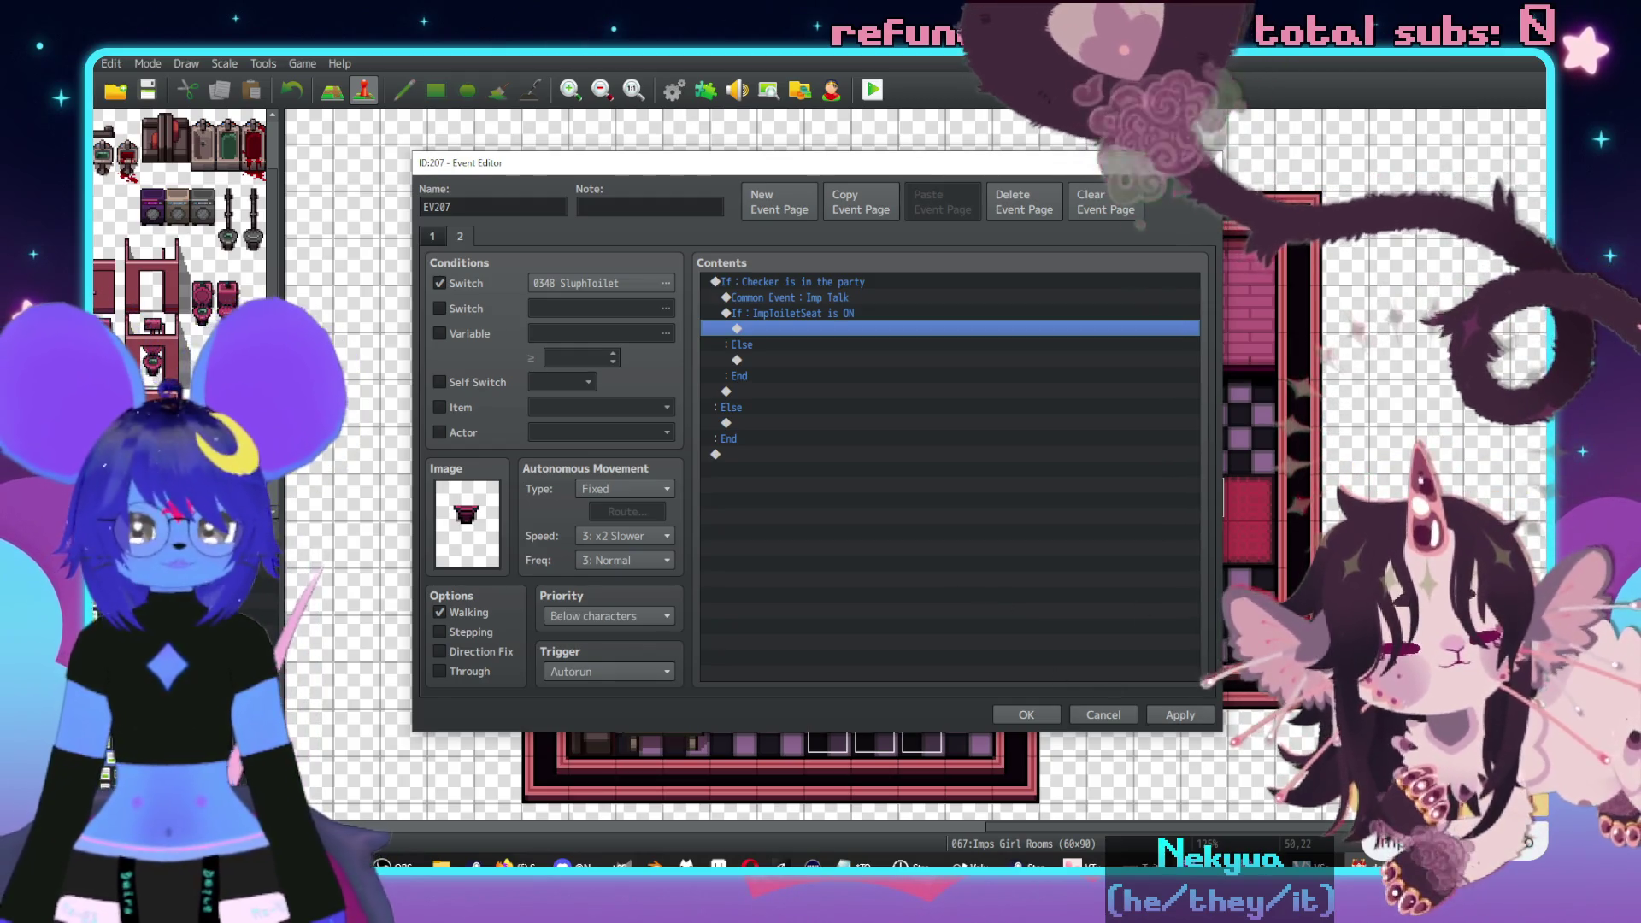
pyautogui.hotkey('alt', 'Tab')
# - Browse the Action Groups page, expanding and collapsing the ! commands, fifth and Redeems groups
pyautogui.click(186, 146)
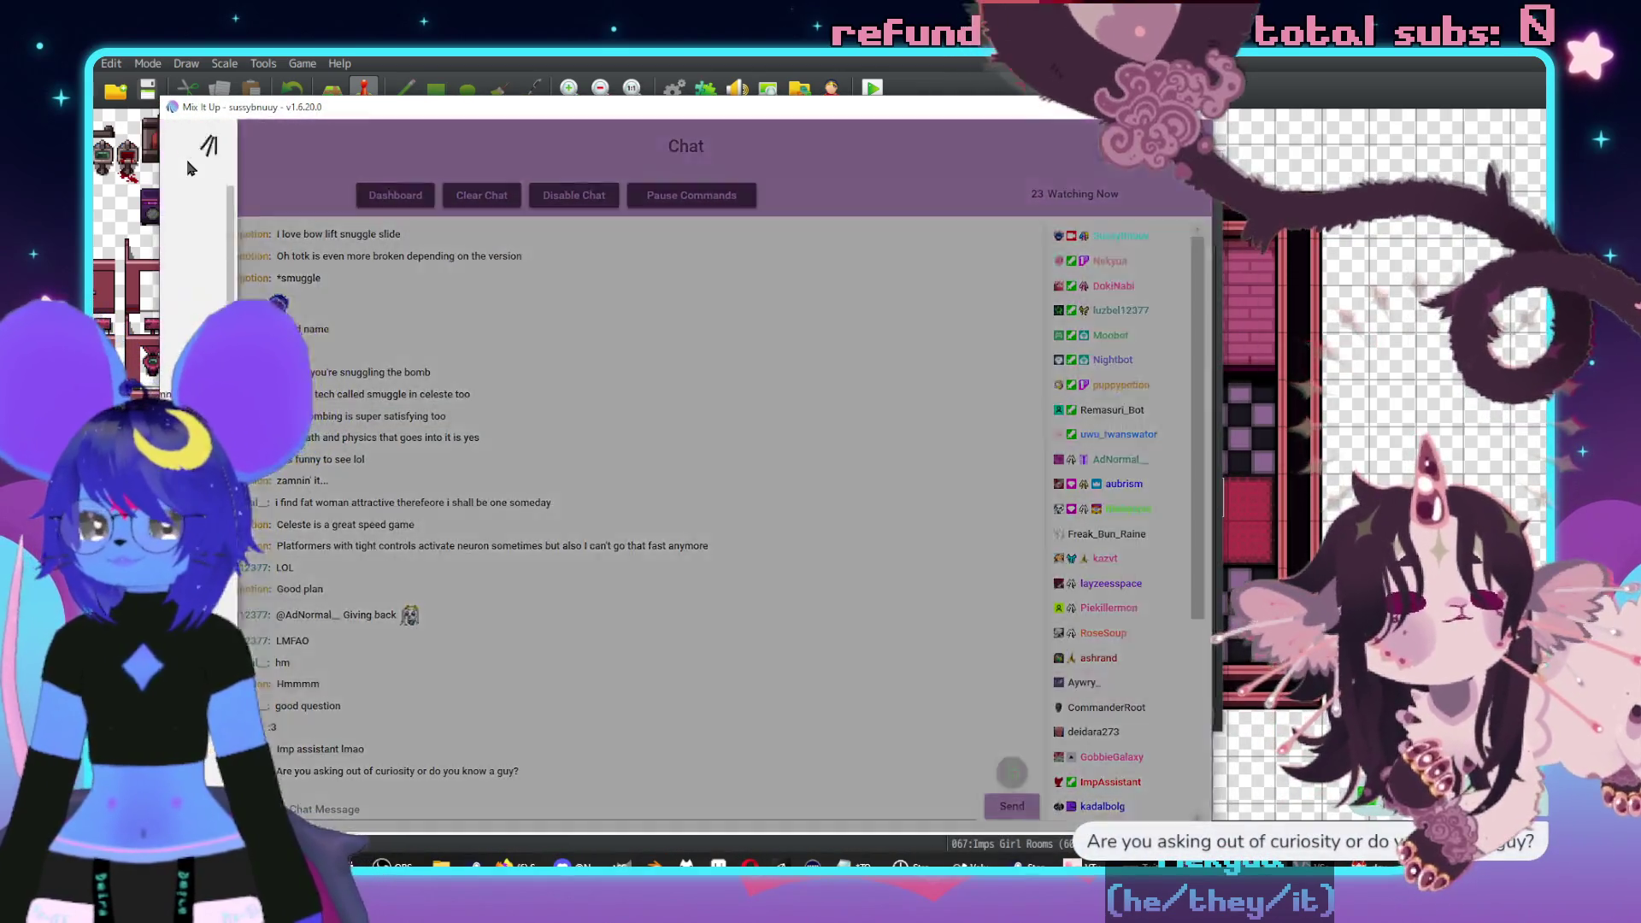
pyautogui.scroll(-10, 239, 342)
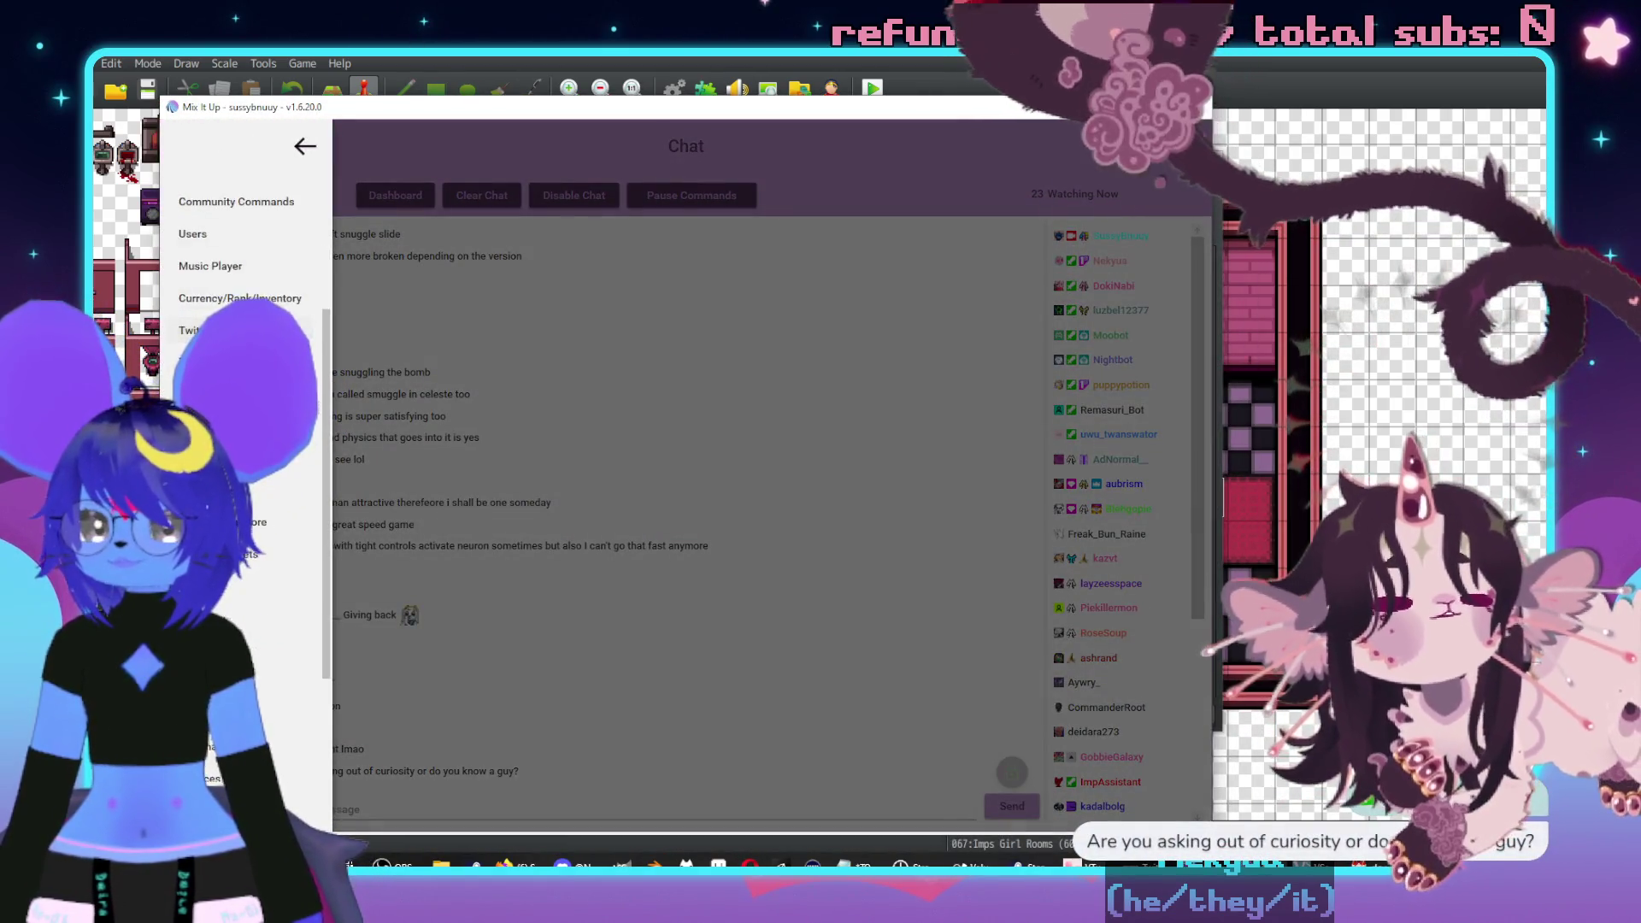
pyautogui.scroll(5, 235, 450)
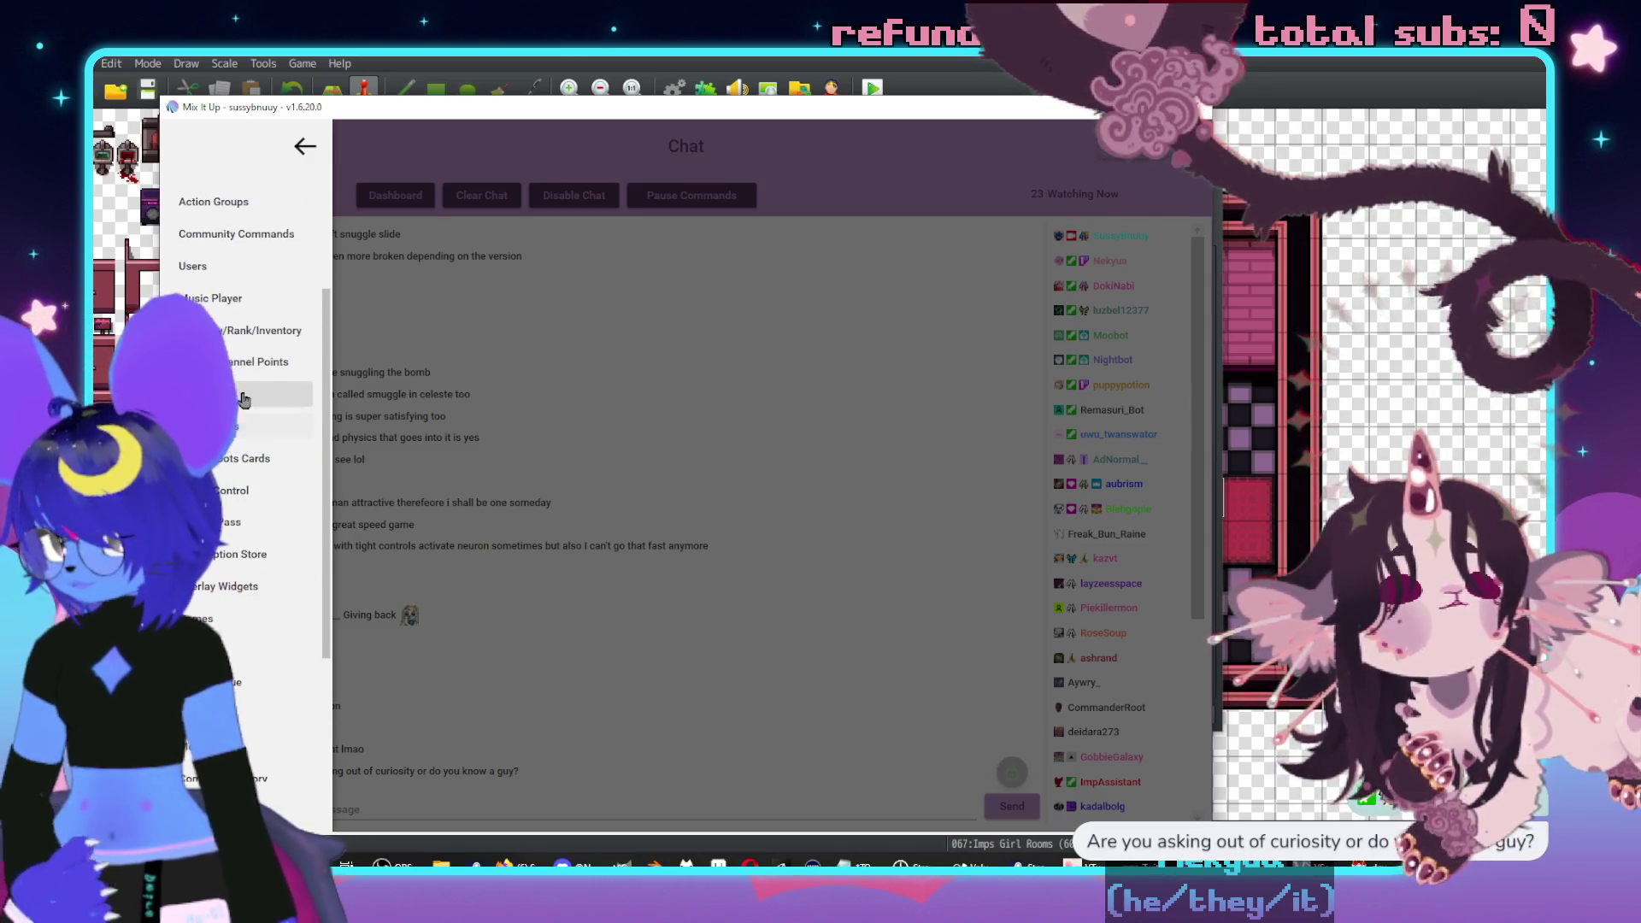
pyautogui.scroll(3, 213, 299)
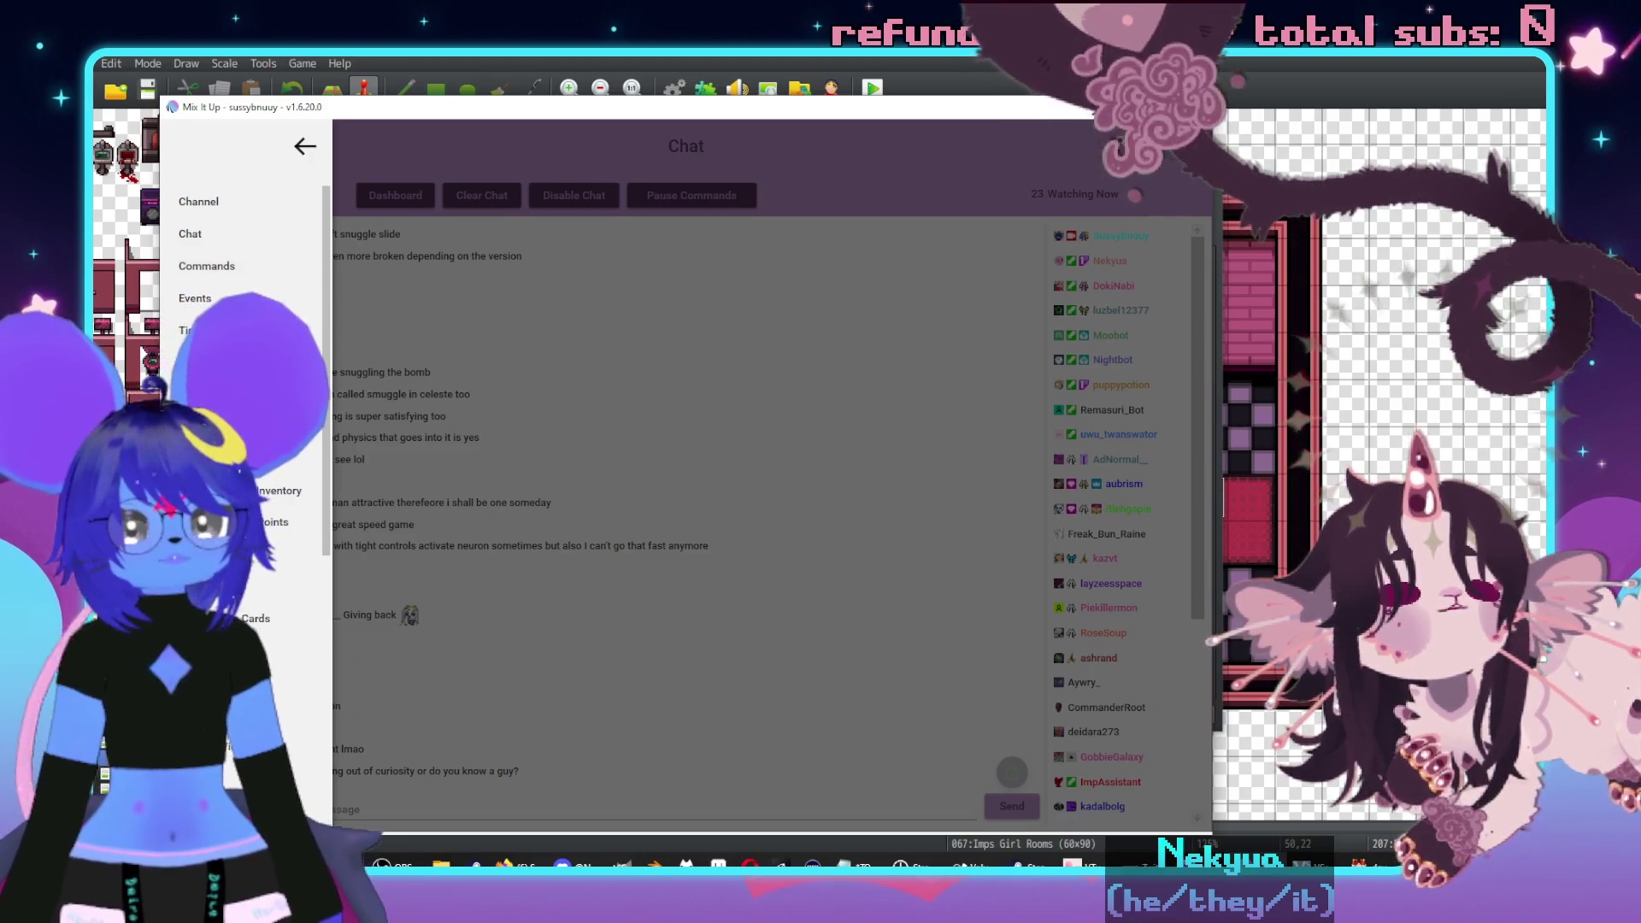
pyautogui.scroll(-5, 239, 499)
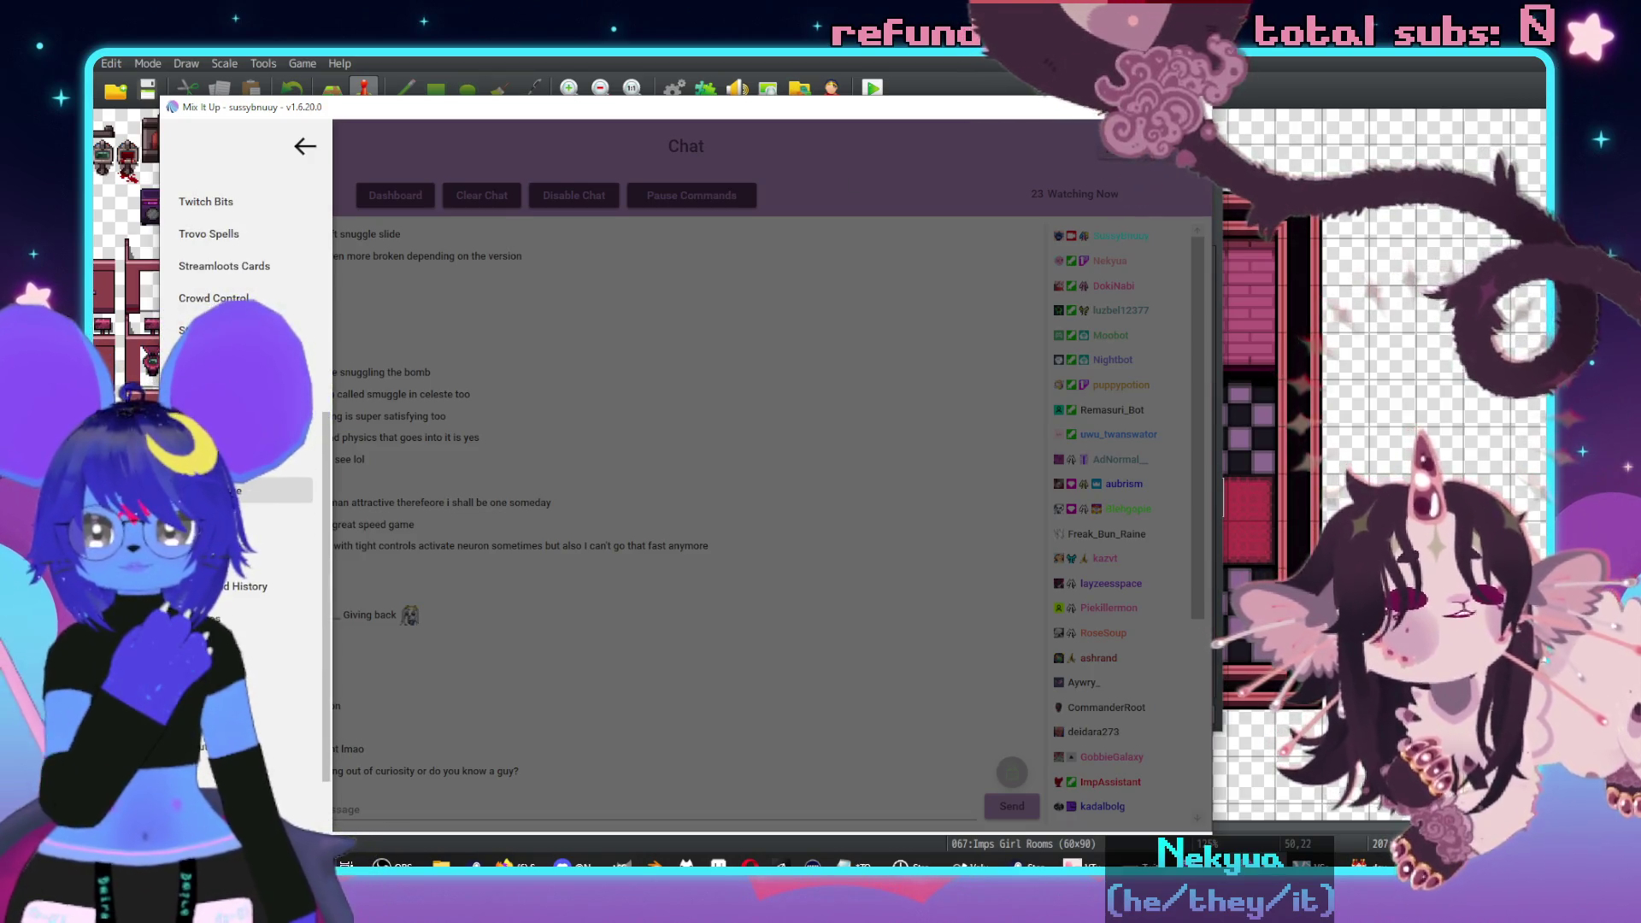
pyautogui.scroll(5, 219, 602)
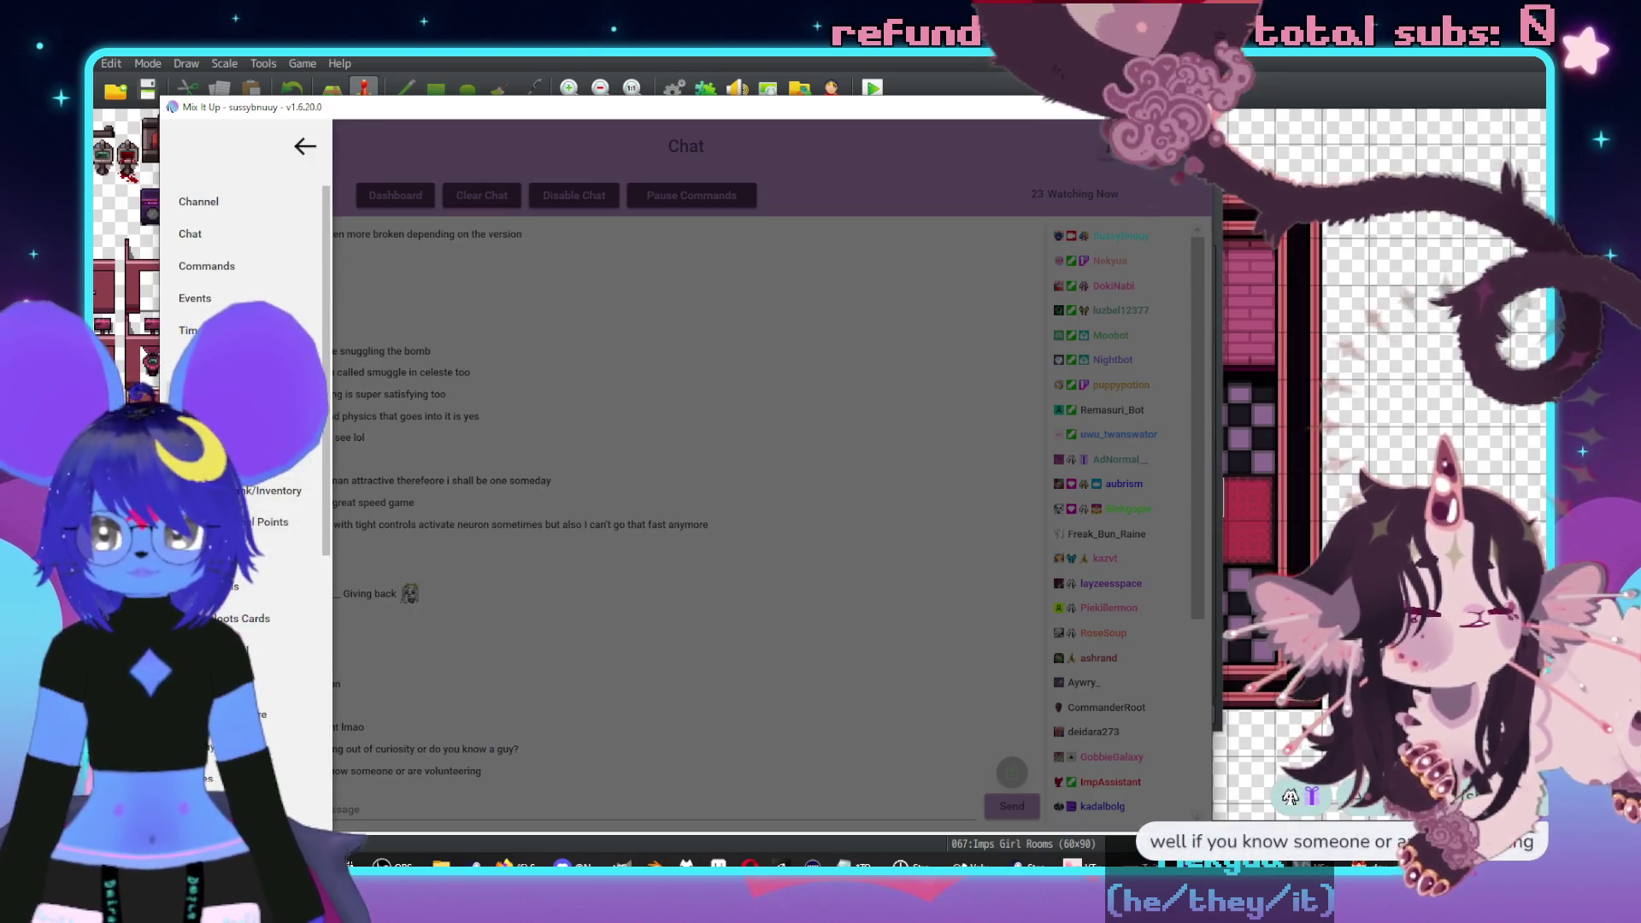
pyautogui.click(210, 362)
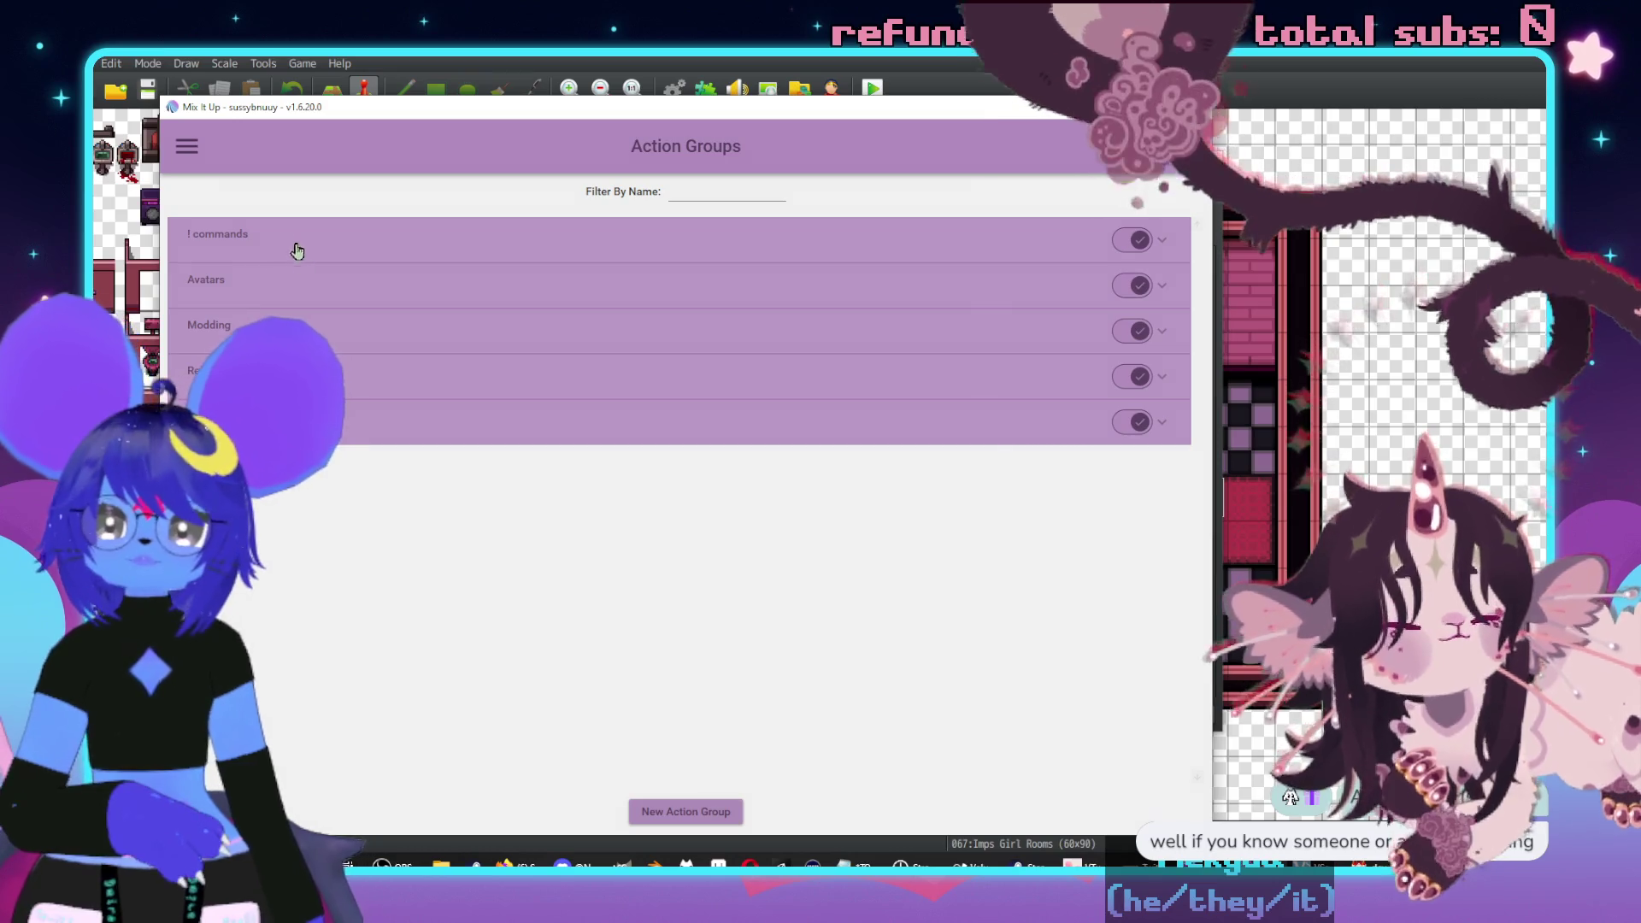
pyautogui.click(281, 240)
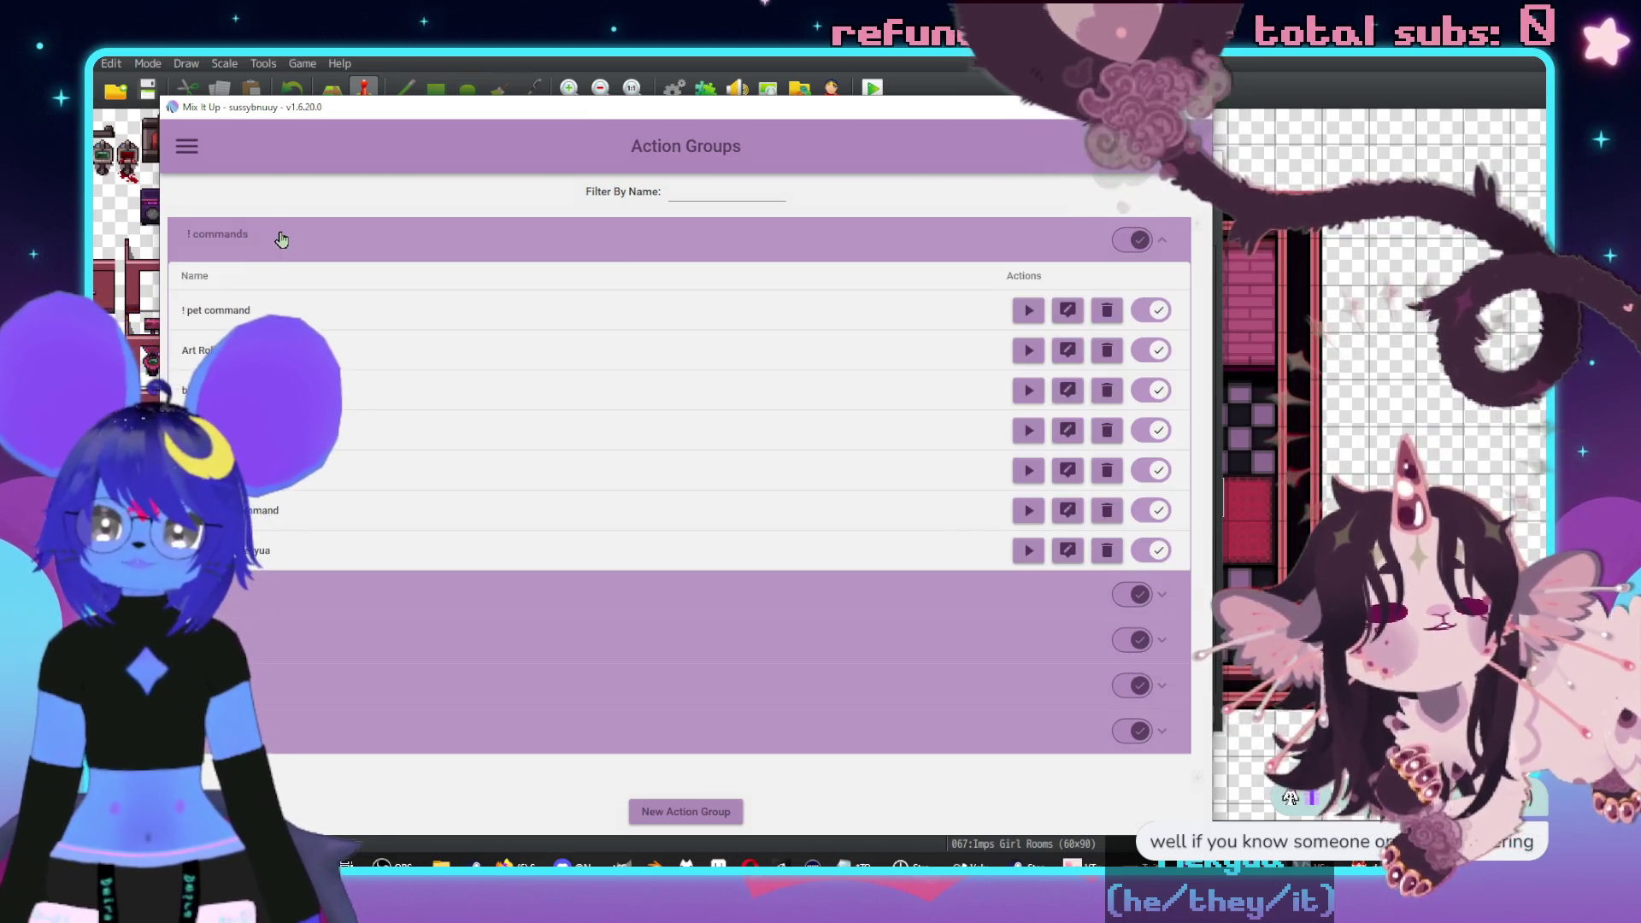
pyautogui.click(281, 239)
pyautogui.click(282, 421)
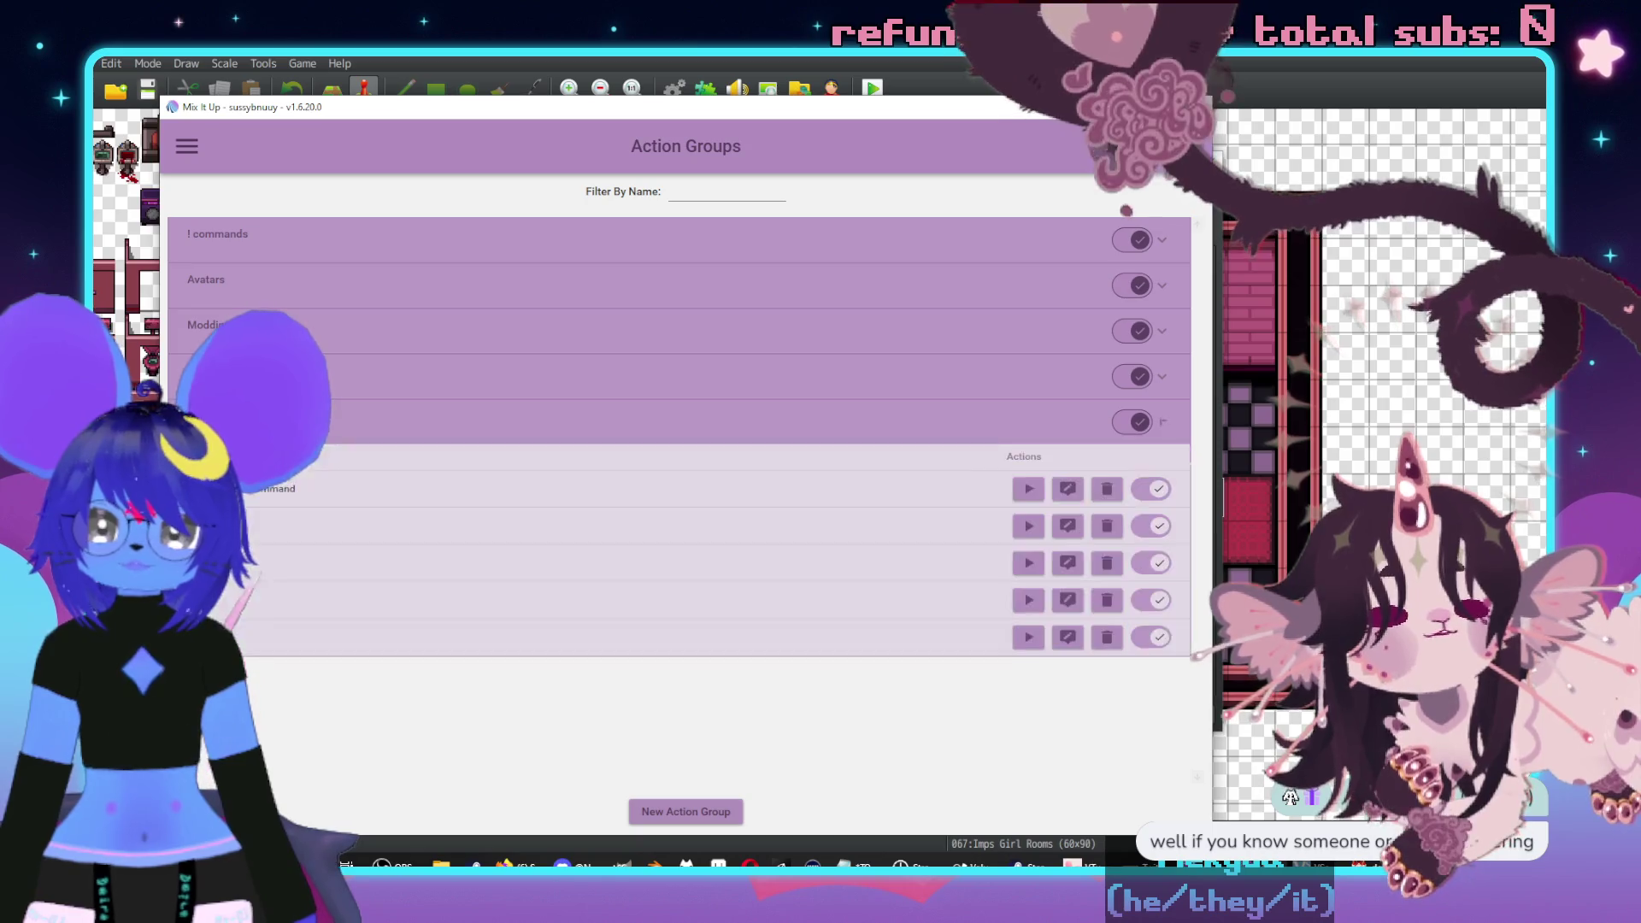
pyautogui.click(282, 421)
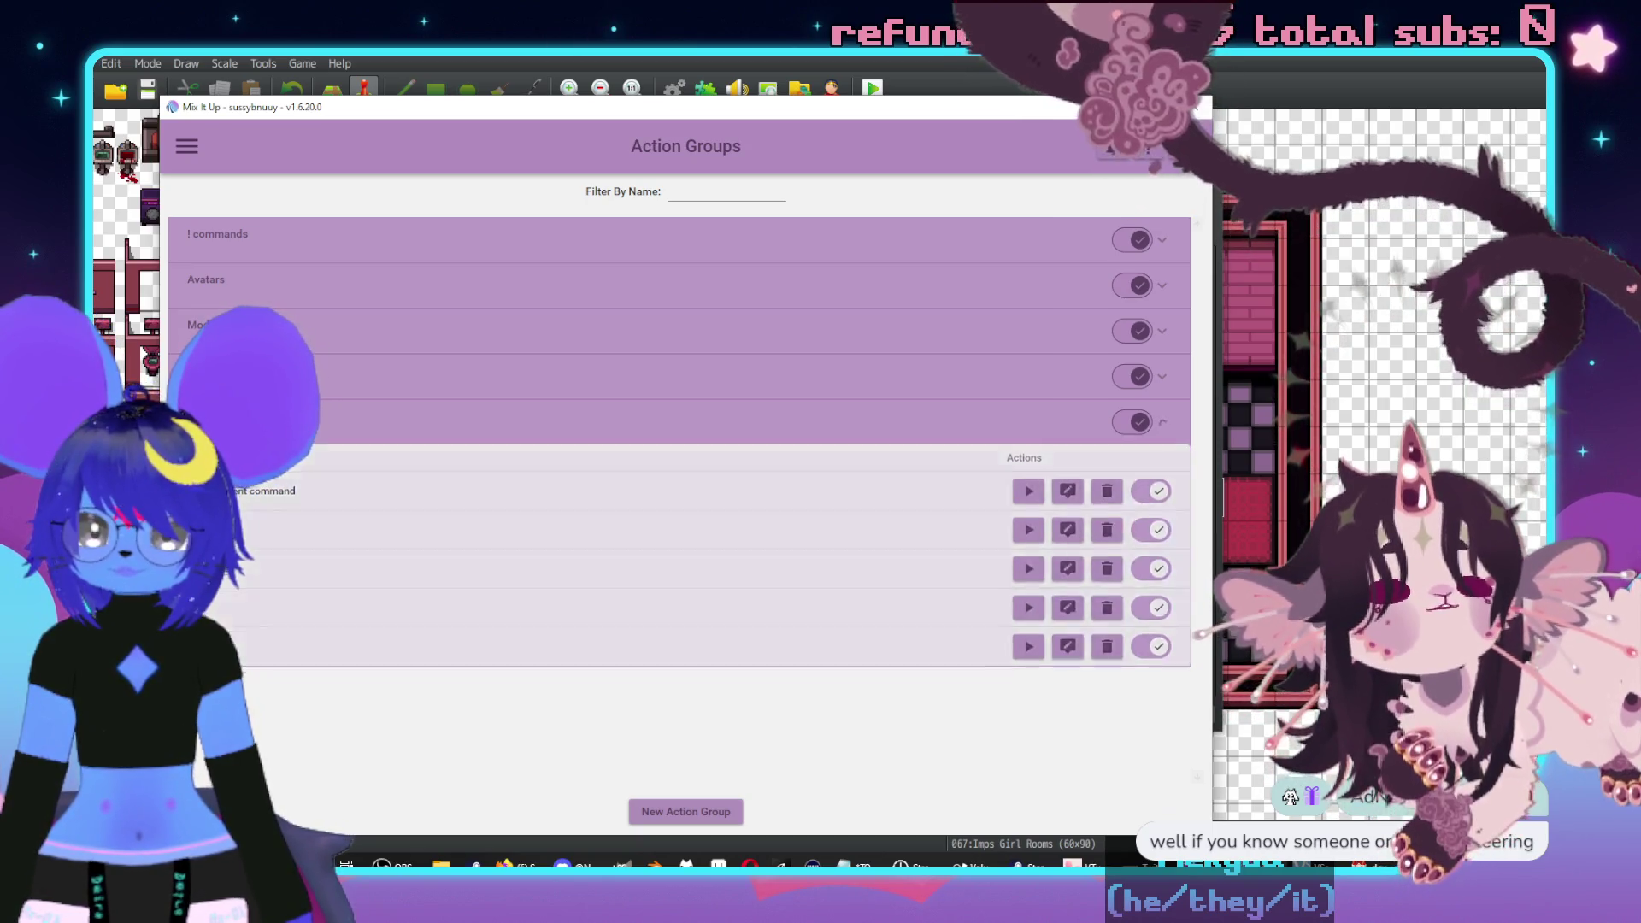
pyautogui.click(282, 376)
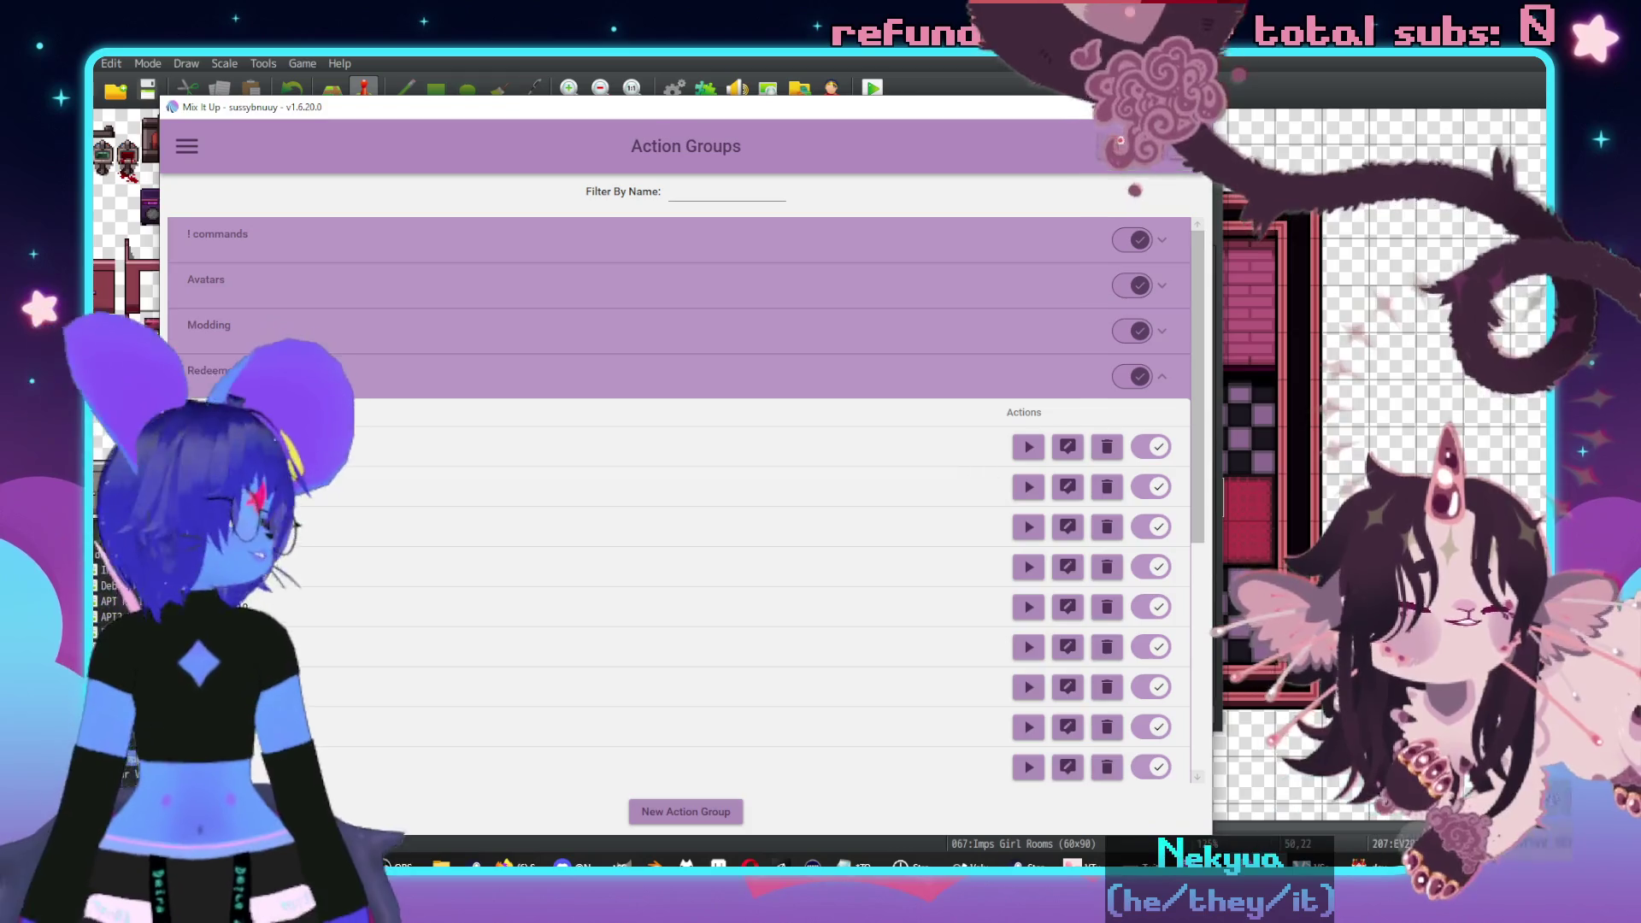
pyautogui.click(282, 376)
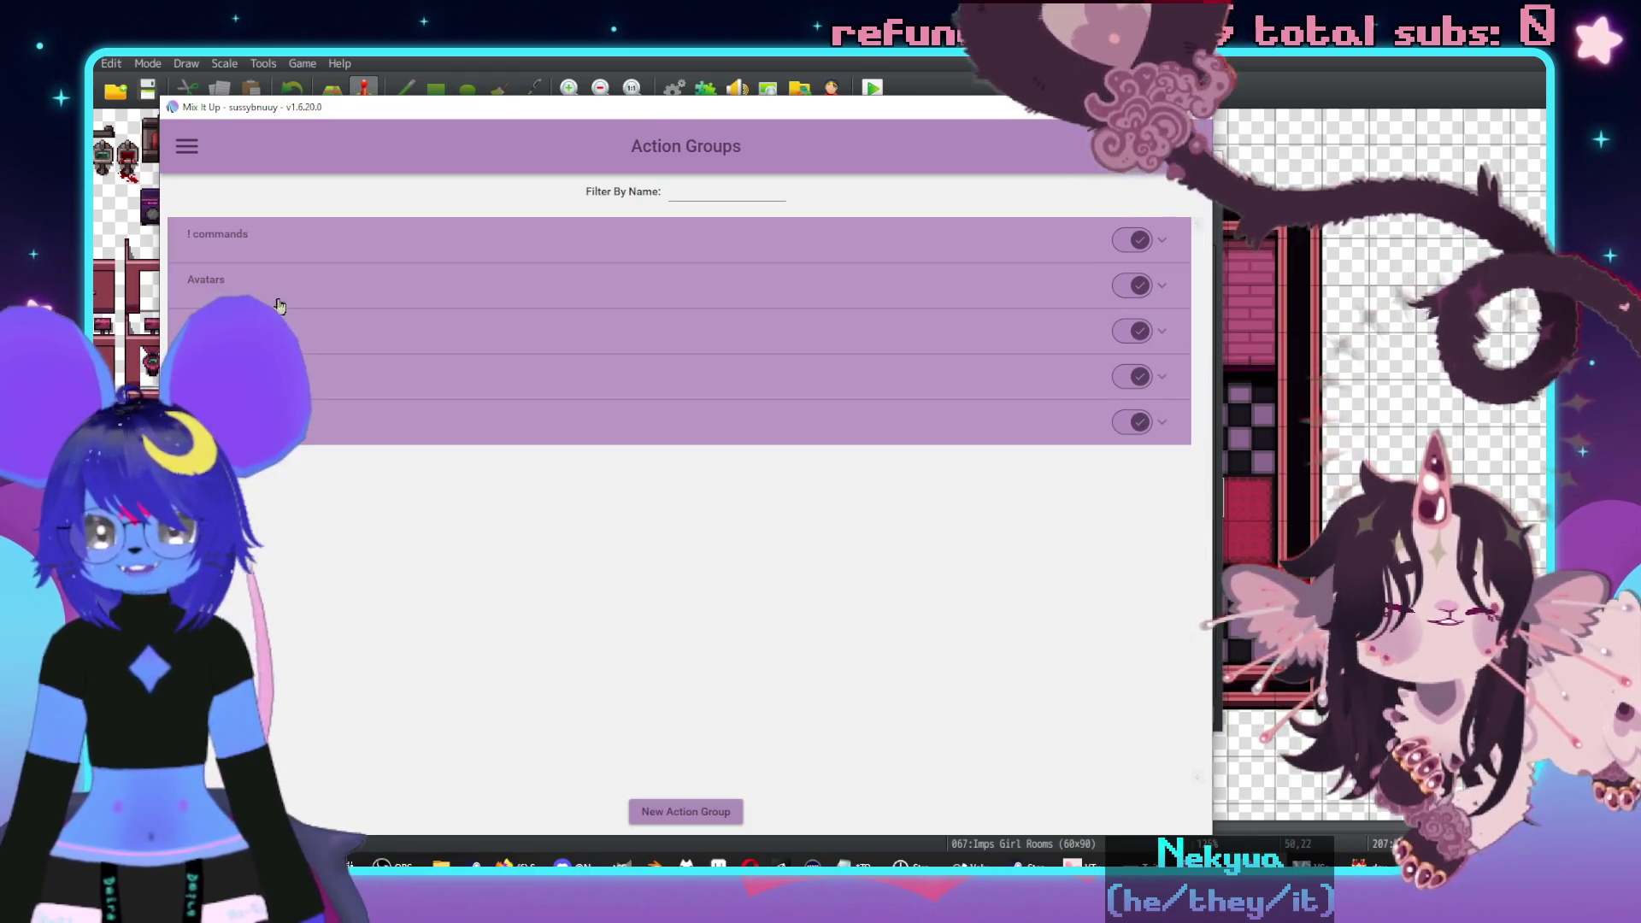
# - On the Commands page, expand the fifth command group and open walter for editing
pyautogui.click(185, 146)
pyautogui.click(239, 261)
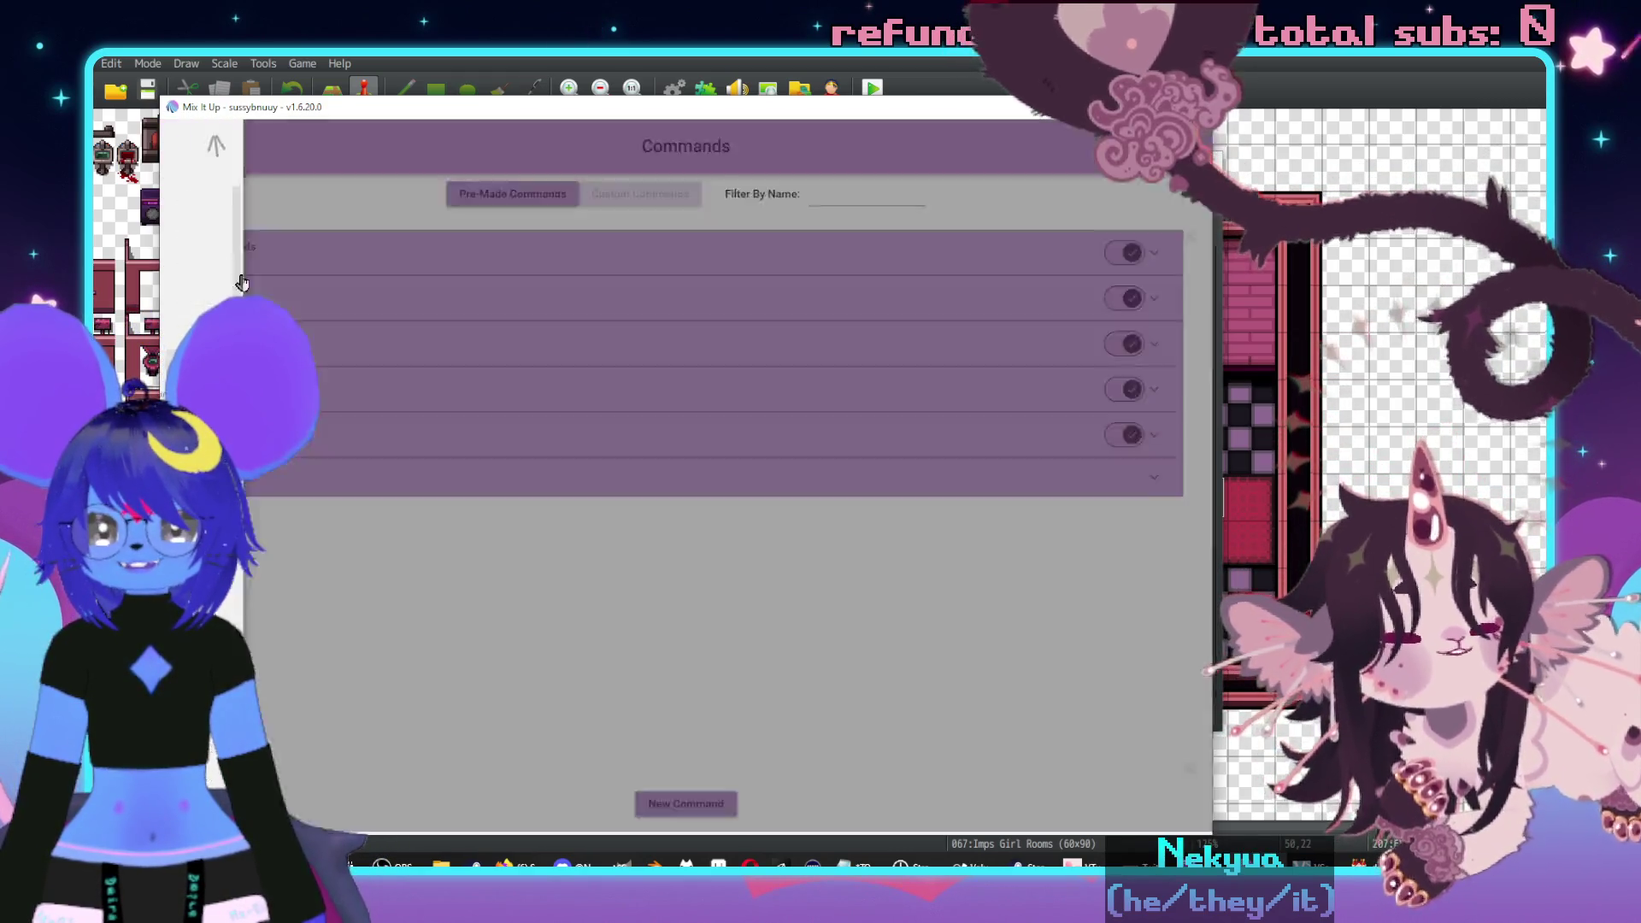
pyautogui.click(222, 476)
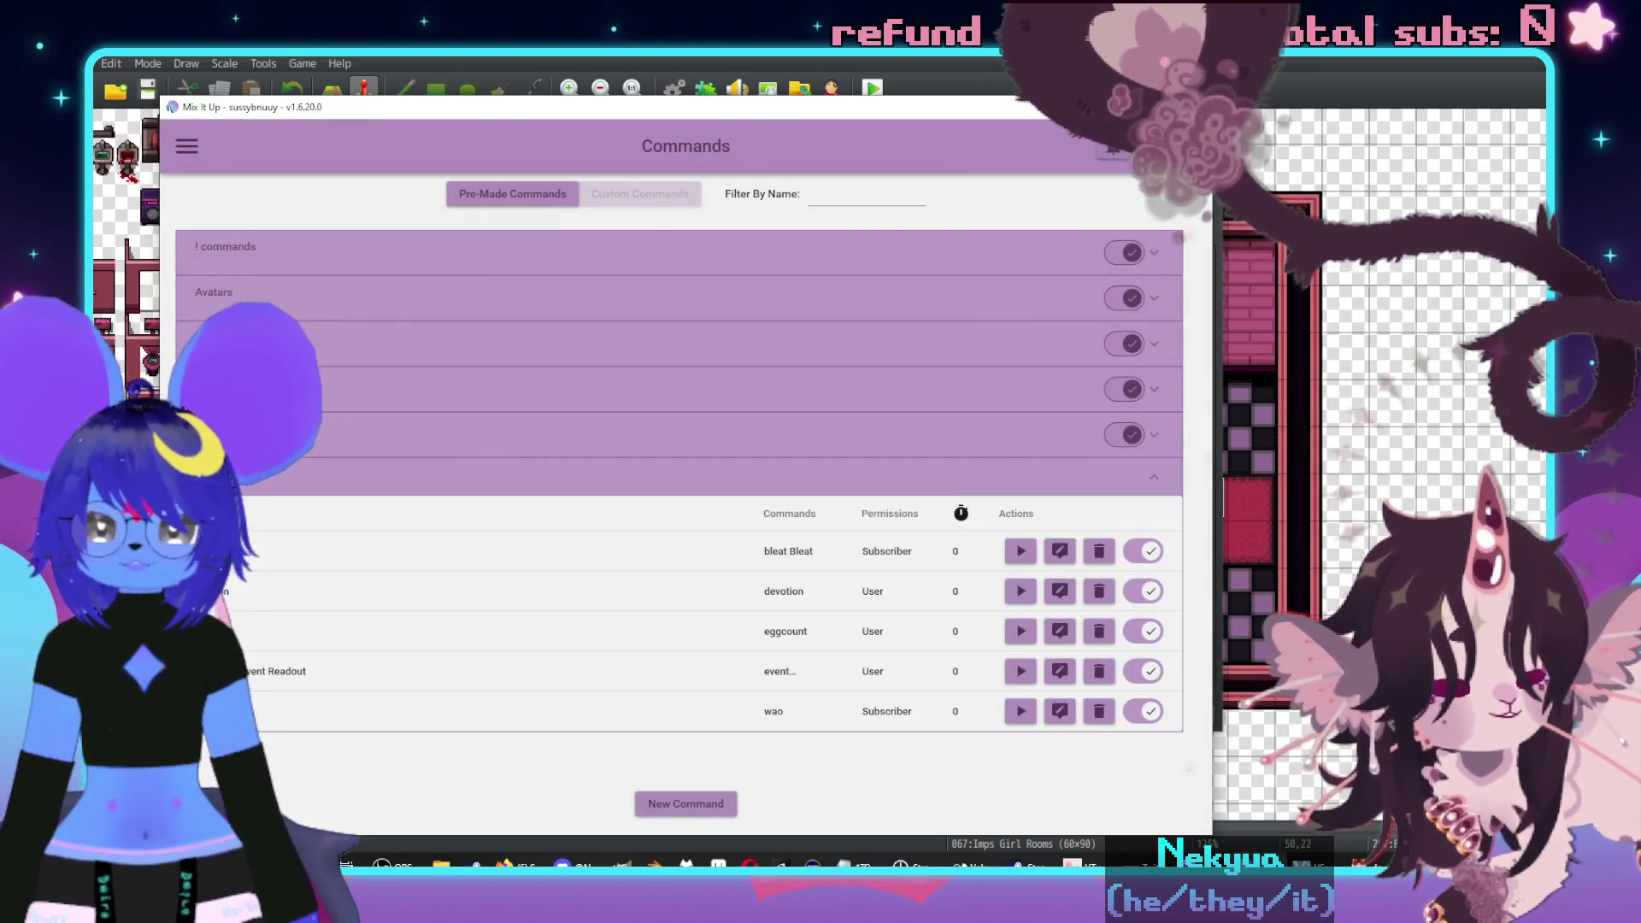
pyautogui.click(257, 476)
pyautogui.click(257, 434)
pyautogui.click(256, 434)
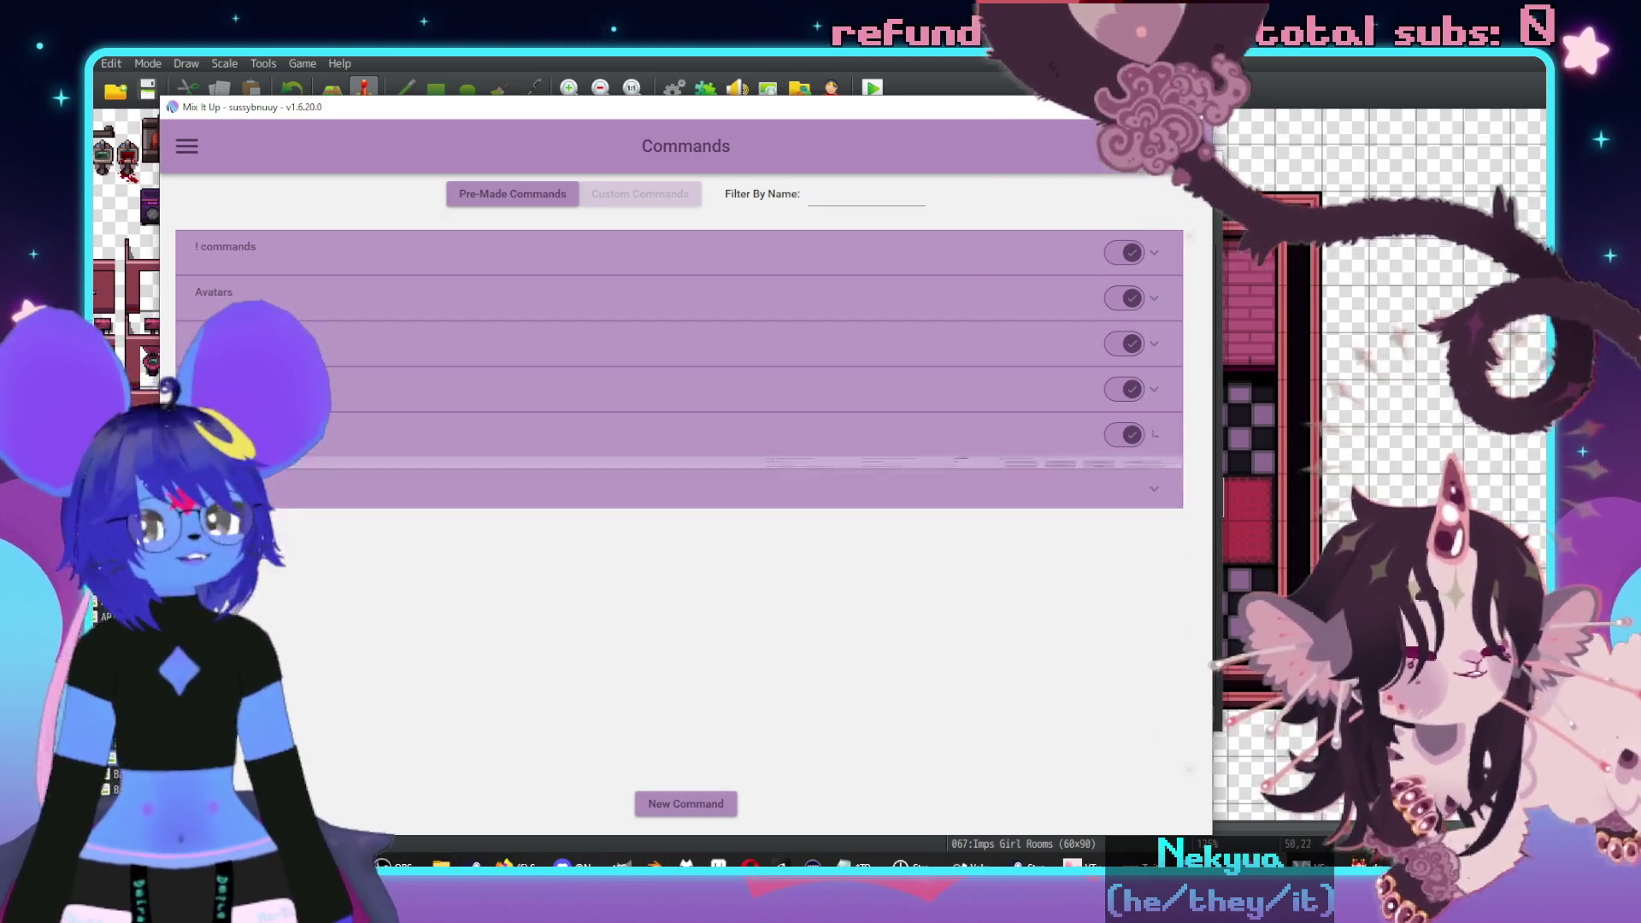
pyautogui.click(257, 434)
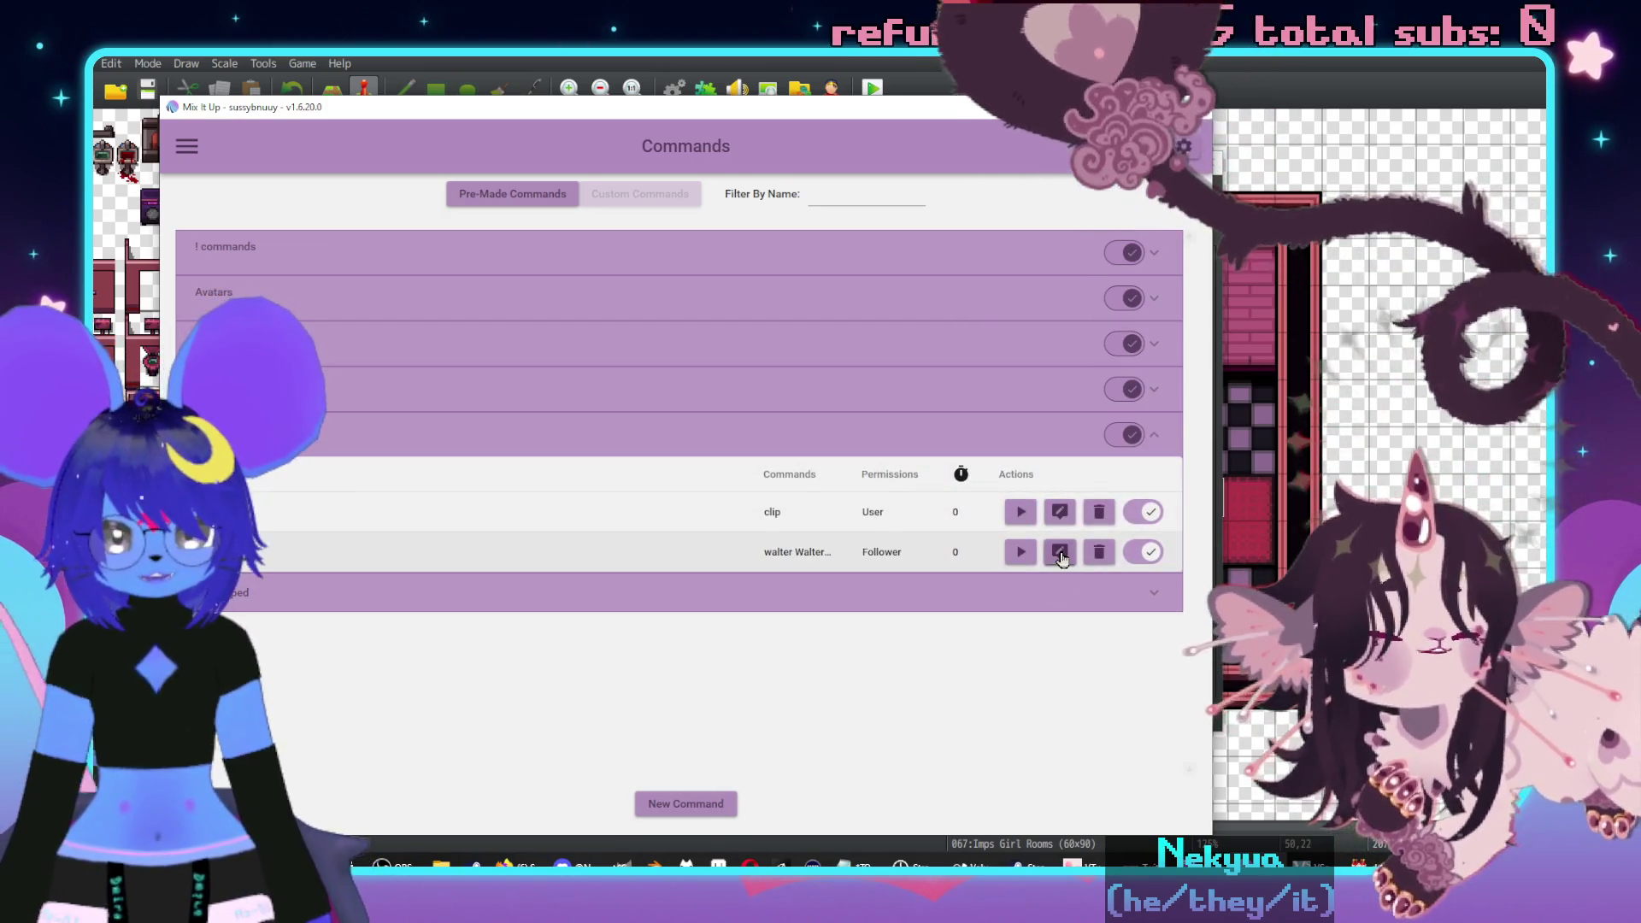
pyautogui.click(1059, 554)
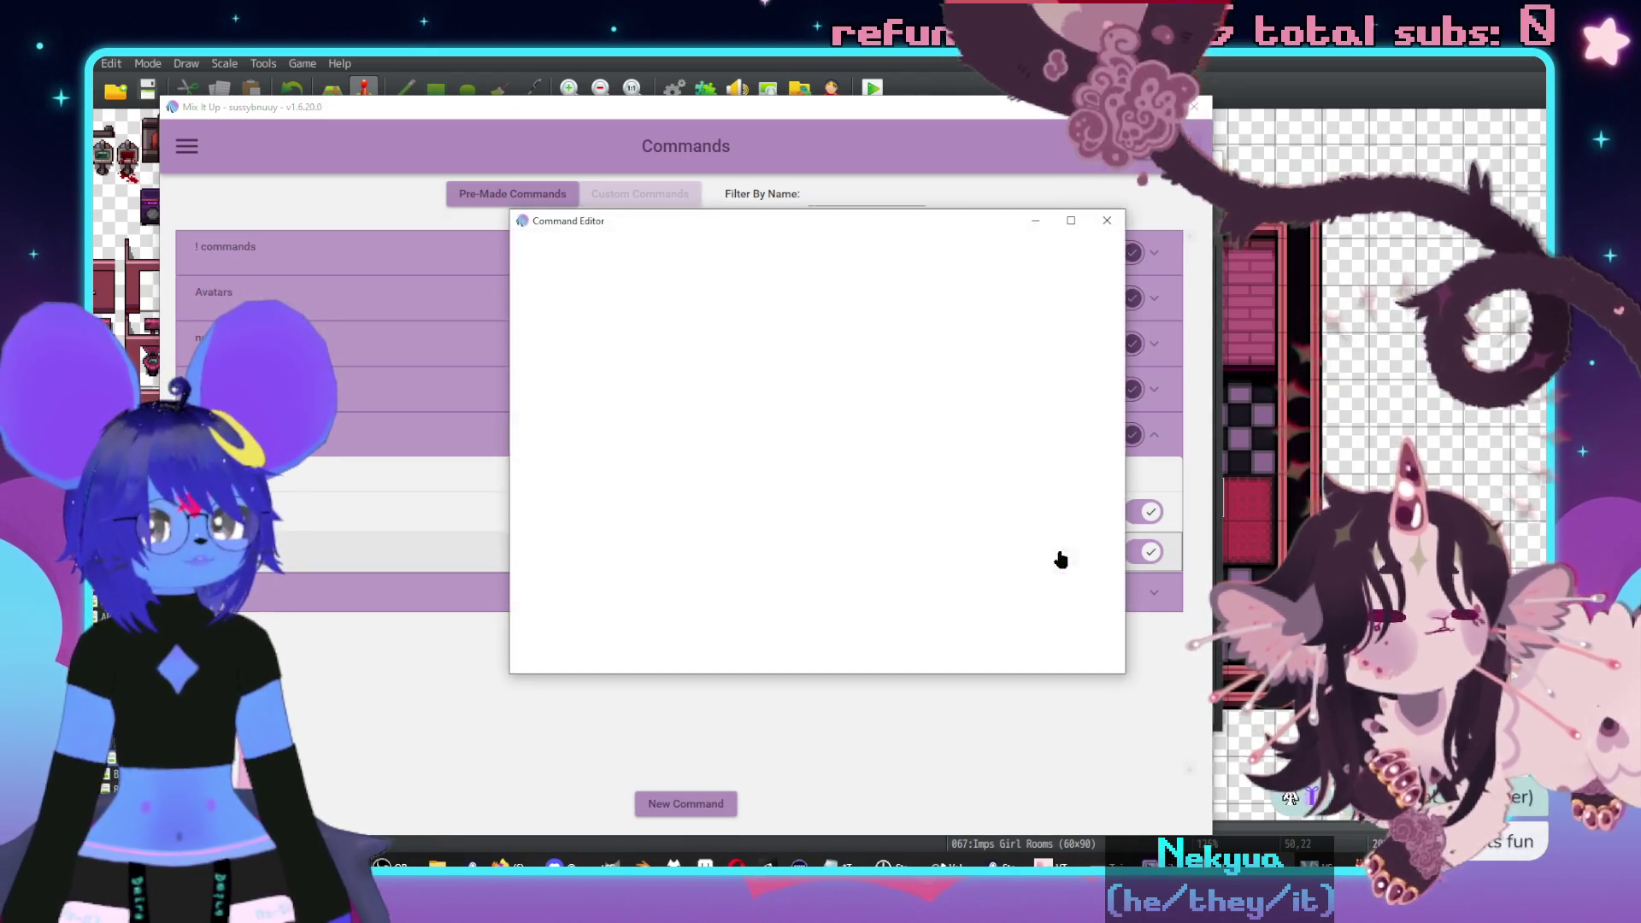
# - Review walter's sound and overlay action settings, then close it for a new command
pyautogui.click(685, 407)
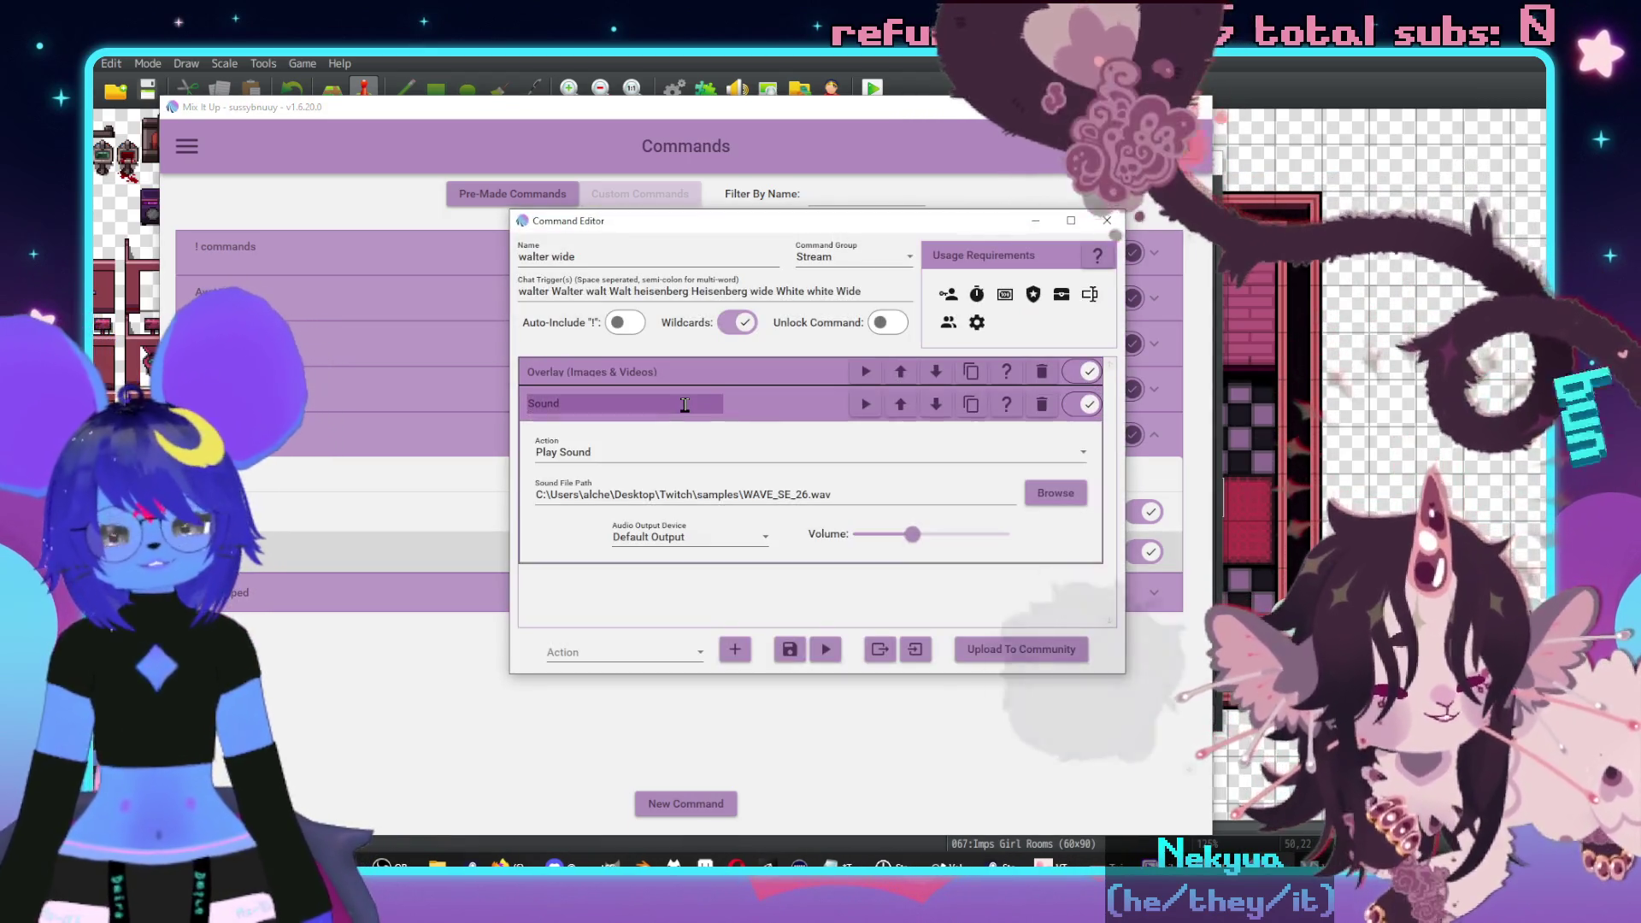
pyautogui.click(778, 399)
pyautogui.click(766, 376)
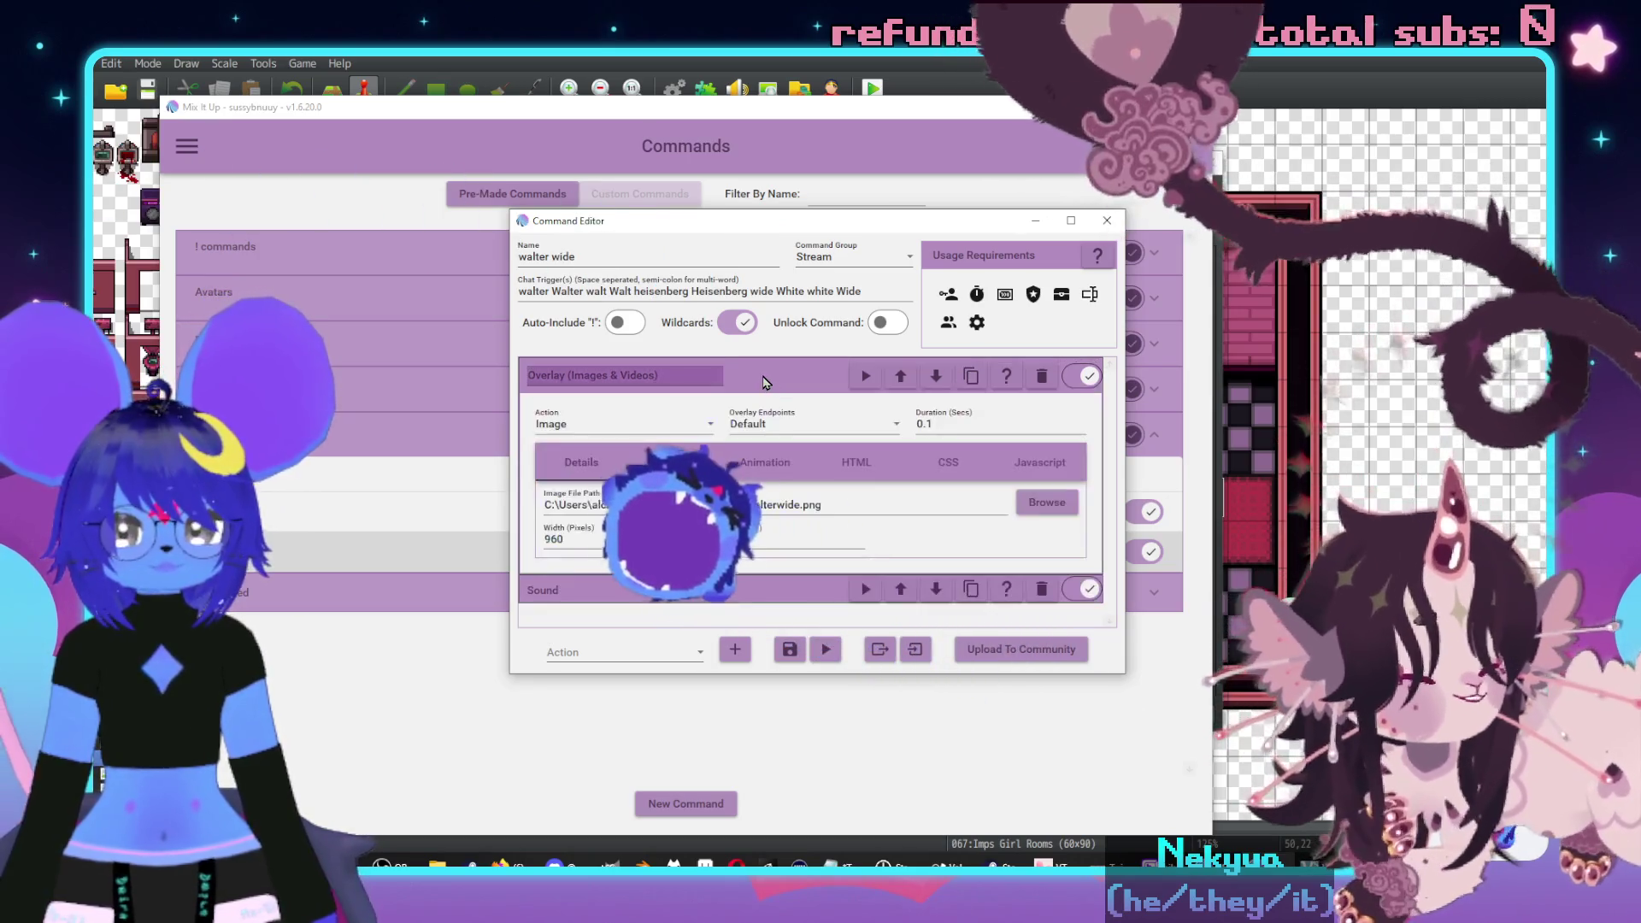
pyautogui.click(780, 369)
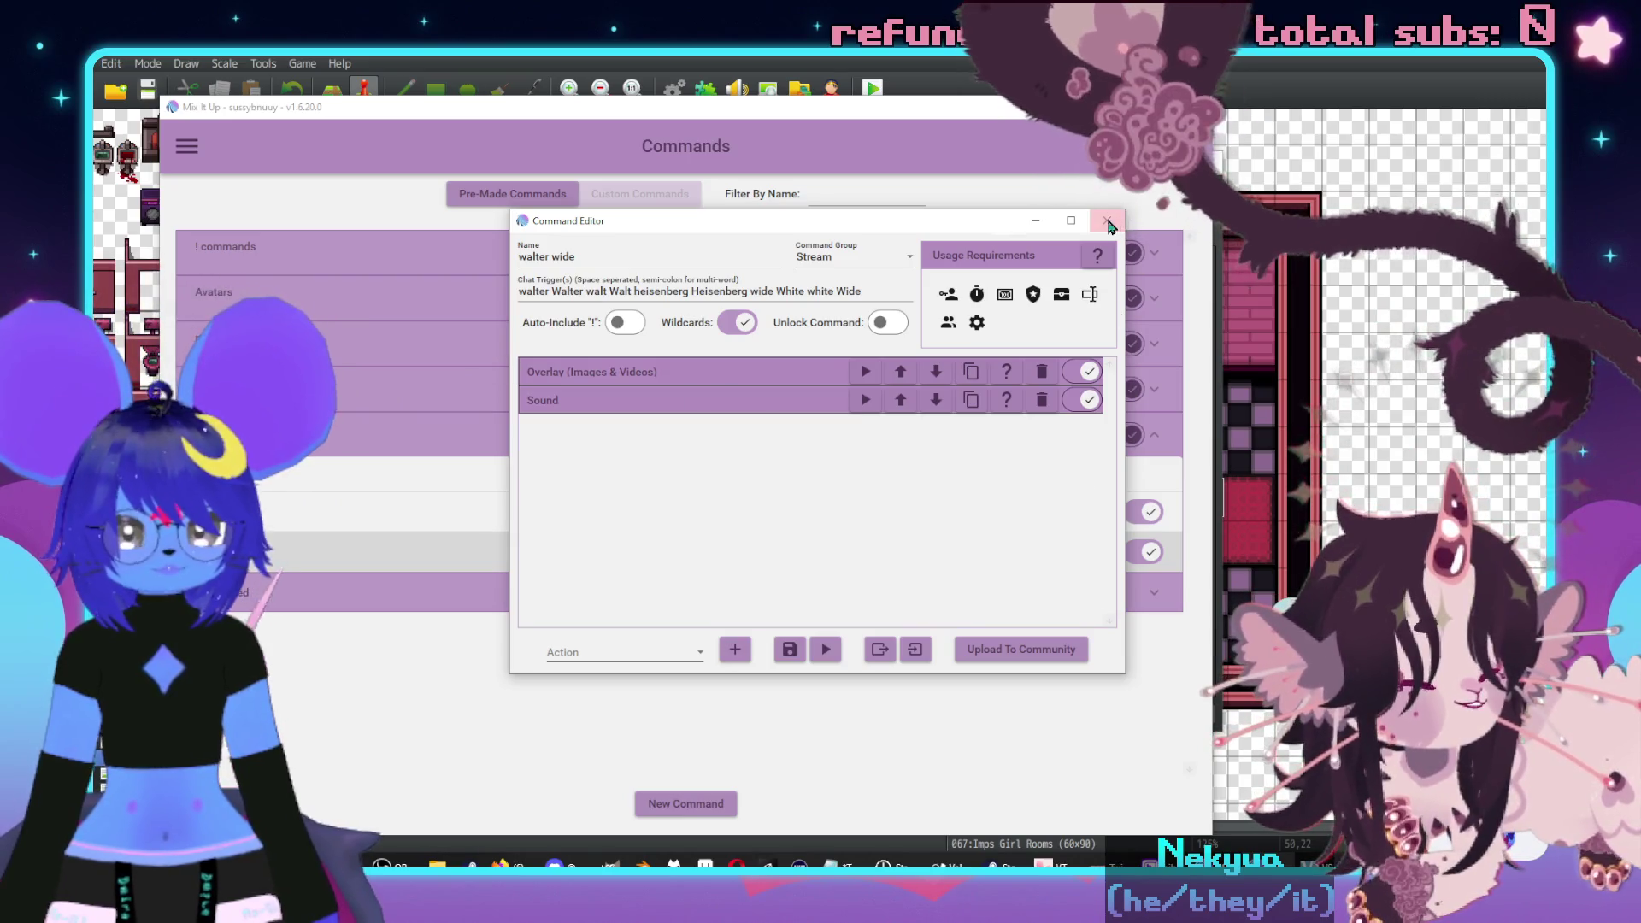
pyautogui.click(1107, 222)
pyautogui.click(679, 802)
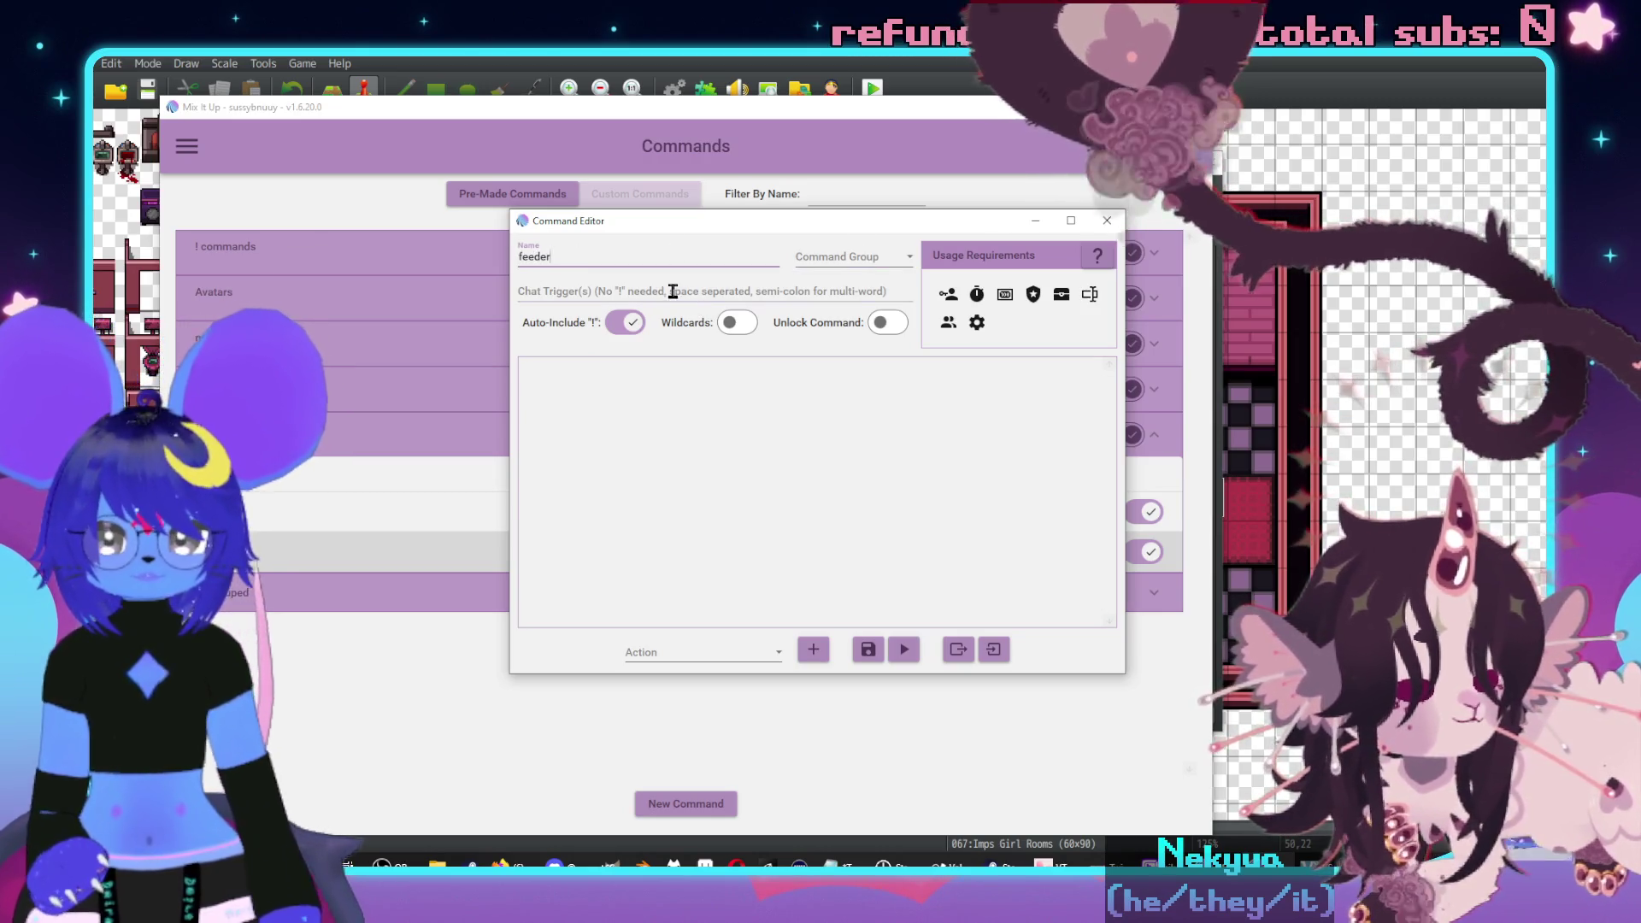
# - Save a feeder command triggered by 'feeder Feeder', no '!' prefix, replying 'i hardly know 'er! >:3'
pyautogui.click(673, 292)
pyautogui.write('feeder')
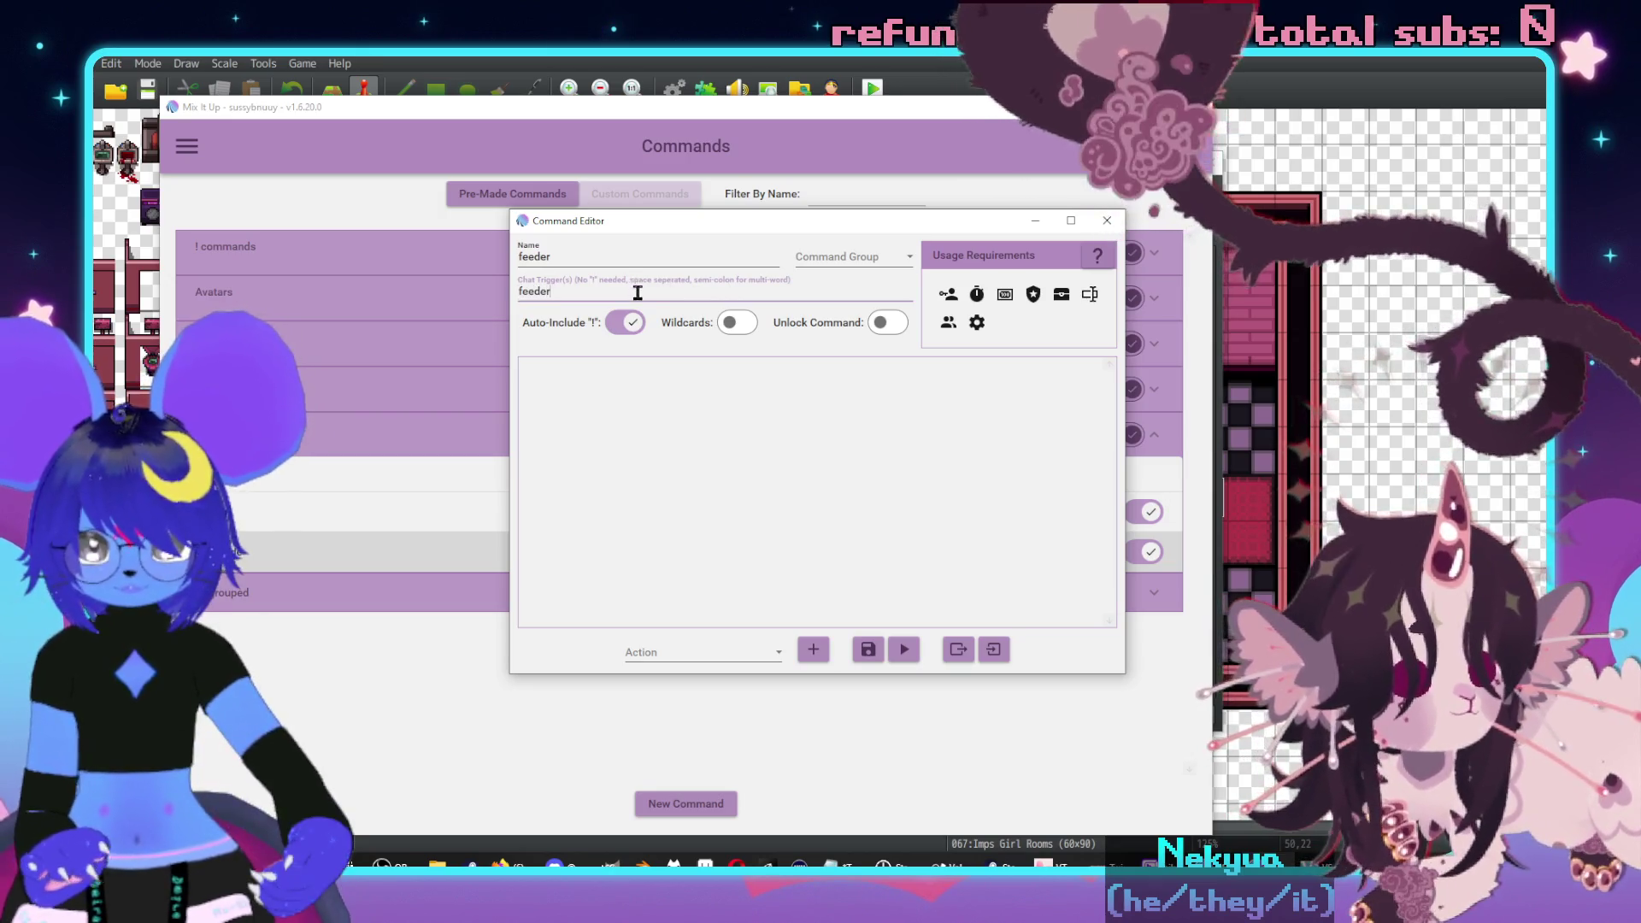
pyautogui.click(628, 322)
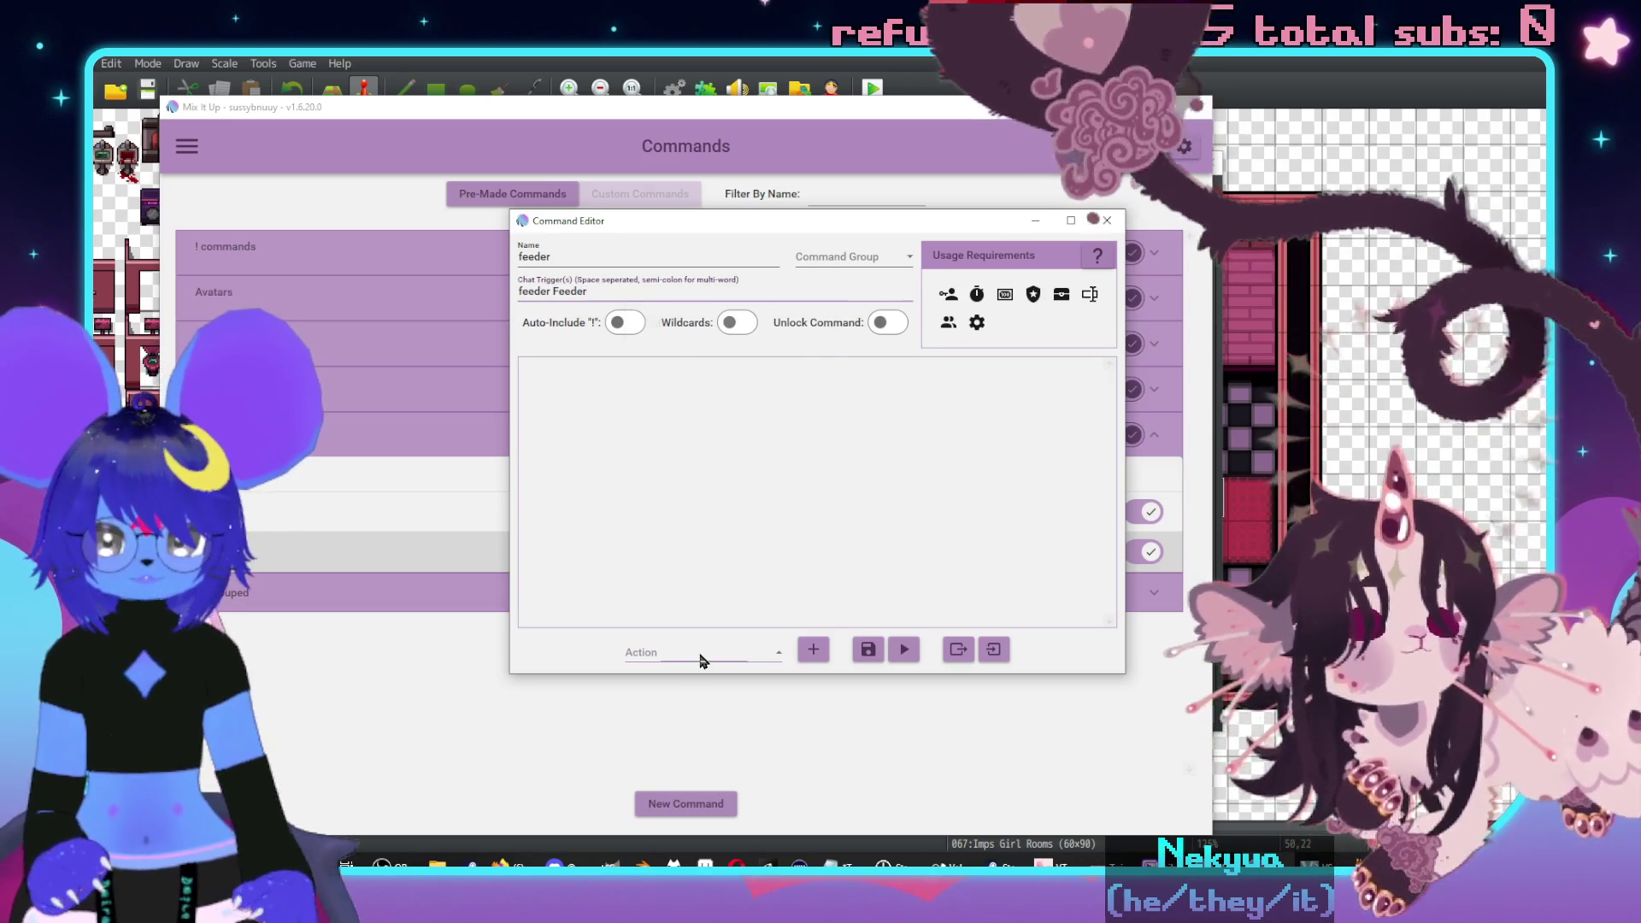
pyautogui.click(701, 659)
pyautogui.scroll(1, 715, 376)
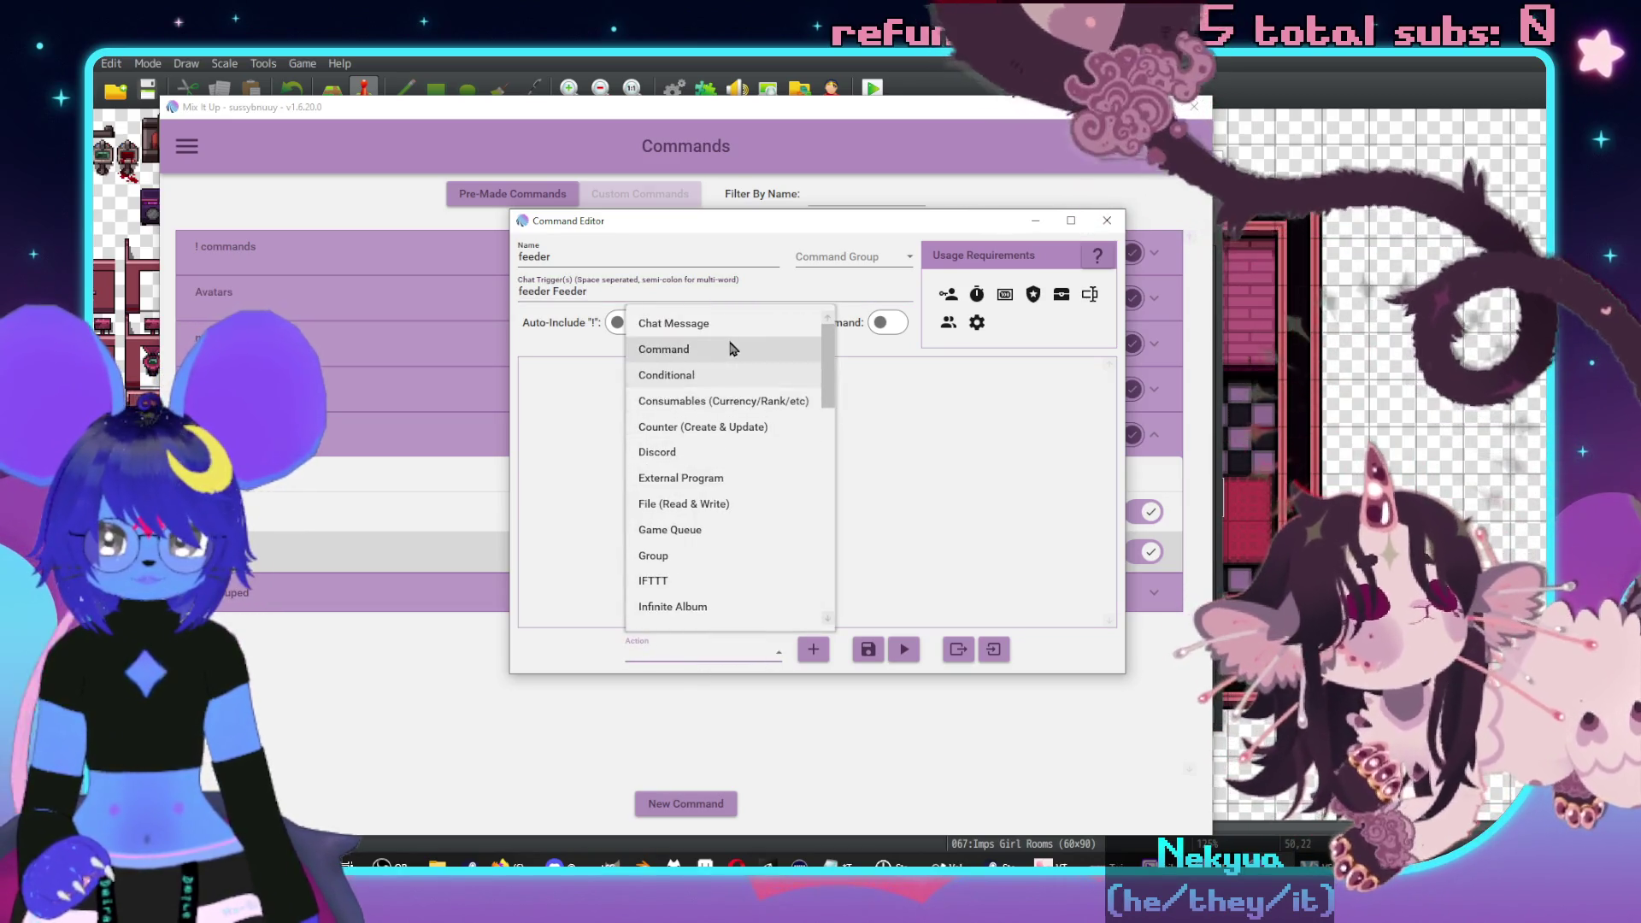
pyautogui.click(692, 323)
pyautogui.click(812, 648)
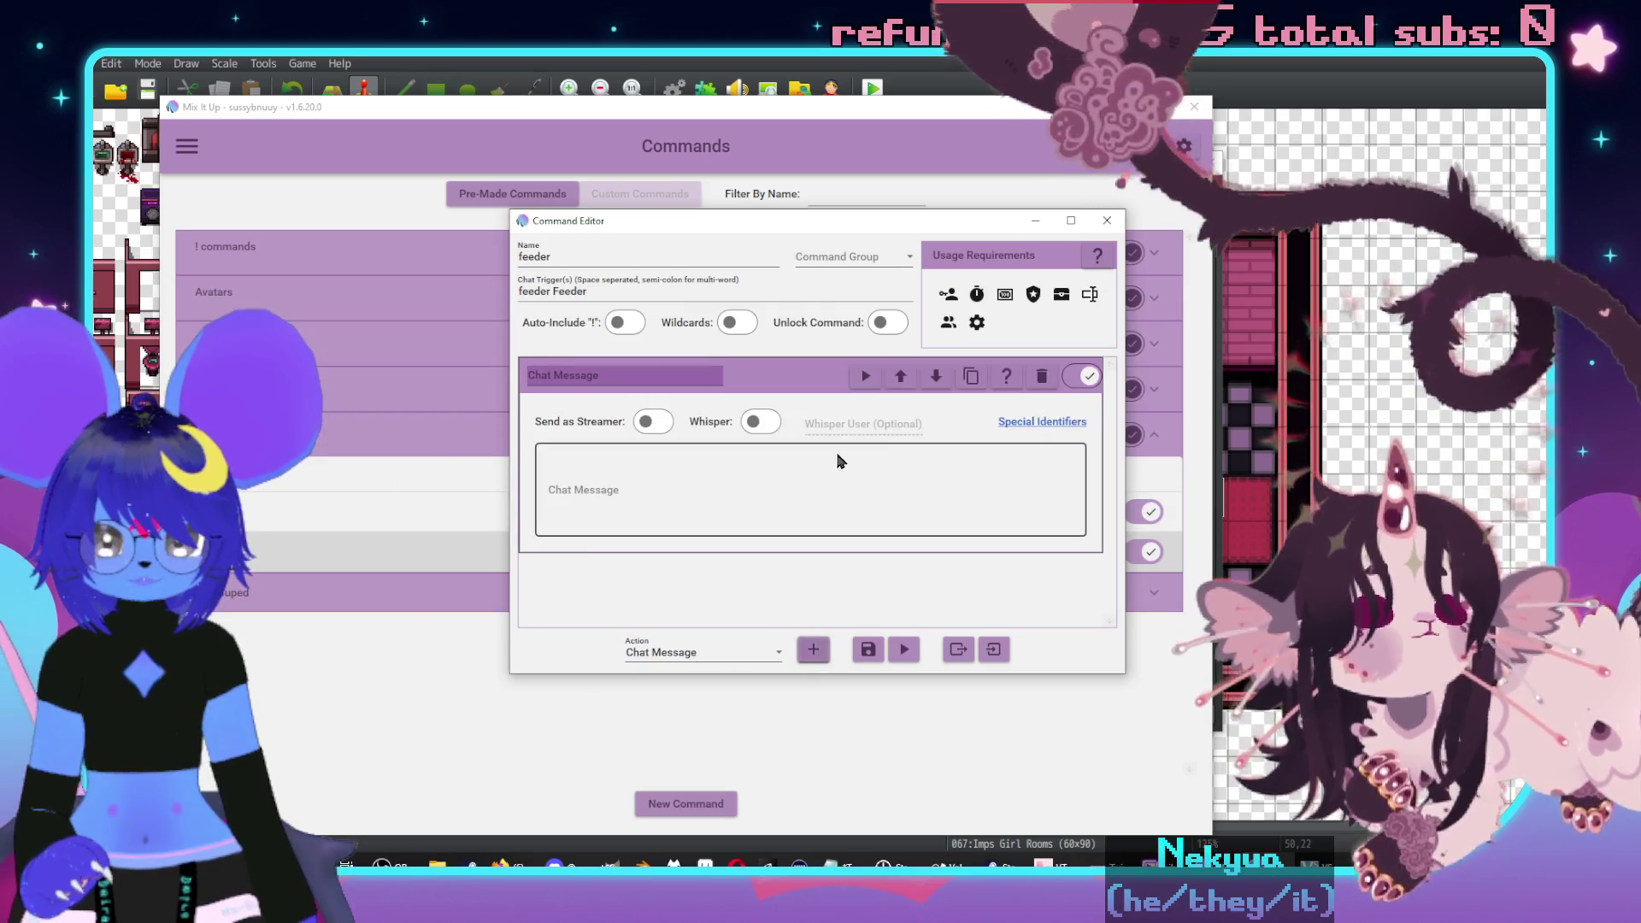
pyautogui.click(683, 466)
pyautogui.write("i hardly know 'er! >:3")
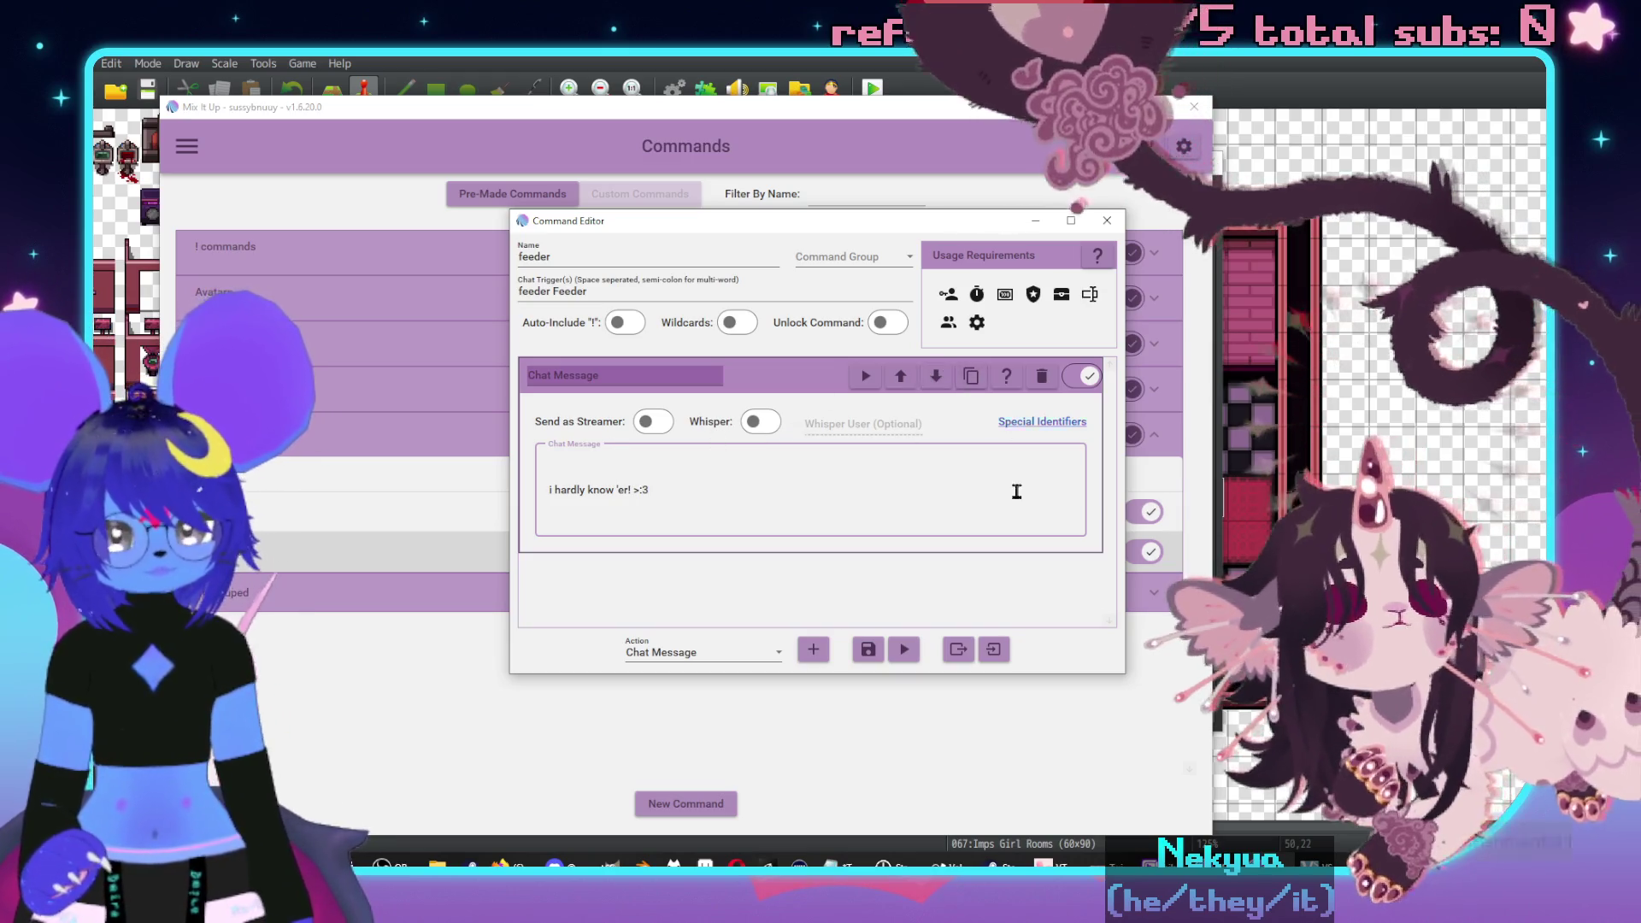
pyautogui.click(867, 649)
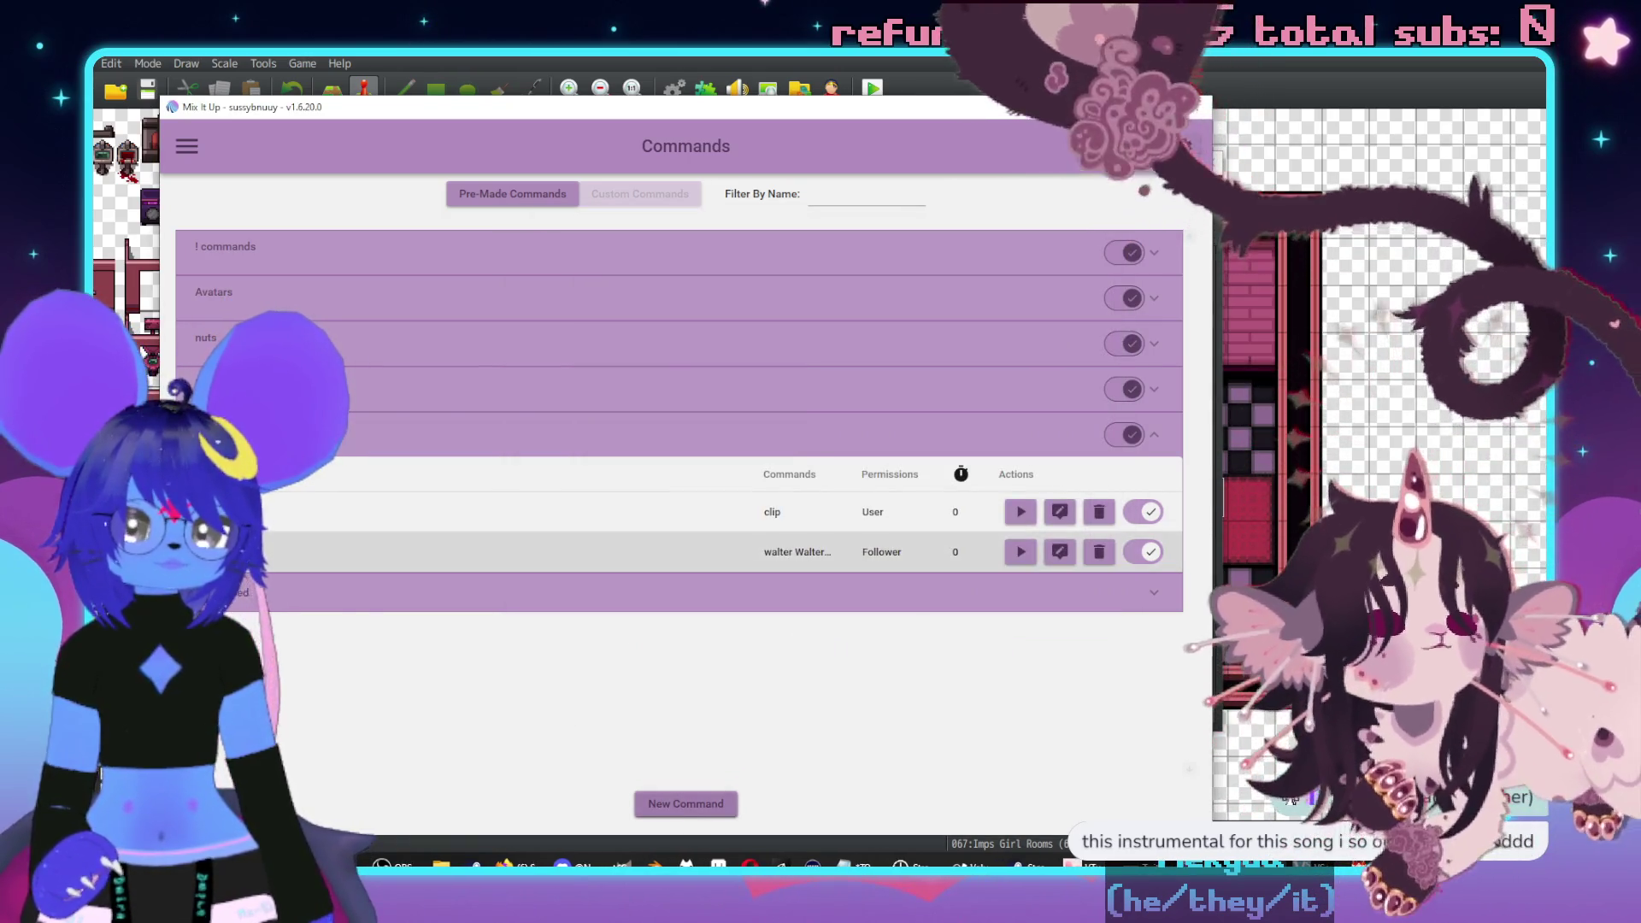
pyautogui.hotkey('alt', 'Tab')
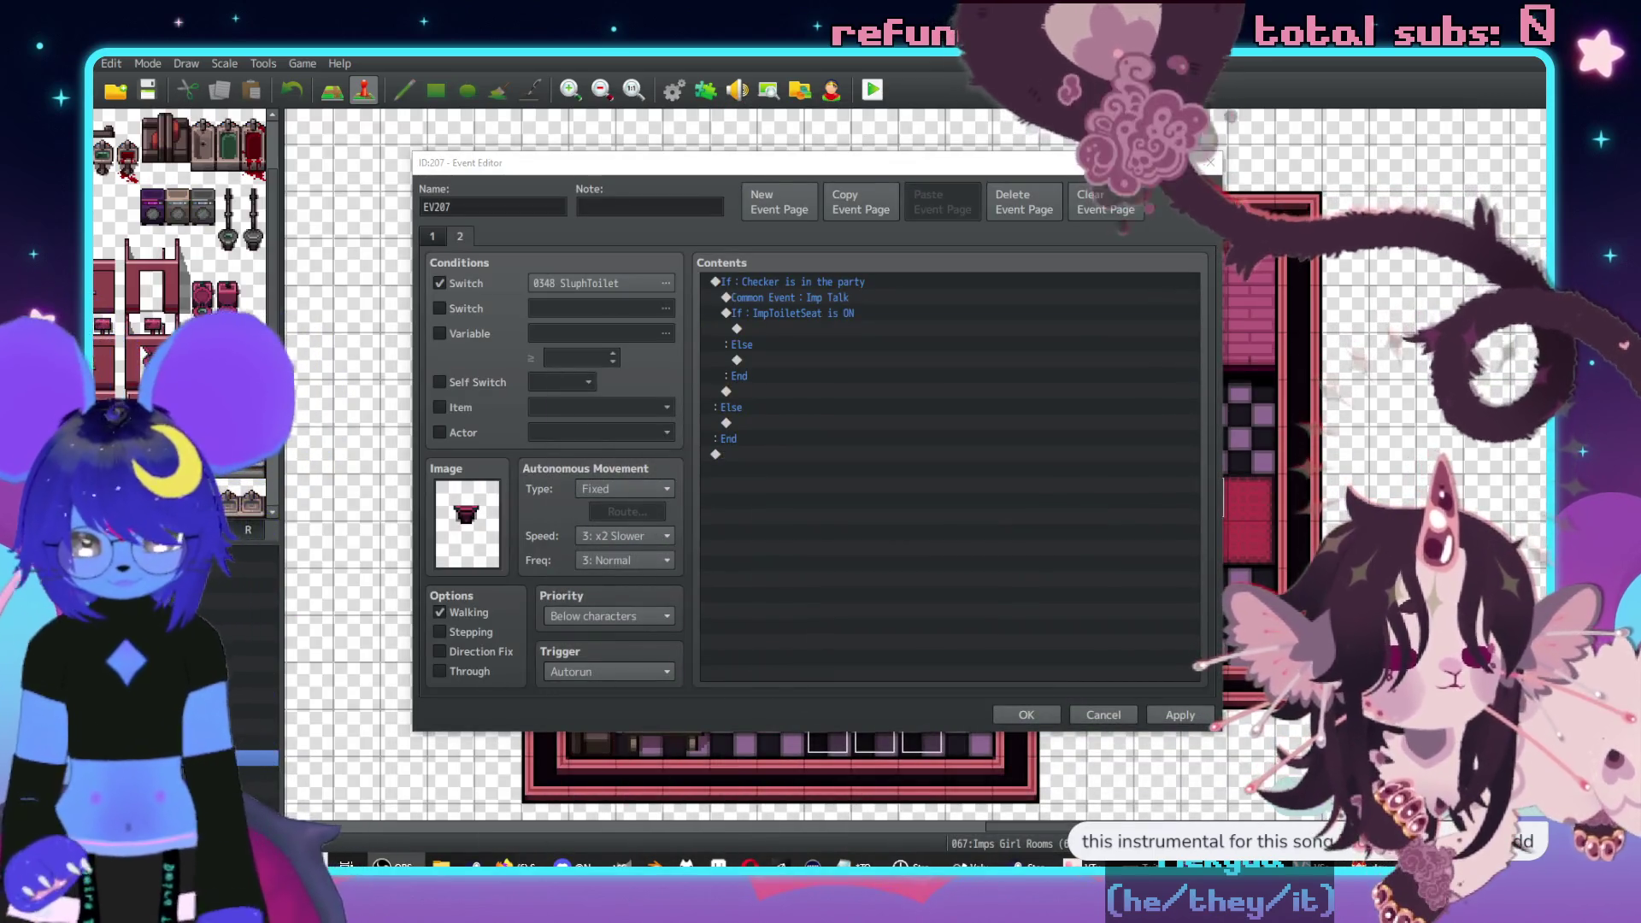
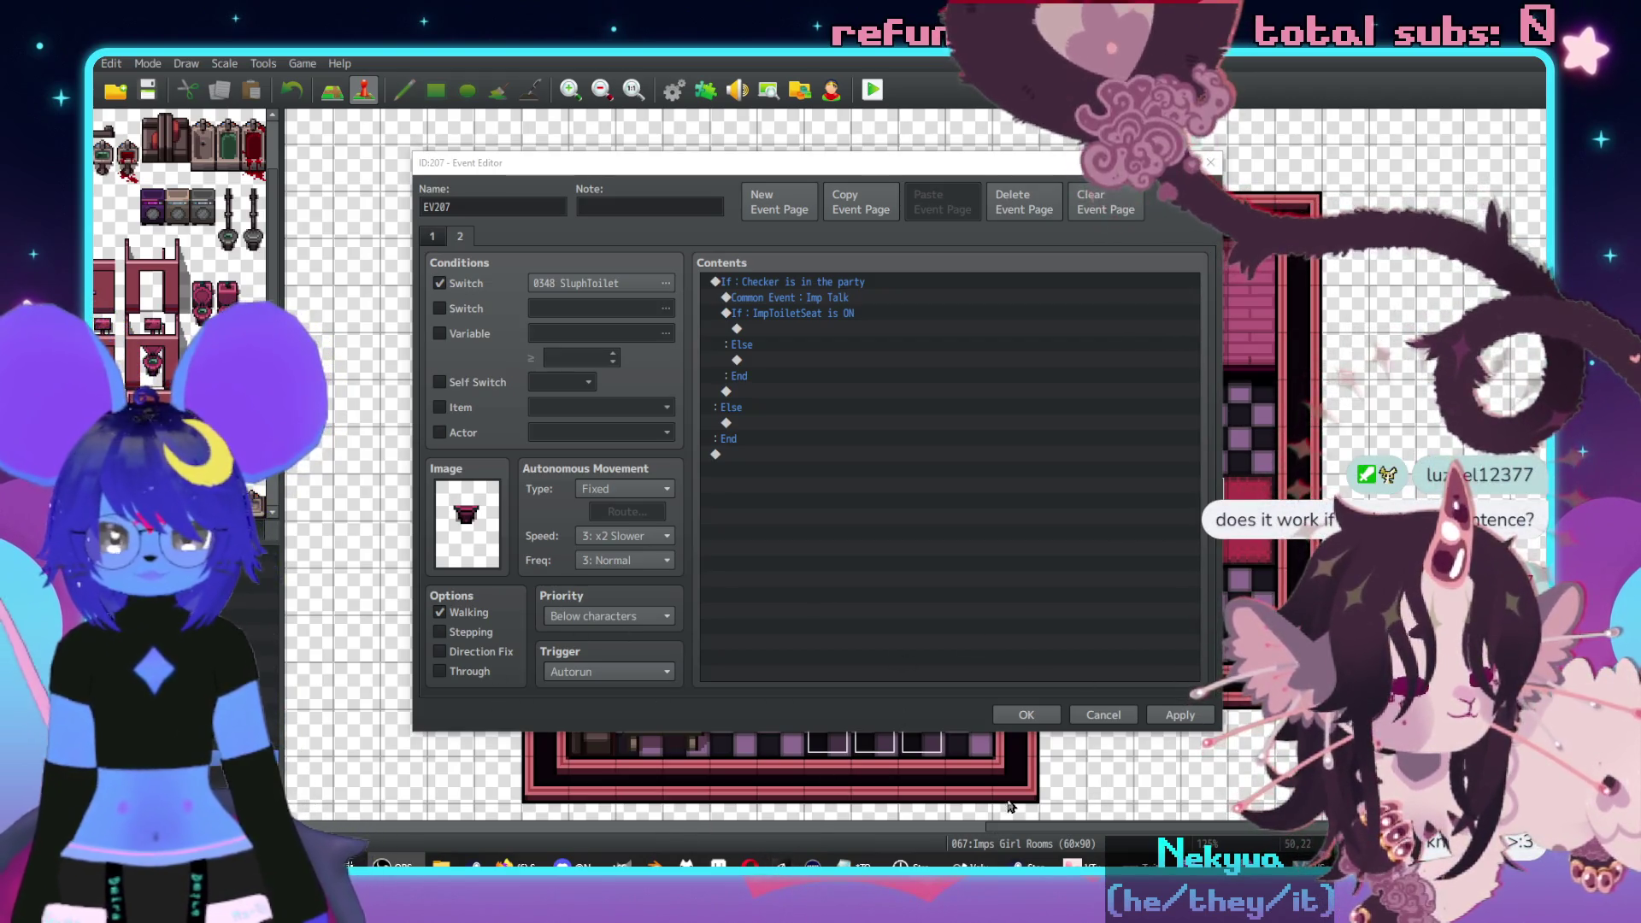
# - Switch from RPG Maker's event editor to the Mix It Up Commands window
pyautogui.hotkey('alt', 'Tab')
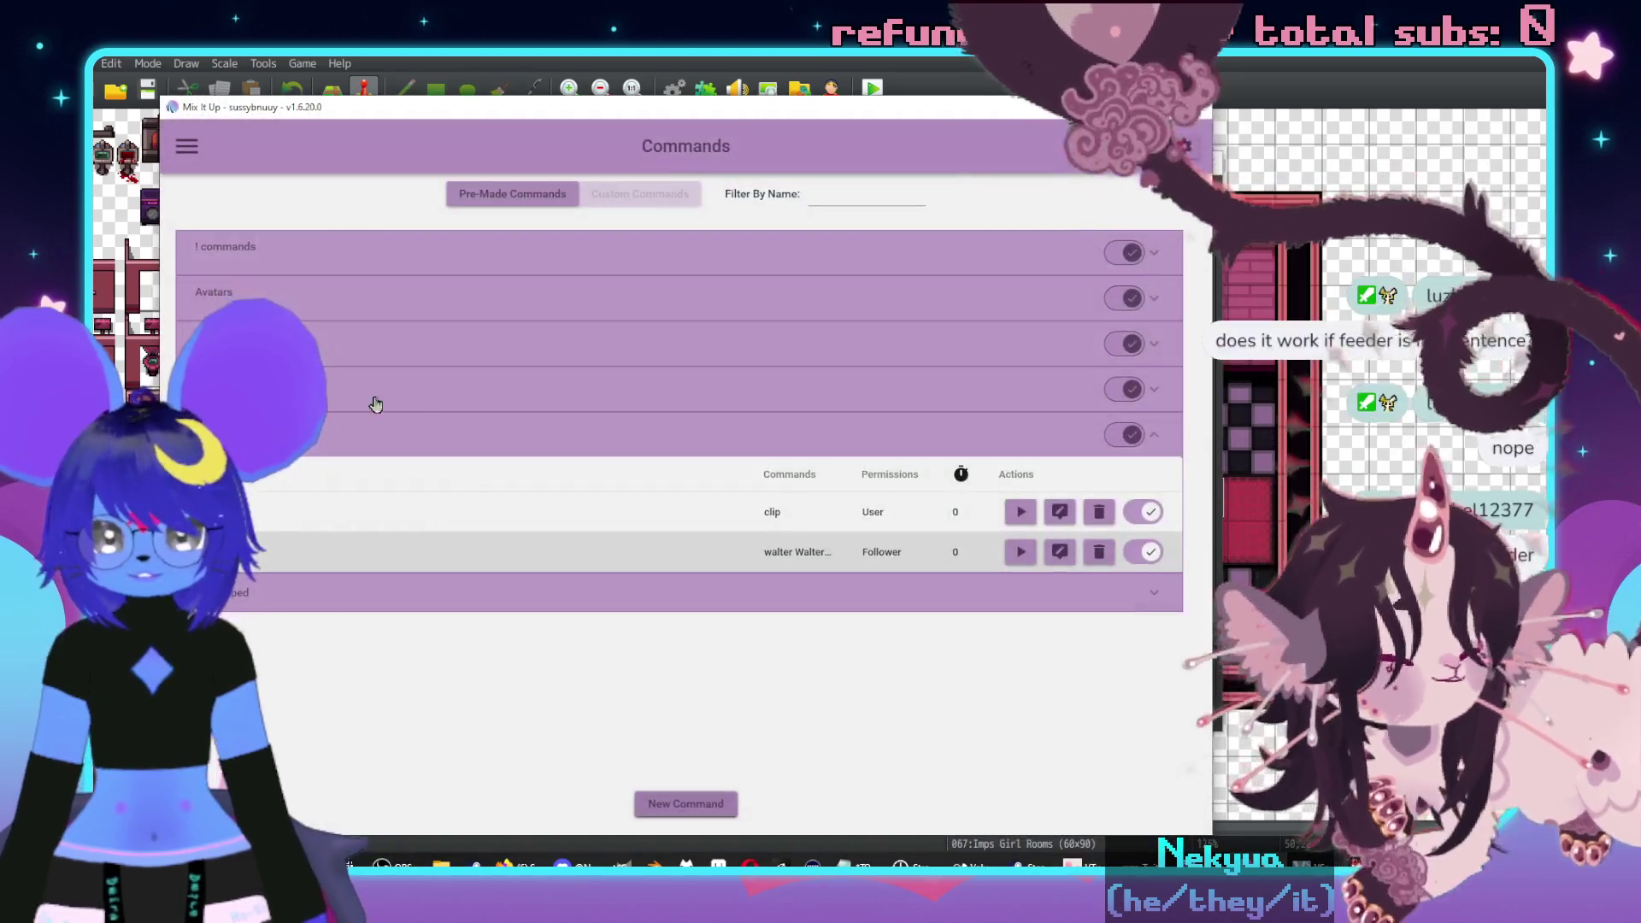
# - Expand the last command group and look over the walter wide command
pyautogui.click(351, 582)
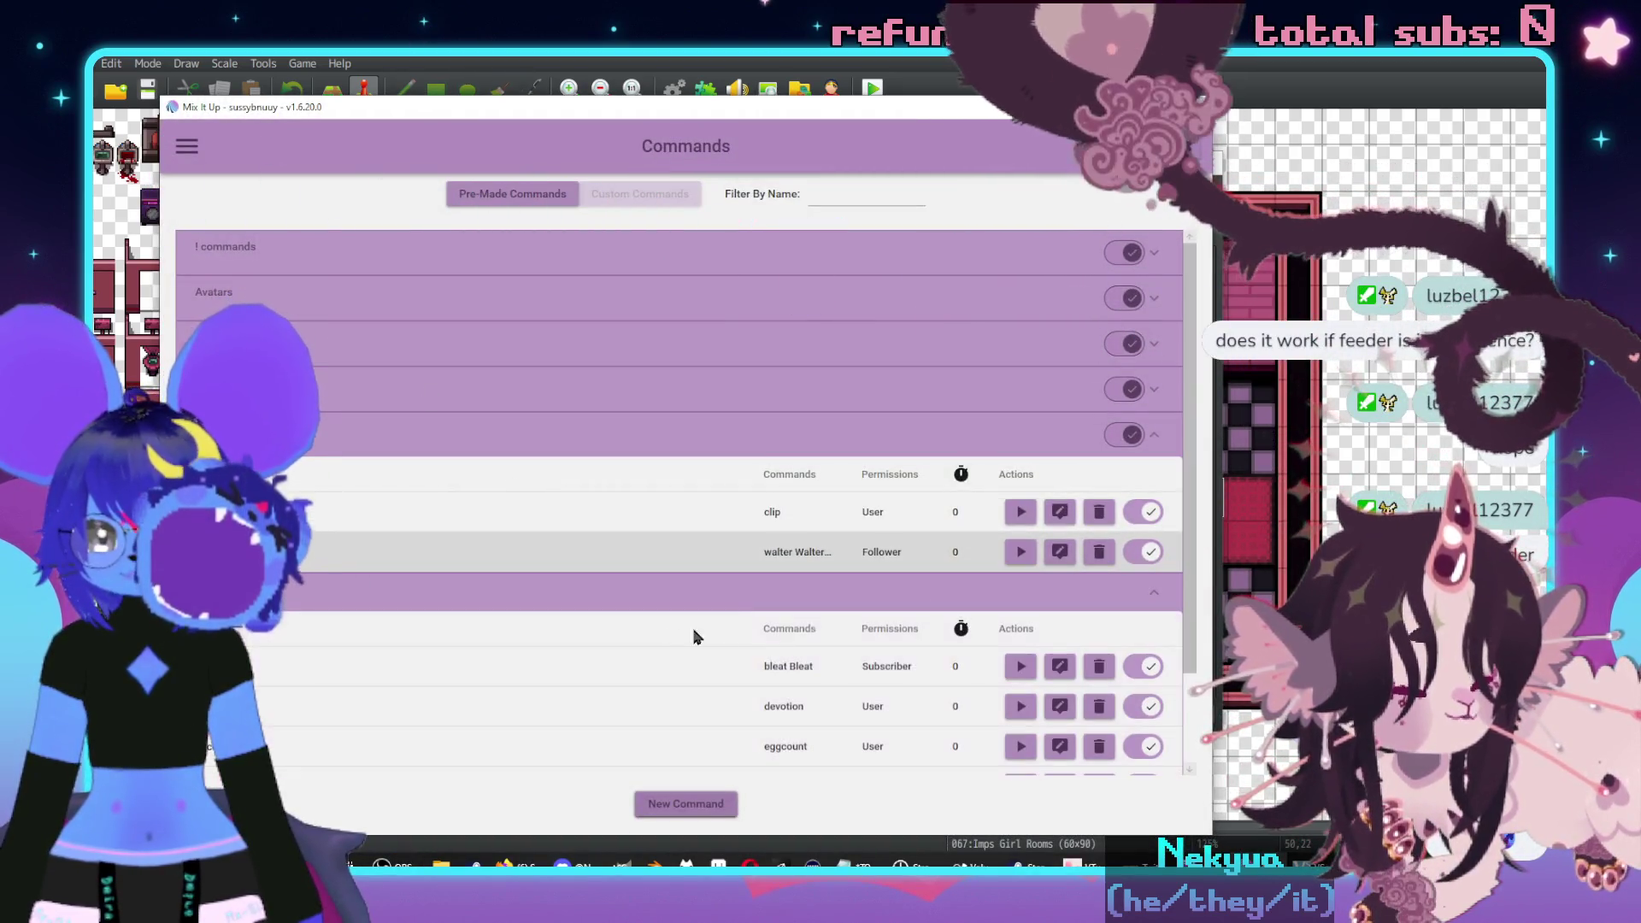
pyautogui.scroll(-3, 670, 628)
pyautogui.click(1060, 439)
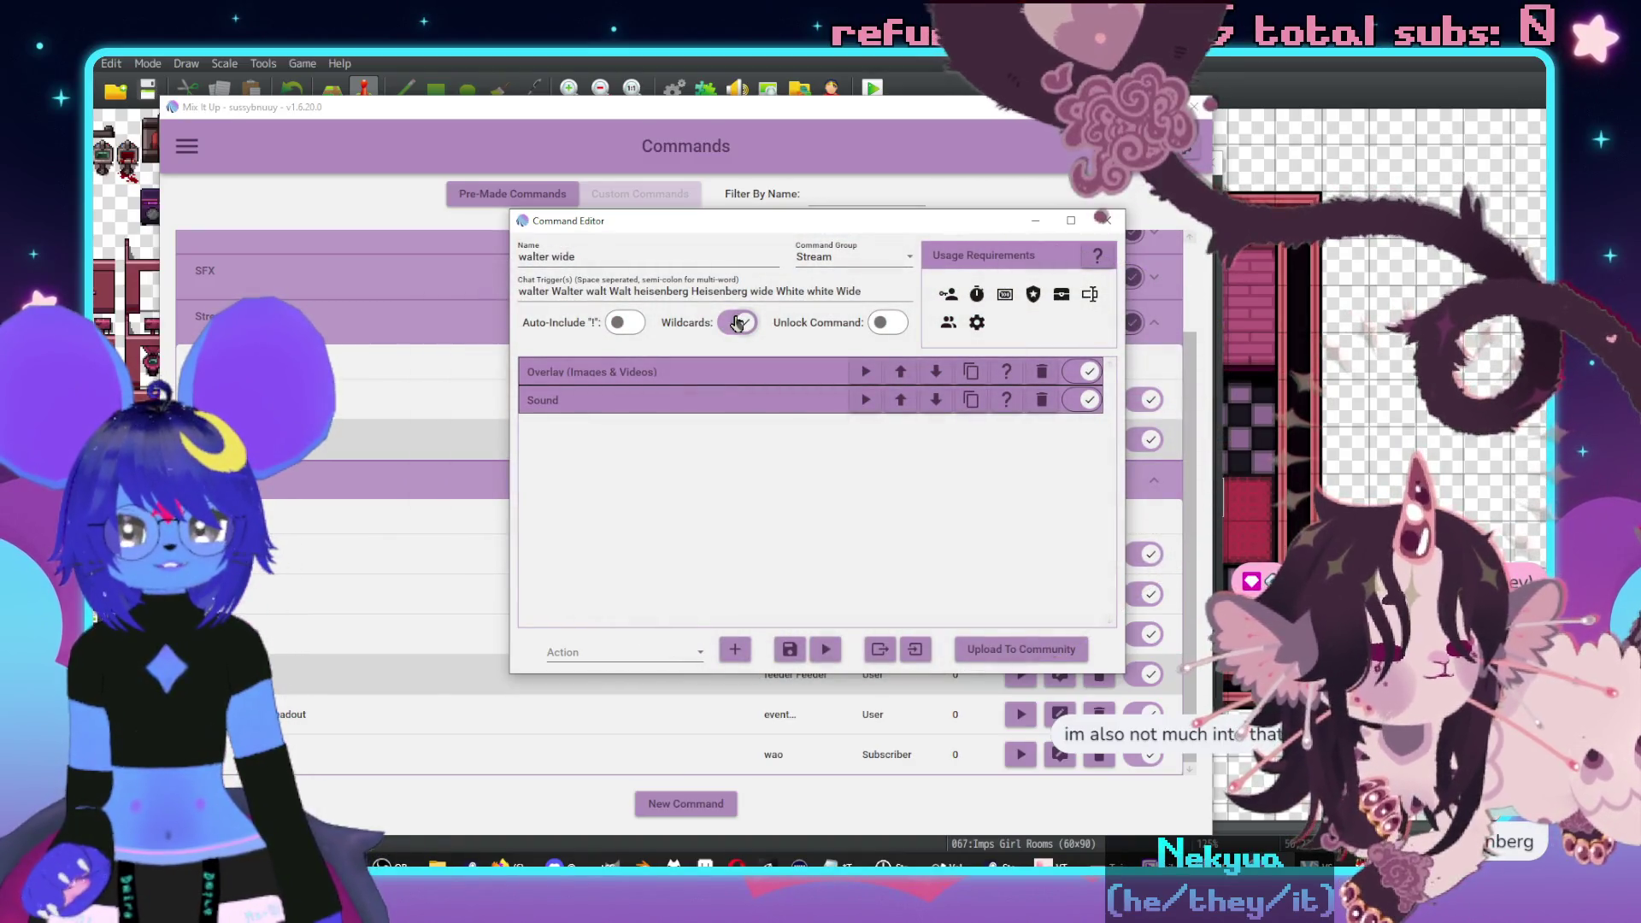
pyautogui.click(1107, 224)
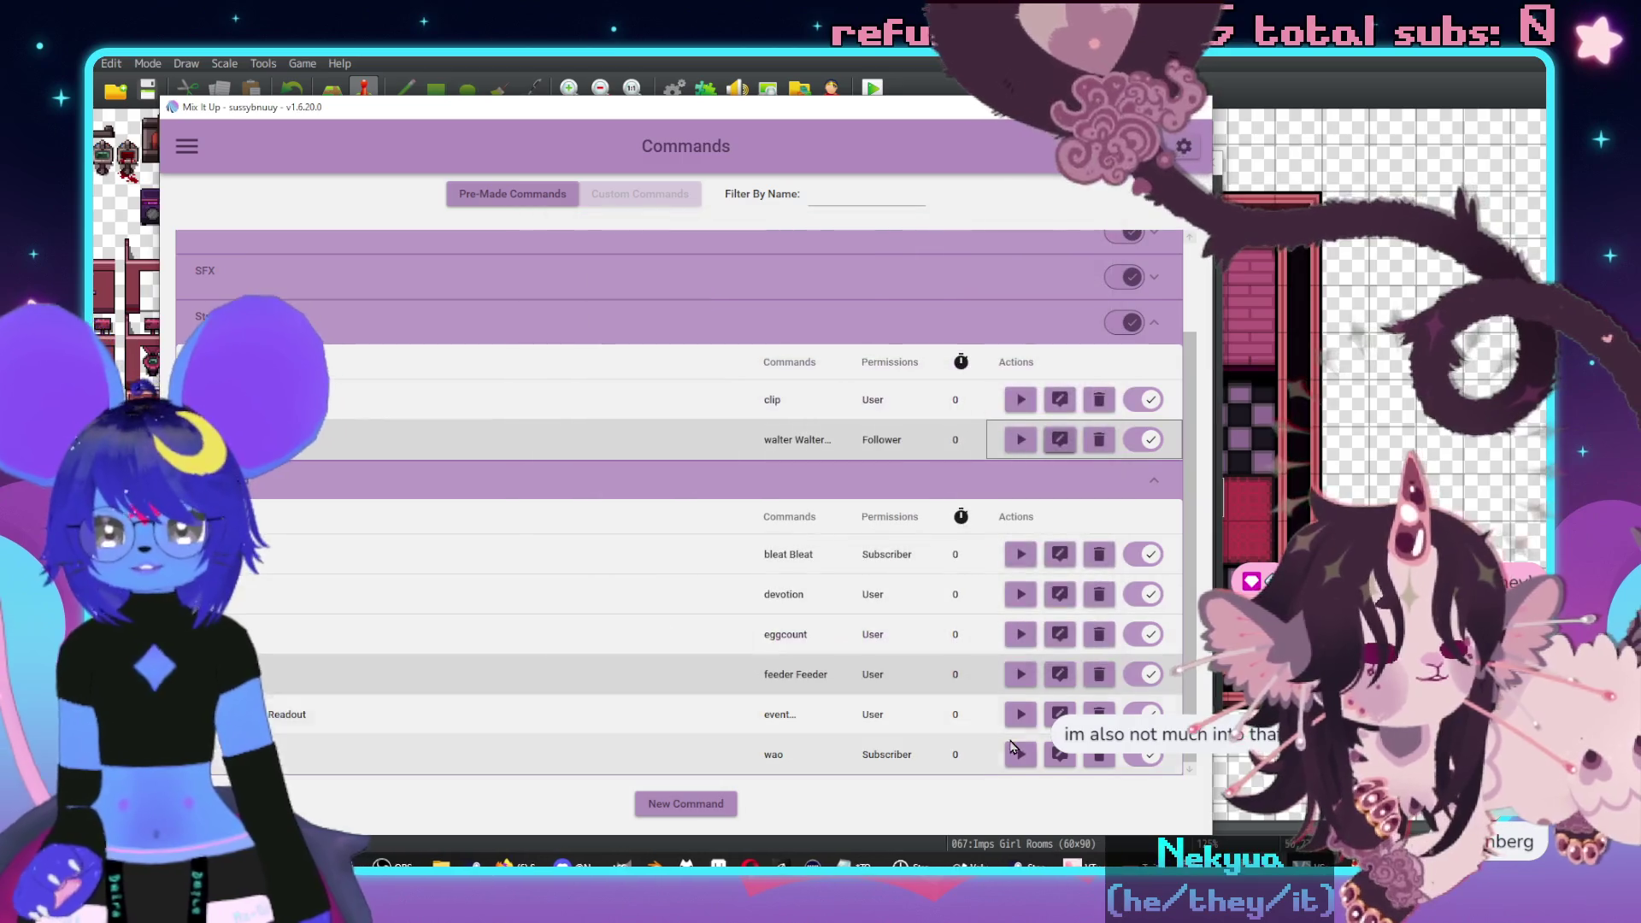
# - Enable wildcards on the feeder command, assign it to the Stream group, and save
pyautogui.click(1059, 675)
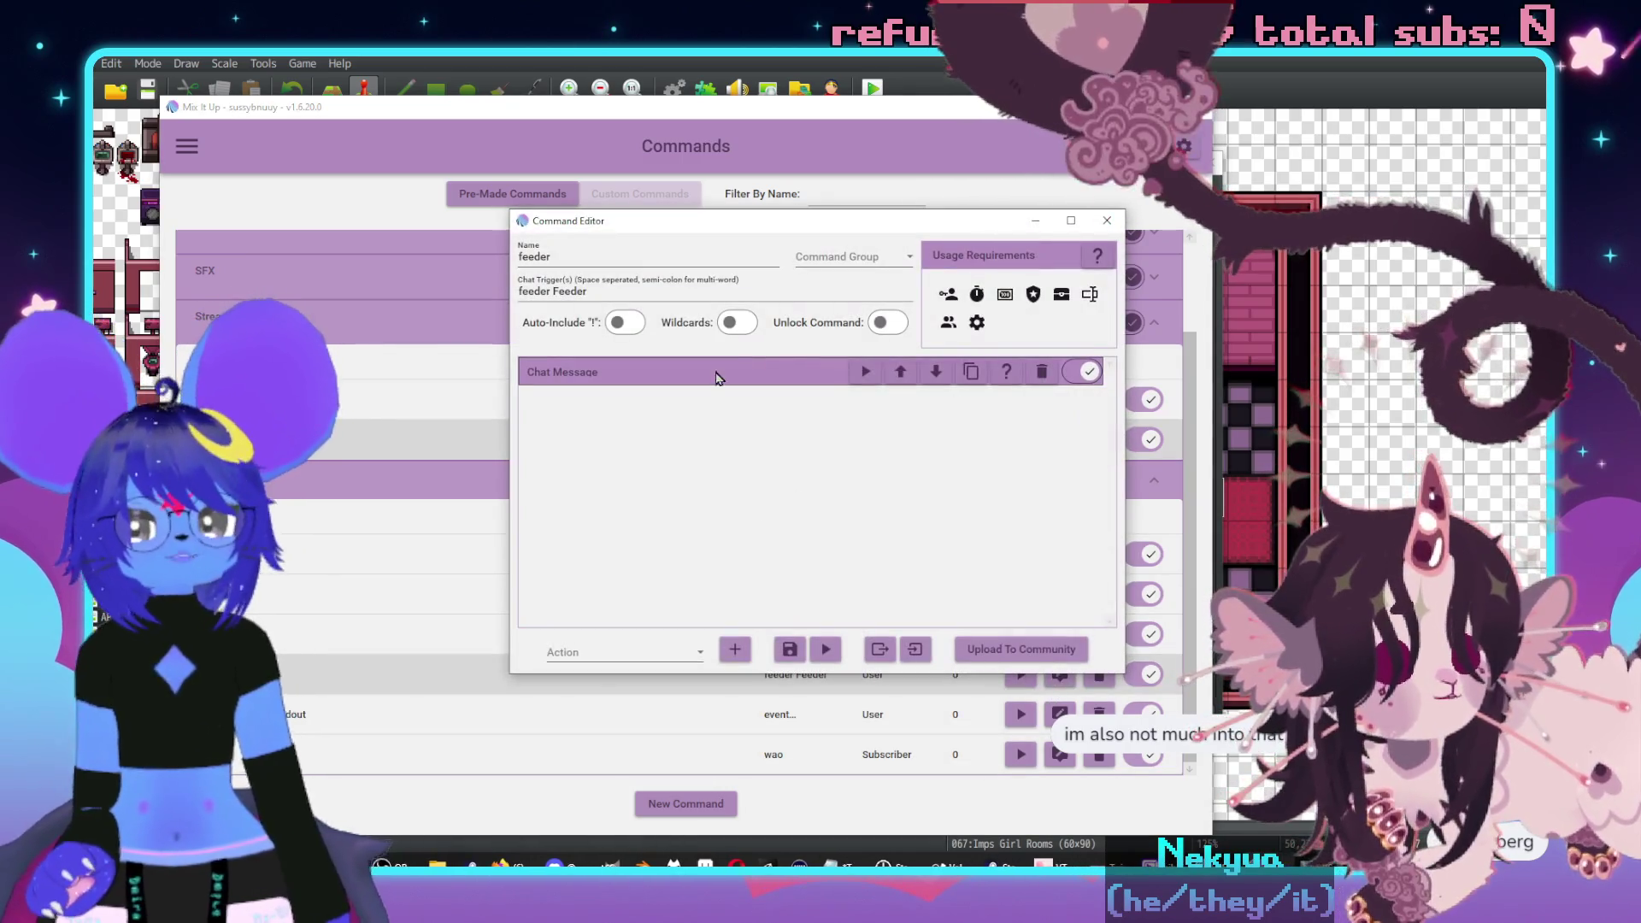
pyautogui.click(738, 323)
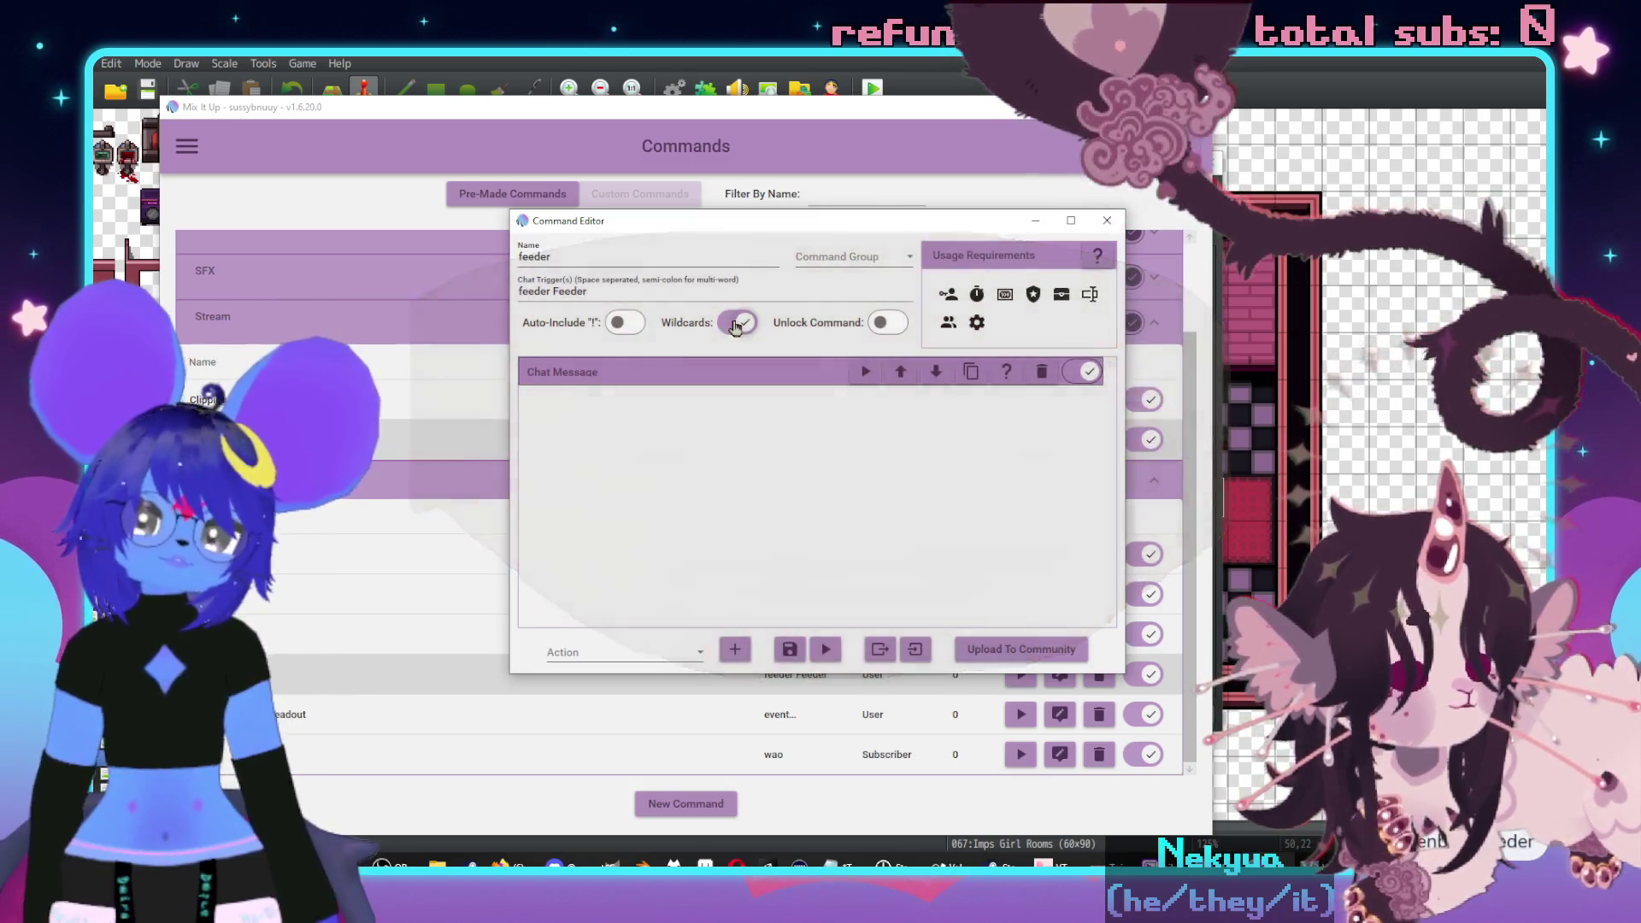
pyautogui.click(850, 257)
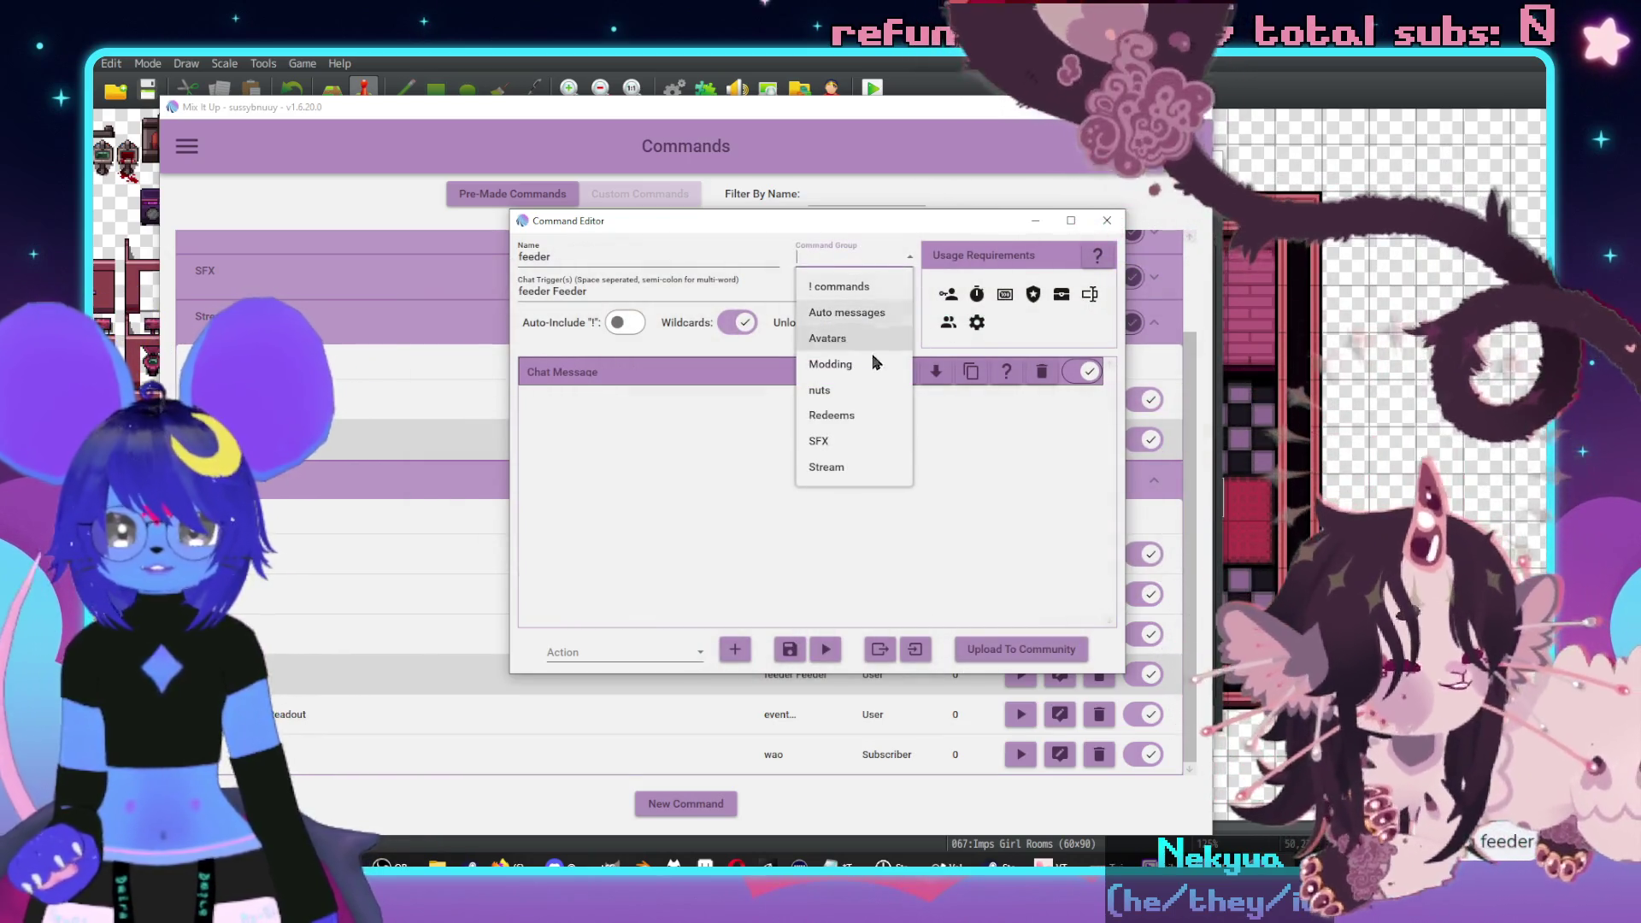
pyautogui.click(836, 466)
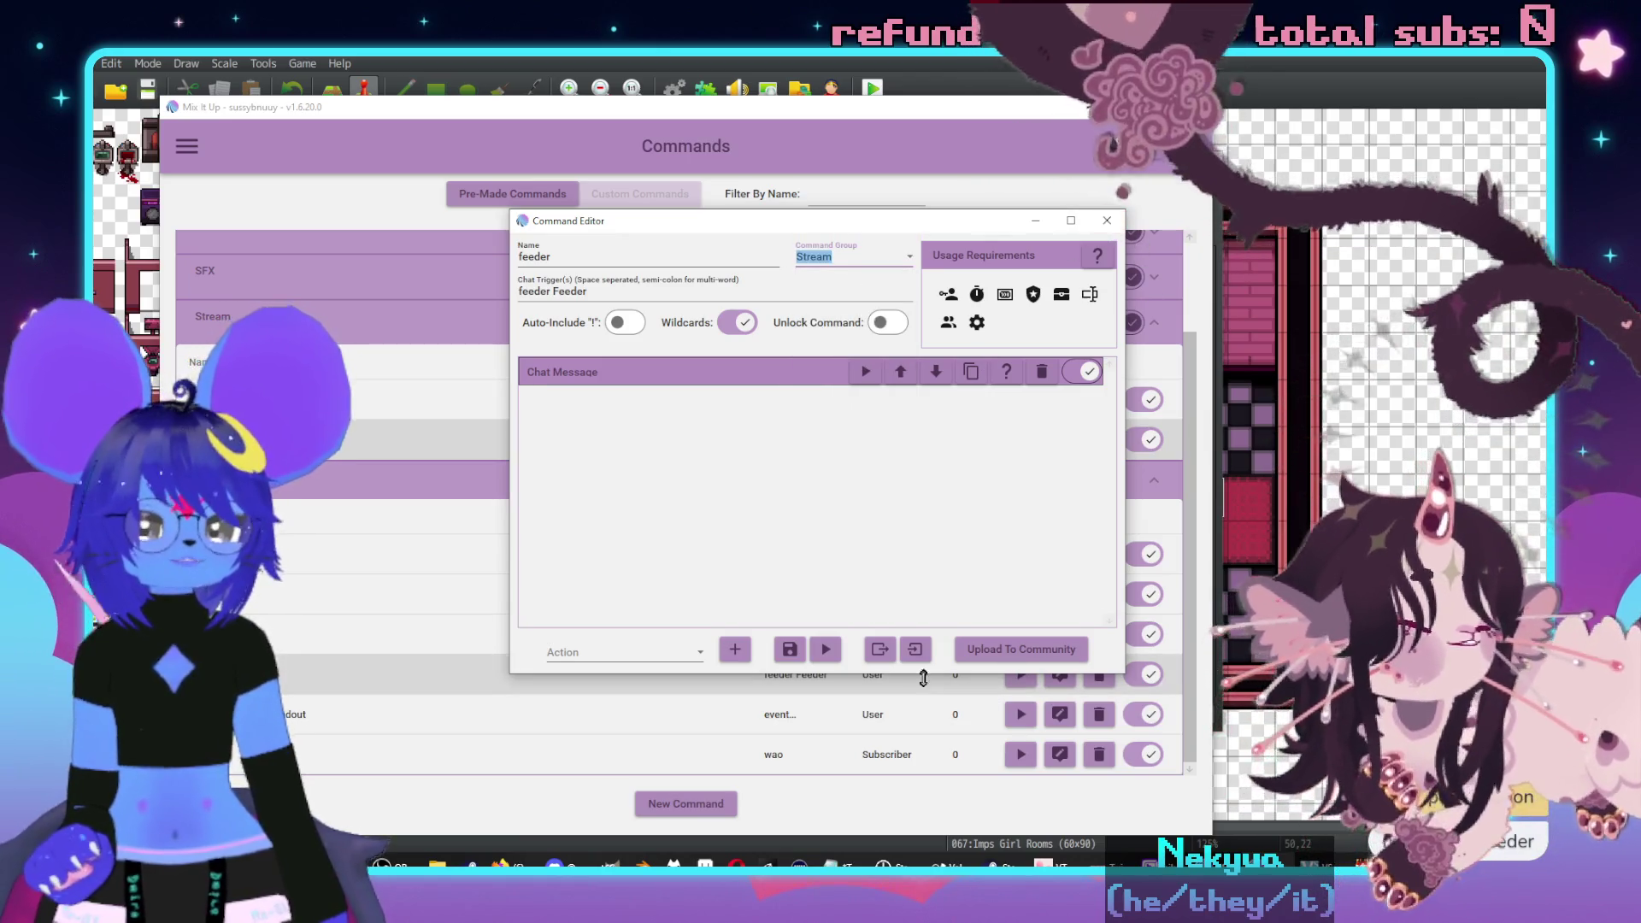
pyautogui.click(787, 650)
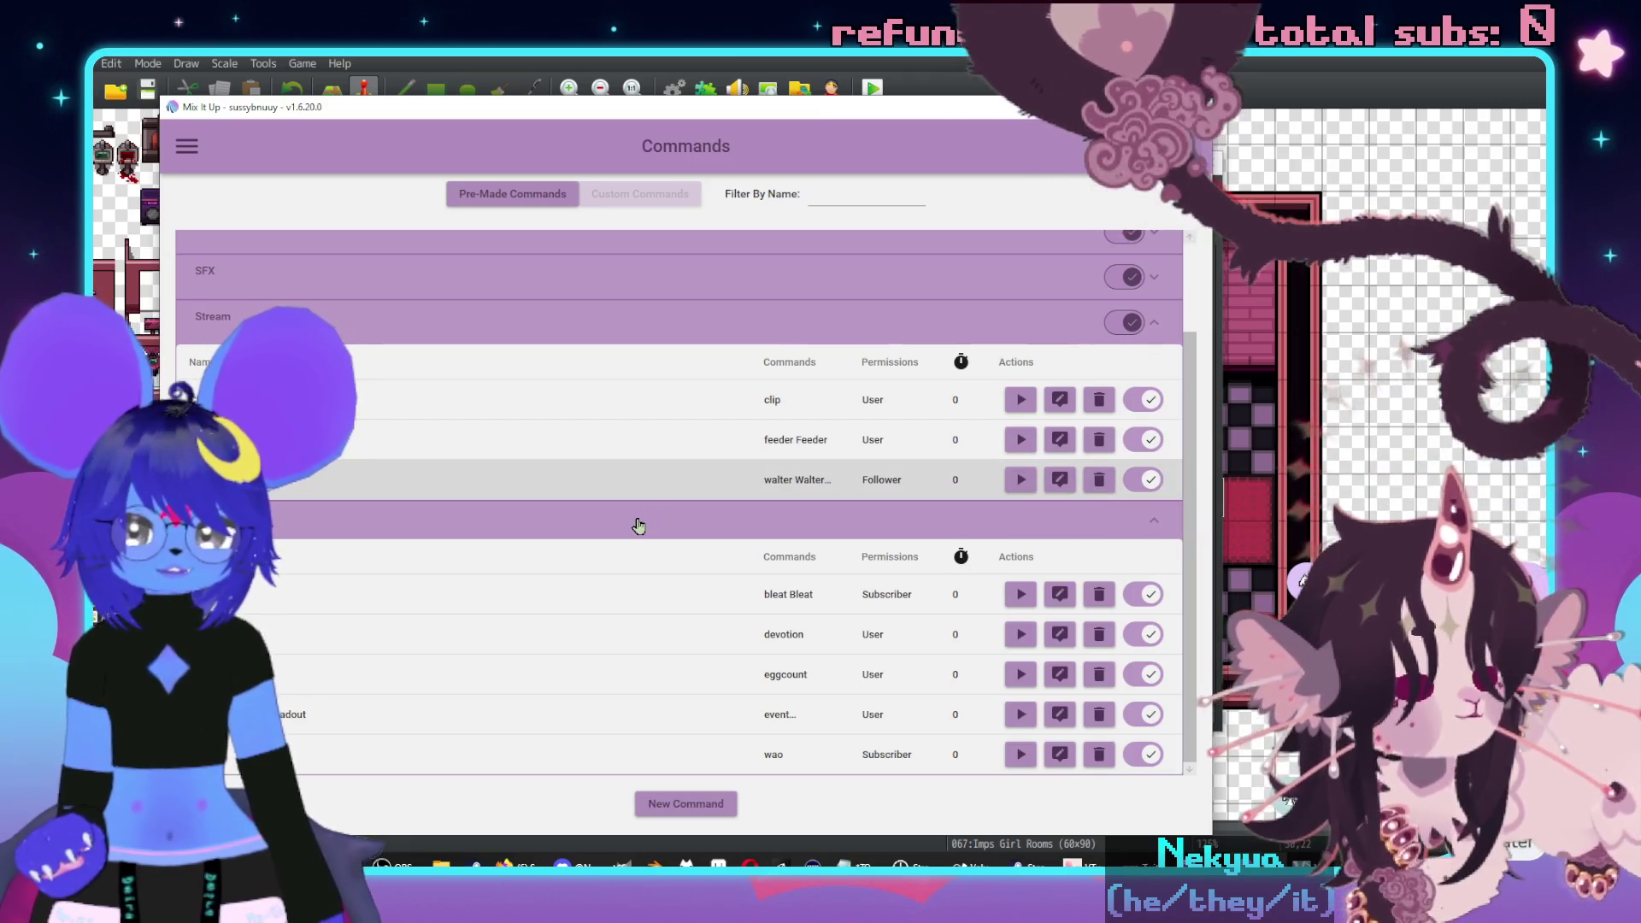
pyautogui.click(646, 524)
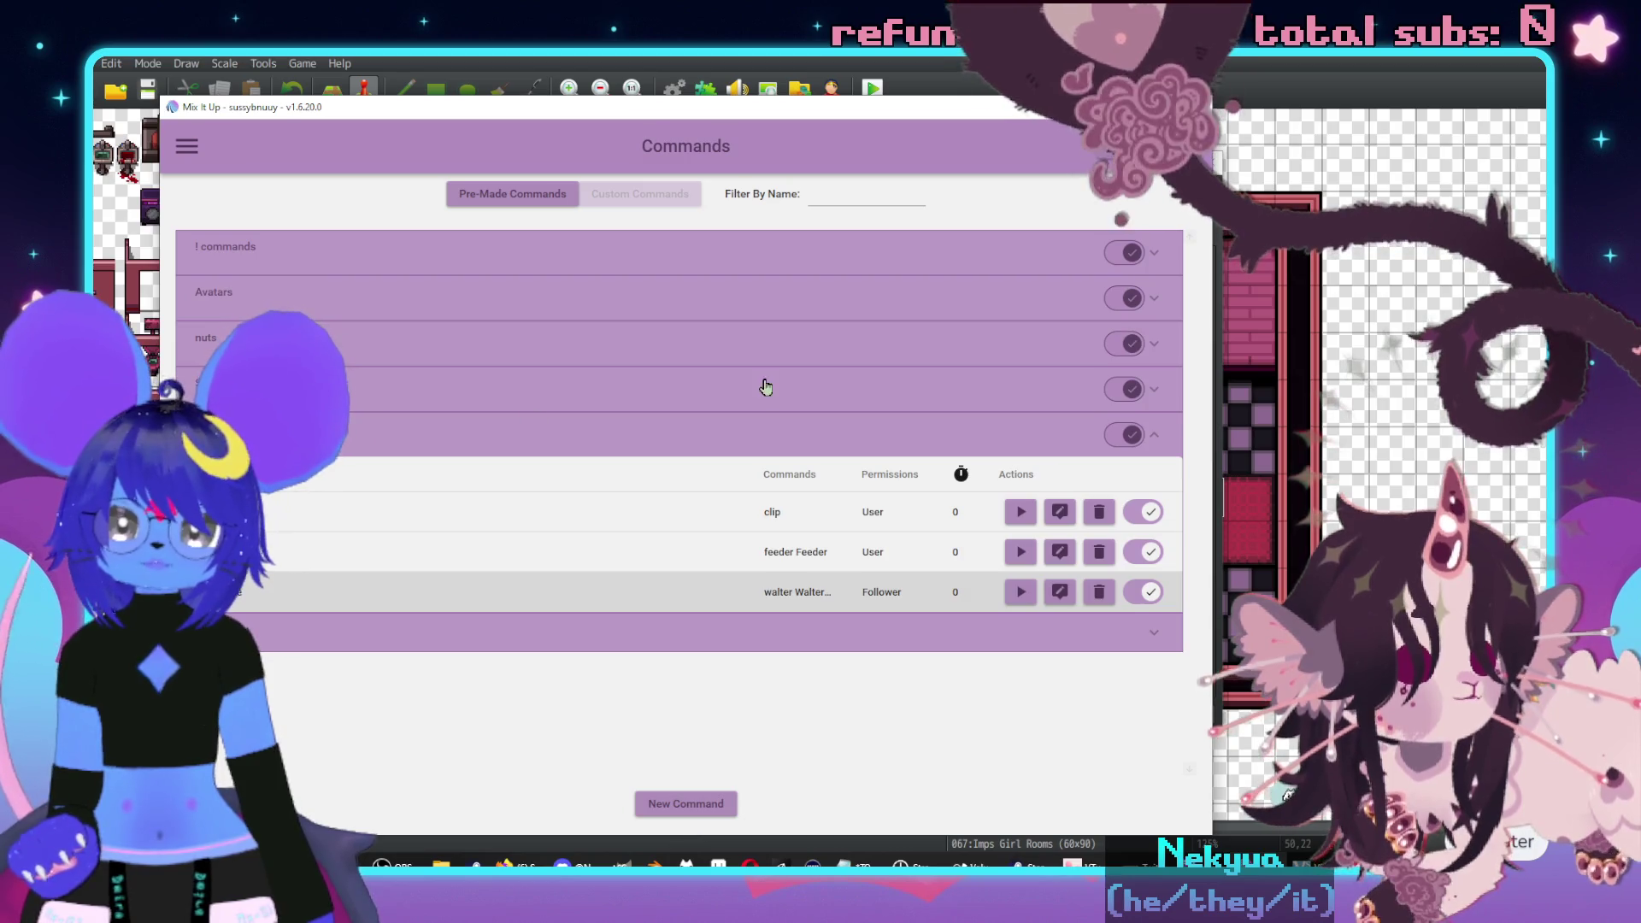
# - Prefix the feeder command's chat reply with 'feeder?', save it, and return to RPG Maker
pyautogui.click(1060, 552)
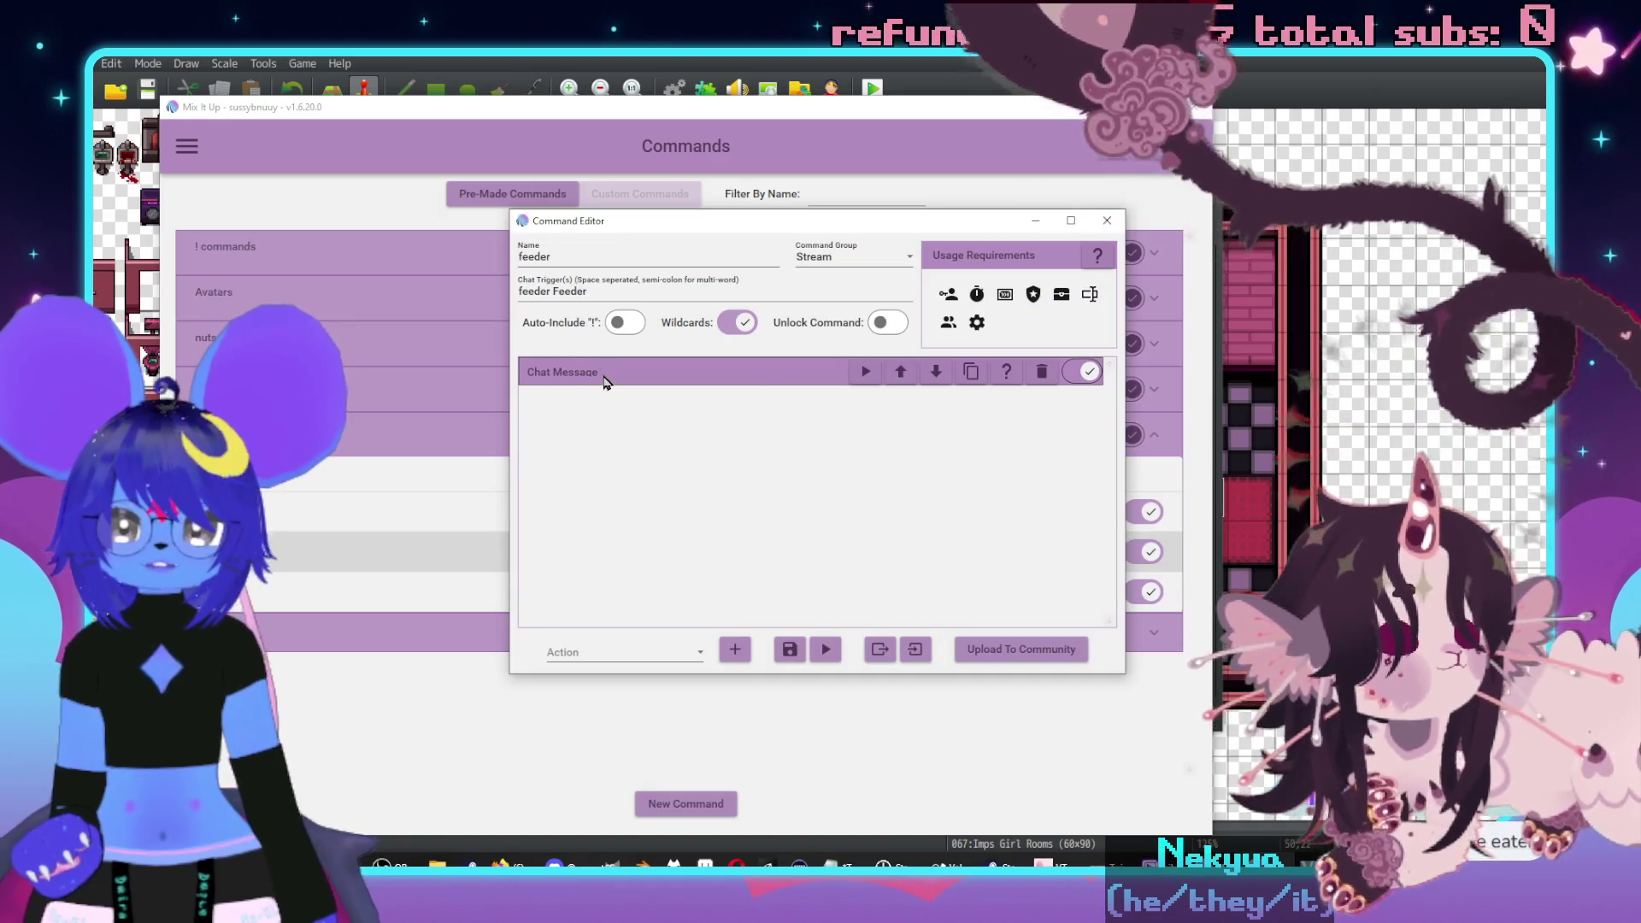
pyautogui.click(603, 379)
pyautogui.click(549, 489)
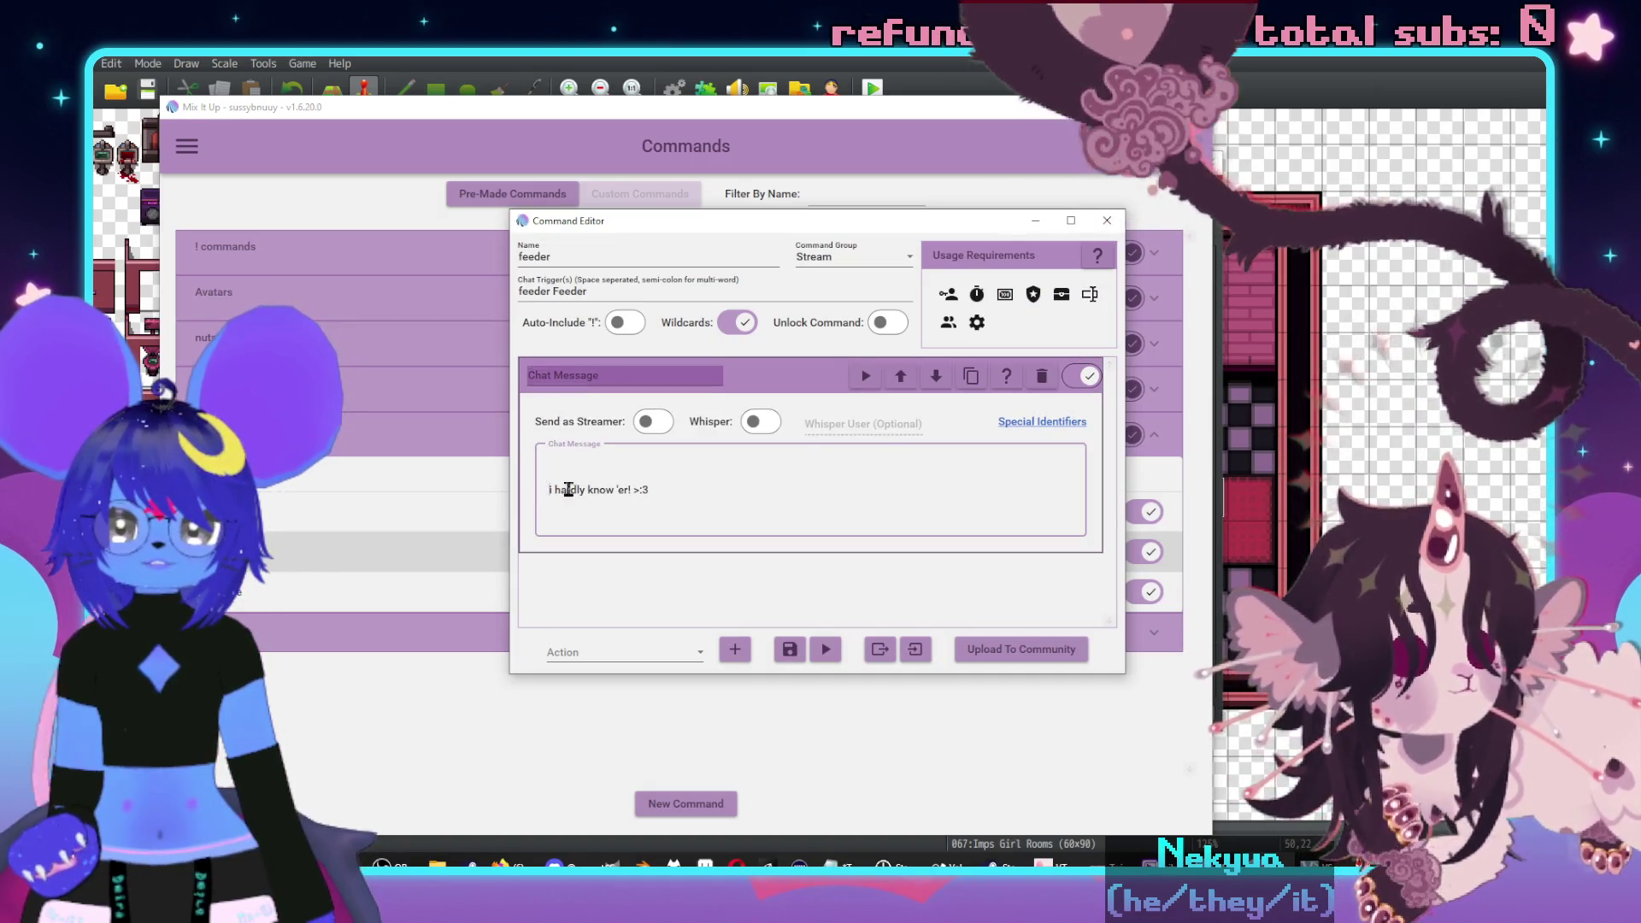
pyautogui.write('feeder?')
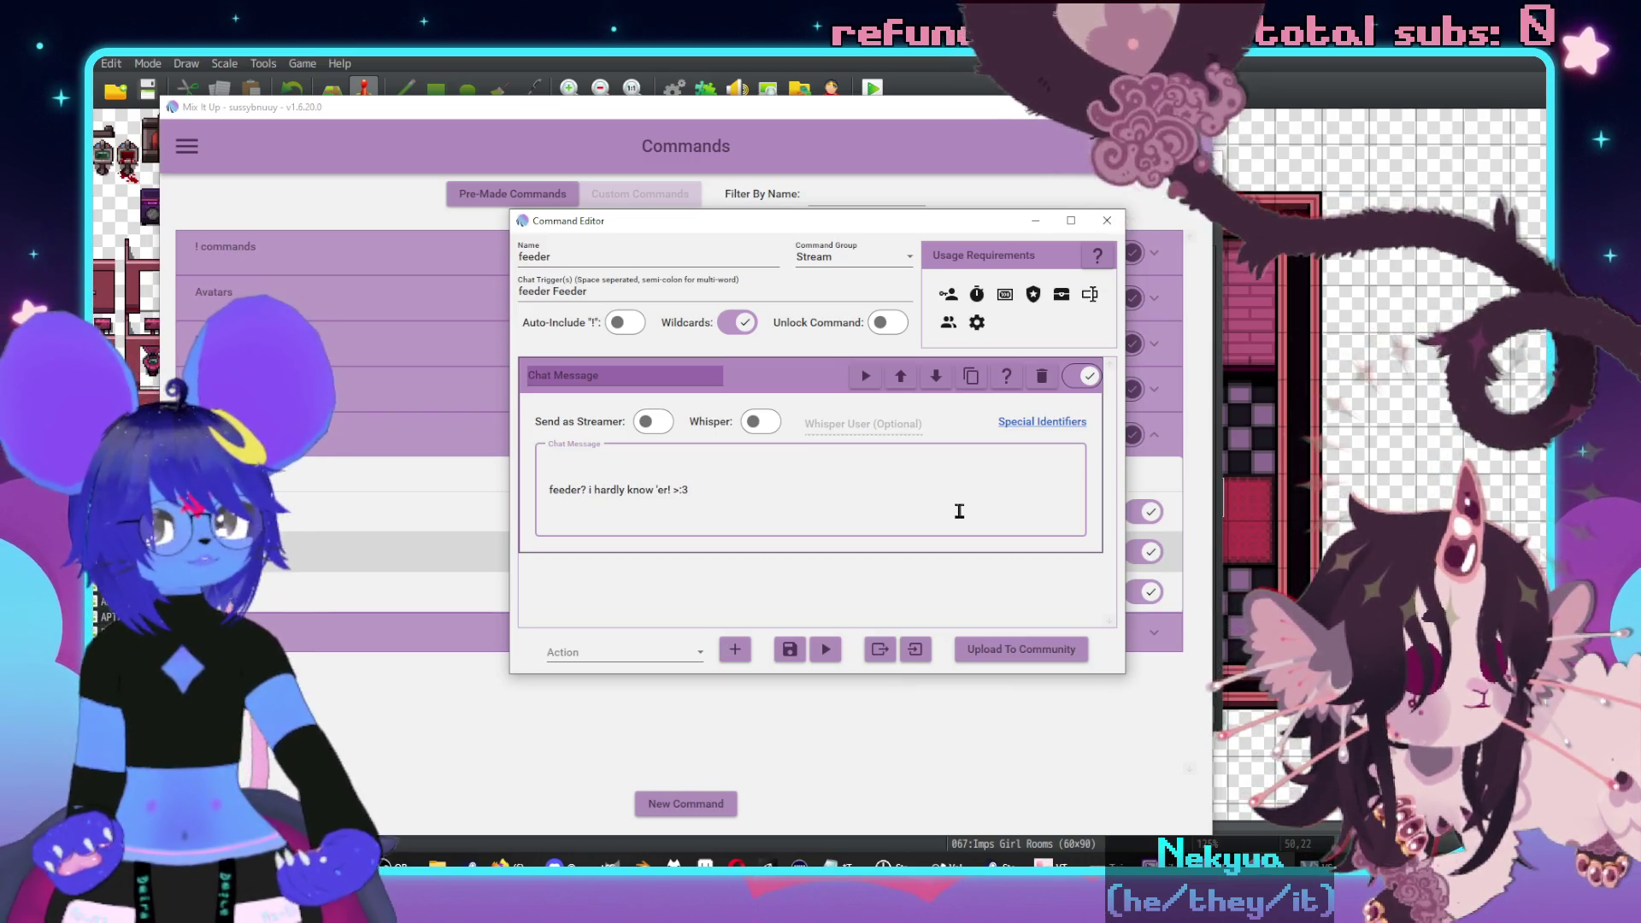
pyautogui.press('BackSpace')
pyautogui.press('BackSpace')
pyautogui.press('BackSpace')
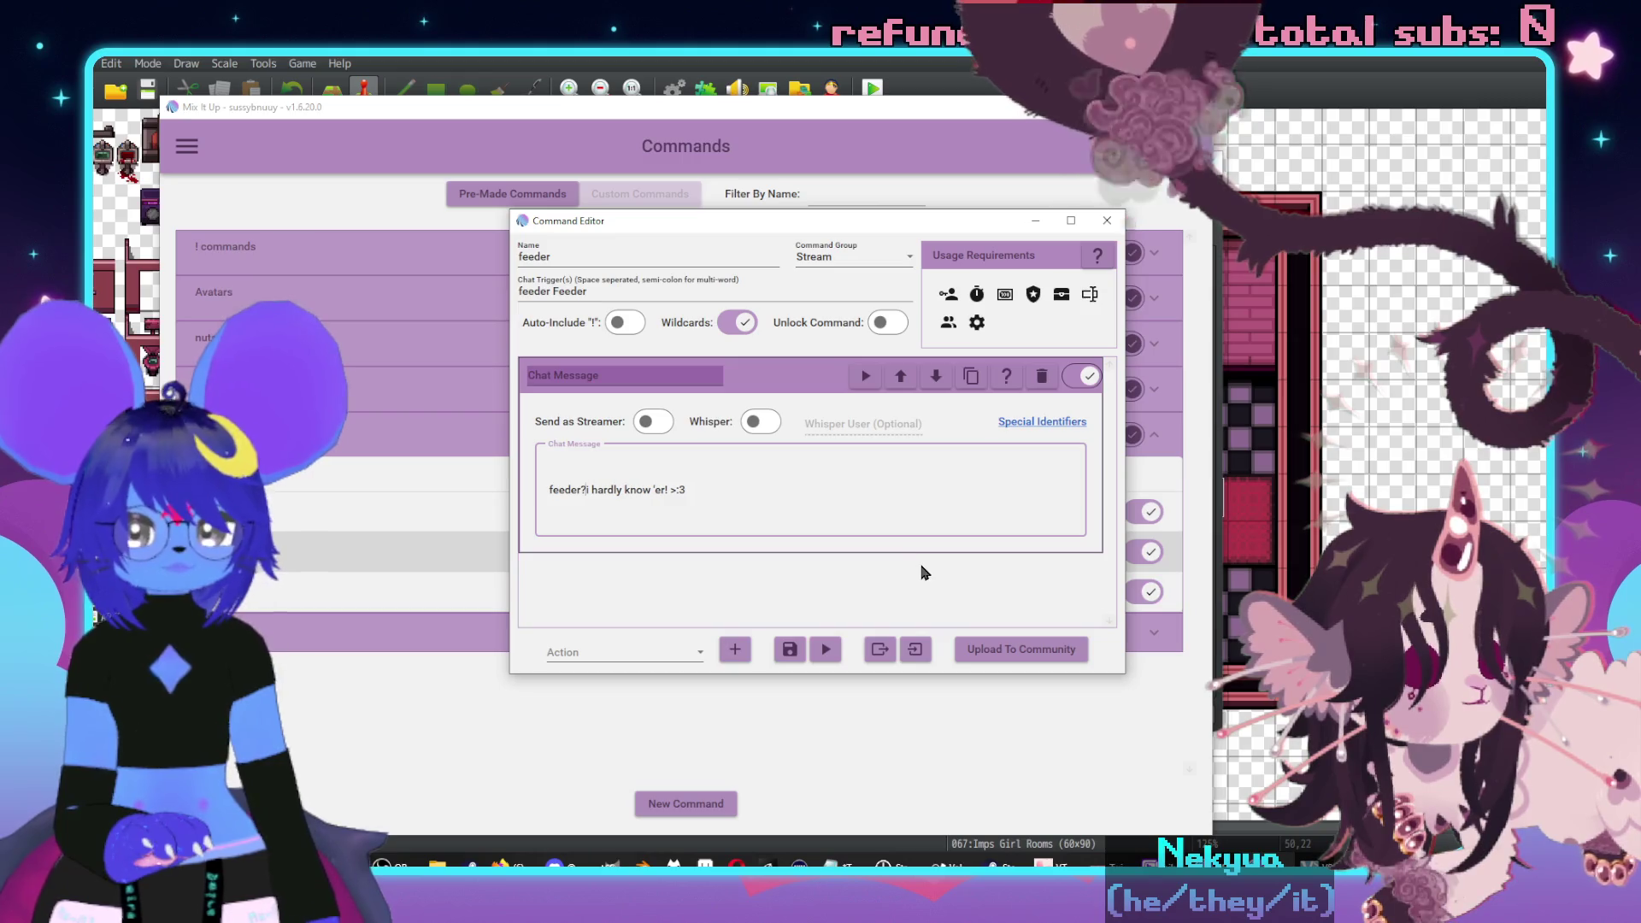
pyautogui.click(790, 651)
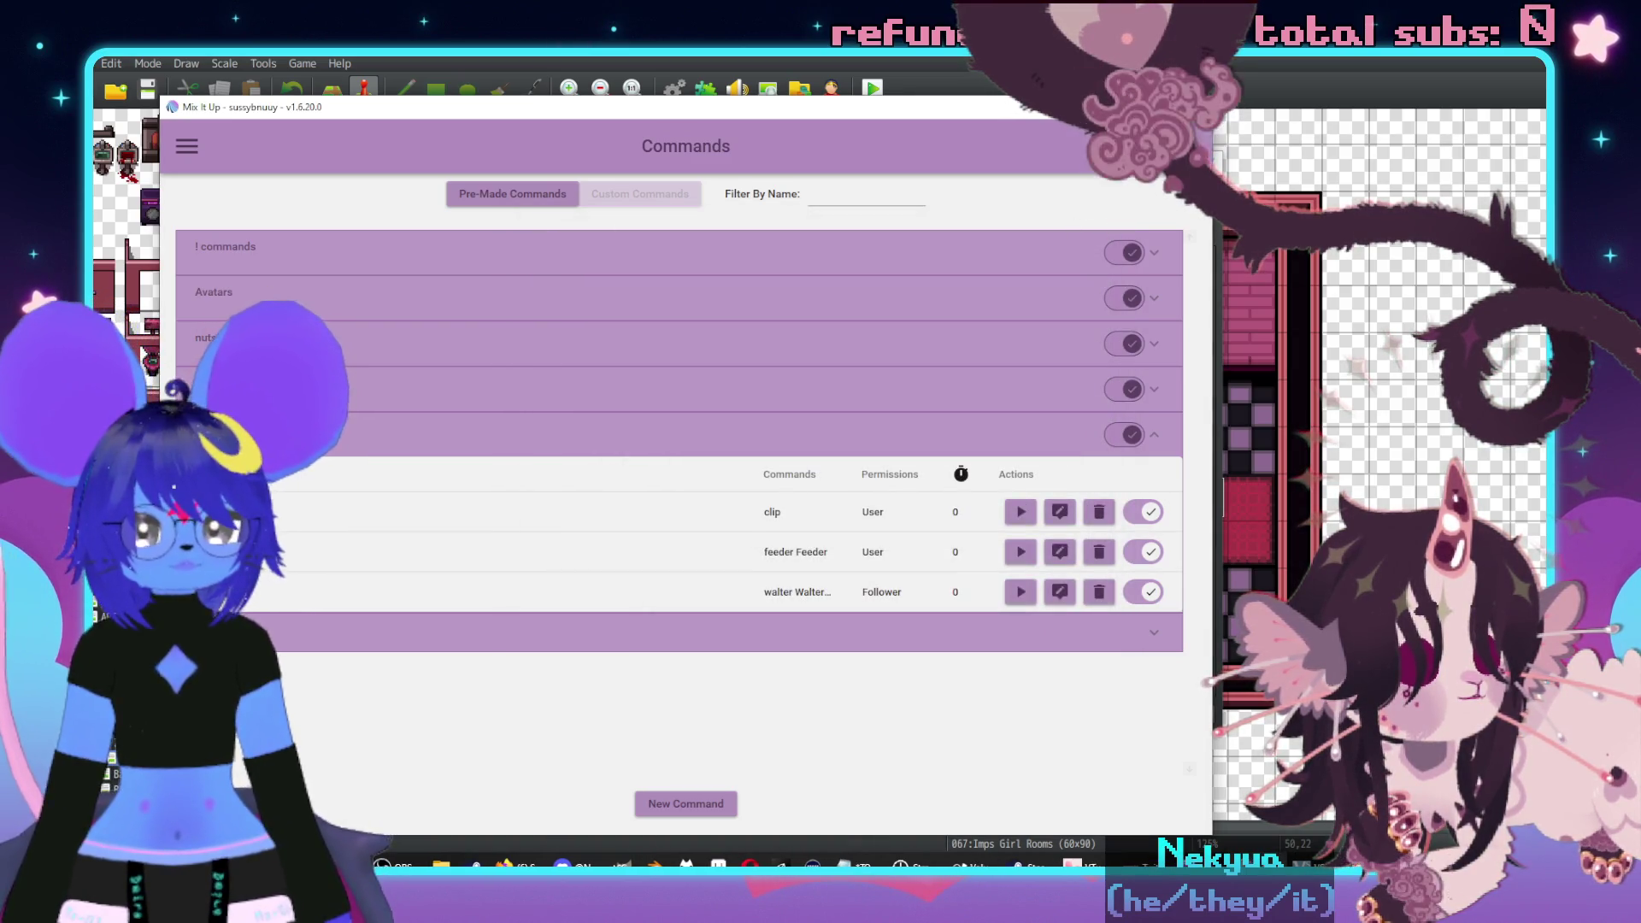
pyautogui.hotkey('alt', 'Tab')
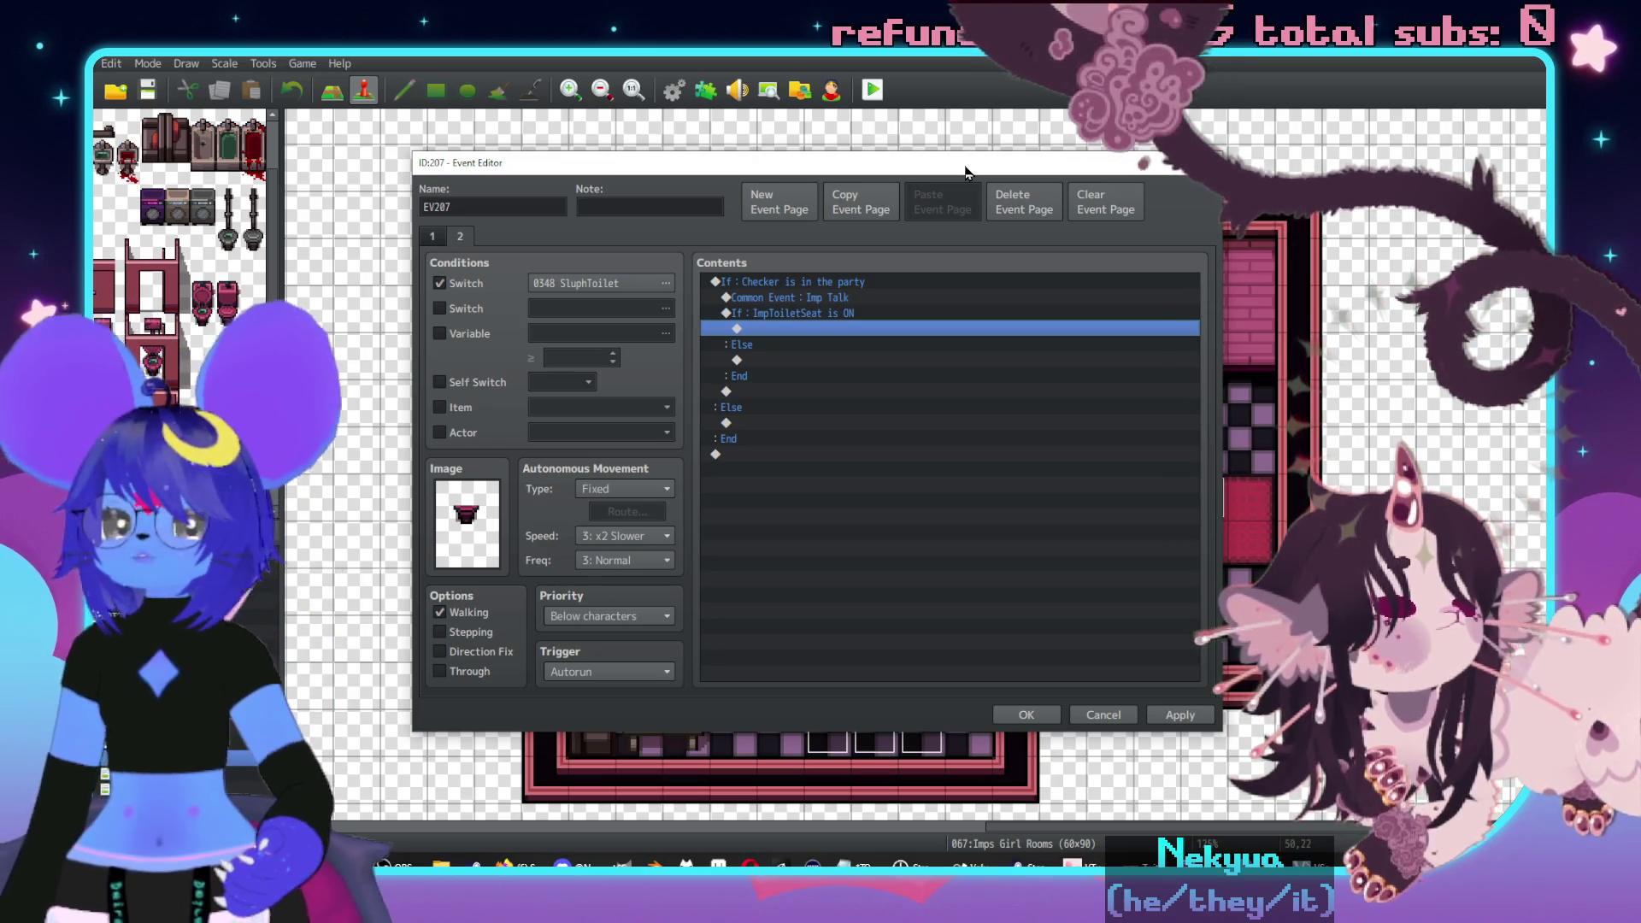
# - Add a red-demon-faced message 'Neurotic fuckin' bitch.' to the ImpToiletSeat ON branch
pyautogui.doubleClick(834, 329)
pyautogui.moveTo(863, 211); pyautogui.dragTo(1089, 248)
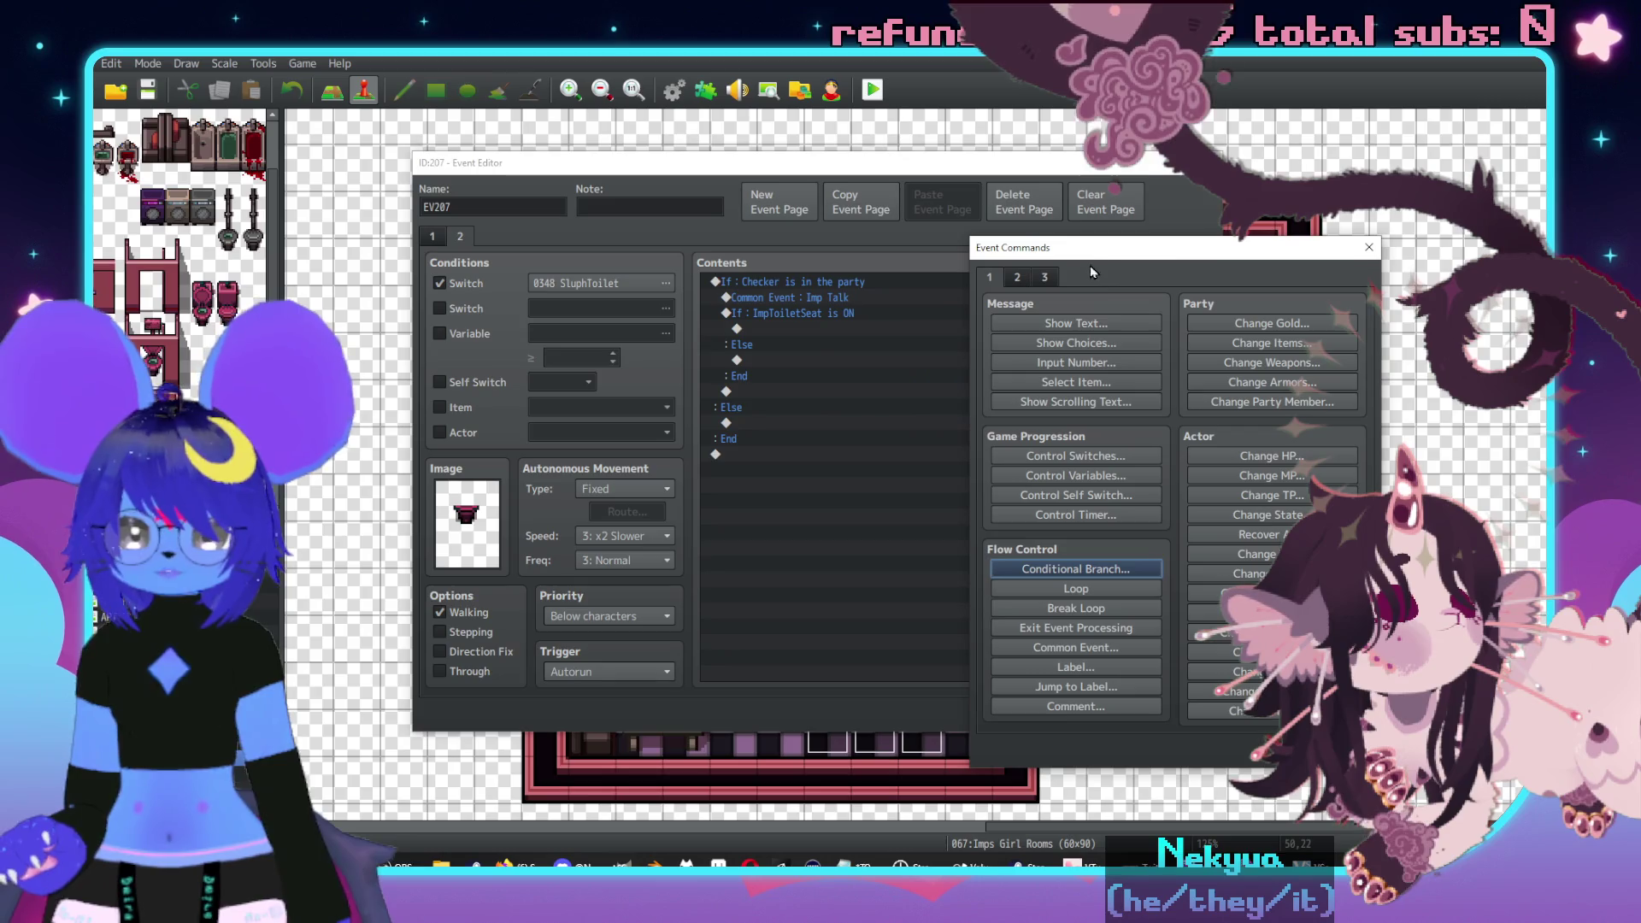
pyautogui.click(1049, 331)
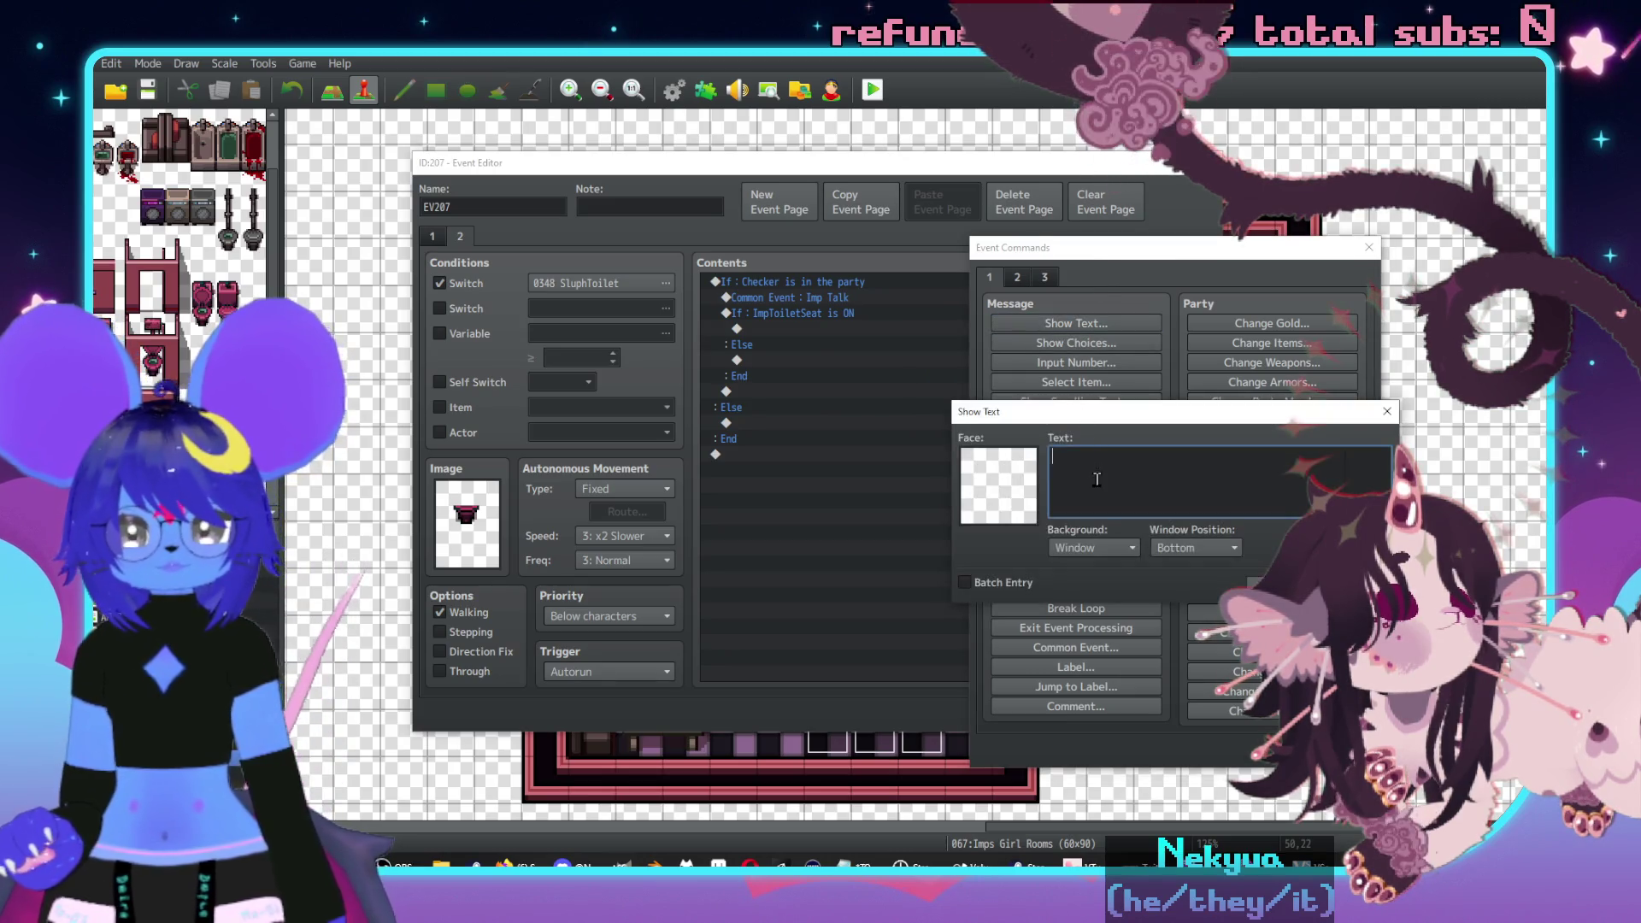
pyautogui.doubleClick(1000, 484)
pyautogui.doubleClick(1322, 385)
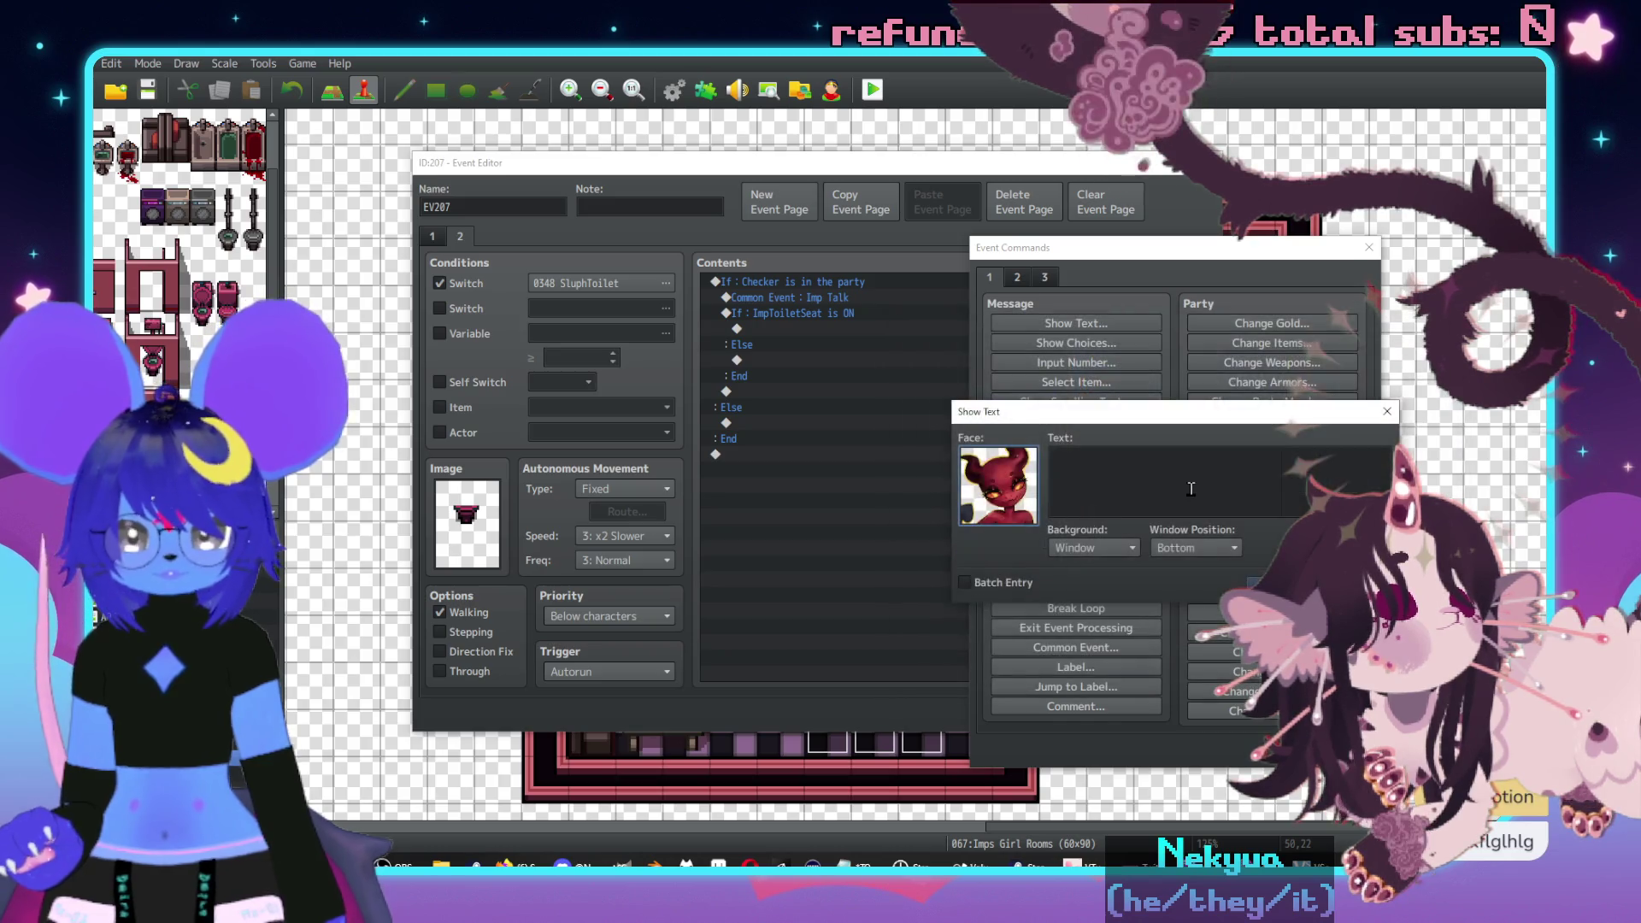
pyautogui.write('Neurotic fuck')
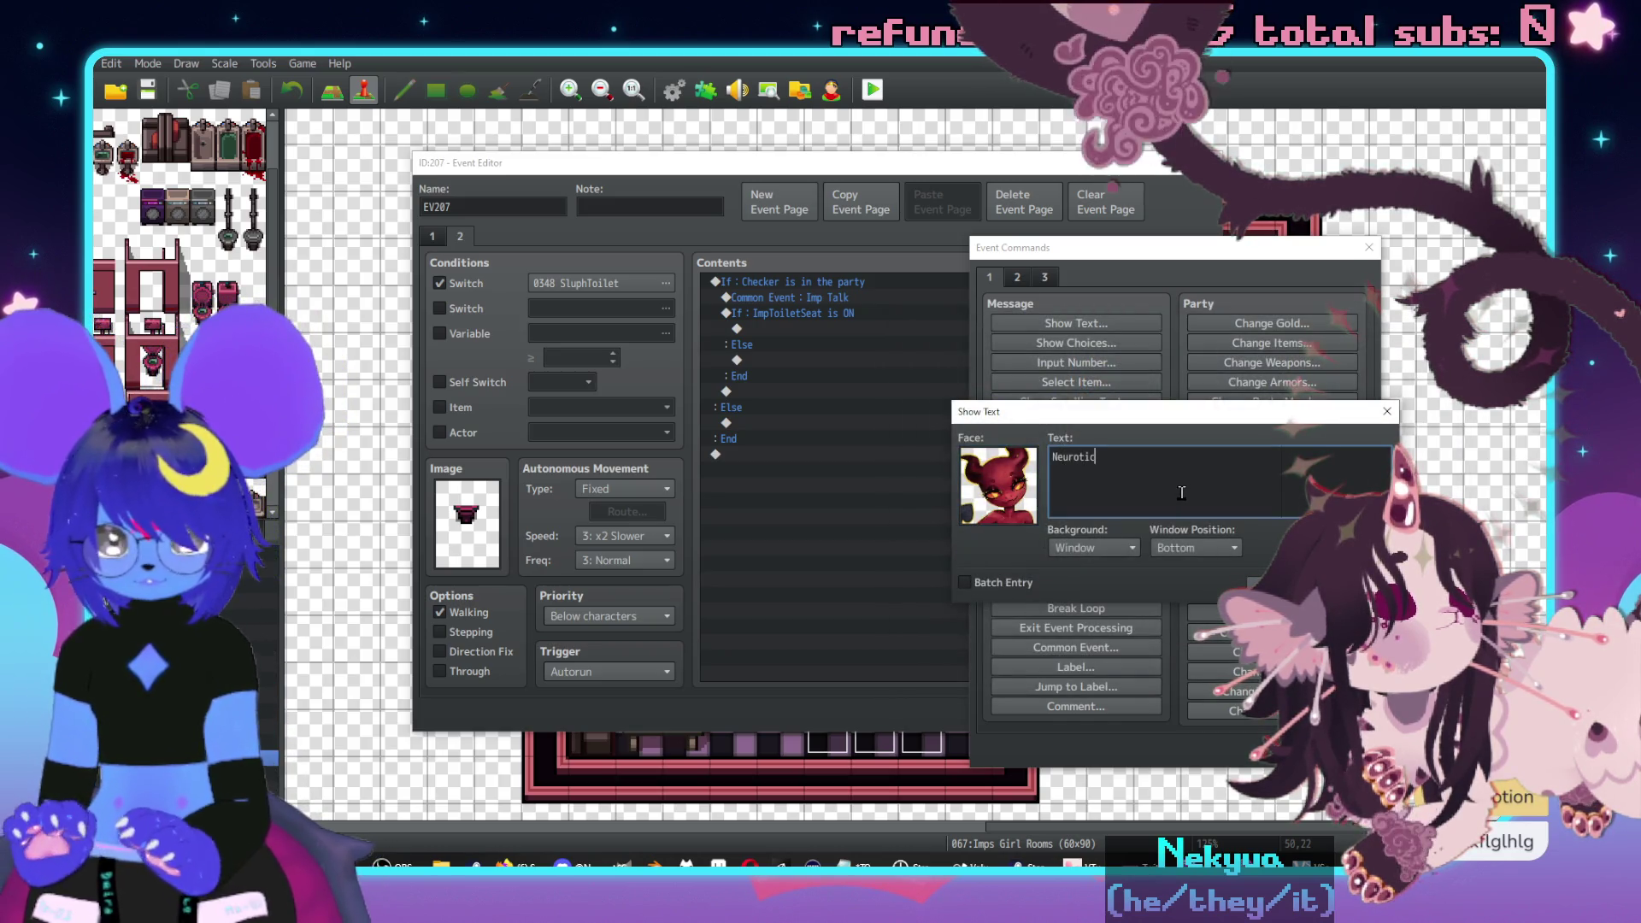
pyautogui.write('i')
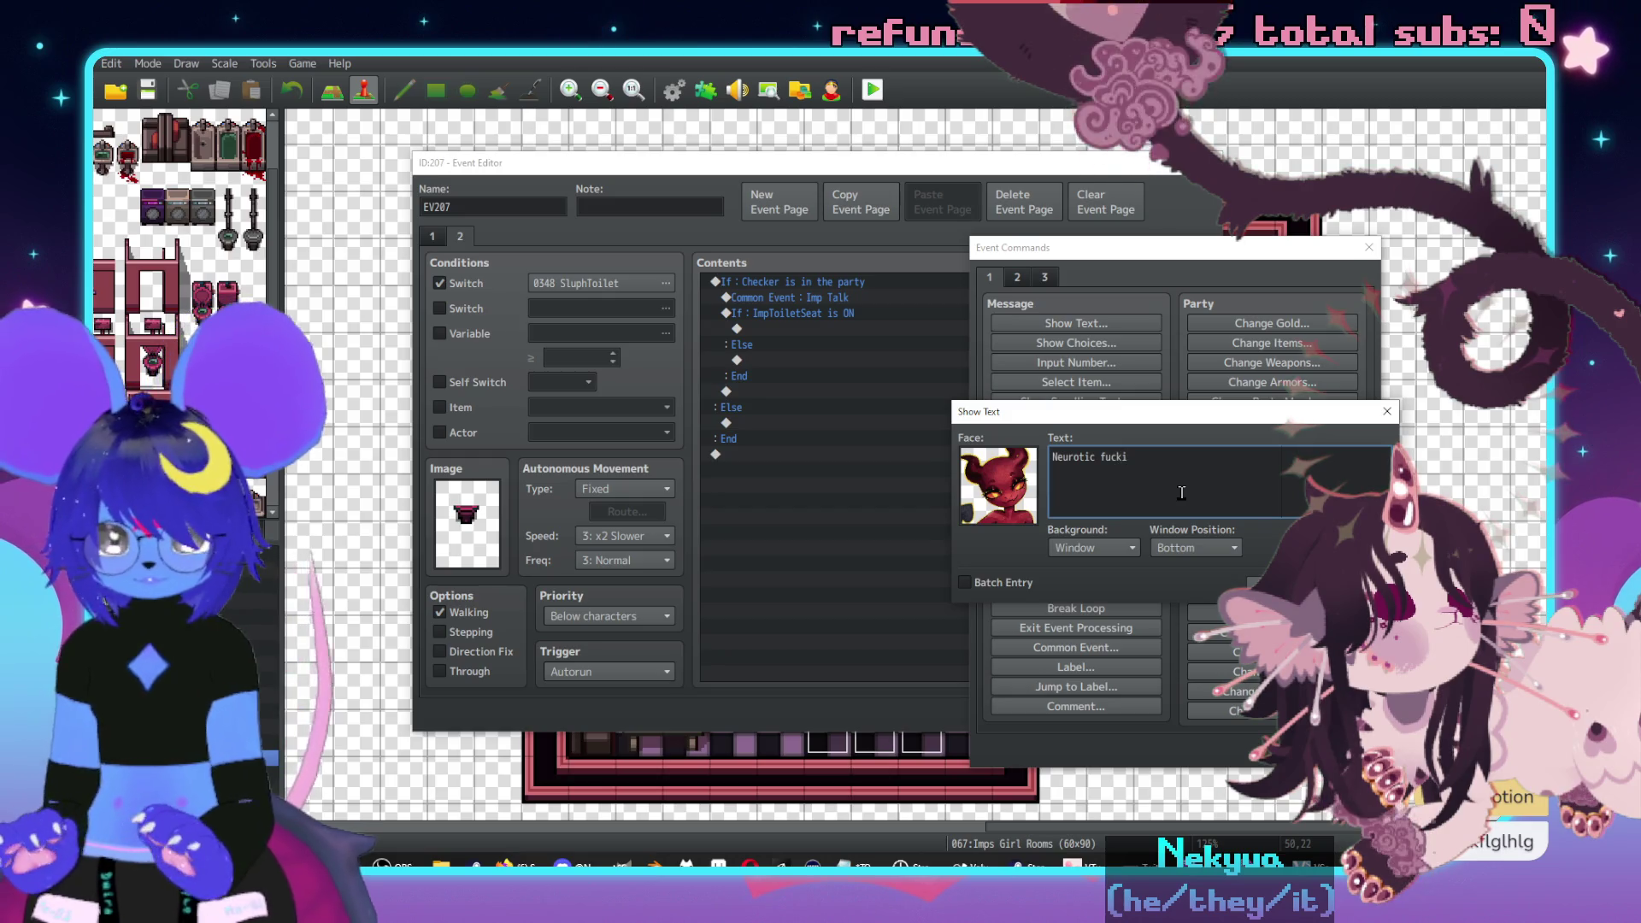
pyautogui.write("n' bitch.")
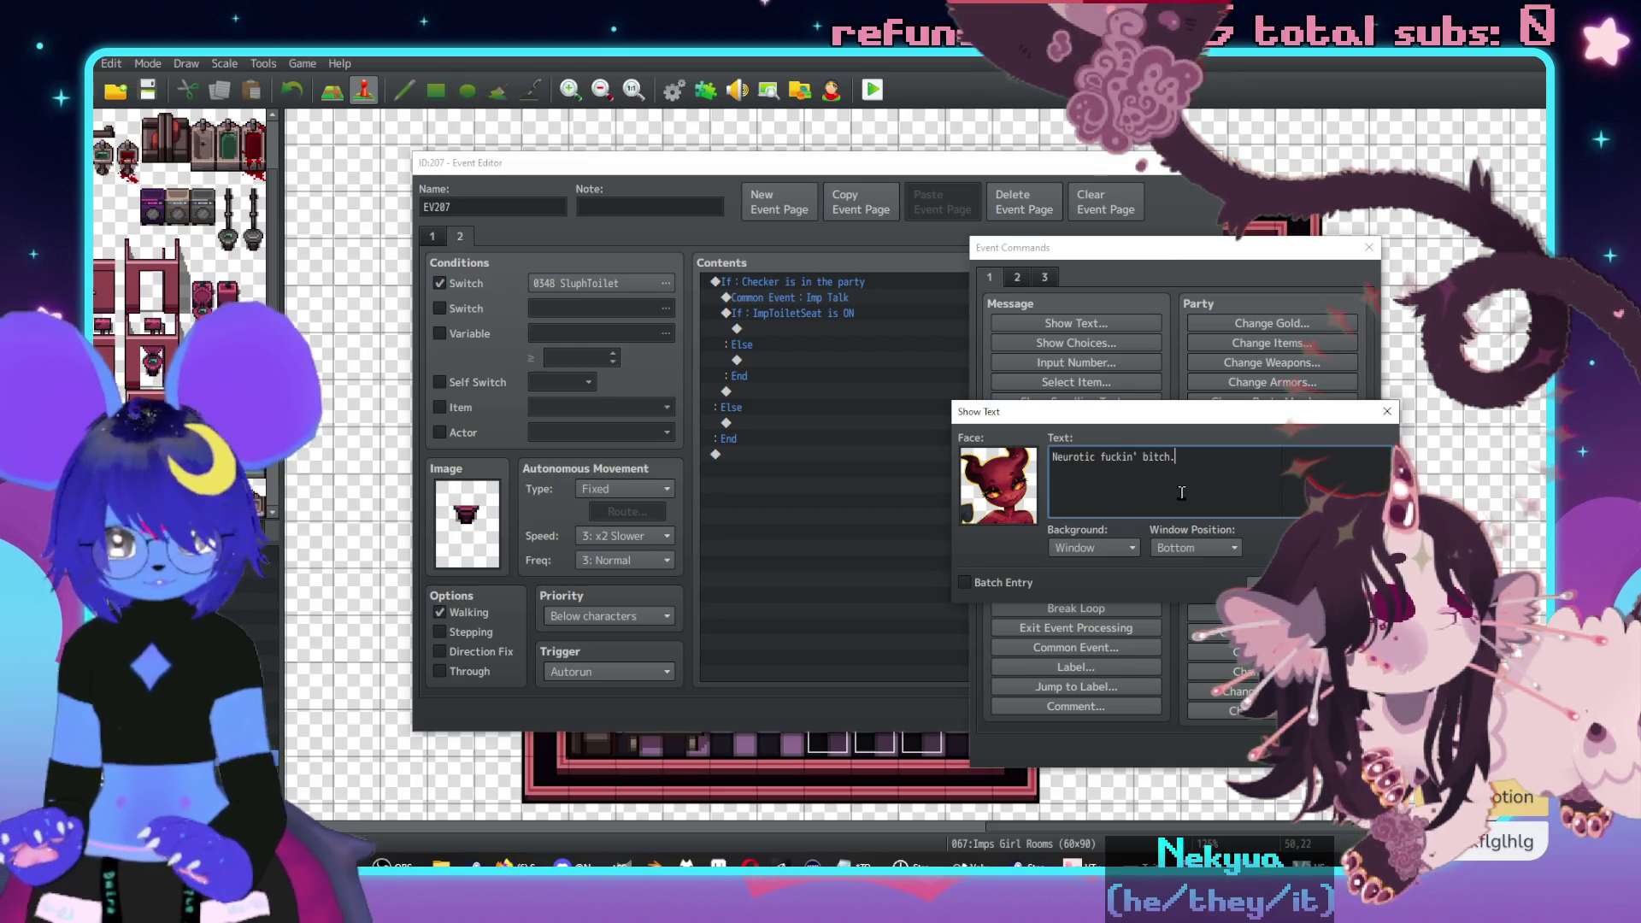
pyautogui.click(1282, 582)
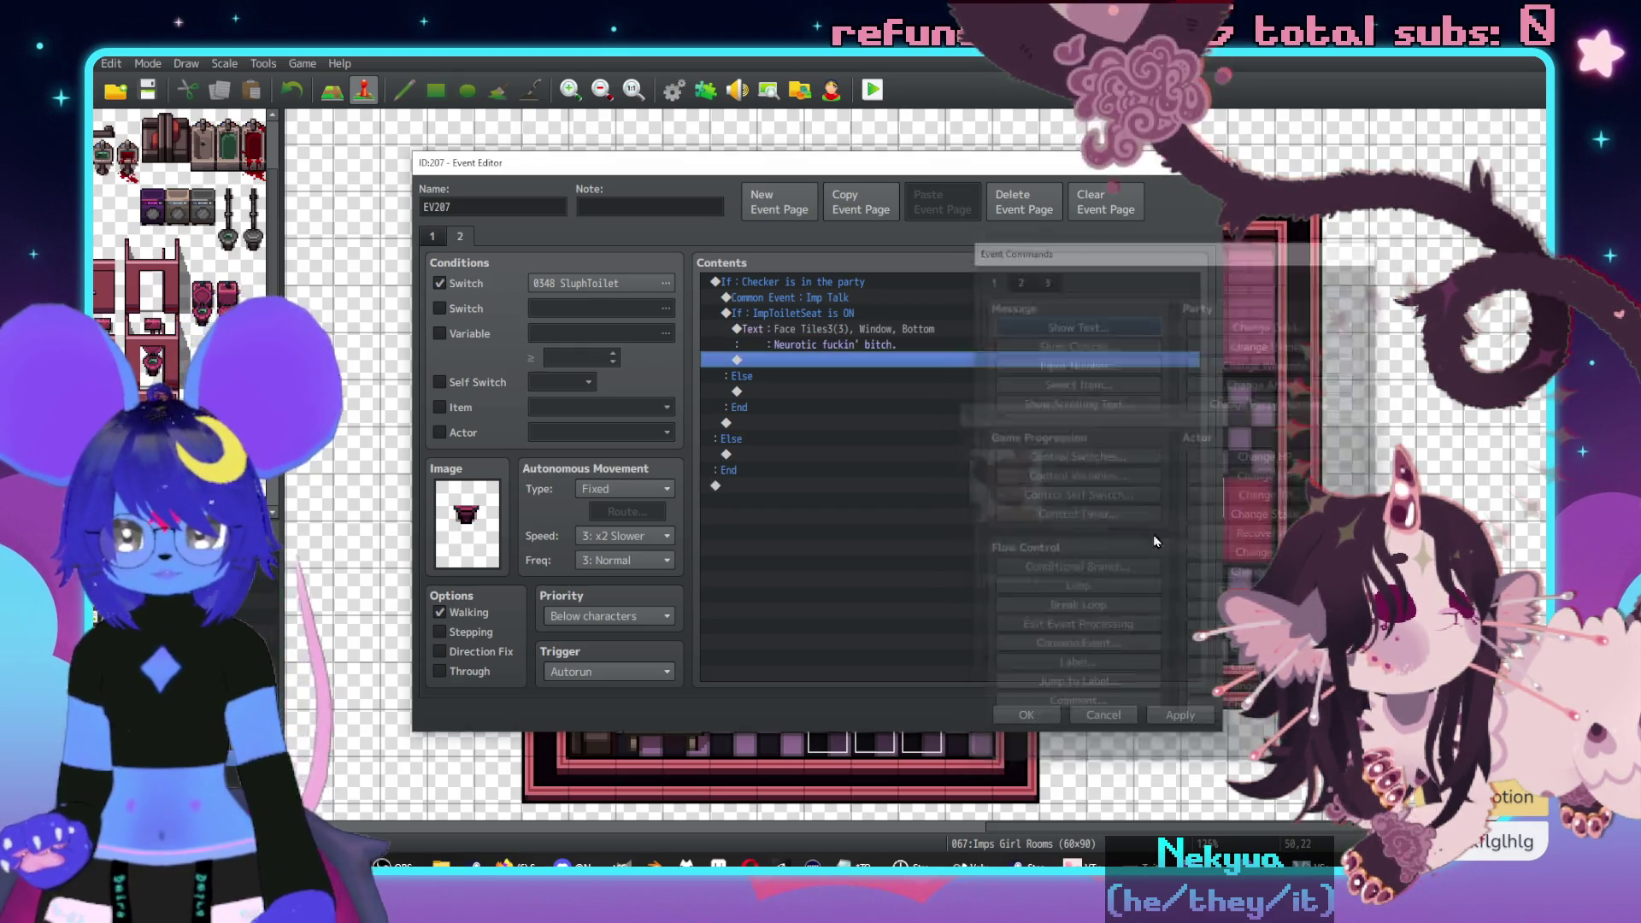
# - Put a copy of that message into the Else branch too
pyautogui.hotkey('ctrl', 'x')
pyautogui.press('Down')
pyautogui.press('Down')
pyautogui.hotkey('ctrl', 'v')
pyautogui.press('Up')
pyautogui.press('Up')
pyautogui.press('Up')
pyautogui.hotkey('ctrl', 'v')
# - Extend the ON message with 'You doin' this to every fuckin' toilet we gonna see?'
pyautogui.doubleClick(808, 332)
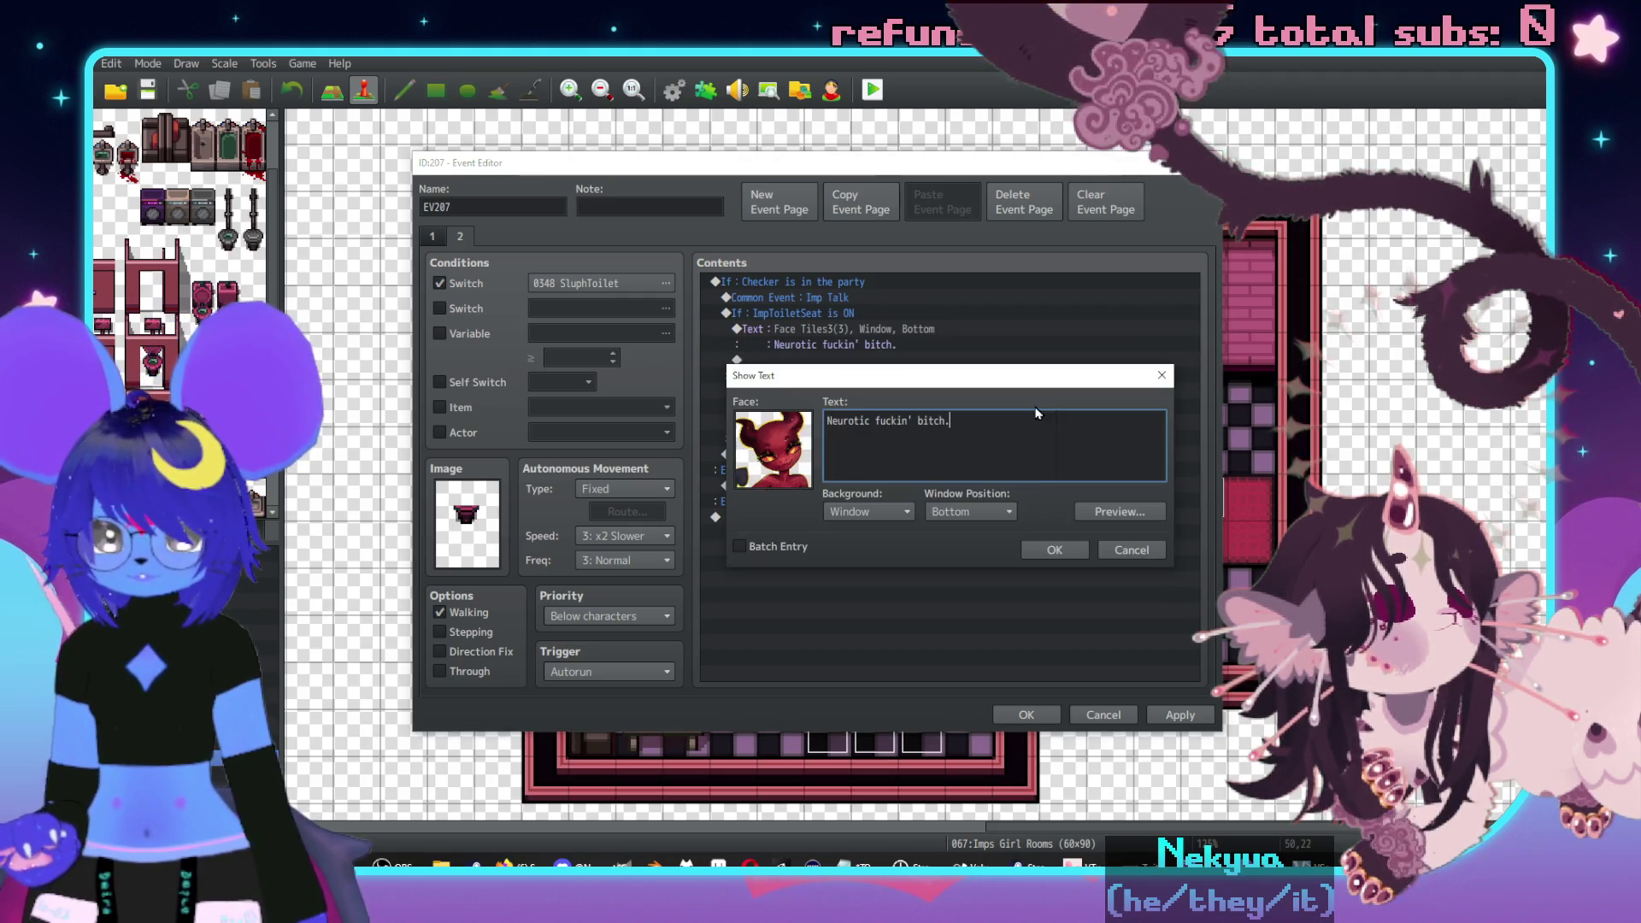
pyautogui.write('You ')
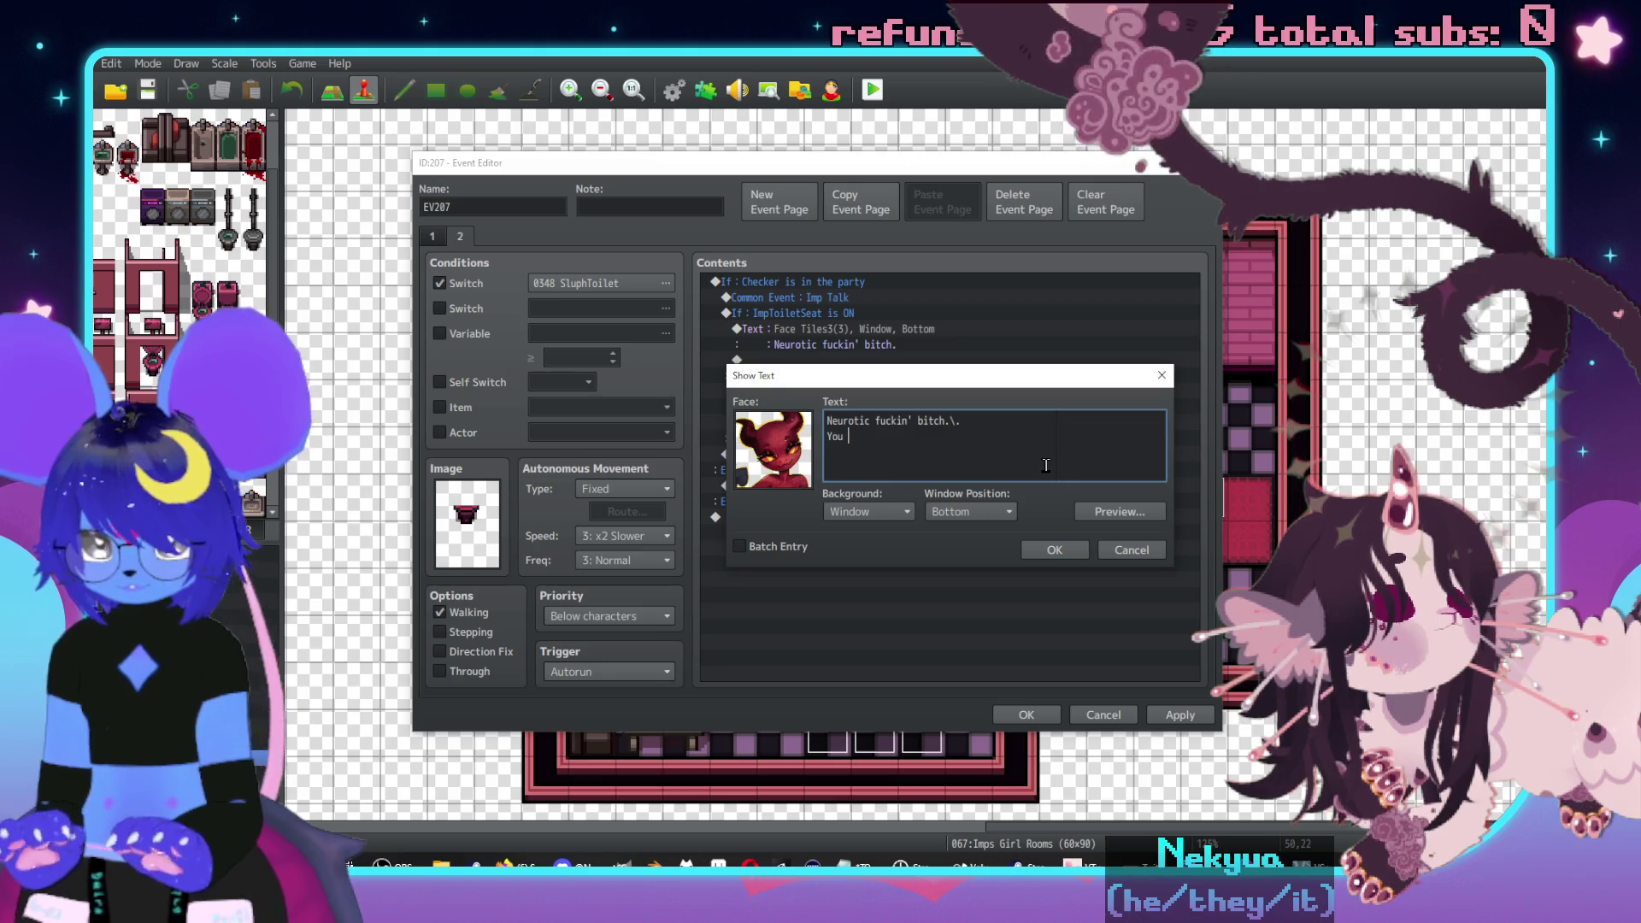
pyautogui.write("doin' ")
pyautogui.write("this to every fuckin'")
pyautogui.write(' toilet we ')
pyautogui.write('gonna see?')
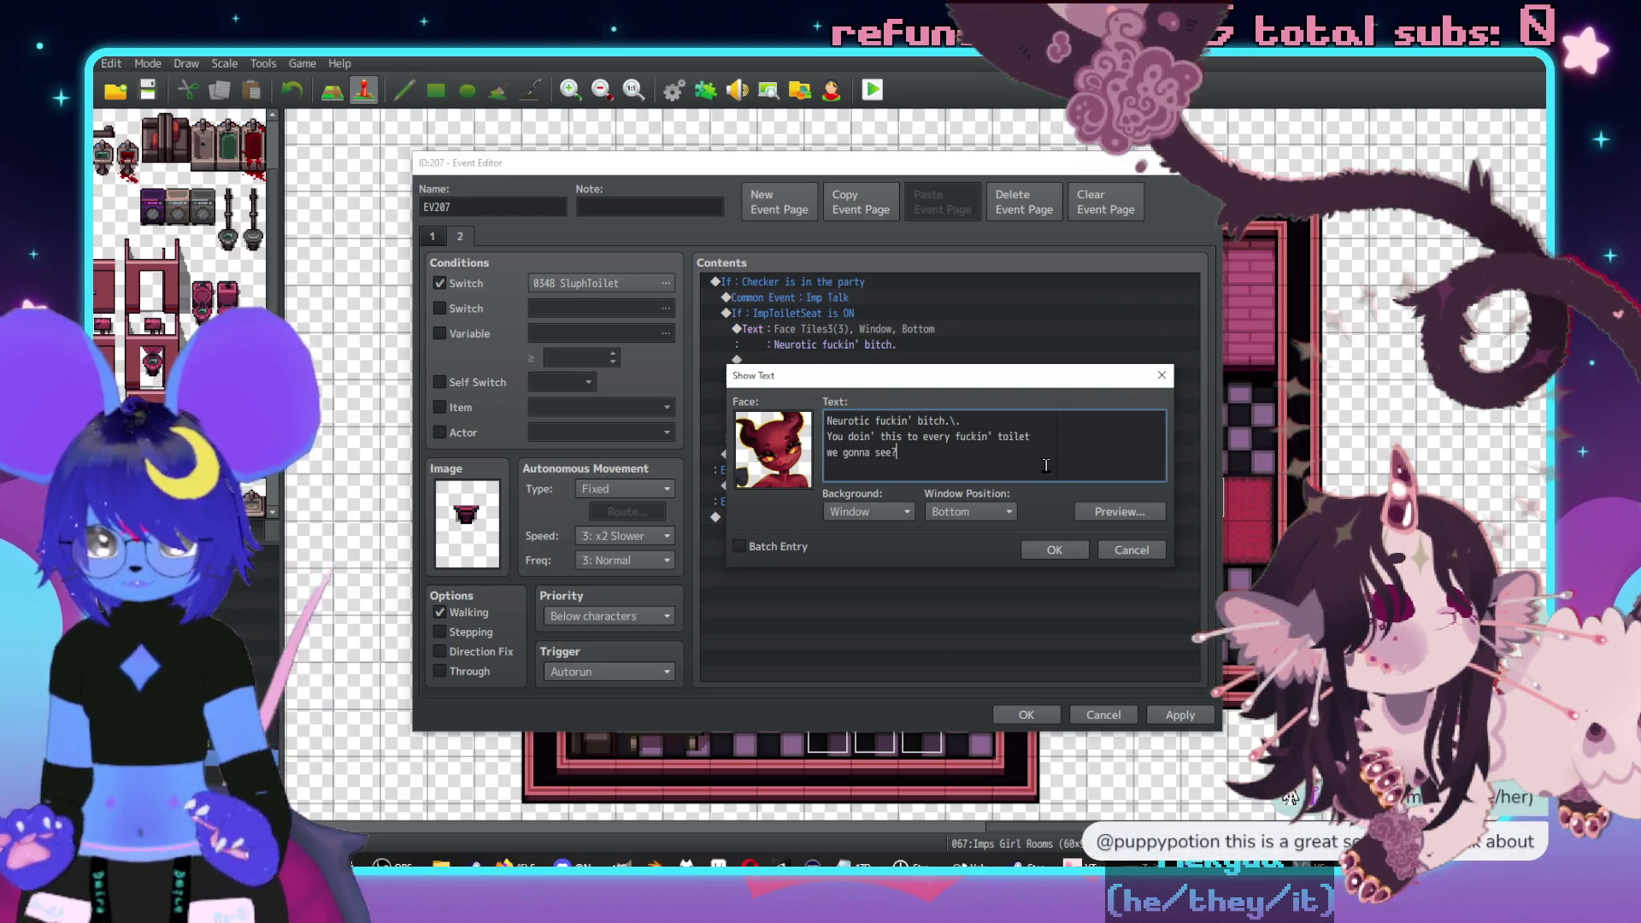
pyautogui.click(1048, 553)
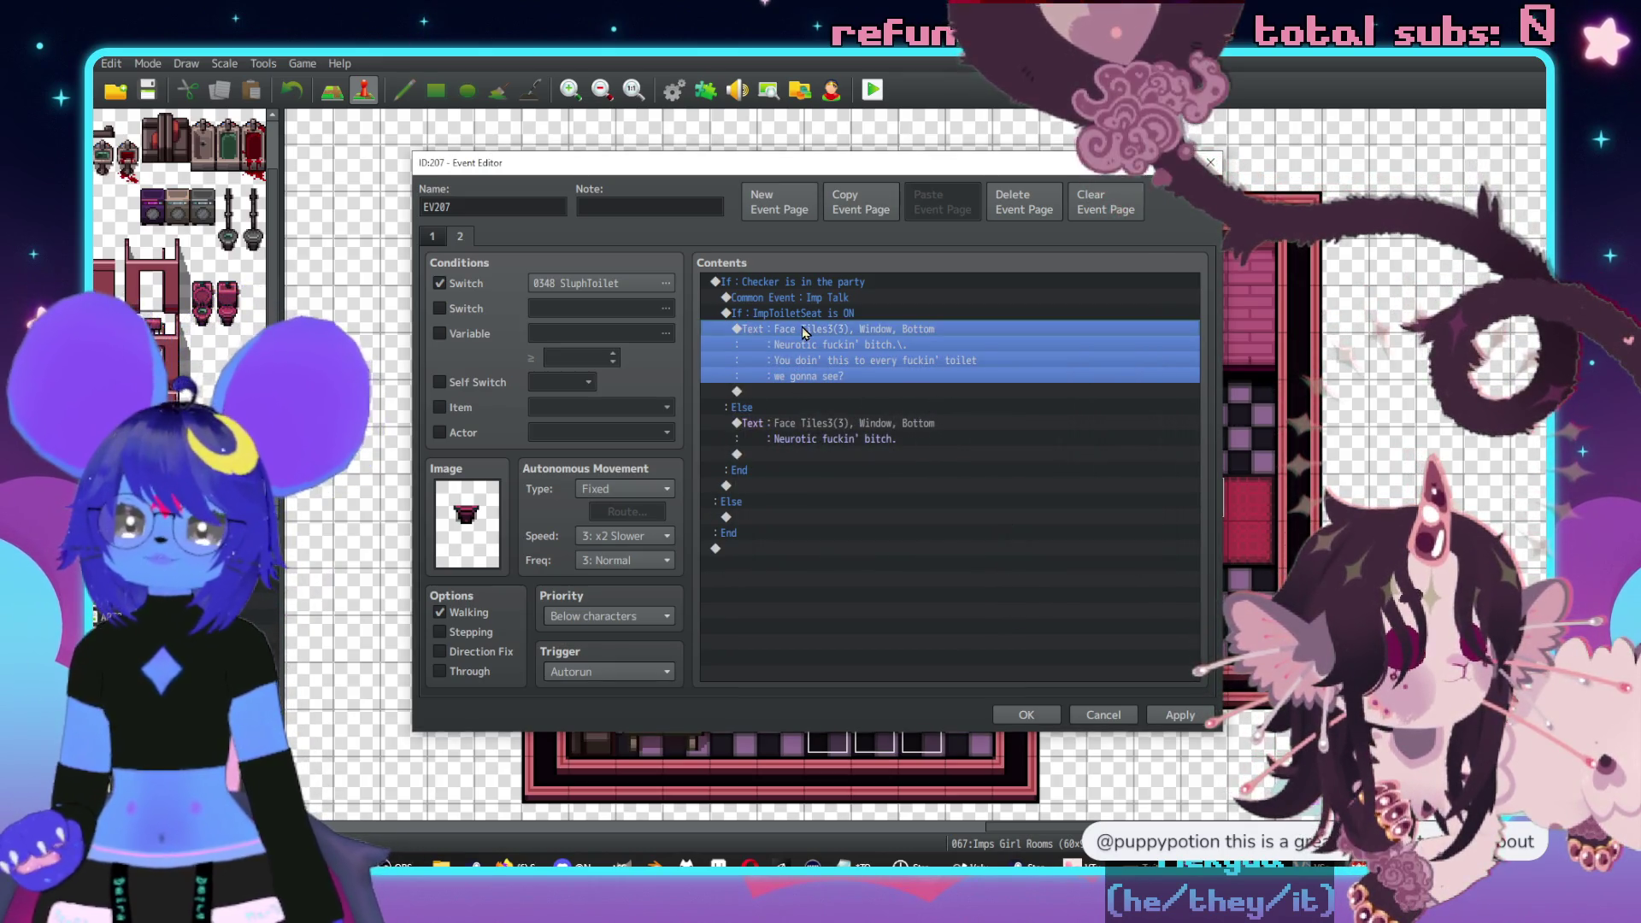
# - Call common event 0004 Sluph Talk after the ImpToiletSeat conditional block
pyautogui.hotkey('shift', 'Up')
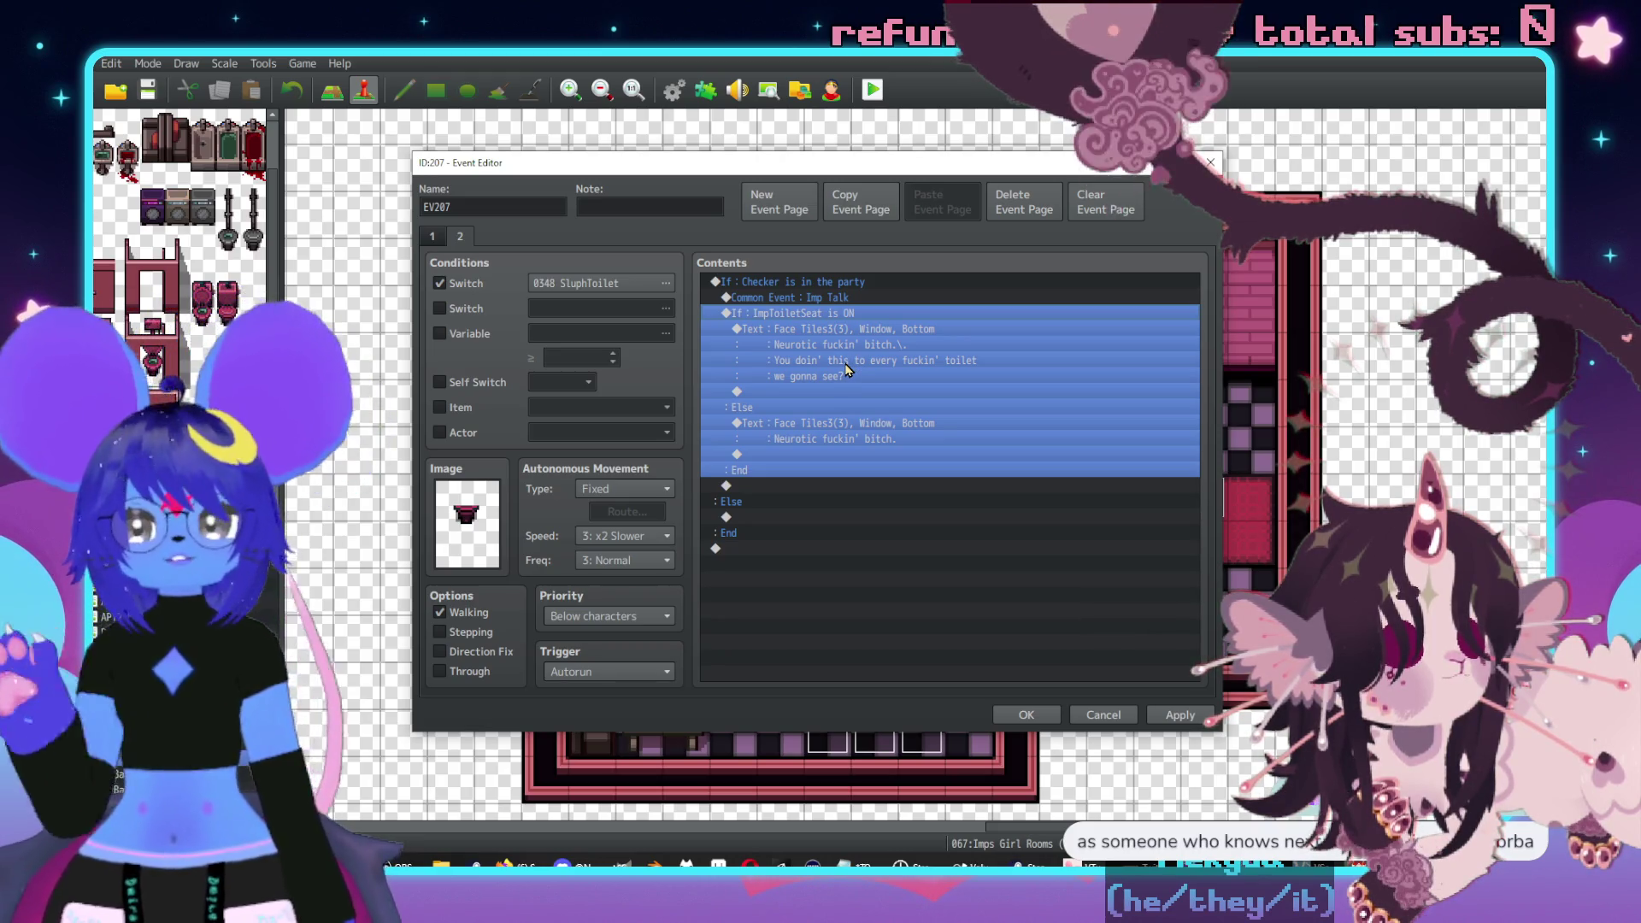
pyautogui.doubleClick(815, 485)
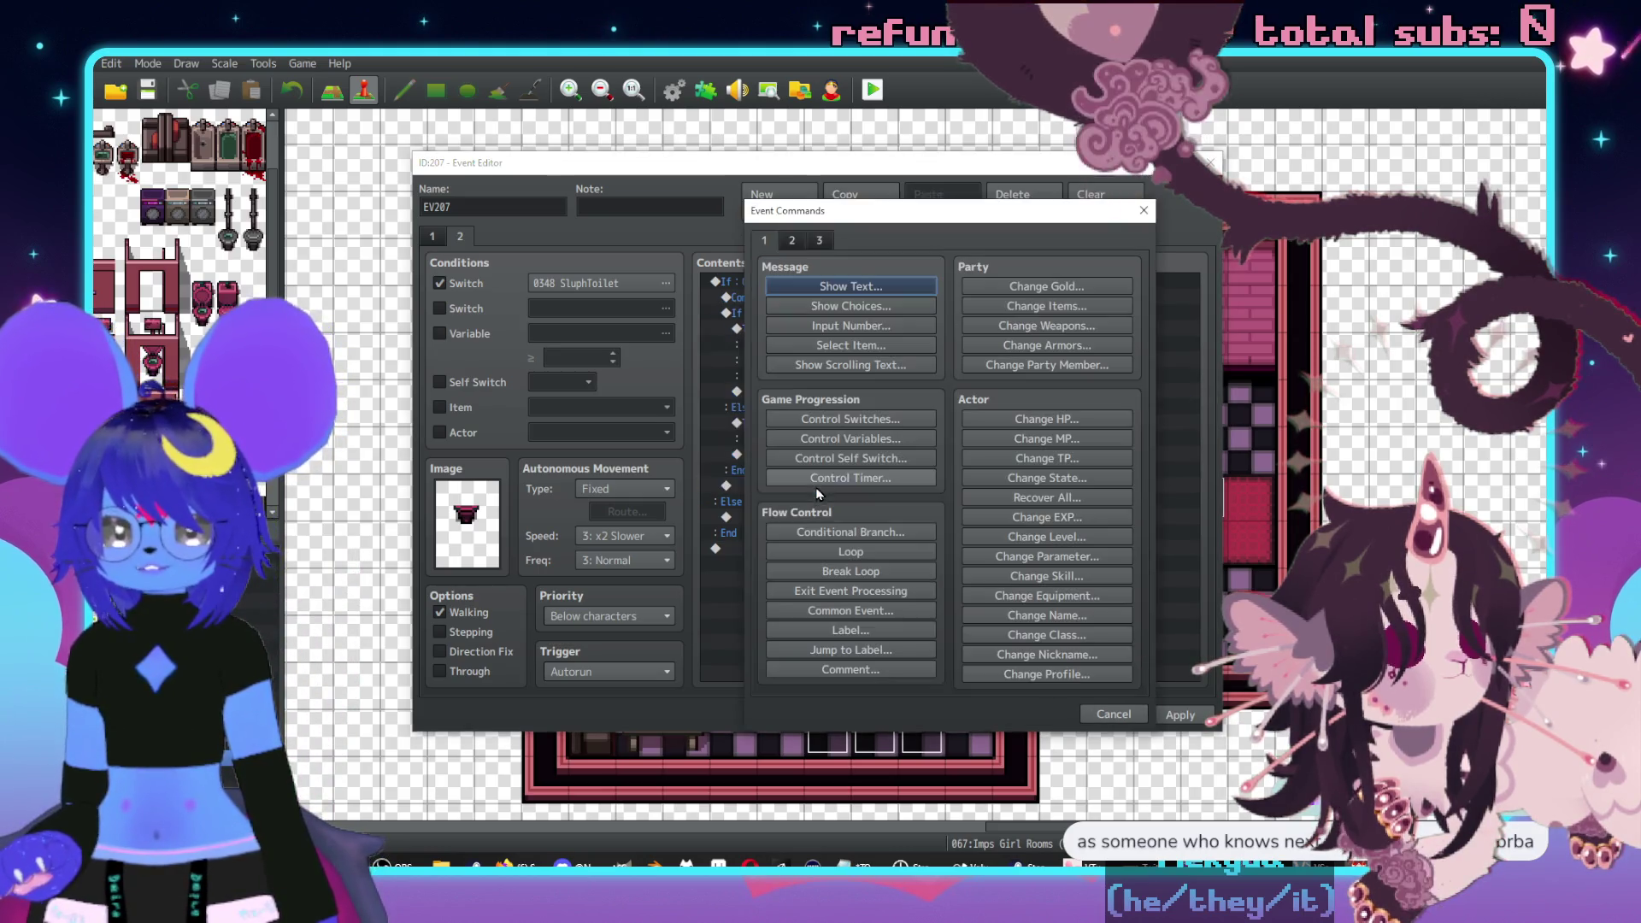
pyautogui.click(880, 611)
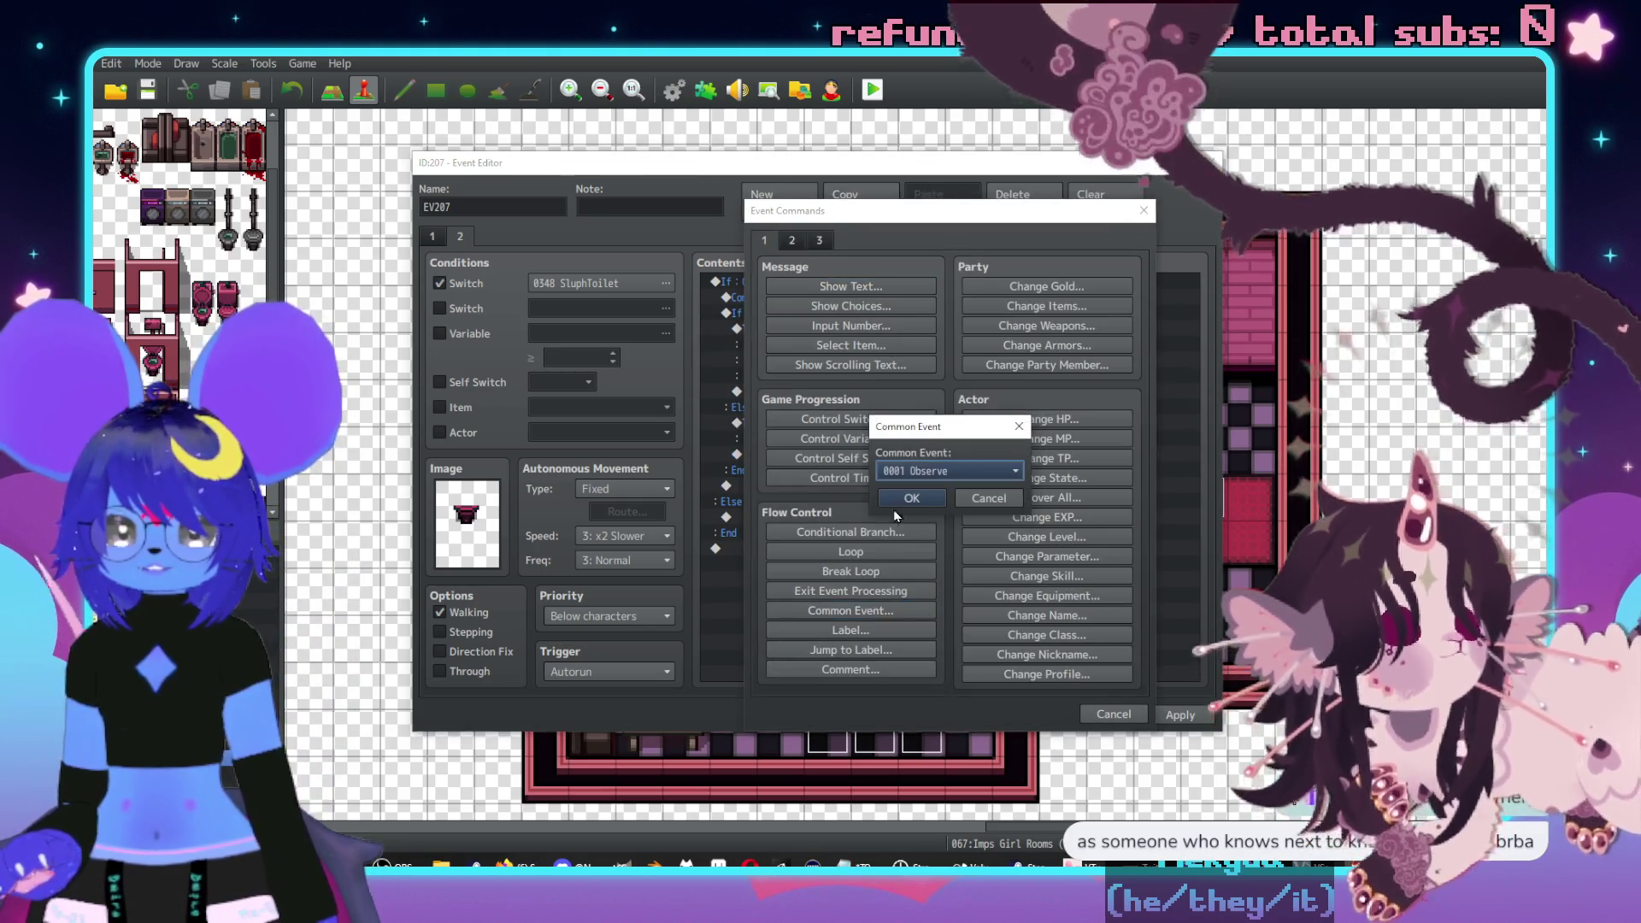
pyautogui.click(927, 472)
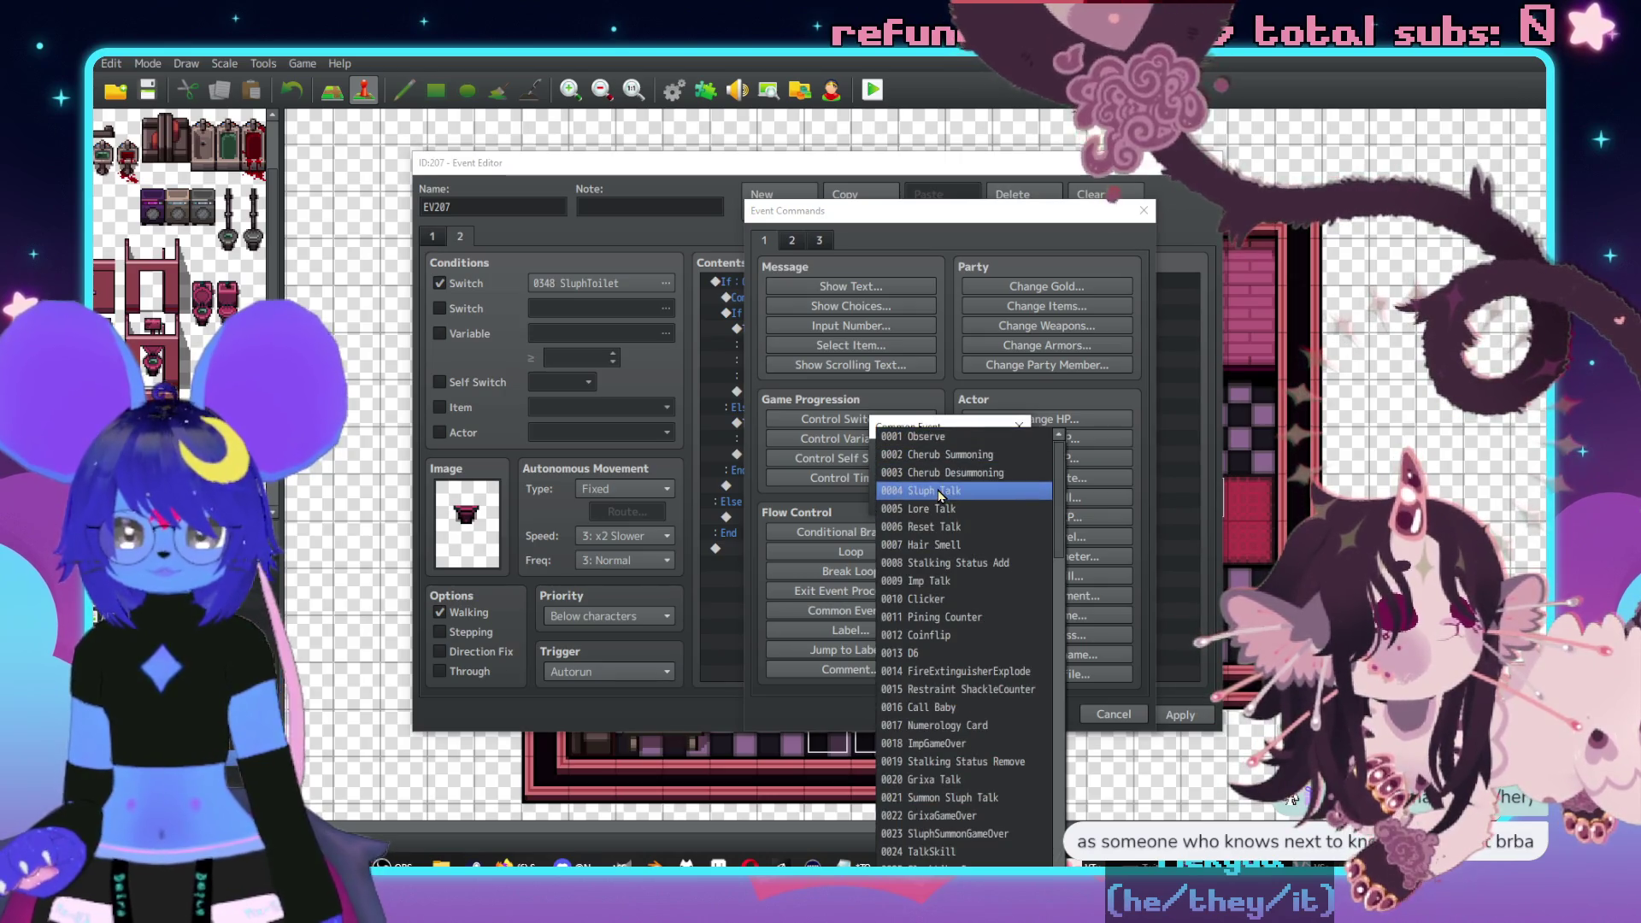
pyautogui.click(935, 490)
pyautogui.click(935, 504)
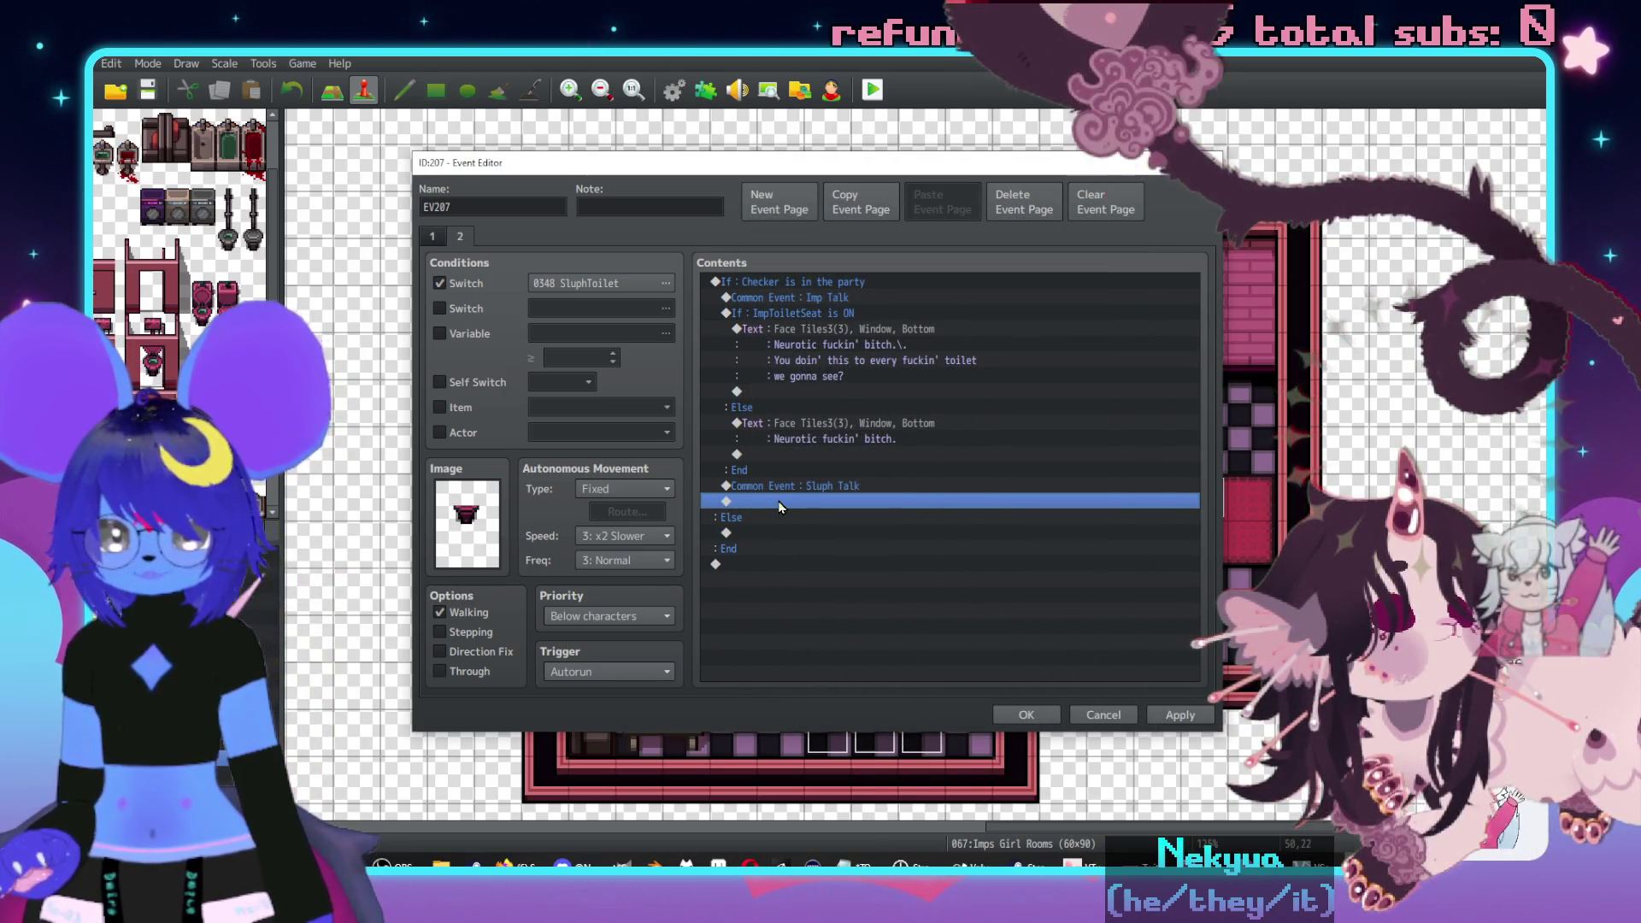
pyautogui.doubleClick(779, 506)
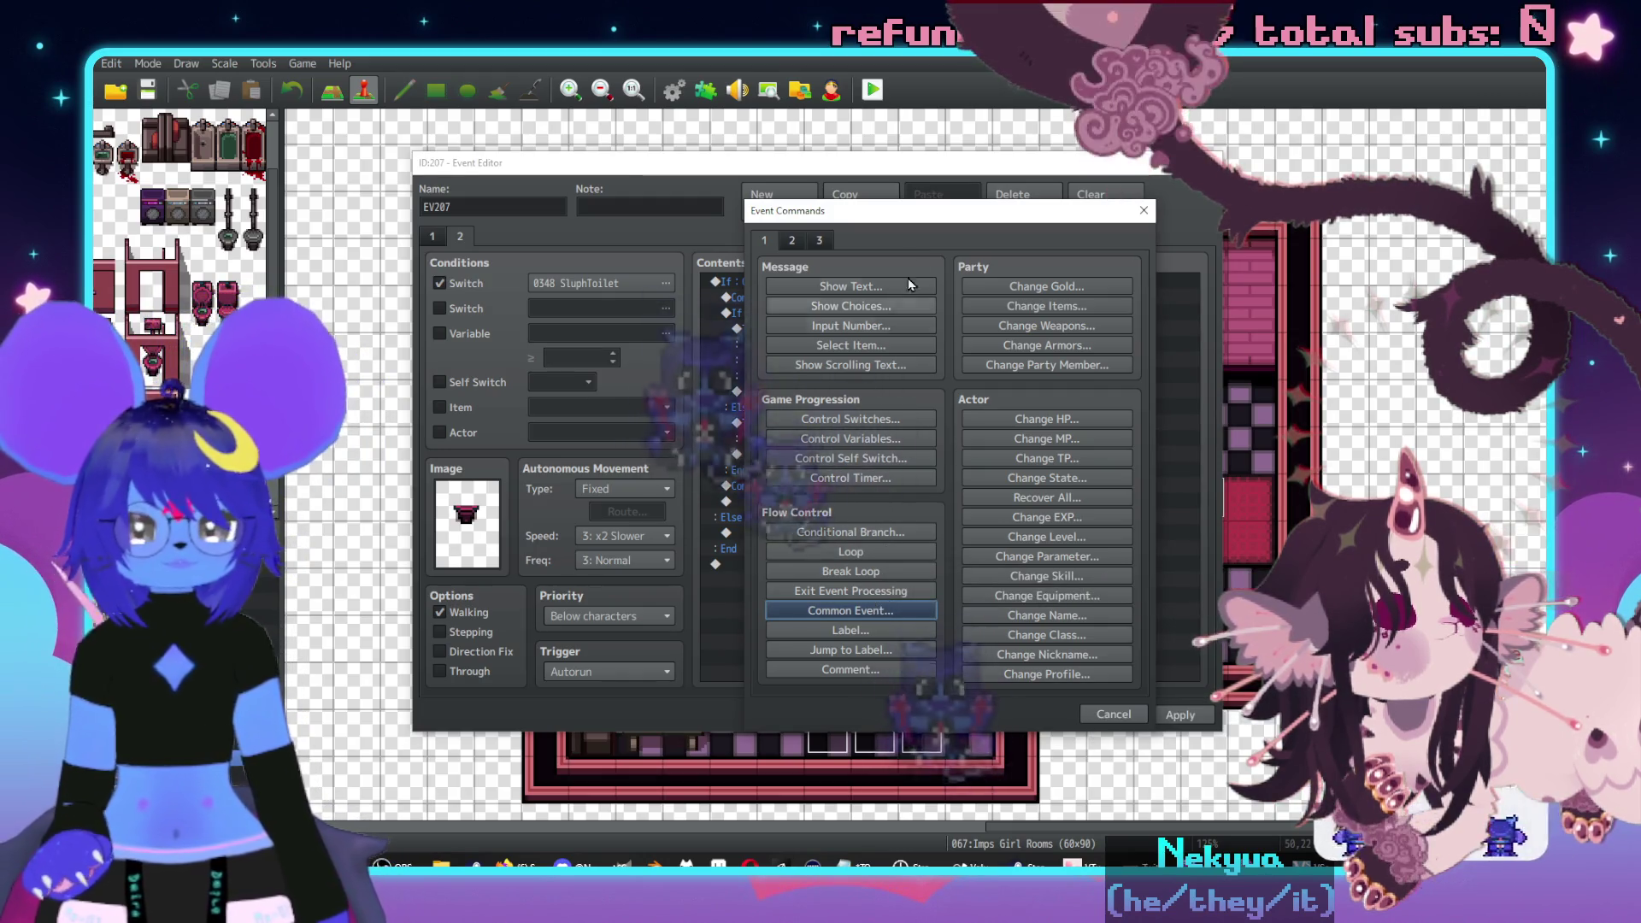
pyautogui.moveTo(855, 210); pyautogui.dragTo(1113, 237)
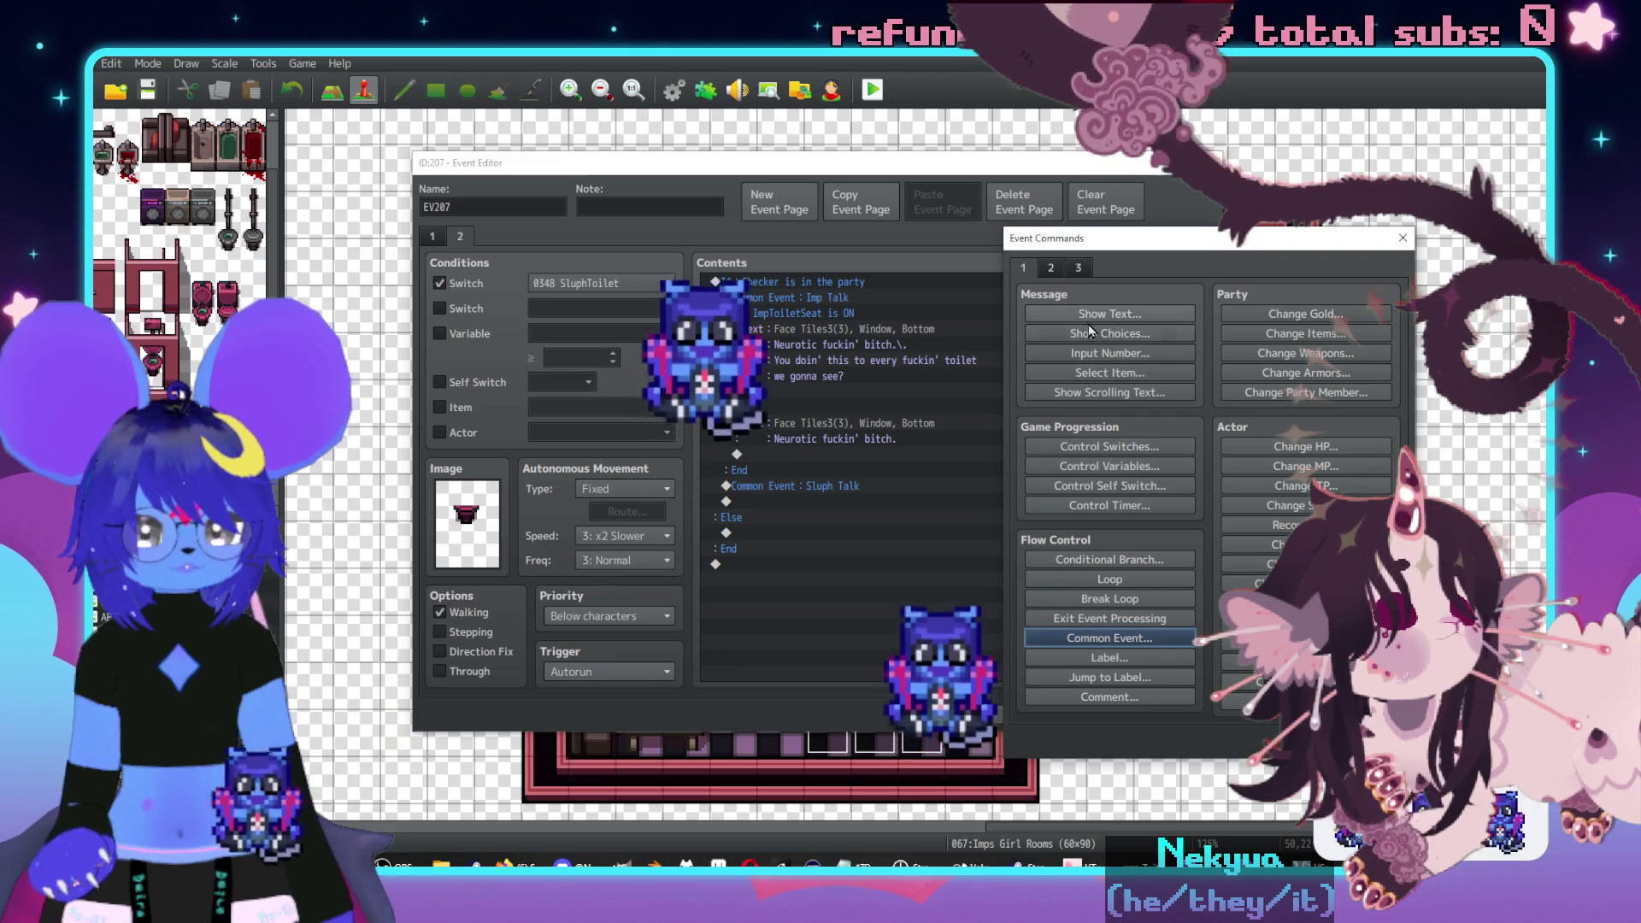
# - Add a dark-haired Face Tiles message: 'You afraid you gonna fall in or somethin'?'
pyautogui.click(1077, 313)
pyautogui.doubleClick(1031, 494)
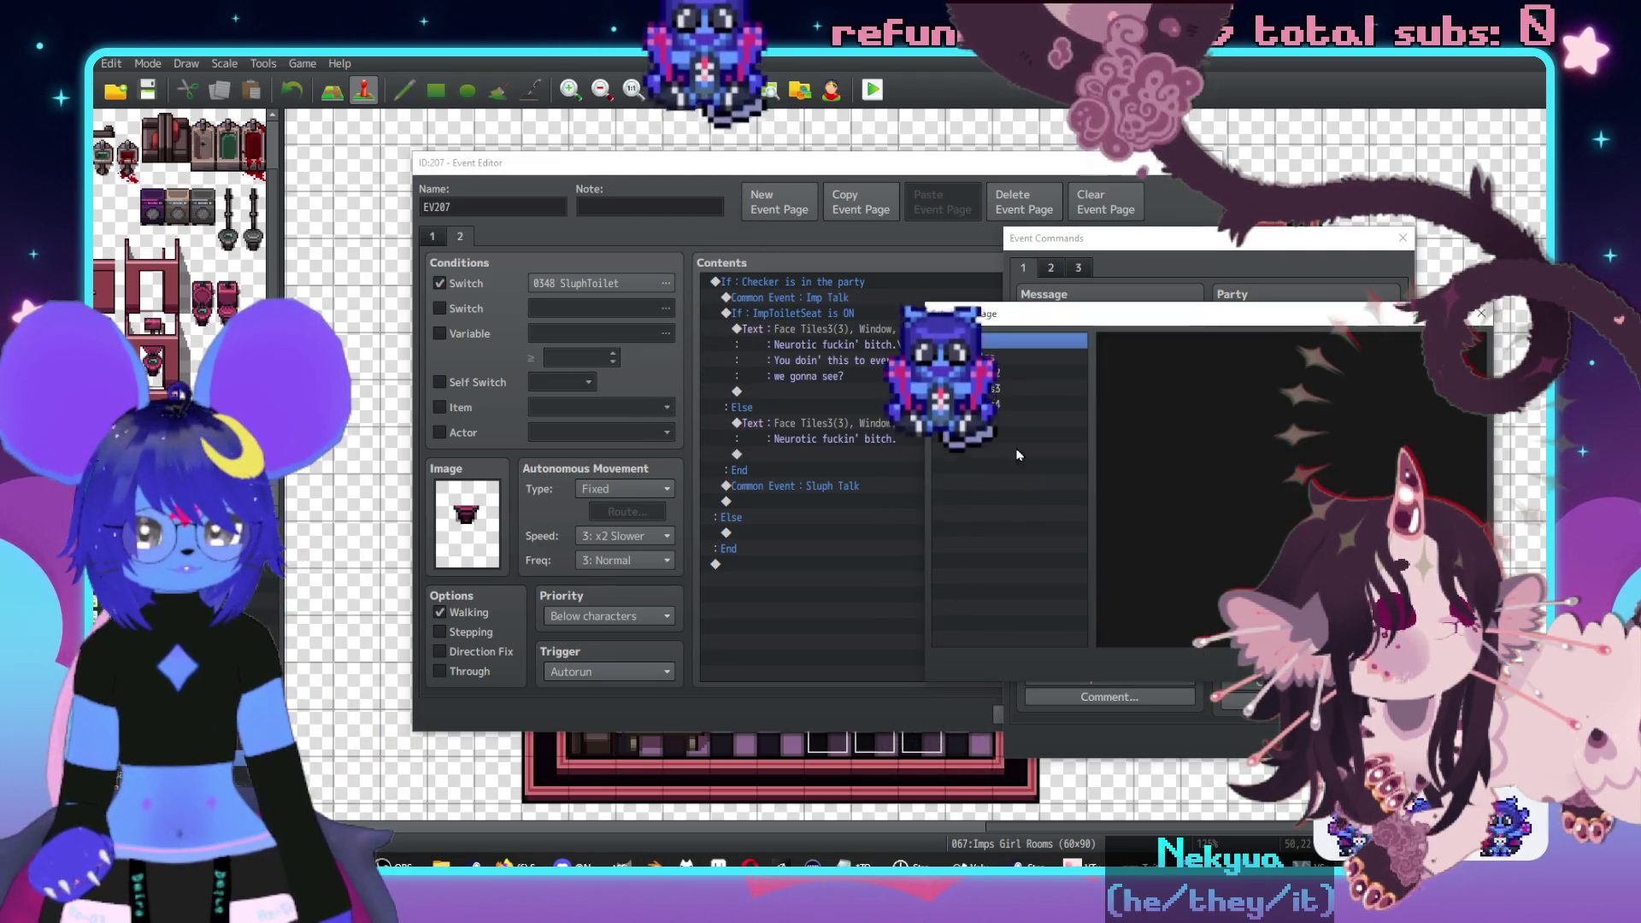
pyautogui.click(993, 357)
pyautogui.doubleClick(1222, 381)
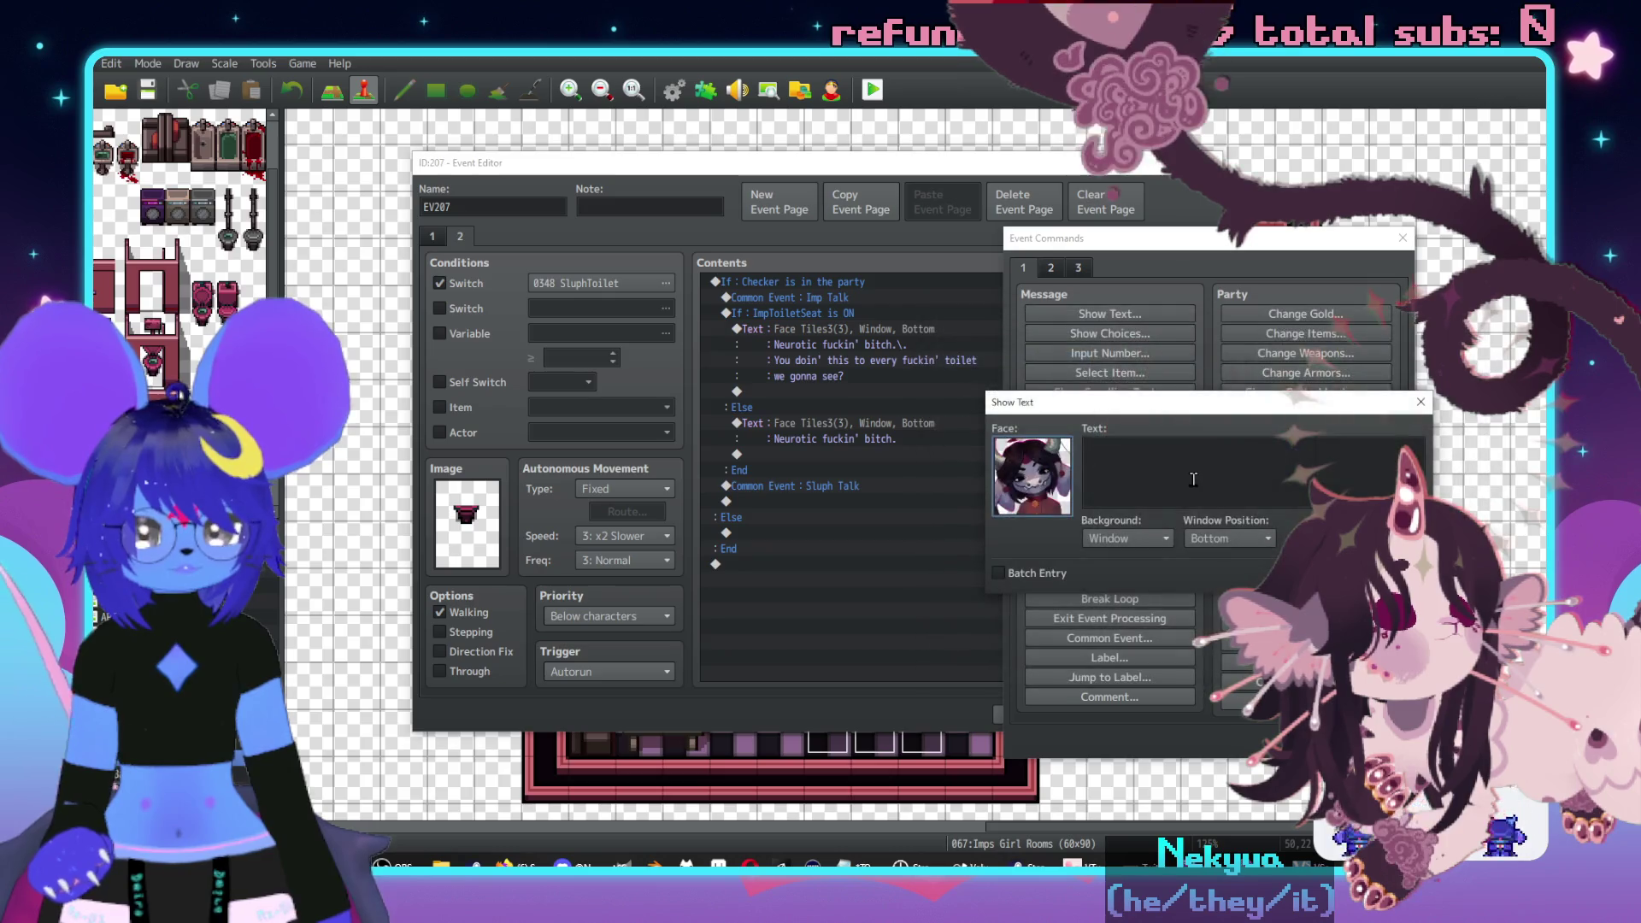
pyautogui.write('You af')
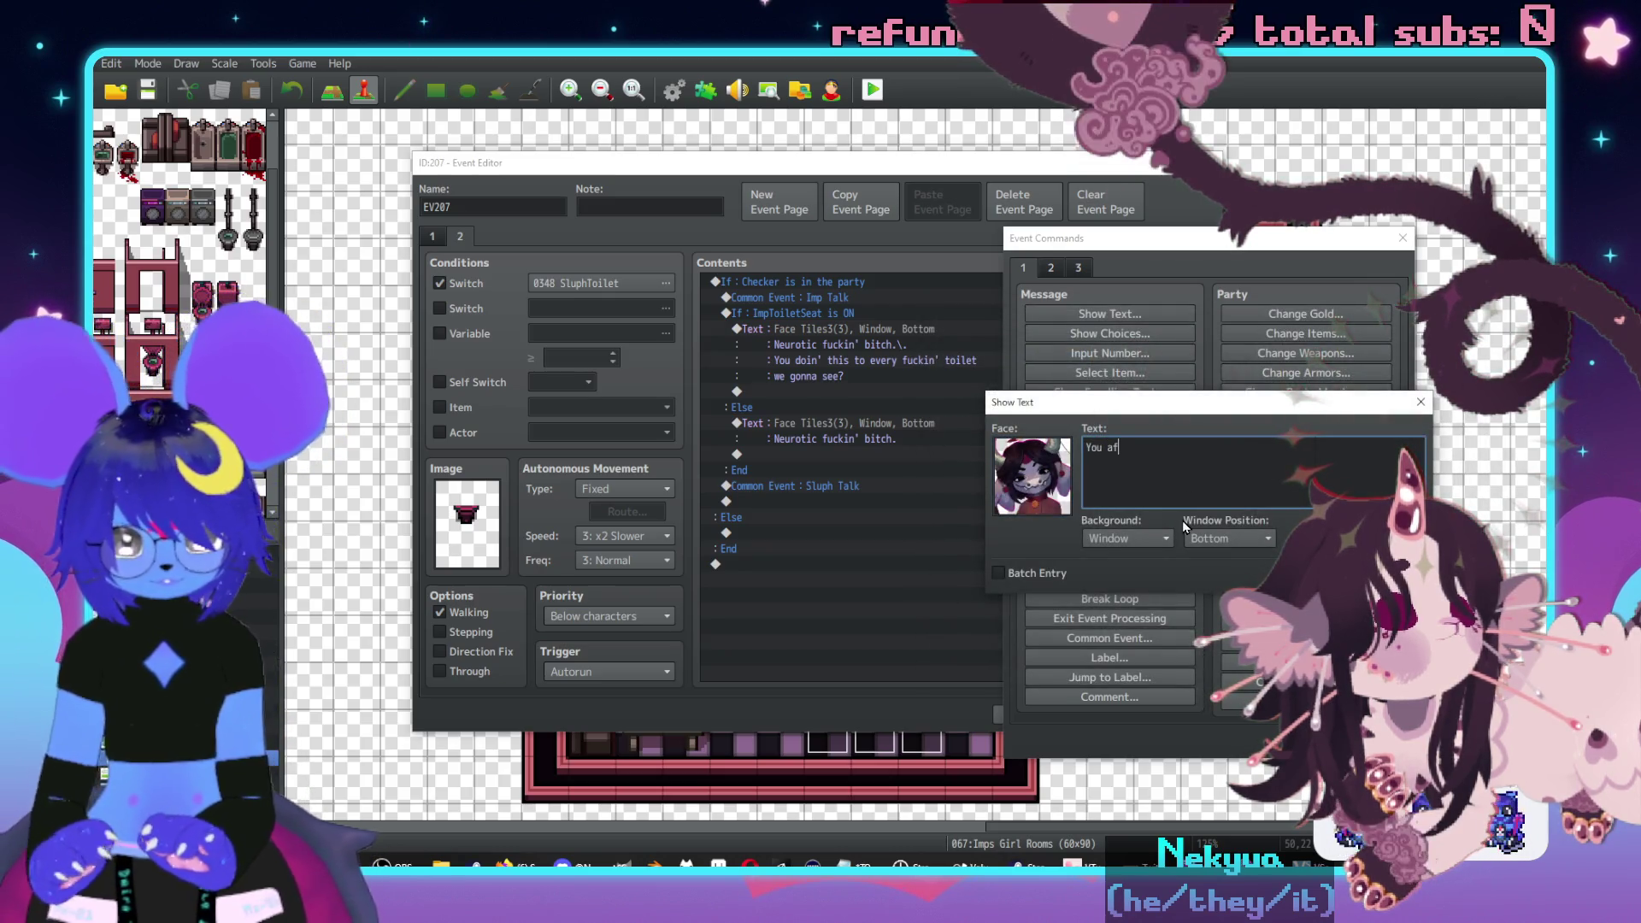
pyautogui.write('raid you gonna')
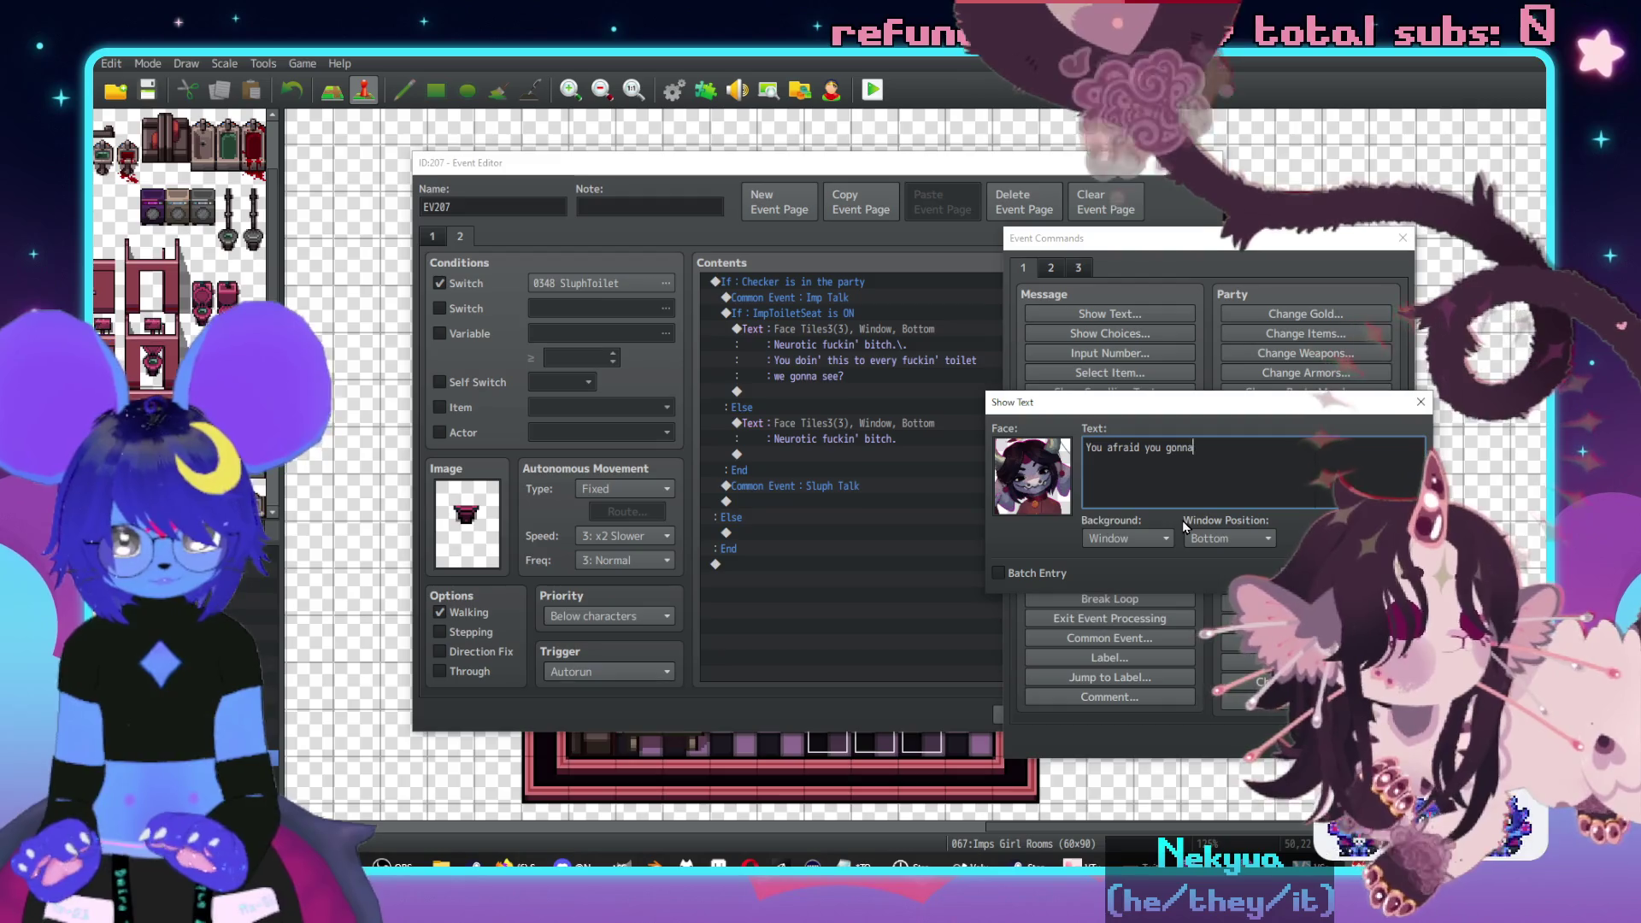
pyautogui.write(' fall in or somet')
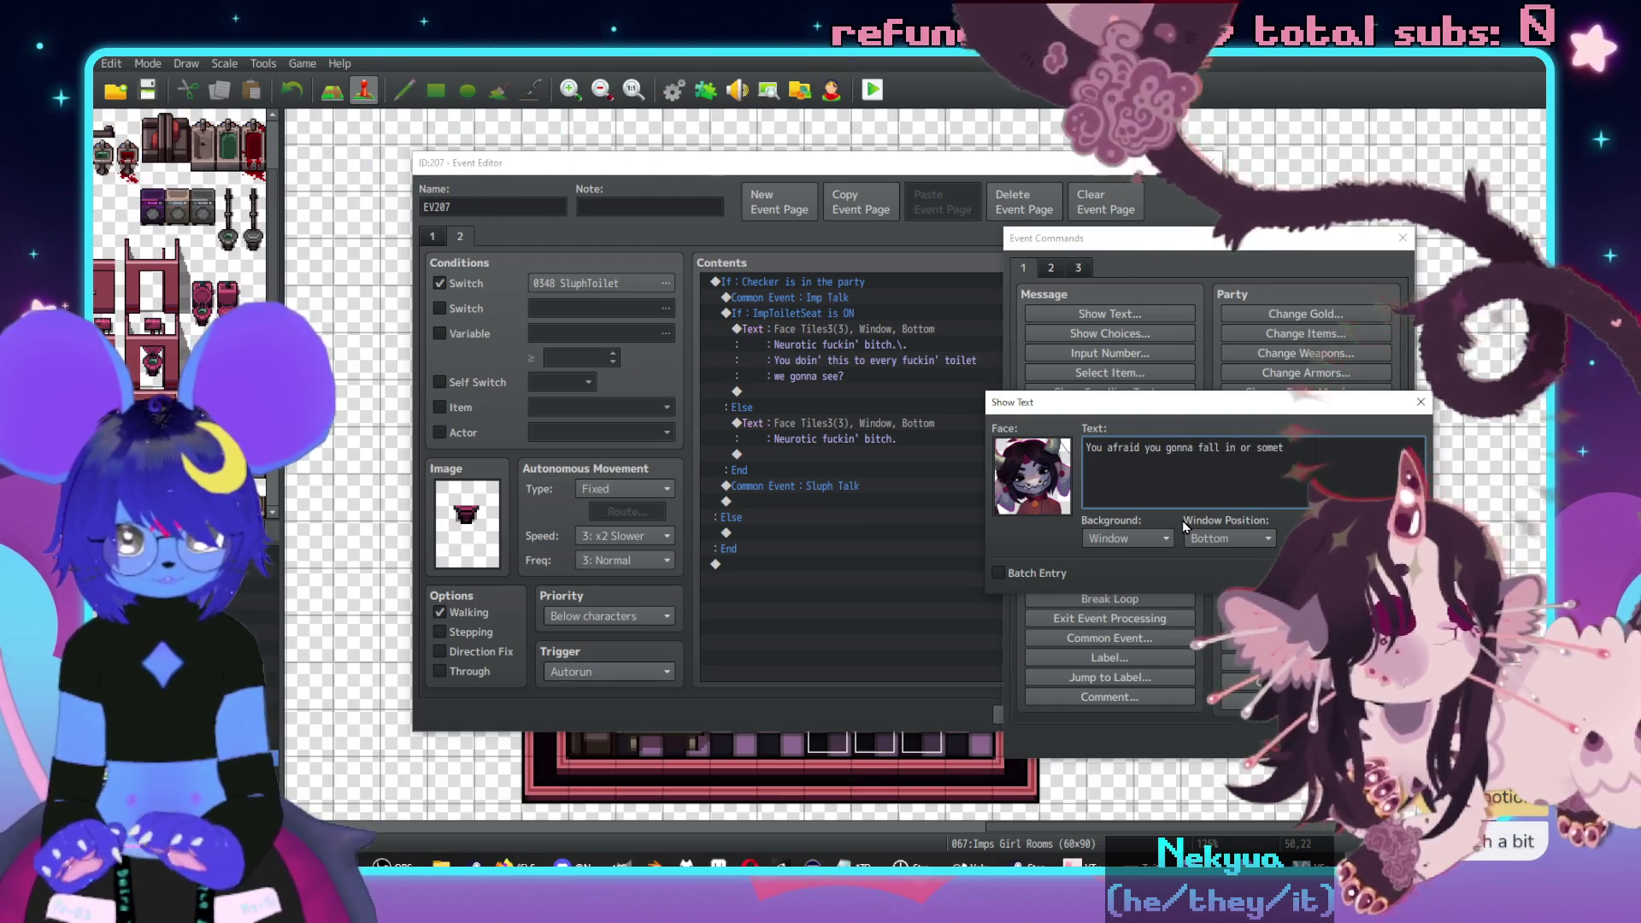
pyautogui.write("hin'?")
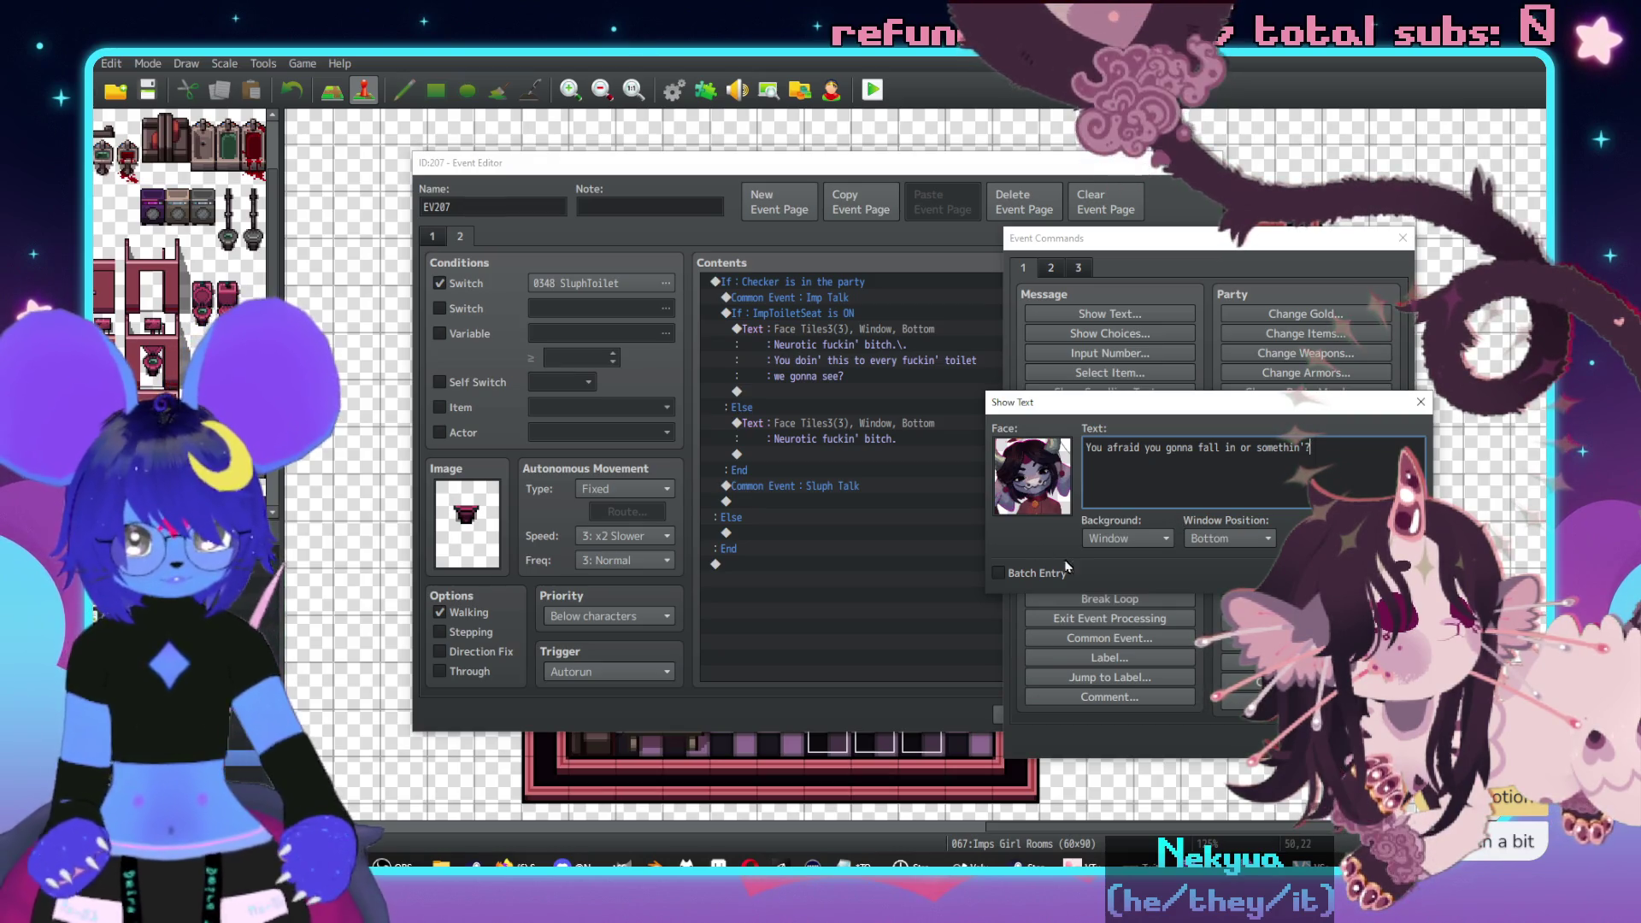
pyautogui.hotkey('ctrl', 'Return')
pyautogui.press('Return')
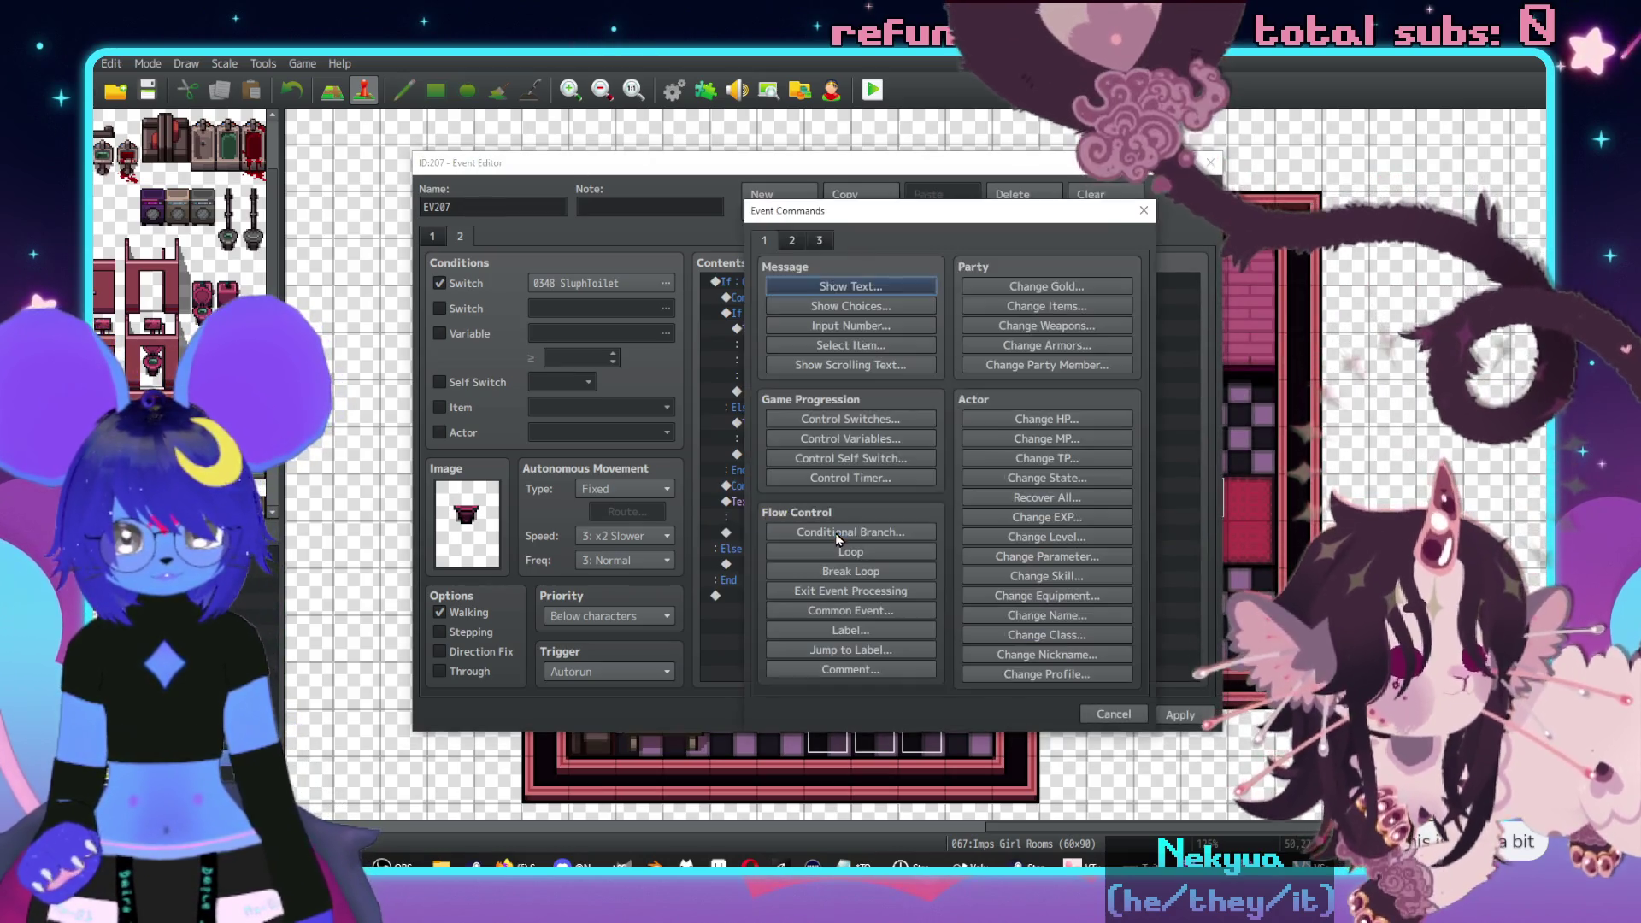
# - Add choices 'It's gross' and '(say nothing)' with cancelling disallowed
pyautogui.press('Down')
pyautogui.press('Return')
pyautogui.write("It's g5ro")
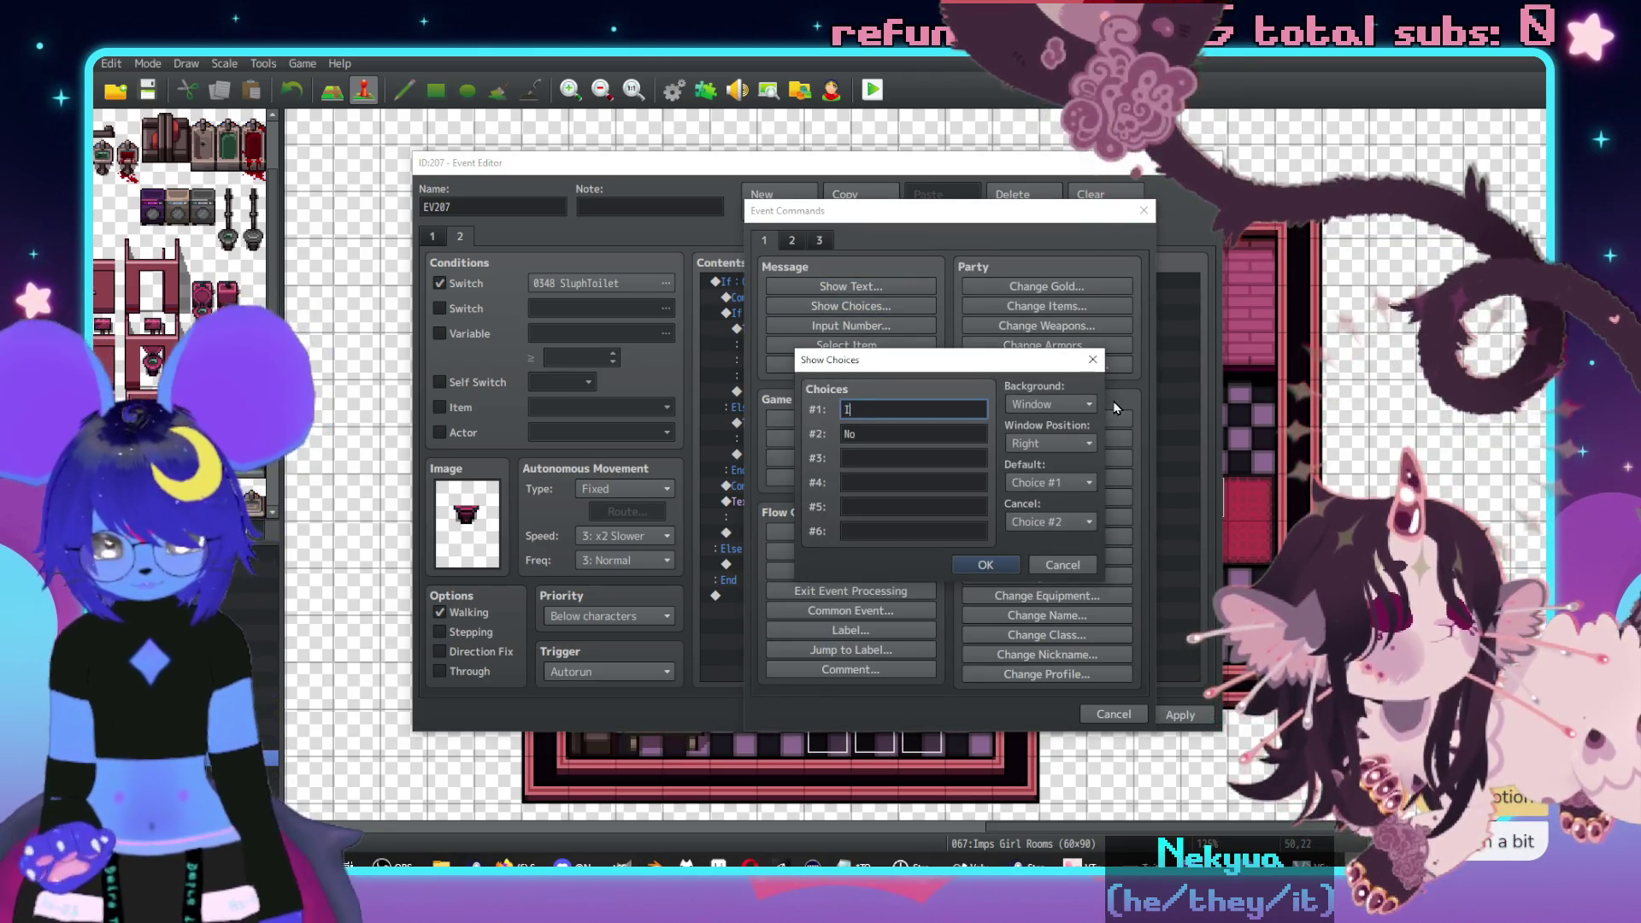
pyautogui.press('BackSpace')
pyautogui.press('BackSpace')
pyautogui.press('BackSpace')
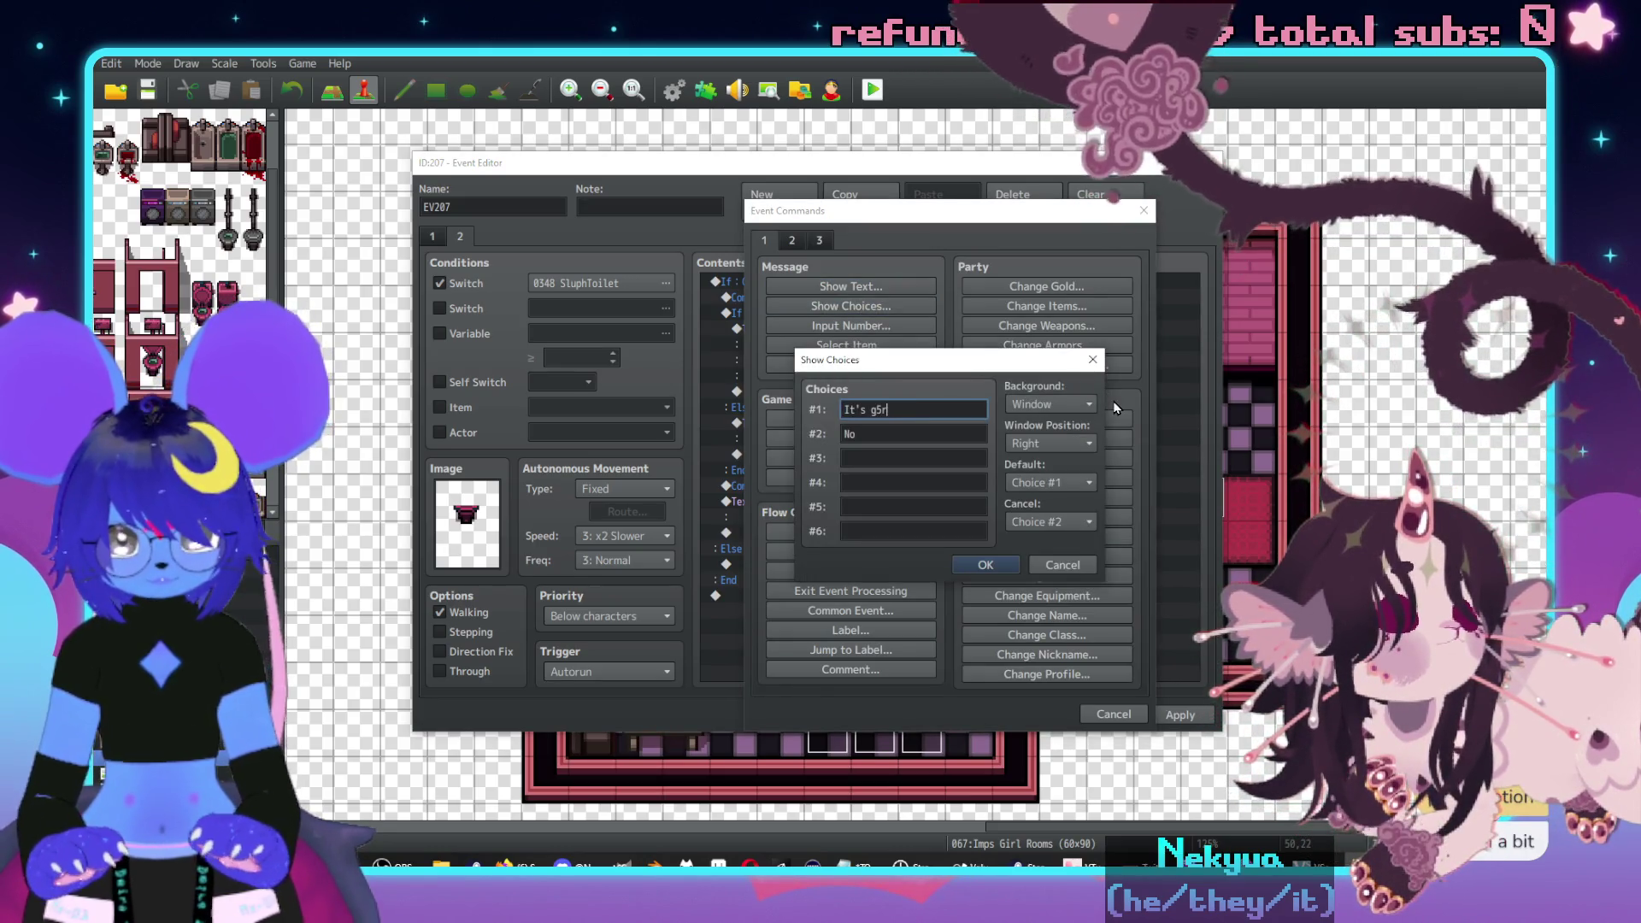
pyautogui.write('ross')
pyautogui.press('Tab')
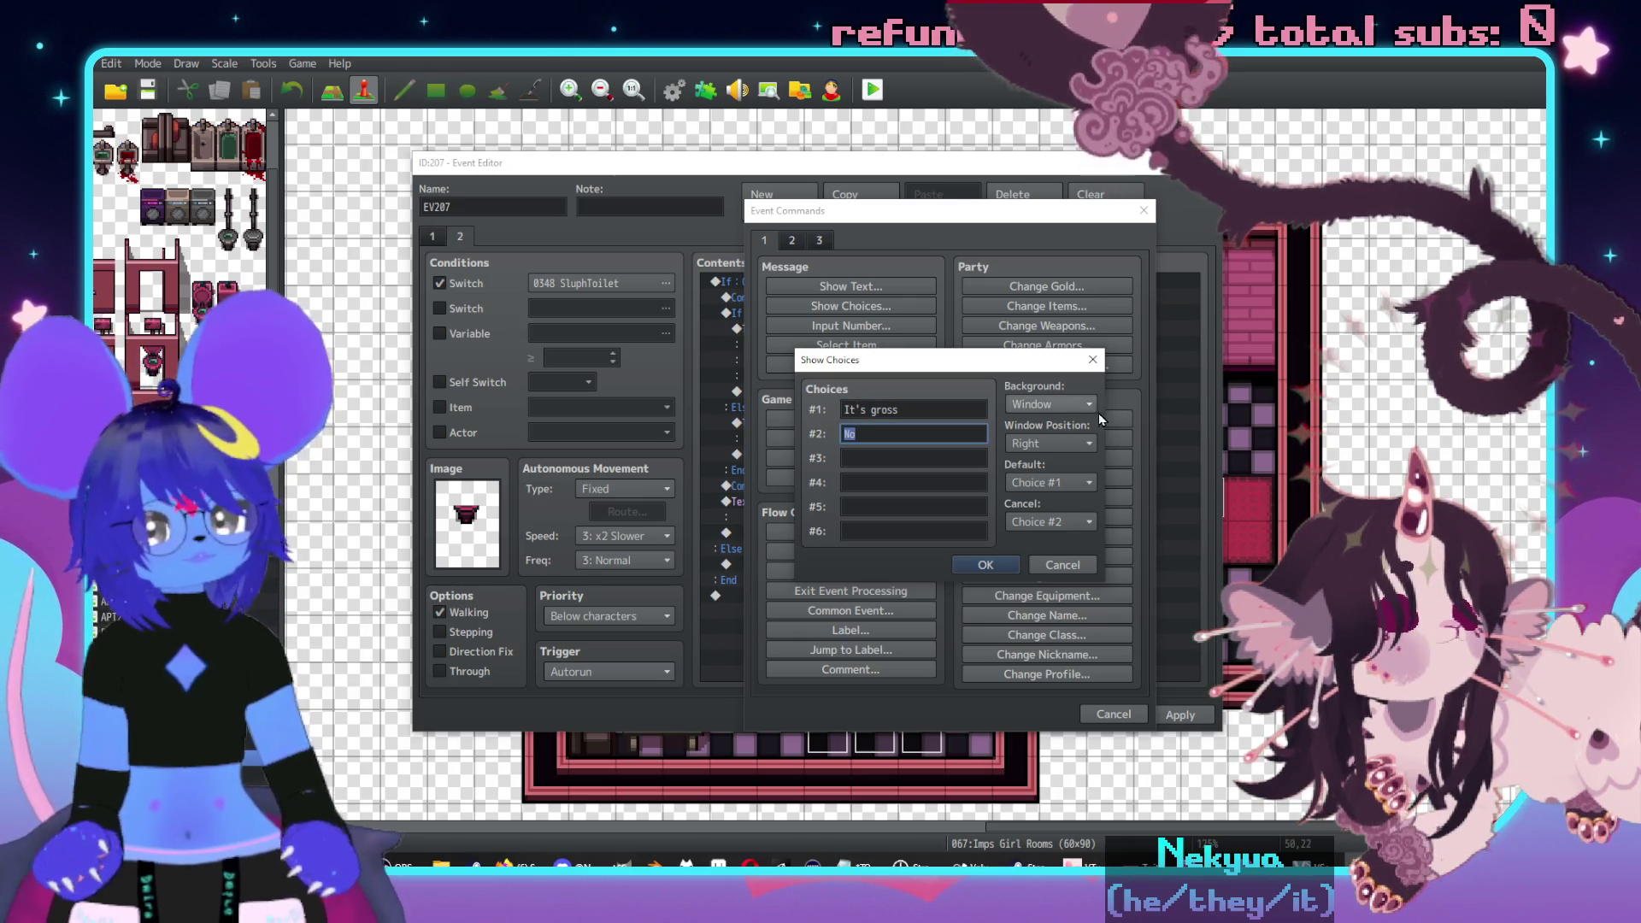
pyautogui.click(1050, 522)
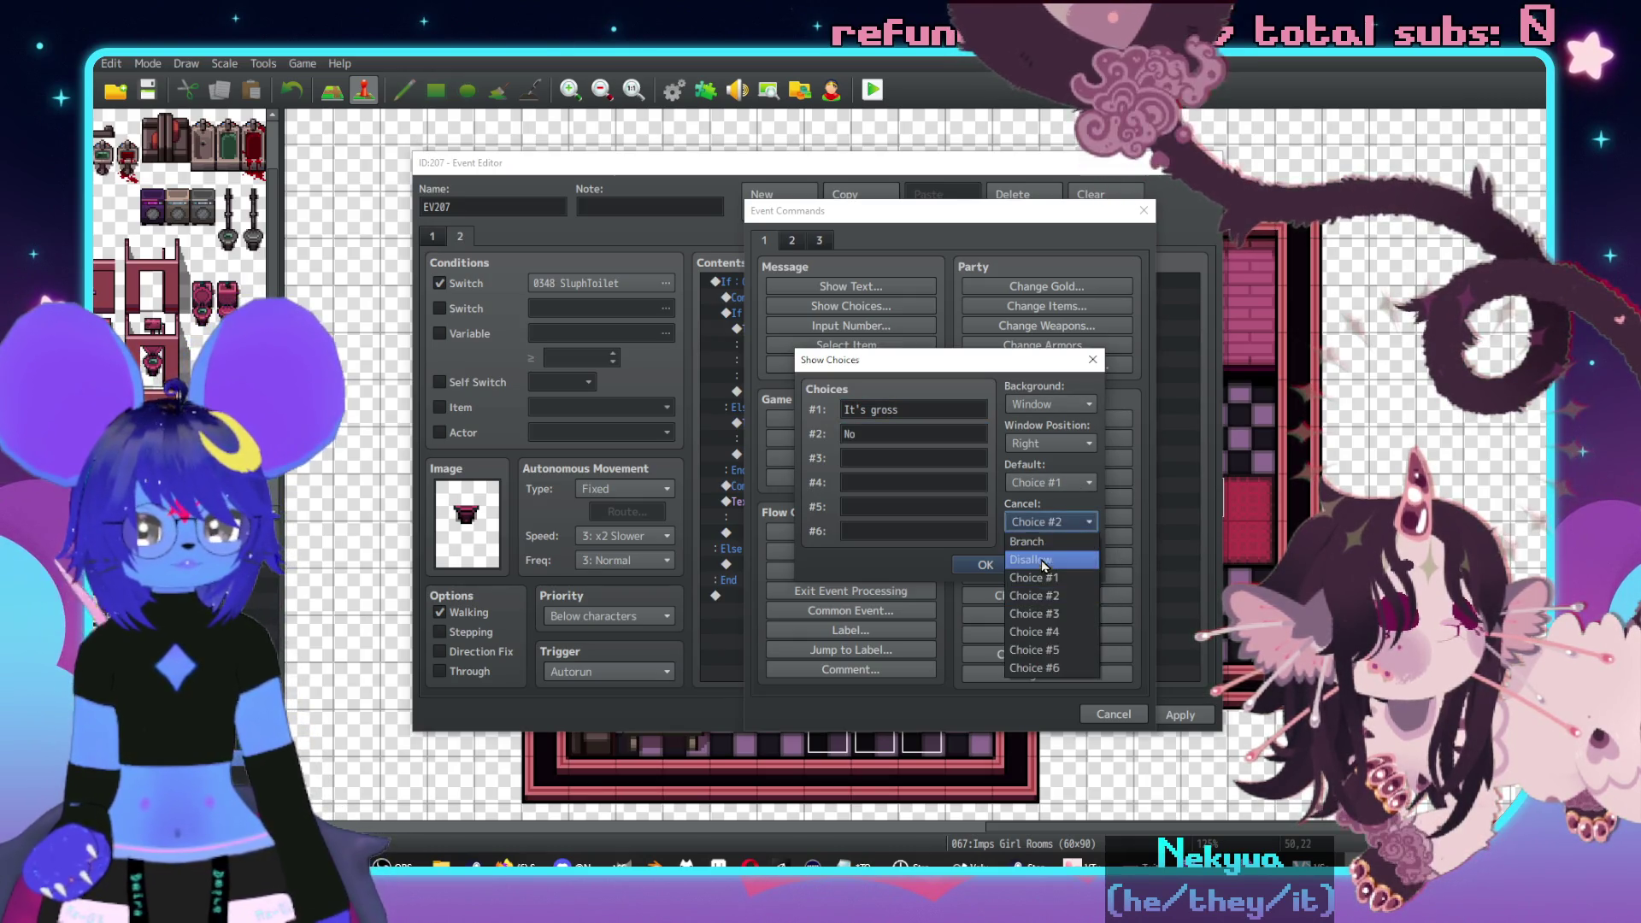
pyautogui.click(1047, 540)
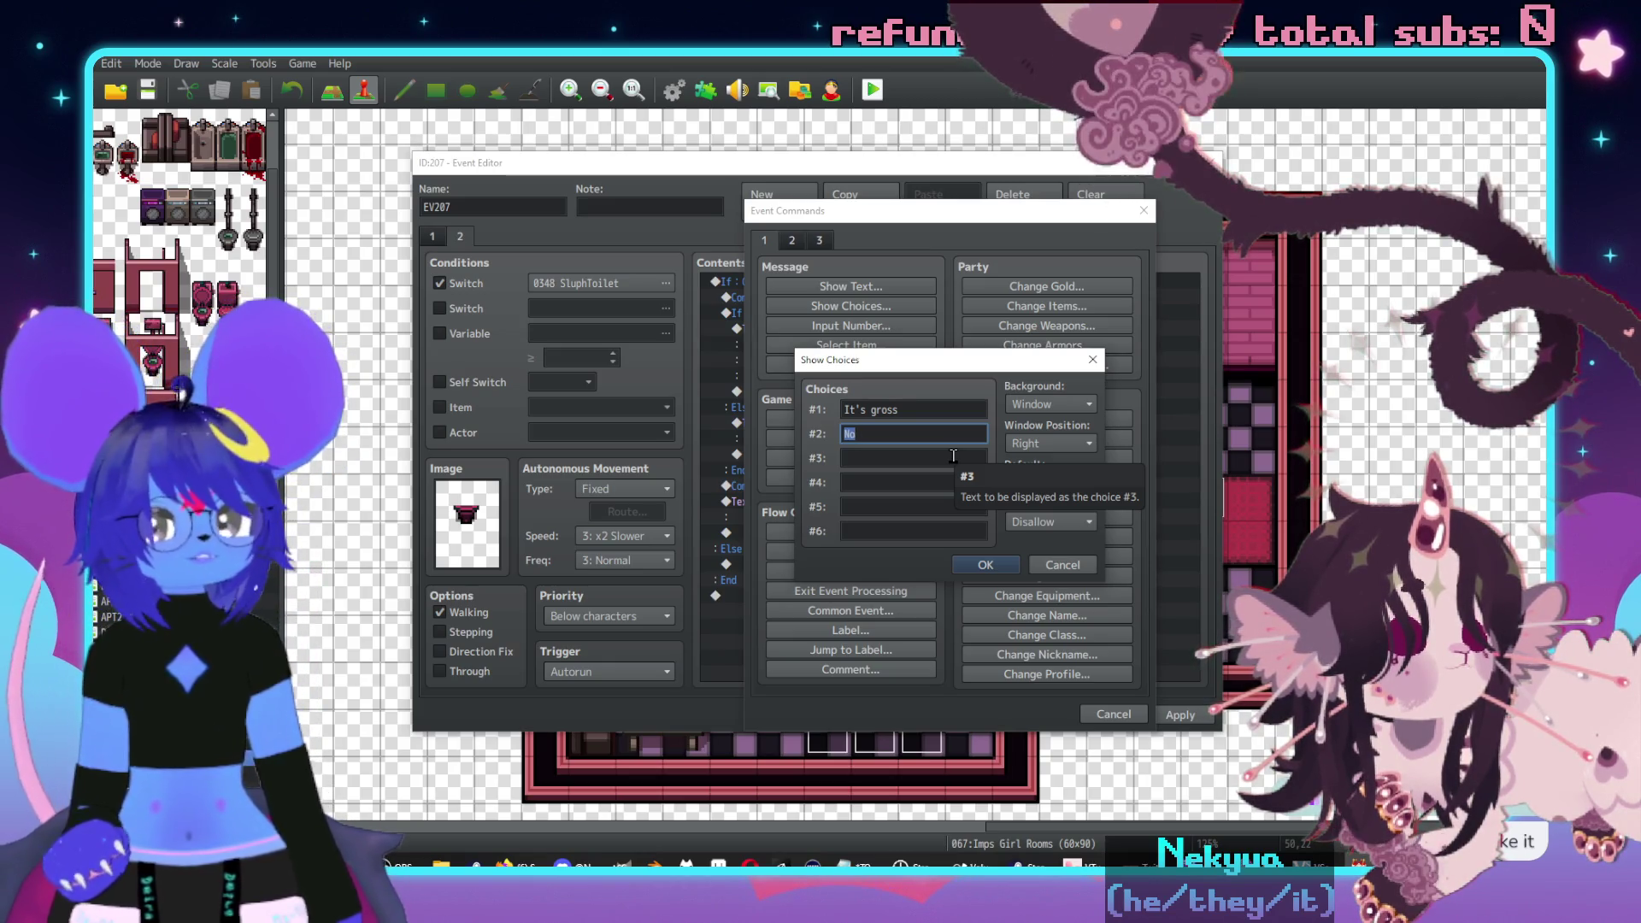
pyautogui.write('(say nothing')
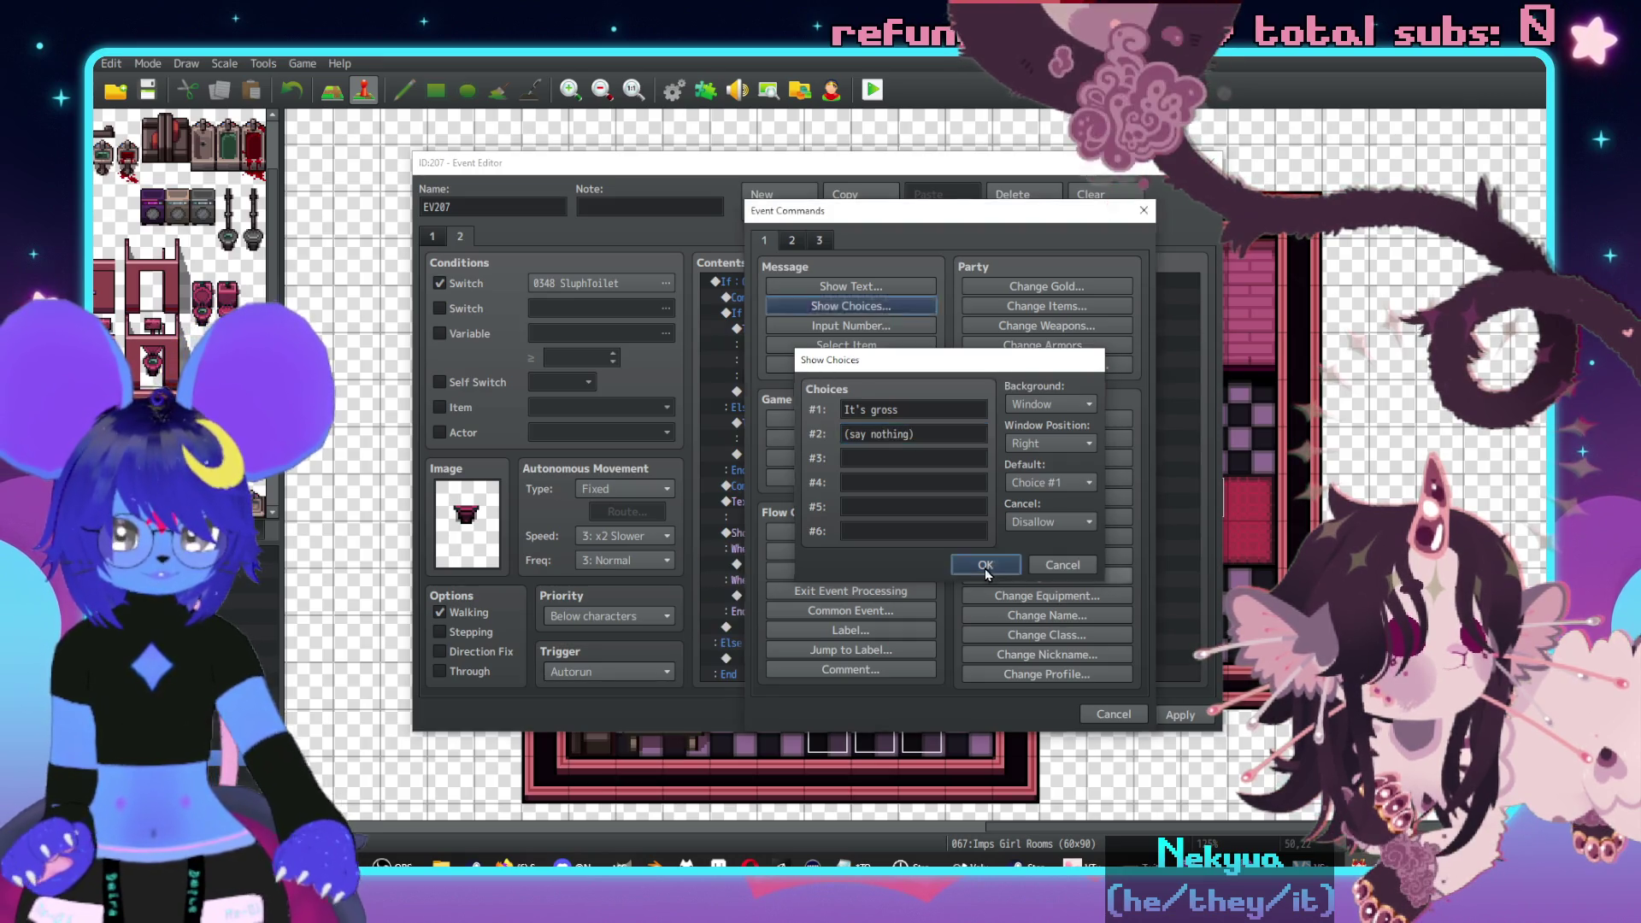
pyautogui.click(985, 565)
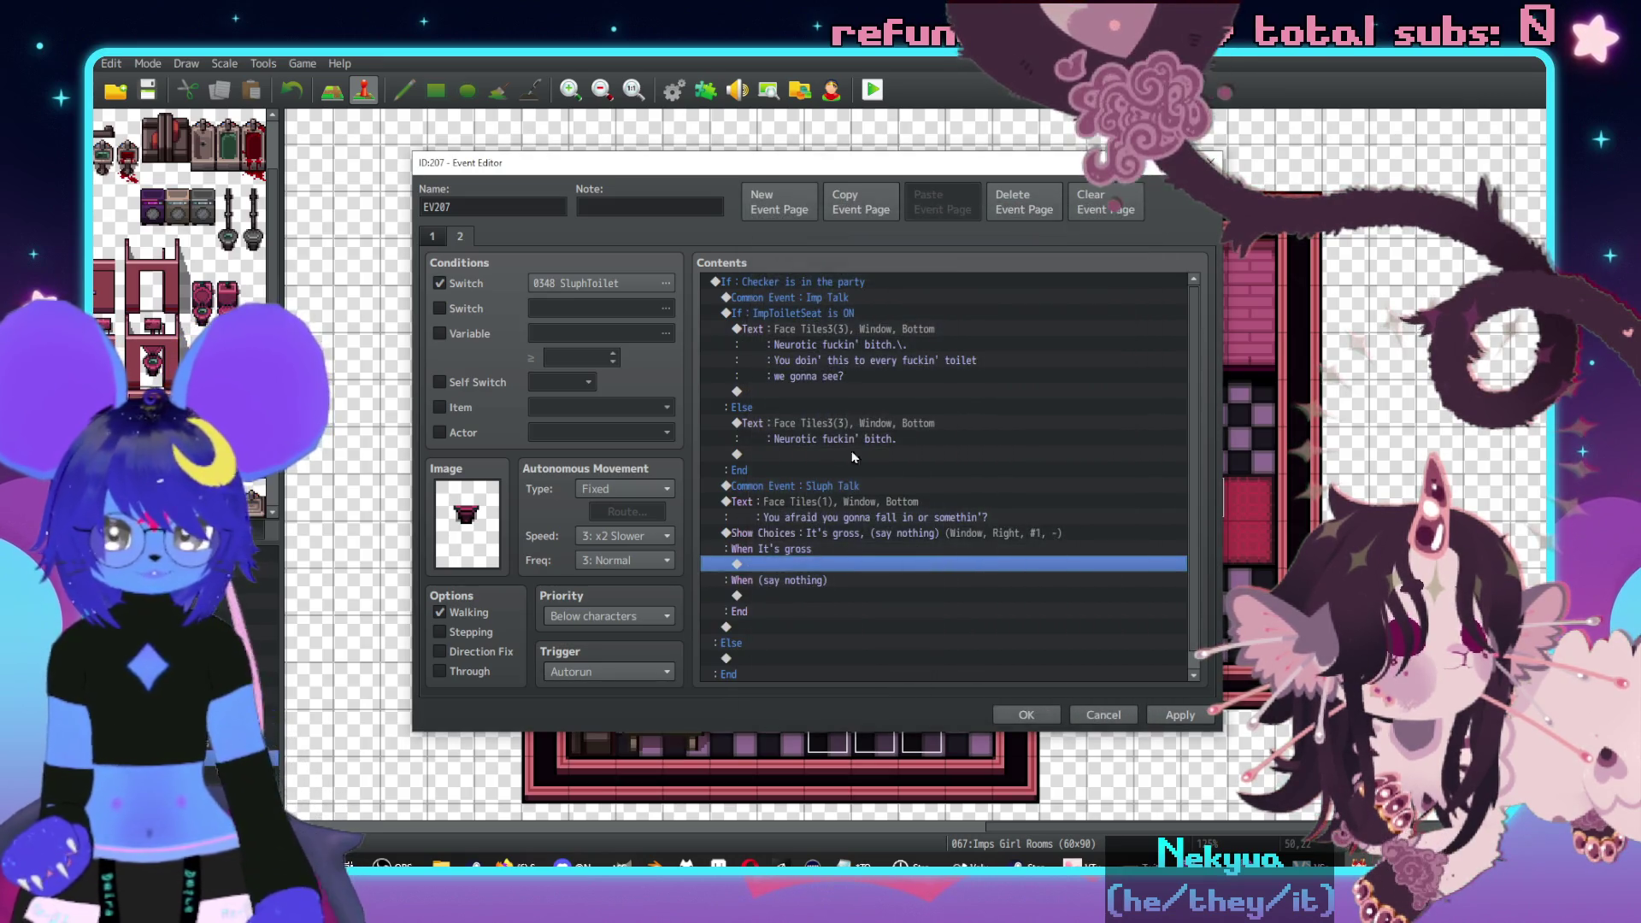
# - Paste a copy of the message under the When It's gross branch
pyautogui.click(923, 493)
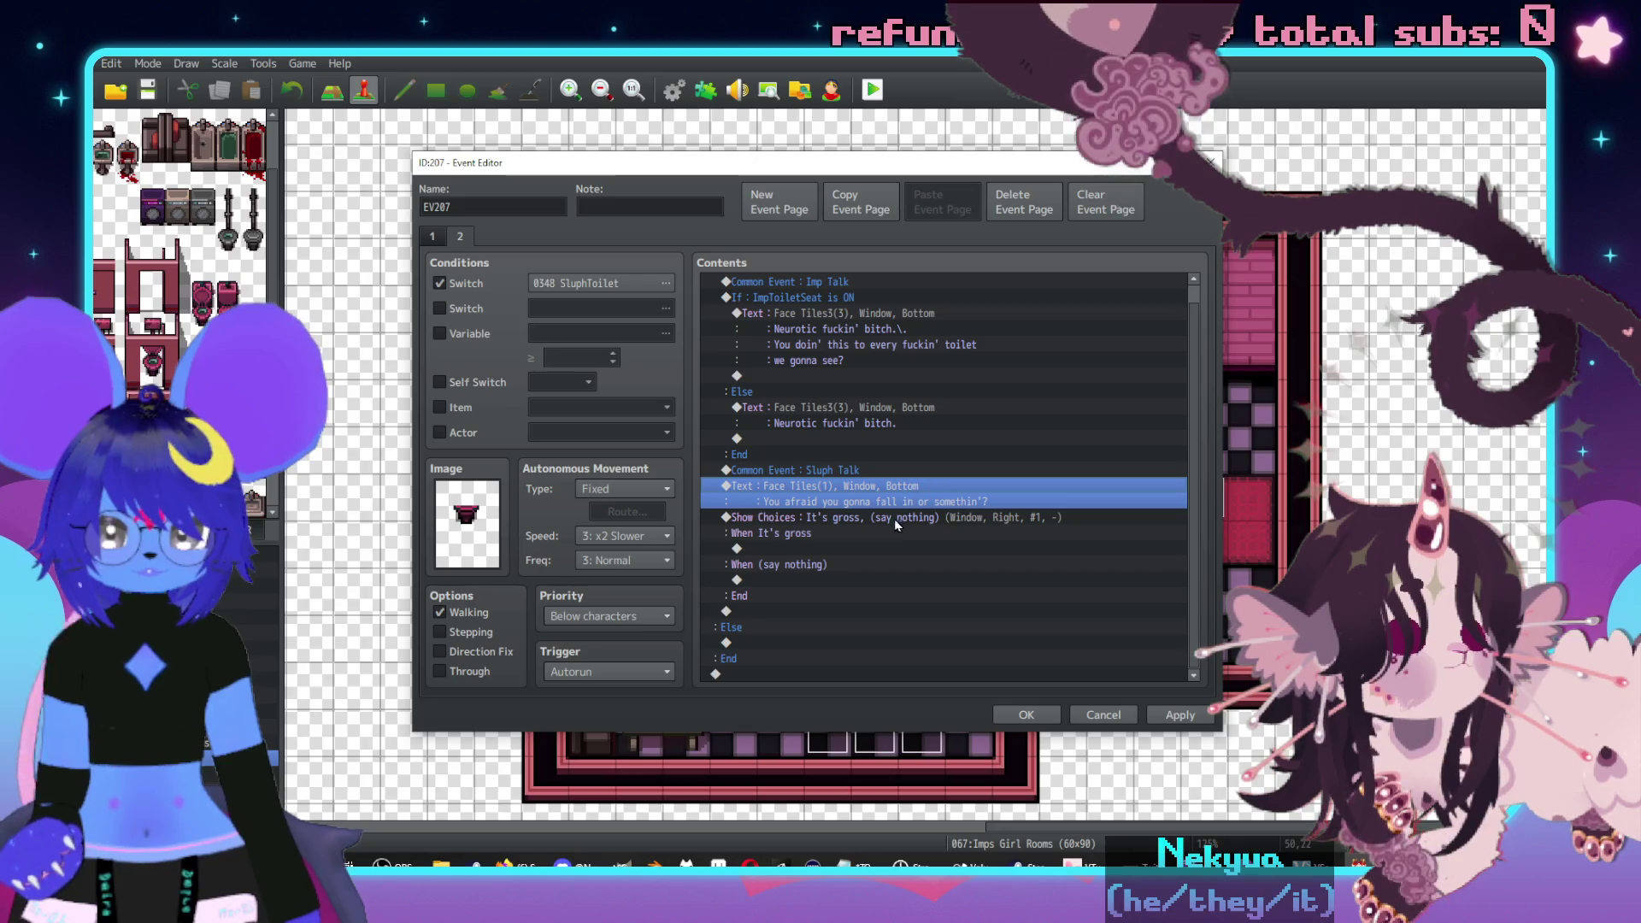
pyautogui.click(871, 548)
pyautogui.click(867, 472)
pyautogui.click(873, 489)
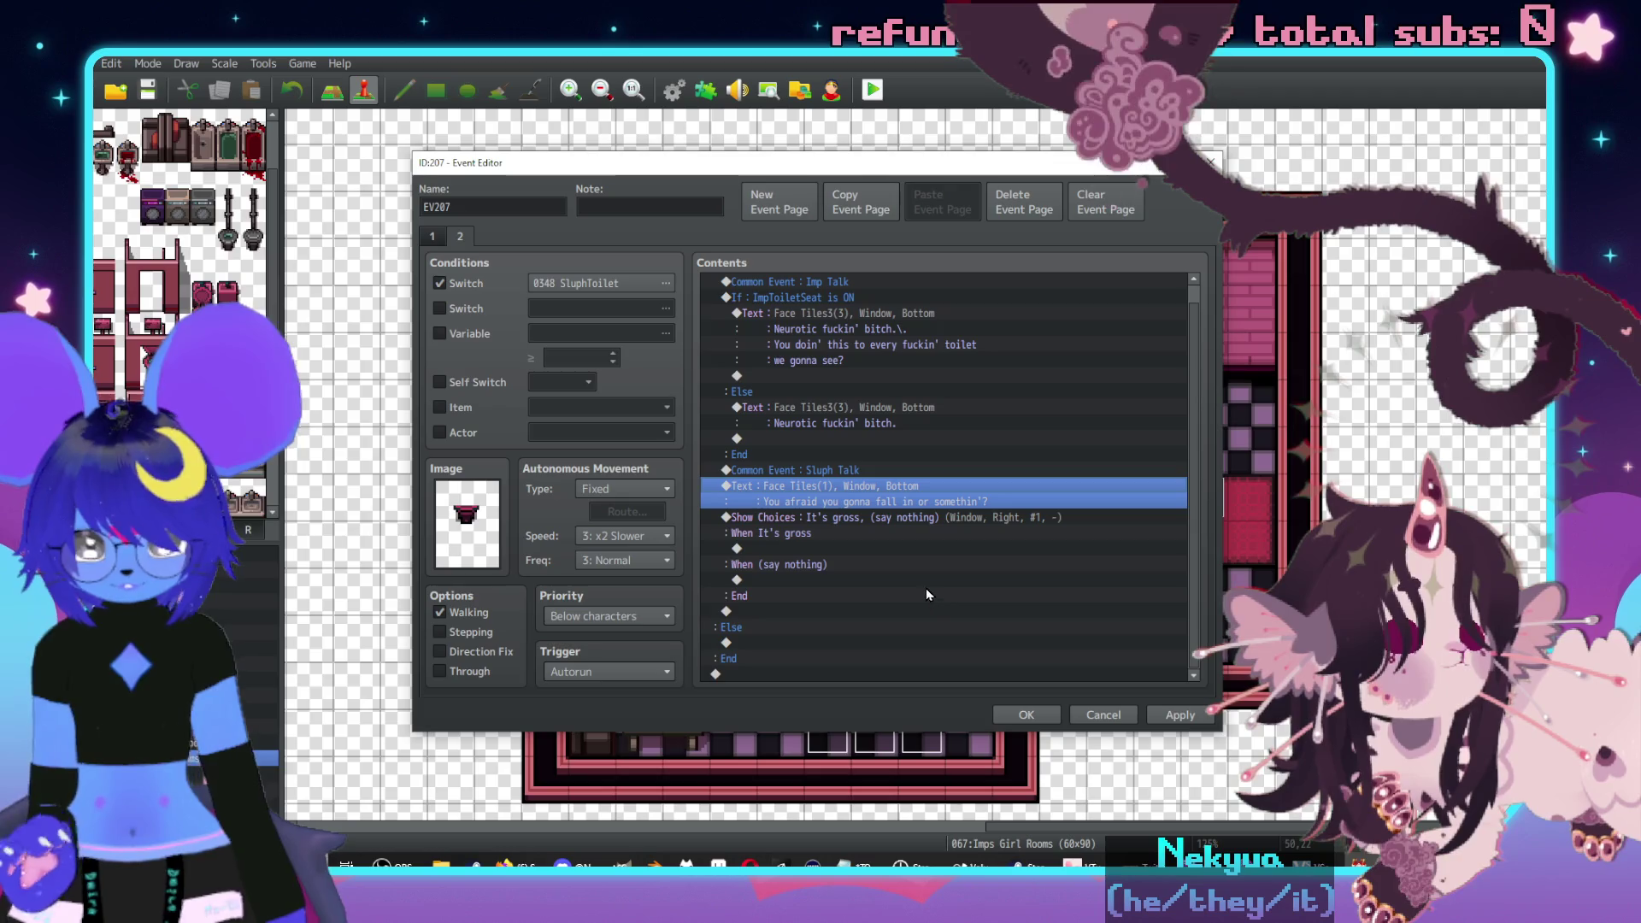
pyautogui.click(839, 549)
pyautogui.hotkey('ctrl', 'v')
# - Rewrite it as 'What, lettin' it air out? I guess that makes sense, the air's gotta go somewhere..'
pyautogui.doubleClick(913, 566)
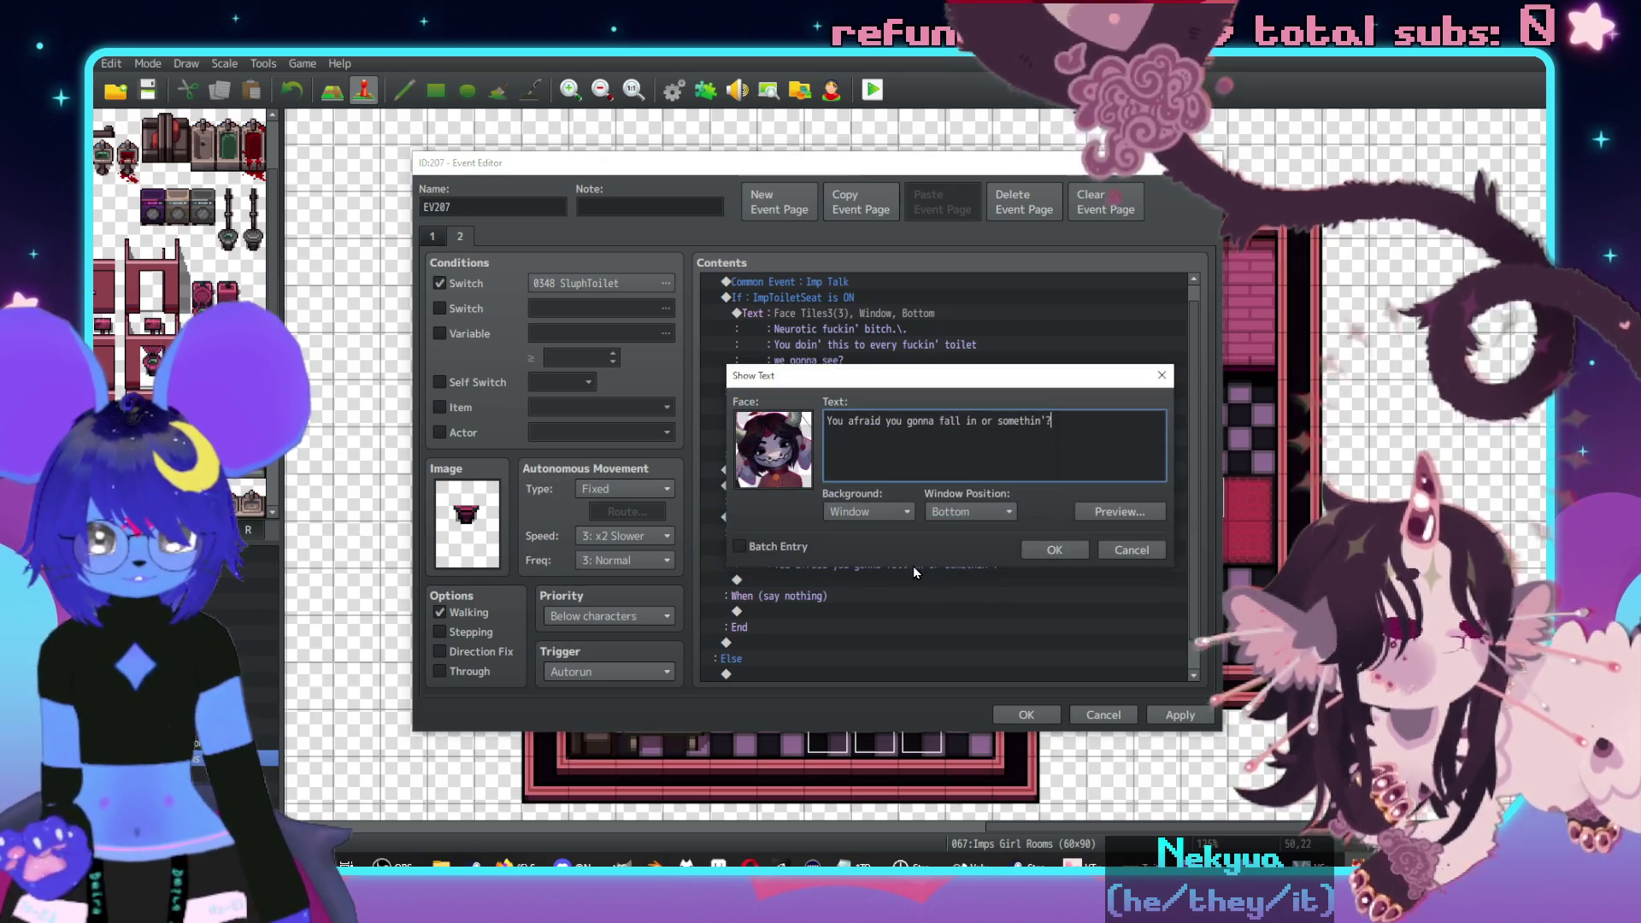
pyautogui.hotkey('ctrl', 'a')
pyautogui.write('Wh')
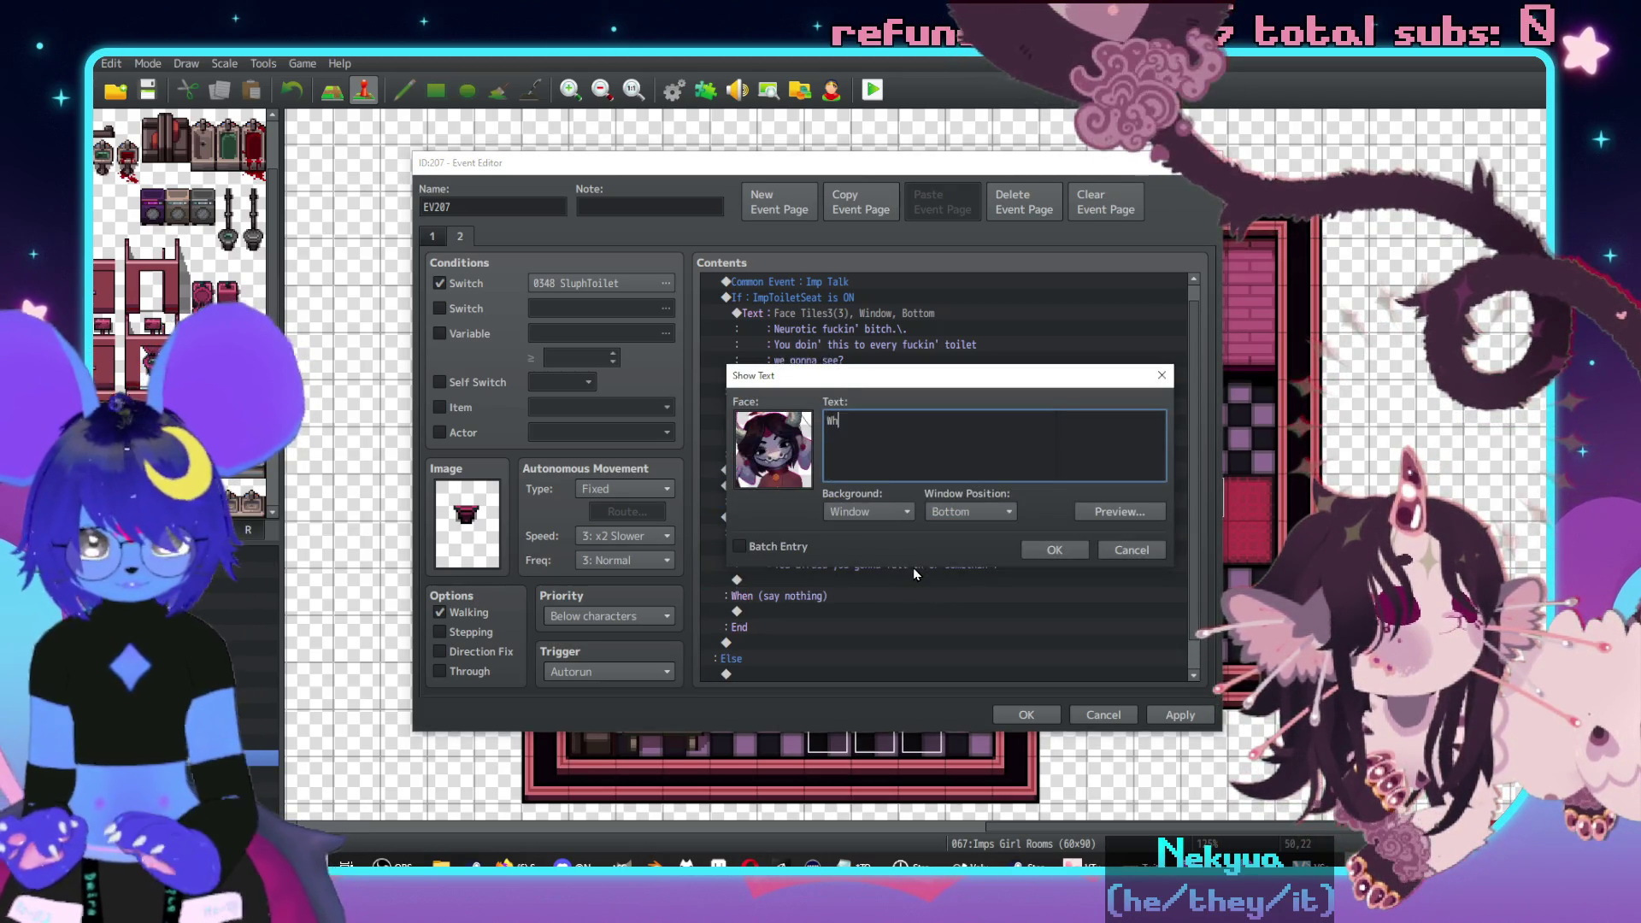
pyautogui.write('at,')
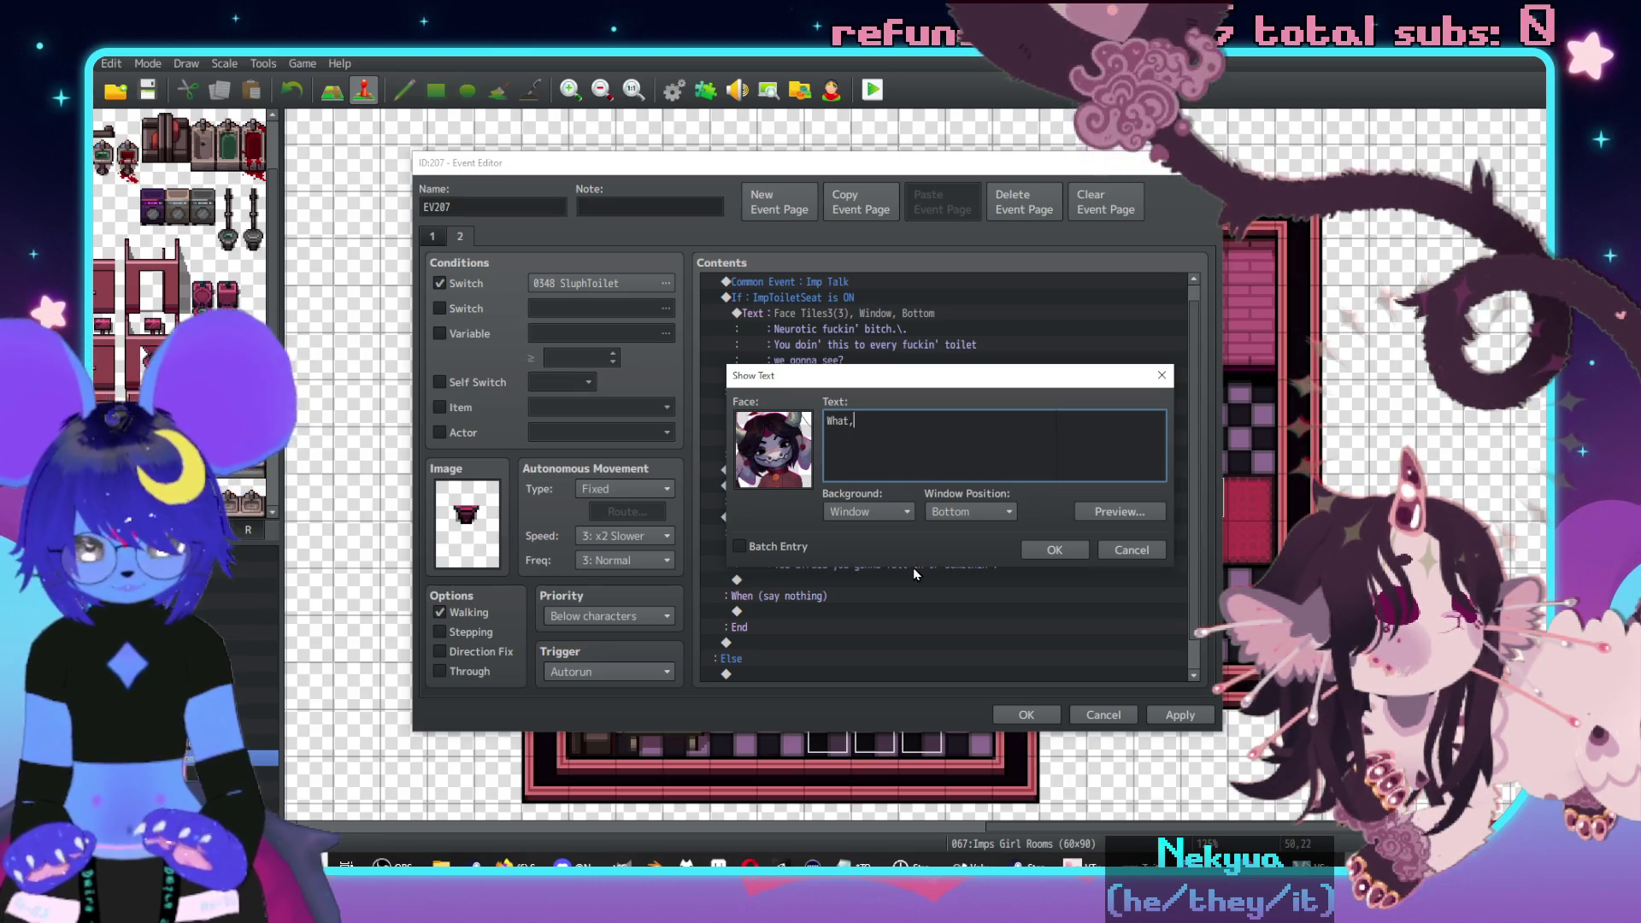
pyautogui.write("\\. lettin' it a")
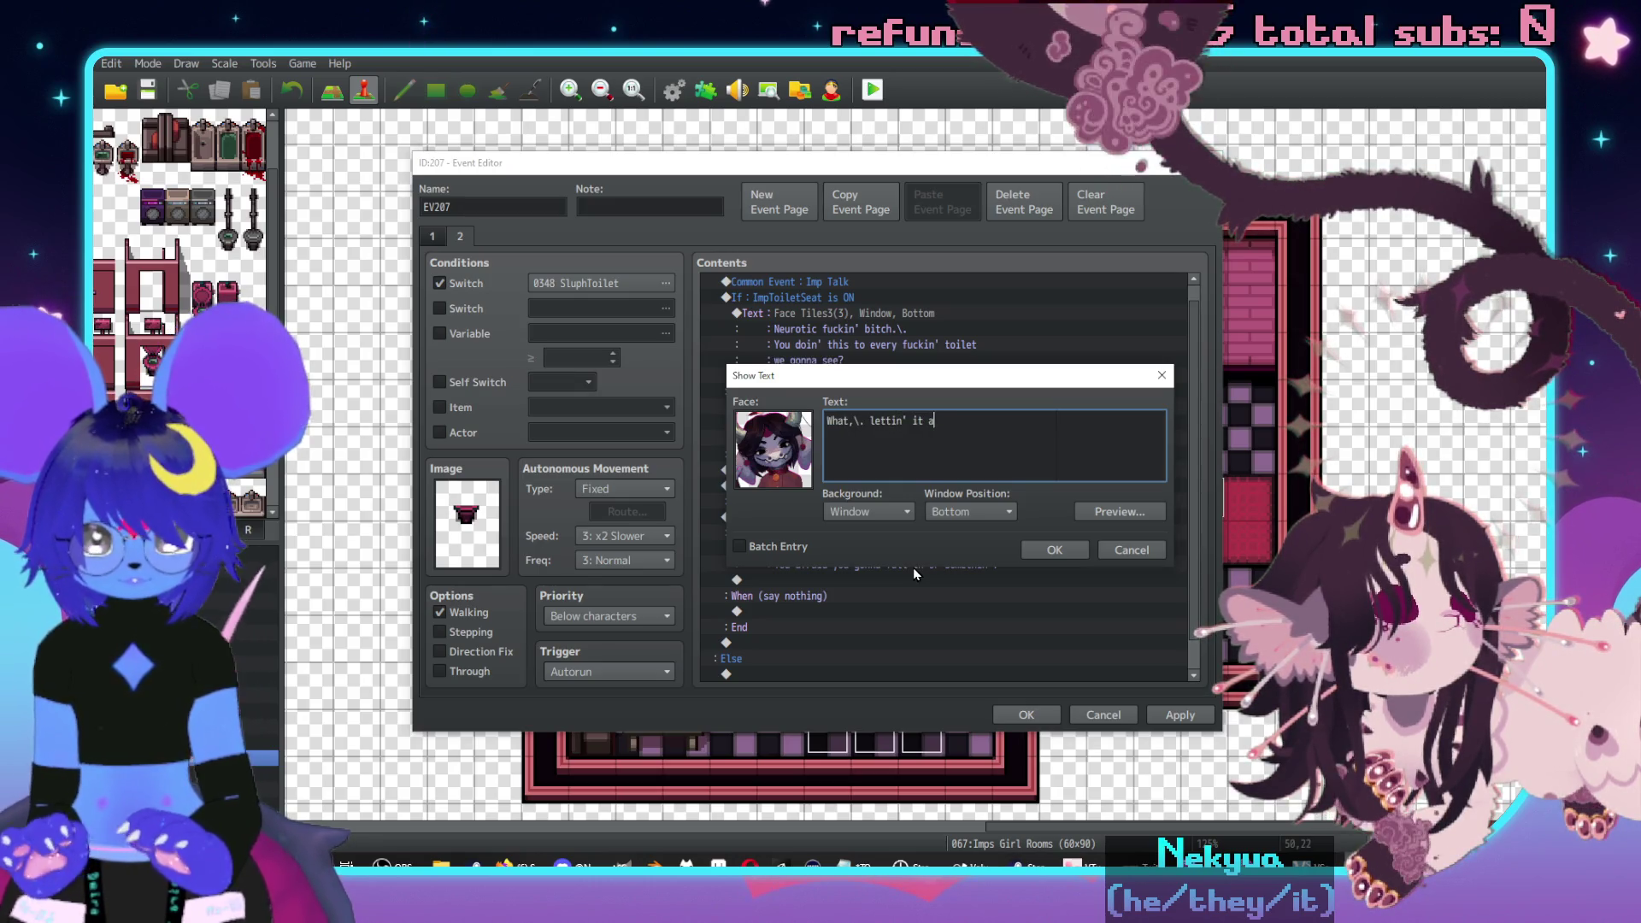
pyautogui.write('ir out')
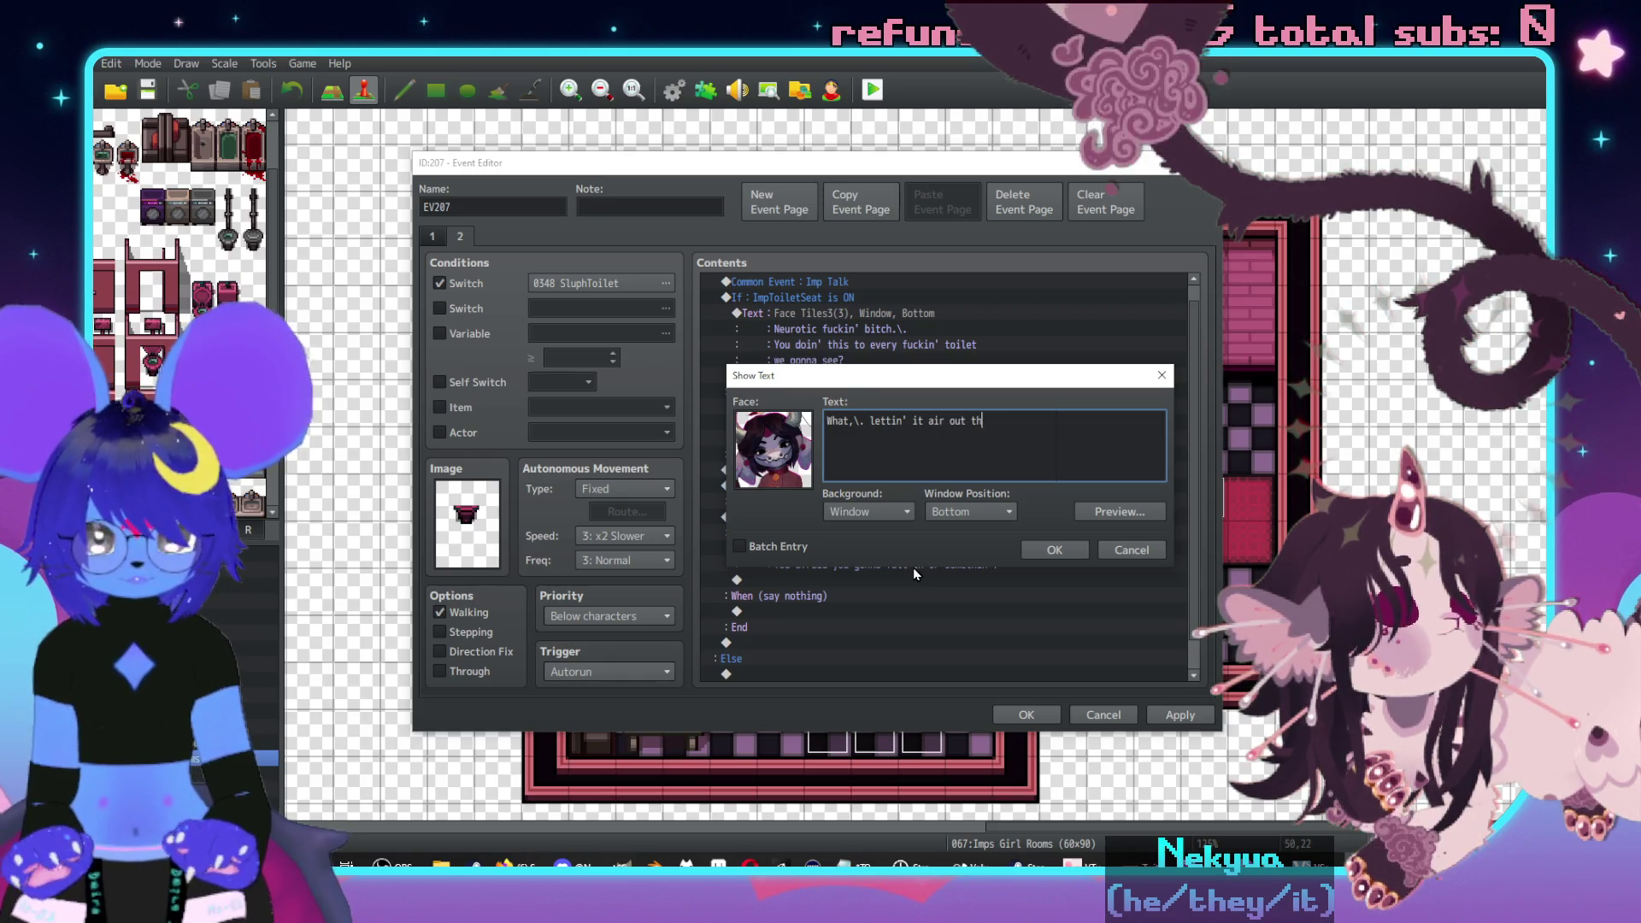
pyautogui.write('?\\.')
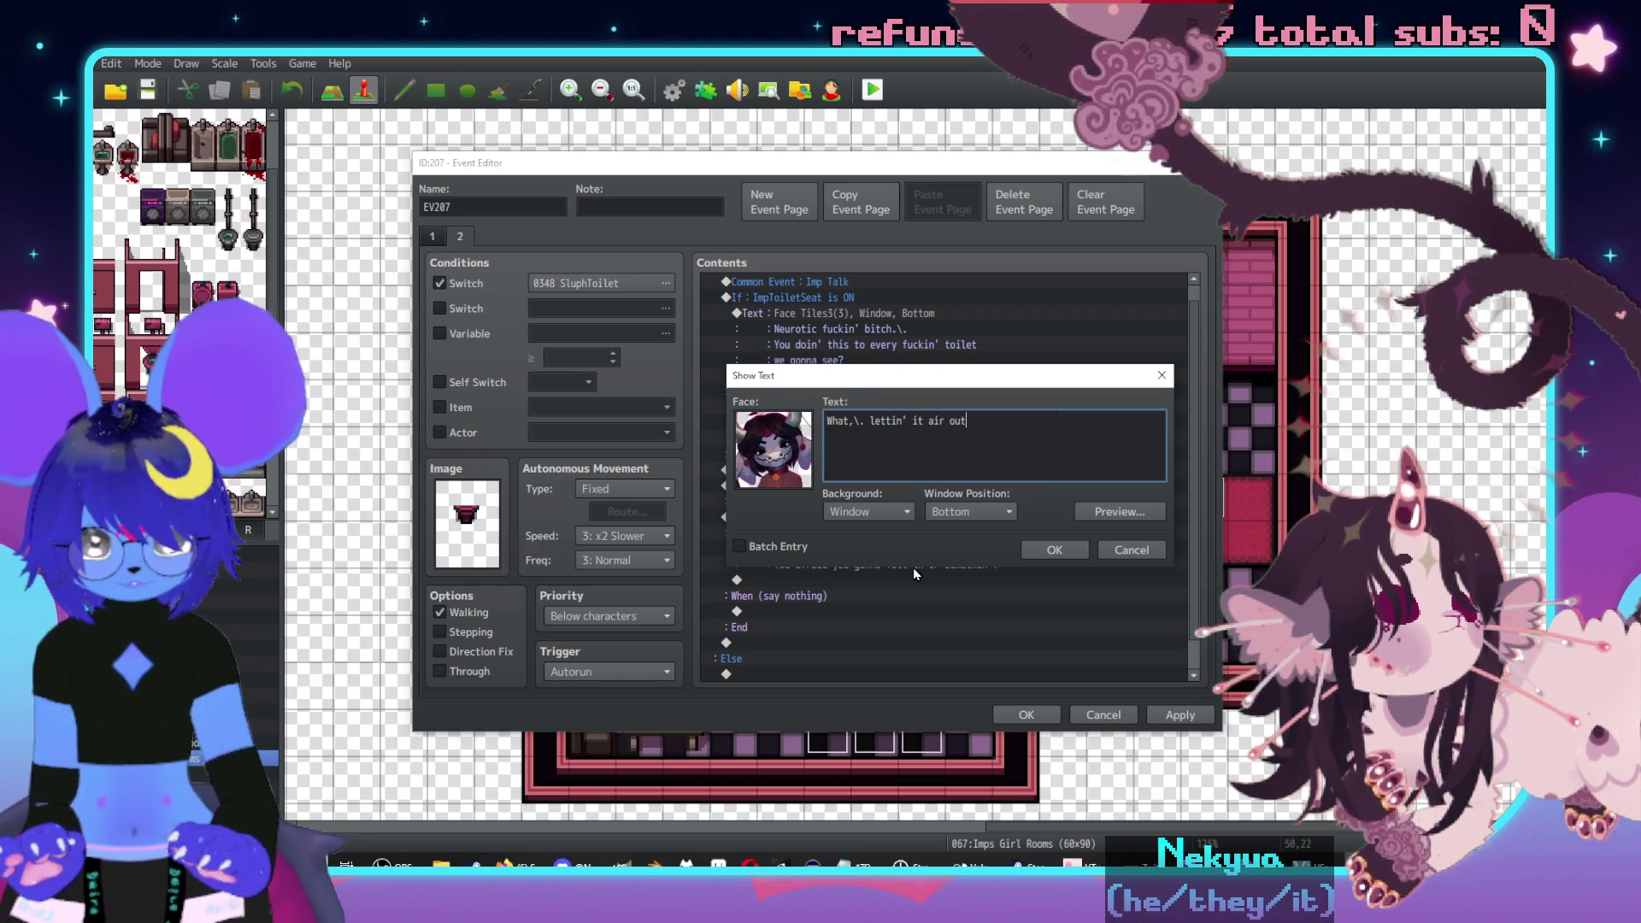
pyautogui.press('Return')
pyautogui.write('I guess thaty')
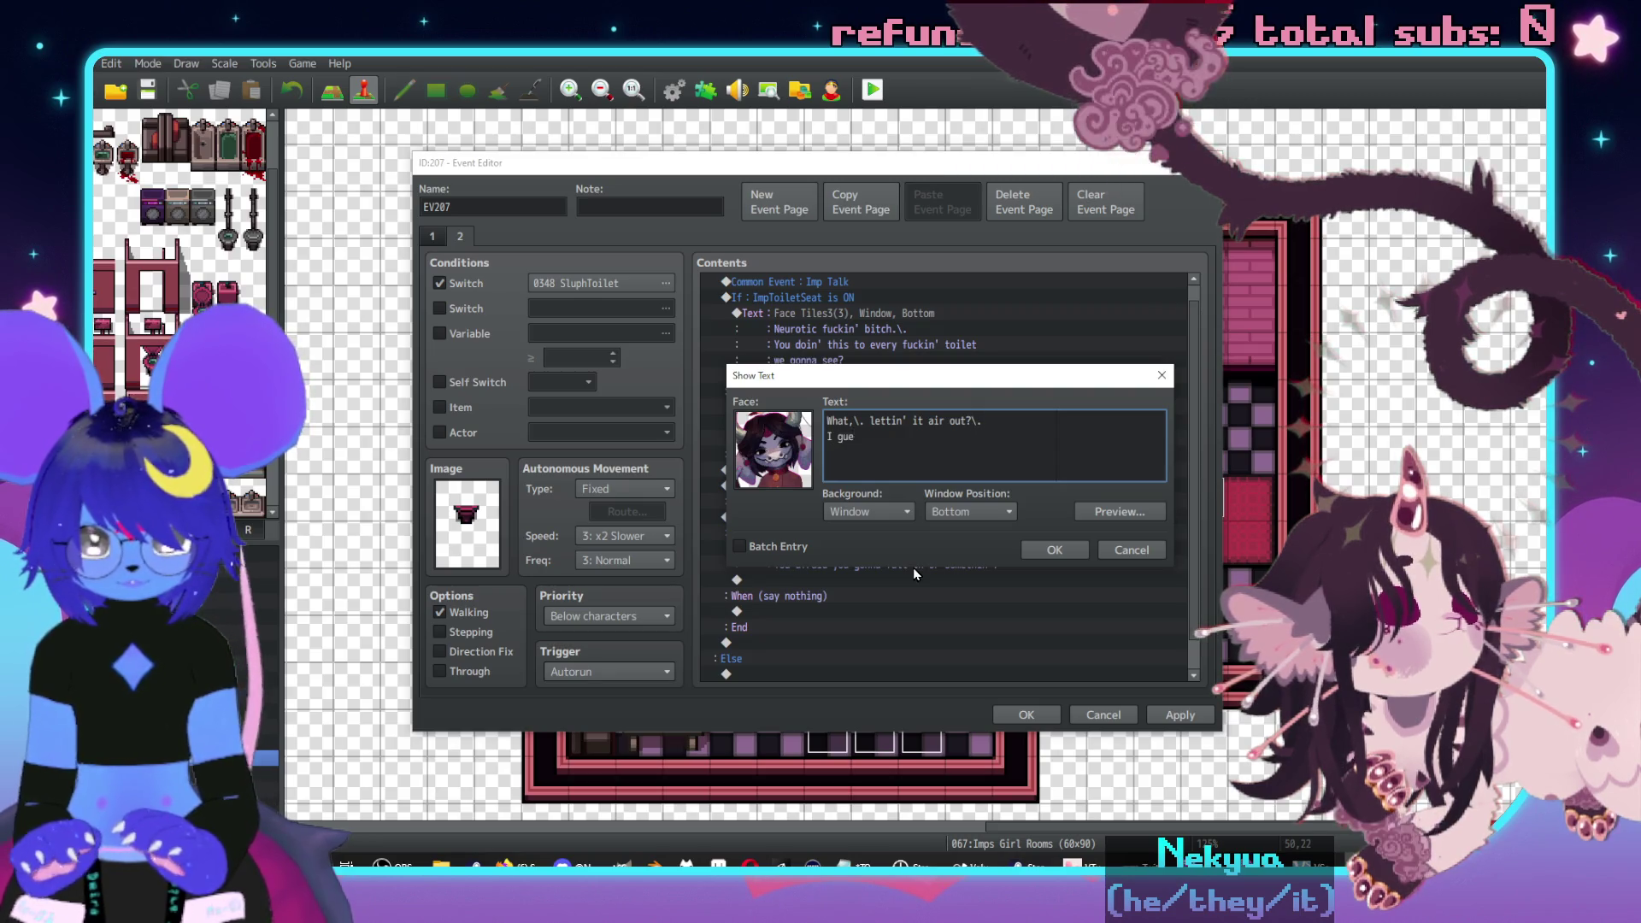
pyautogui.press('BackSpace')
pyautogui.press('BackSpace')
pyautogui.write('mak')
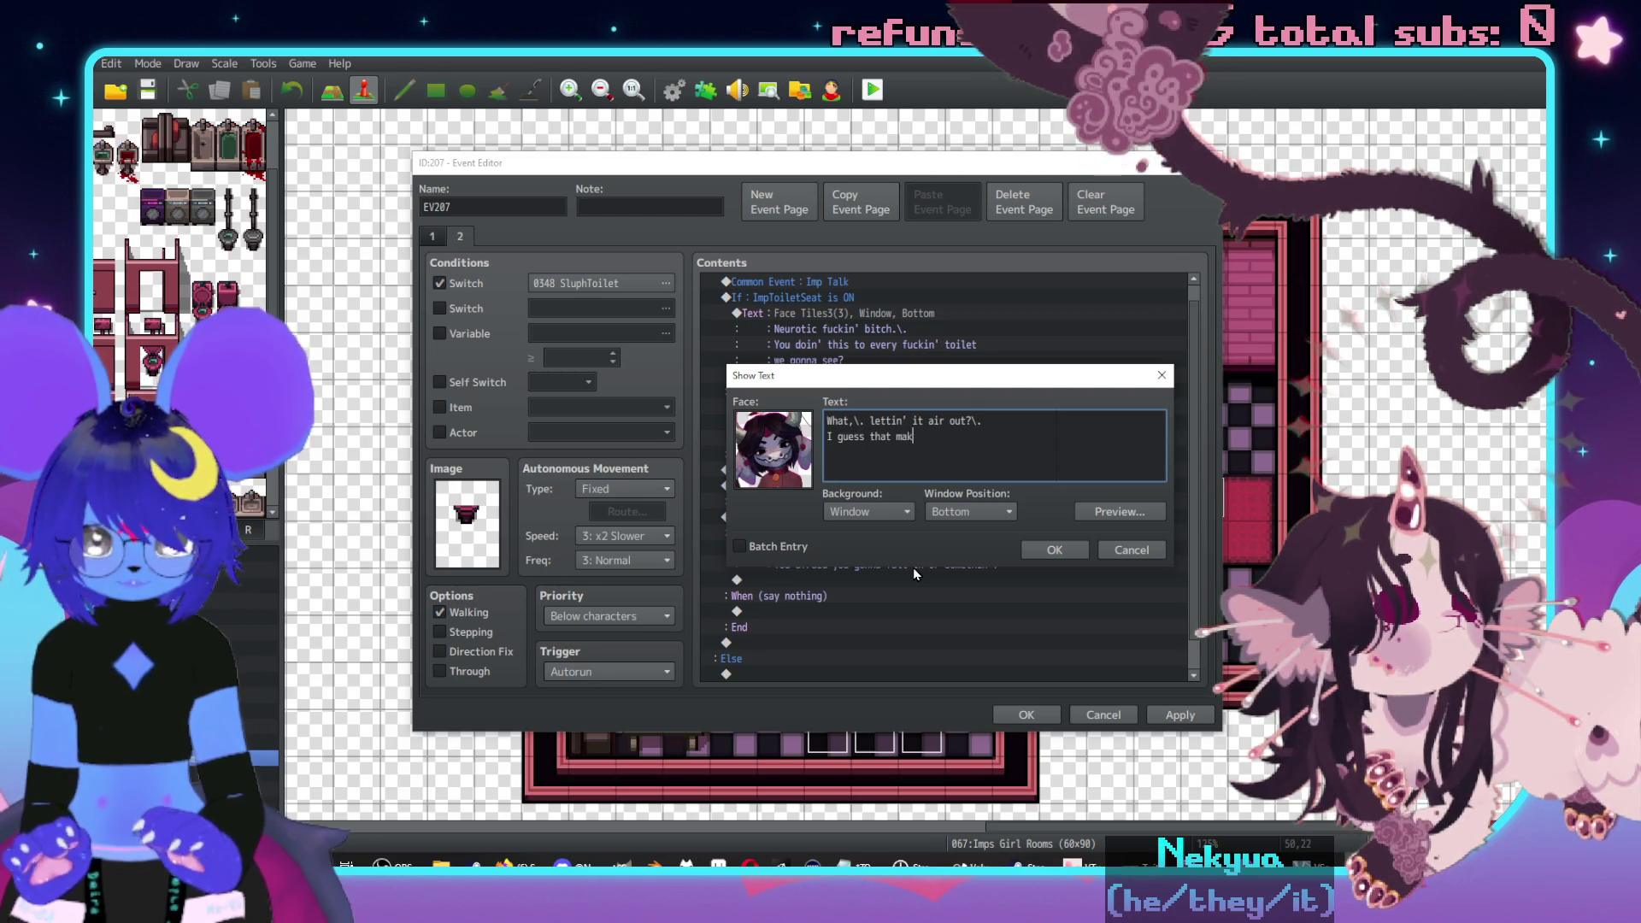
pyautogui.write('es sense,\\. ')
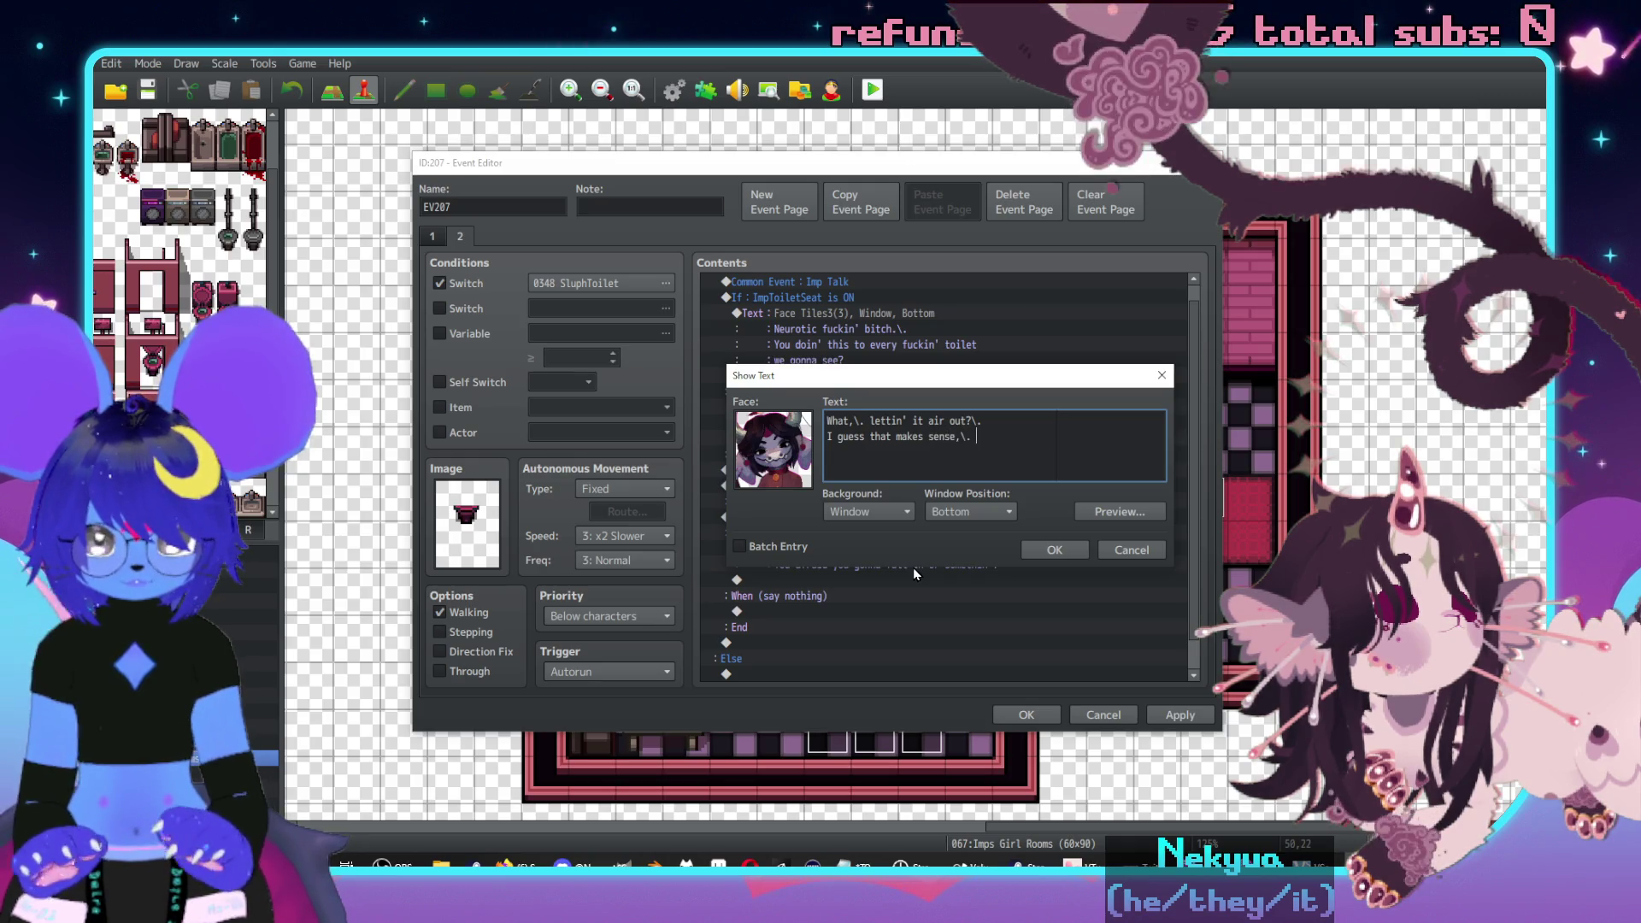
pyautogui.write("the air's")
pyautogui.press('Return')
pyautogui.write('got')
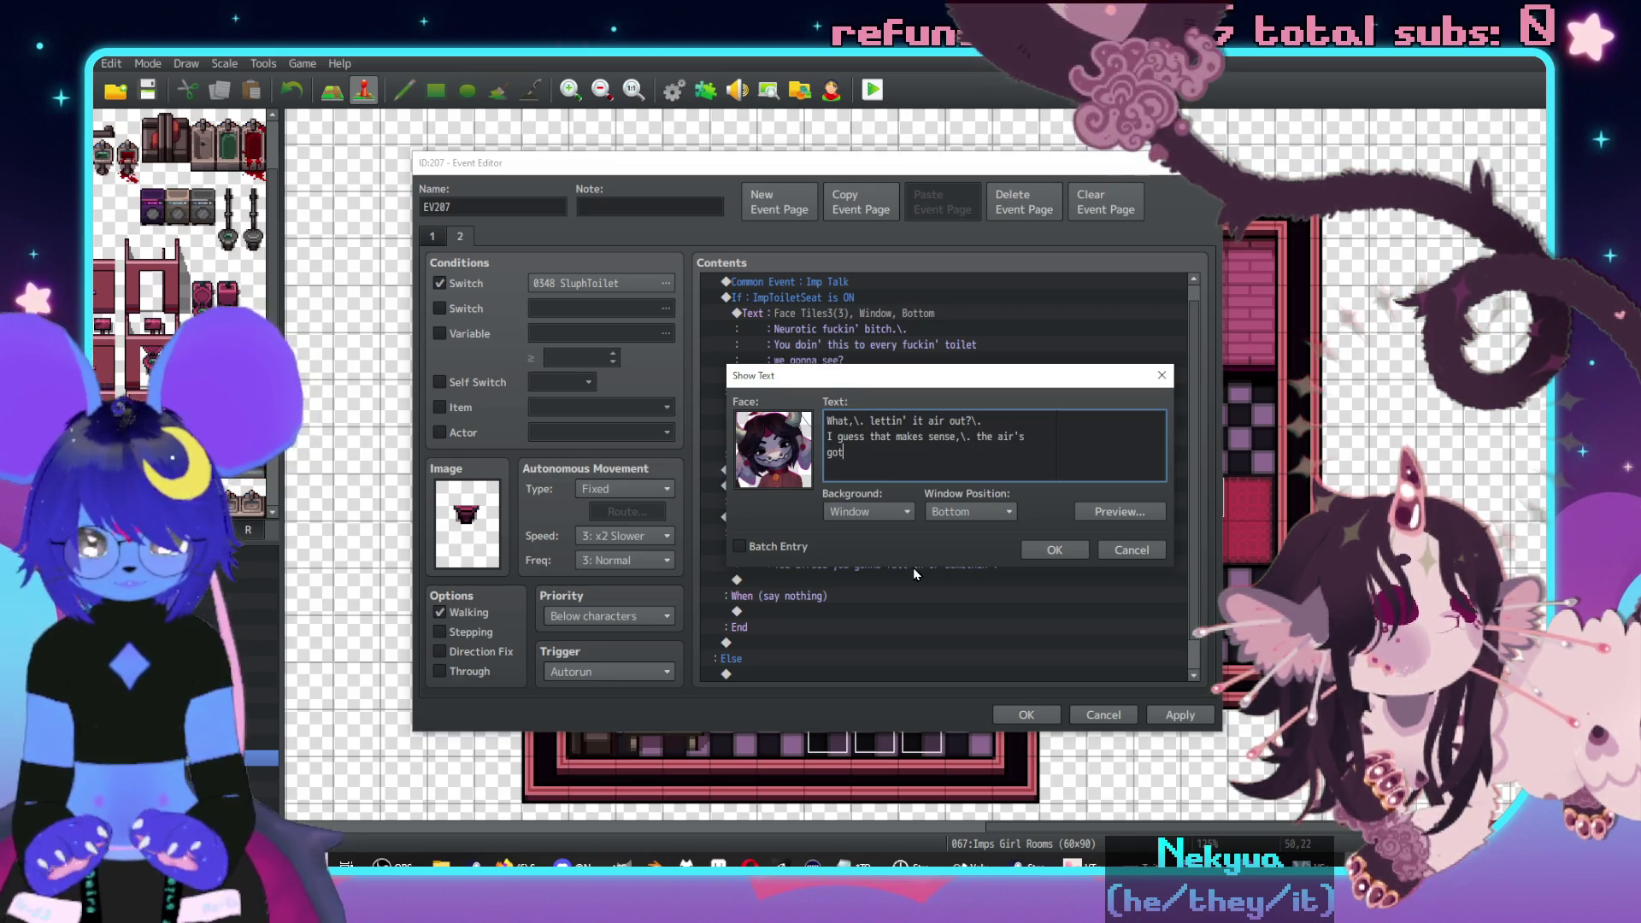
pyautogui.write('ta go somewhere..')
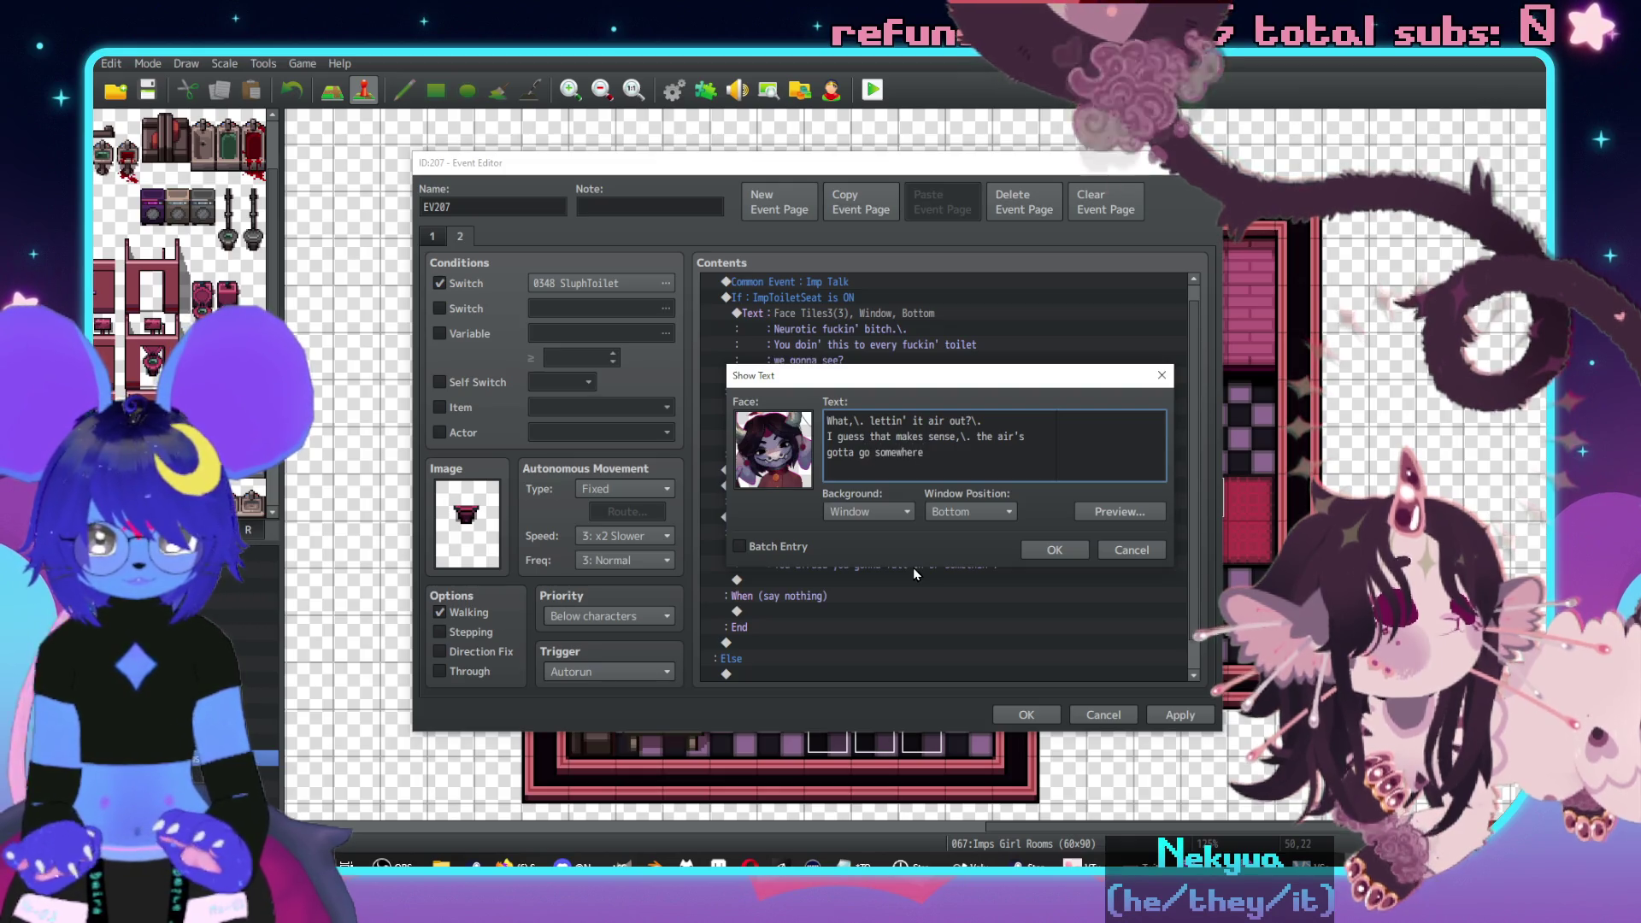
pyautogui.click(1052, 547)
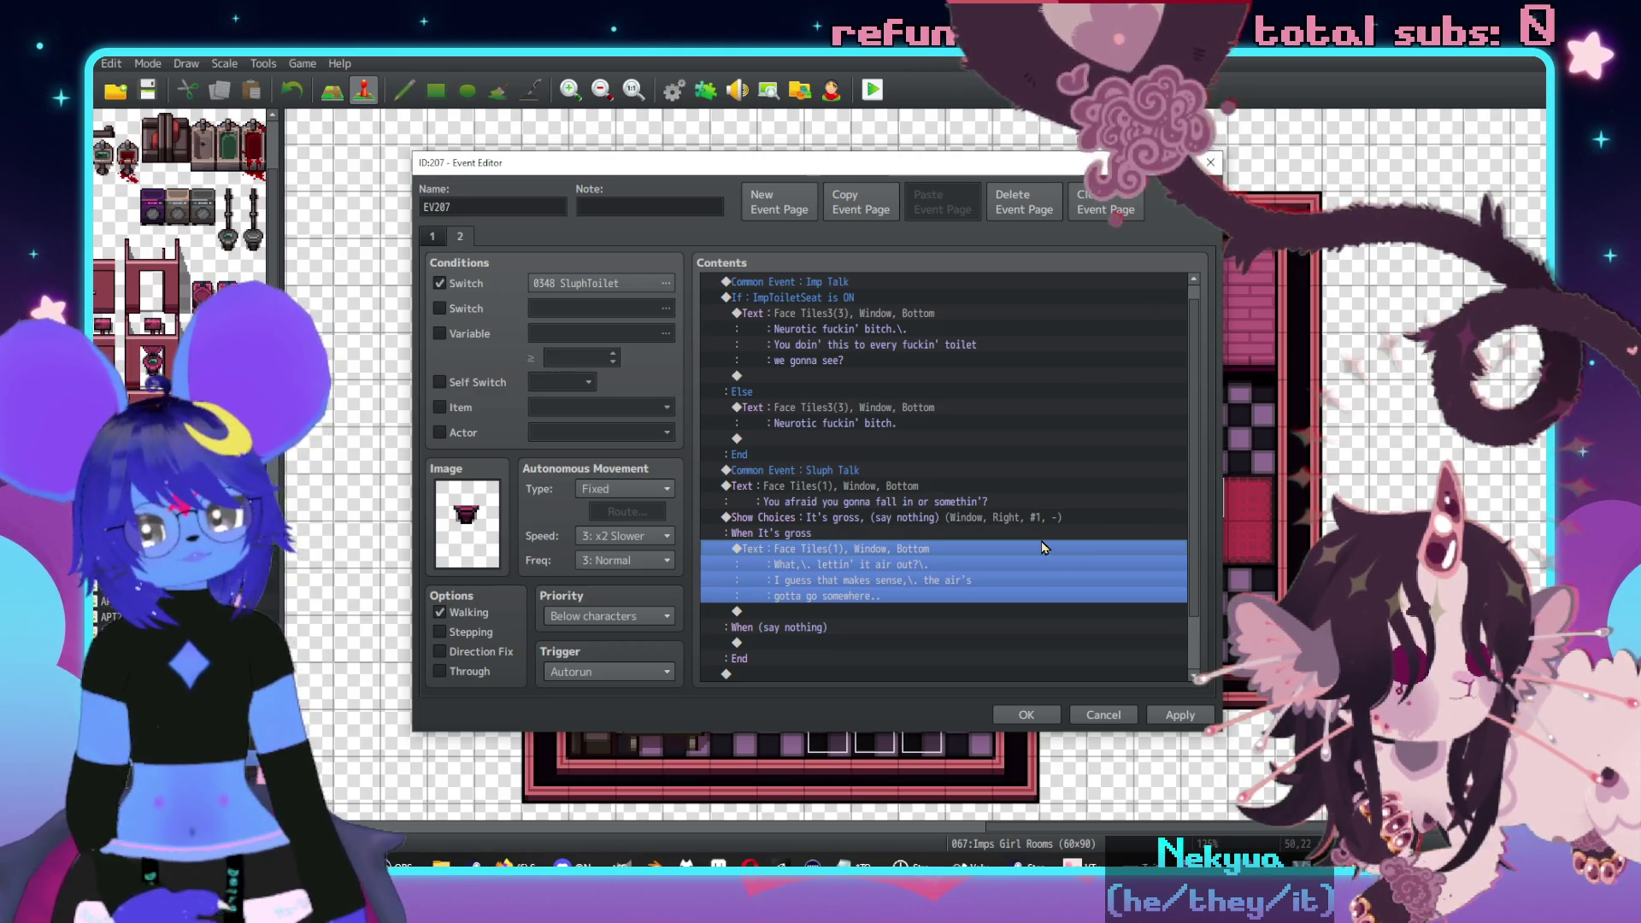
# - Add a second face message in the It's gross branch saying the toilet isn't sealed
pyautogui.doubleClick(852, 609)
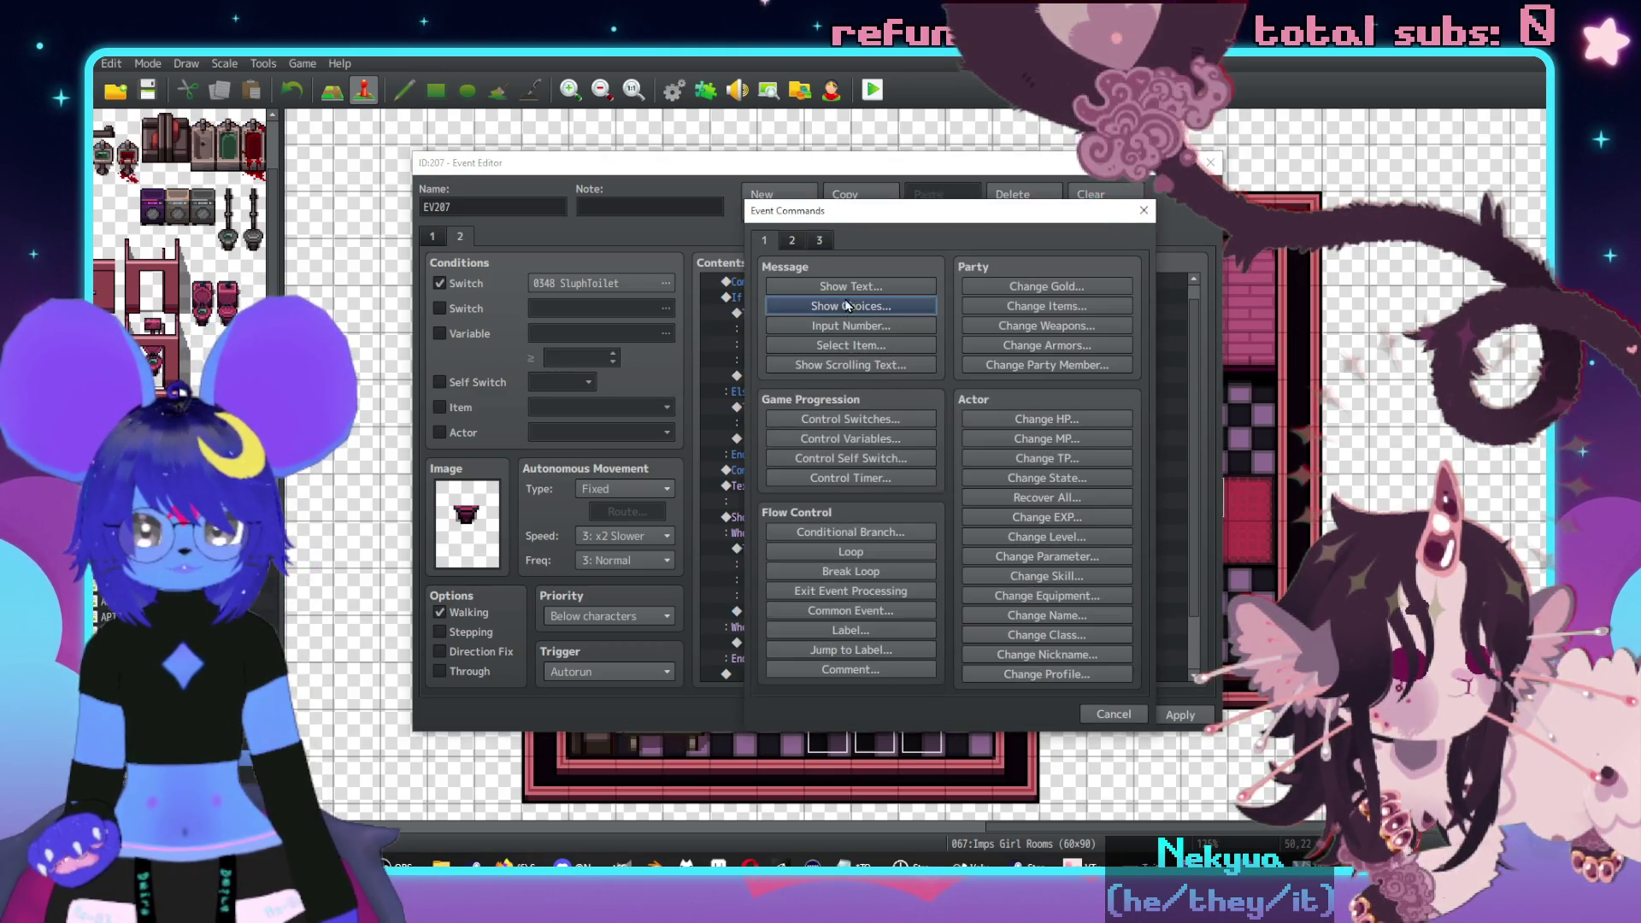
pyautogui.click(841, 290)
pyautogui.doubleClick(793, 443)
pyautogui.click(735, 328)
pyautogui.doubleClick(962, 346)
pyautogui.click(971, 472)
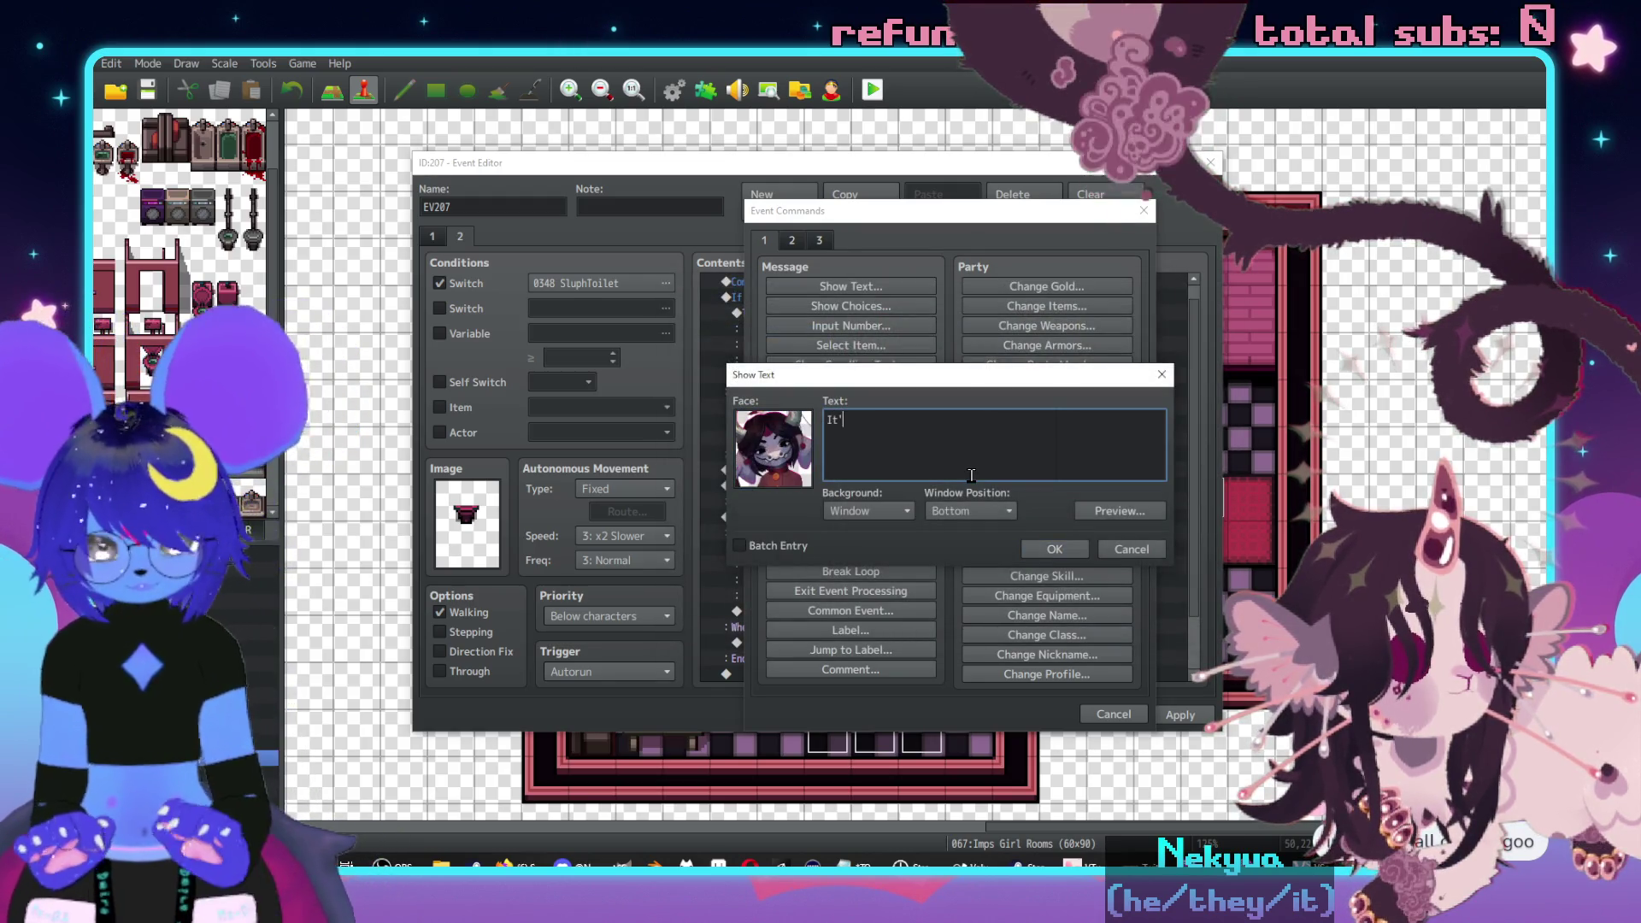
pyautogui.write("s not like it's")
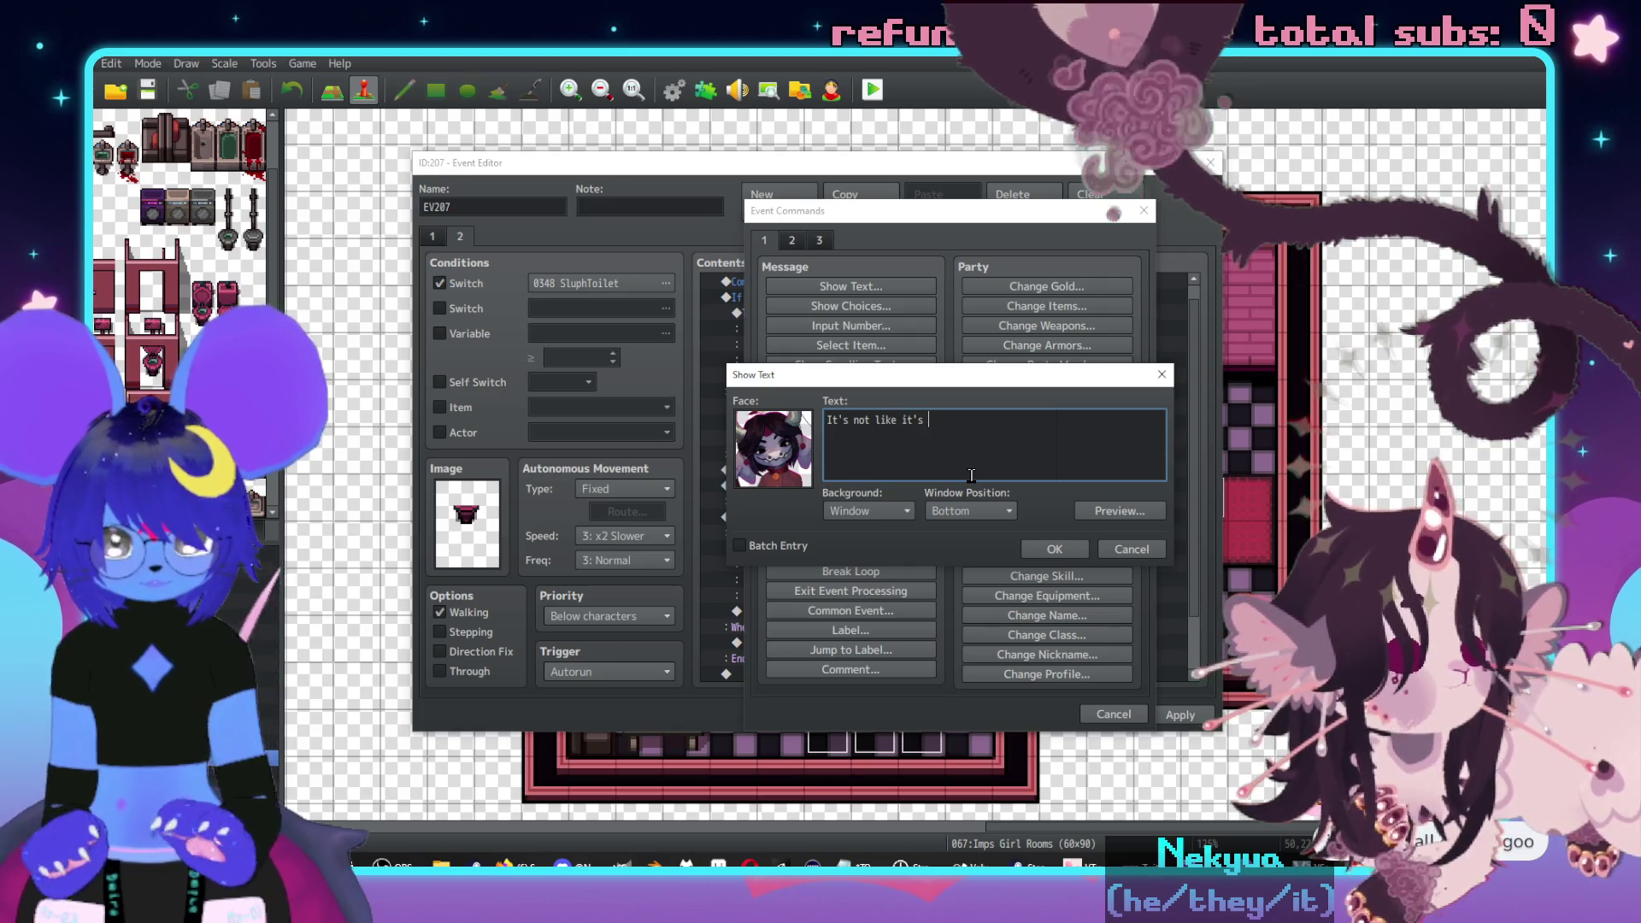
pyautogui.write('ough')
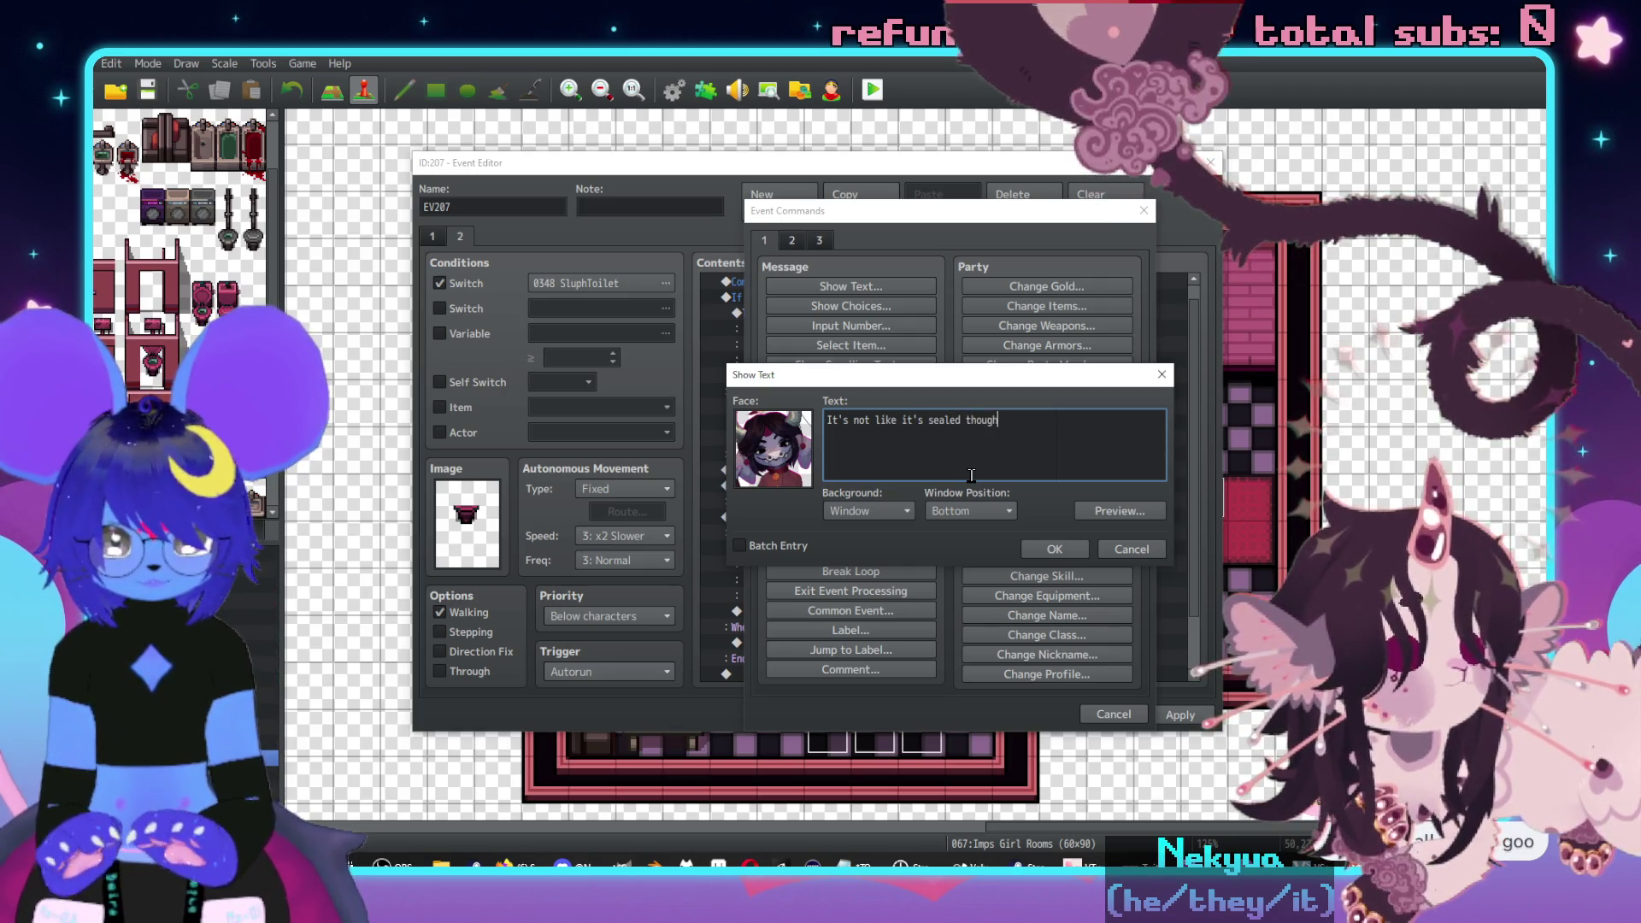
pyautogui.click(1057, 554)
# - Extend it: a pressure differential when flushing moves the same air up or down
pyautogui.doubleClick(867, 572)
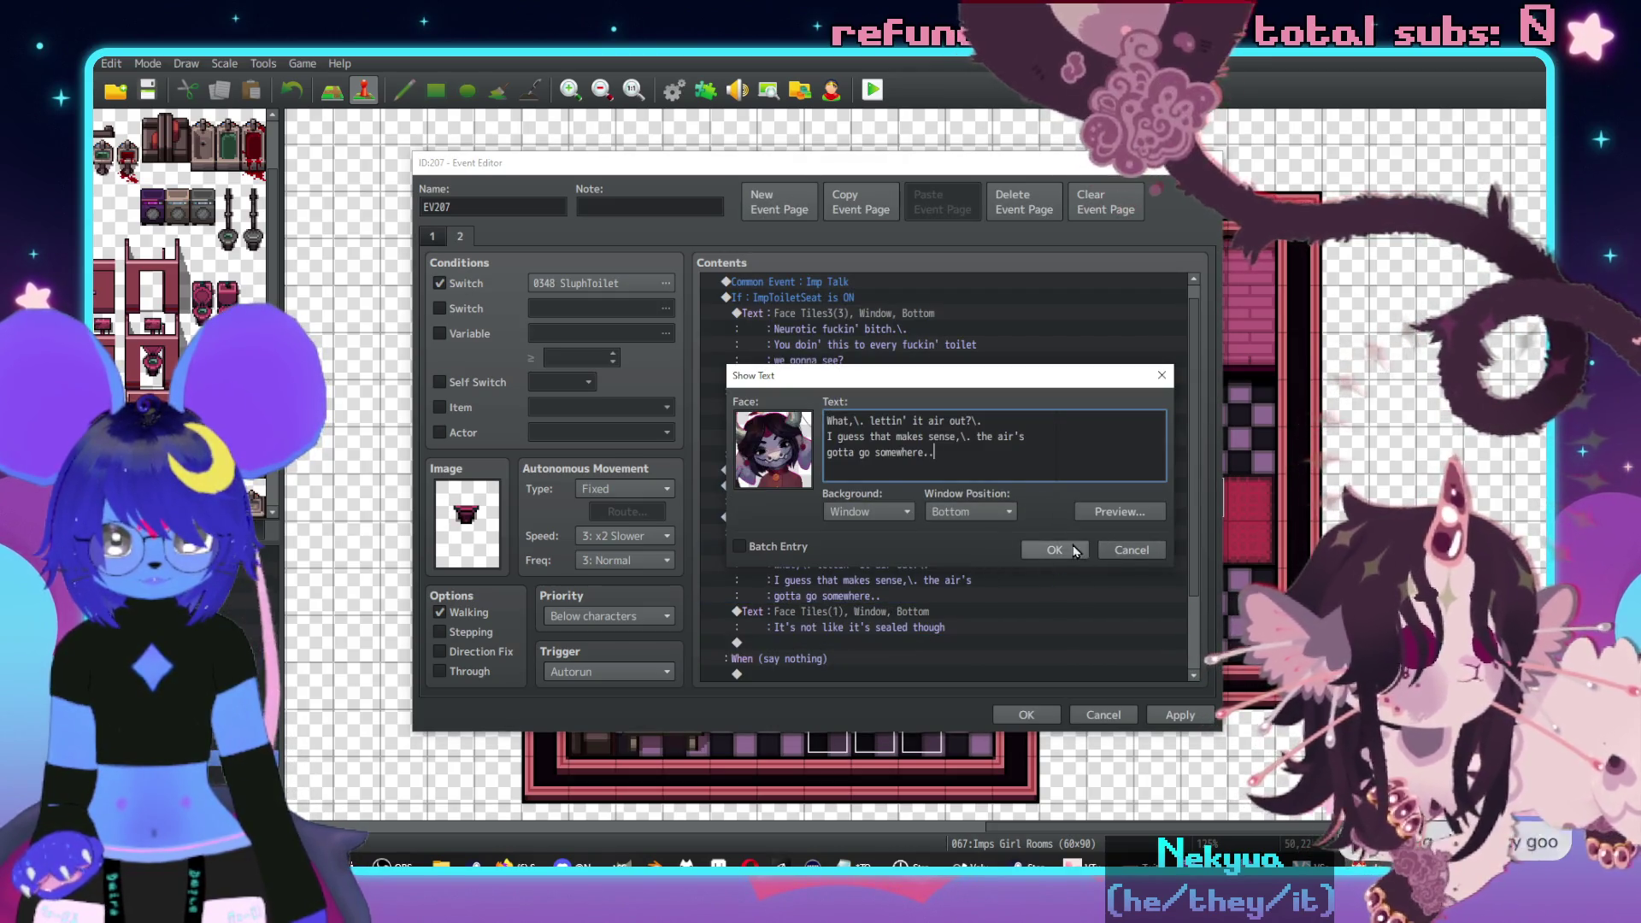
pyautogui.click(1068, 552)
pyautogui.doubleClick(914, 613)
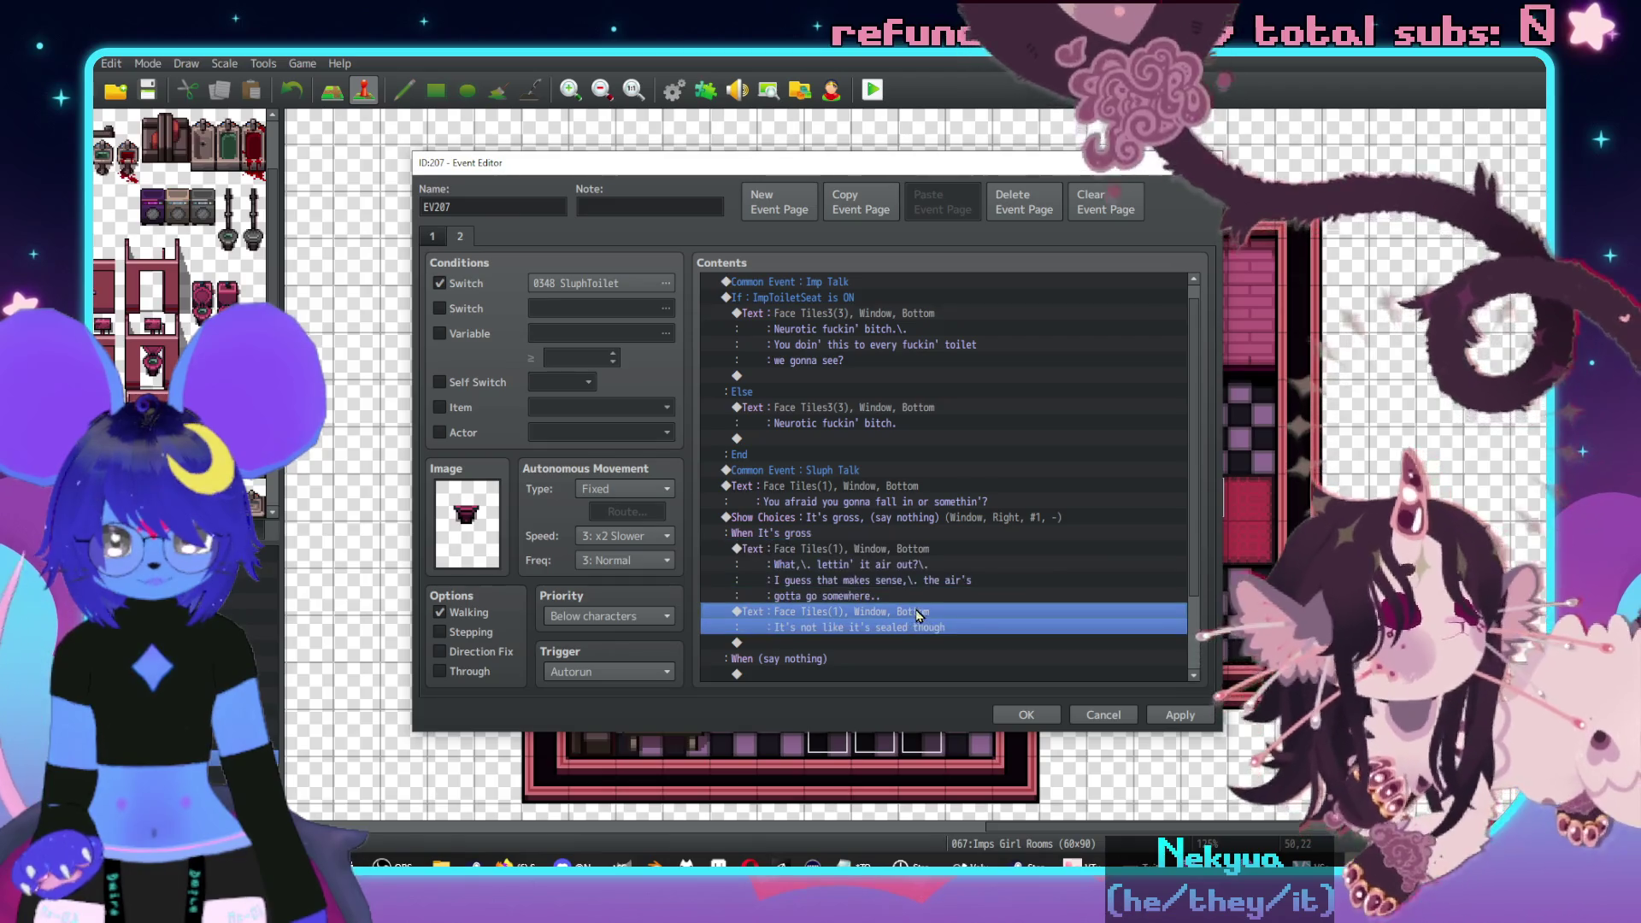
pyautogui.write('\\. l')
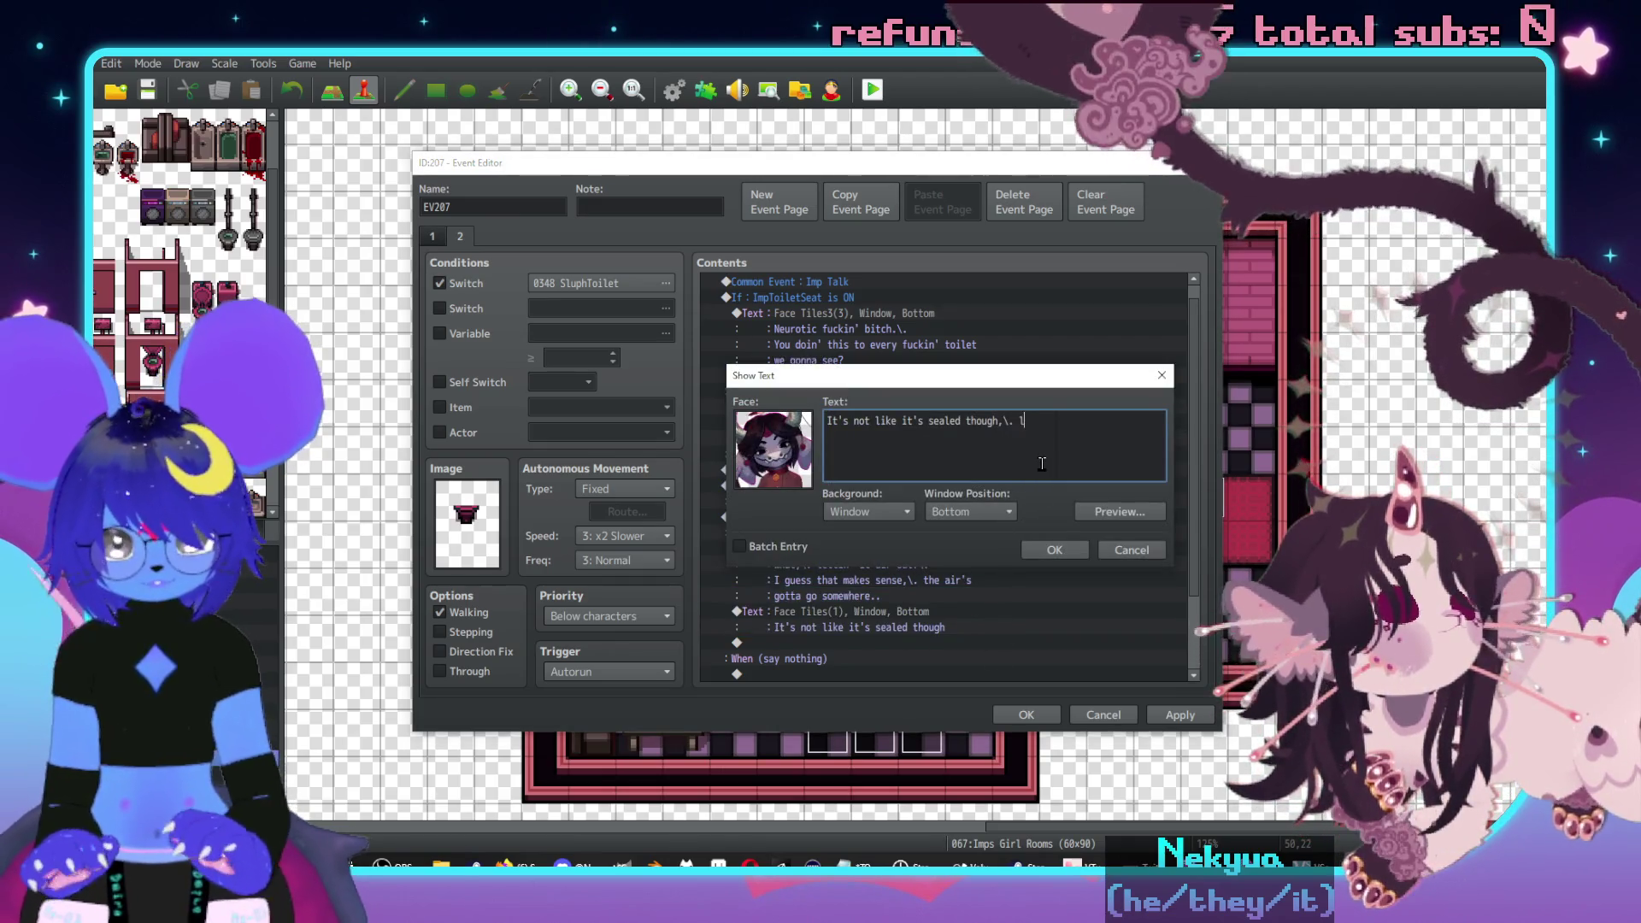
pyautogui.write('ike if there')
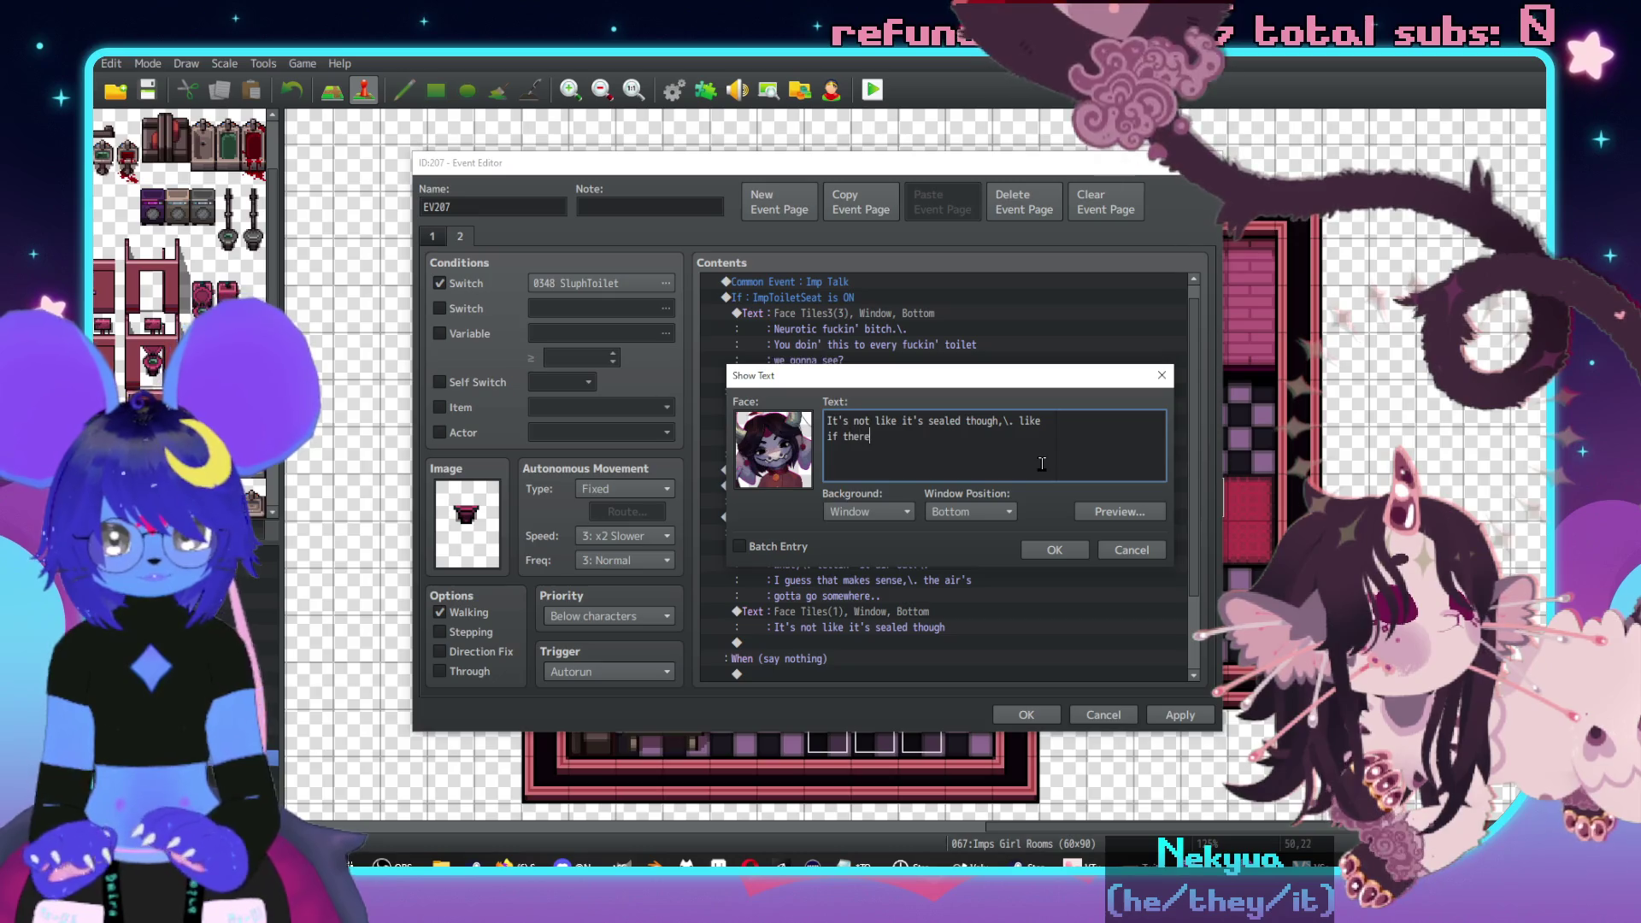
pyautogui.write("'s a -pre")
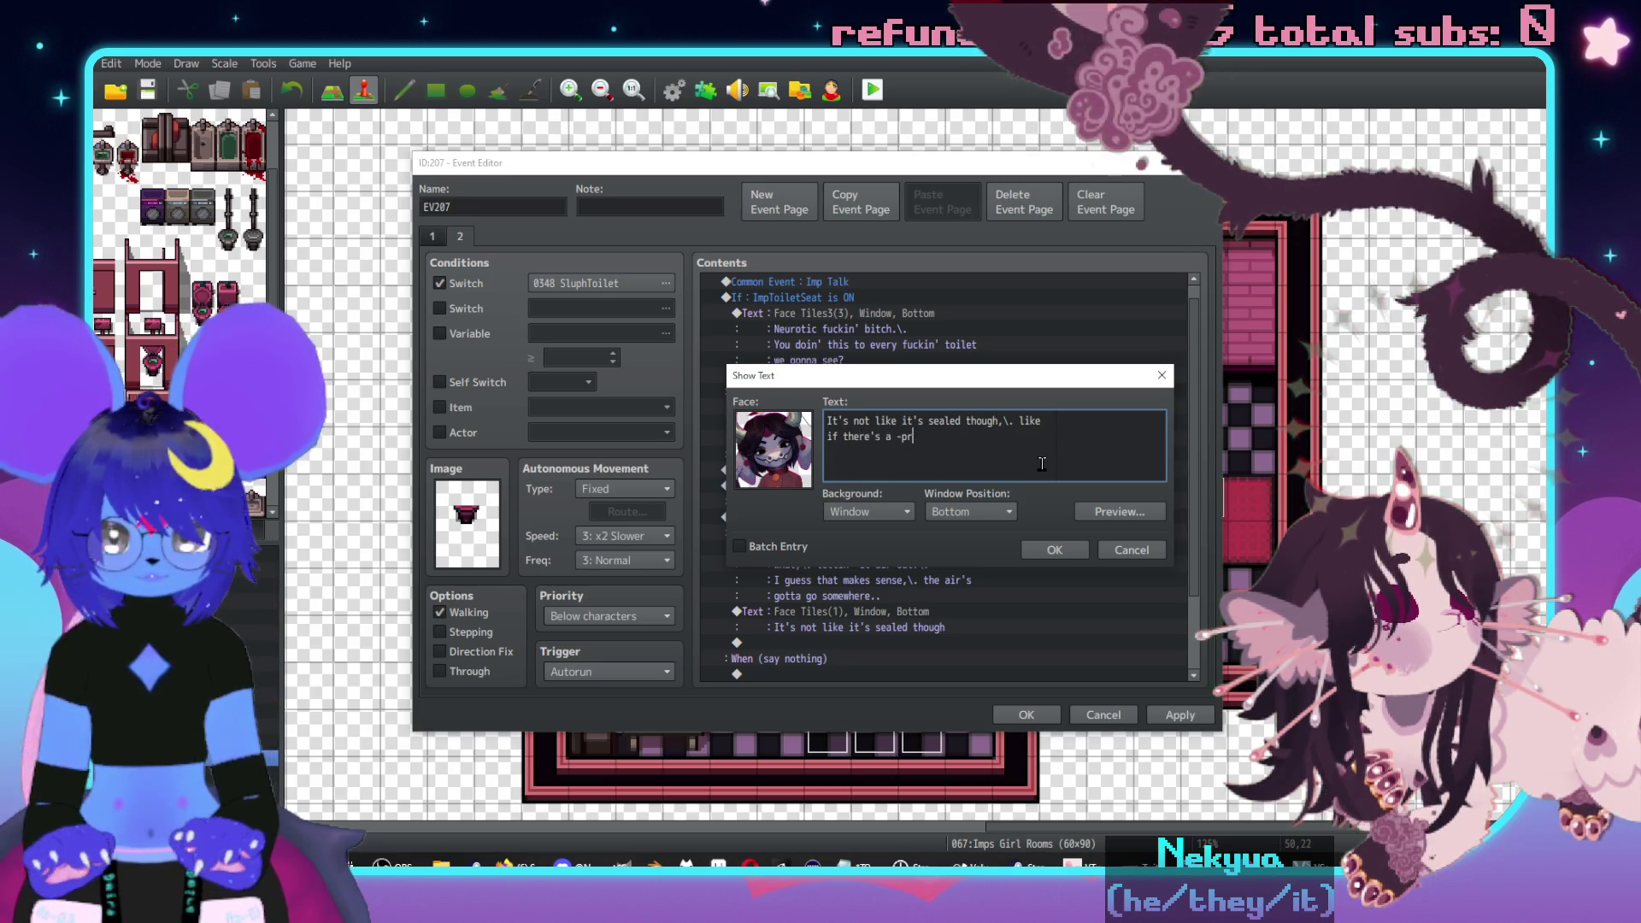
pyautogui.press('BackSpace')
pyautogui.press('BackSpace')
pyautogui.press('BackSpace')
pyautogui.write('pressure differential')
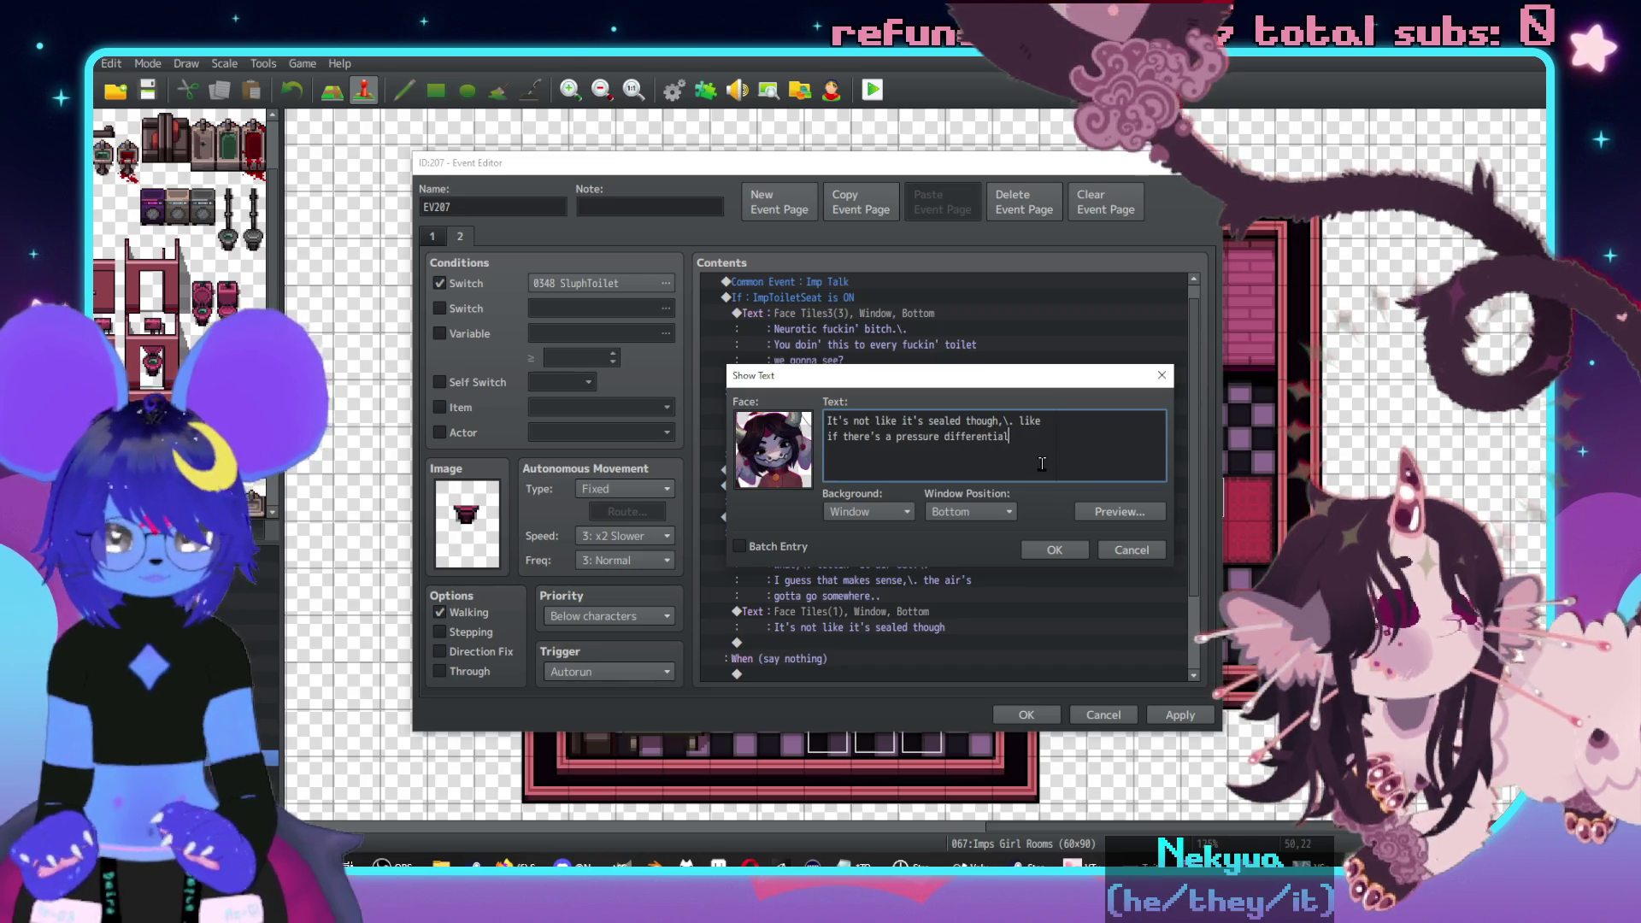
pyautogui.write(" when it flushes it'")
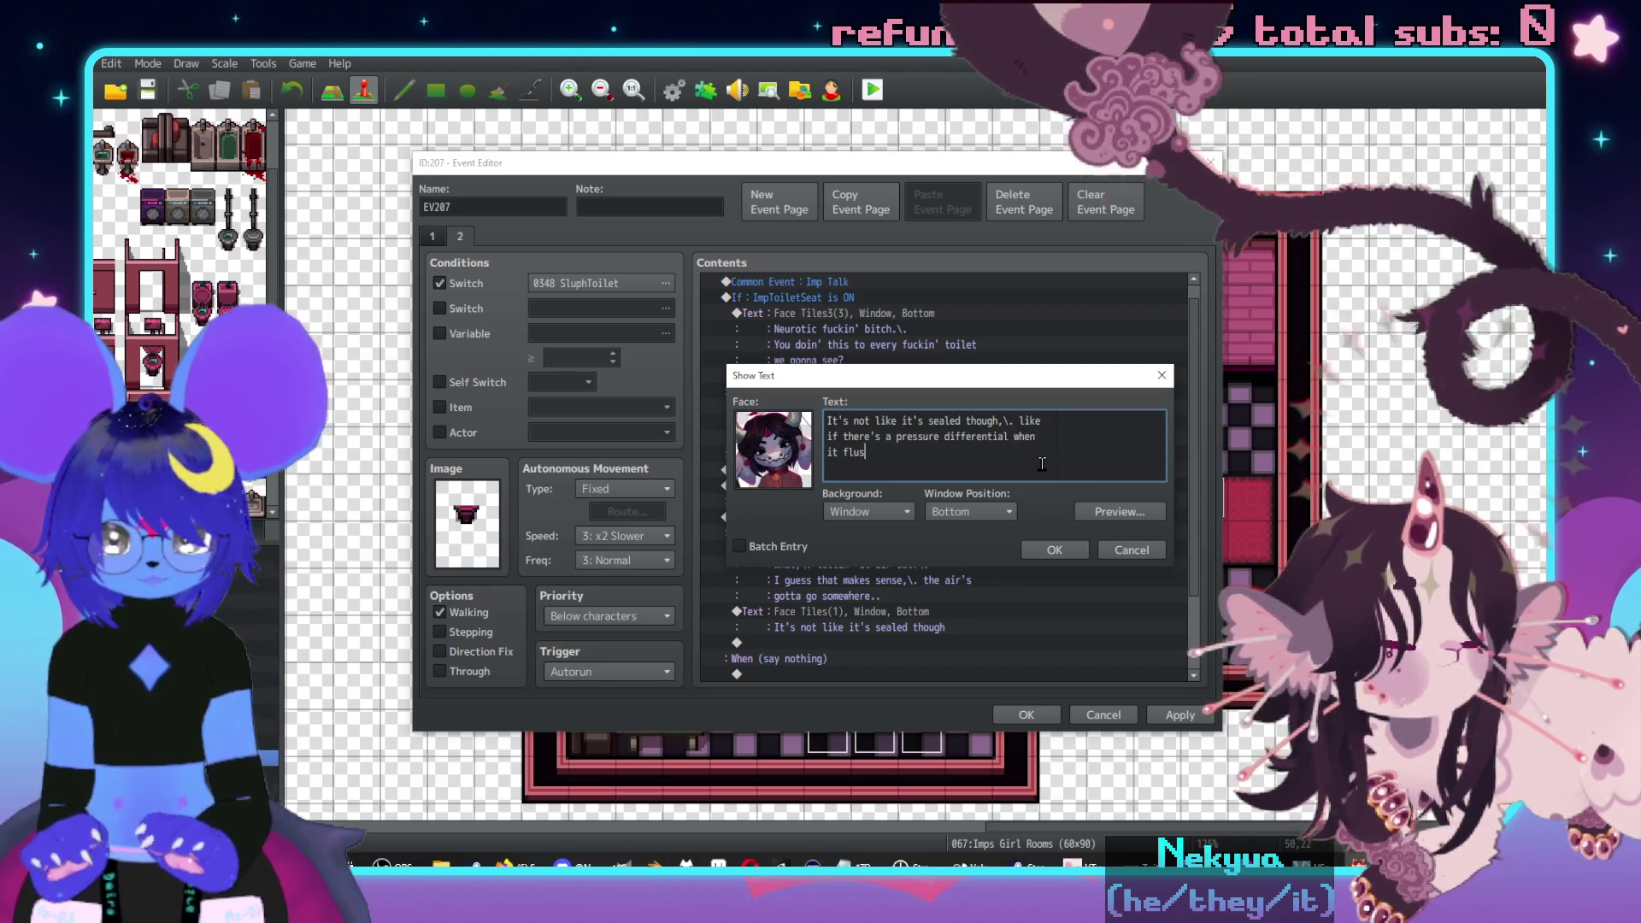
pyautogui.write('d move the same amount of')
pyautogui.press('Return')
pyautogui.write('air whether')
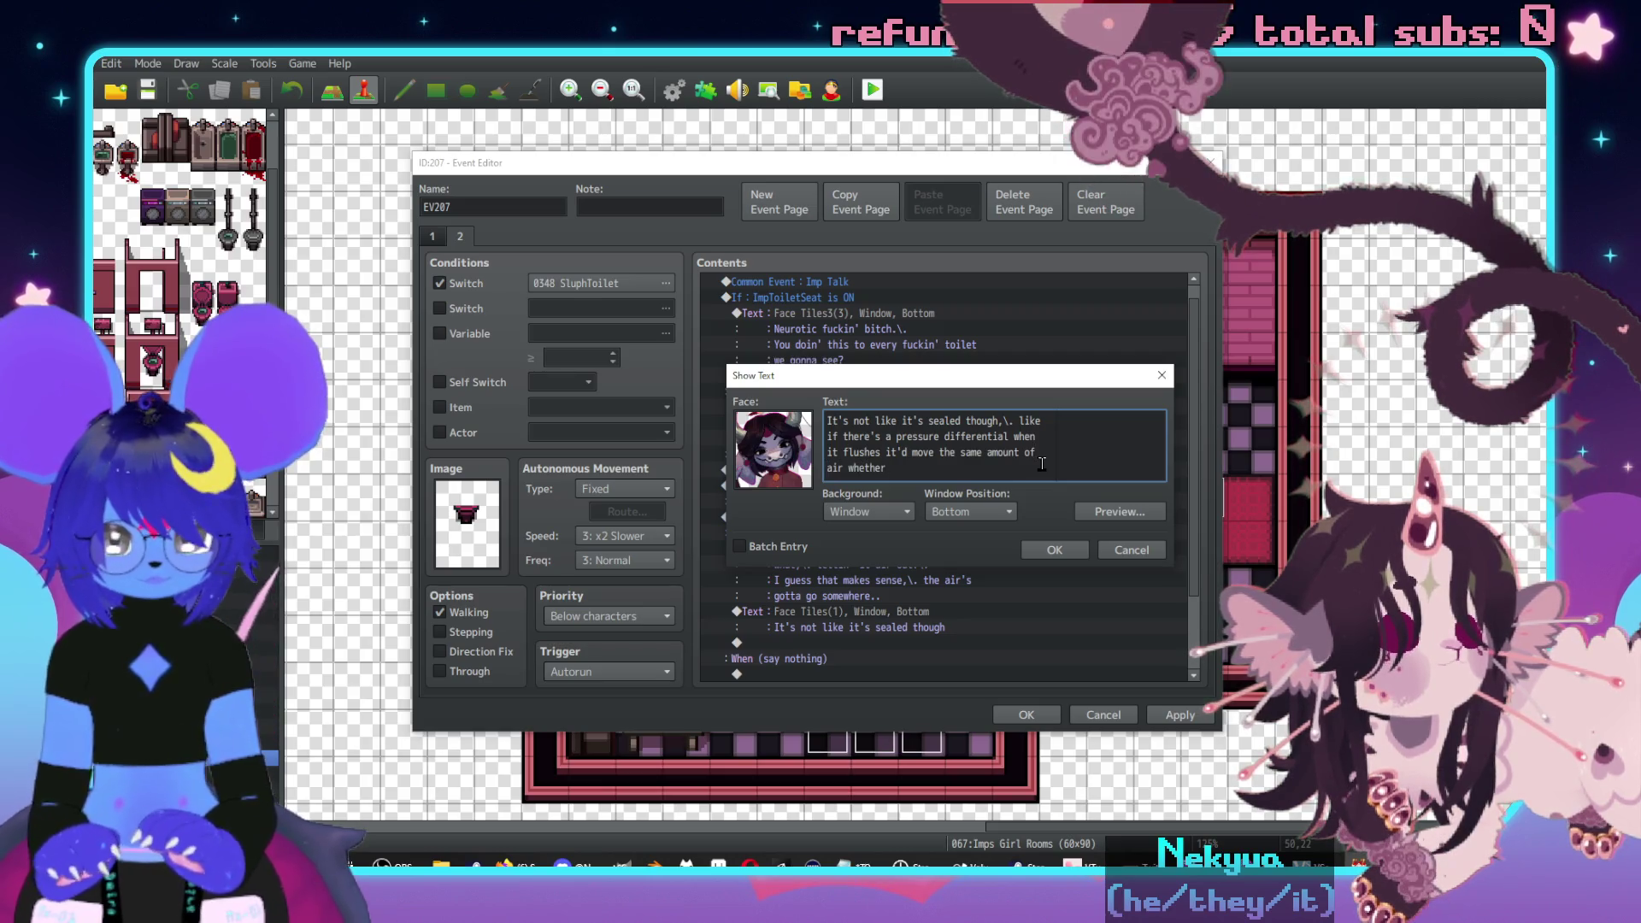
pyautogui.write(" it's up or down")
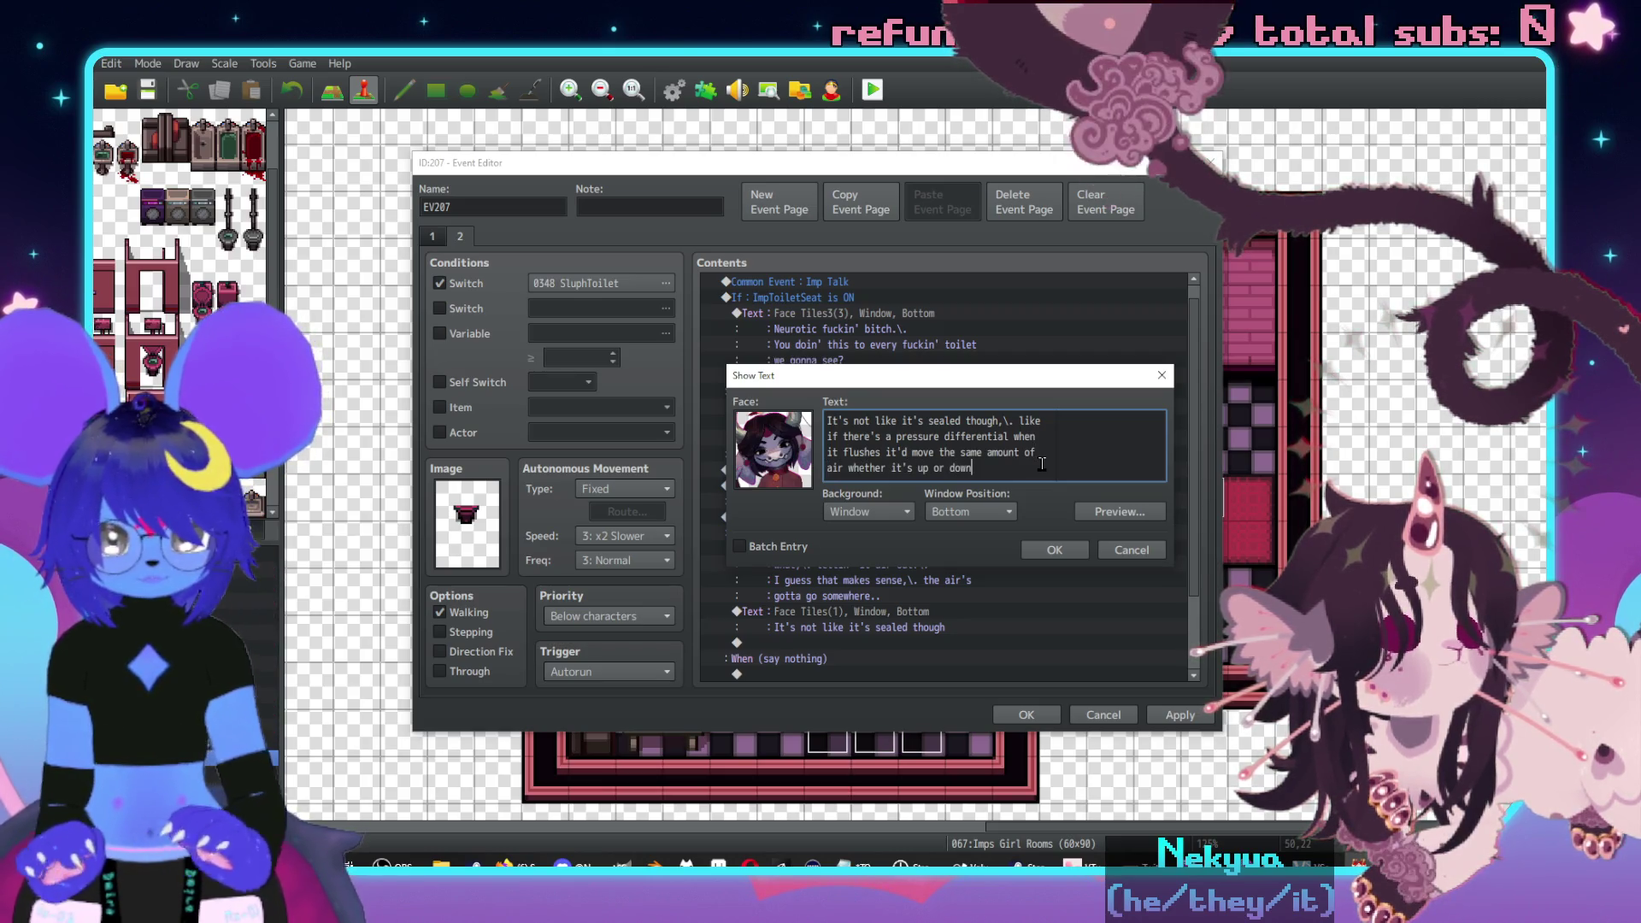
pyautogui.click(1054, 551)
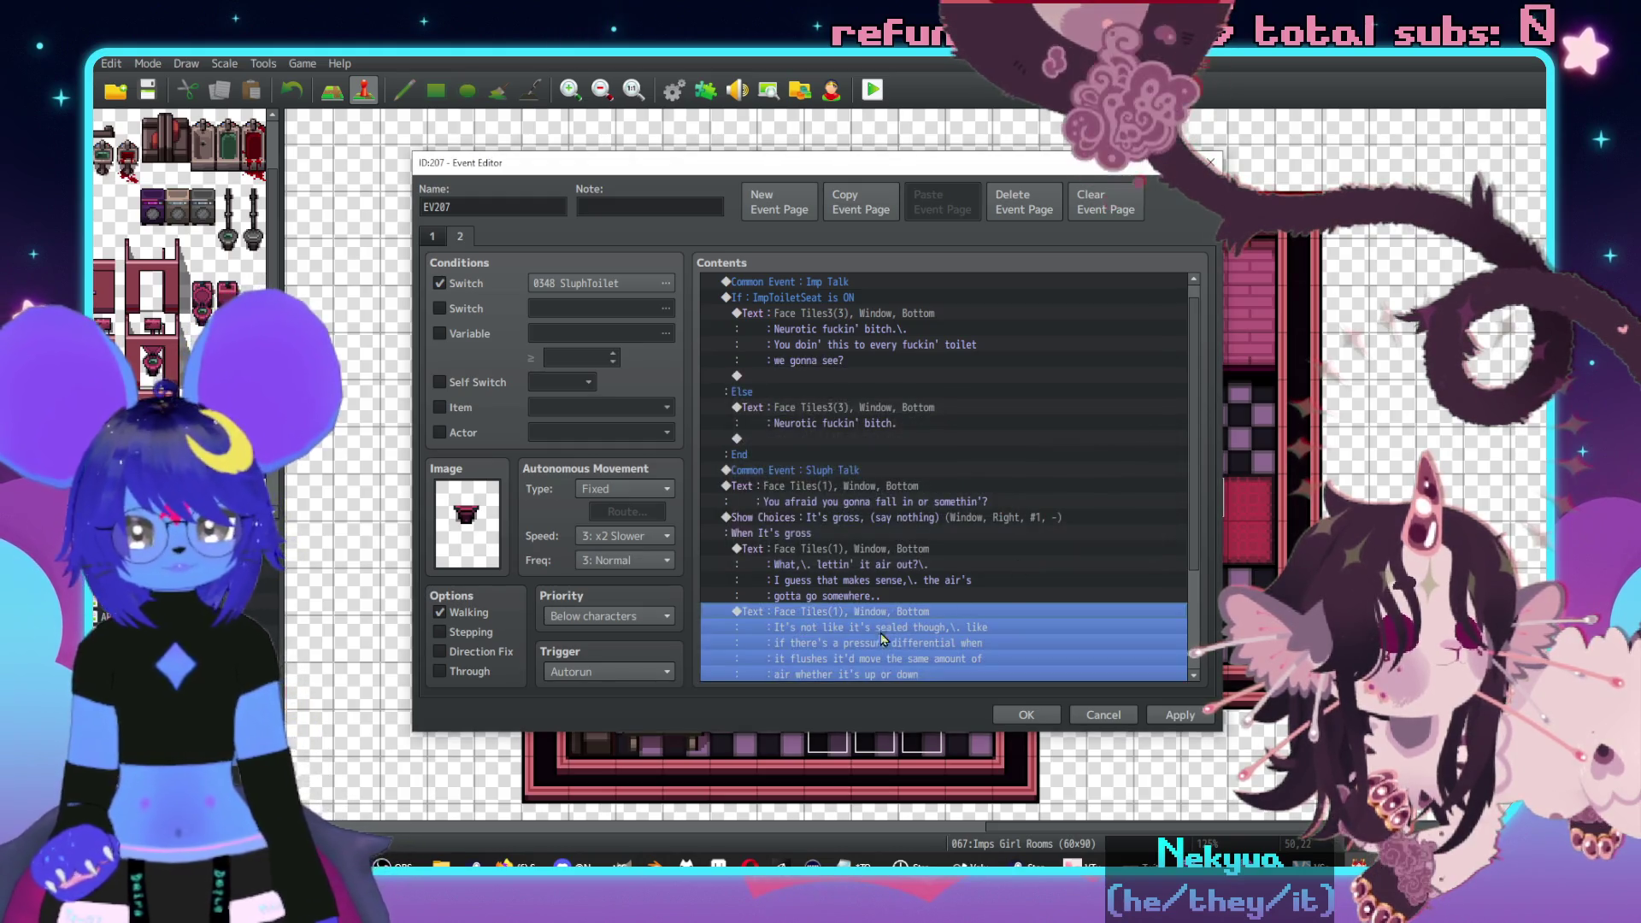
pyautogui.doubleClick(870, 598)
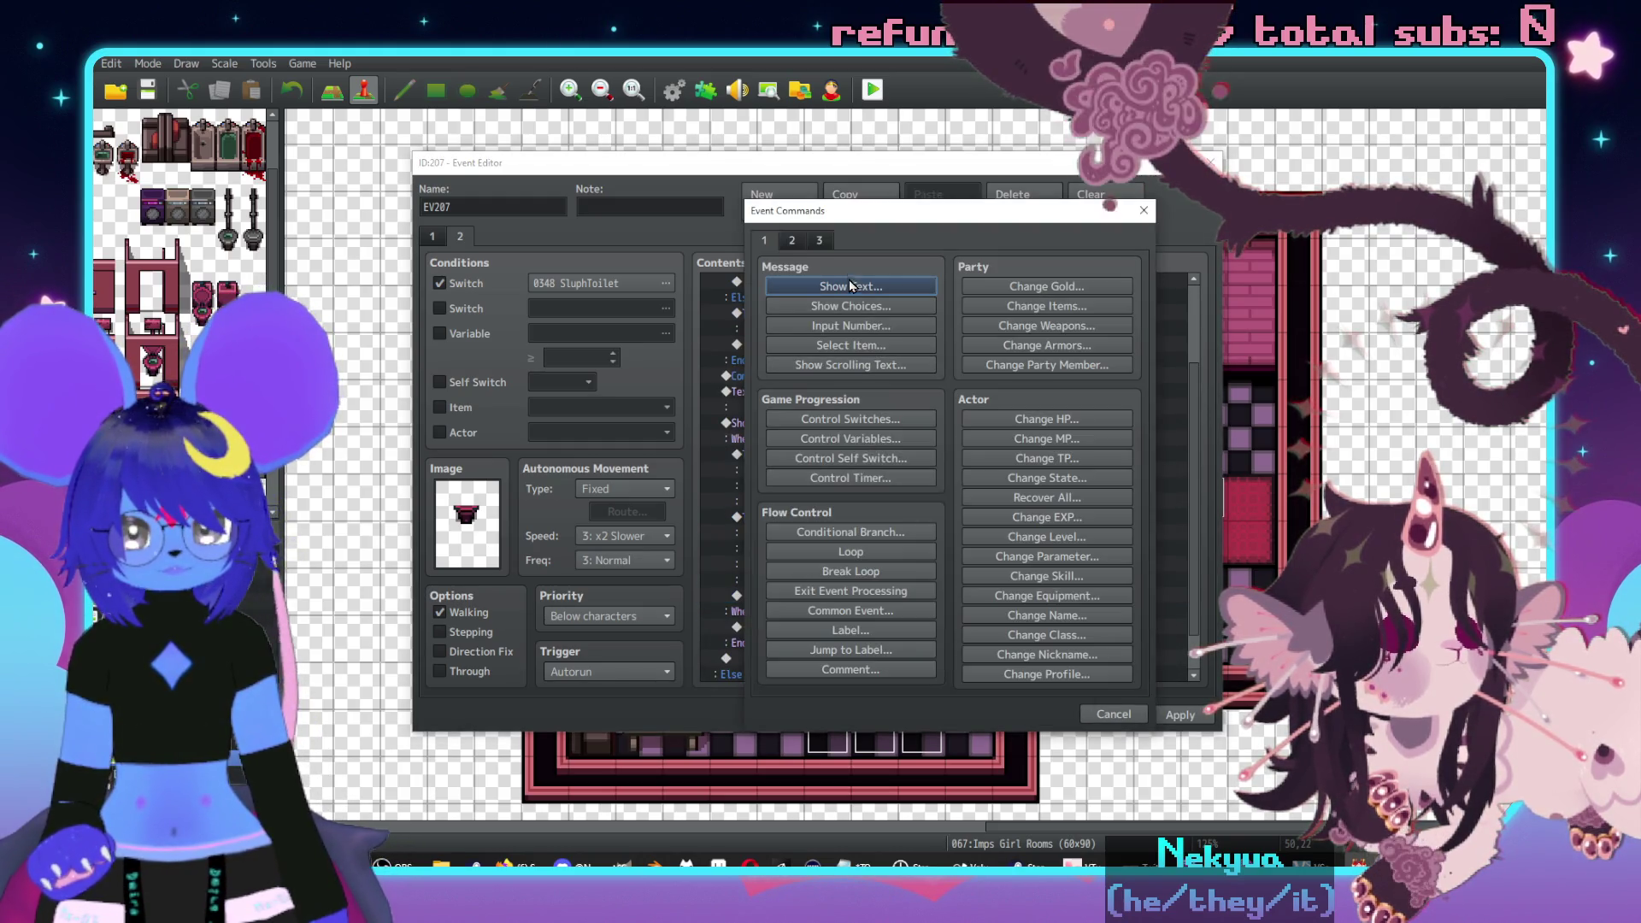
# - Start a third message in the It's gross branch with a Face Tiles face
pyautogui.click(848, 282)
pyautogui.doubleClick(763, 440)
pyautogui.click(752, 359)
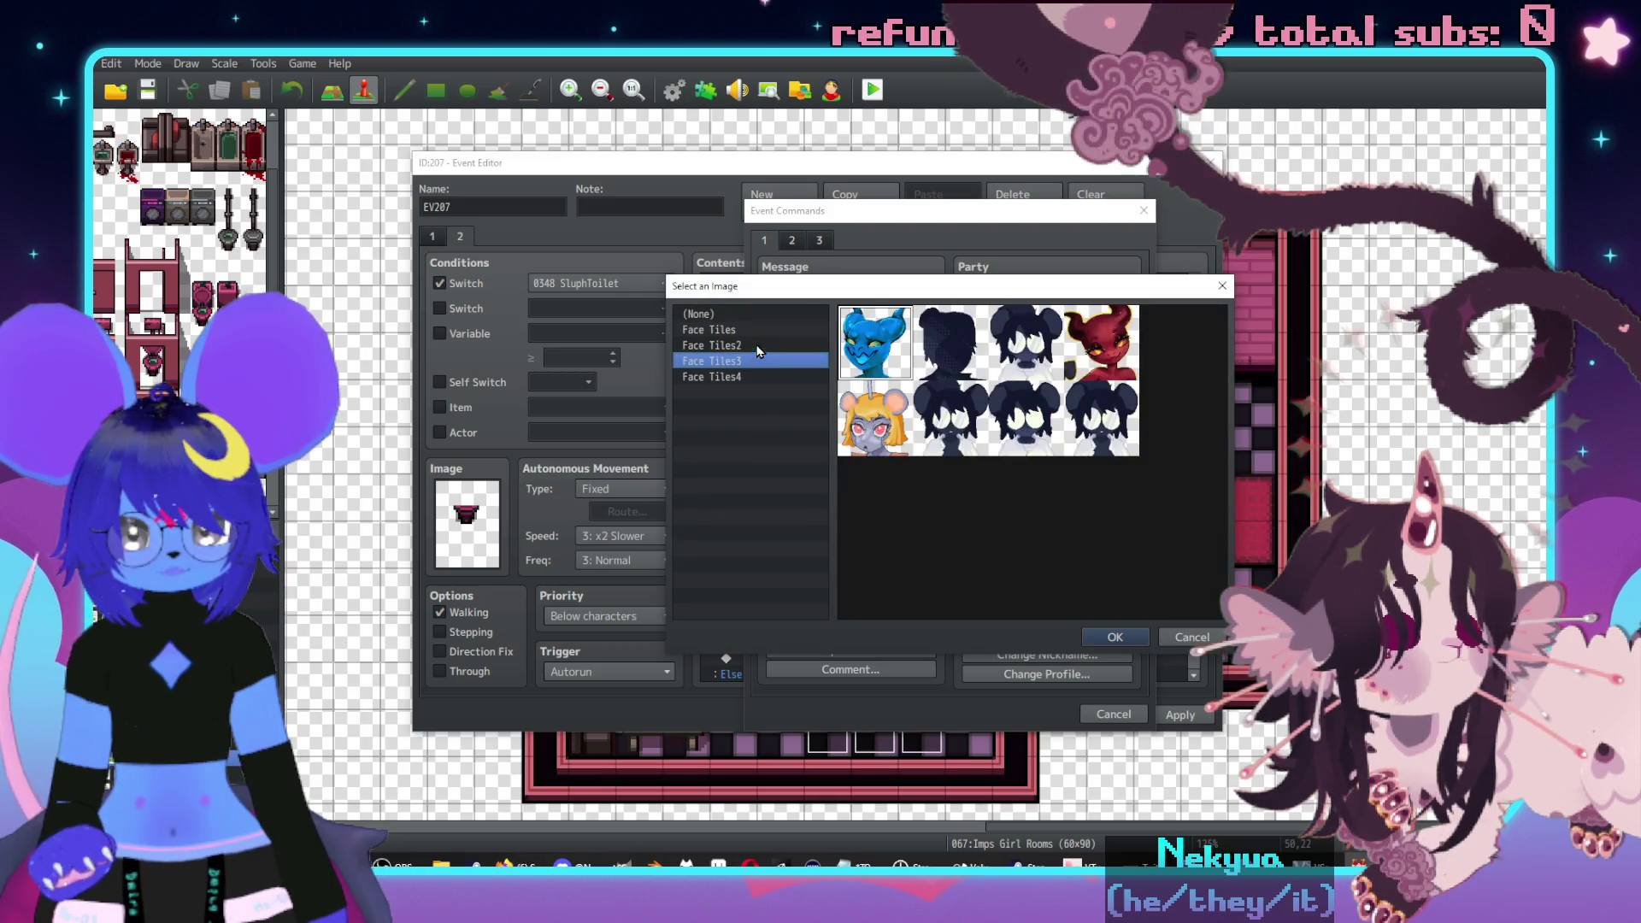
pyautogui.click(756, 346)
pyautogui.click(771, 332)
pyautogui.doubleClick(968, 335)
pyautogui.click(957, 440)
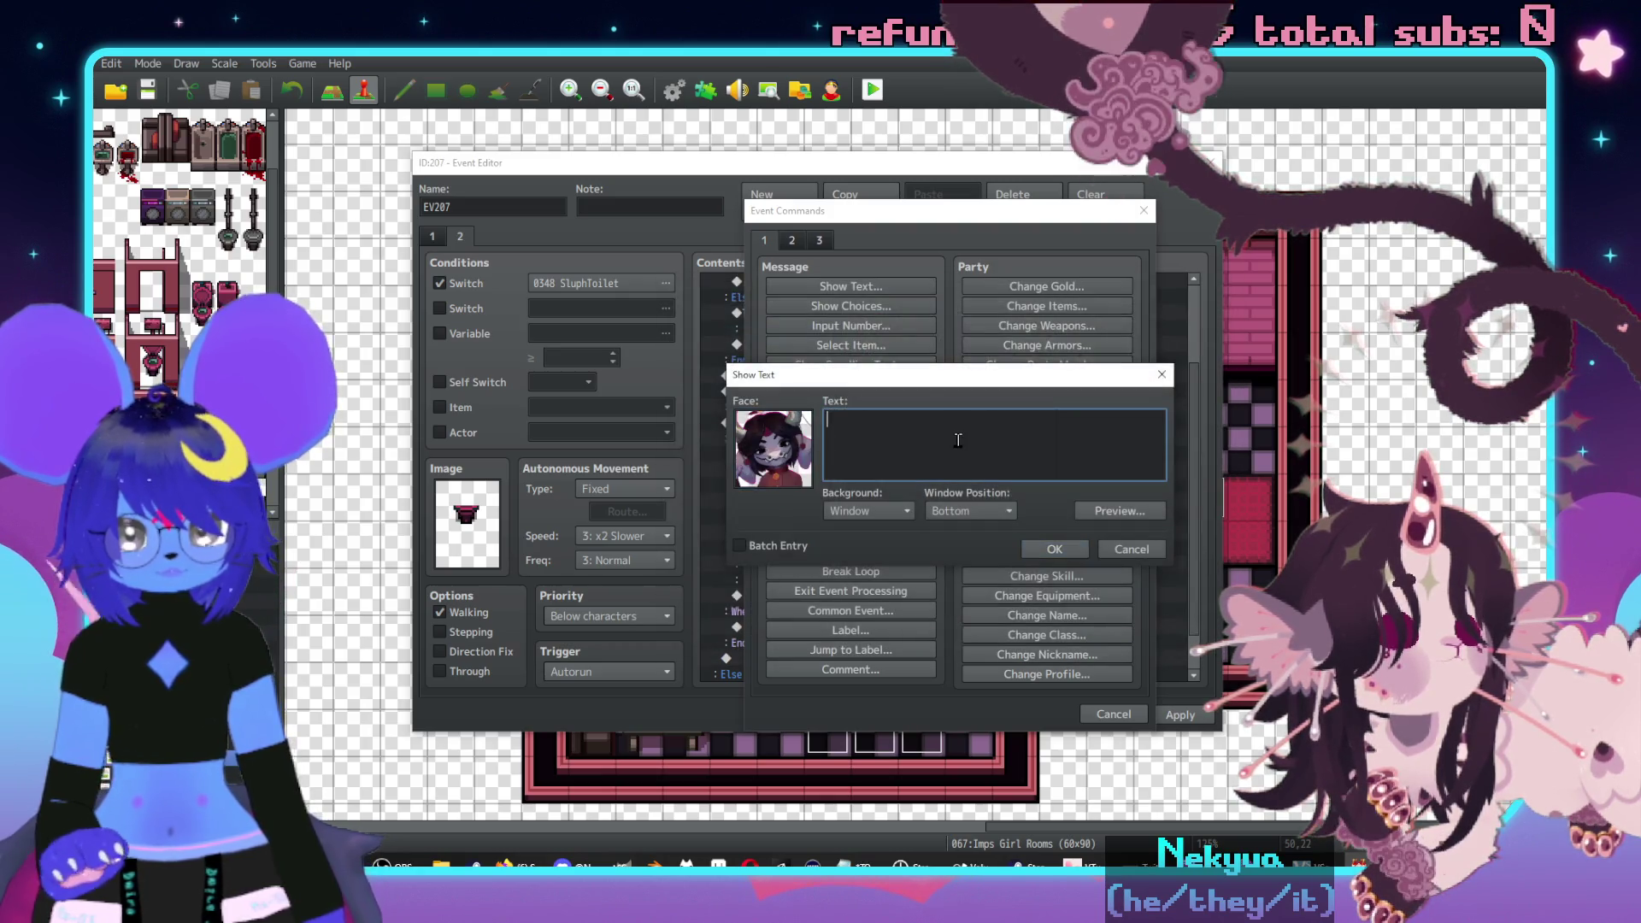
# - Write that a pet might get in there, but the girls won't drink from a toilet
pyautogui.write("I don't think the gu")
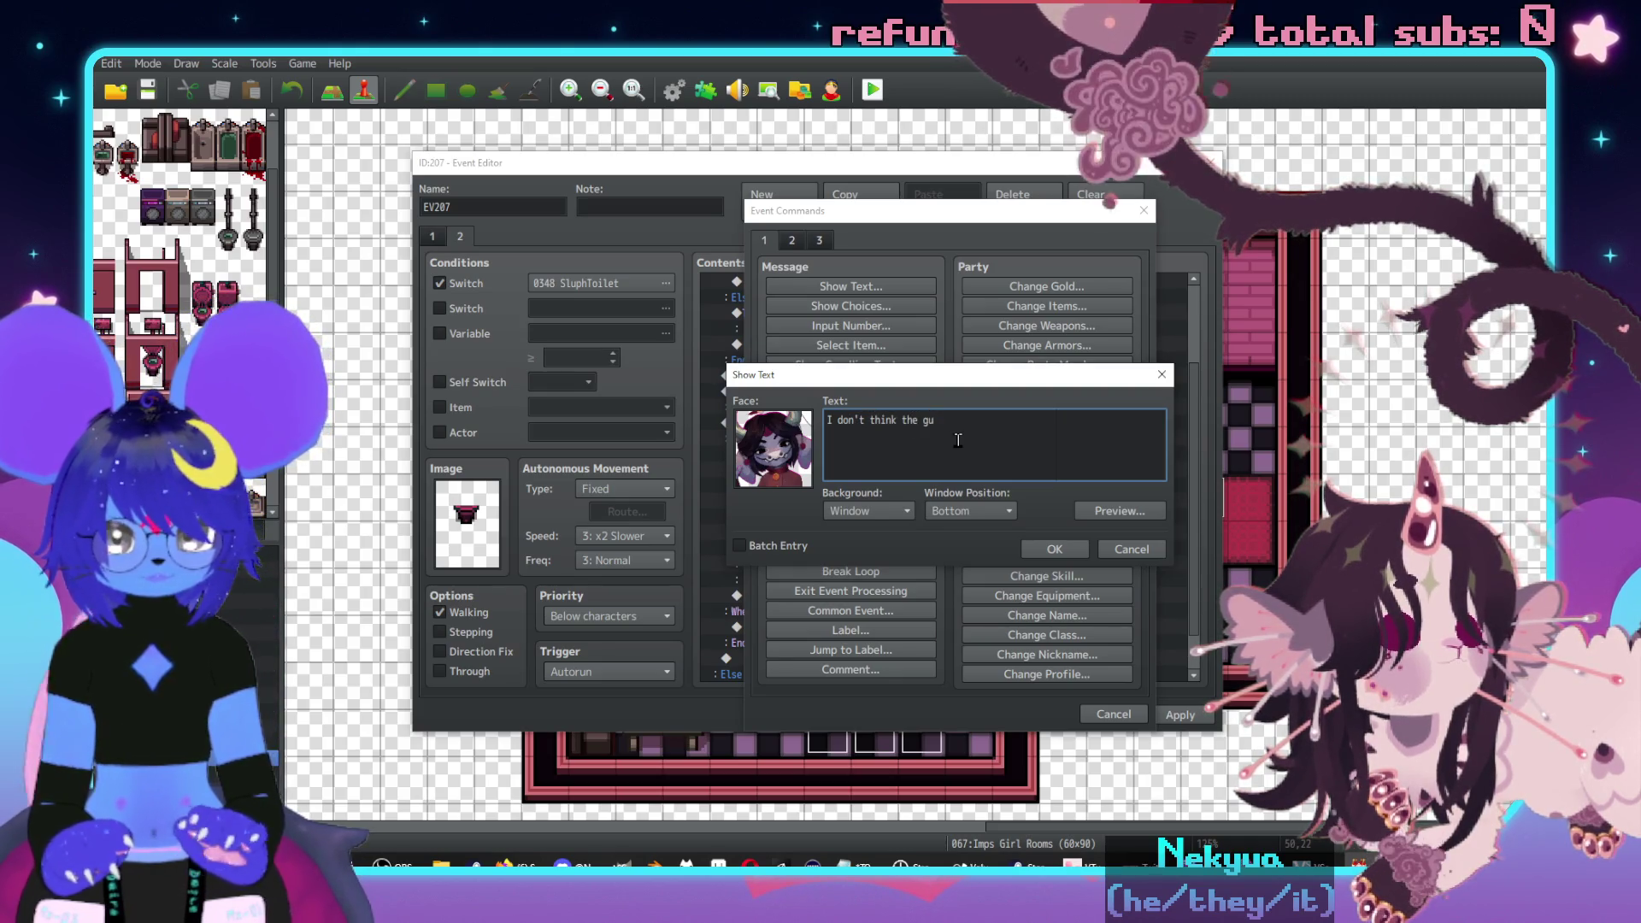
pyautogui.press('BackSpace')
pyautogui.write('irls here ar')
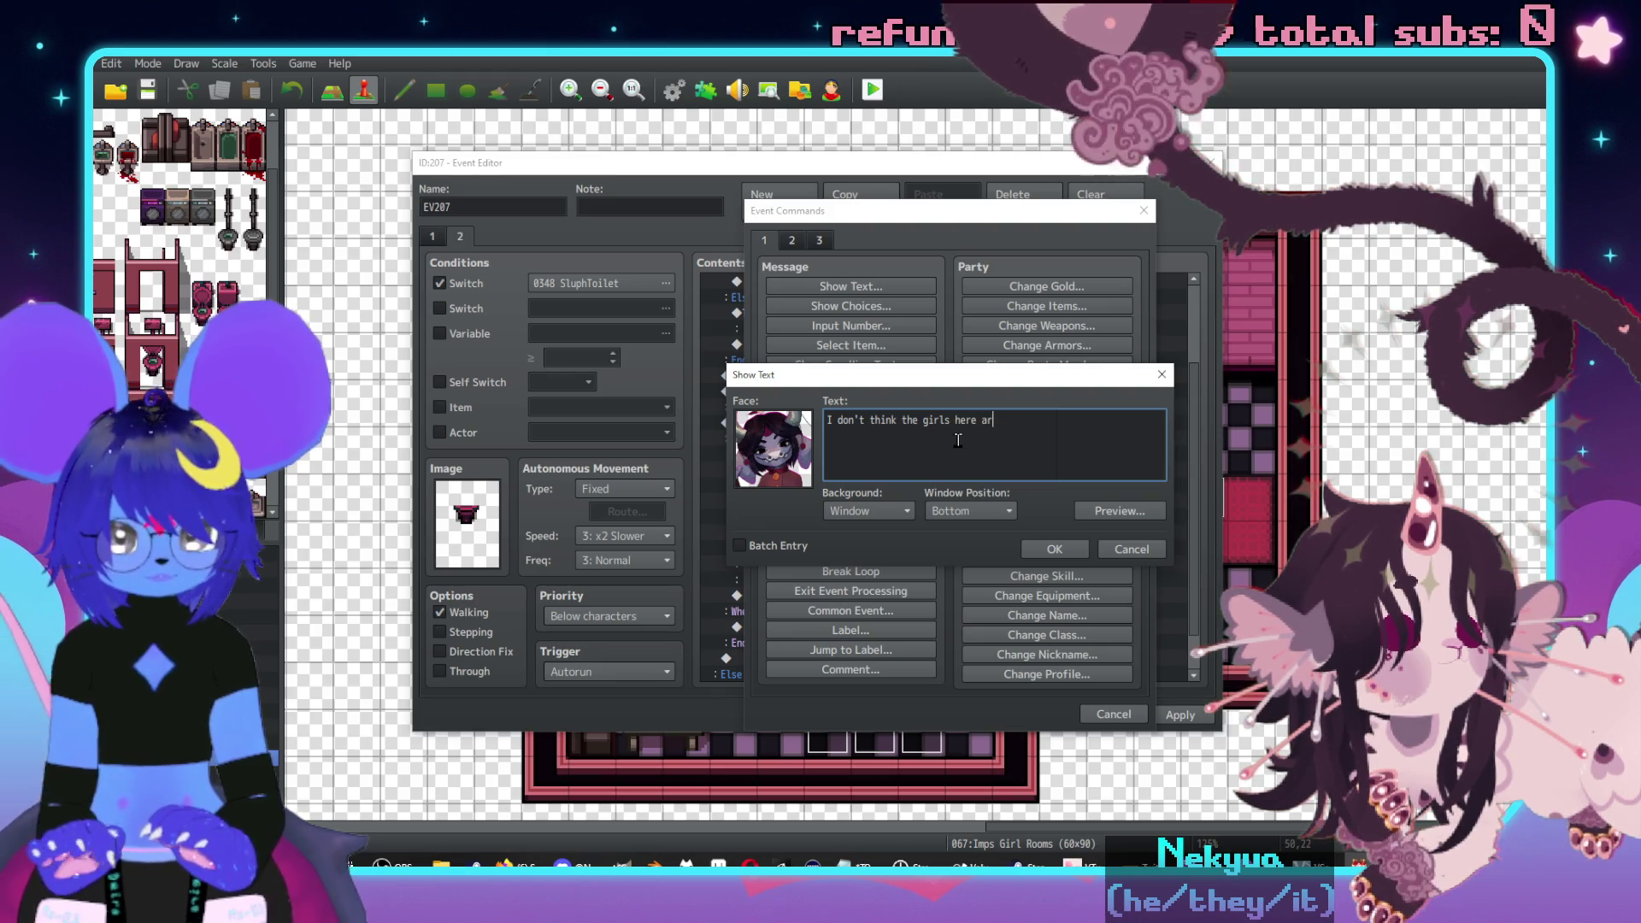
pyautogui.press('BackSpace')
pyautogui.press('BackSpace')
pyautogui.press('BackSpace')
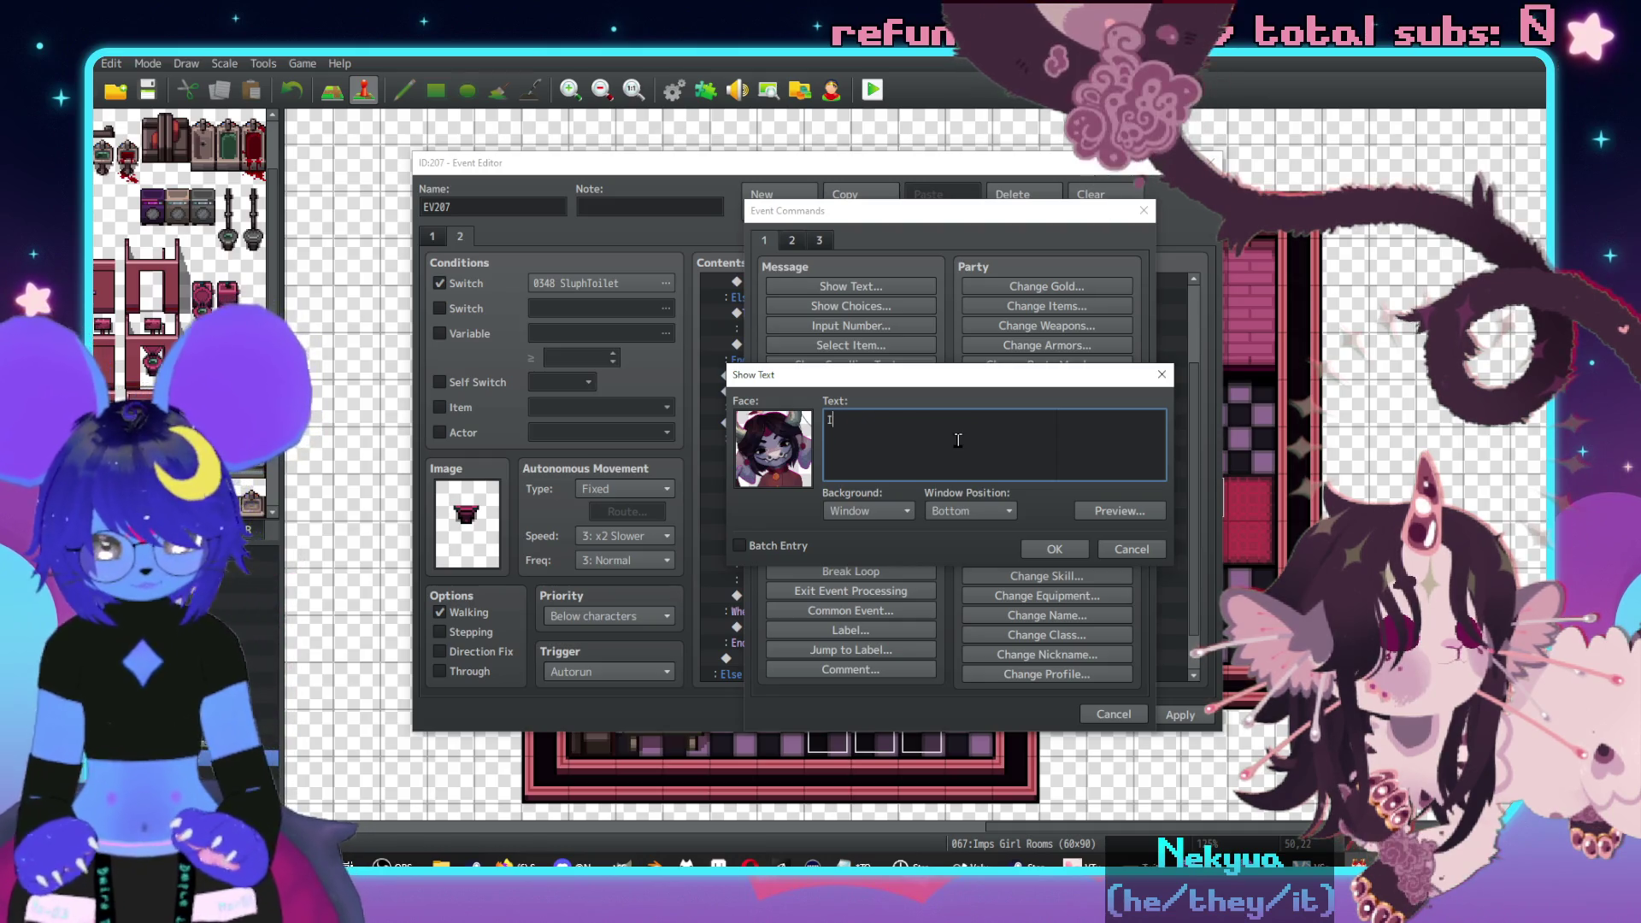
pyautogui.write("'d gety")
pyautogui.write(' a pet woukd')
pyautogui.press('BackSpace')
pyautogui.press('BackSpace')
pyautogui.press('BackSpace')
pyautogui.write('get up in there')
pyautogui.press('Return')
pyautogui.write('or some')
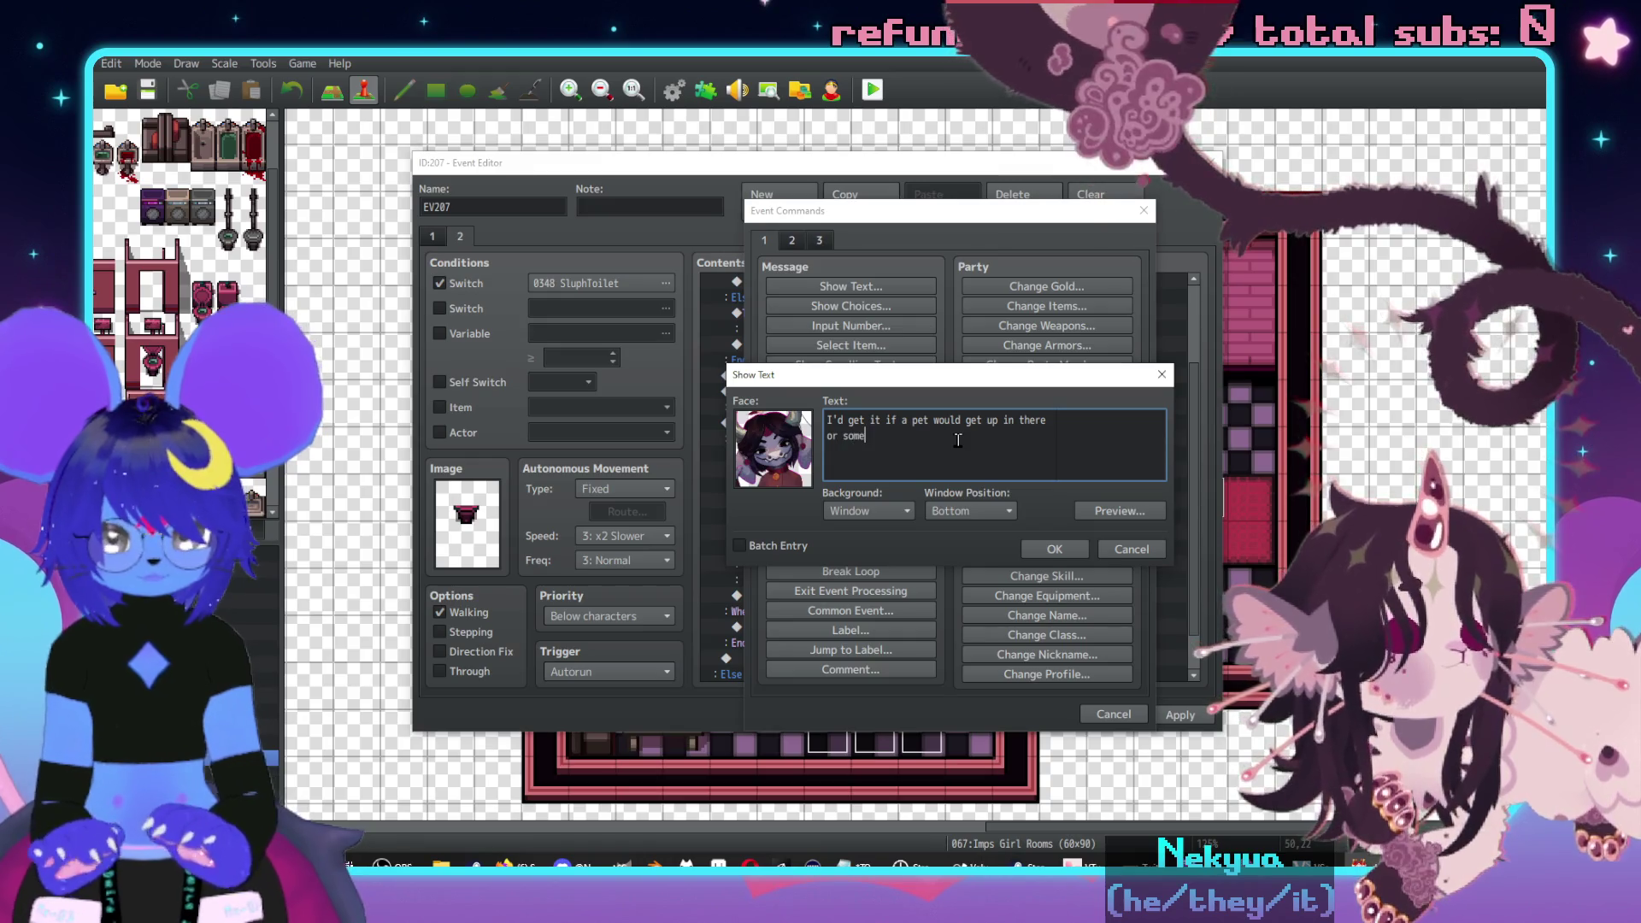
pyautogui.write(',\\. bit')
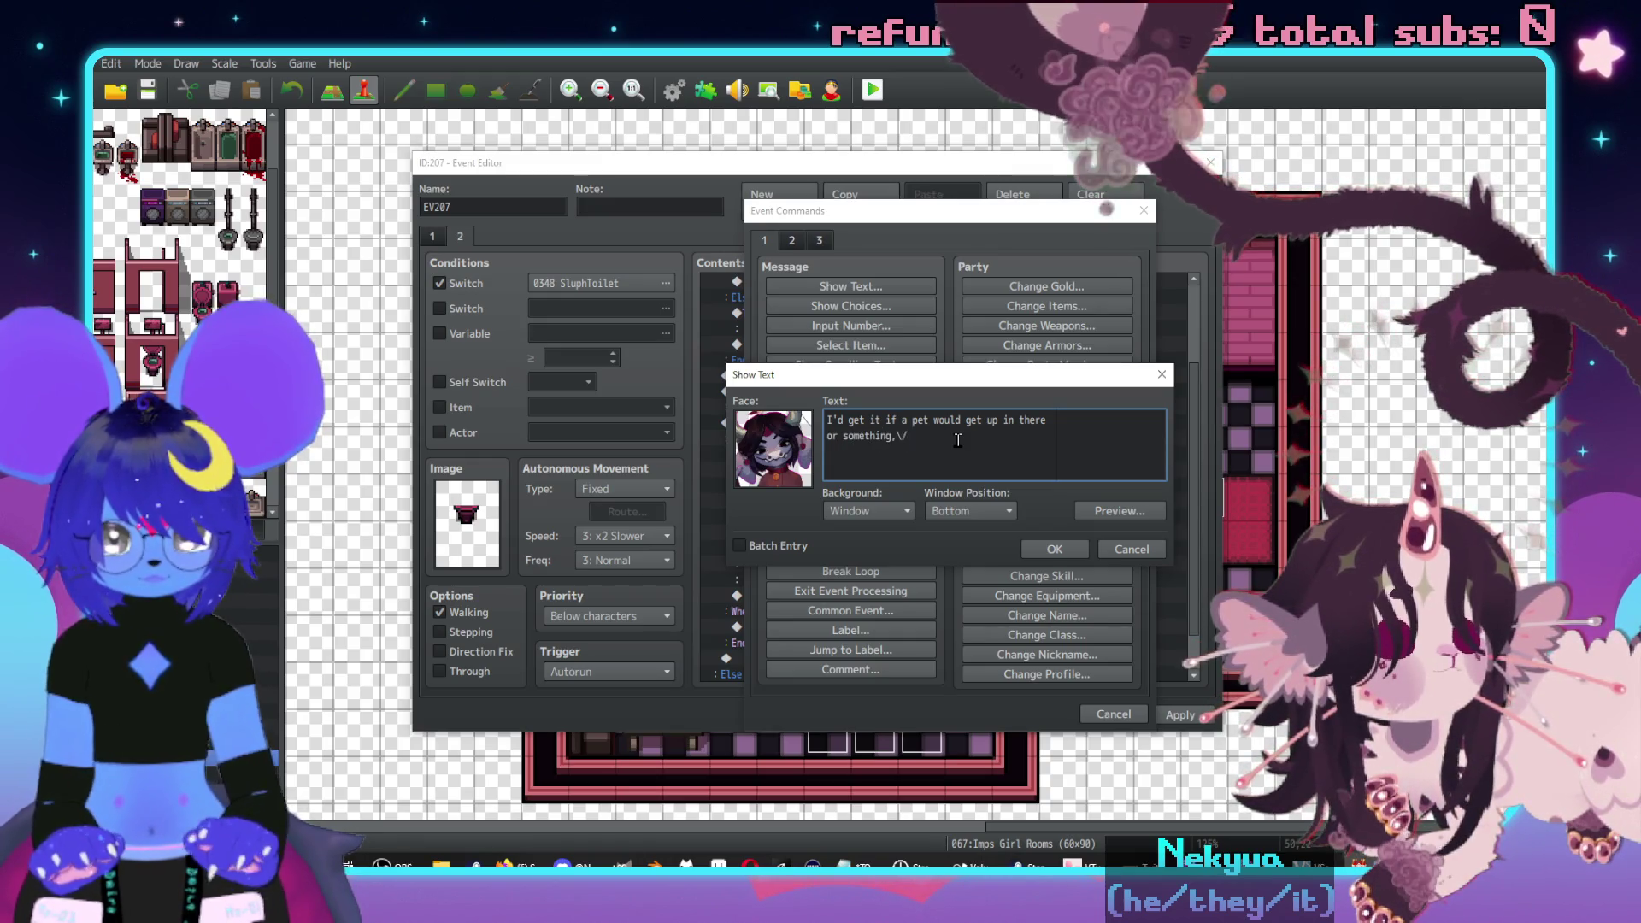
pyautogui.write('the pet ')
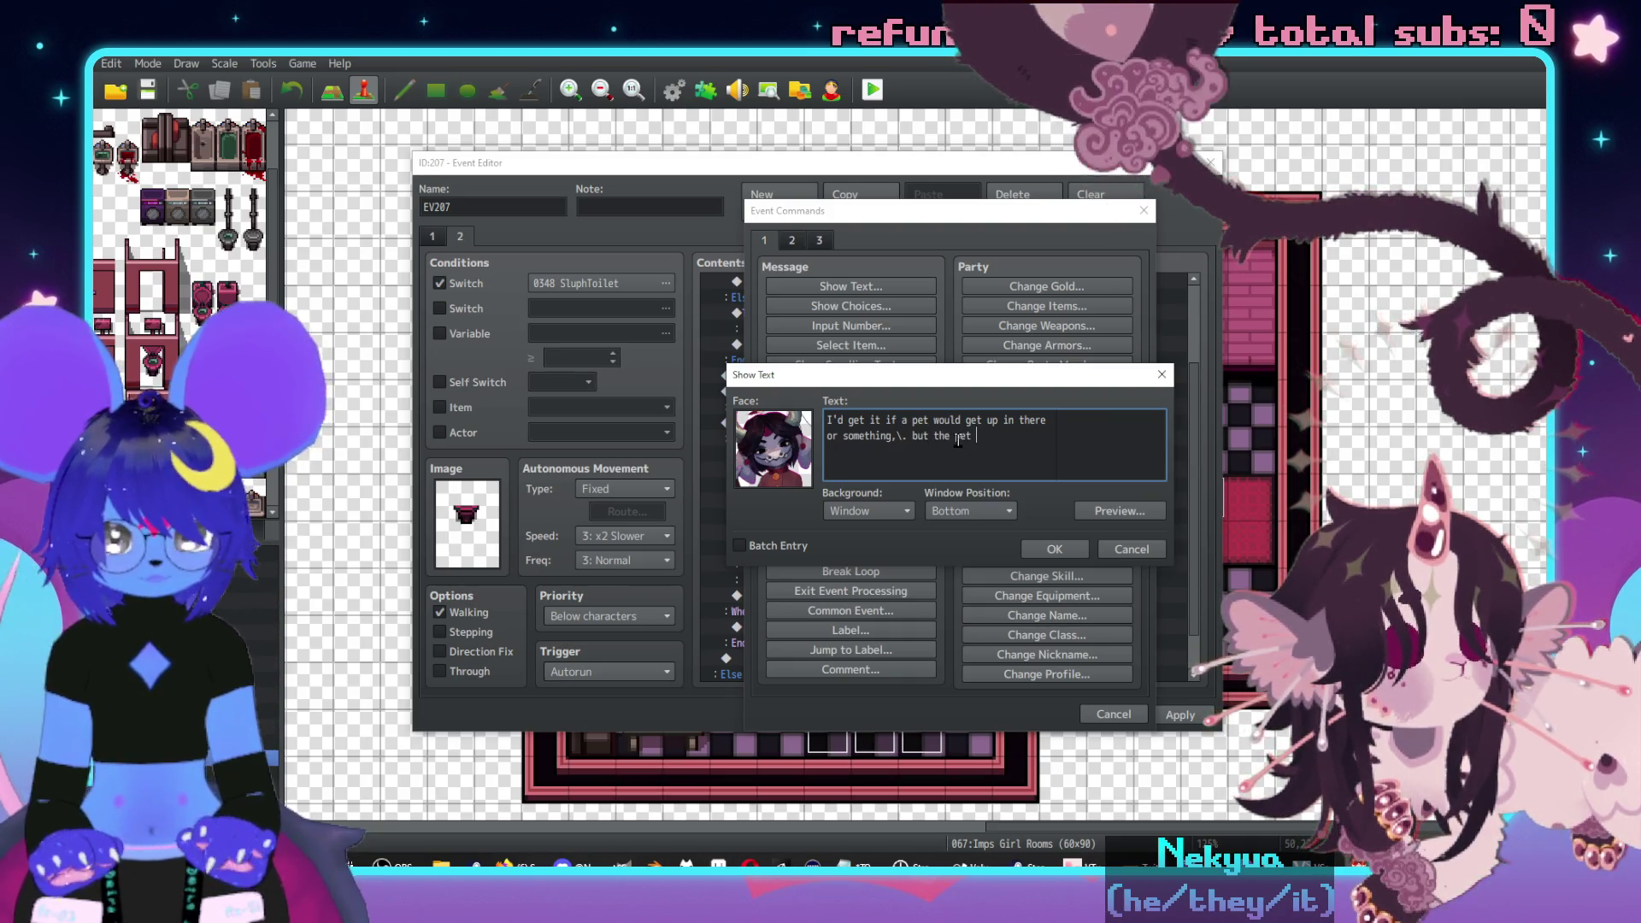
pyautogui.press('BackSpace')
pyautogui.press('BackSpace')
pyautogui.press('BackSpace')
pyautogui.press('BackSpace')
pyautogui.write('girls he')
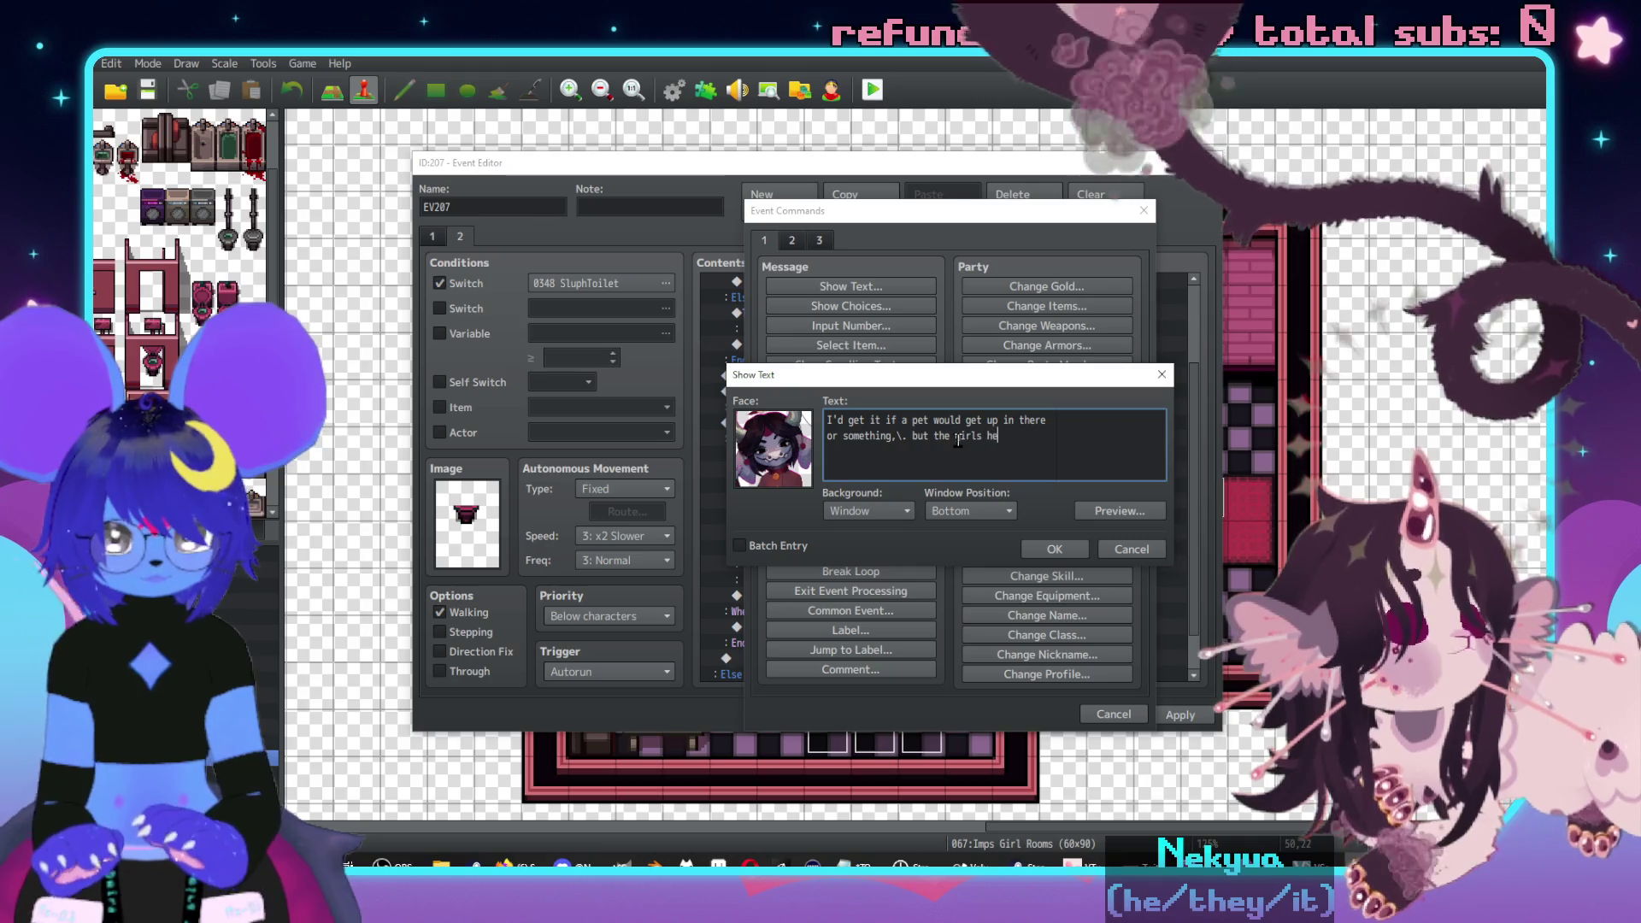
pyautogui.write('re ae smar5')
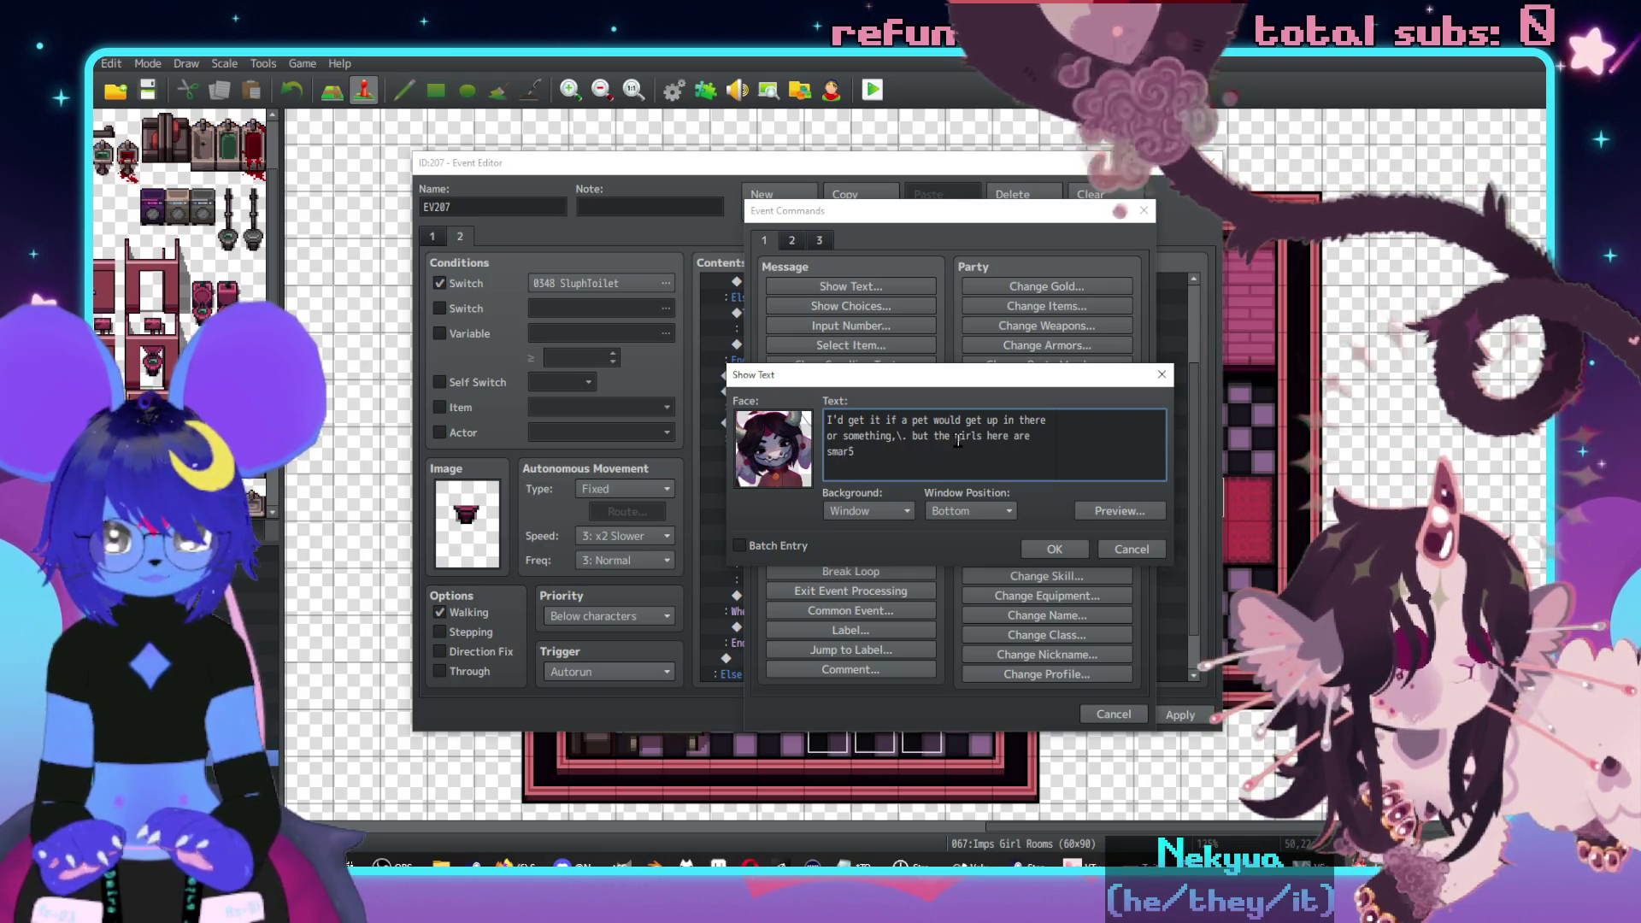
pyautogui.write(' enogi')
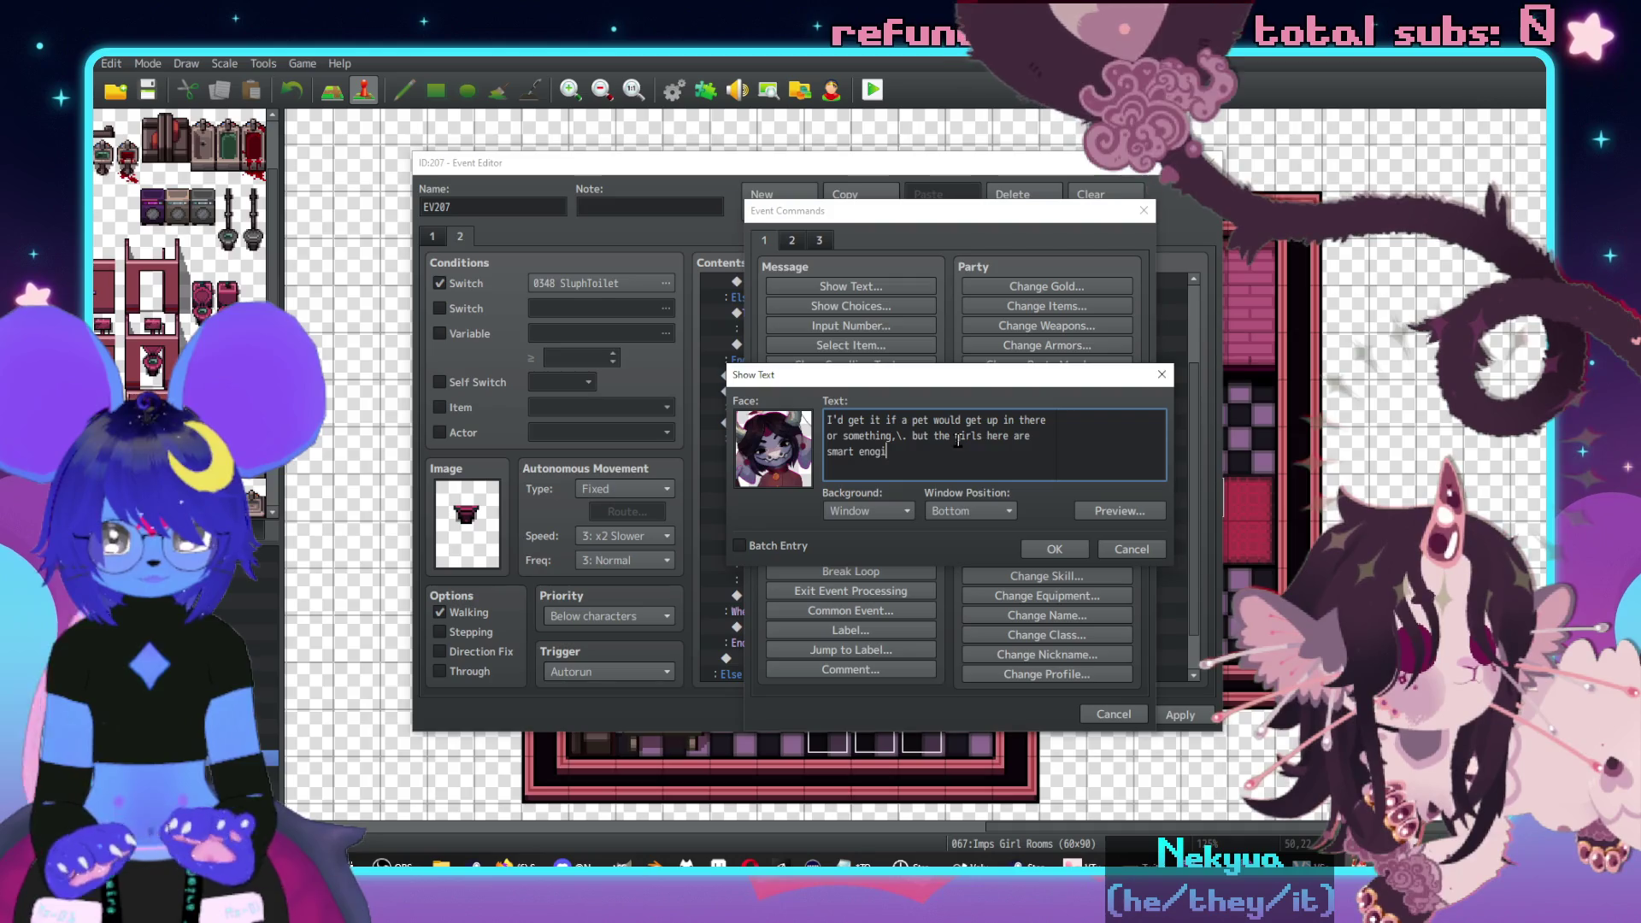
pyautogui.press('BackSpace')
pyautogui.write('h no')
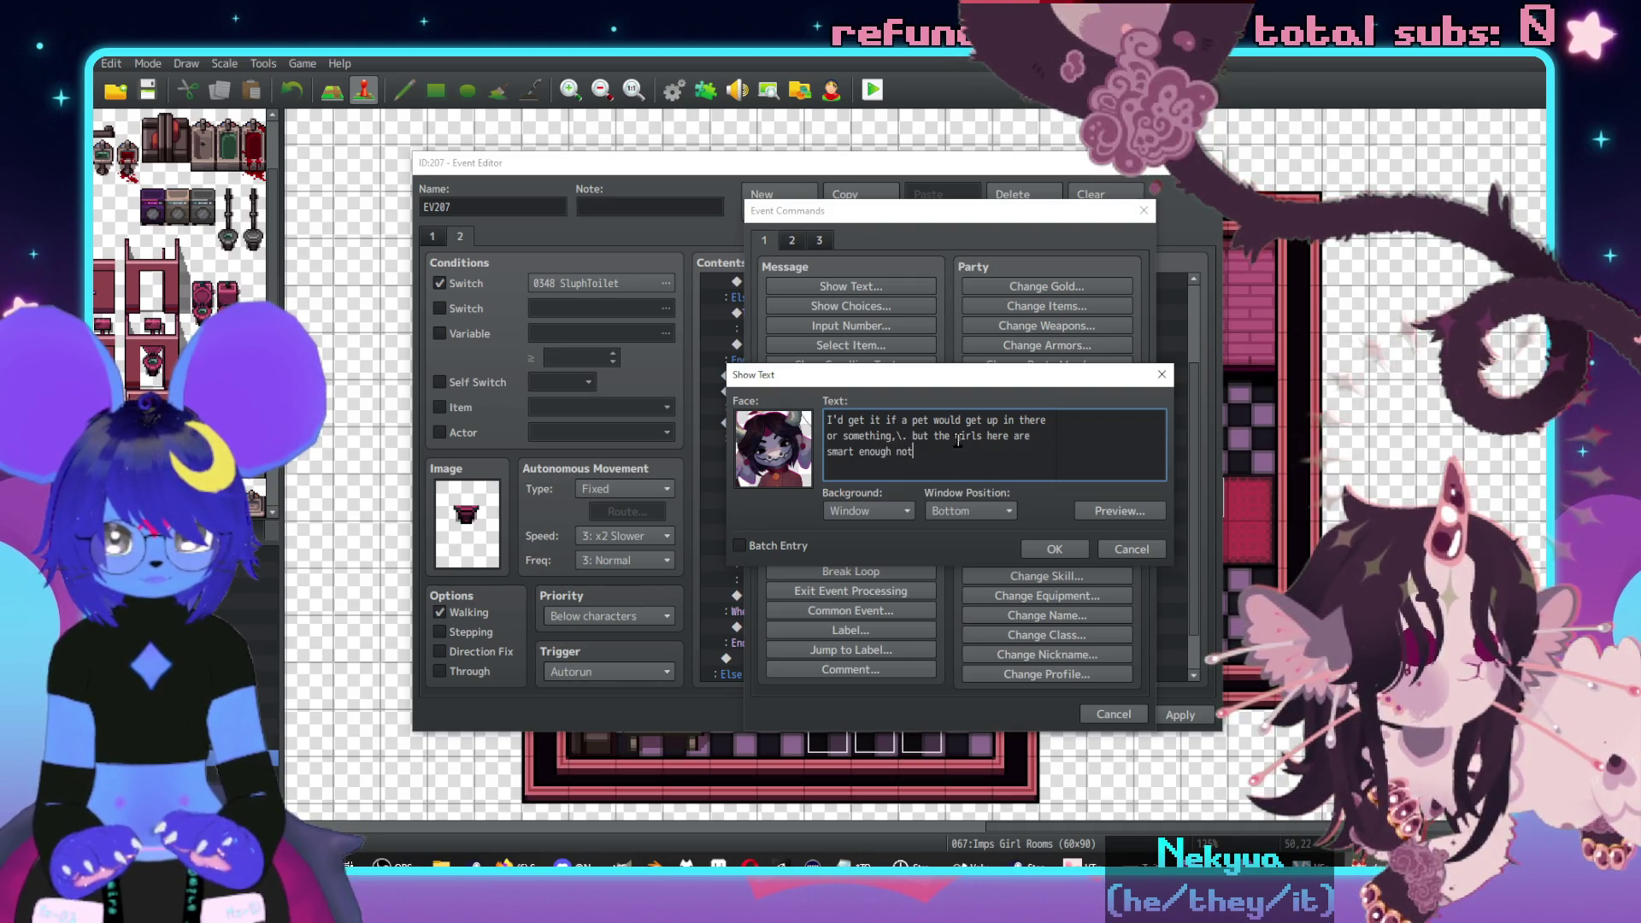
pyautogui.write('to drink ou')
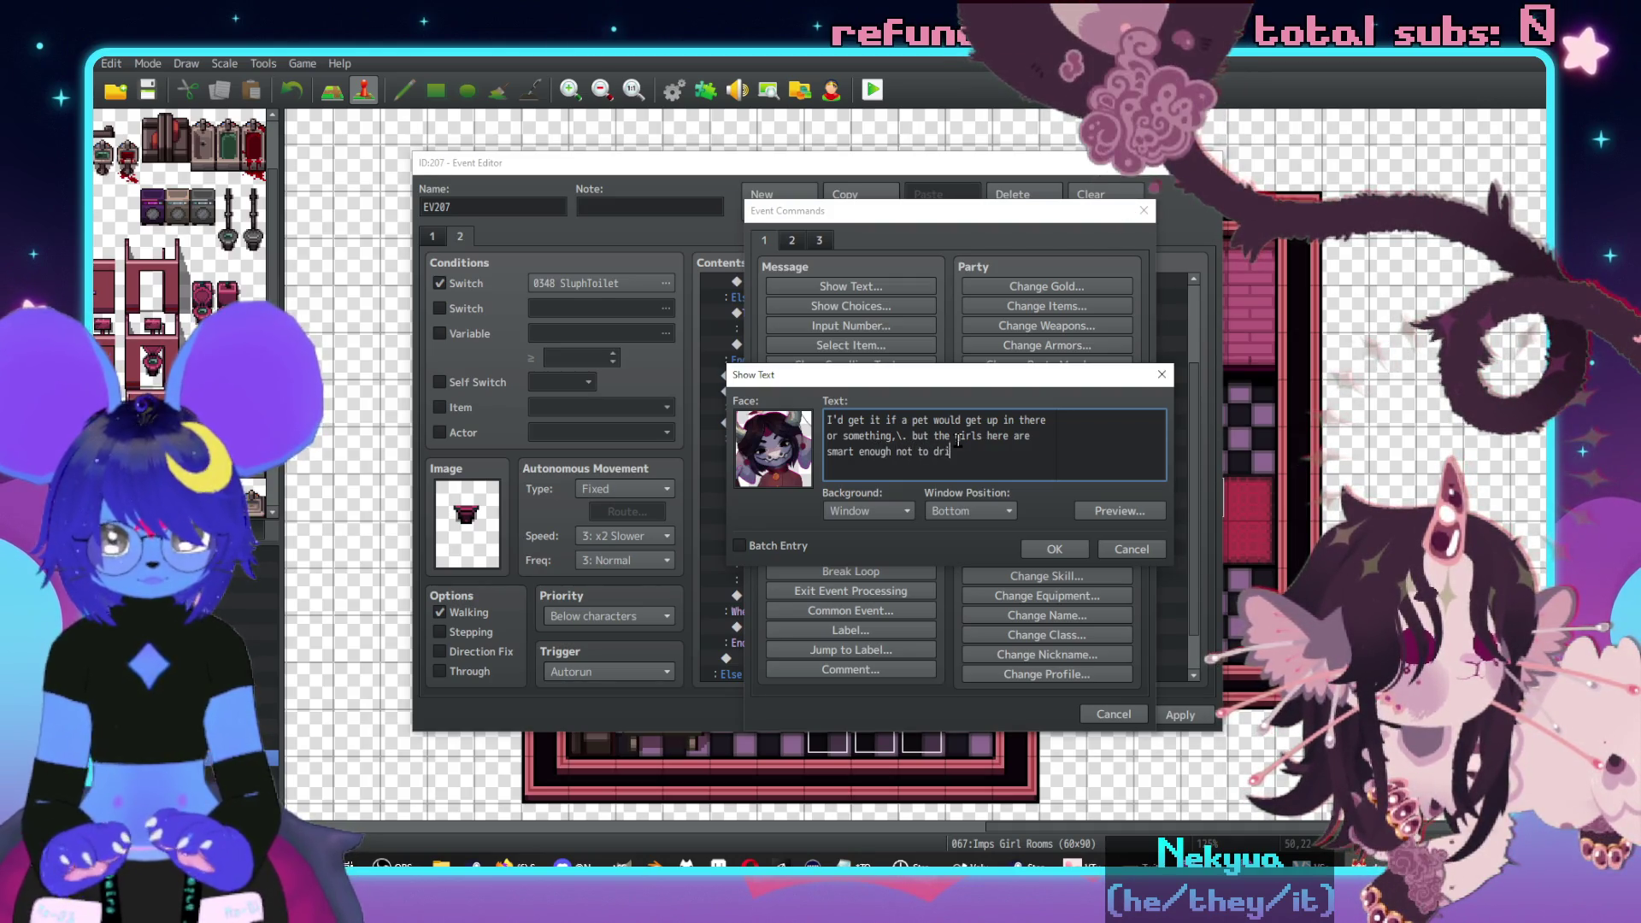
pyautogui.write('t of a toilet')
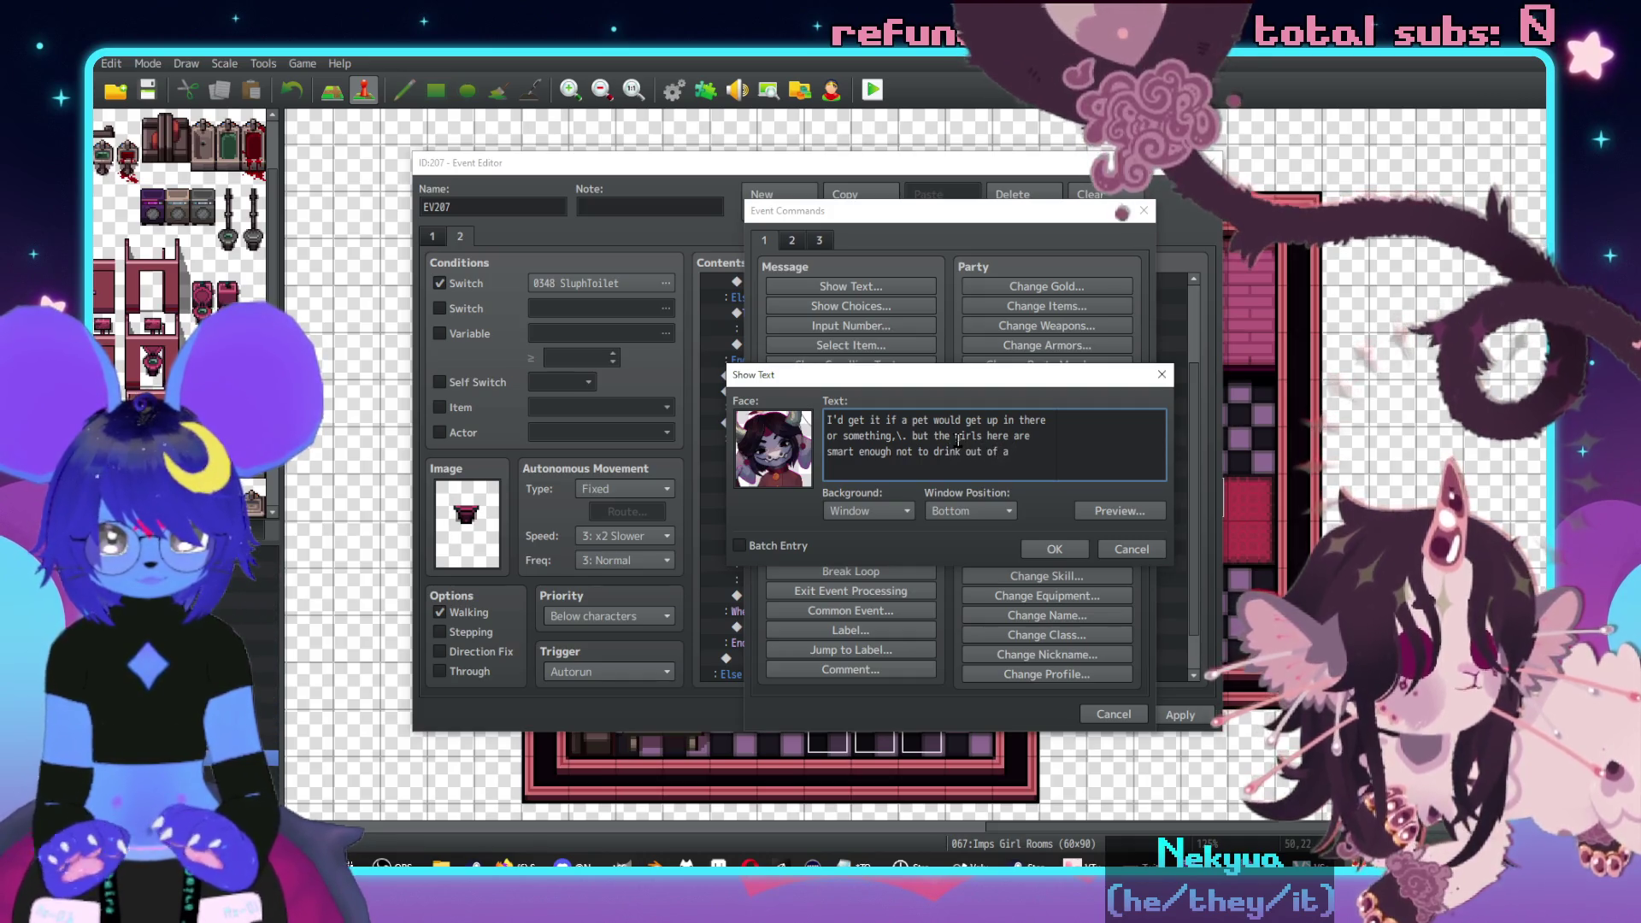
pyautogui.click(1064, 548)
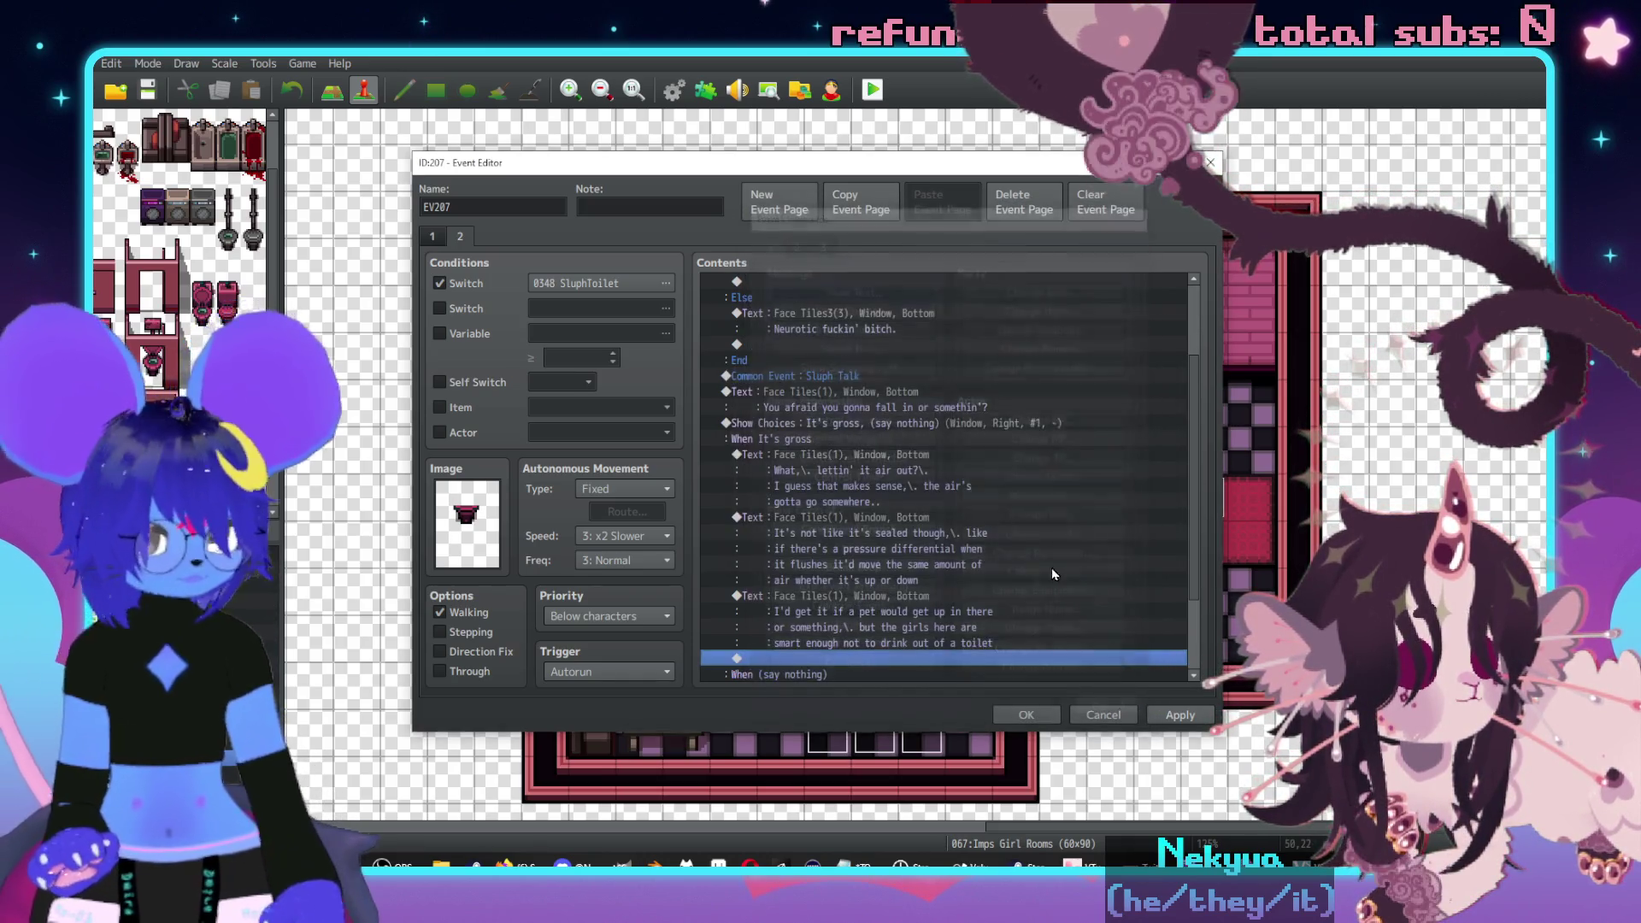
# - Add a Show Text with a Face Tiles face reading "Uhh,\. at least I think so" to the toilet event
pyautogui.doubleClick(878, 580)
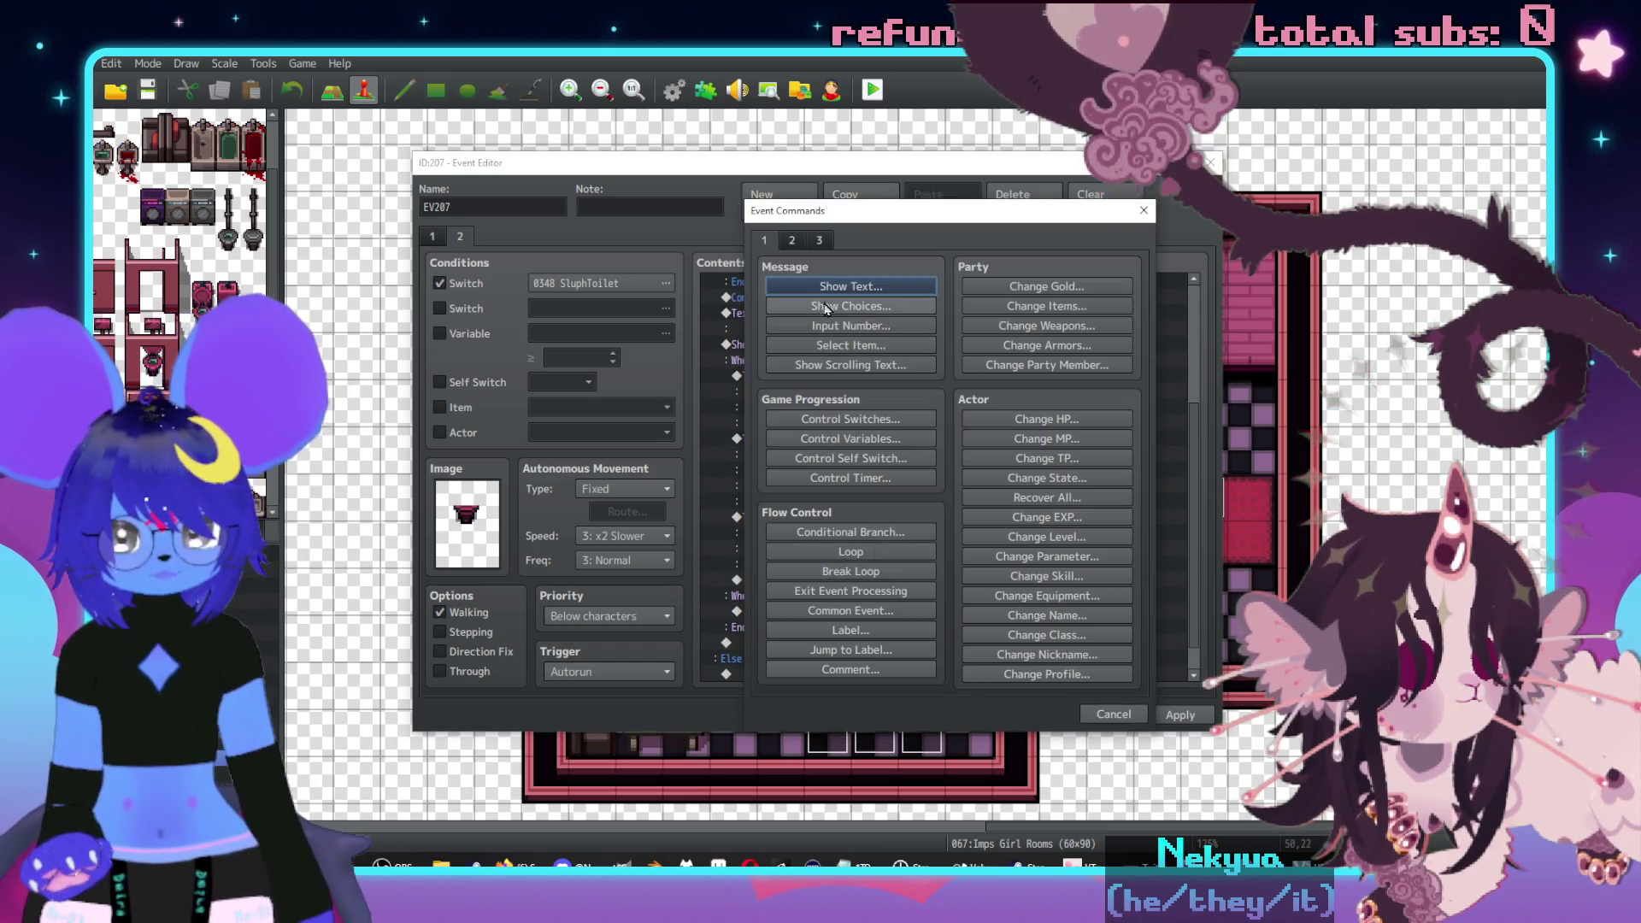
pyautogui.click(851, 286)
pyautogui.doubleClick(776, 422)
pyautogui.click(710, 322)
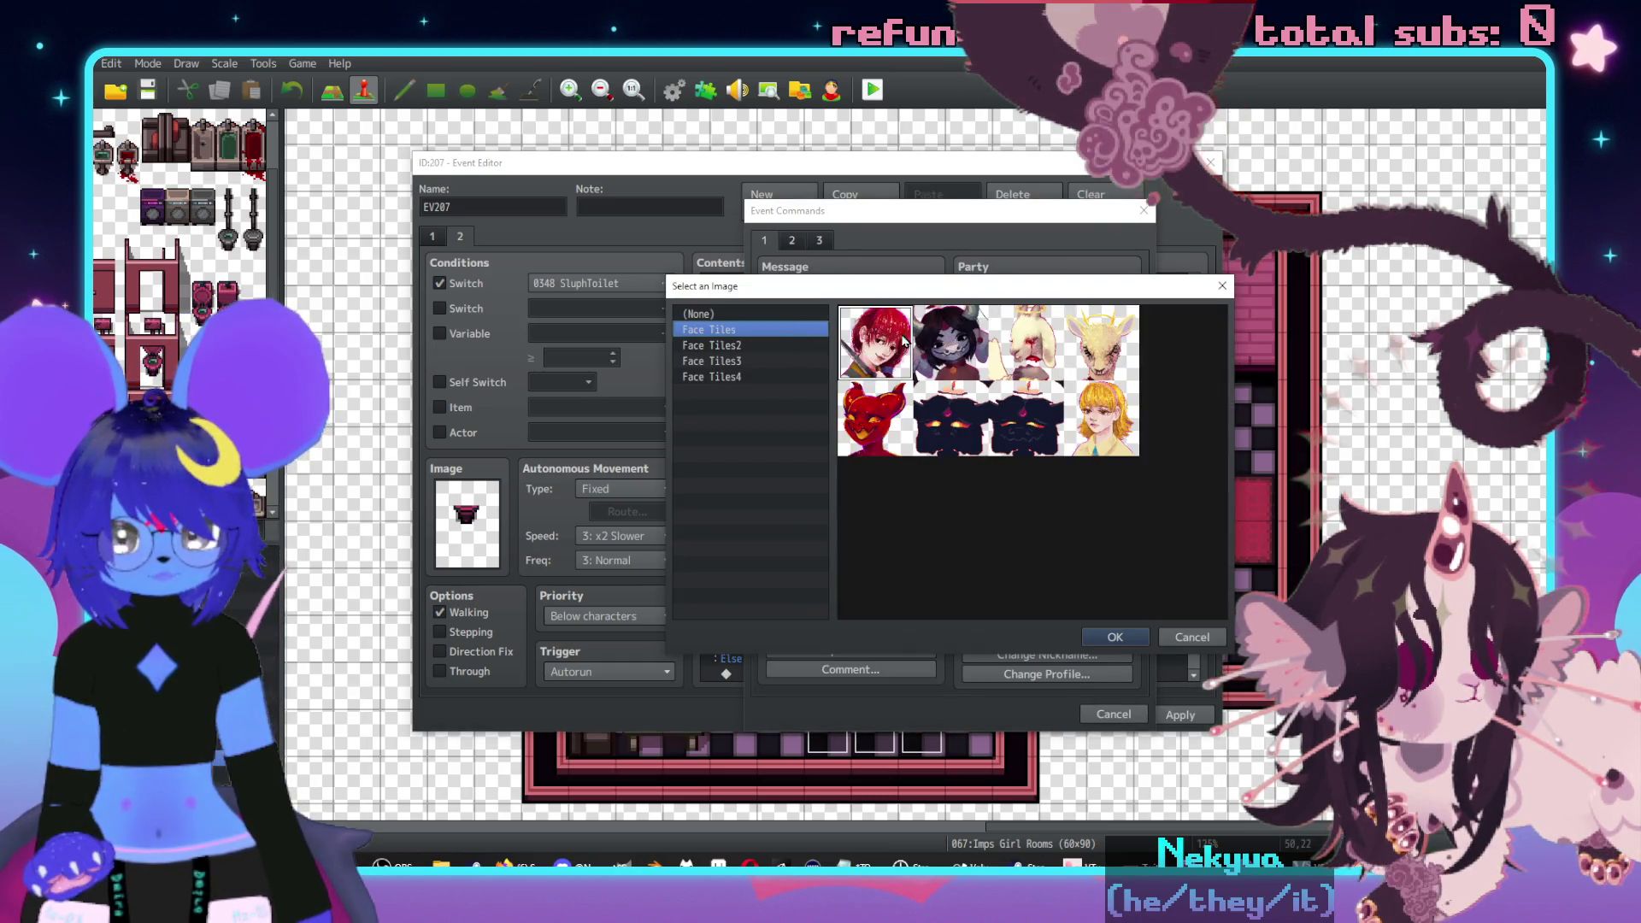
pyautogui.doubleClick(944, 342)
pyautogui.click(969, 445)
pyautogui.write('Uhh,')
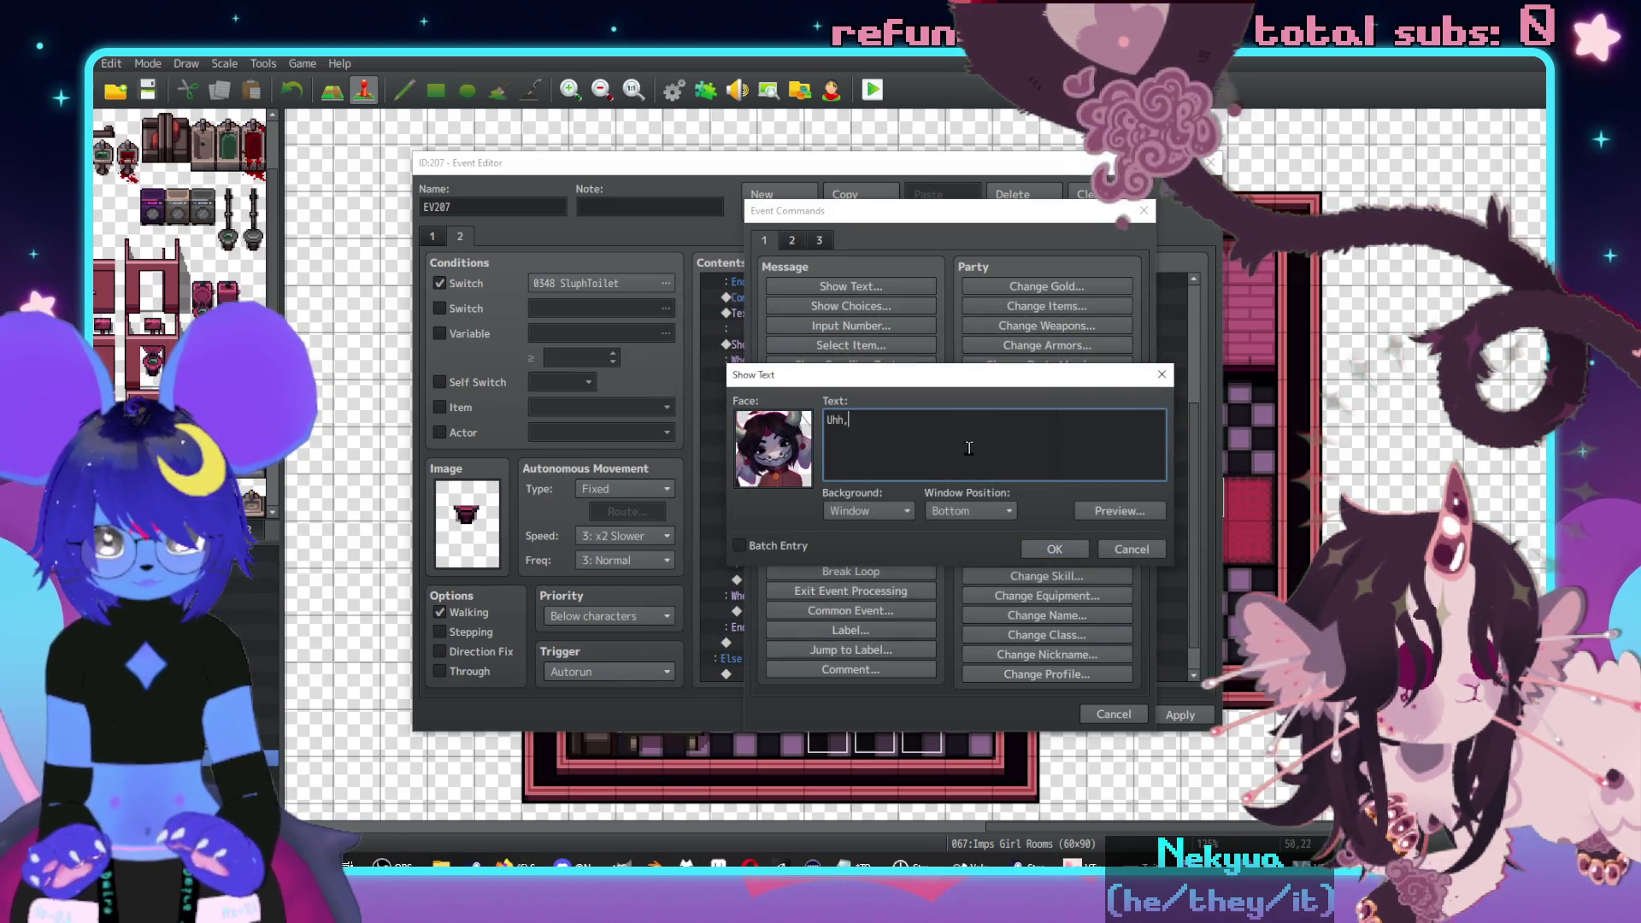
pyautogui.write('\\. at least I think so')
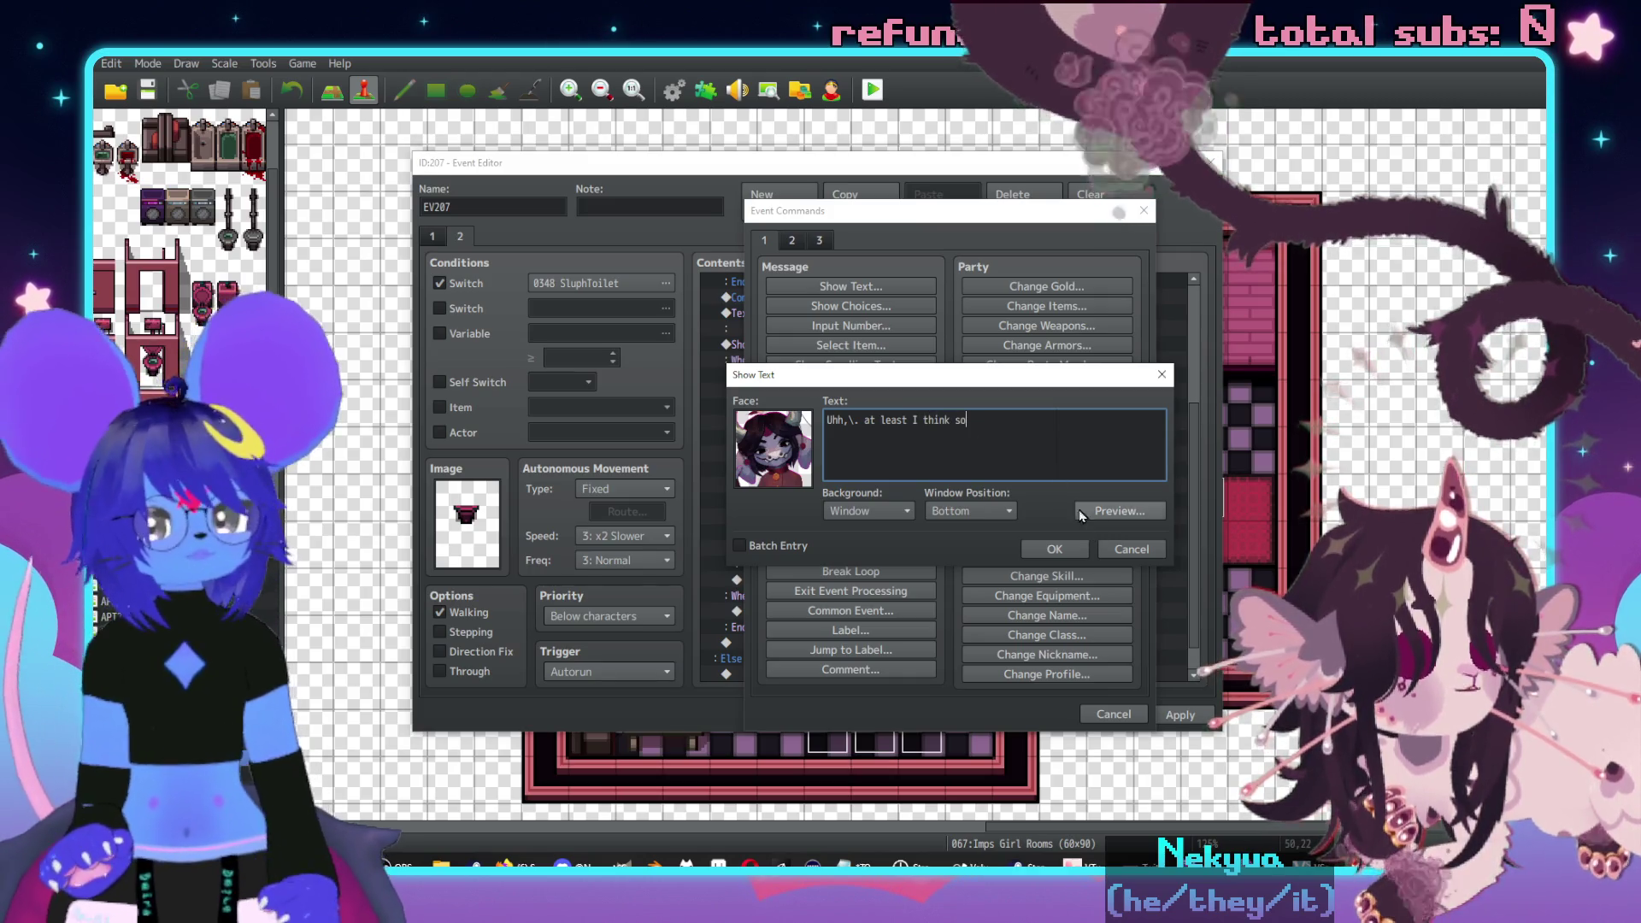
pyautogui.click(1053, 550)
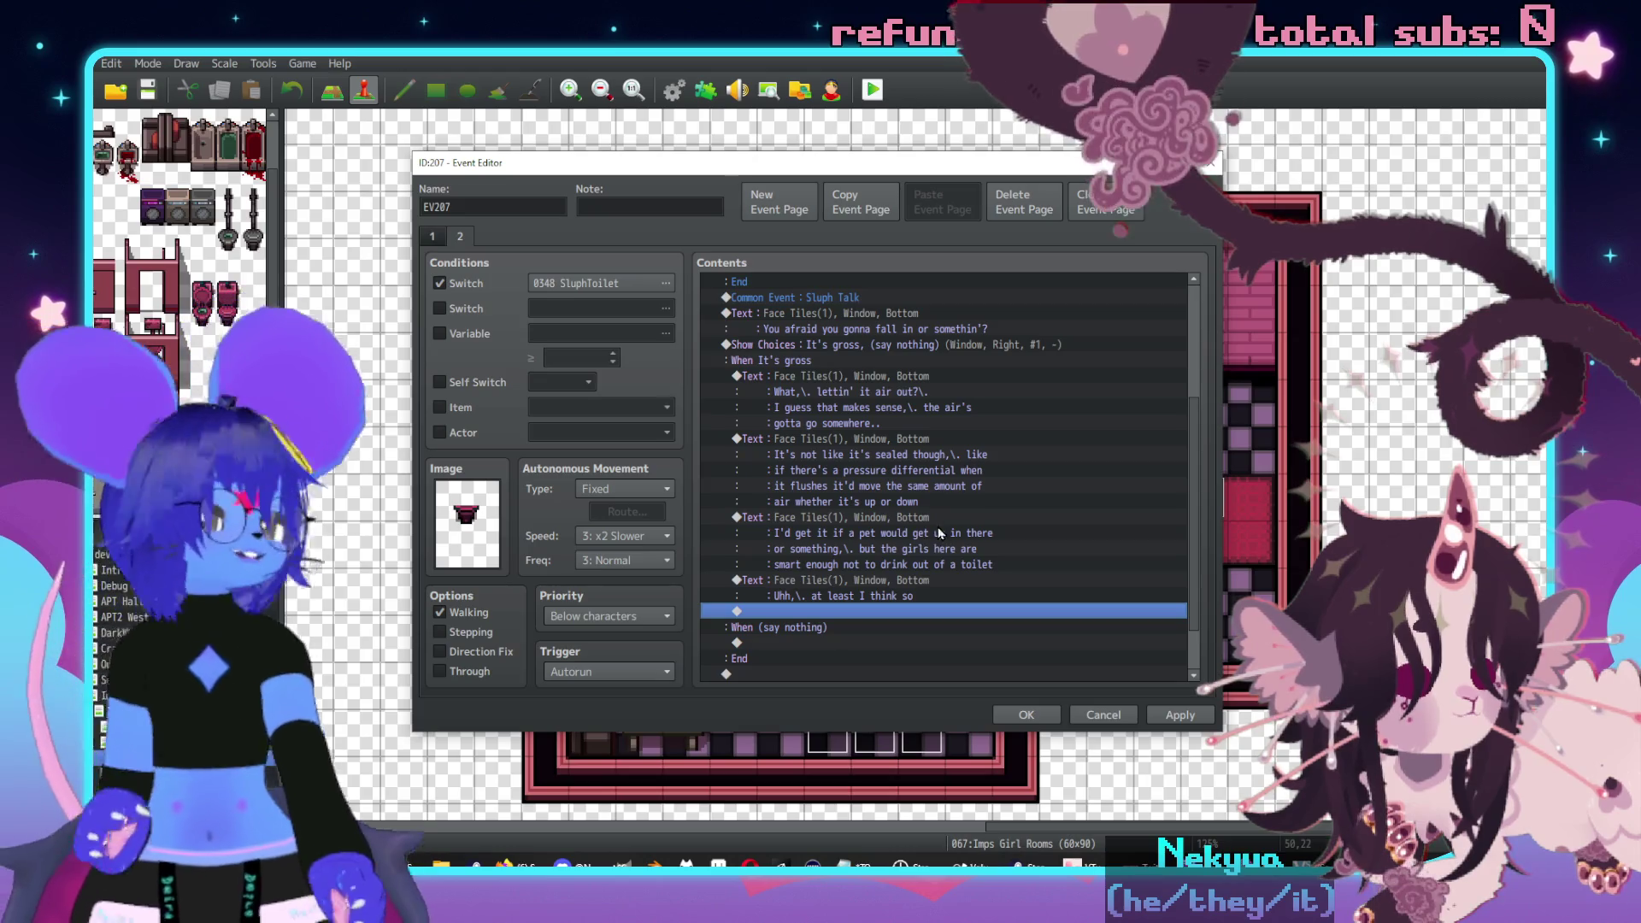
# - Apply and save the toilet event, returning to the map
pyautogui.click(1184, 718)
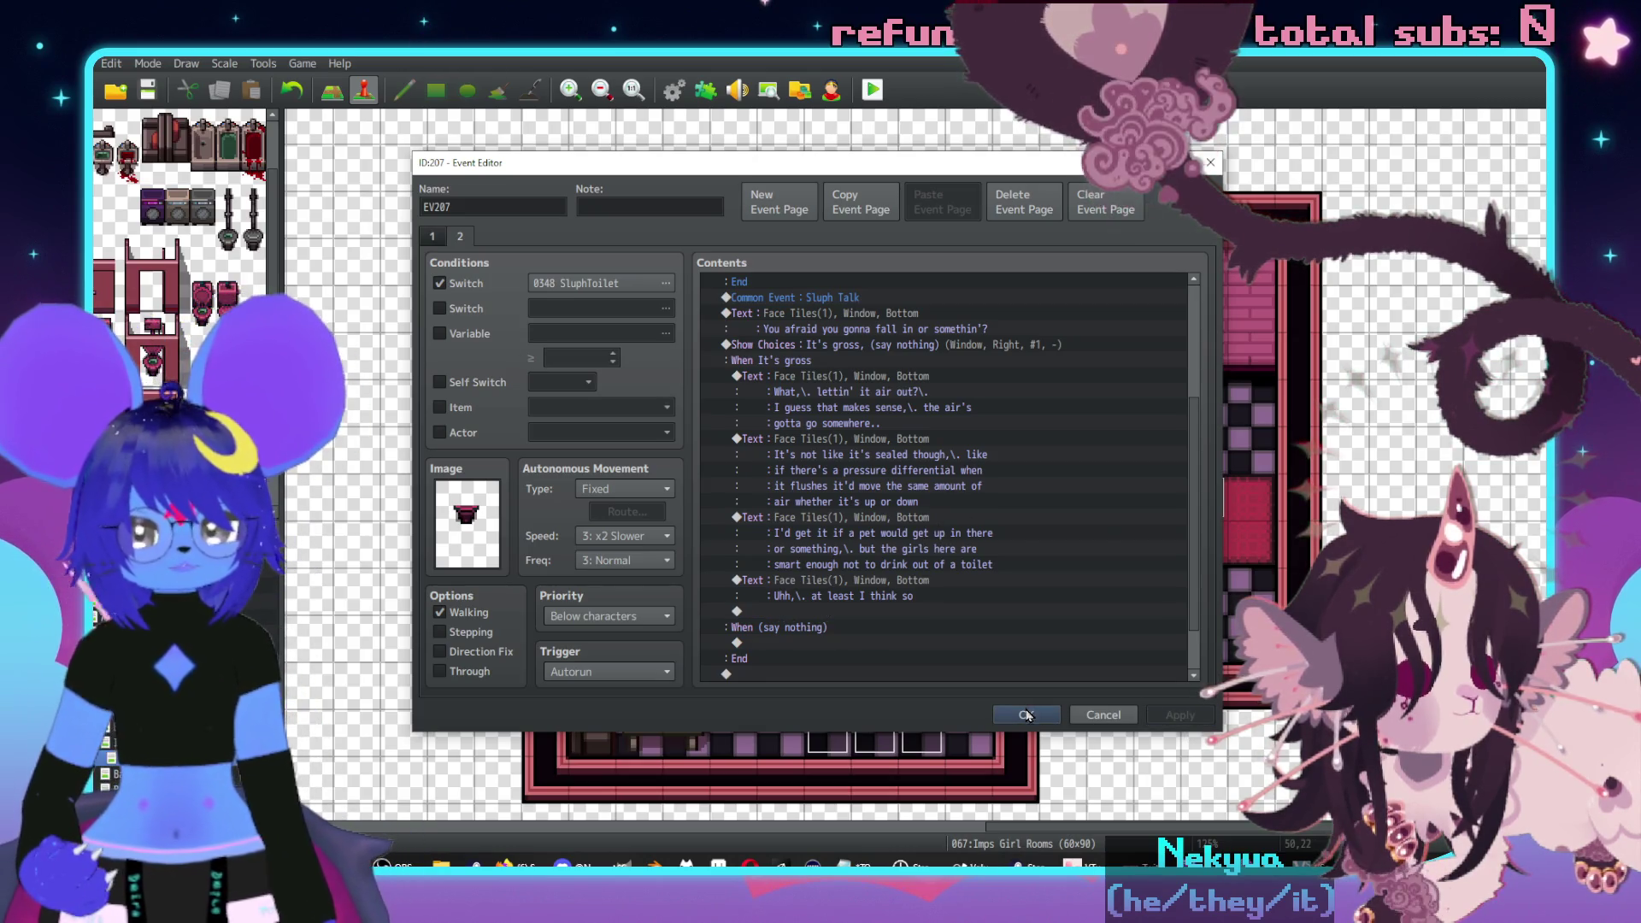
pyautogui.click(1026, 716)
pyautogui.click(874, 416)
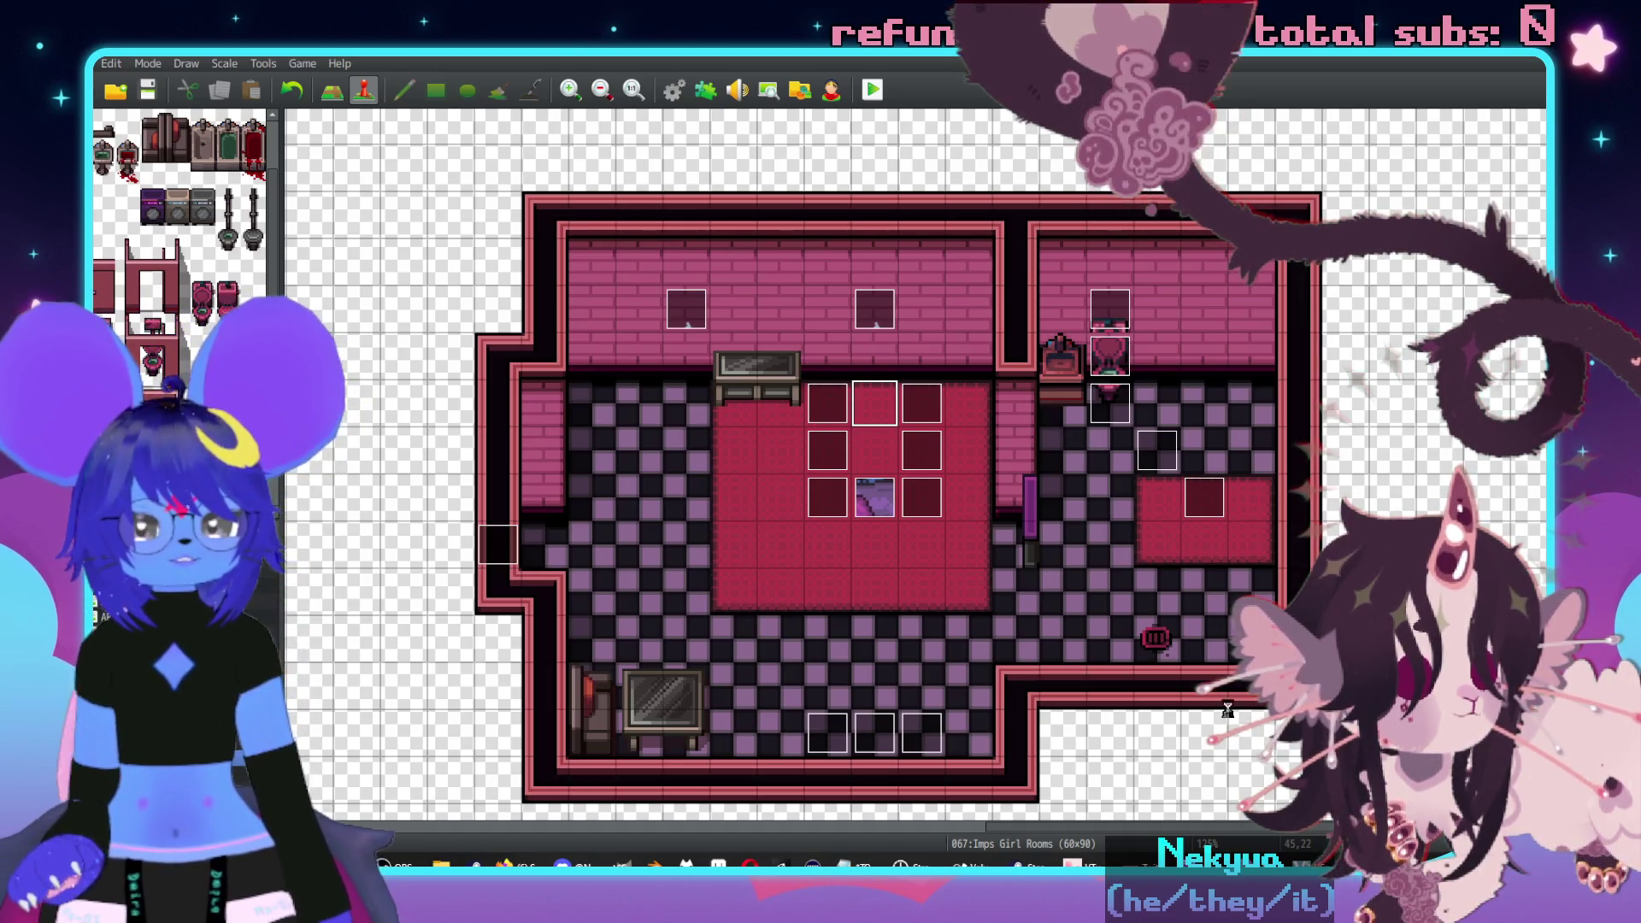
# - Launch Nuclear Throne from its Steam library page and open the game modes
pyautogui.click(1021, 864)
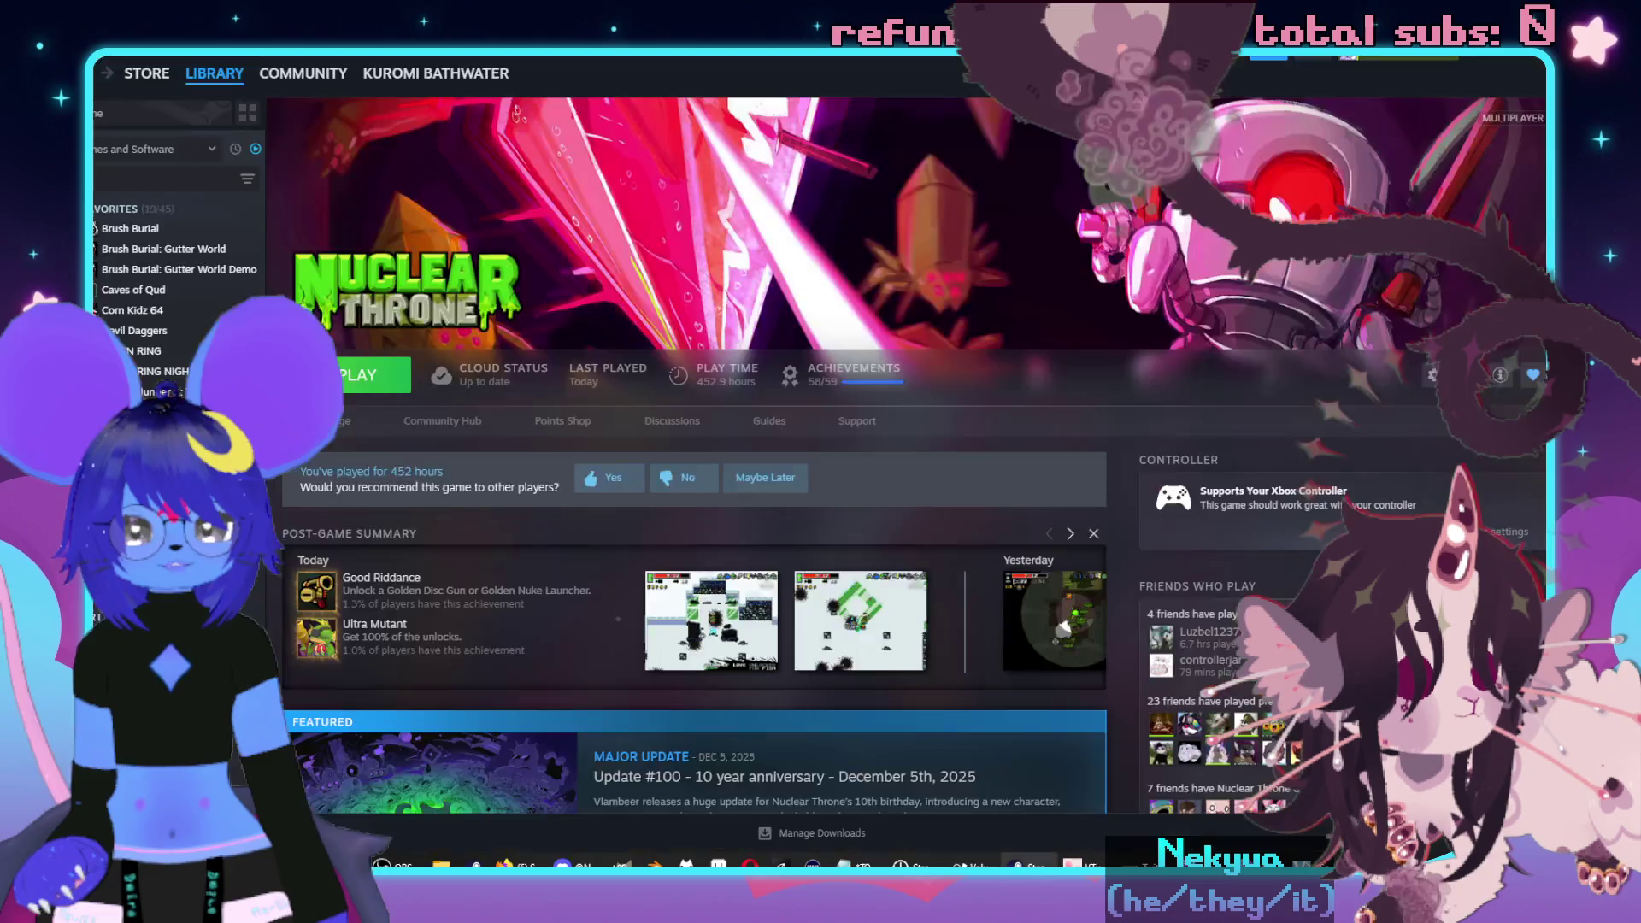
pyautogui.click(366, 395)
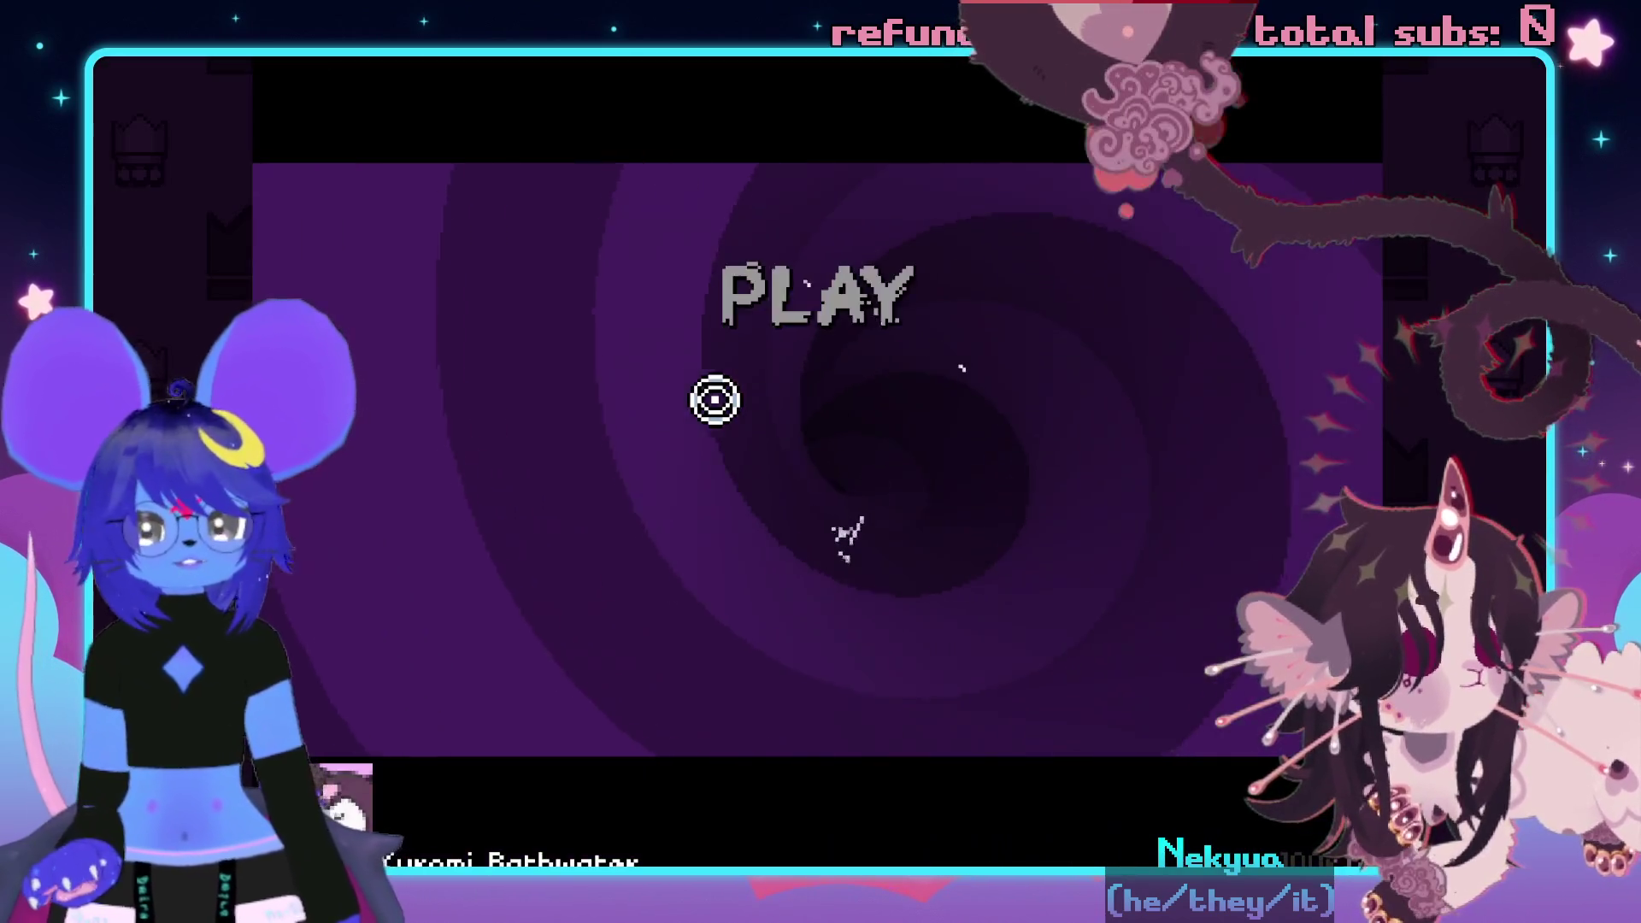
pyautogui.click(803, 299)
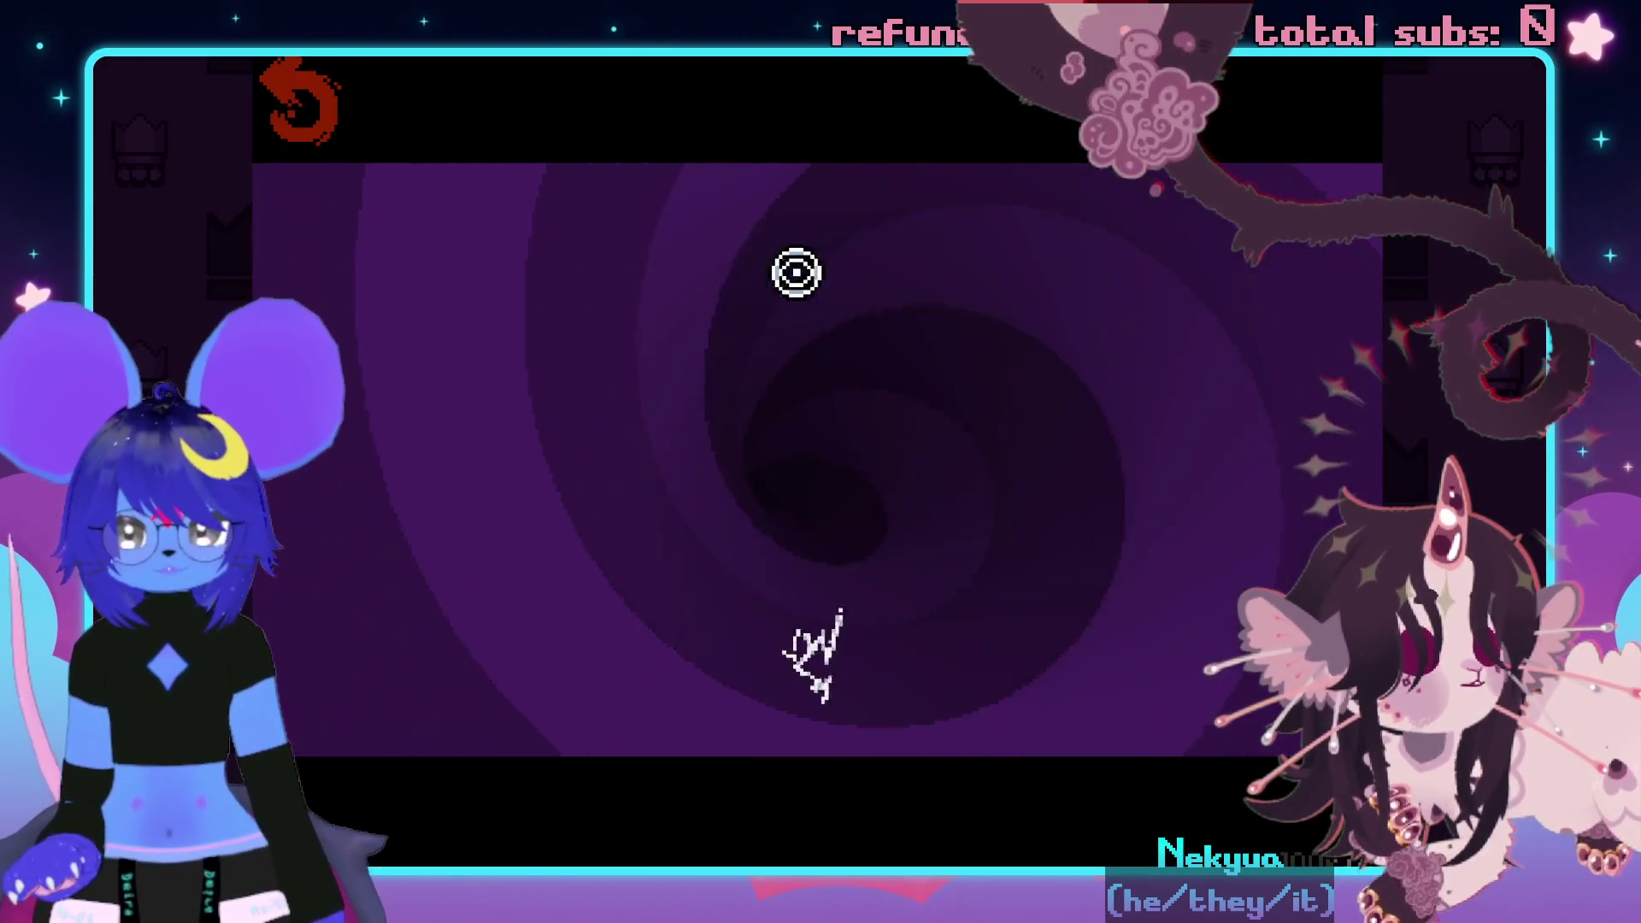
# - Start a Daily run with Melting as the character
pyautogui.click(823, 370)
pyautogui.click(585, 819)
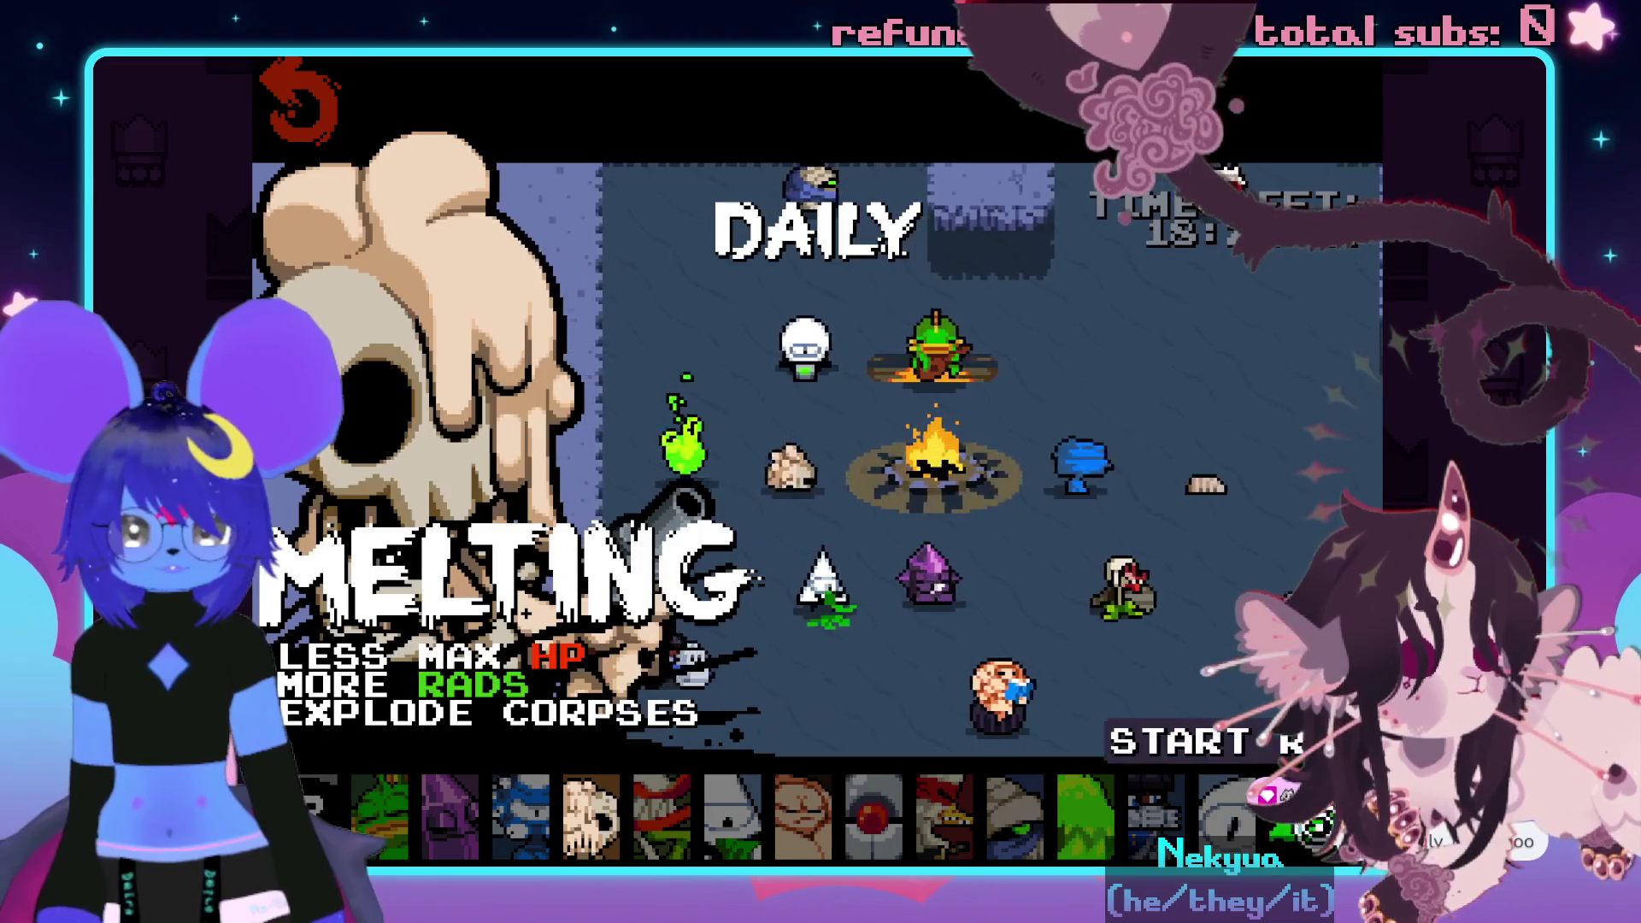
pyautogui.click(1190, 637)
# - Set Music Volume to 0% in Audio settings and resume the run
pyautogui.press('Escape')
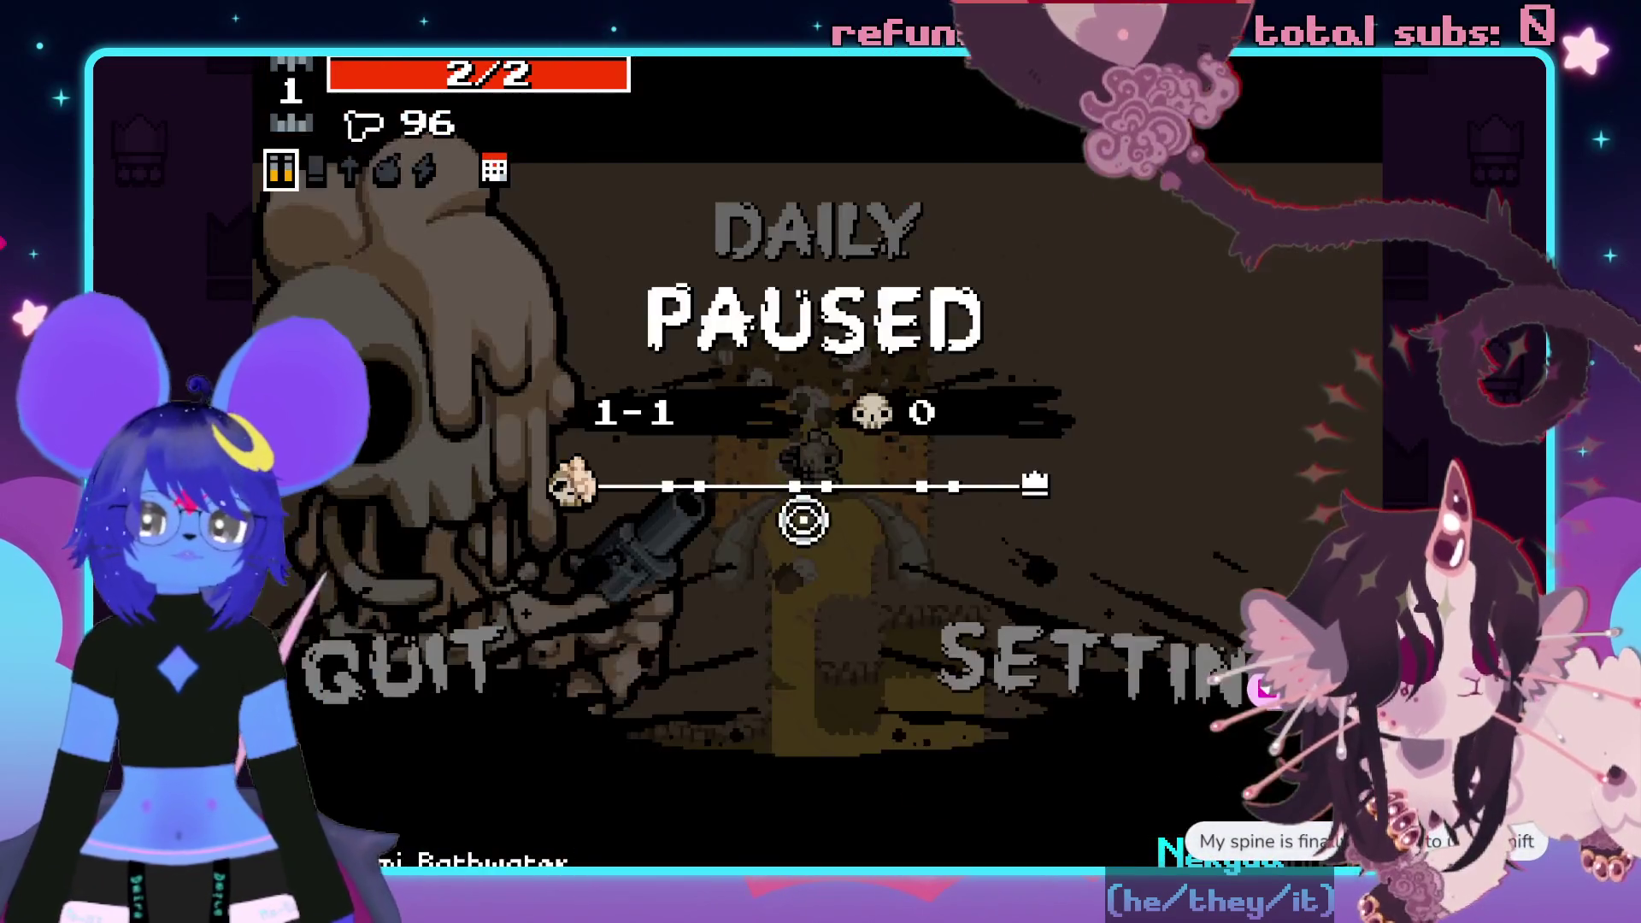
pyautogui.click(1017, 658)
pyautogui.click(807, 350)
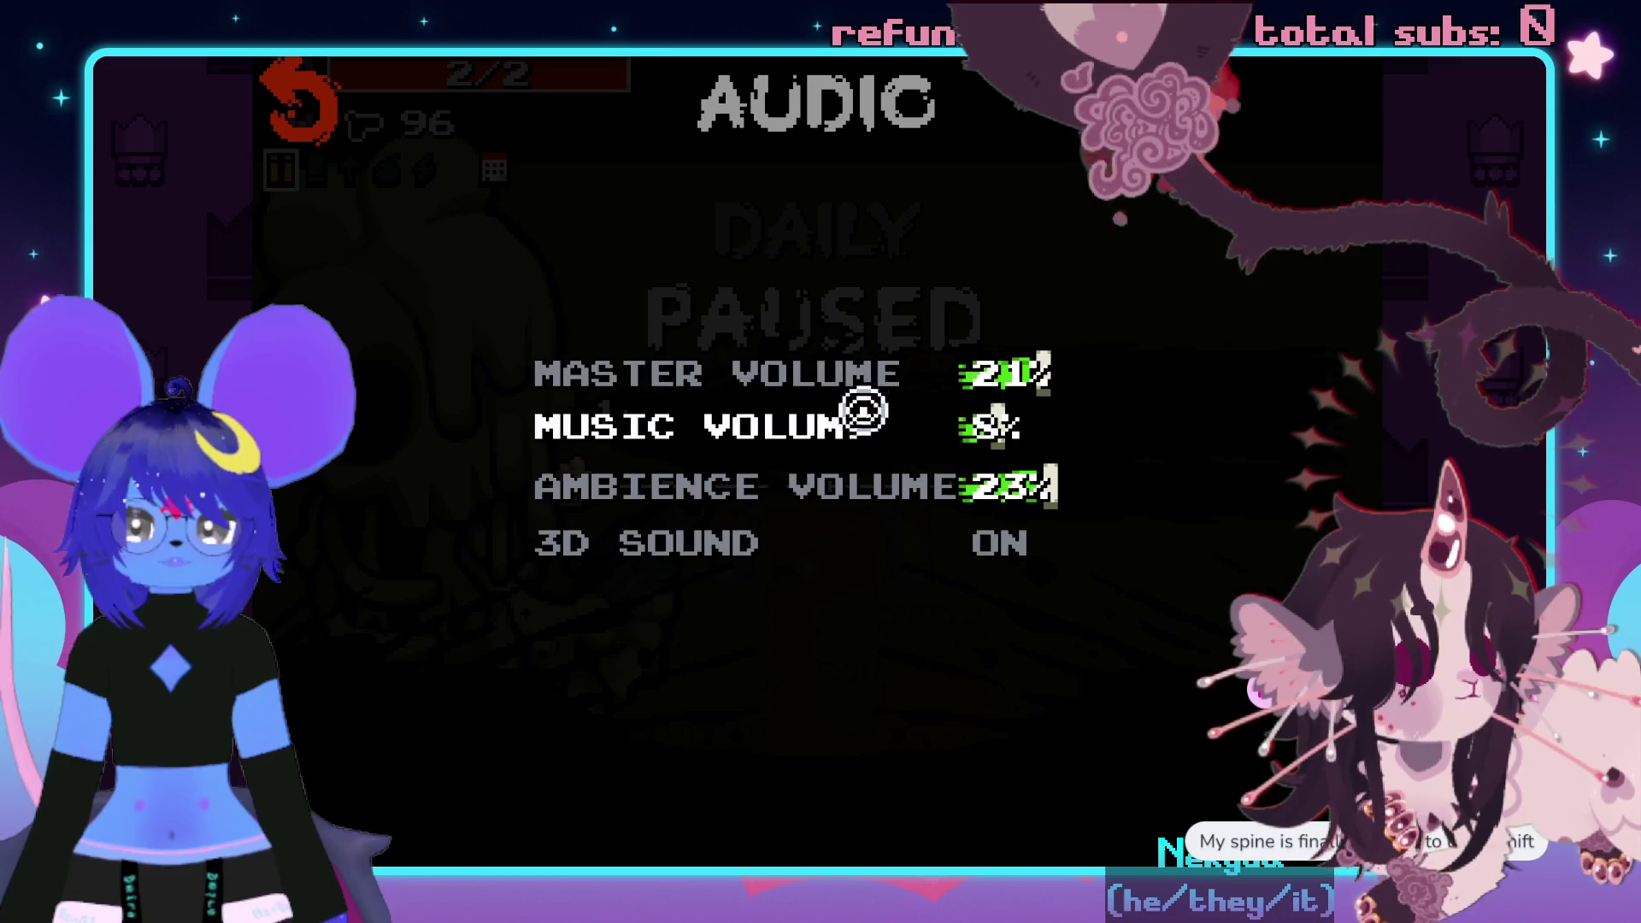
pyautogui.click(908, 425)
pyautogui.click(350, 141)
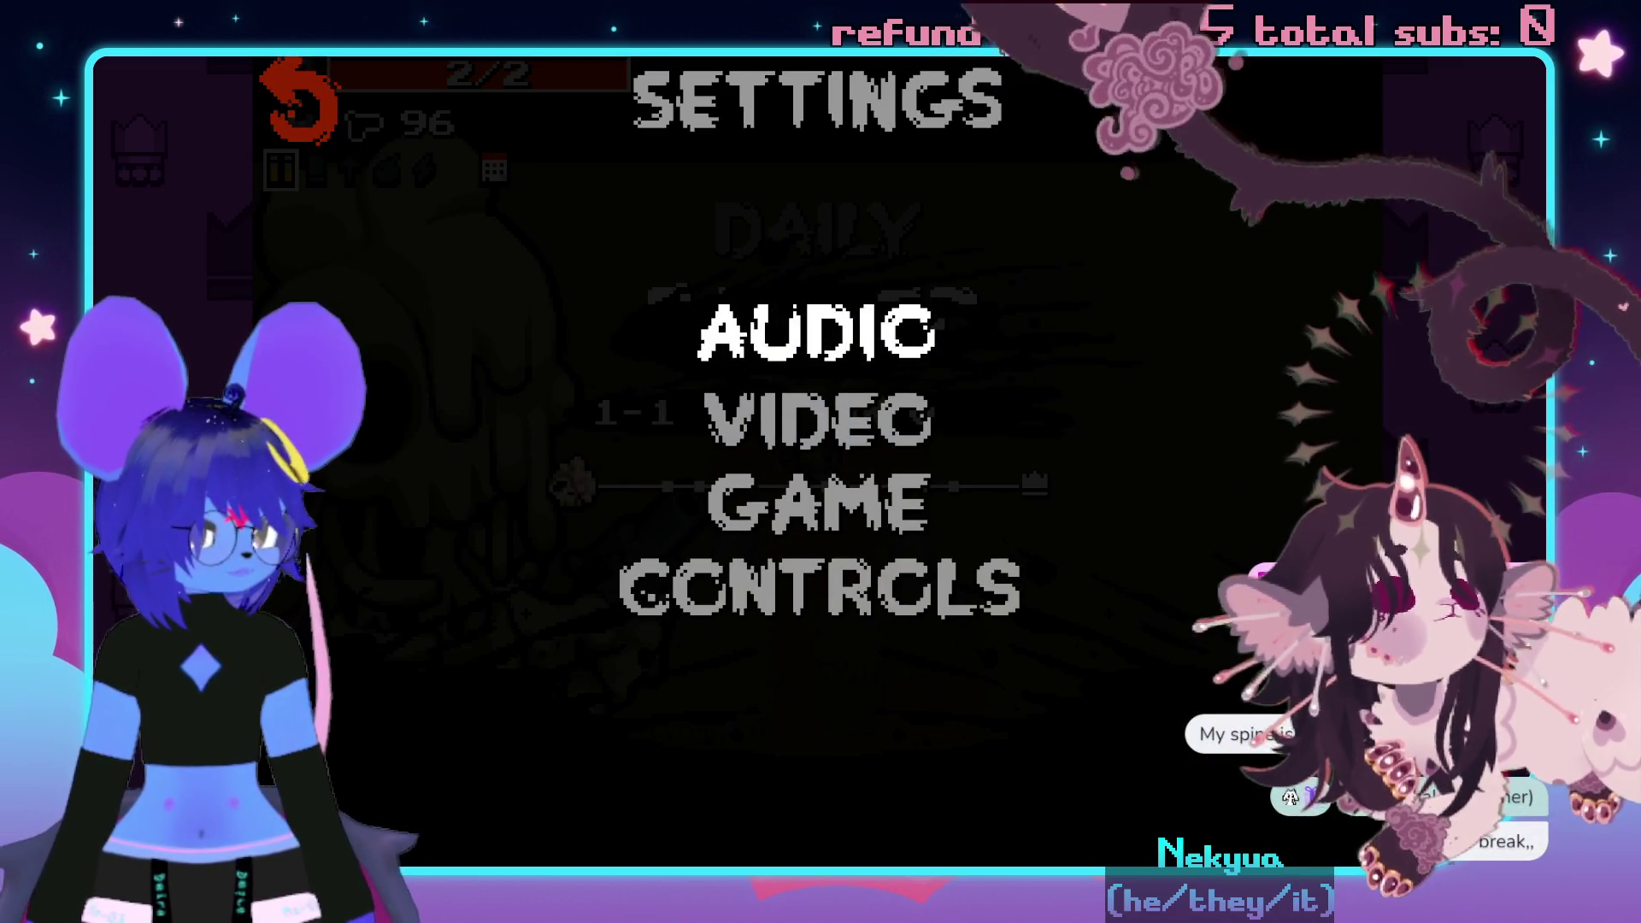
pyautogui.press('Escape')
pyautogui.click(1036, 703)
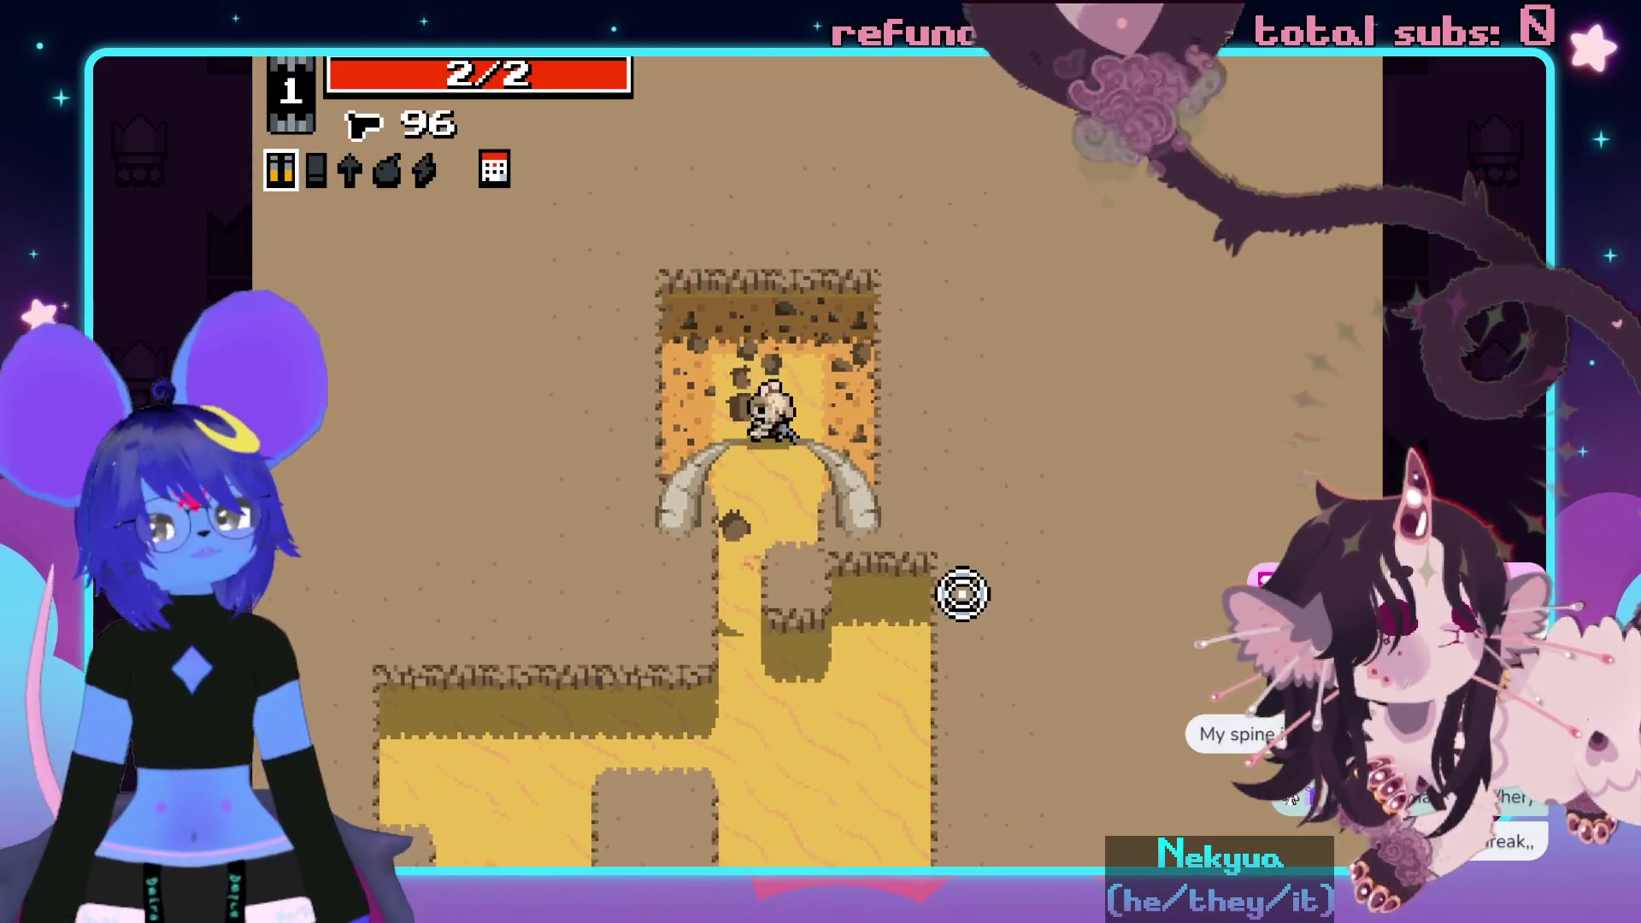
# - Shoot the first desert enemies, then swap to the pistol as main weapon
pyautogui.press('s')
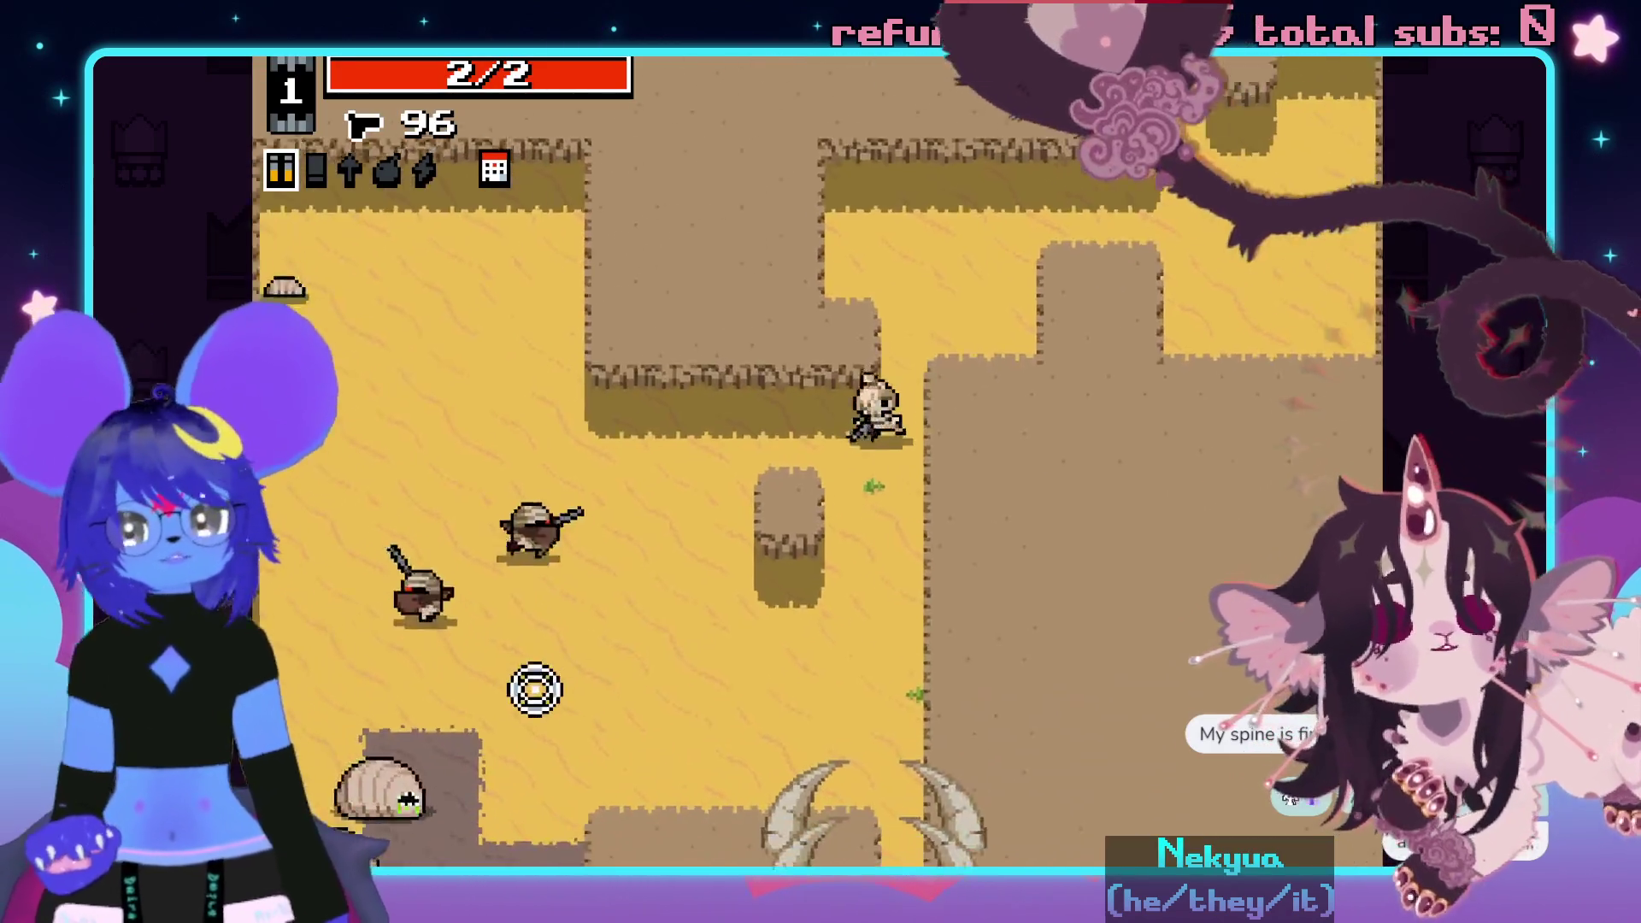
pyautogui.moveTo(535, 688)
pyautogui.mouseDown()
pyautogui.moveTo(527, 462)
pyautogui.moveTo(645, 322)
pyautogui.moveTo(923, 341)
pyautogui.moveTo(1001, 503)
pyautogui.mouseUp()
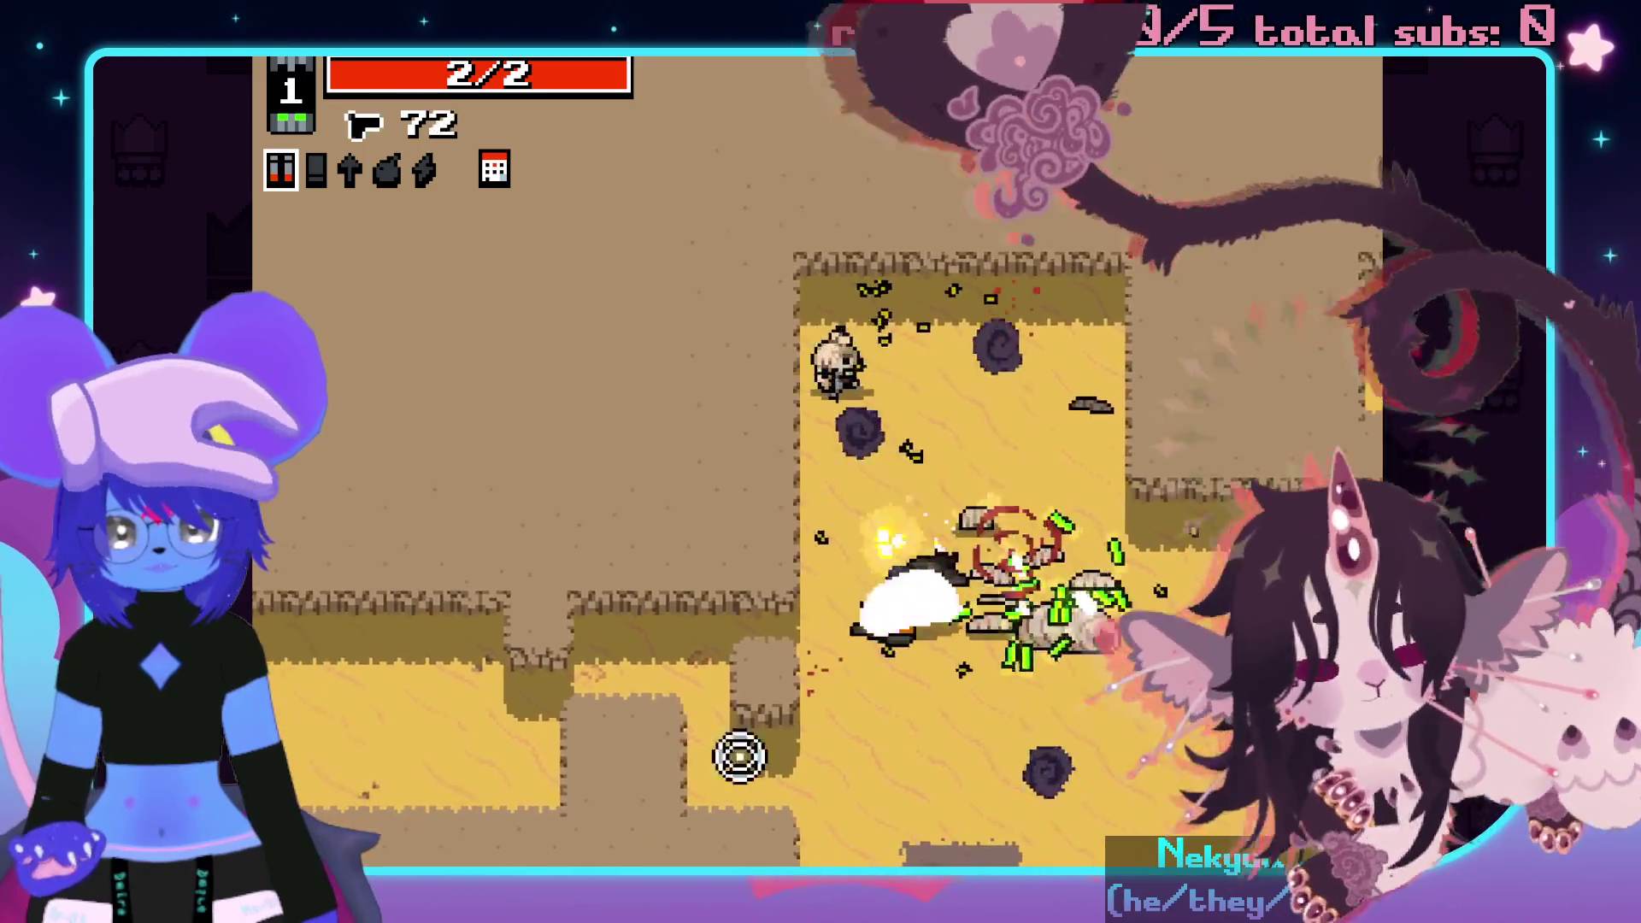
pyautogui.moveTo(740, 756)
pyautogui.mouseDown()
pyautogui.moveTo(864, 744)
pyautogui.moveTo(783, 750)
pyautogui.moveTo(827, 770)
pyautogui.mouseUp()
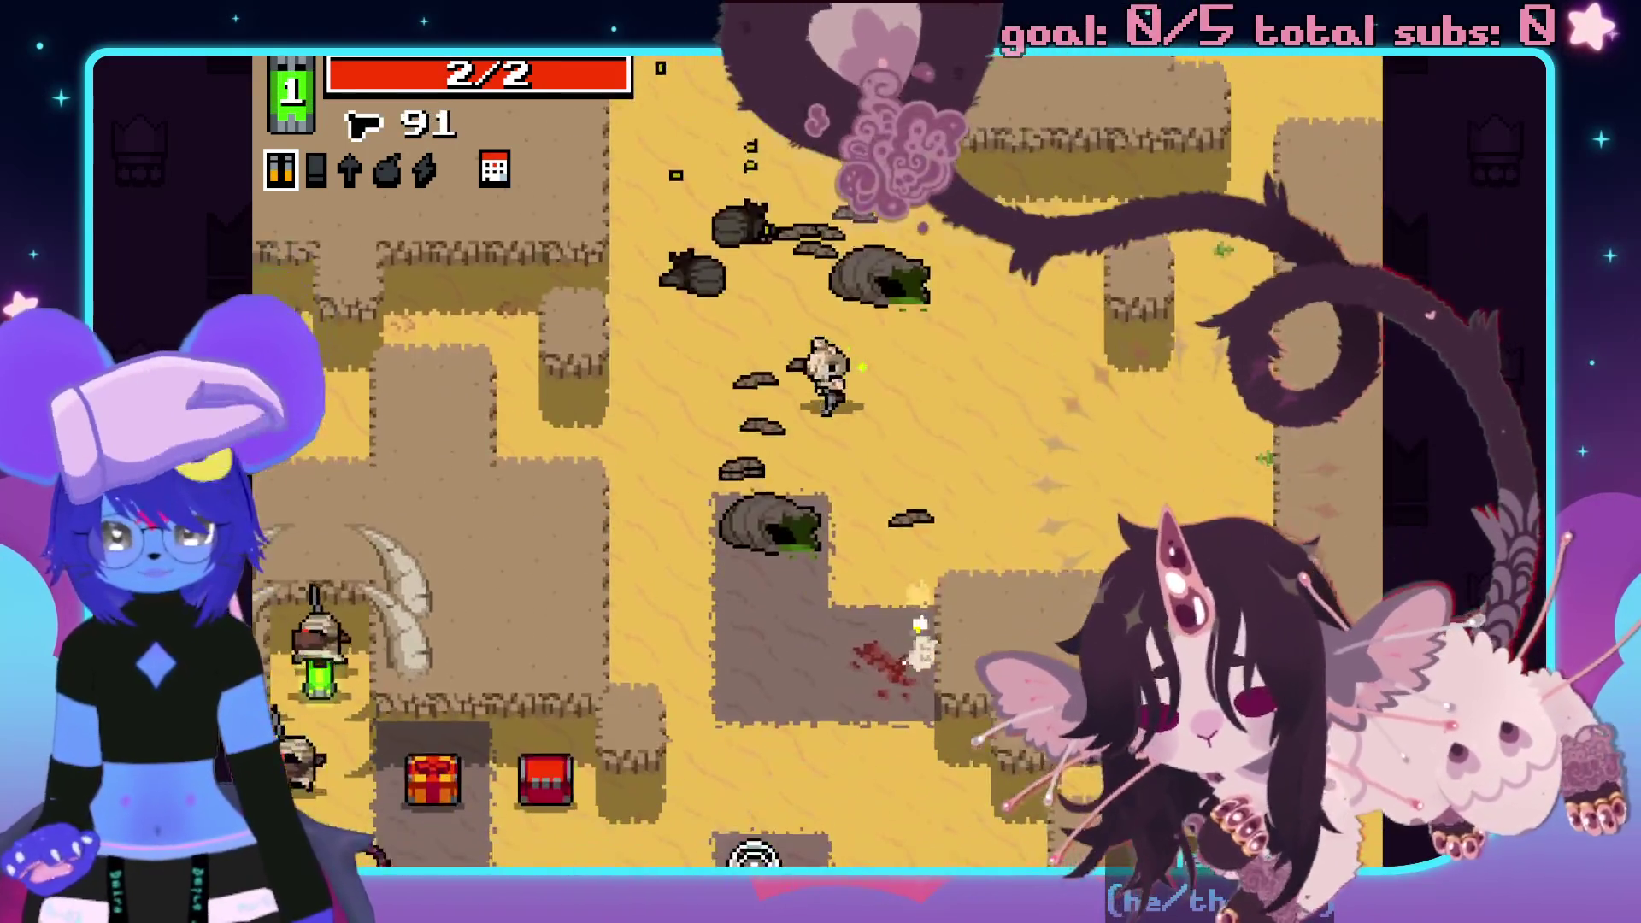
pyautogui.moveTo(755, 864)
pyautogui.mouseDown()
pyautogui.moveTo(854, 820)
pyautogui.moveTo(560, 674)
pyautogui.moveTo(552, 527)
pyautogui.mouseUp()
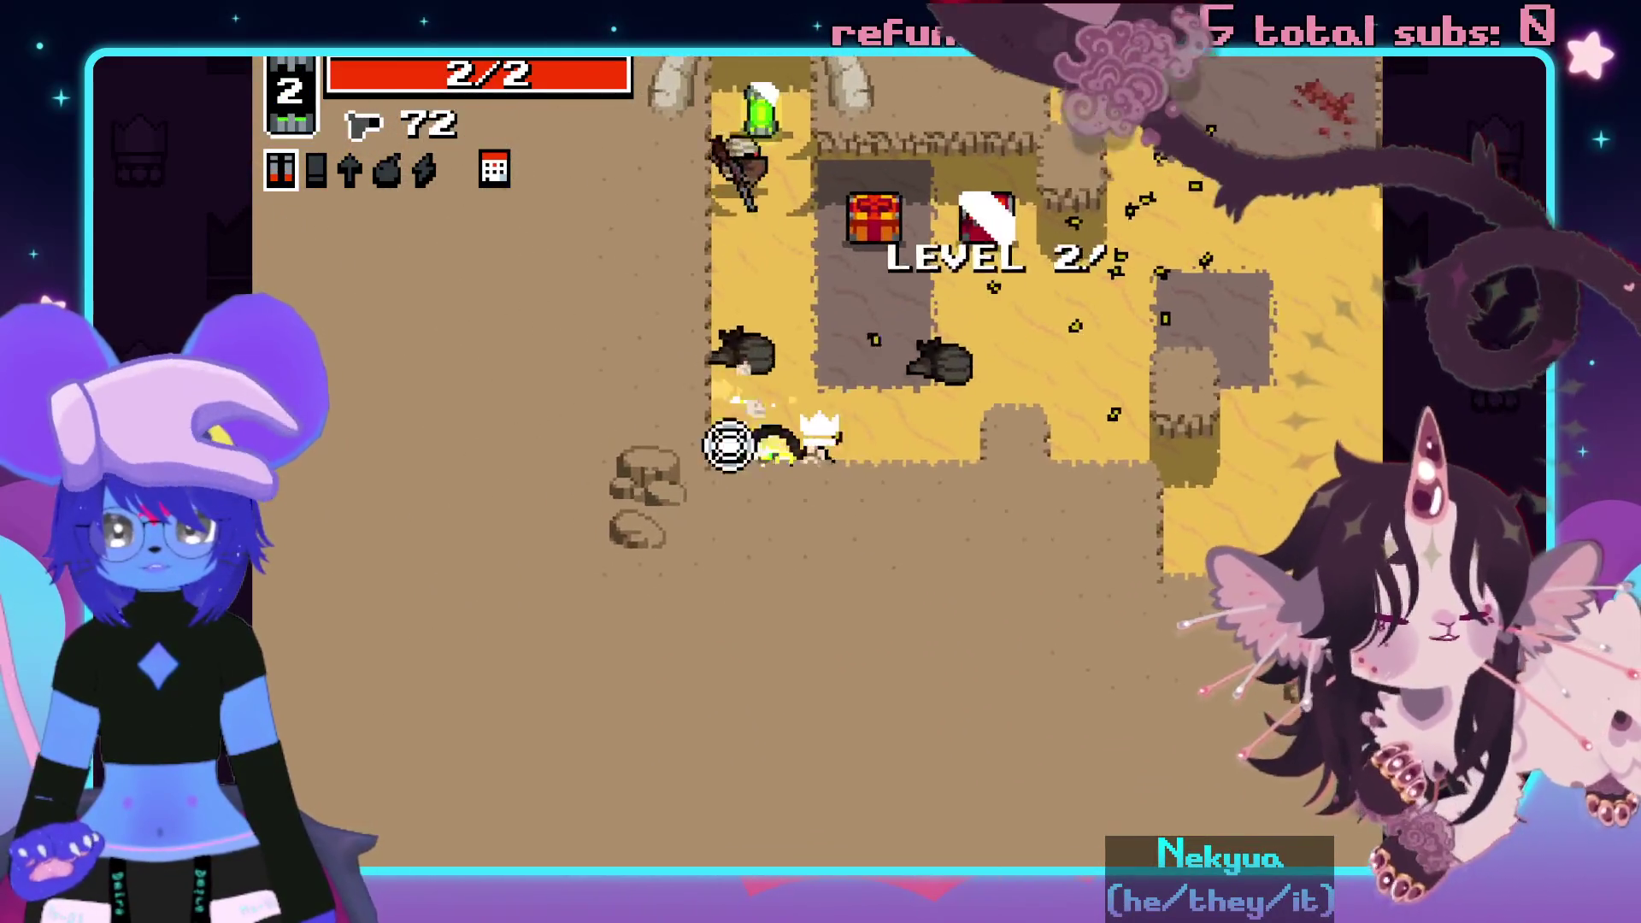
pyautogui.moveTo(897, 257); pyautogui.dragTo(875, 239)
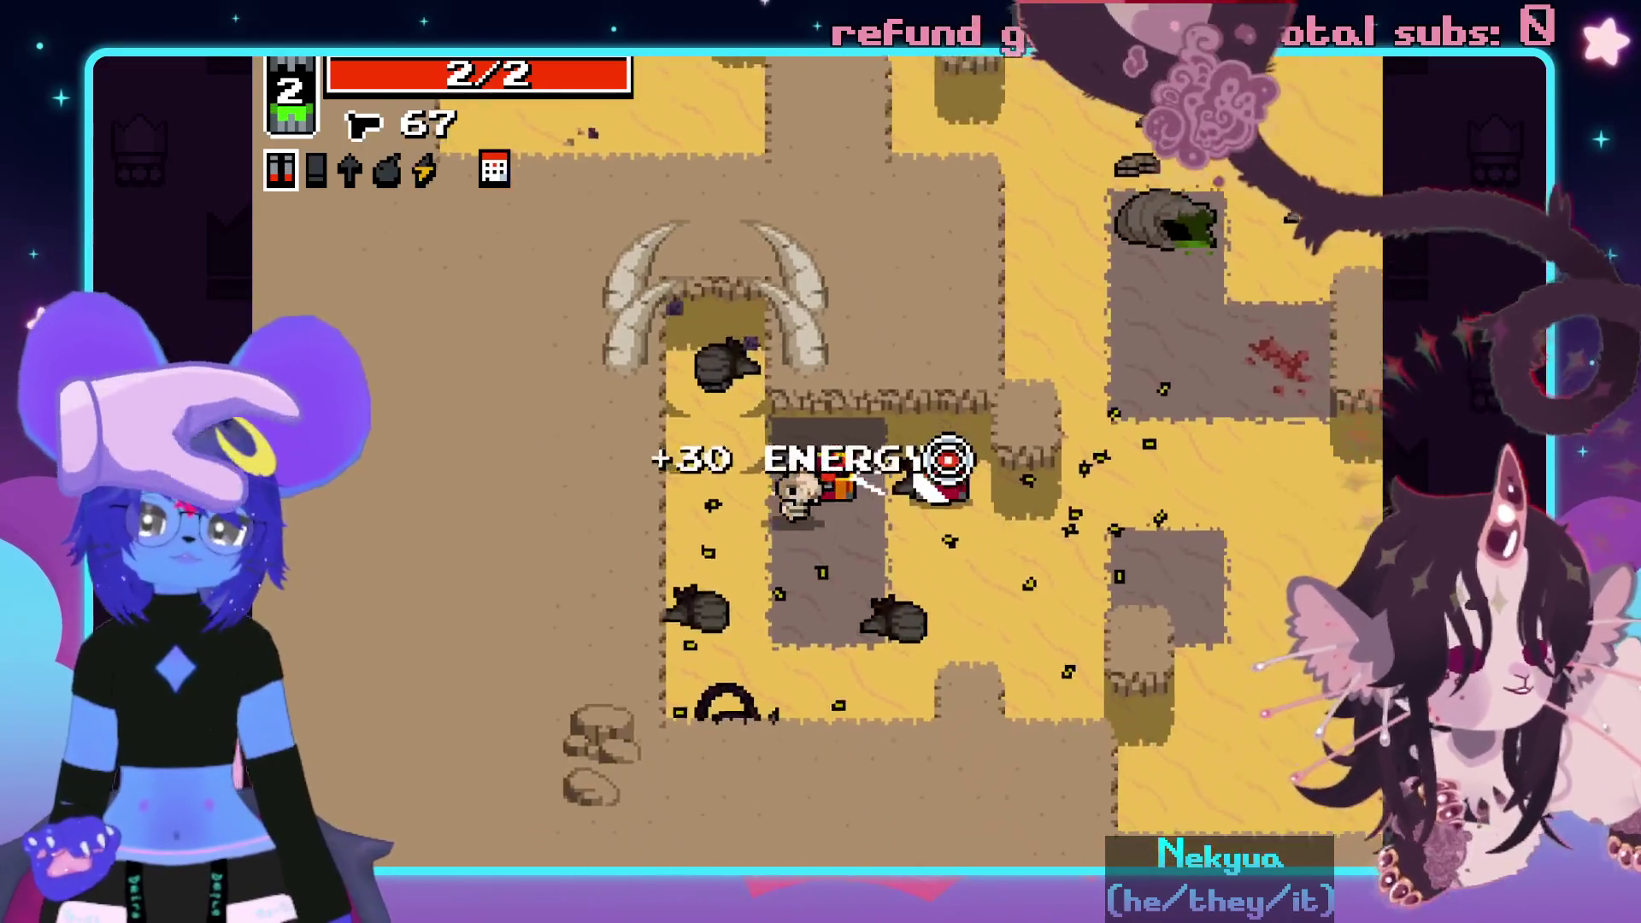
pyautogui.press('a')
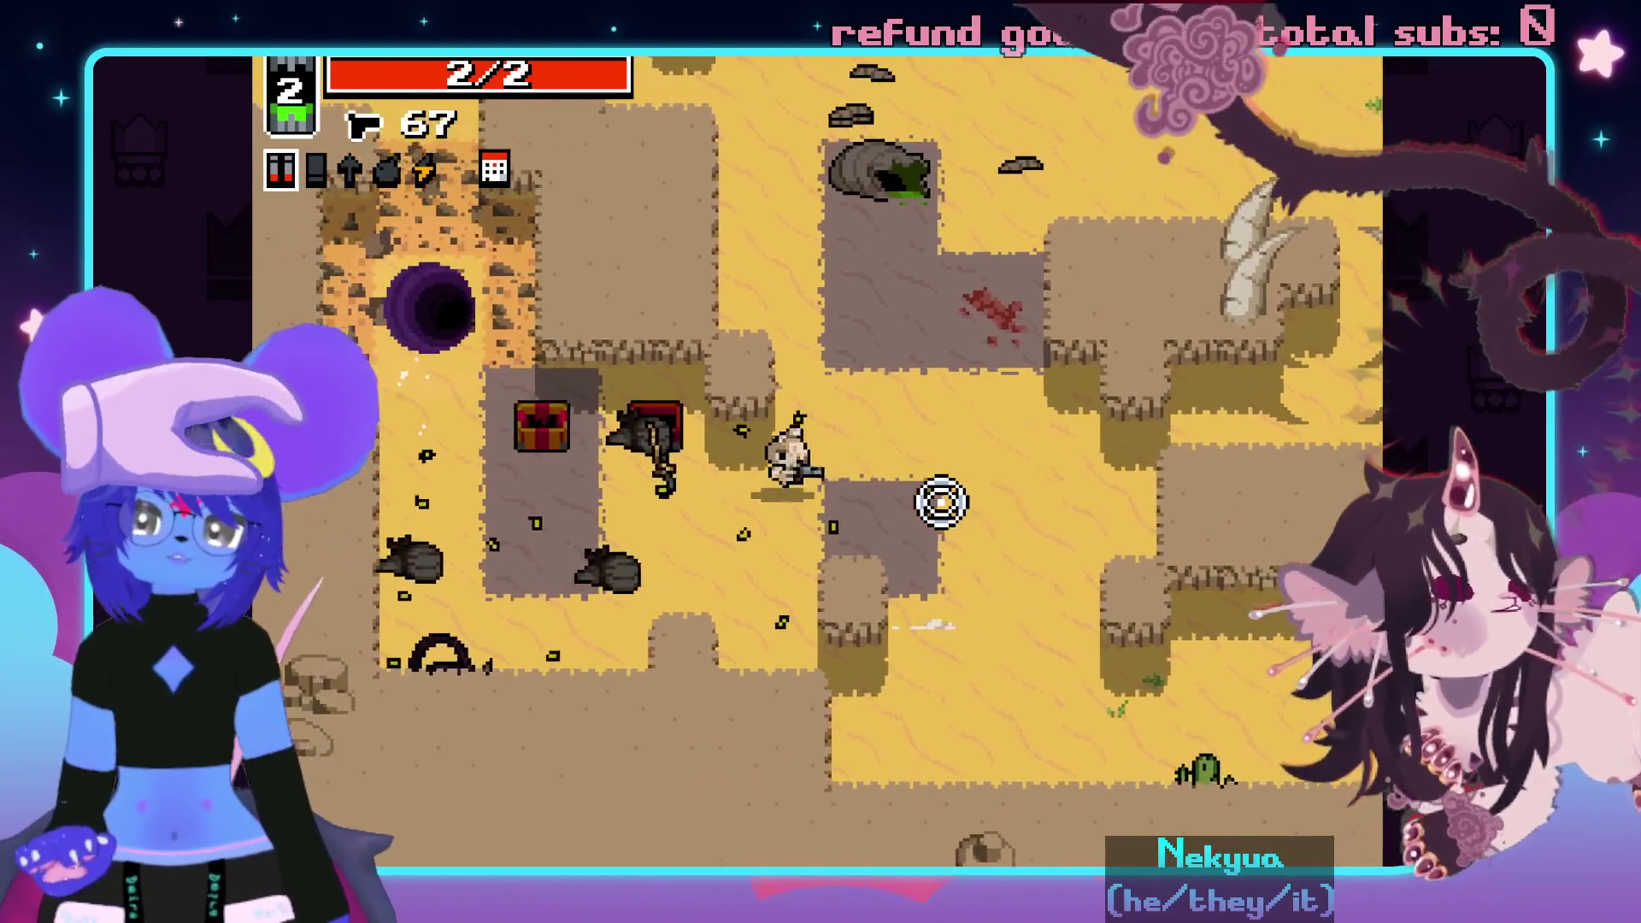
pyautogui.press('d')
pyautogui.press('s')
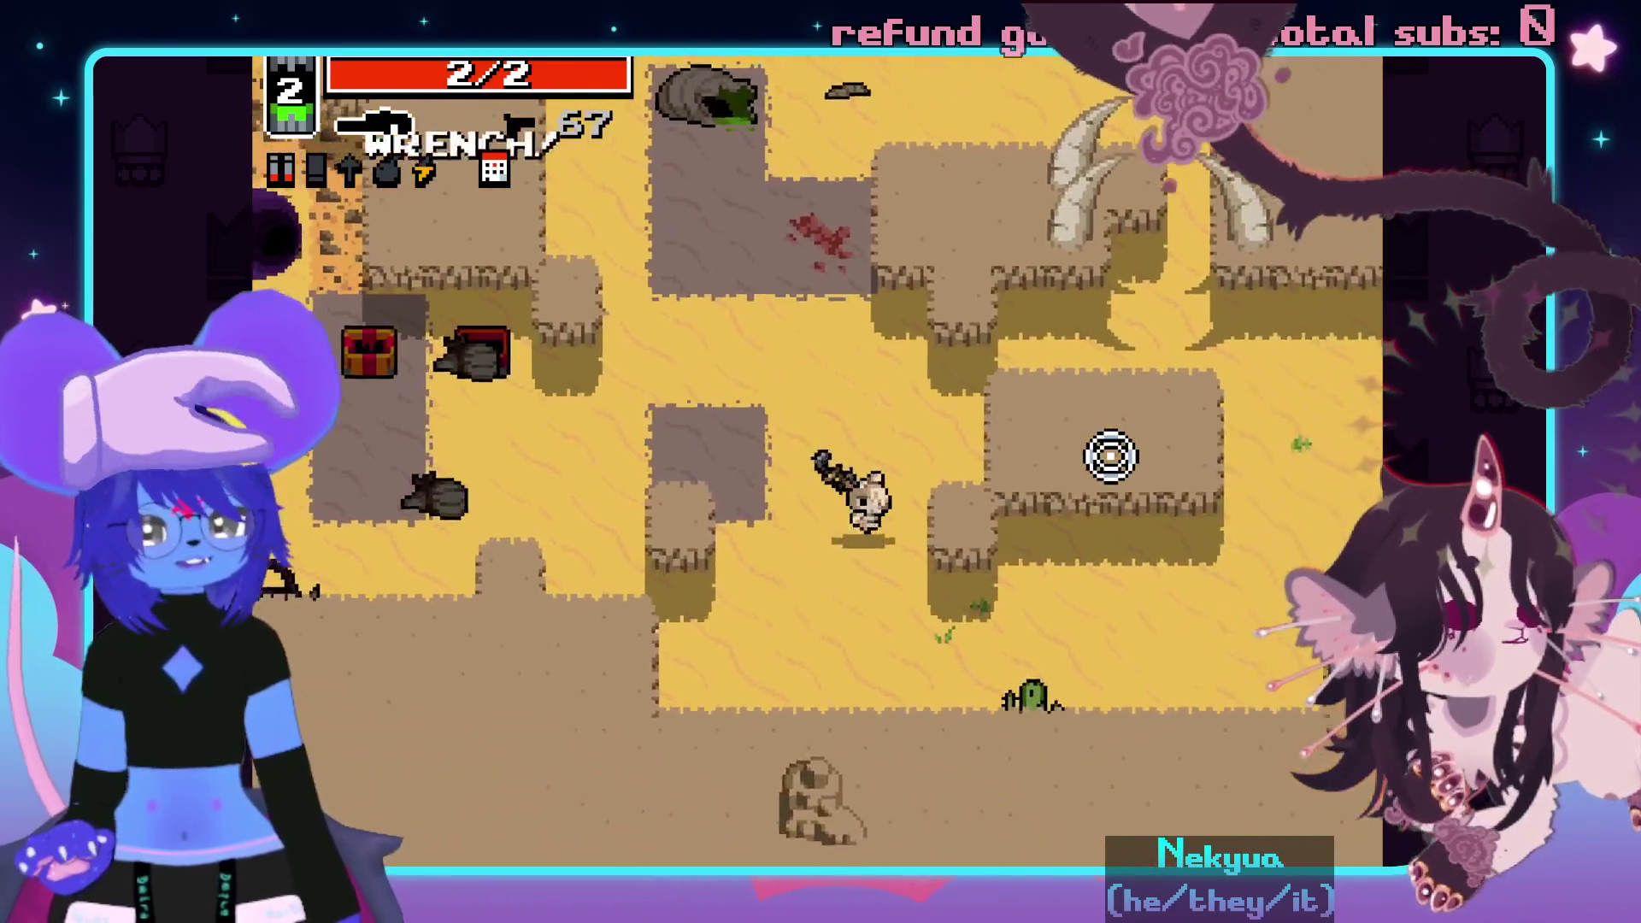
pyautogui.click(1198, 360)
pyautogui.press('w')
pyautogui.press('d')
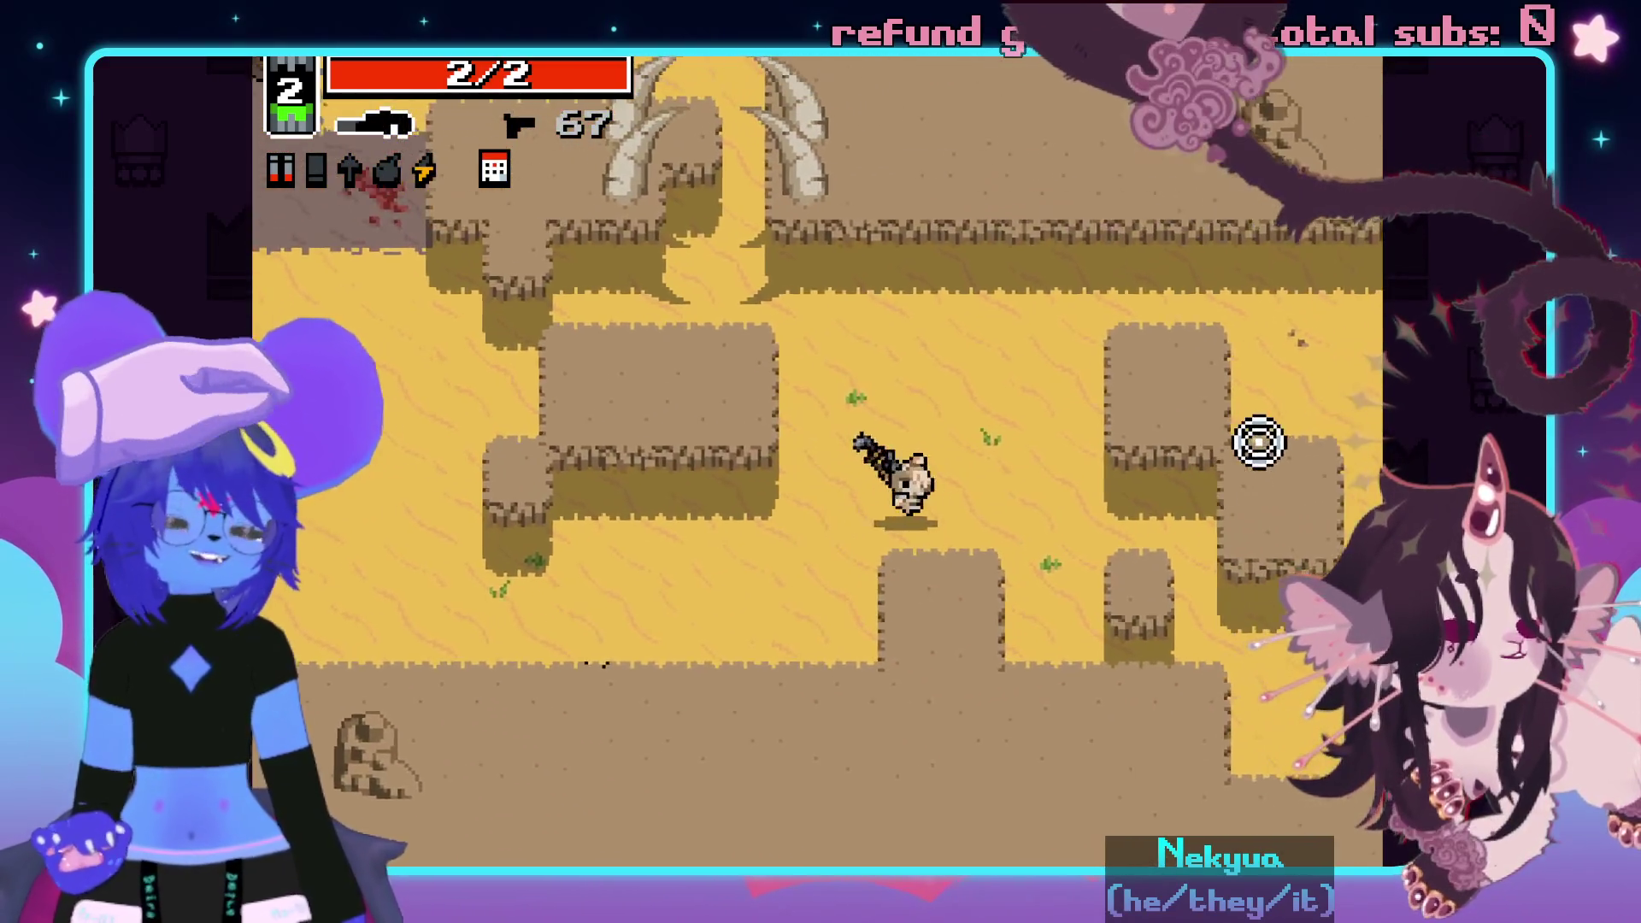
pyautogui.press('a')
pyautogui.press('space')
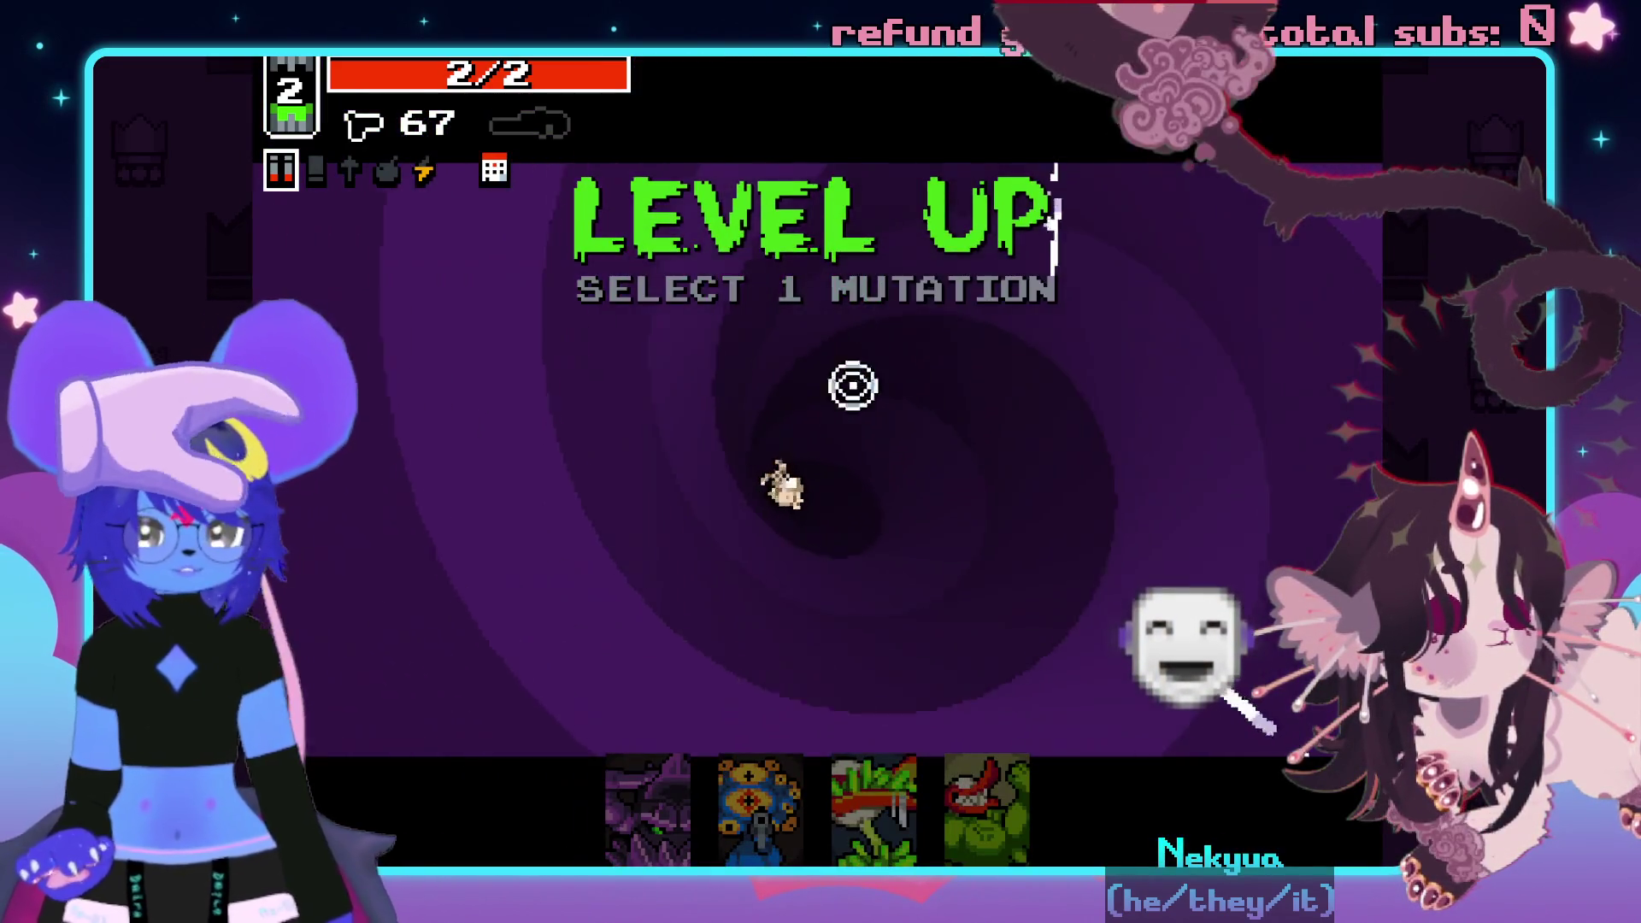
# - Take the Scarier Face mutation and fight the enemies up-right with the shotgun
pyautogui.click(675, 806)
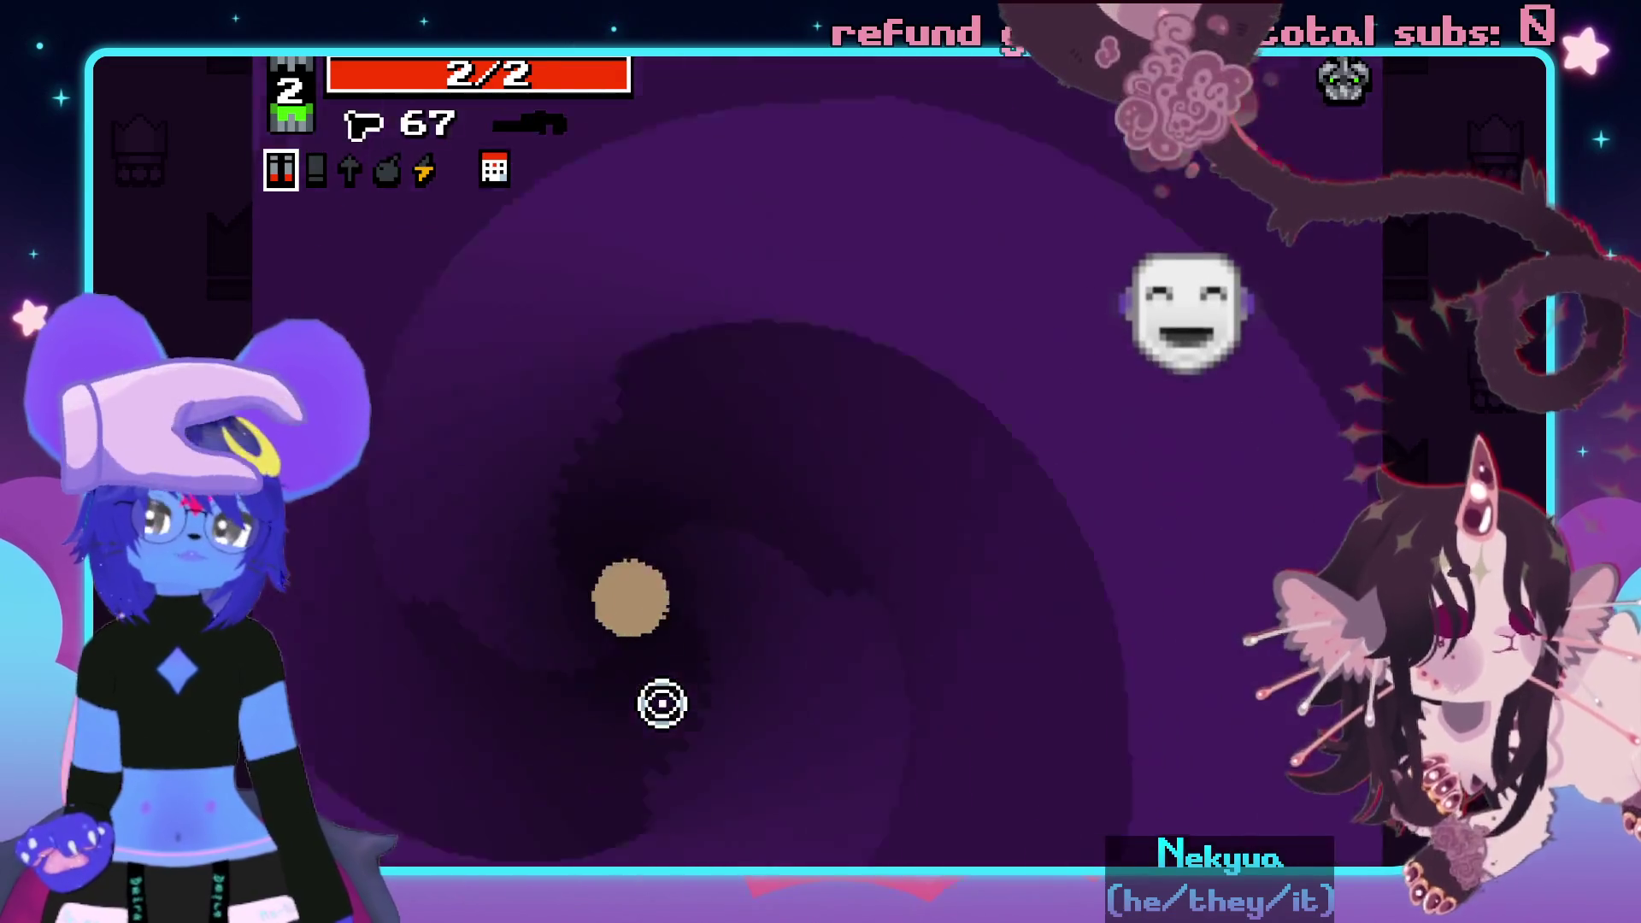
pyautogui.press('d')
pyautogui.press('s')
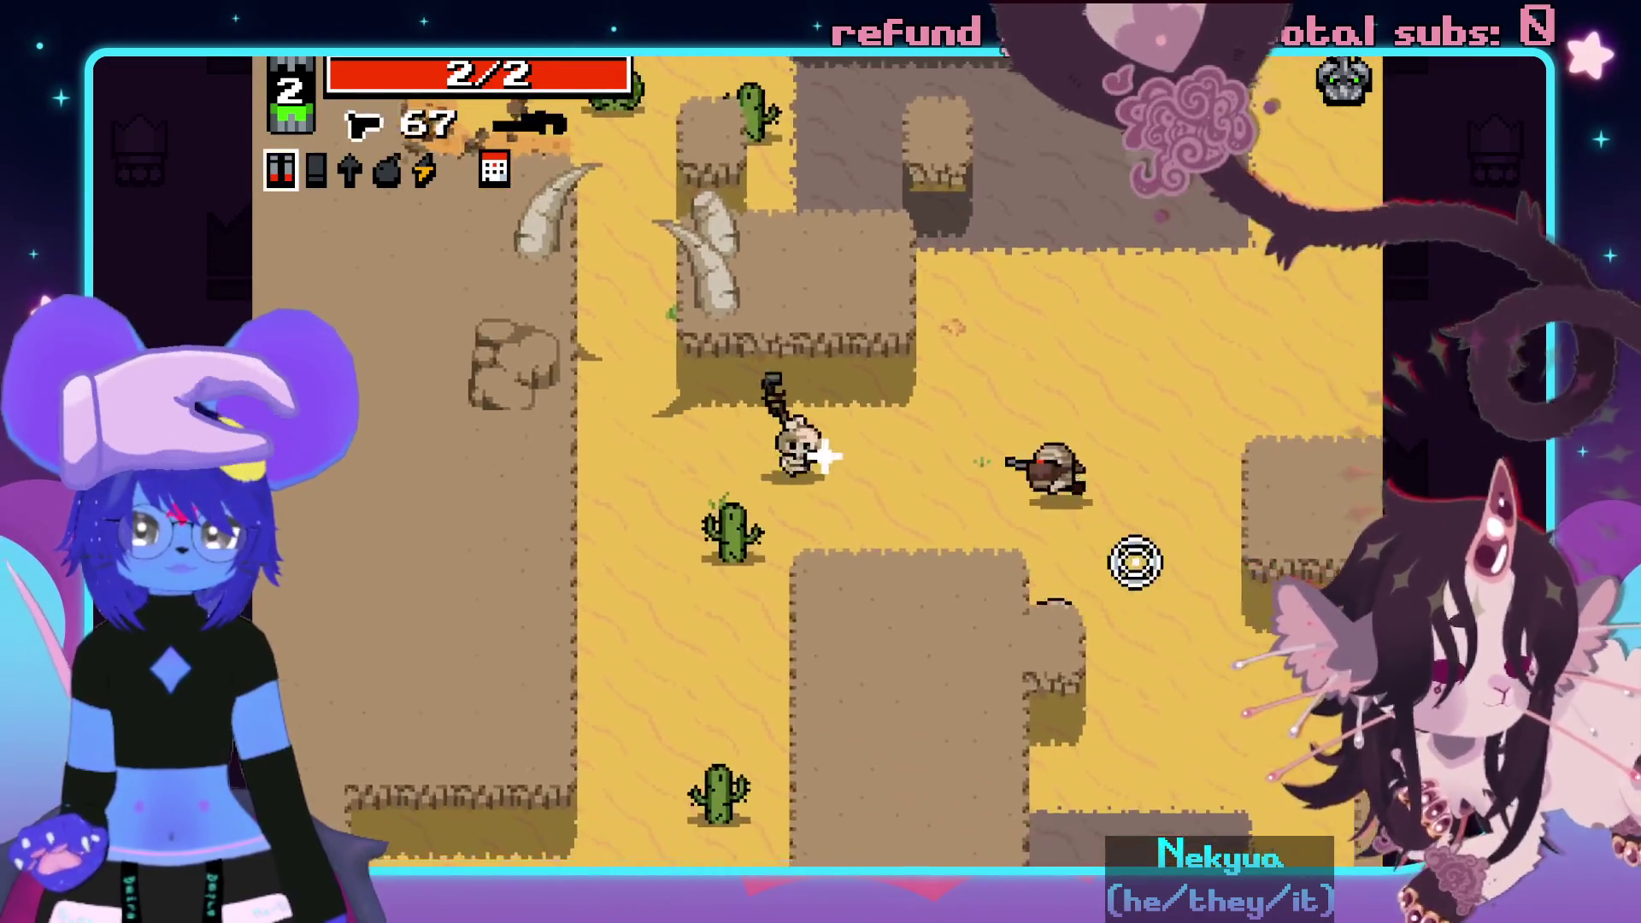
pyautogui.click(1096, 404)
pyautogui.press('d')
pyautogui.moveTo(1096, 404)
pyautogui.mouseDown()
pyautogui.moveTo(851, 751)
pyautogui.moveTo(1190, 356)
pyautogui.moveTo(1153, 279)
pyautogui.moveTo(1054, 245)
pyautogui.moveTo(721, 223)
pyautogui.moveTo(1007, 278)
pyautogui.moveTo(1121, 237)
pyautogui.mouseUp()
pyautogui.press('w')
pyautogui.moveTo(1113, 311); pyautogui.dragTo(1132, 476)
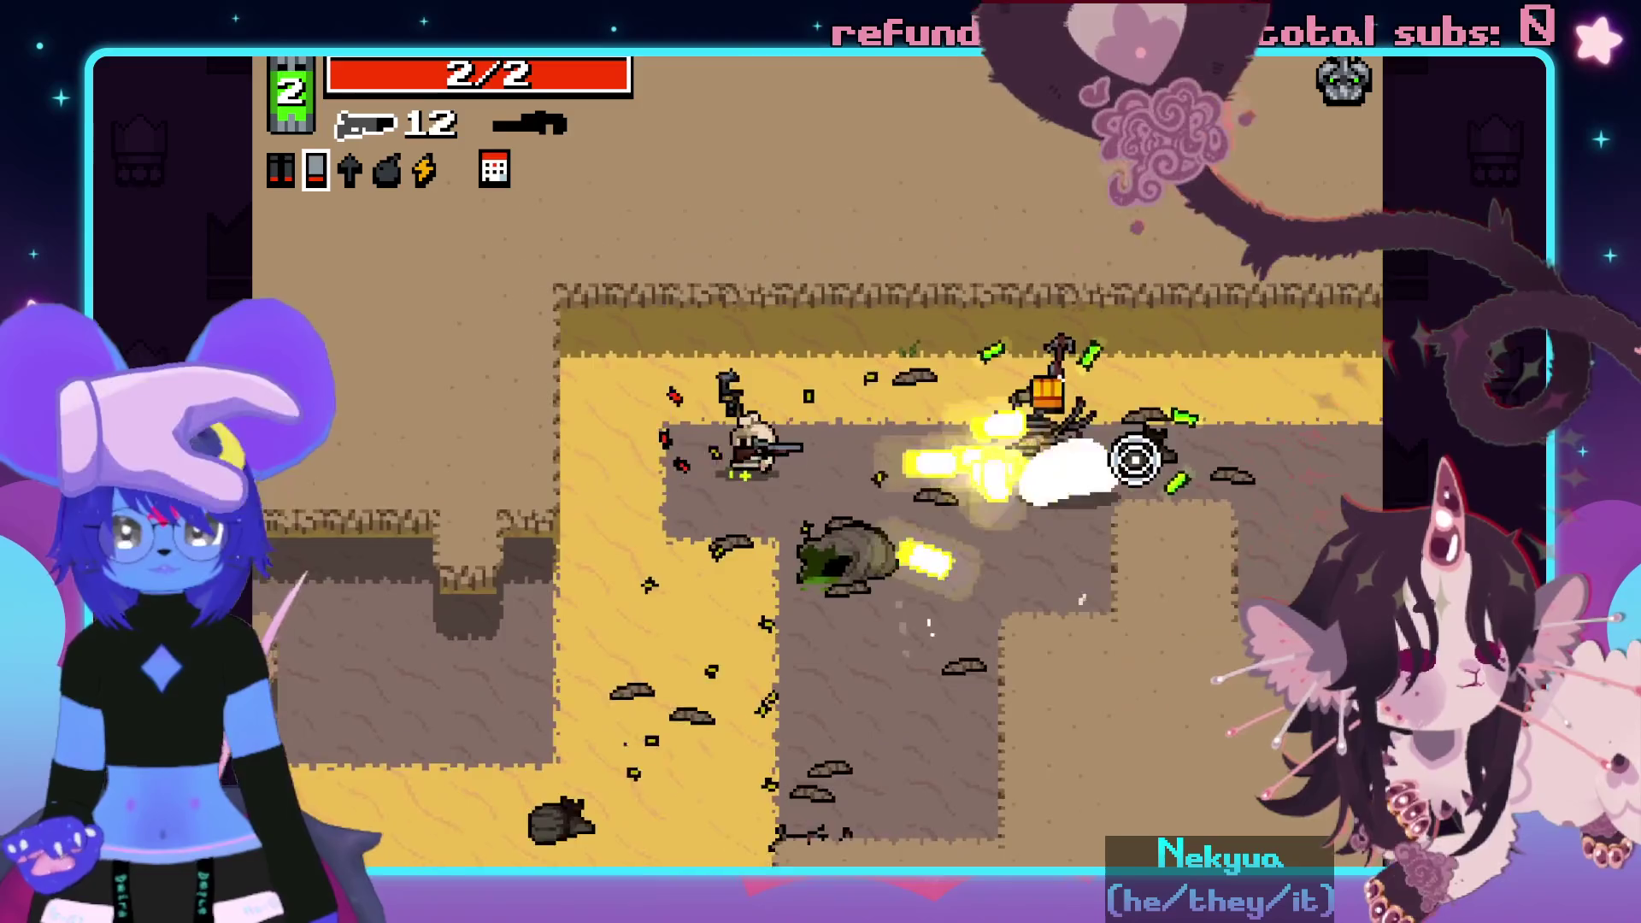
pyautogui.press('a')
pyautogui.moveTo(1057, 621); pyautogui.dragTo(1141, 523)
pyautogui.press('space')
pyautogui.press('s')
pyautogui.moveTo(931, 682)
pyautogui.mouseDown()
pyautogui.moveTo(875, 681)
pyautogui.moveTo(889, 689)
pyautogui.moveTo(1040, 590)
pyautogui.moveTo(520, 452)
pyautogui.moveTo(508, 559)
pyautogui.mouseUp()
# - Switch back to the crossbow and blast enemies while moving down-left
pyautogui.press('space')
pyautogui.press('w')
pyautogui.press('a')
pyautogui.press('s')
pyautogui.press('a')
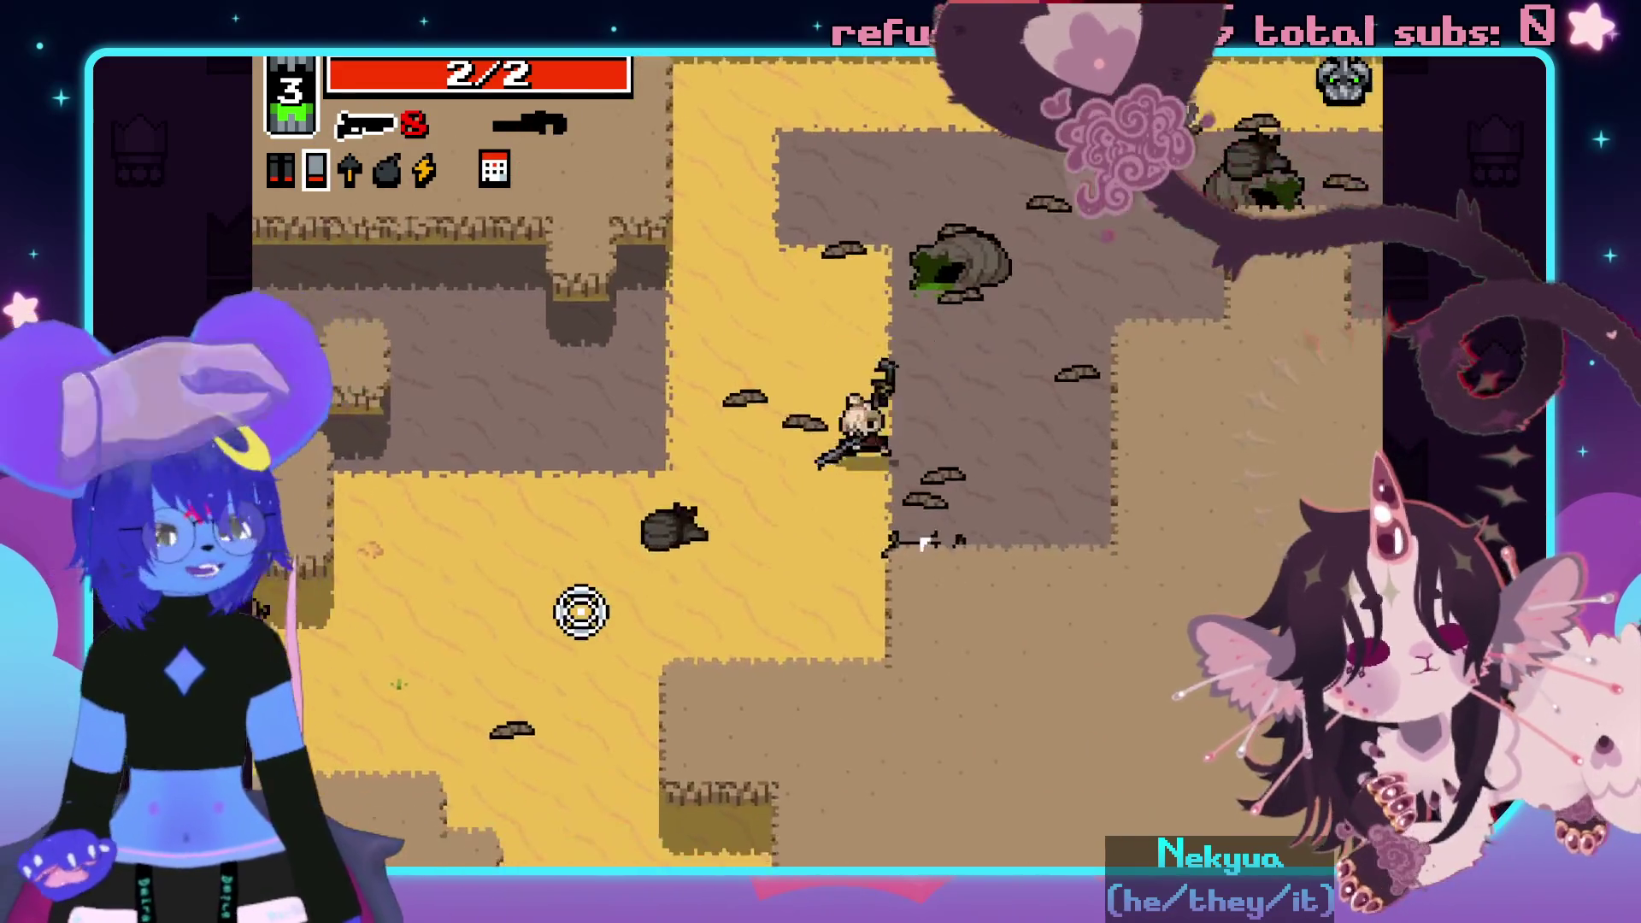
pyautogui.moveTo(604, 644)
pyautogui.mouseDown()
pyautogui.moveTo(587, 476)
pyautogui.moveTo(609, 467)
pyautogui.moveTo(802, 663)
pyautogui.moveTo(742, 741)
pyautogui.moveTo(933, 686)
pyautogui.mouseUp()
pyautogui.press('s')
pyautogui.press('a')
pyautogui.press('s')
pyautogui.press('a')
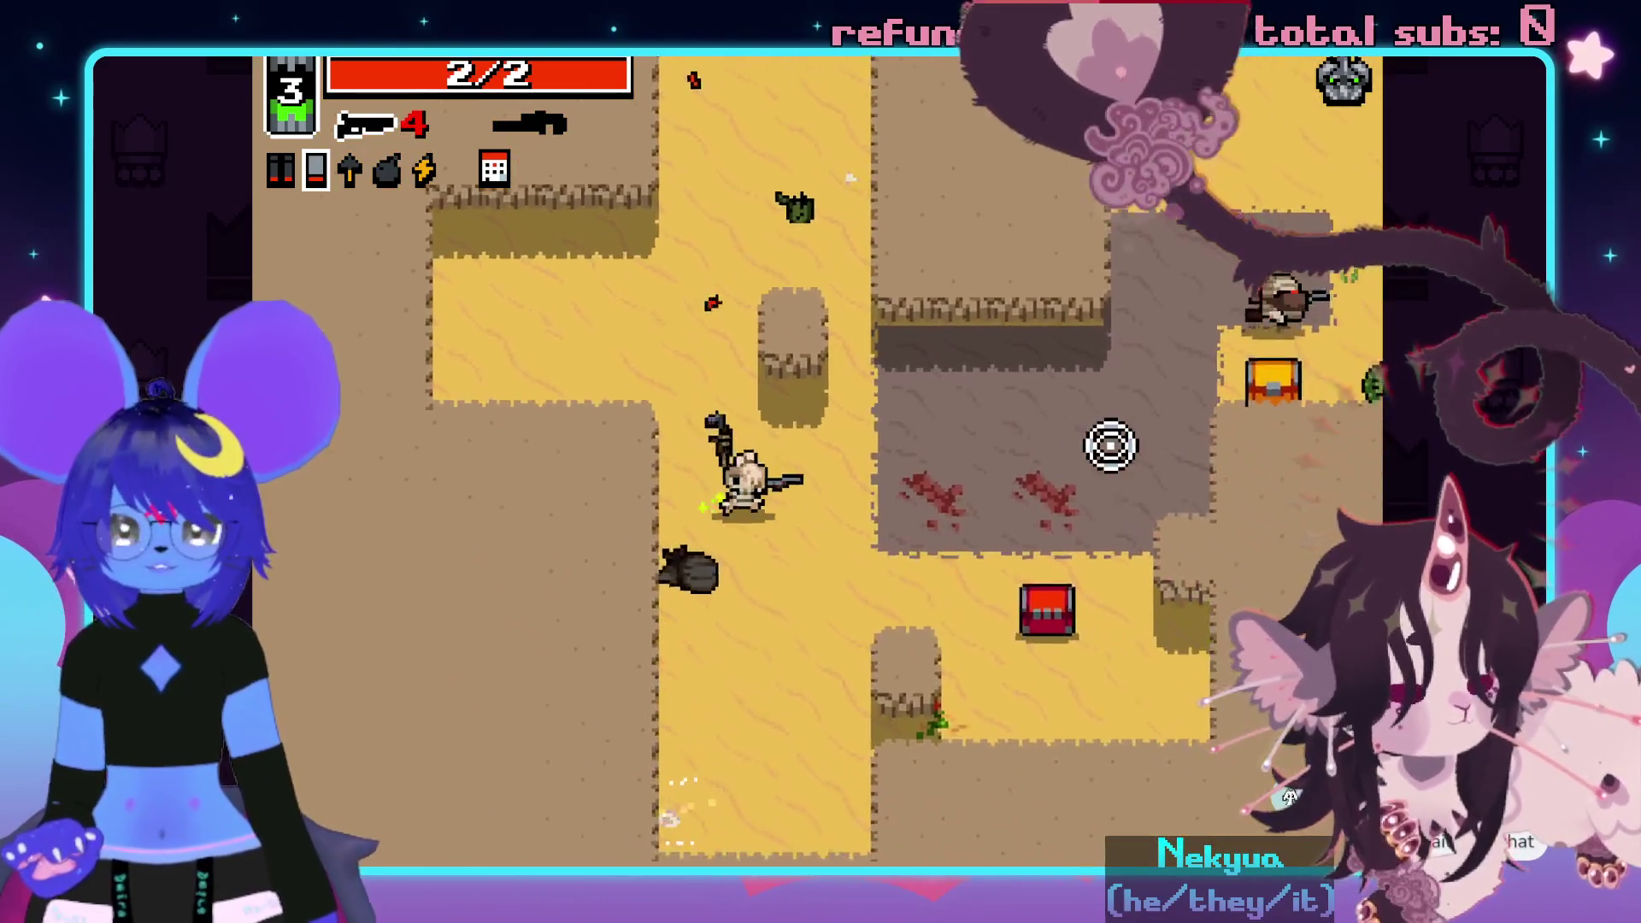
# - Collect shell ammo at the chest and shoot remaining enemies until LEVEL UP appears
pyautogui.press('d')
pyautogui.press('w')
pyautogui.click(1103, 248)
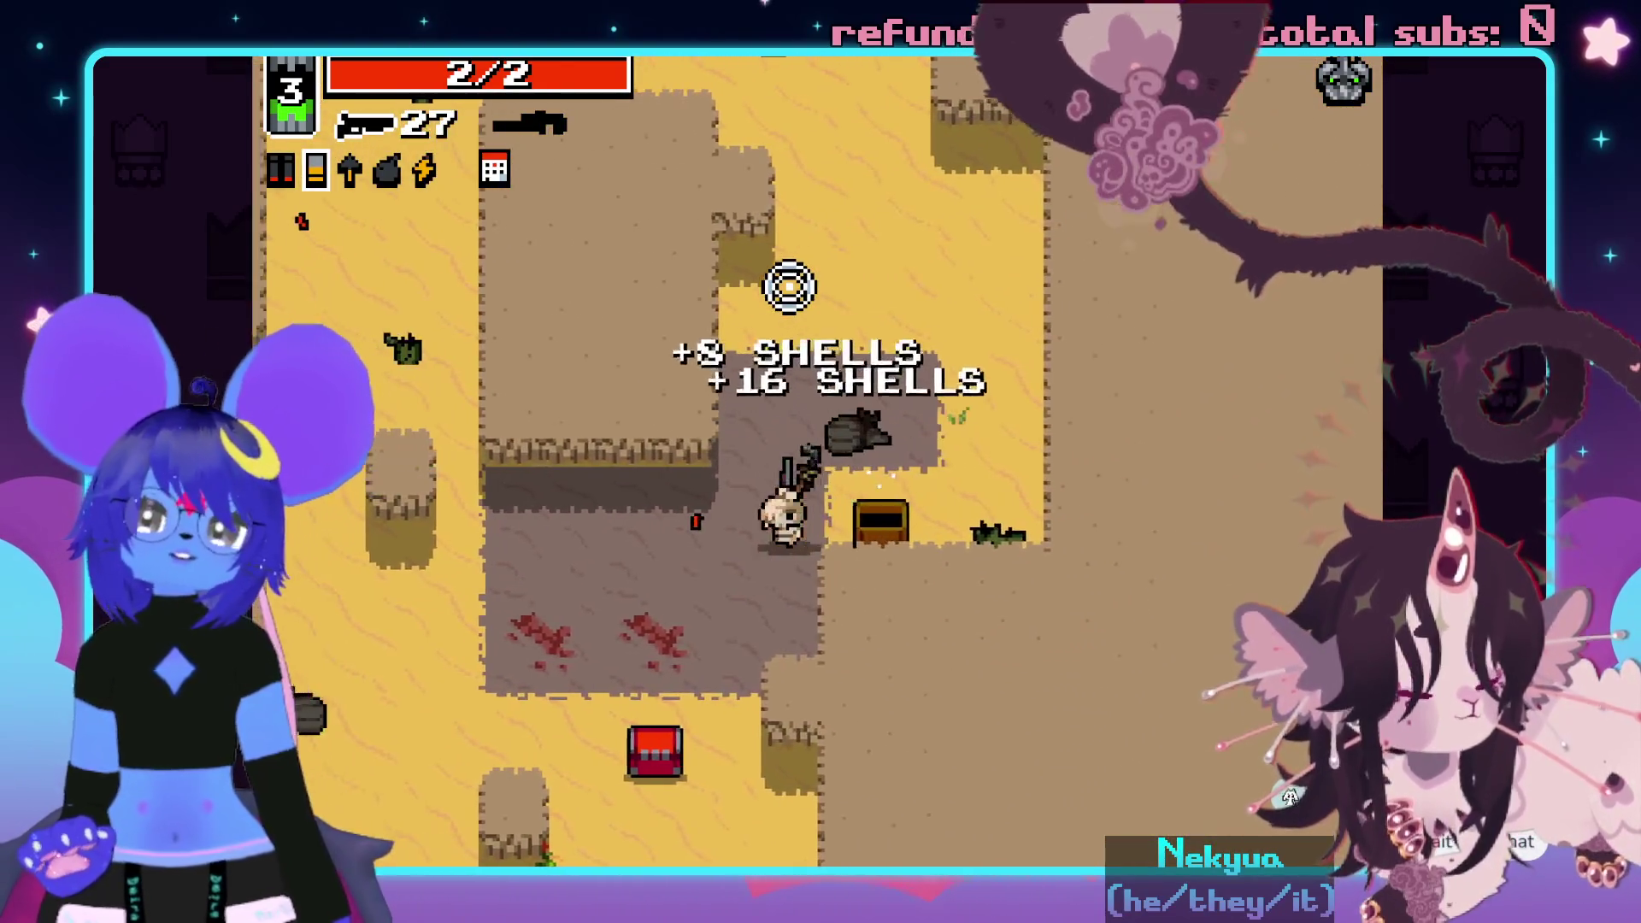
pyautogui.press('a')
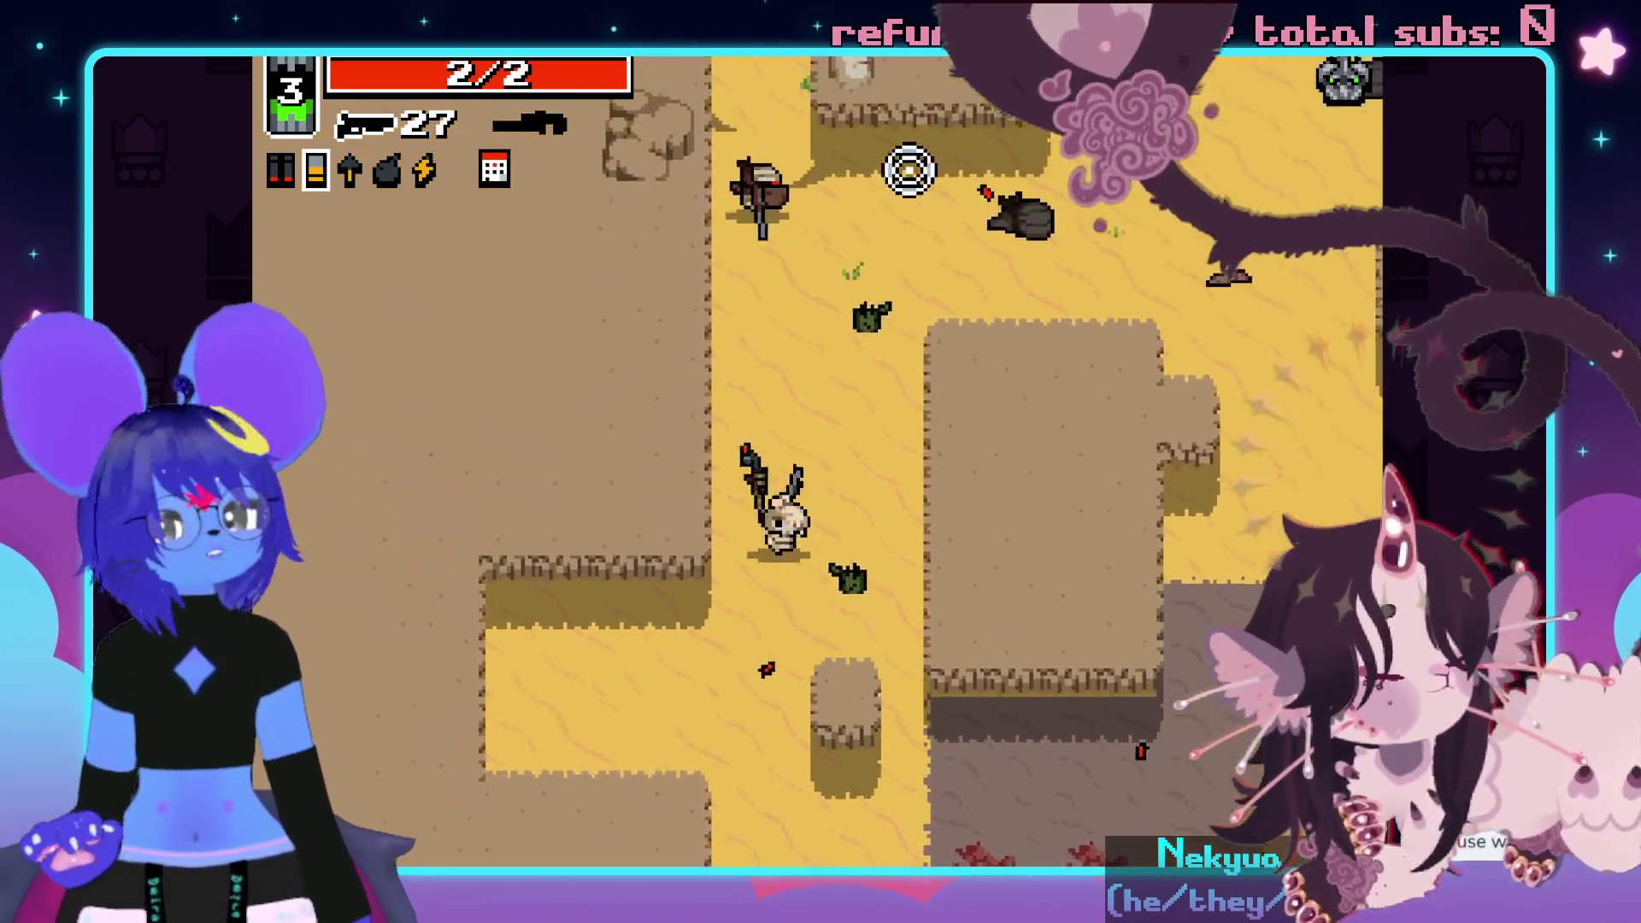
pyautogui.press('w')
pyautogui.click(949, 188)
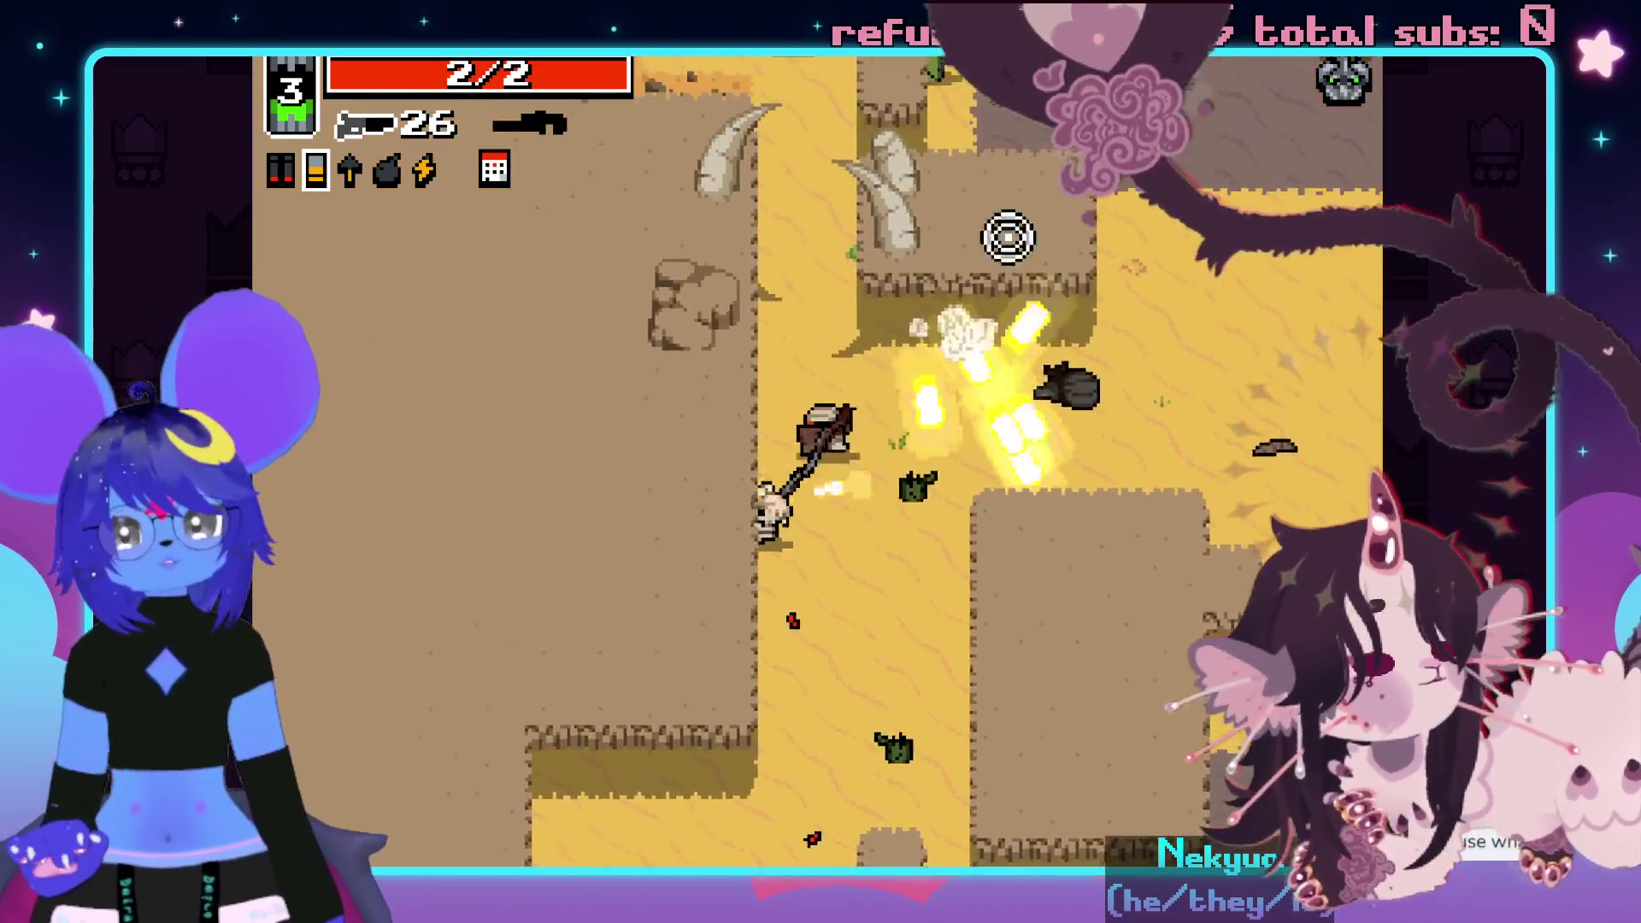
pyautogui.click(974, 227)
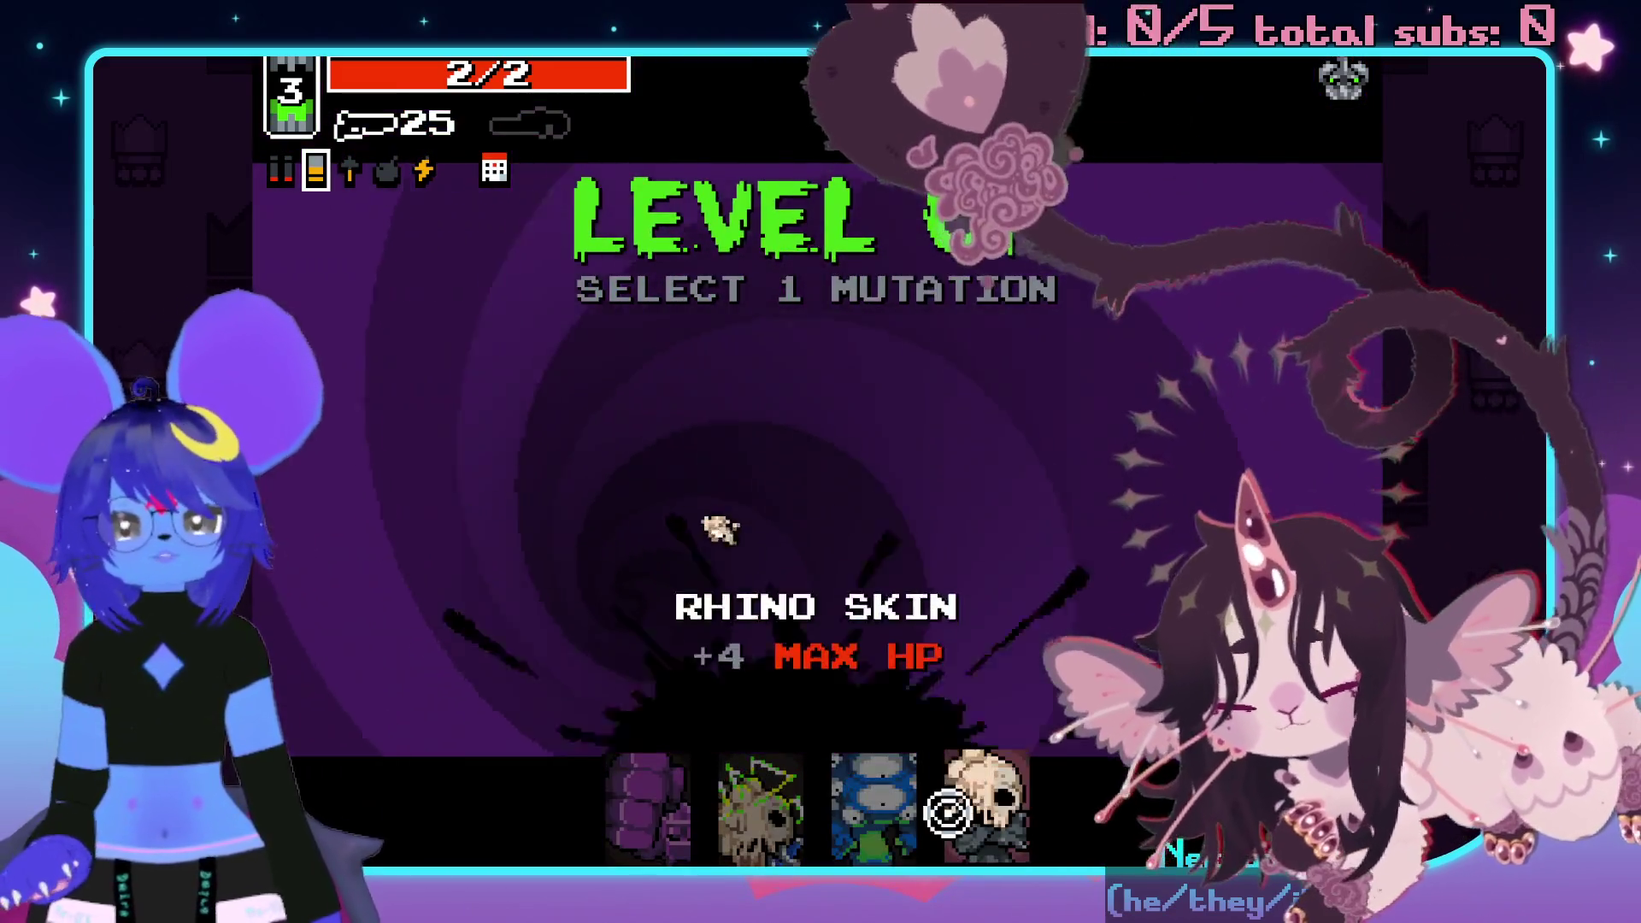
# - Take the Rhino Skin mutation and shoot the first group of enemies
pyautogui.click(947, 812)
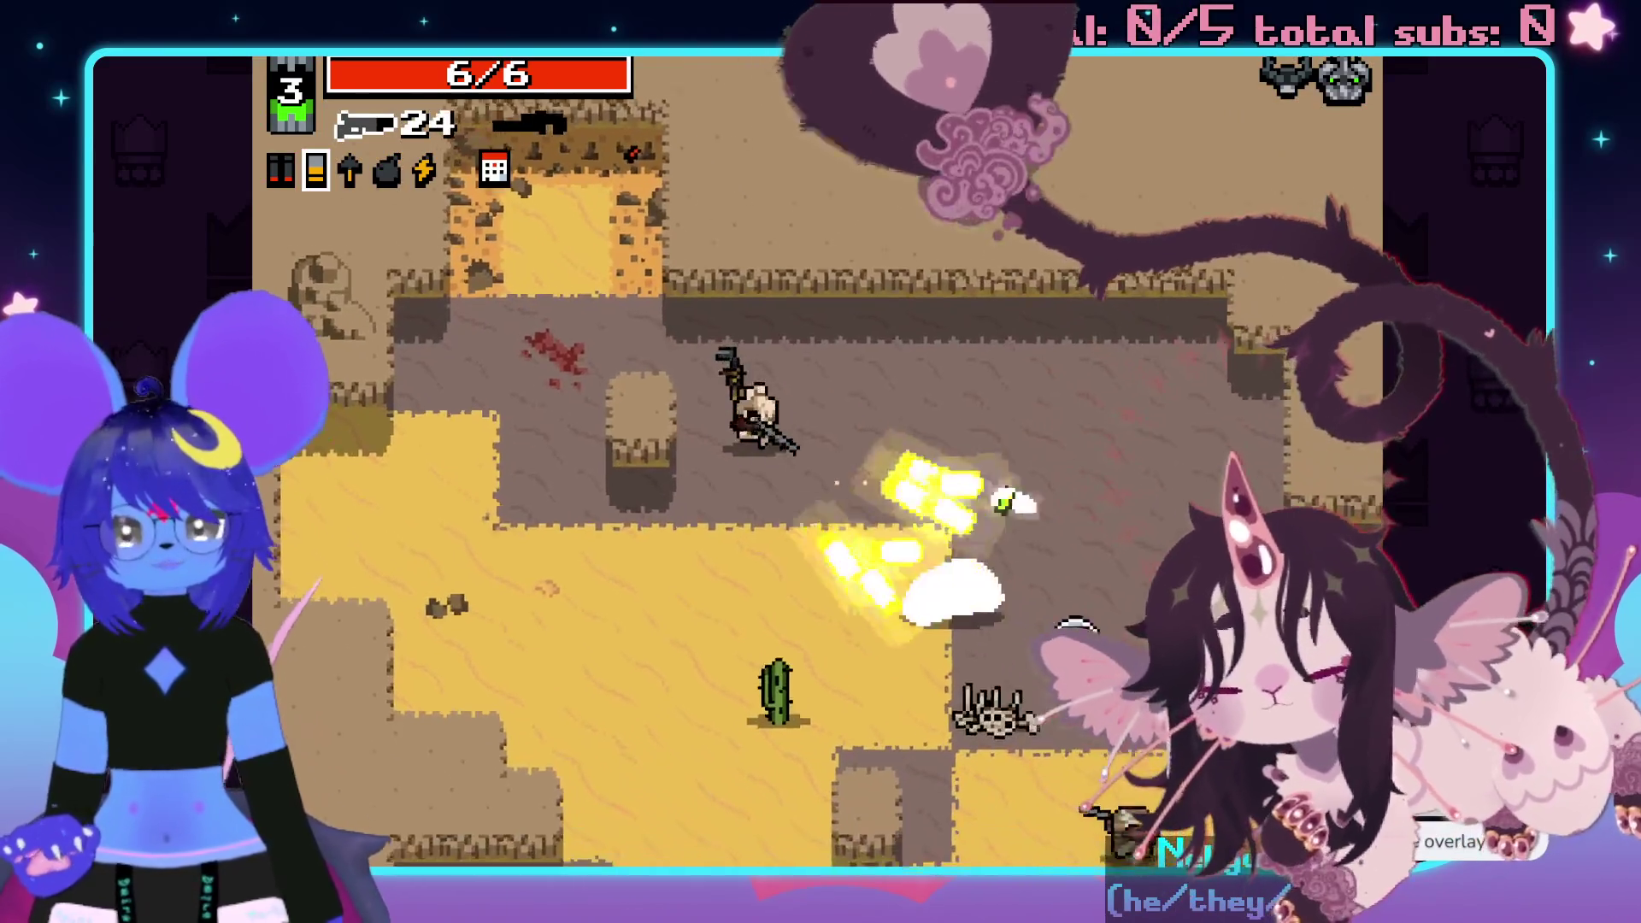
pyautogui.click(1004, 714)
pyautogui.click(1059, 719)
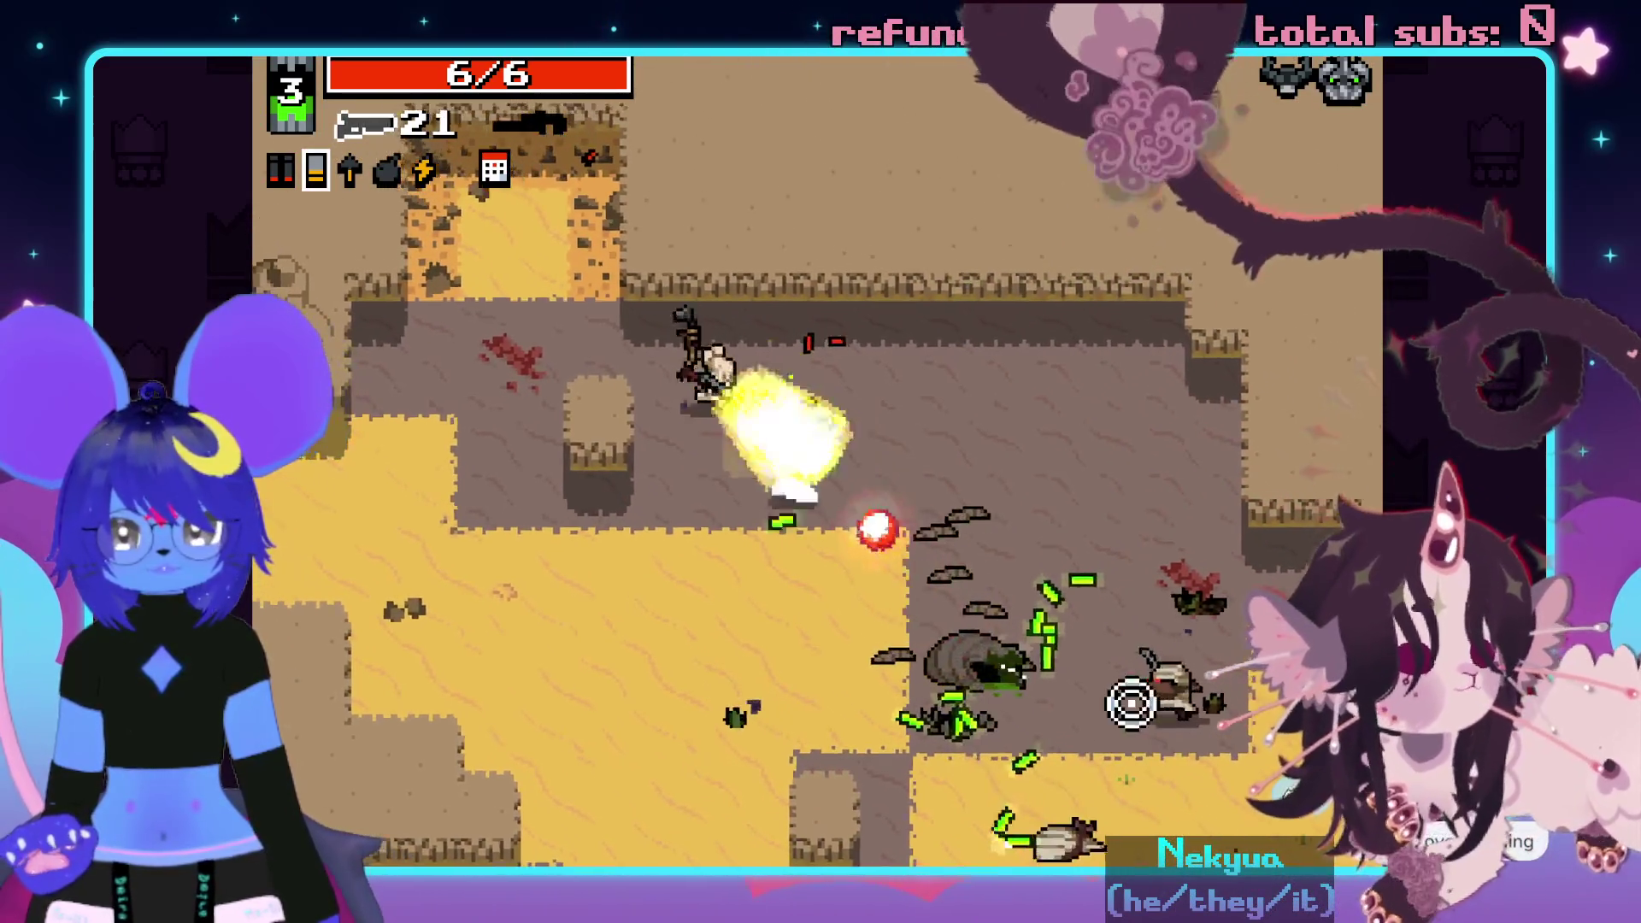
pyautogui.click(1222, 581)
pyautogui.click(1117, 659)
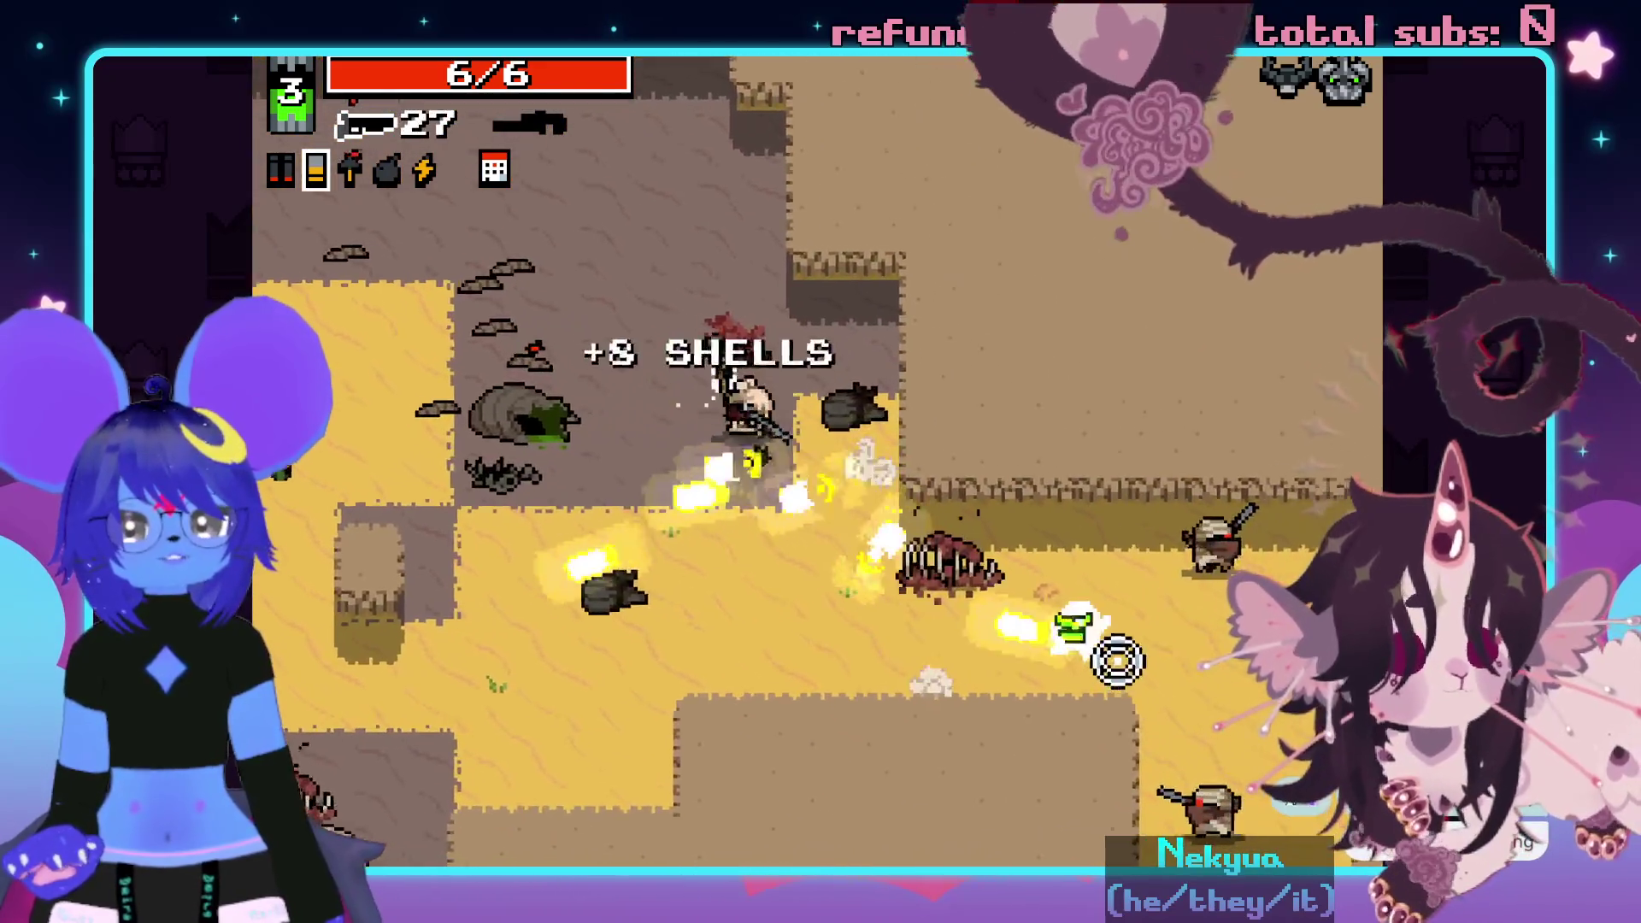
pyautogui.click(1227, 480)
pyautogui.click(1224, 440)
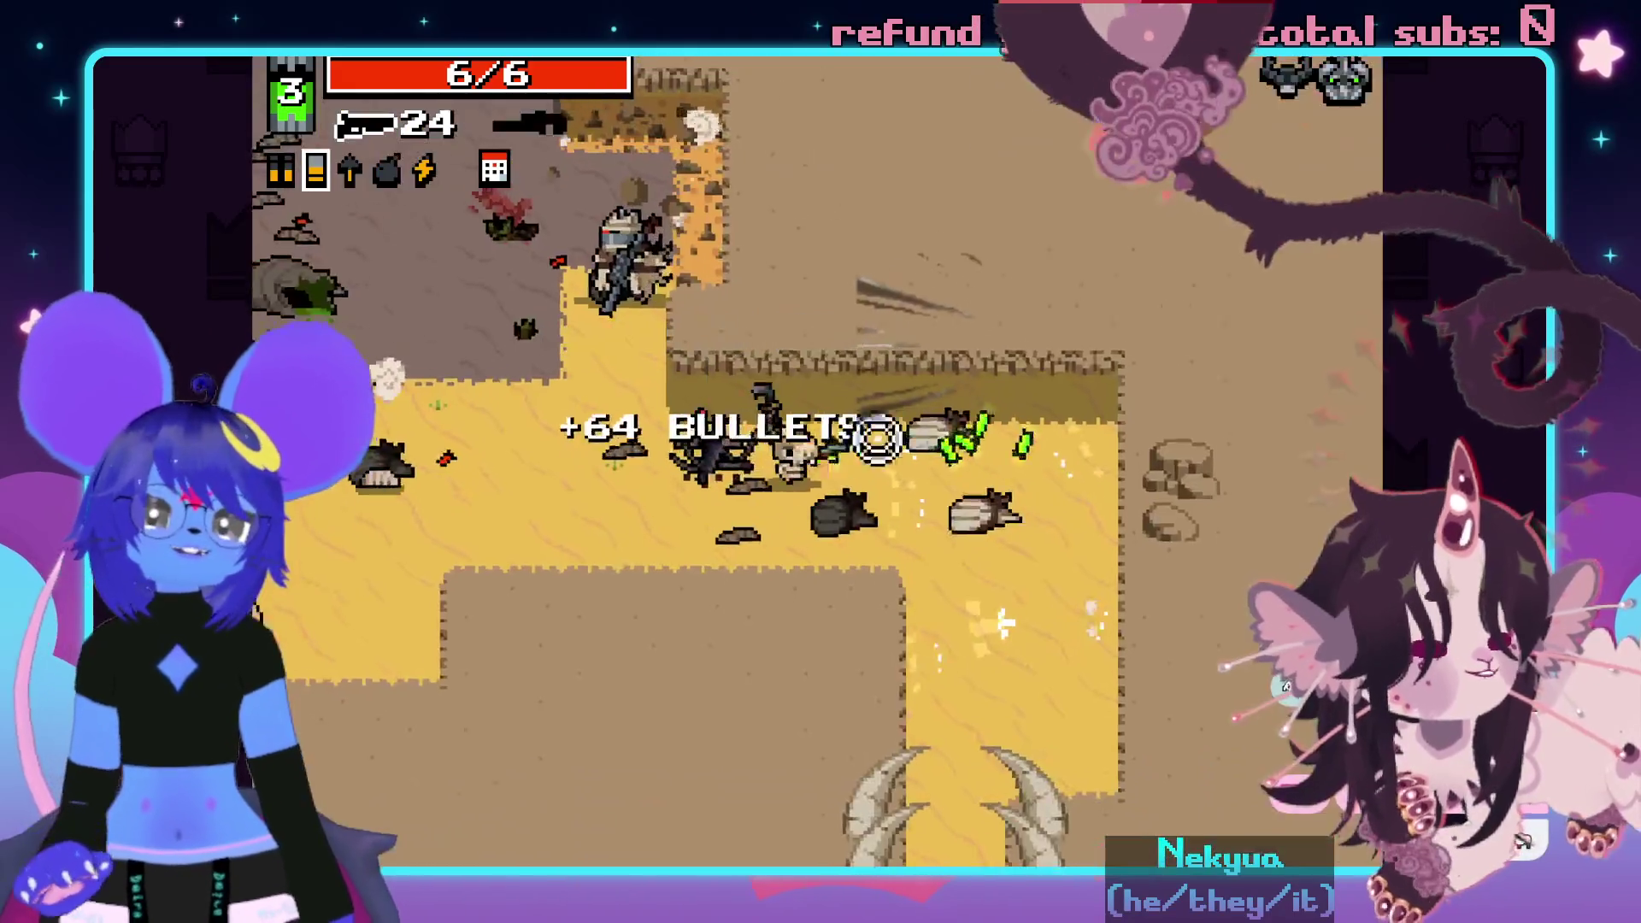
# - Shoot the approaching enemies, including one behind cover
pyautogui.click(735, 366)
pyautogui.click(750, 283)
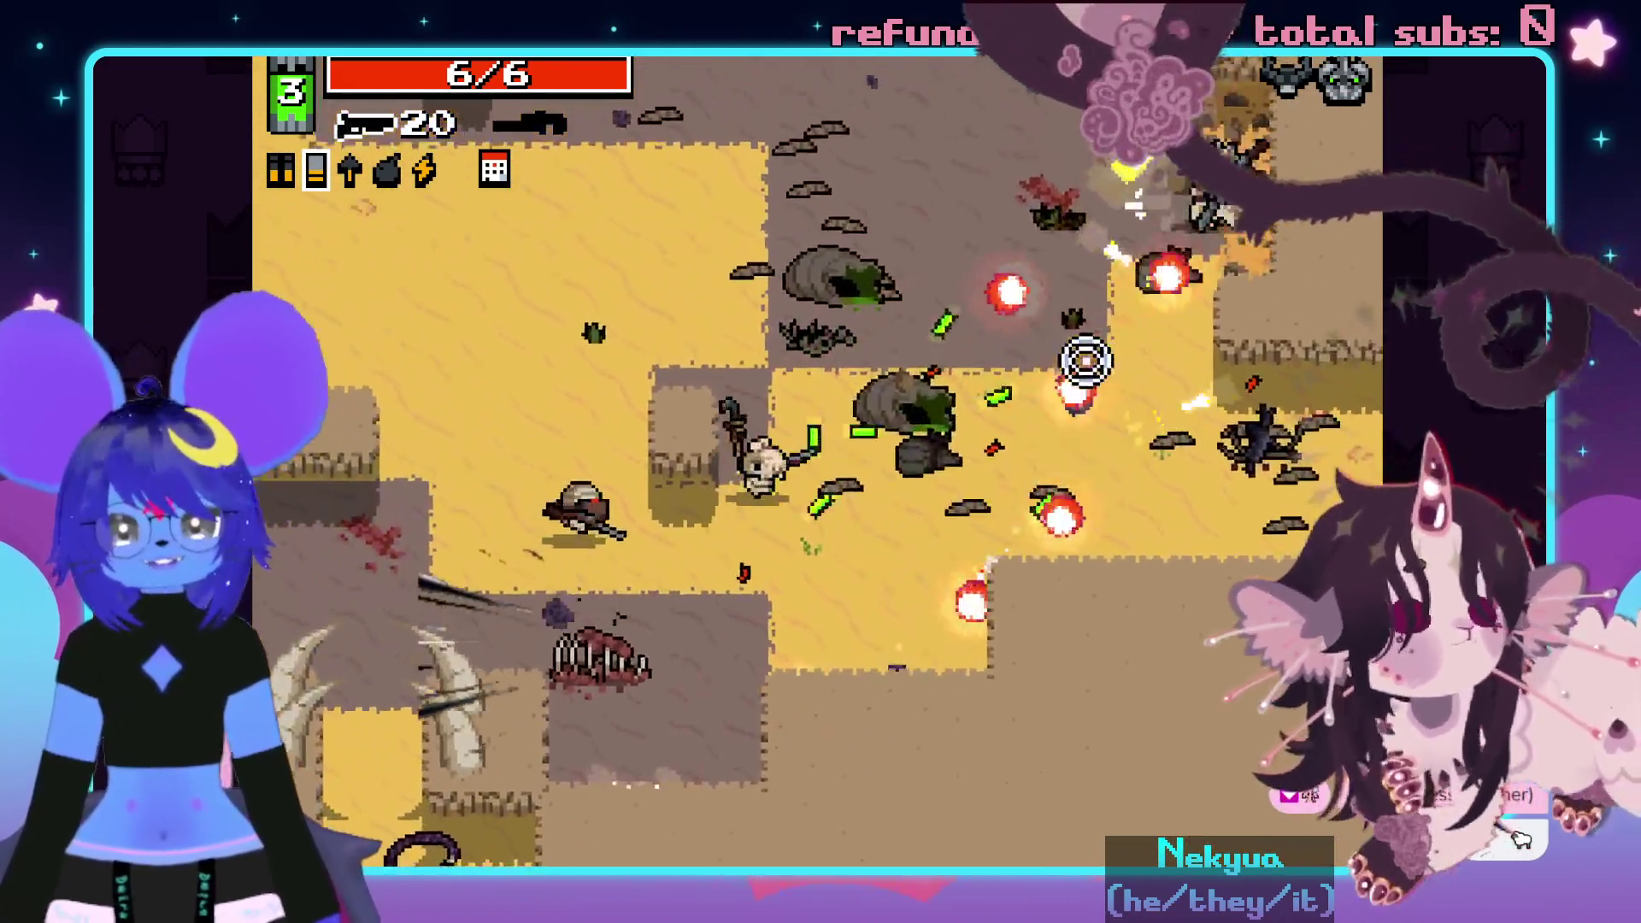
pyautogui.click(1085, 360)
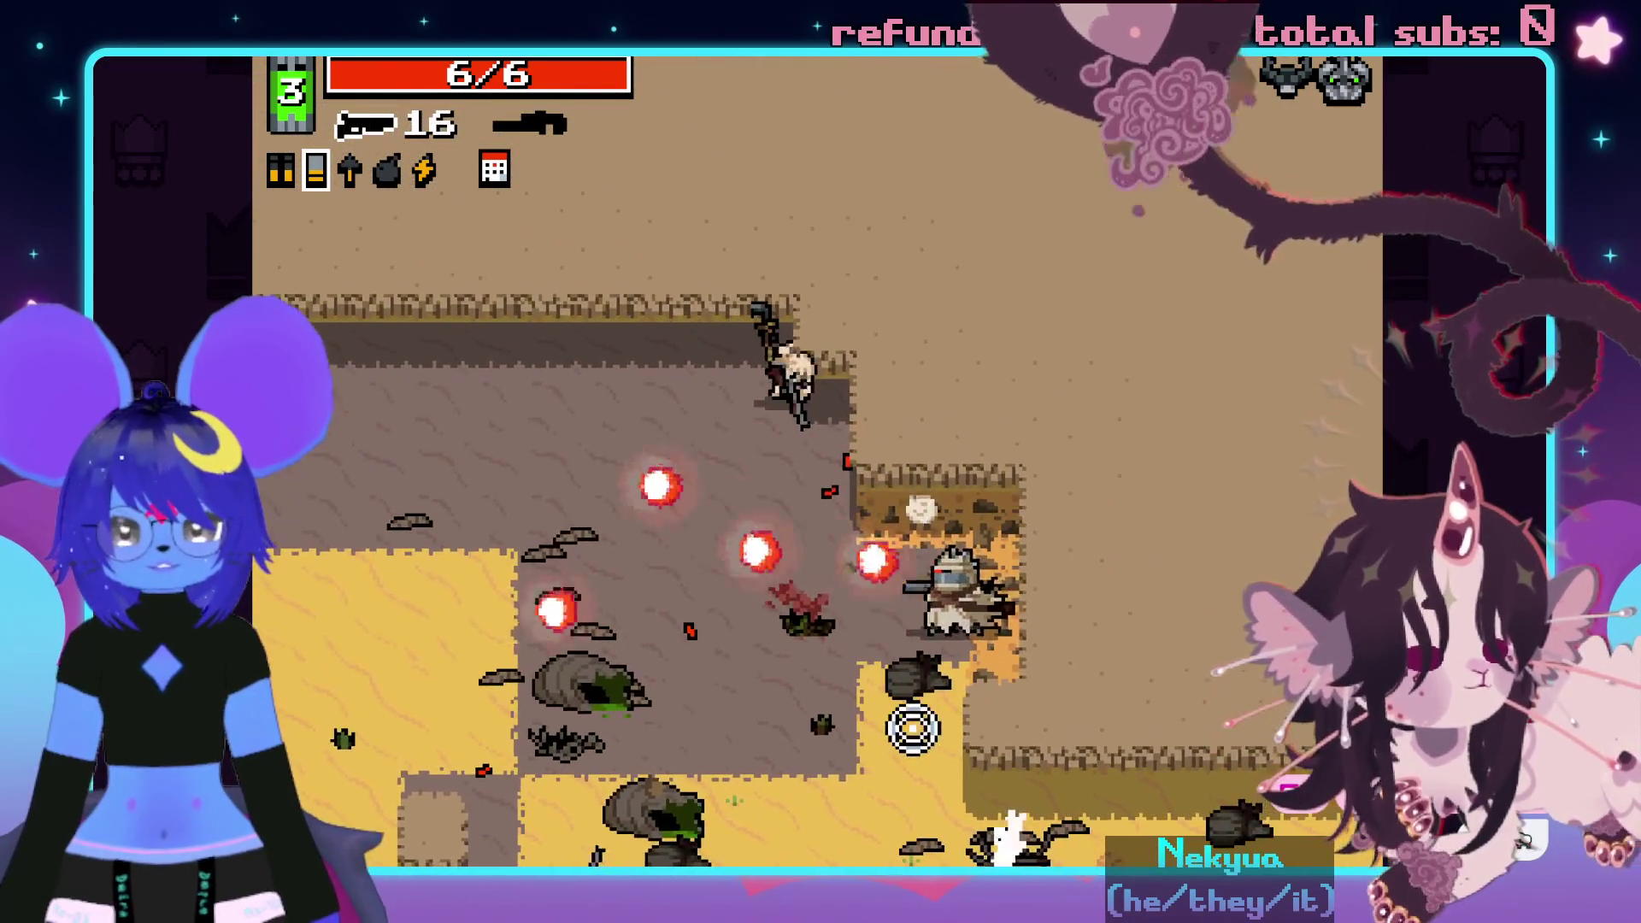
pyautogui.click(1026, 615)
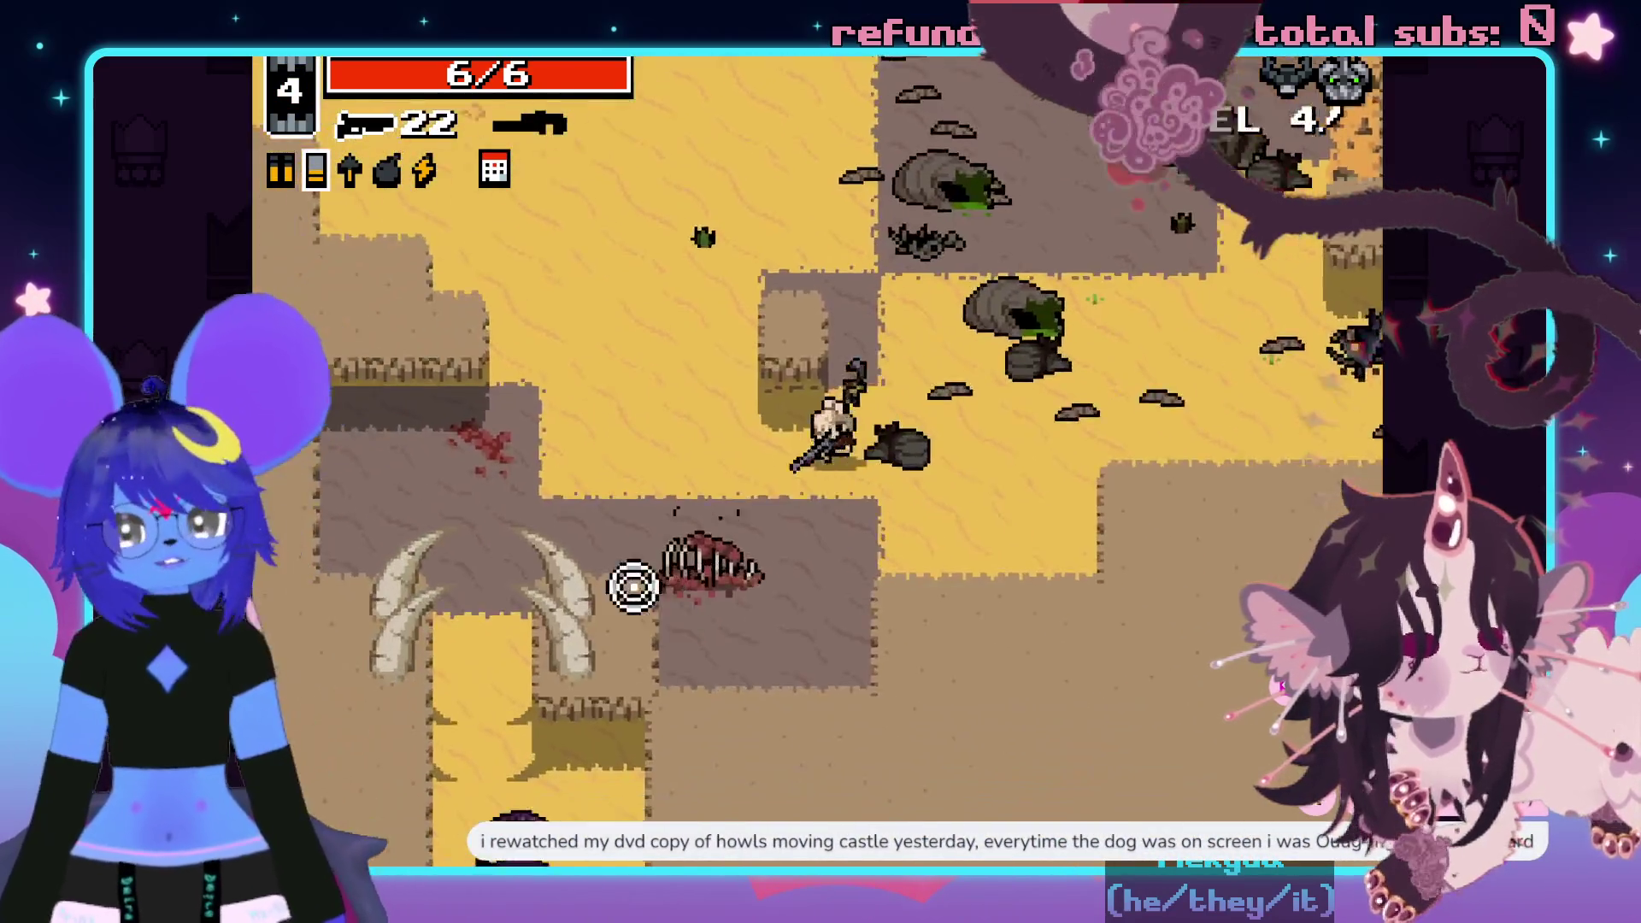
pyautogui.click(883, 685)
pyautogui.click(937, 736)
pyautogui.click(863, 747)
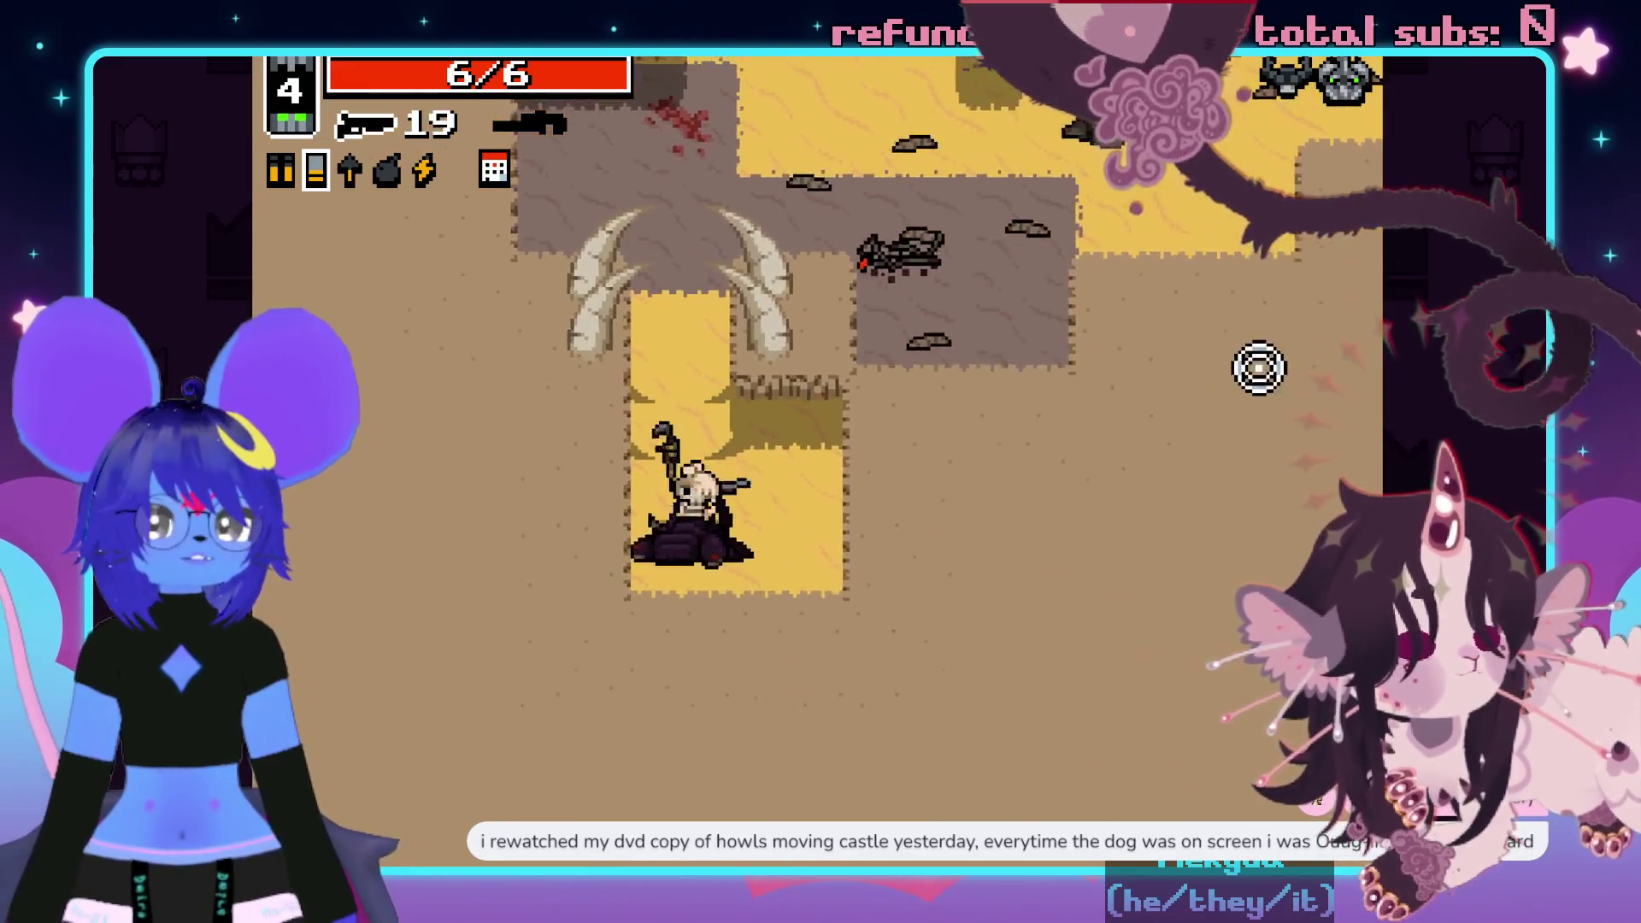
# - Clear the corridor enemies, collect ammo, and choose the Long Arms mutation
pyautogui.press('w')
pyautogui.press('d')
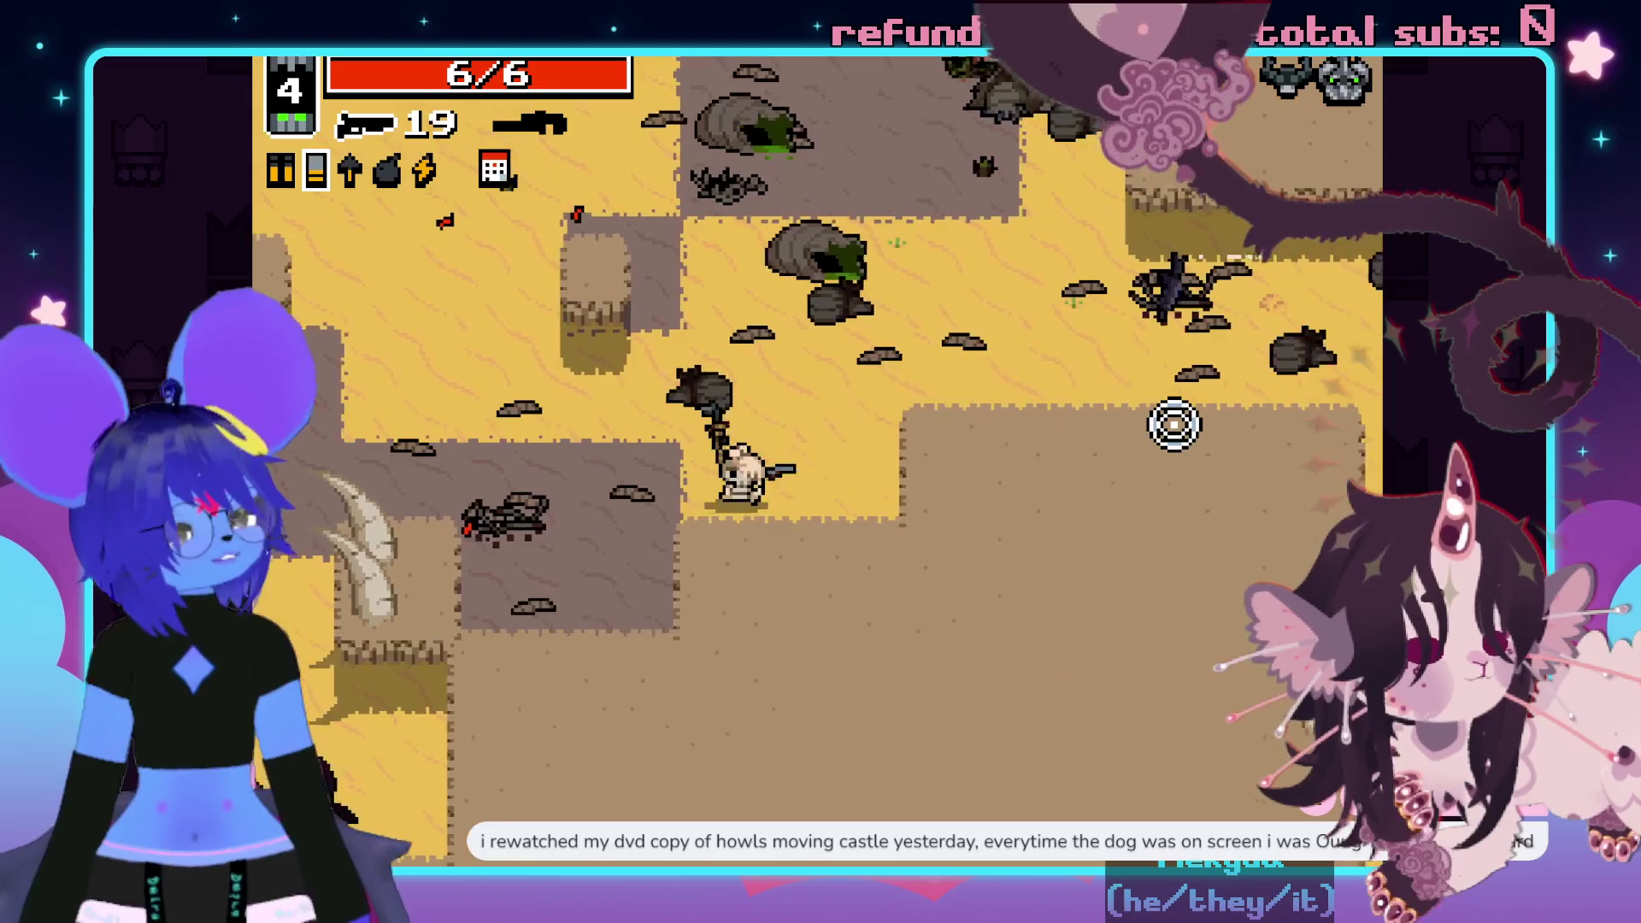
pyautogui.press('s')
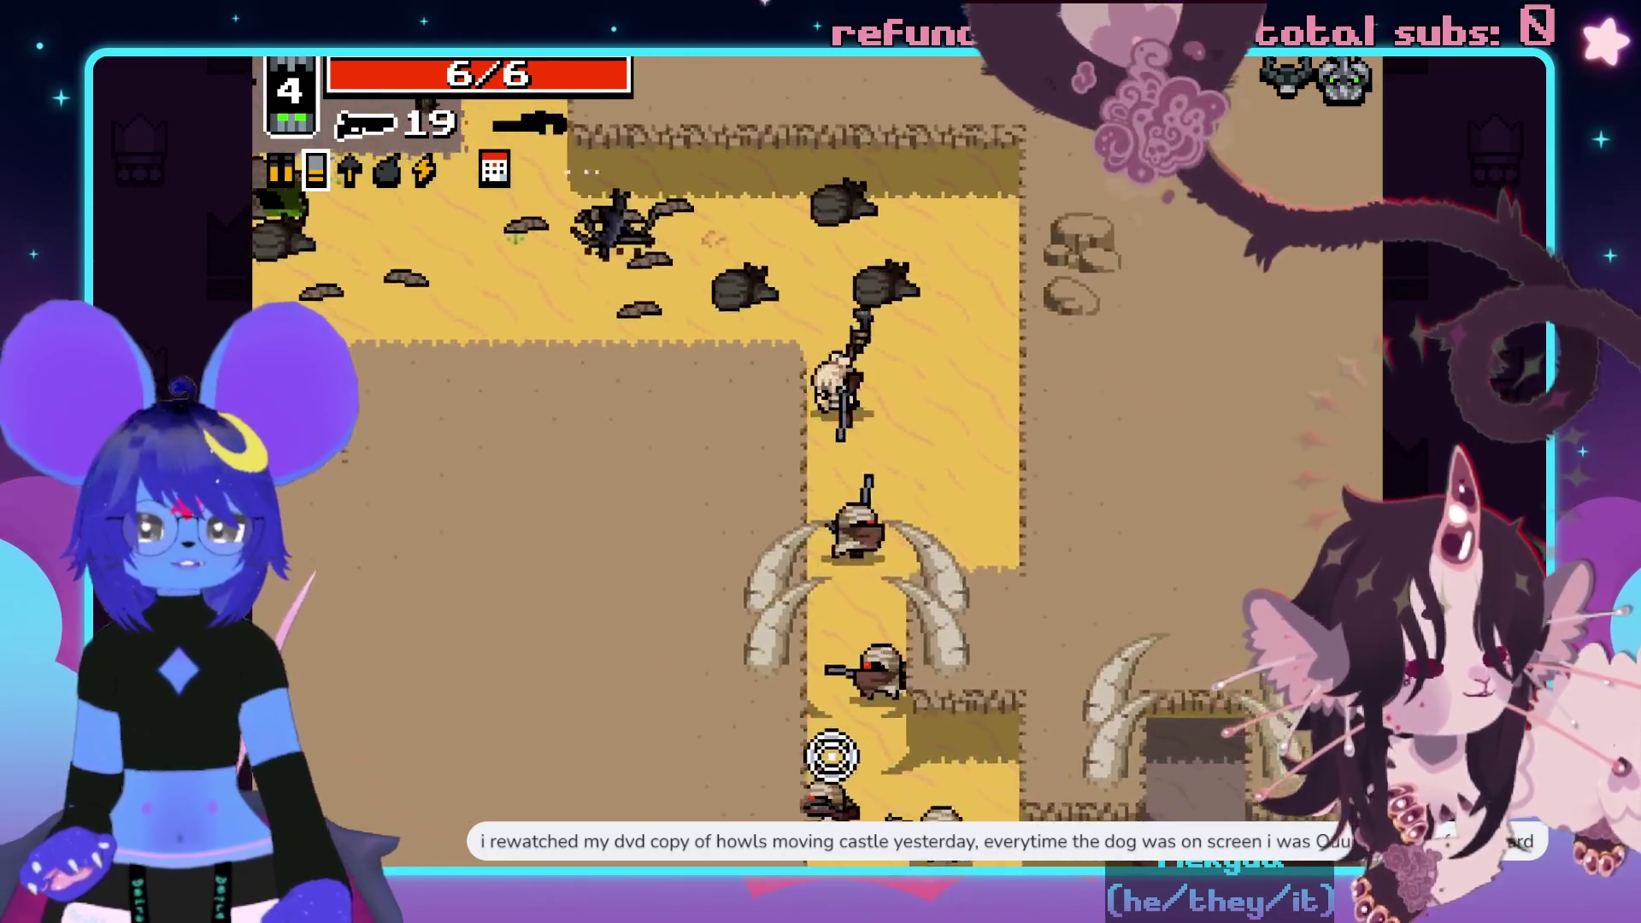
pyautogui.click(774, 756)
pyautogui.click(923, 751)
pyautogui.click(1113, 593)
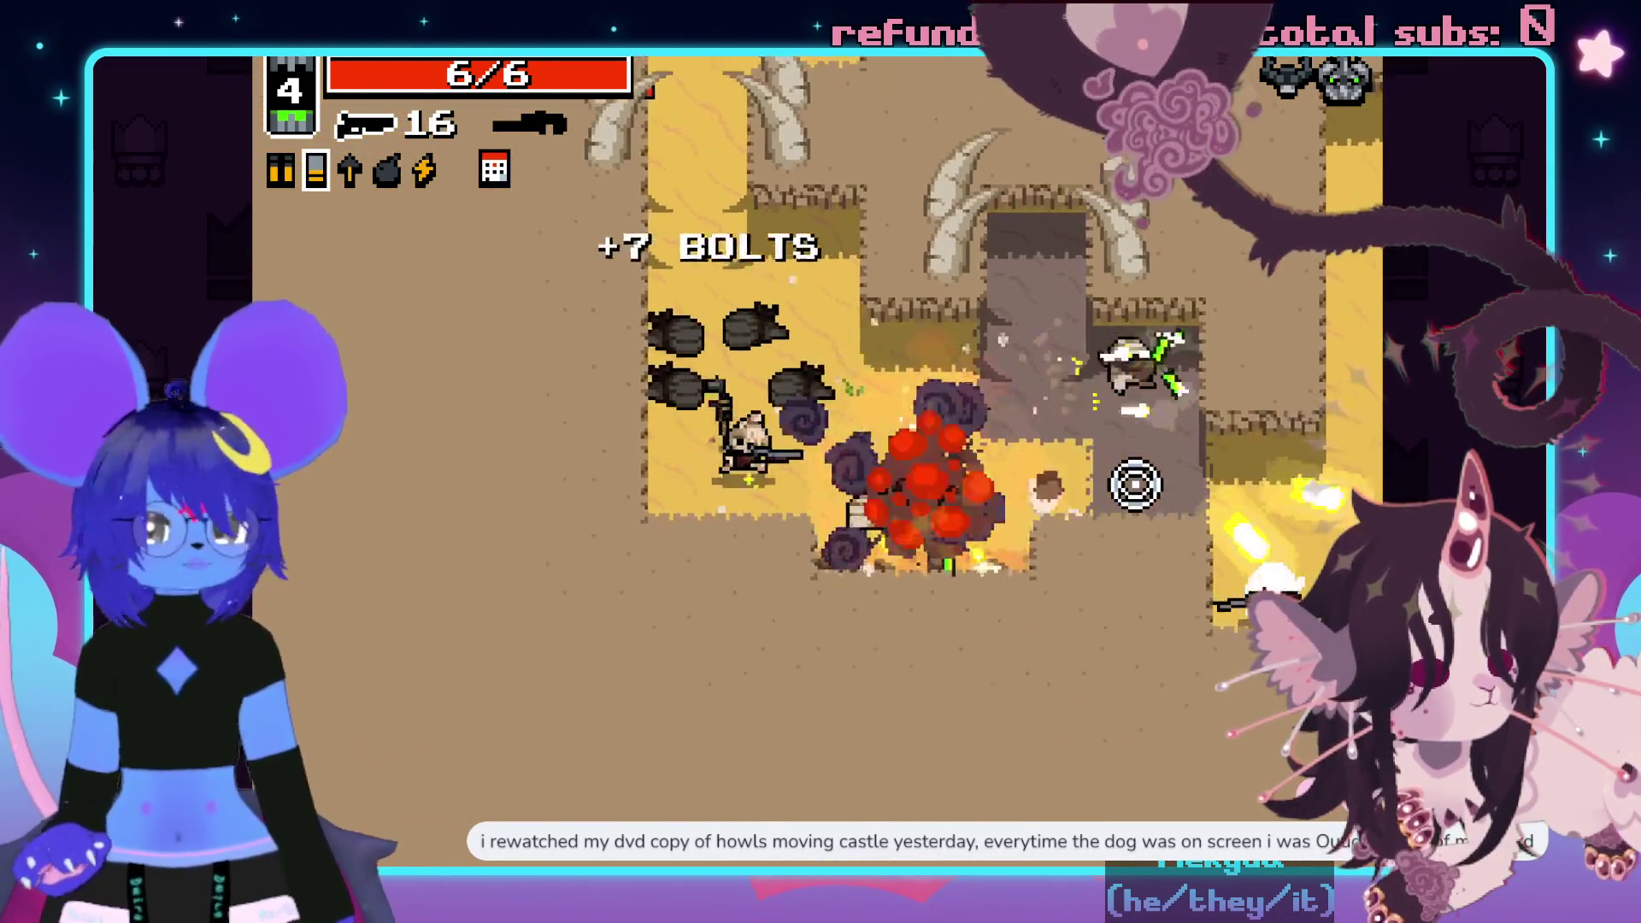
pyautogui.press('d')
pyautogui.click(1095, 575)
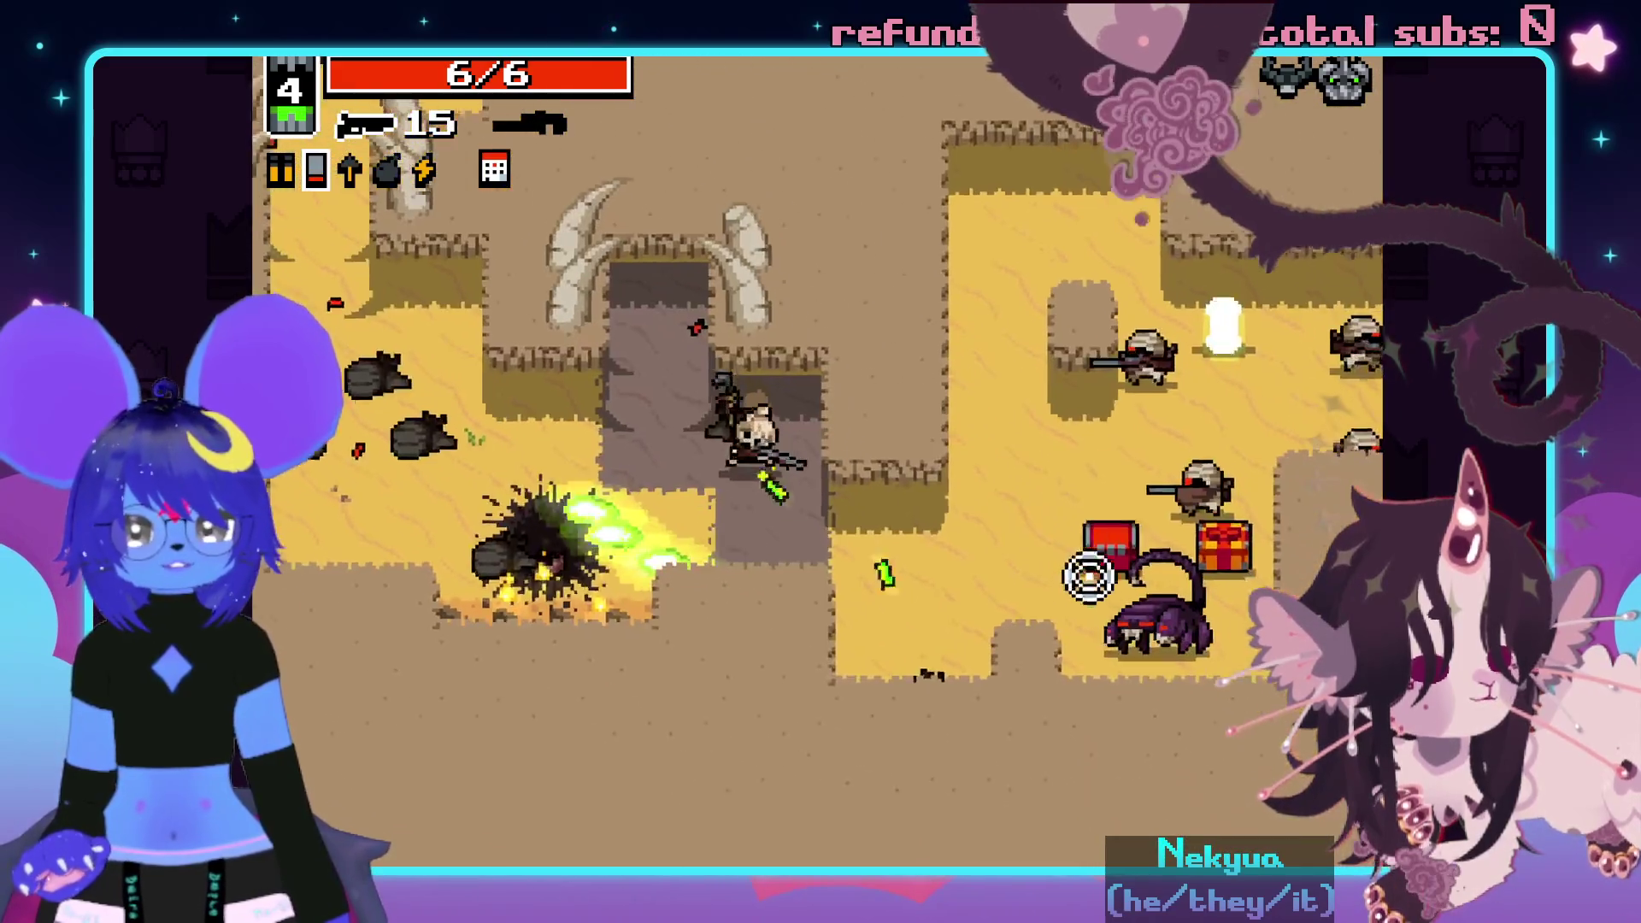
pyautogui.press('d')
pyautogui.press('s')
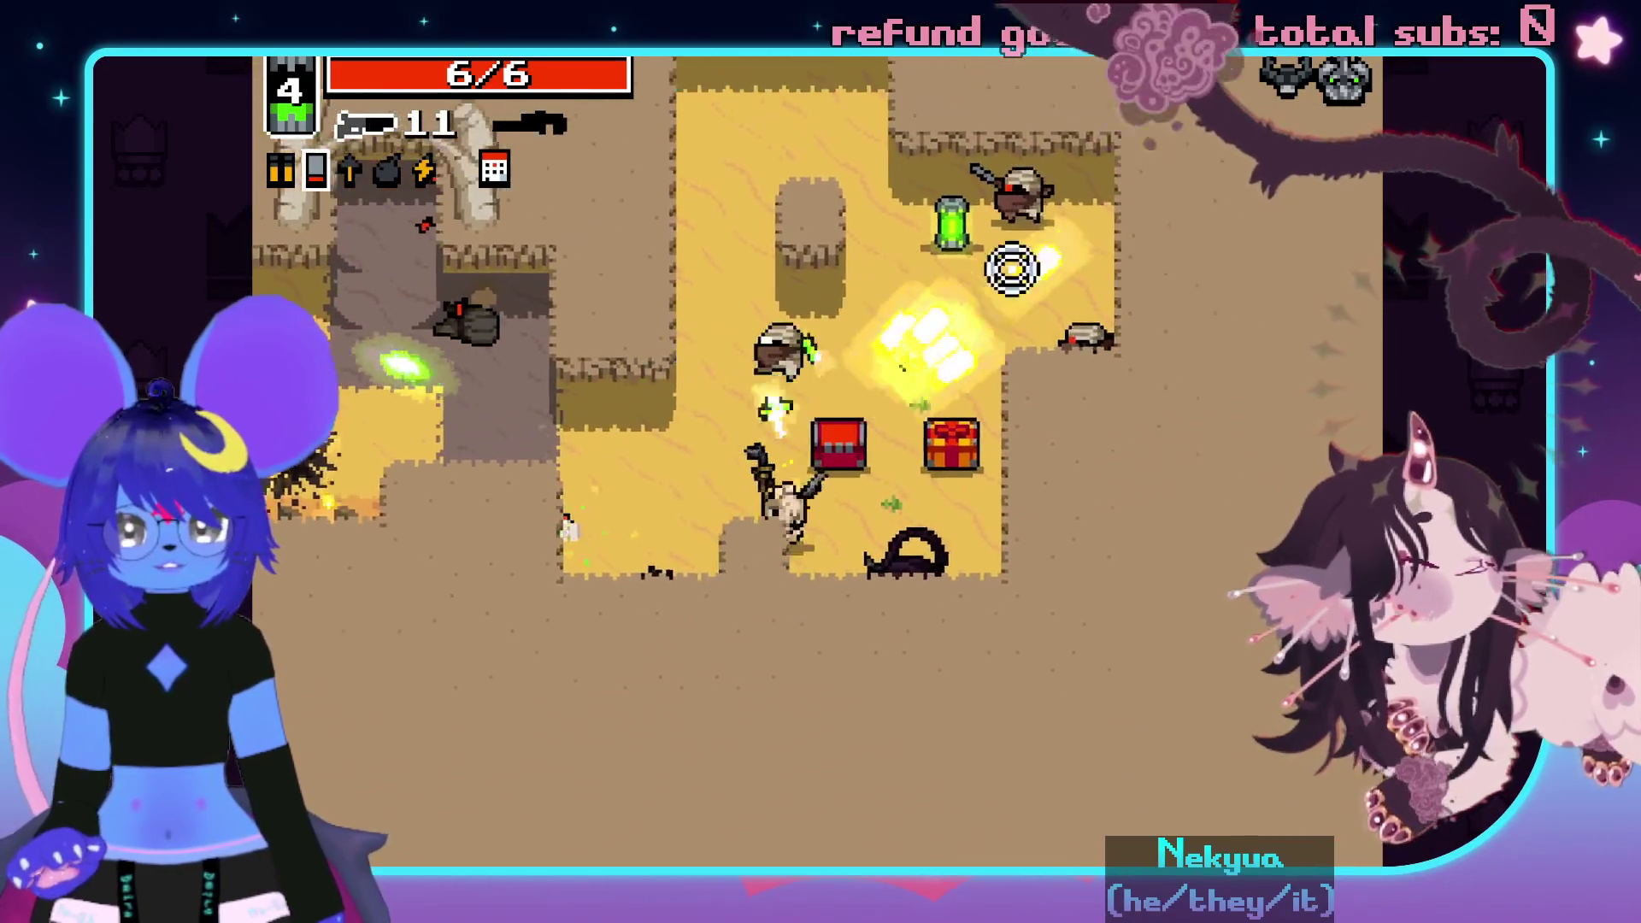
pyautogui.press('w')
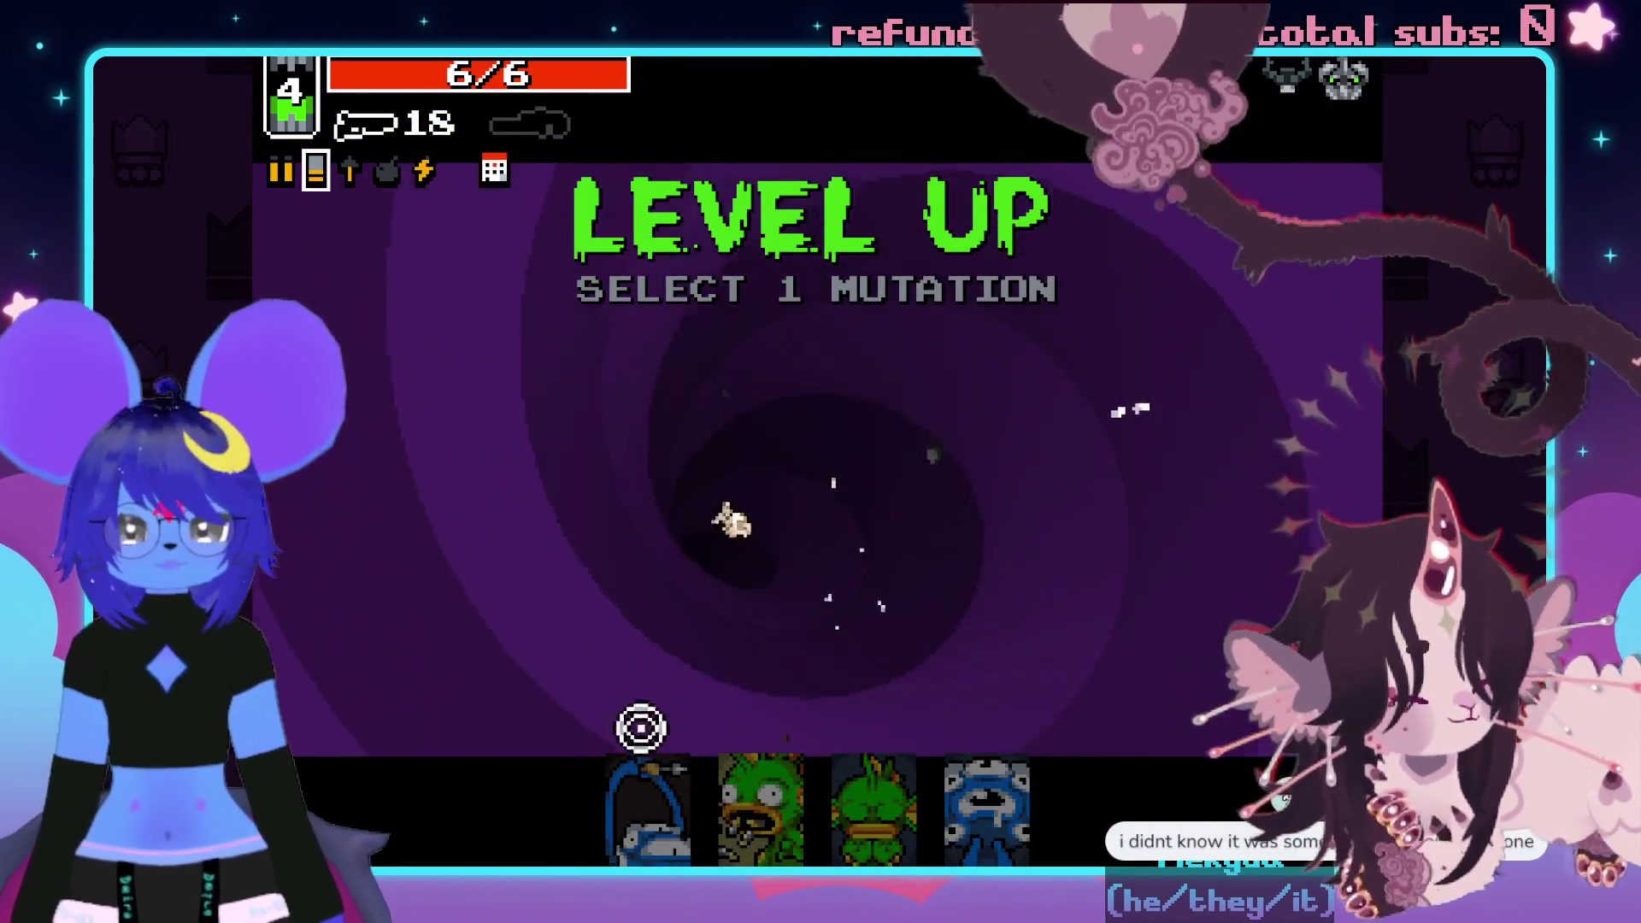
pyautogui.click(649, 803)
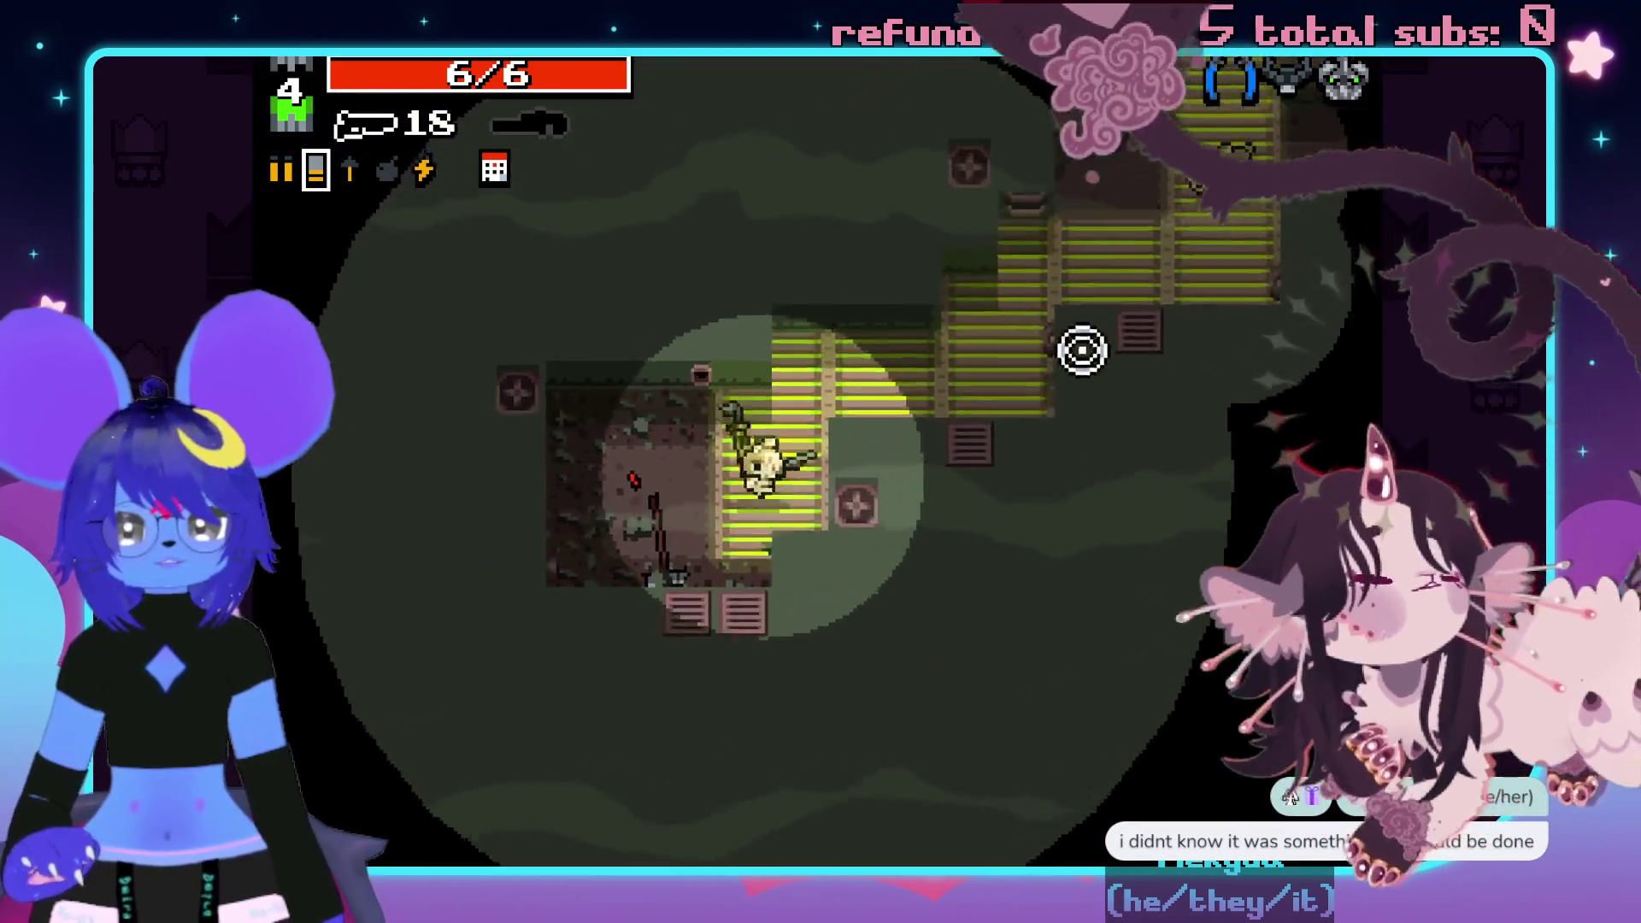
# - Shoot the sewer enemies and make your way up through the level
pyautogui.click(1106, 256)
pyautogui.click(1128, 401)
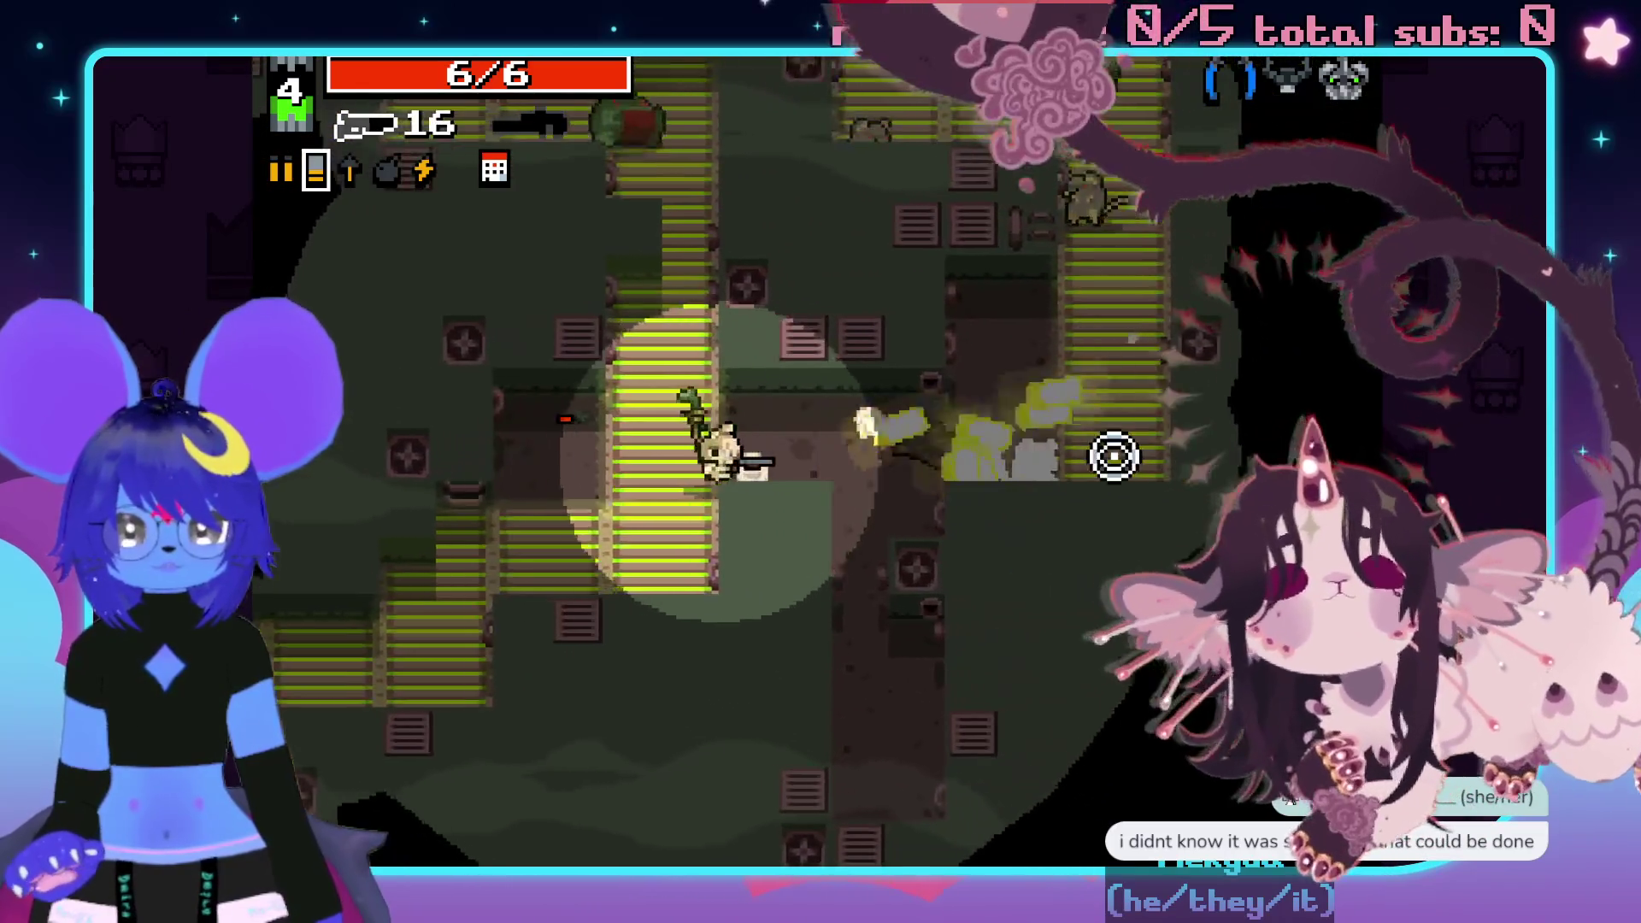
pyautogui.press('d')
pyautogui.press('a')
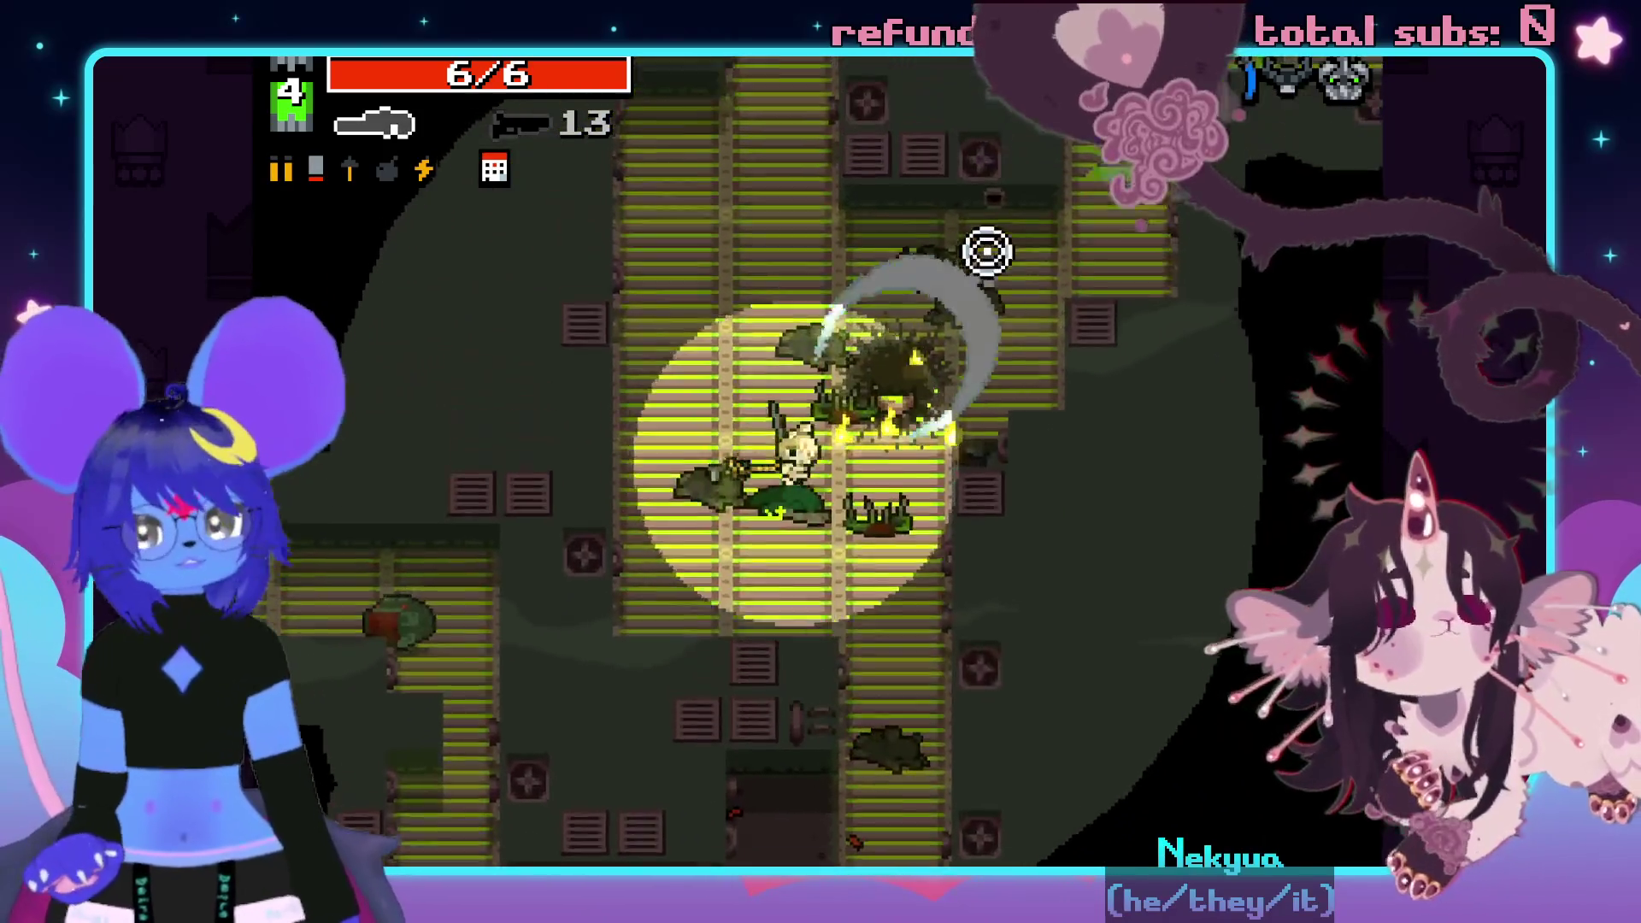
pyautogui.press('w')
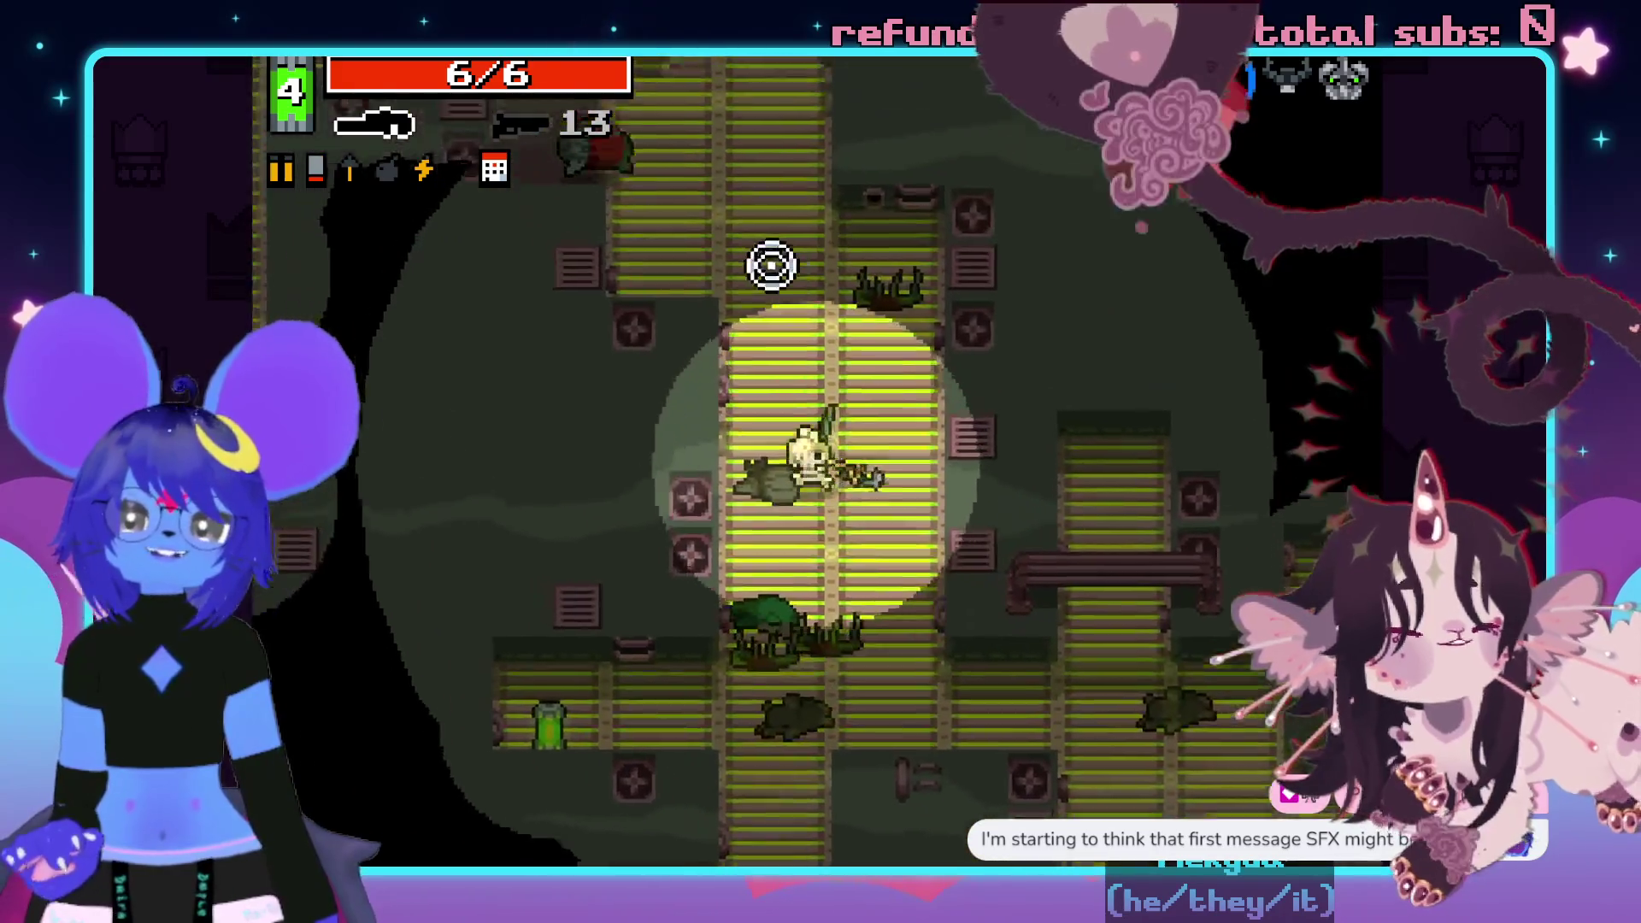
pyautogui.press('d')
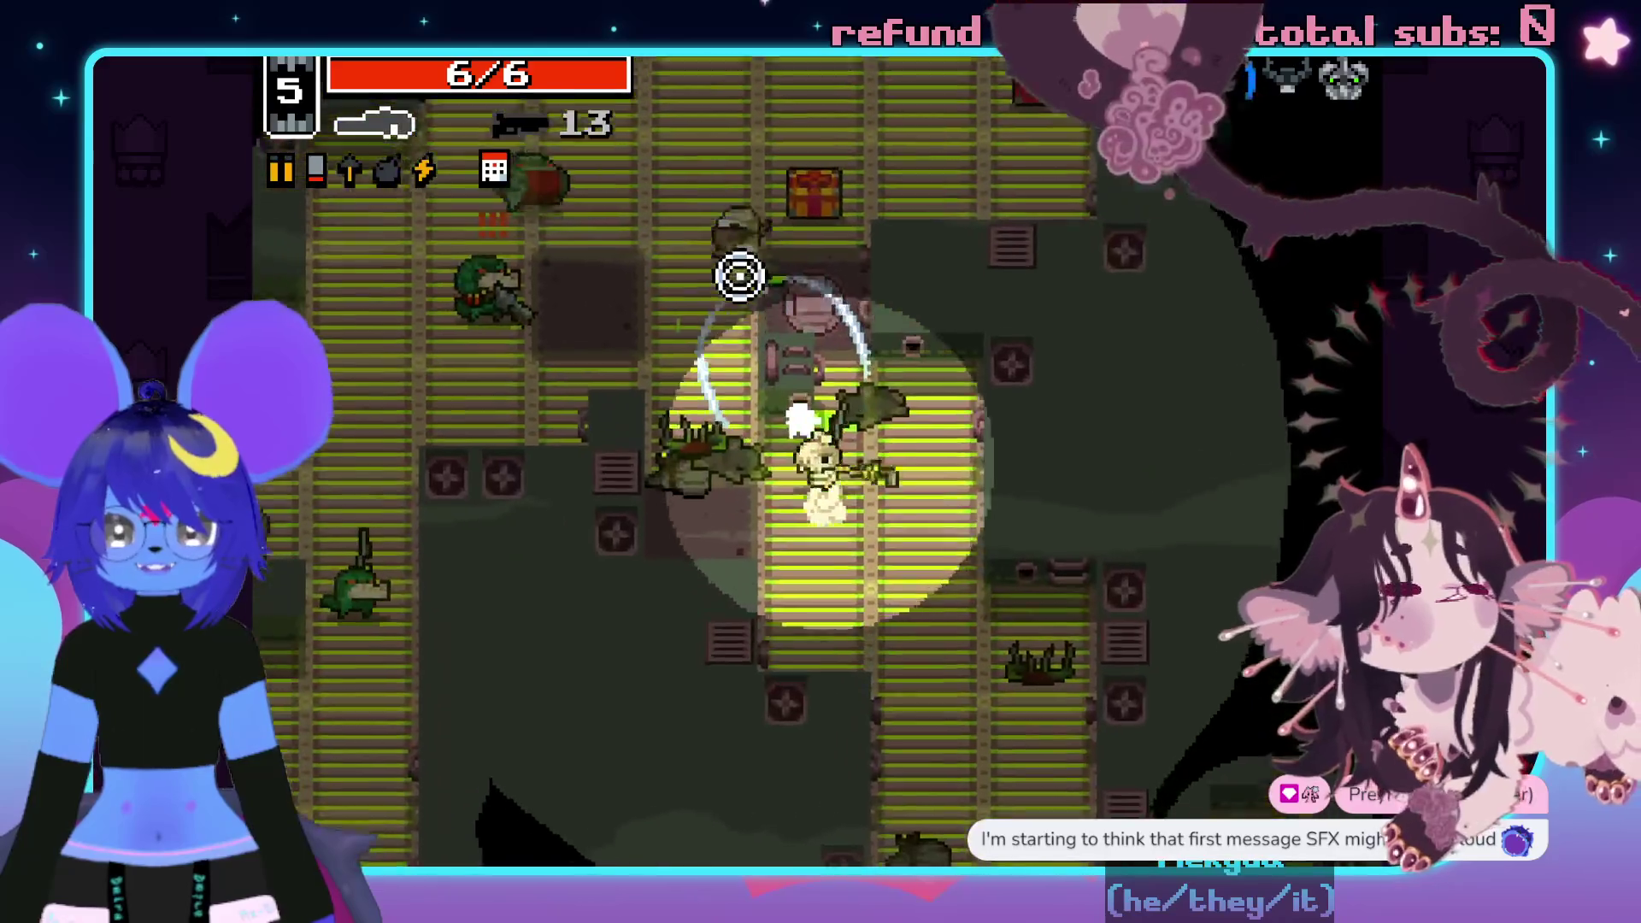
pyautogui.click(736, 267)
pyautogui.click(651, 364)
# - Collect the shells, switch to the shotgun, and grab explosives from the ammo chest
pyautogui.press('a')
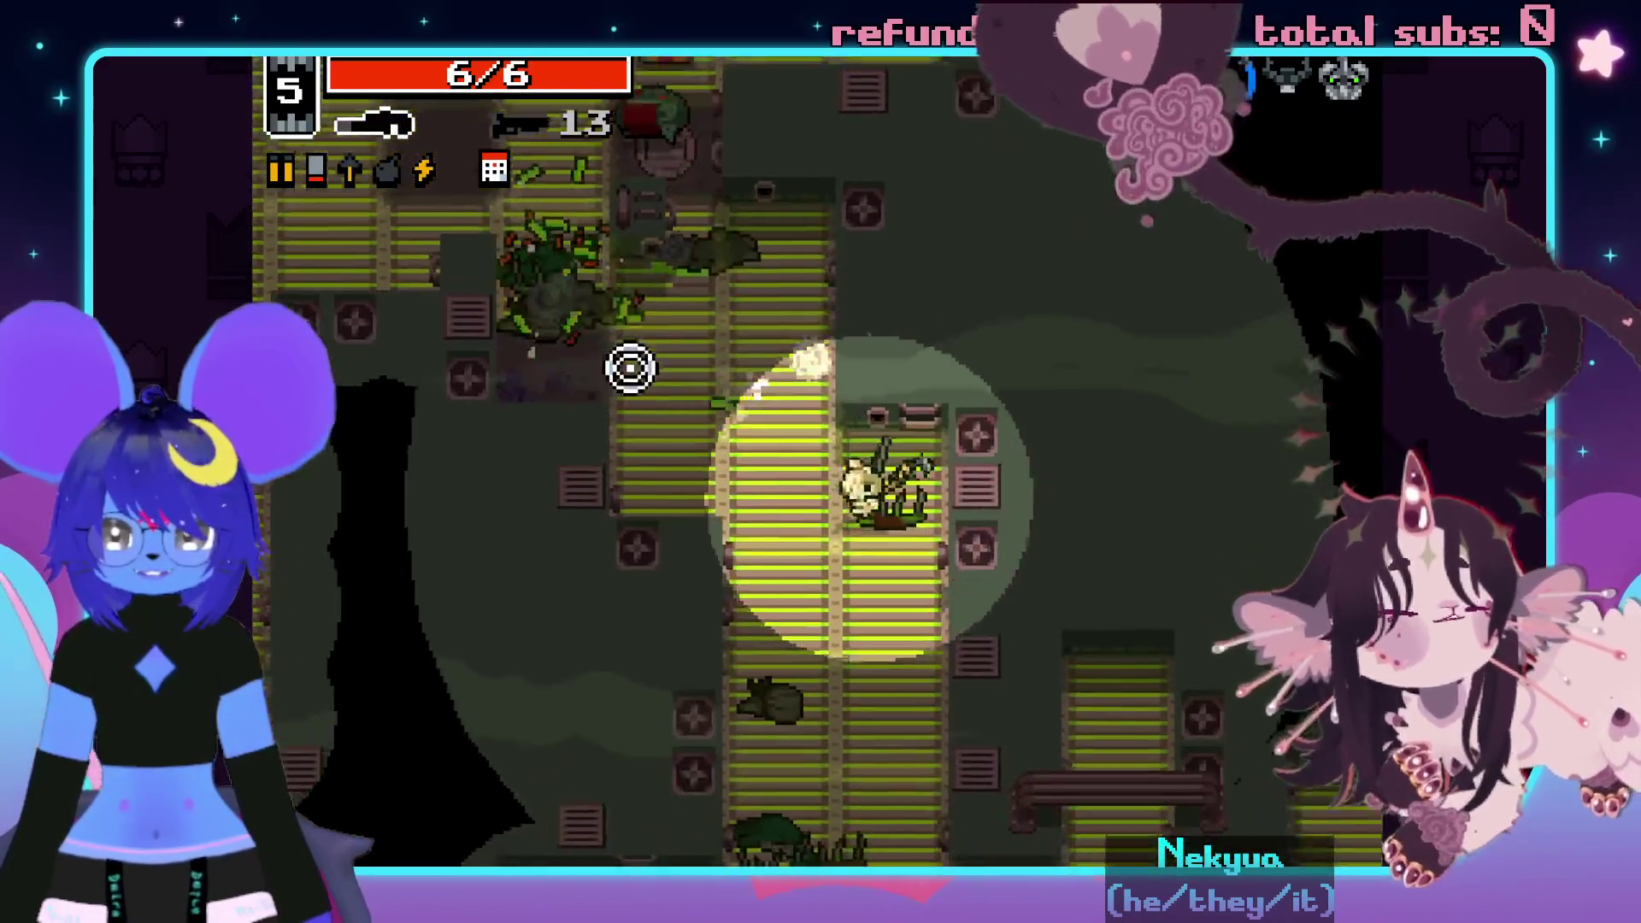
pyautogui.press('w')
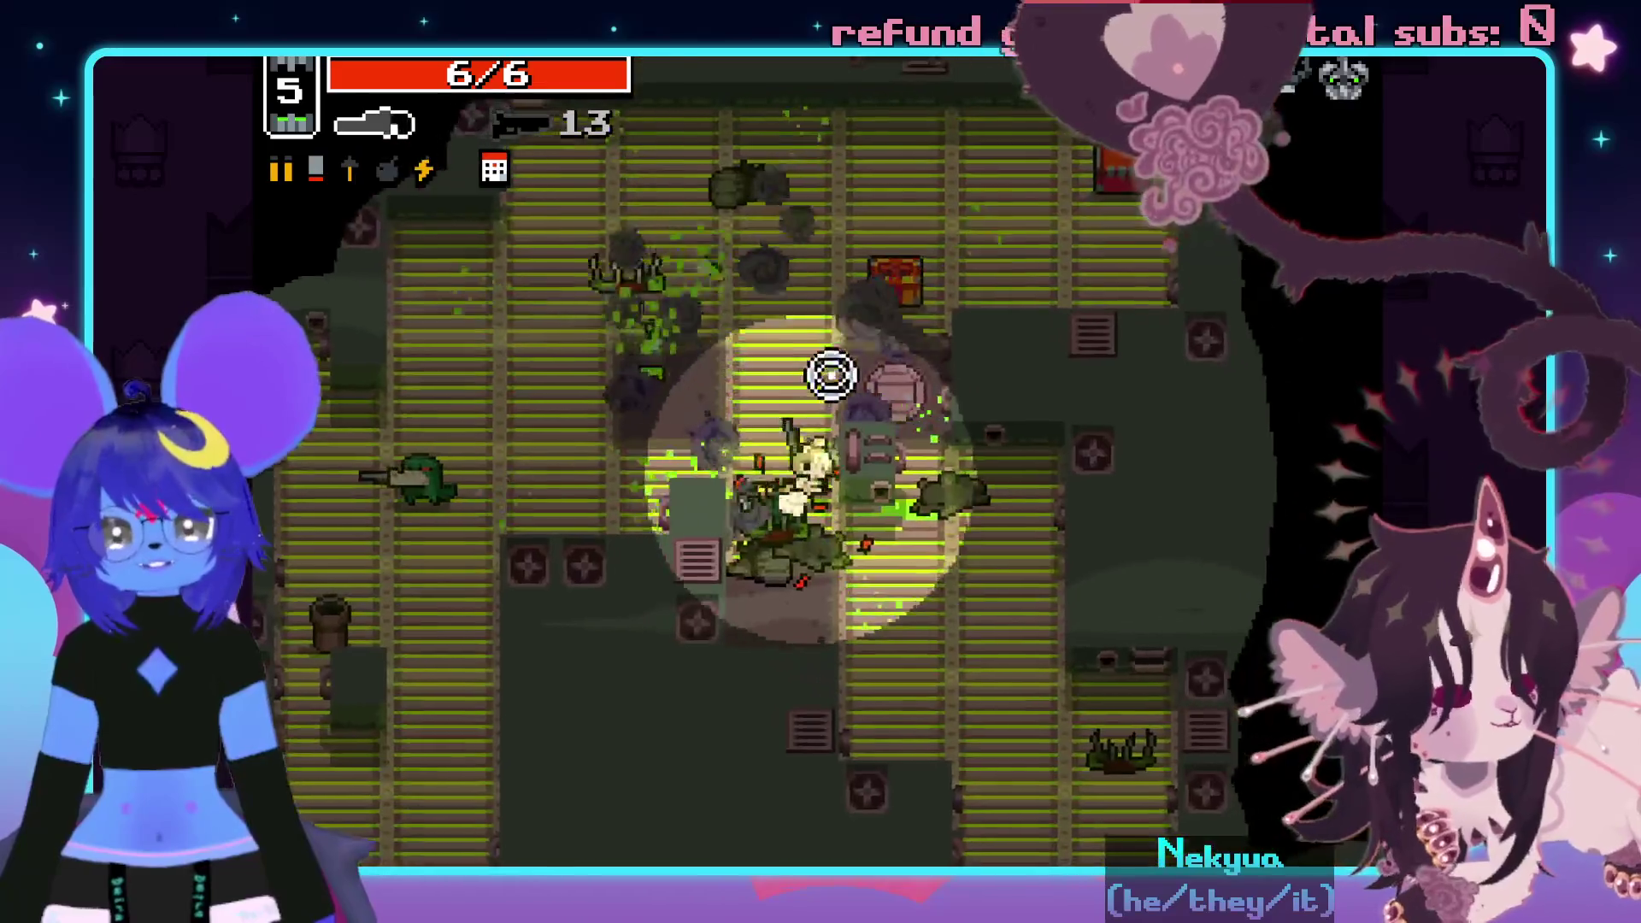
pyautogui.press('a')
pyautogui.press('s')
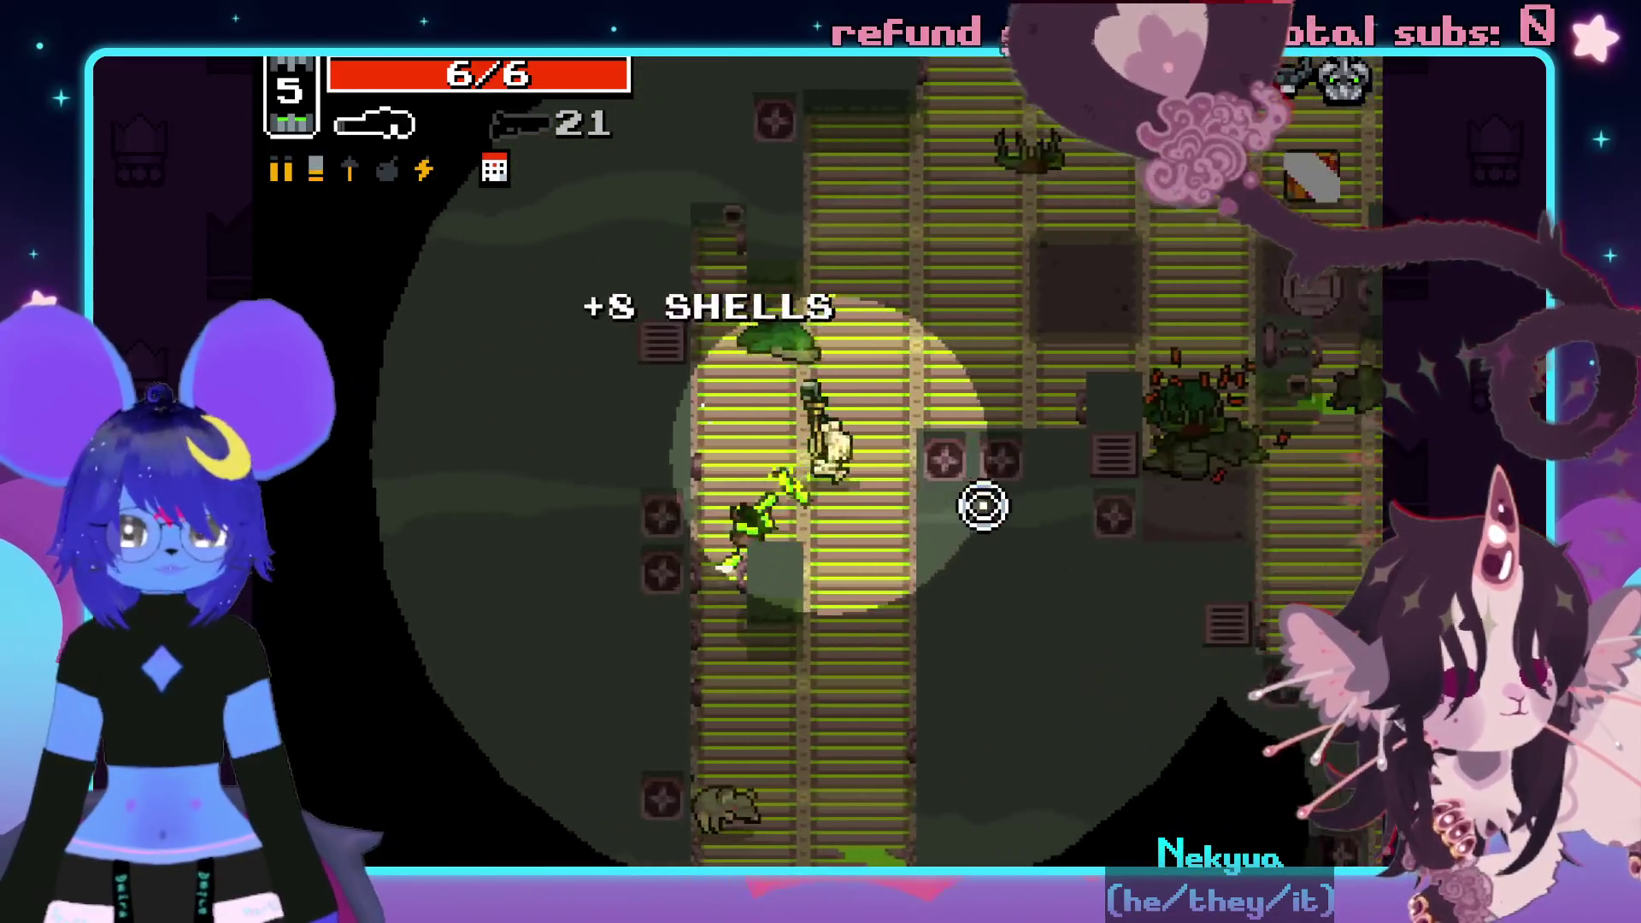
pyautogui.press('d')
pyautogui.press('w')
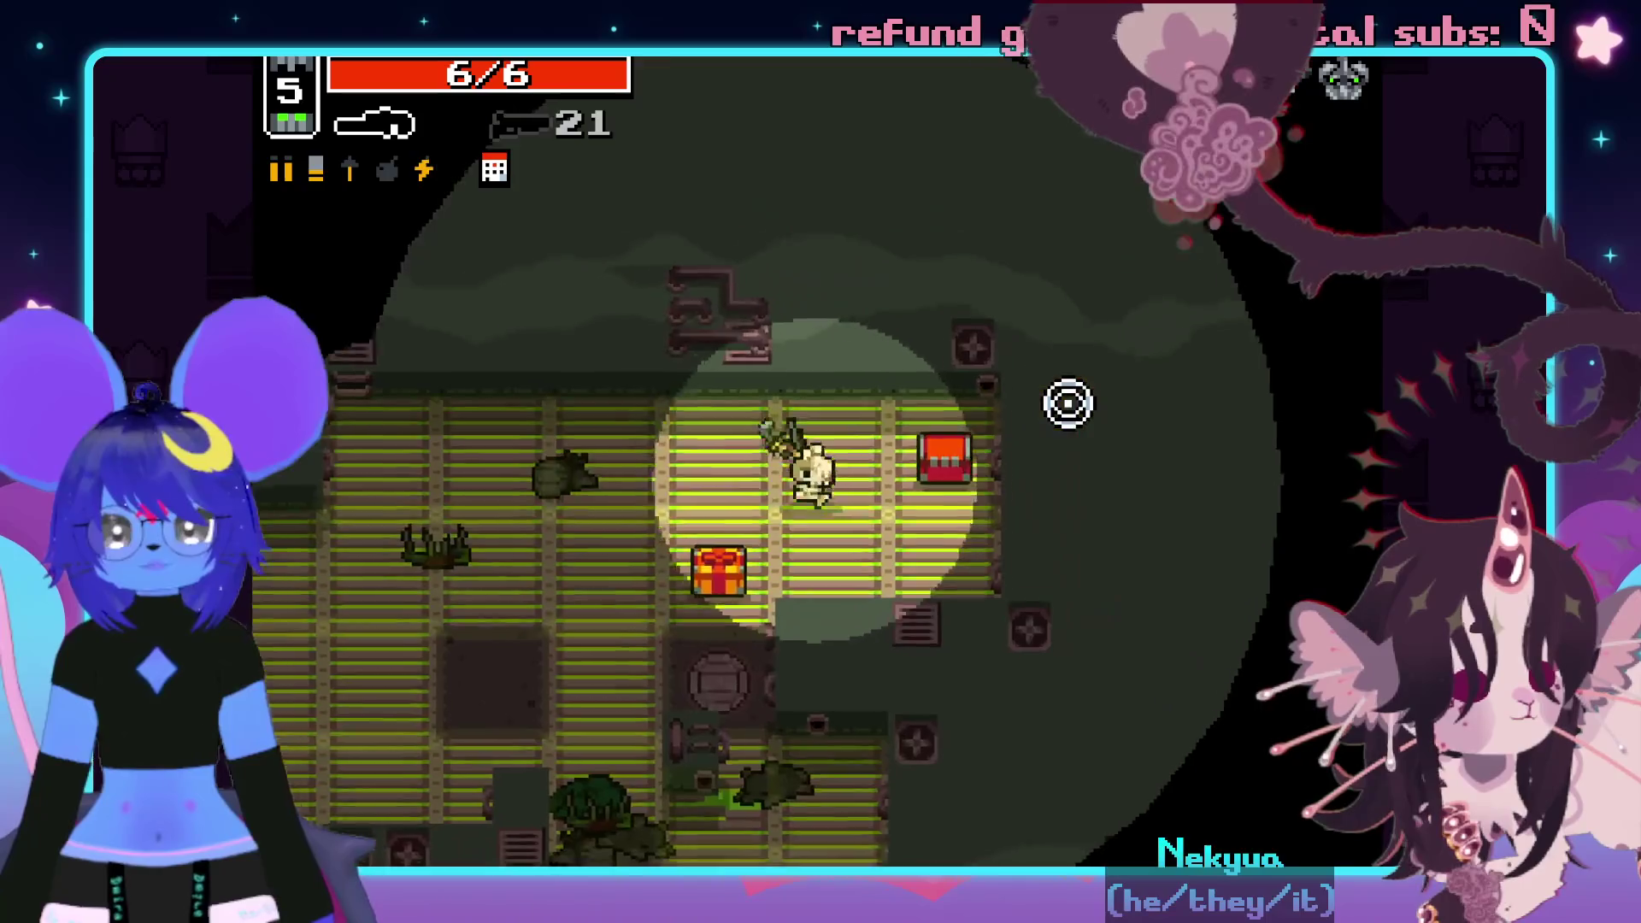
pyautogui.press('space')
pyautogui.press('a')
pyautogui.press('space')
pyautogui.press('w')
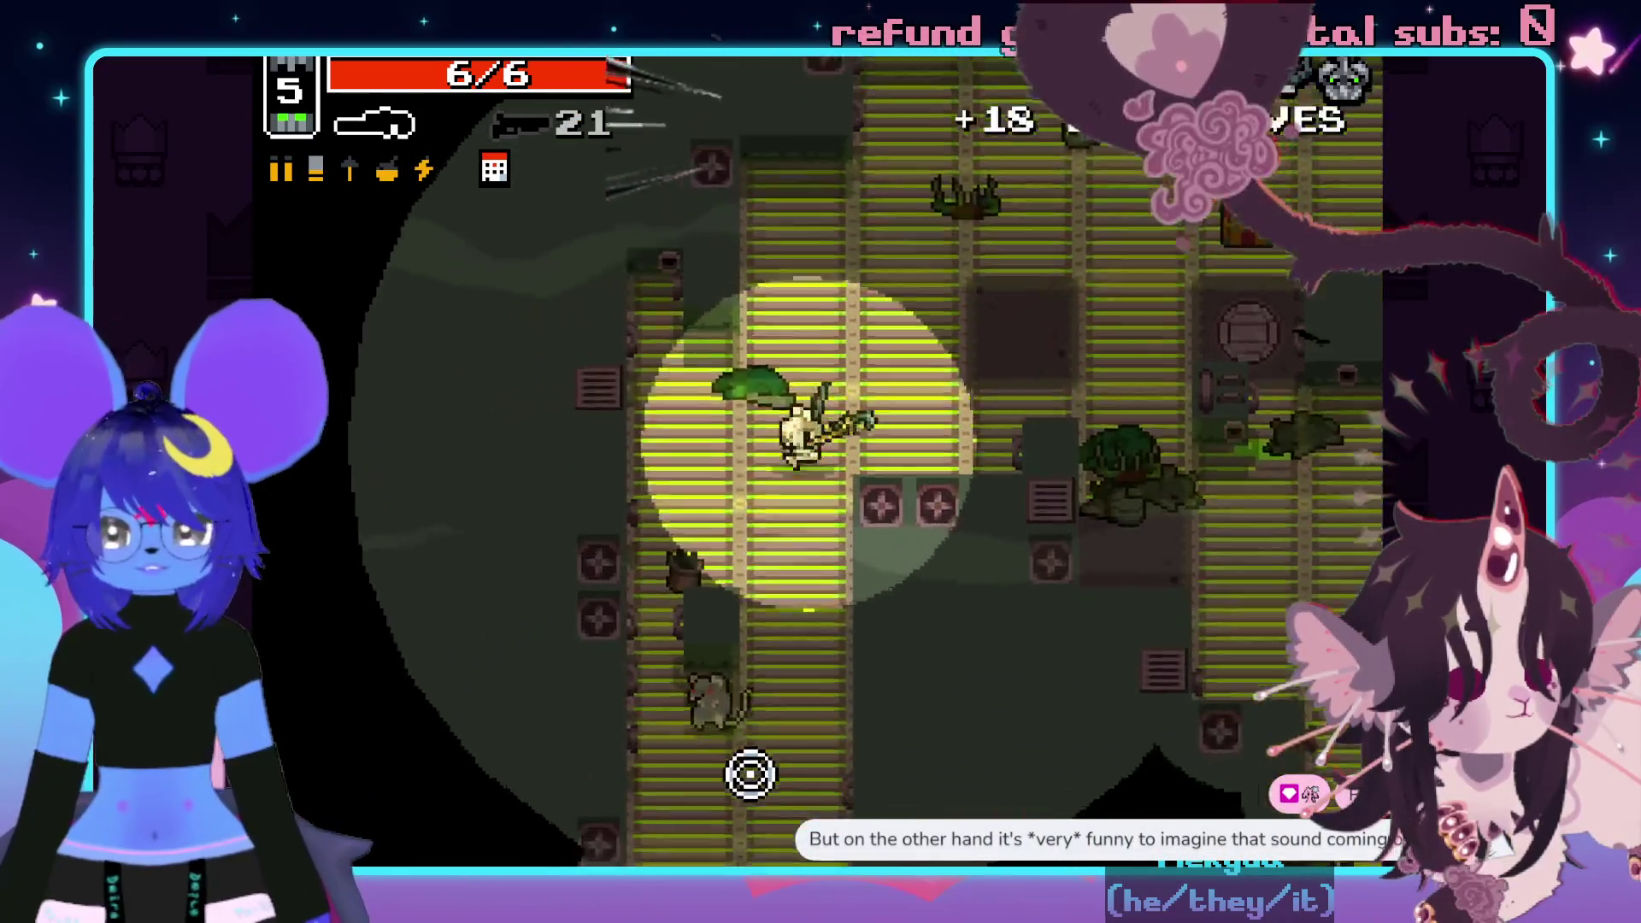
# - Move up-right and onward through the level, swapping primary and secondary weapons
pyautogui.press('d')
pyautogui.press('w')
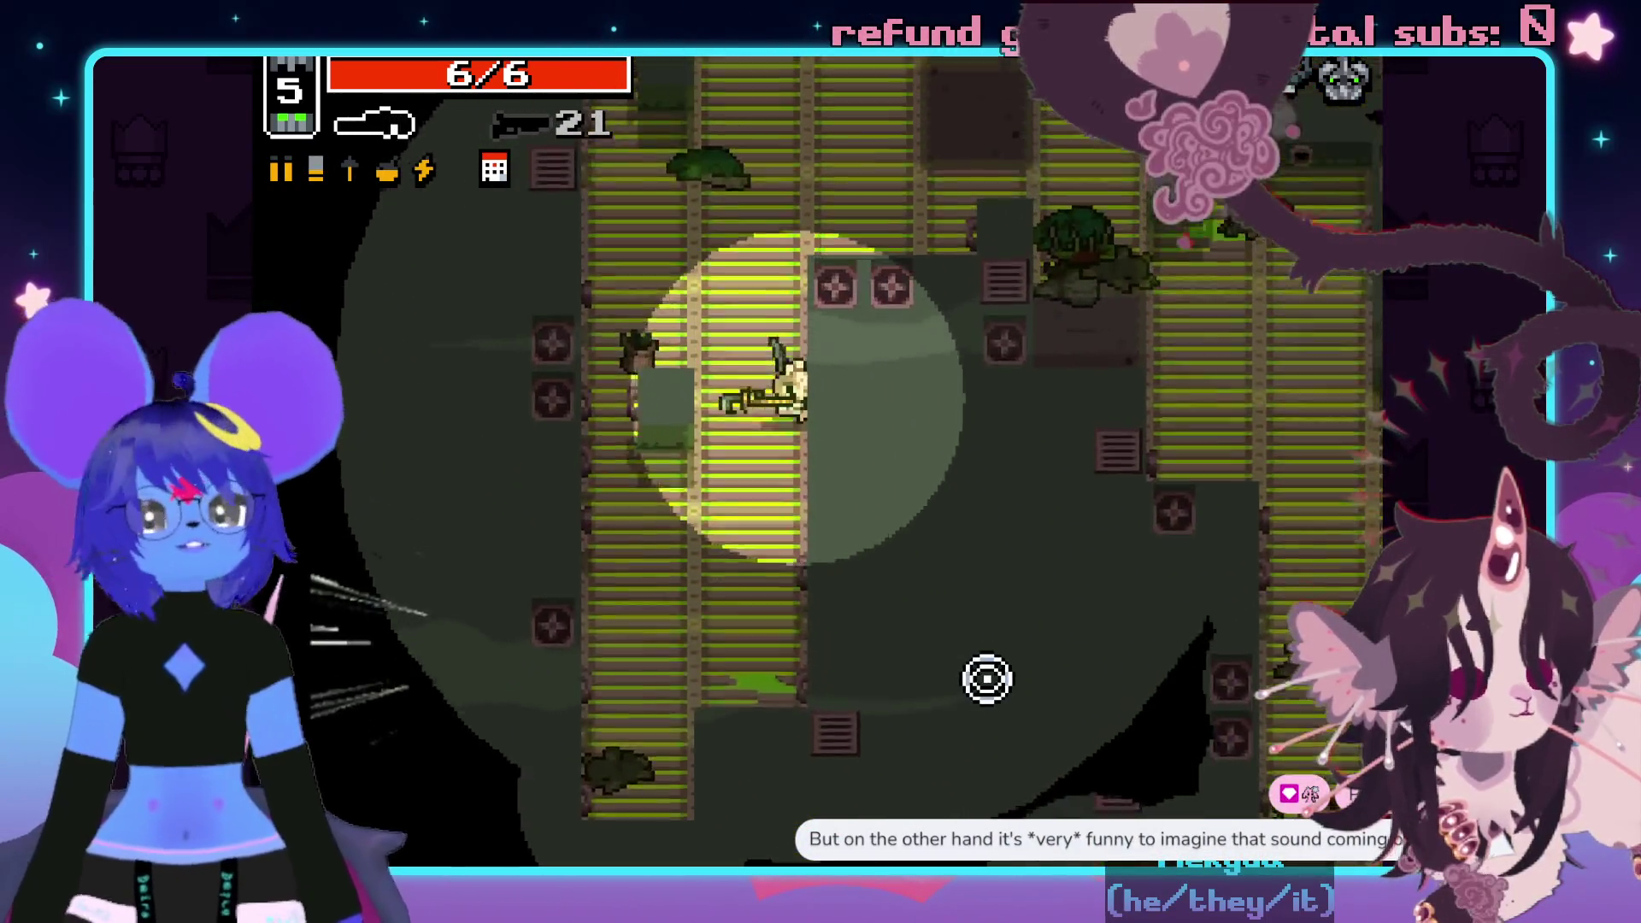
pyautogui.press('d')
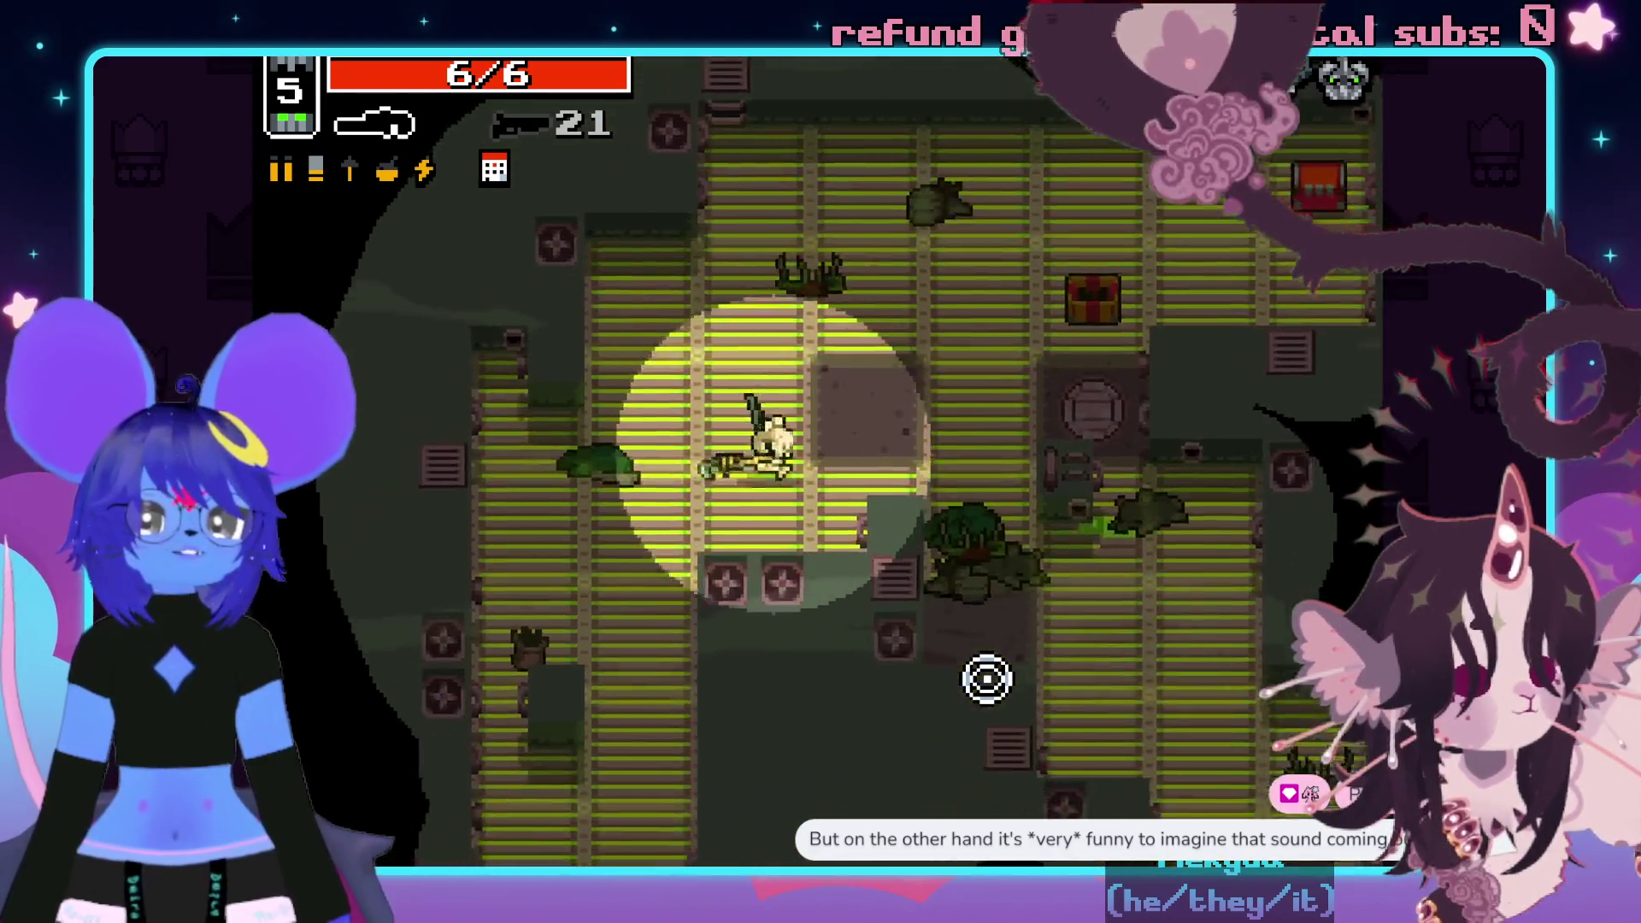
pyautogui.press('w')
pyautogui.press('d')
pyautogui.press('s')
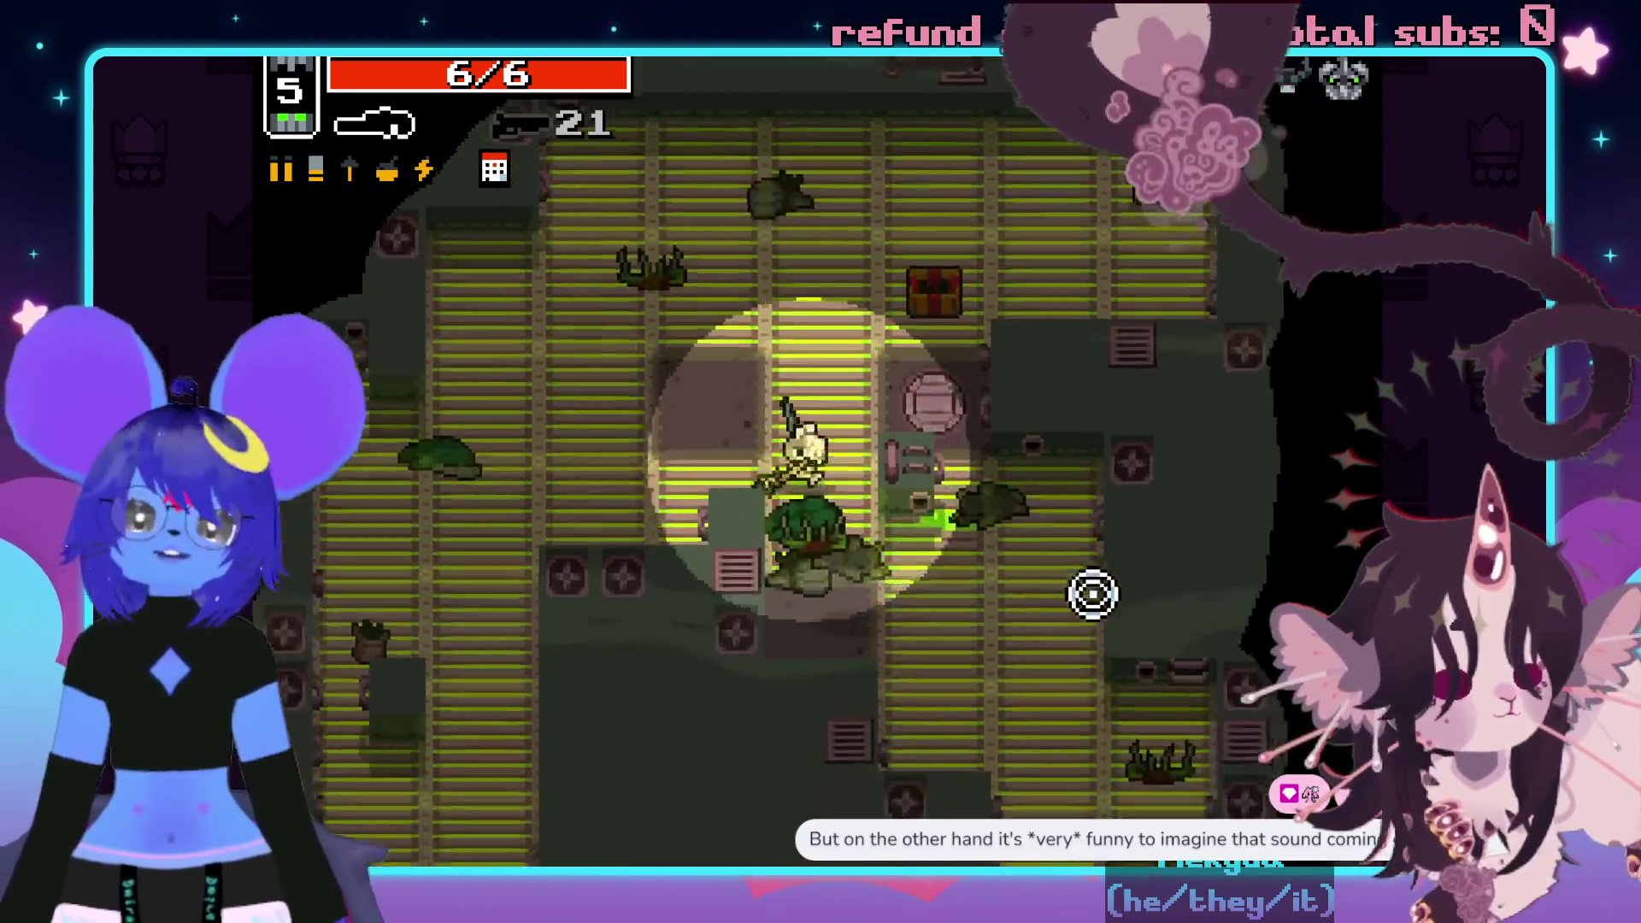
pyautogui.press('s')
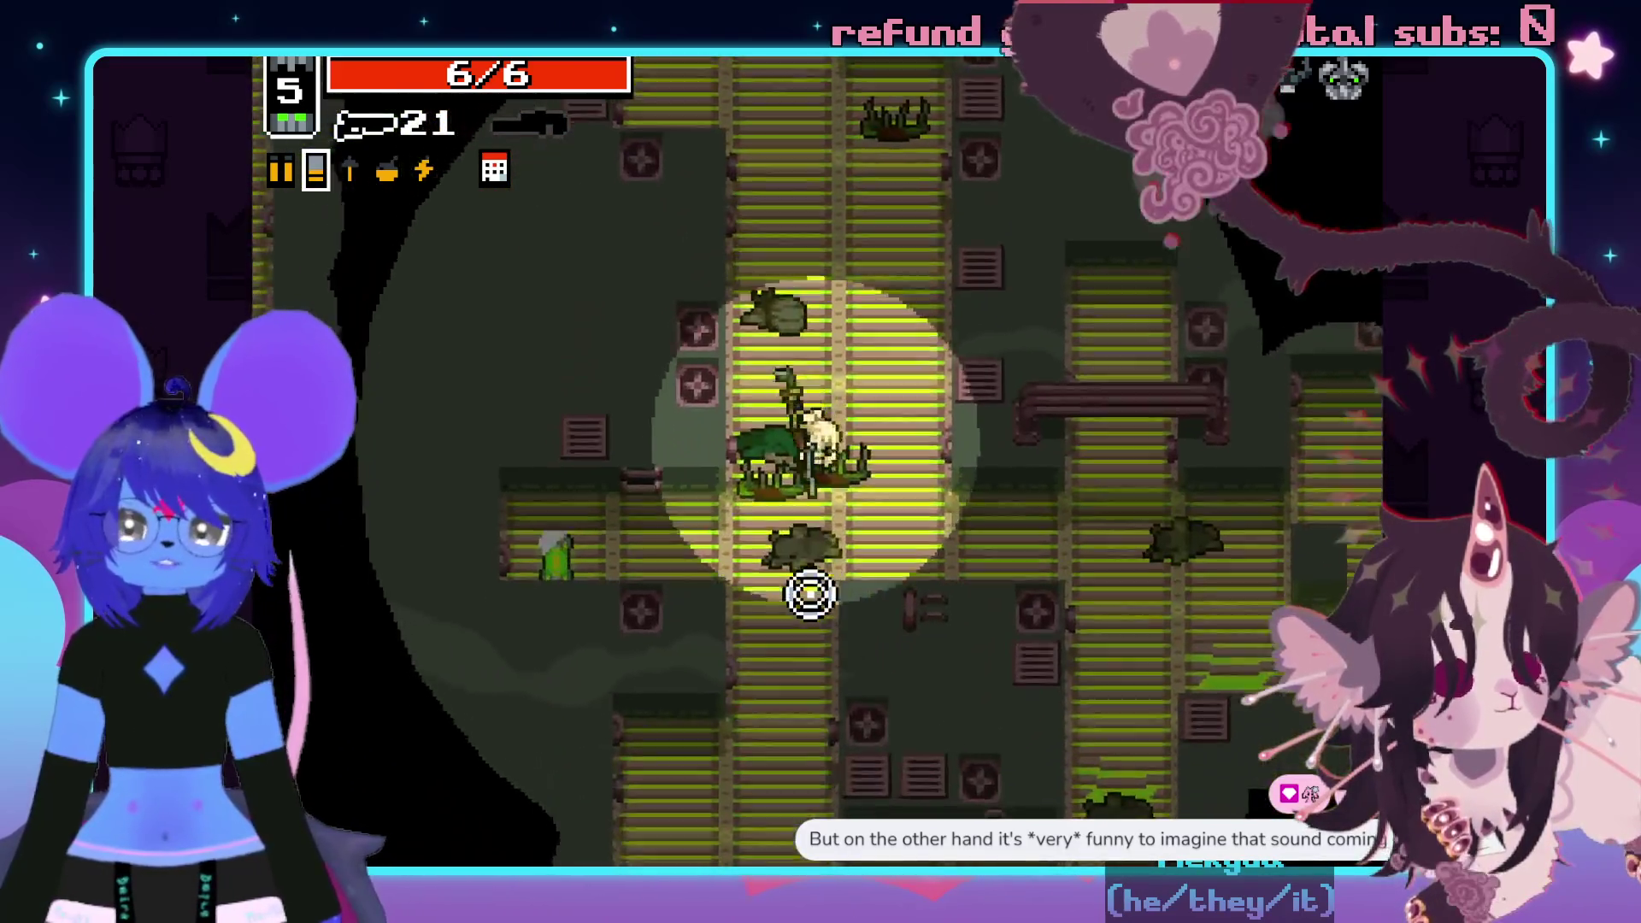
pyautogui.press('d')
pyautogui.press('space')
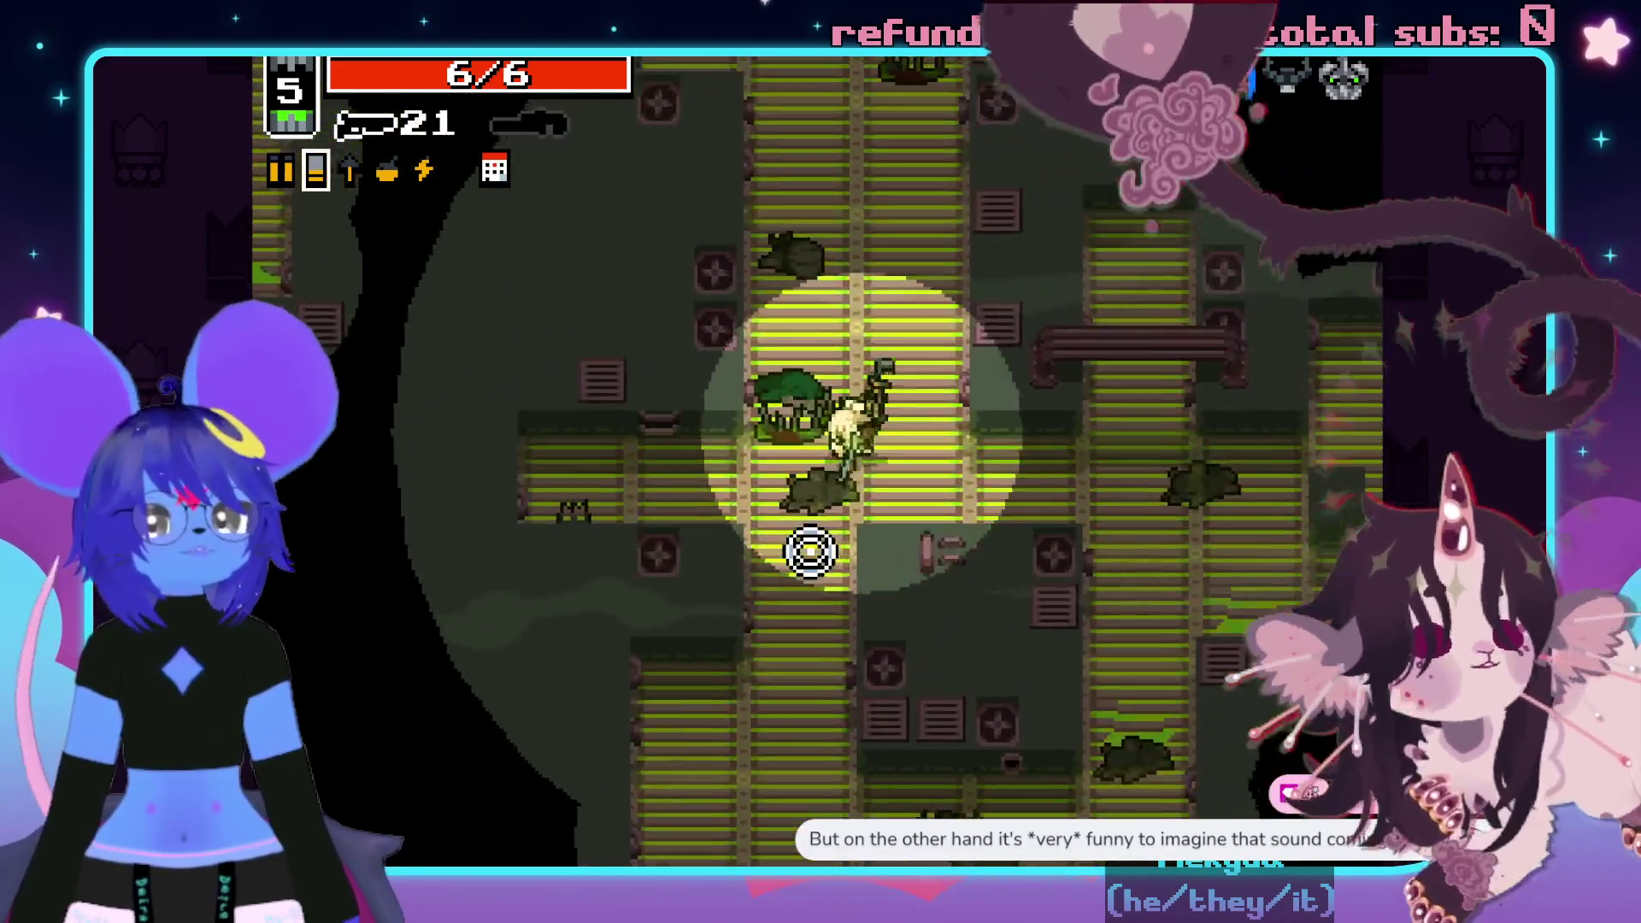
# - Swap weapons back and shoot the last enemies, including the crocodile, until Level Up
pyautogui.press('s')
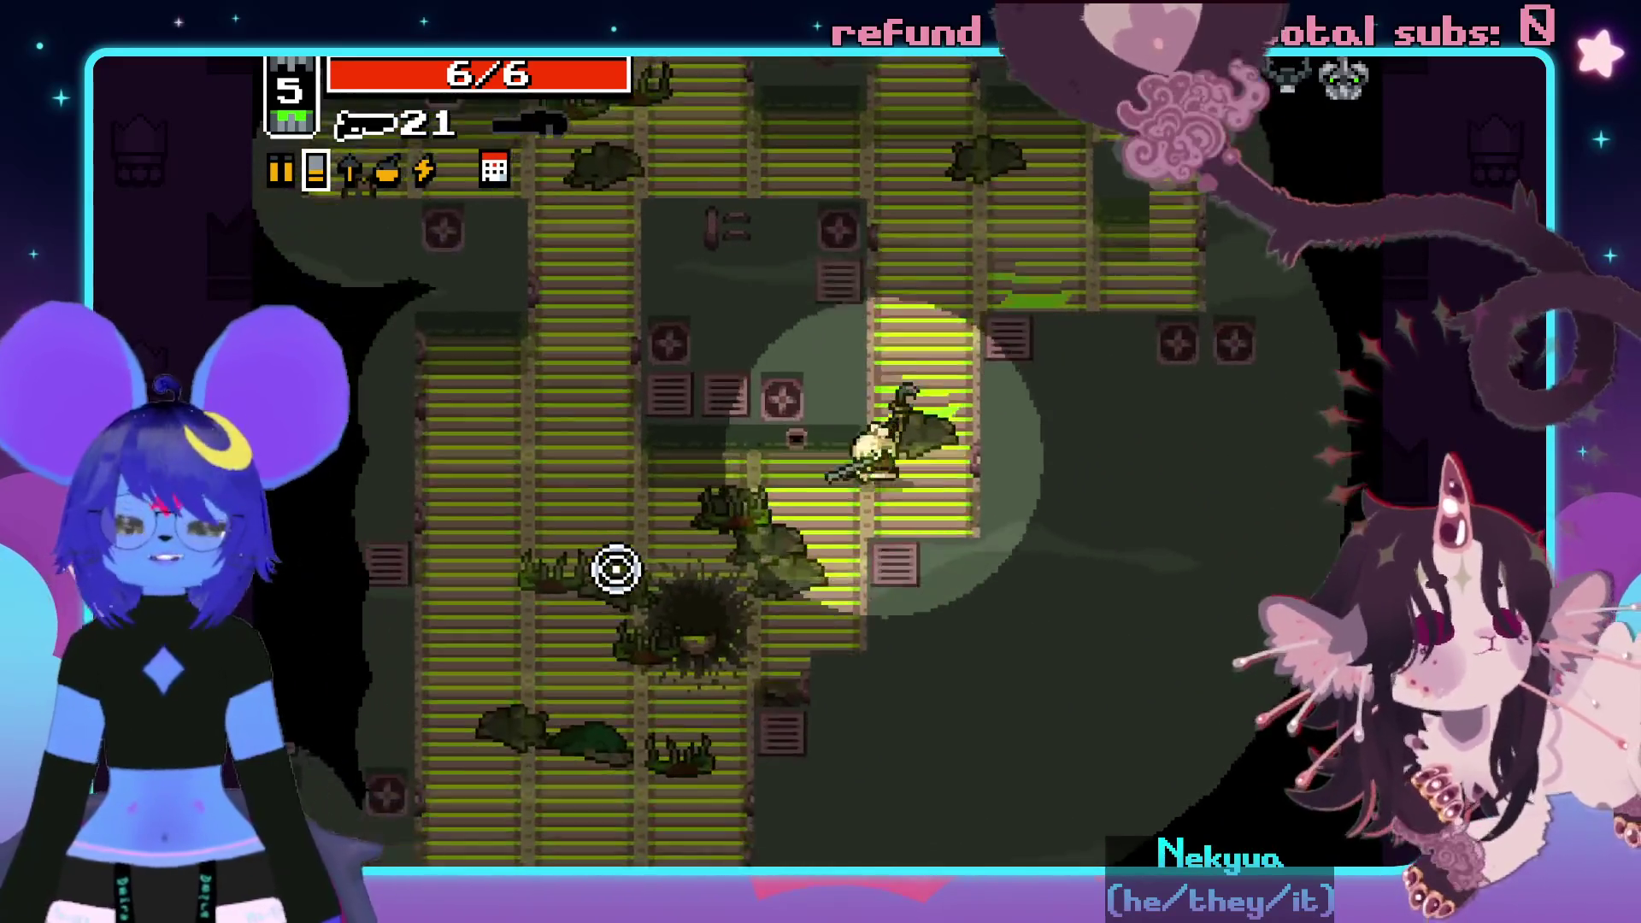
pyautogui.press('s')
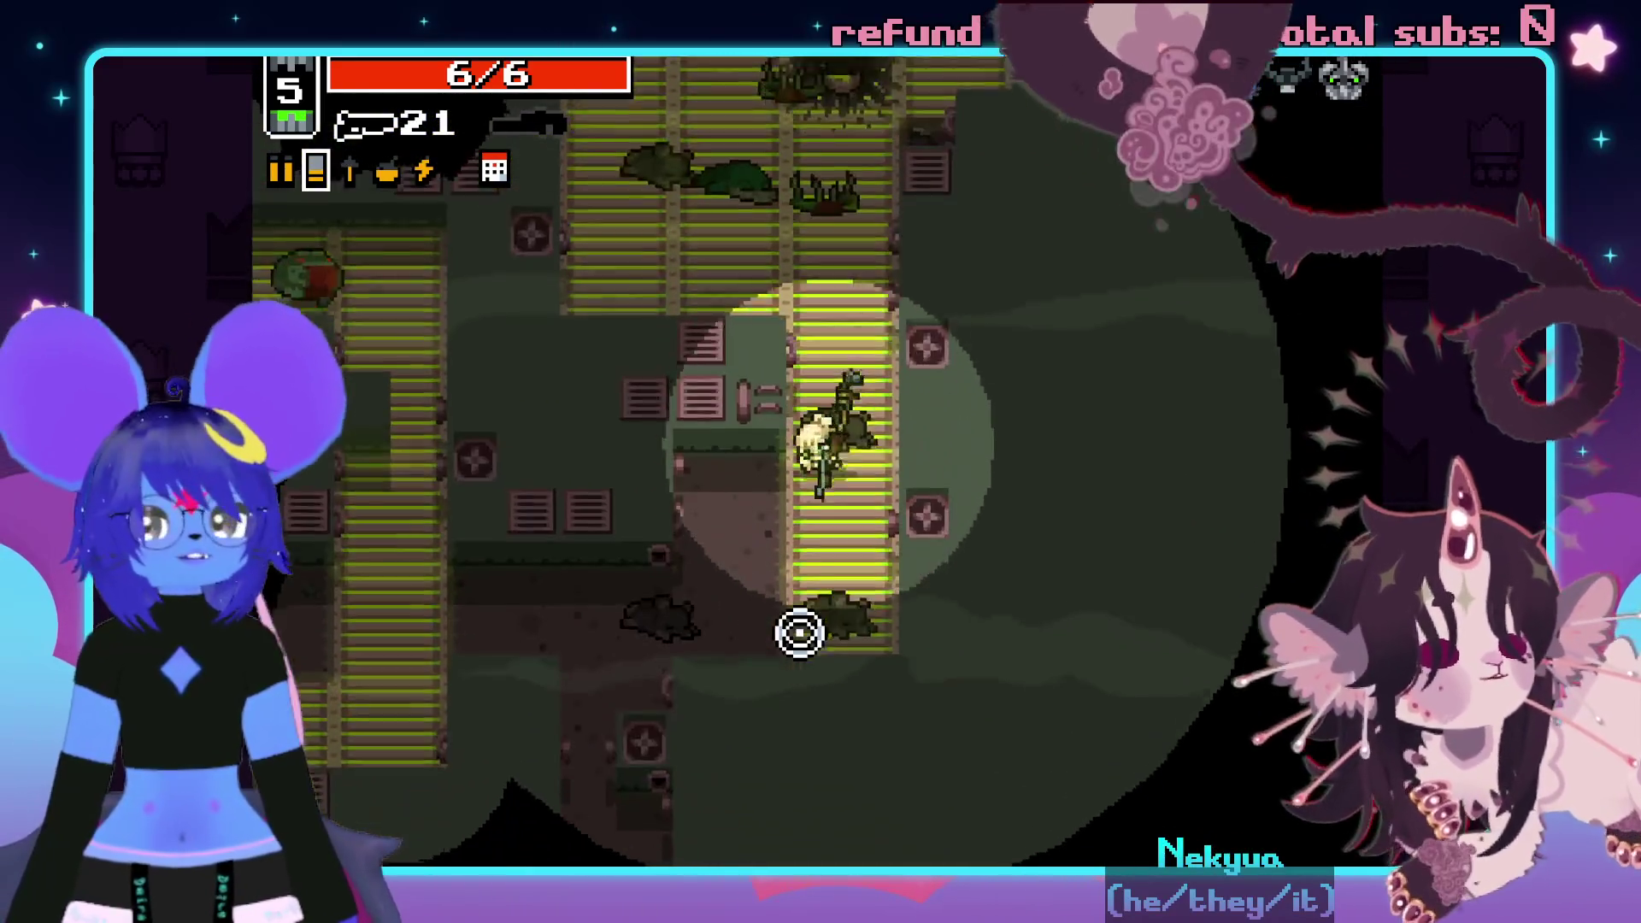
pyautogui.press('space')
pyautogui.press('w')
pyautogui.click(683, 256)
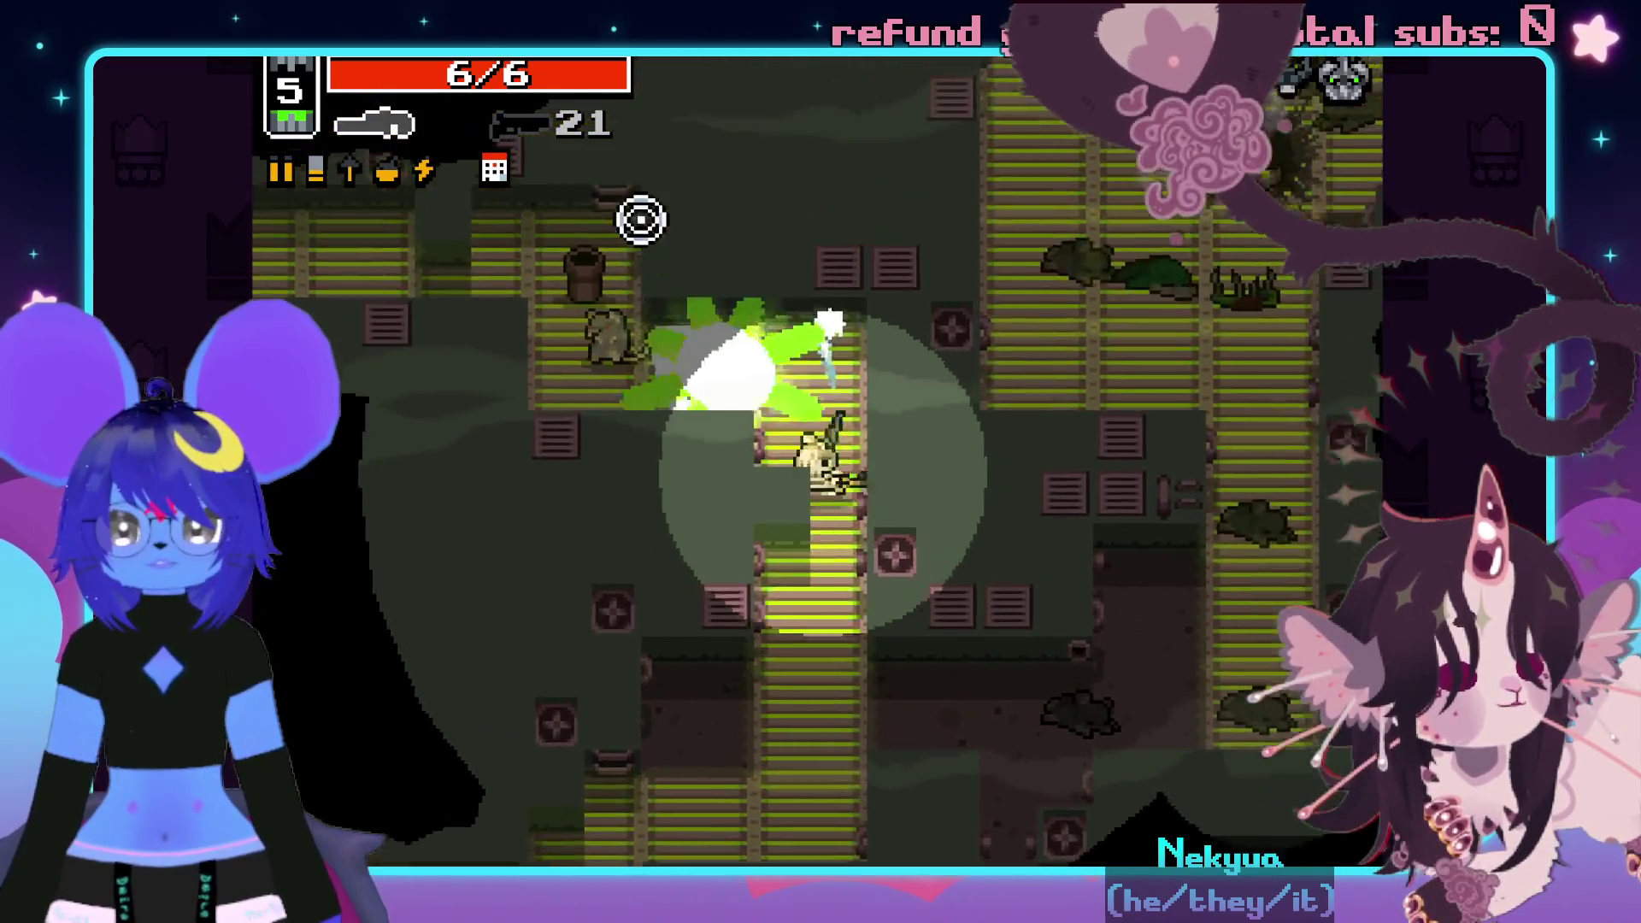
pyautogui.press('a')
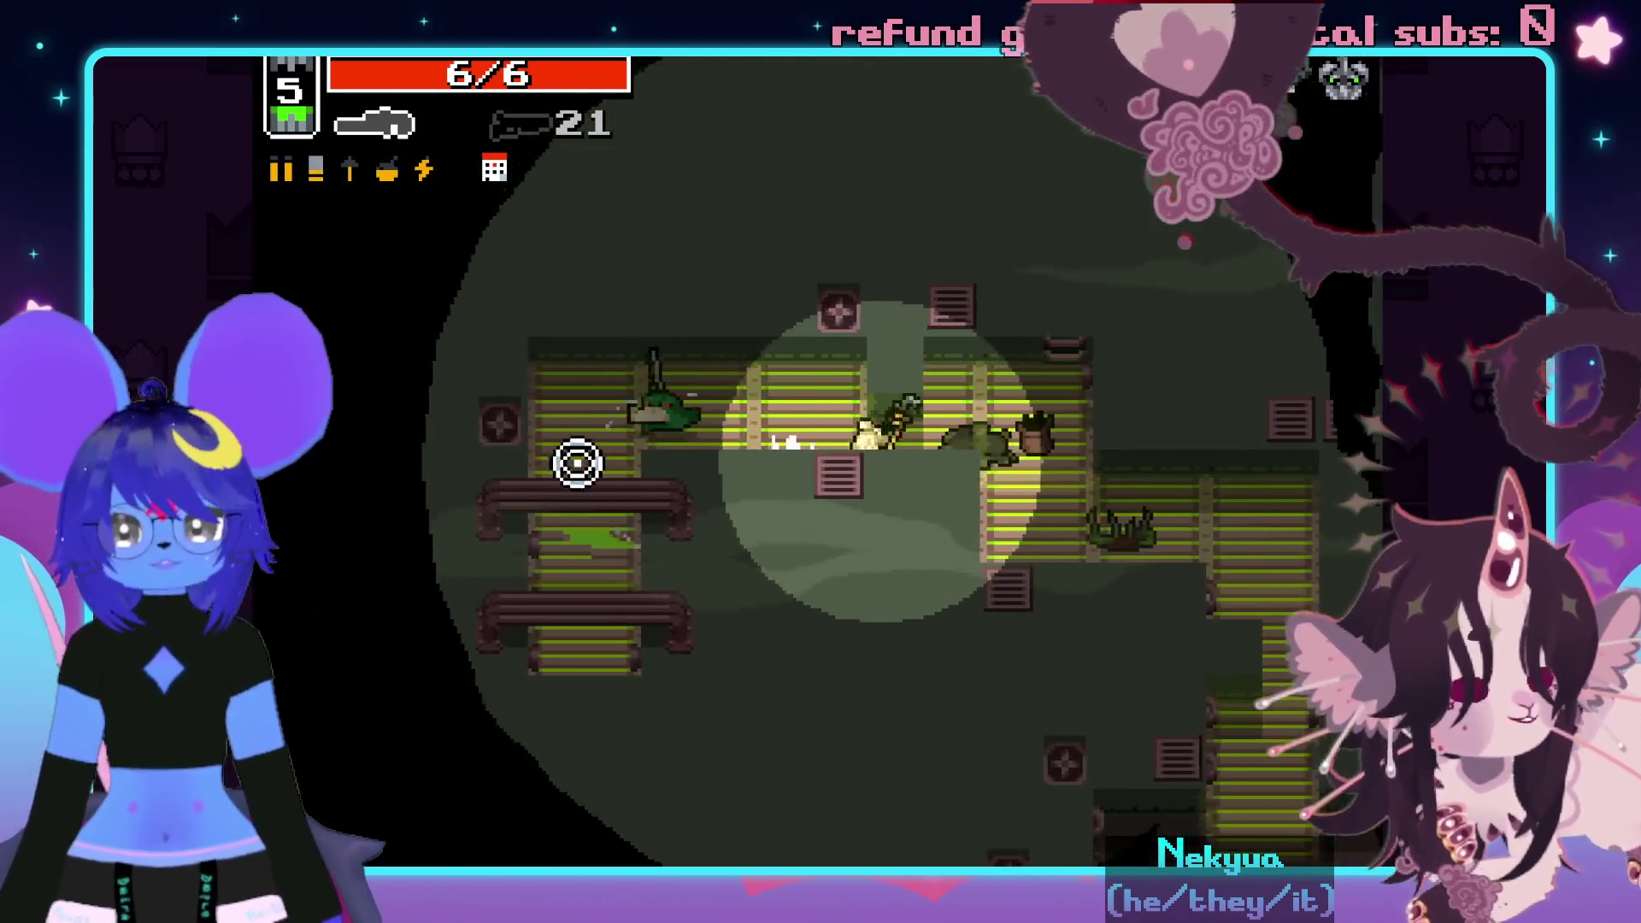
pyautogui.press('d')
pyautogui.click(524, 473)
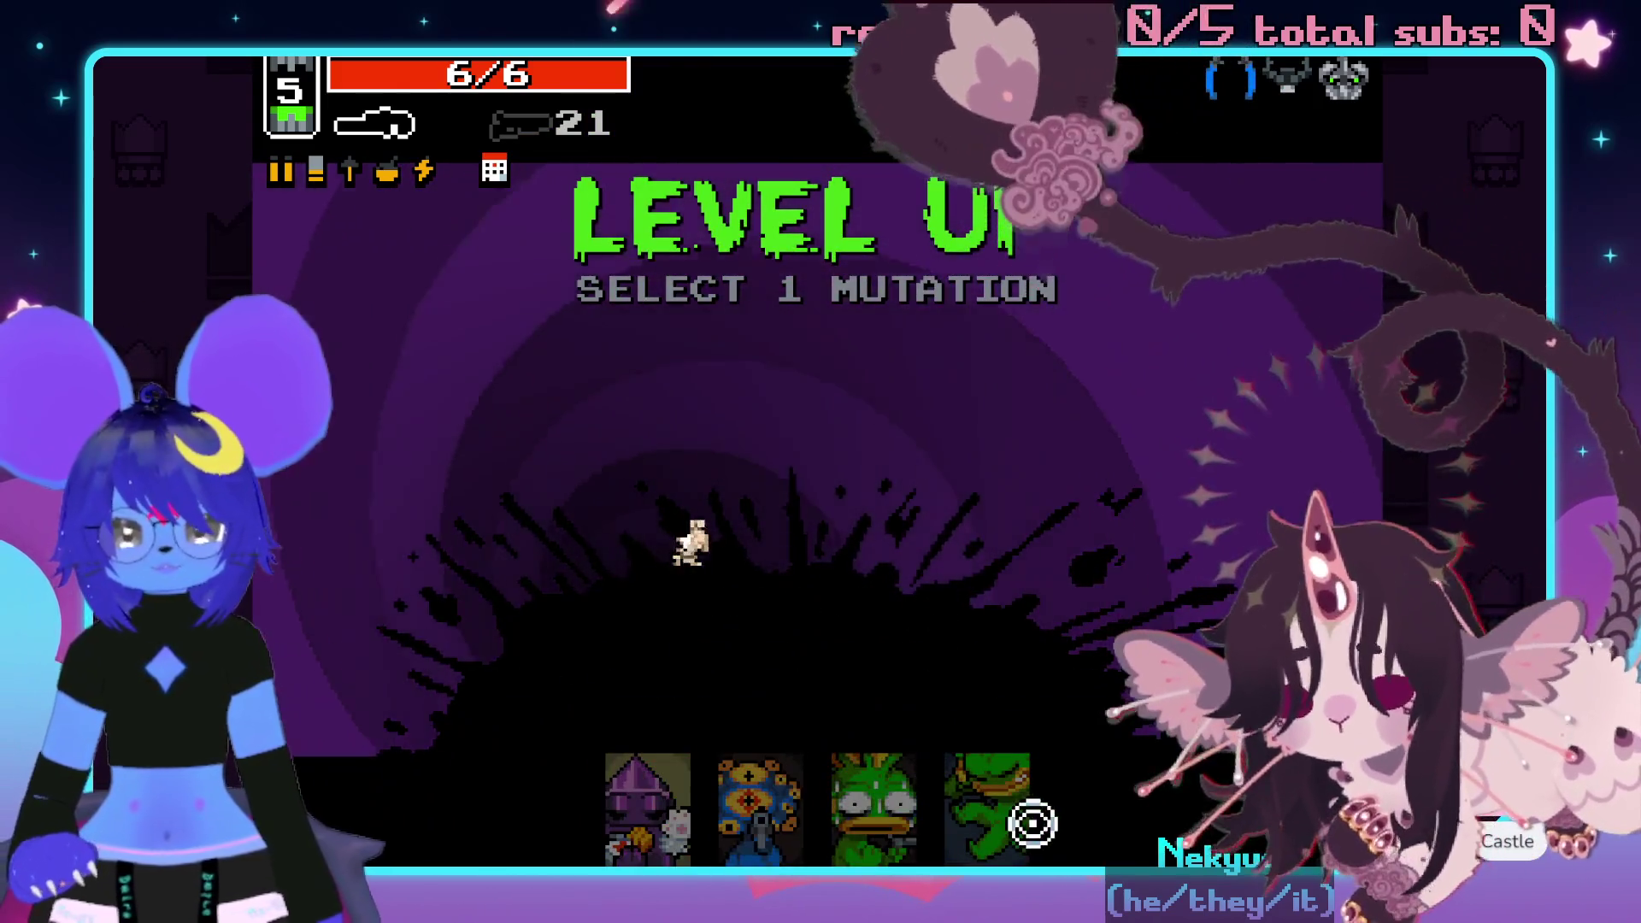
# - Take the Extra Feet mutation and move into the next area
pyautogui.click(1030, 823)
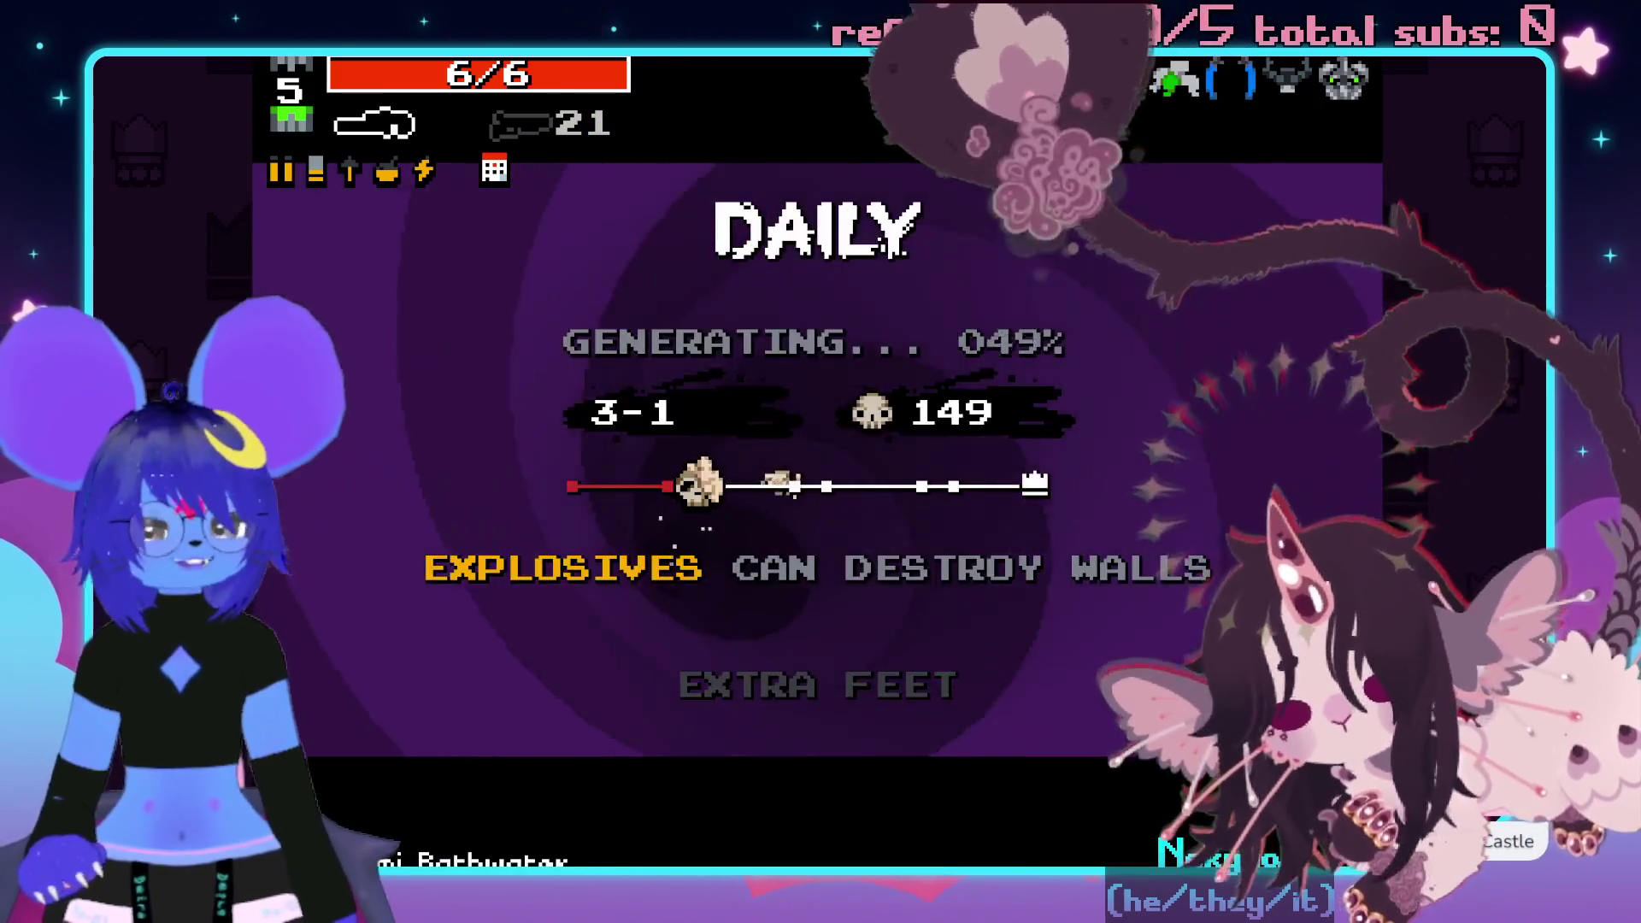
pyautogui.press('s')
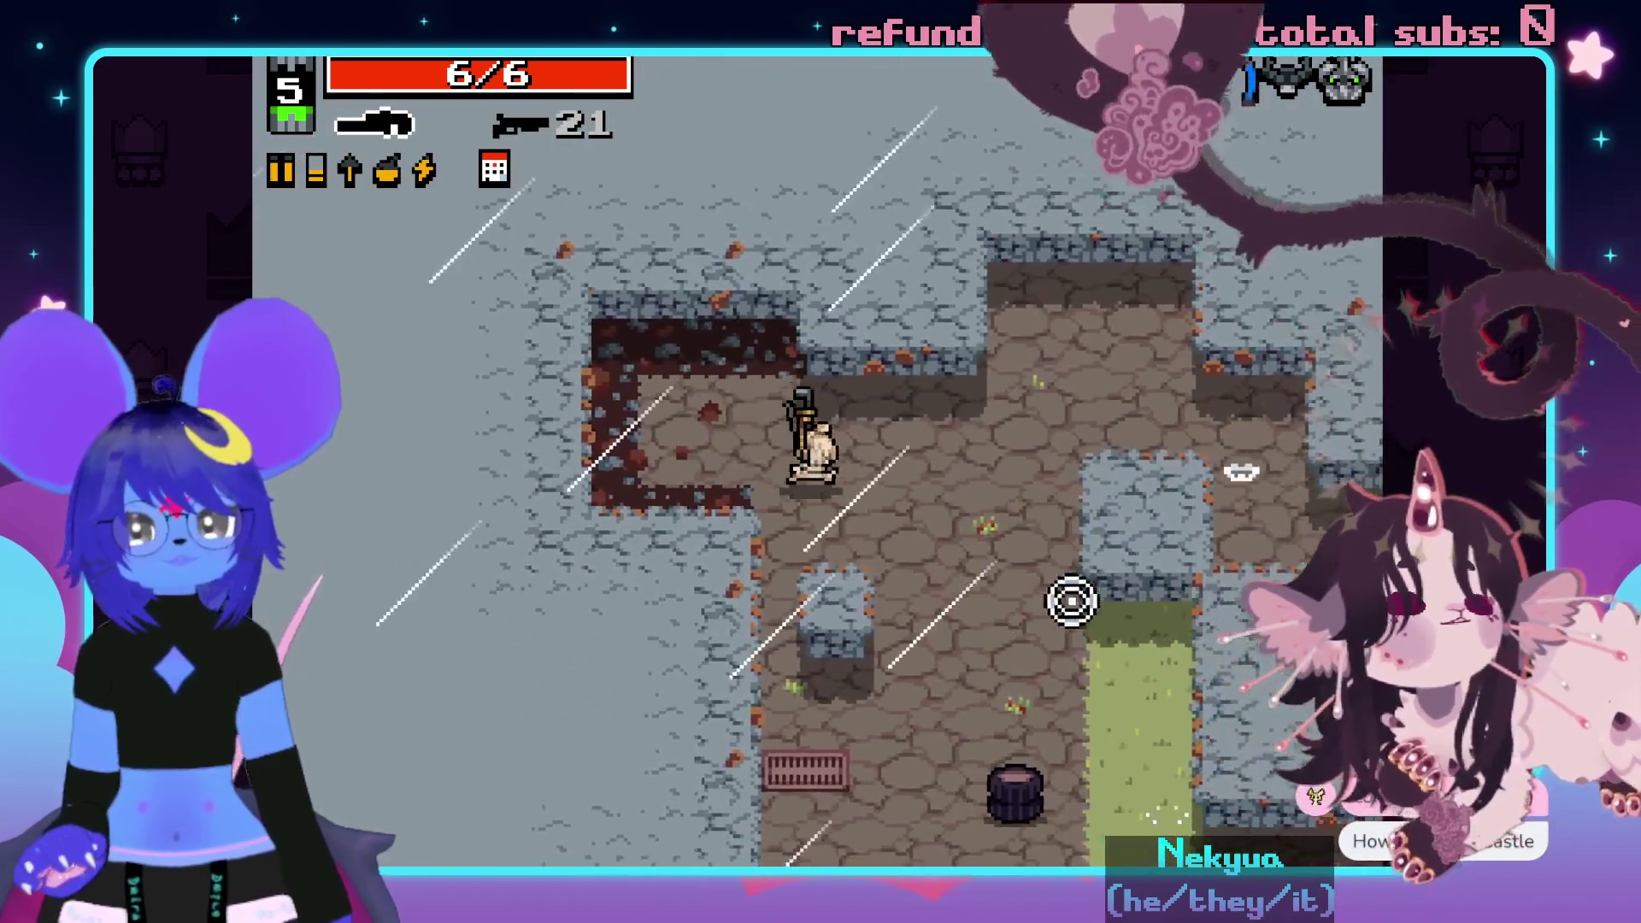
pyautogui.press('d')
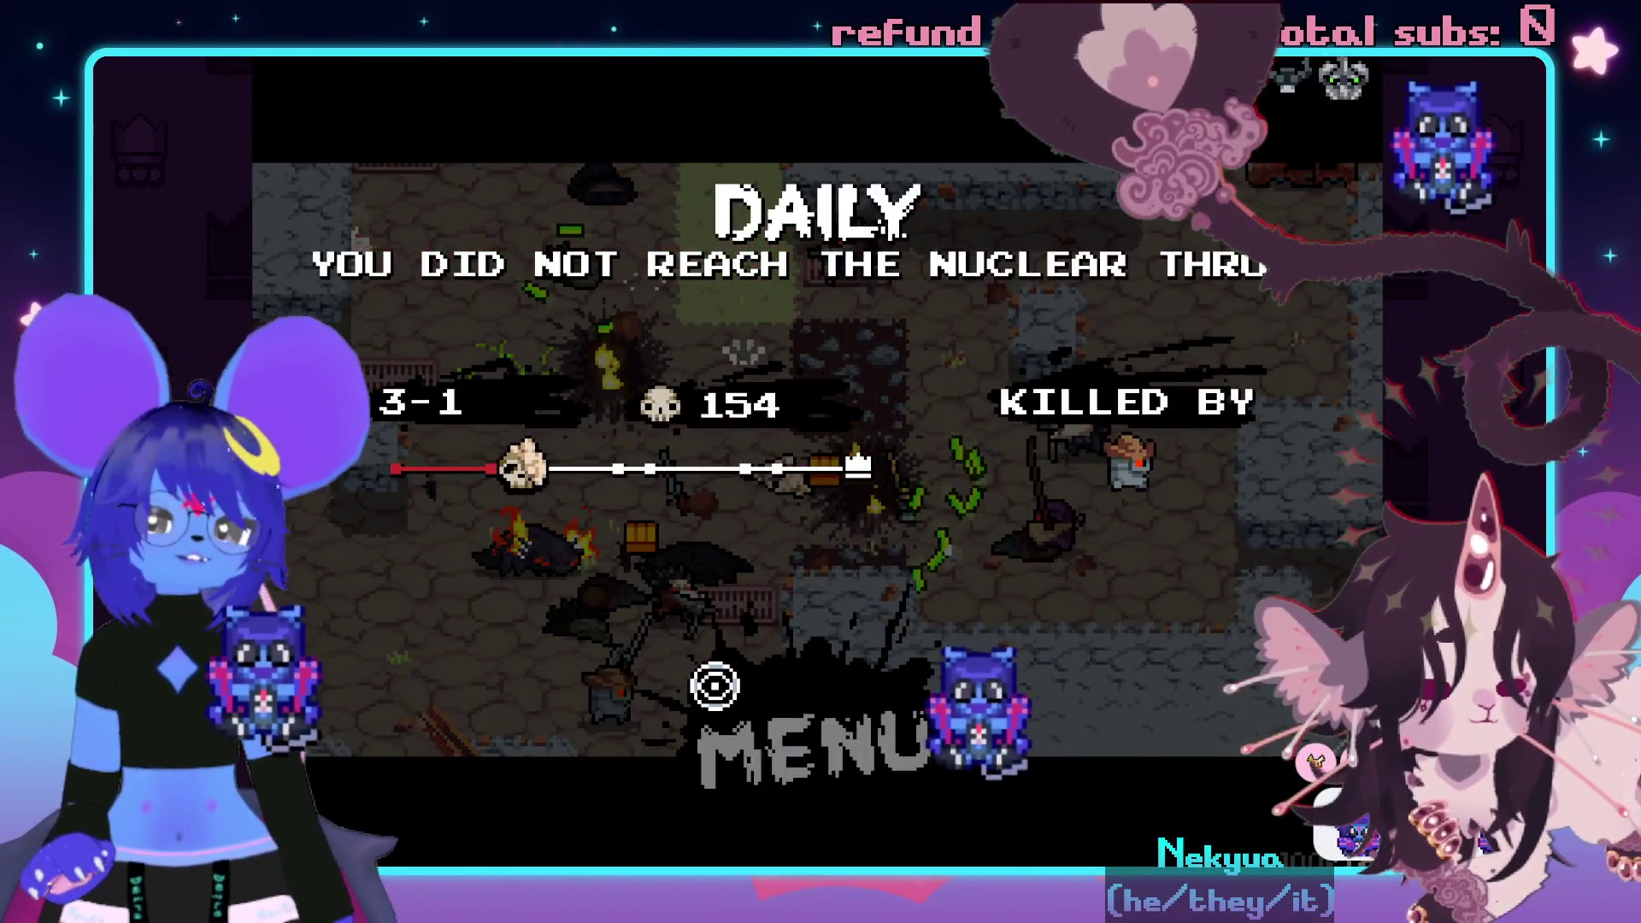
# - Skip the death and leaderboard screens and quit to the Steam library page
pyautogui.click(762, 714)
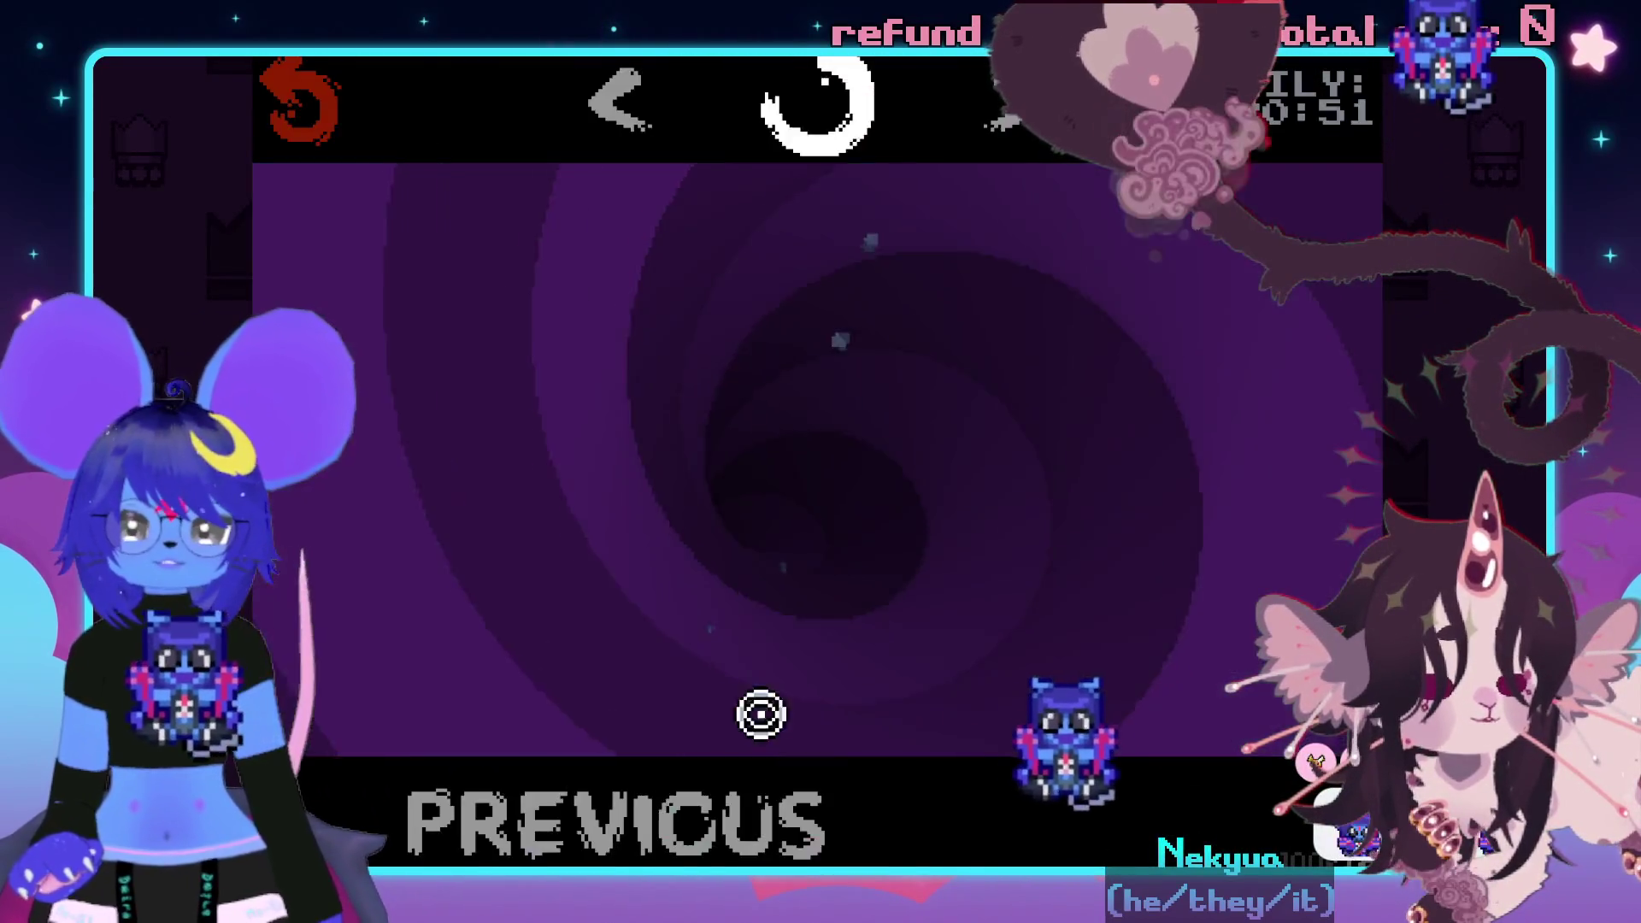
pyautogui.press('Escape')
pyautogui.click(761, 593)
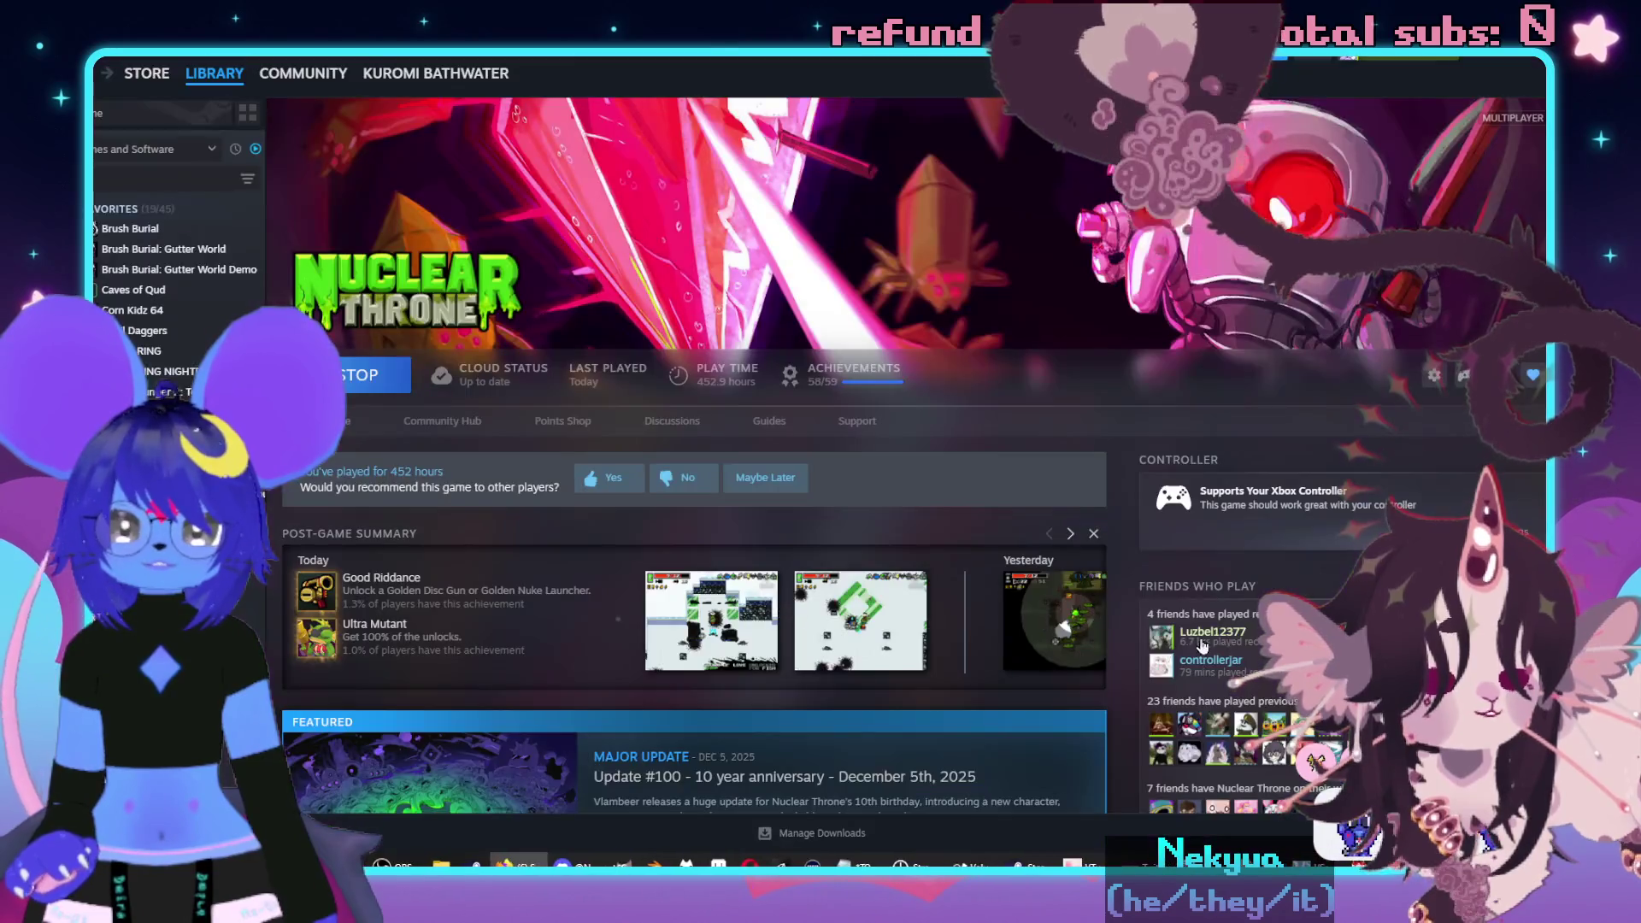
# - Return to RPG Maker MZ and switch to Map mode for drawing tiles
pyautogui.hotkey('alt', 'Tab')
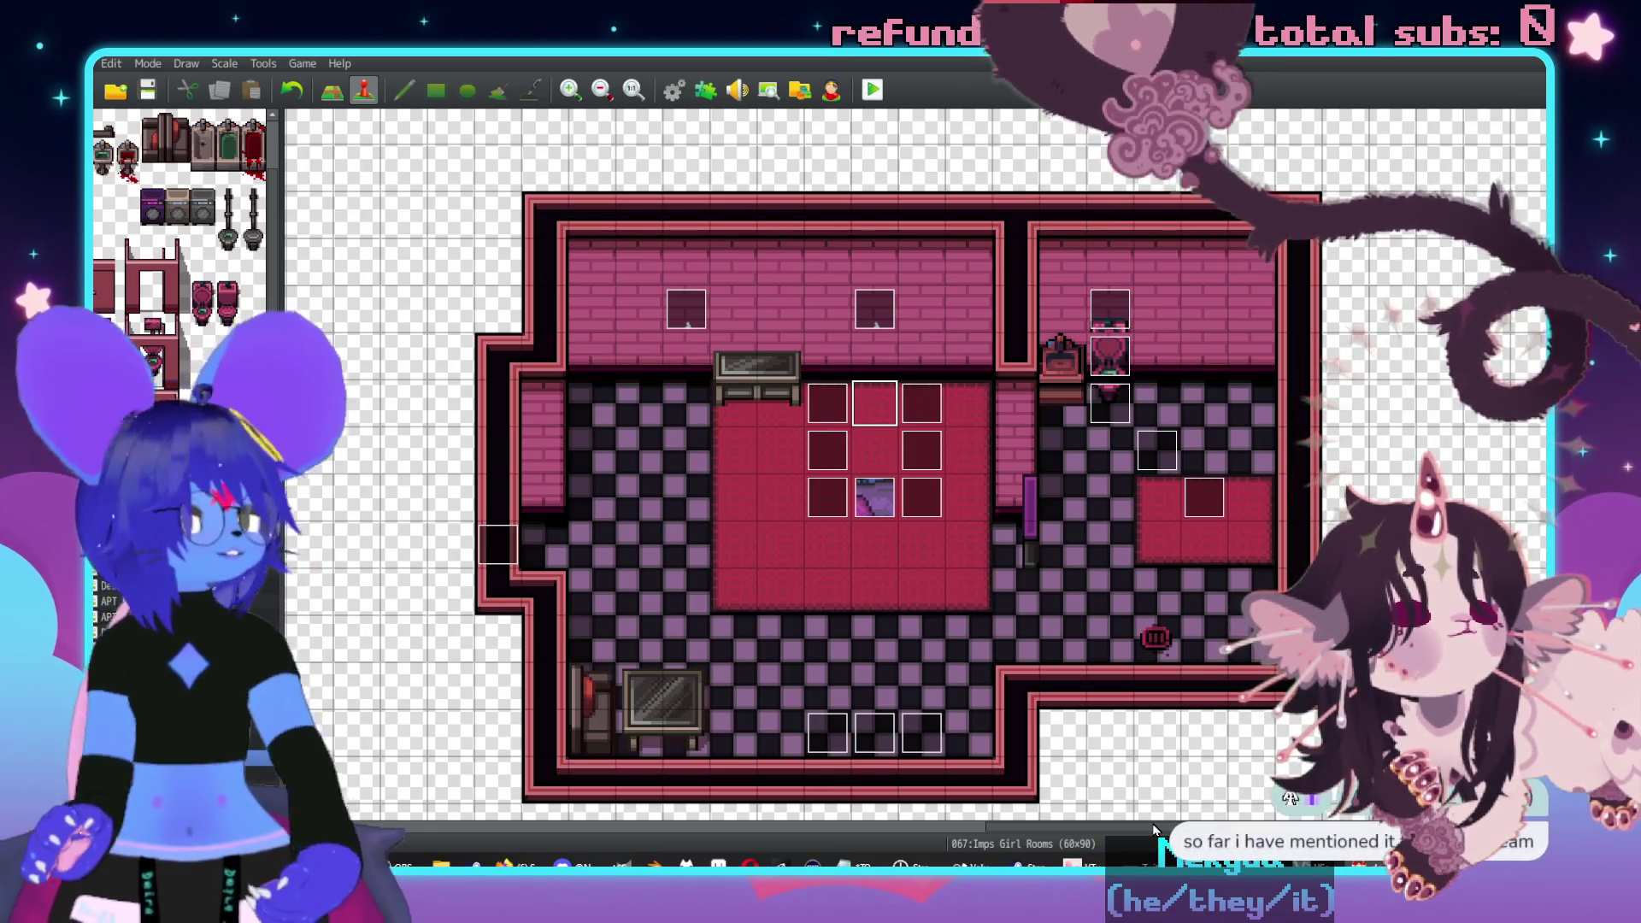
pyautogui.scroll(-5, 1177, 662)
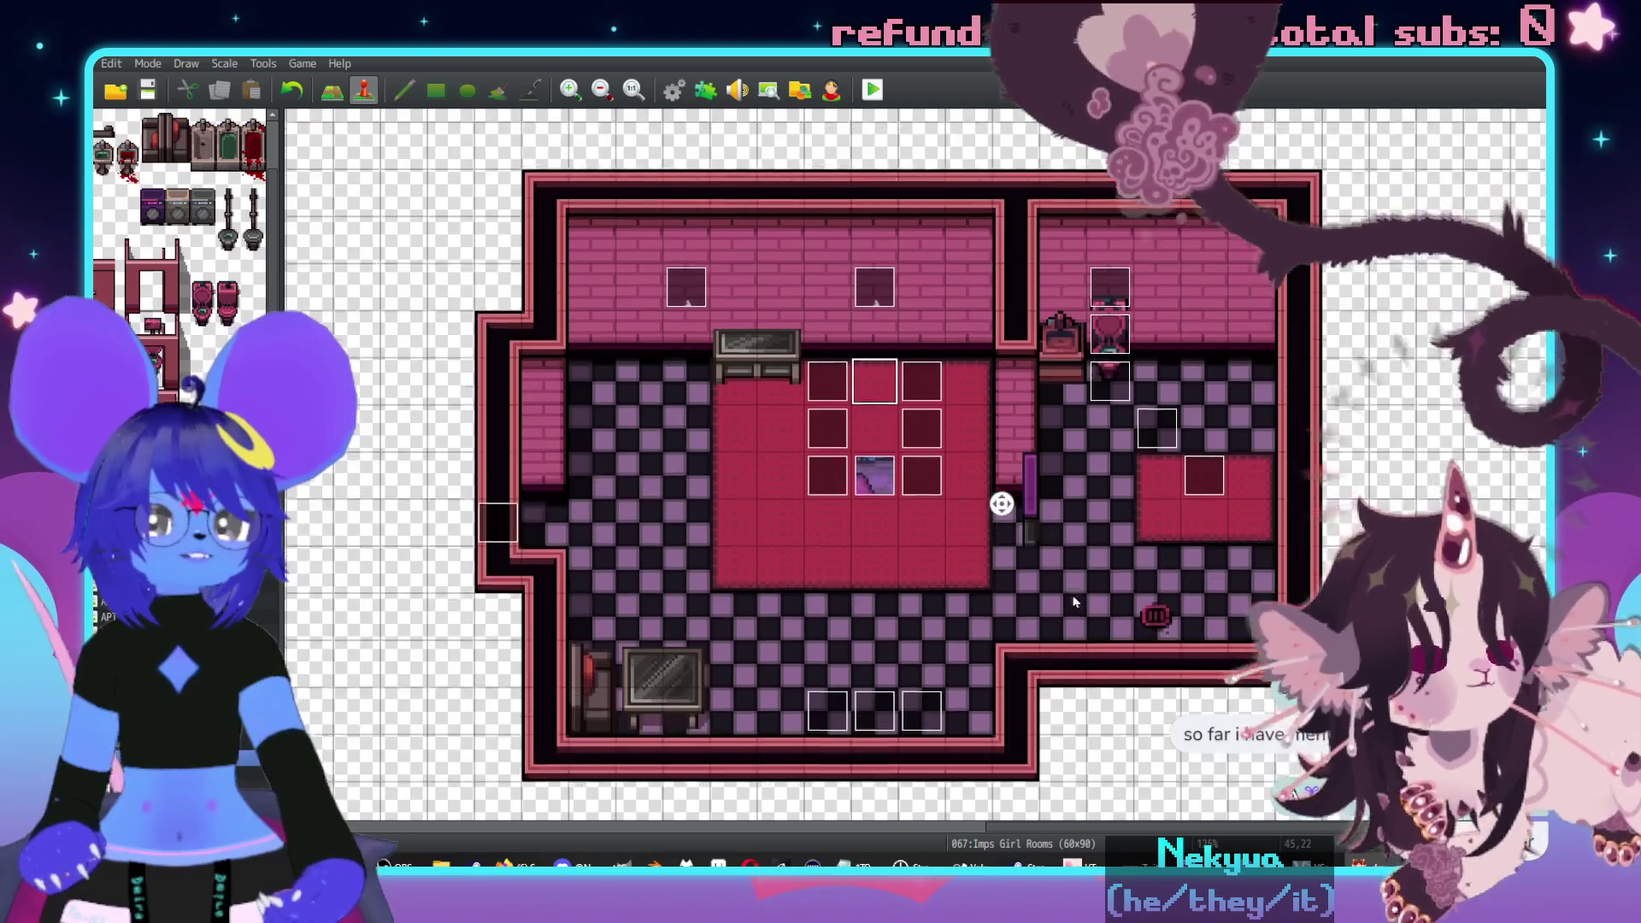
pyautogui.hscroll(-3, 1096, 480)
pyautogui.hscroll(4, 1056, 465)
pyautogui.scroll(2, 1057, 465)
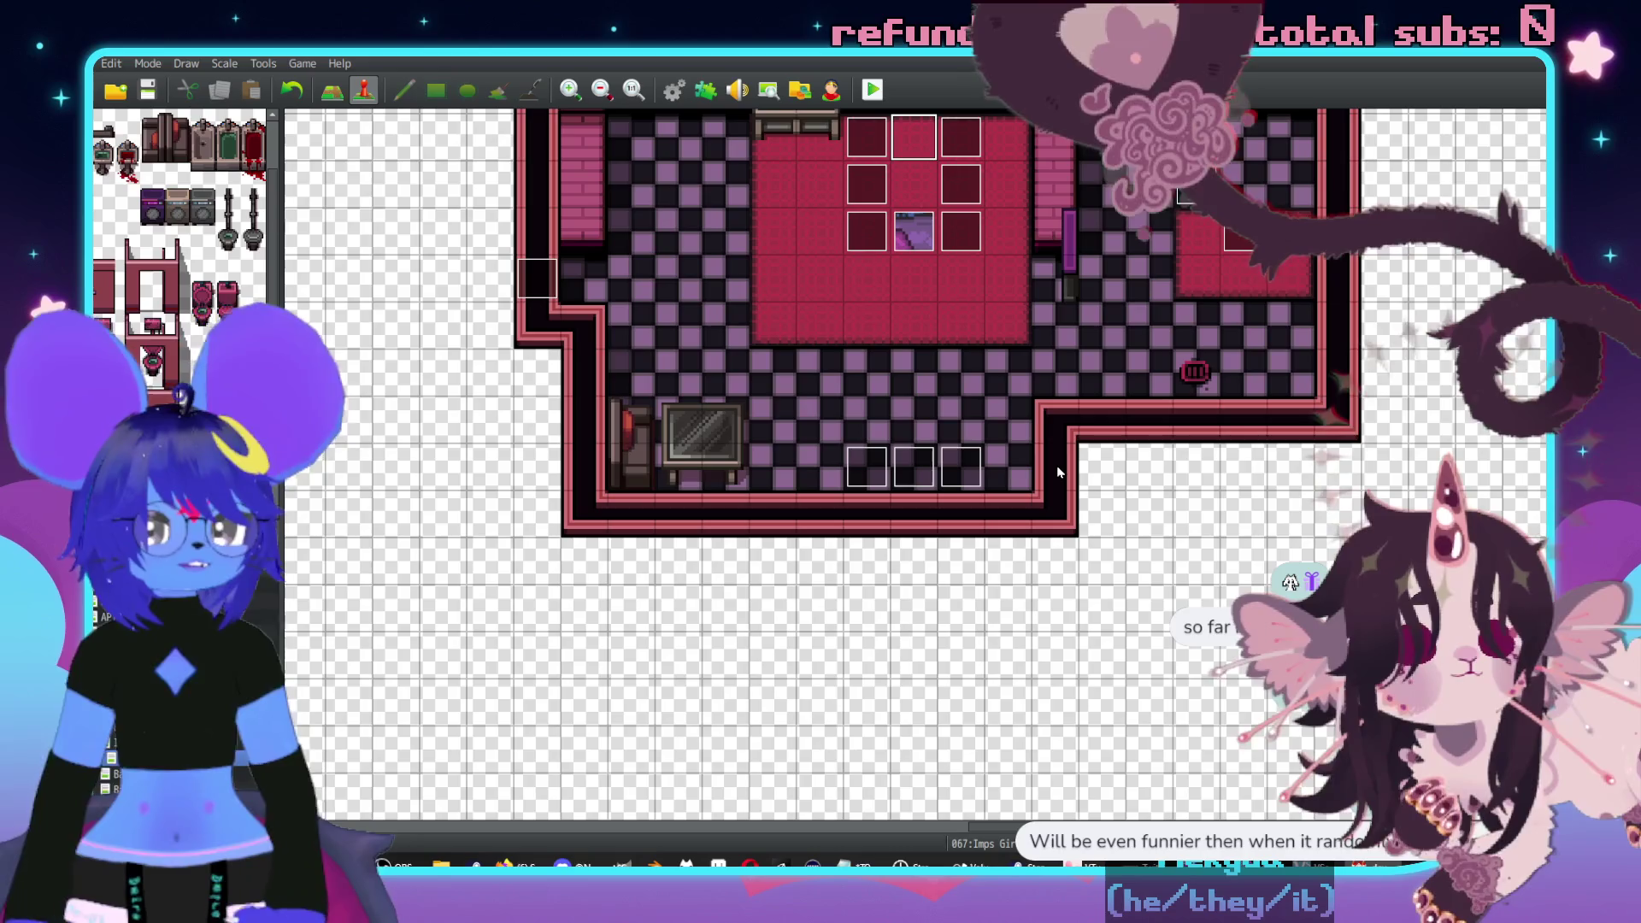
pyautogui.scroll(3, 1017, 479)
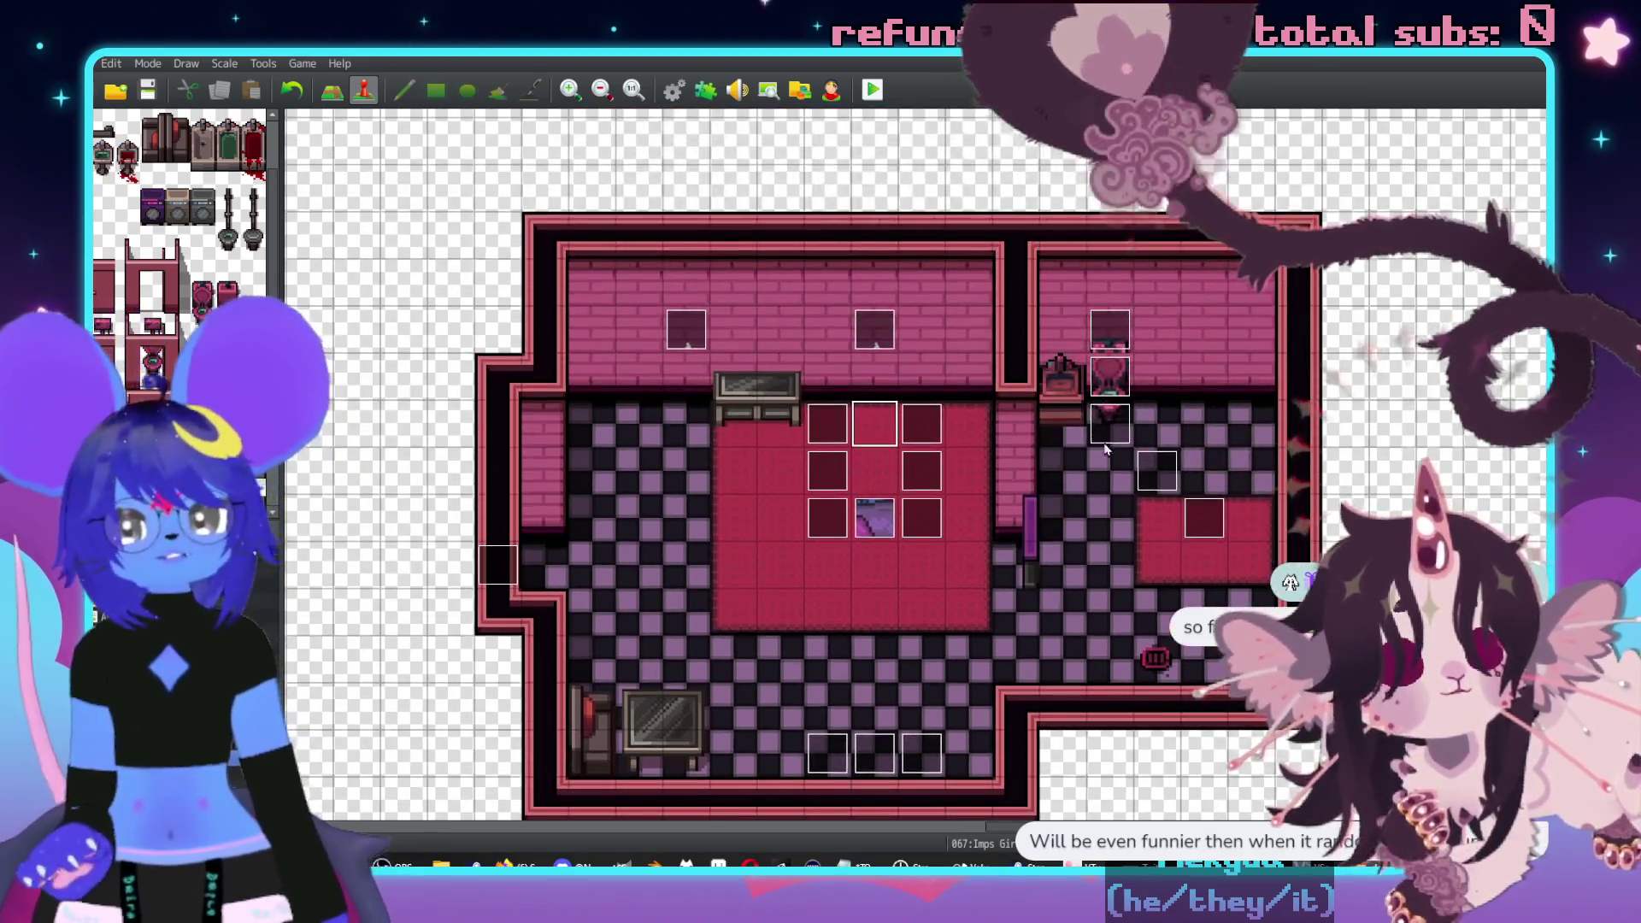
pyautogui.scroll(1, 1022, 476)
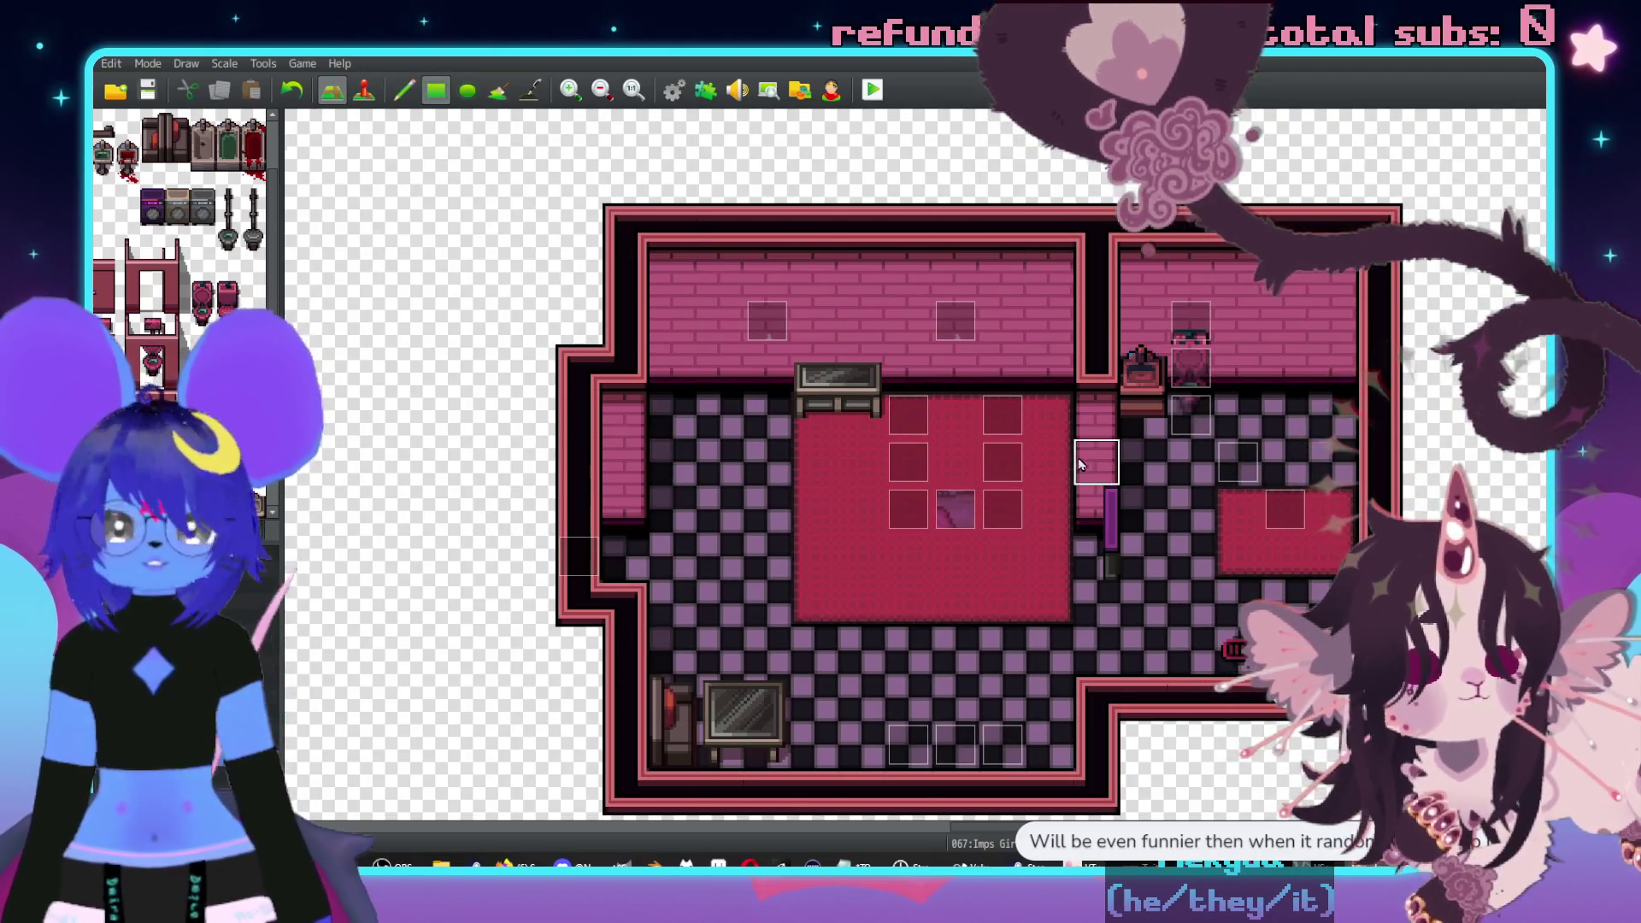
pyautogui.click(332, 90)
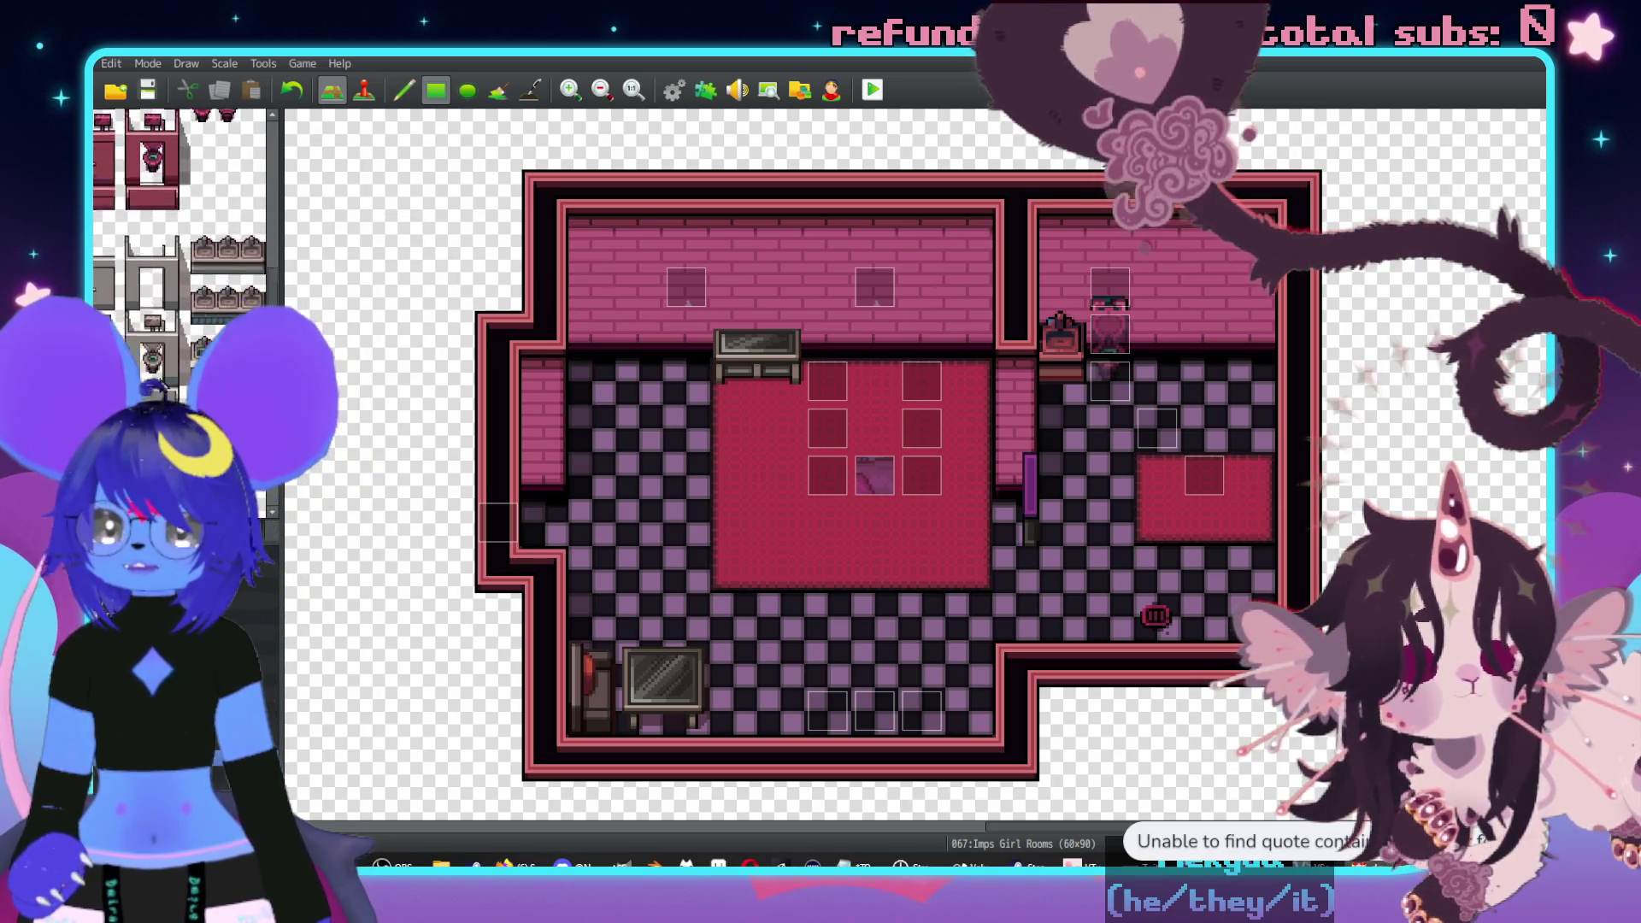
# - Stamp the teal furniture tile against the right wall of the lower floor
pyautogui.scroll(-3, 179, 214)
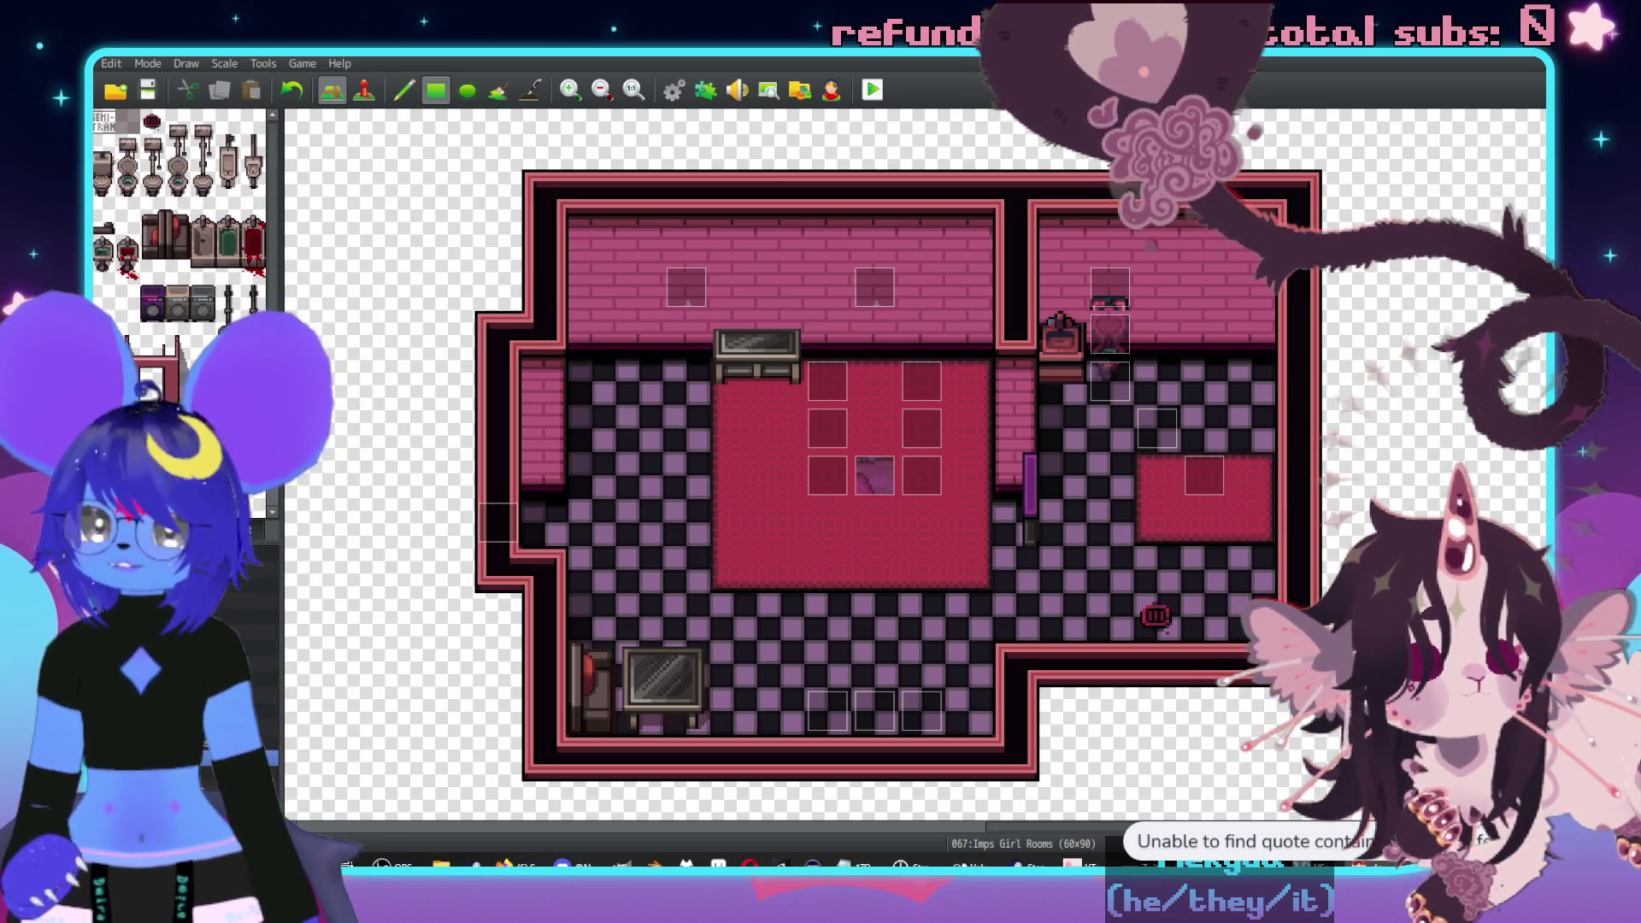
pyautogui.scroll(-3, 180, 214)
pyautogui.scroll(-3, 166, 323)
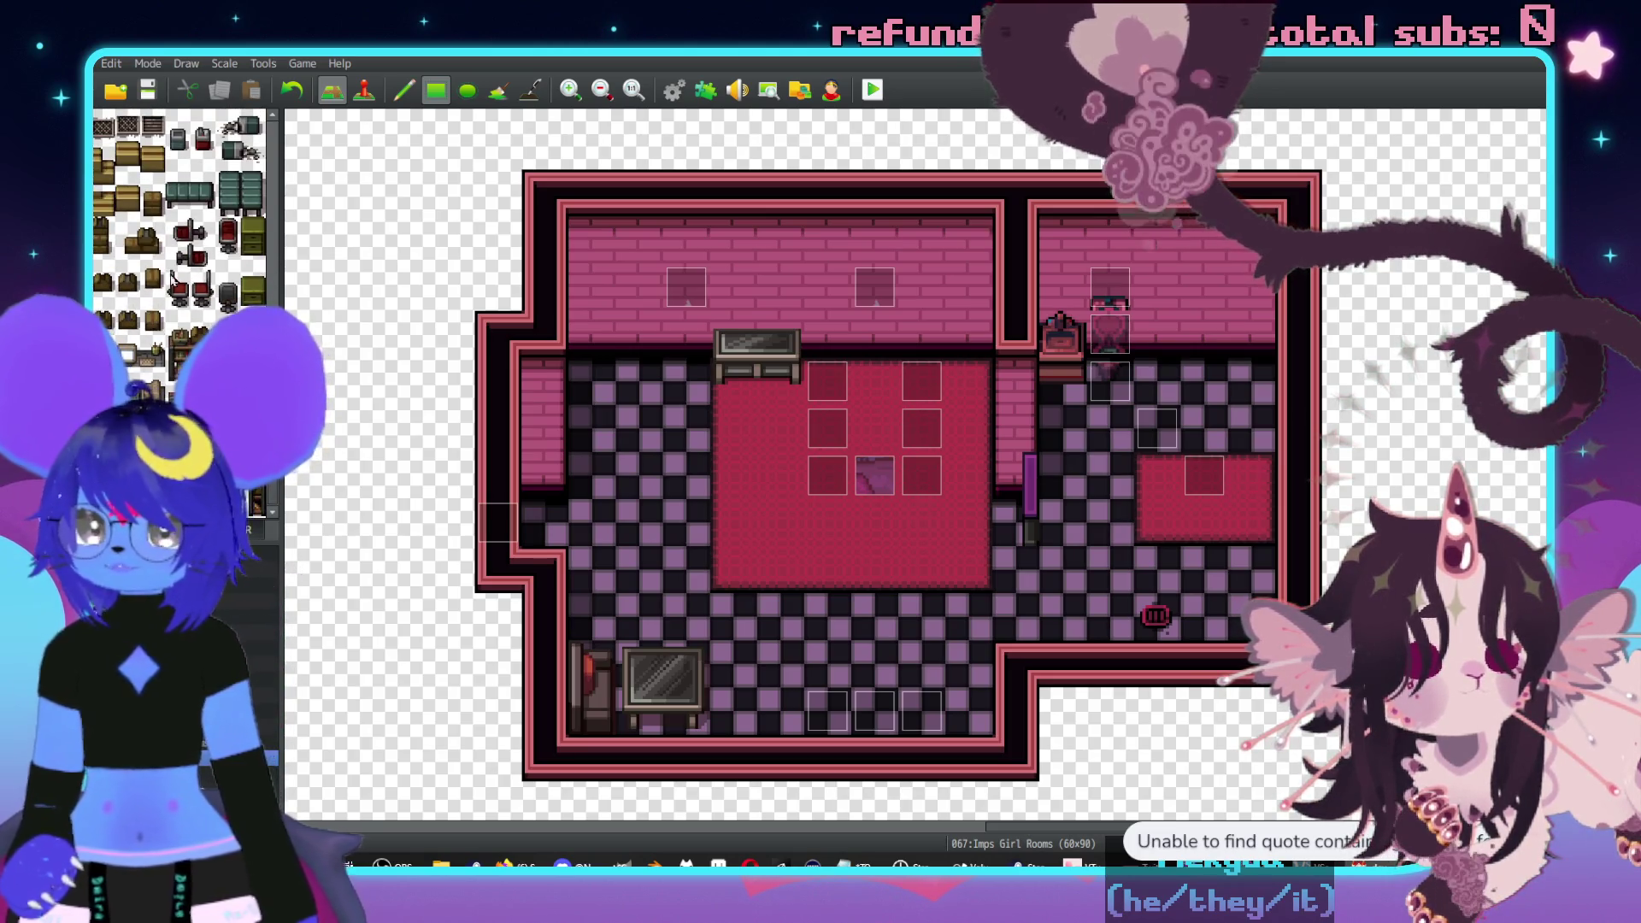
pyautogui.click(229, 190)
pyautogui.click(1254, 573)
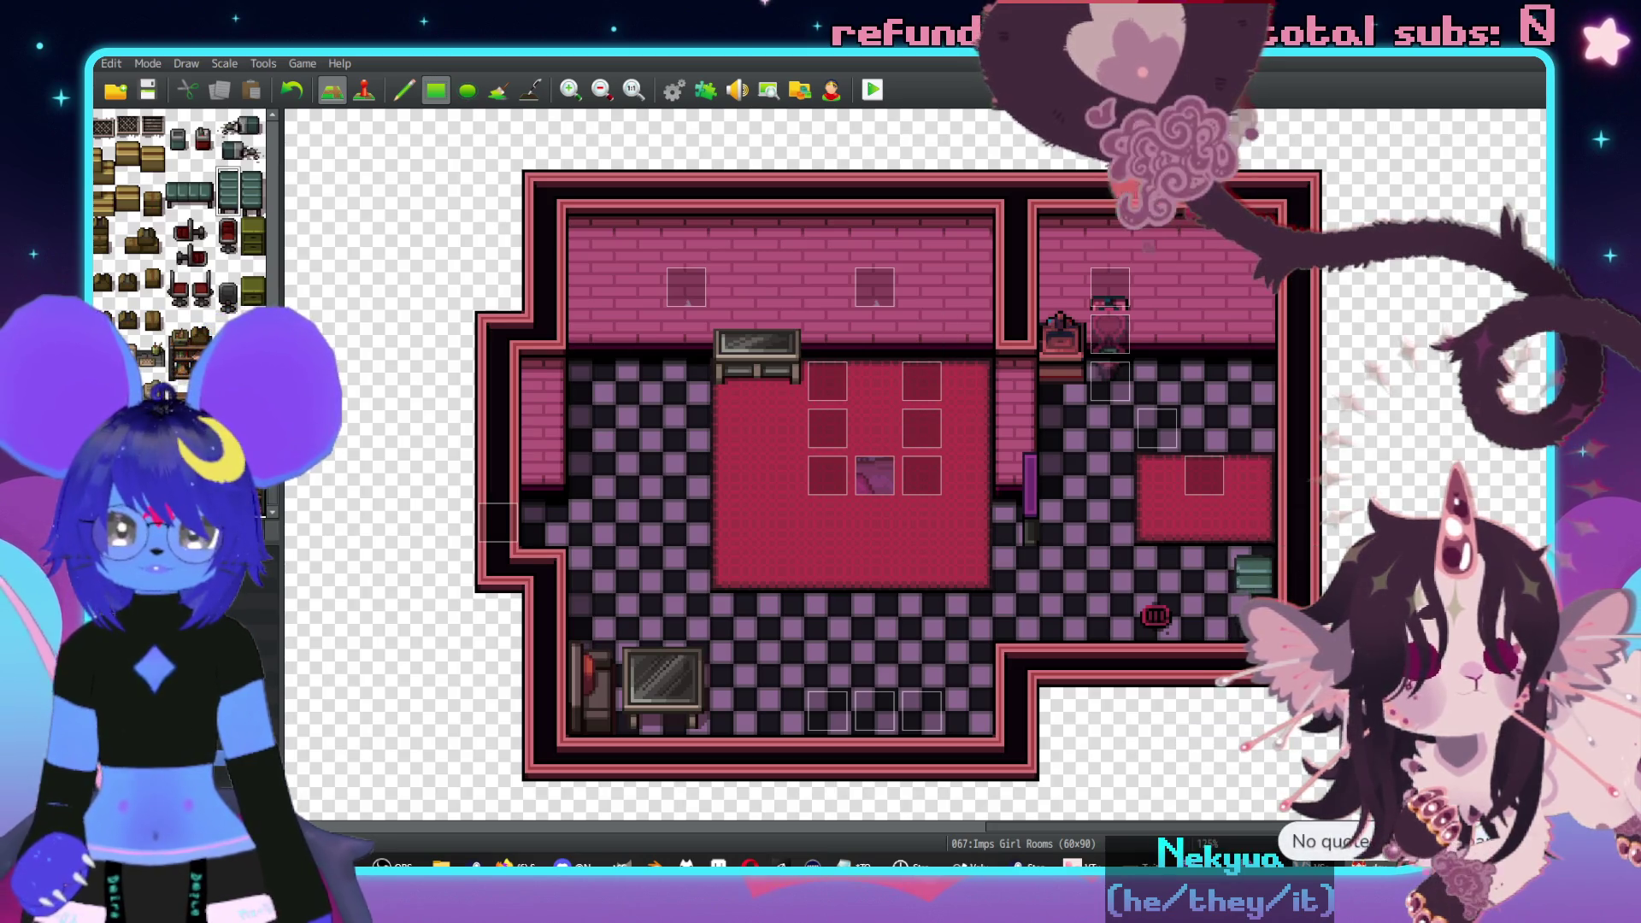
pyautogui.press('F6')
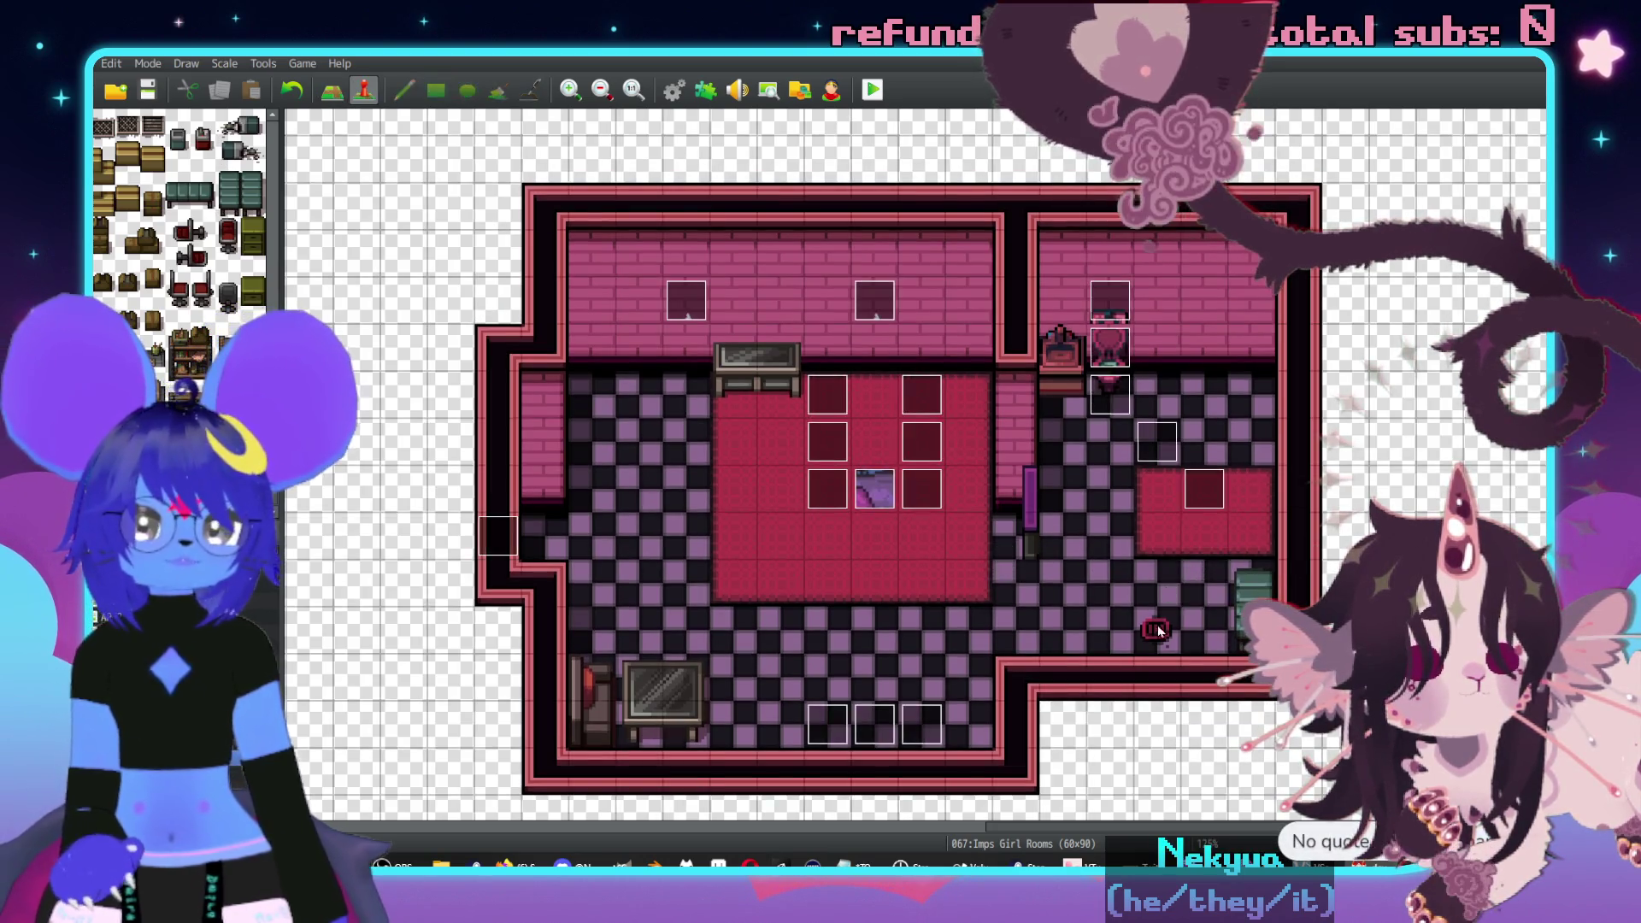
# - Create a new event on the teal bench with priority Same as Characters
pyautogui.doubleClick(1239, 586)
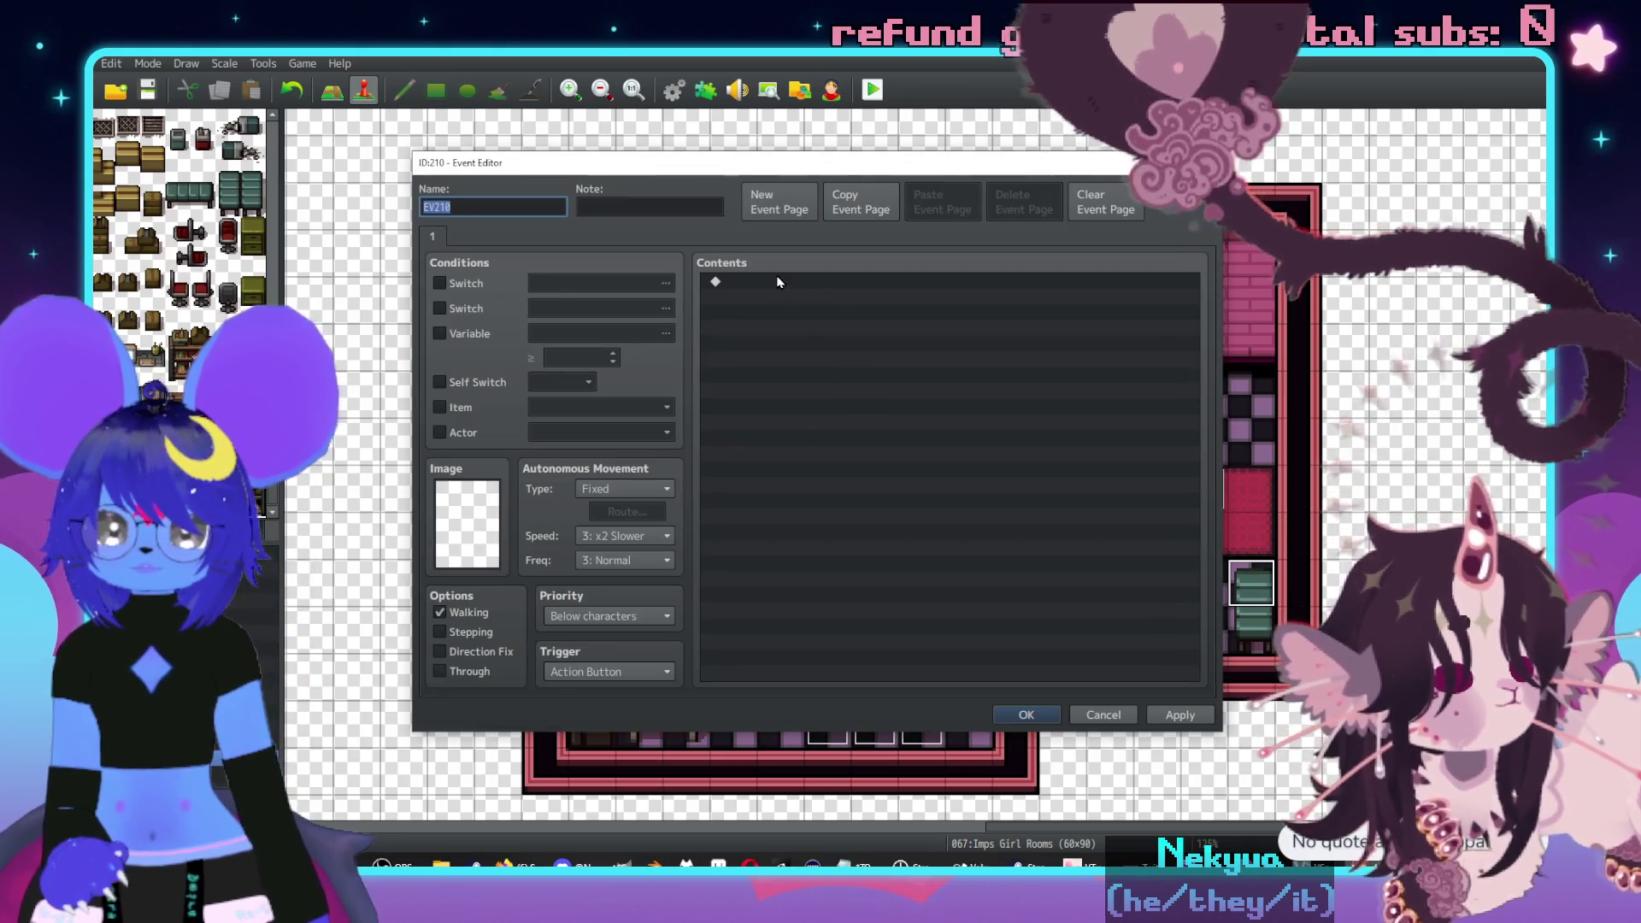
pyautogui.click(638, 616)
pyautogui.click(607, 637)
# - Add a Show Text message reading 'A rubbber-like bench that repels water.'
pyautogui.click(733, 283)
pyautogui.doubleClick(733, 283)
pyautogui.click(808, 288)
pyautogui.write('A ')
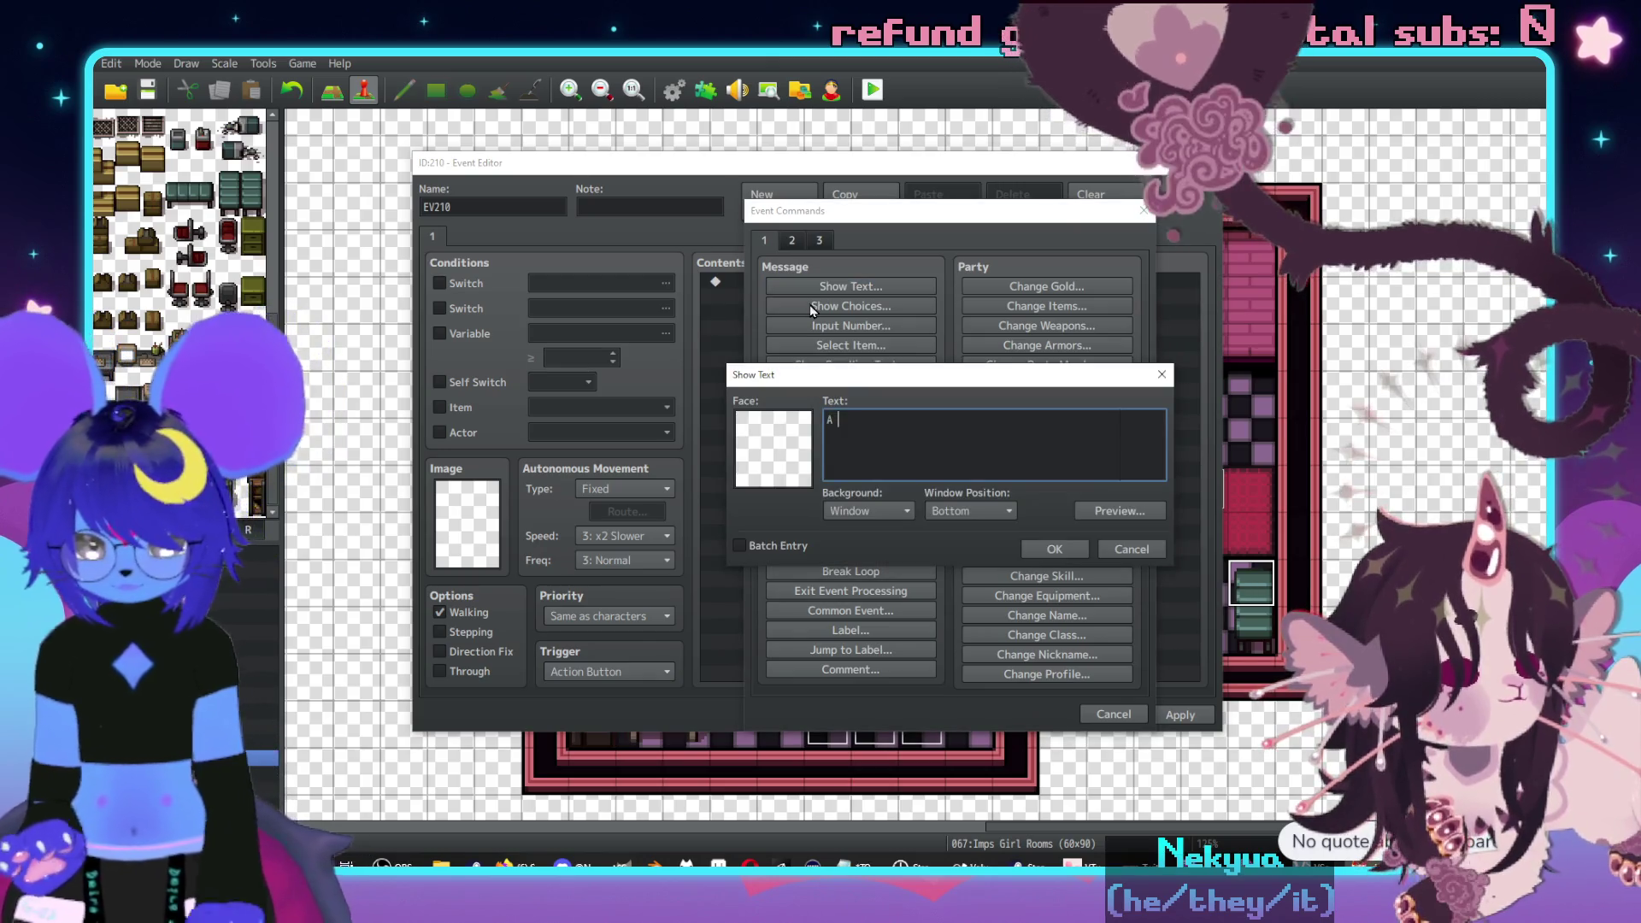
pyautogui.write('rubbber-like ')
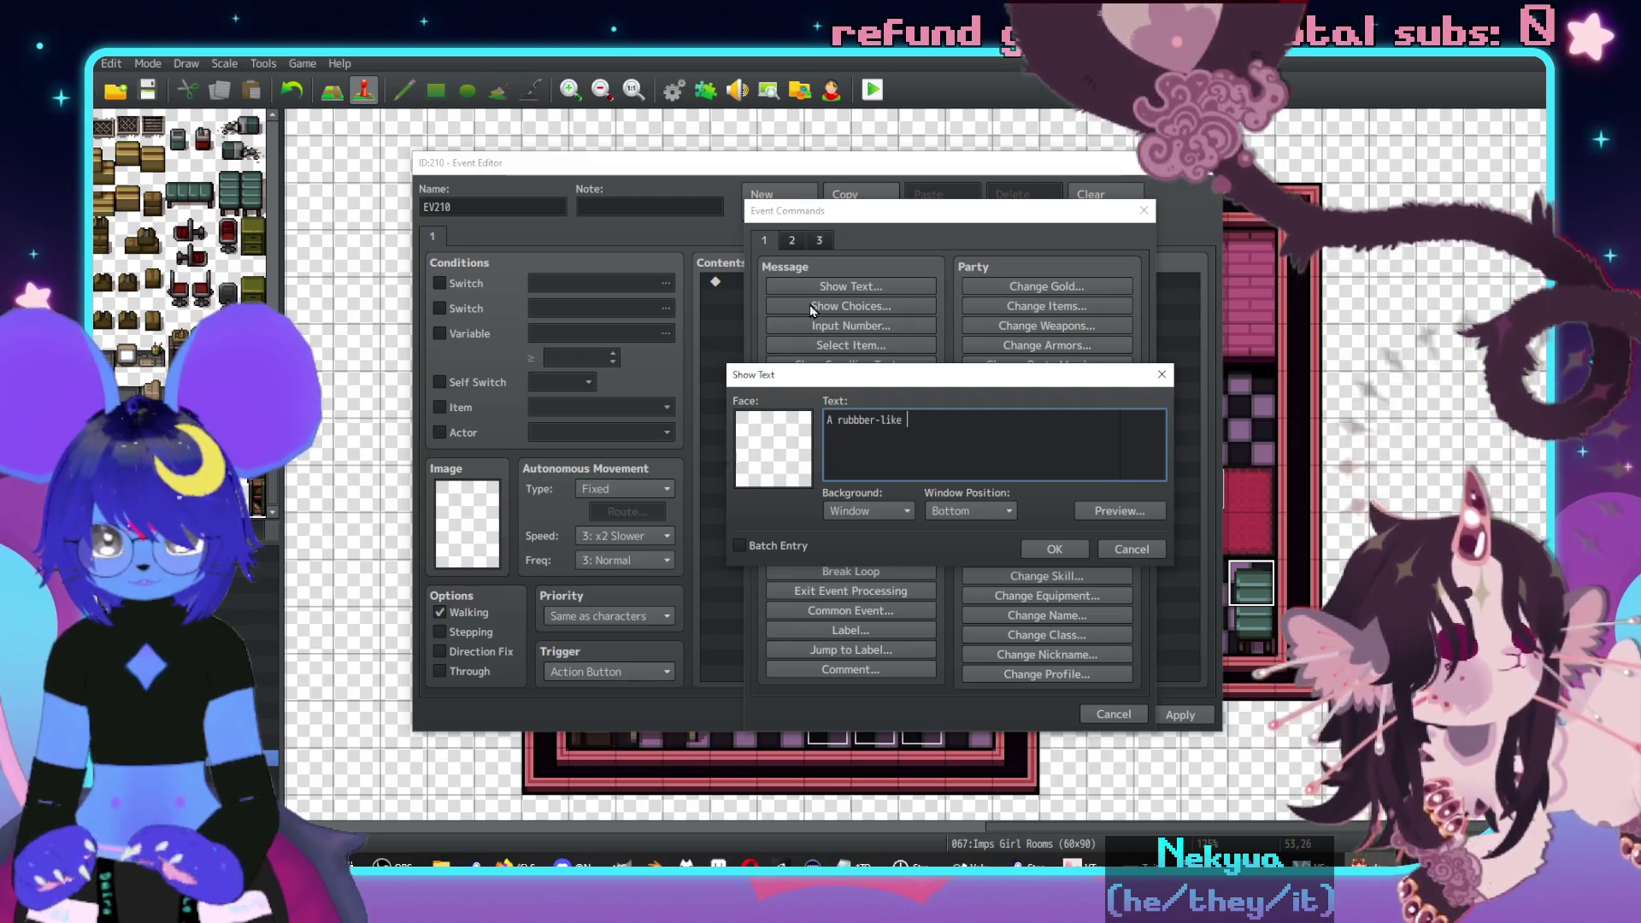
pyautogui.write('bench that repels water.')
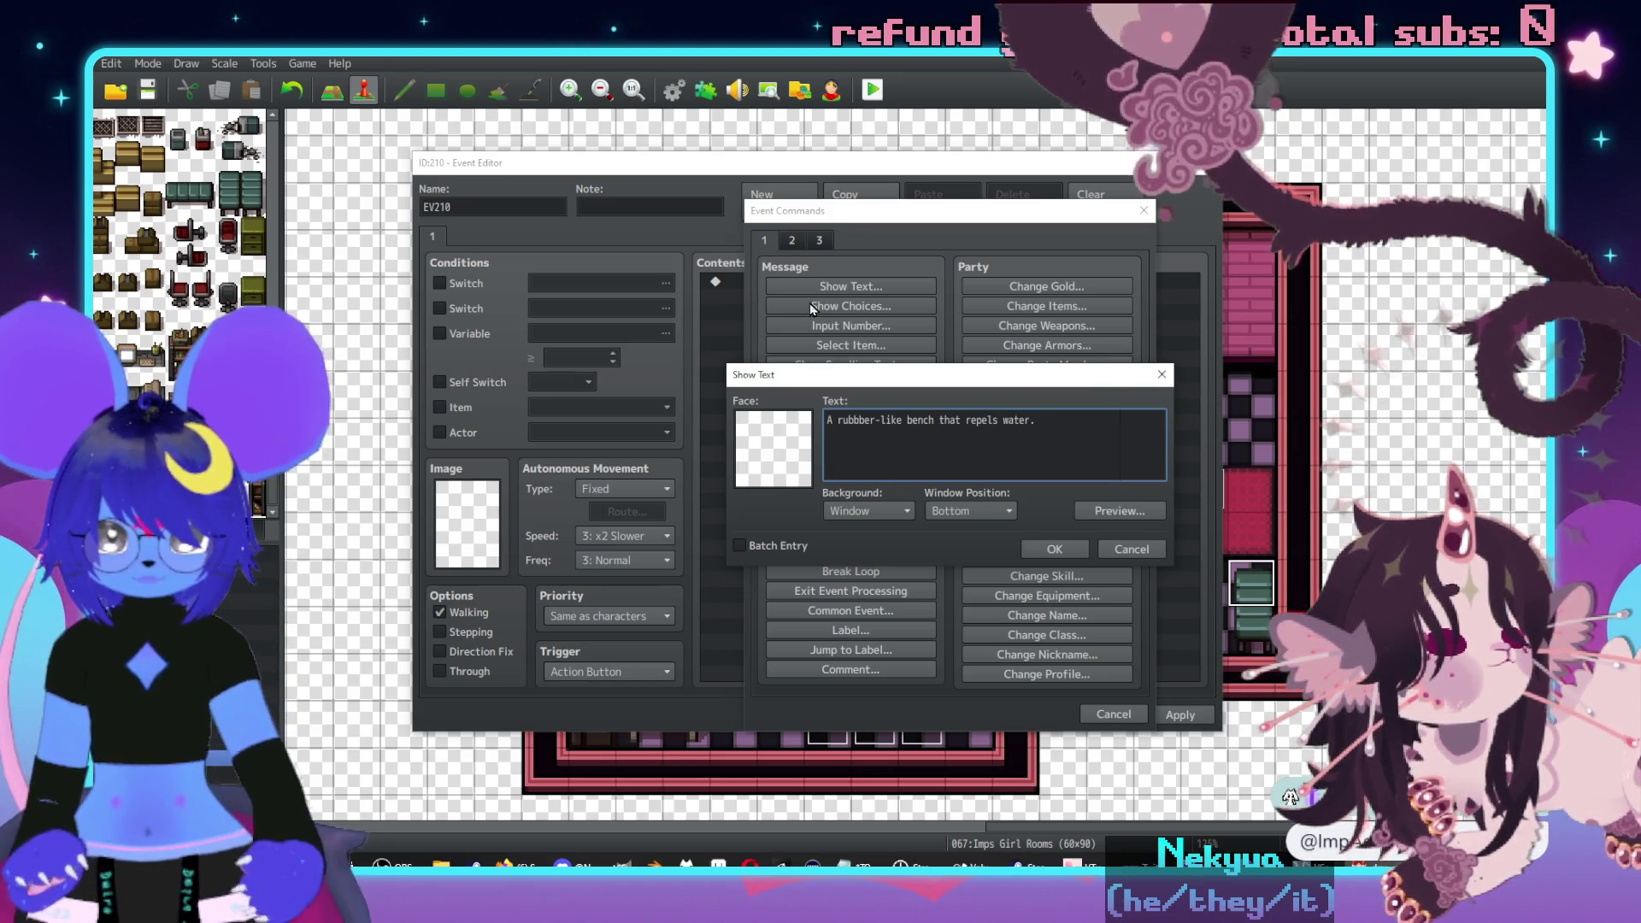
pyautogui.click(1054, 549)
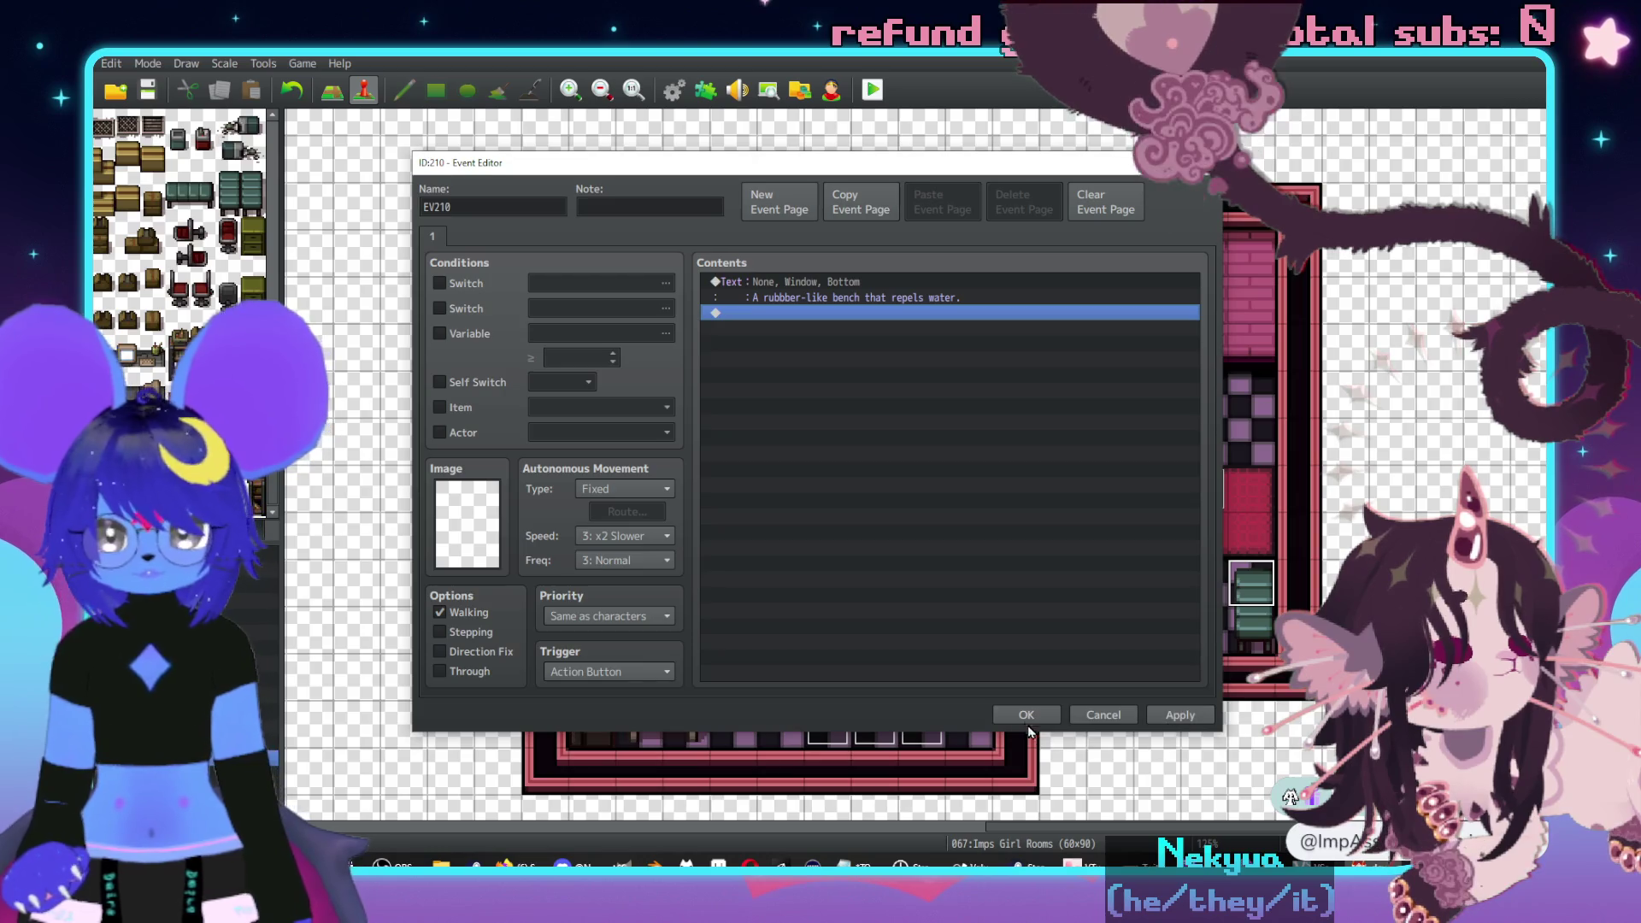
# - Save the bench event and move the red trash can up beside the red rug
pyautogui.click(1025, 714)
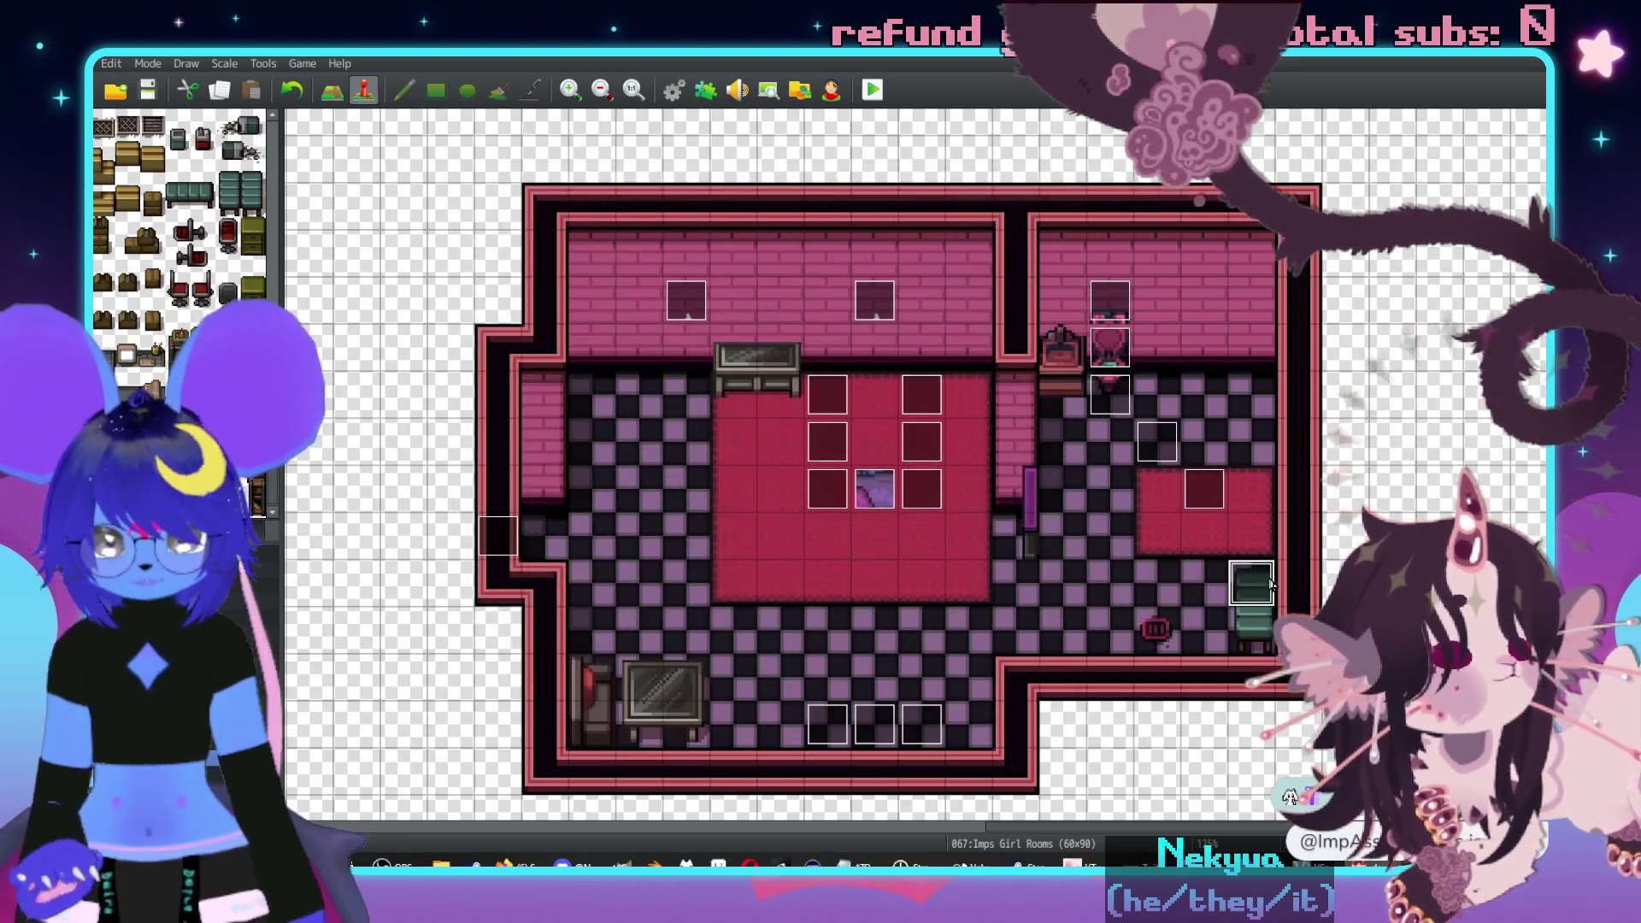
pyautogui.press('F5')
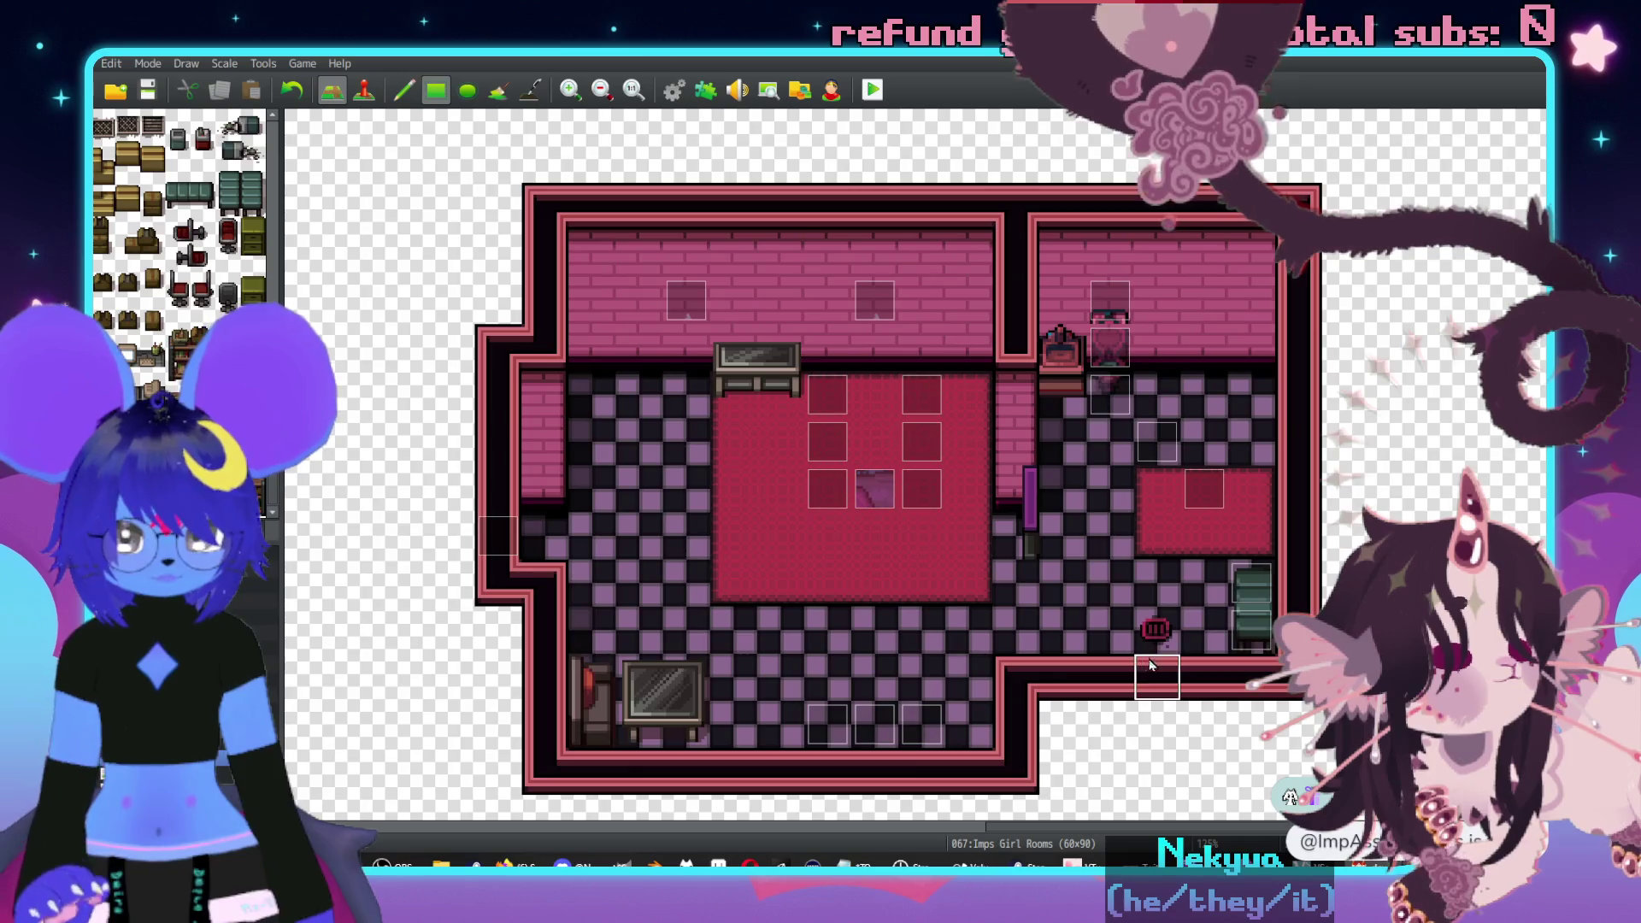
pyautogui.click(1101, 536)
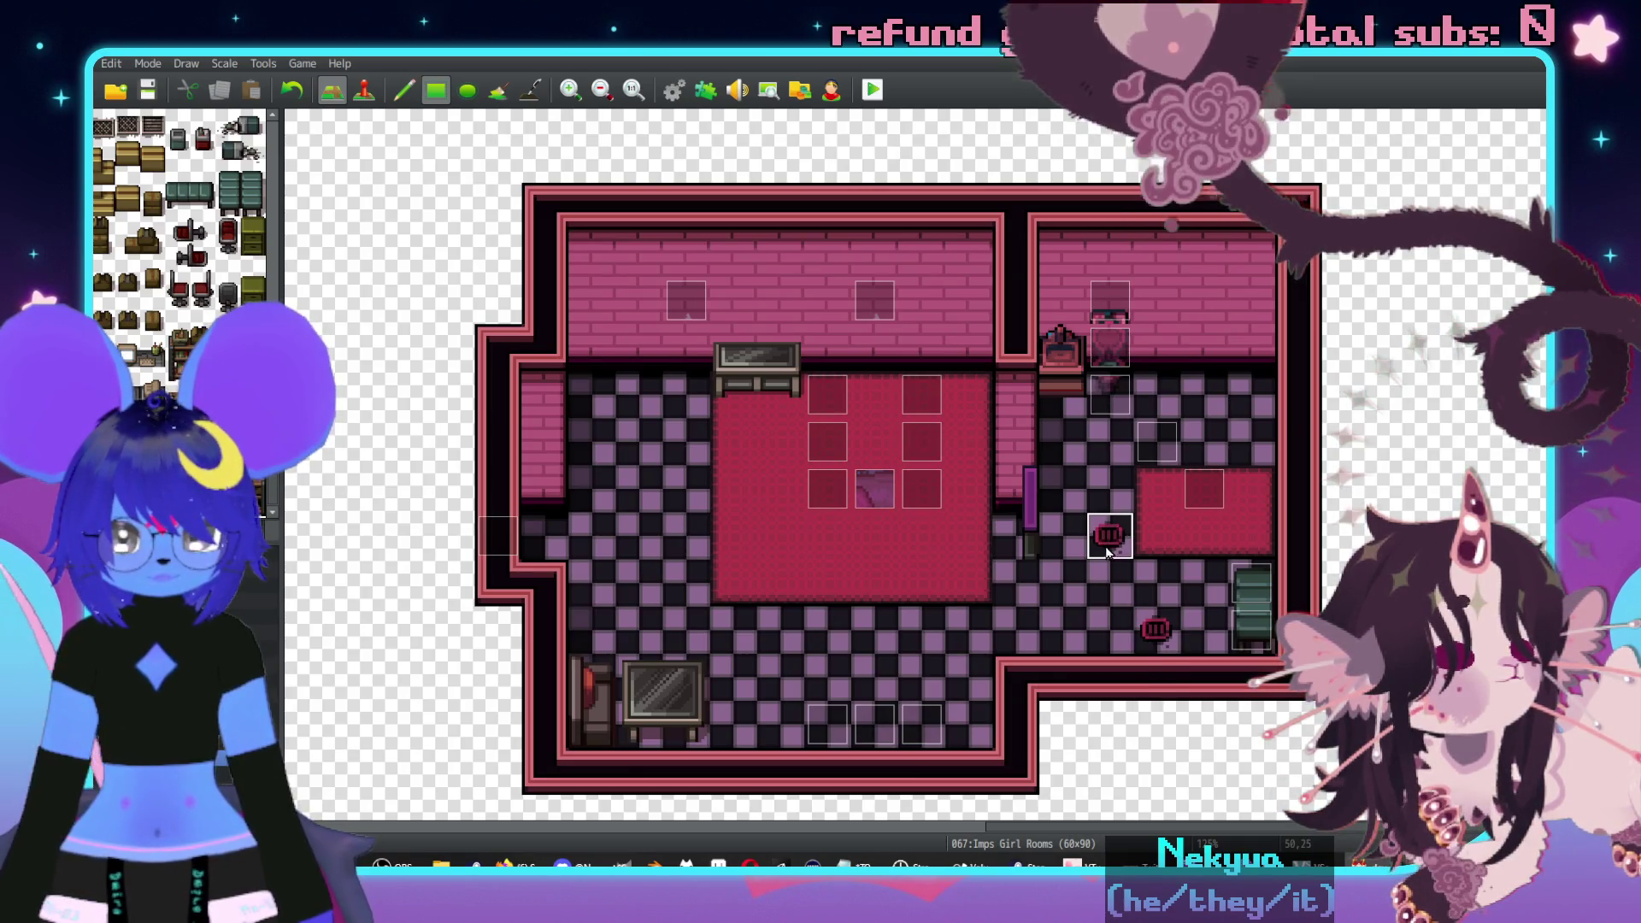
pyautogui.click(1109, 488)
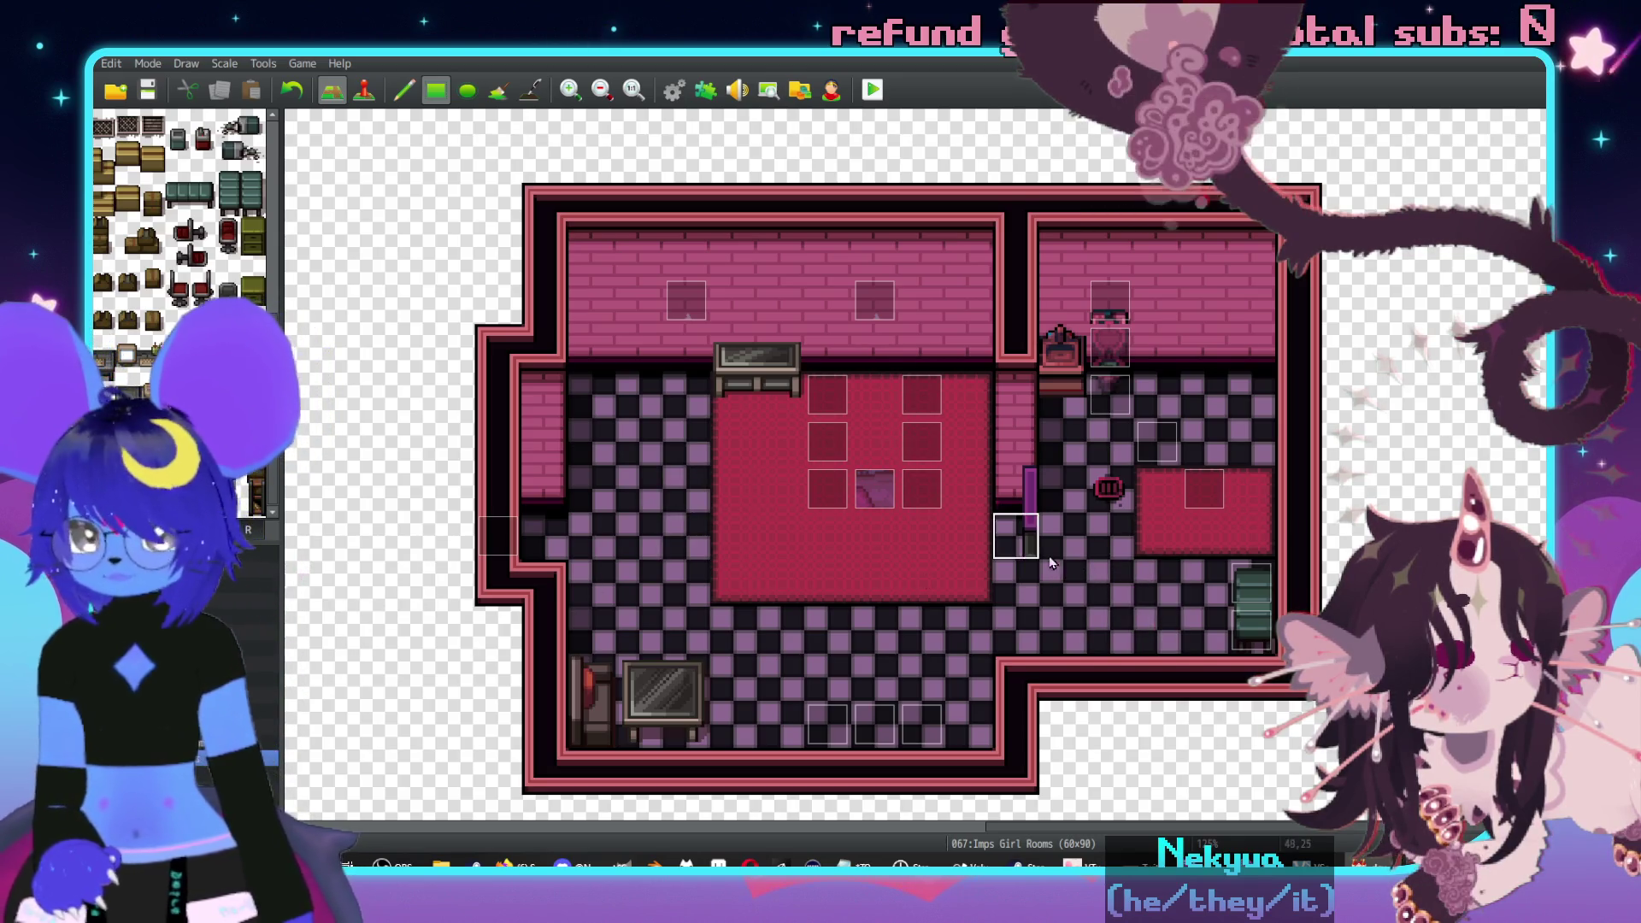
pyautogui.middleClick(1094, 496)
# - Check the trash can event in Event mode, then return to tile editing and Mix It Up
pyautogui.press('F6')
pyautogui.click(775, 456)
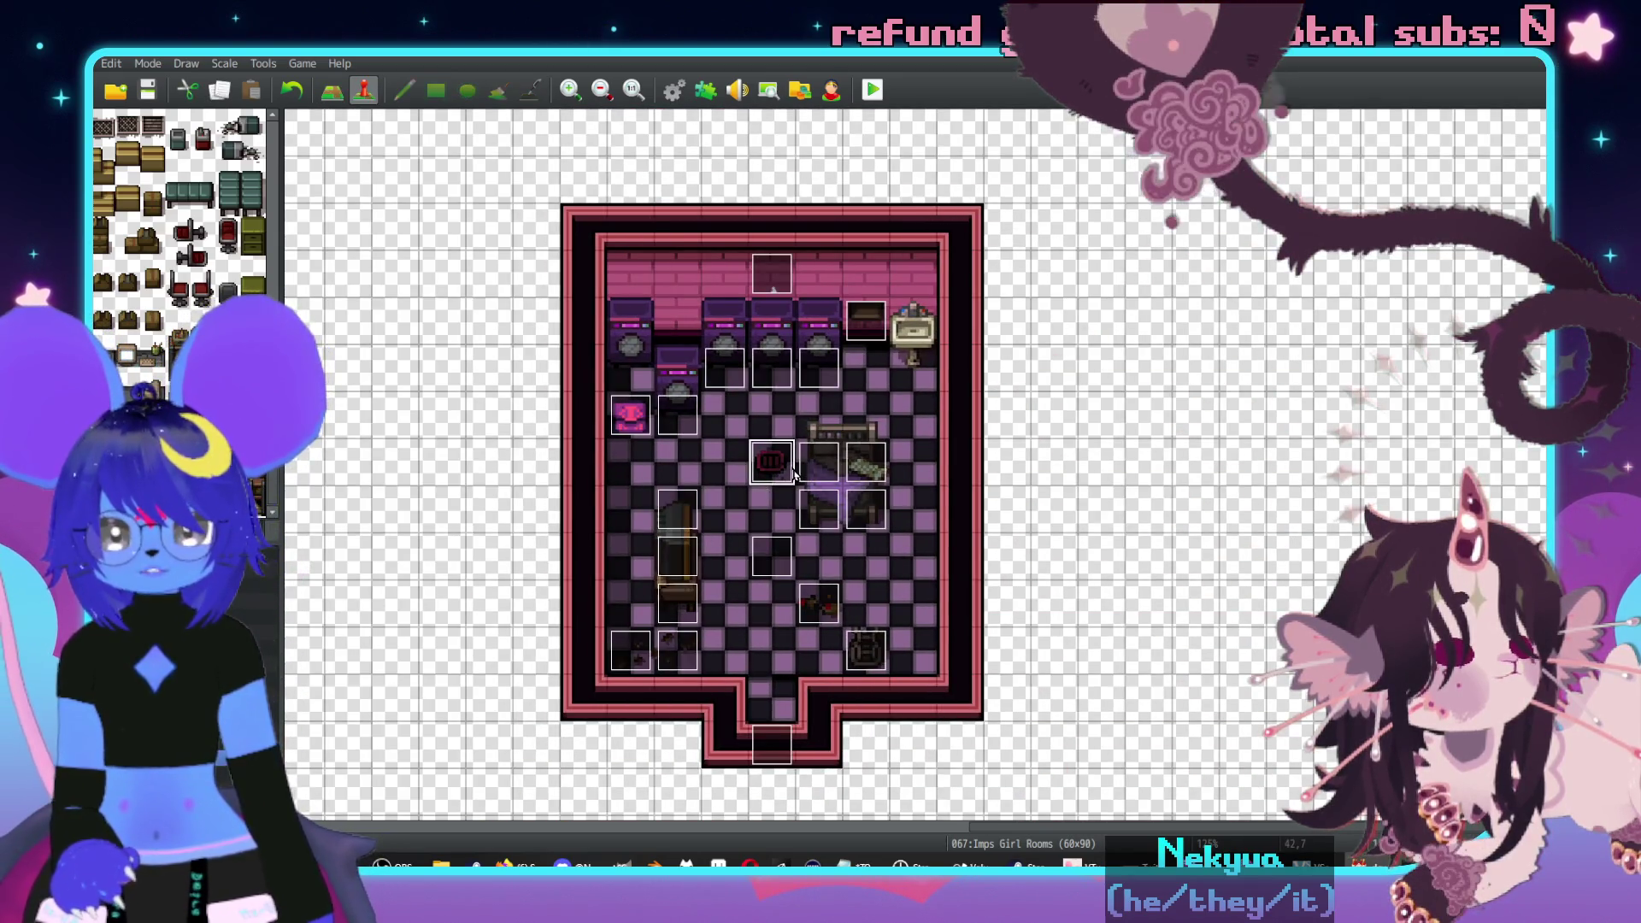
pyautogui.doubleClick(775, 455)
pyautogui.press('Escape')
pyautogui.middleClick(927, 370)
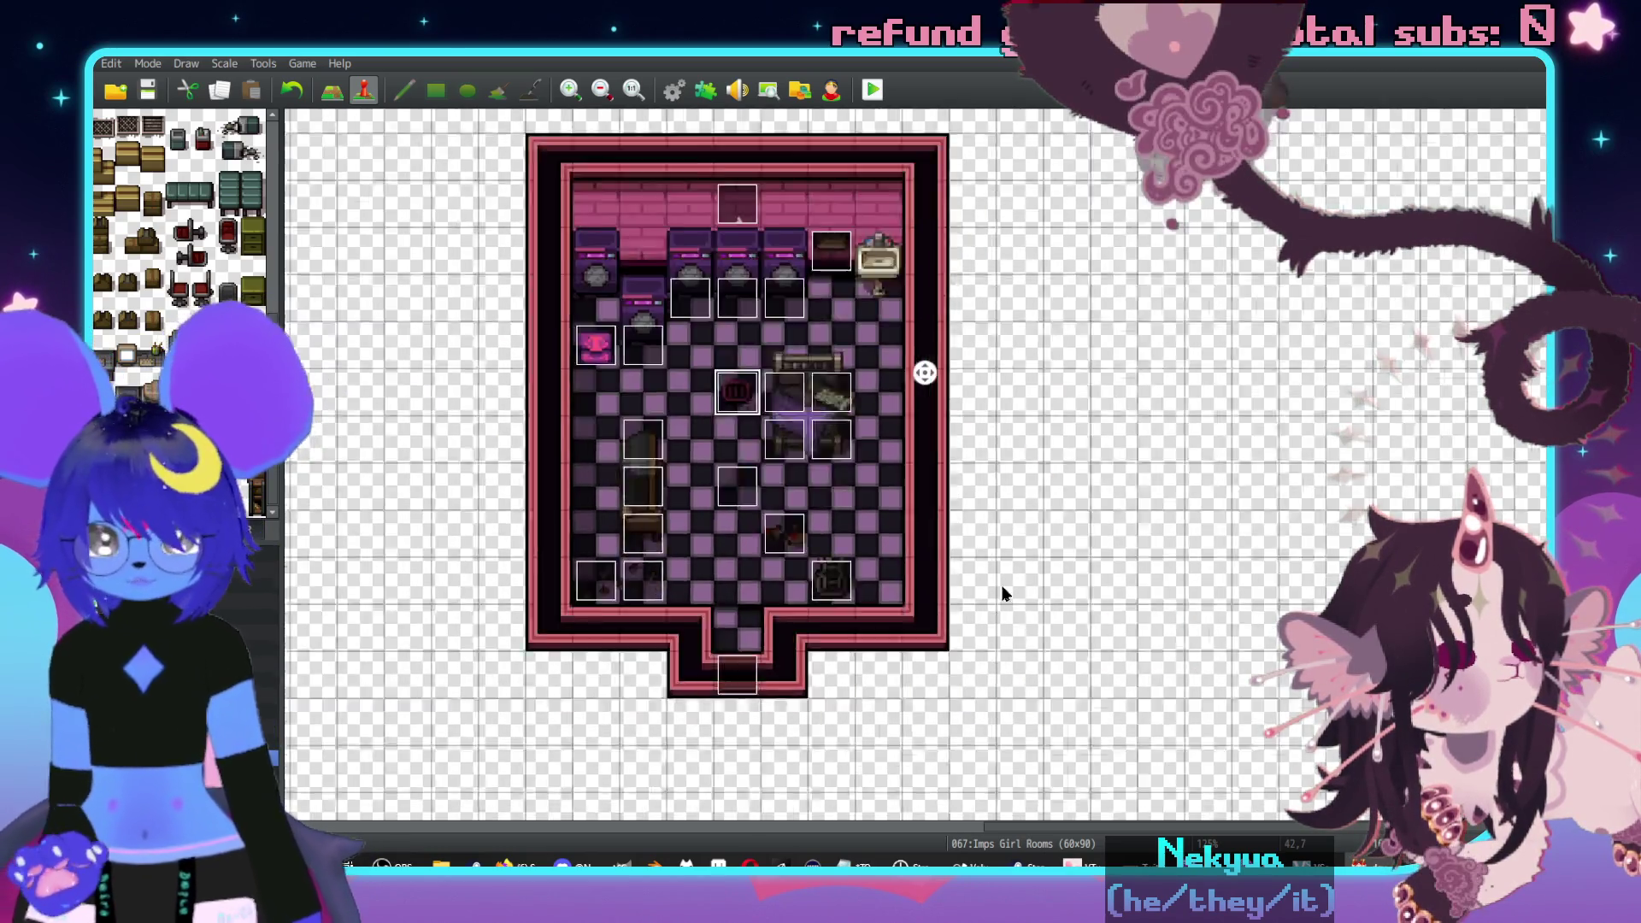
pyautogui.click(1110, 523)
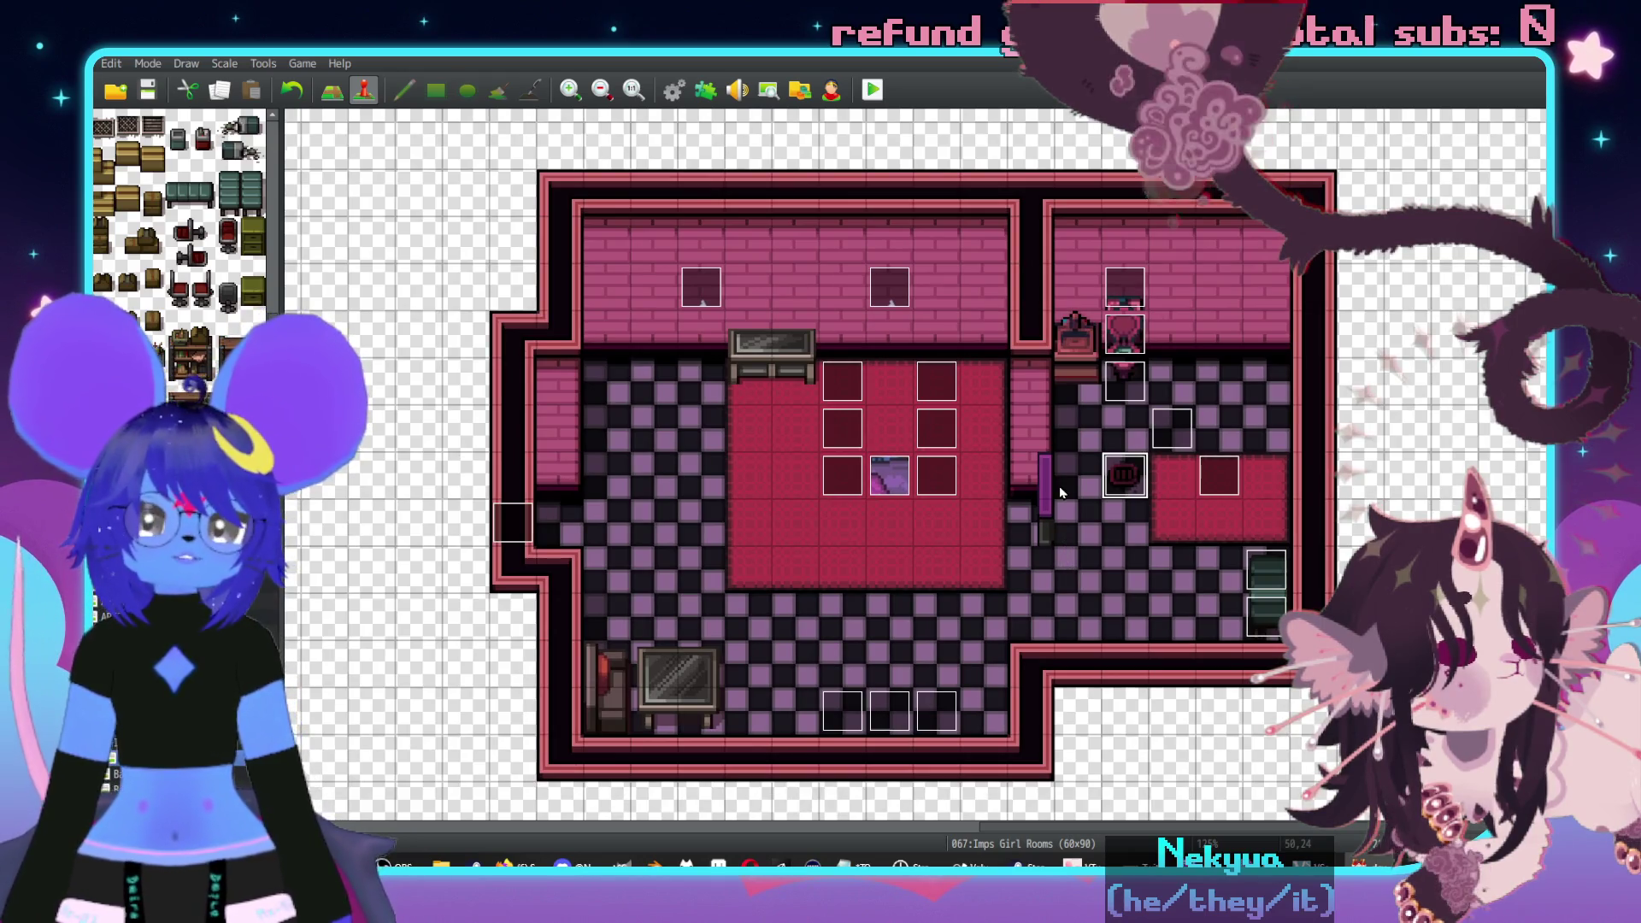
pyautogui.press('F5')
pyautogui.scroll(2, 1090, 509)
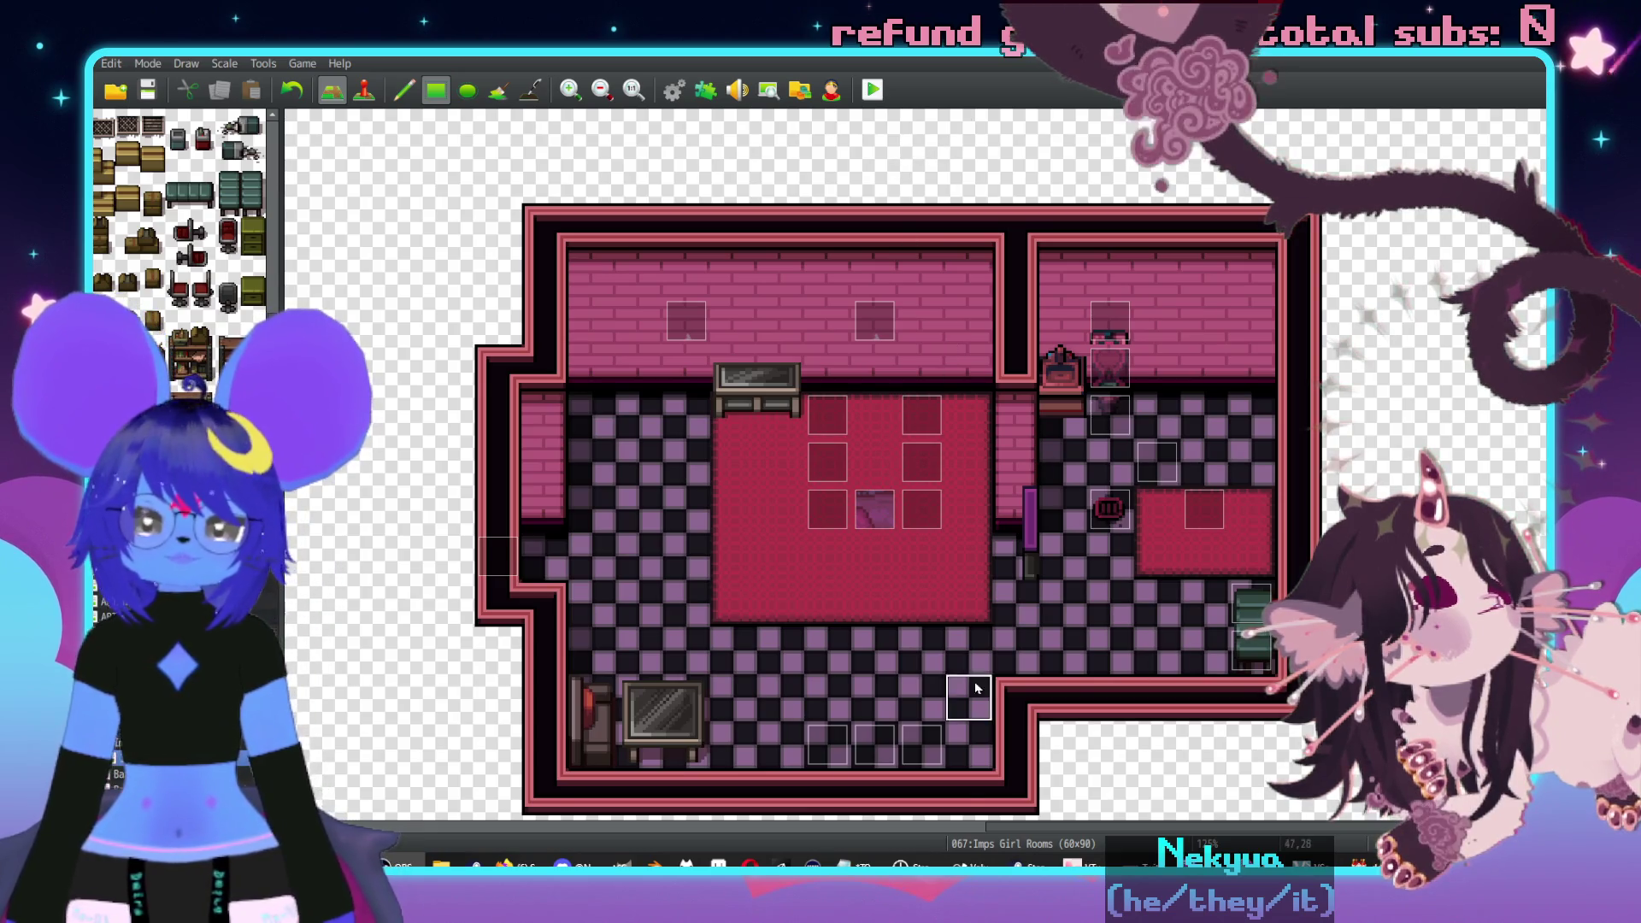
pyautogui.hotkey('alt', 'Tab')
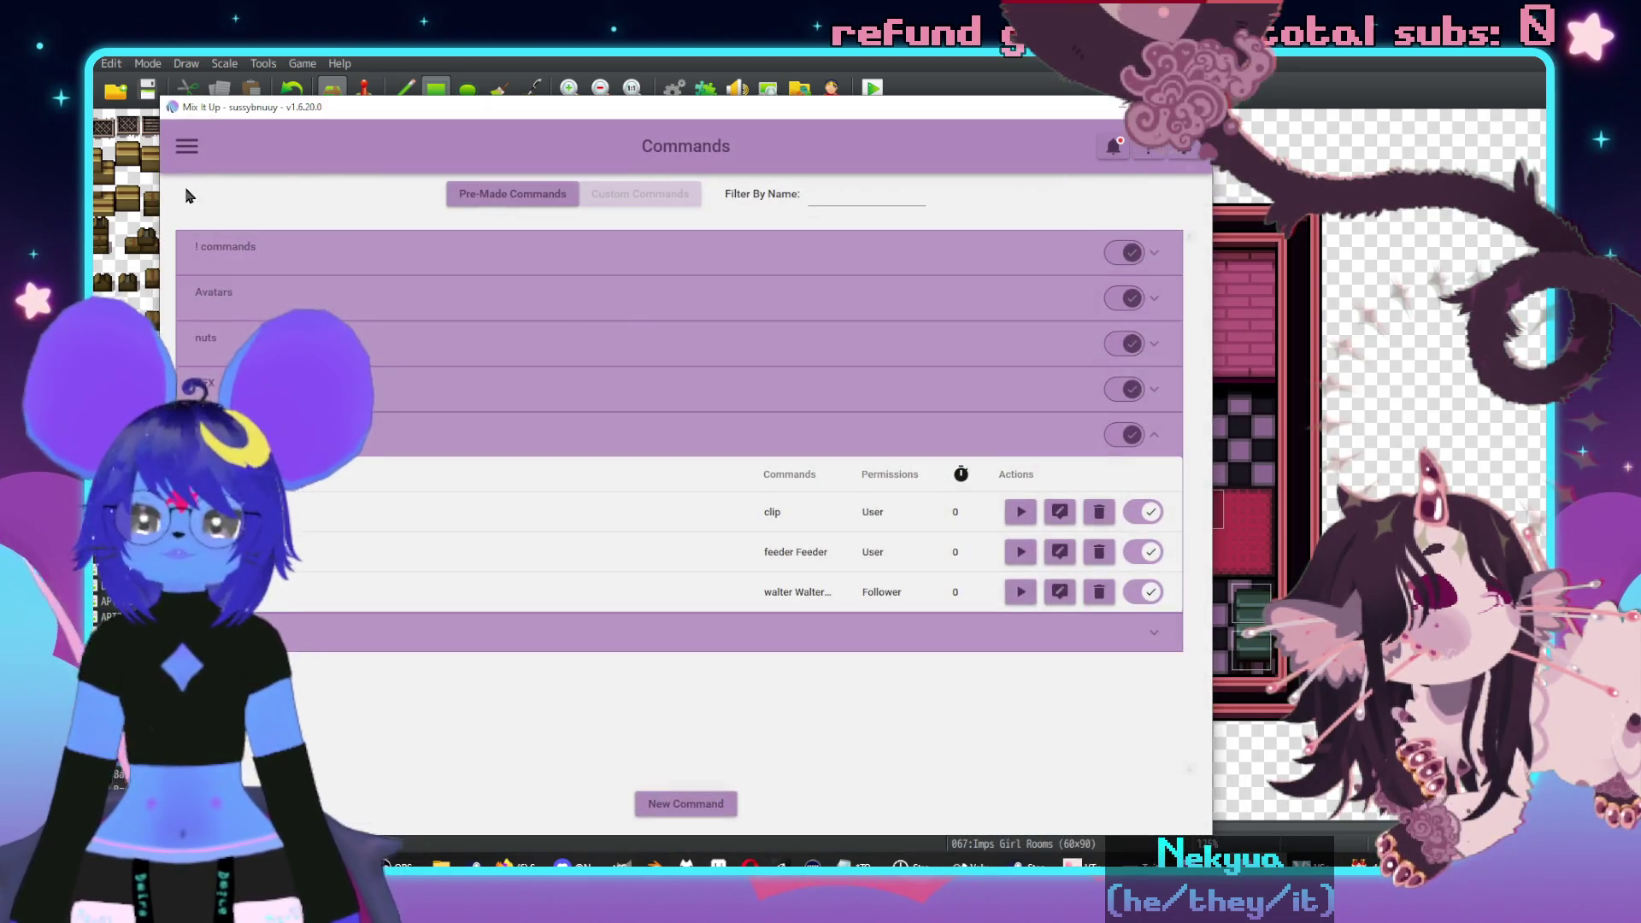
# - Go from the Commands page to the Users page via the navigation menu
pyautogui.click(186, 147)
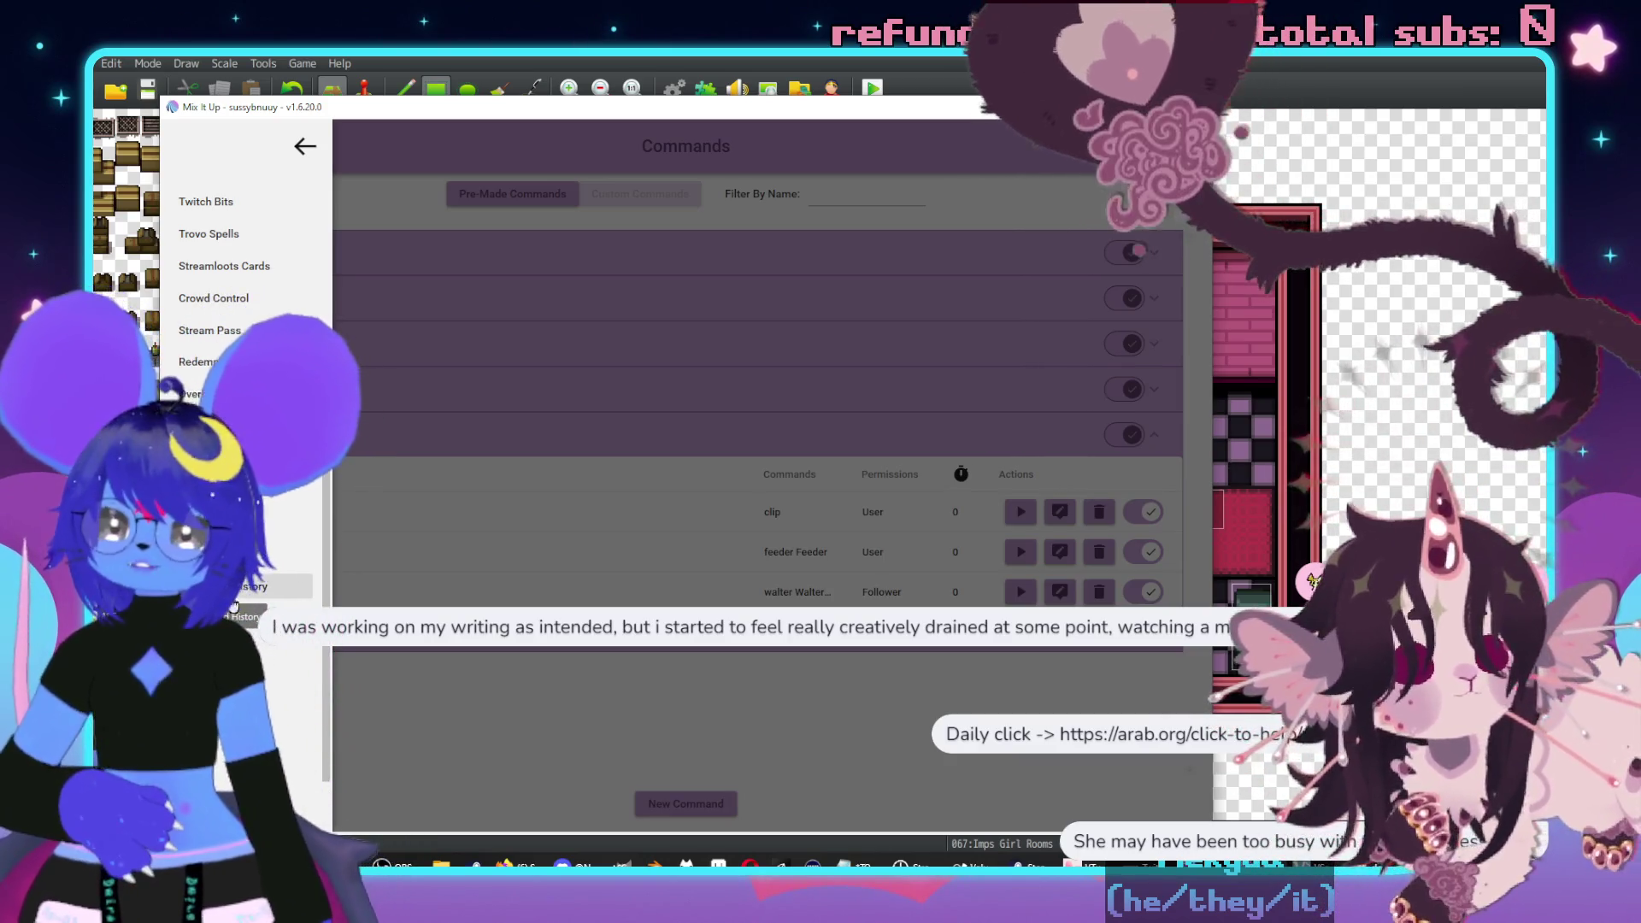
pyautogui.scroll(5, 231, 605)
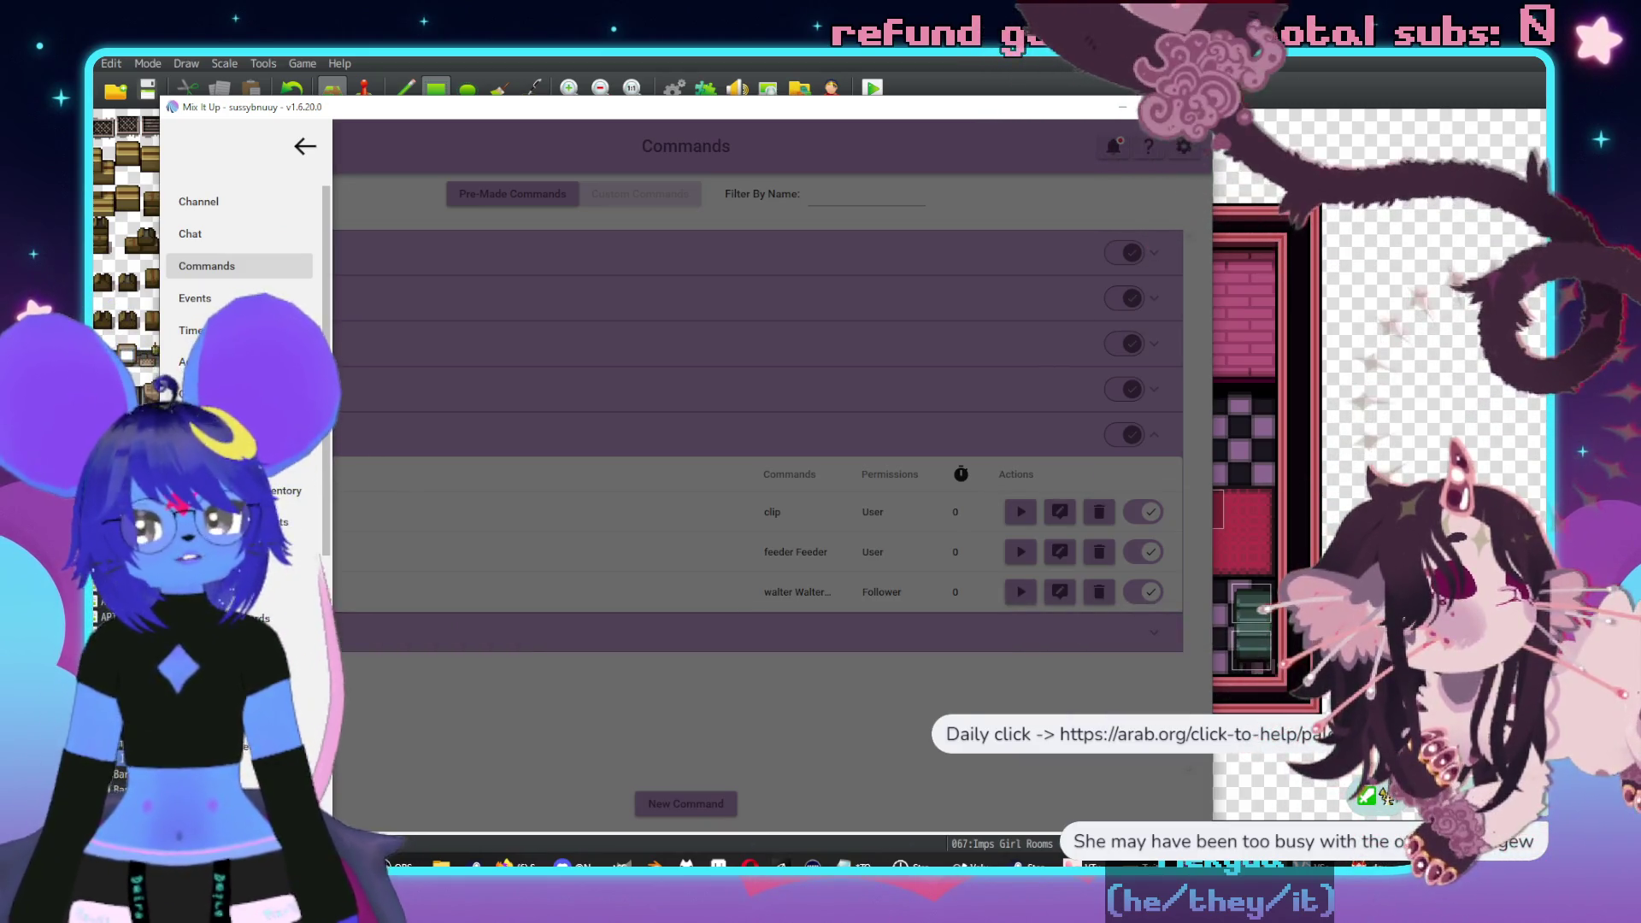
pyautogui.scroll(-5, 272, 615)
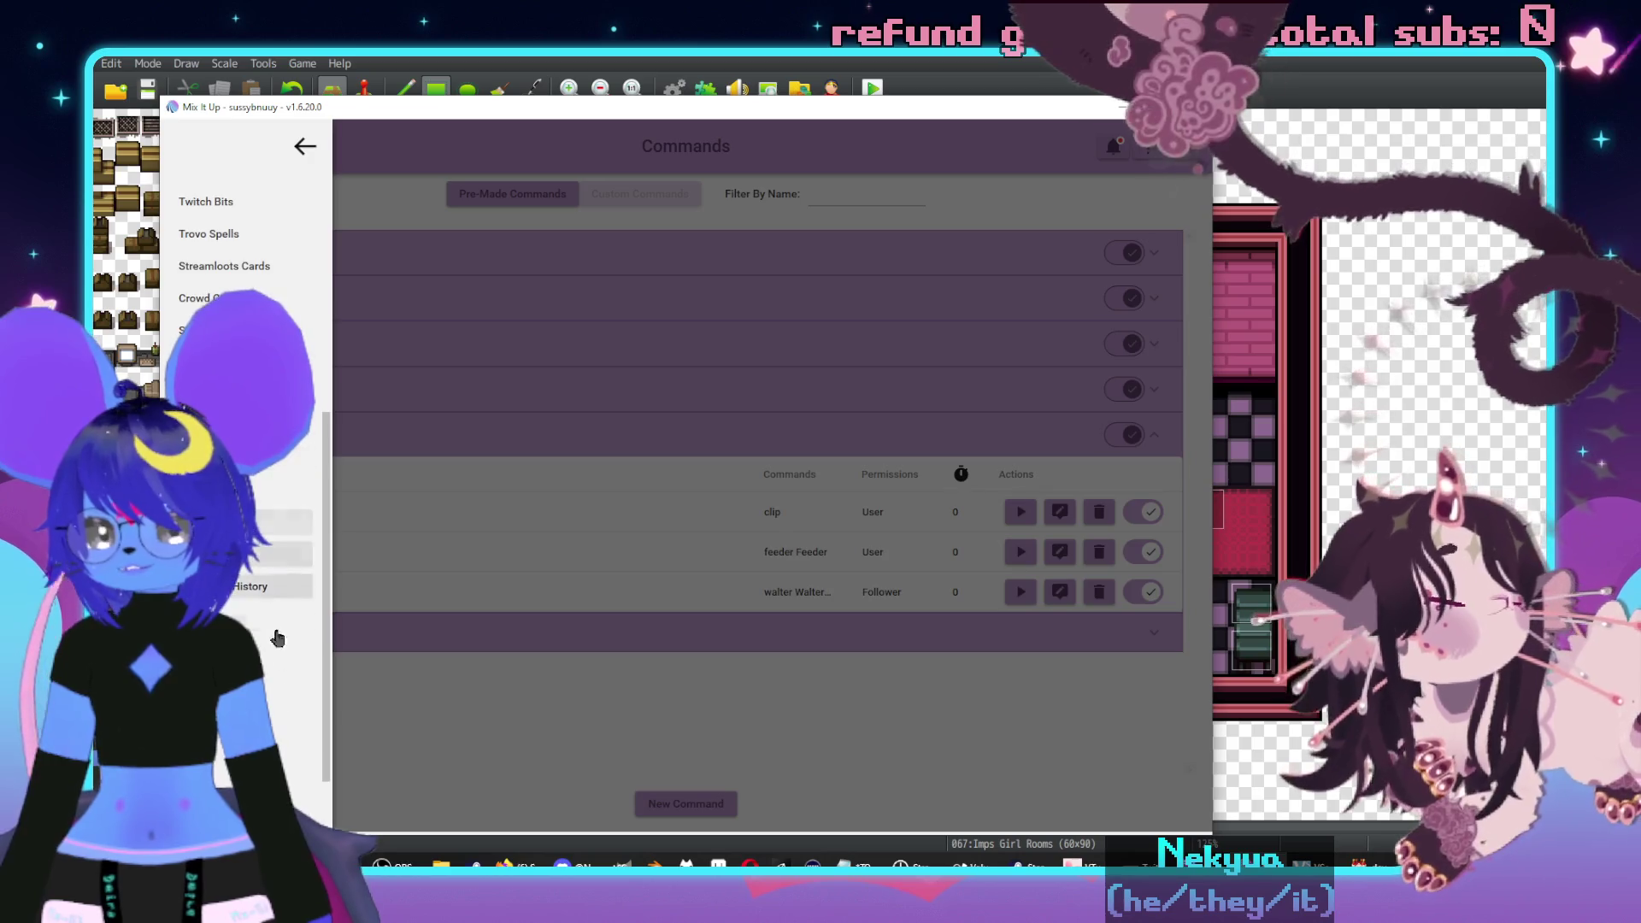
pyautogui.scroll(5, 256, 598)
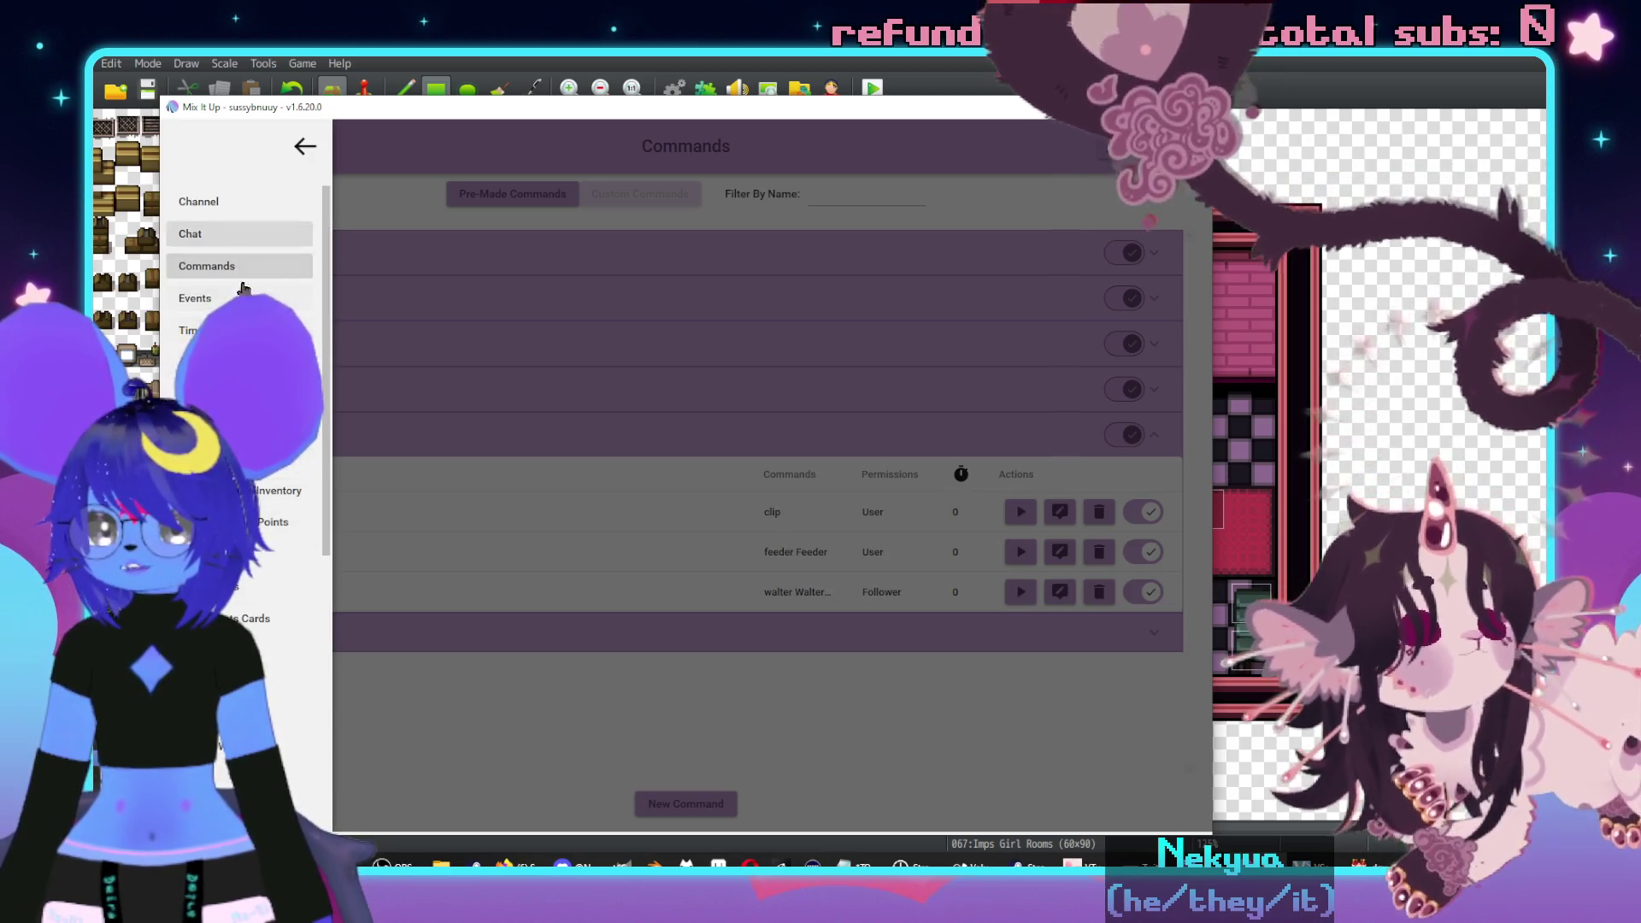
pyautogui.click(291, 426)
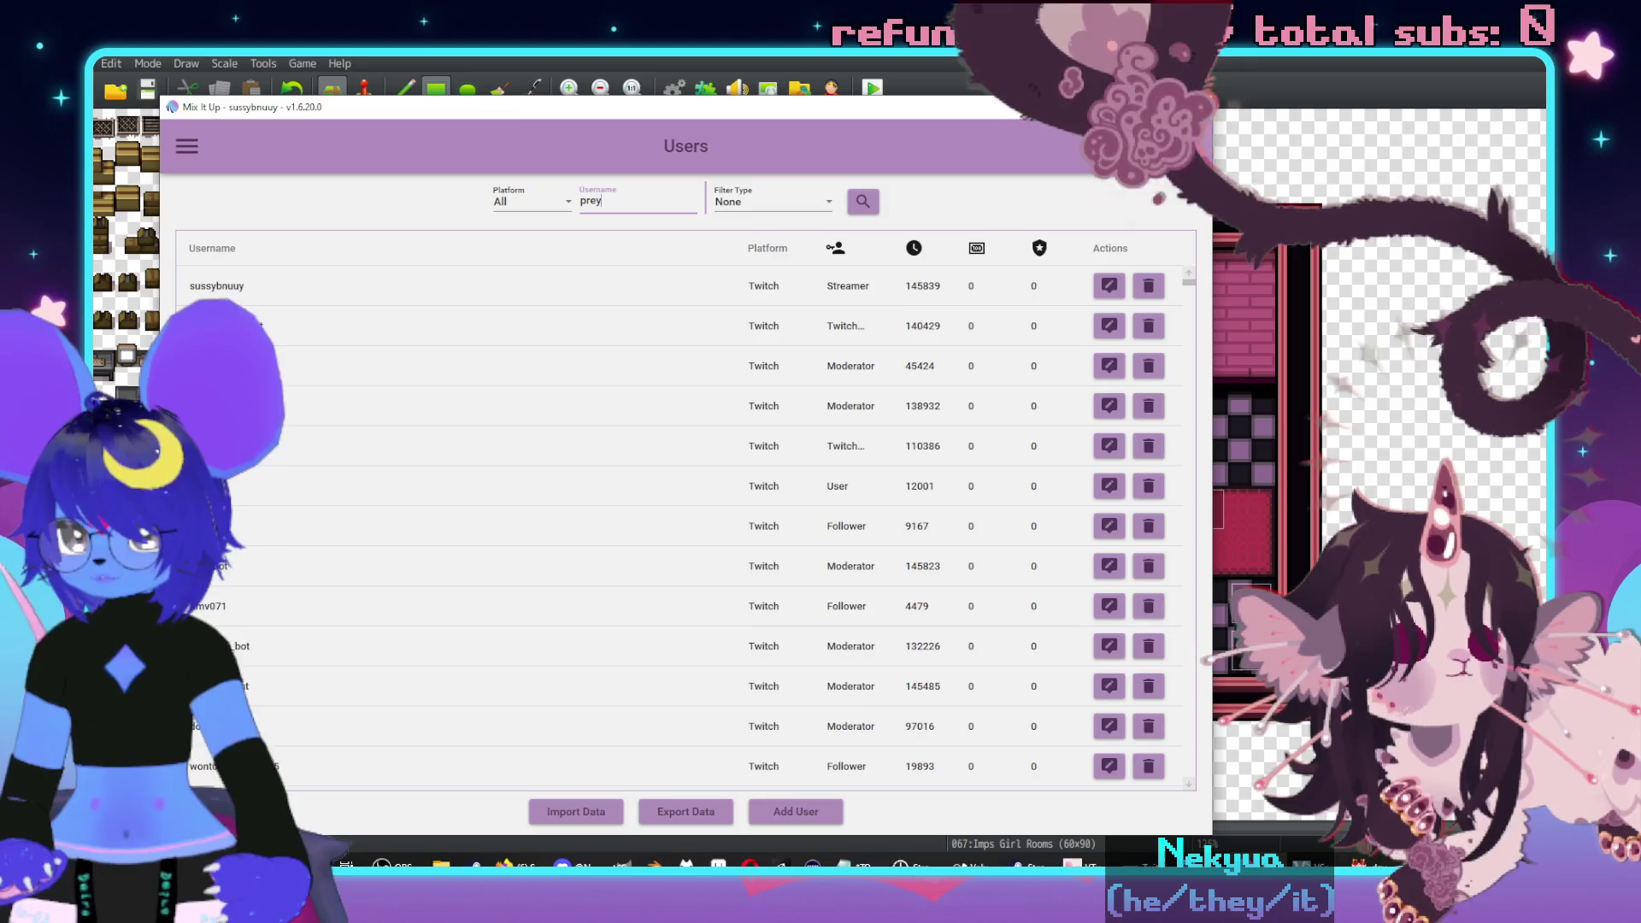
# - Search for the subscriber, open their custom entrance command, and expand its dio-time-stop.mp3 sound action
pyautogui.press('Return')
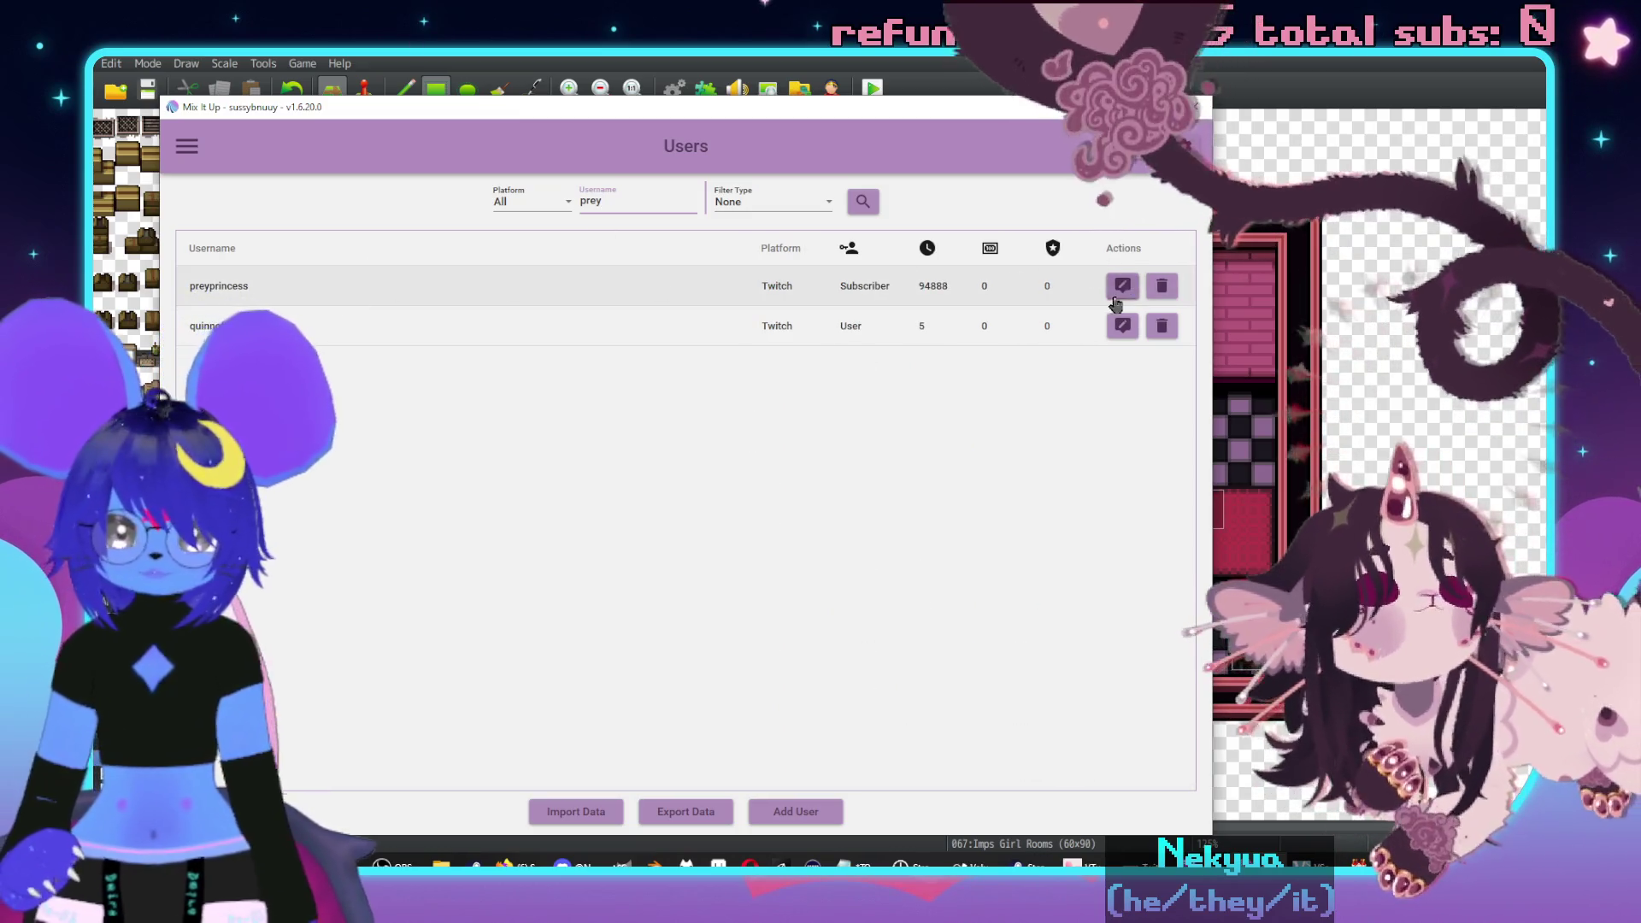
pyautogui.click(1119, 290)
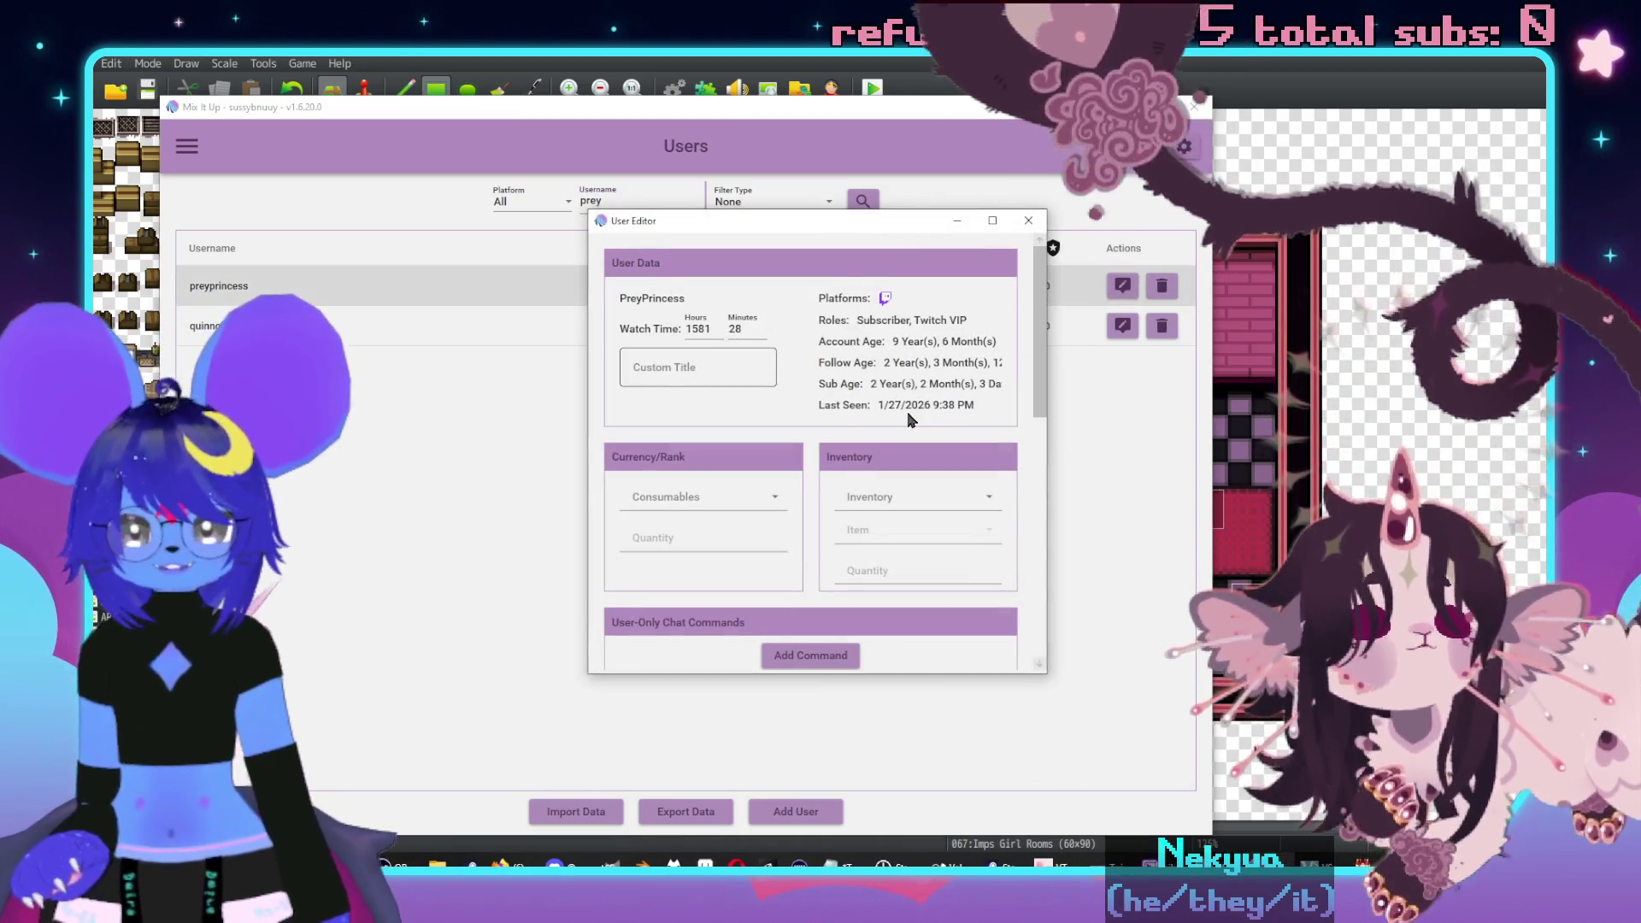
pyautogui.scroll(-15, 909, 419)
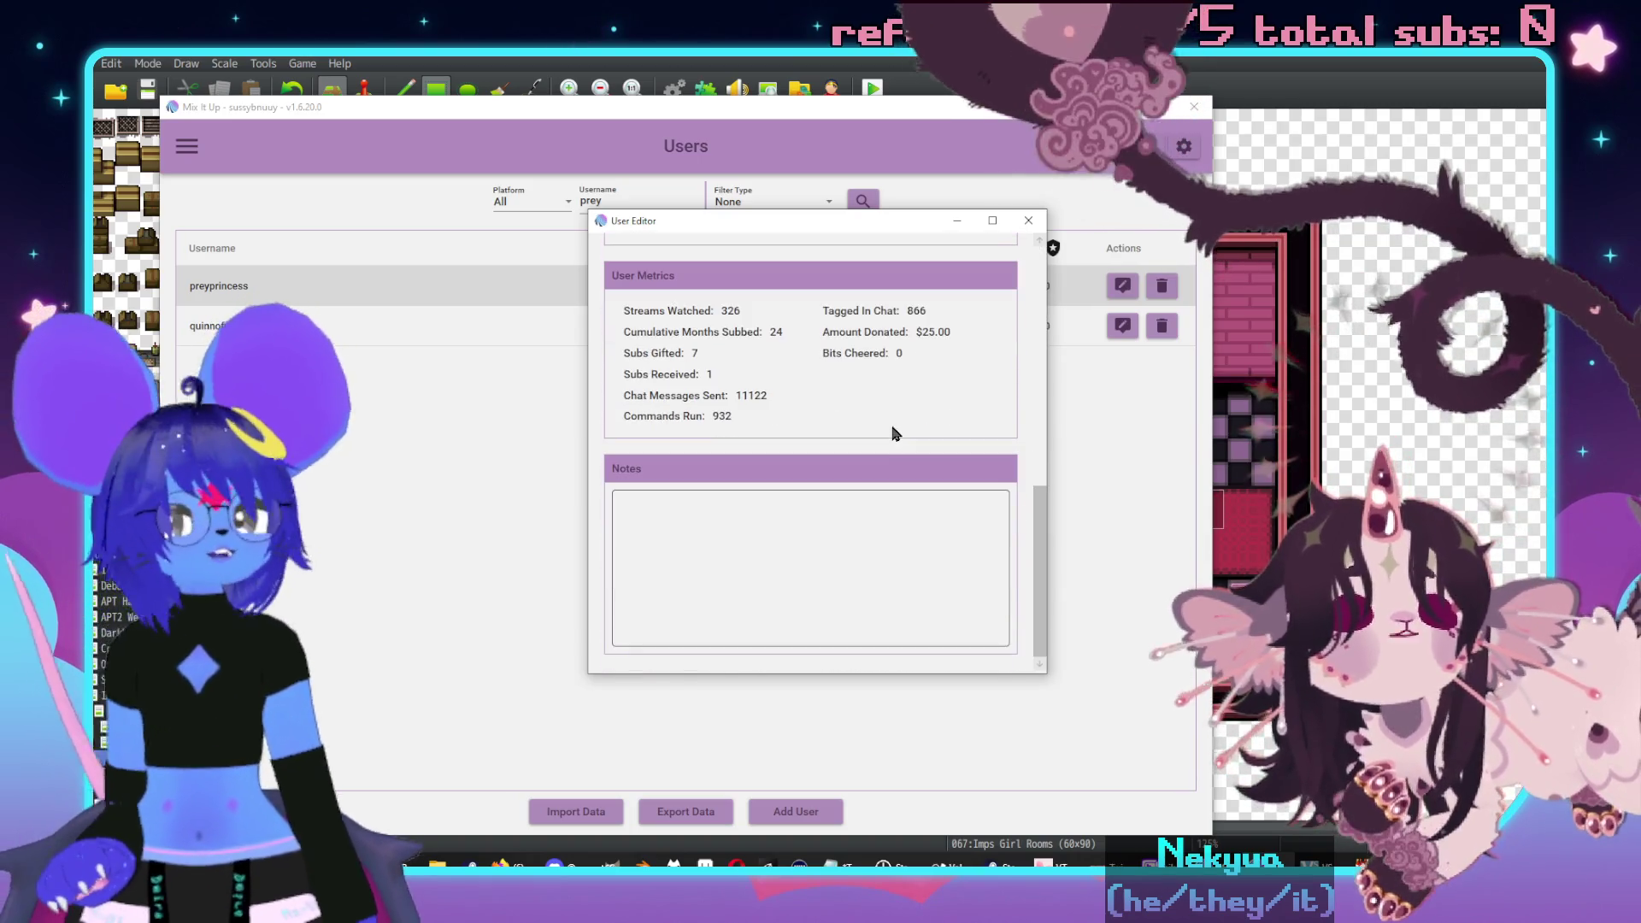
pyautogui.scroll(5, 940, 410)
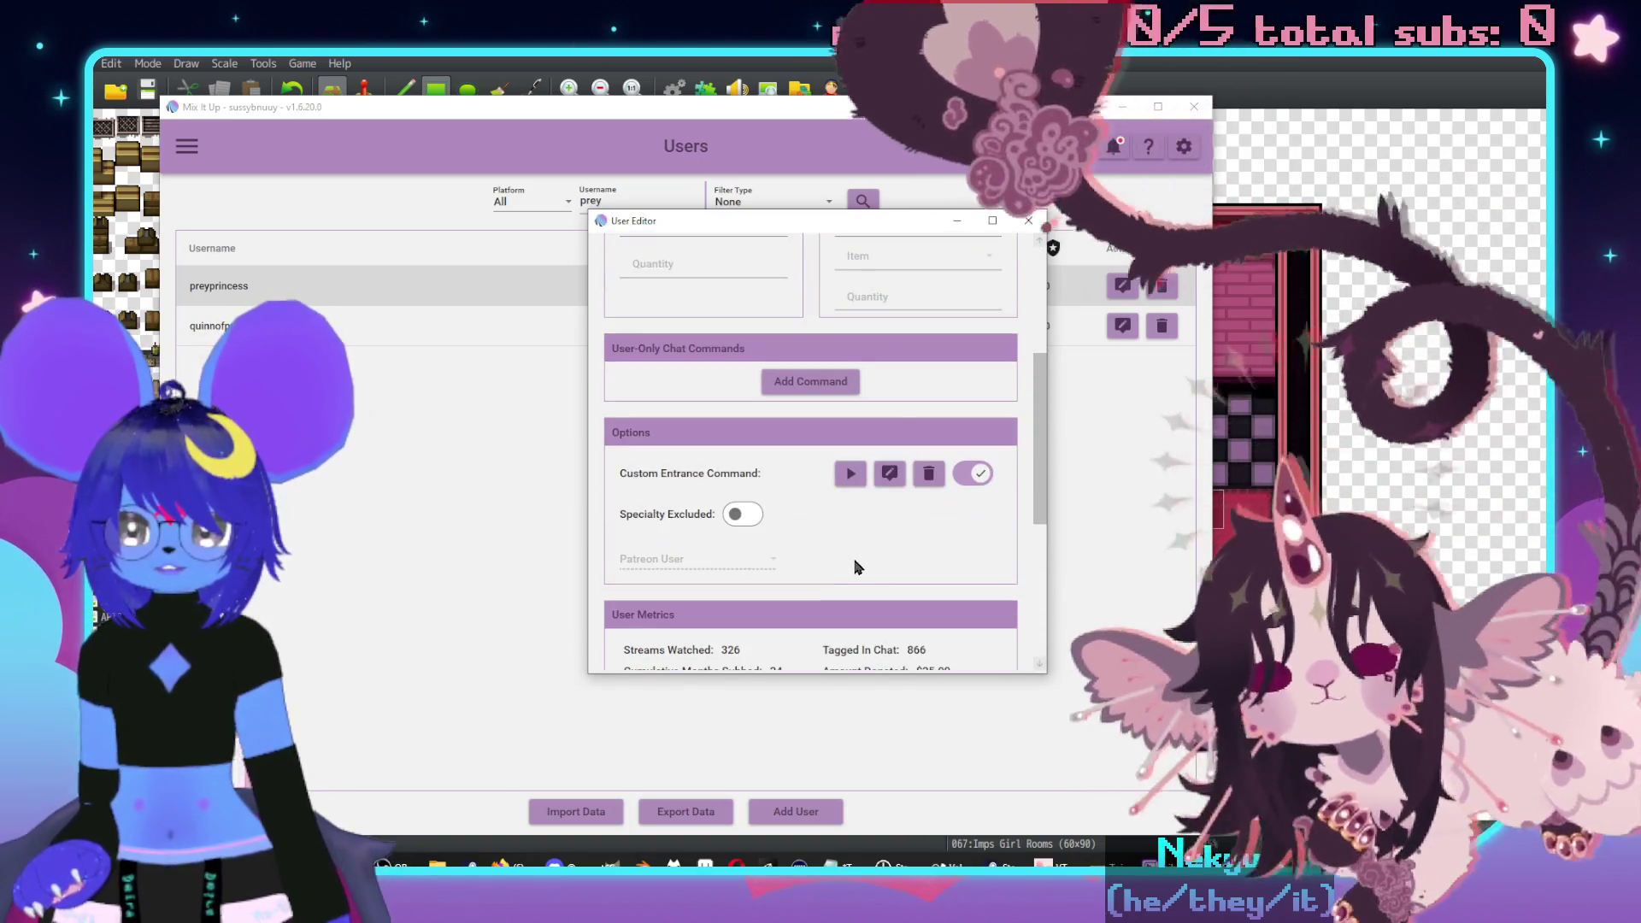
pyautogui.scroll(5, 854, 564)
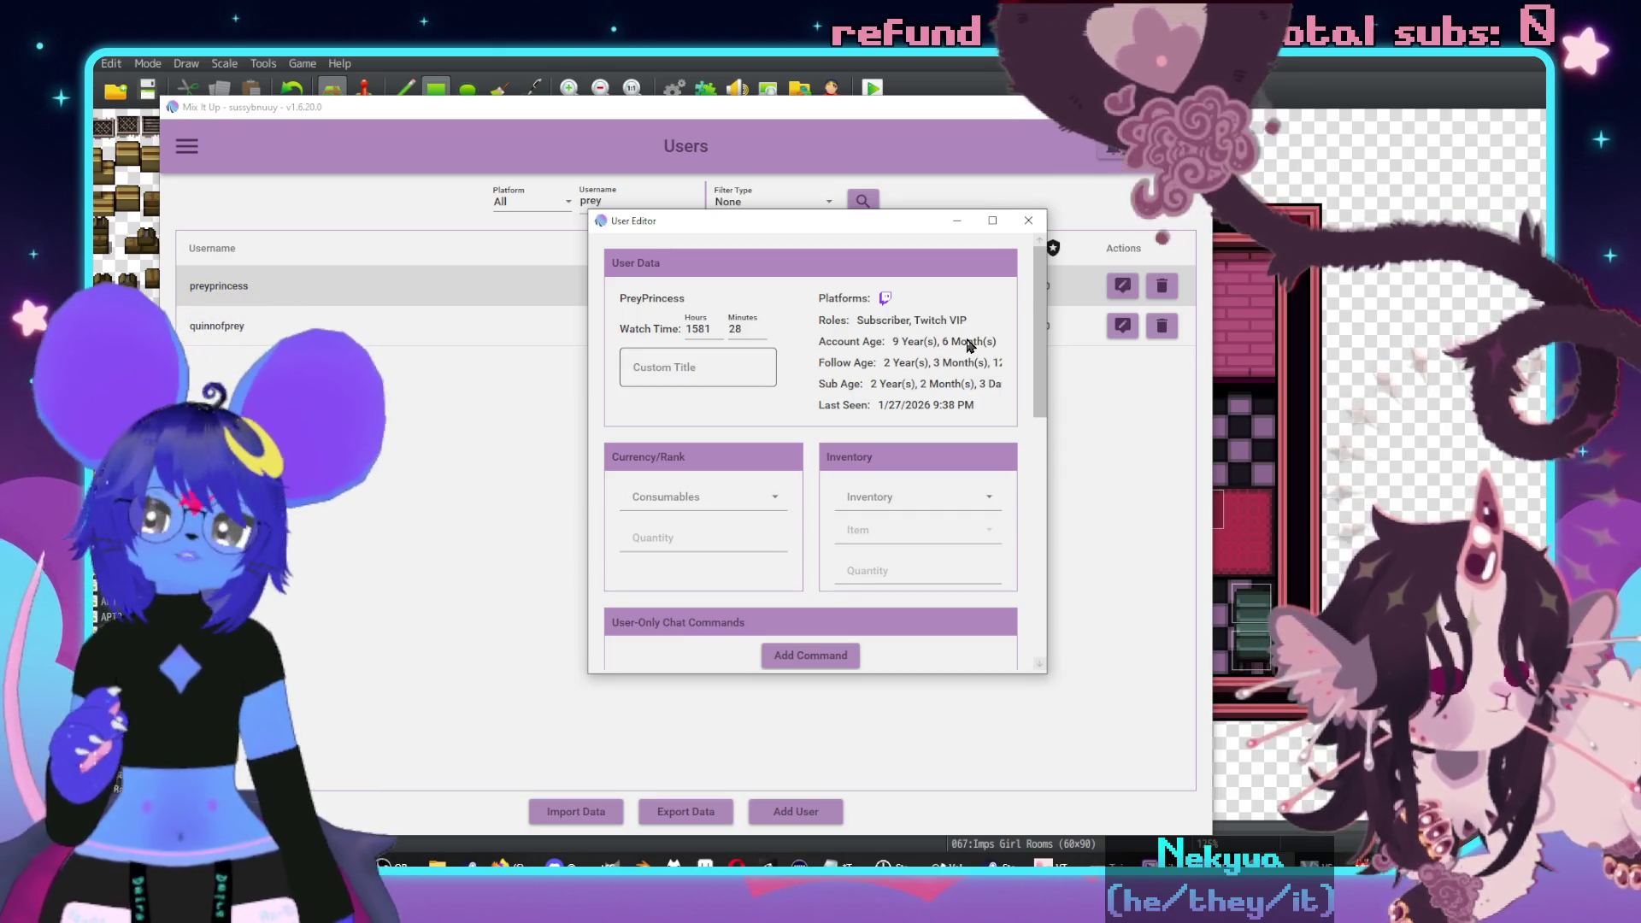
pyautogui.scroll(-5, 940, 359)
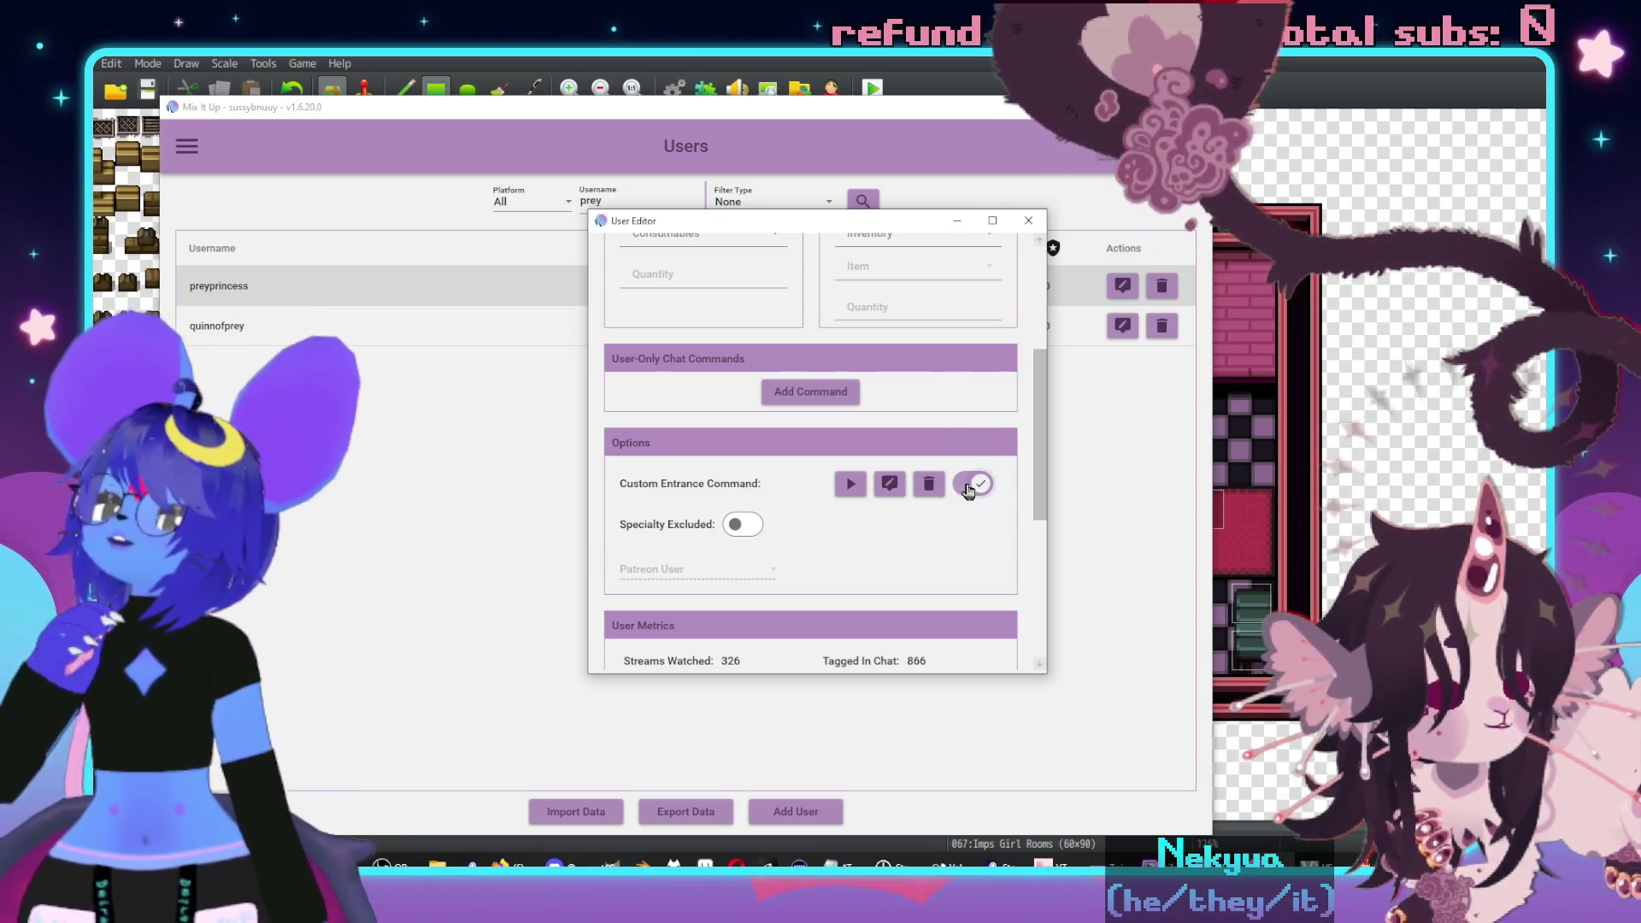
pyautogui.scroll(-3, 982, 444)
pyautogui.click(889, 339)
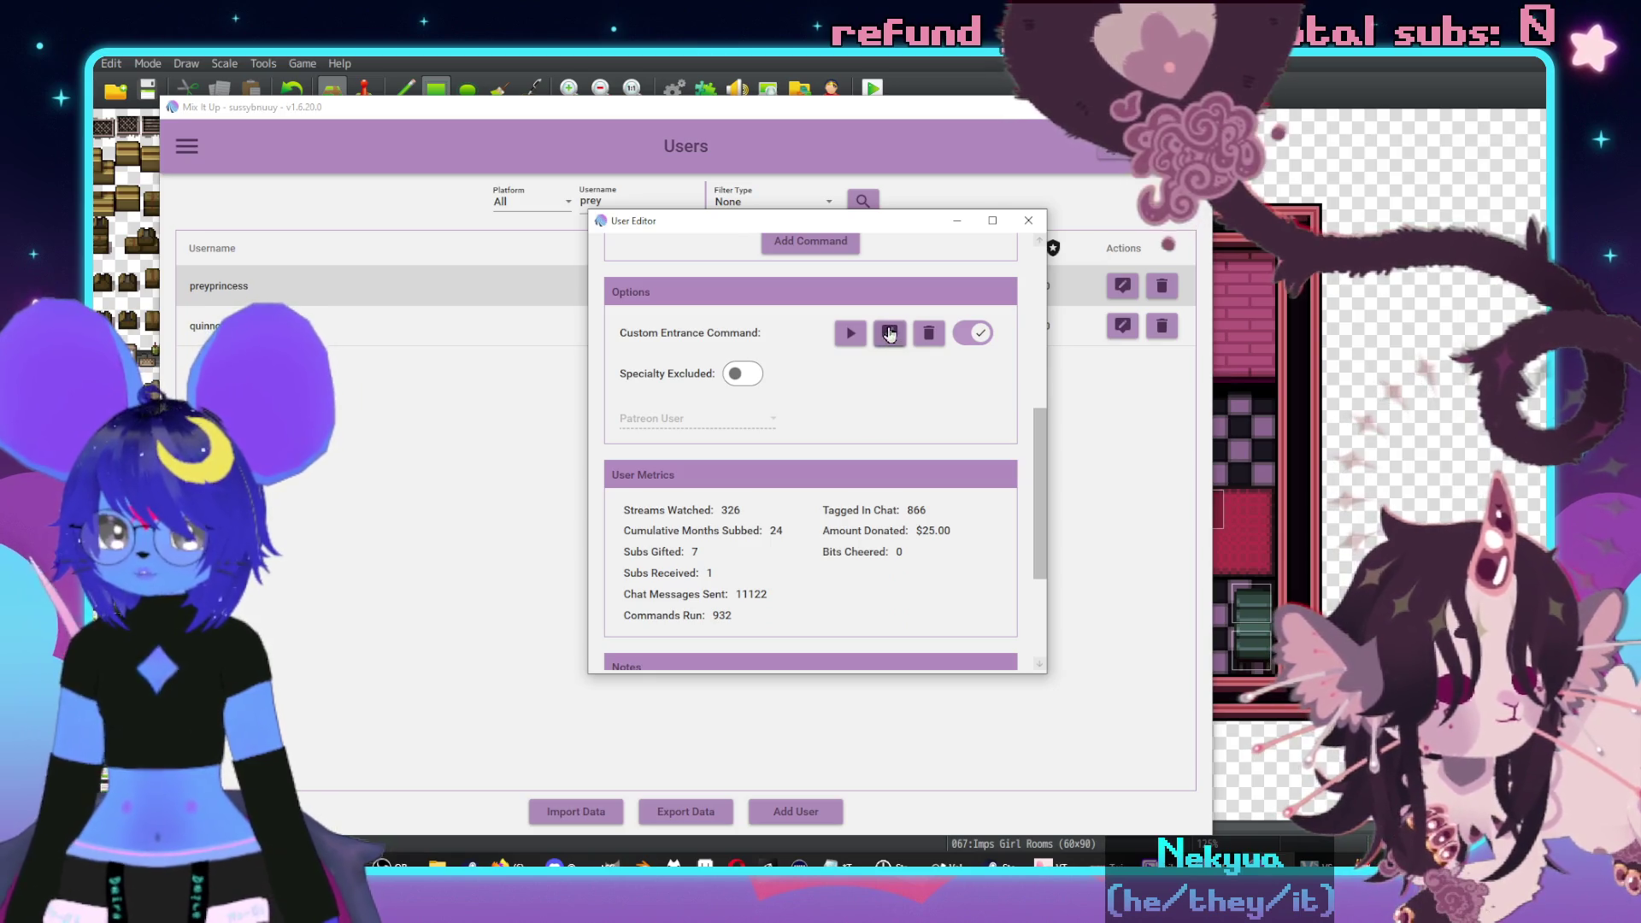
pyautogui.click(714, 295)
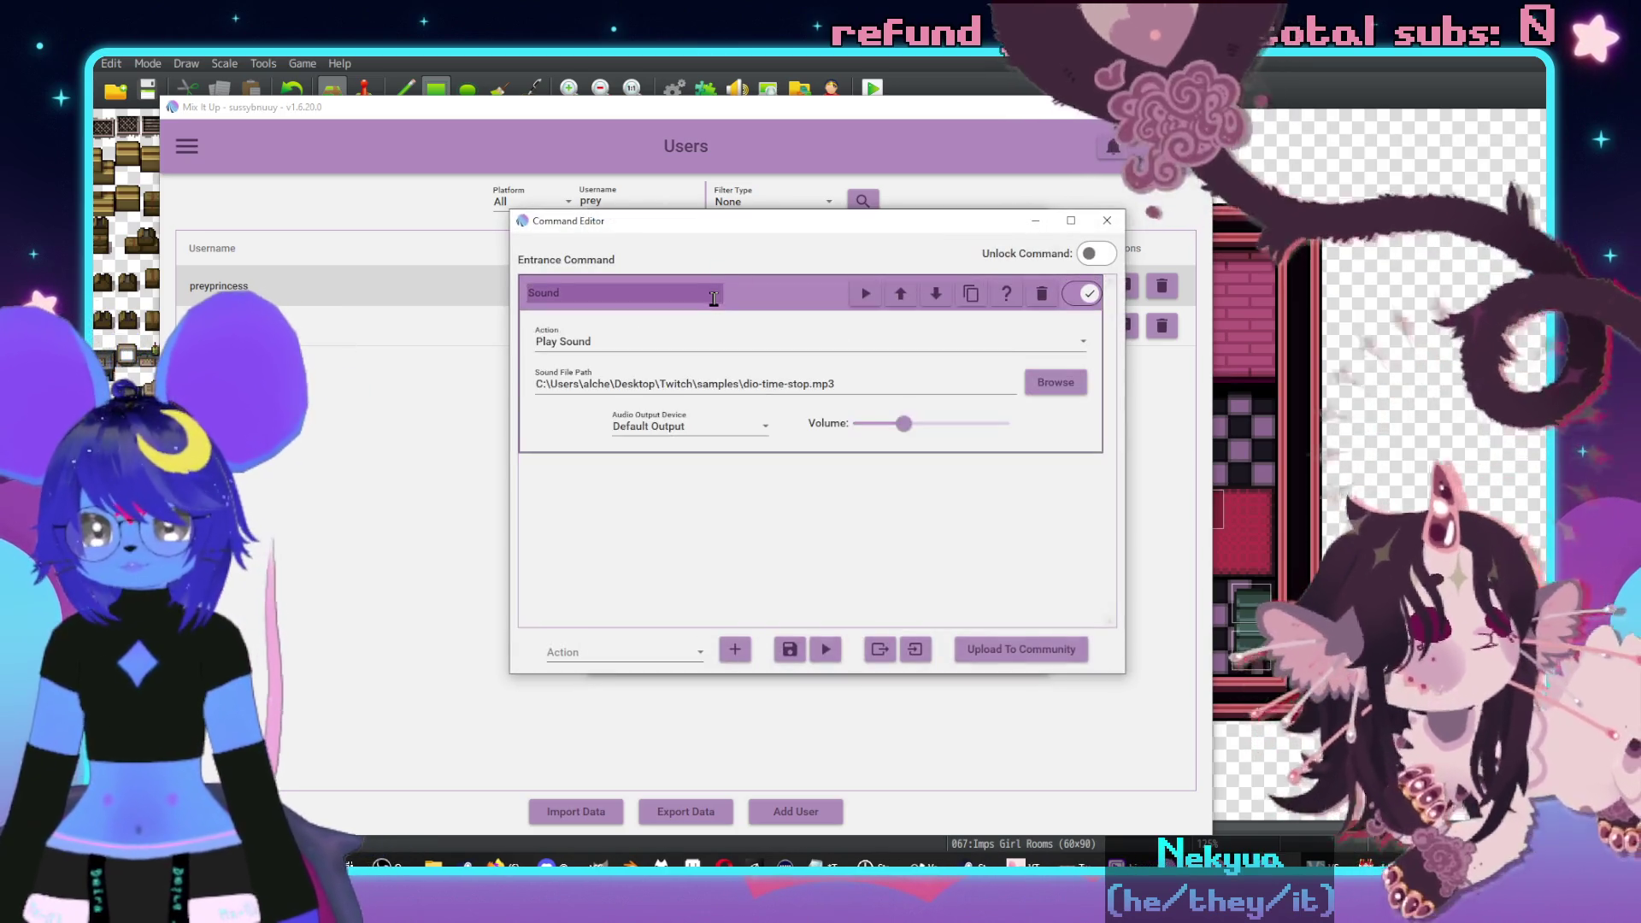
# - Preview the entrance sound, lower its volume slightly, save the command, and close the user editor
pyautogui.click(869, 299)
pyautogui.moveTo(902, 425); pyautogui.dragTo(898, 425)
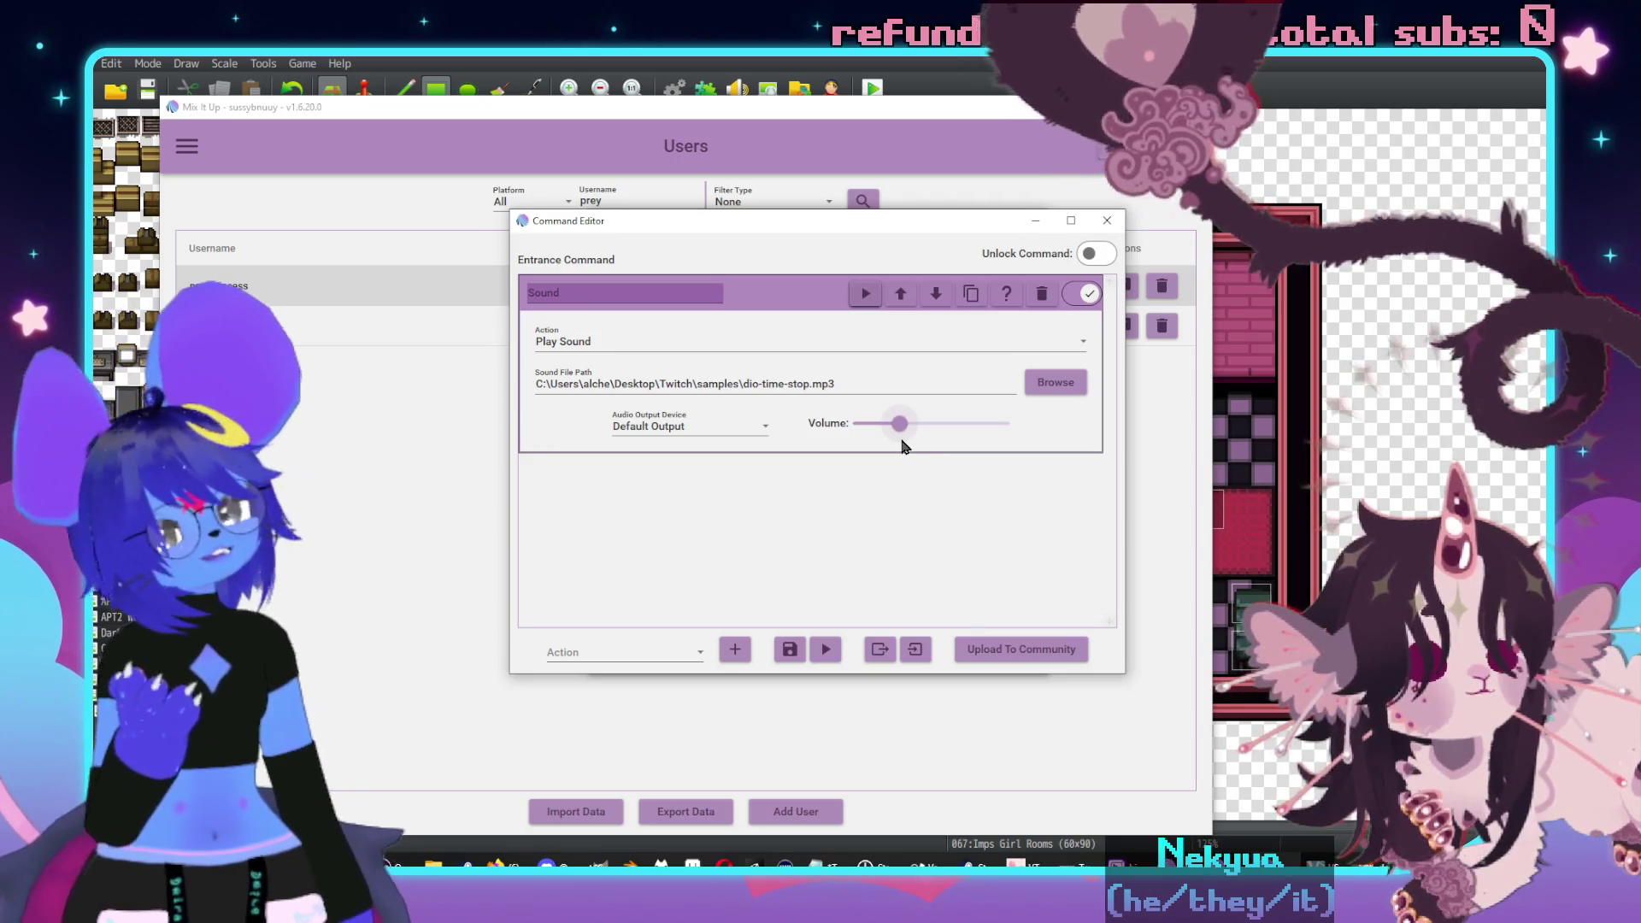
pyautogui.moveTo(899, 431)
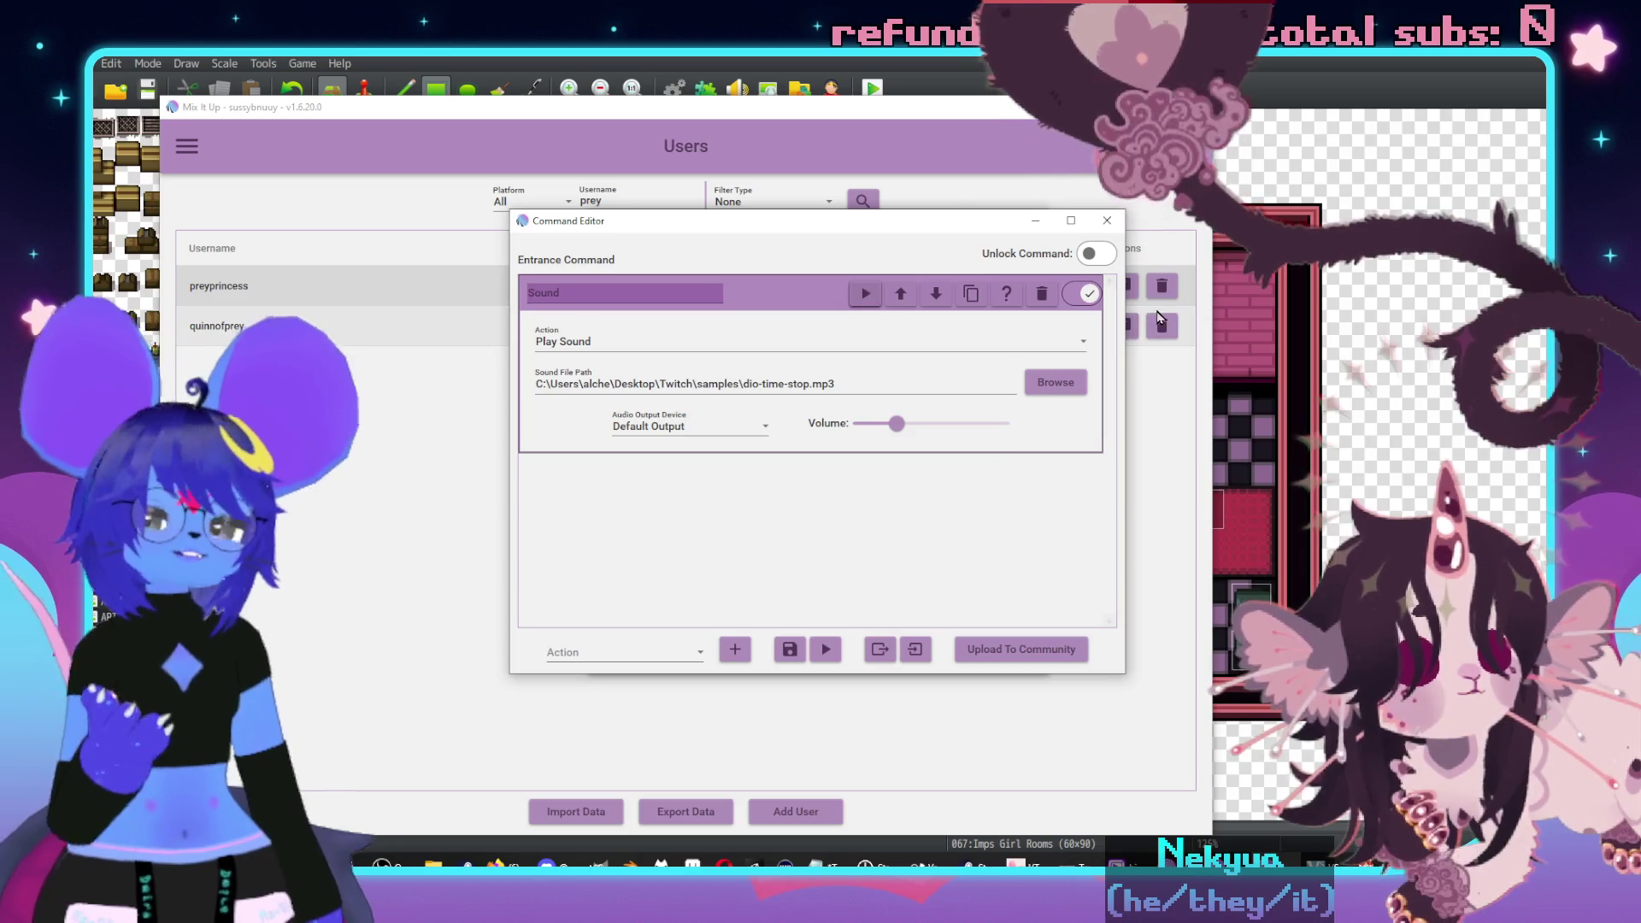
pyautogui.click(790, 650)
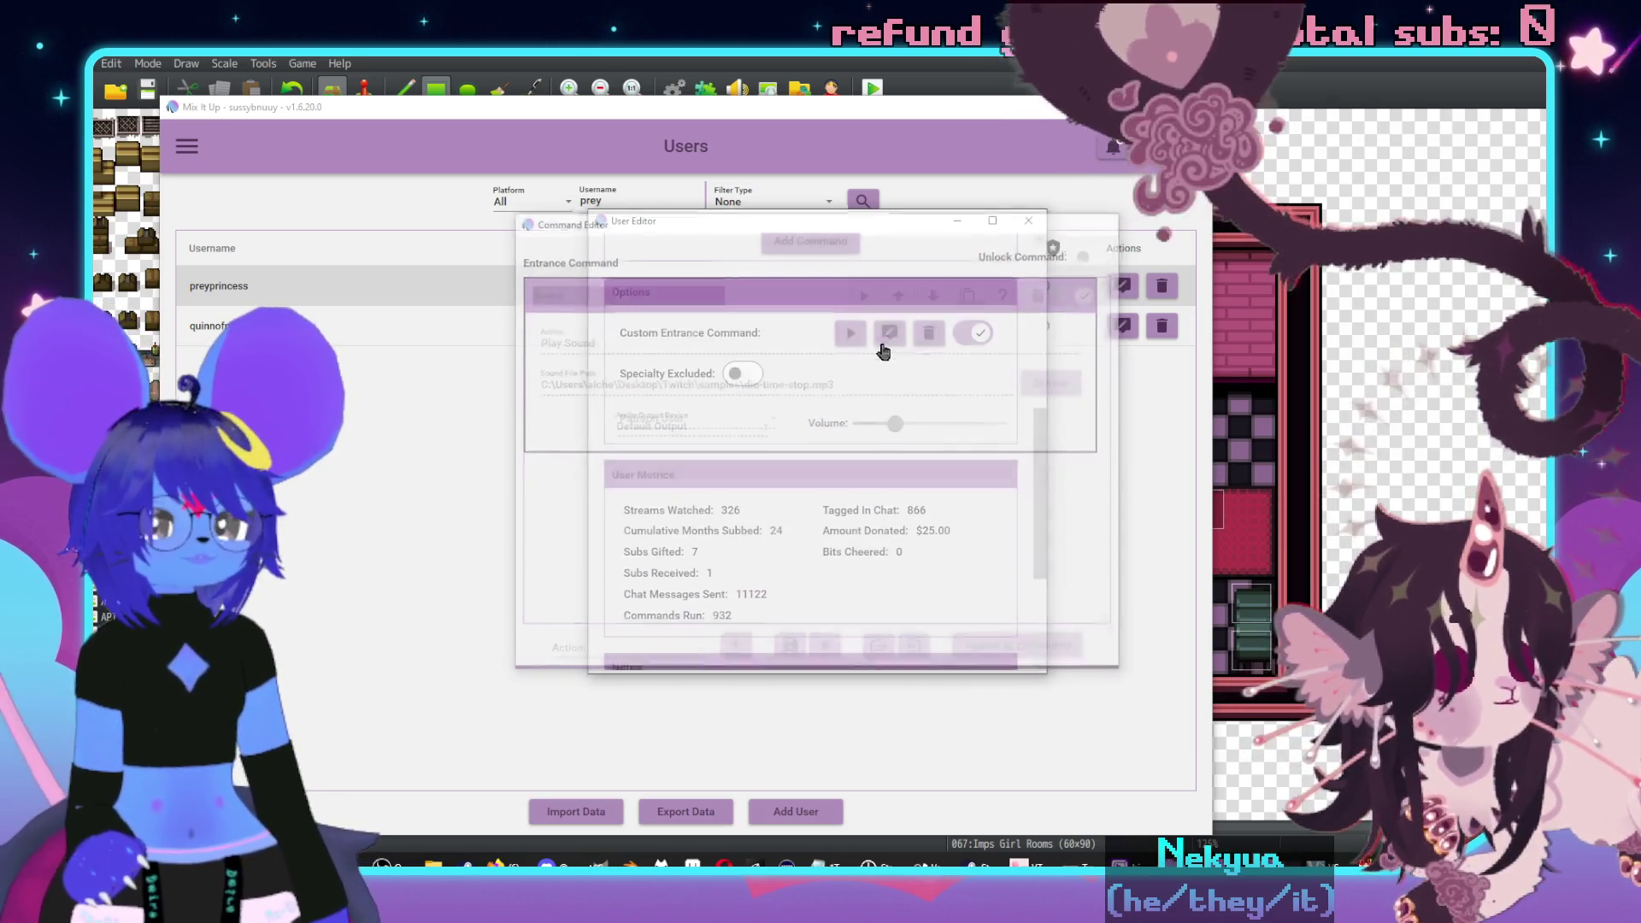
pyautogui.scroll(-3, 918, 455)
pyautogui.scroll(1, 931, 479)
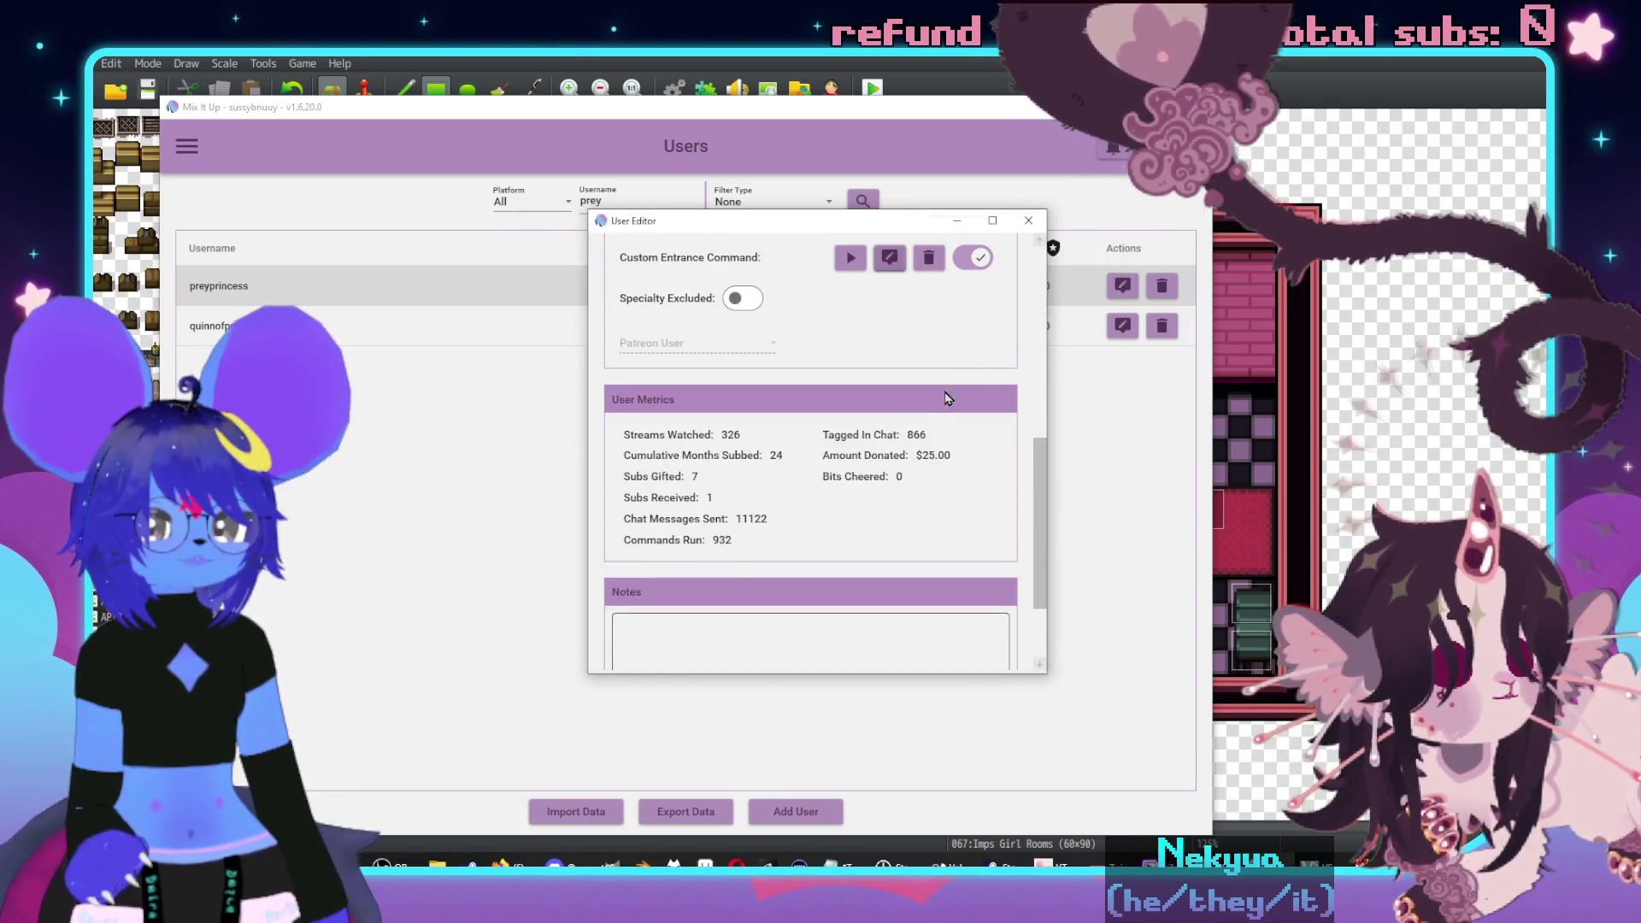
pyautogui.click(1028, 220)
pyautogui.hotkey('alt', 'Tab')
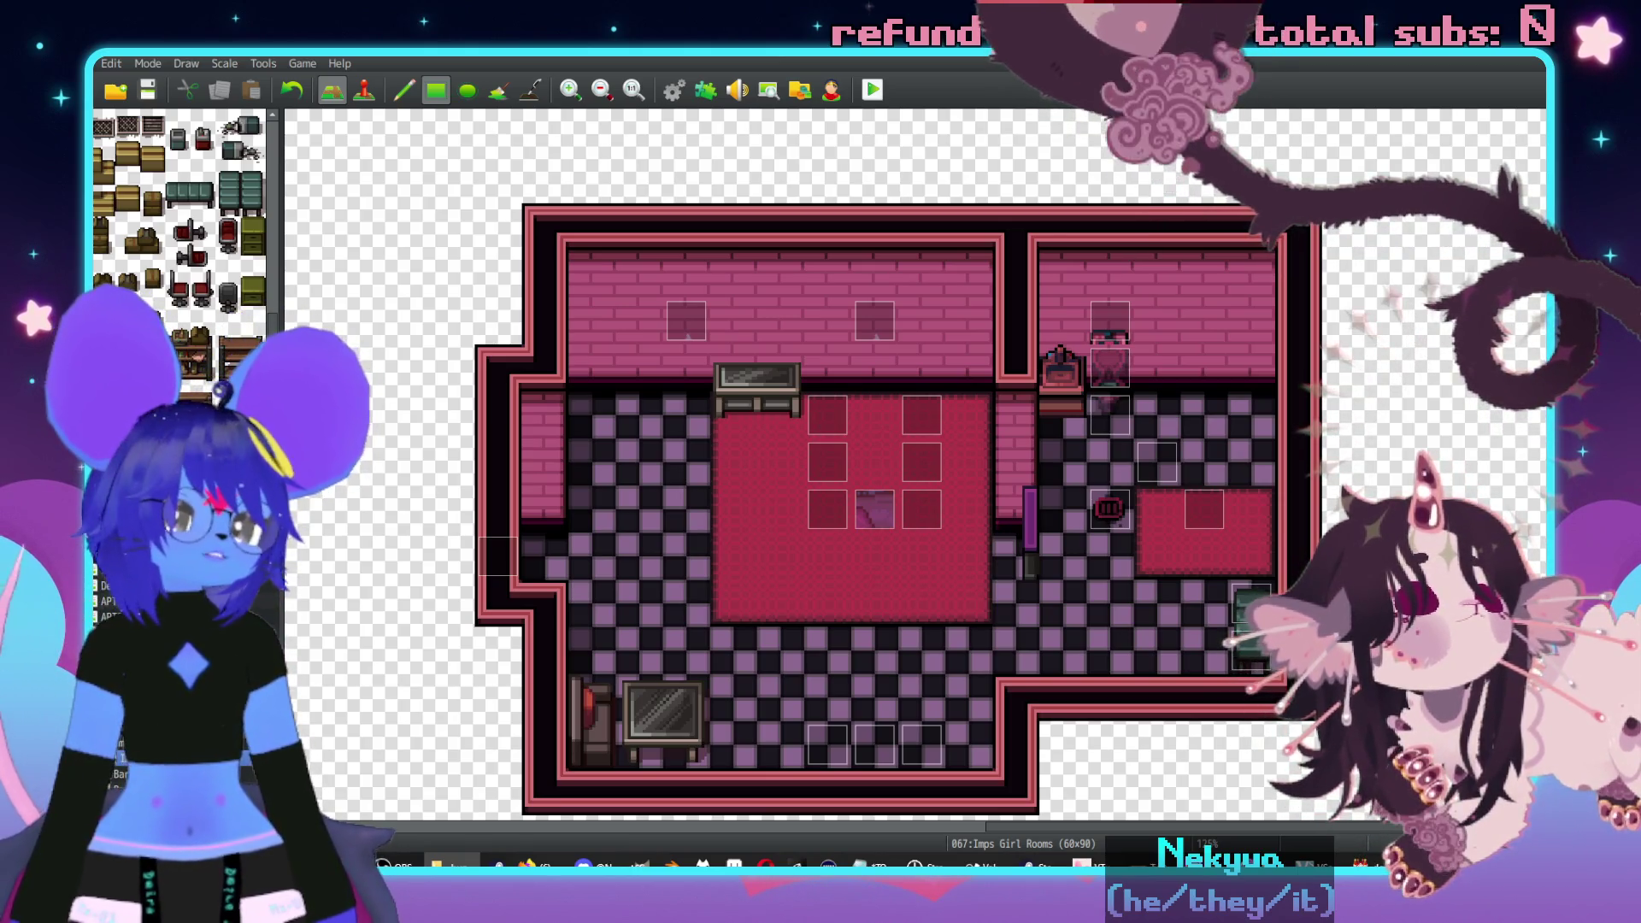
# - Display bun x kuromi.png in an image viewer over the room map
pyautogui.press('F8')
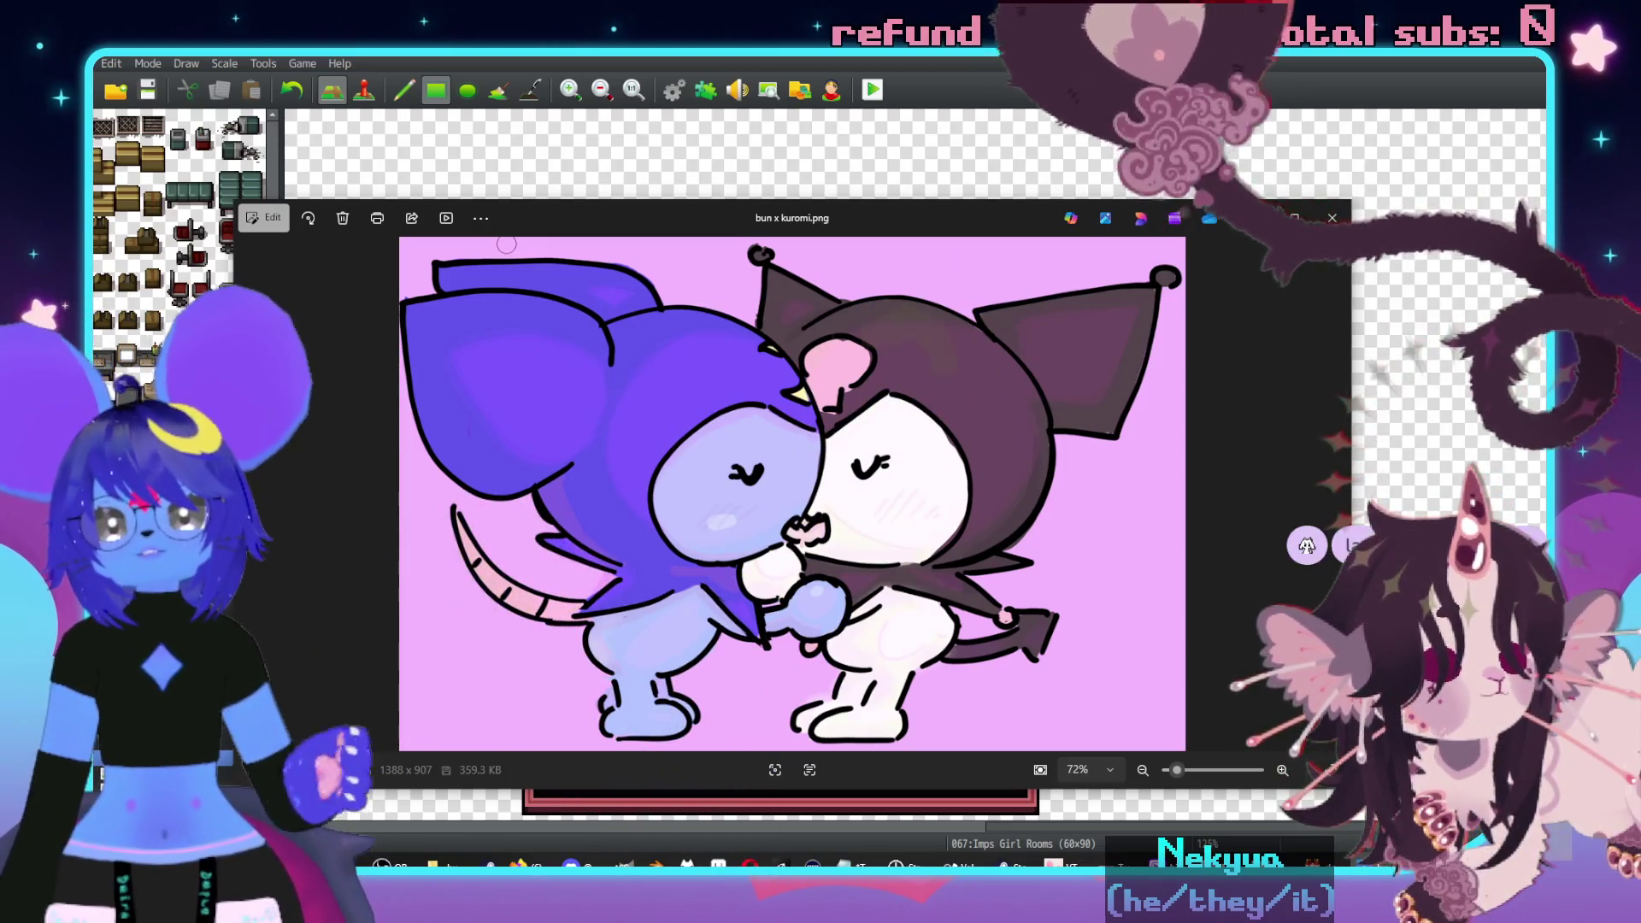
# - Close the bun x kuromi.png drawing window
pyautogui.click(1331, 219)
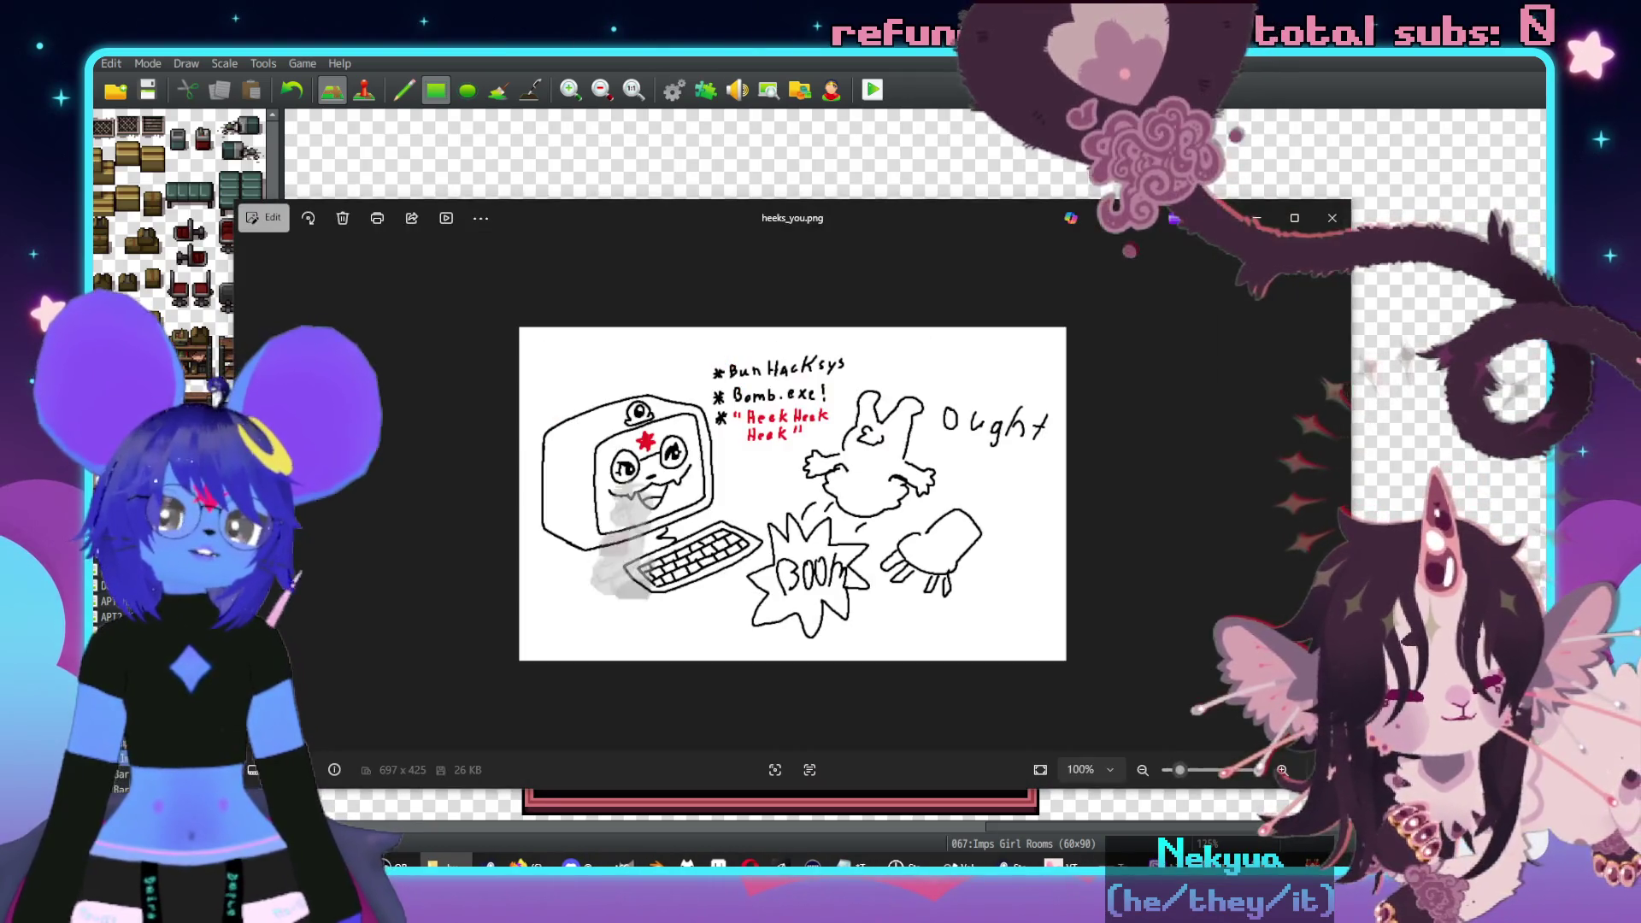
# - Move and enlarge the heeks_you.png window, zoom in, then close it after viewing
pyautogui.moveTo(921, 202)
pyautogui.mouseDown()
pyautogui.moveTo(1000, 128)
pyautogui.moveTo(936, 119)
pyautogui.mouseUp()
pyautogui.moveTo(1367, 705); pyautogui.dragTo(1493, 777)
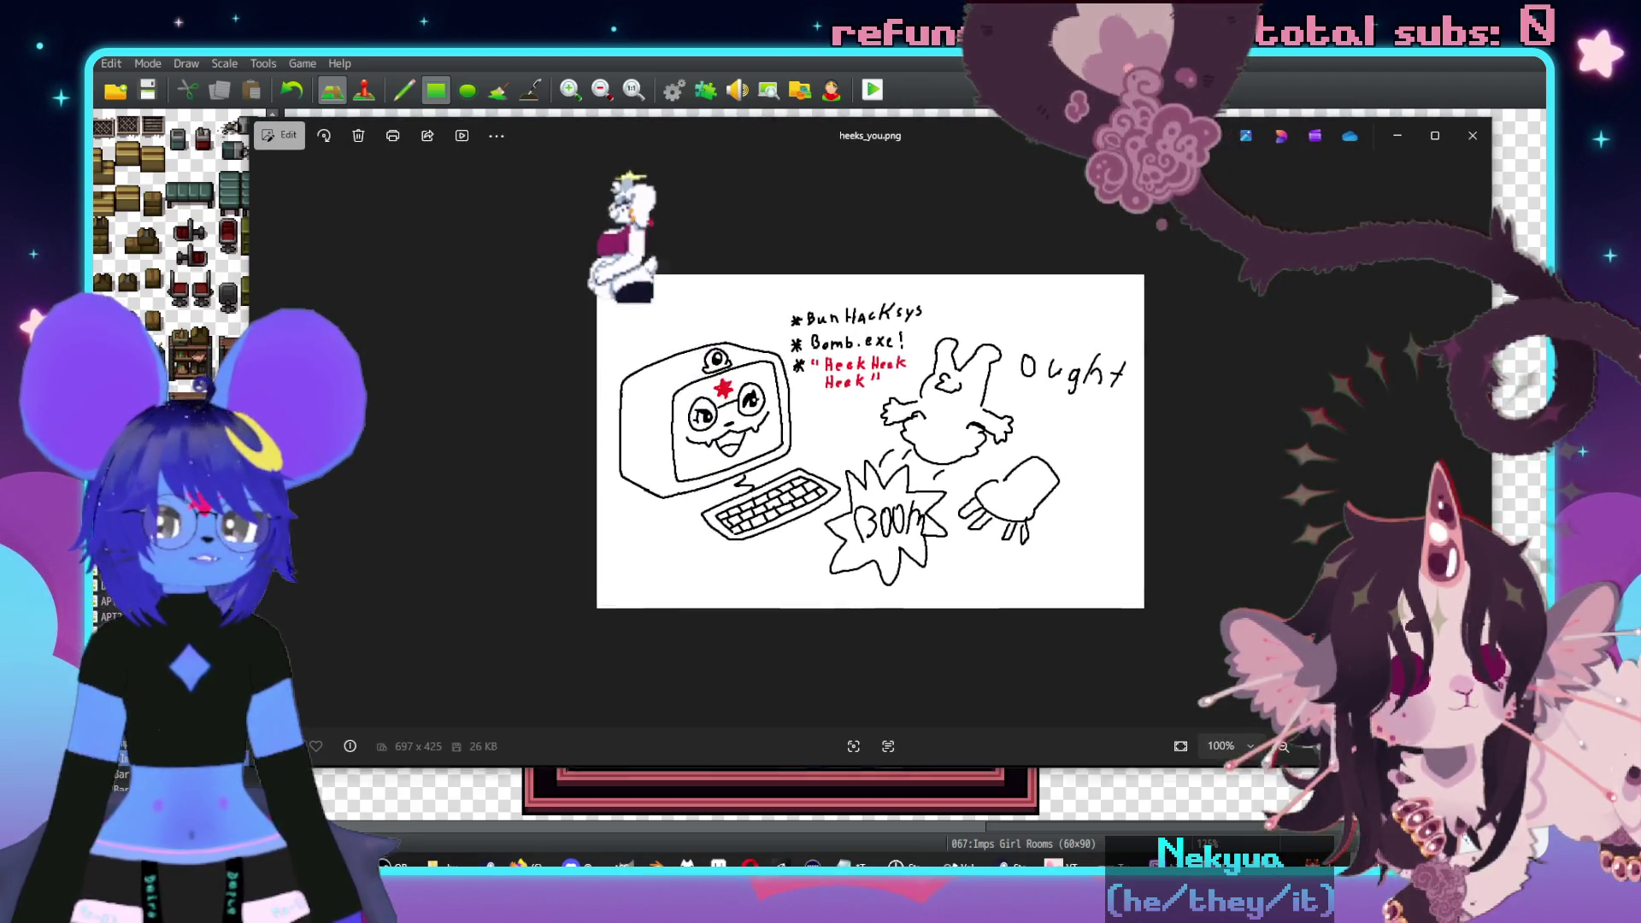
pyautogui.scroll(3, 1309, 586)
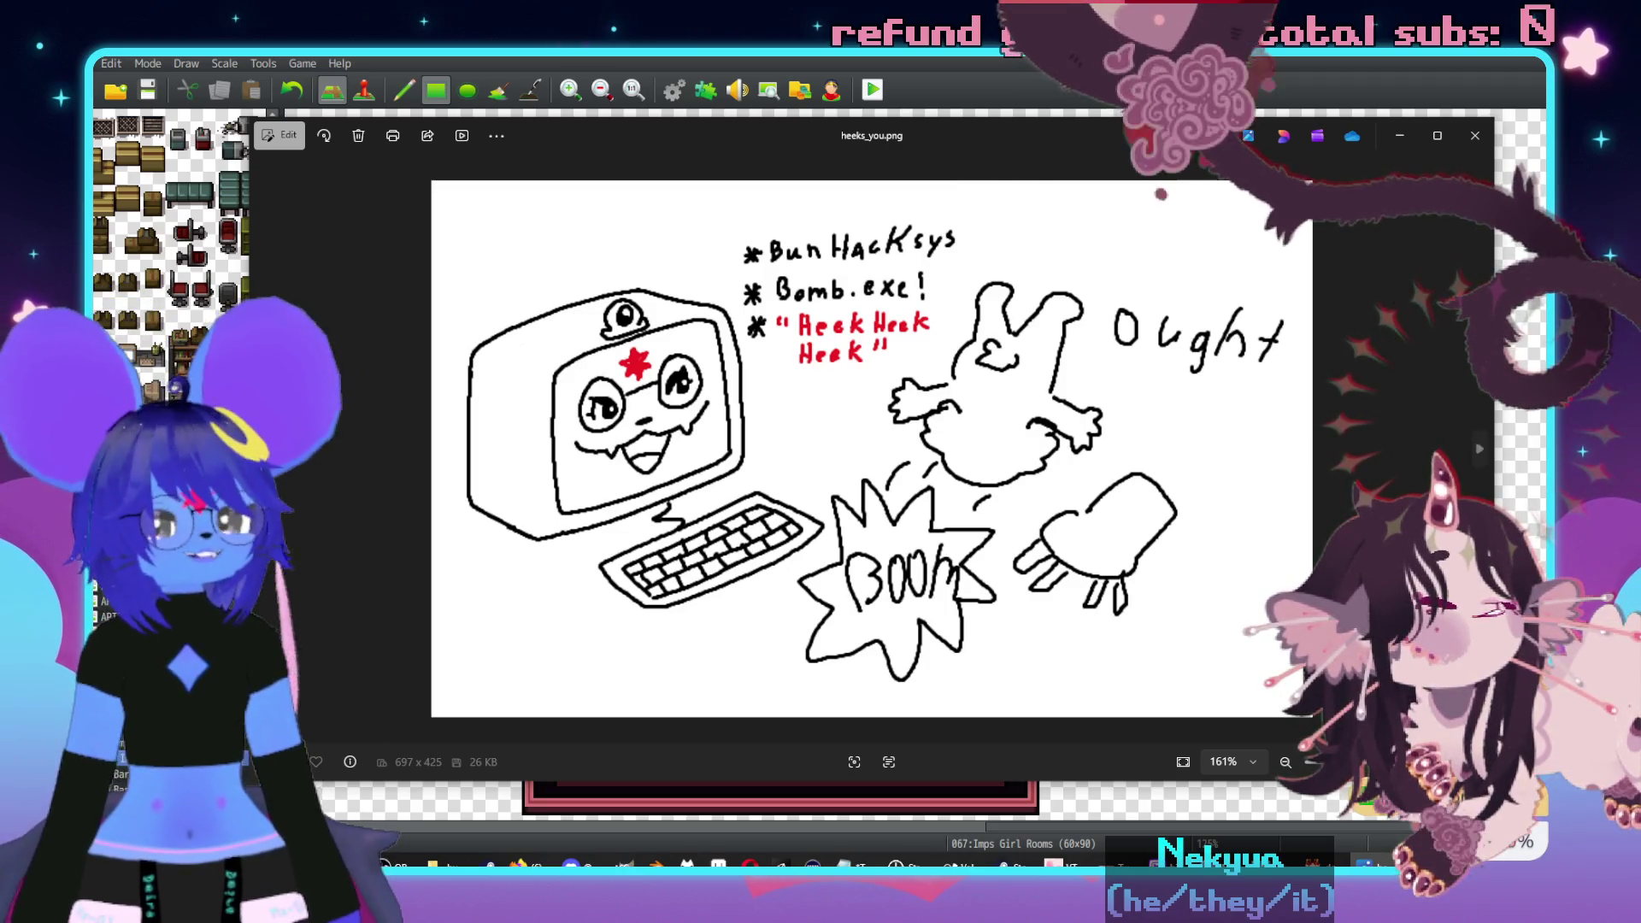
pyautogui.click(1475, 136)
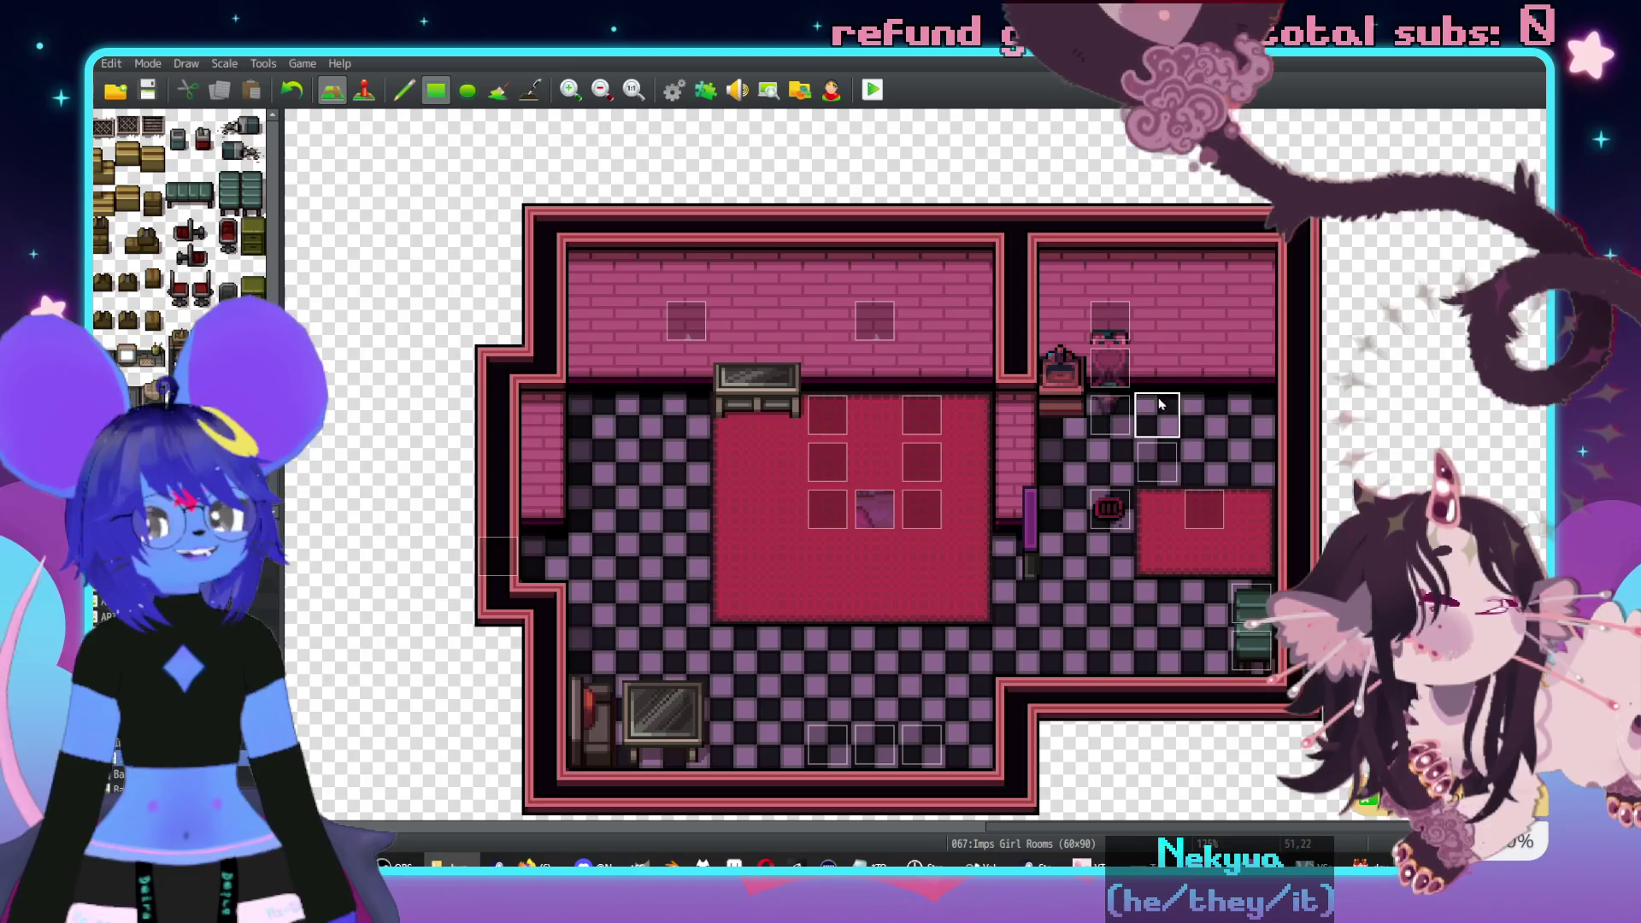
# - Place the framed mirror tile on the right room's back wall, shifted down one cell
pyautogui.scroll(2, 1154, 419)
pyautogui.hscroll(-2, 1154, 419)
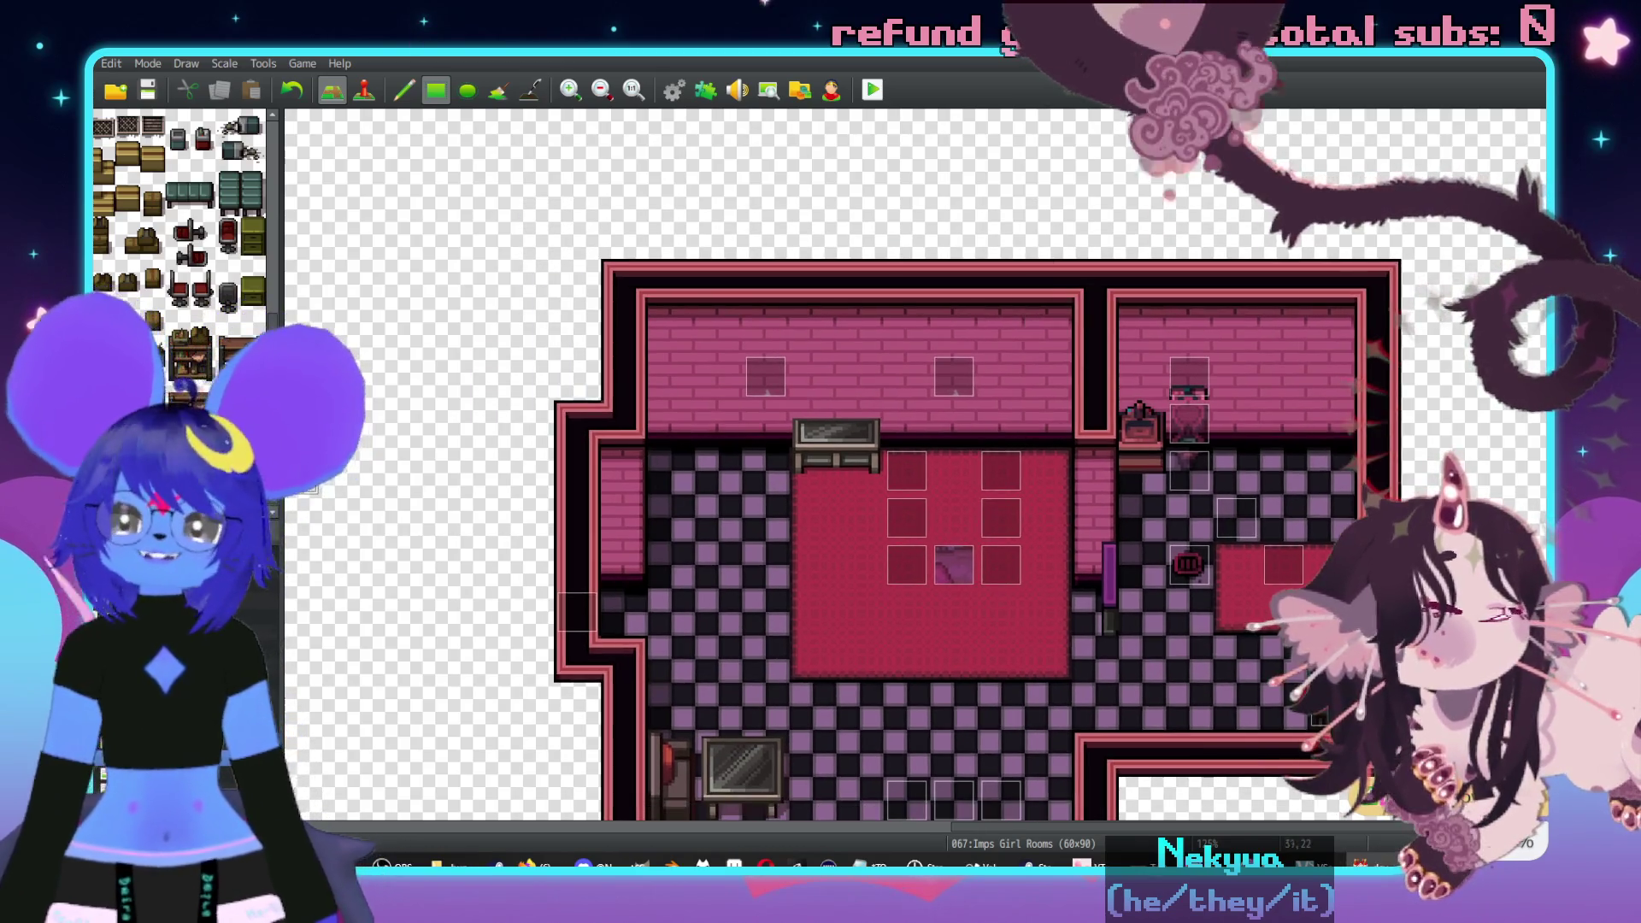
pyautogui.scroll(-10, 182, 374)
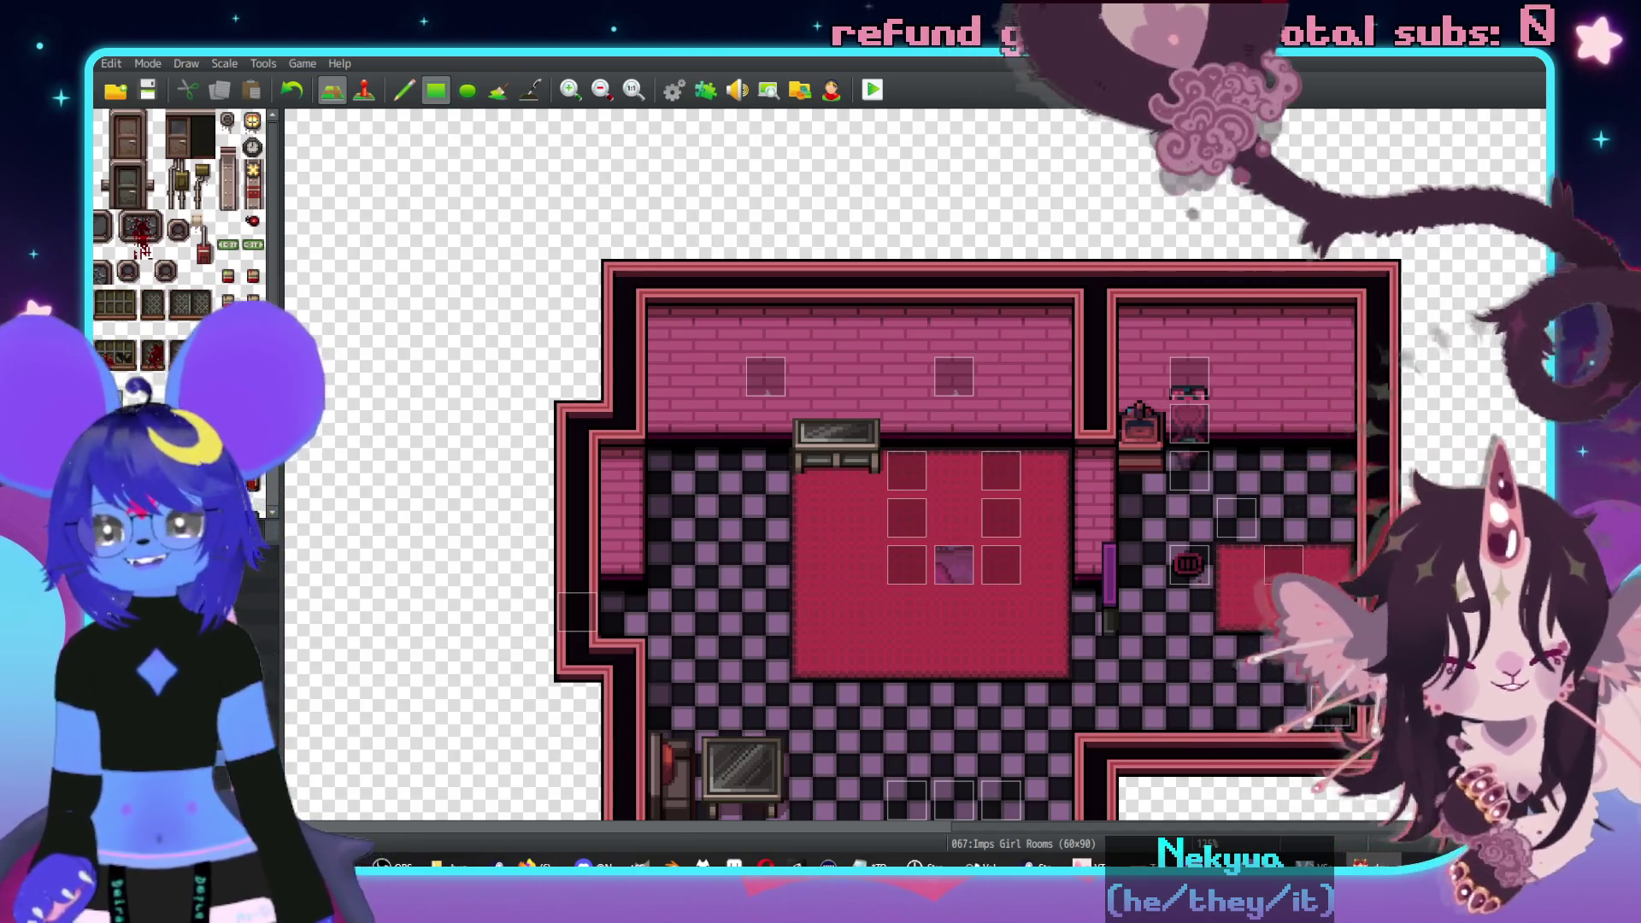
pyautogui.click(109, 242)
pyautogui.click(1196, 388)
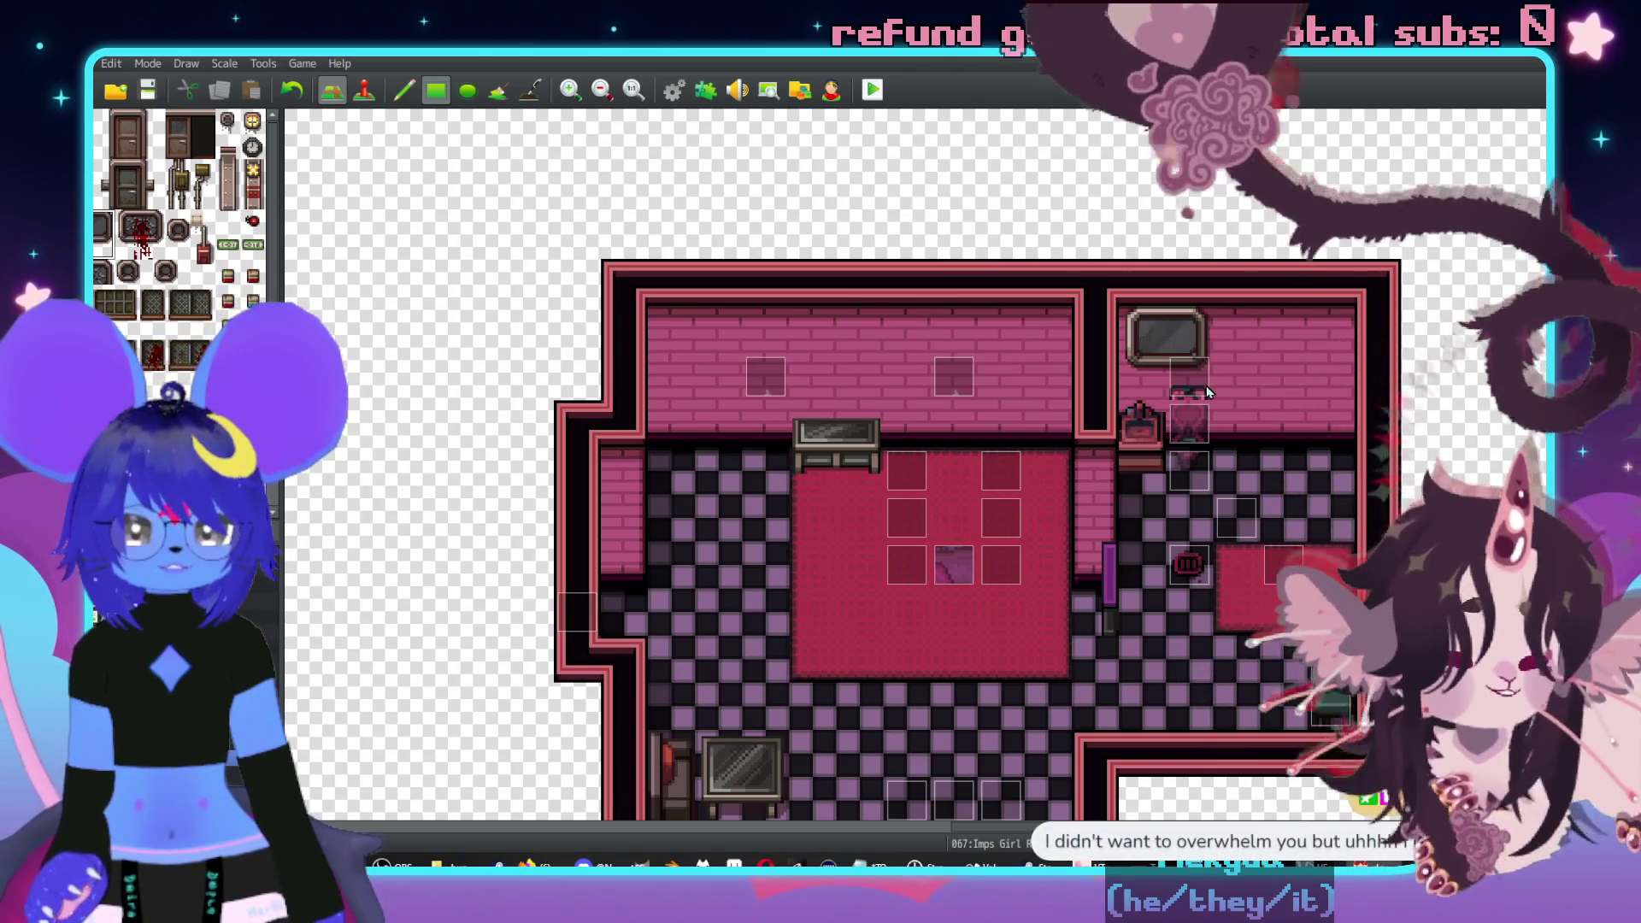
pyautogui.moveTo(1206, 391); pyautogui.dragTo(1181, 419)
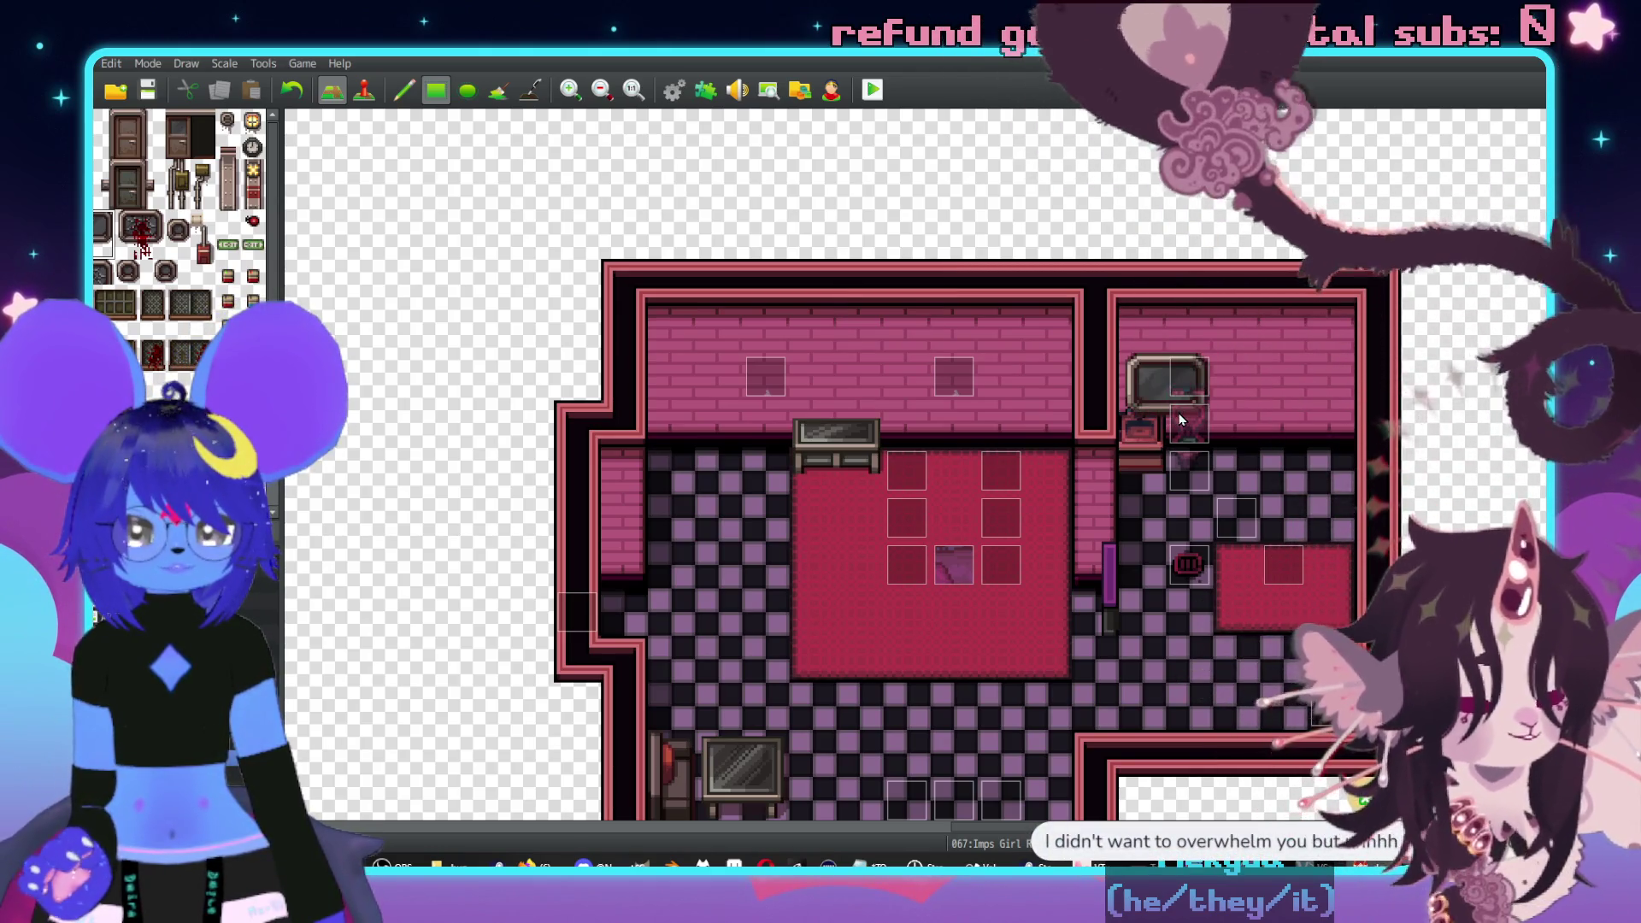
pyautogui.hscroll(3, 982, 248)
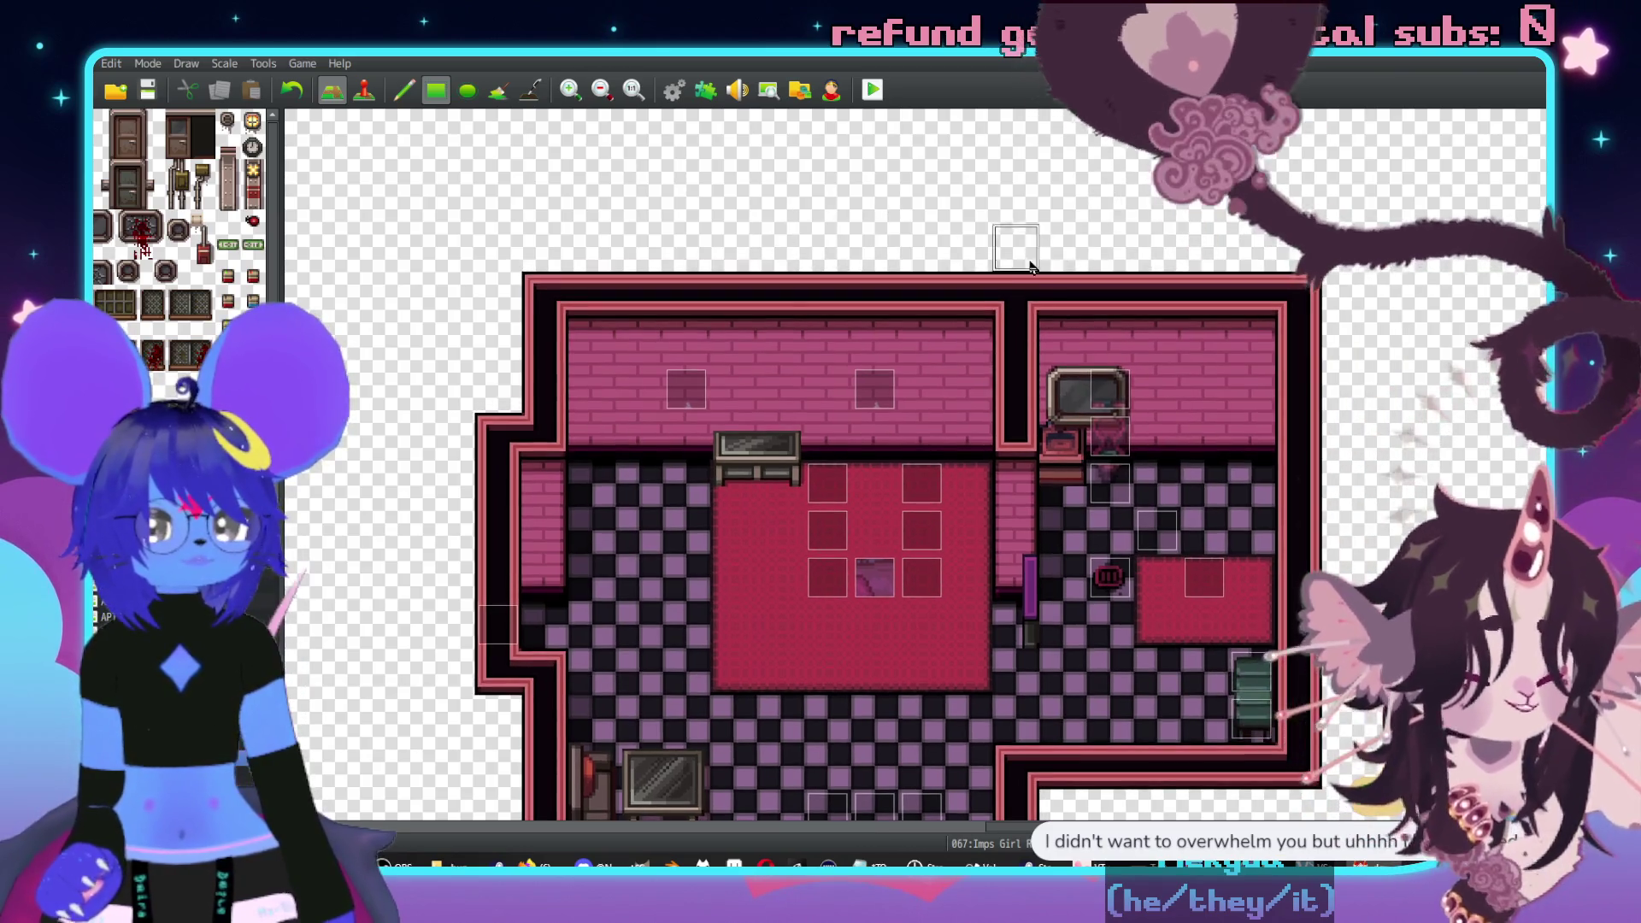
pyautogui.hscroll(-1, 656, 299)
pyautogui.scroll(-10, 179, 214)
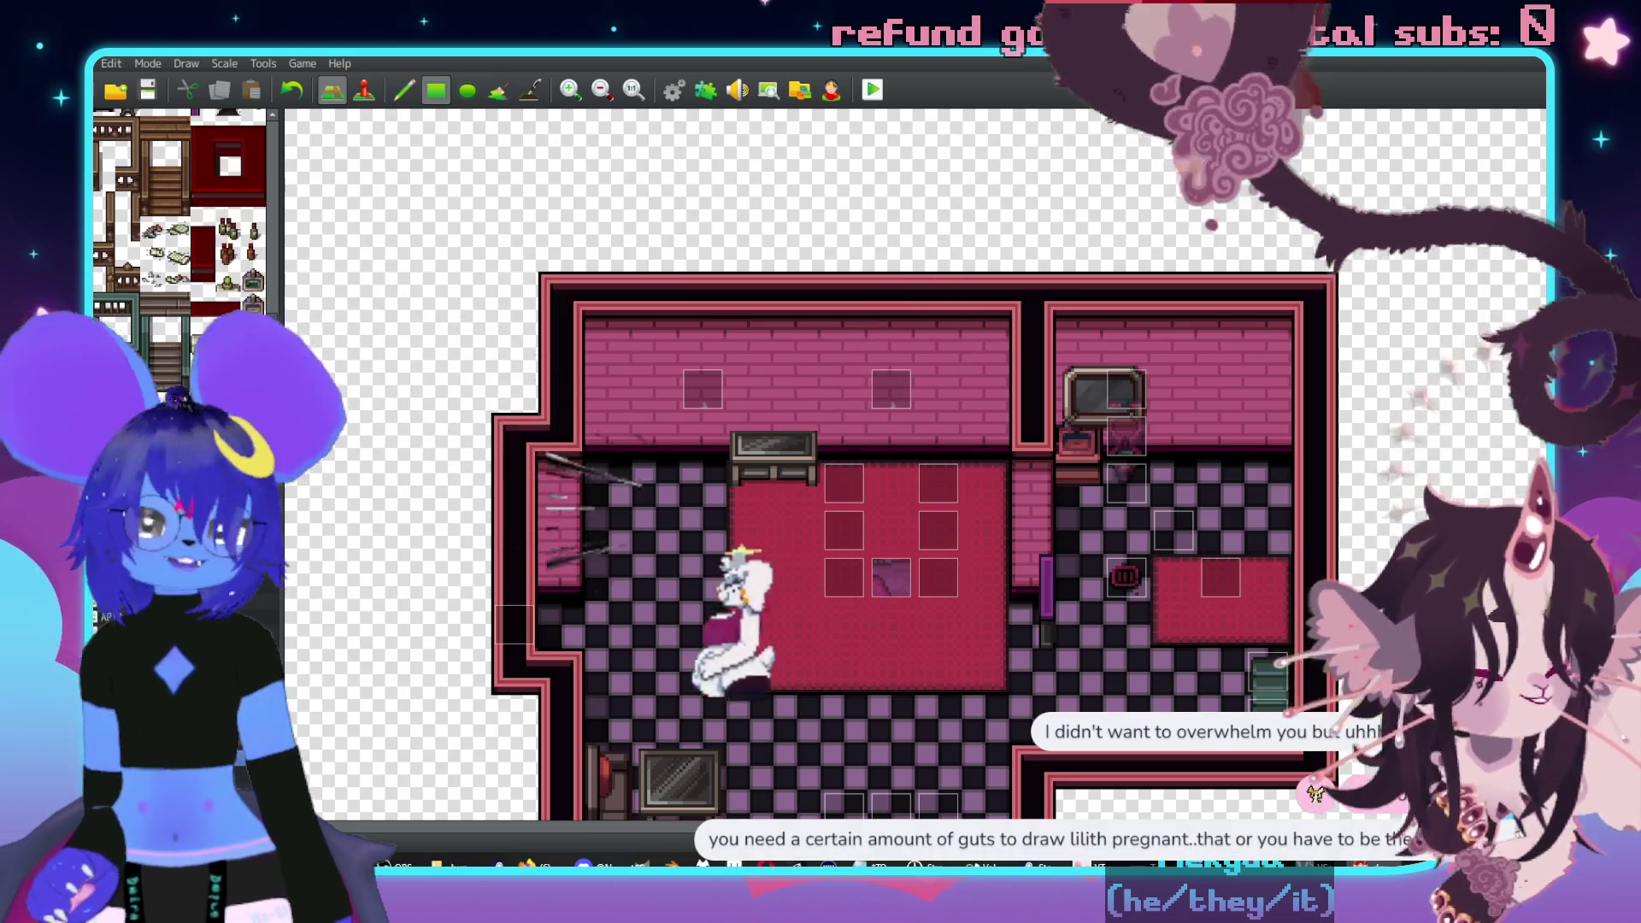
pyautogui.scroll(5, 180, 214)
pyautogui.scroll(-5, 180, 180)
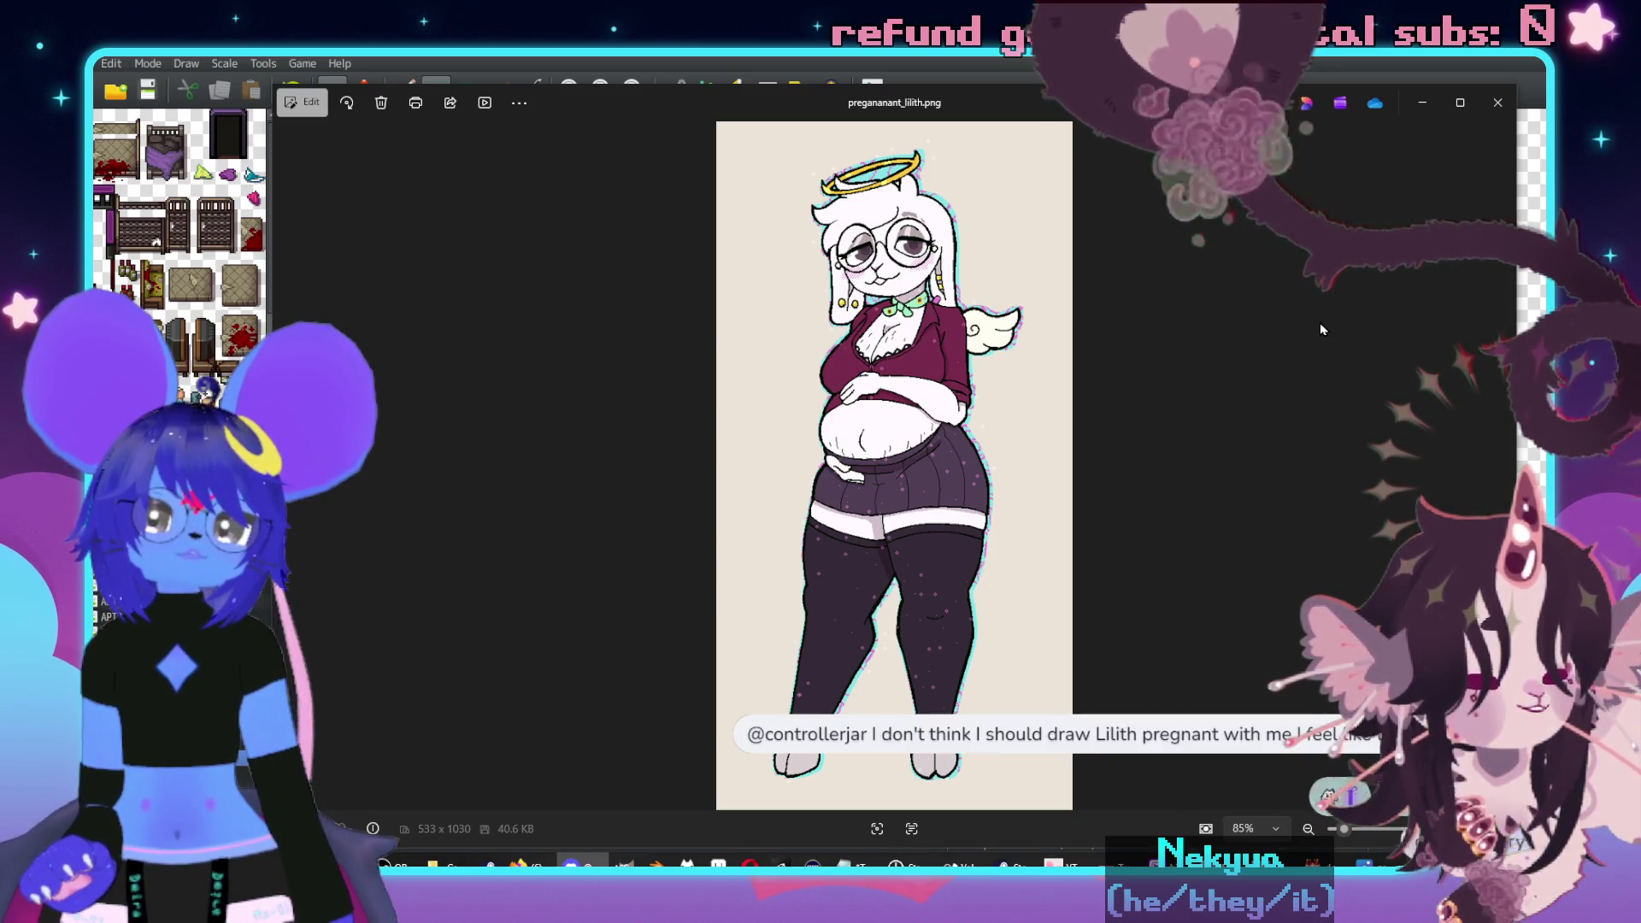
# - Zoom and pan over the preganant_lilith.png drawing from halo to feet, then close Photos
pyautogui.scroll(5, 870, 545)
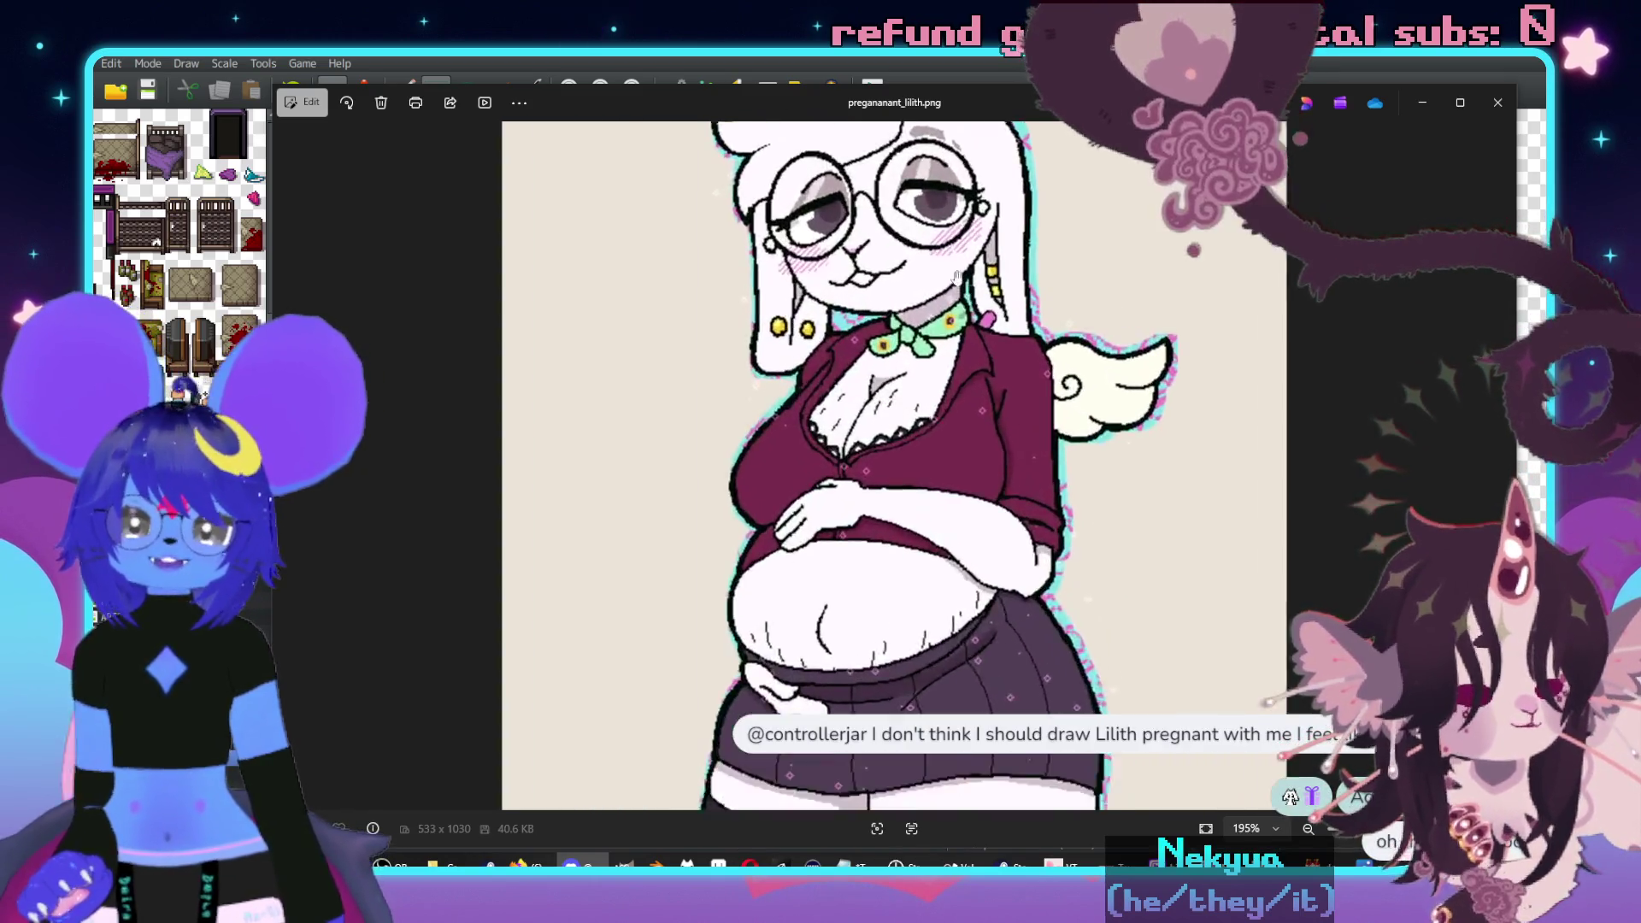
pyautogui.moveTo(870, 544); pyautogui.dragTo(906, 316)
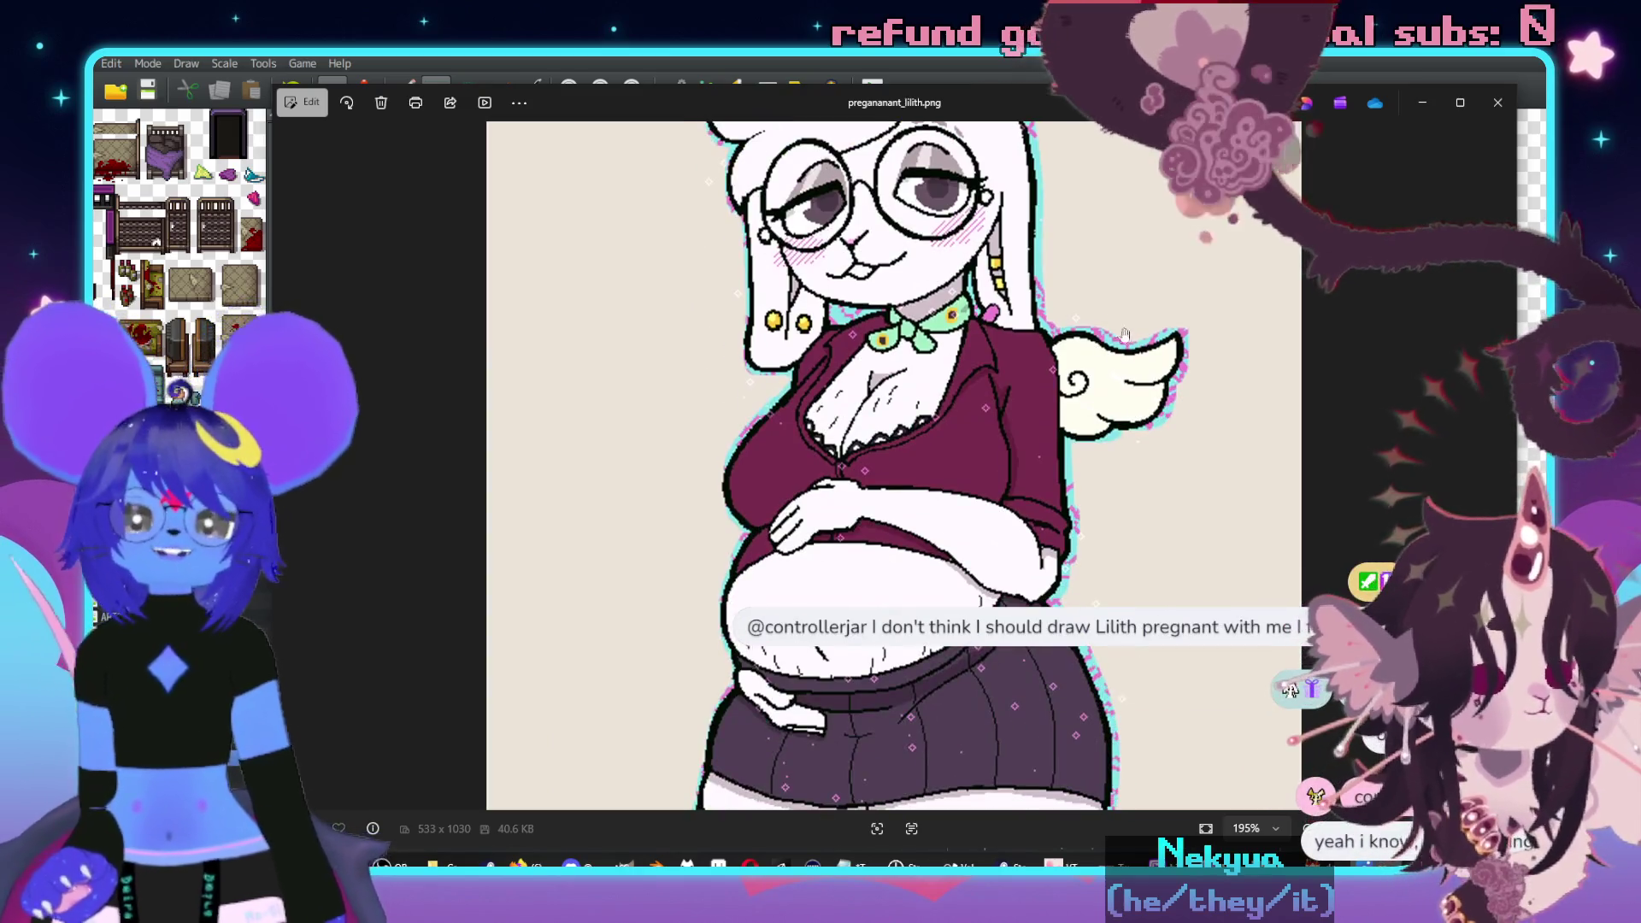
pyautogui.scroll(-2, 949, 381)
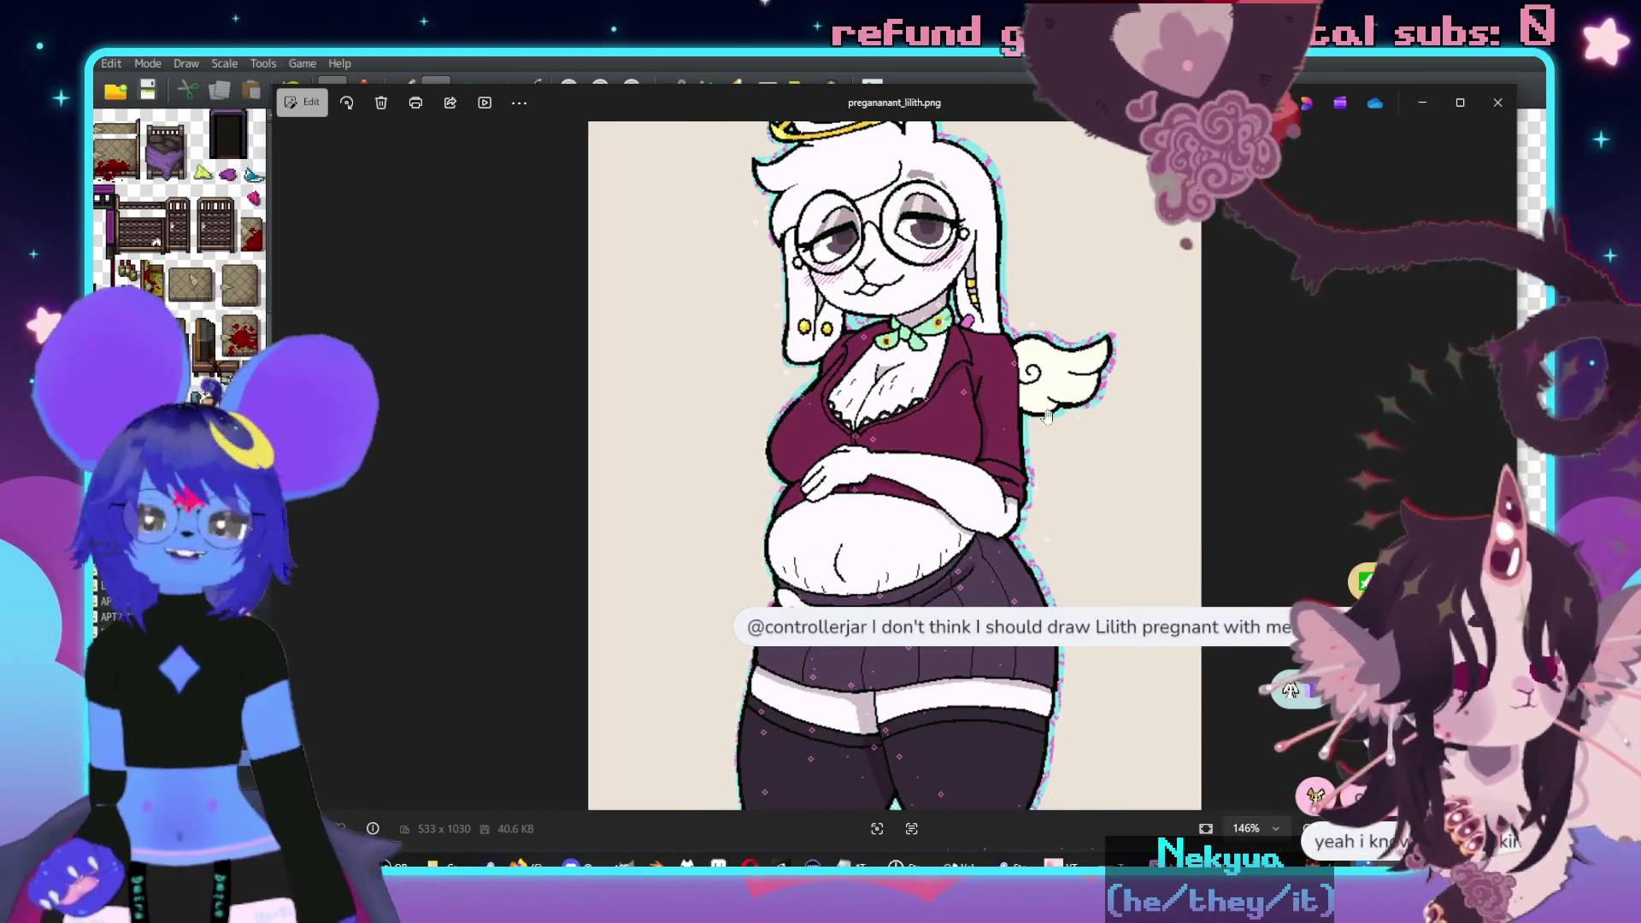
pyautogui.moveTo(949, 381); pyautogui.dragTo(873, 436)
pyautogui.moveTo(1121, 680); pyautogui.dragTo(1102, 171)
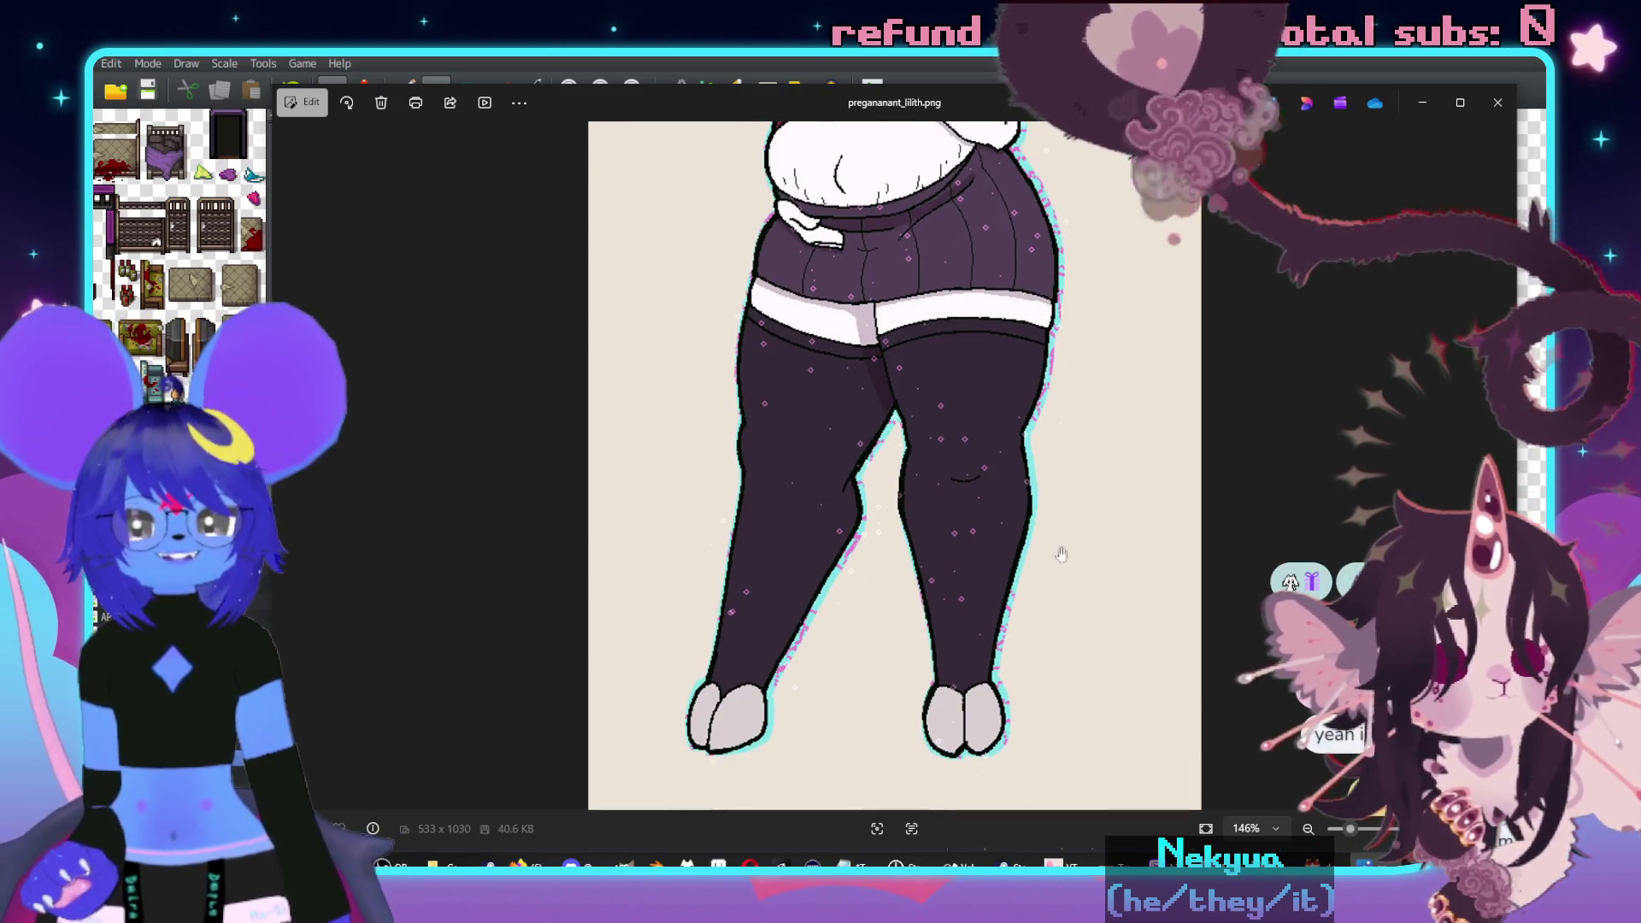
pyautogui.moveTo(1145, 467); pyautogui.dragTo(1150, 638)
pyautogui.scroll(-3, 1150, 638)
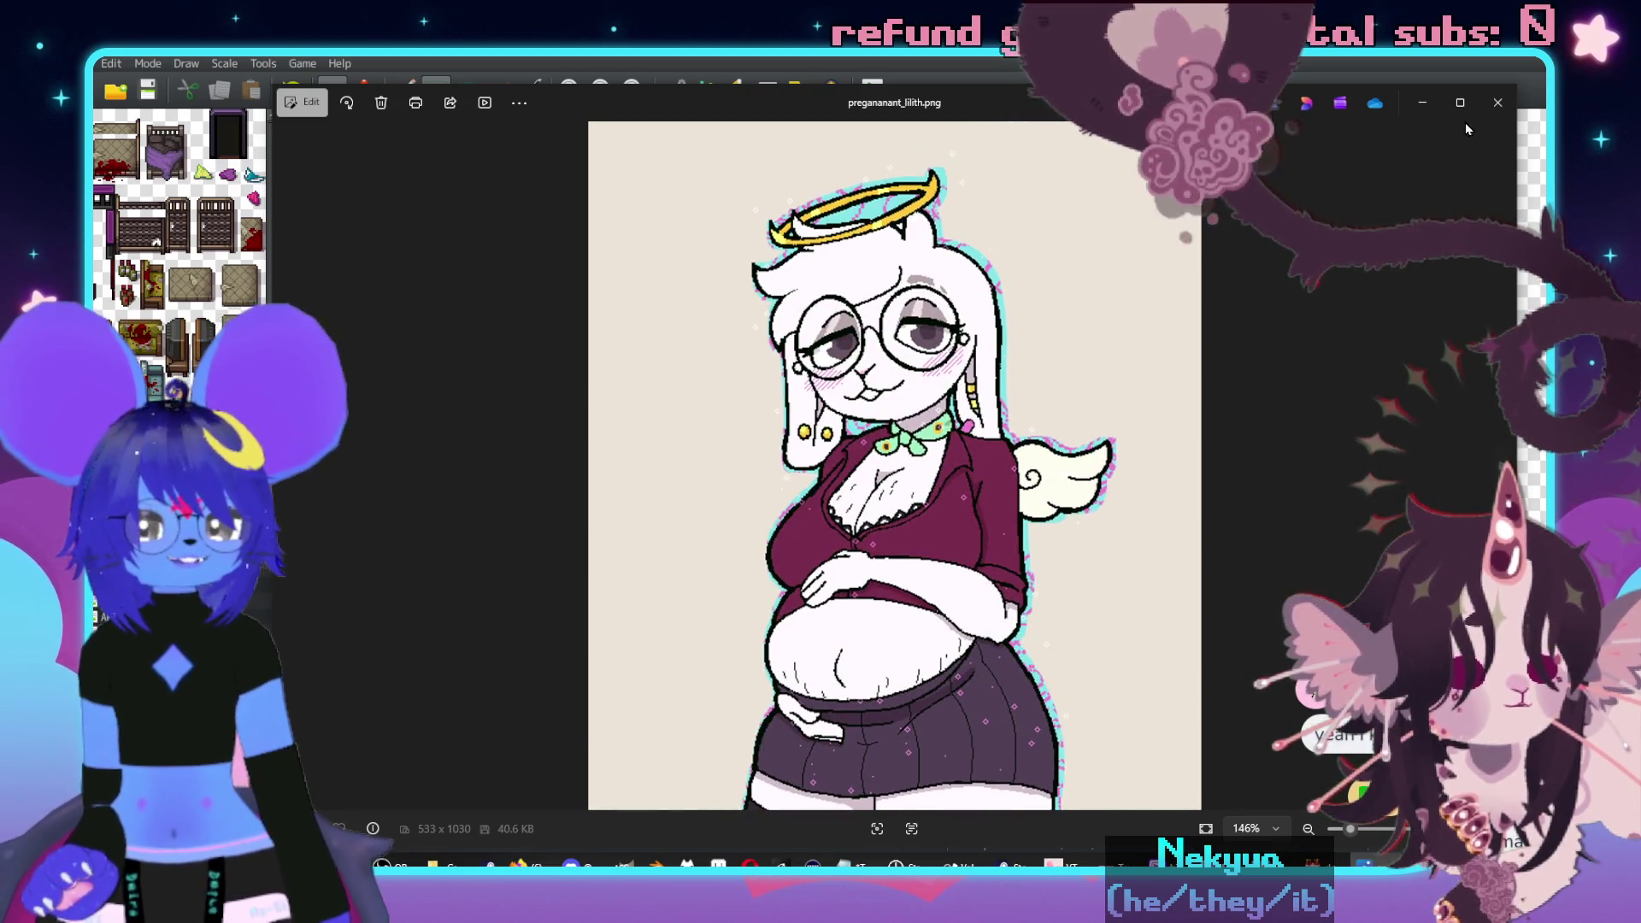
pyautogui.click(1508, 94)
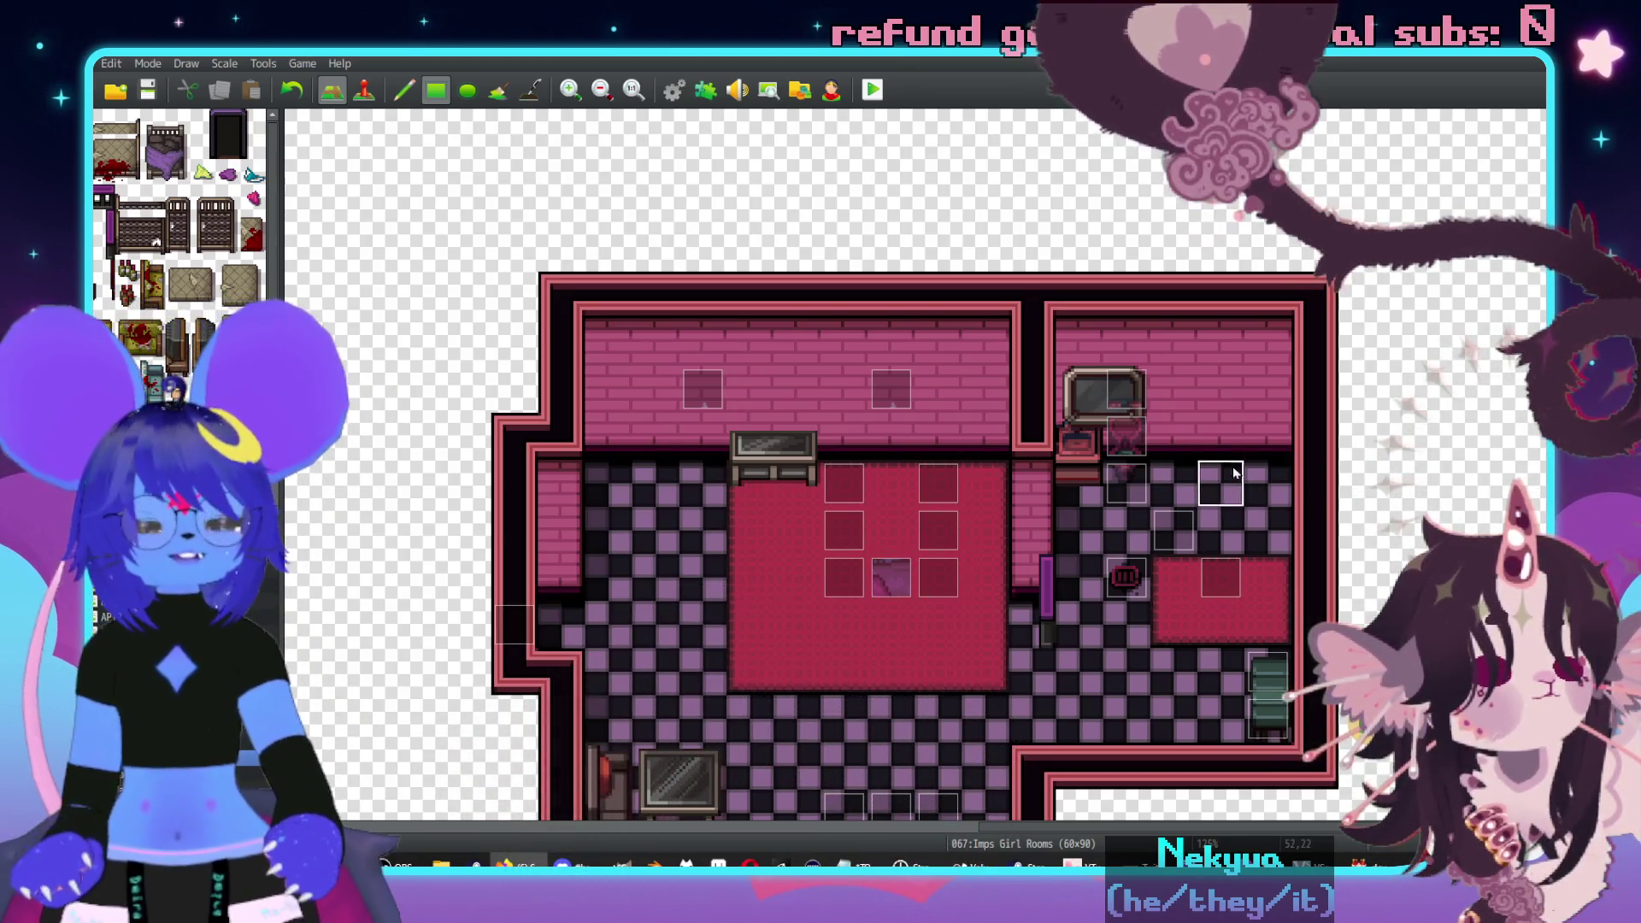
# - Place a long bench tile by the lower wall of the right-hand room
pyautogui.hscroll(1, 1223, 526)
pyautogui.scroll(-10, 180, 214)
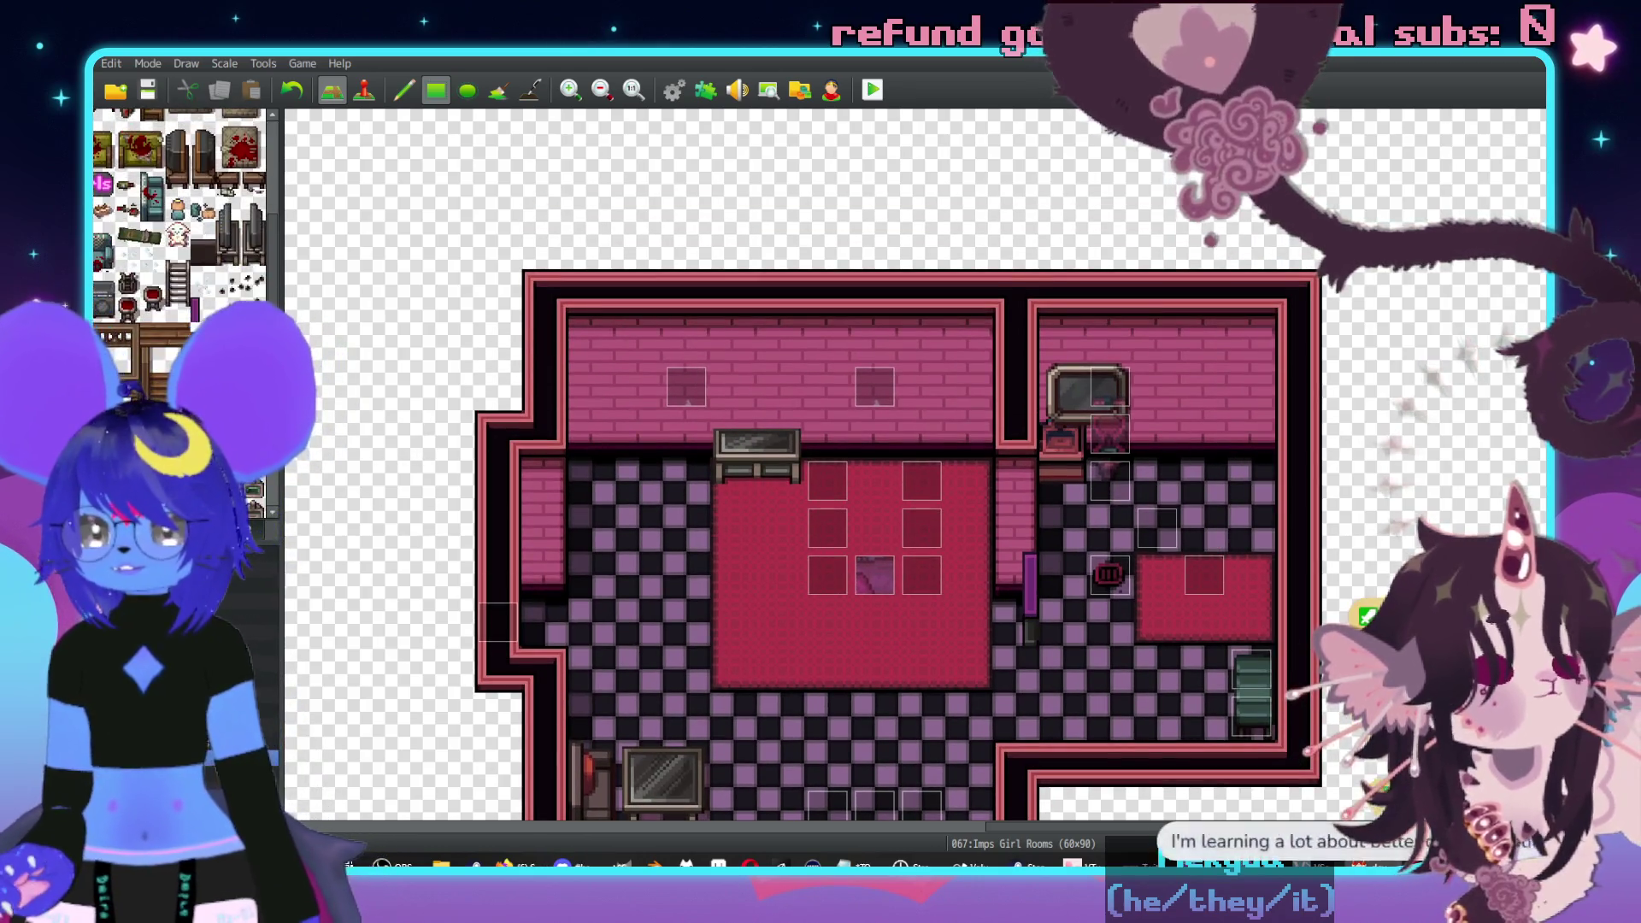
pyautogui.scroll(-10, 179, 213)
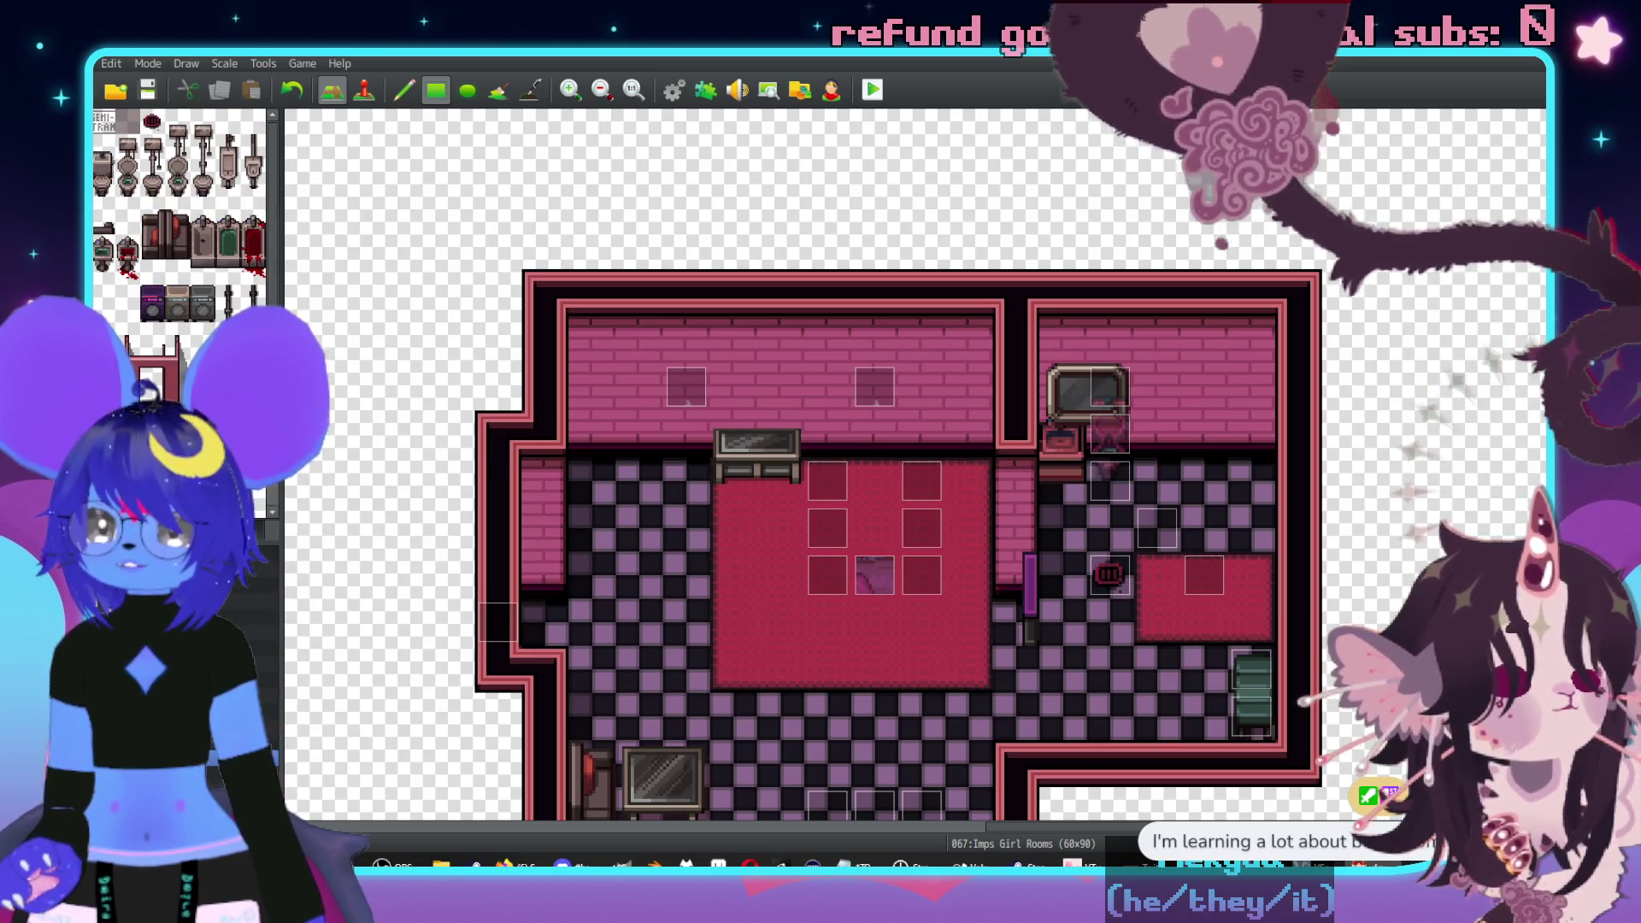
pyautogui.scroll(-5, 151, 389)
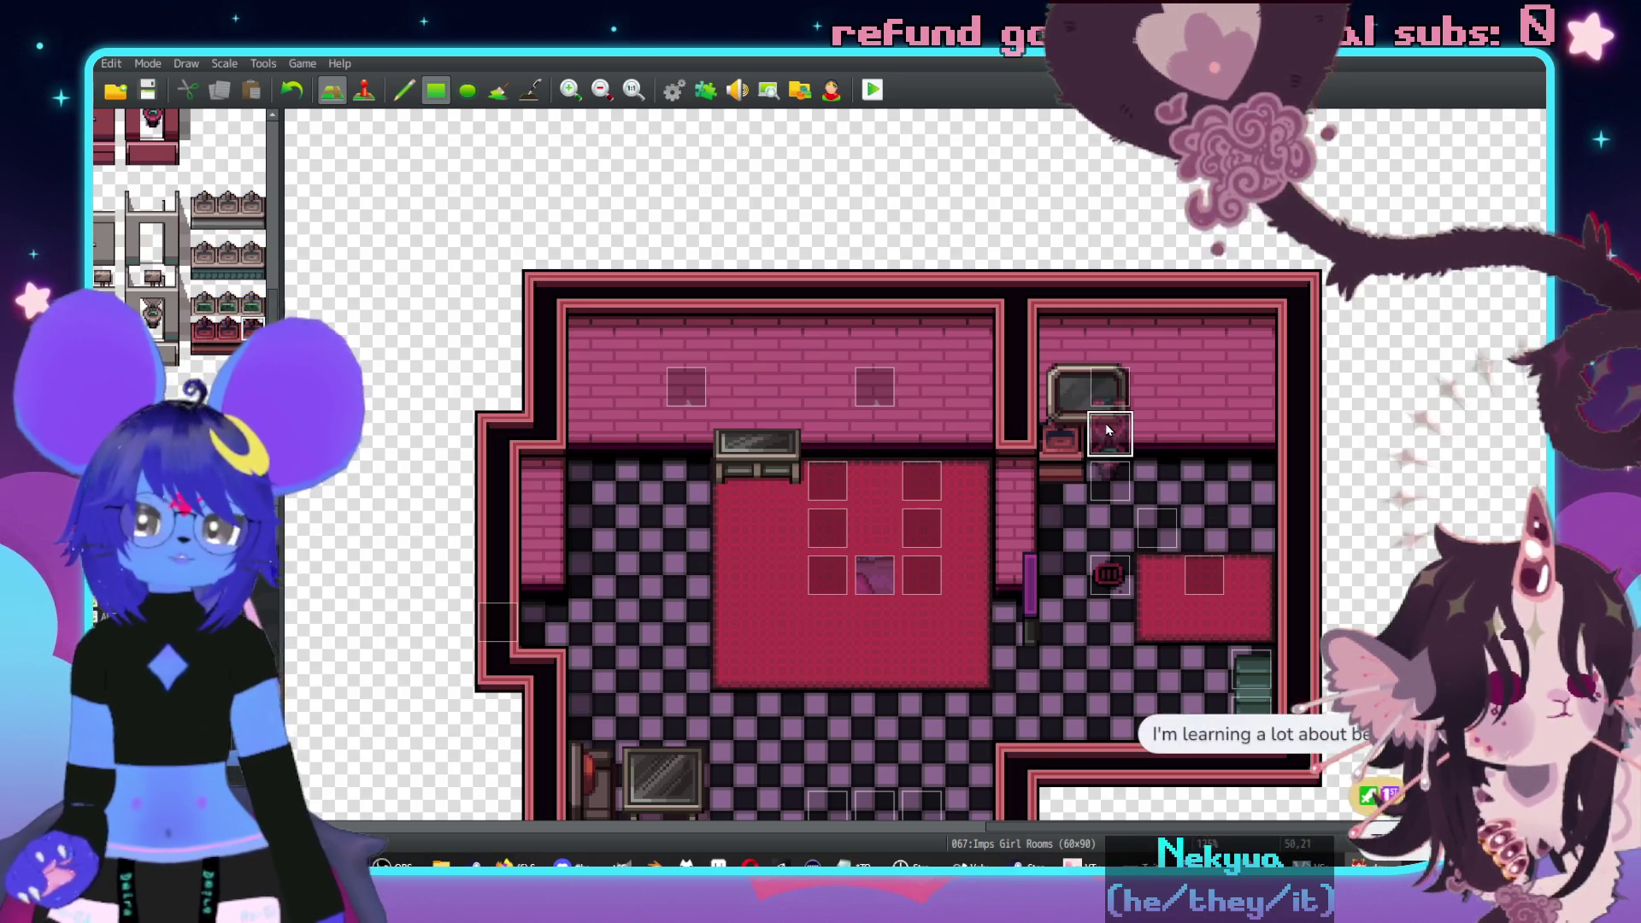
pyautogui.scroll(1, 1159, 436)
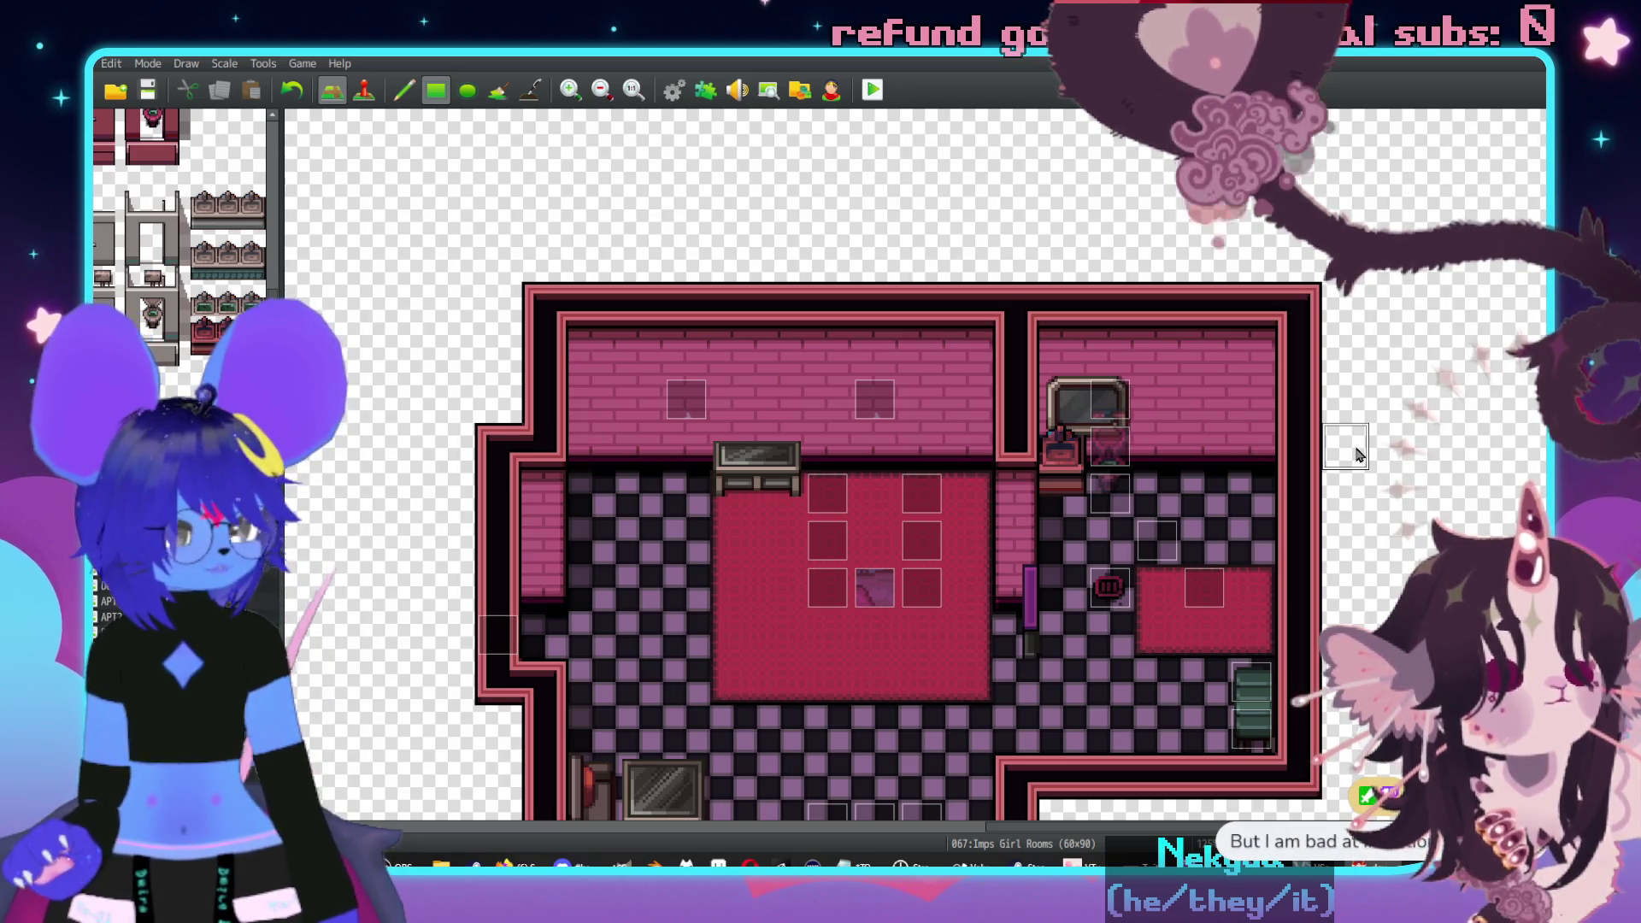
pyautogui.scroll(-10, 179, 214)
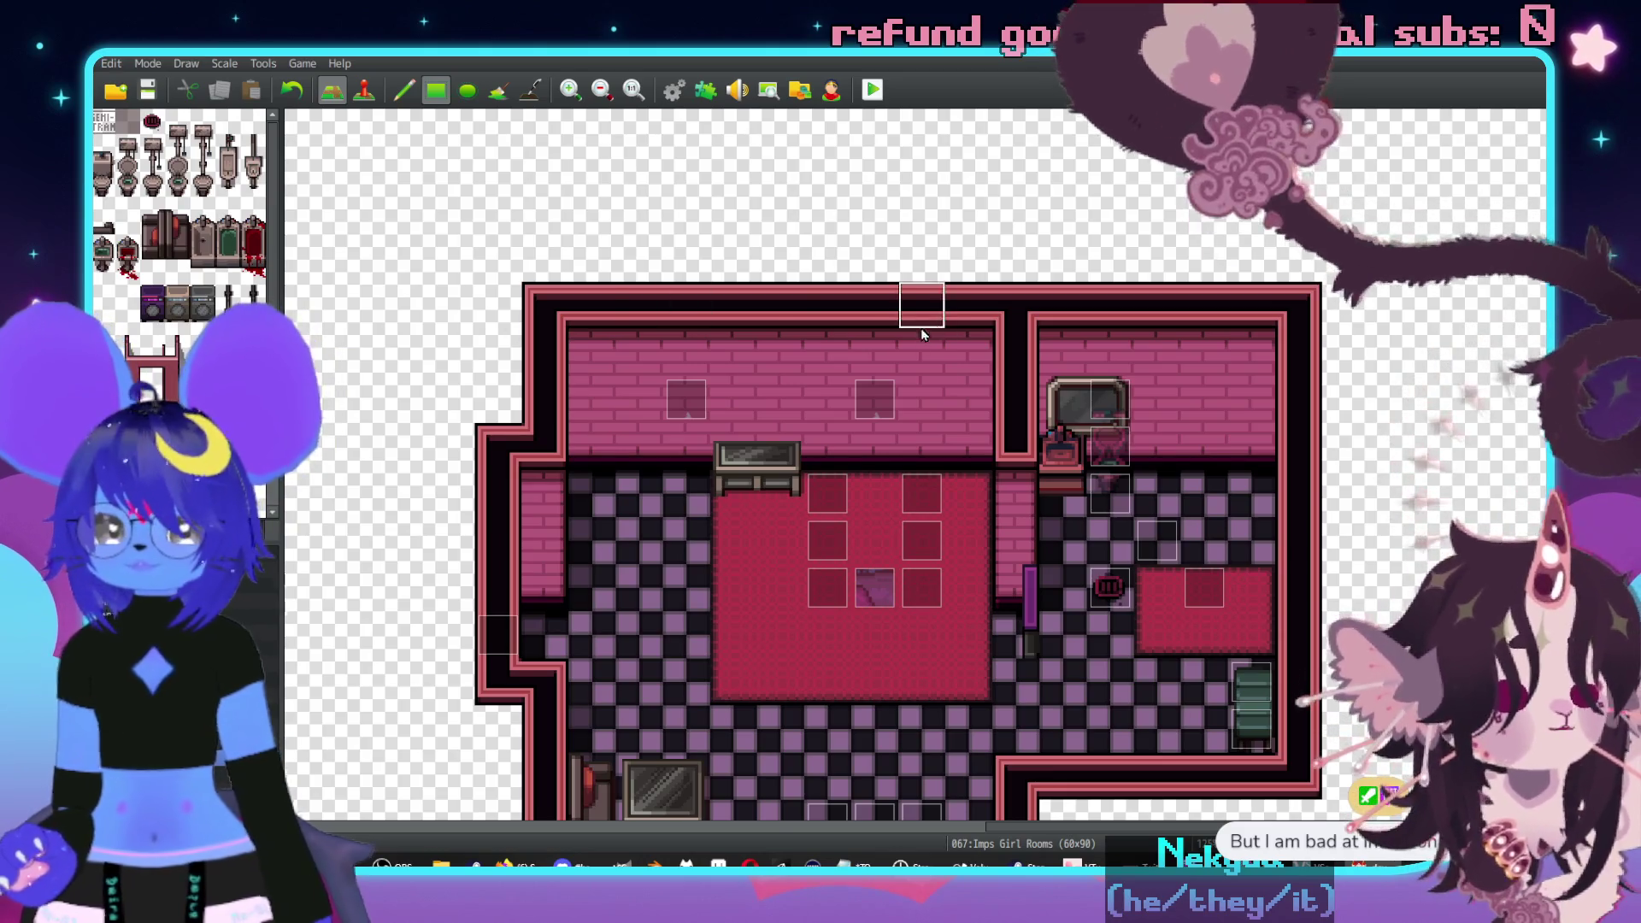
pyautogui.scroll(-3, 922, 308)
pyautogui.click(101, 222)
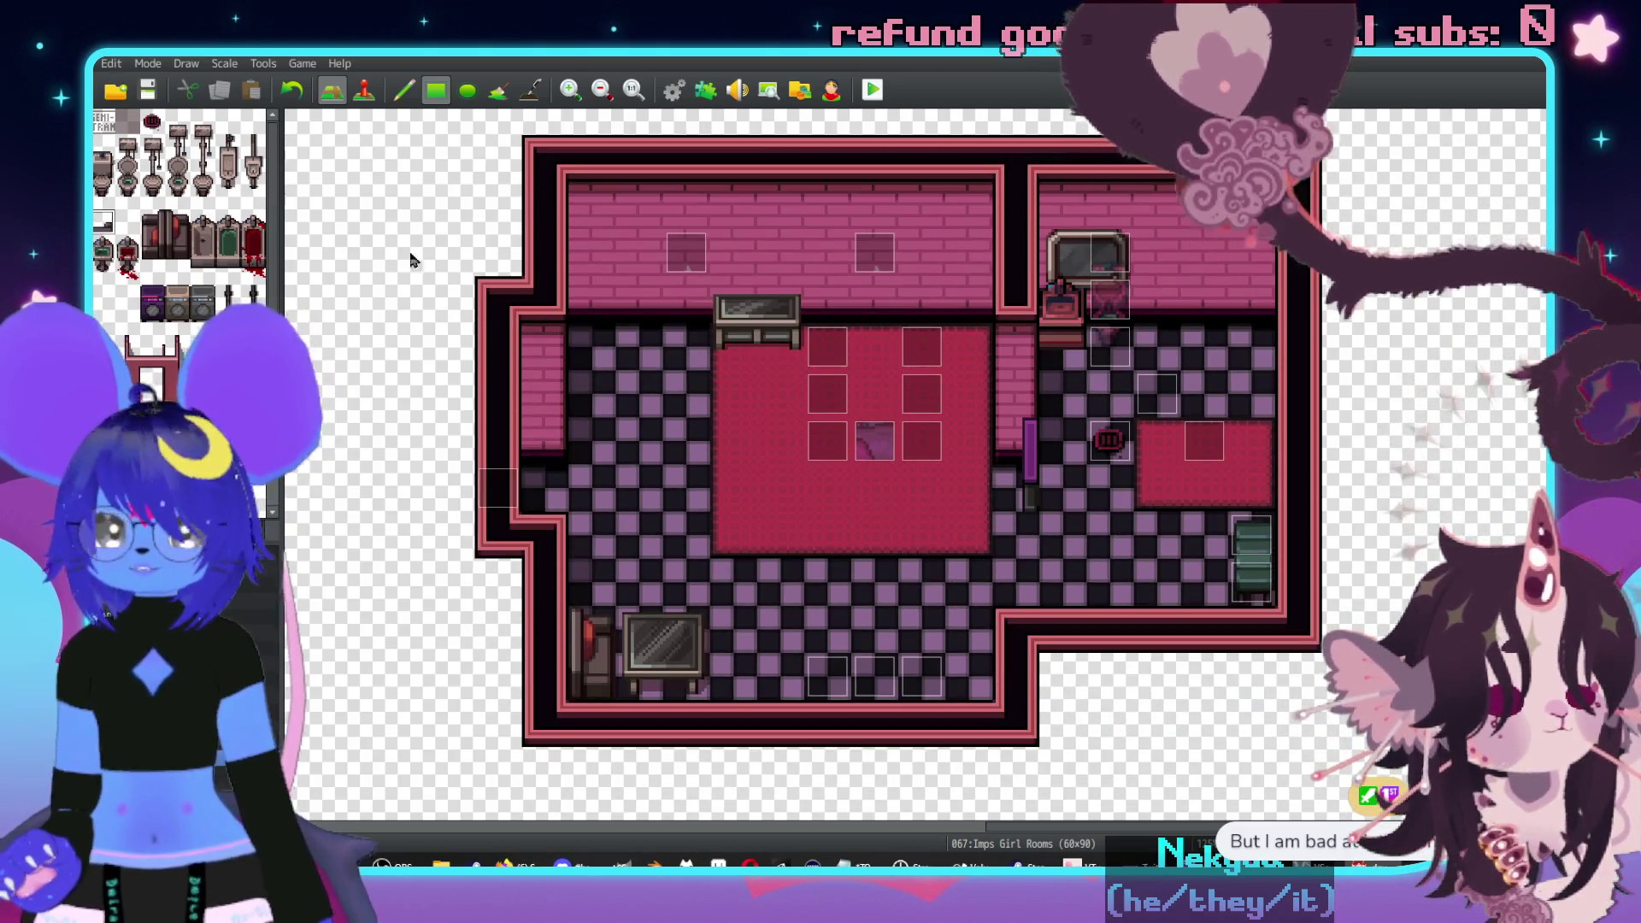
pyautogui.click(1150, 588)
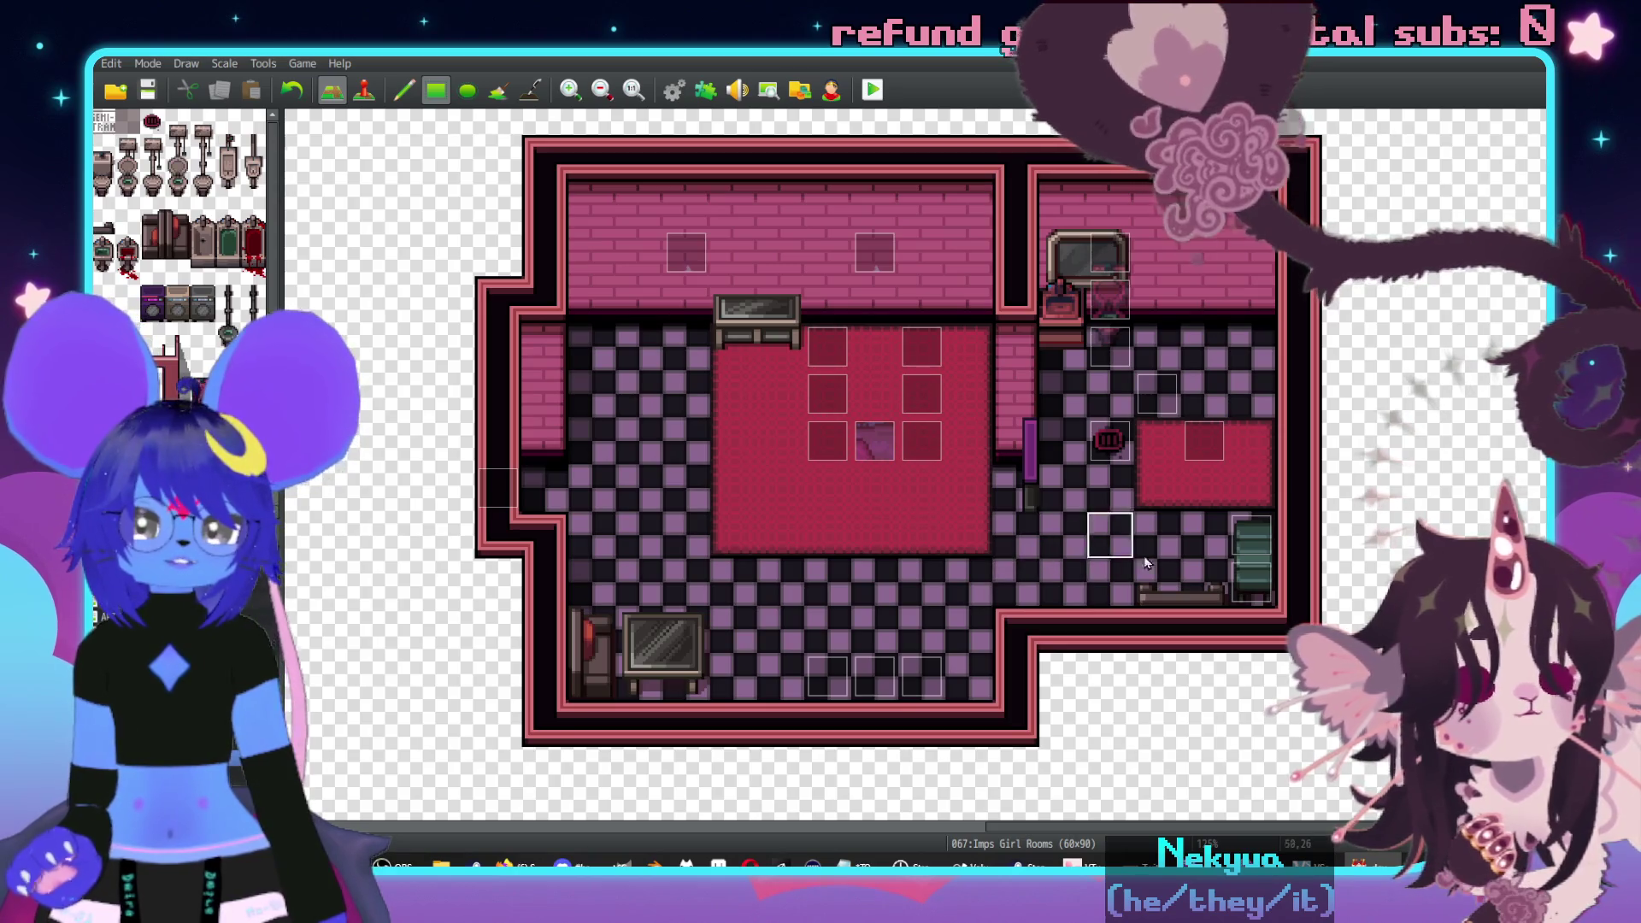
pyautogui.press('F6')
# - Create a new event on the sofa tile with character-level priority
pyautogui.doubleClick(1166, 600)
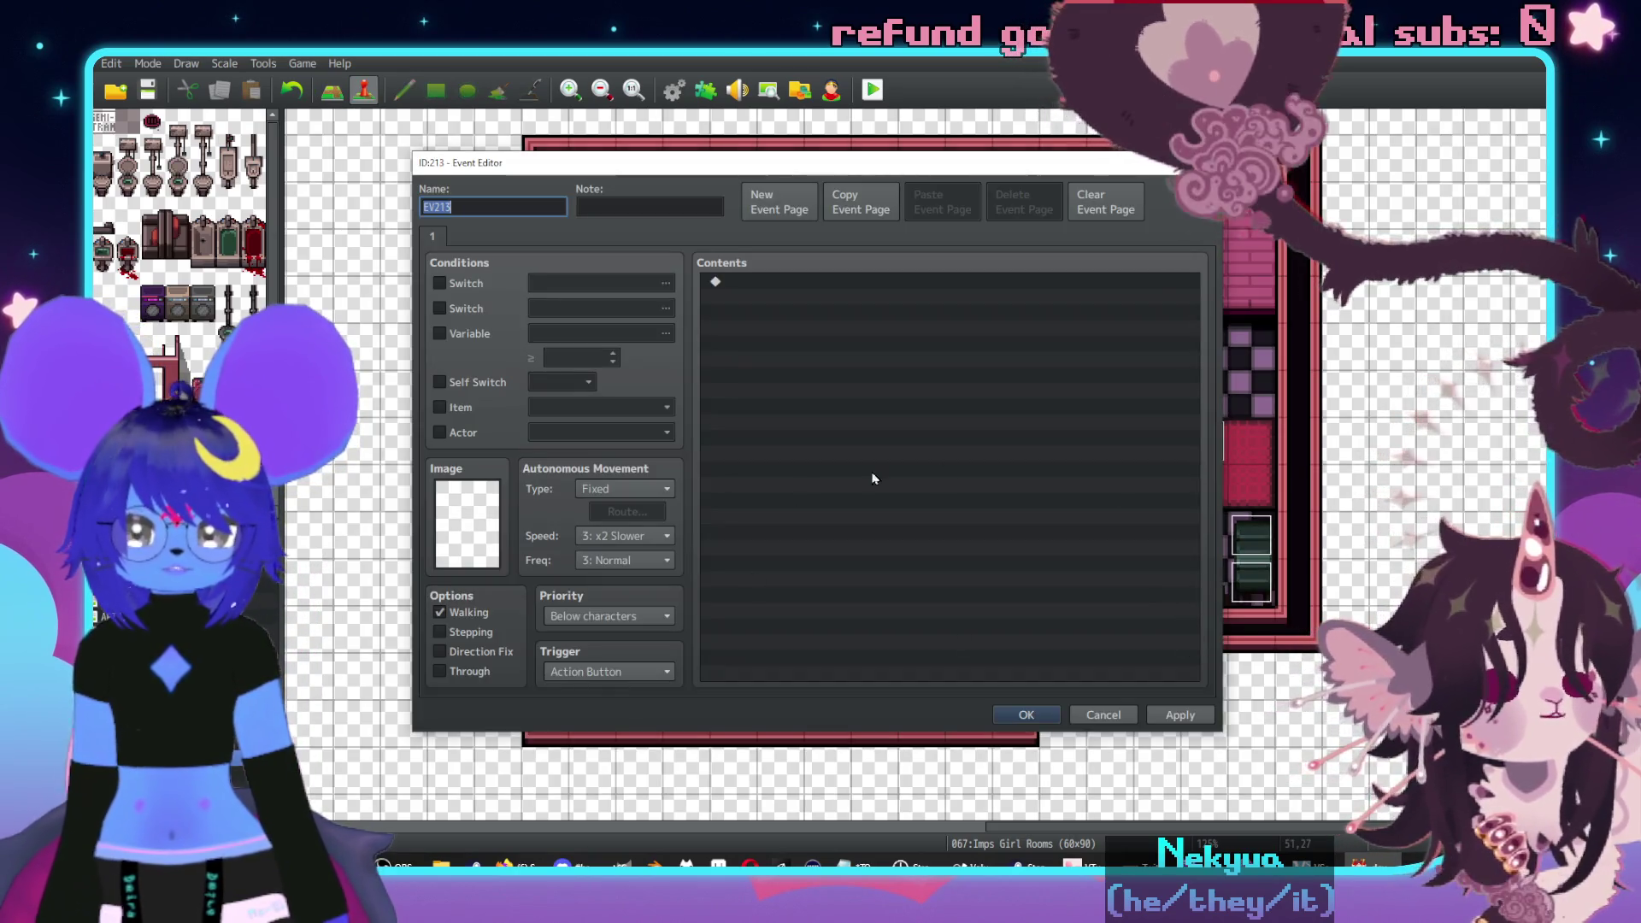
pyautogui.click(601, 620)
pyautogui.click(580, 657)
# - Give the event the message 'A leather sofa that's pointed toward the shower.' and close it
pyautogui.doubleClick(754, 279)
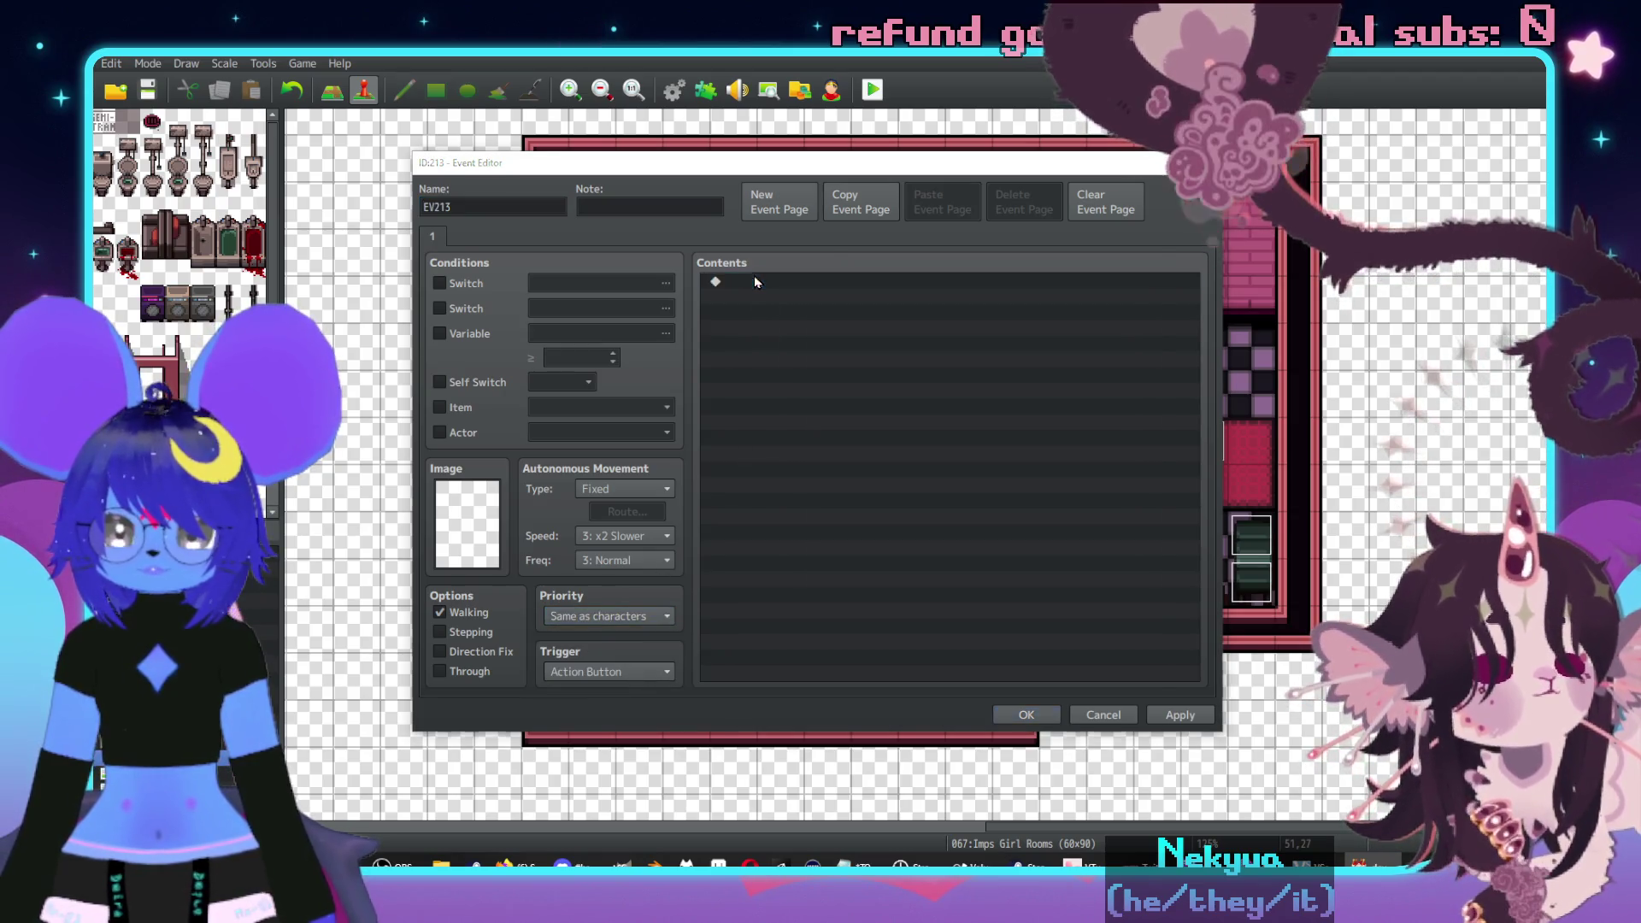
pyautogui.click(916, 284)
pyautogui.write('A')
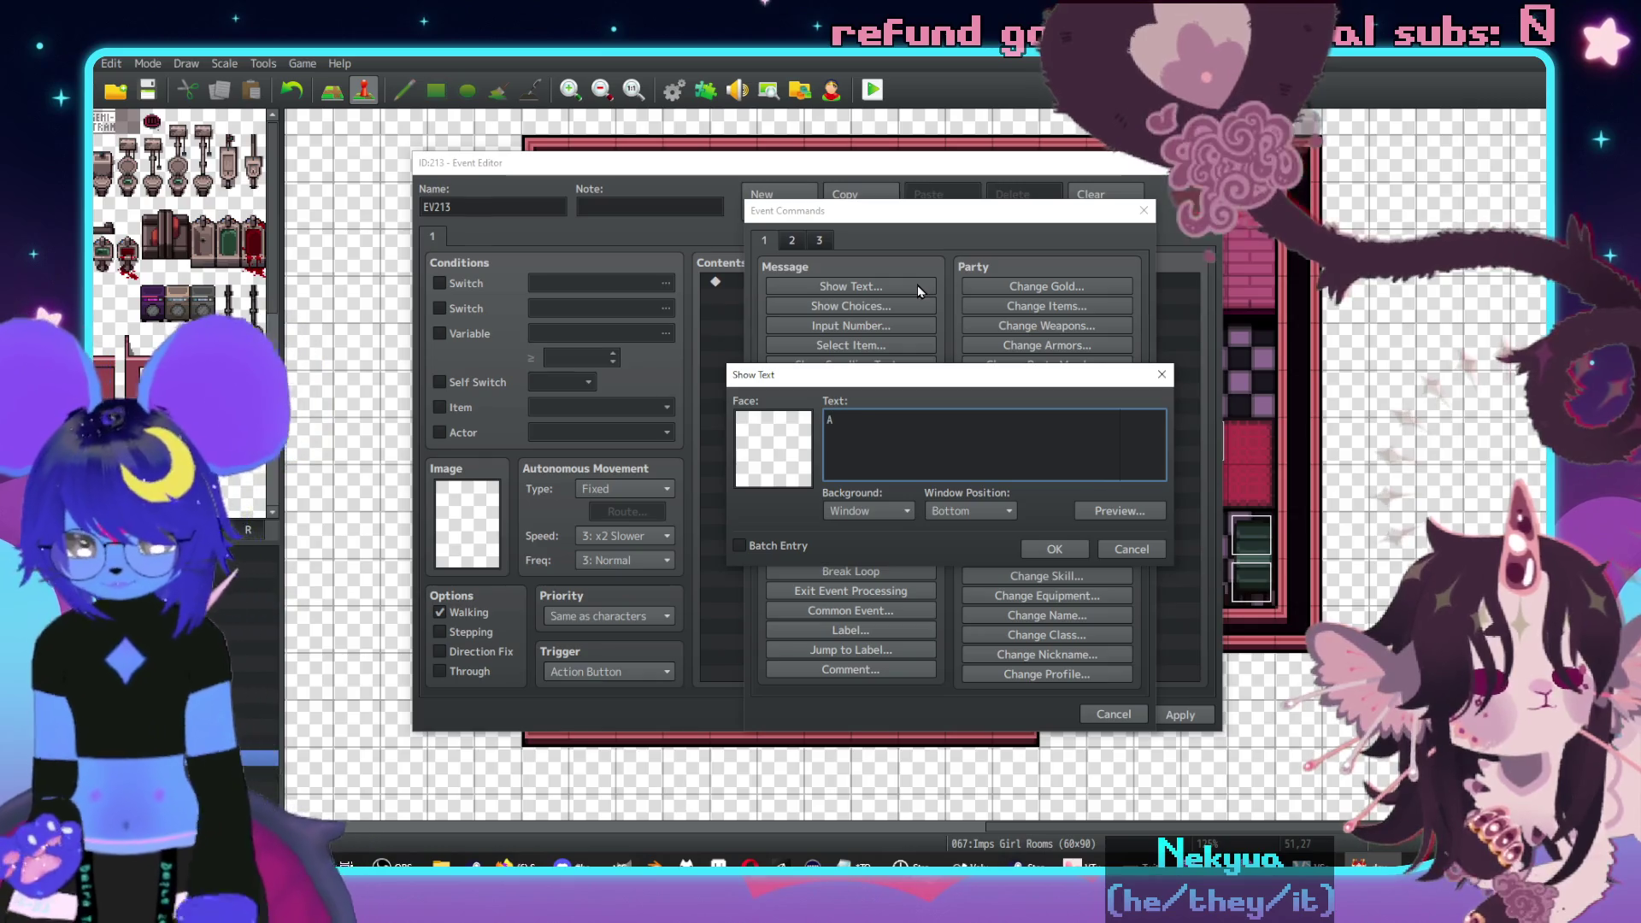
pyautogui.write(' leather sofa t')
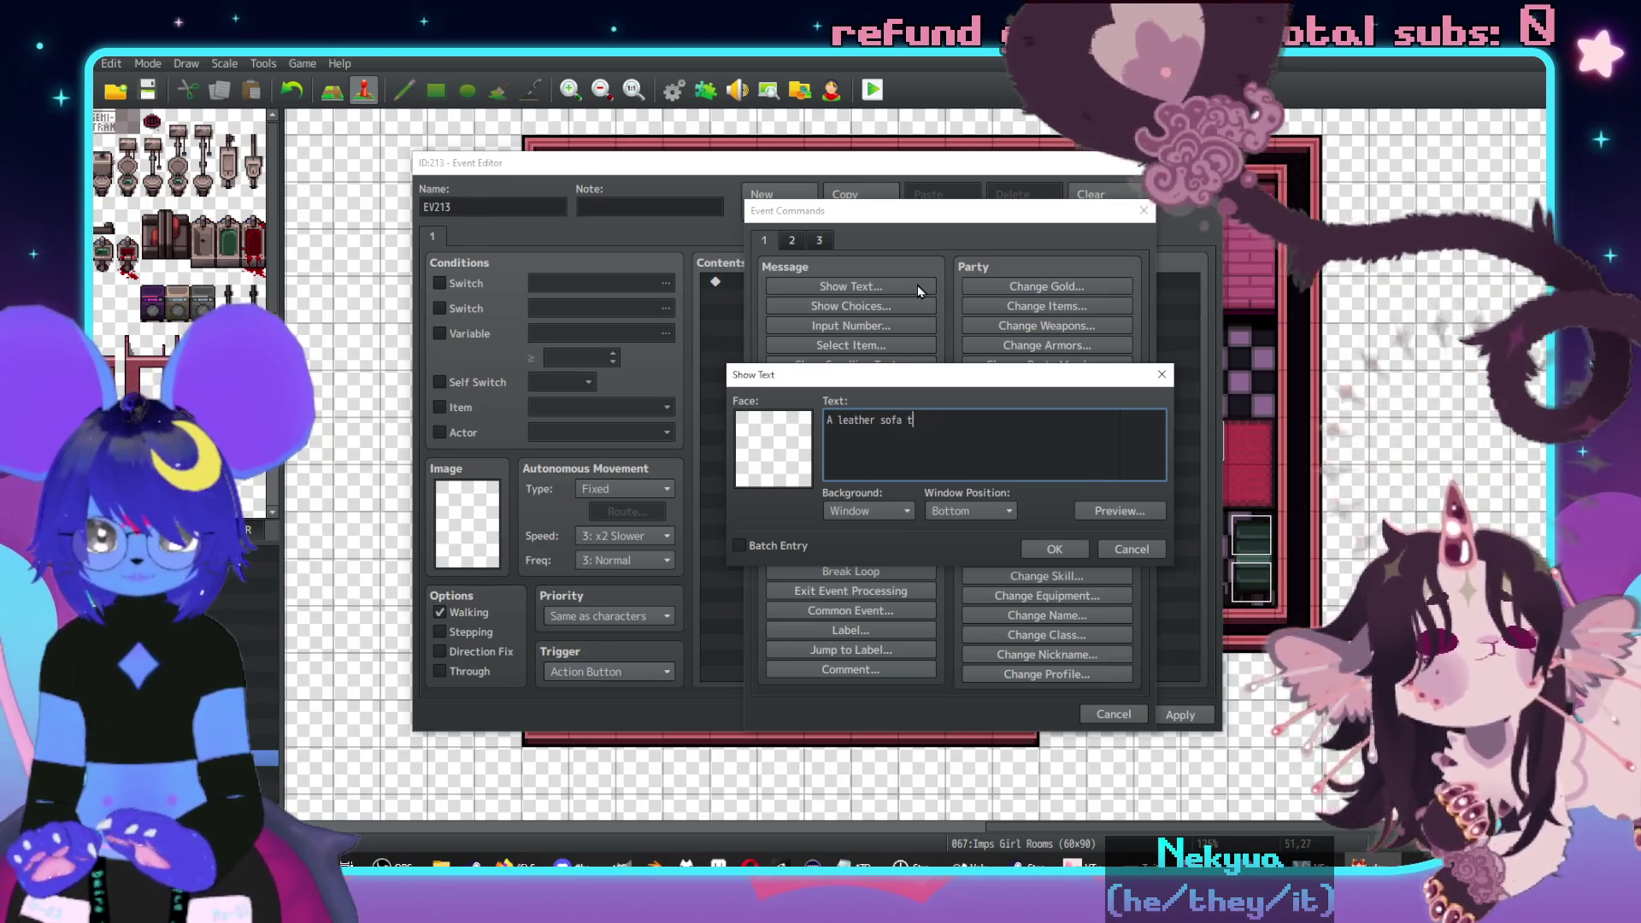
pyautogui.write("hat's pointed toward ")
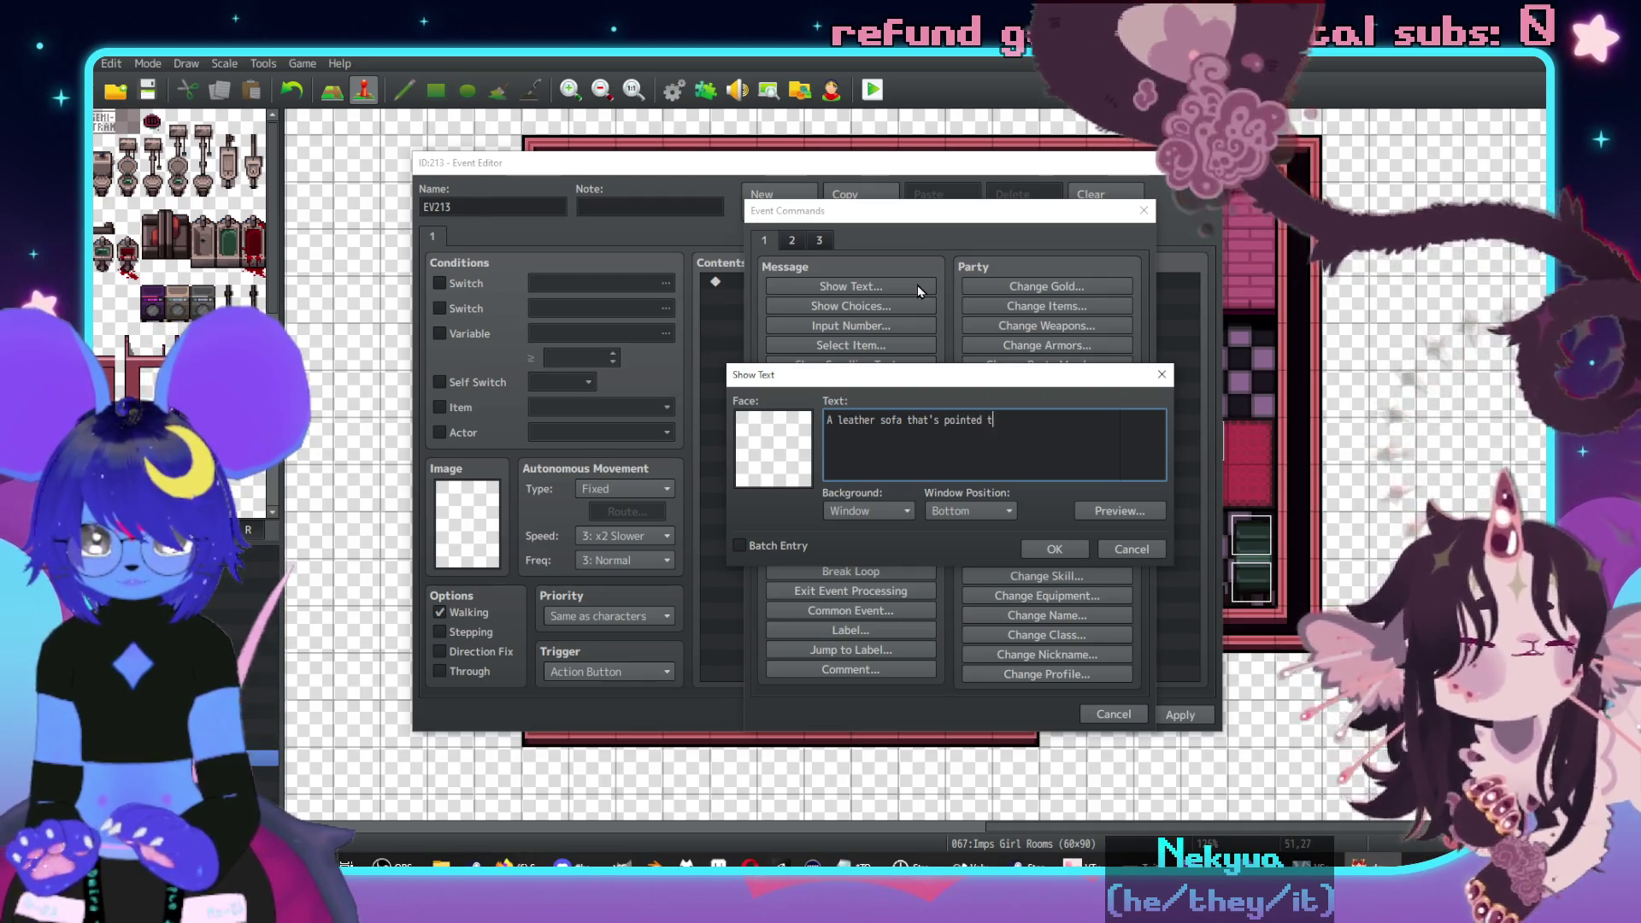
pyautogui.write('the shower.')
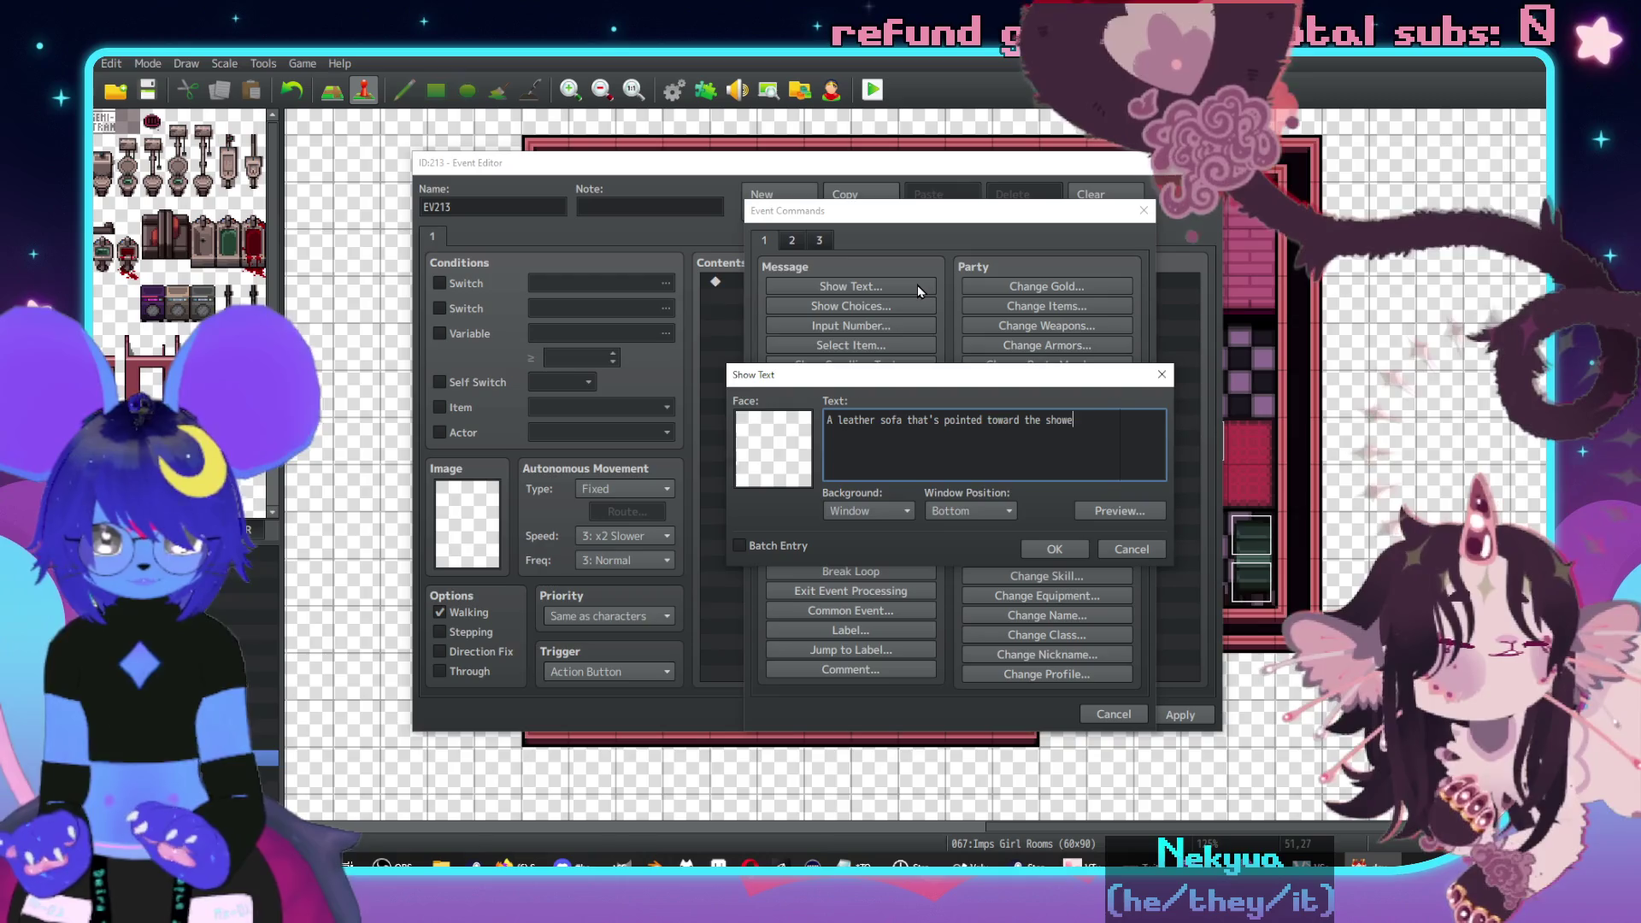
pyautogui.click(1054, 549)
pyautogui.click(1180, 714)
pyautogui.click(1038, 714)
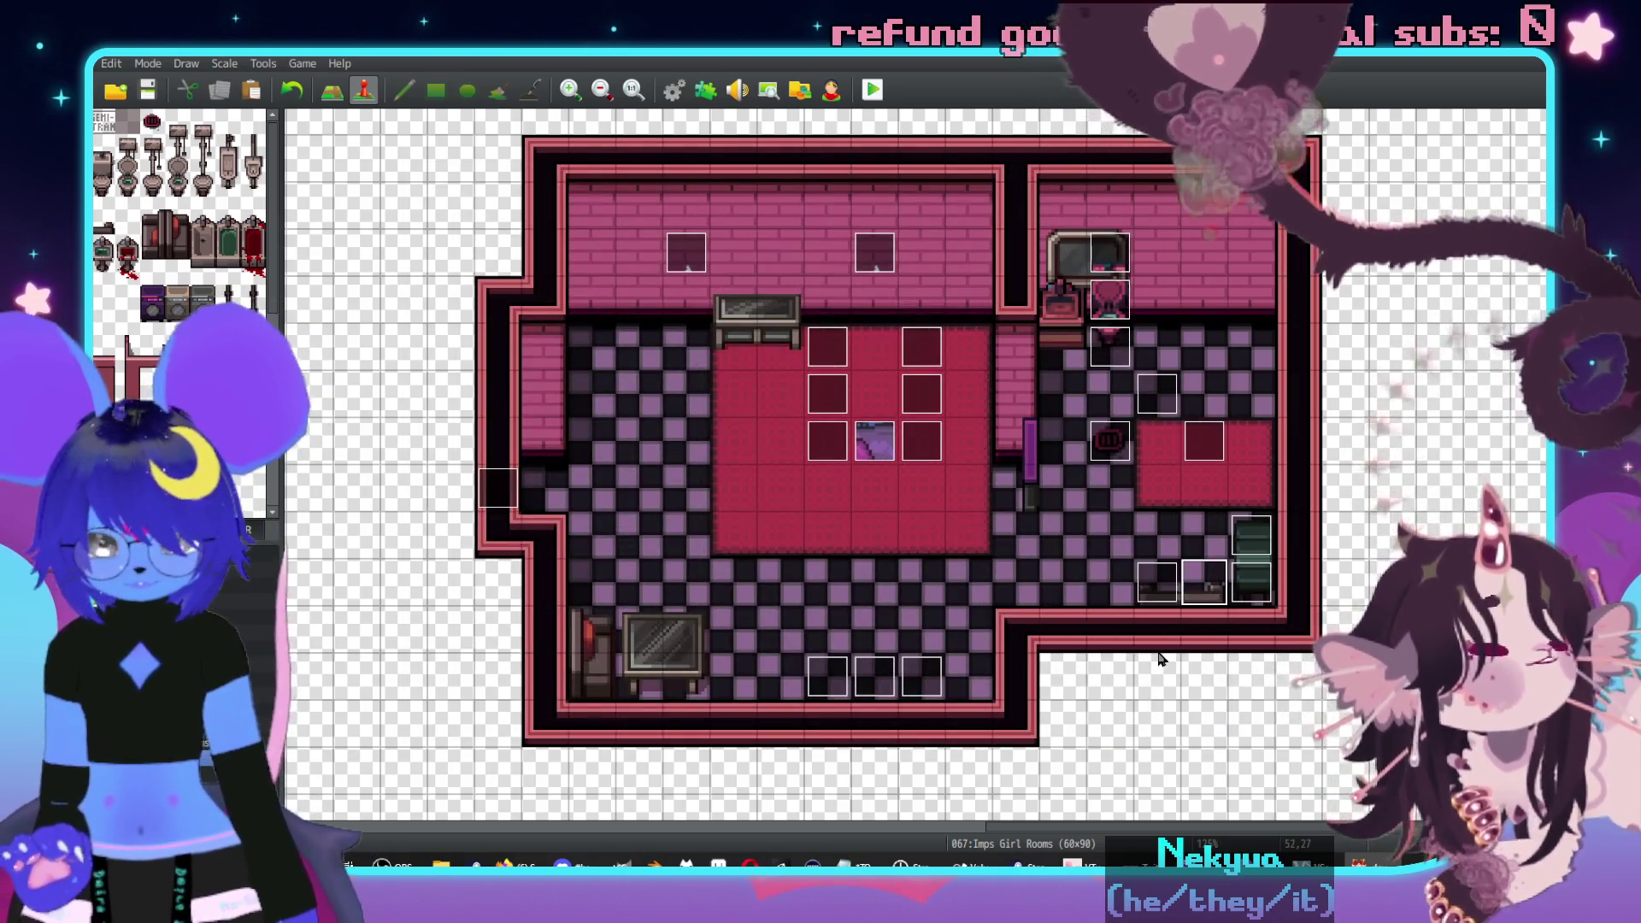
pyautogui.press('F5')
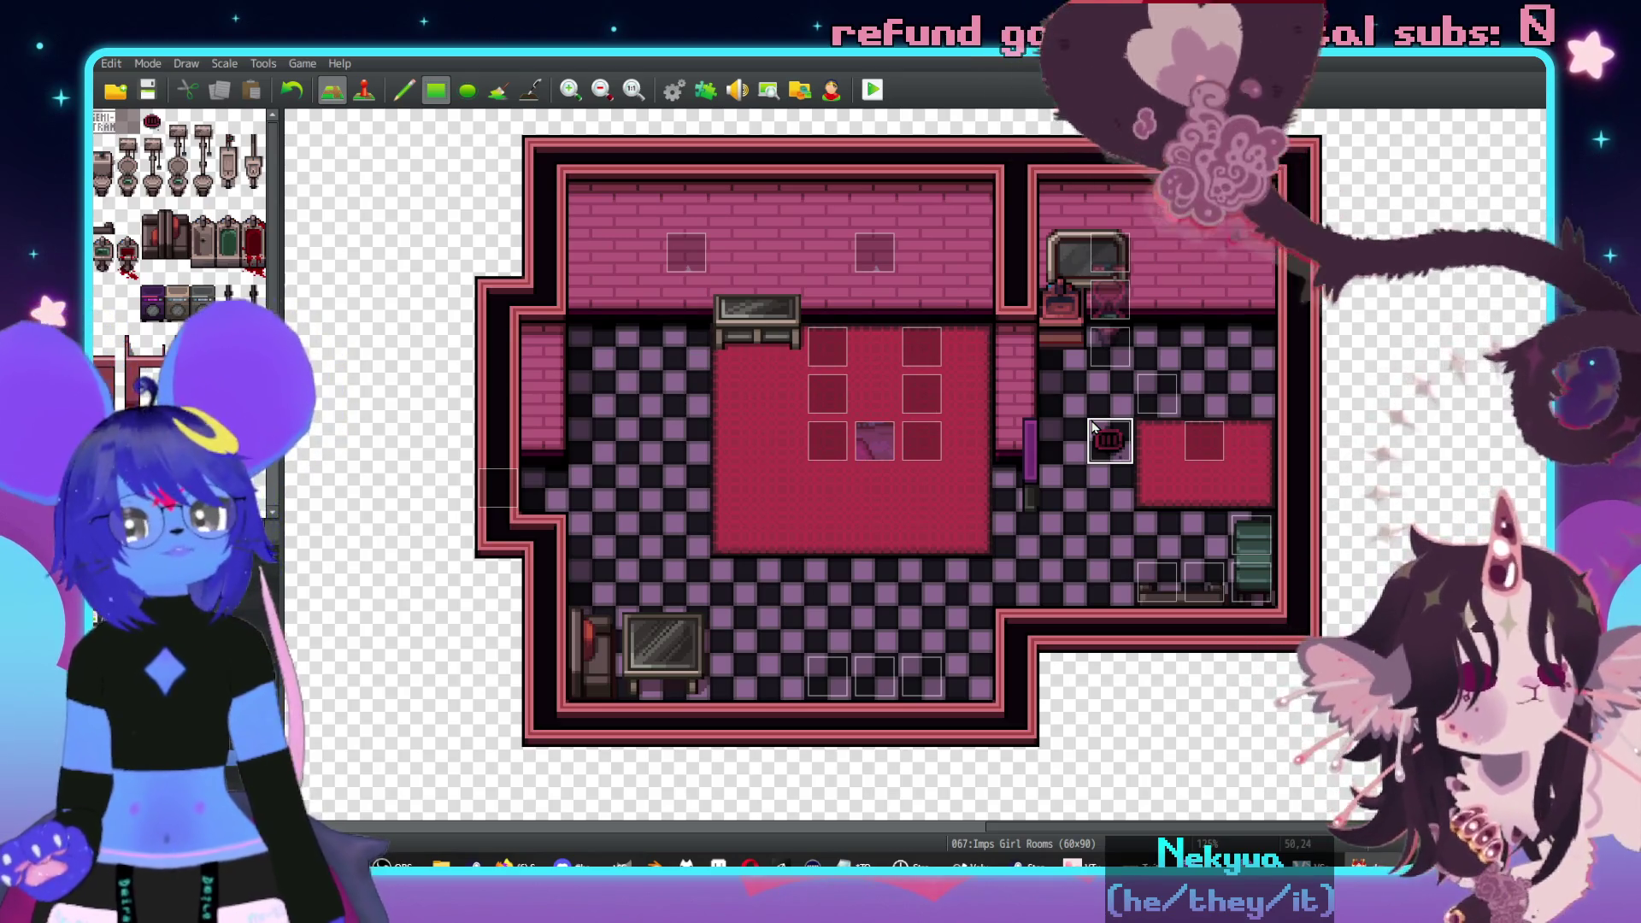
pyautogui.hscroll(-1, 932, 504)
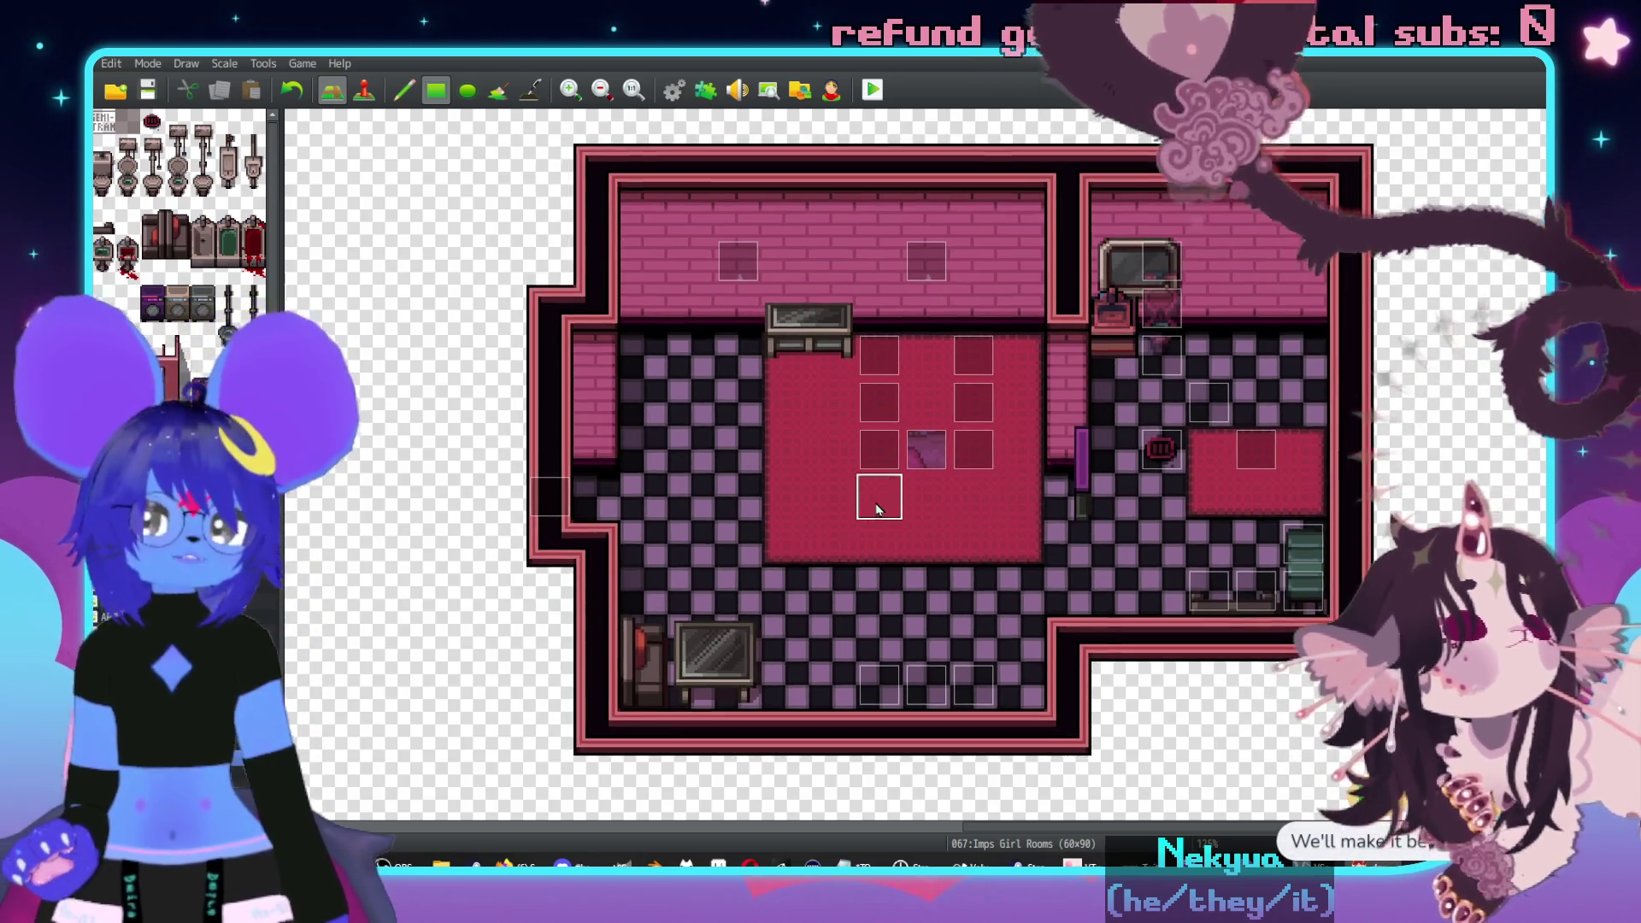
pyautogui.scroll(-1, 957, 598)
pyautogui.hscroll(-1, 957, 598)
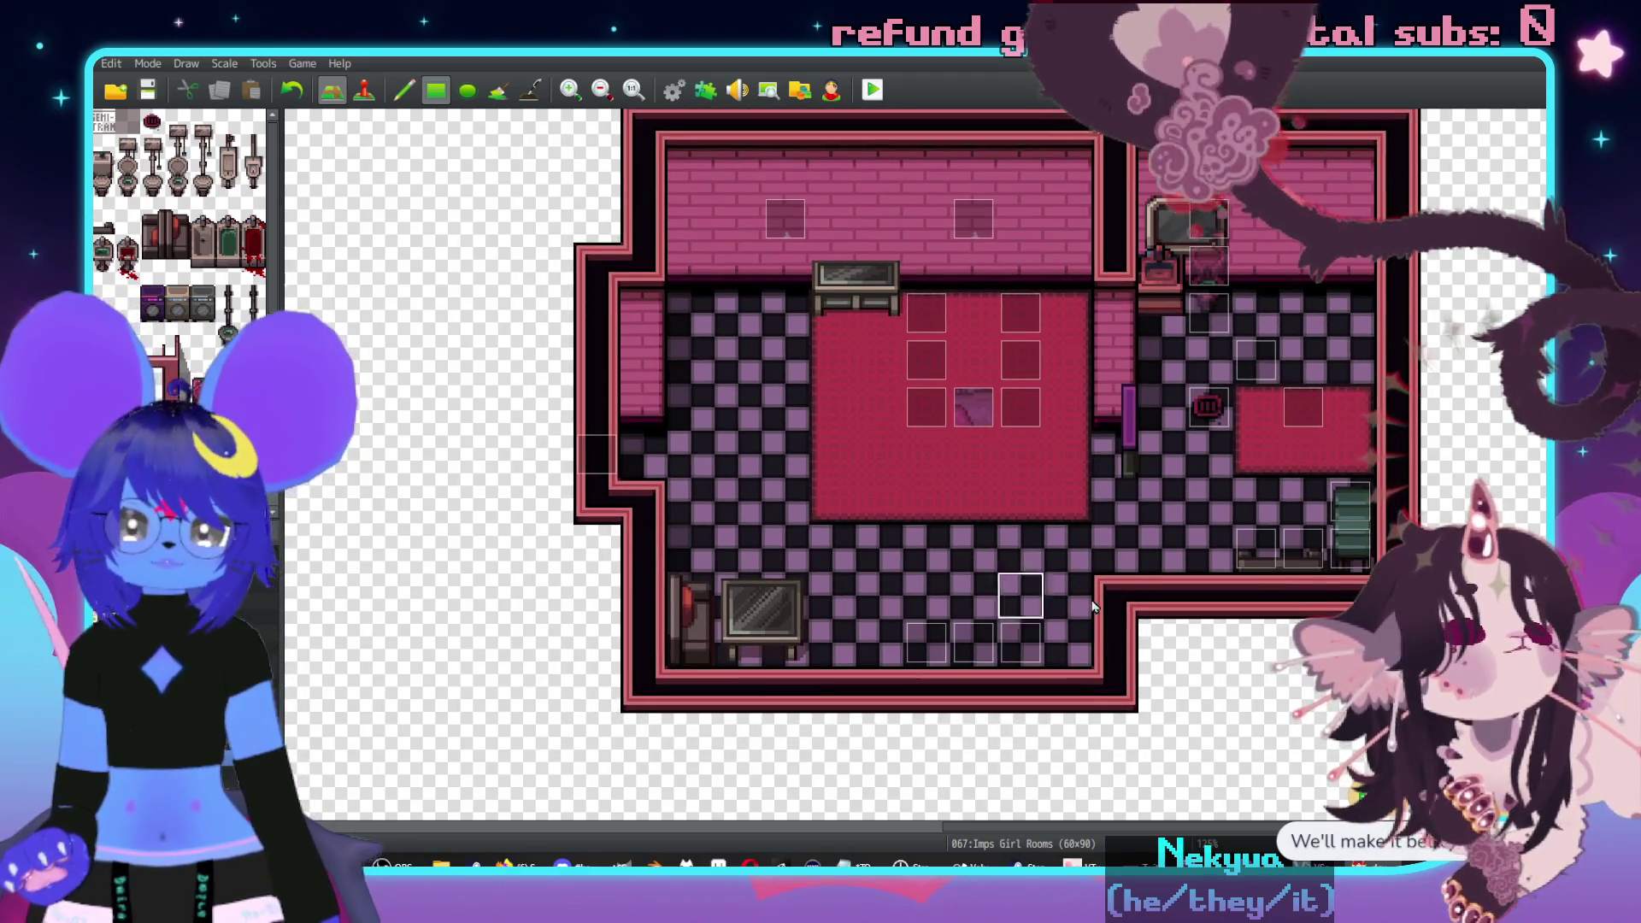
pyautogui.press('F6')
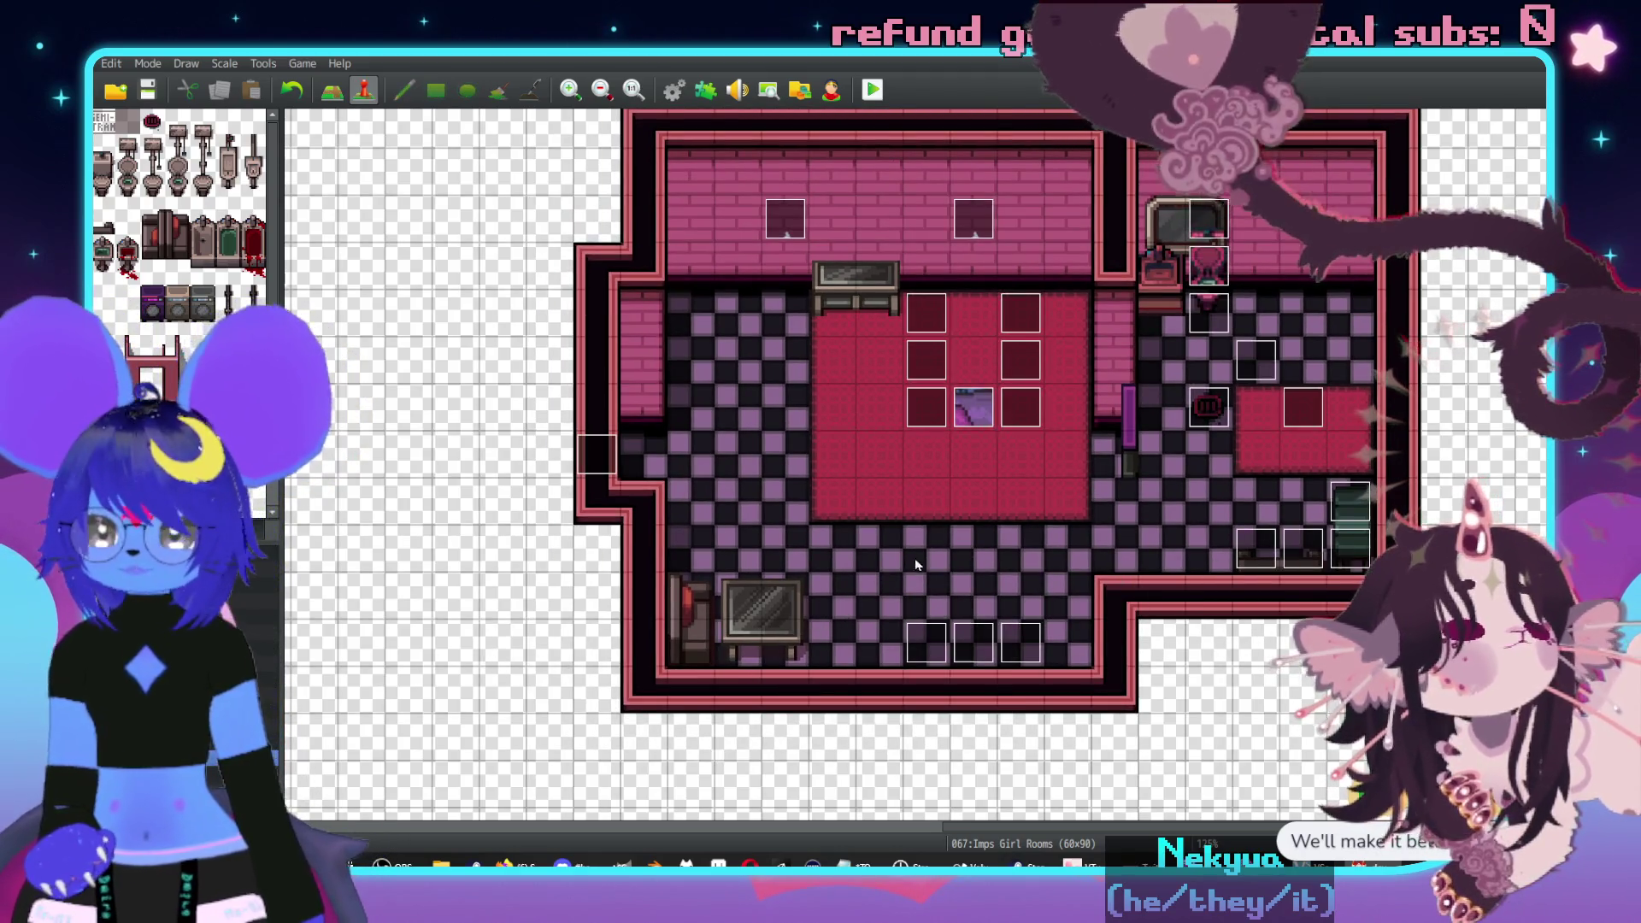
pyautogui.hscroll(-1, 904, 566)
pyautogui.scroll(-10, 918, 568)
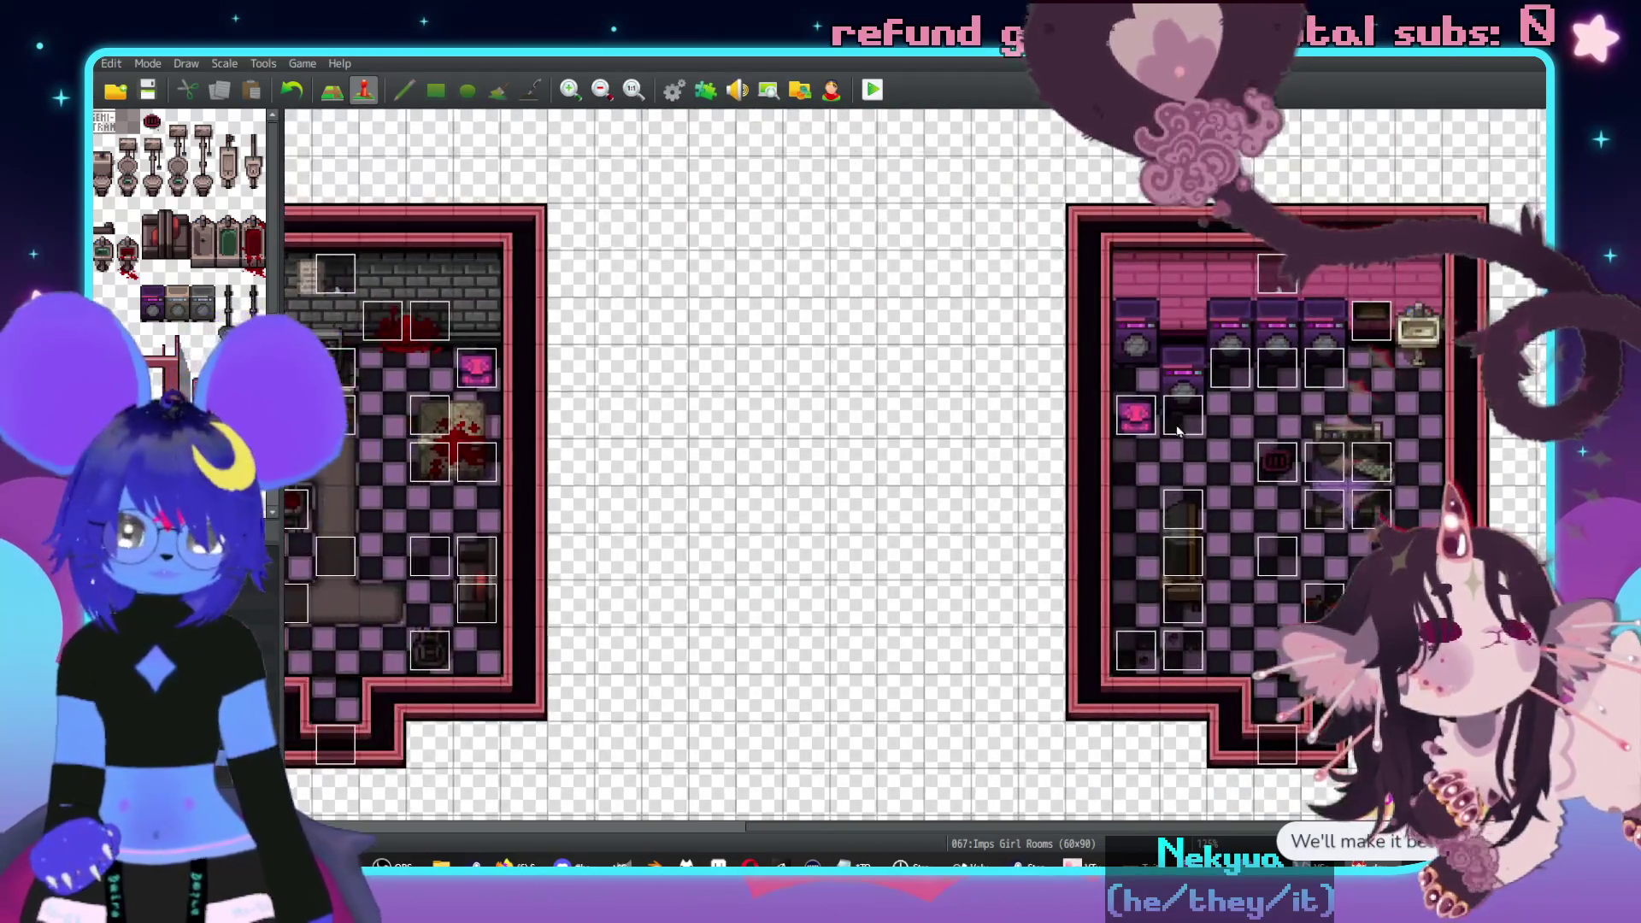
pyautogui.hscroll(-3, 817, 458)
pyautogui.hscroll(-10, 897, 440)
pyautogui.scroll(-2, 897, 440)
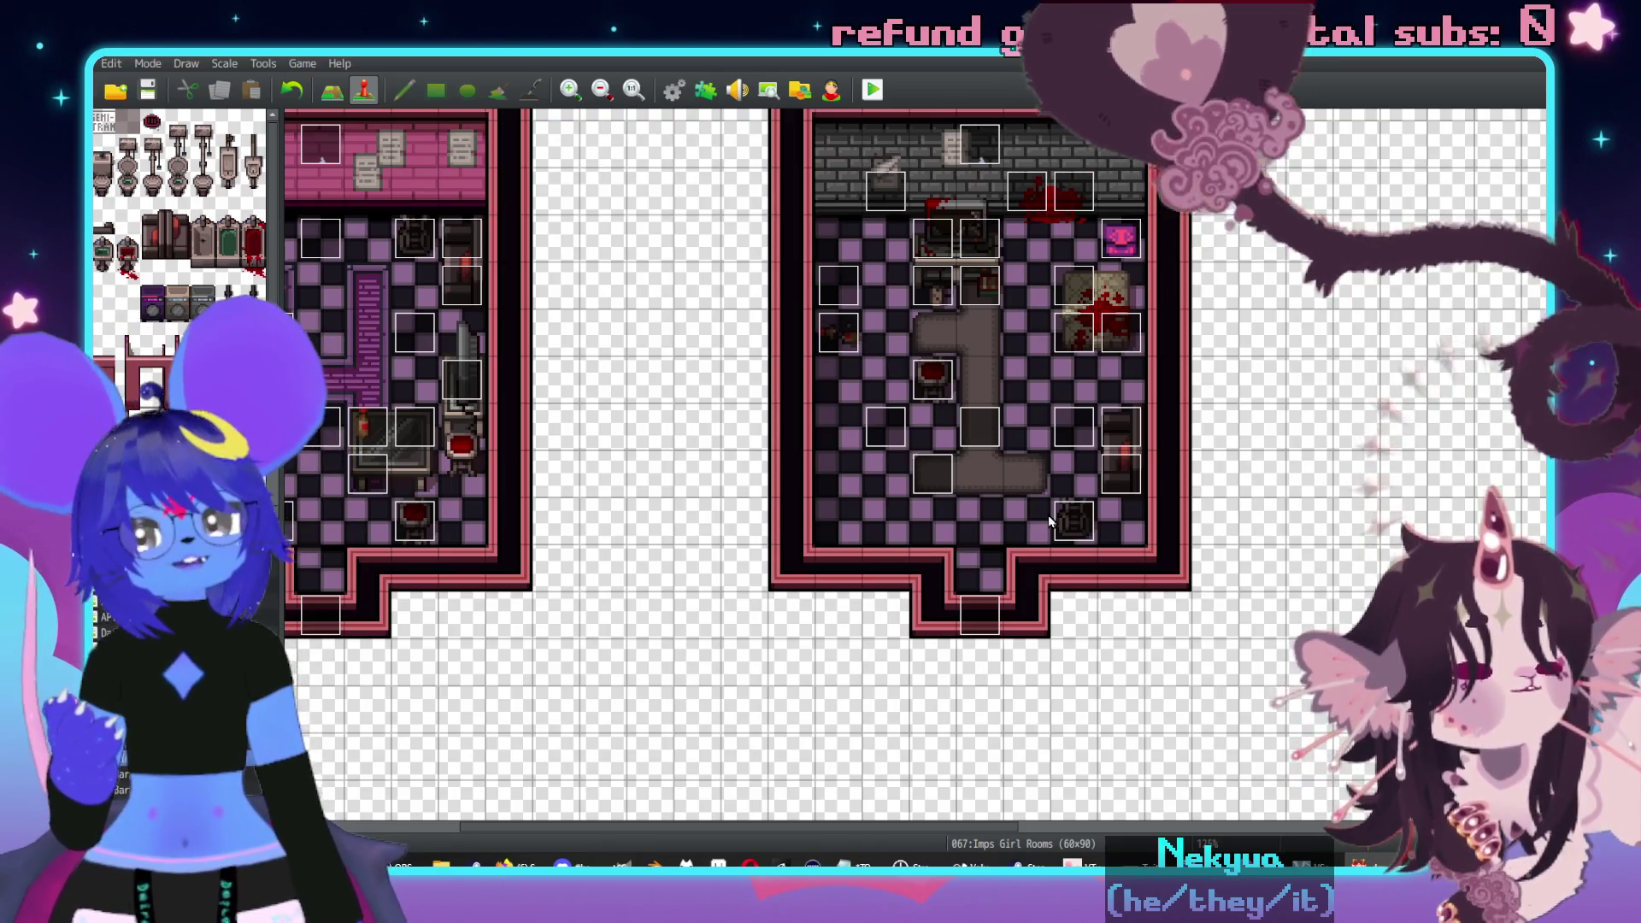
pyautogui.hscroll(10, 779, 612)
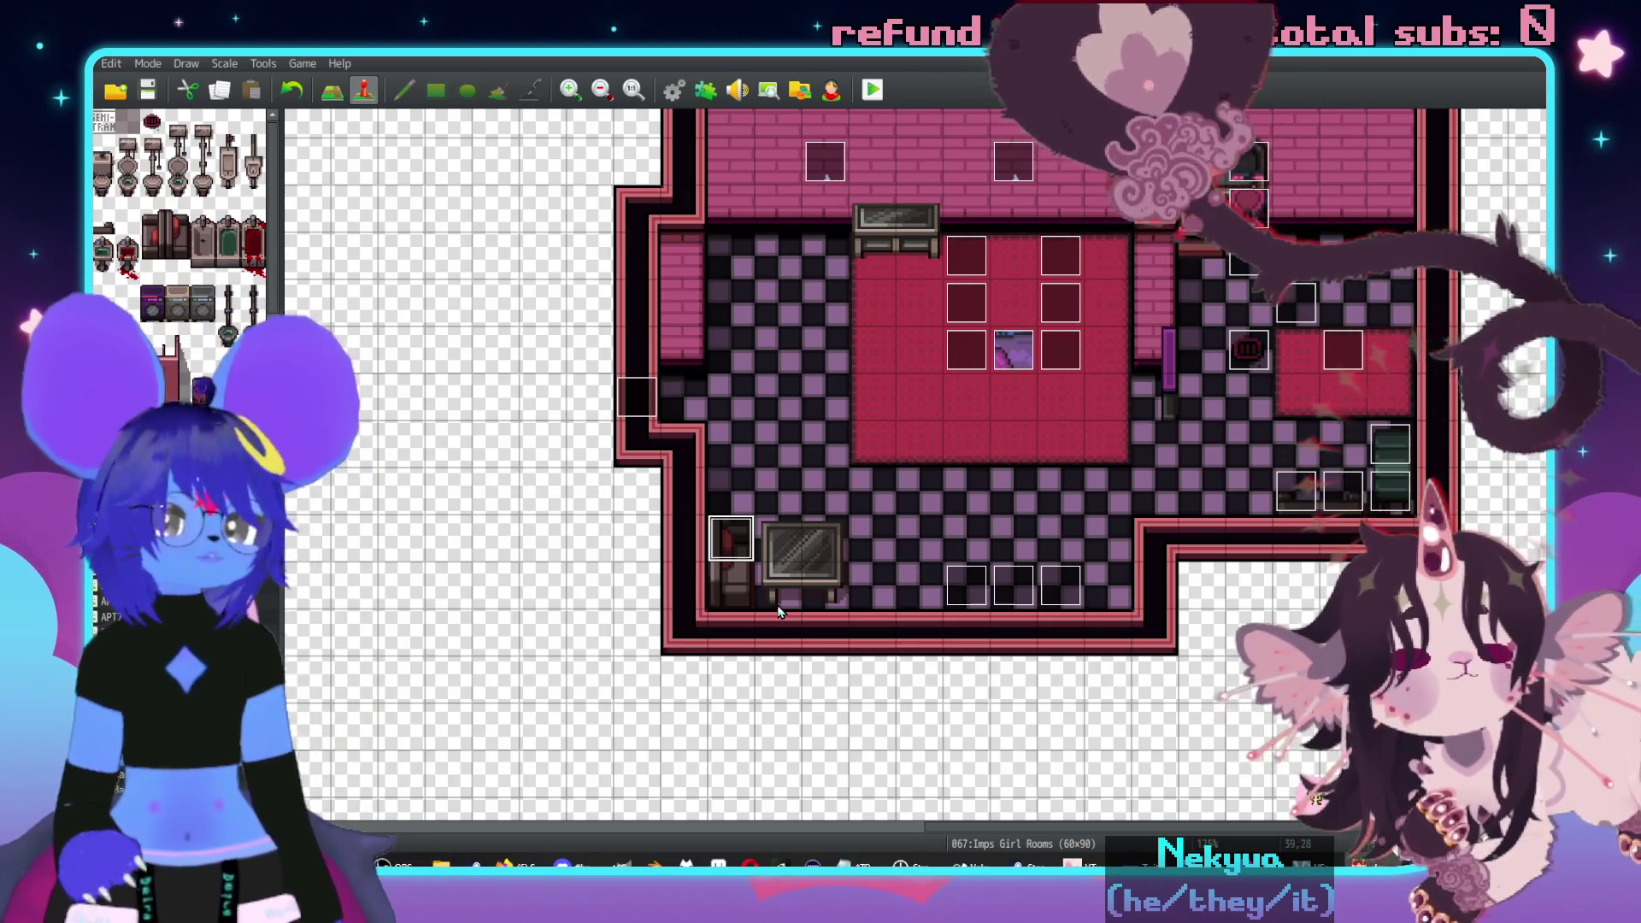
# - Erase the bench at the top of the main room by painting over both its tiles
pyautogui.press('F5')
pyautogui.scroll(3, 958, 549)
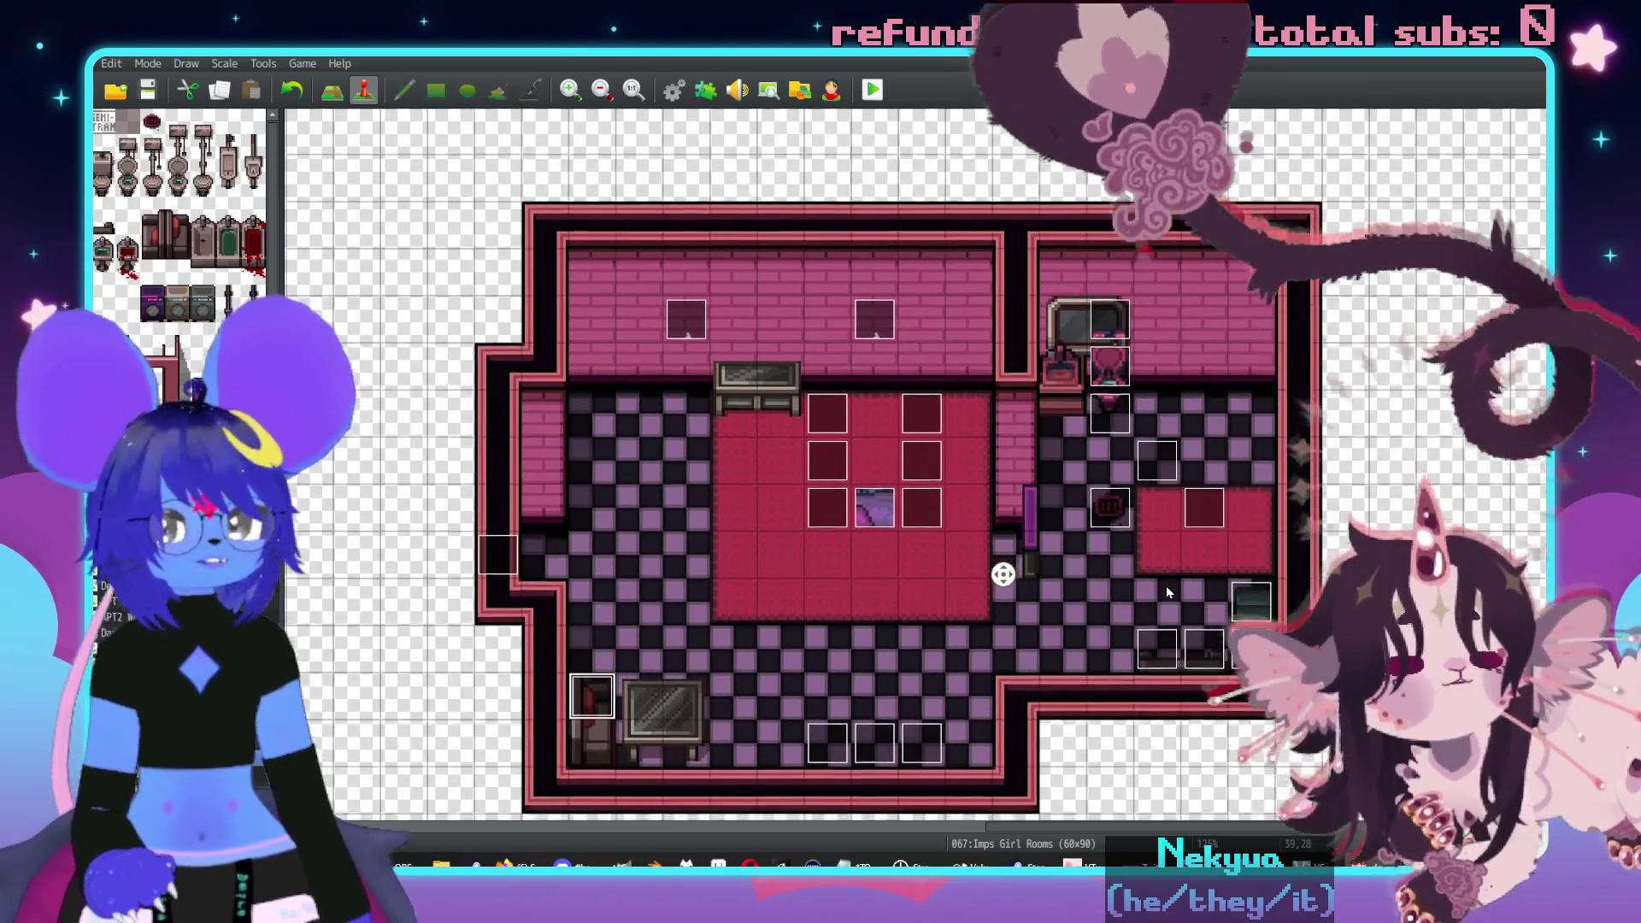
pyautogui.hscroll(-1, 1166, 586)
pyautogui.click(828, 415)
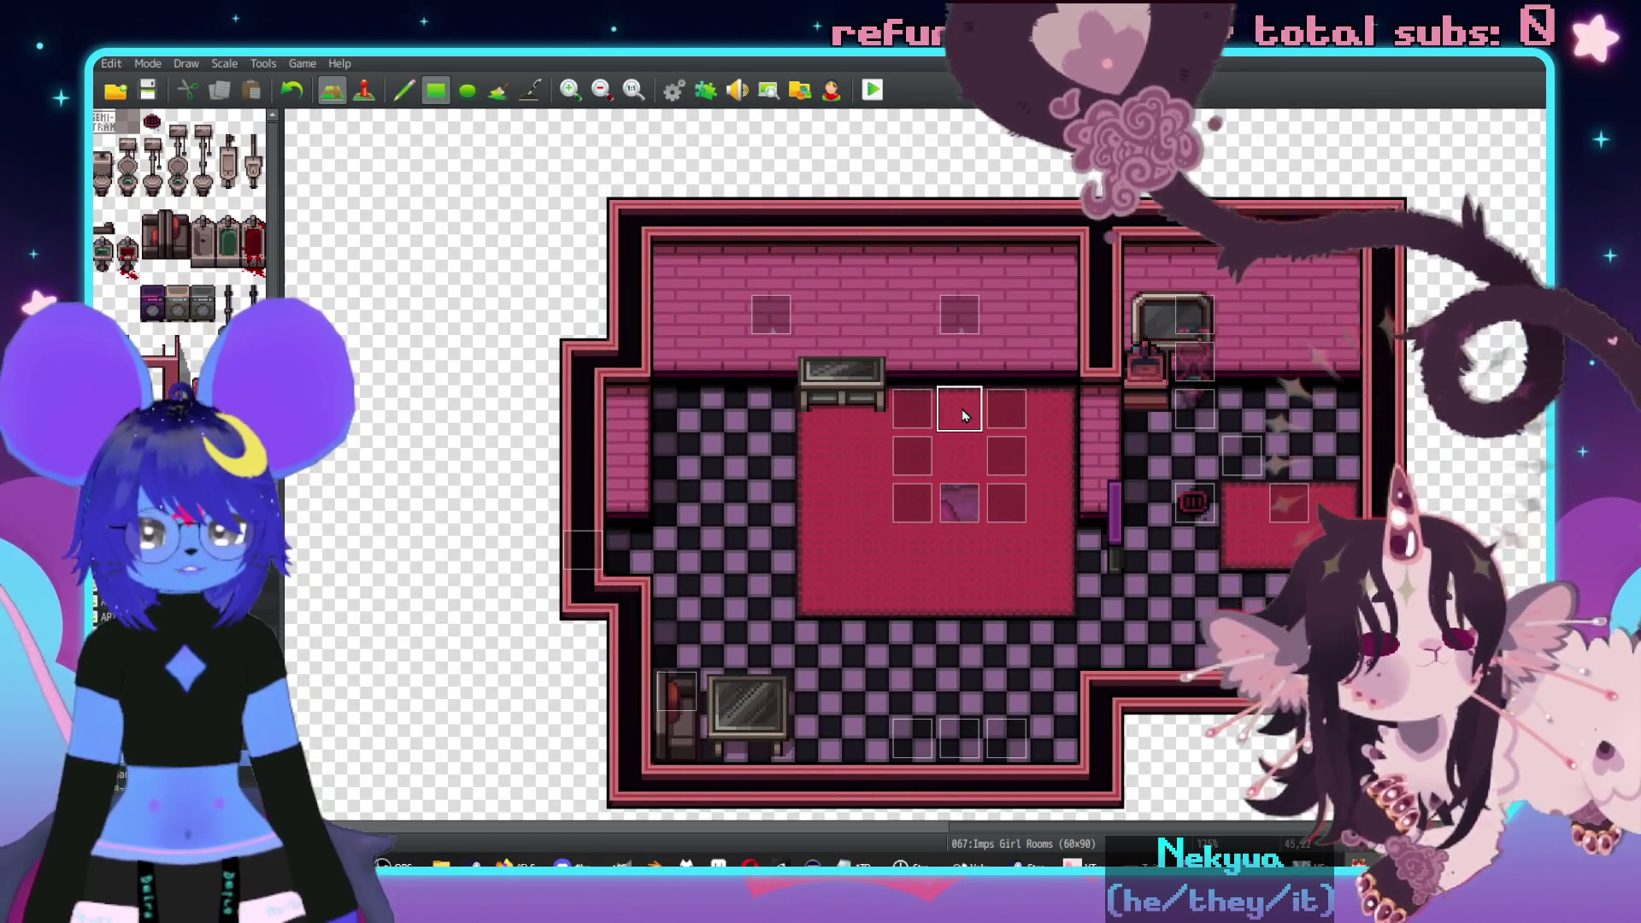
pyautogui.click(822, 367)
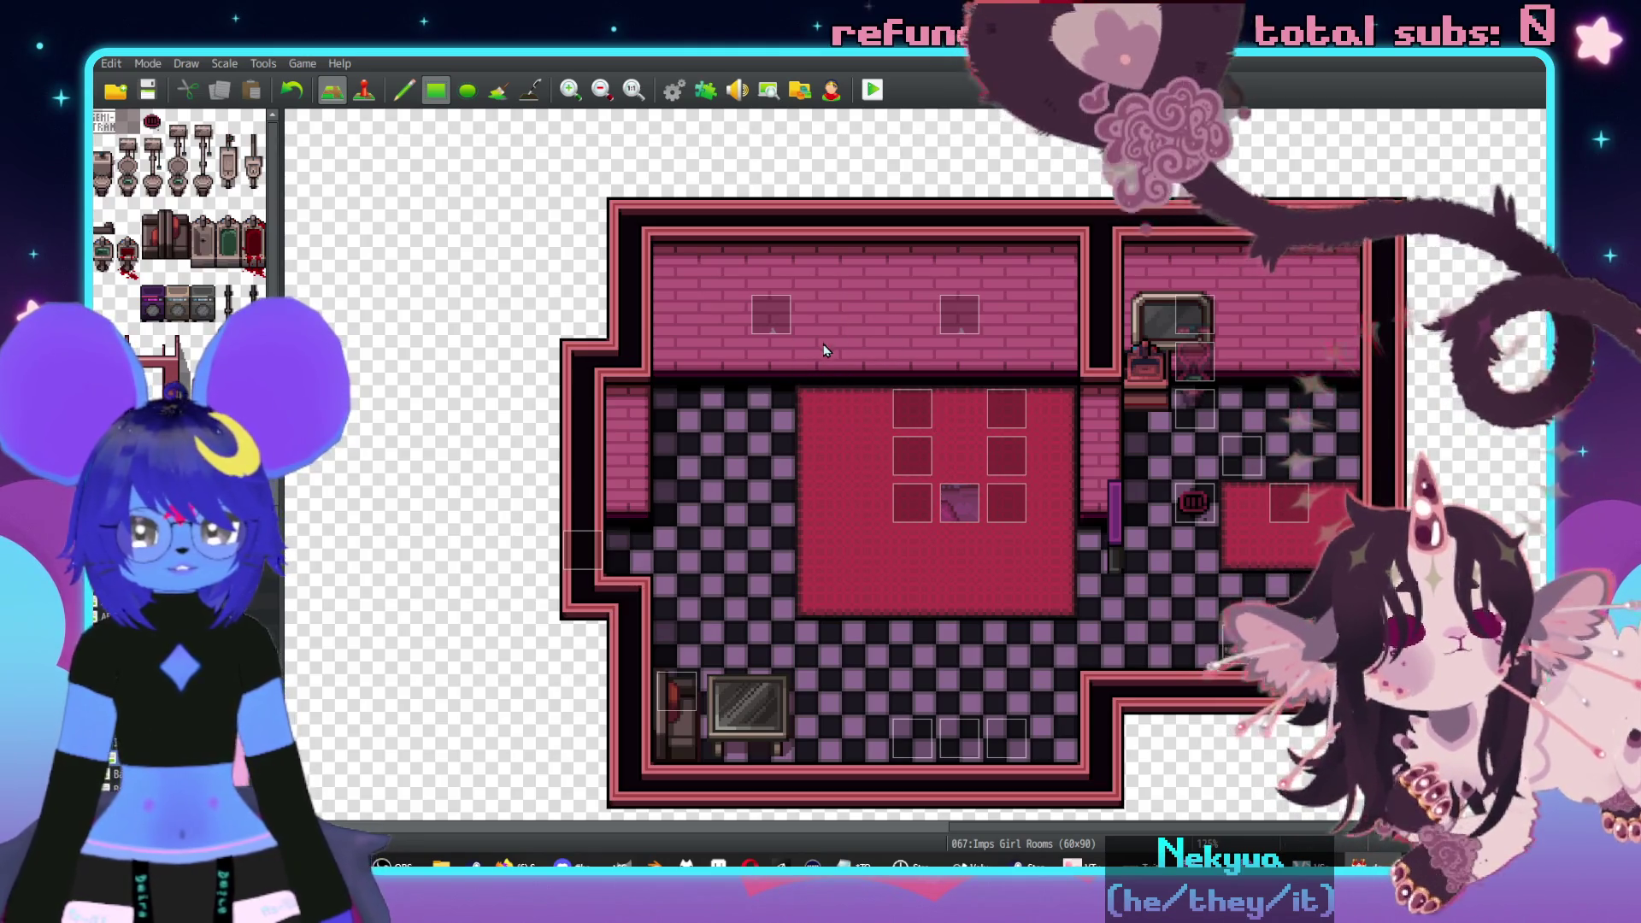
# - Place the two-tile desk with a monitor where the bench stood
pyautogui.scroll(-5, 173, 375)
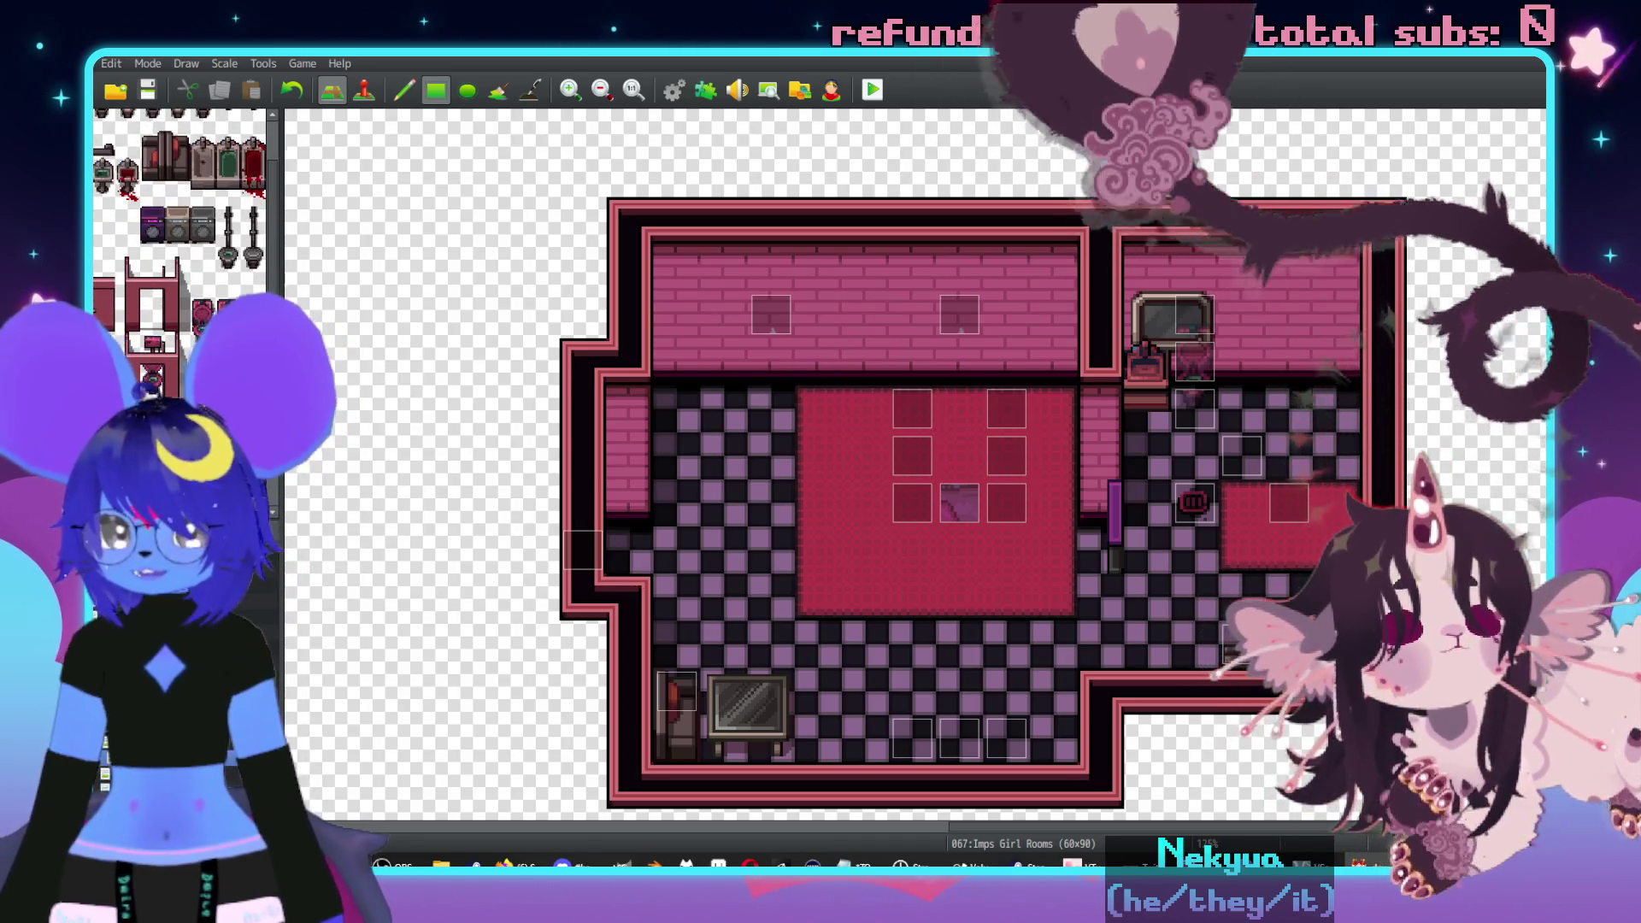
pyautogui.scroll(-10, 173, 374)
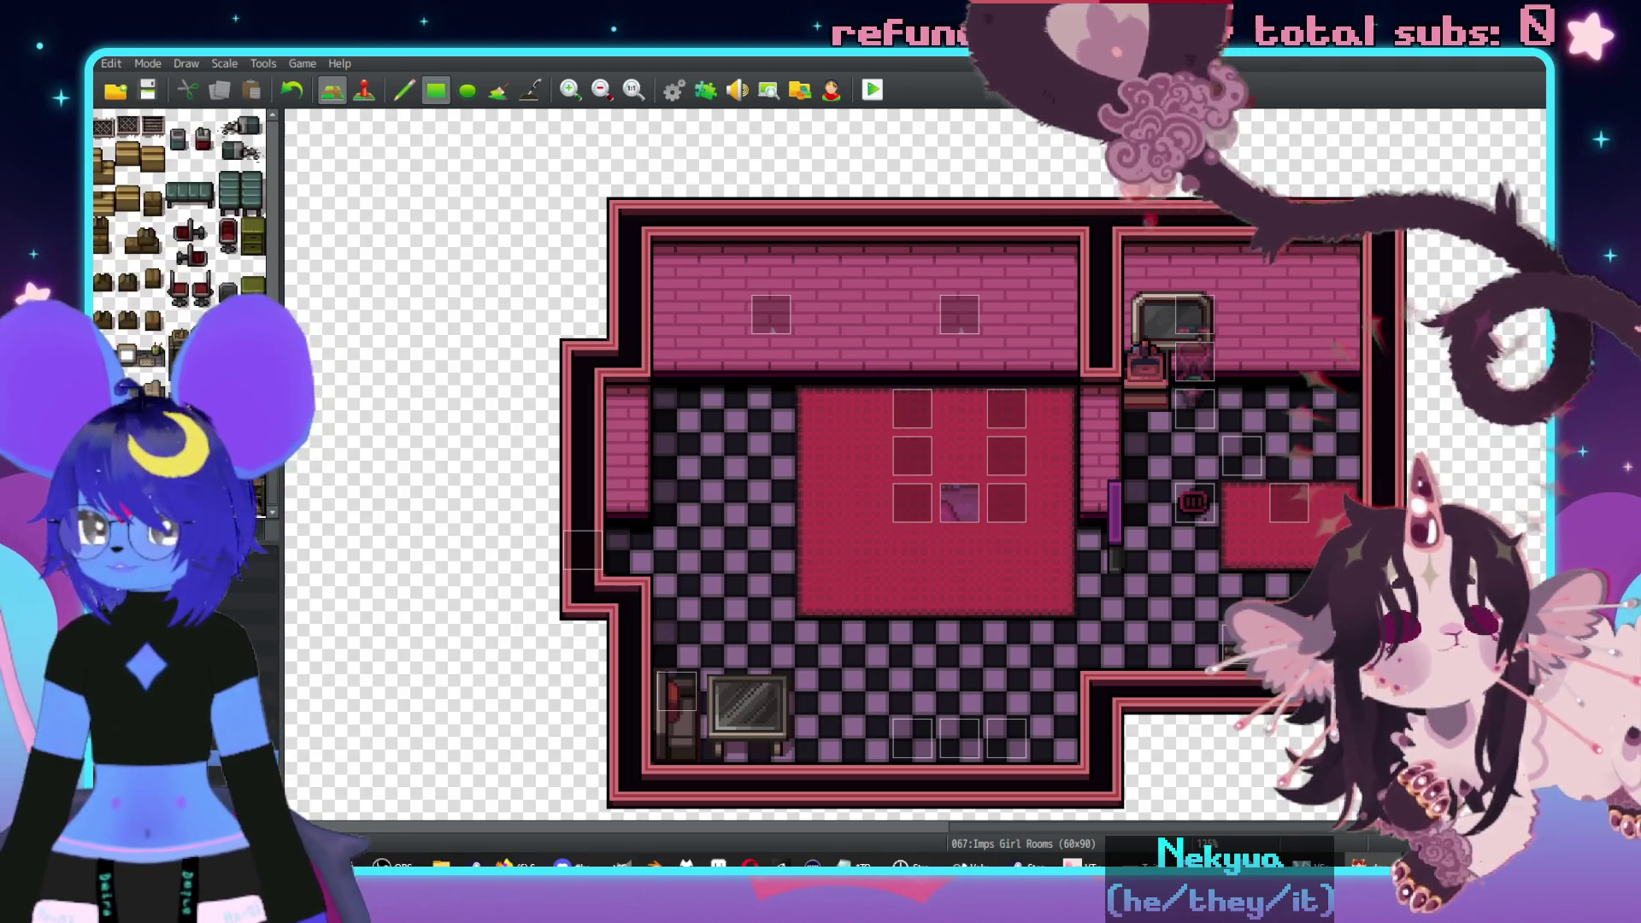
pyautogui.scroll(-1, 859, 456)
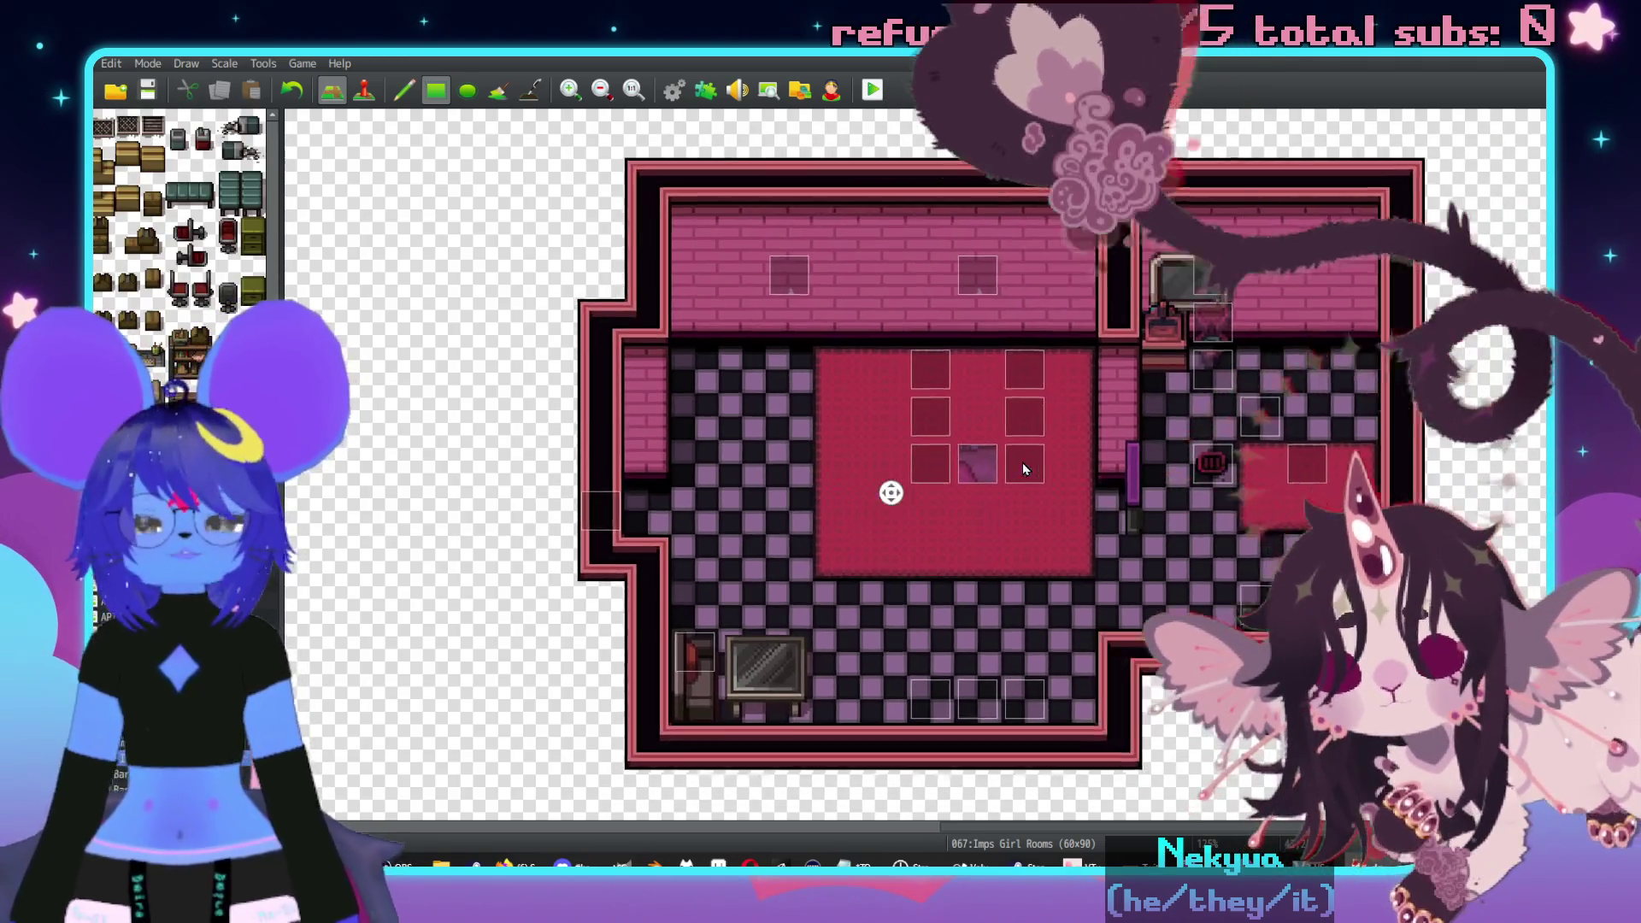
pyautogui.hscroll(-1, 858, 462)
pyautogui.scroll(-5, 179, 213)
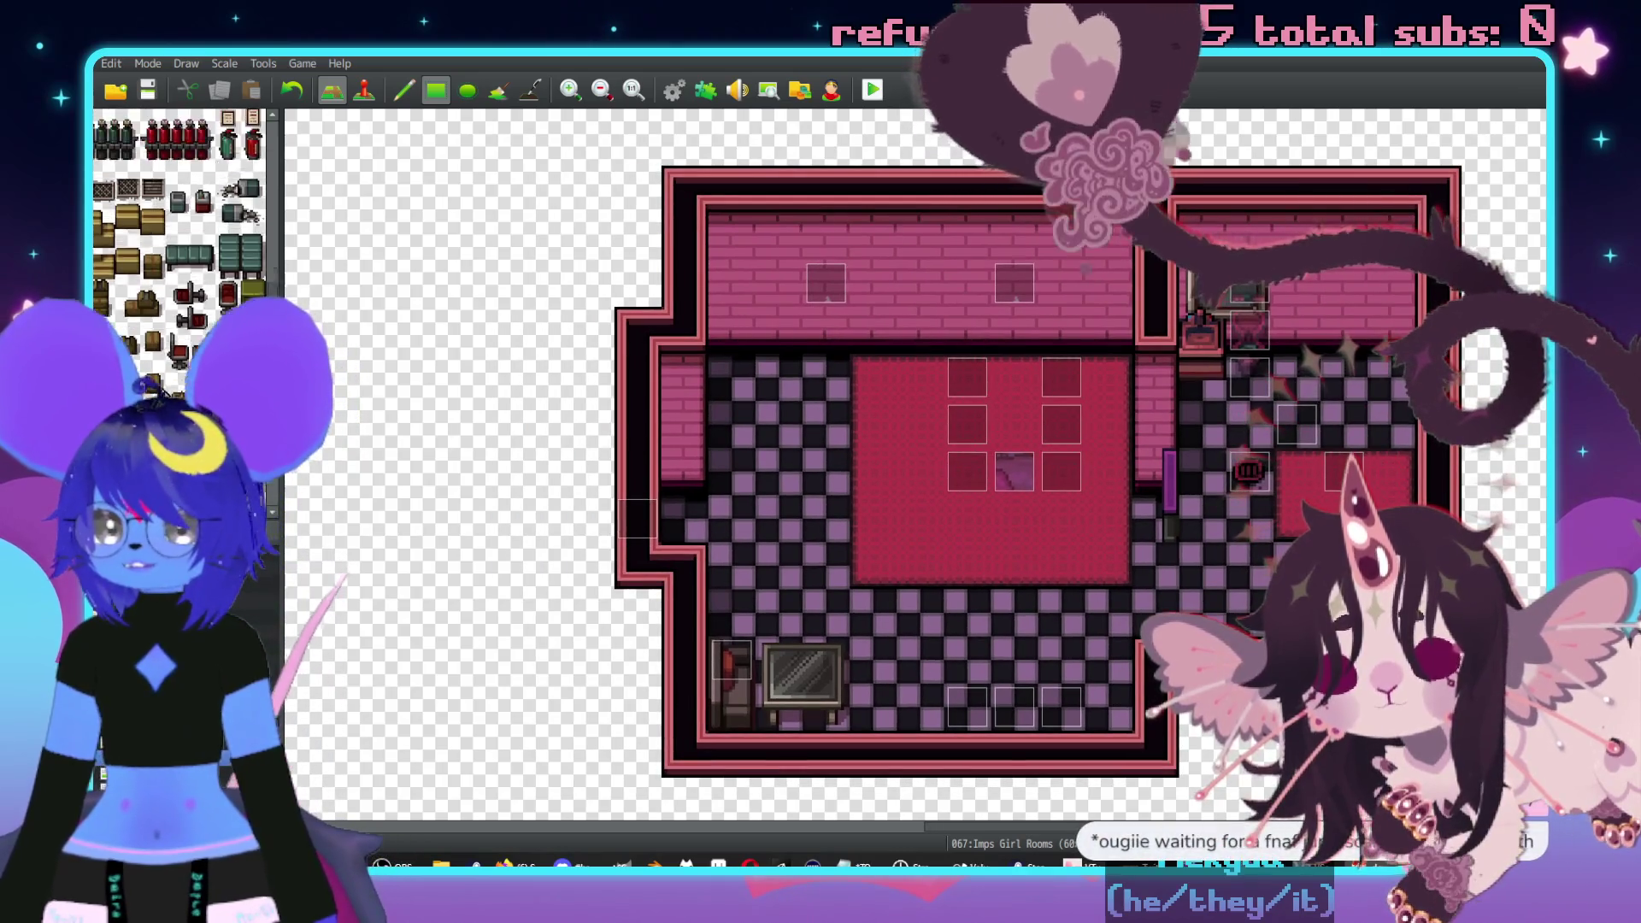
pyautogui.scroll(5, 180, 256)
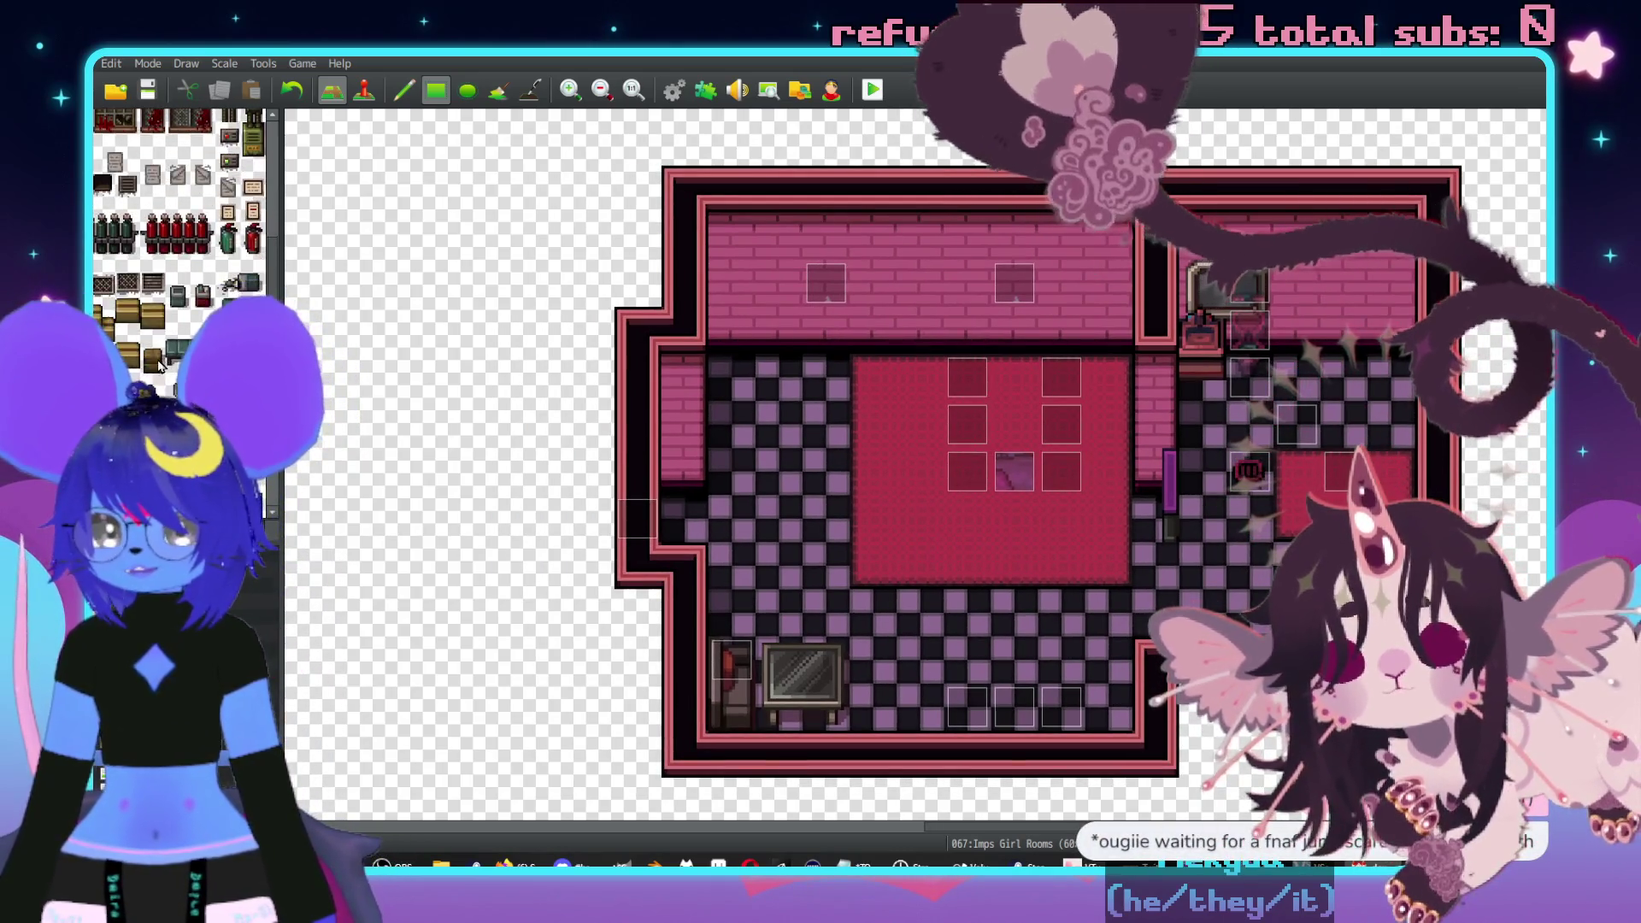
pyautogui.scroll(-5, 179, 214)
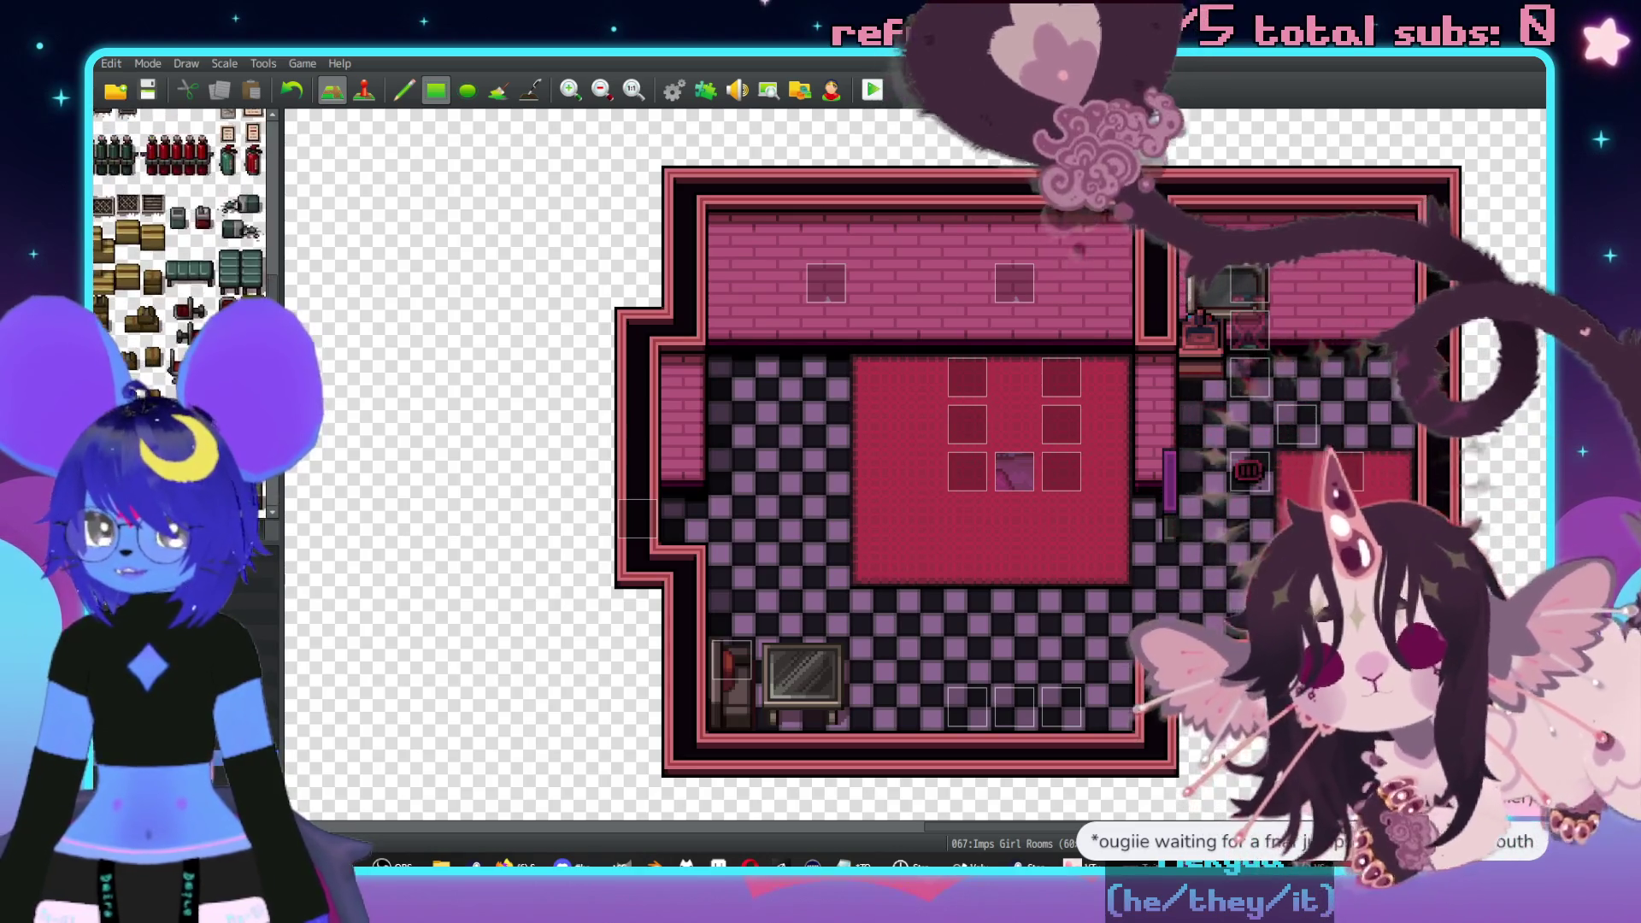
pyautogui.scroll(5, 179, 214)
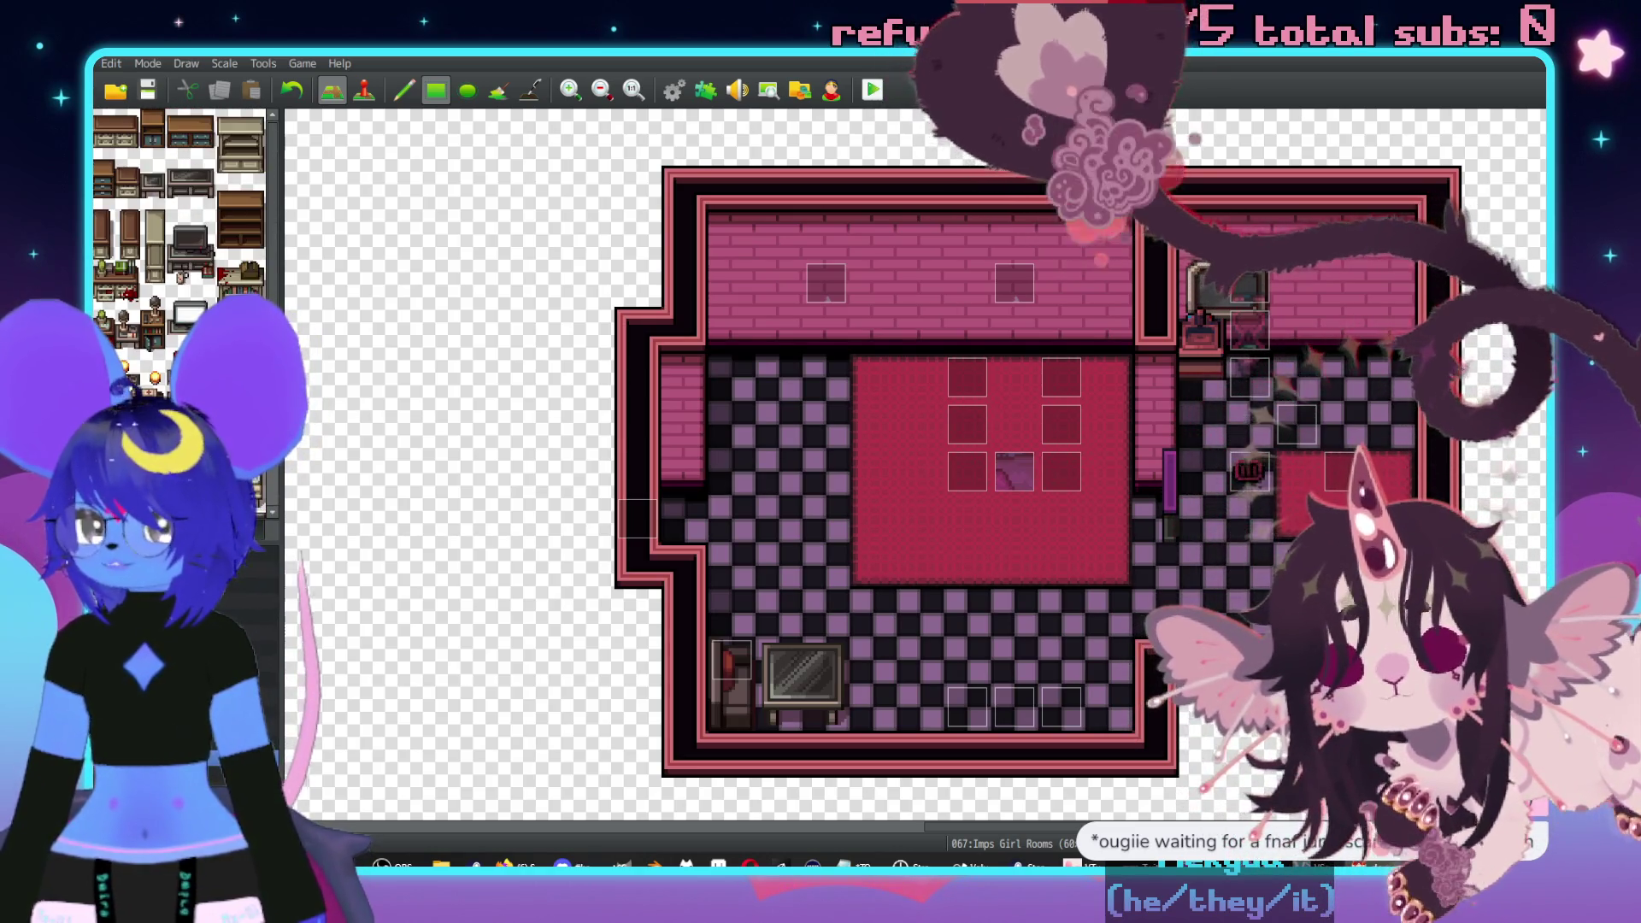
pyautogui.scroll(-3, 179, 213)
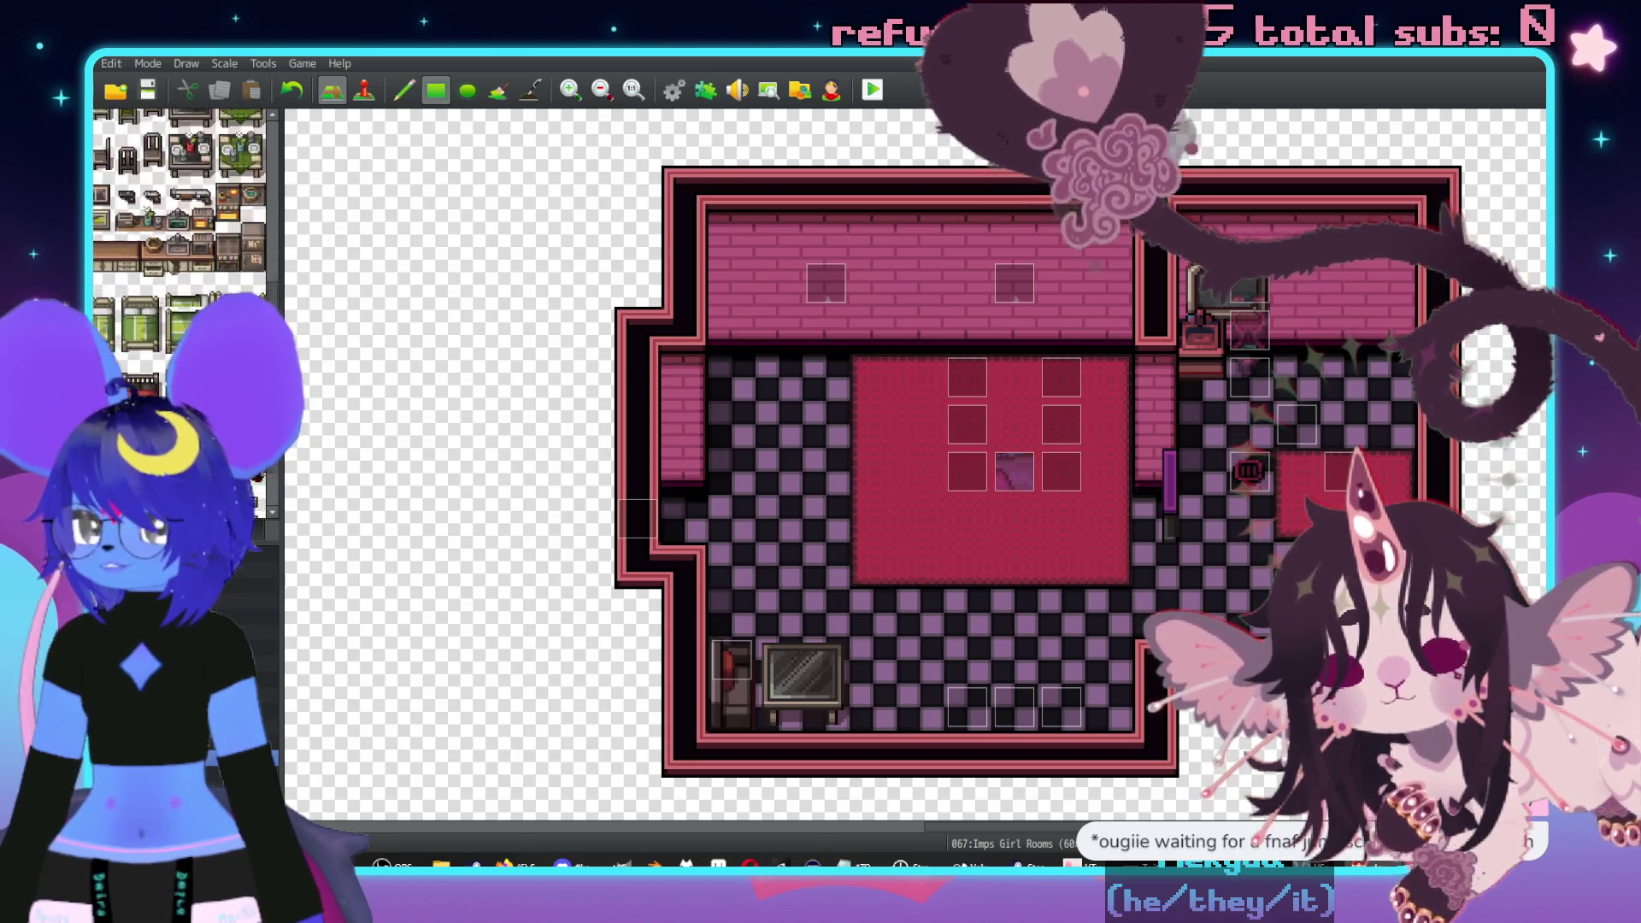
pyautogui.scroll(3, 179, 213)
pyautogui.moveTo(178, 176); pyautogui.dragTo(208, 199)
pyautogui.click(875, 365)
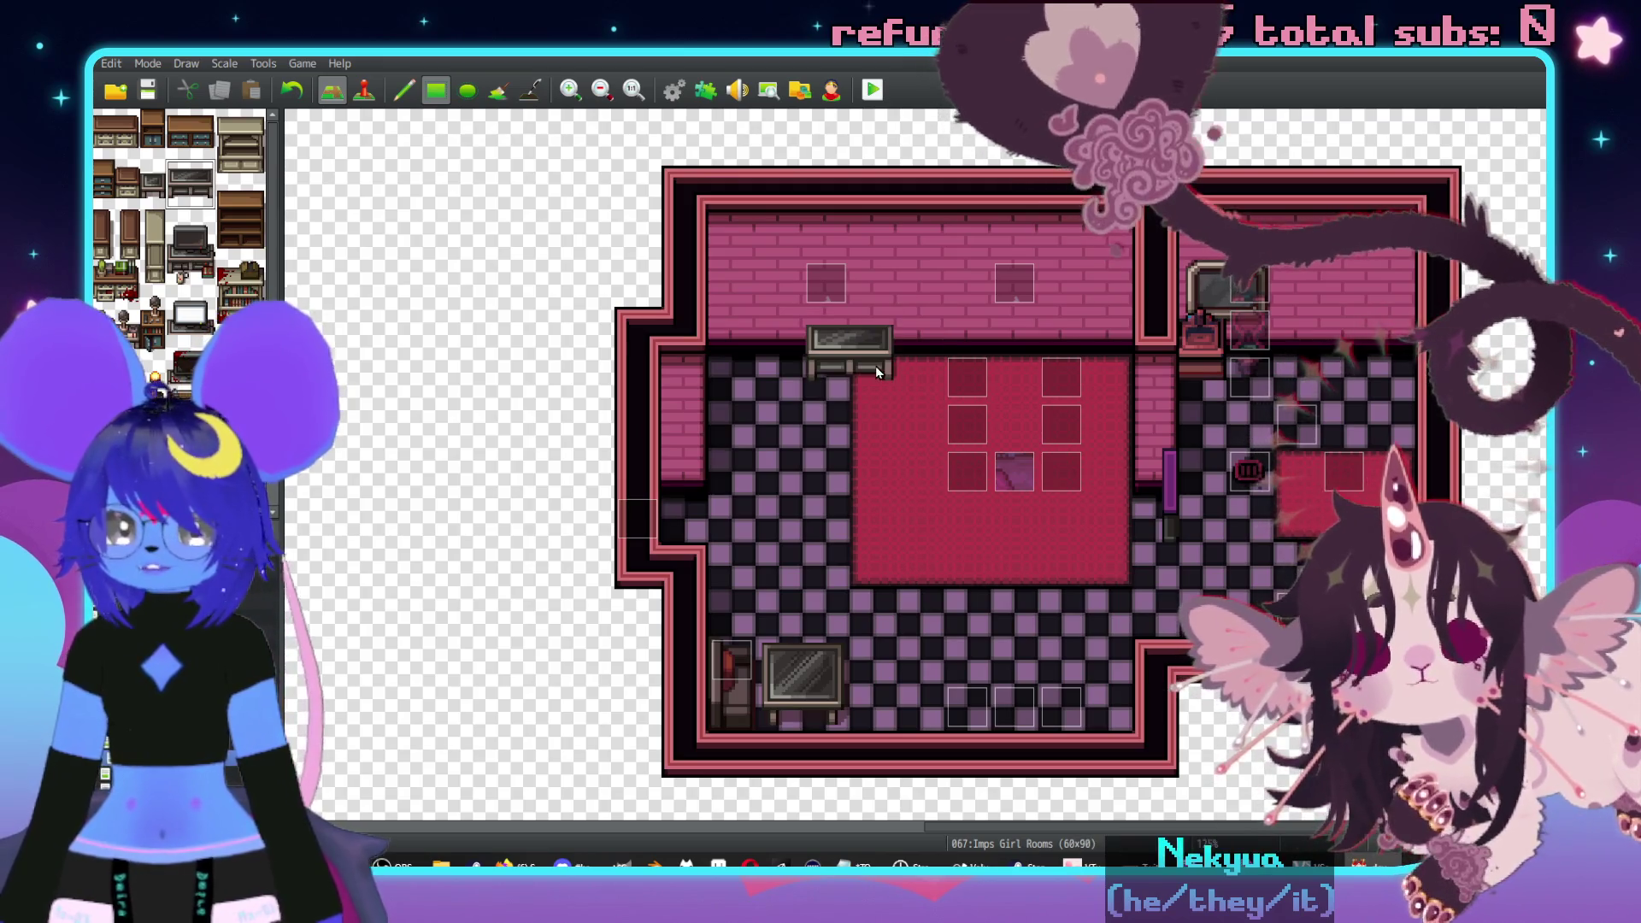
pyautogui.scroll(1, 798, 447)
pyautogui.press('F6')
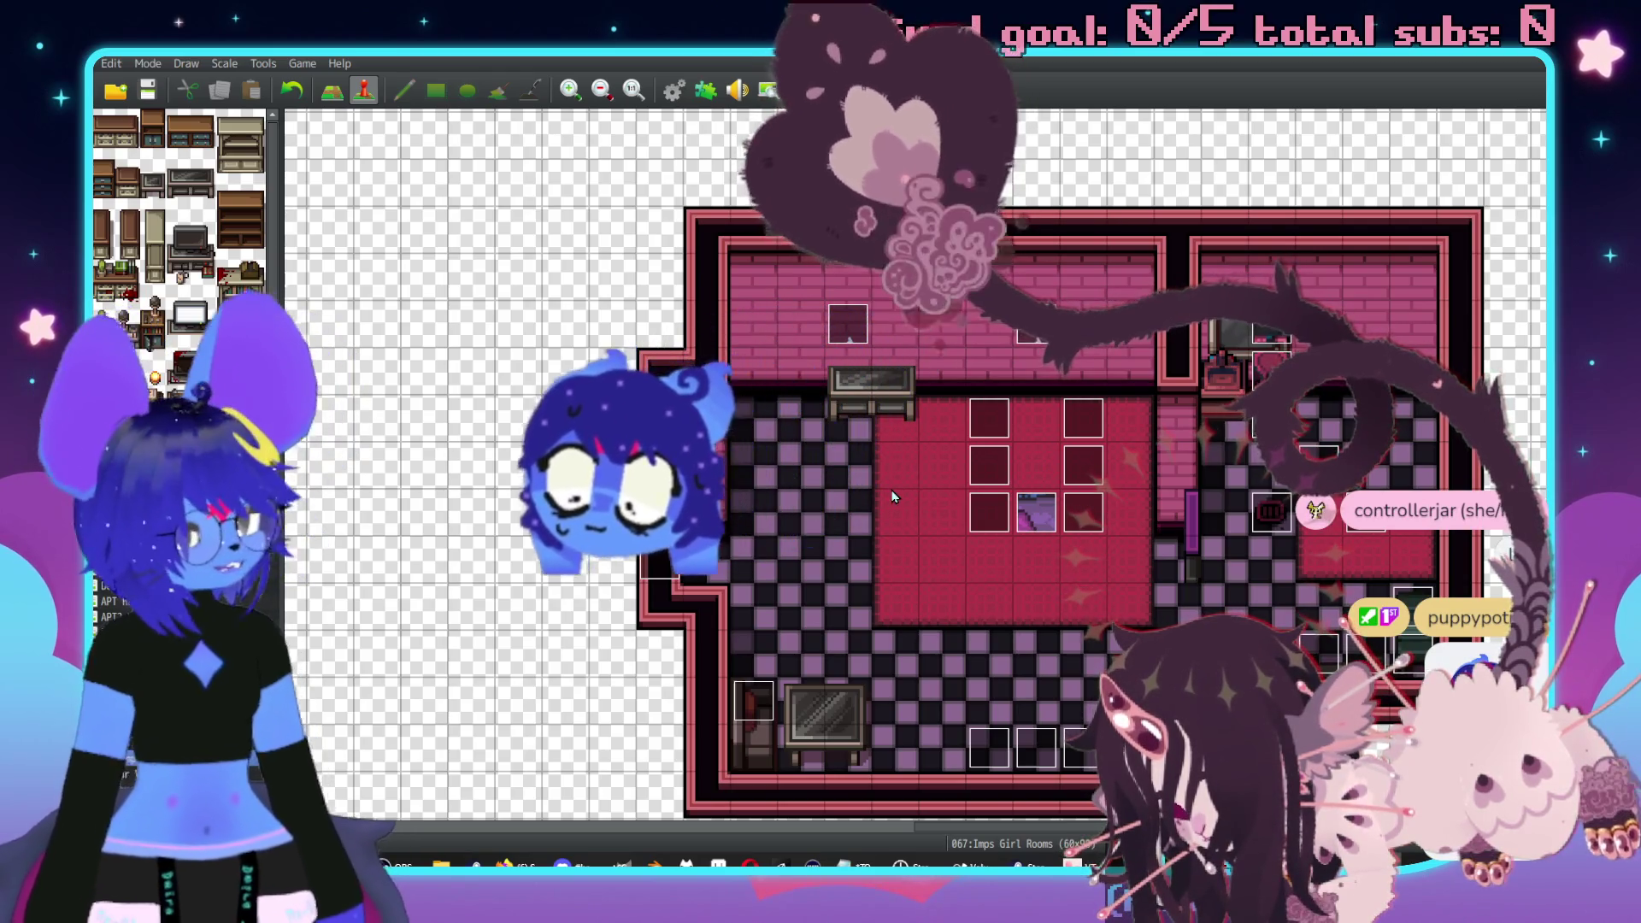
# - Open the empty Shower event and cancel out of it unchanged
pyautogui.hscroll(3, 1055, 504)
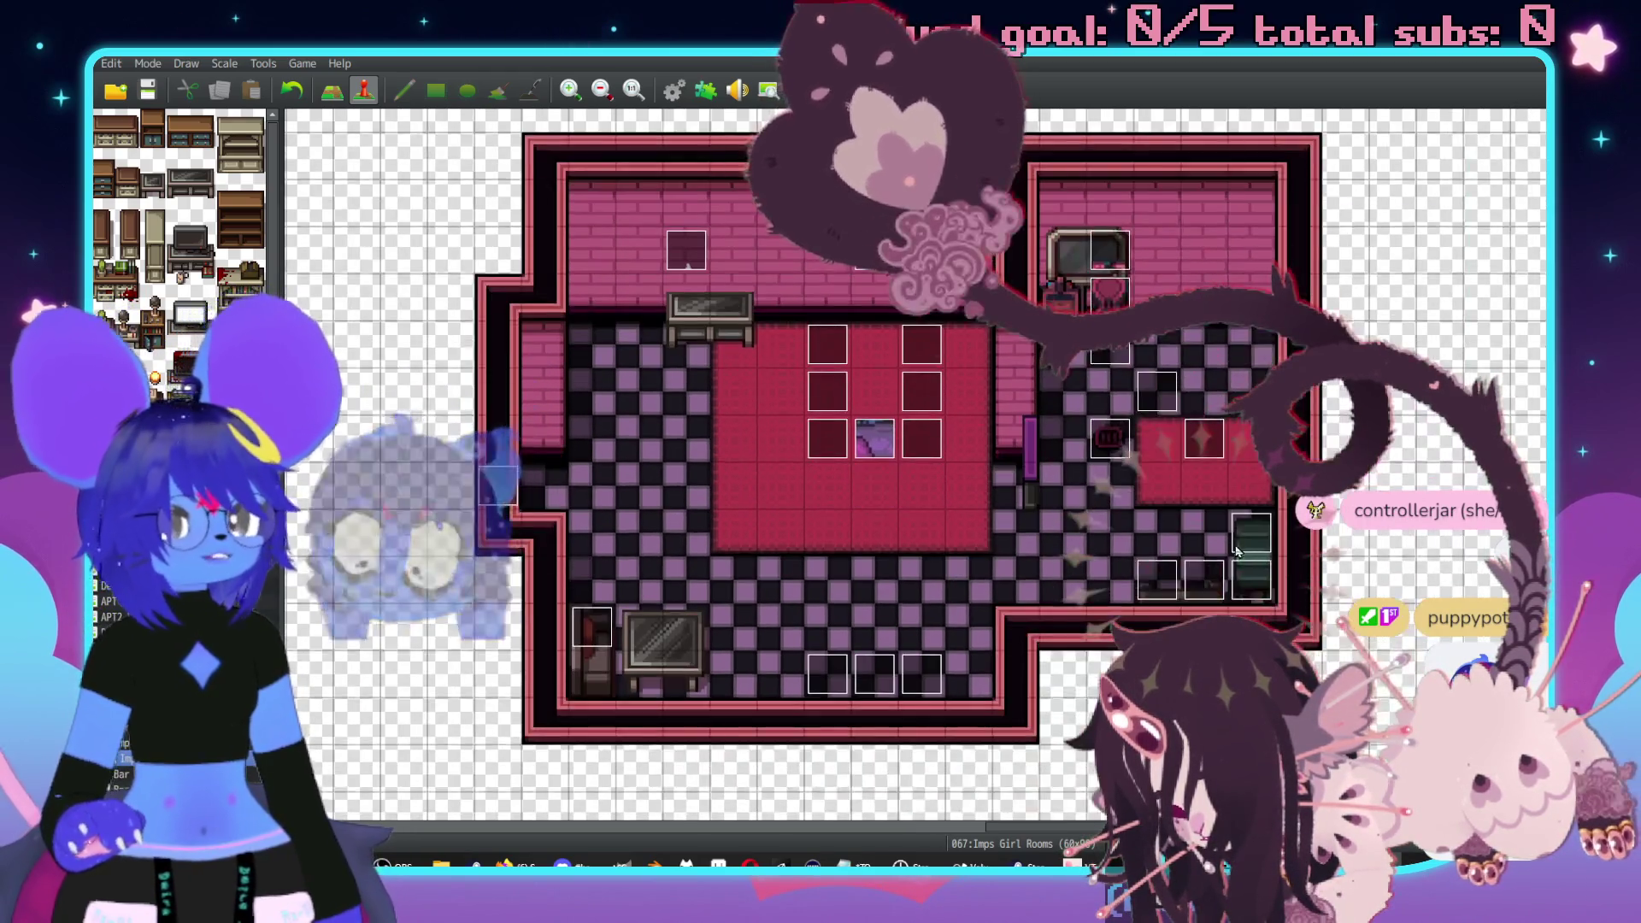
pyautogui.scroll(-1, 1196, 495)
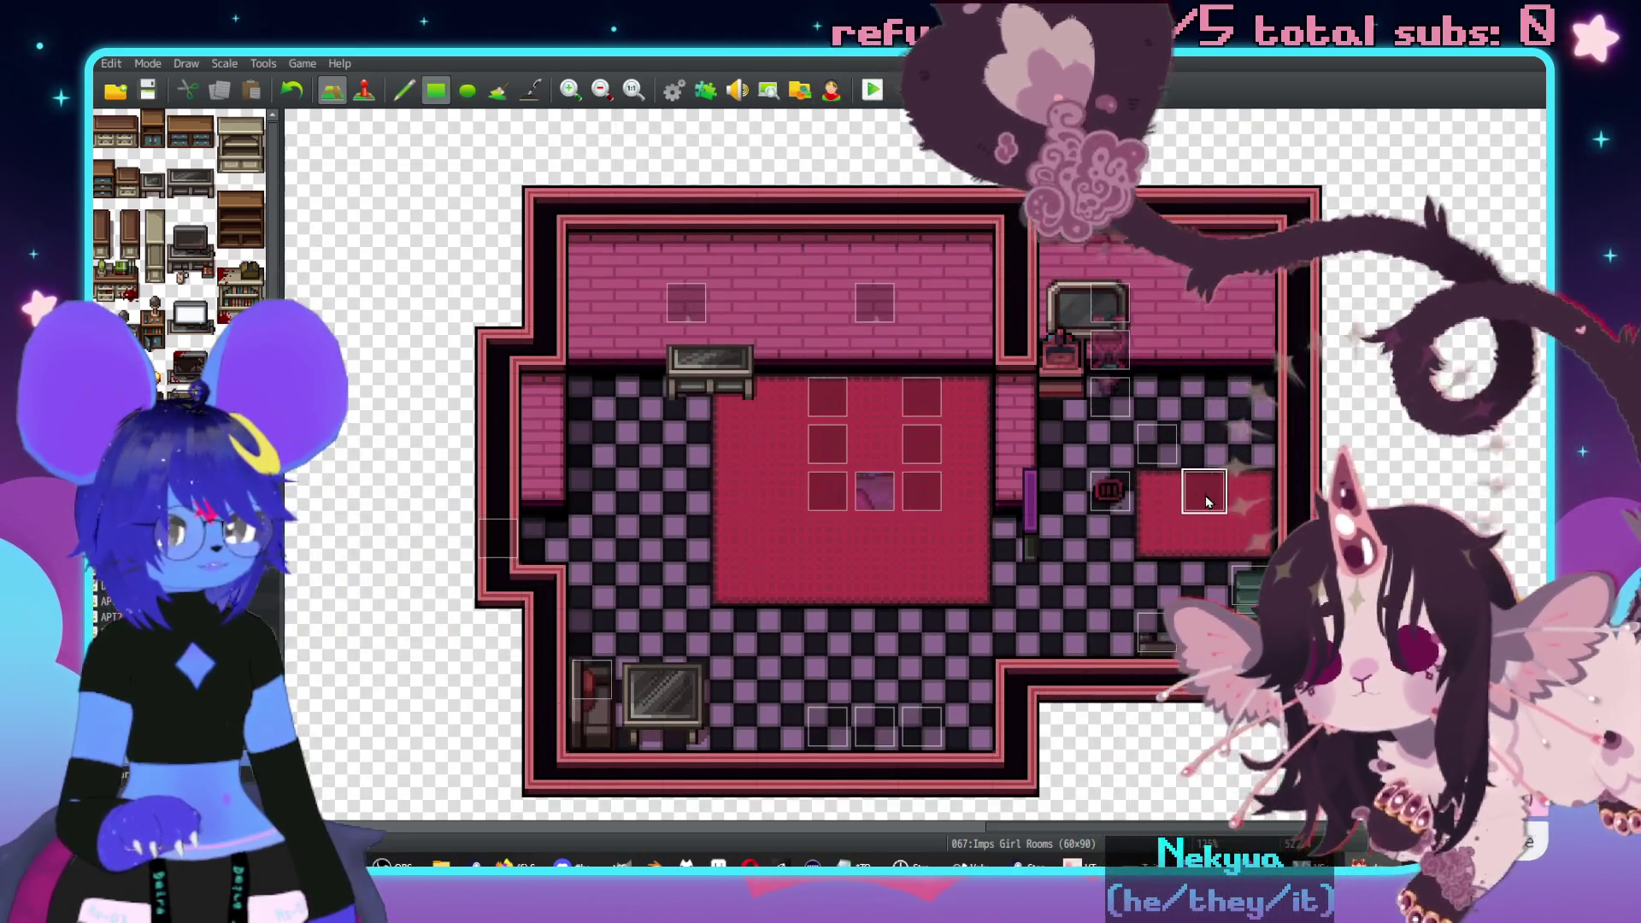
pyautogui.doubleClick(1206, 494)
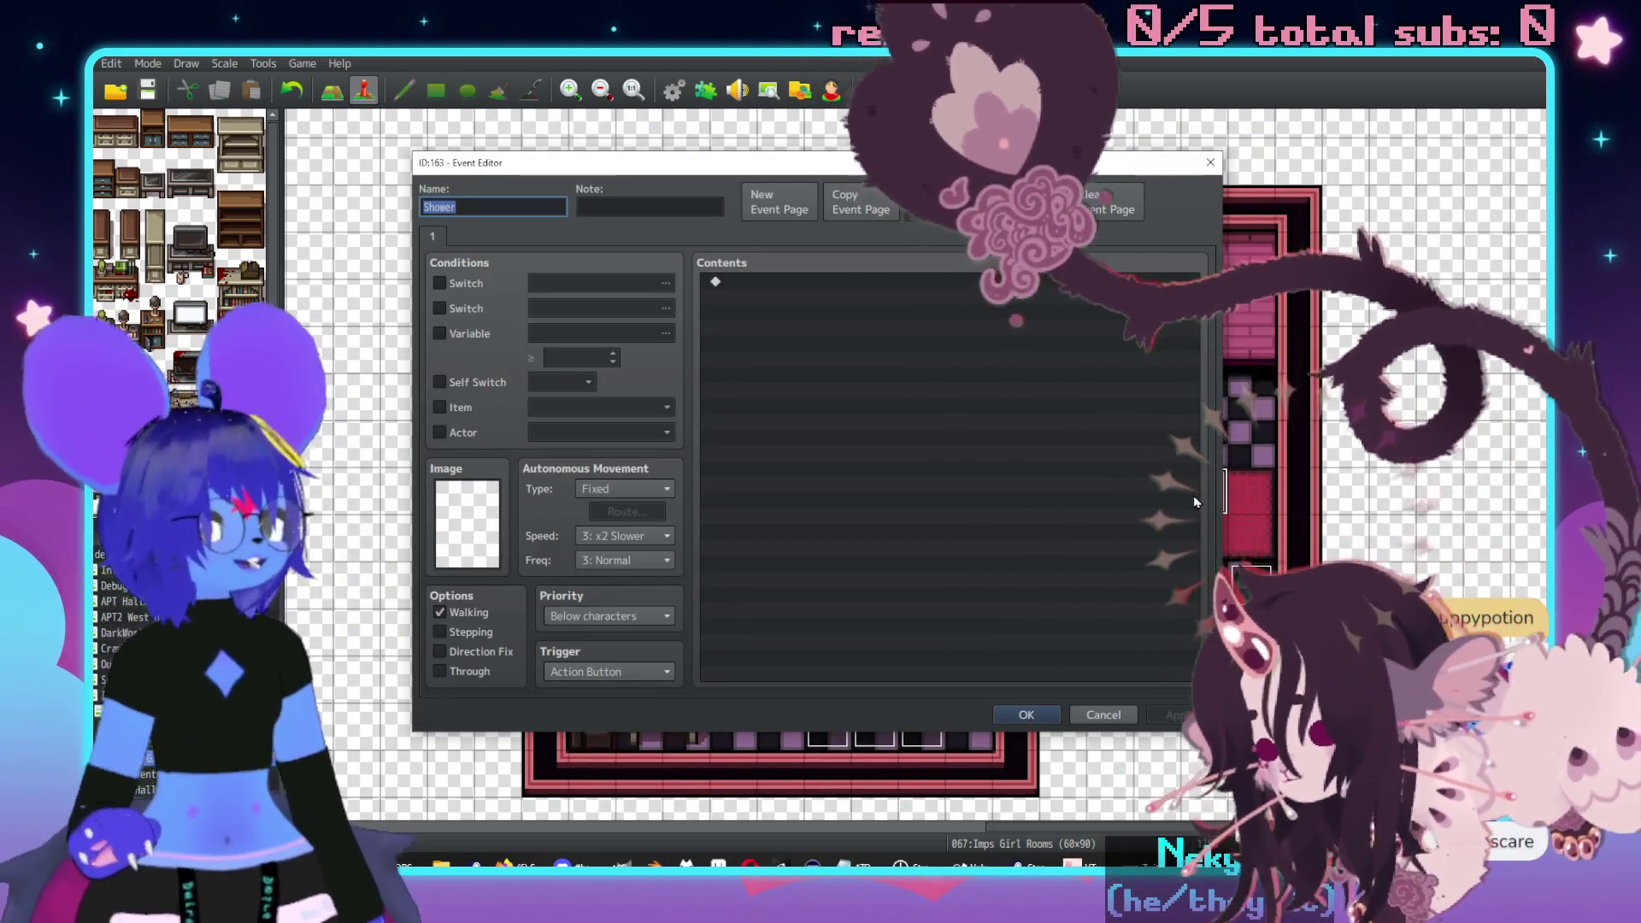
pyautogui.click(1110, 714)
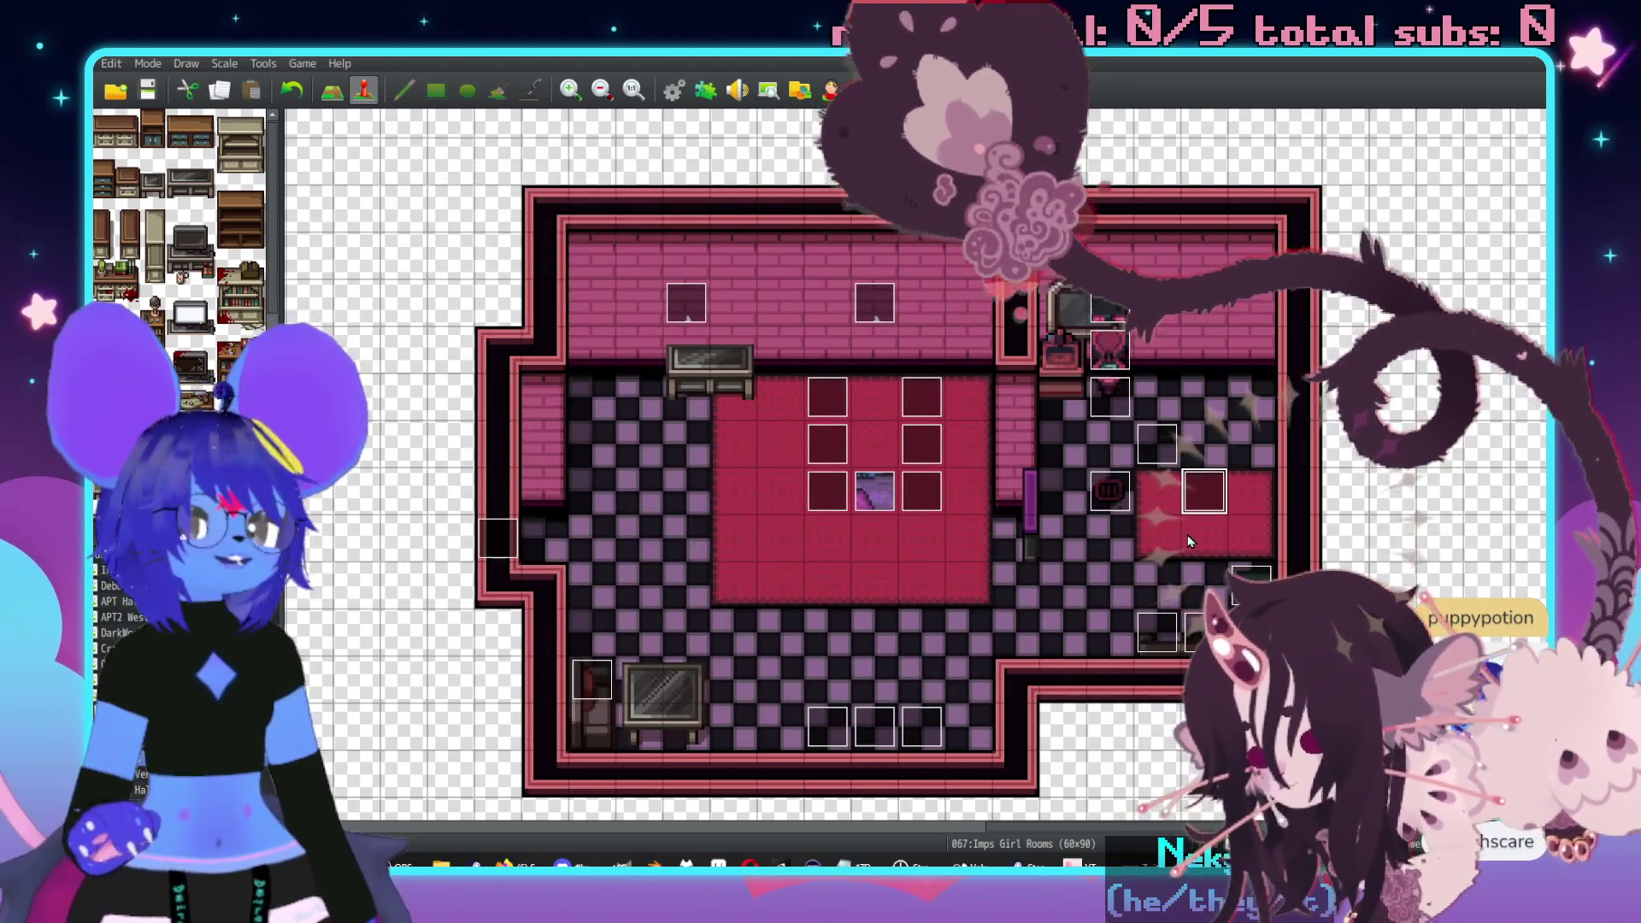
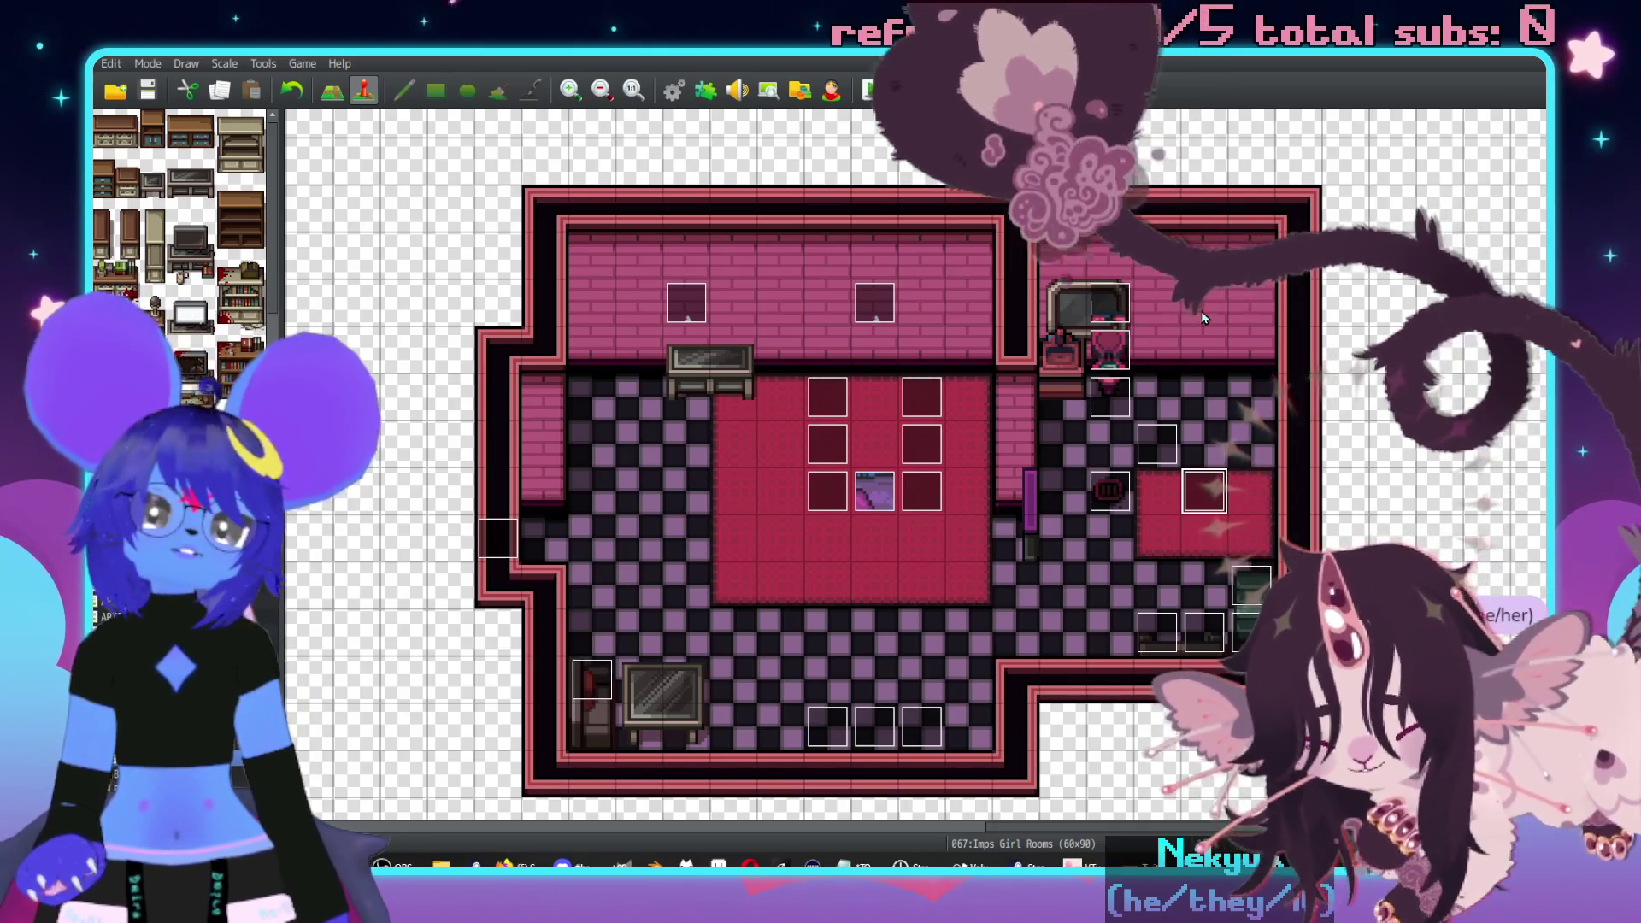
# - Find the green event in its room and cut it from the map
pyautogui.scroll(-10, 1136, 325)
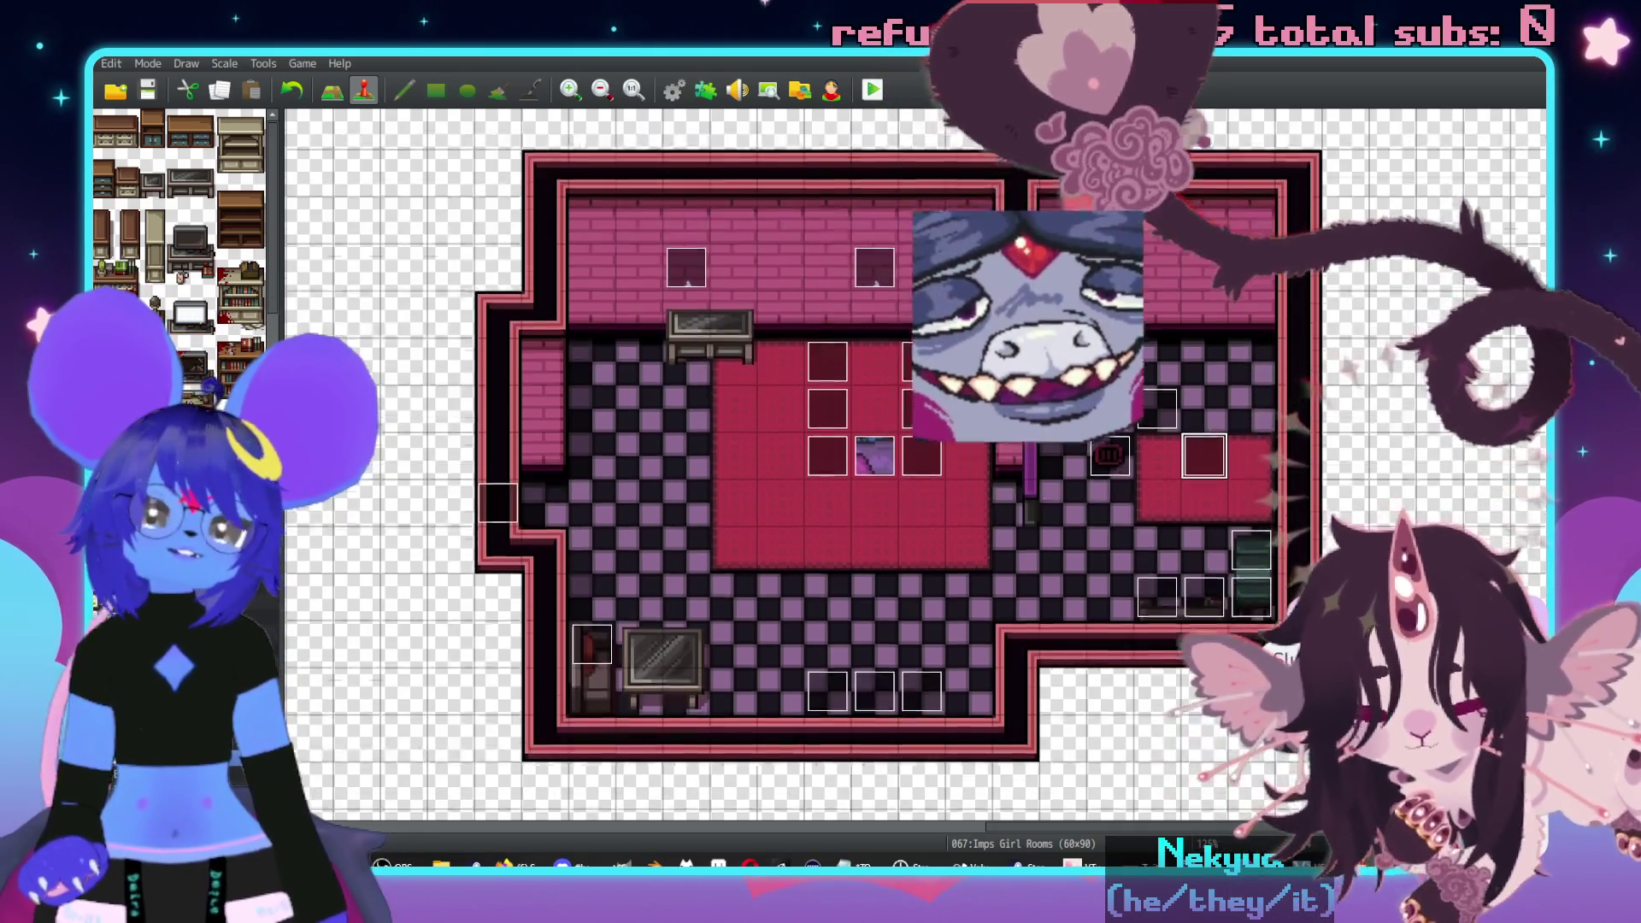
pyautogui.scroll(-5, 758, 512)
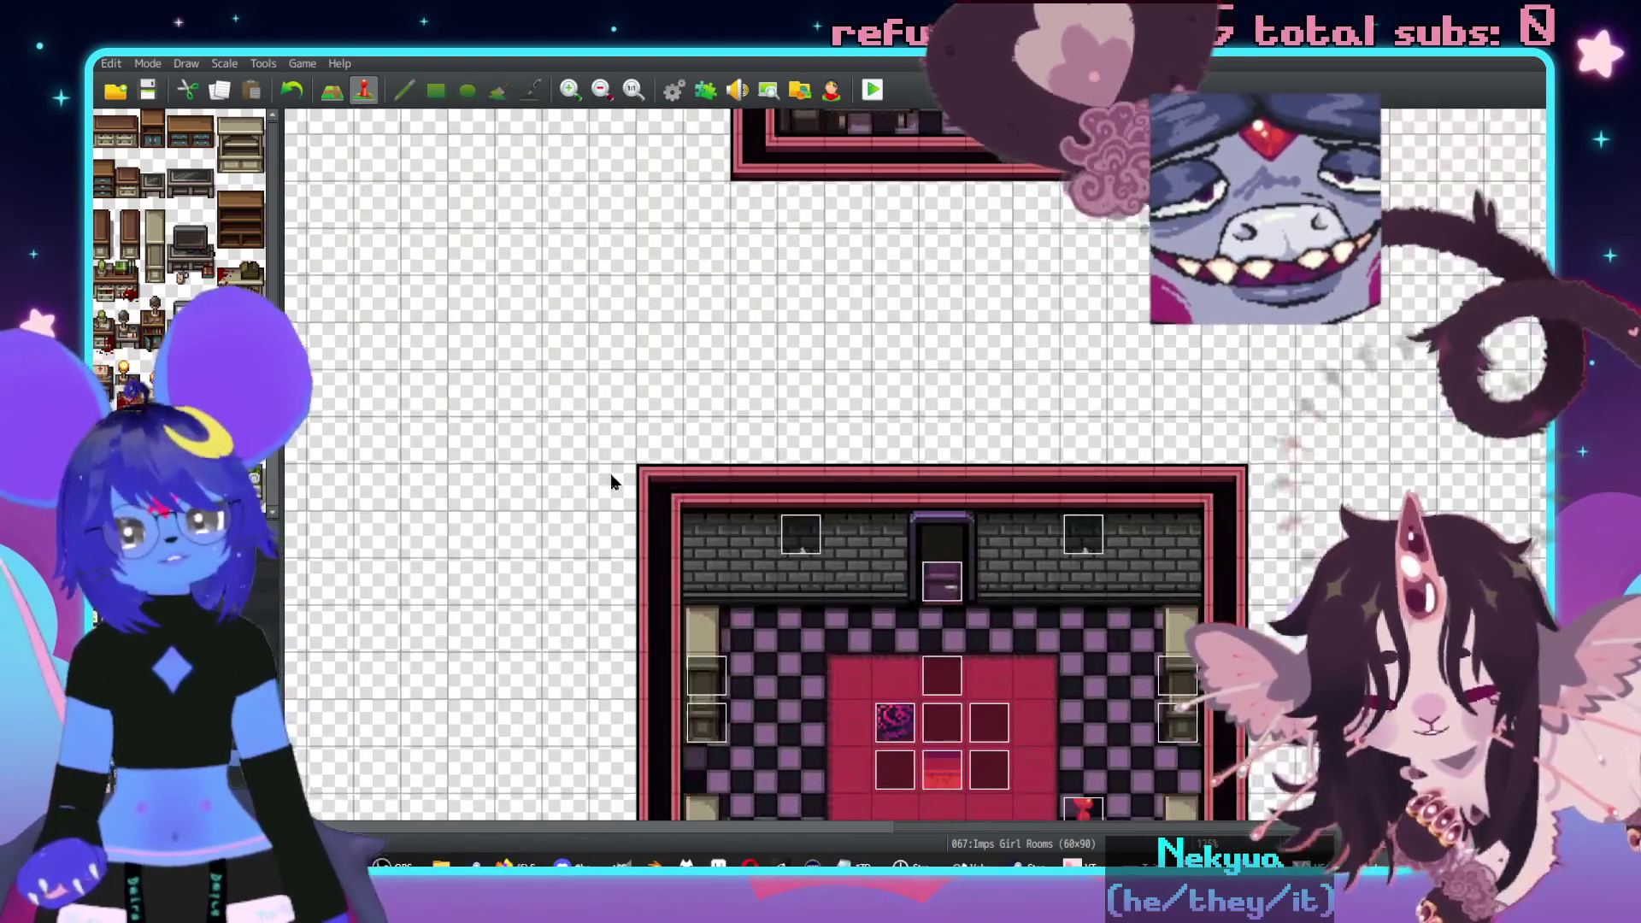
pyautogui.hscroll(-5, 940, 512)
pyautogui.scroll(-10, 1111, 511)
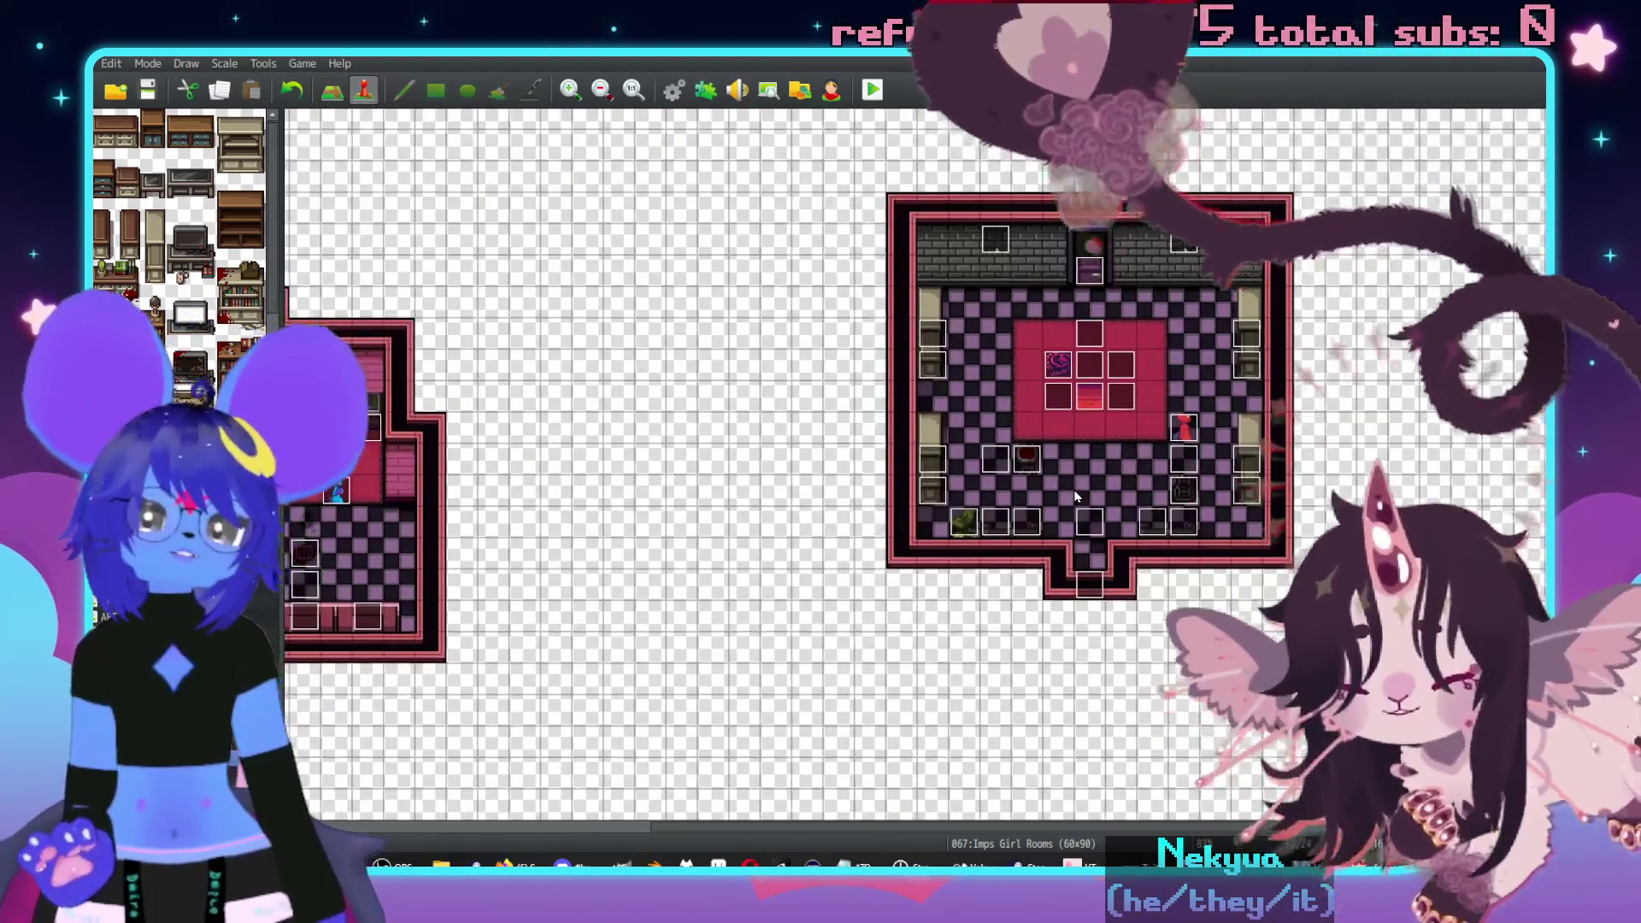
pyautogui.hscroll(5, 940, 427)
pyautogui.scroll(3, 940, 496)
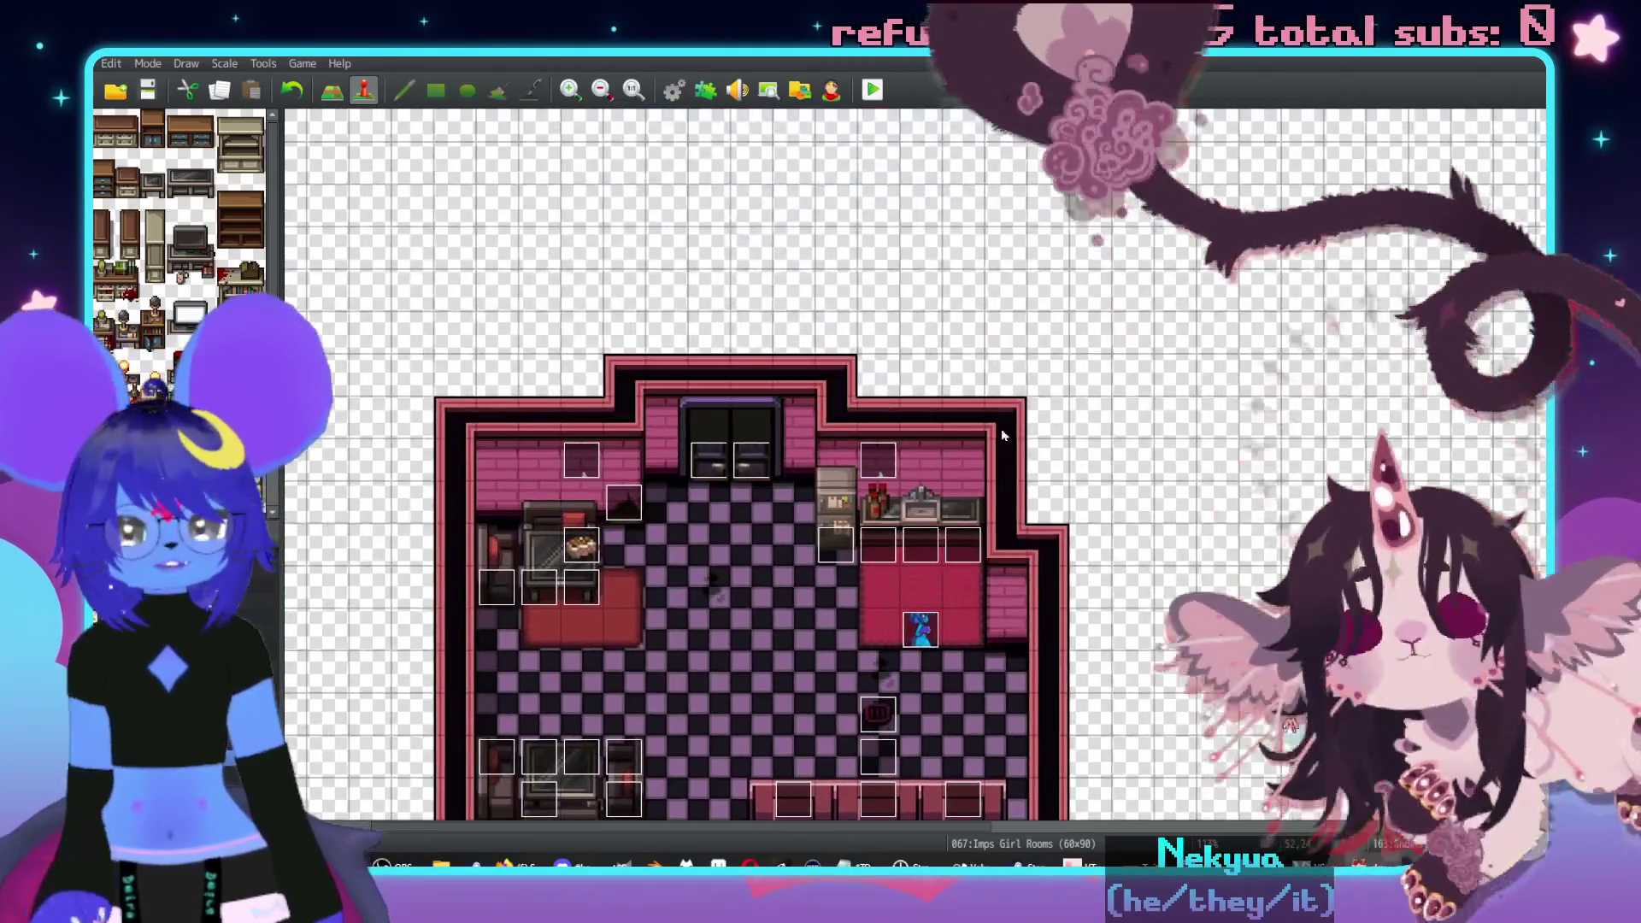
pyautogui.scroll(-10, 974, 538)
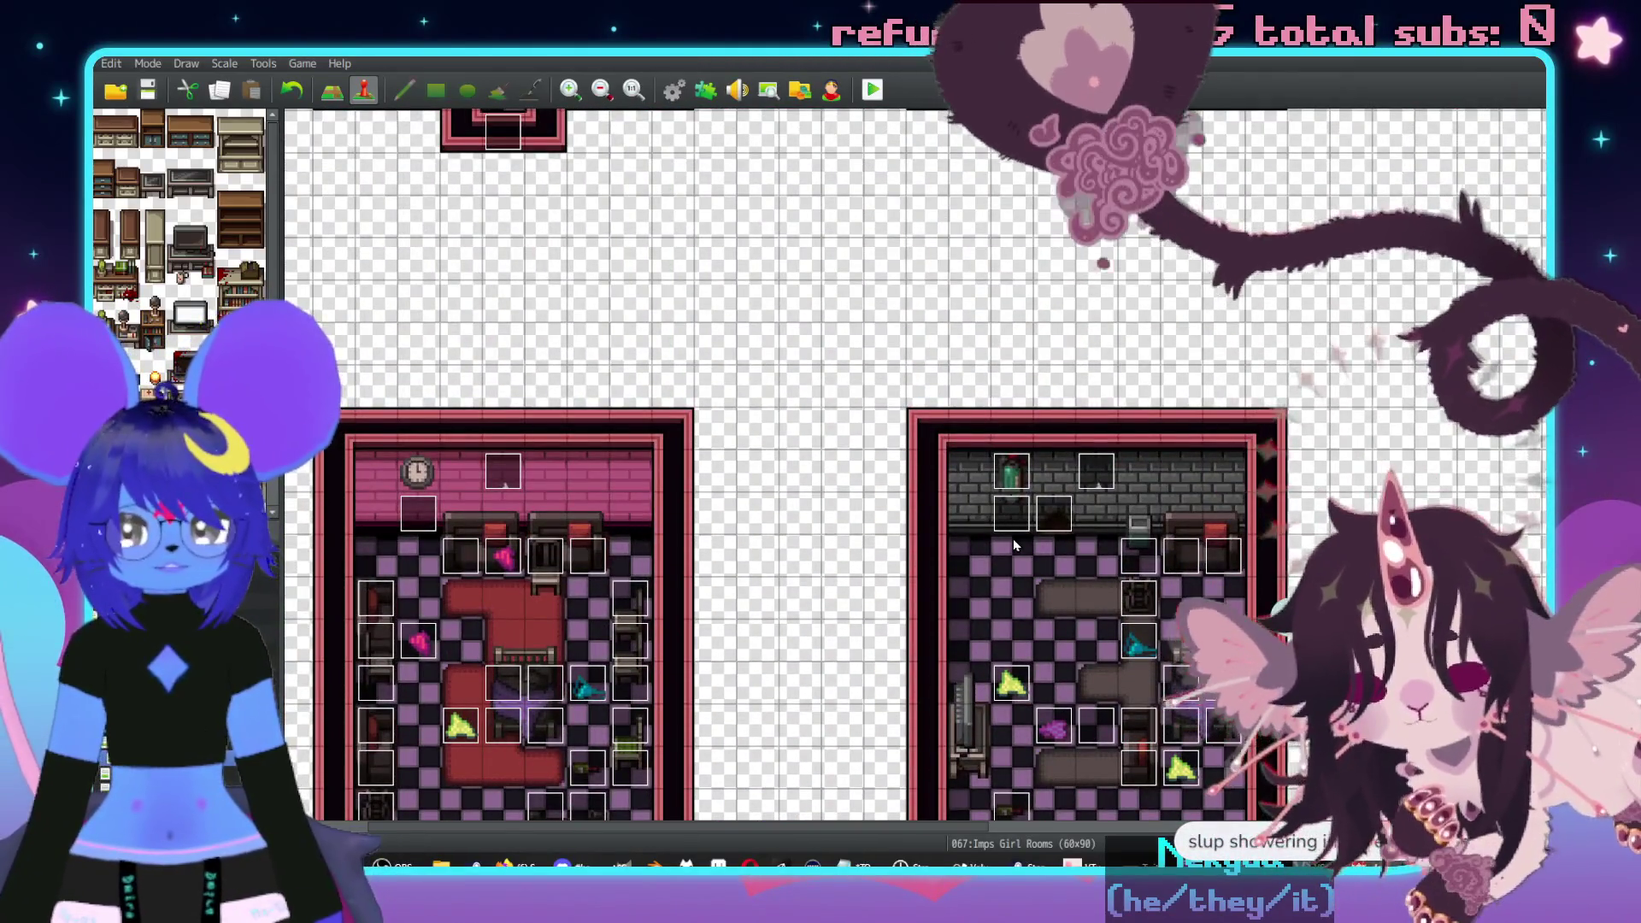
pyautogui.scroll(3, 1012, 539)
pyautogui.scroll(-4, 940, 530)
pyautogui.hscroll(3, 903, 534)
pyautogui.scroll(-3, 854, 517)
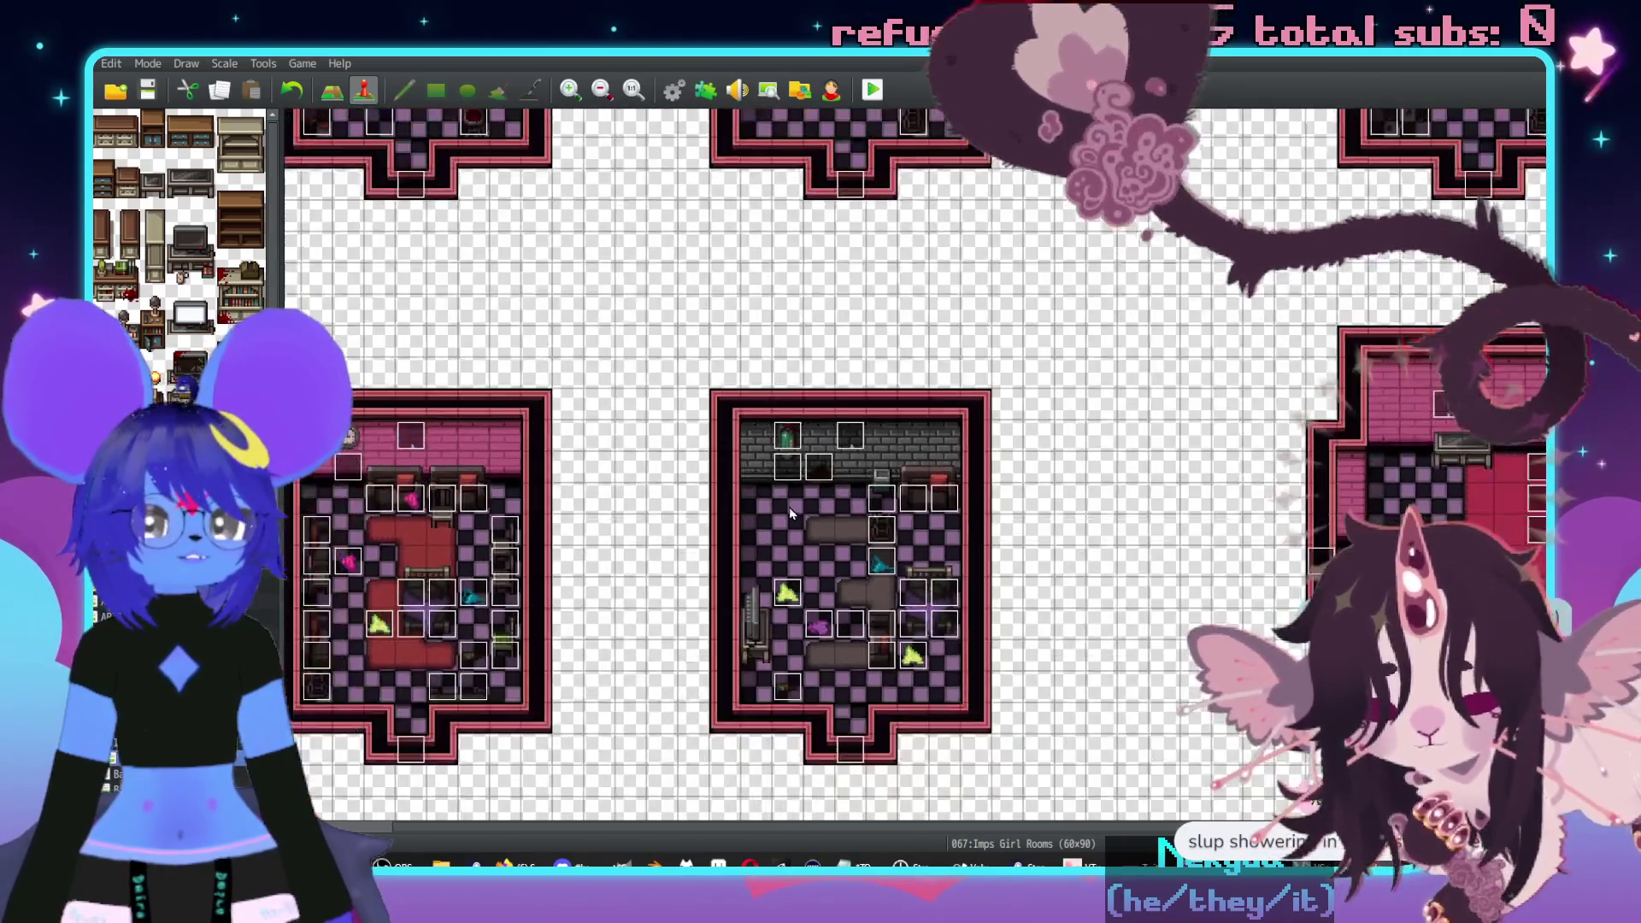
pyautogui.hscroll(3, 908, 447)
pyautogui.scroll(1, 909, 447)
pyautogui.click(667, 471)
pyautogui.press('Delete')
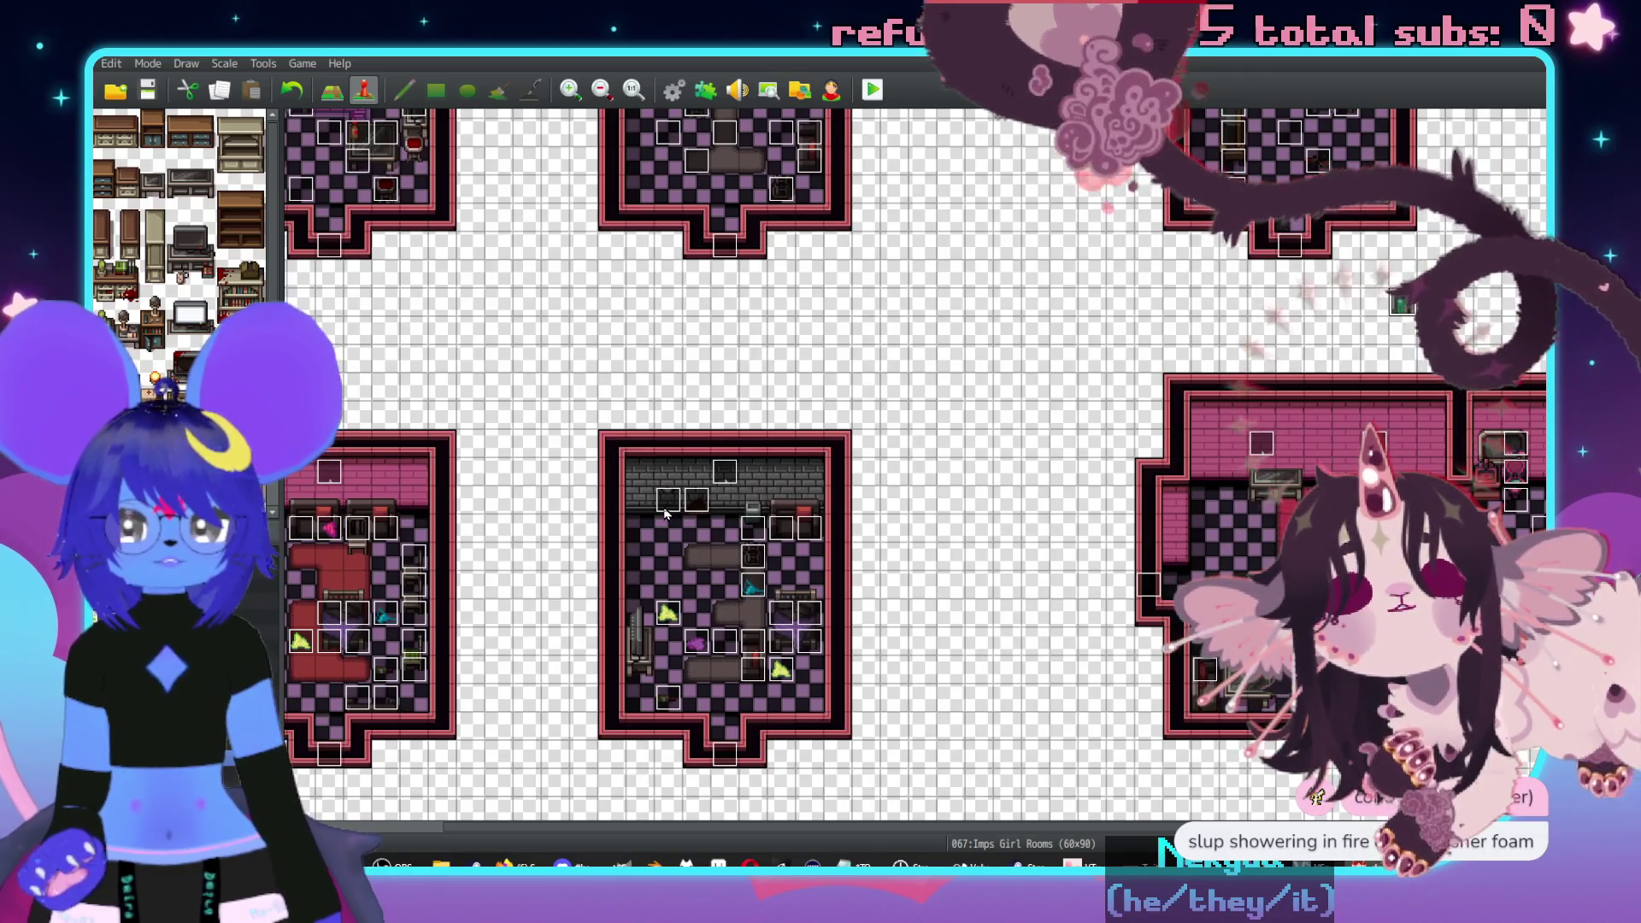
# - Place the green event on the brick wall of the pink room's right-hand section
pyautogui.hscroll(3, 735, 535)
pyautogui.scroll(1, 734, 535)
pyautogui.scroll(3, 893, 428)
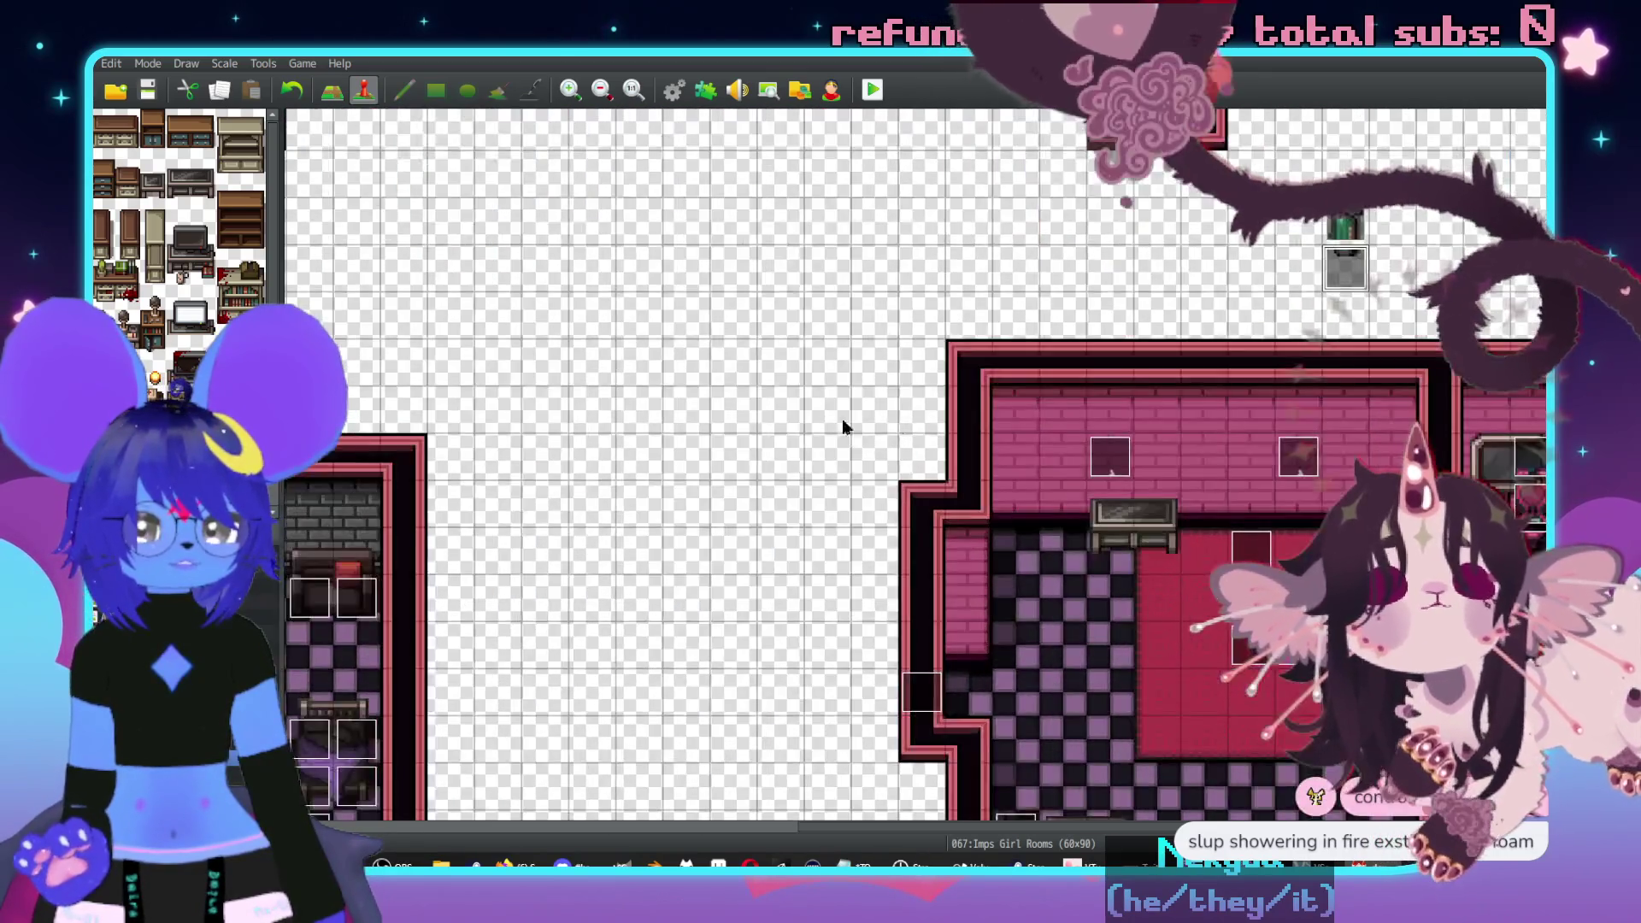
pyautogui.hscroll(5, 893, 428)
pyautogui.scroll(3, 893, 428)
pyautogui.scroll(-1, 934, 293)
pyautogui.moveTo(922, 272); pyautogui.dragTo(1202, 506)
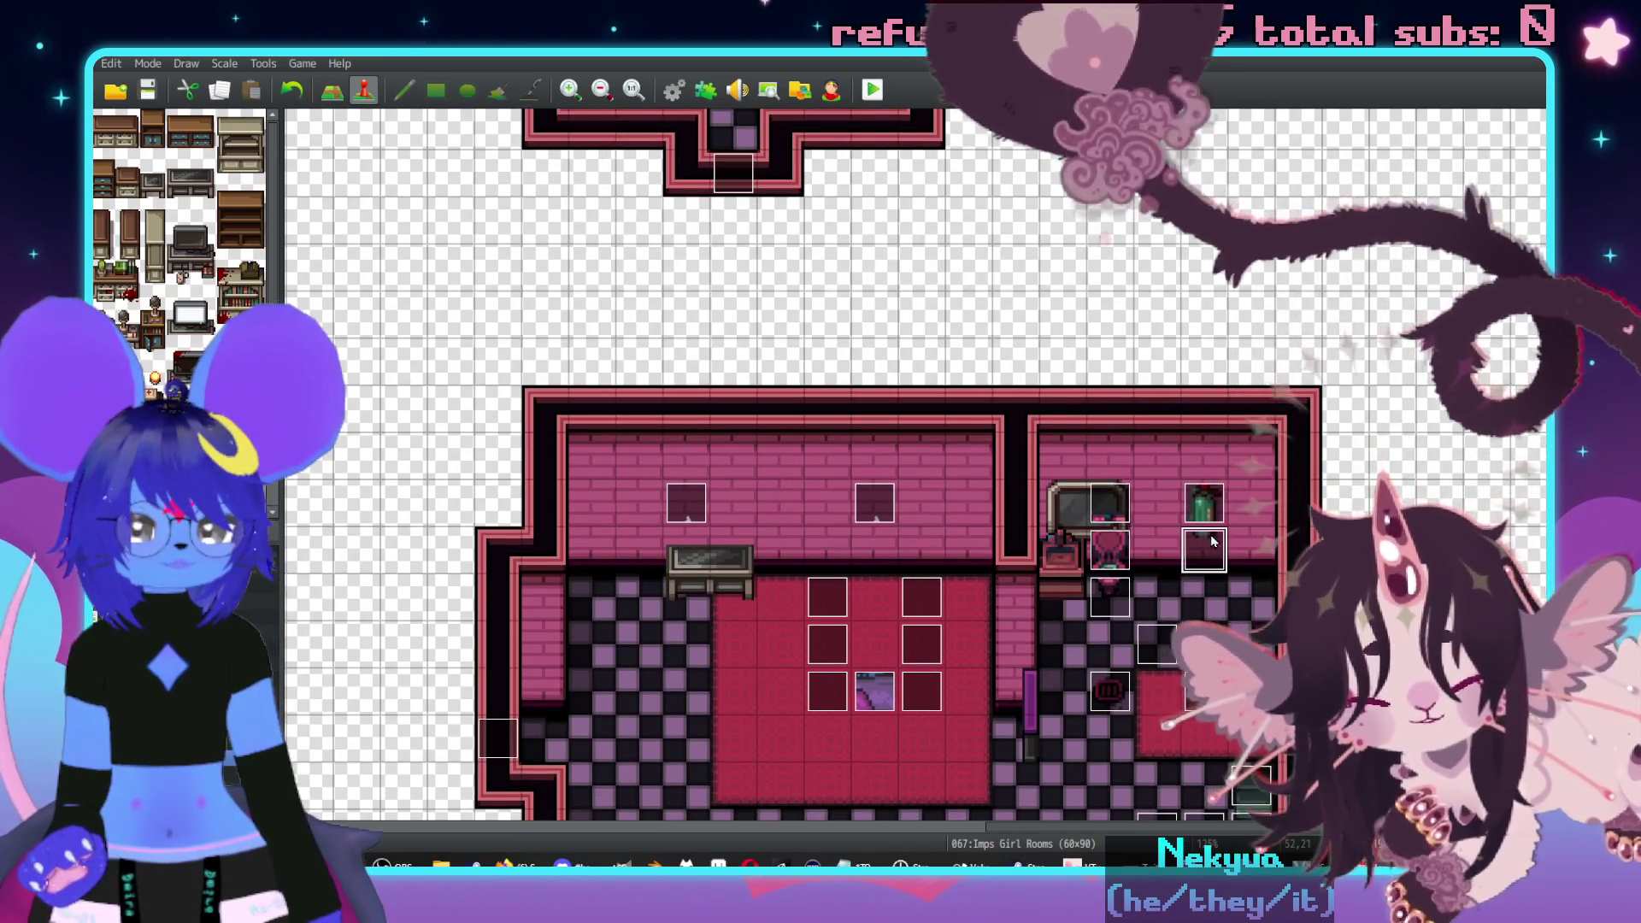
pyautogui.scroll(-2, 1359, 454)
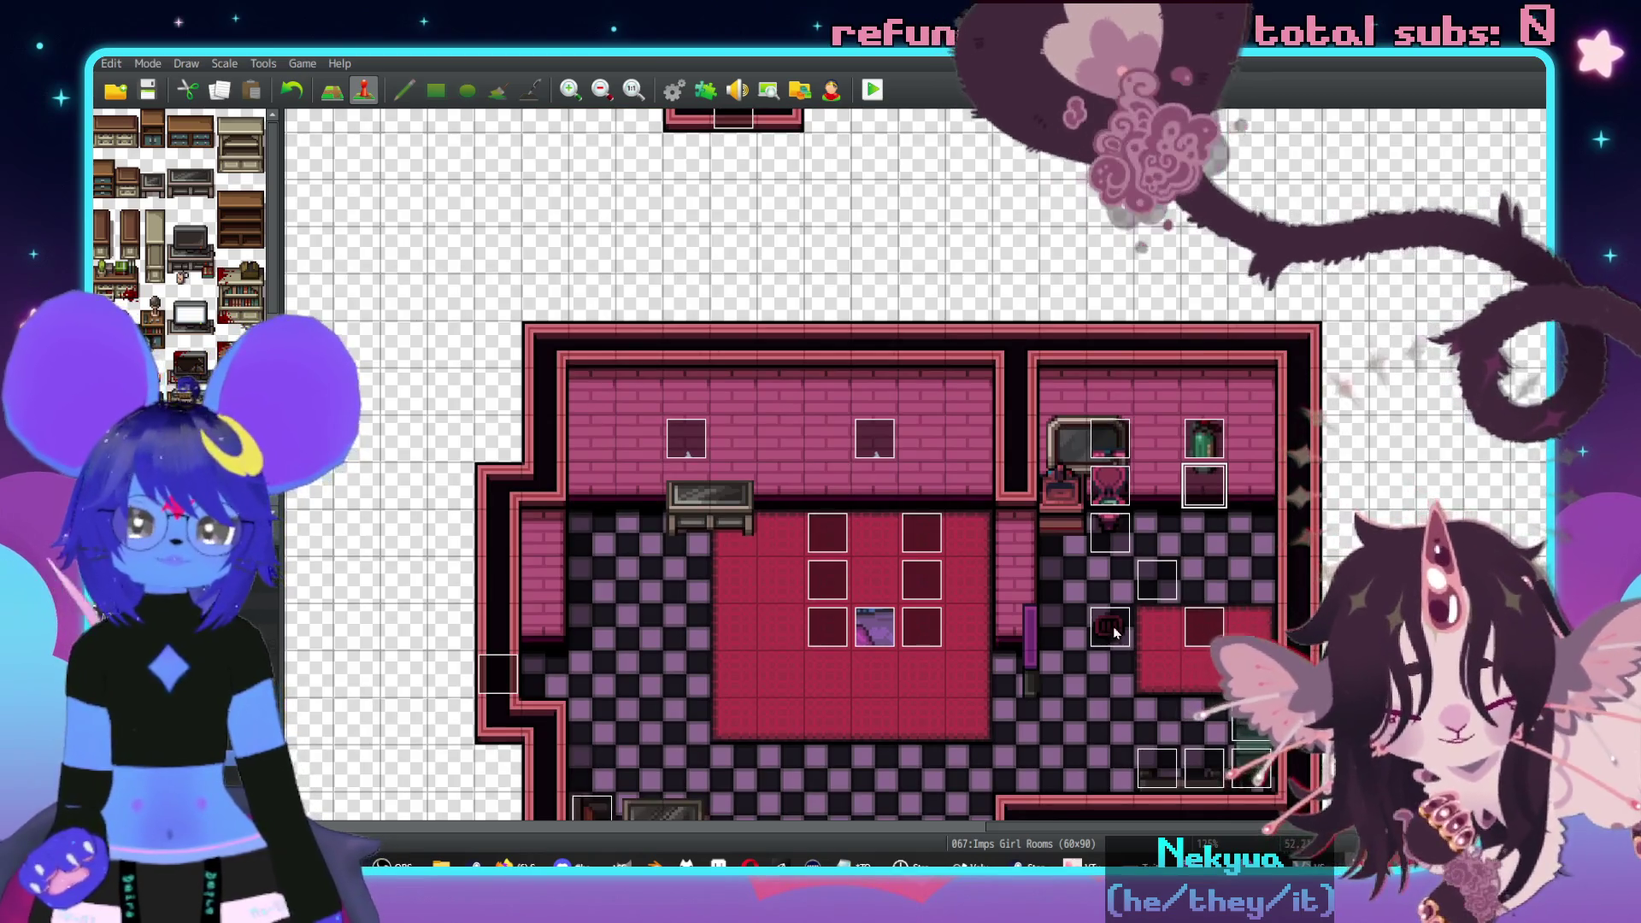
pyautogui.hotkey('alt', 'Tab')
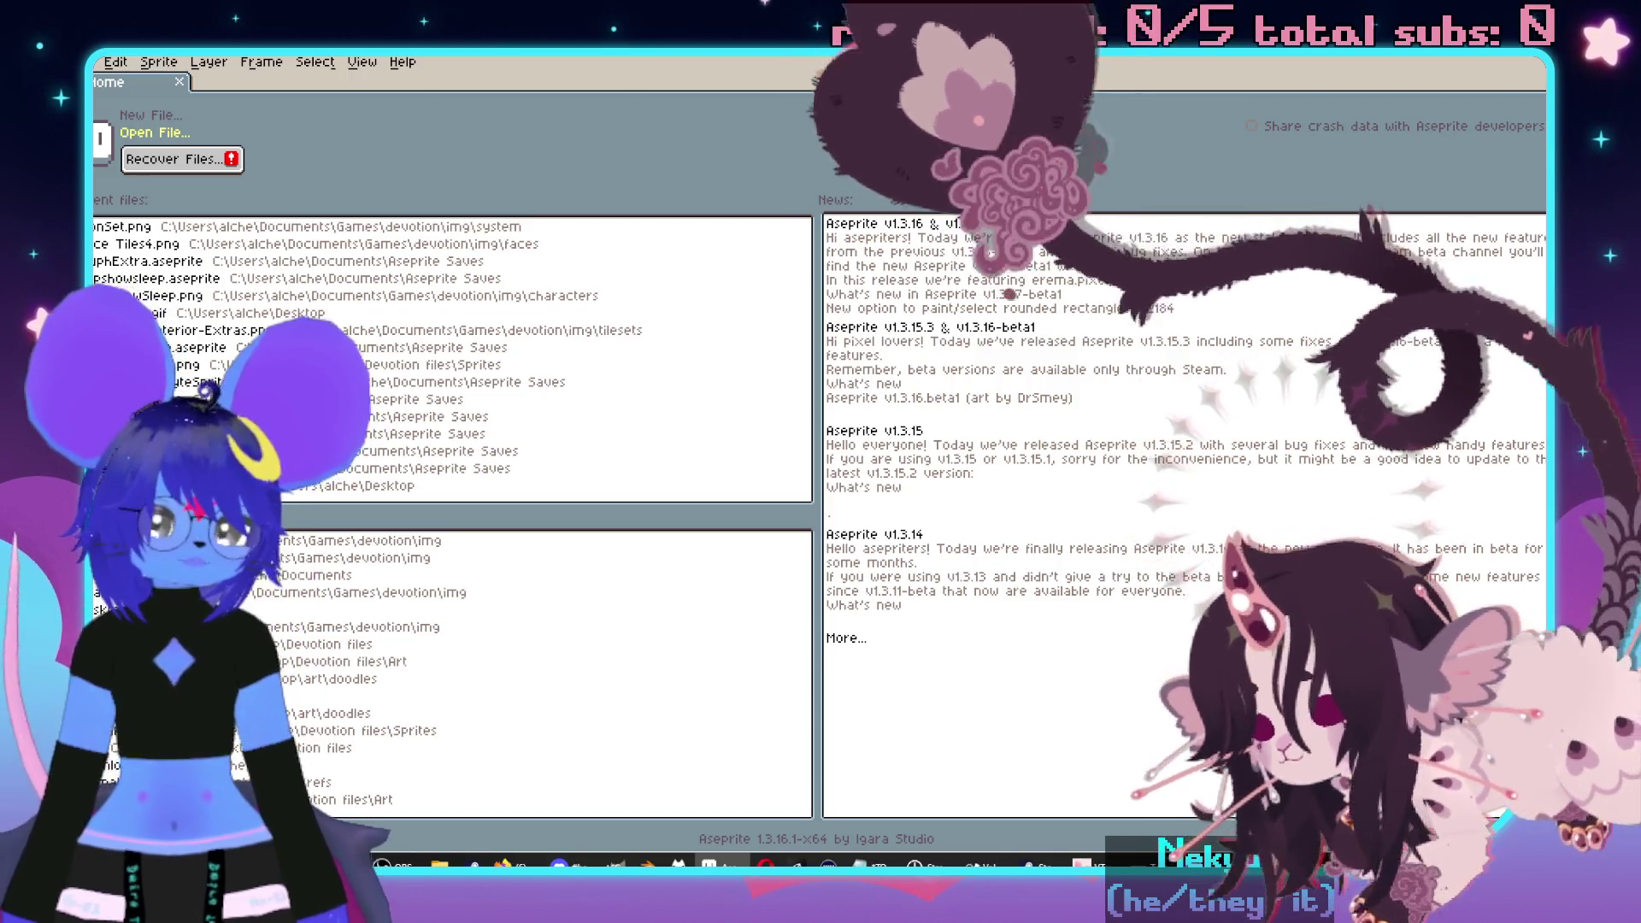
# - Open Sprite-0003.ase, the shower curtain animation, in Aseprite
pyautogui.scroll(3, 846, 272)
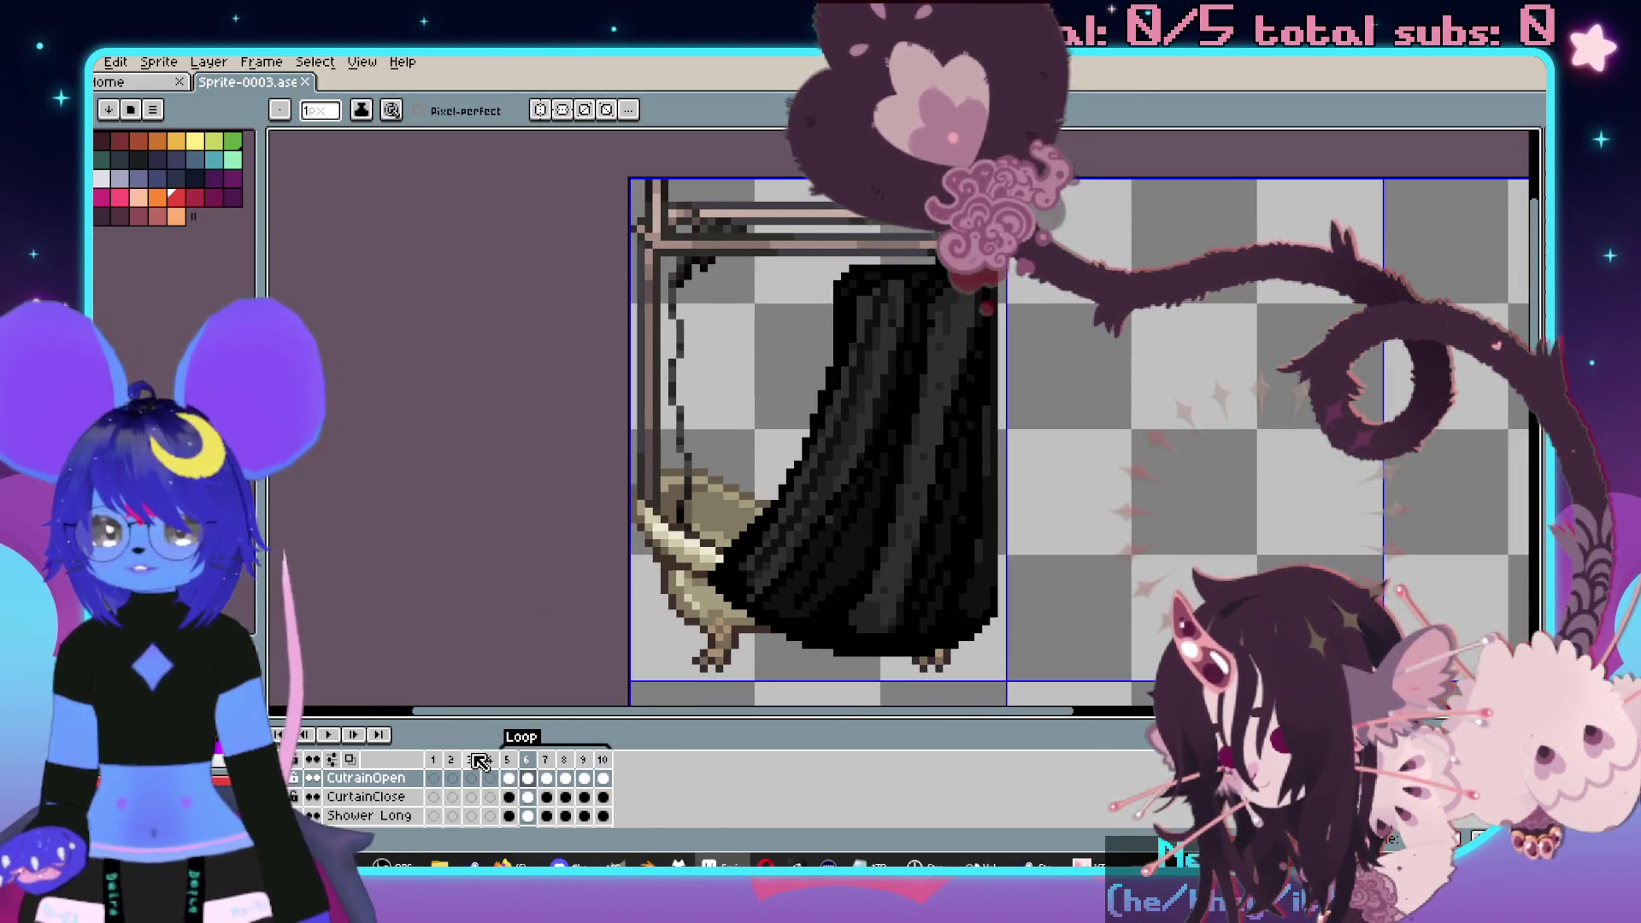
# - Play the curtain animation from the closed curtain on frame 5 through to open at frame 8
pyautogui.click(475, 759)
pyautogui.click(507, 759)
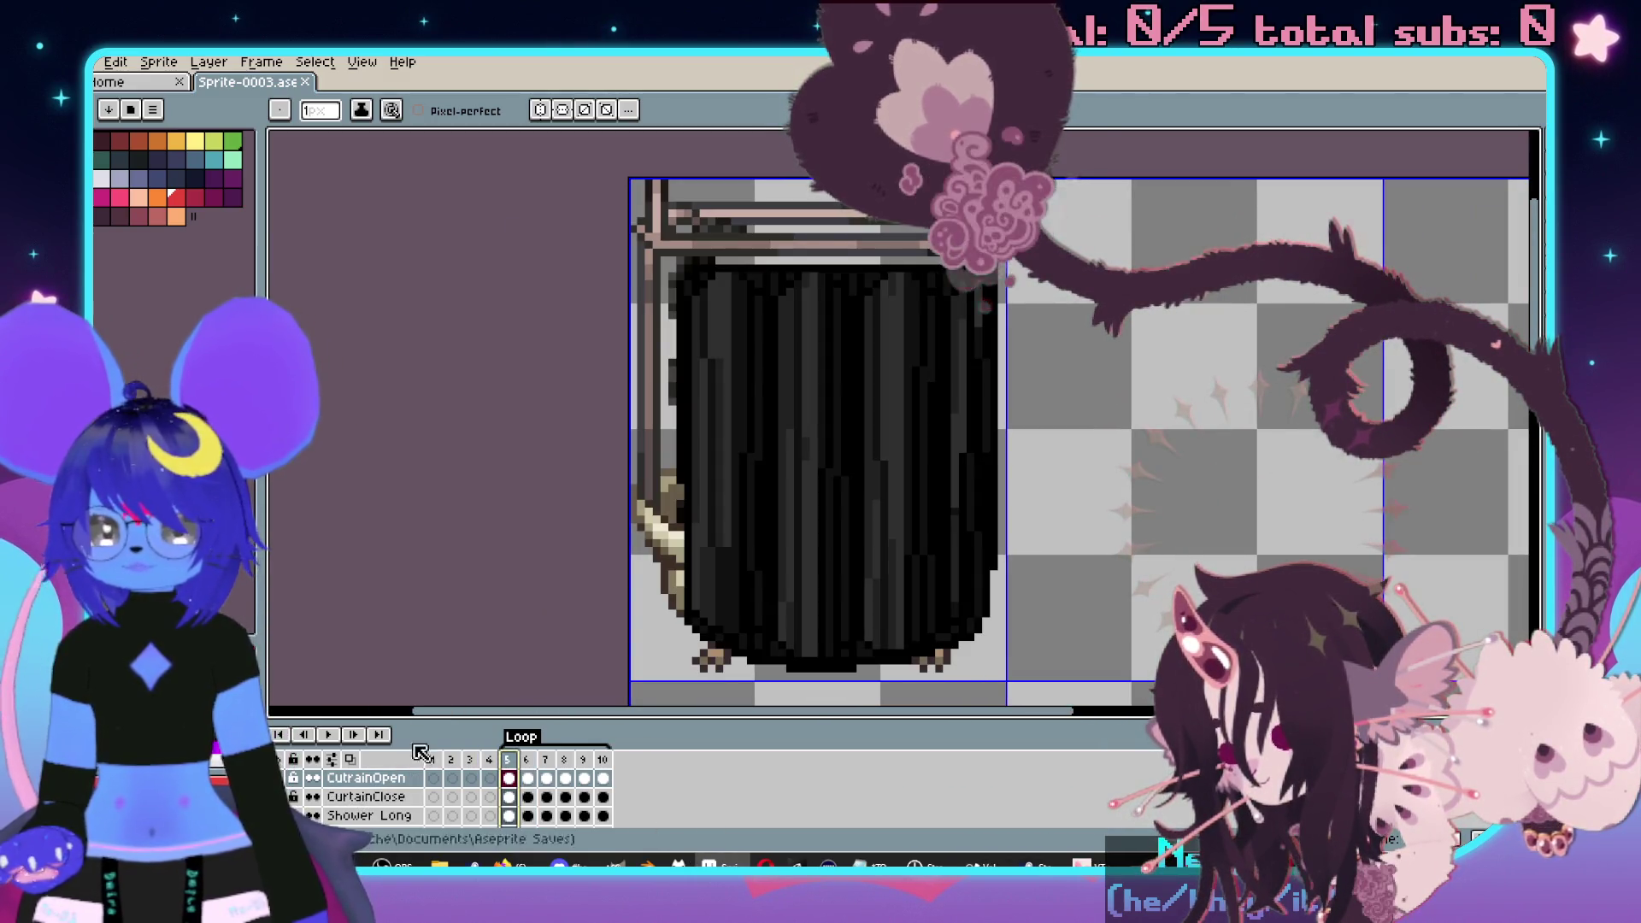
pyautogui.moveTo(1010, 366); pyautogui.dragTo(845, 381)
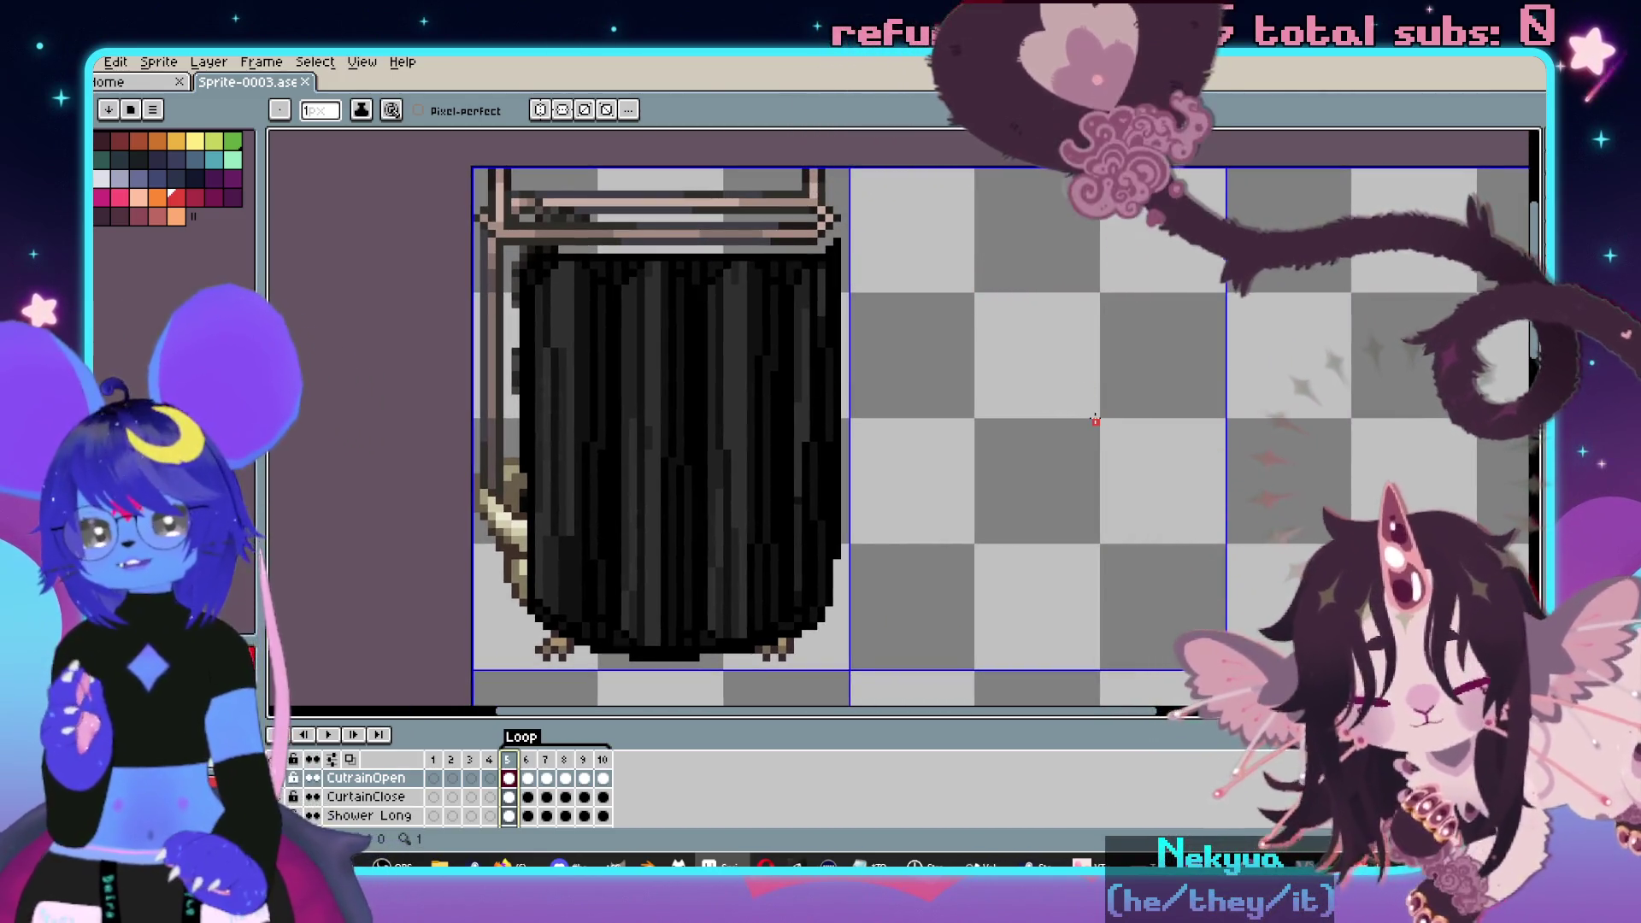
pyautogui.press('Return')
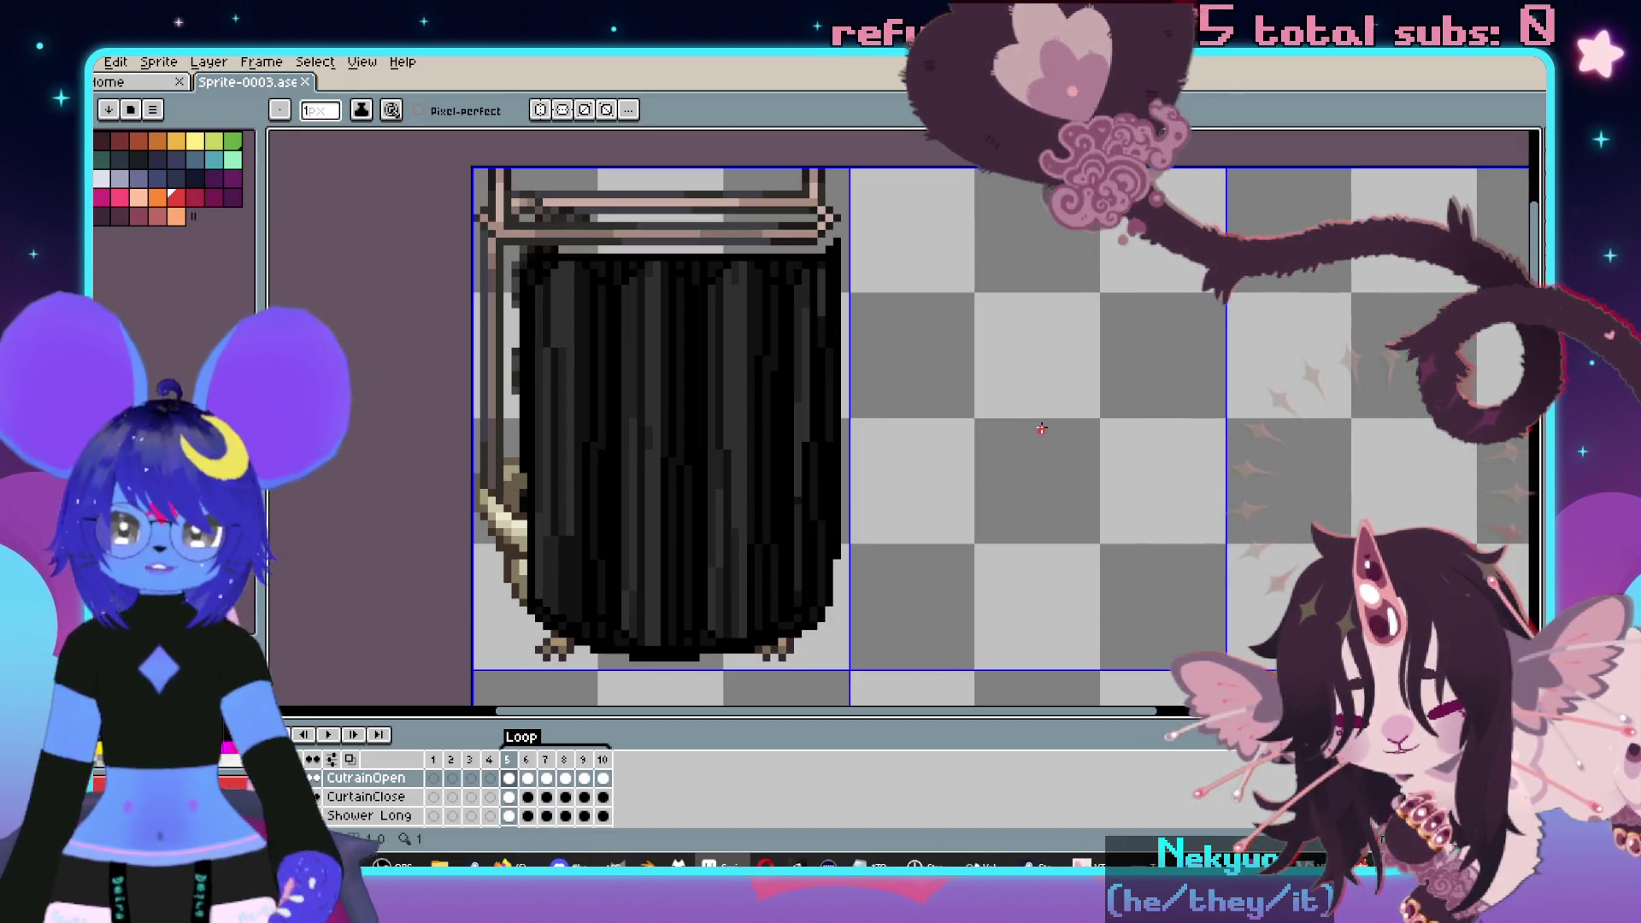
pyautogui.scroll(-2, 1016, 421)
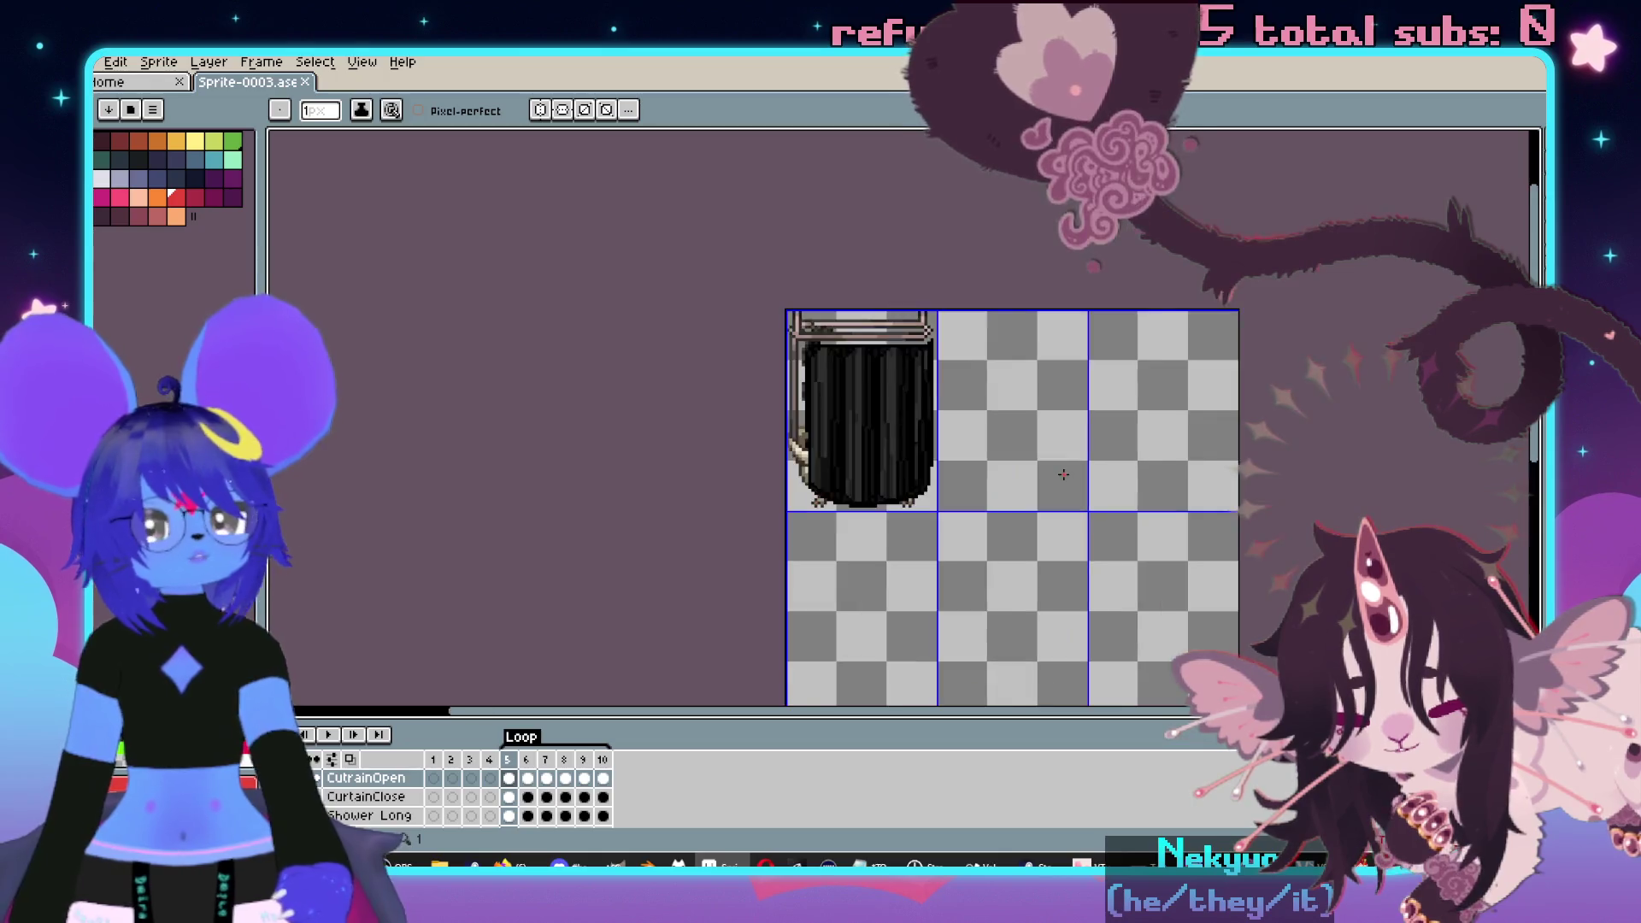
# - Paste frame 5's closed black curtain into frame 10 of the CurtainClose layer
pyautogui.scroll(1, 1054, 476)
pyautogui.moveTo(1055, 476); pyautogui.dragTo(1034, 469)
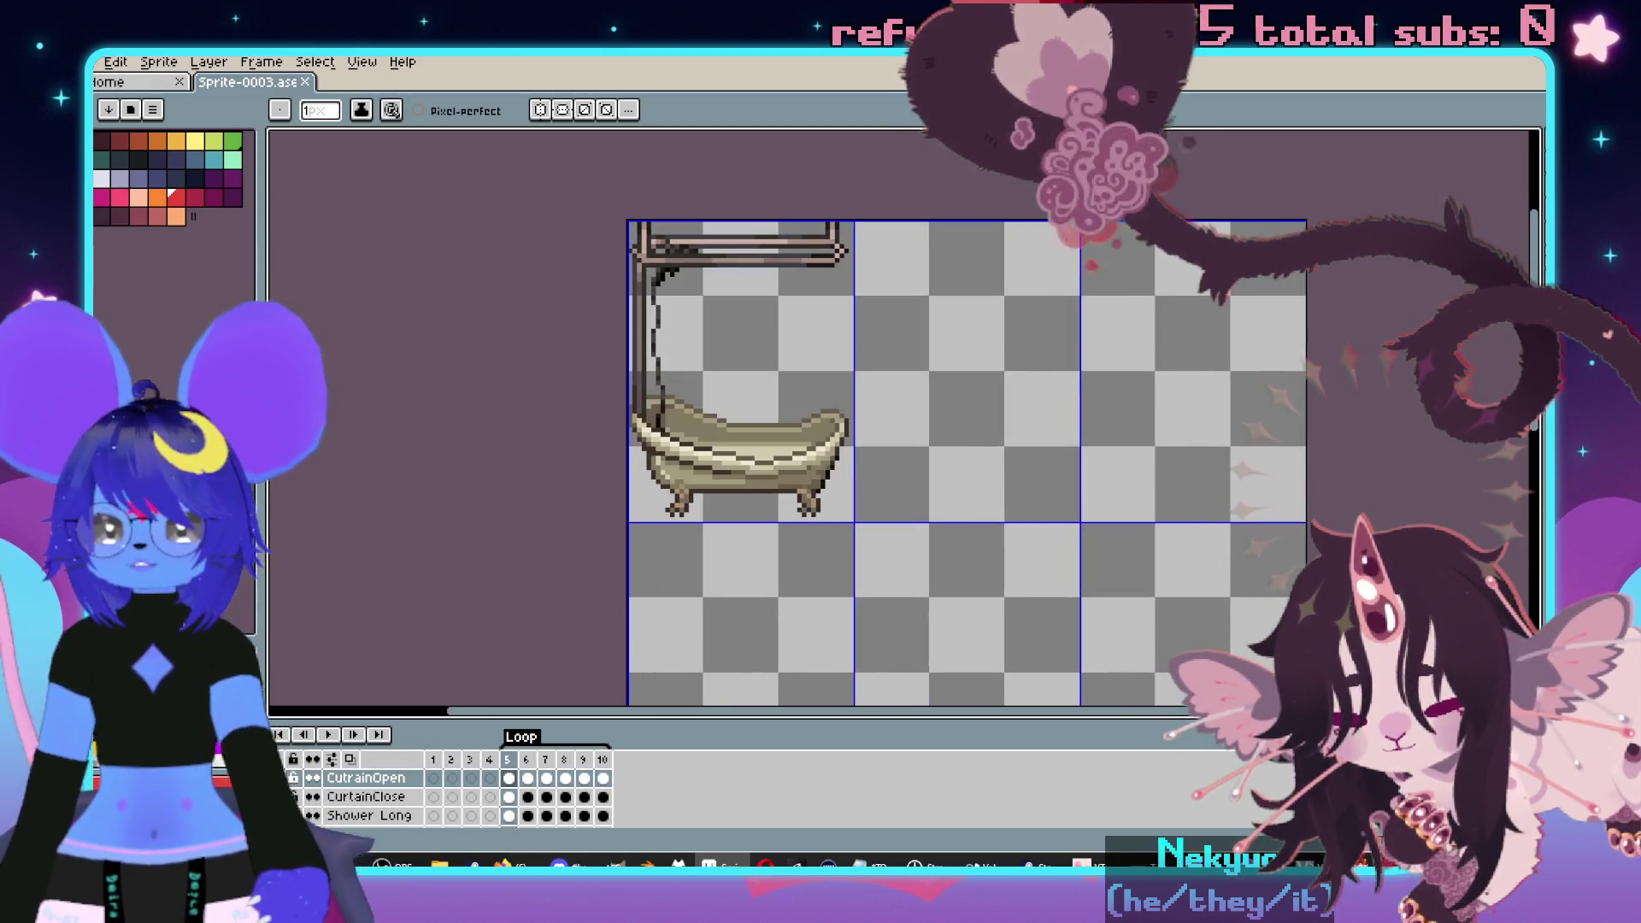
pyautogui.moveTo(797, 511); pyautogui.dragTo(817, 506)
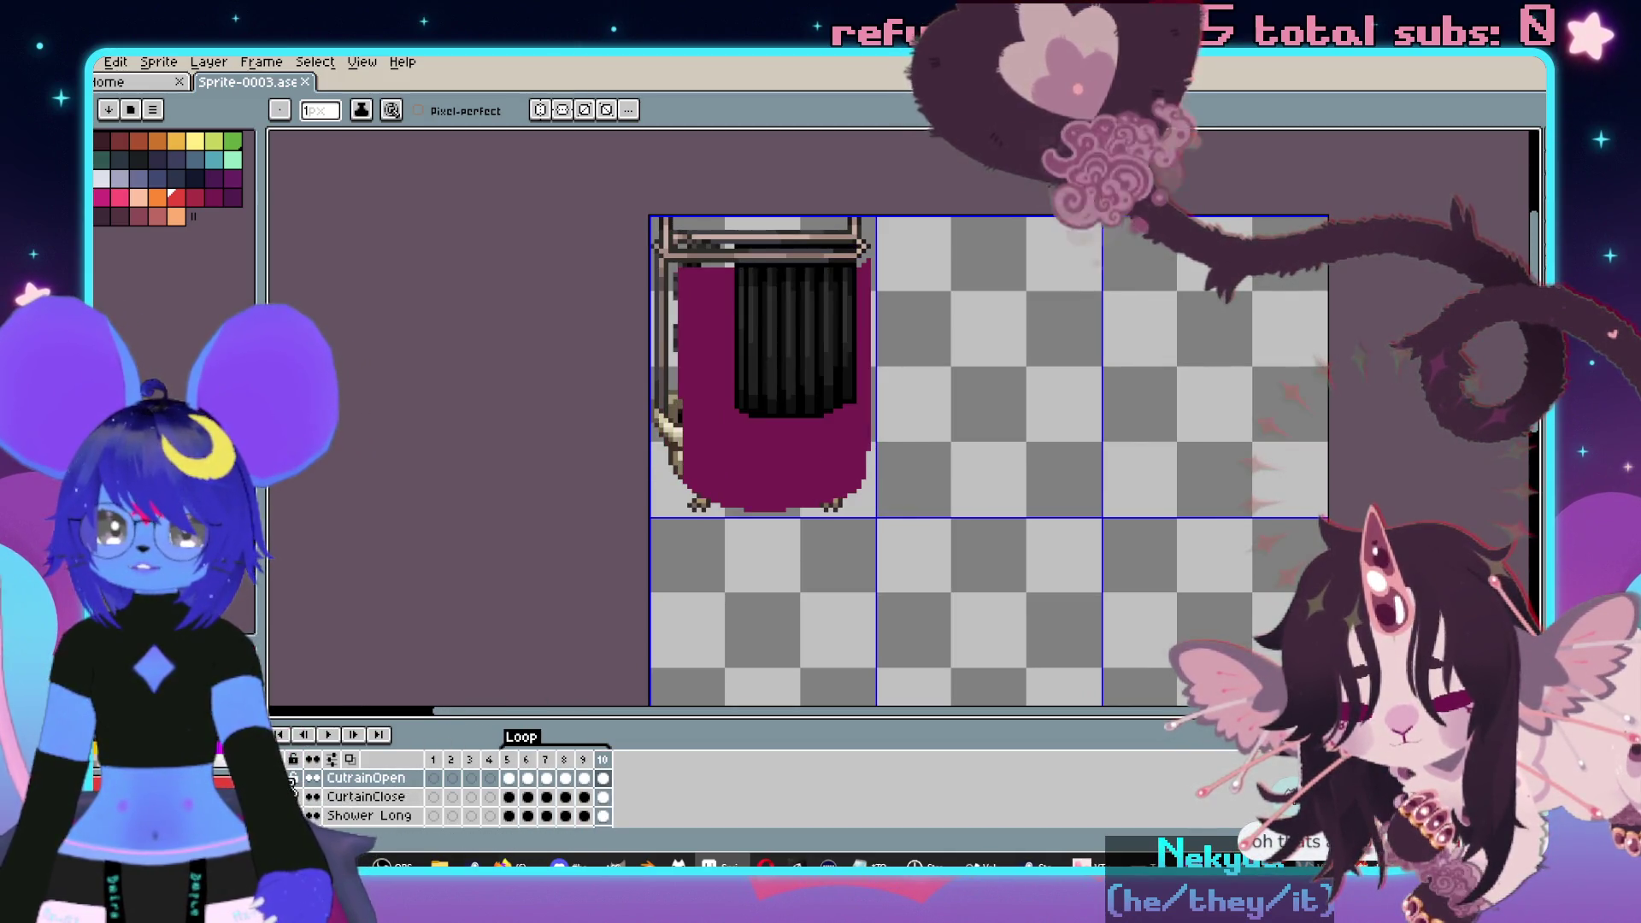
pyautogui.click(510, 779)
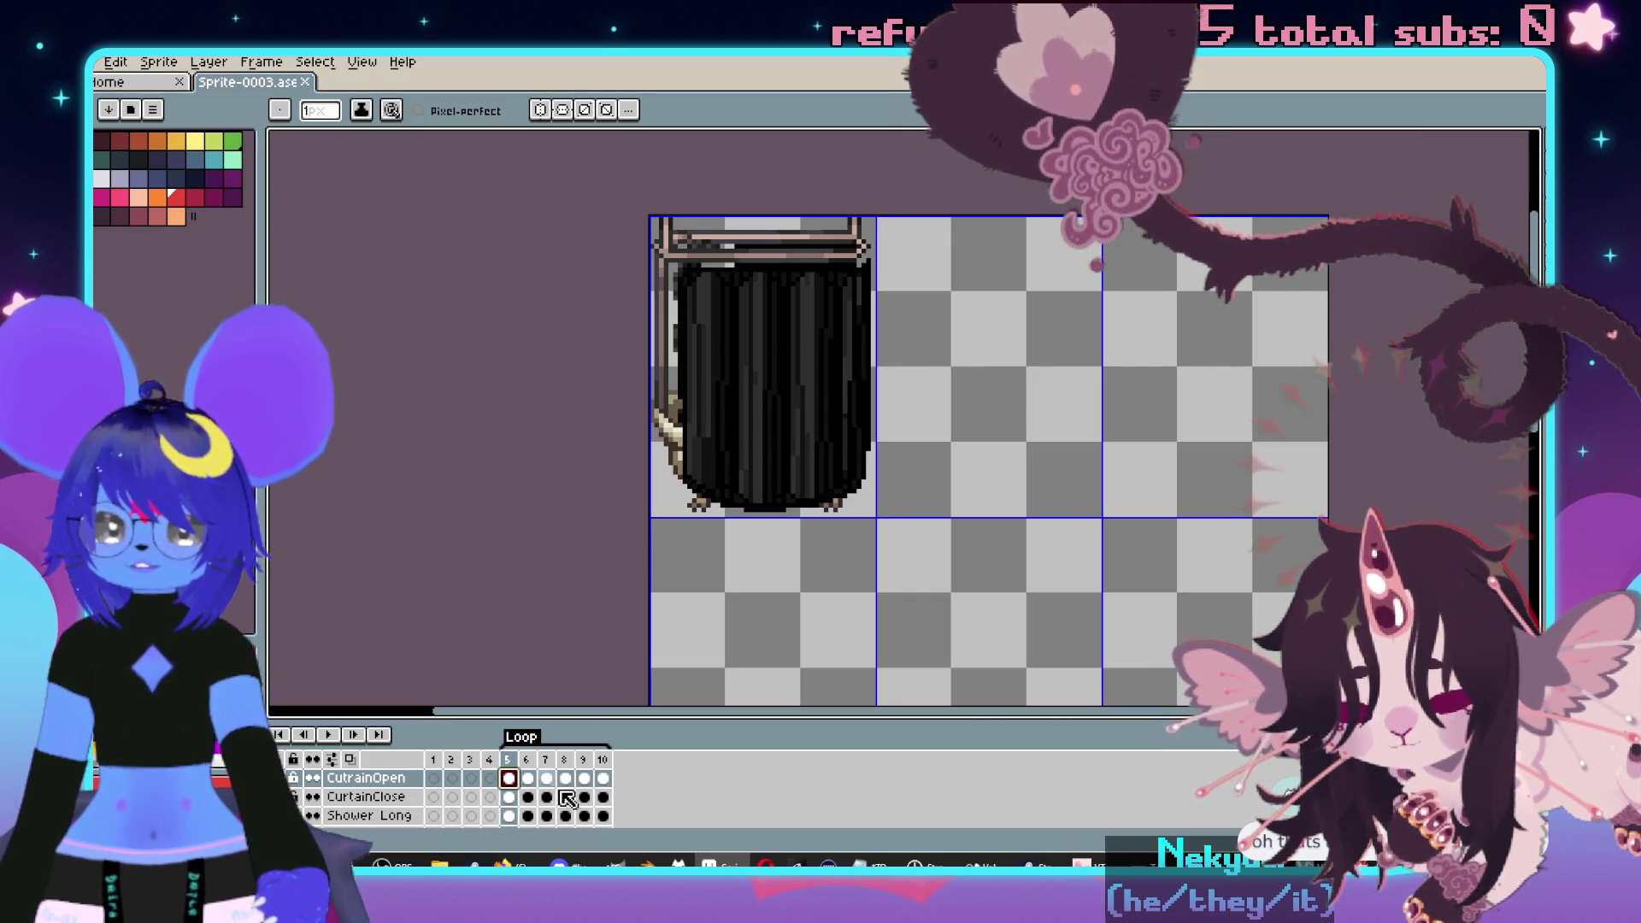
pyautogui.click(604, 802)
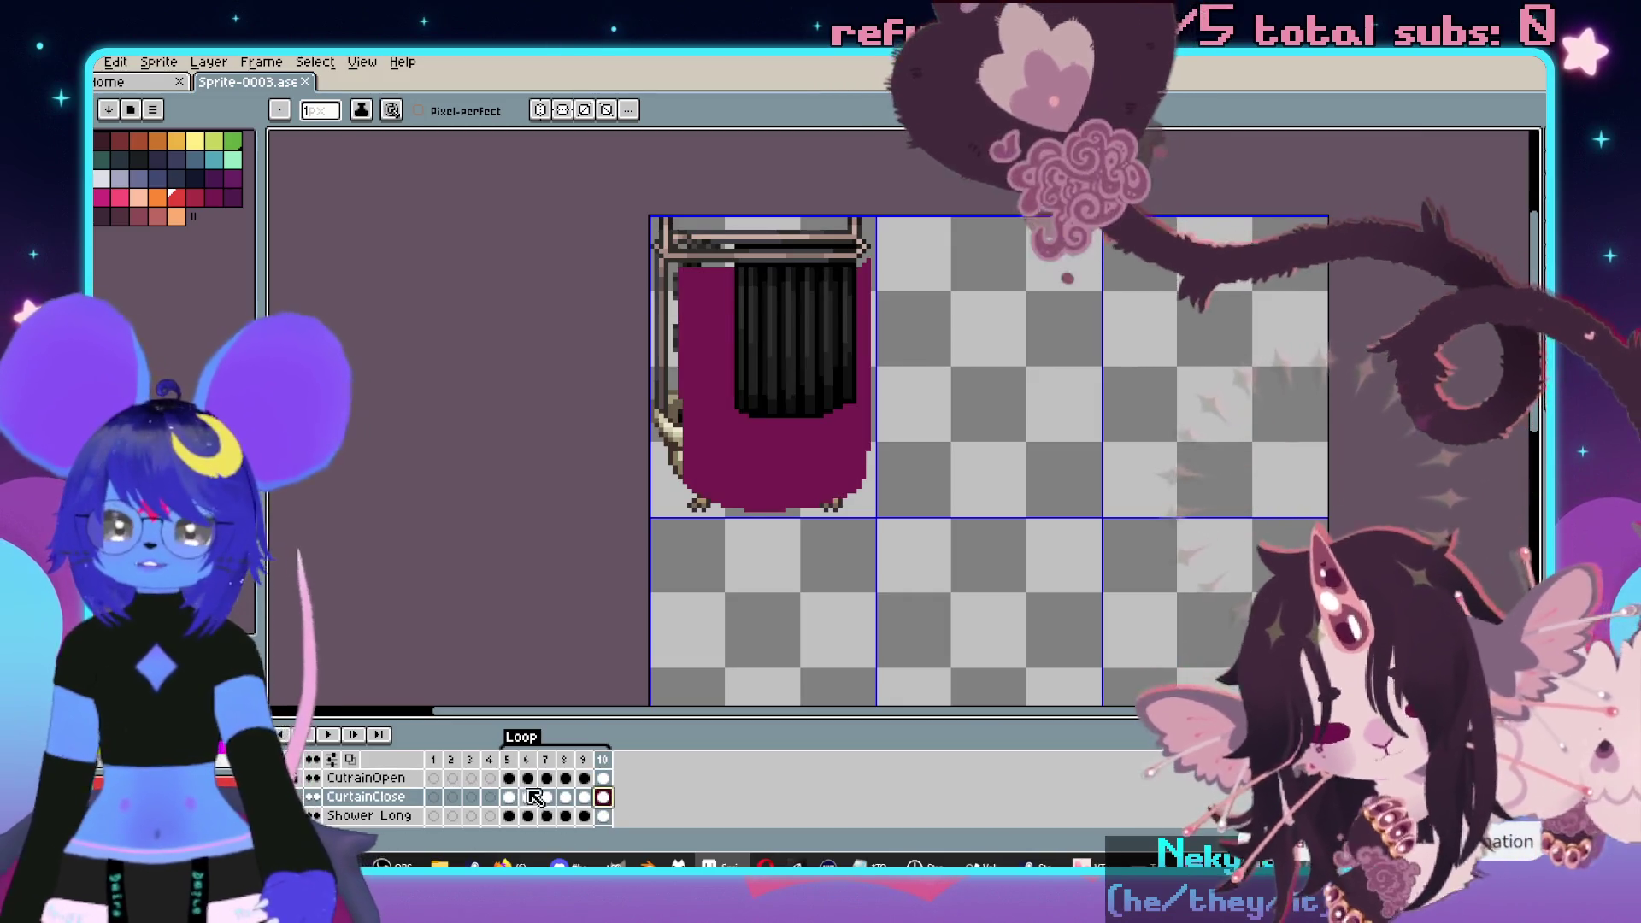
pyautogui.click(510, 778)
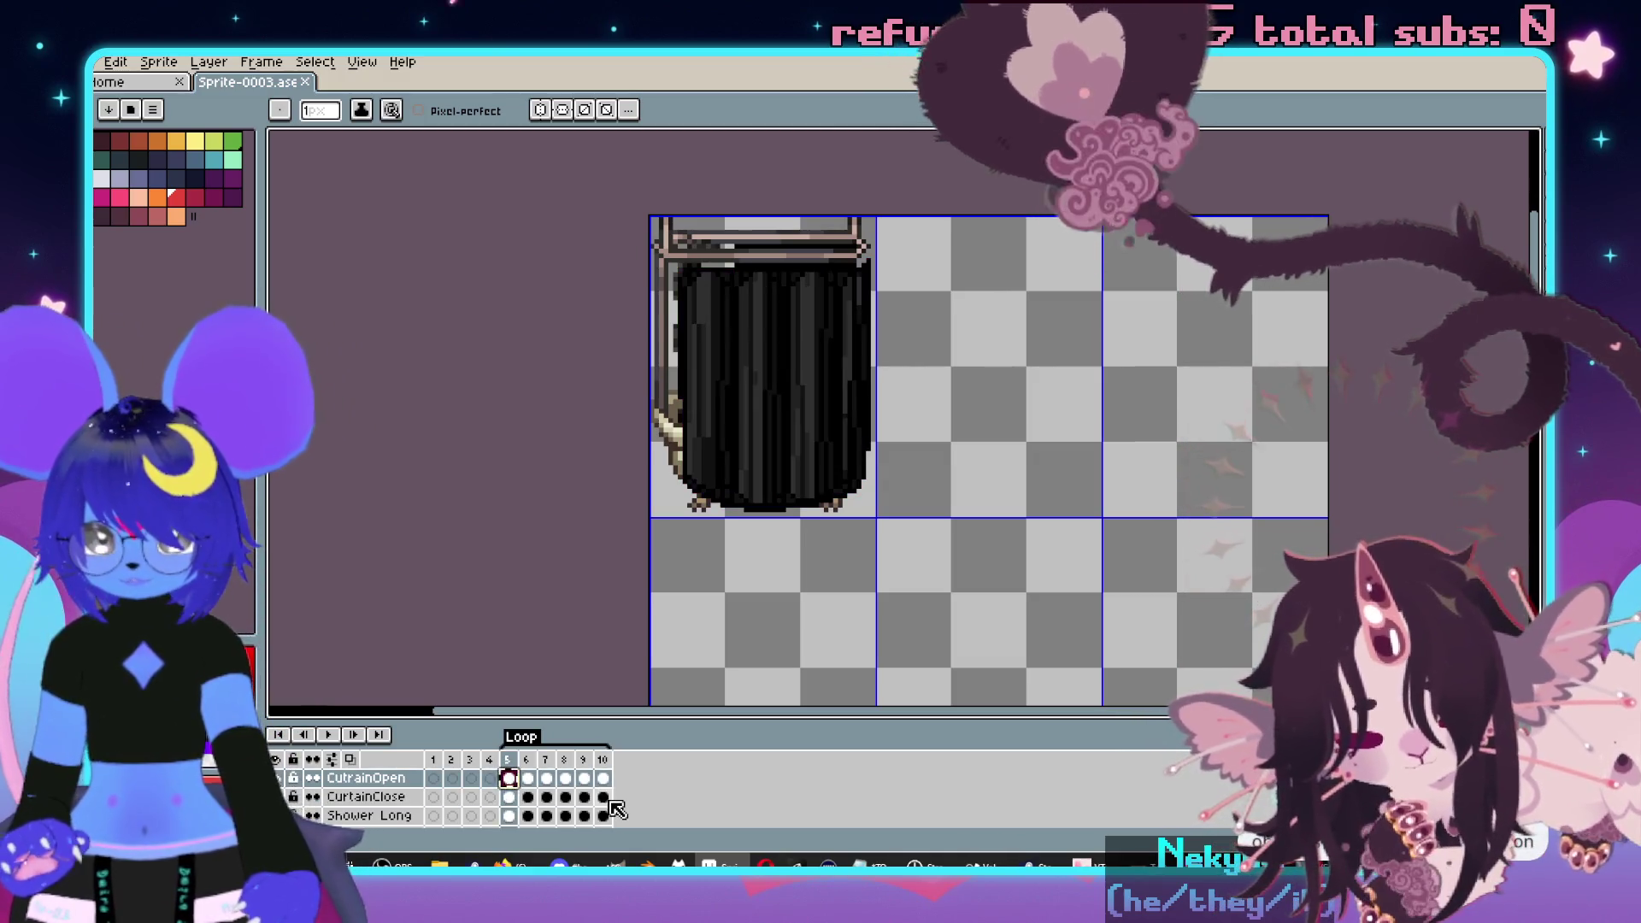
pyautogui.click(605, 798)
pyautogui.hotkey('ctrl', 'v')
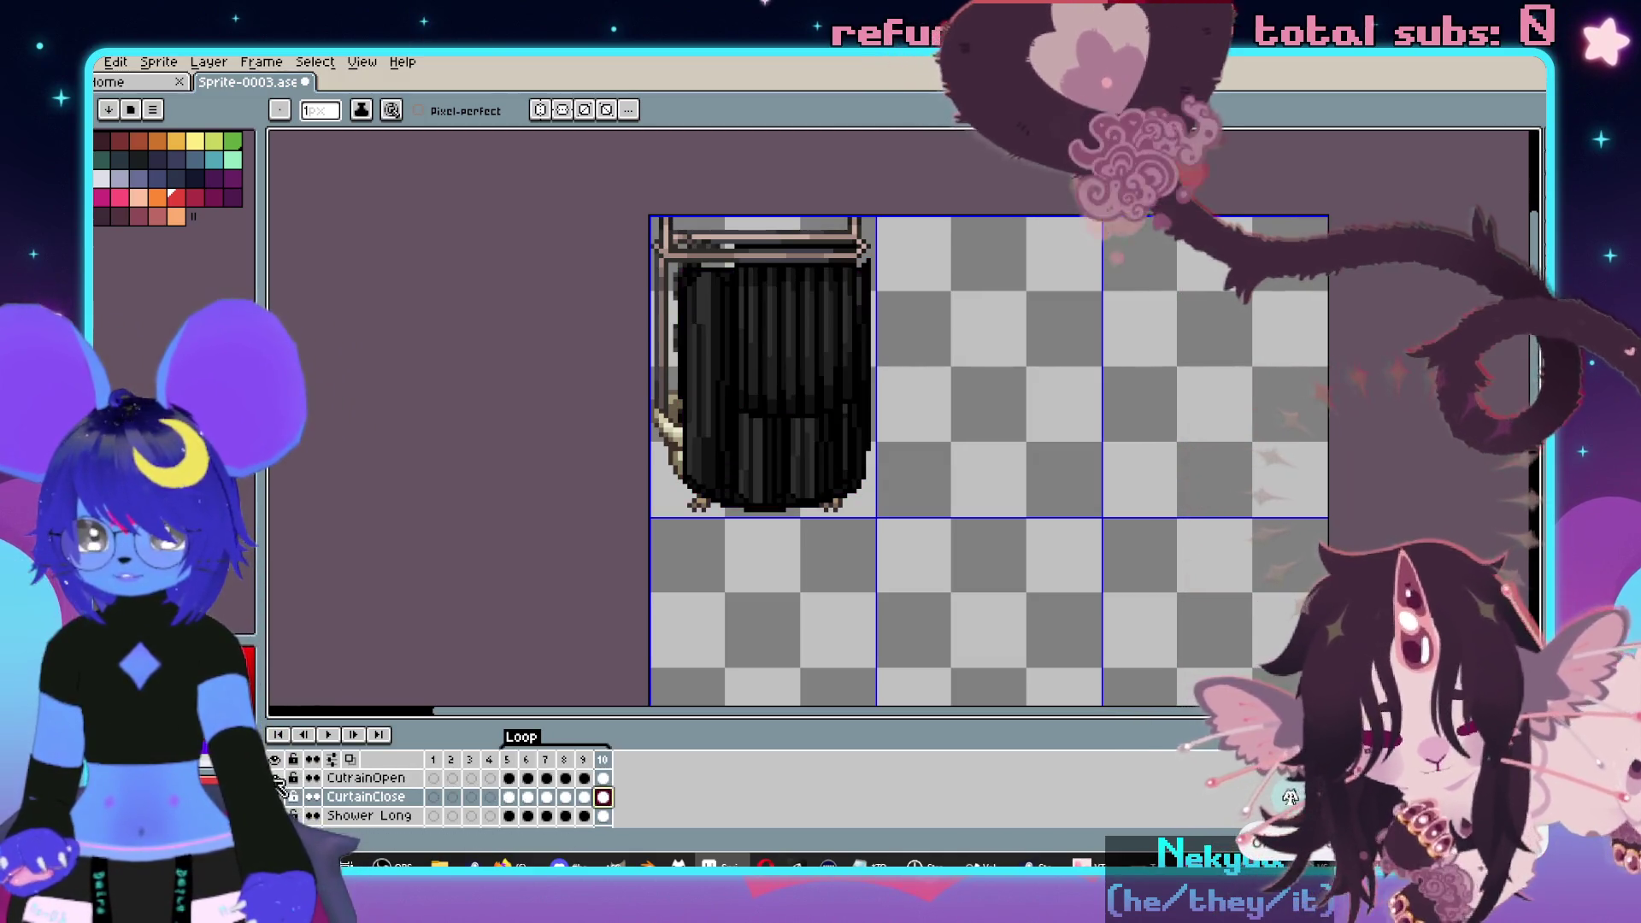
# - Play the curtain animation to check the new ending, then stop it
pyautogui.scroll(-1, 968, 515)
pyautogui.press('Return')
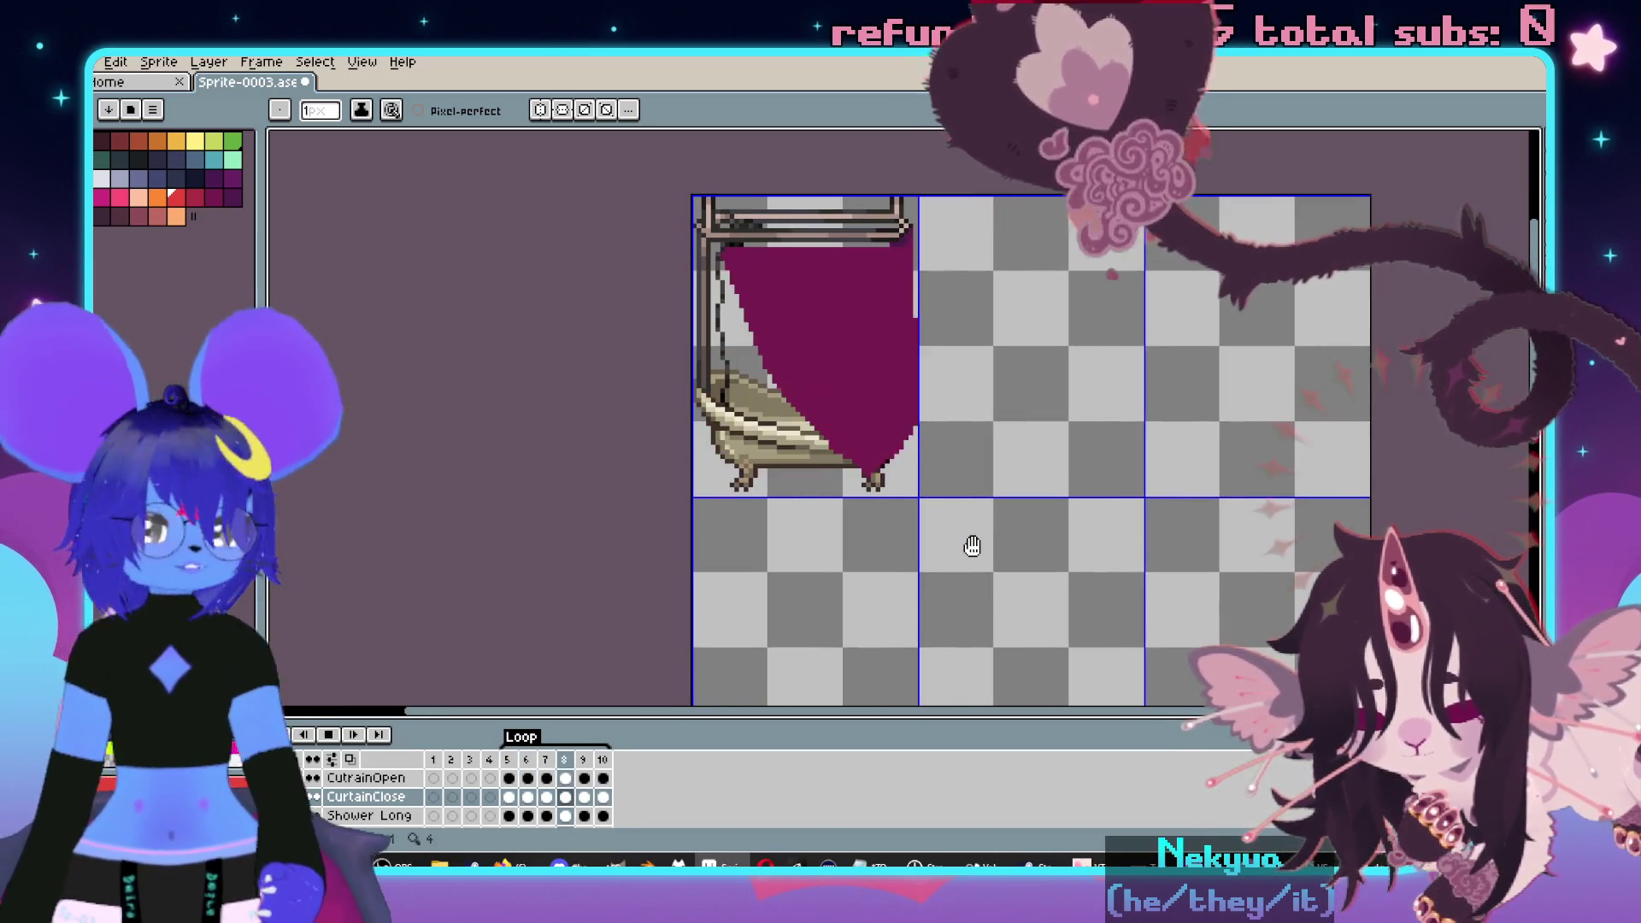
pyautogui.press('Return')
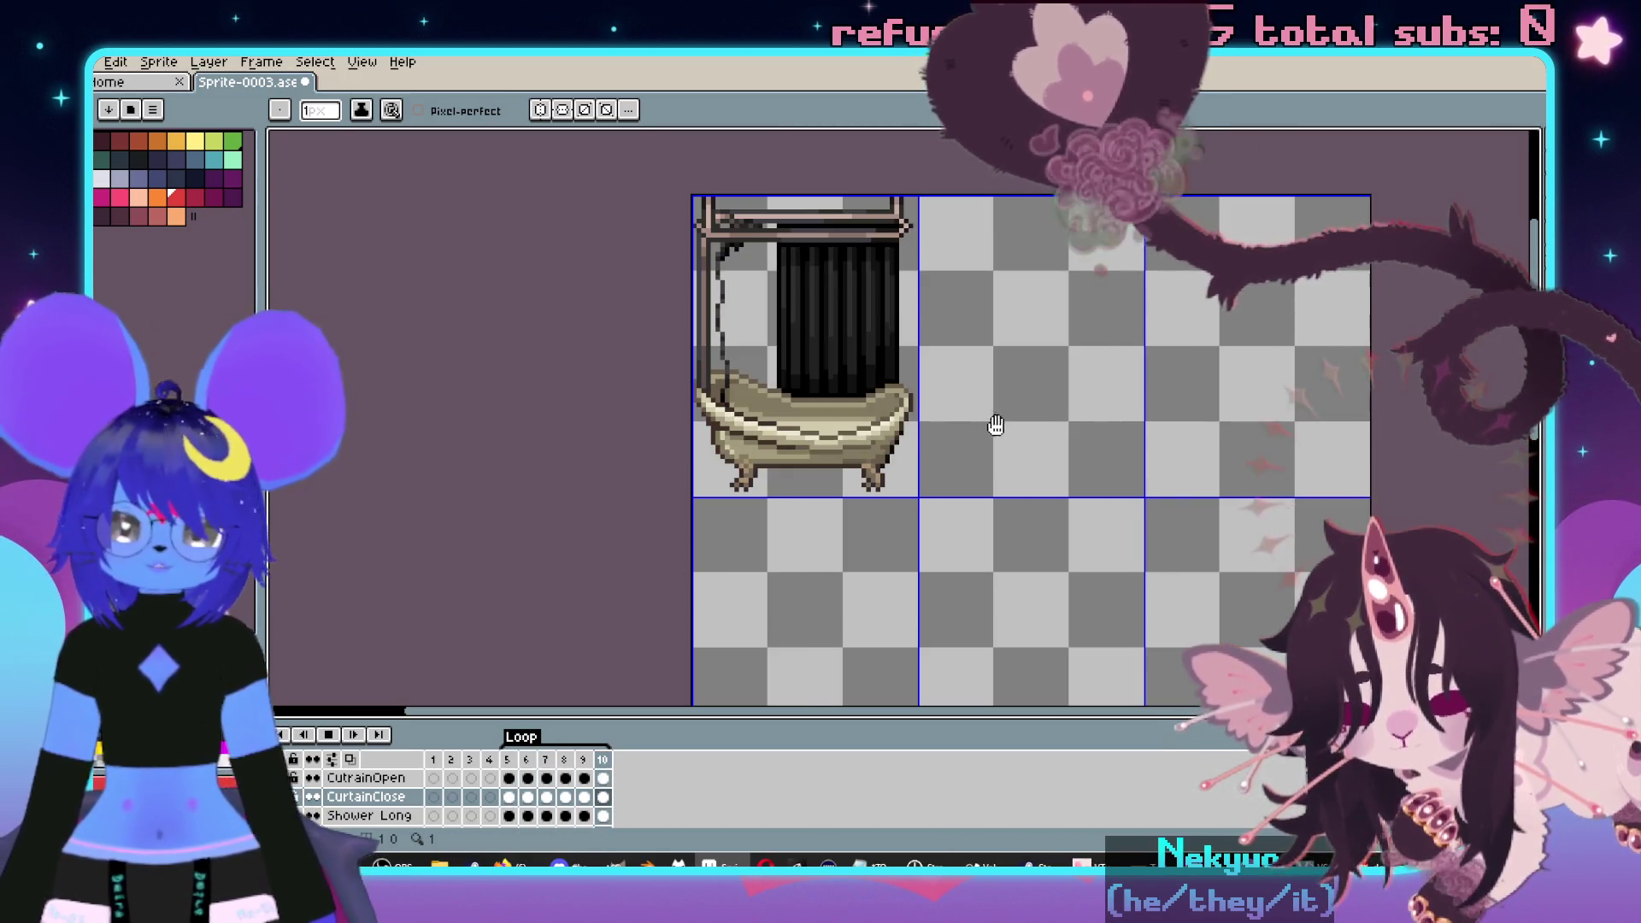
pyautogui.scroll(1, 1022, 362)
pyautogui.scroll(-1, 1091, 428)
pyautogui.scroll(1, 1097, 417)
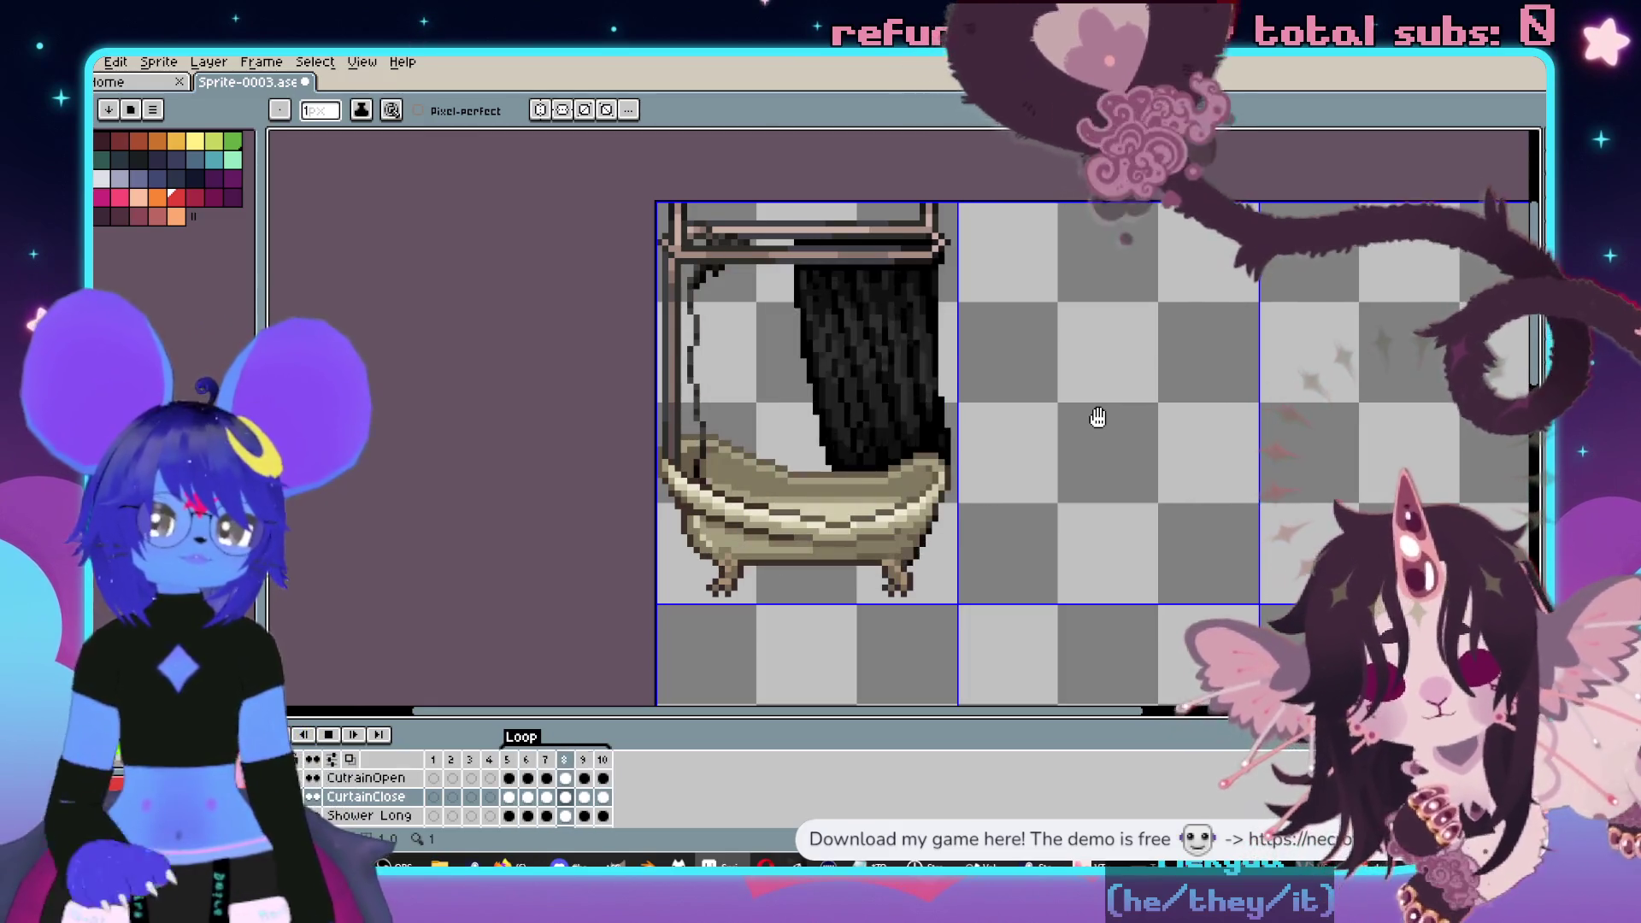
pyautogui.press('Return')
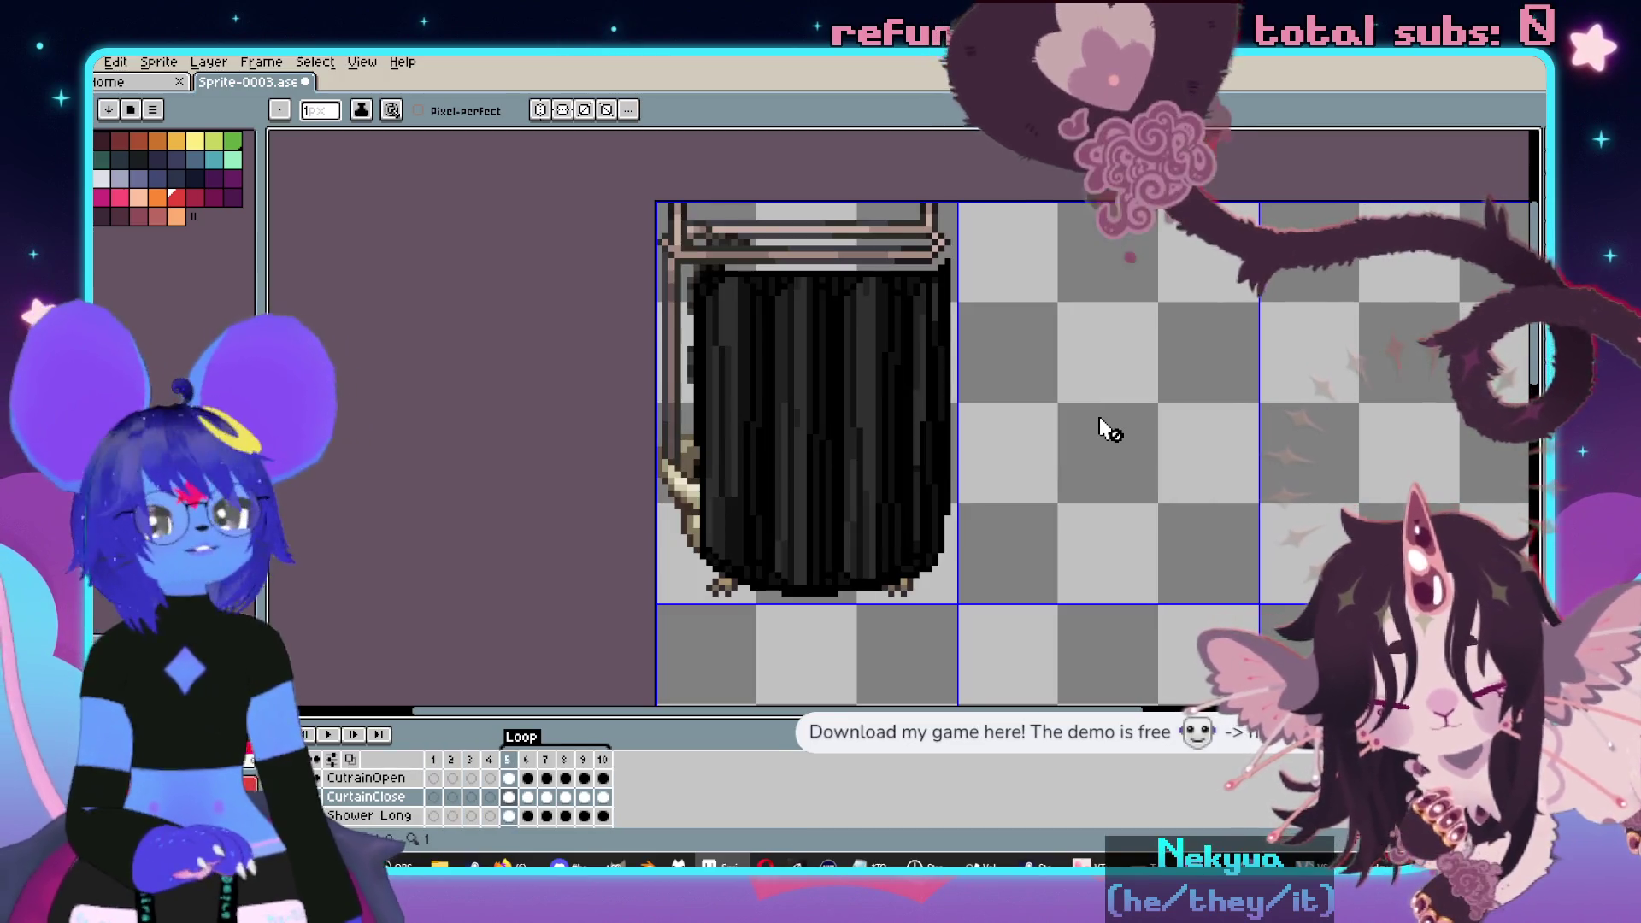
pyautogui.press('Left')
pyautogui.press('Left')
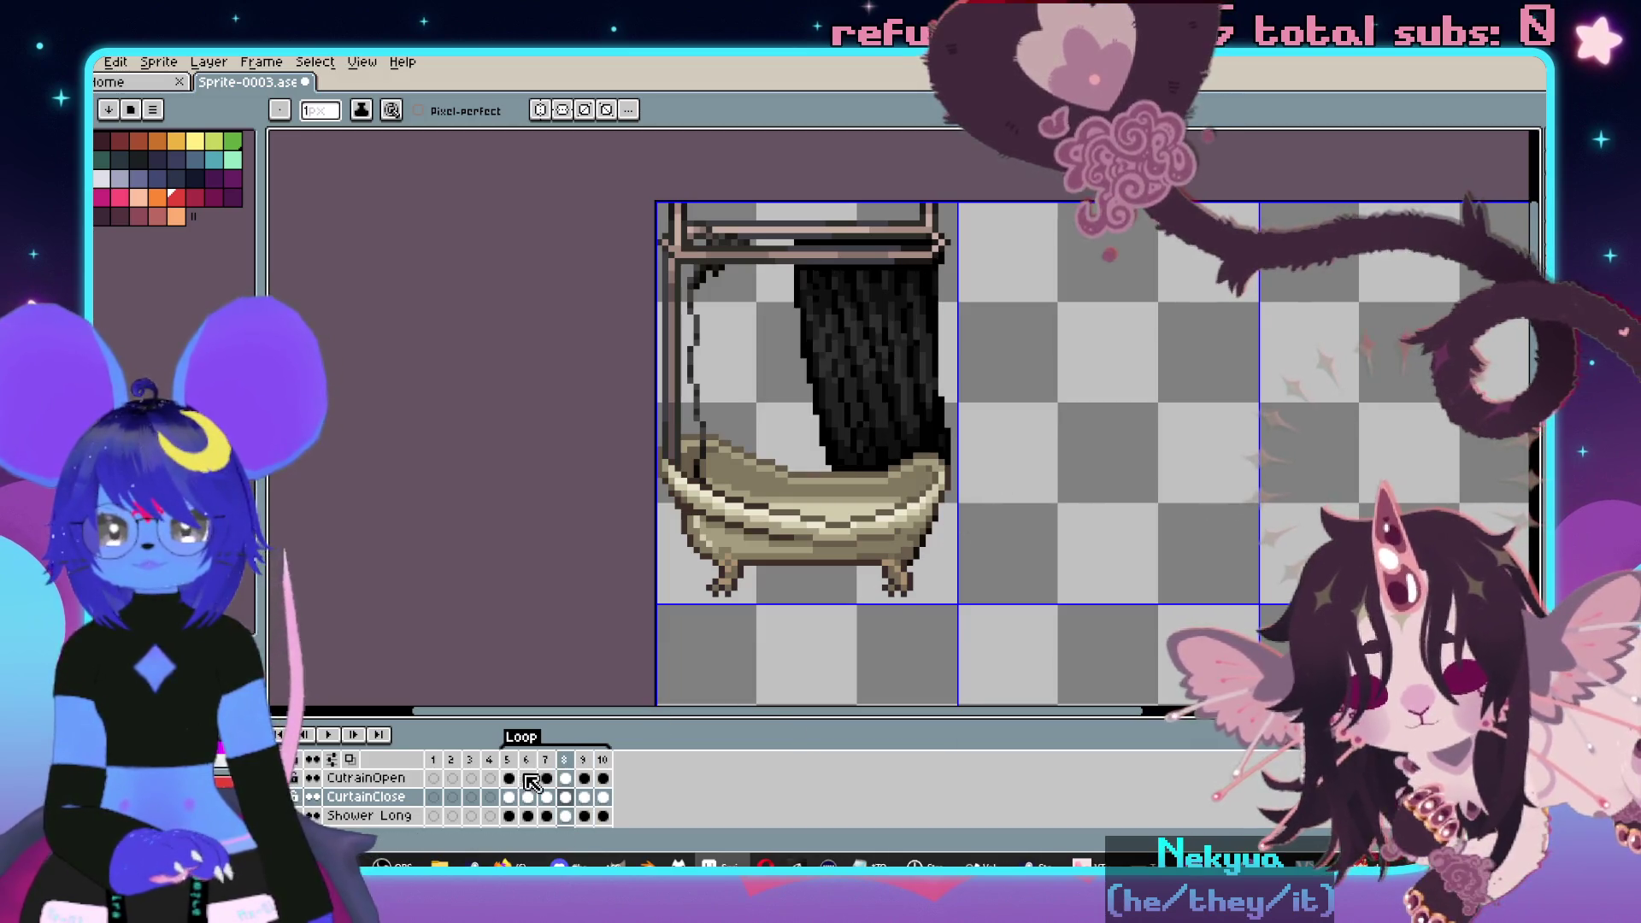
pyautogui.press('Left')
pyautogui.press('Left')
pyautogui.press('Left')
pyautogui.click(326, 793)
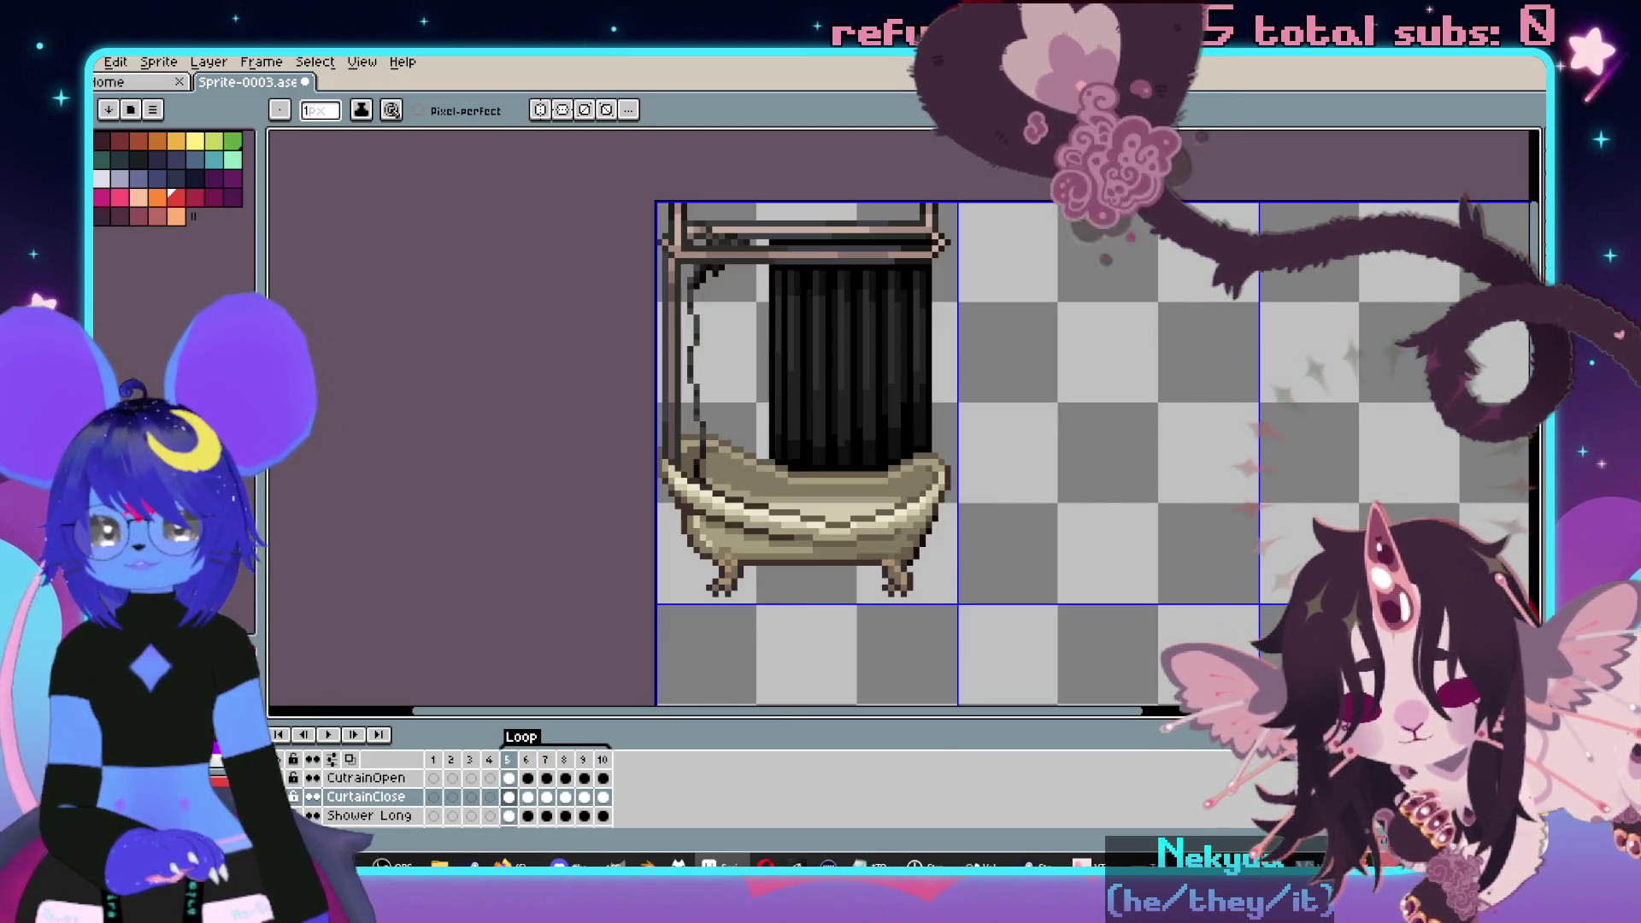
pyautogui.press('Right')
pyautogui.press('Right')
pyautogui.press('Right')
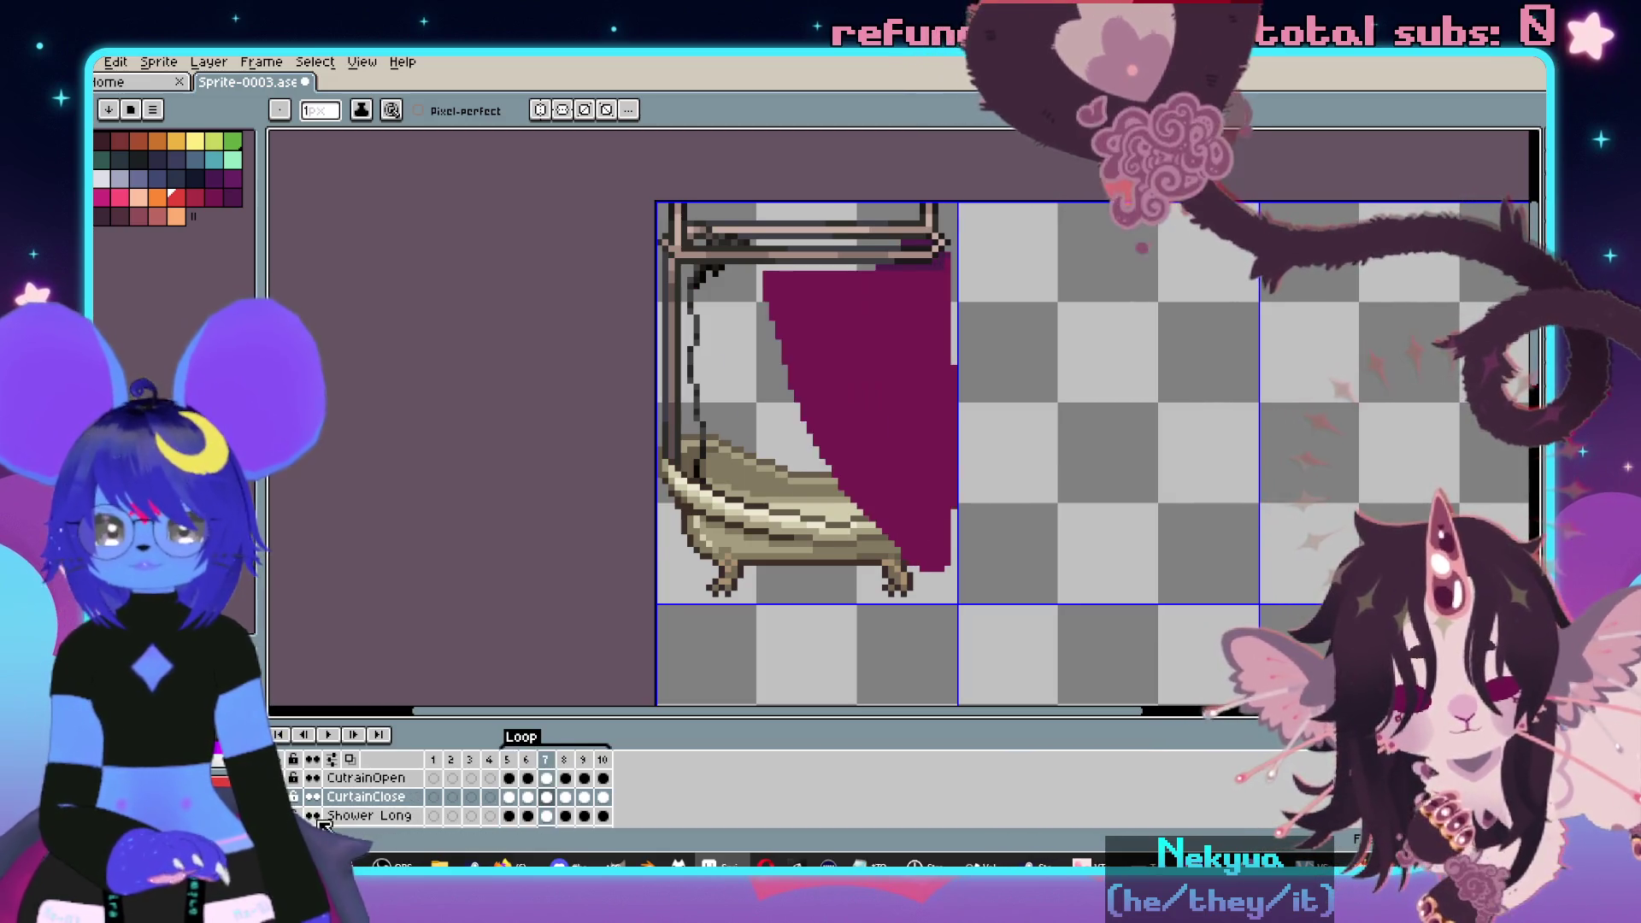
pyautogui.press('Right')
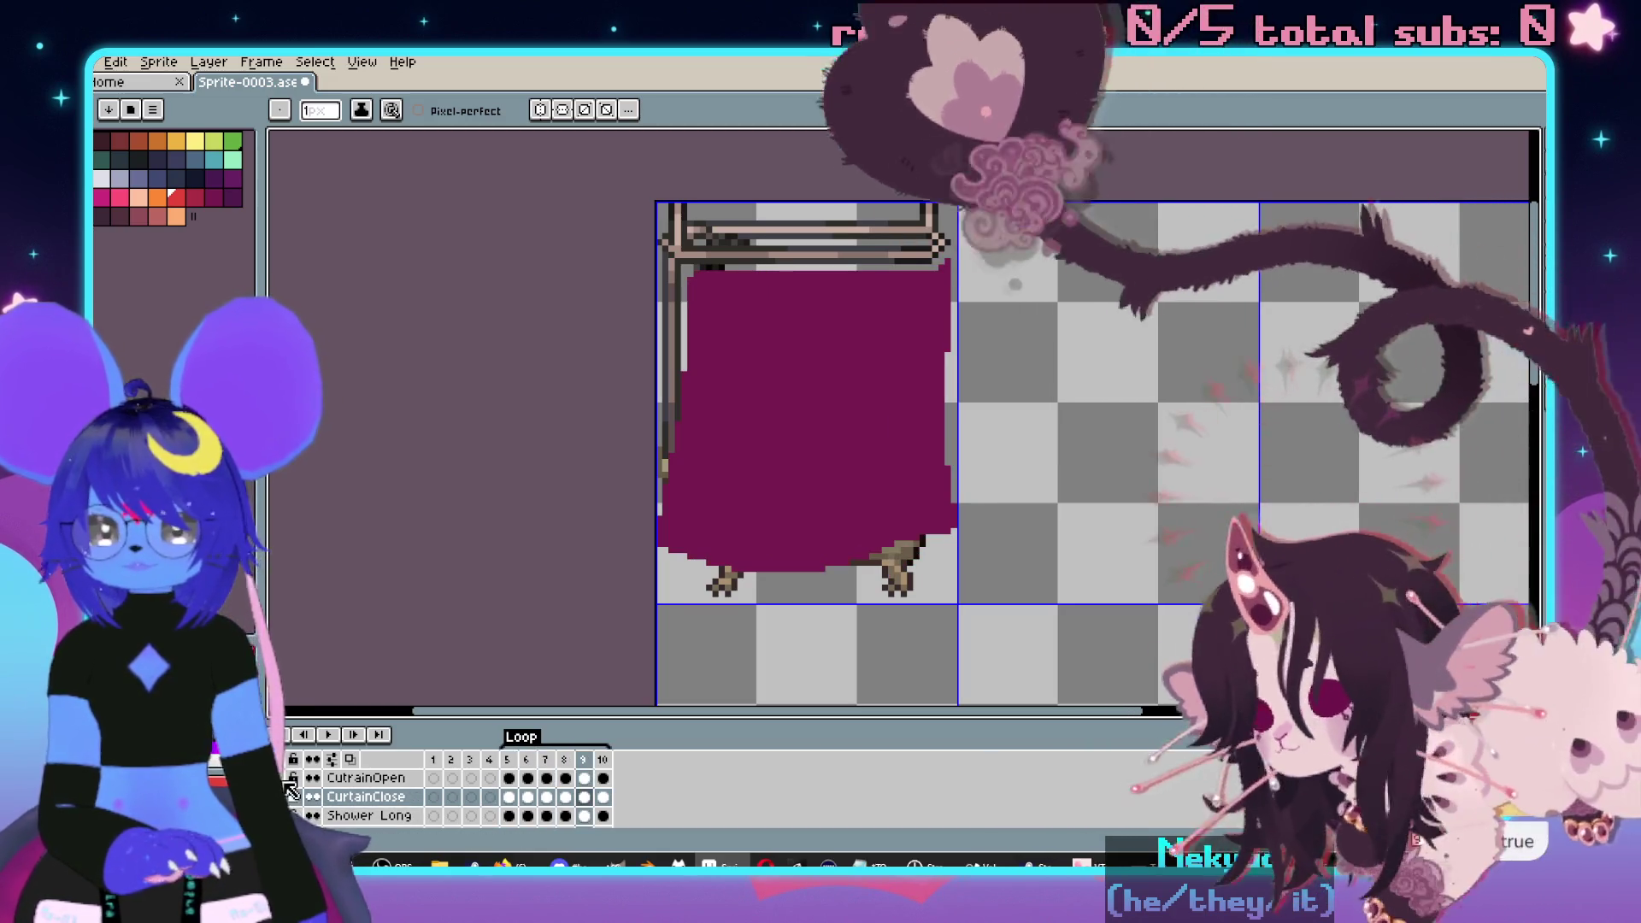
pyautogui.click(530, 778)
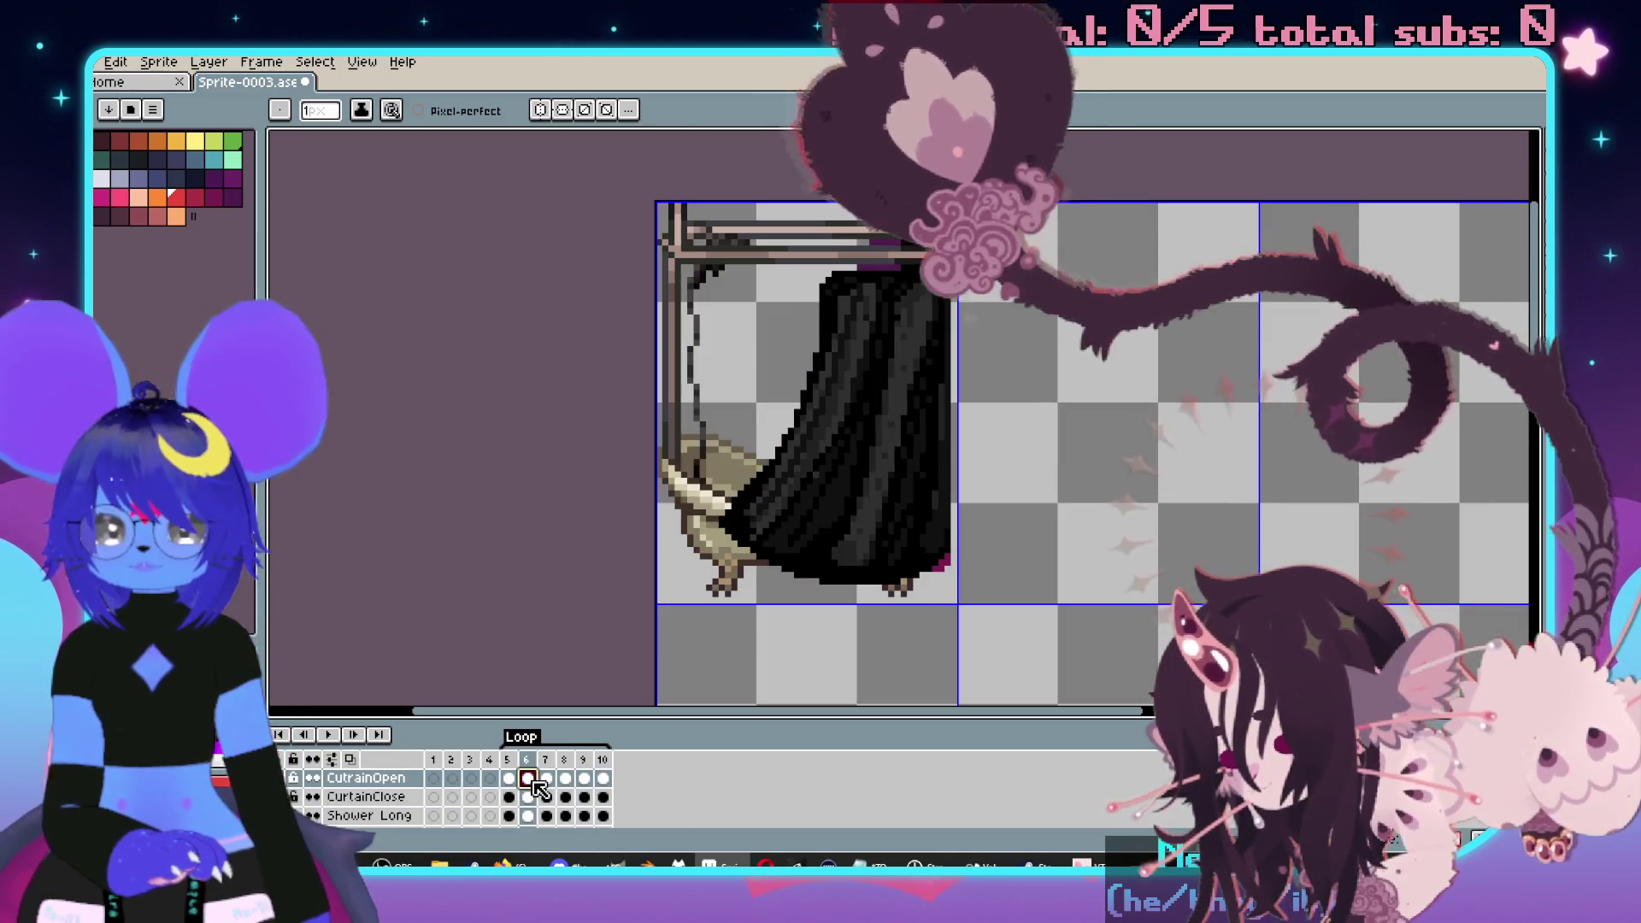
pyautogui.click(590, 814)
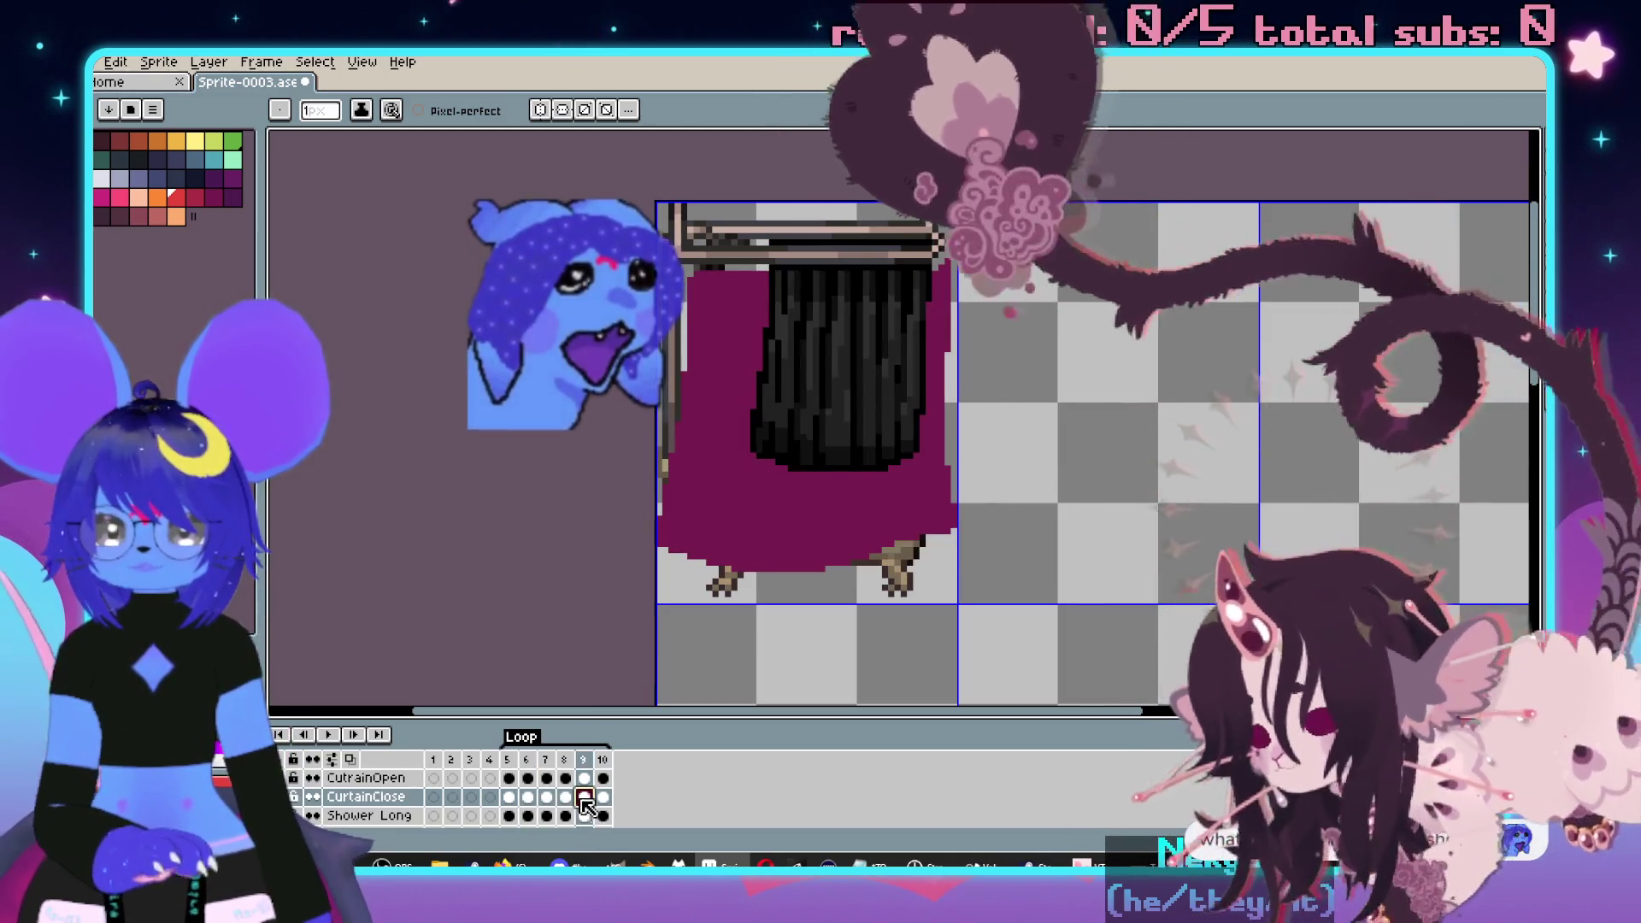
pyautogui.click(528, 779)
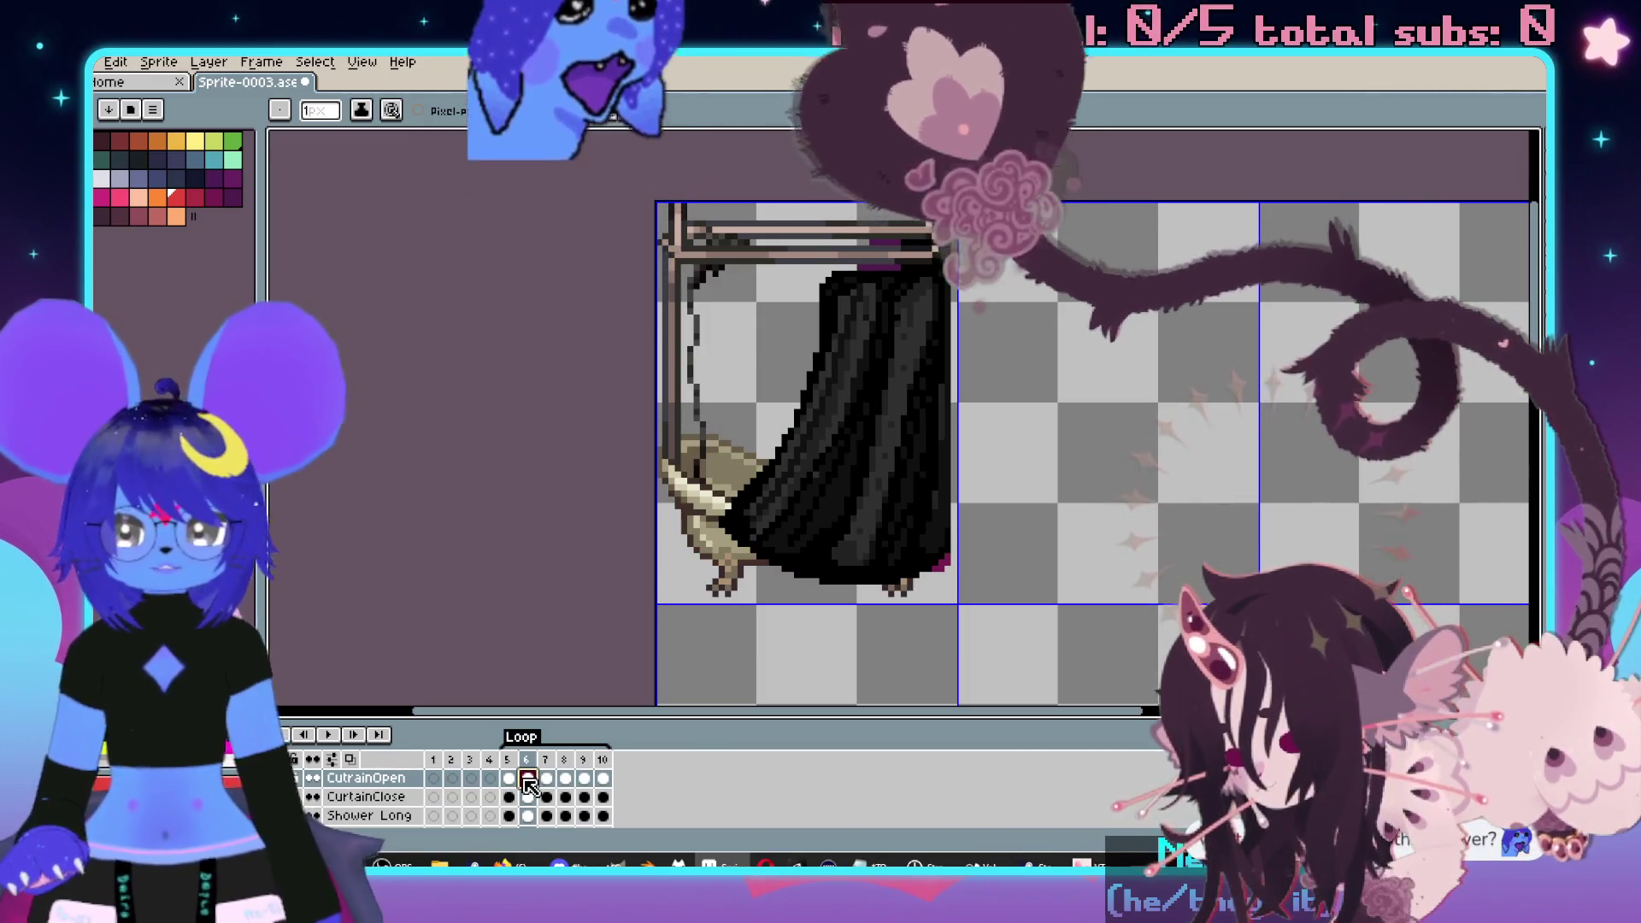
pyautogui.click(587, 798)
# - Add a new Layer 2 and go to frame 9 to compare the curtains
pyautogui.rightClick(404, 808)
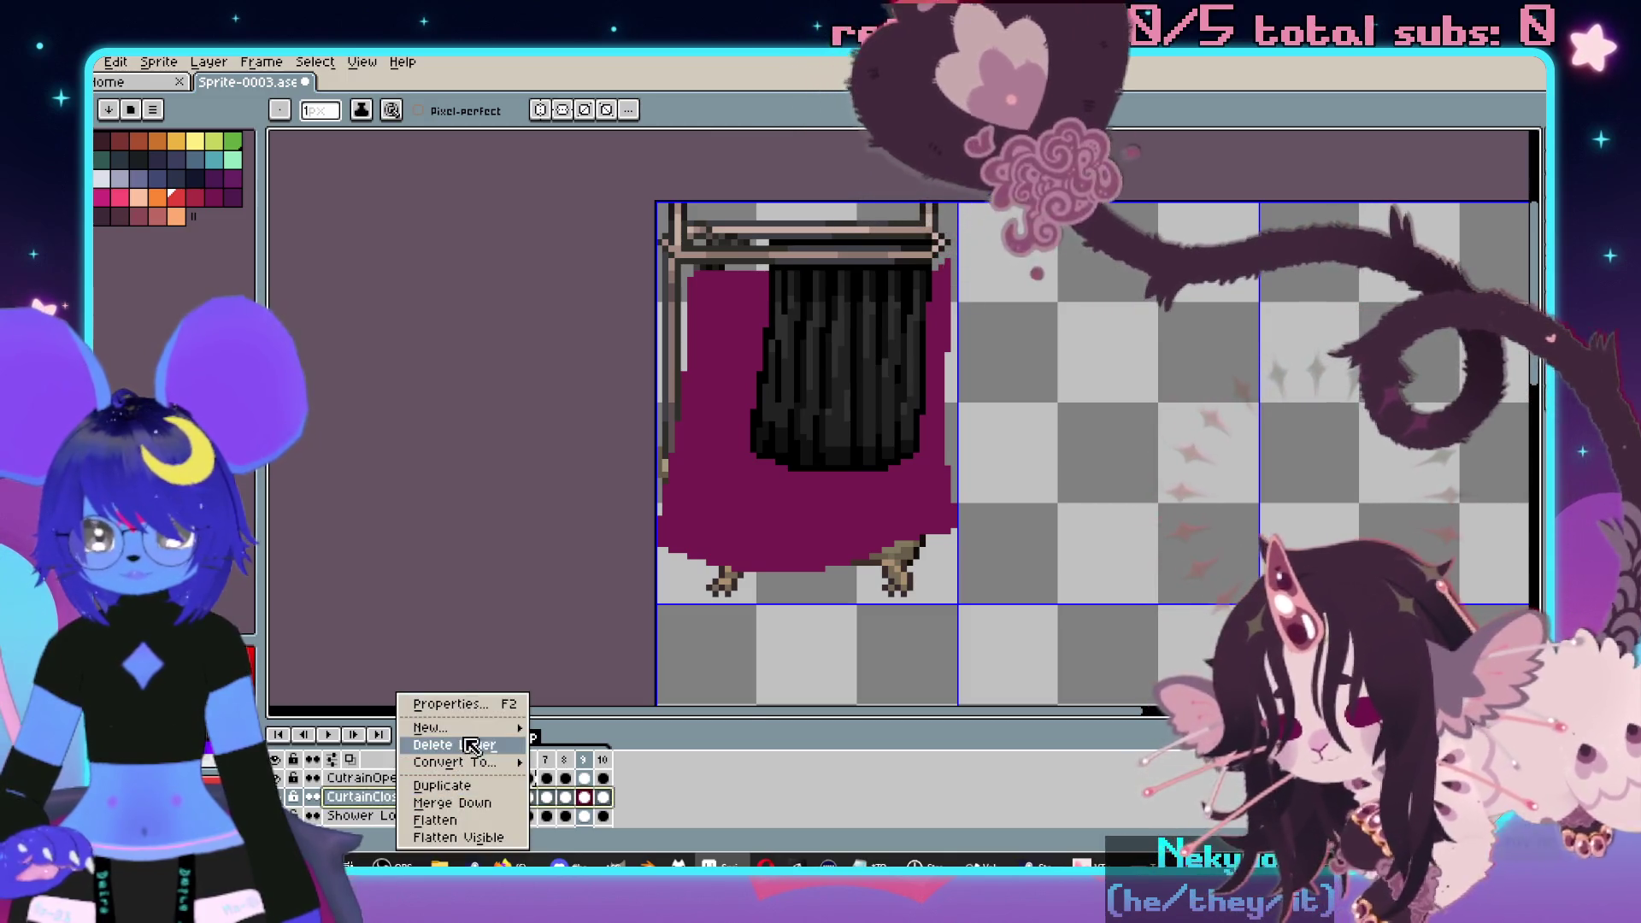
pyautogui.click(577, 728)
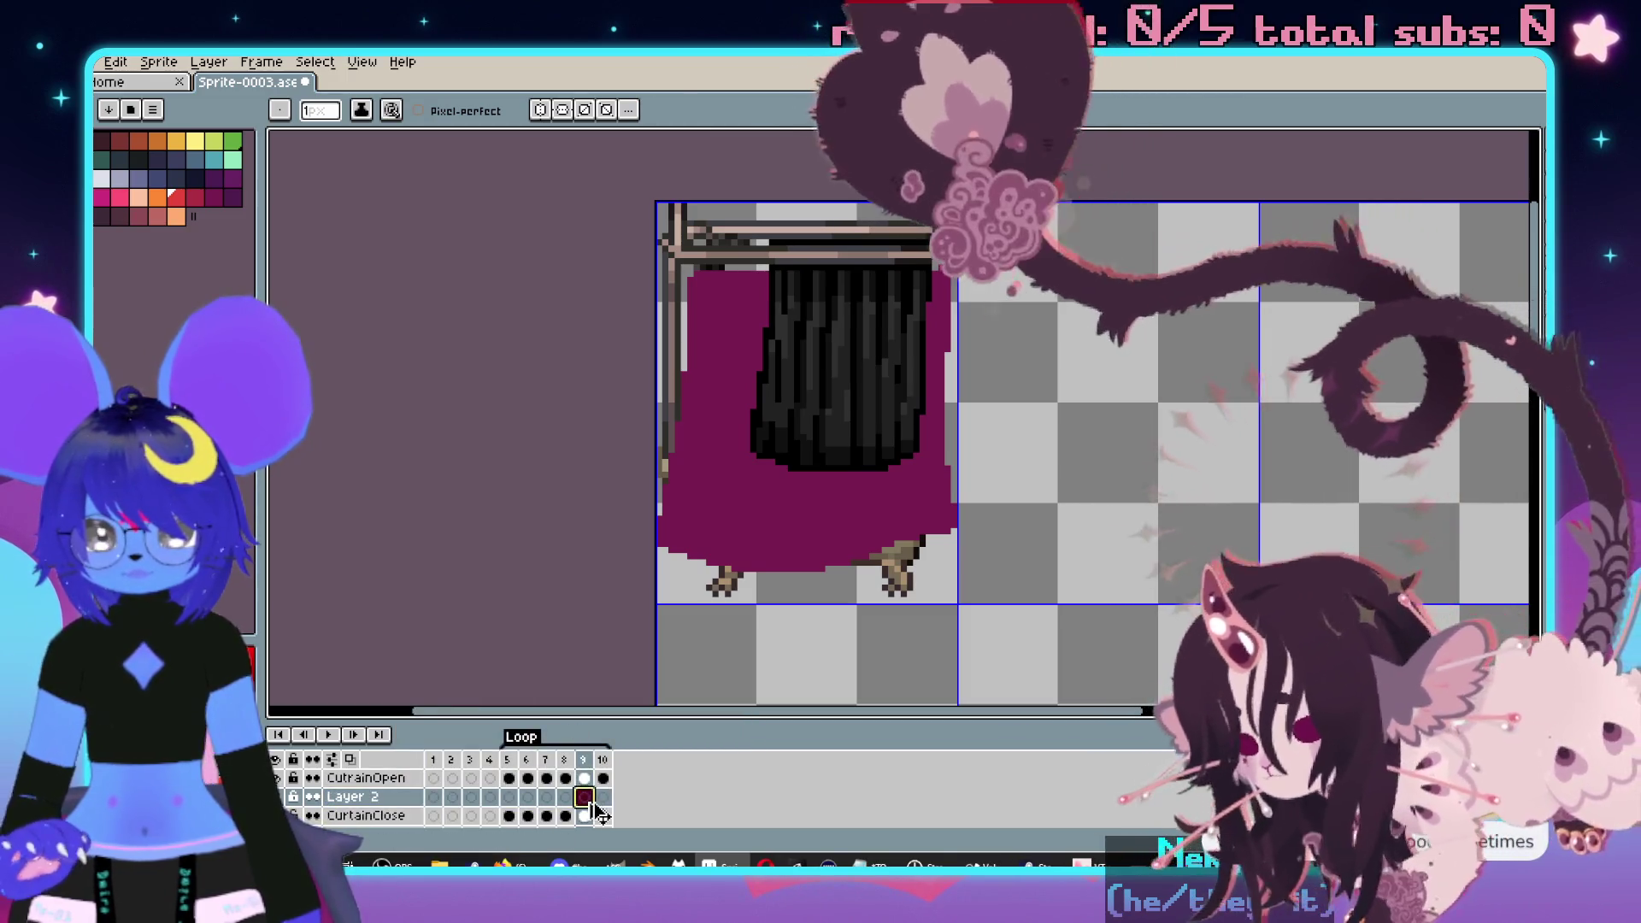
pyautogui.click(527, 779)
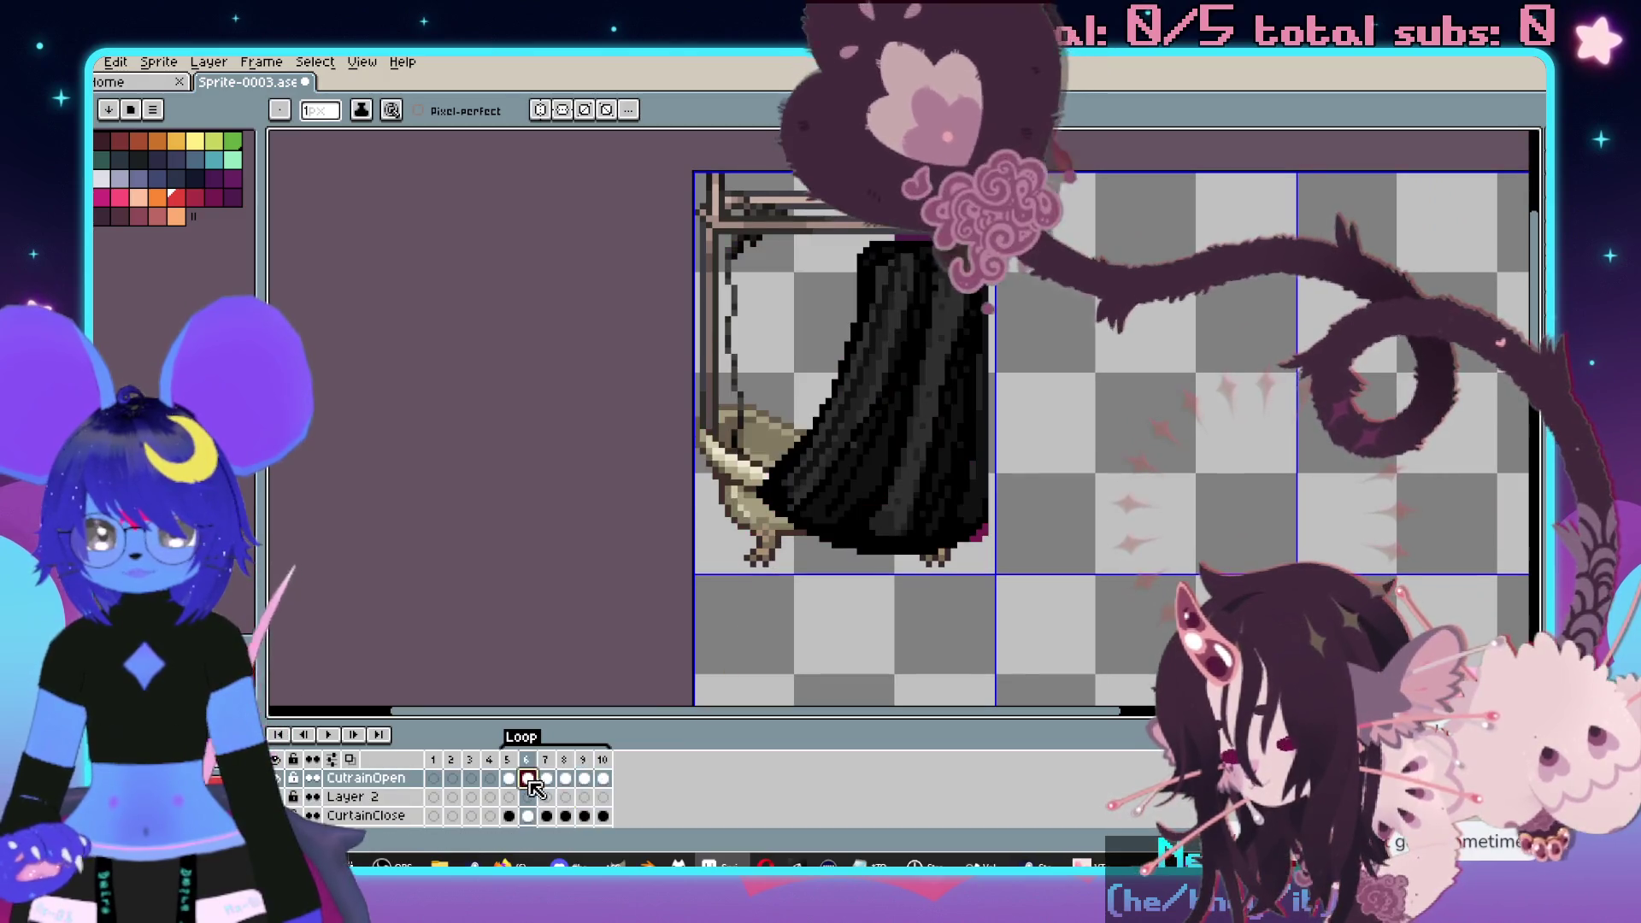
pyautogui.click(585, 797)
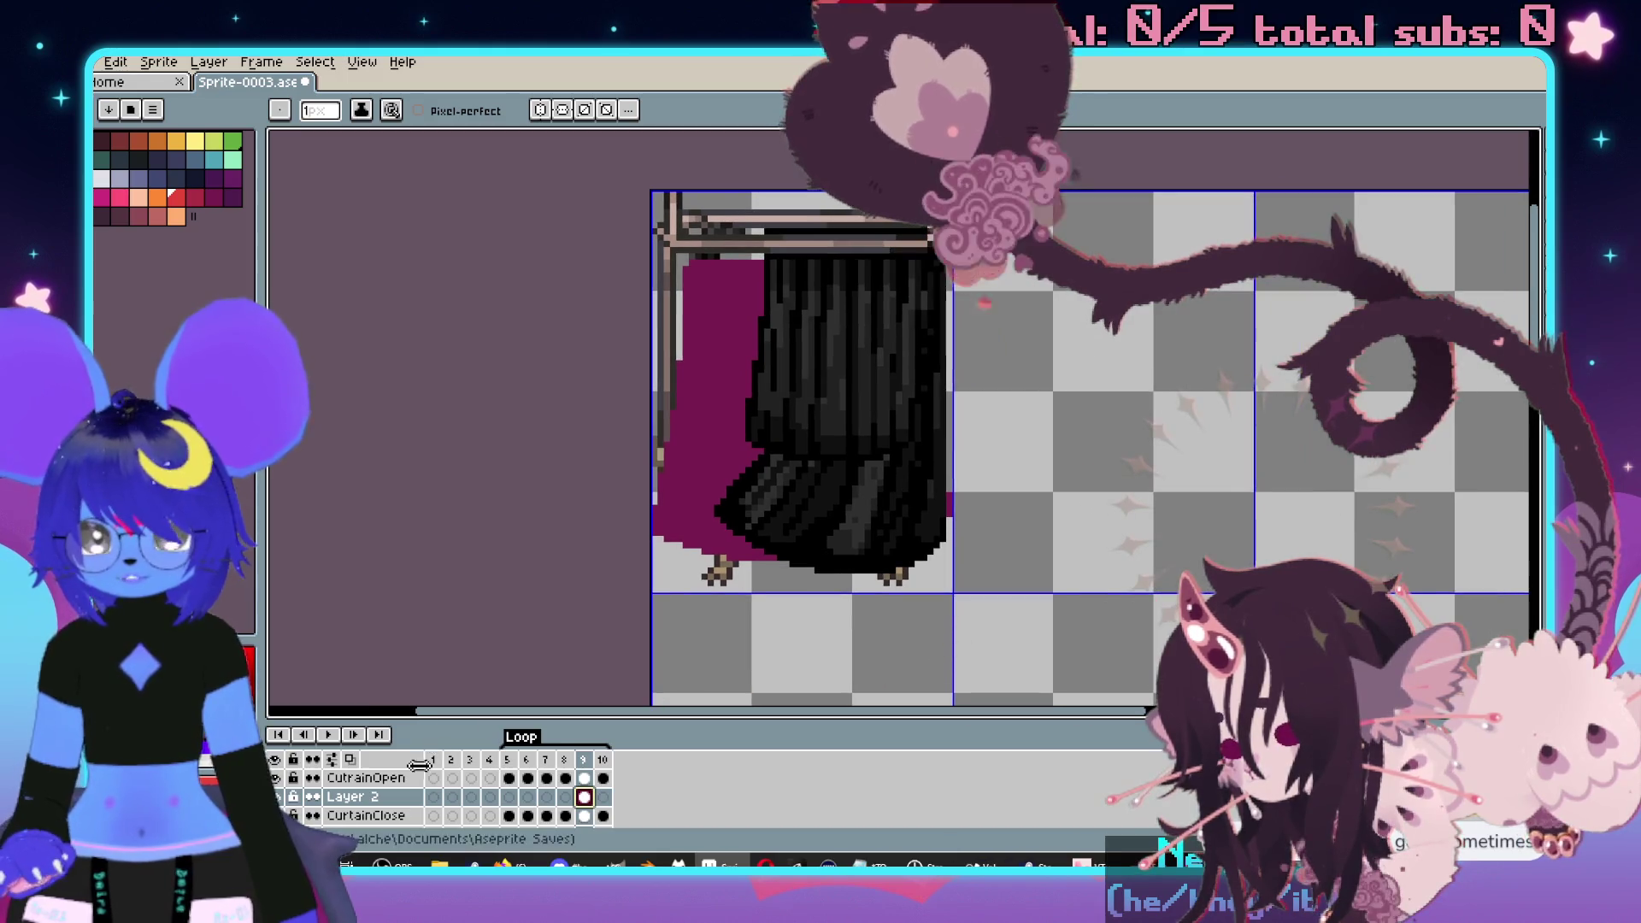
pyautogui.click(275, 785)
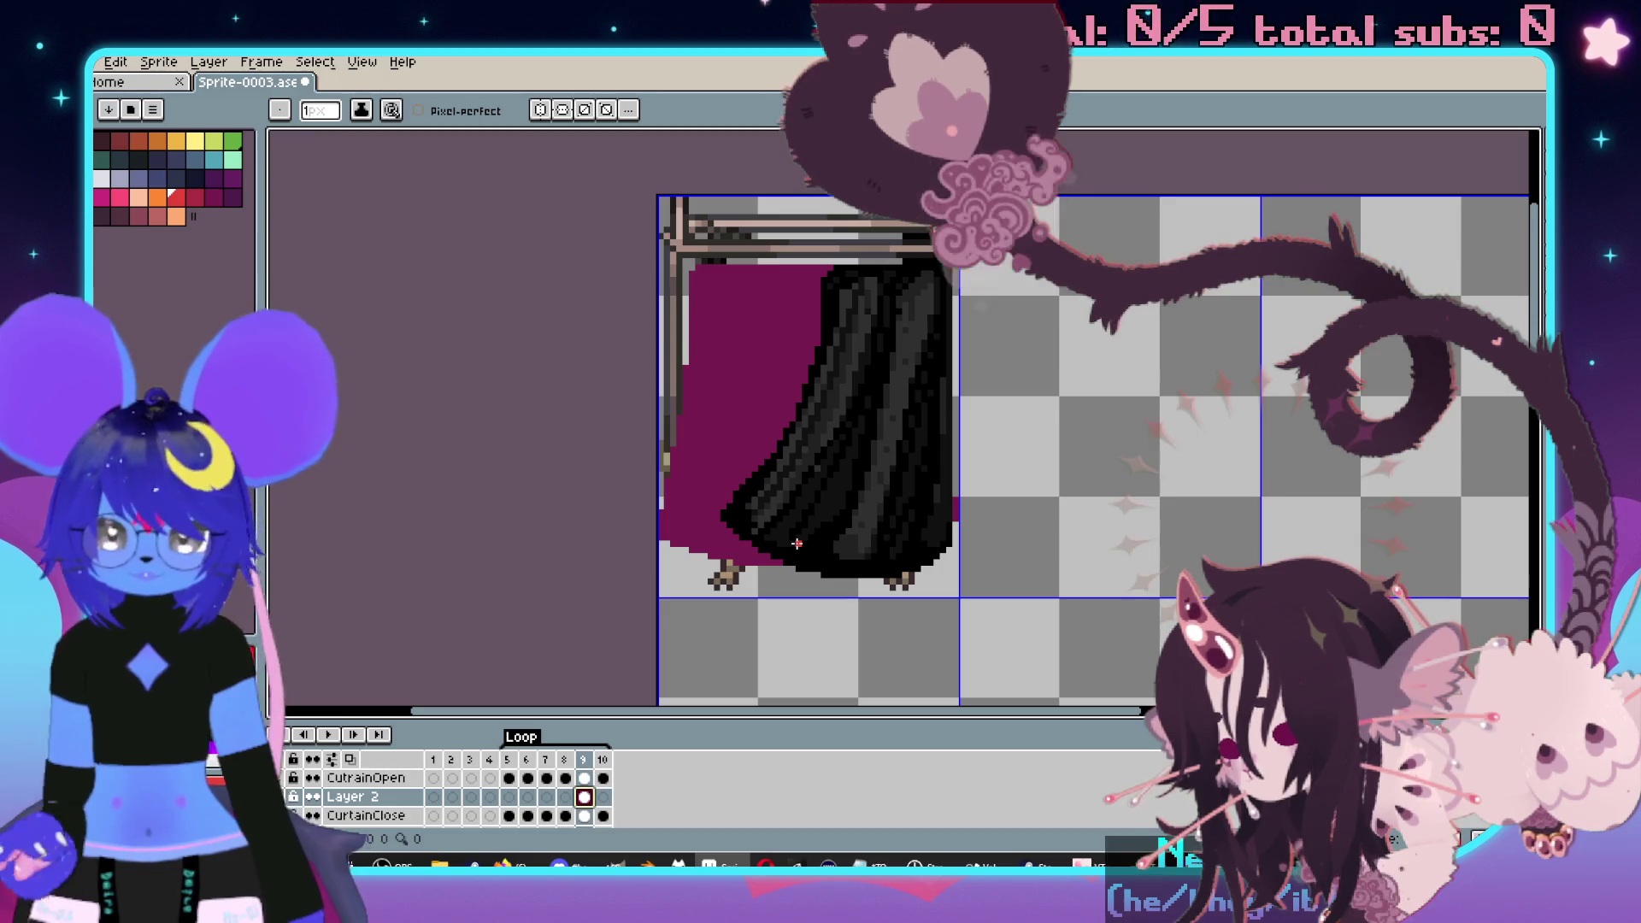
# - Marquee-select the black curtain in frame 9 and delete it
pyautogui.press('m')
pyautogui.moveTo(696, 217)
pyautogui.mouseDown()
pyautogui.moveTo(733, 359)
pyautogui.moveTo(880, 601)
pyautogui.moveTo(906, 602)
pyautogui.mouseUp()
pyautogui.press('Left')
pyautogui.press('Left')
pyautogui.press('Left')
pyautogui.press('Right')
pyautogui.press('Right')
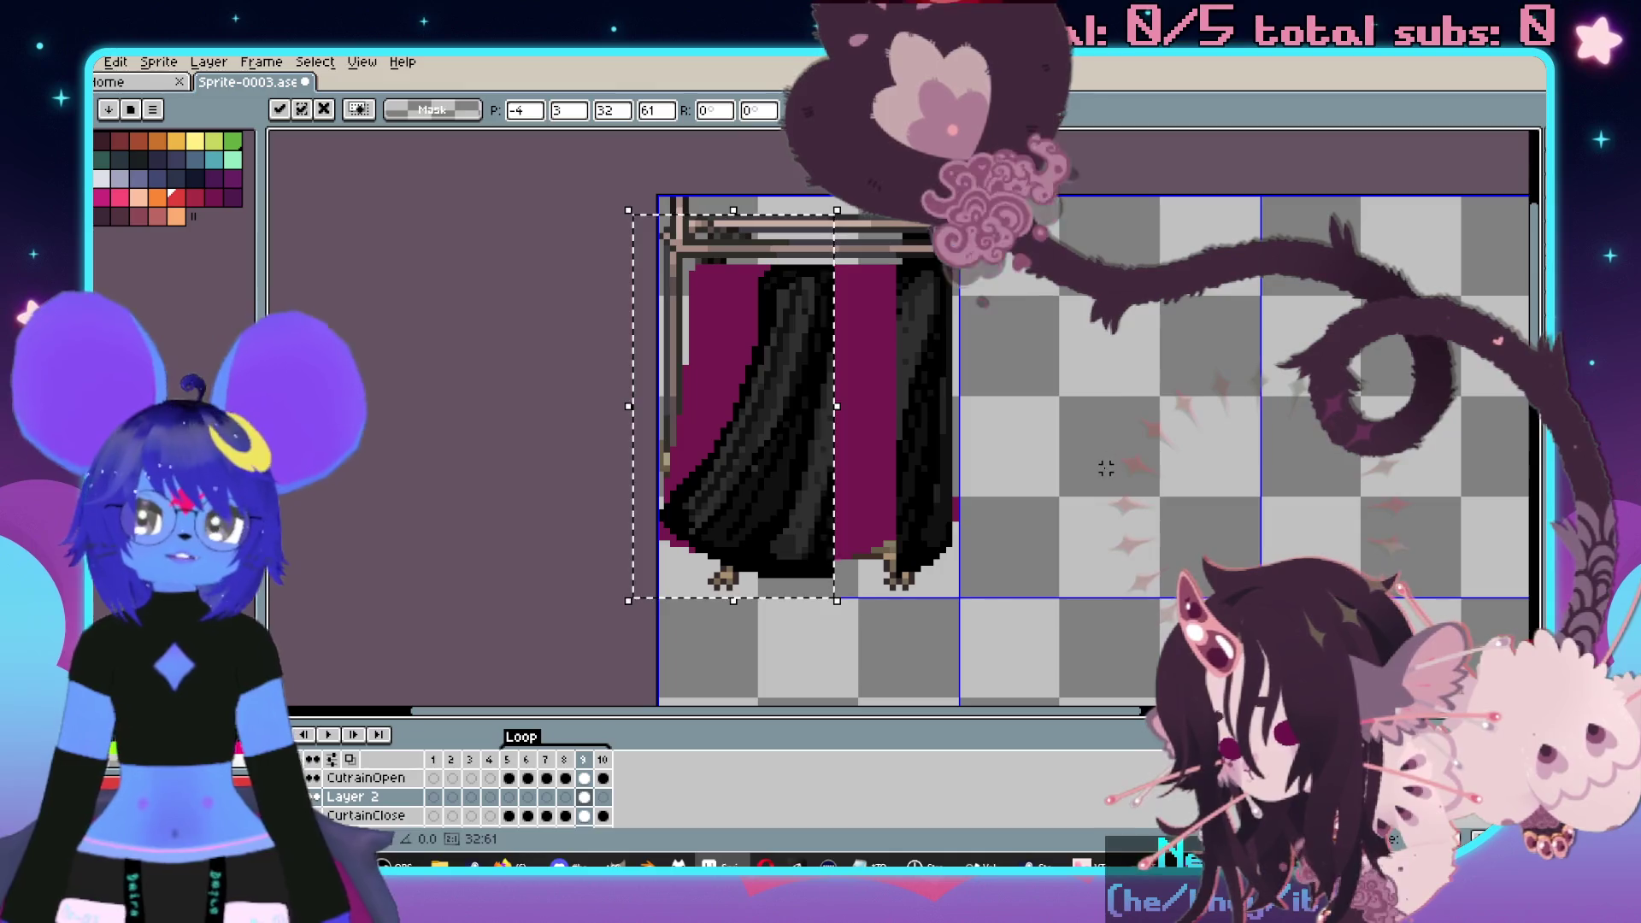
pyautogui.press('Escape')
pyautogui.click(408, 801)
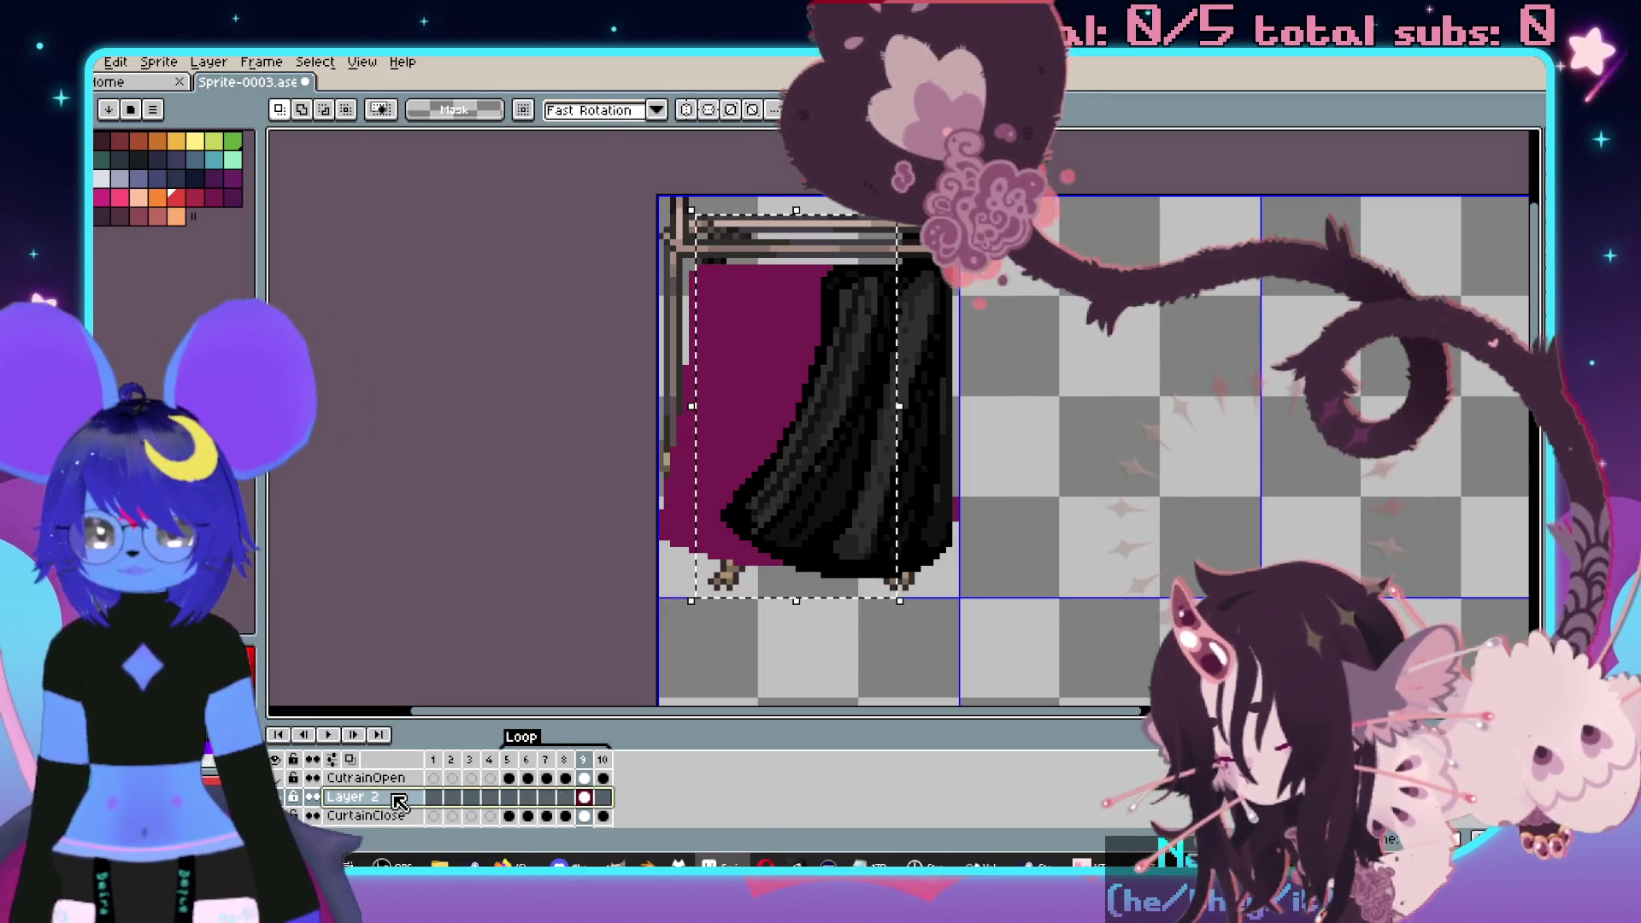
pyautogui.press('Delete')
pyautogui.press('Delete')
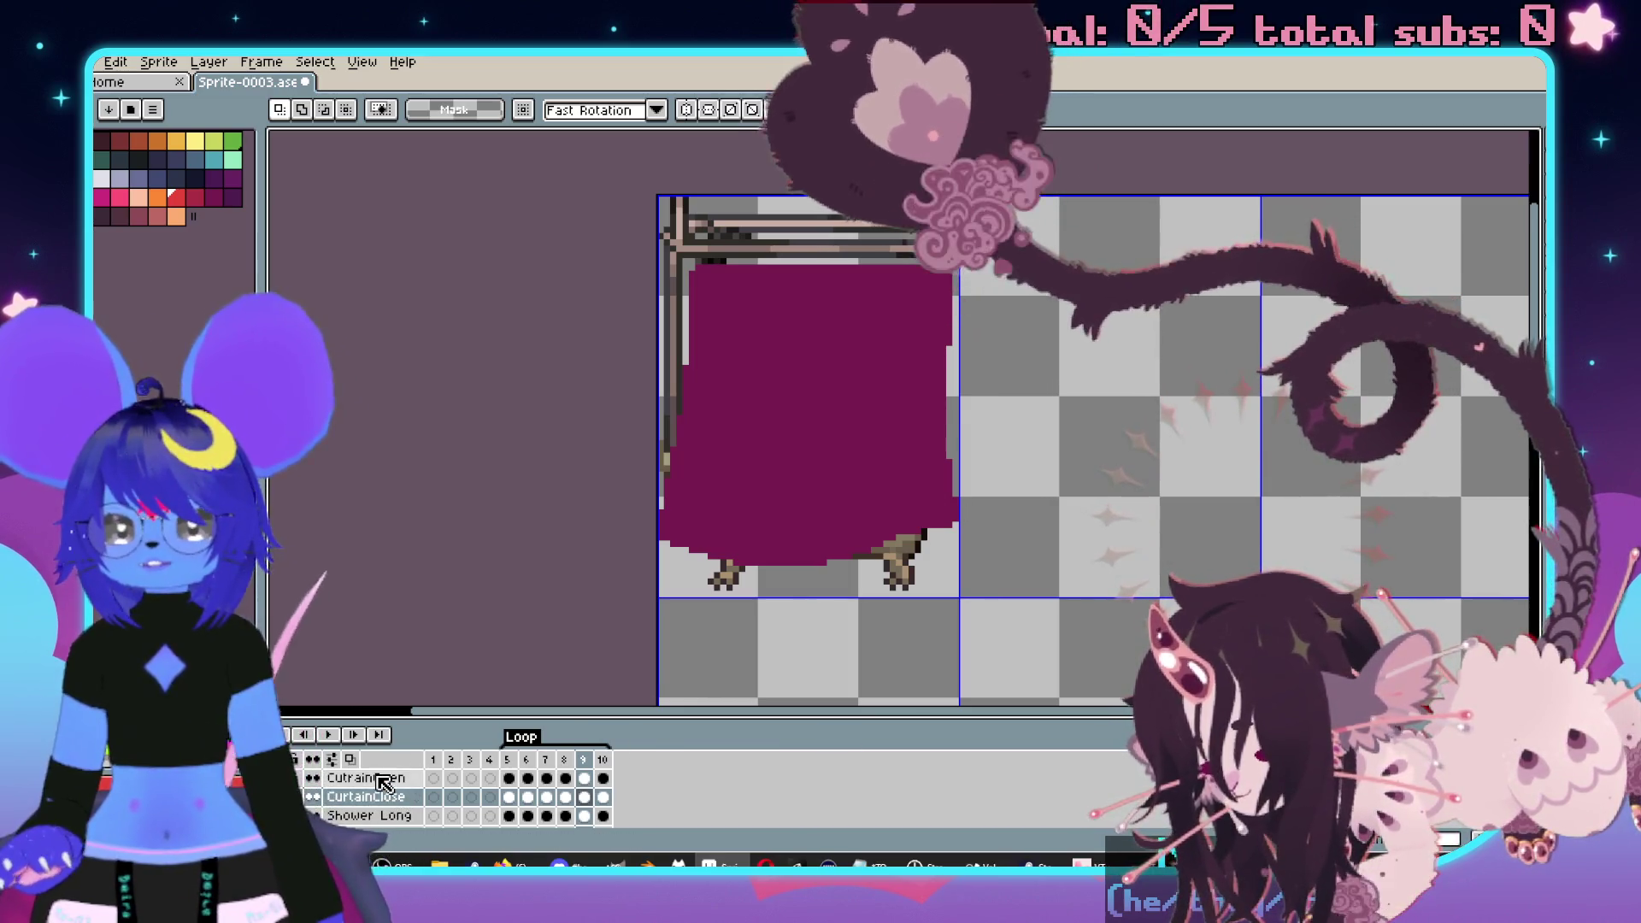
# - Paste the black curtain over the bathtub on frame 5, then play and stop the animation
pyautogui.click(508, 778)
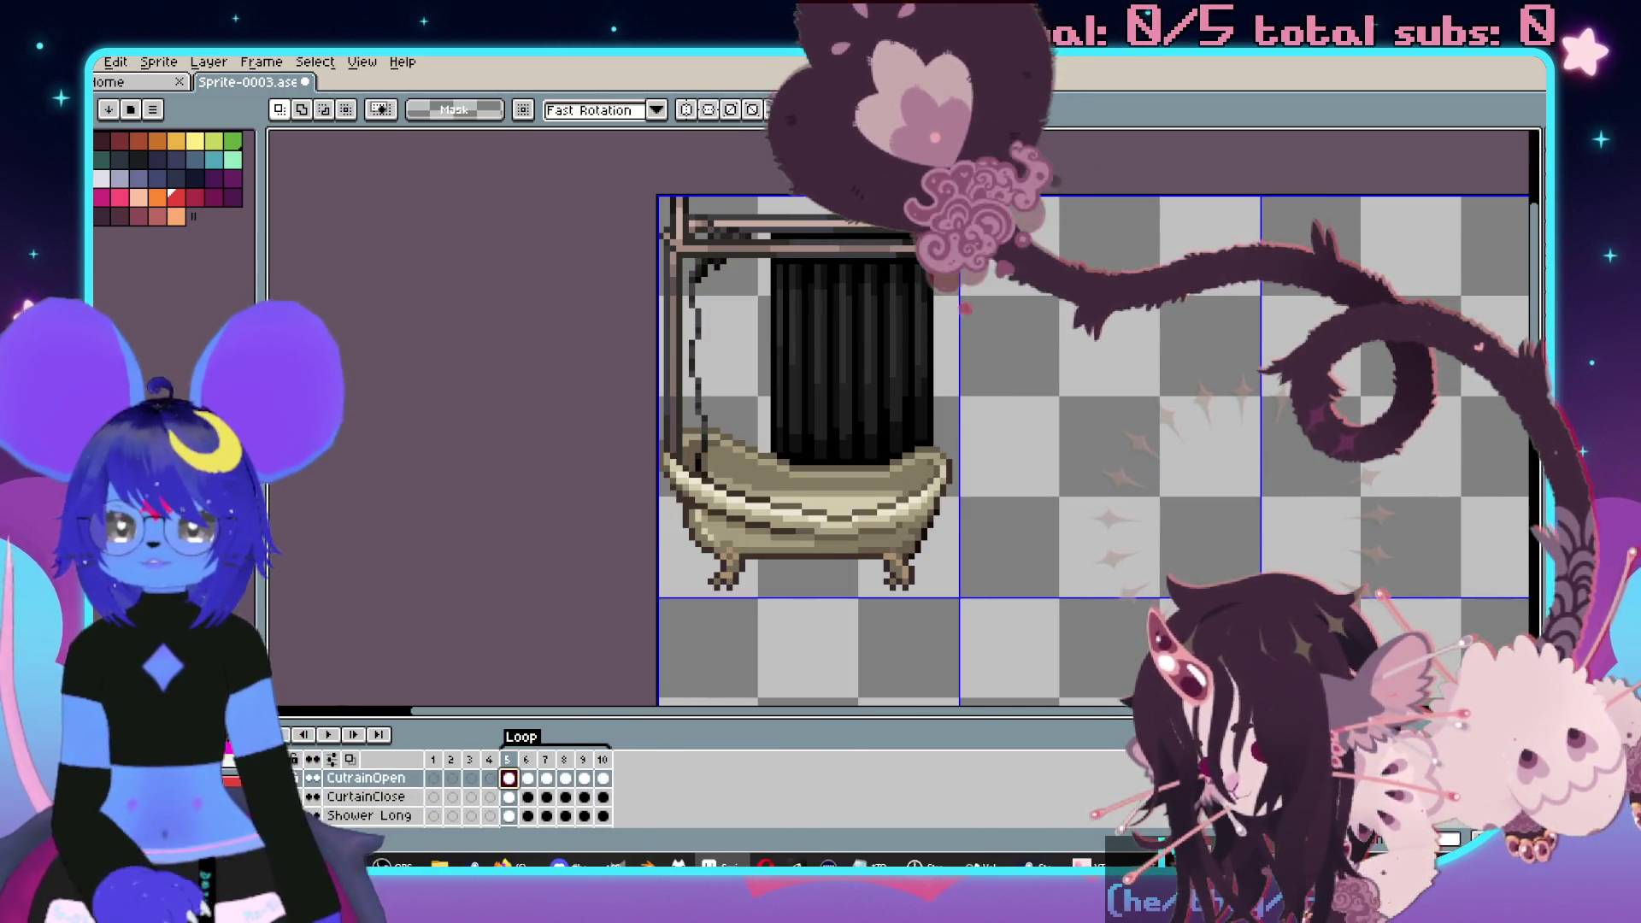
pyautogui.hotkey('ctrl', 'v')
pyautogui.press('Return')
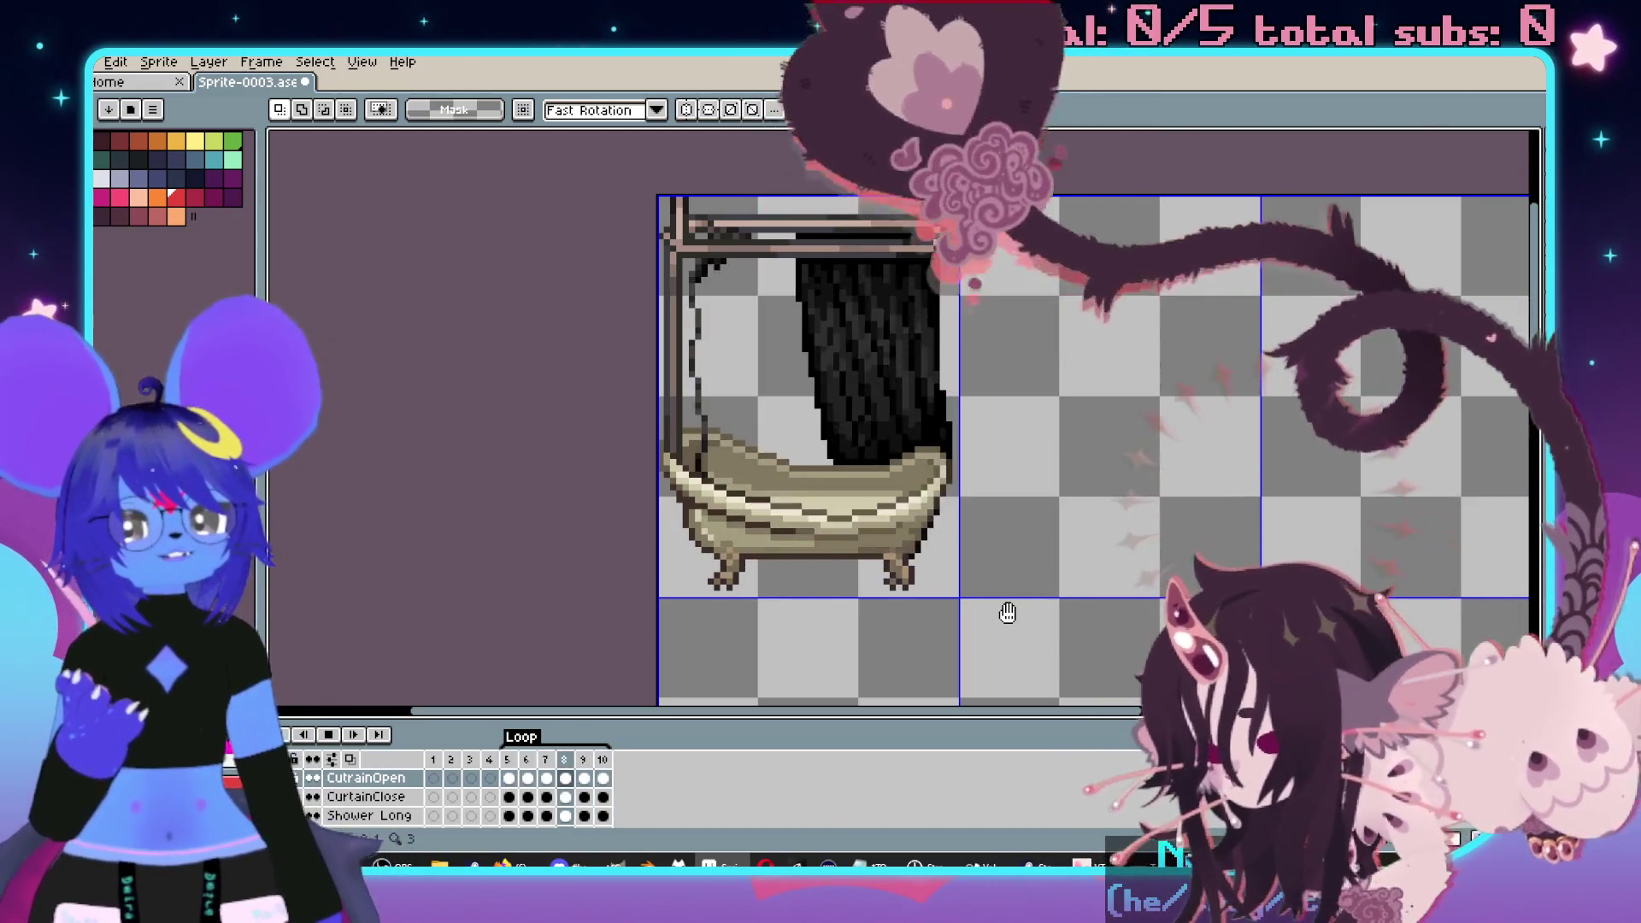
pyautogui.press('Return')
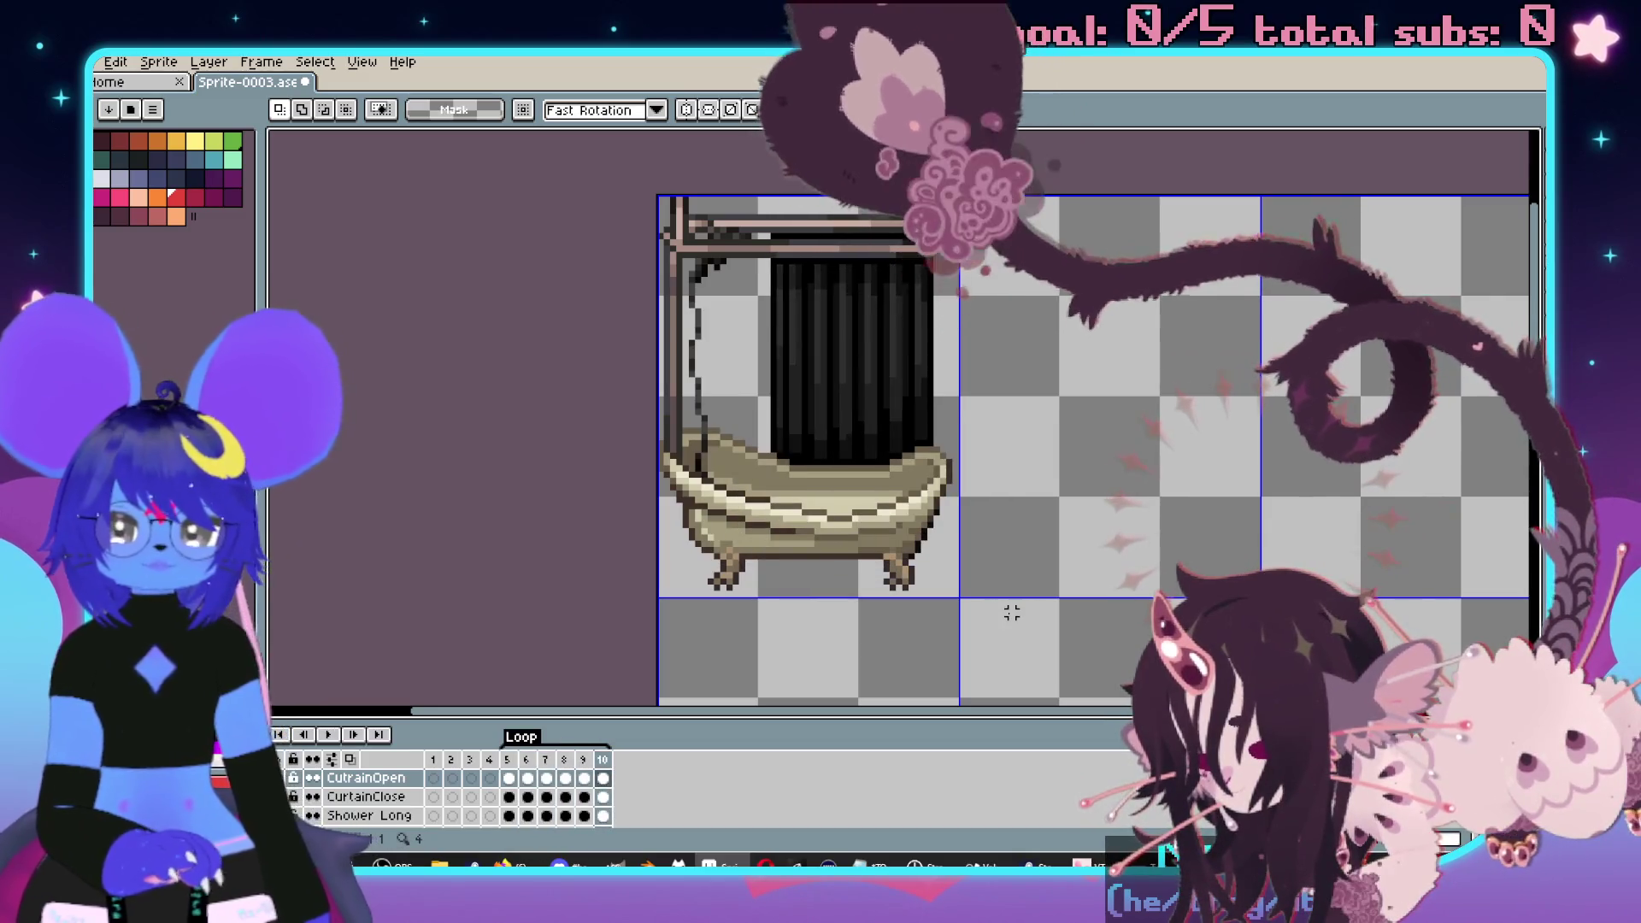
pyautogui.press('Left')
pyautogui.press('Left')
pyautogui.press('Left')
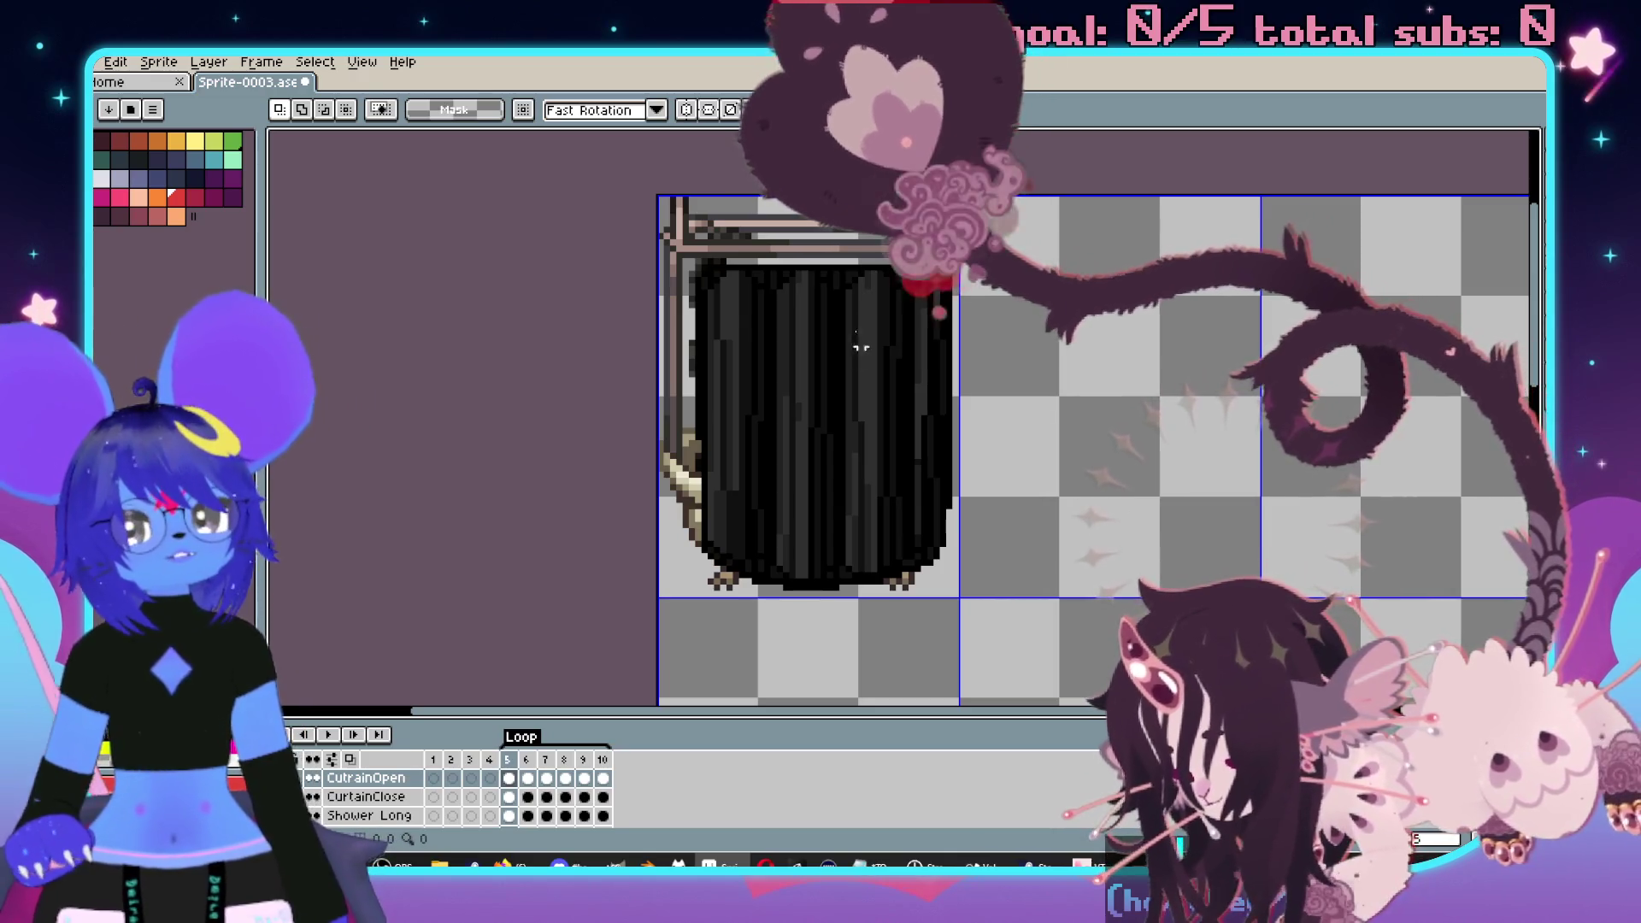
pyautogui.scroll(-2, 1049, 430)
pyautogui.scroll(2, 1008, 419)
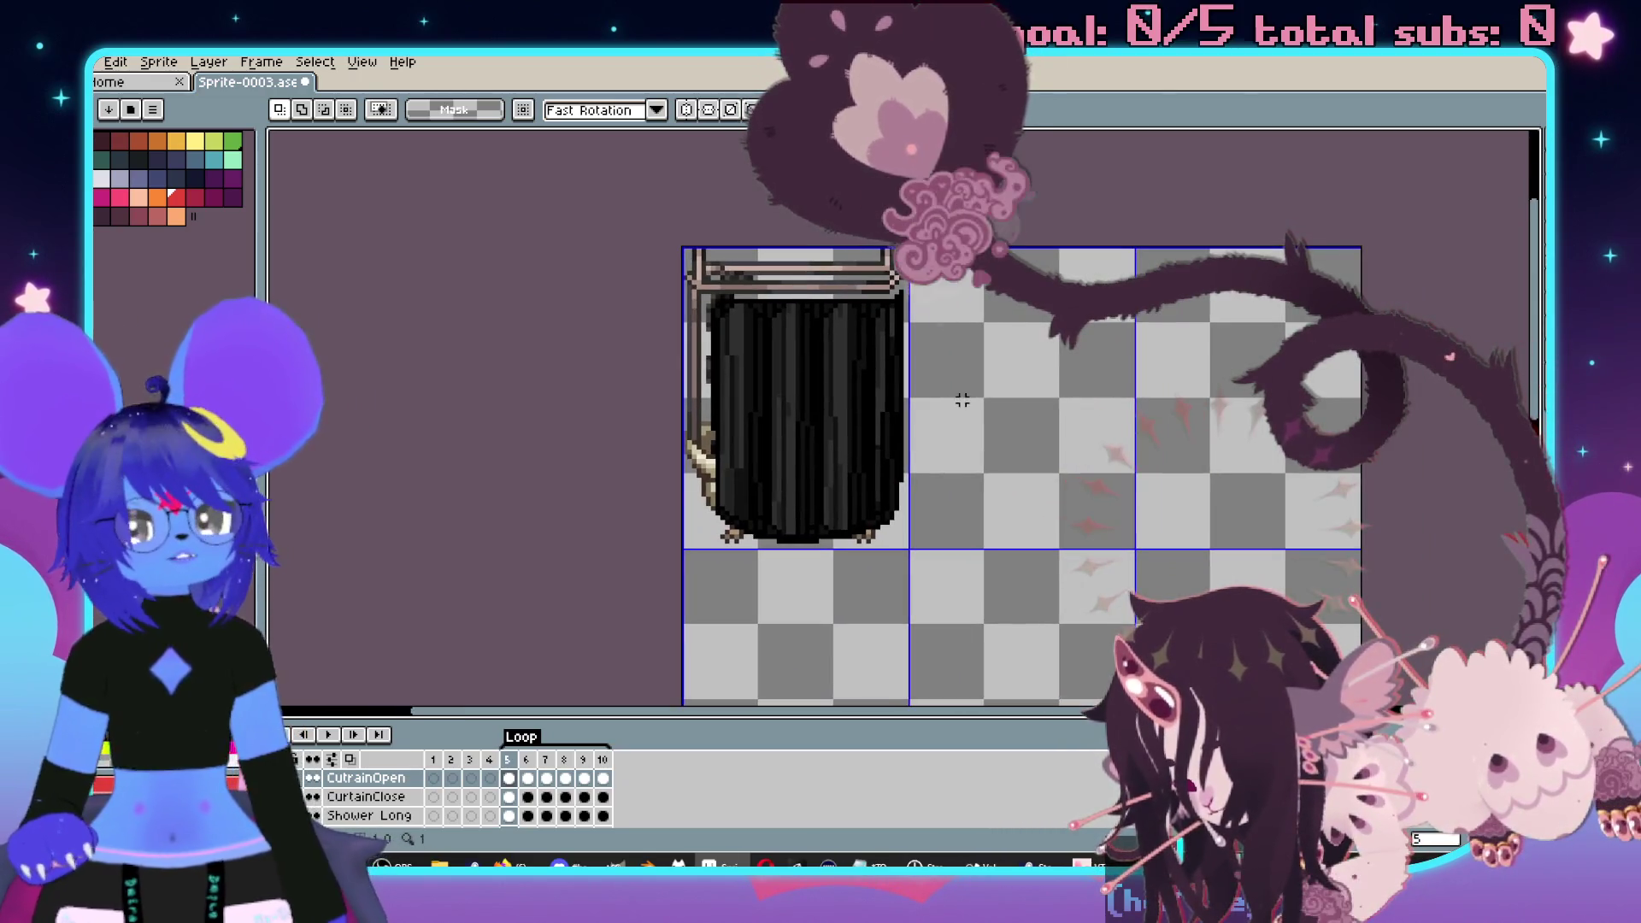
# - Save the shower curtain sprite
pyautogui.scroll(2, 961, 399)
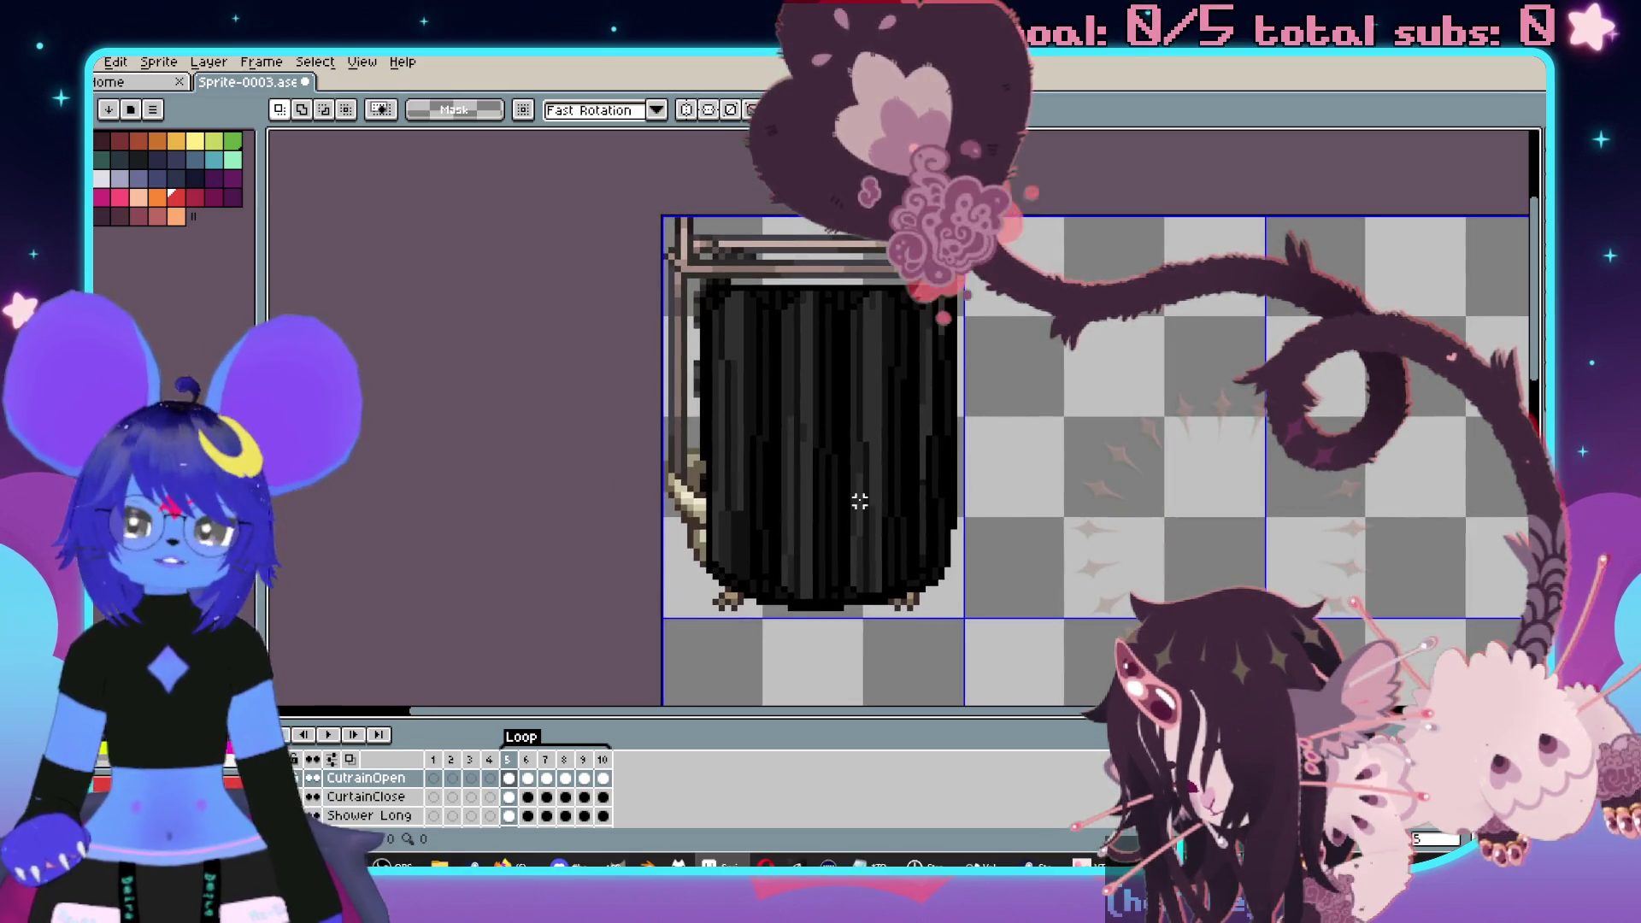
pyautogui.scroll(-3, 884, 495)
pyautogui.scroll(2, 872, 439)
pyautogui.moveTo(871, 440); pyautogui.dragTo(782, 335)
pyautogui.hotkey('ctrl', 's')
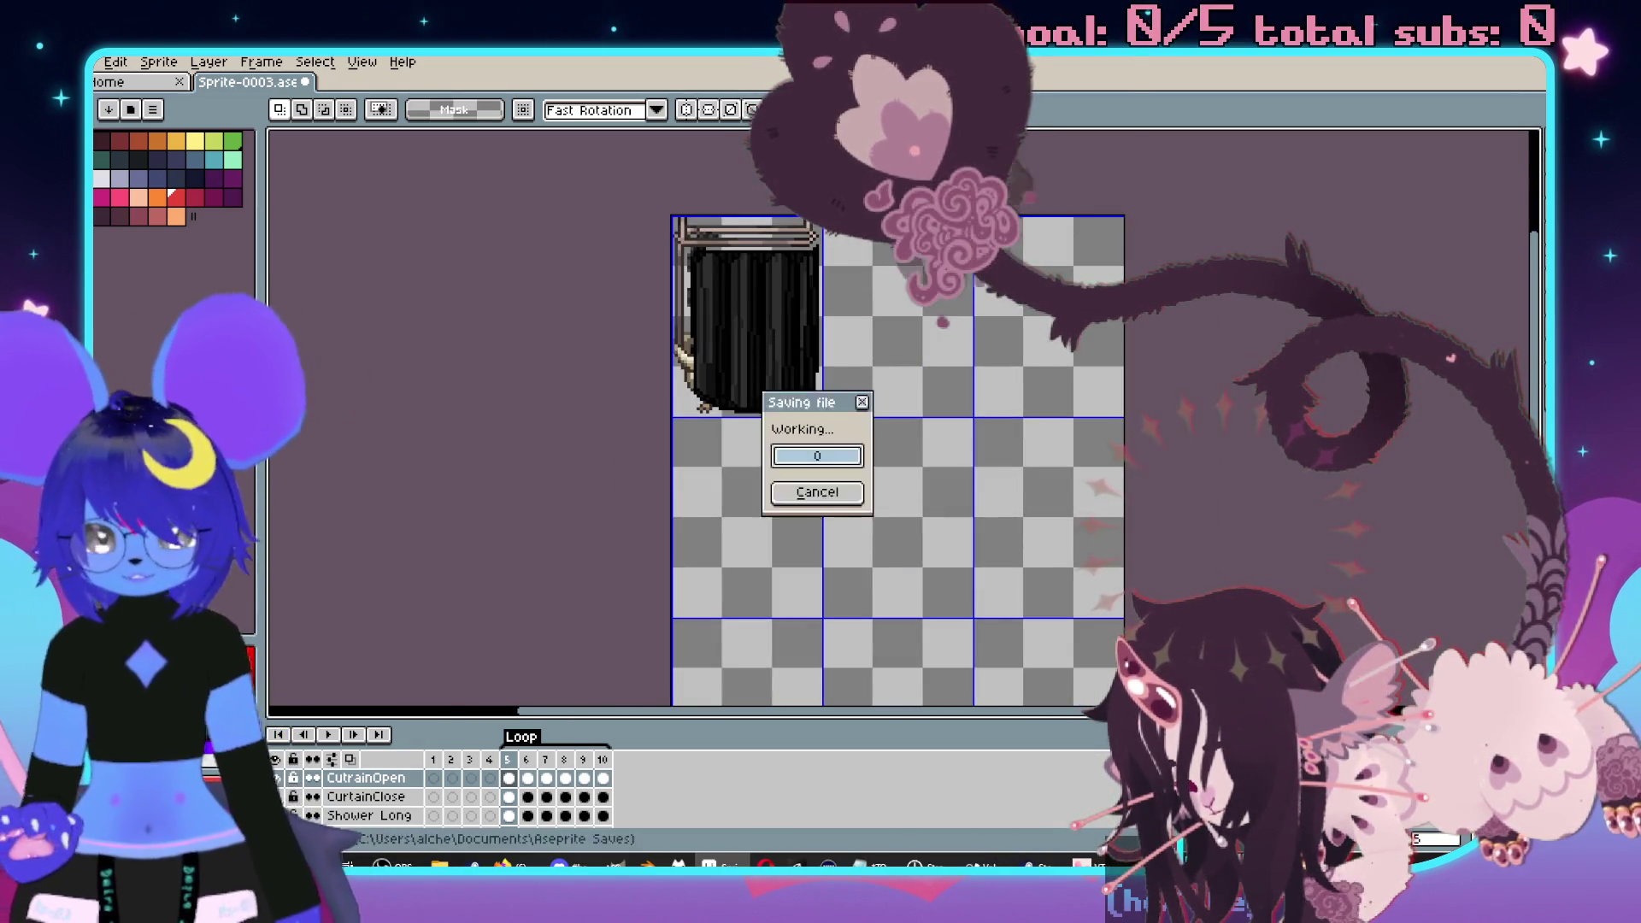
# - Add a ShowerFullLong layer and scale the shower up to fill the canvas on frame 5
pyautogui.scroll(-2, 799, 359)
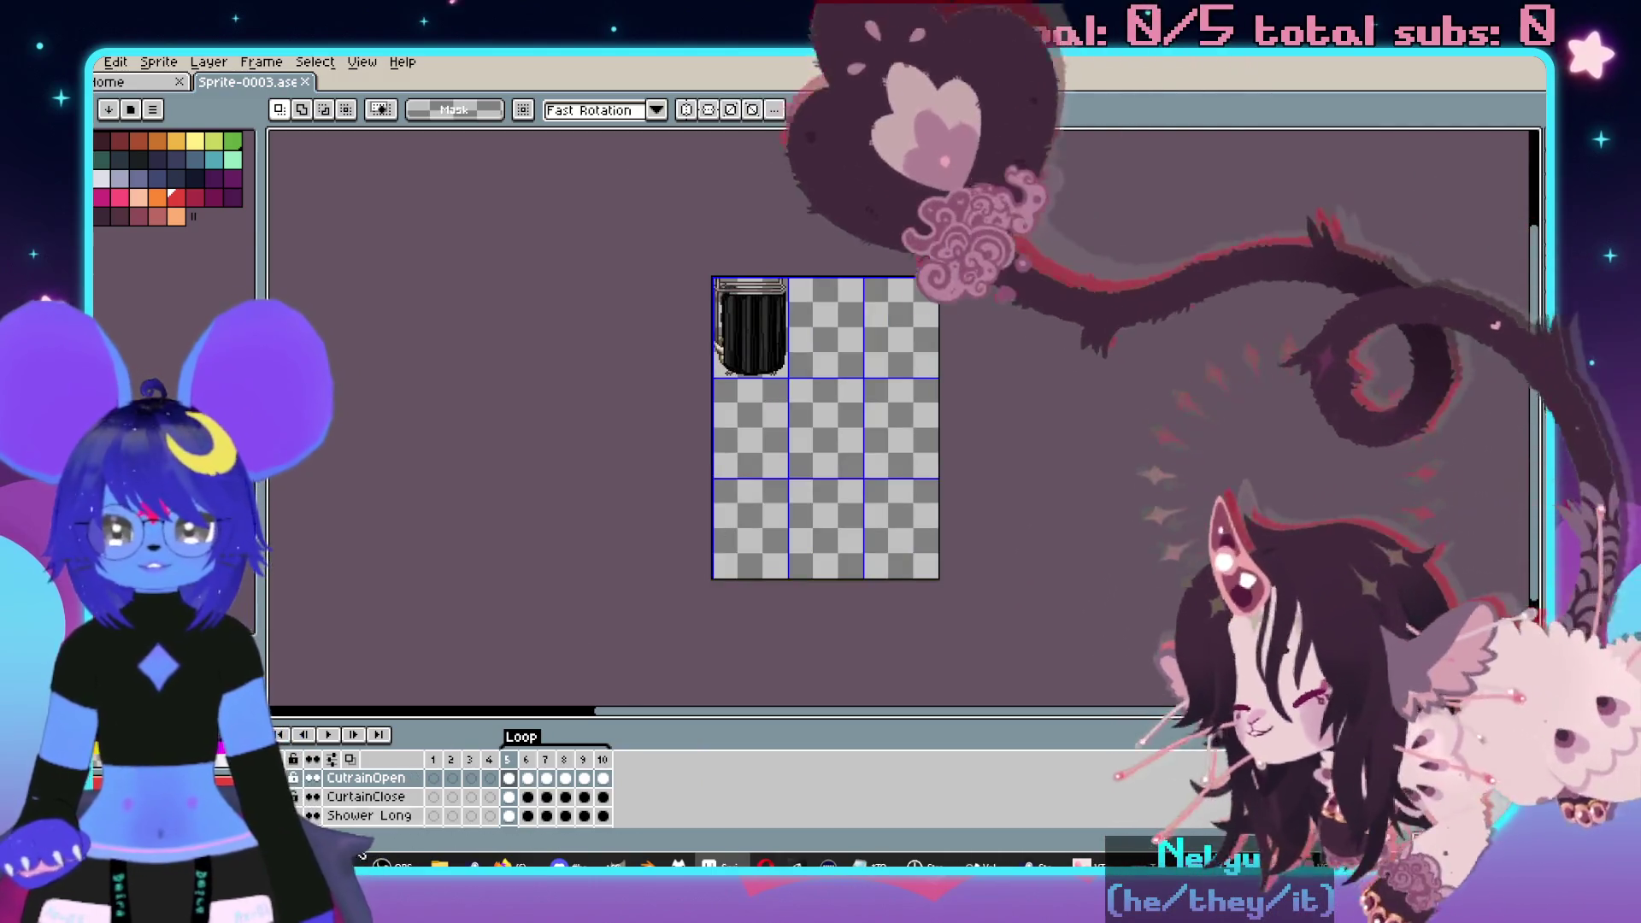
pyautogui.scroll(-3, 373, 803)
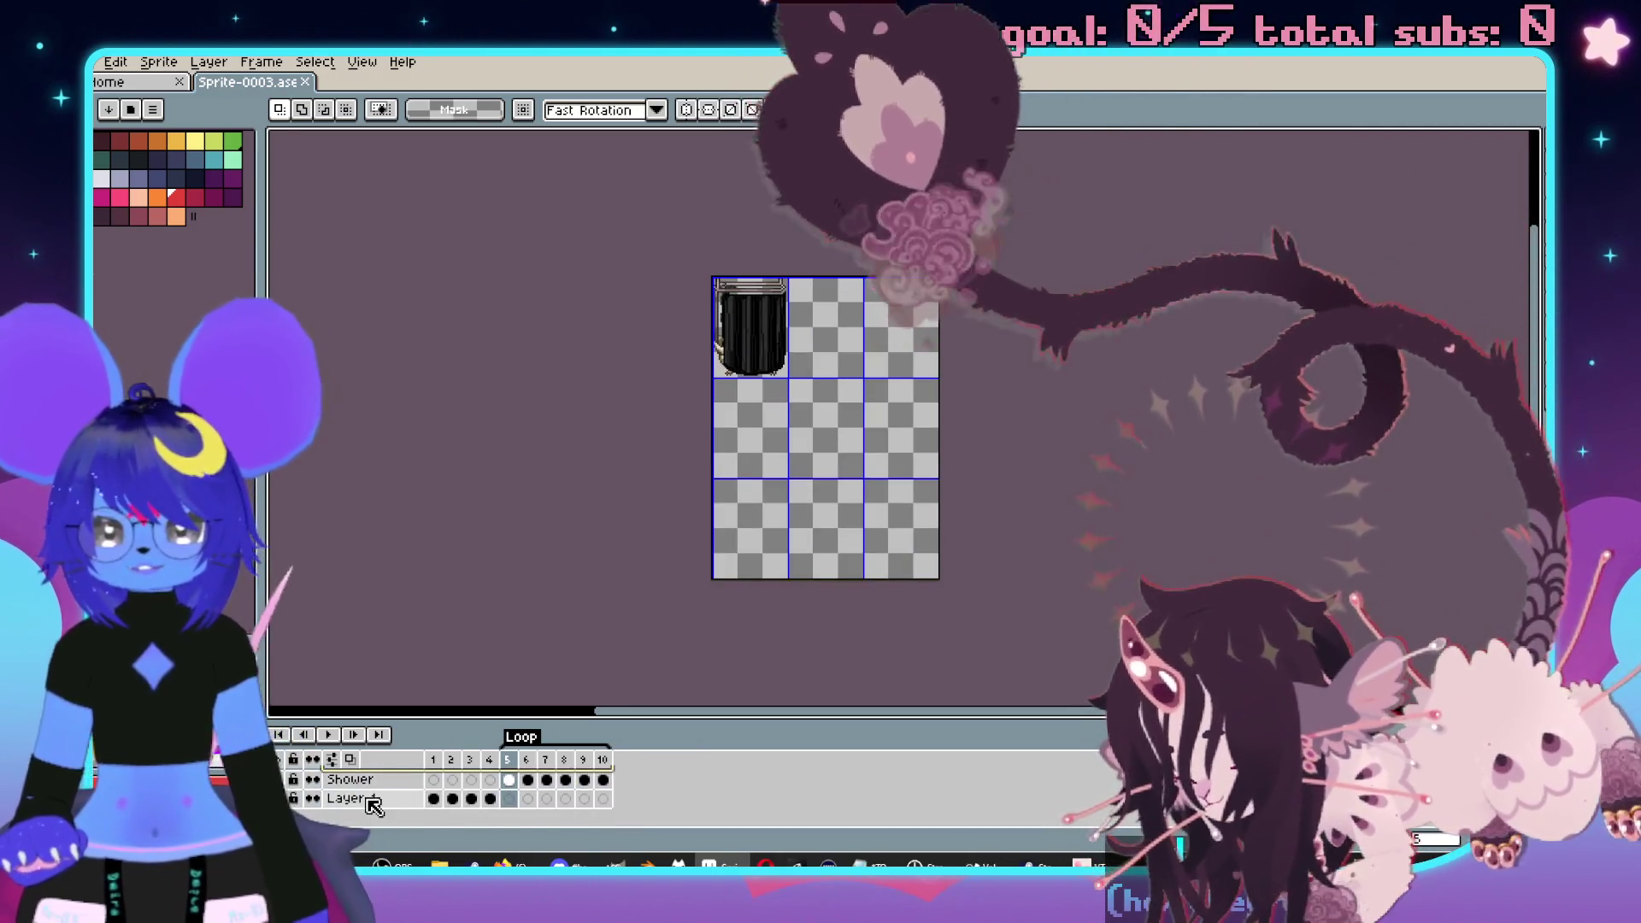
pyautogui.scroll(1, 373, 805)
pyautogui.rightClick(373, 803)
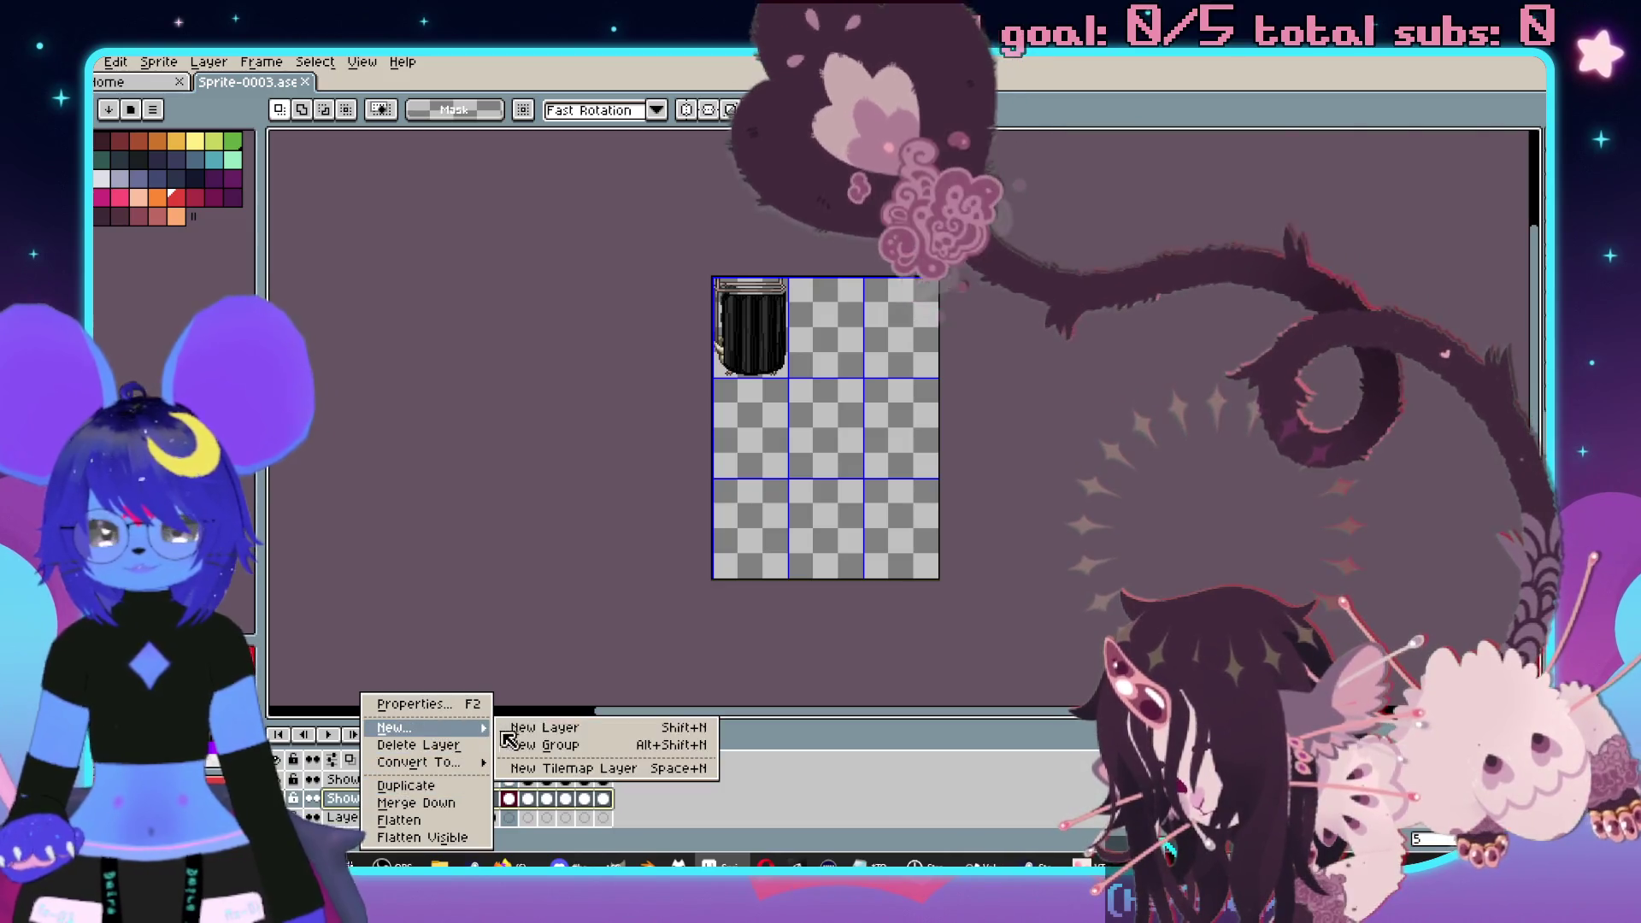
pyautogui.click(505, 728)
pyautogui.scroll(-1, 386, 808)
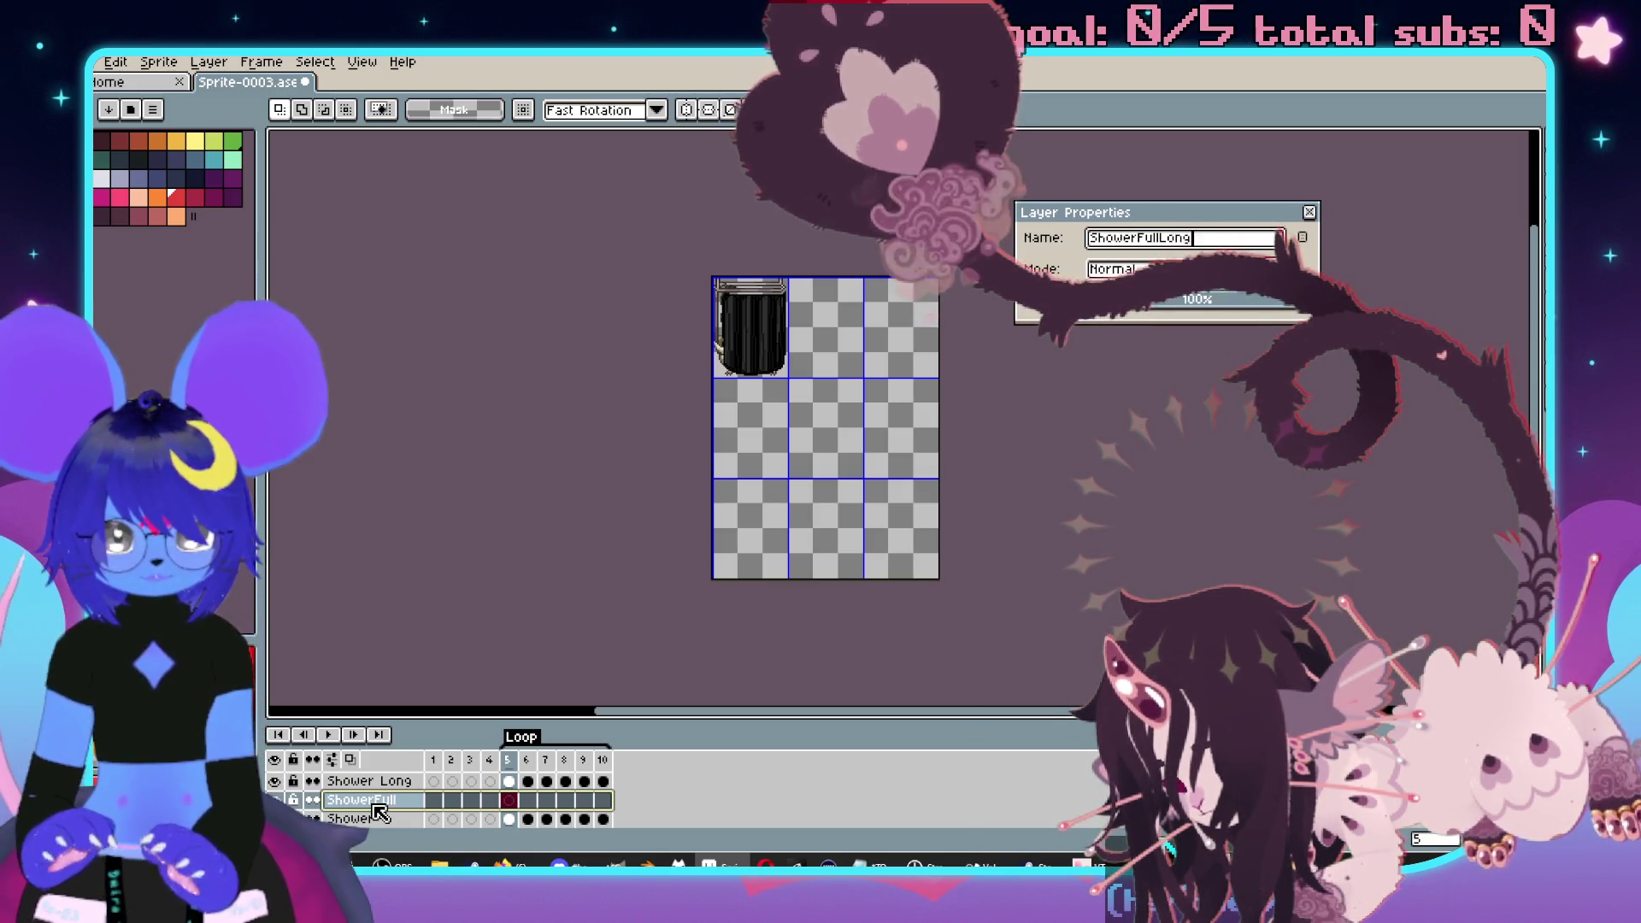
pyautogui.click(512, 782)
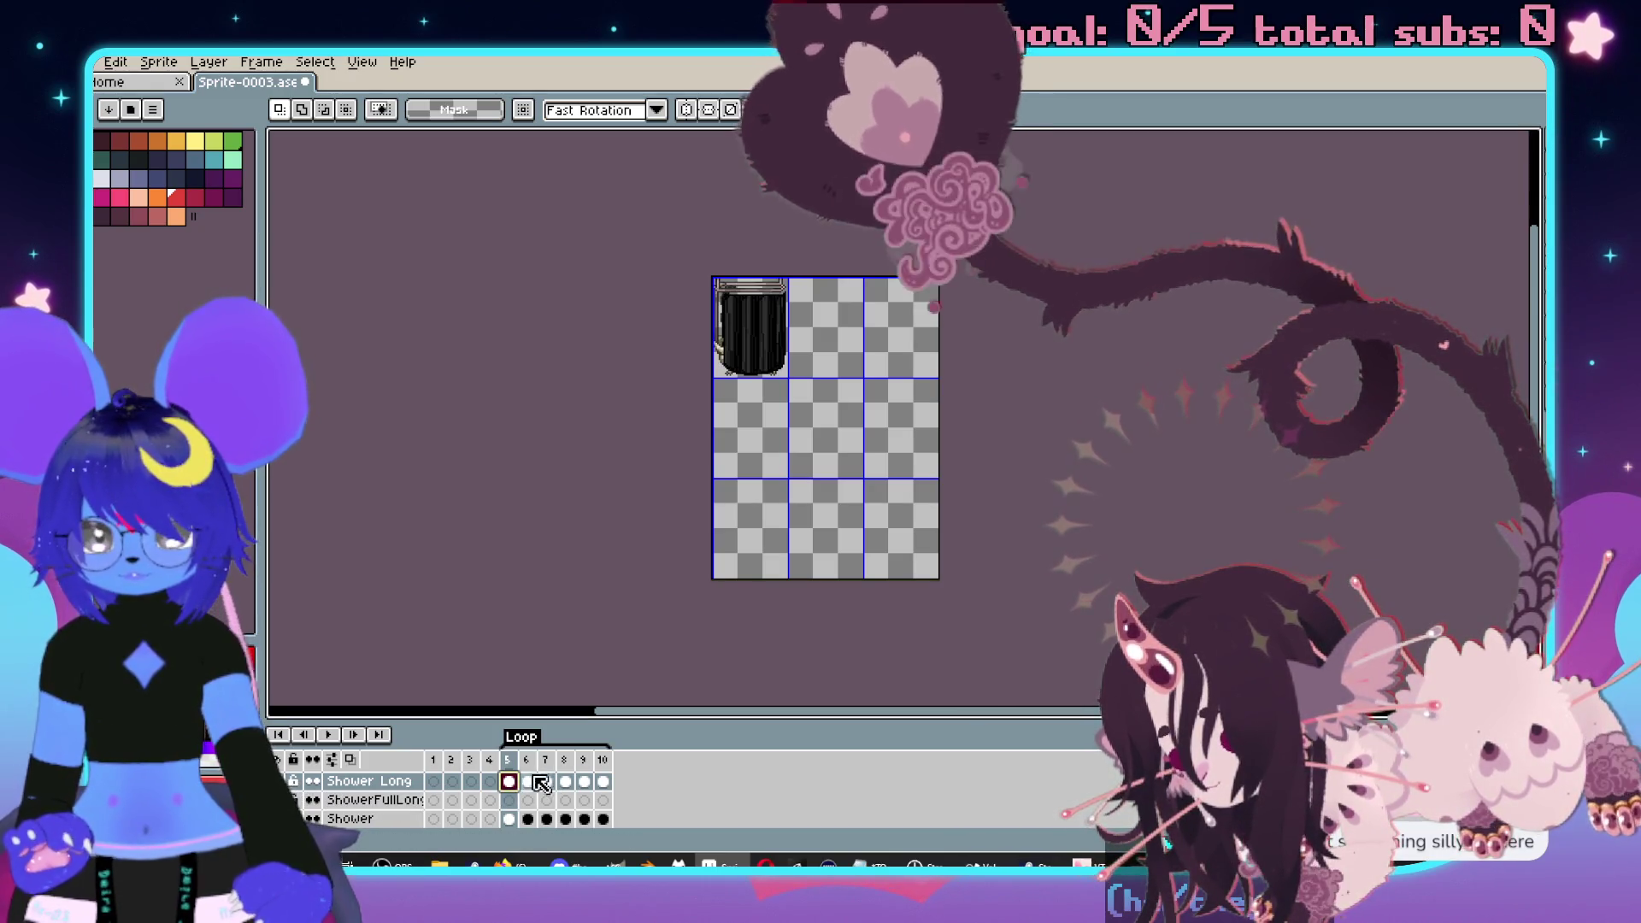
pyautogui.click(508, 801)
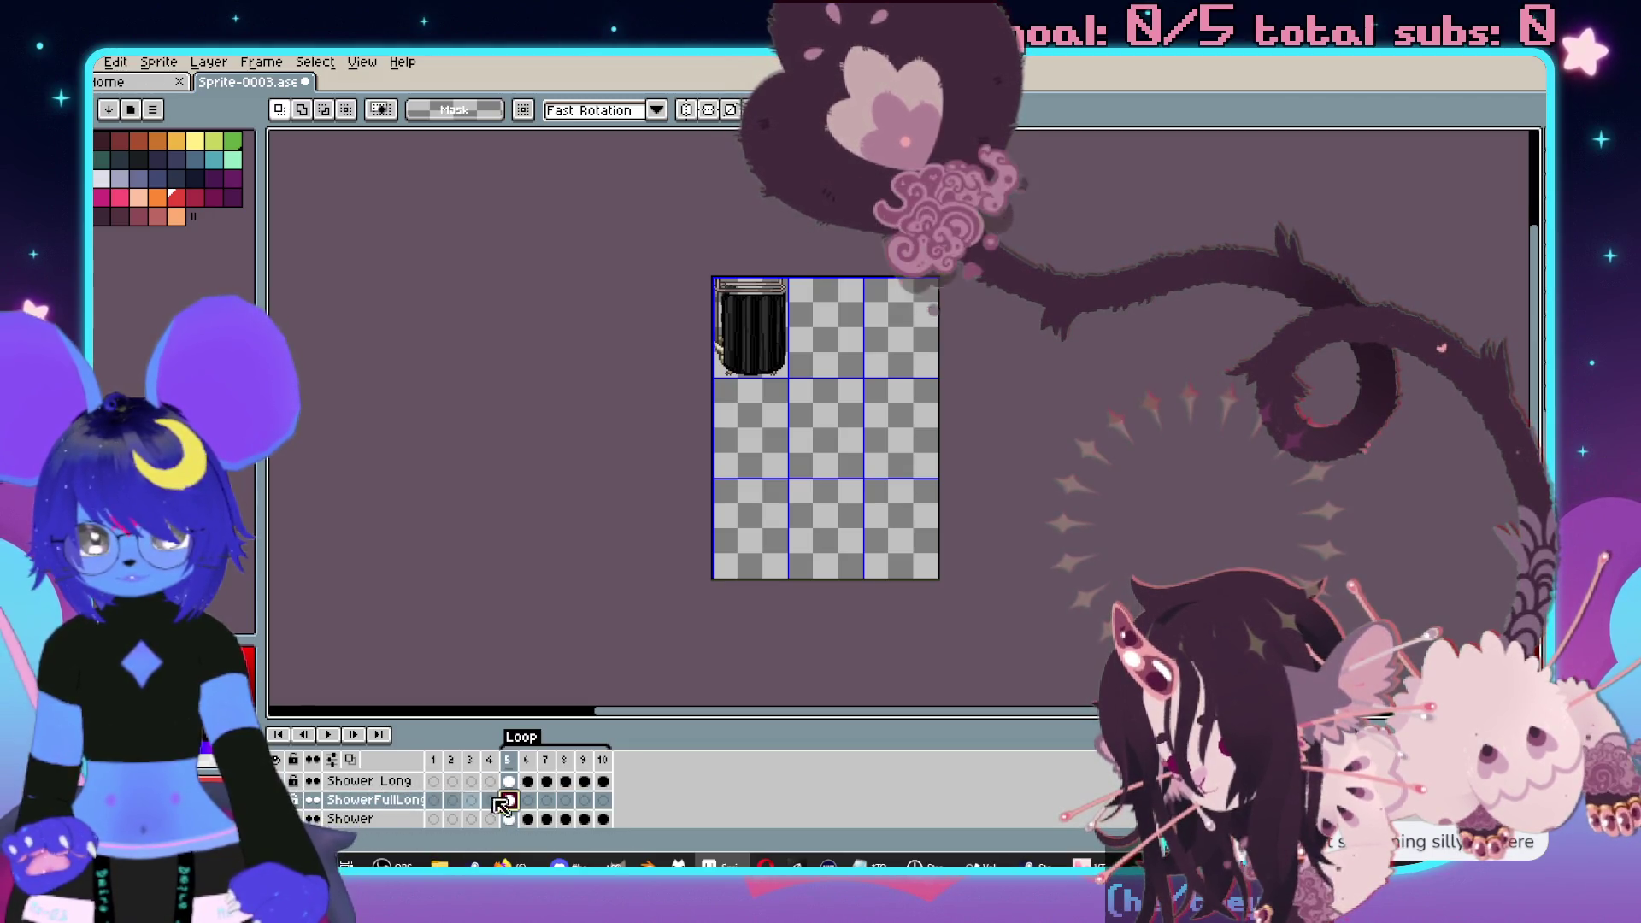
pyautogui.scroll(2, 769, 341)
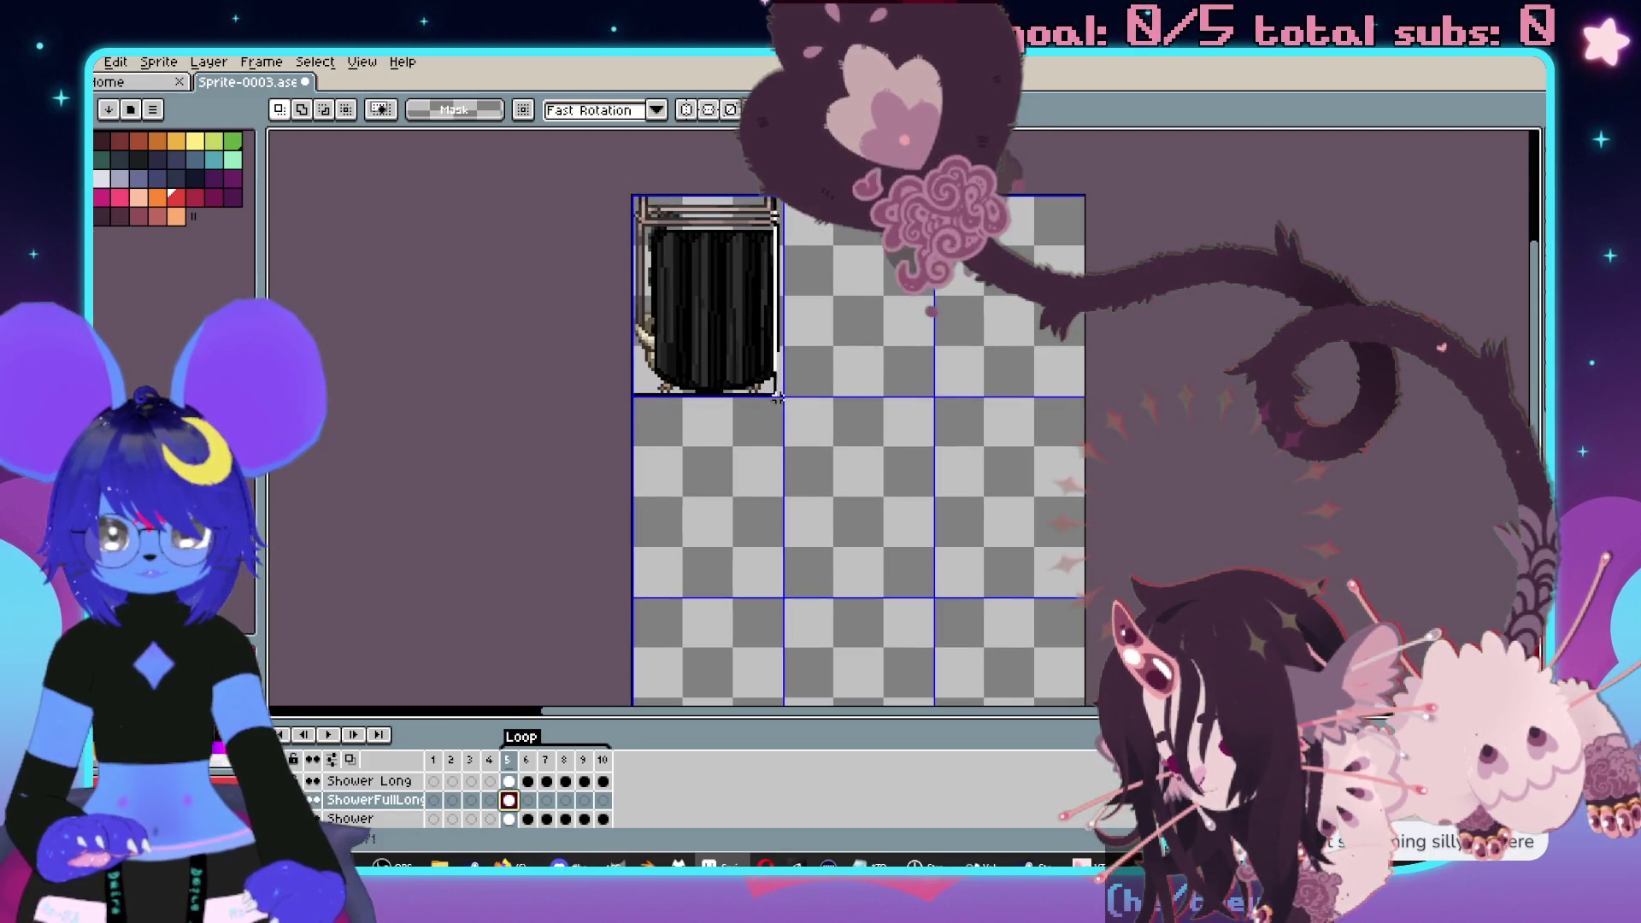
pyautogui.moveTo(780, 390); pyautogui.dragTo(780, 391)
pyautogui.scroll(-2, 854, 401)
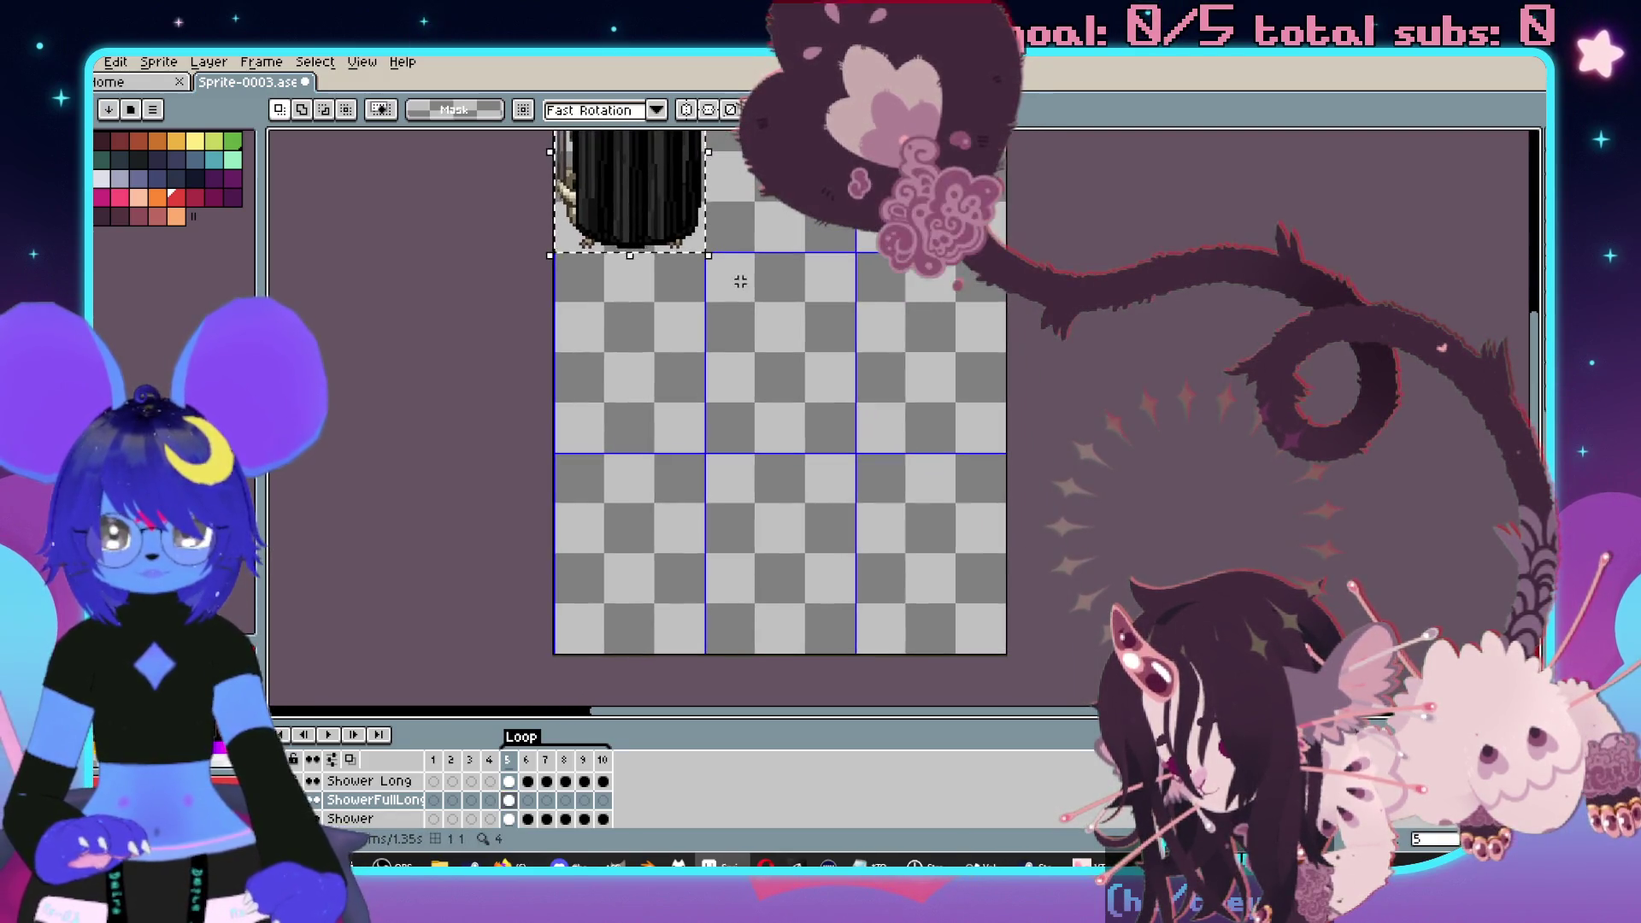
pyautogui.moveTo(716, 259)
pyautogui.mouseDown()
pyautogui.moveTo(984, 662)
pyautogui.moveTo(1030, 671)
pyautogui.mouseUp()
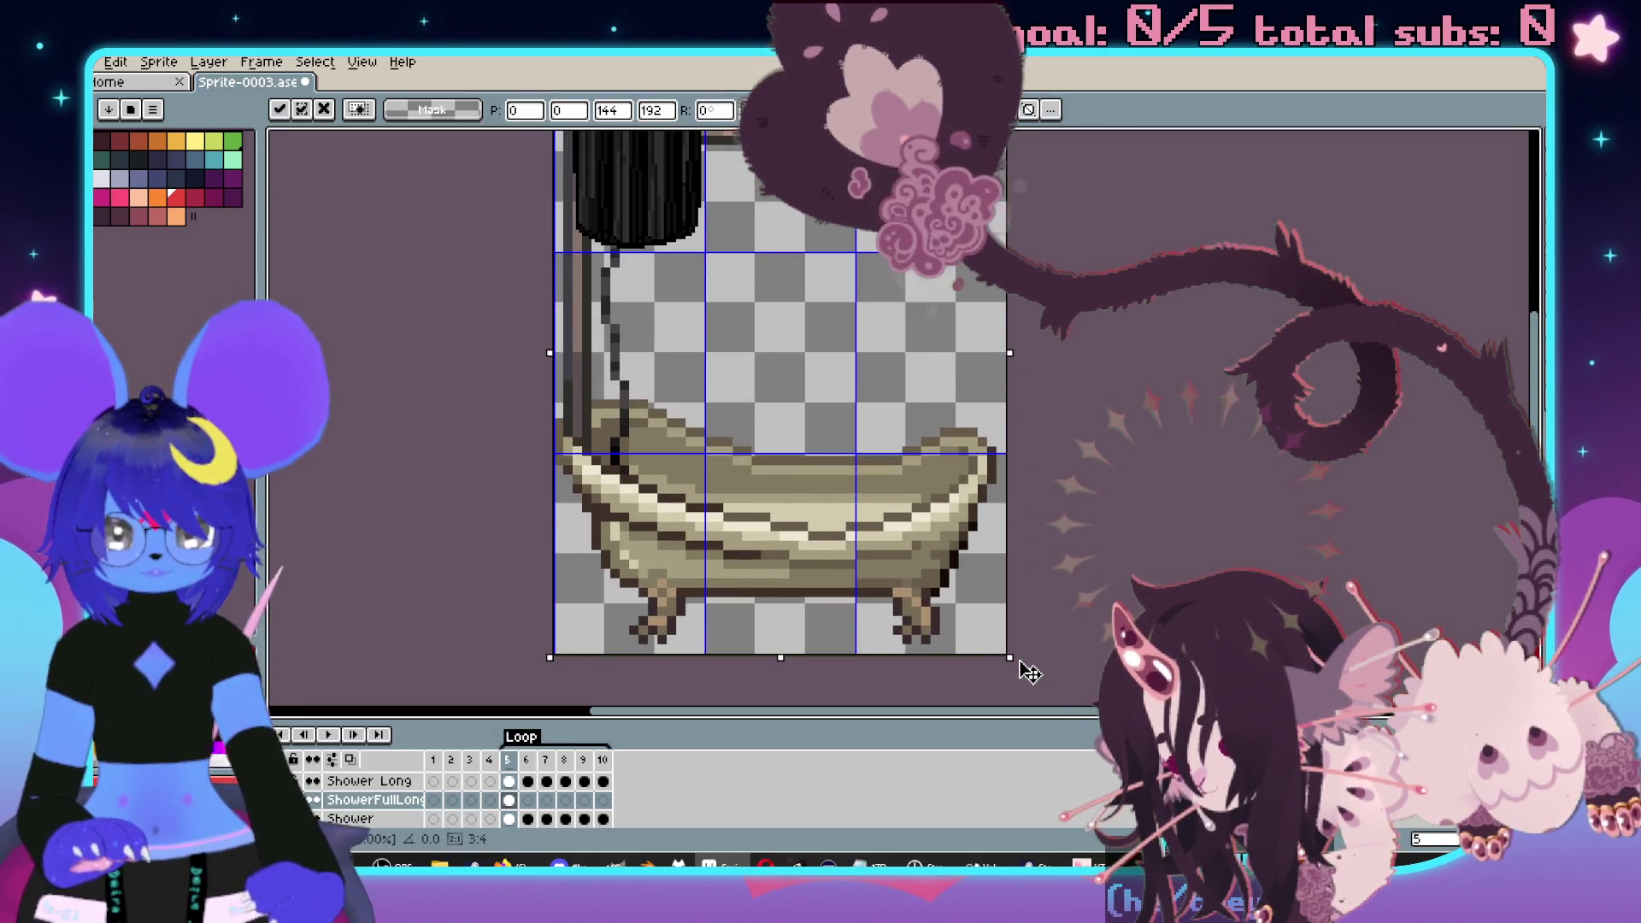
pyautogui.press('Return')
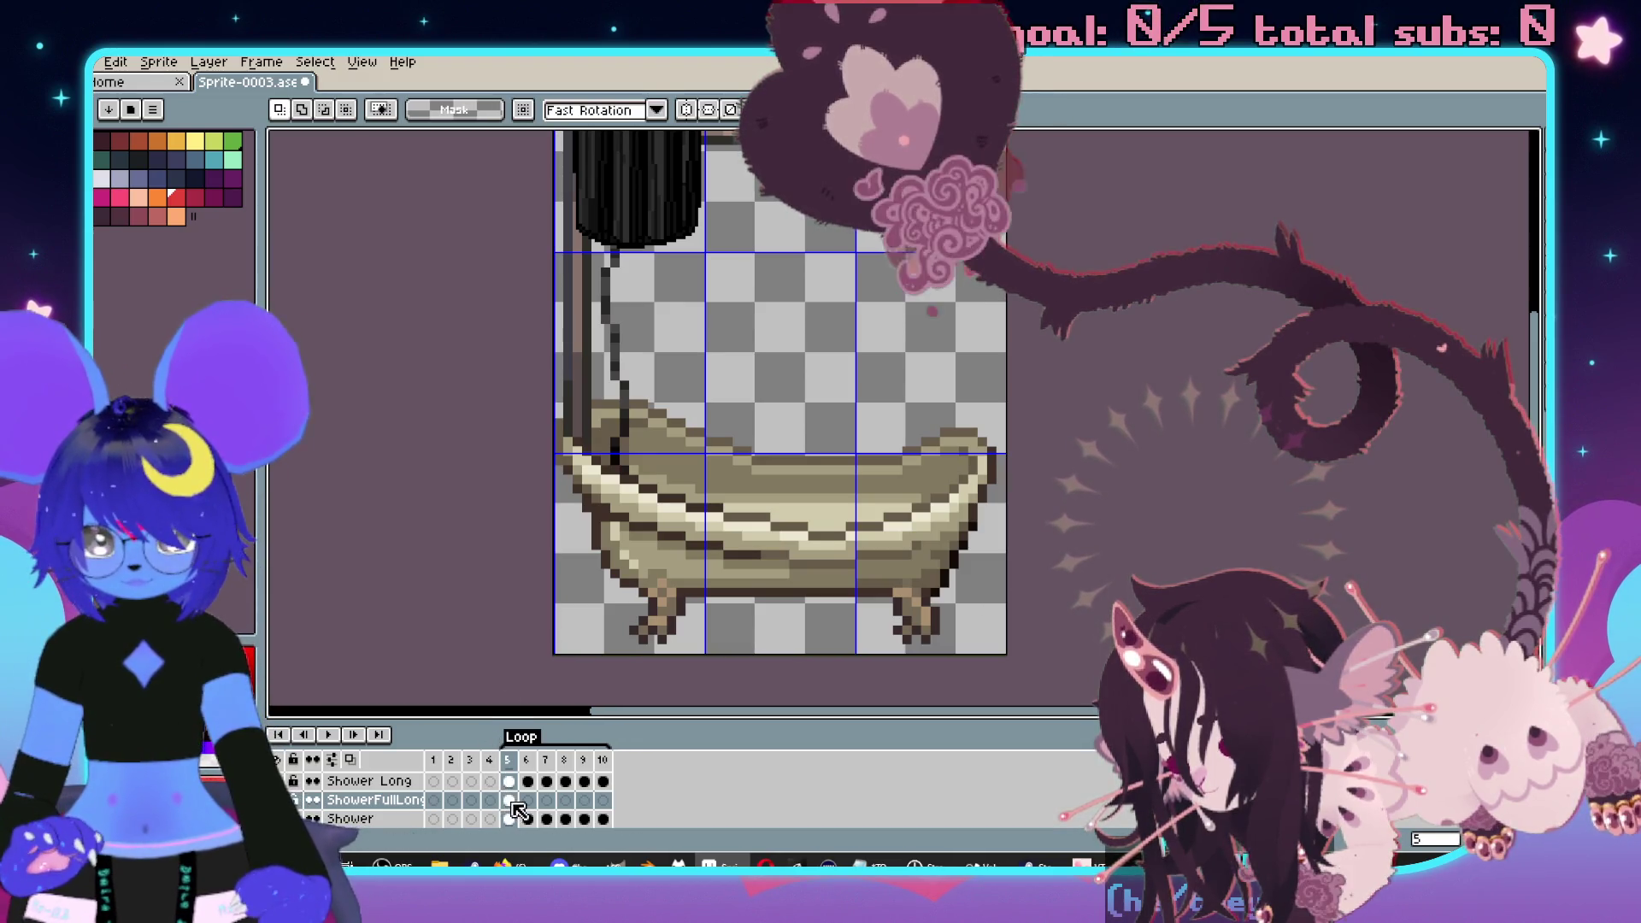
# - Check frames 7 and 10 of ShowerFullLong, then select the CutrainOpen layer
pyautogui.click(546, 800)
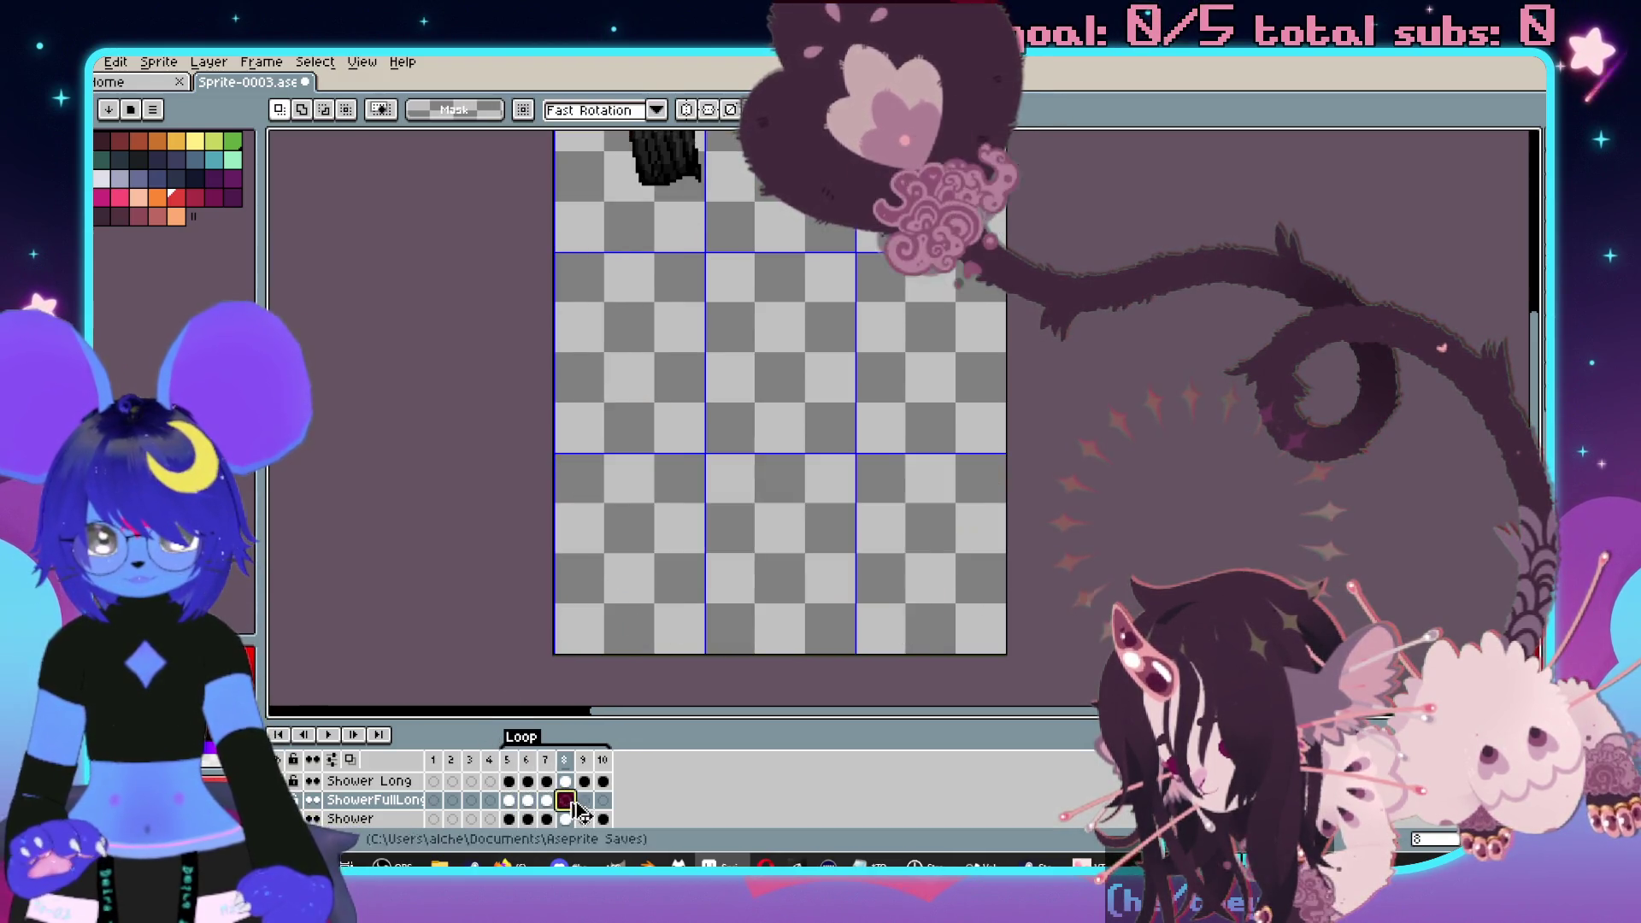
pyautogui.click(603, 800)
pyautogui.scroll(-1, 768, 354)
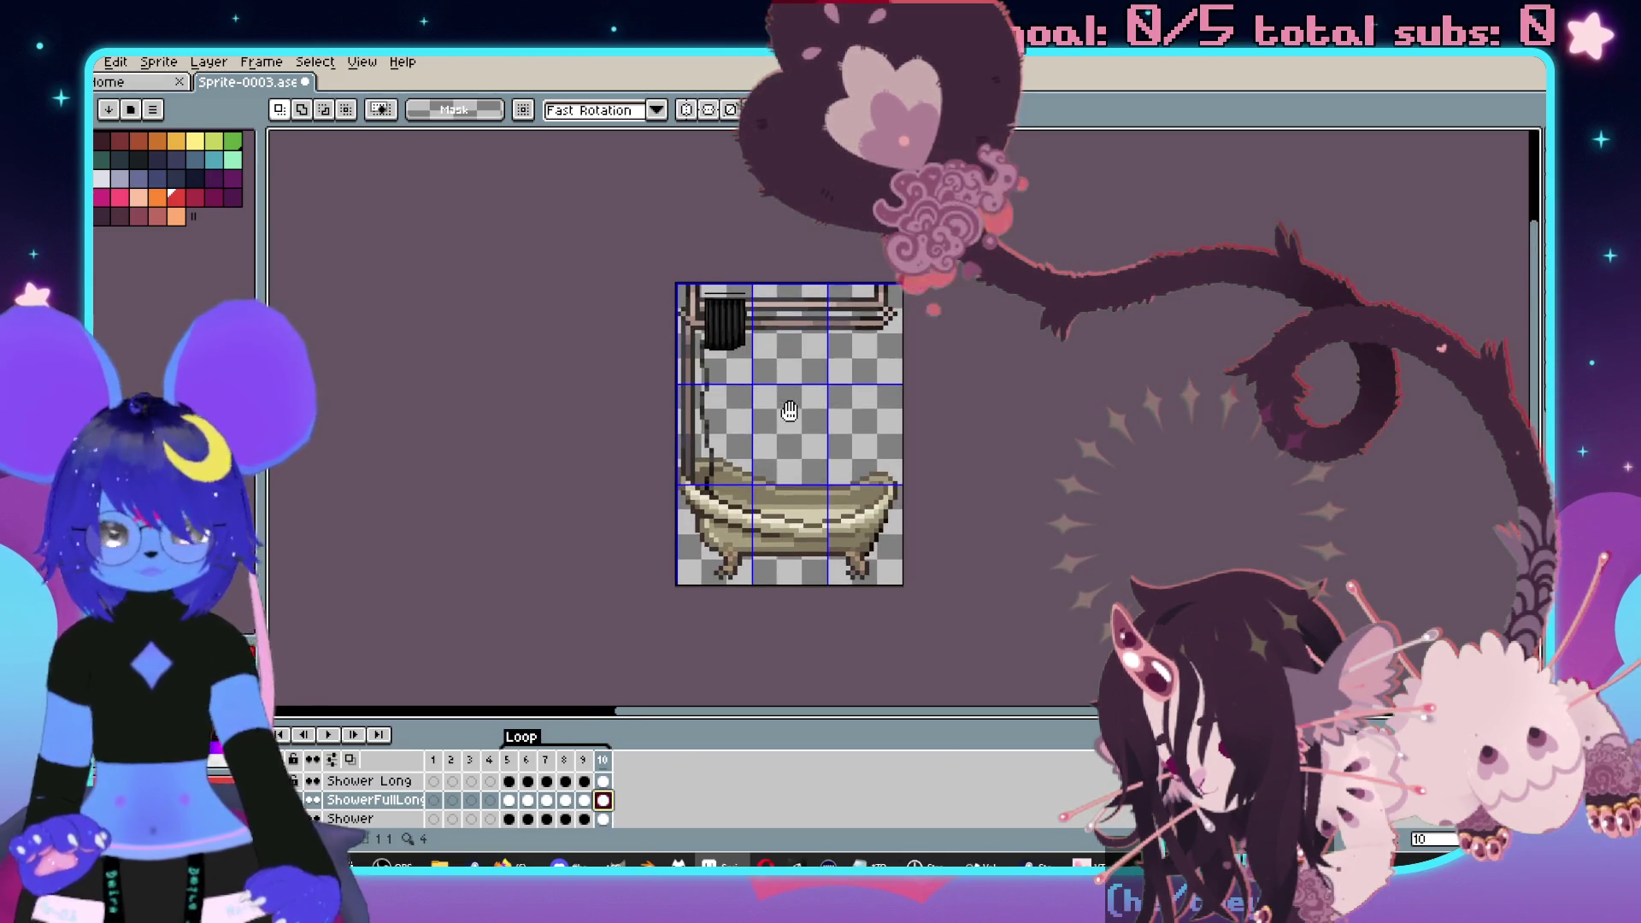
pyautogui.scroll(1, 780, 411)
pyautogui.scroll(-1, 879, 427)
pyautogui.scroll(1, 888, 403)
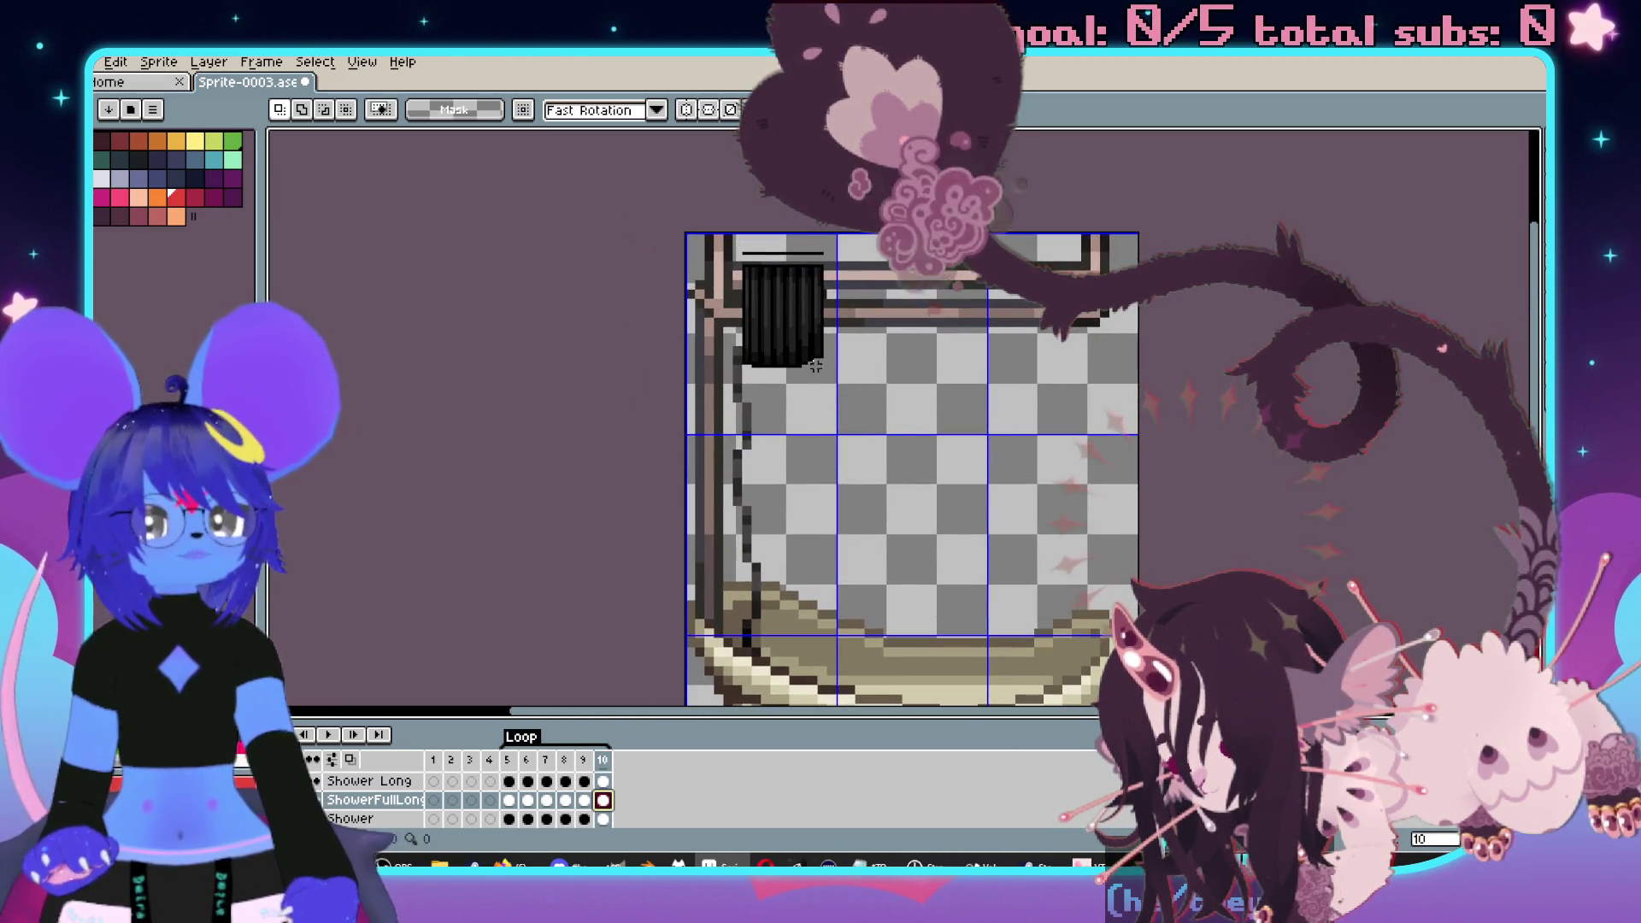
pyautogui.scroll(-1, 381, 809)
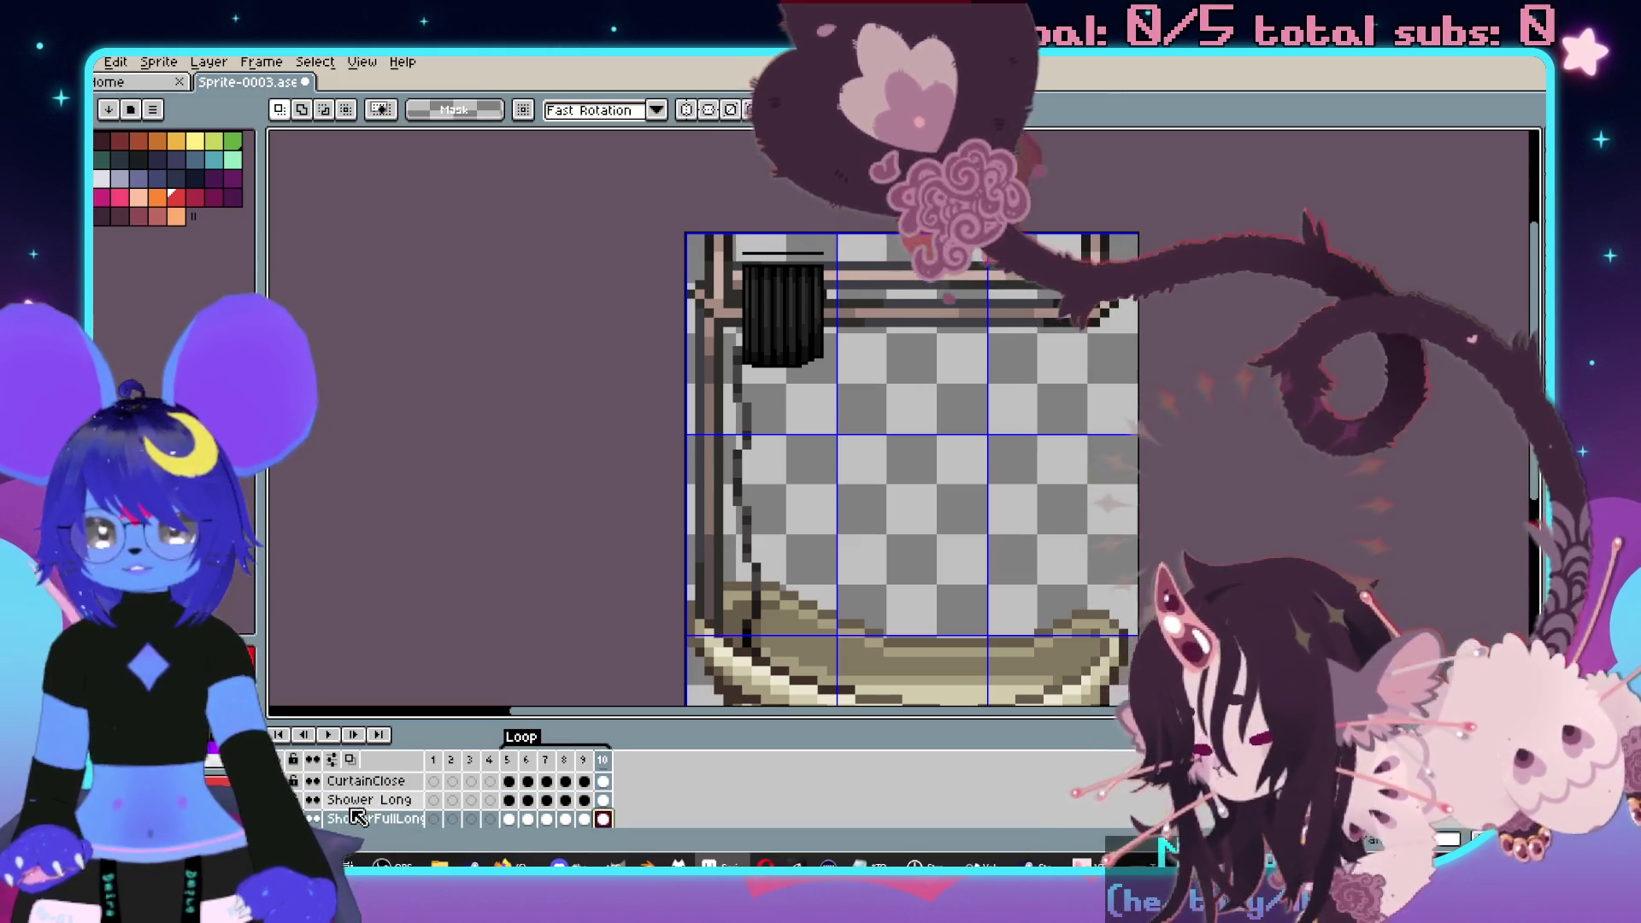
pyautogui.scroll(2, 369, 803)
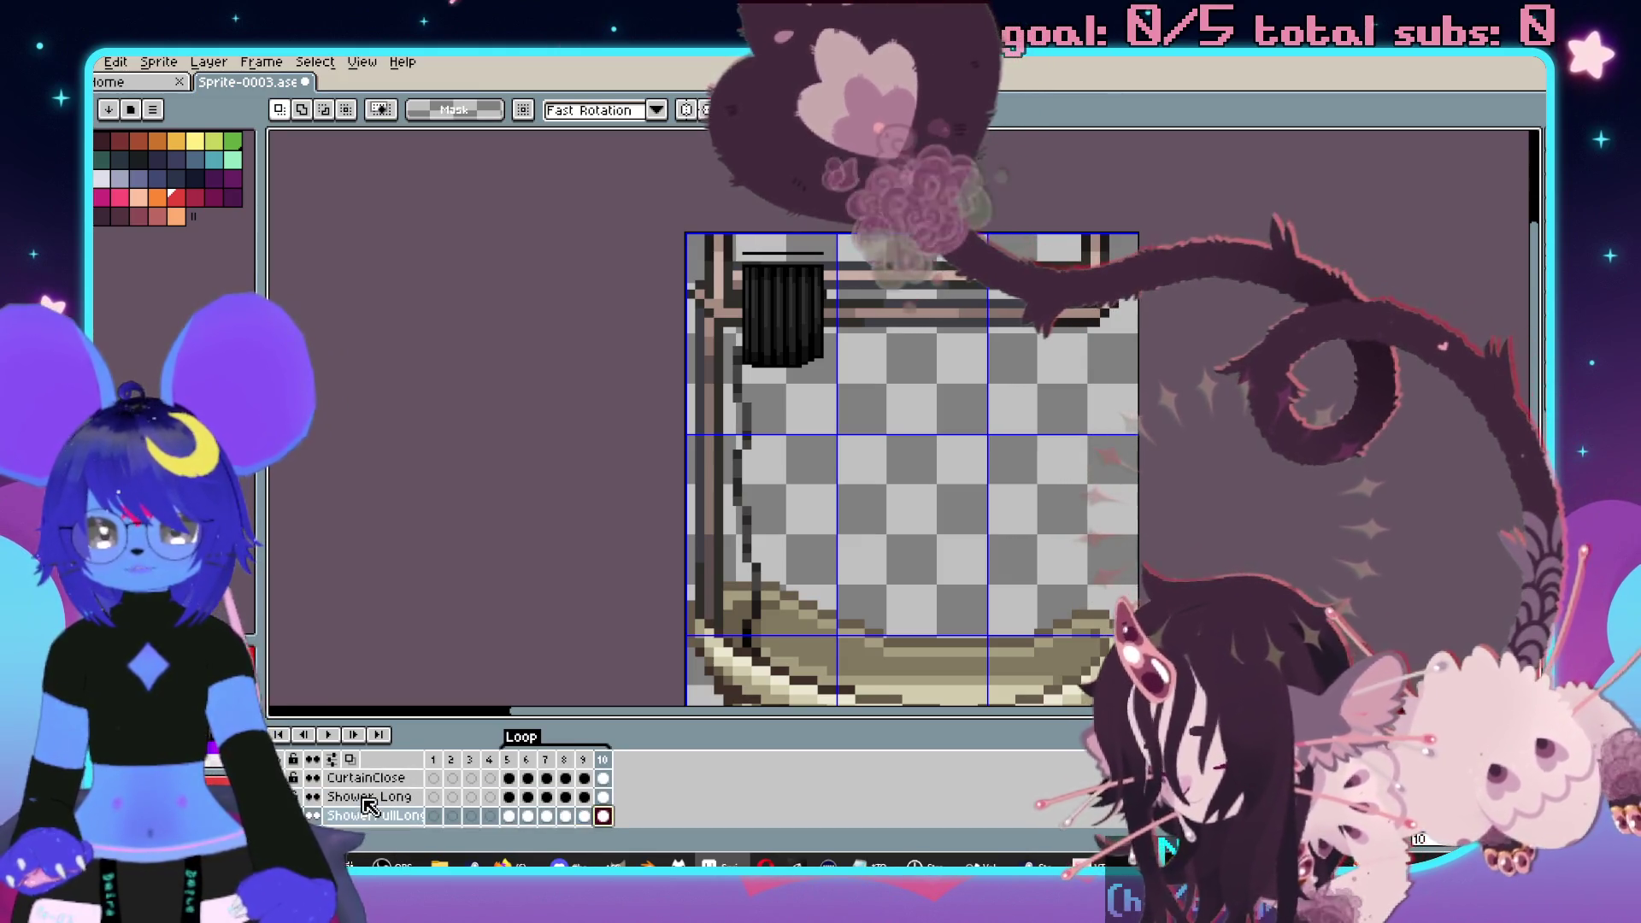
pyautogui.click(360, 784)
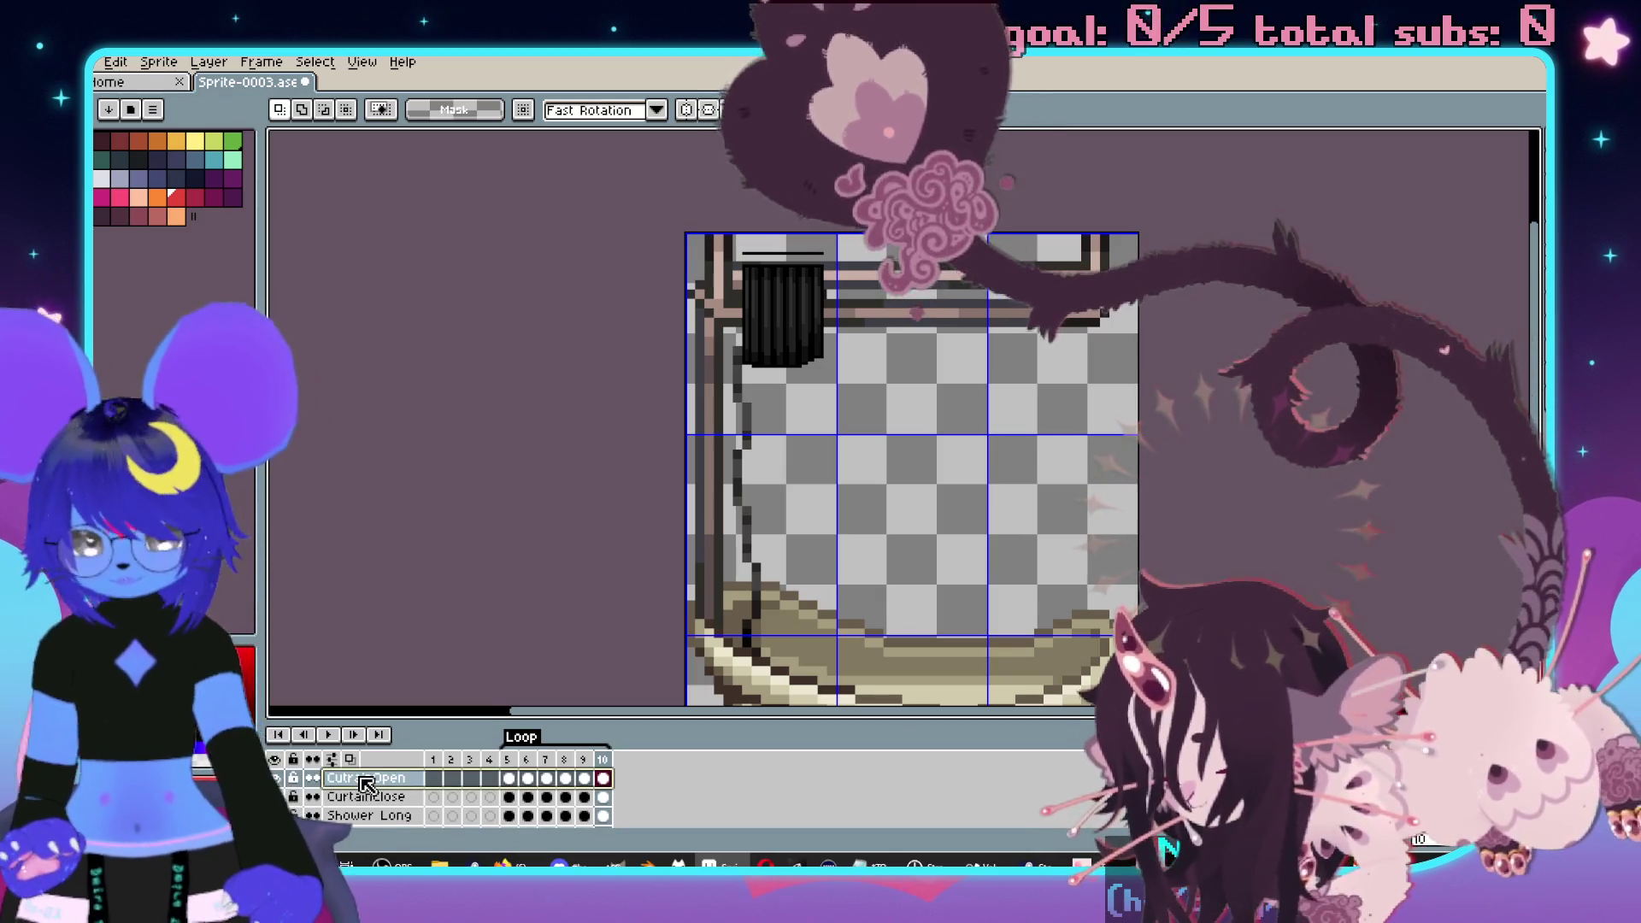
# - Duplicate CutrainOpen and scale the copy's frame 5 curtain to the full 144x192 sprite
pyautogui.rightClick(362, 781)
pyautogui.click(417, 786)
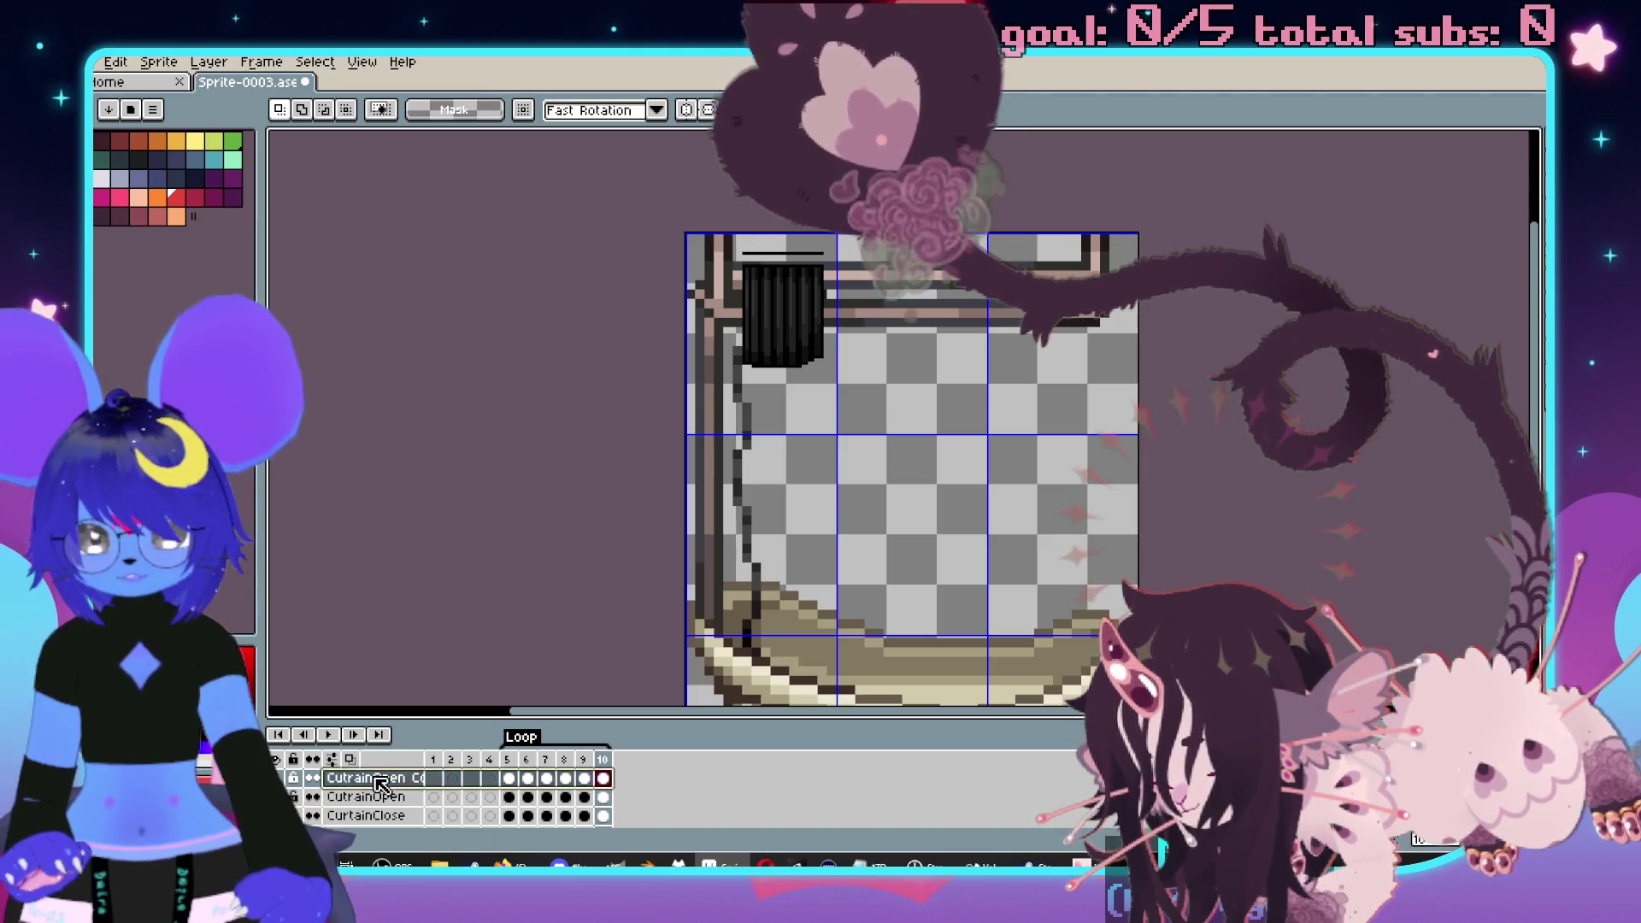
pyautogui.click(508, 777)
pyautogui.scroll(2, 759, 328)
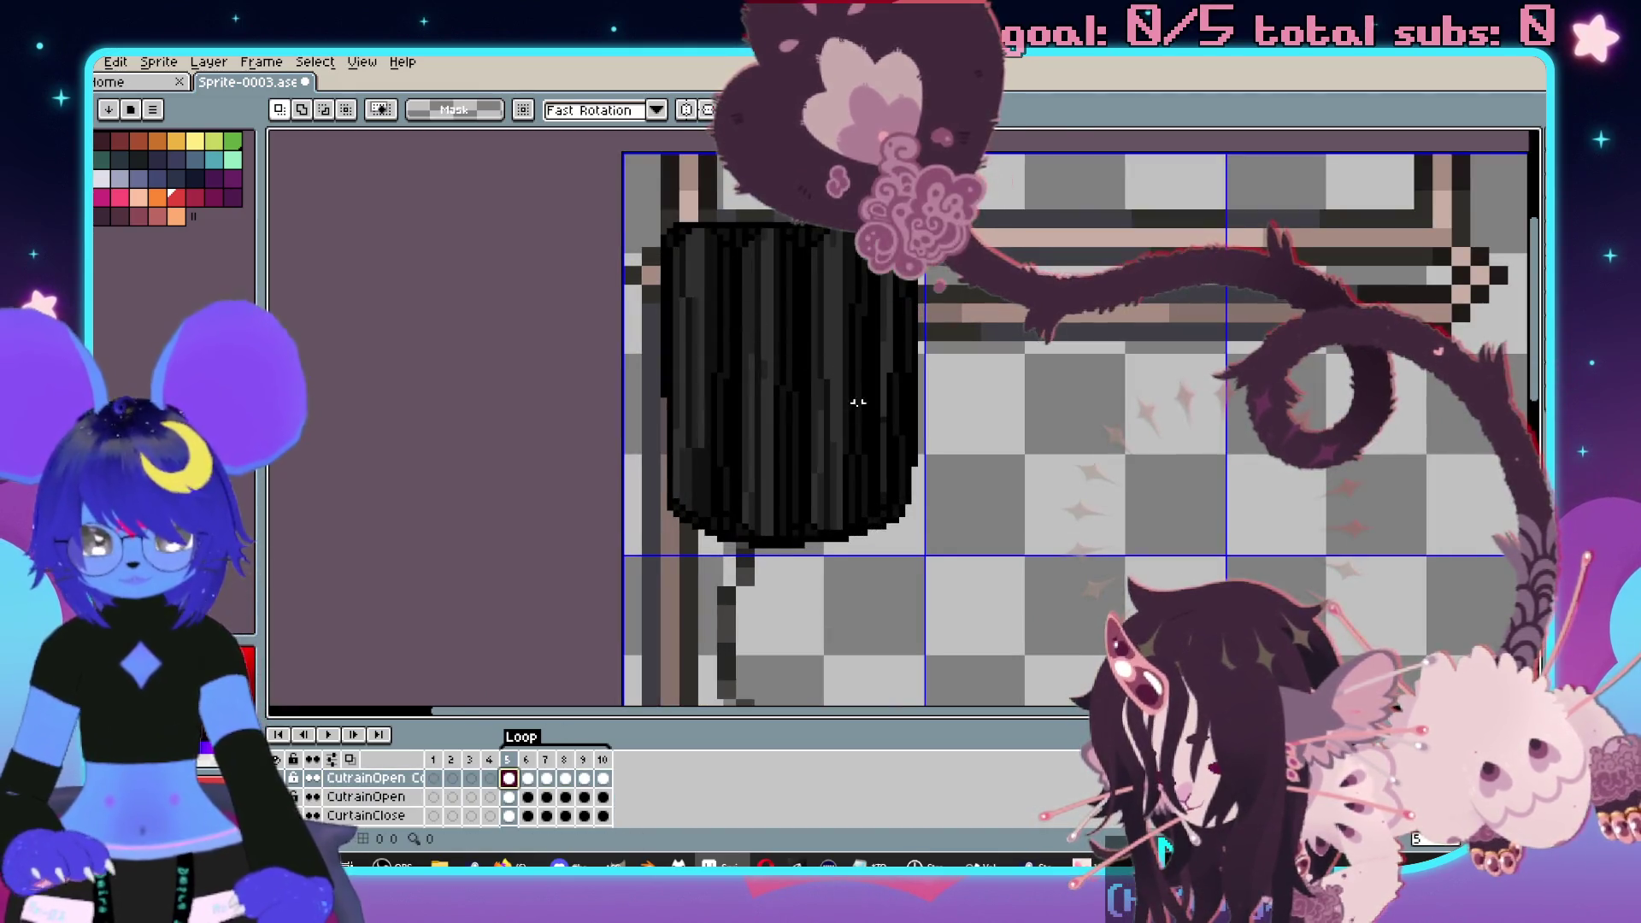
pyautogui.scroll(-2, 852, 401)
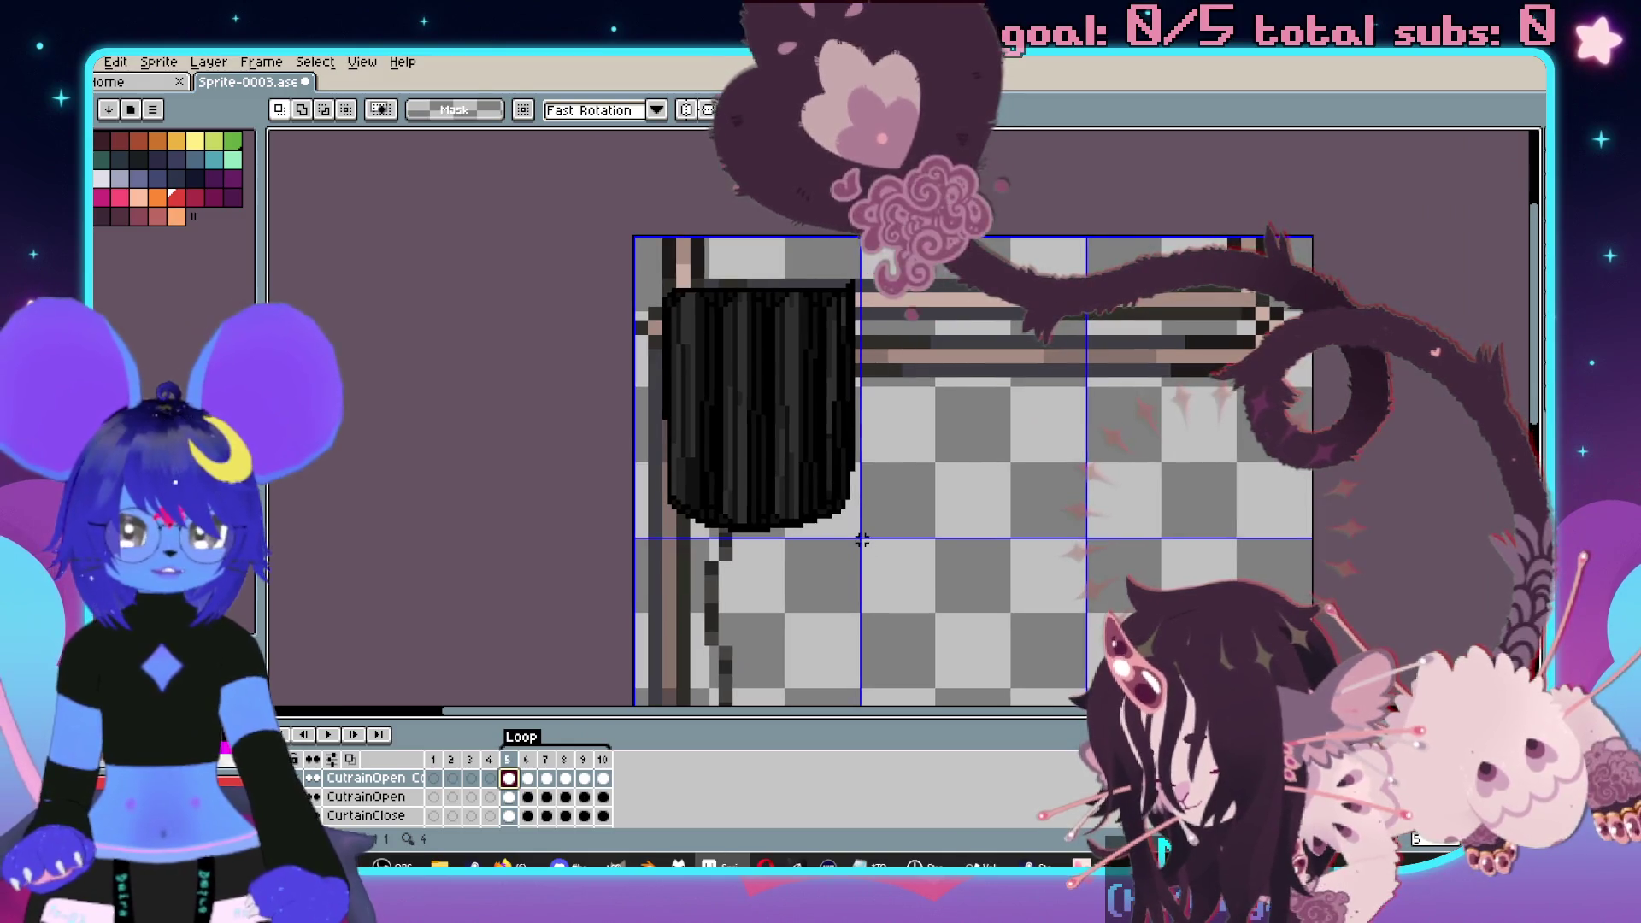
pyautogui.moveTo(857, 535); pyautogui.dragTo(633, 236)
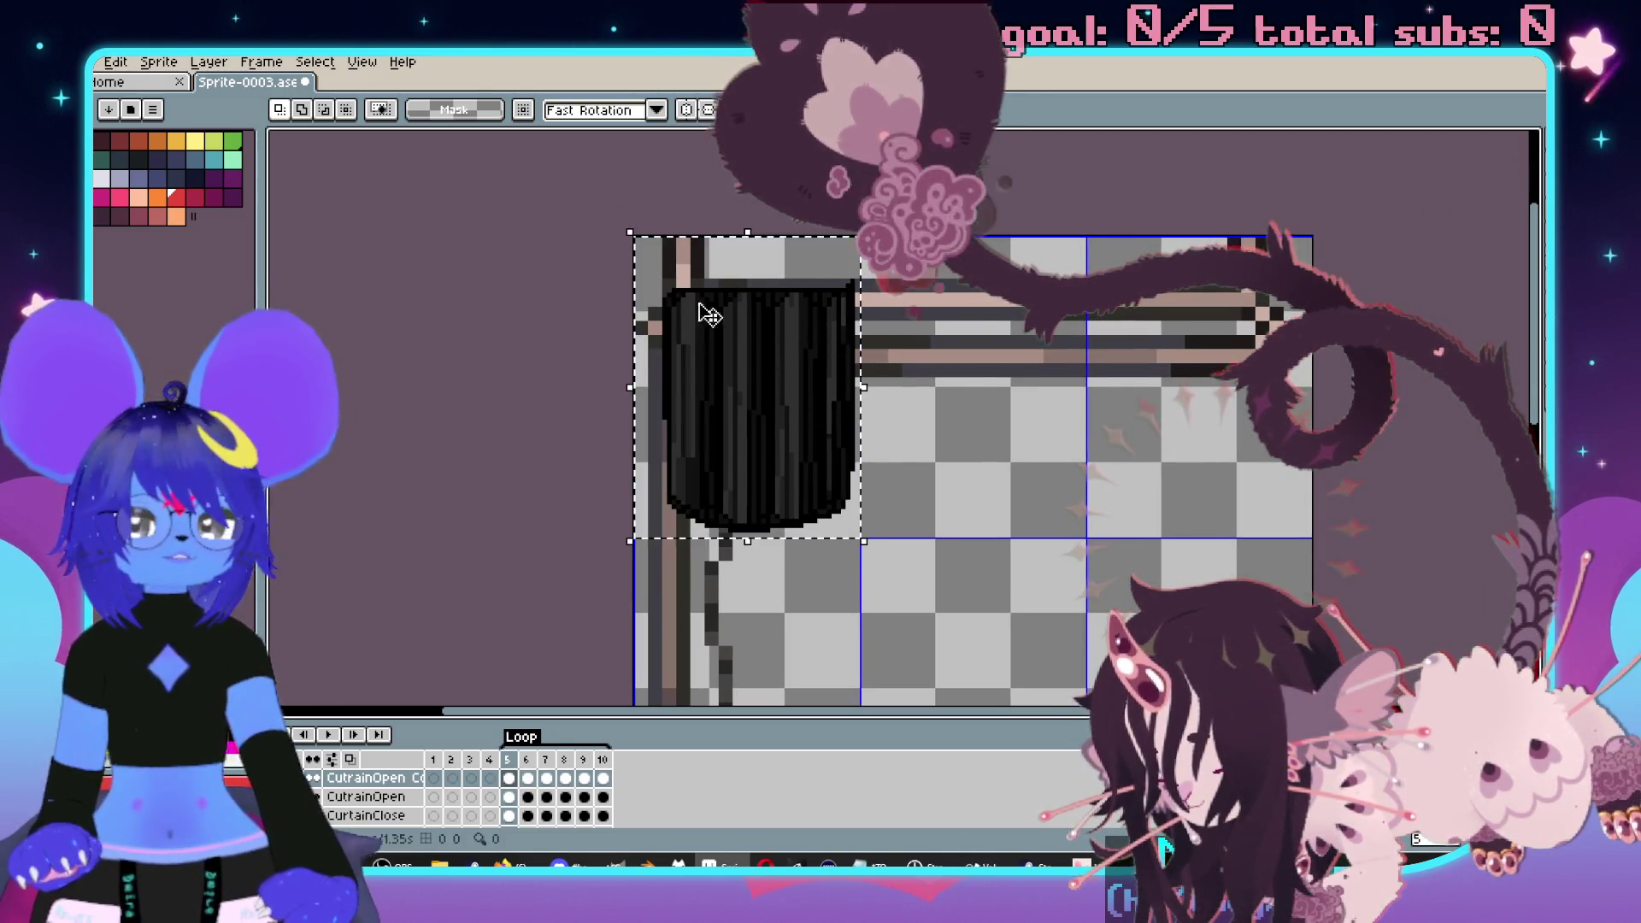
pyautogui.scroll(-2, 692, 389)
pyautogui.moveTo(649, 262)
pyautogui.mouseDown()
pyautogui.moveTo(897, 649)
pyautogui.moveTo(955, 679)
pyautogui.mouseUp()
pyautogui.moveTo(955, 675); pyautogui.dragTo(958, 675)
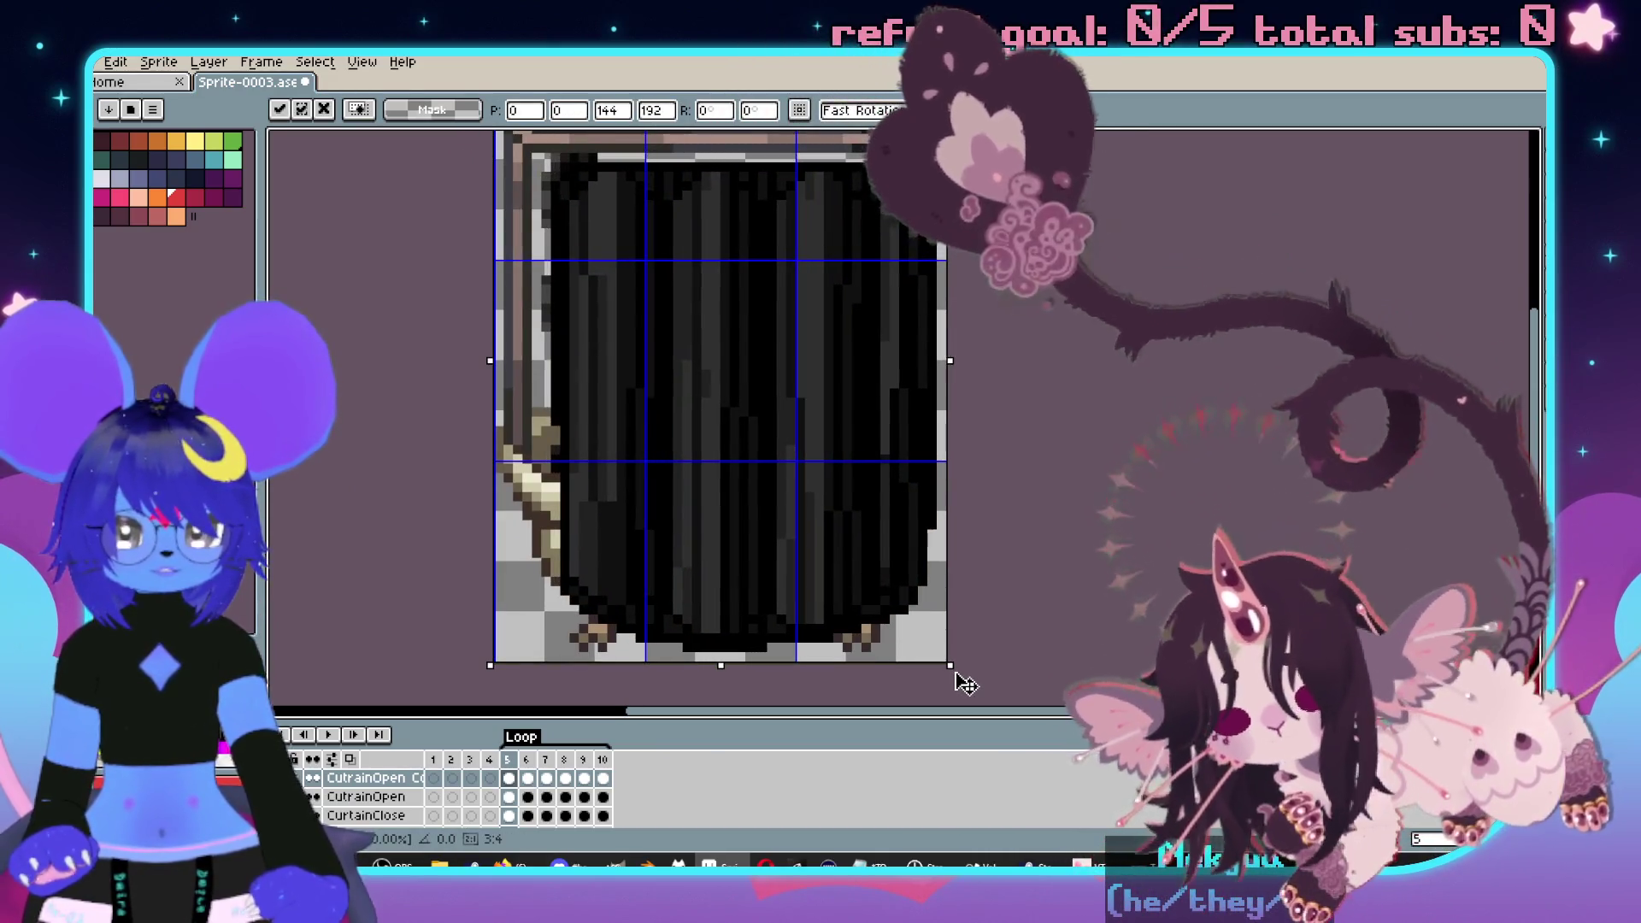
pyautogui.scroll(5, 1043, 539)
pyautogui.press('Return')
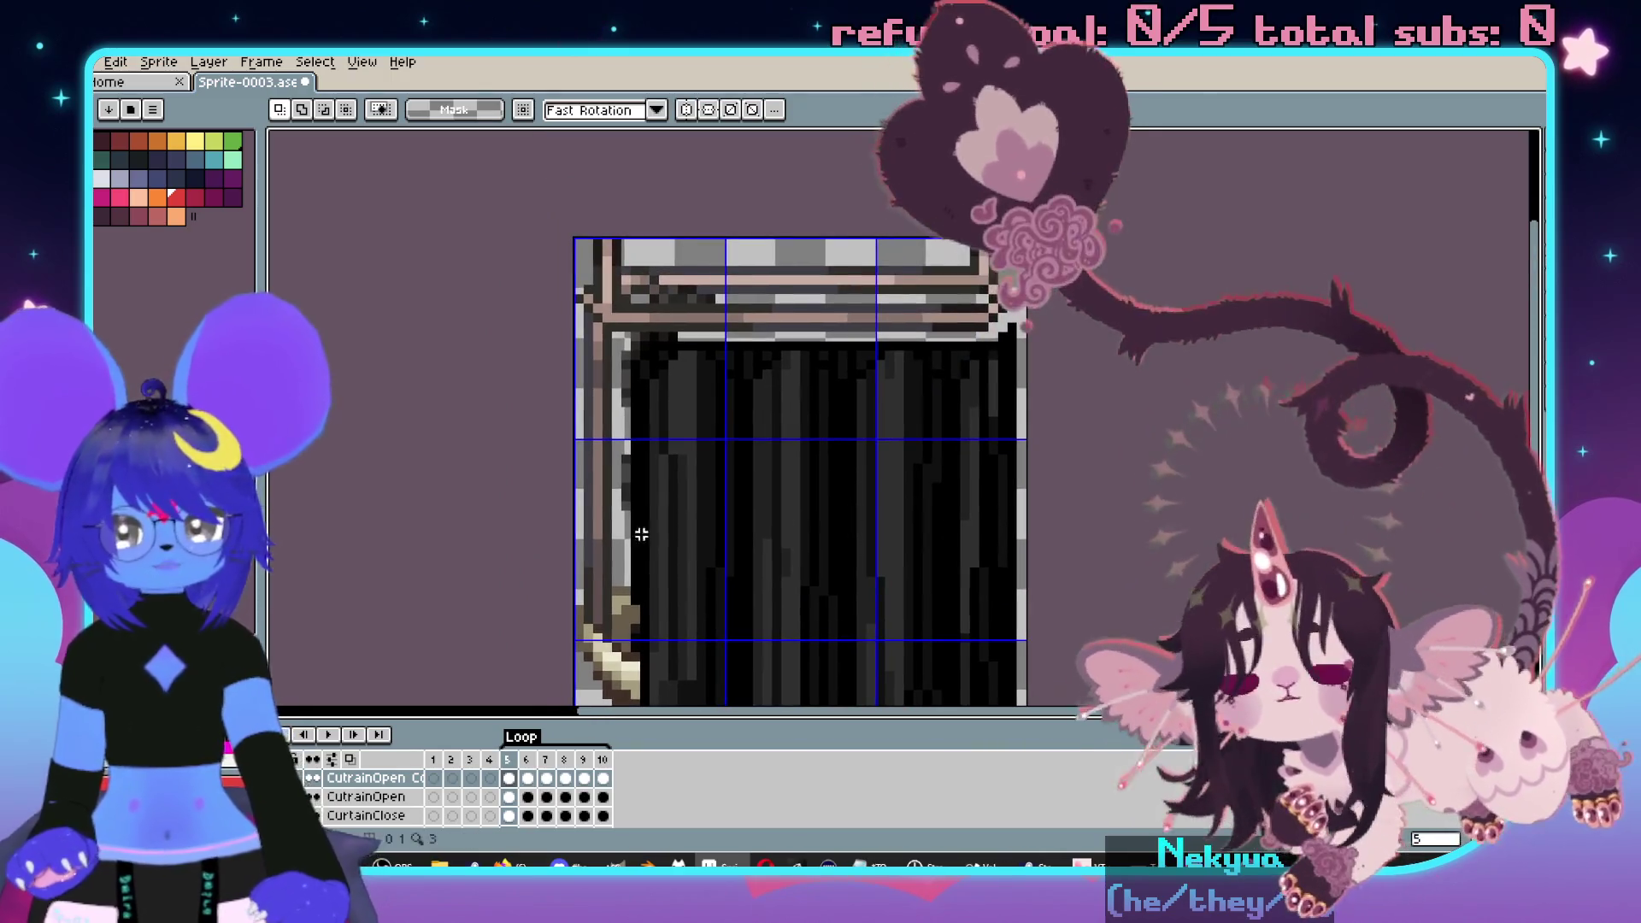
# - Enlarge the copied layer's curtain in frames 6 and 7 to fill the sprite
pyautogui.click(528, 780)
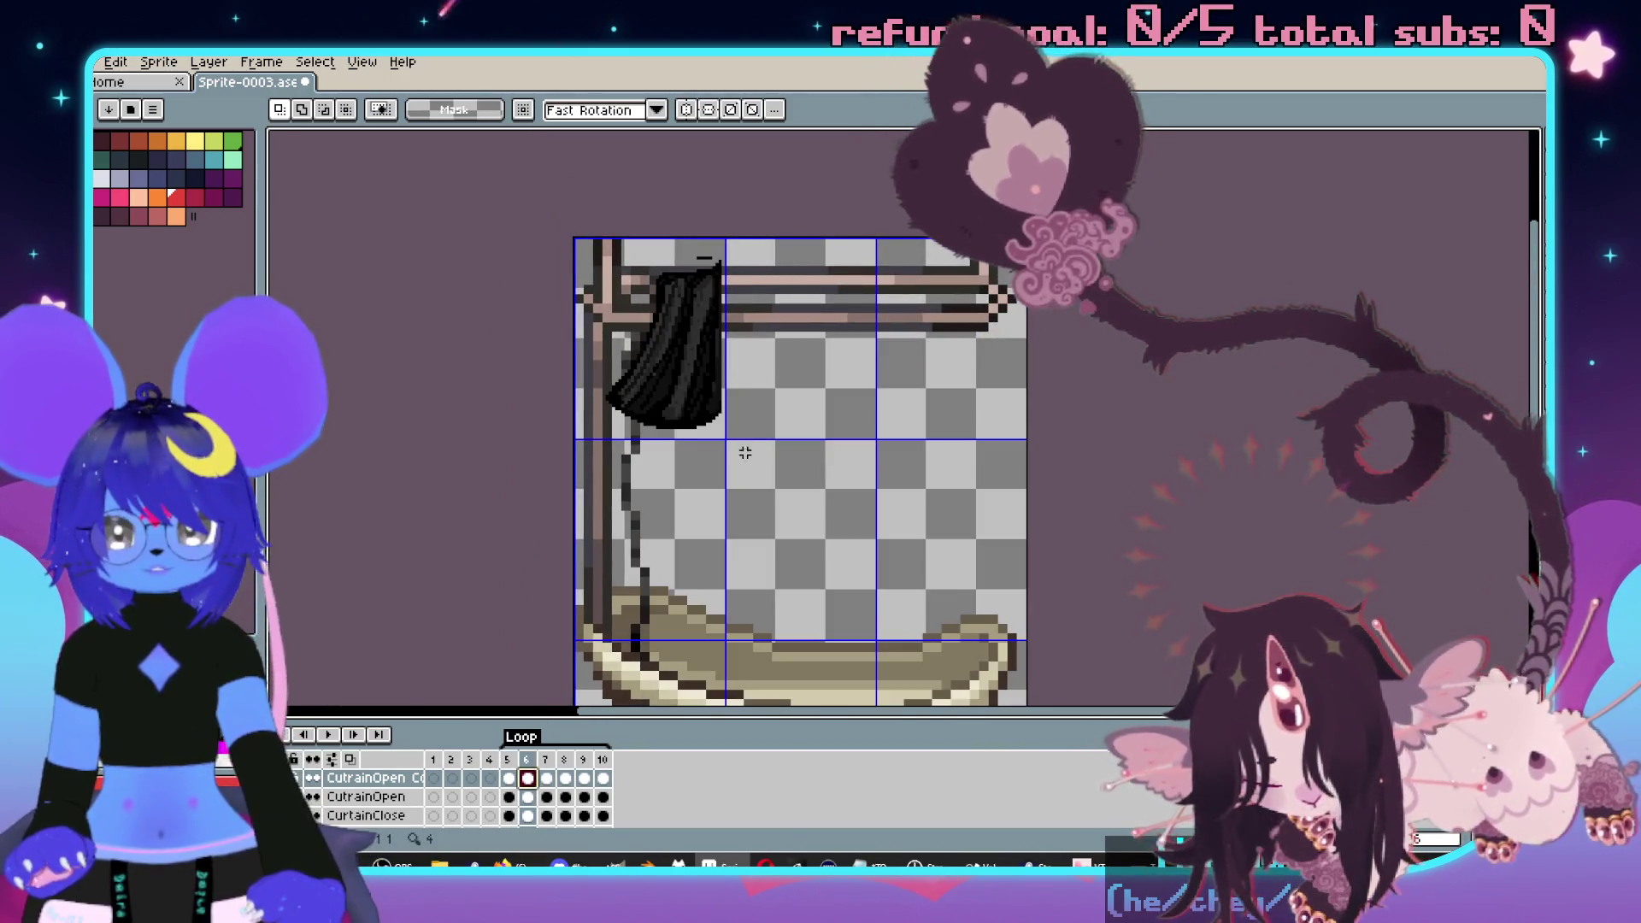
pyautogui.moveTo(722, 436)
pyautogui.mouseDown()
pyautogui.moveTo(637, 267)
pyautogui.moveTo(942, 673)
pyautogui.mouseUp()
pyautogui.press('Return')
pyautogui.moveTo(882, 436); pyautogui.dragTo(923, 513)
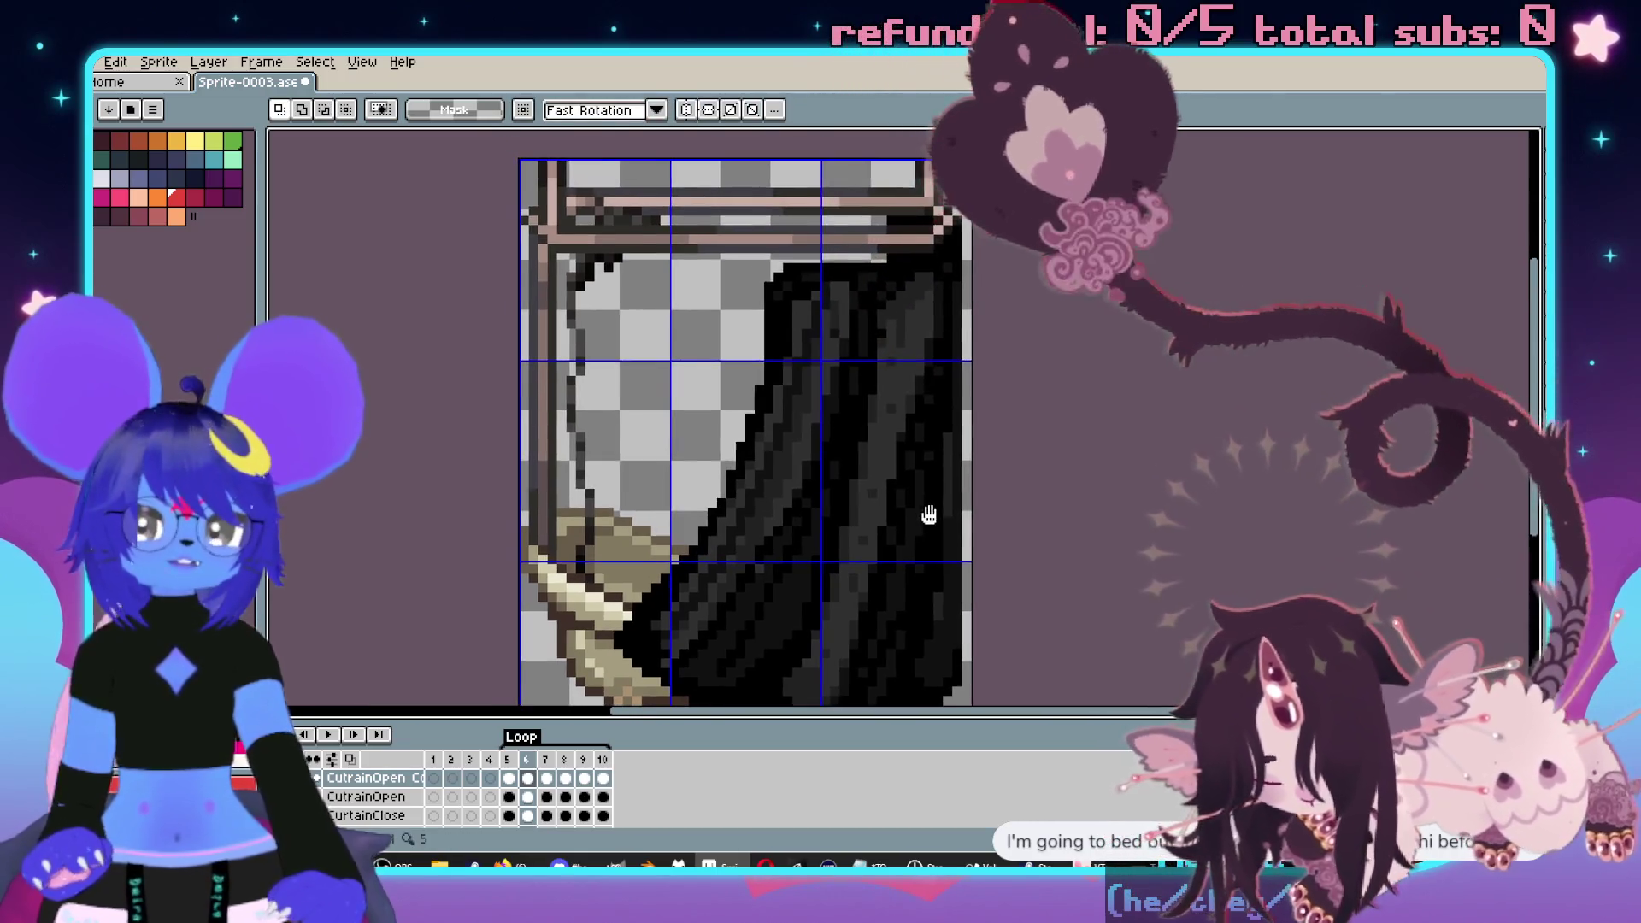
pyautogui.click(558, 780)
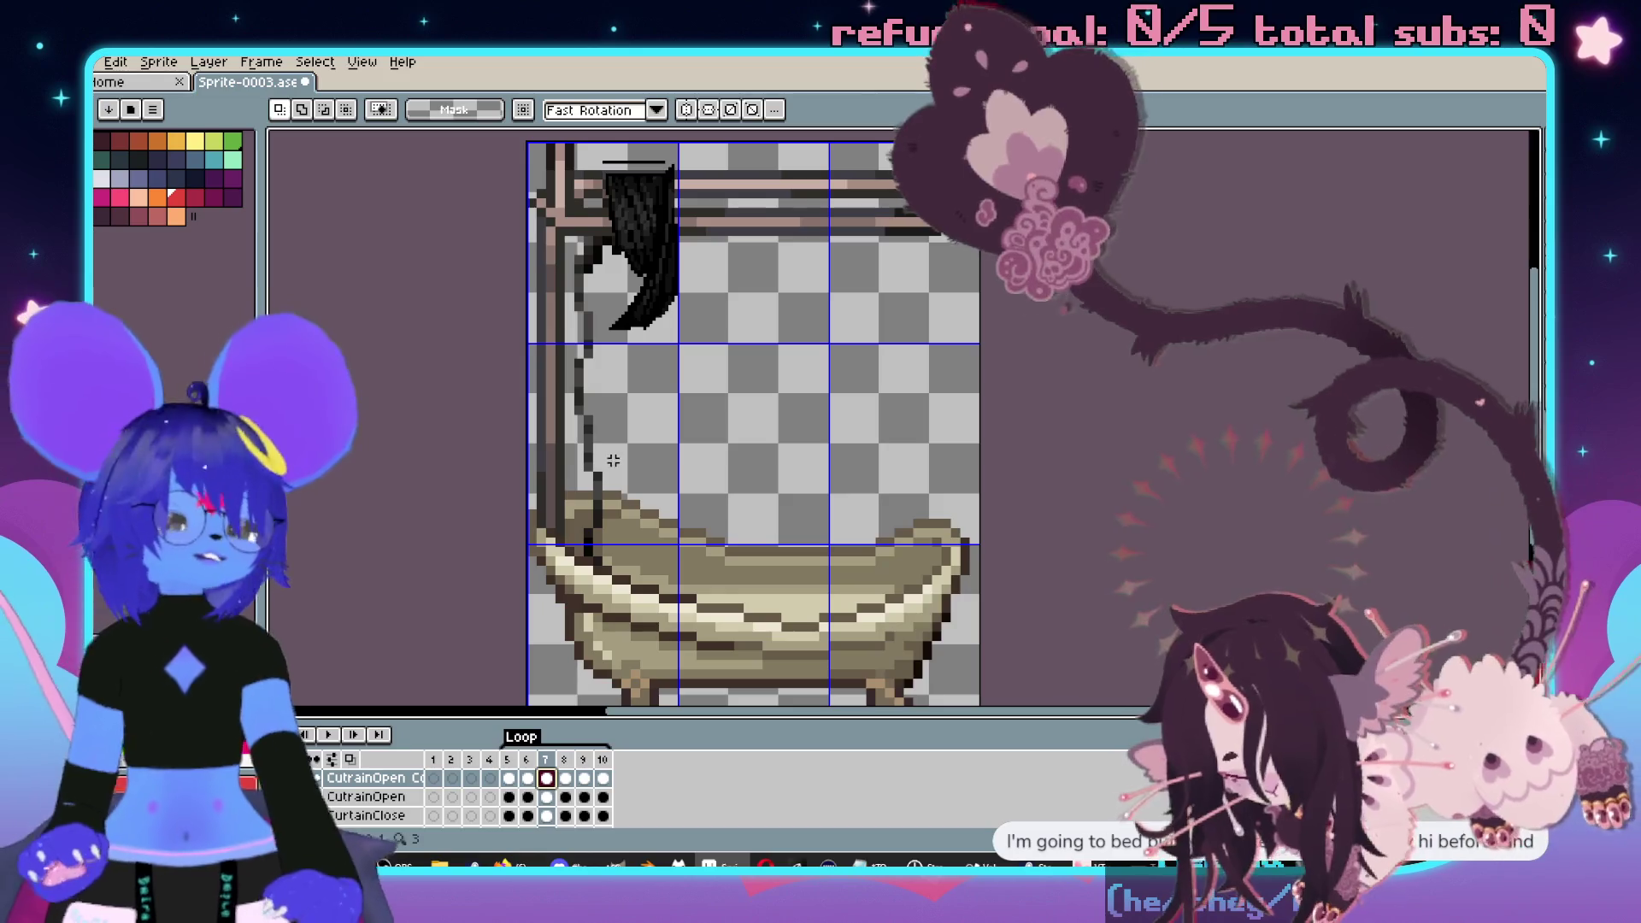
pyautogui.moveTo(623, 354); pyautogui.dragTo(644, 388)
pyautogui.moveTo(519, 165); pyautogui.dragTo(695, 375)
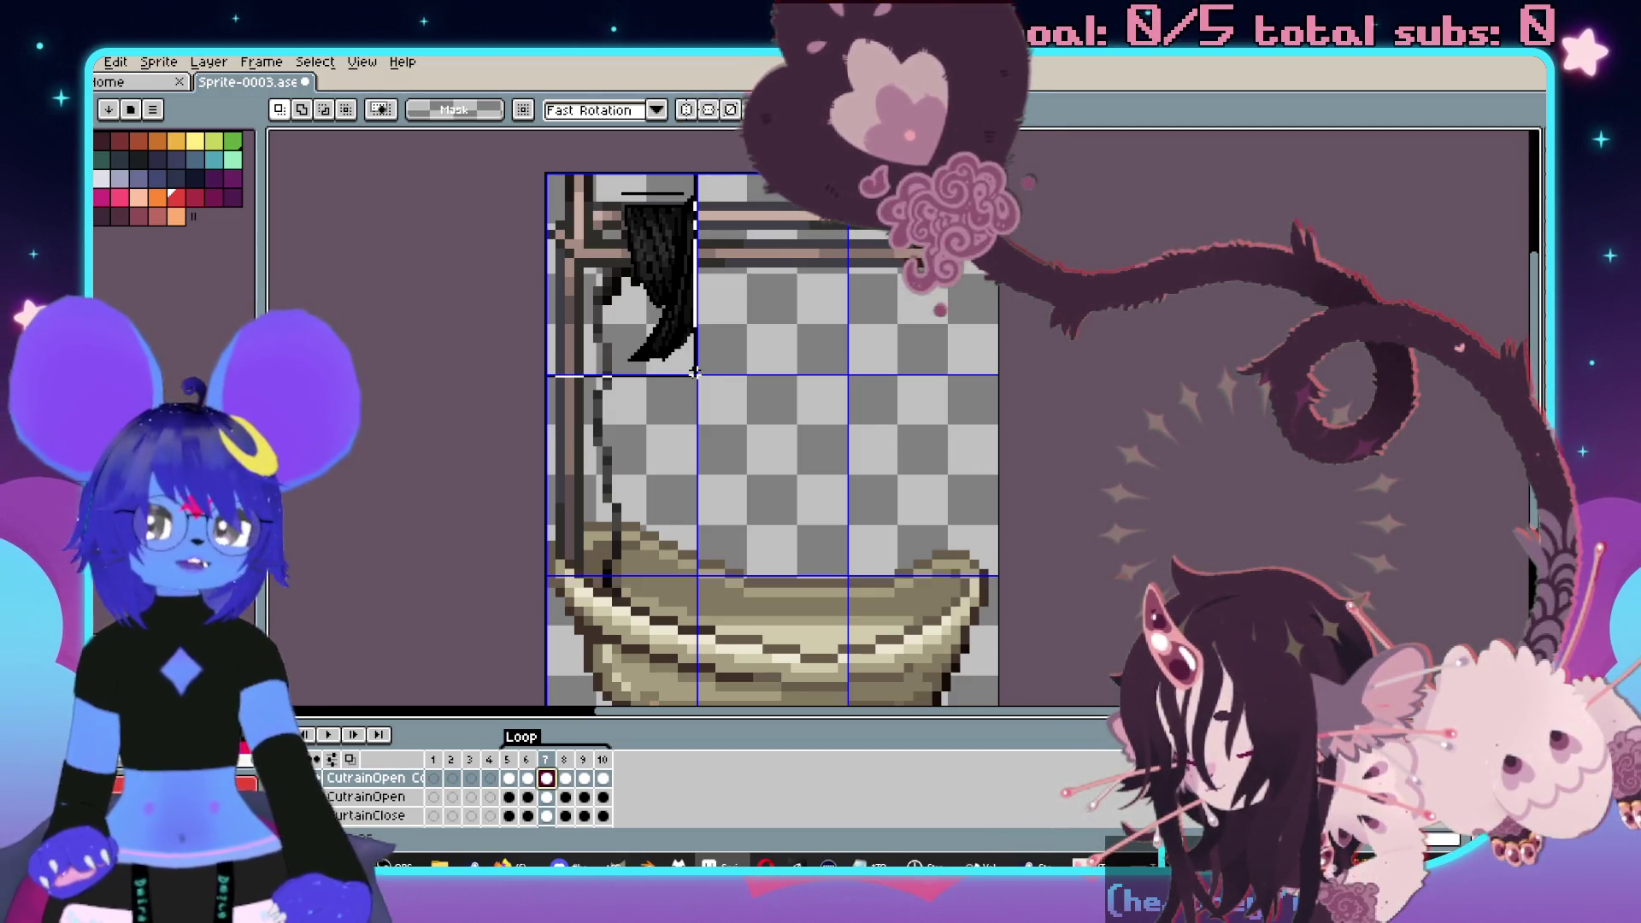
pyautogui.scroll(1, 767, 408)
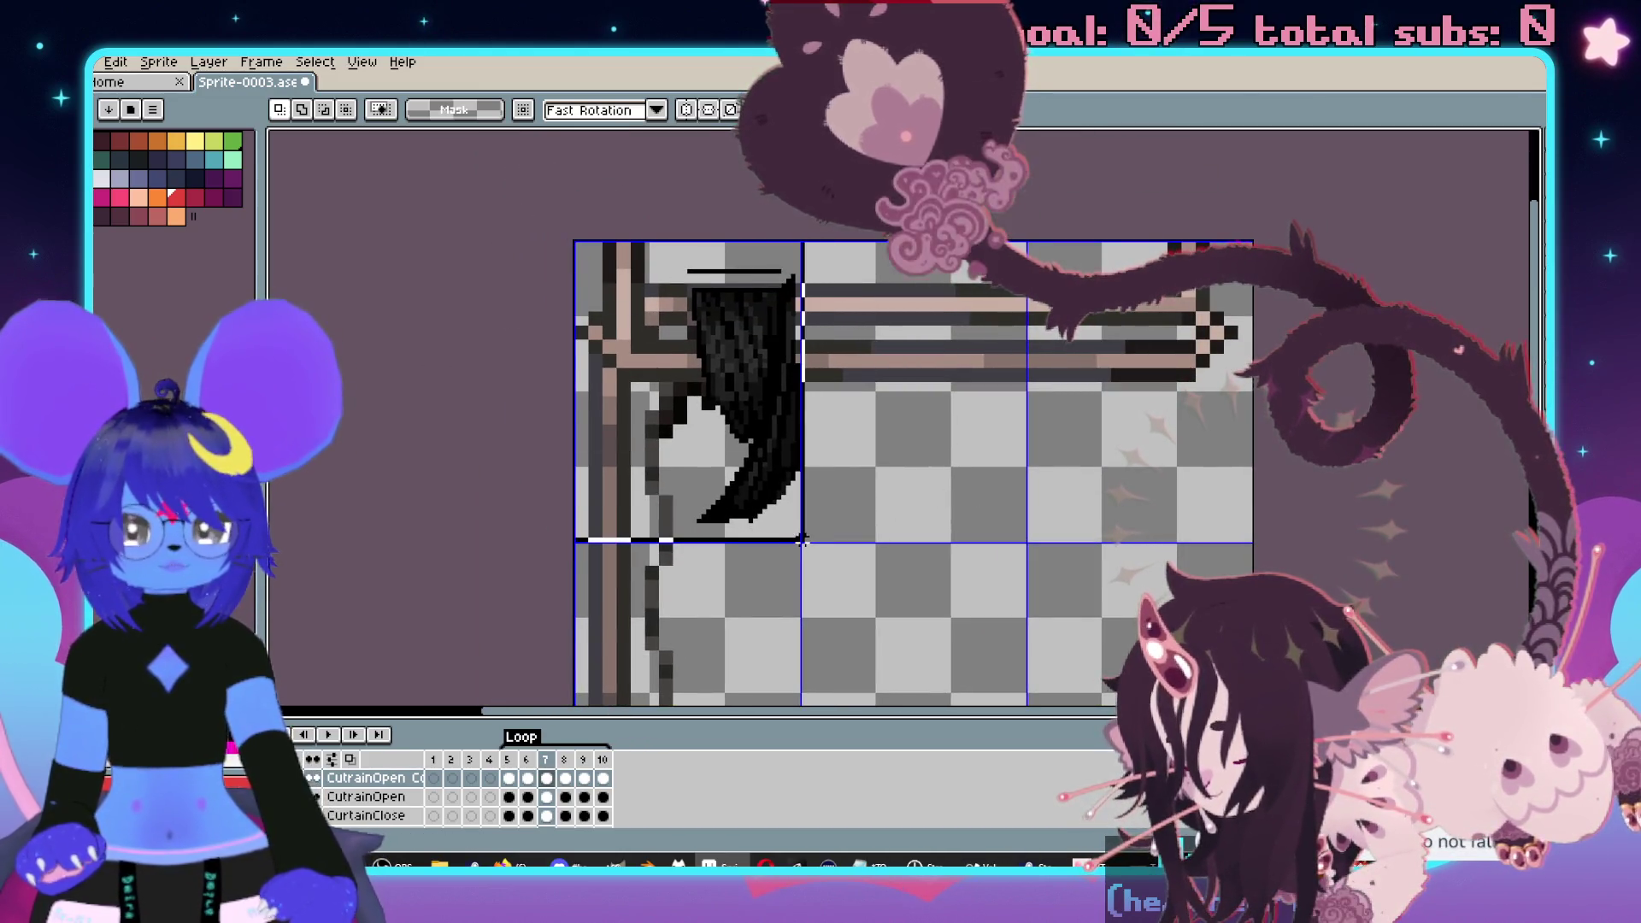
pyautogui.moveTo(1013, 603); pyautogui.dragTo(945, 464)
pyautogui.scroll(-1, 944, 464)
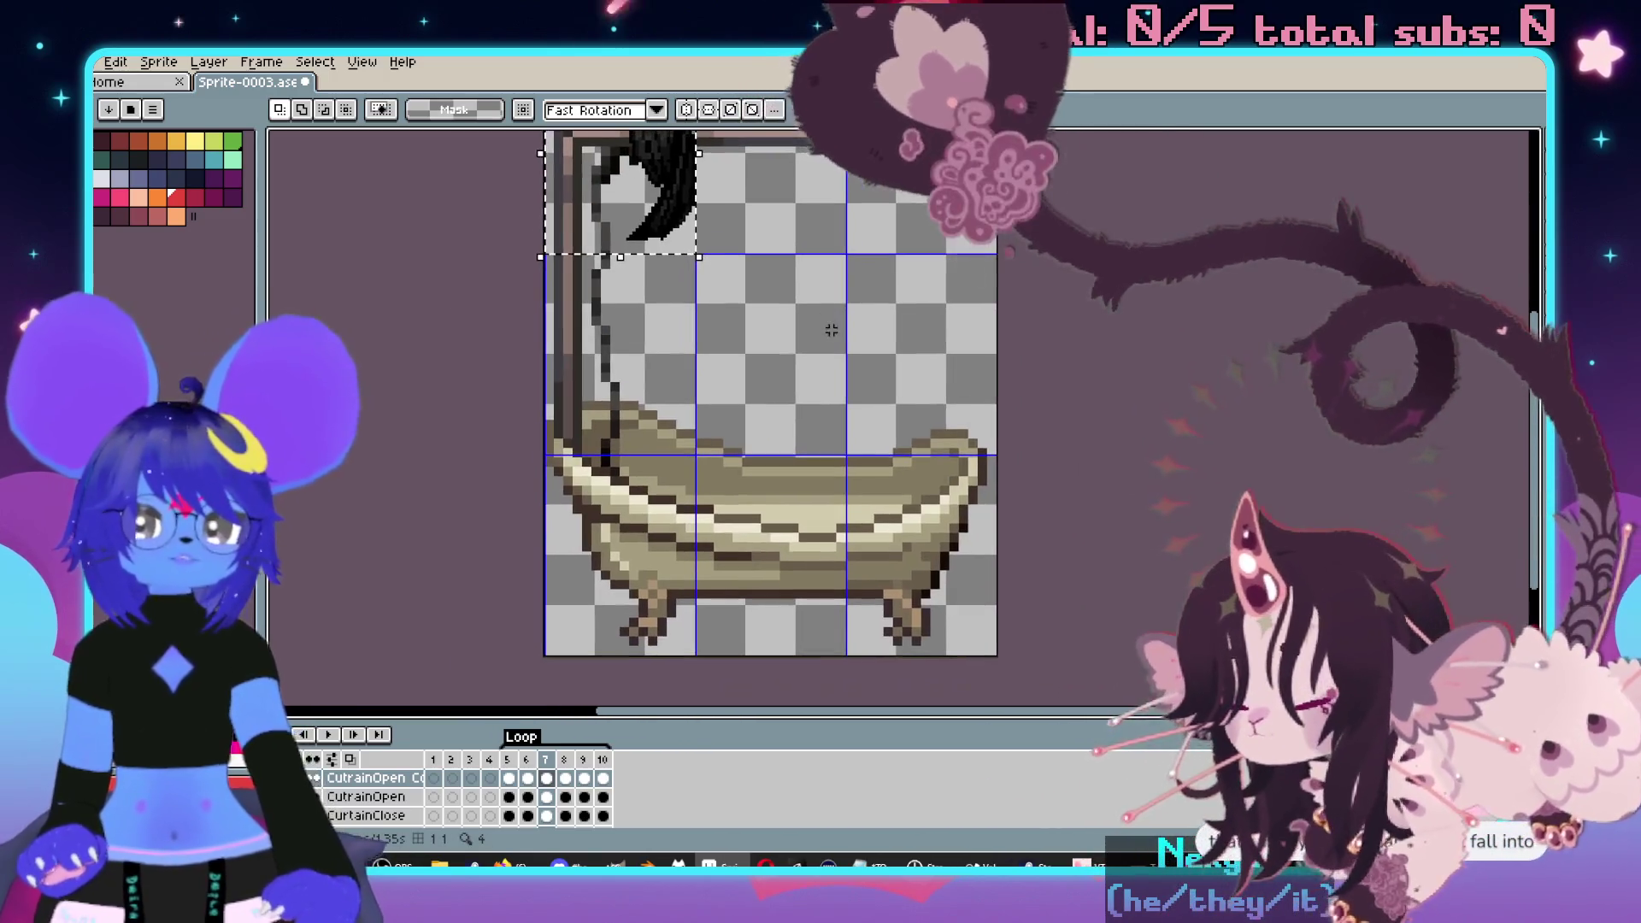
pyautogui.hotkey('ctrl', 'v')
pyautogui.moveTo(937, 550)
pyautogui.mouseDown()
pyautogui.moveTo(1007, 678)
pyautogui.moveTo(996, 656)
pyautogui.mouseUp()
pyautogui.scroll(2, 1126, 521)
pyautogui.press('Return')
# - Enlarge the curtain in frames 8 and 9 to the full sprite size
pyautogui.press('Right')
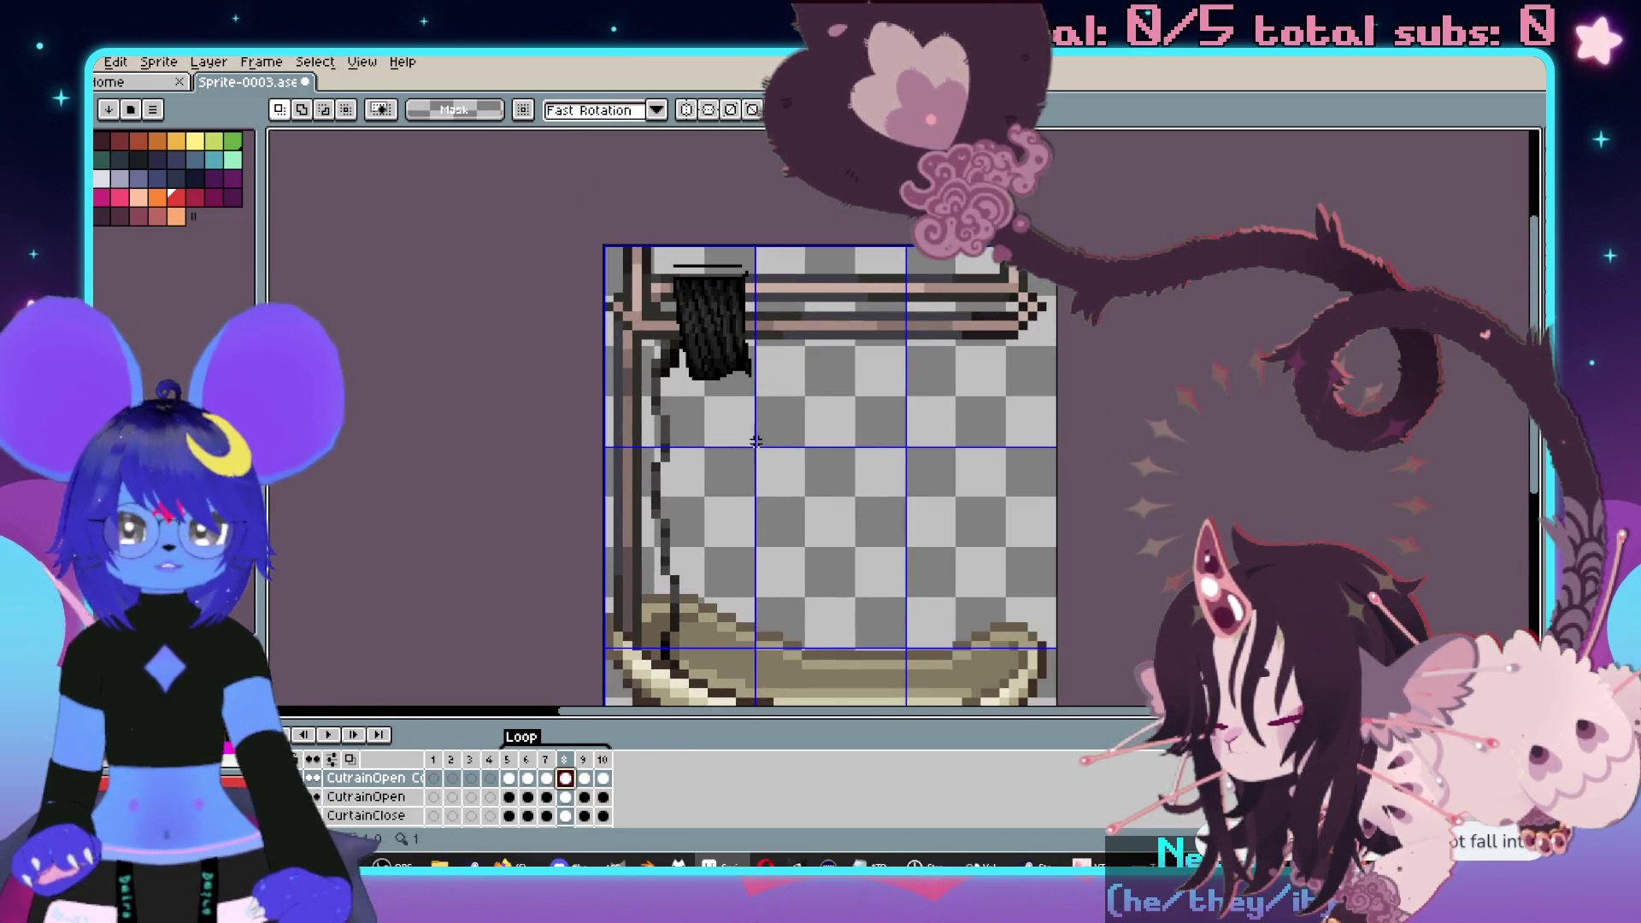
pyautogui.moveTo(752, 444)
pyautogui.mouseDown()
pyautogui.moveTo(604, 247)
pyautogui.moveTo(934, 622)
pyautogui.moveTo(937, 652)
pyautogui.mouseUp()
pyautogui.scroll(-3, 752, 384)
pyautogui.scroll(2, 938, 652)
pyautogui.press('Return')
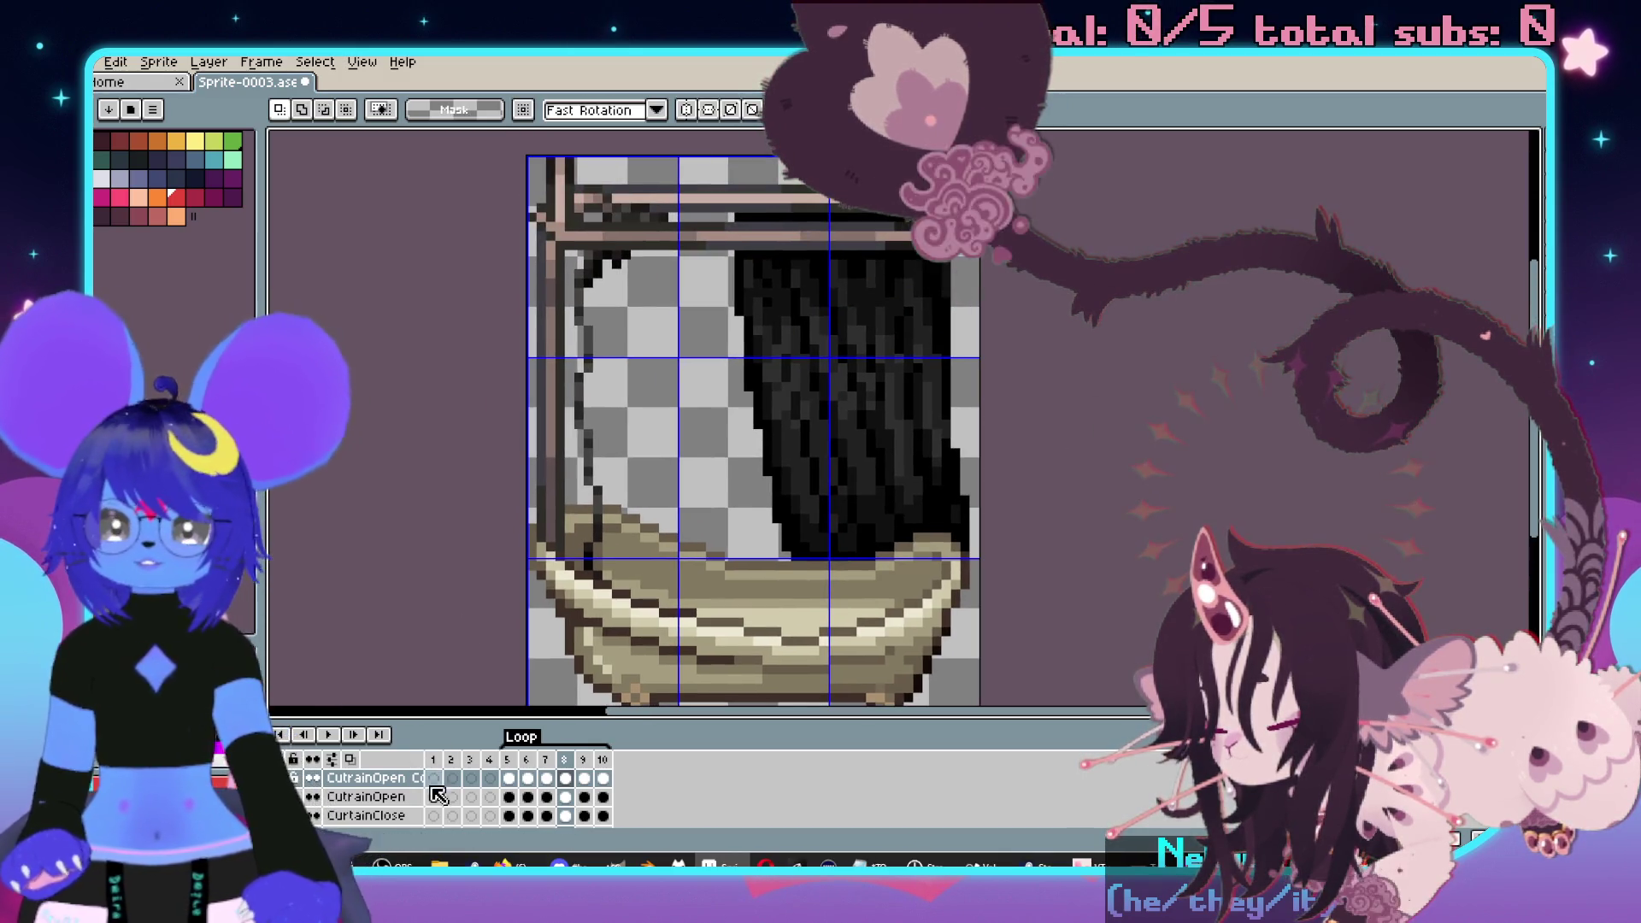
pyautogui.click(584, 778)
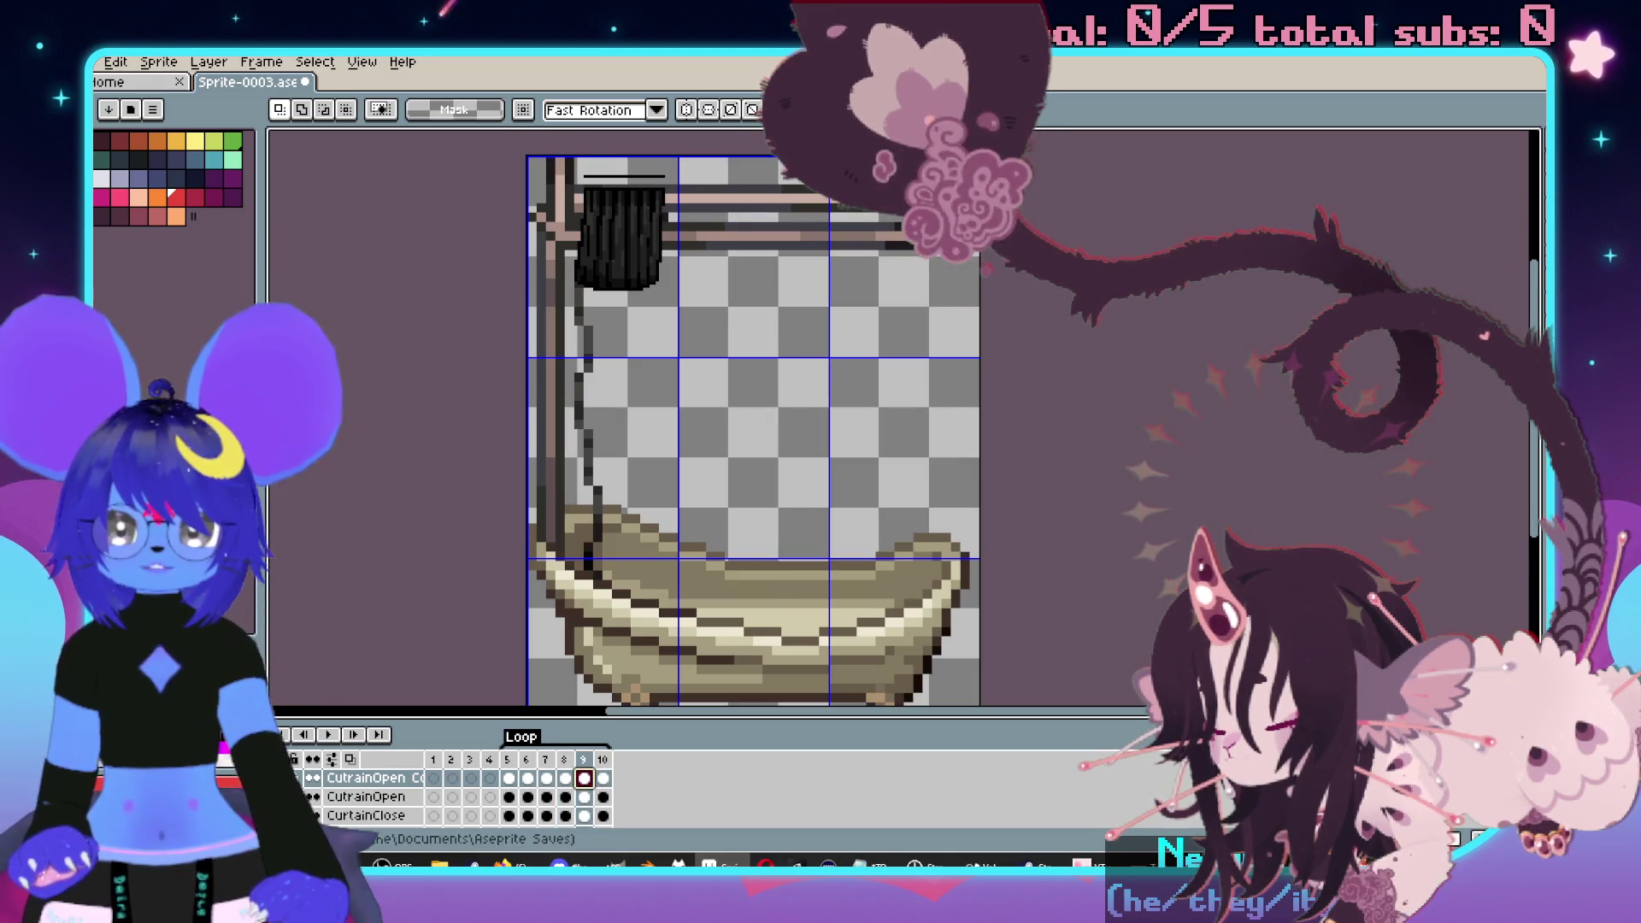
pyautogui.moveTo(601, 298); pyautogui.dragTo(700, 399)
pyautogui.scroll(-2, 684, 359)
pyautogui.moveTo(663, 253); pyautogui.dragTo(967, 667)
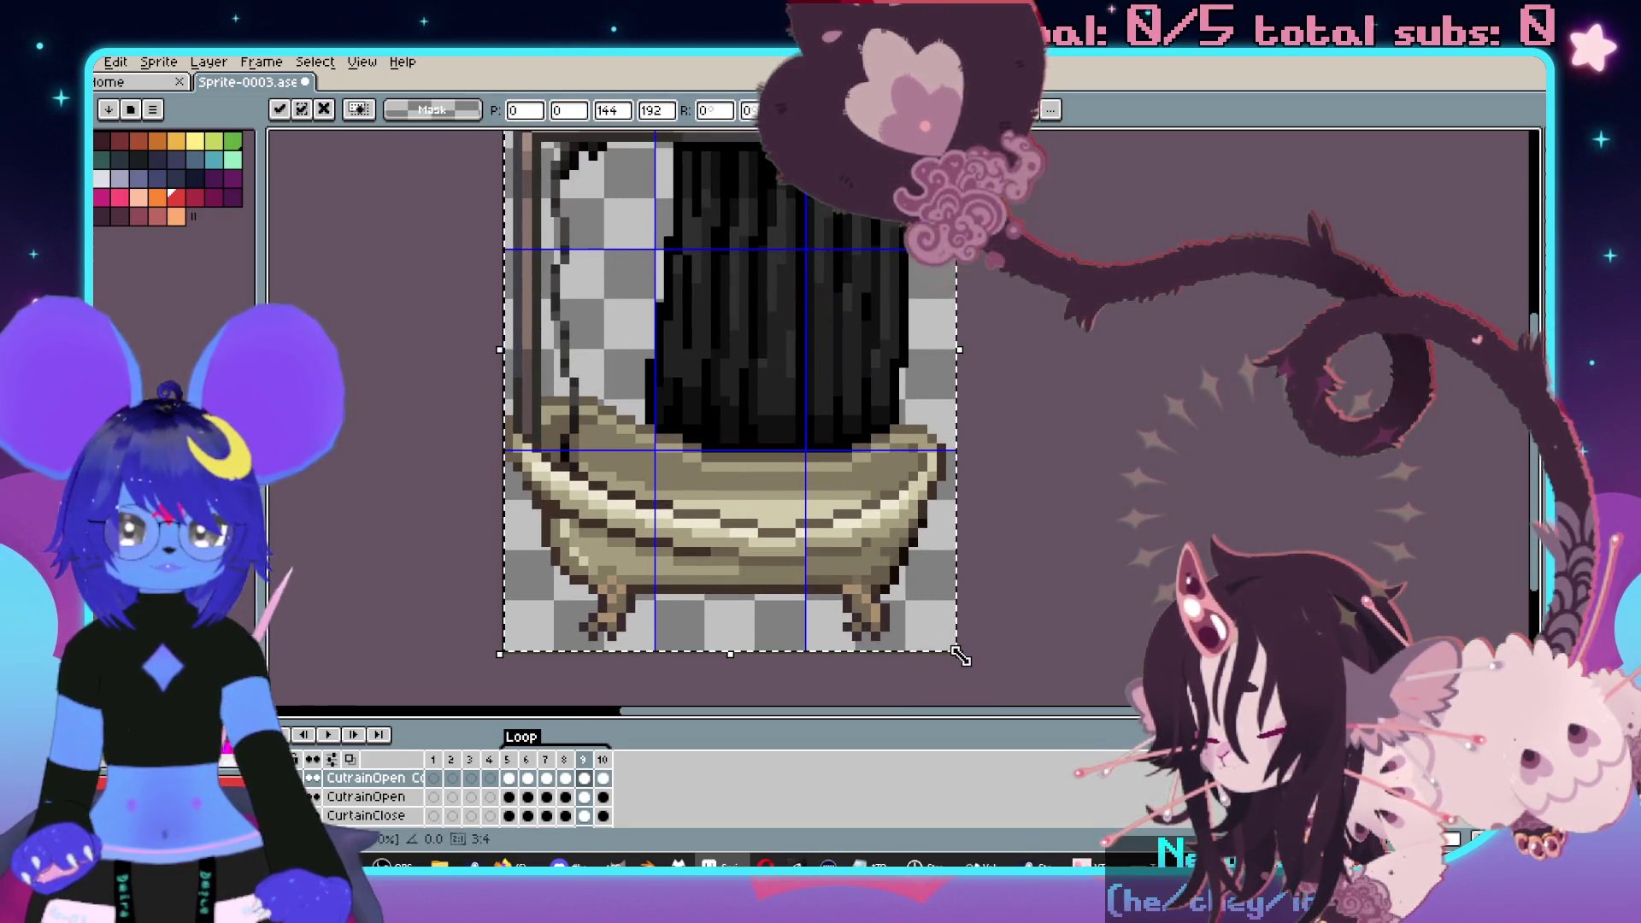
pyautogui.scroll(2, 967, 667)
pyautogui.press('Return')
# - Scale frame 10's bunched curtain to fill the canvas and select the copied layer
pyautogui.click(602, 778)
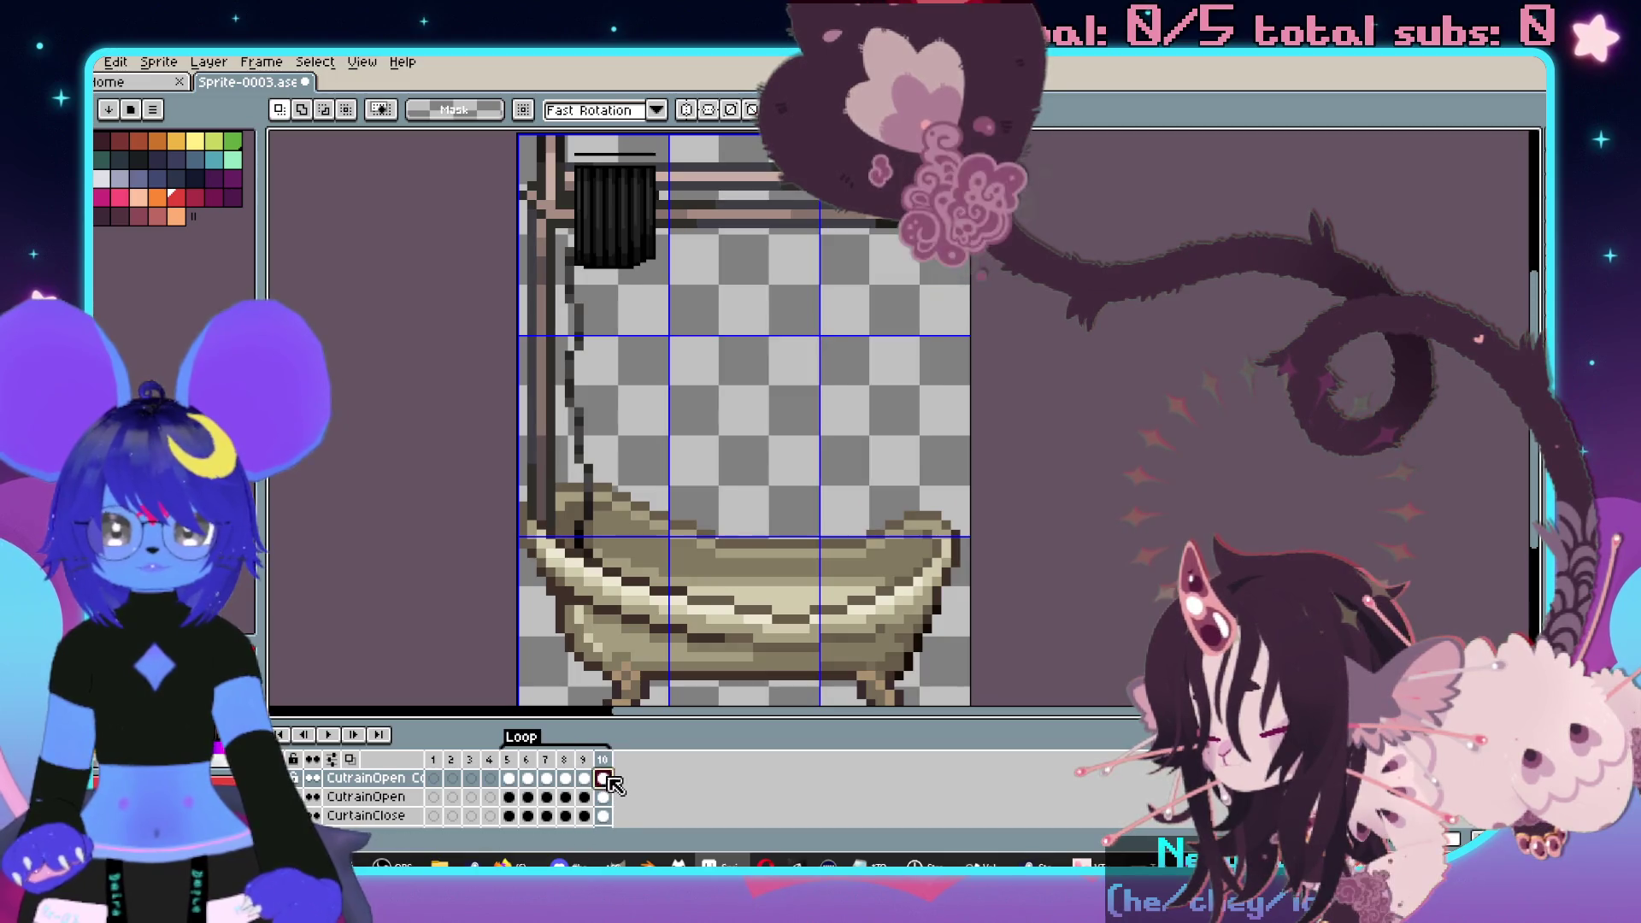
pyautogui.scroll(3, 548, 241)
pyautogui.moveTo(534, 247); pyautogui.dragTo(680, 445)
pyautogui.moveTo(784, 599); pyautogui.dragTo(728, 402)
pyautogui.moveTo(625, 249)
pyautogui.mouseDown()
pyautogui.moveTo(890, 567)
pyautogui.moveTo(938, 663)
pyautogui.mouseUp()
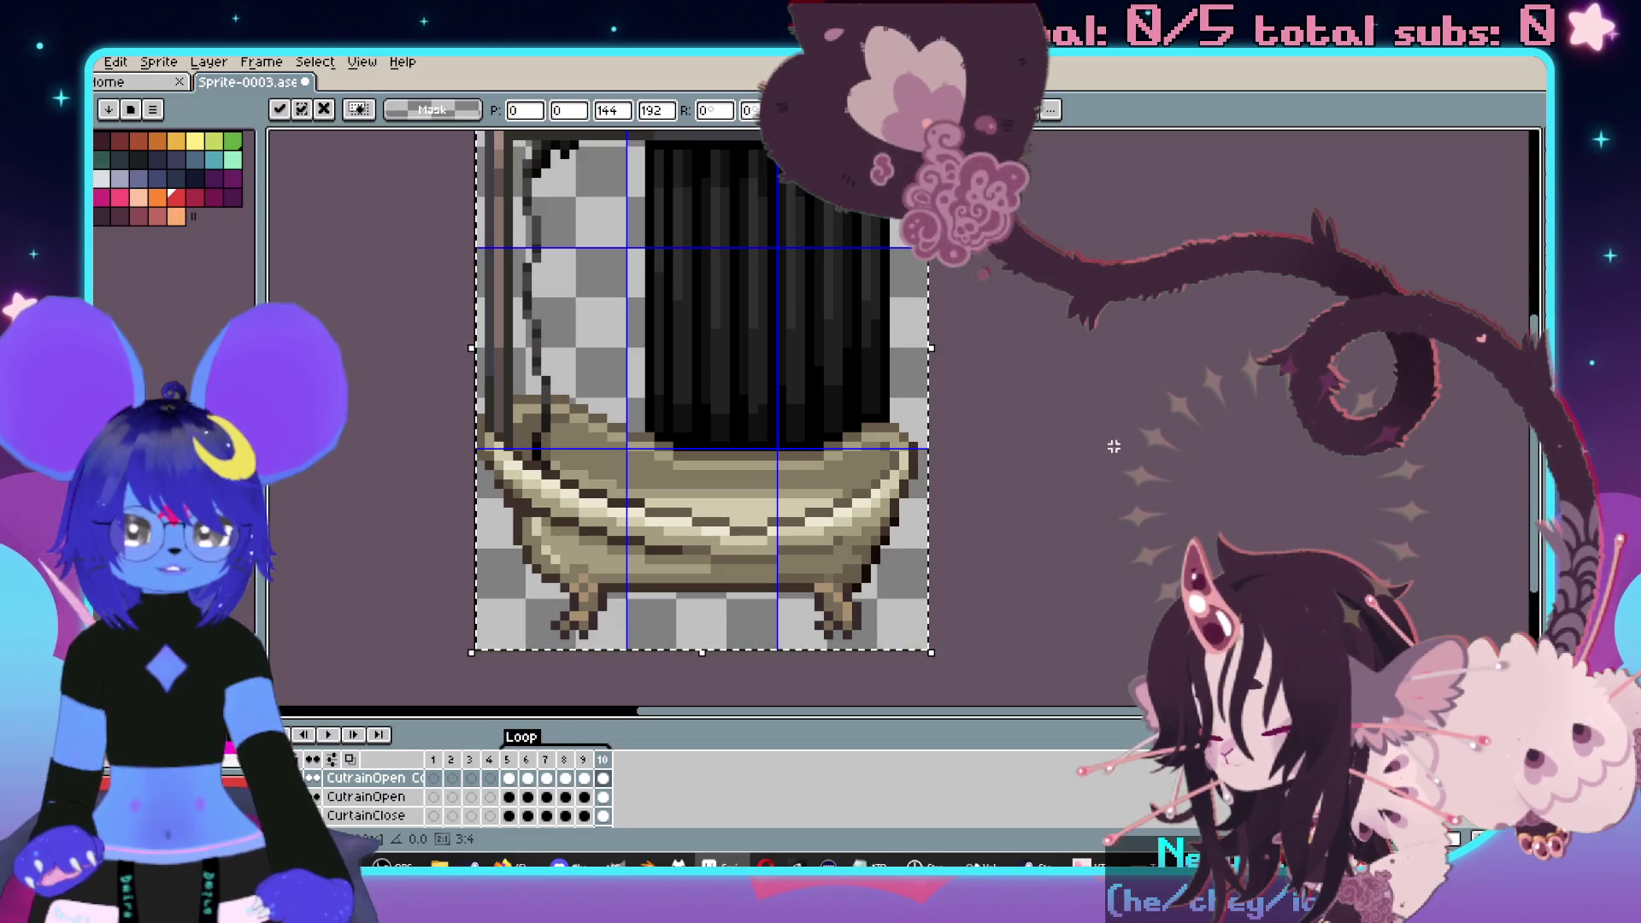
pyautogui.press('Return')
pyautogui.scroll(3, 1107, 468)
pyautogui.click(363, 778)
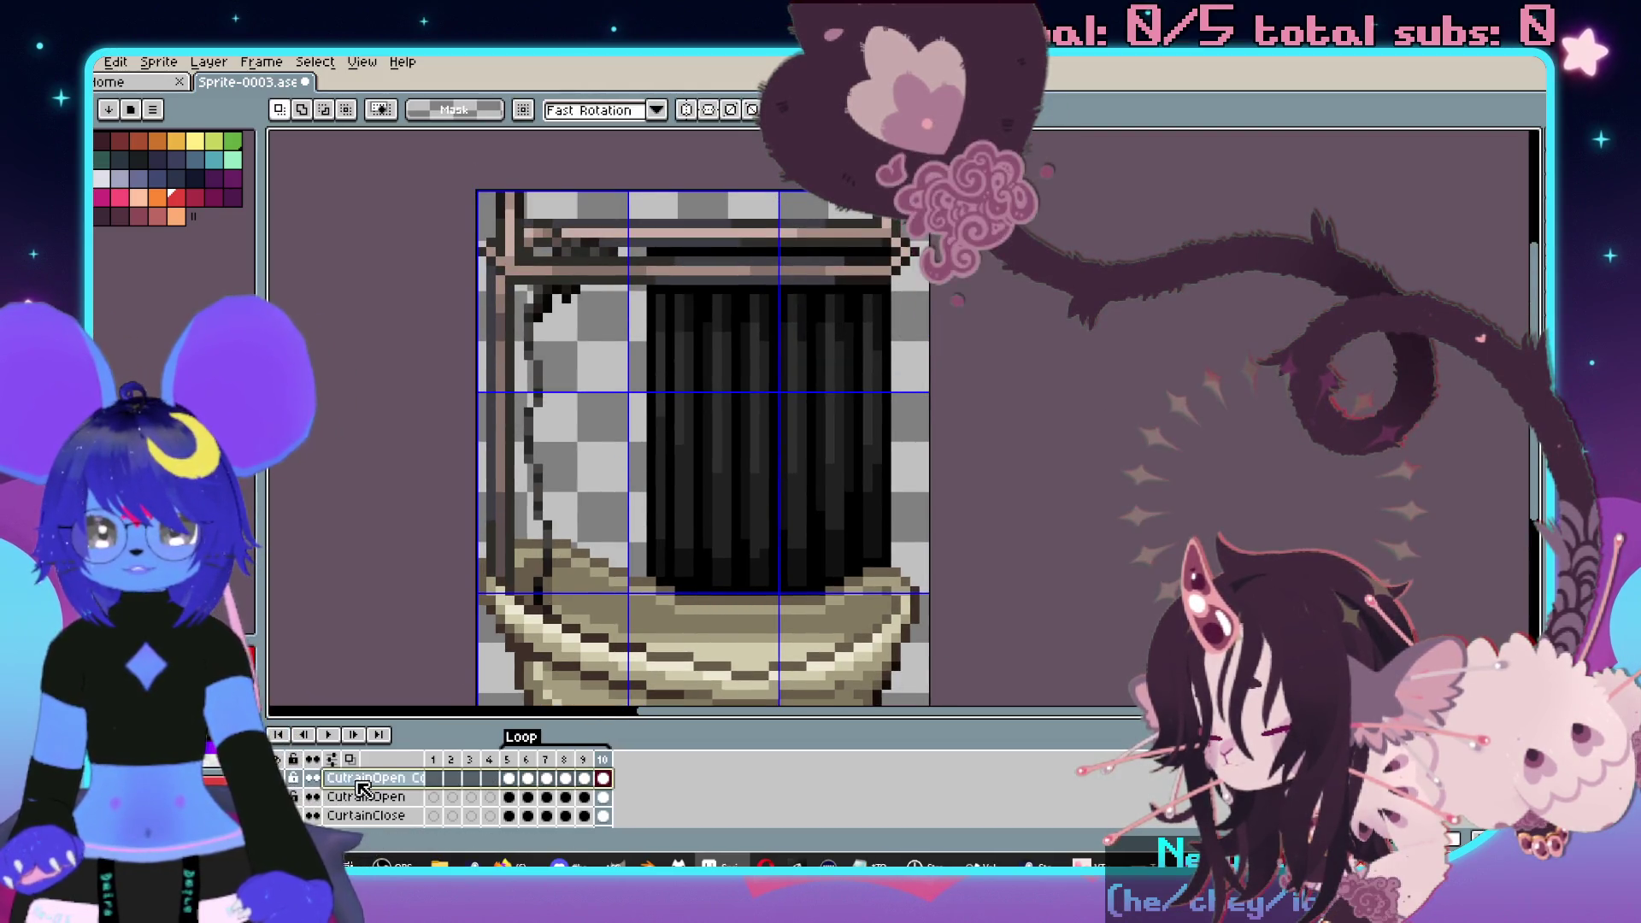
# - Move the CutrainOpen Copy layer so it sits just above ShowerFullLong
pyautogui.moveTo(402, 722)
pyautogui.mouseDown()
pyautogui.moveTo(425, 674)
pyautogui.moveTo(419, 491)
pyautogui.mouseUp()
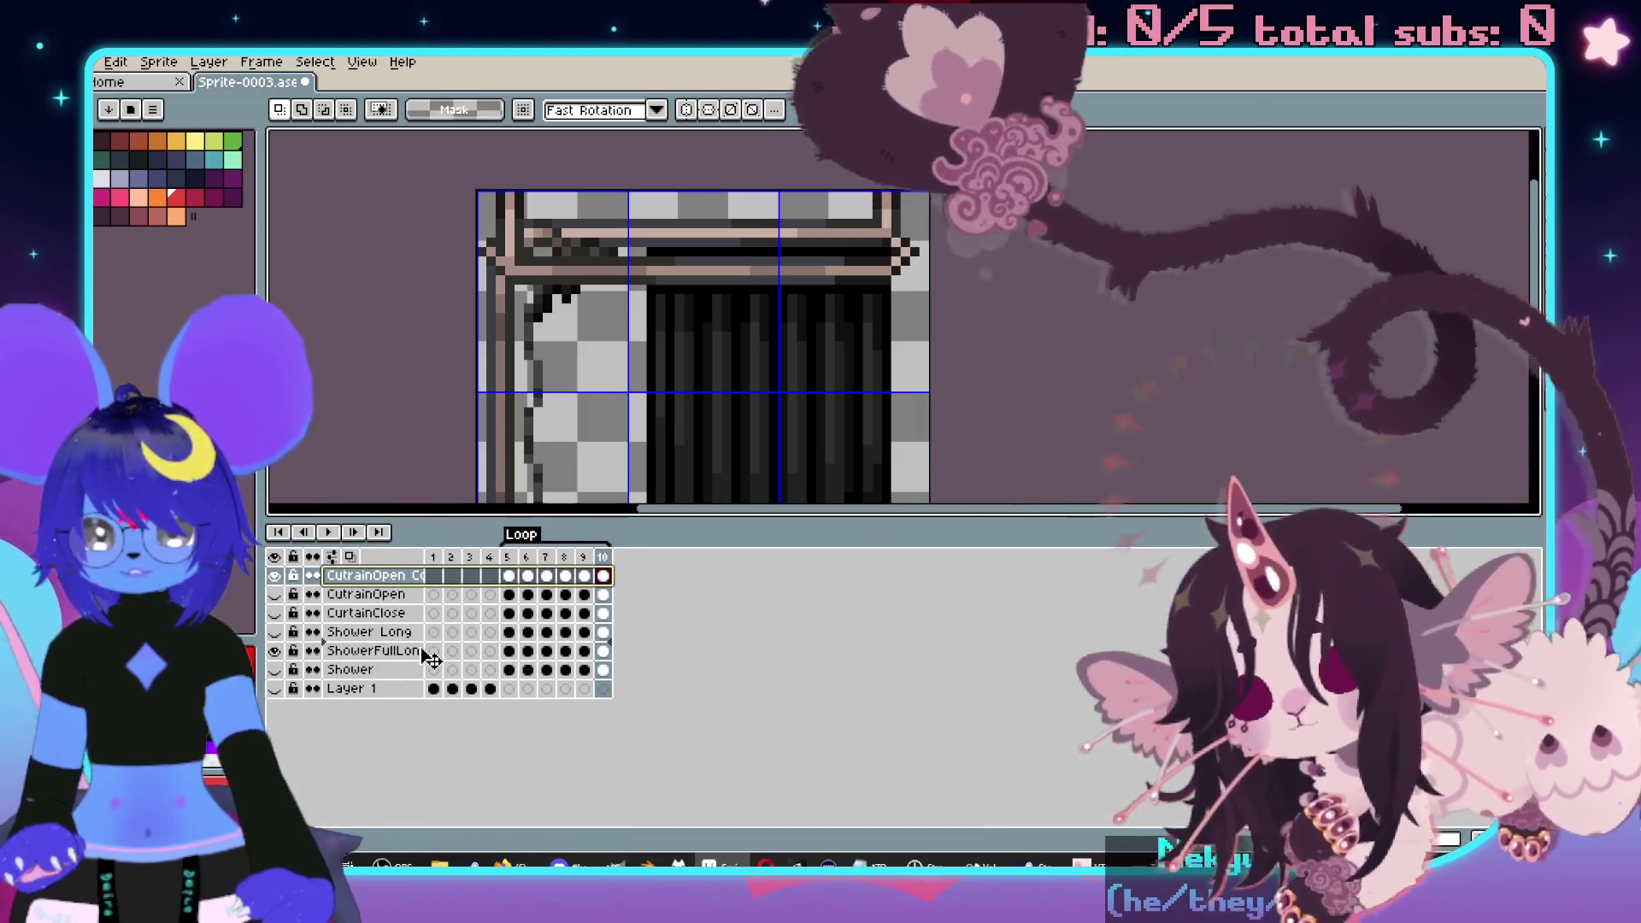
pyautogui.moveTo(432, 658); pyautogui.dragTo(428, 641)
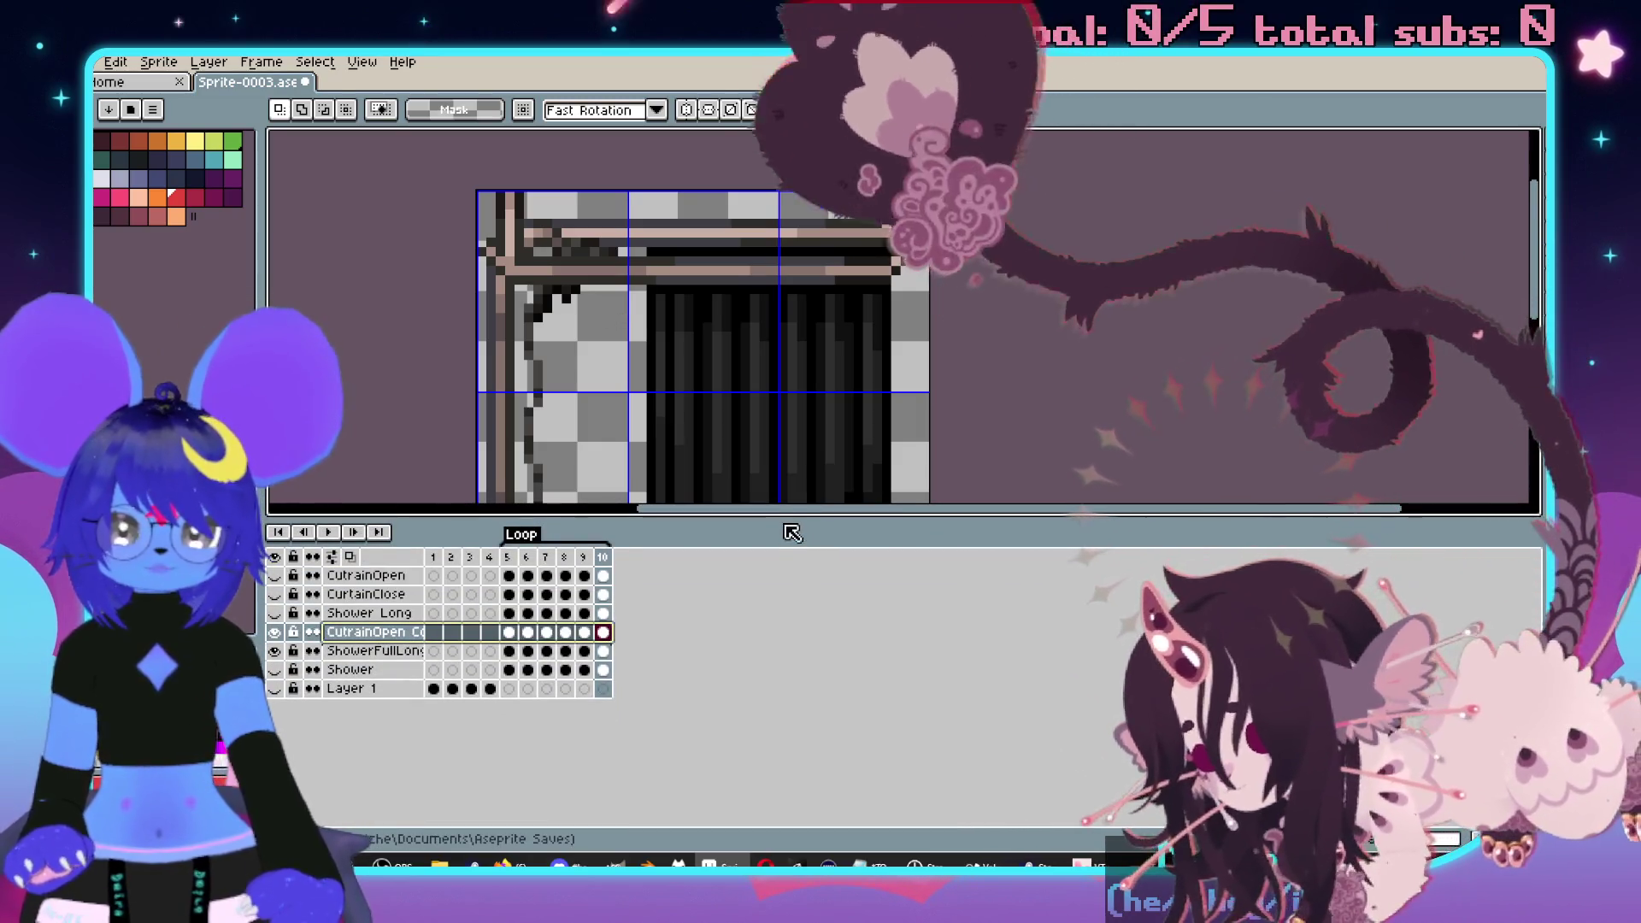
pyautogui.moveTo(792, 532); pyautogui.dragTo(795, 736)
pyautogui.scroll(-2, 1129, 523)
pyautogui.moveTo(1129, 523); pyautogui.dragTo(1075, 471)
# - Play and stop the curtain animation, then advance to frame 10
pyautogui.press('Return')
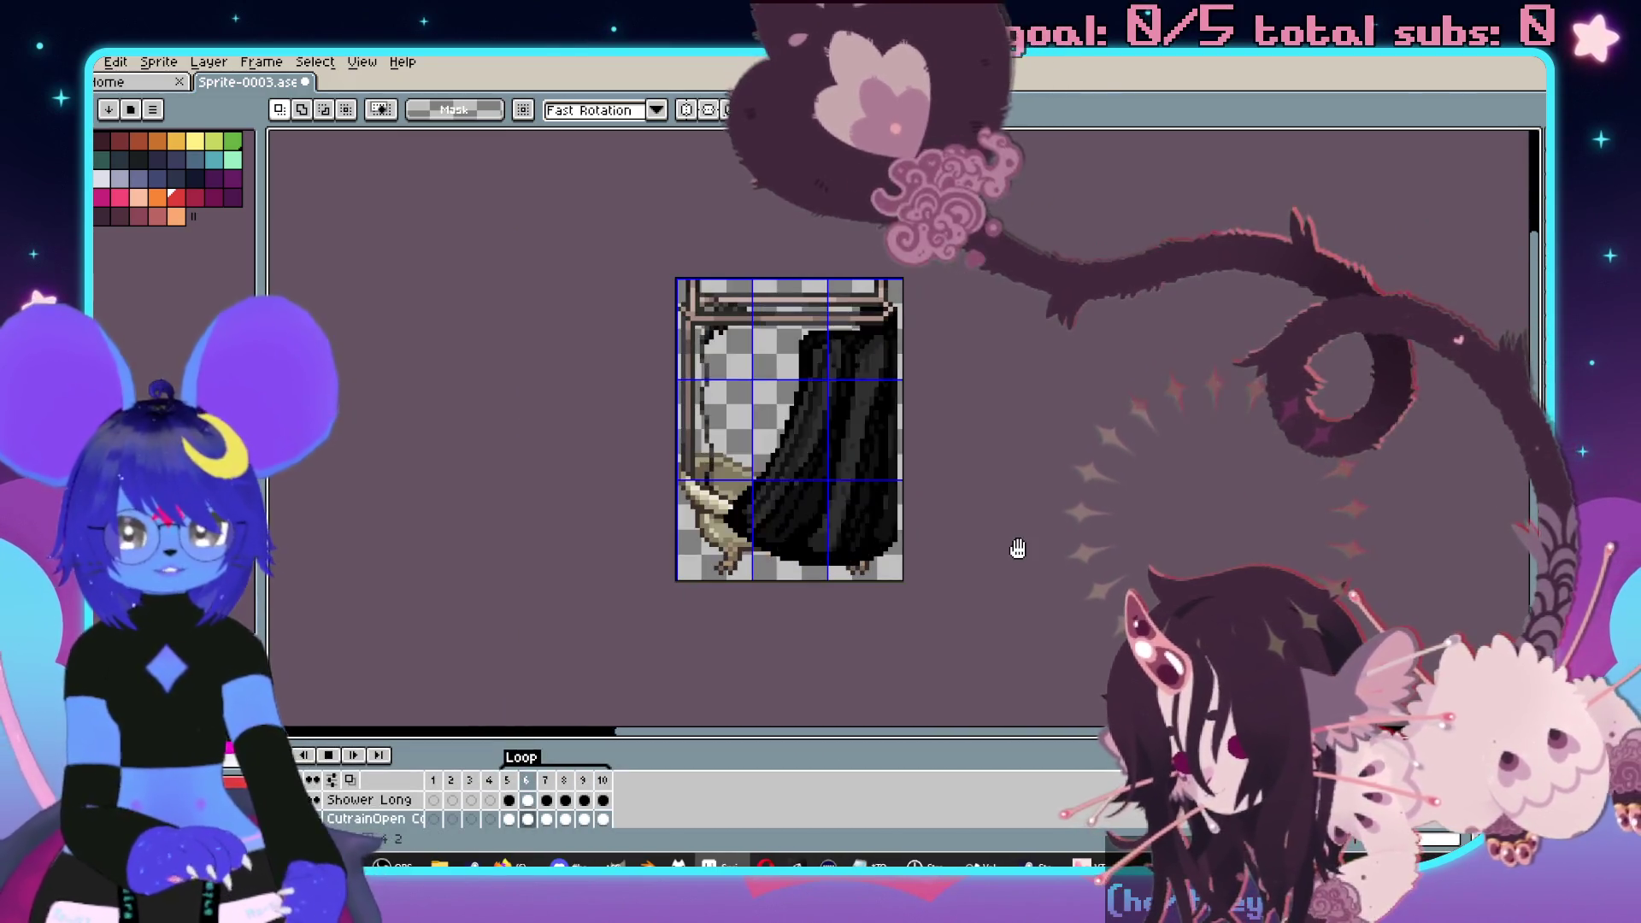
pyautogui.press('Return')
pyautogui.moveTo(994, 532); pyautogui.dragTo(937, 479)
pyautogui.press('Right')
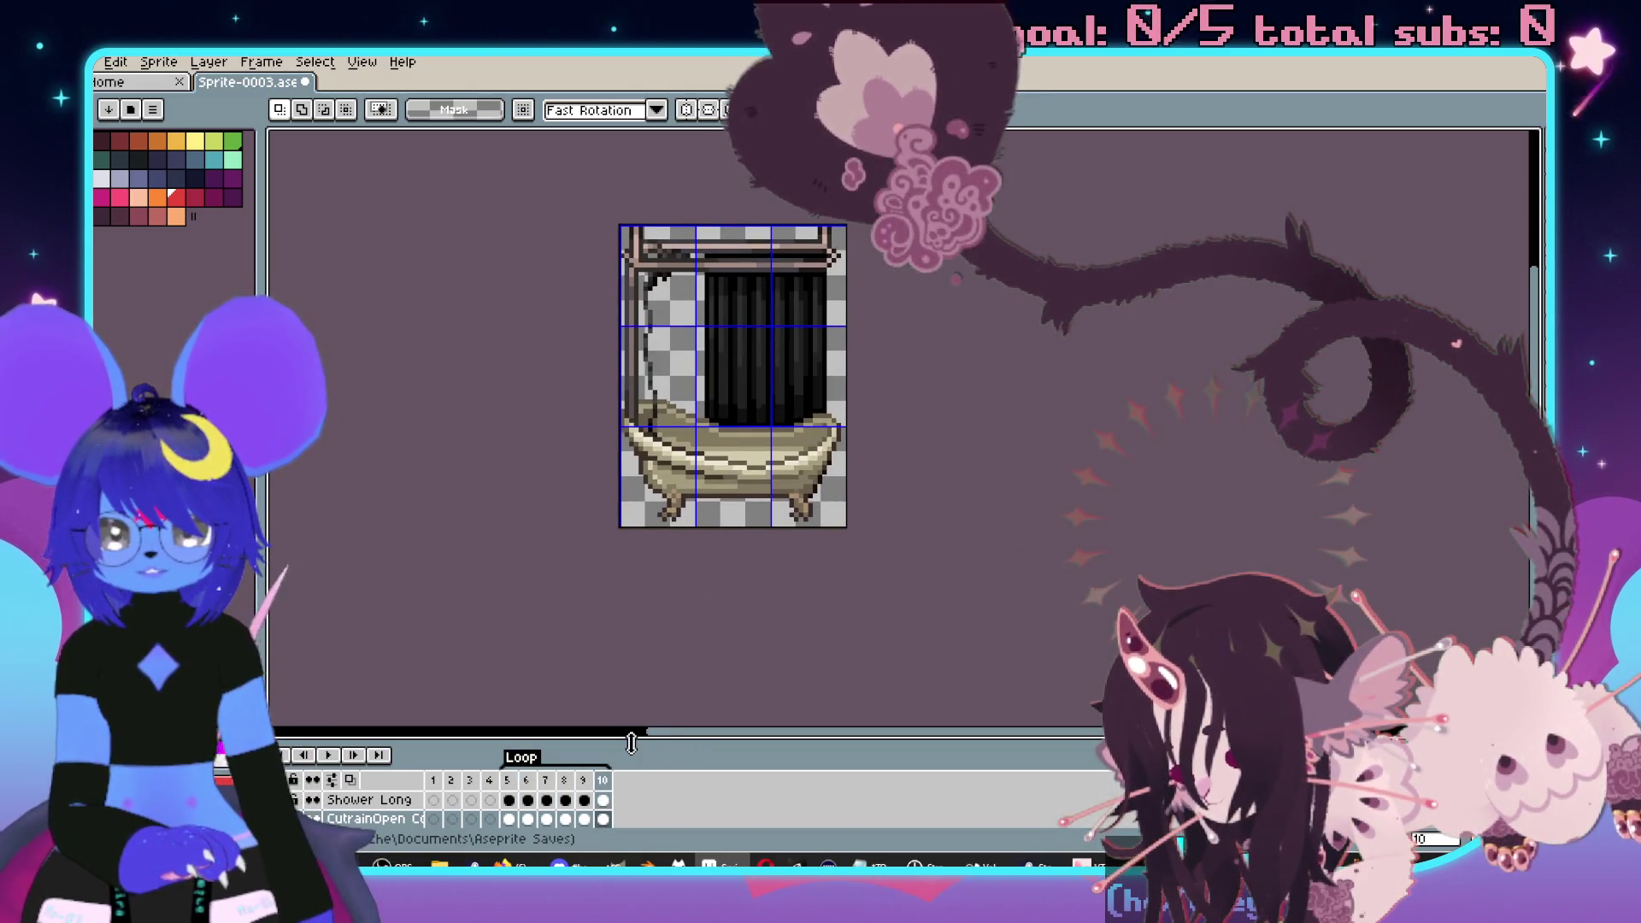
# - Toggle the bathtub, CutrainOpen and ShowerFullLong layers while checking frames 1 and 5
pyautogui.moveTo(631, 743); pyautogui.dragTo(631, 668)
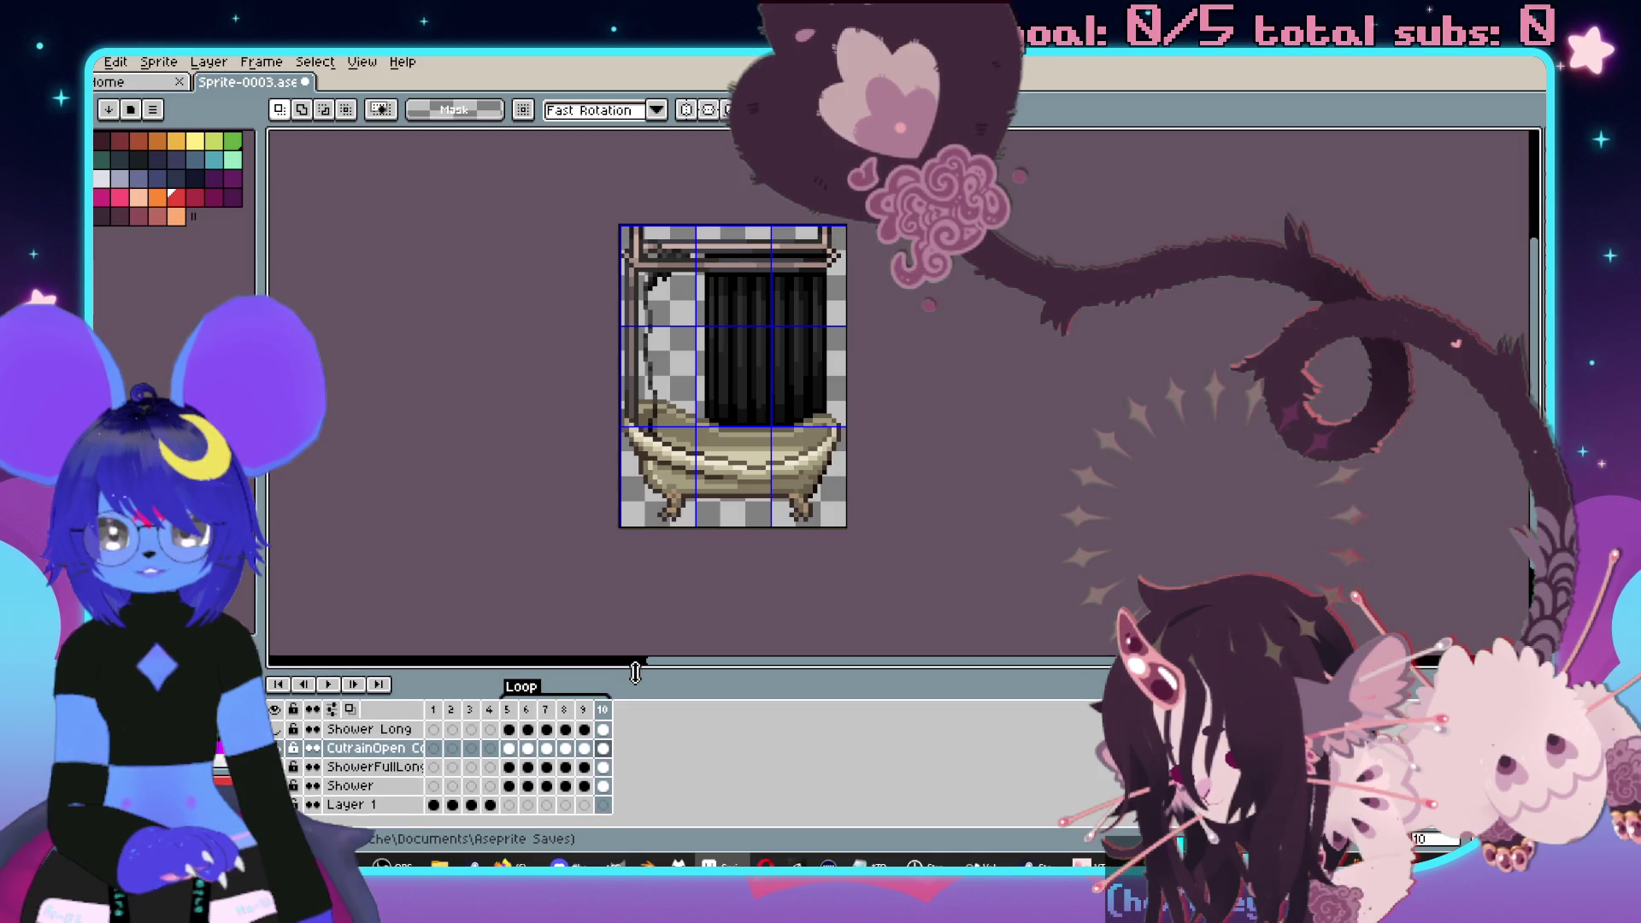
pyautogui.click(274, 801)
pyautogui.click(274, 744)
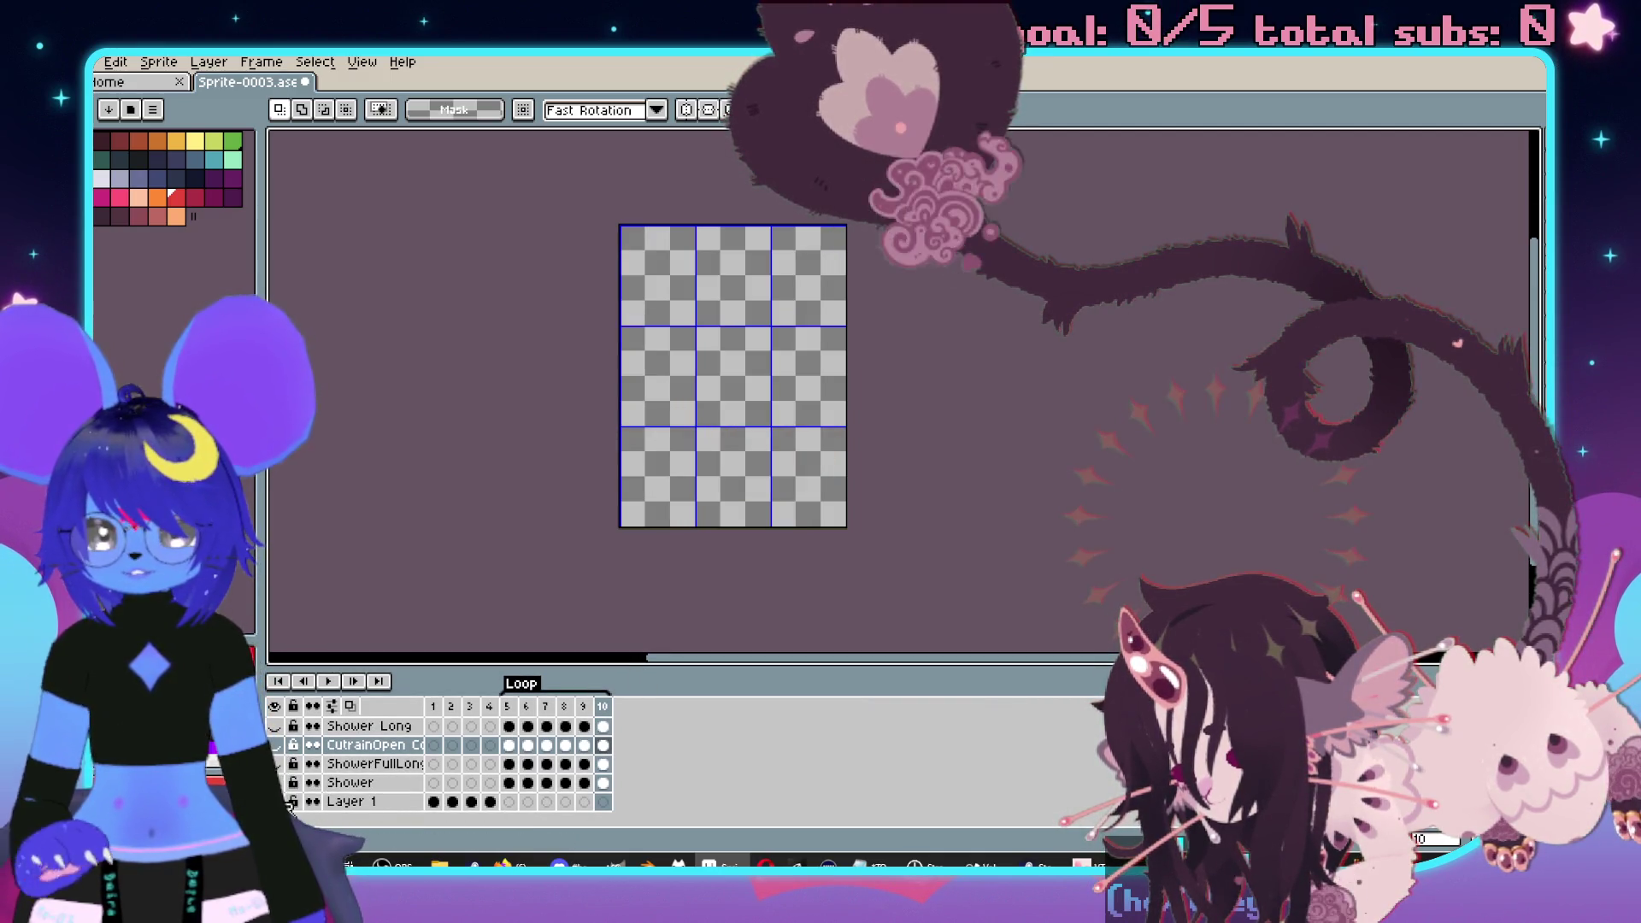
pyautogui.click(494, 728)
pyautogui.press('Left')
pyautogui.press('Left')
pyautogui.press('Left')
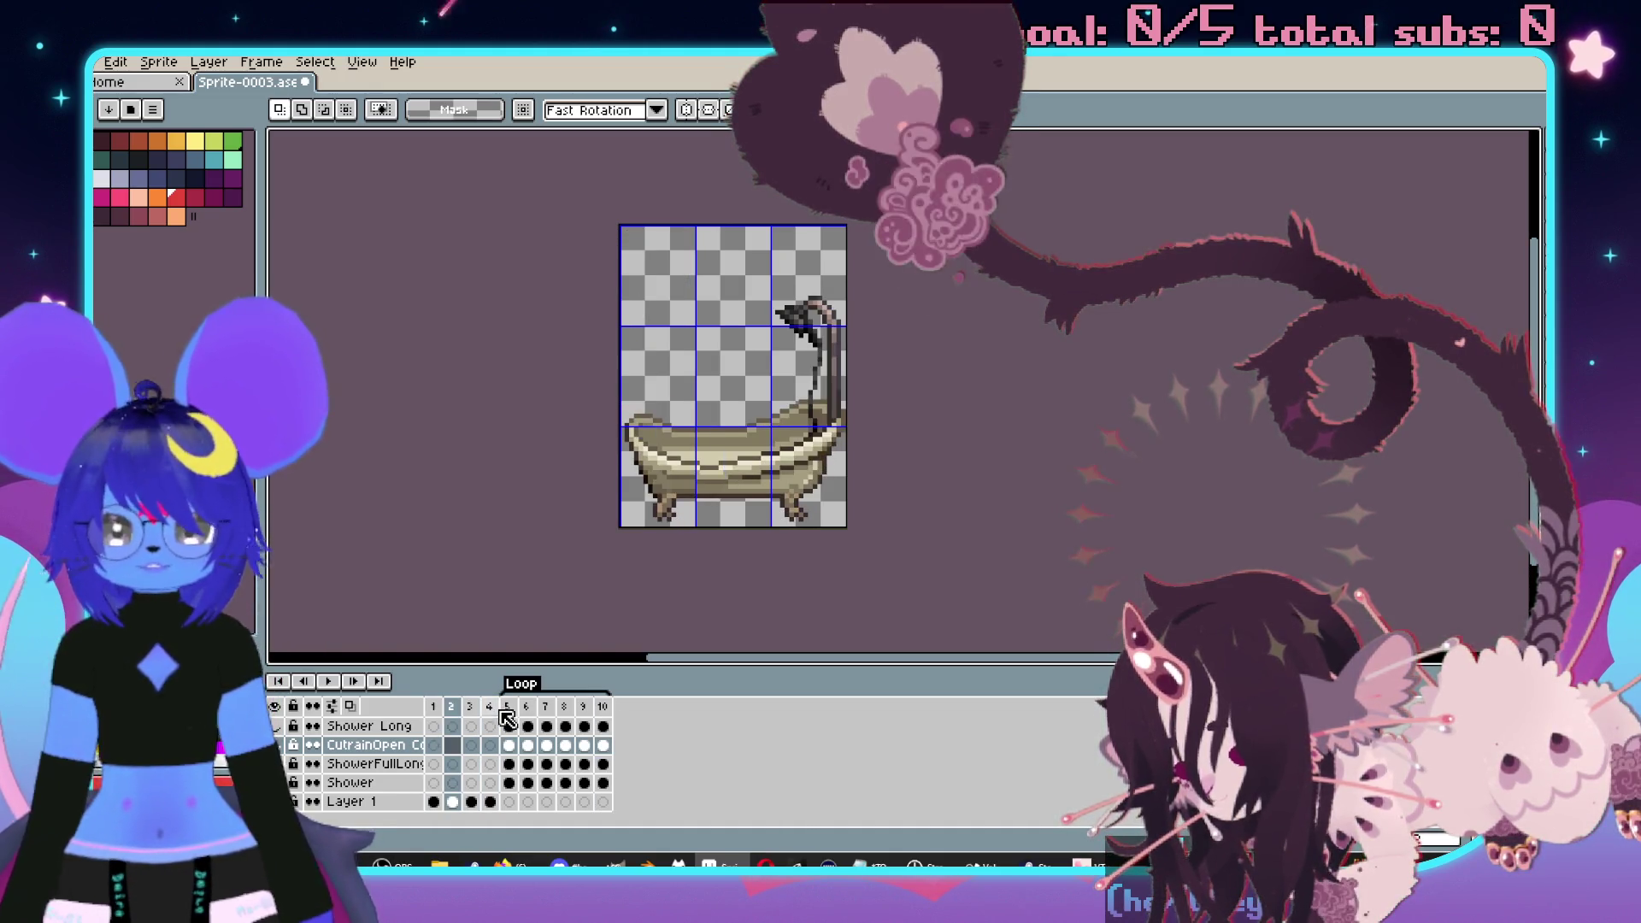
pyautogui.click(504, 714)
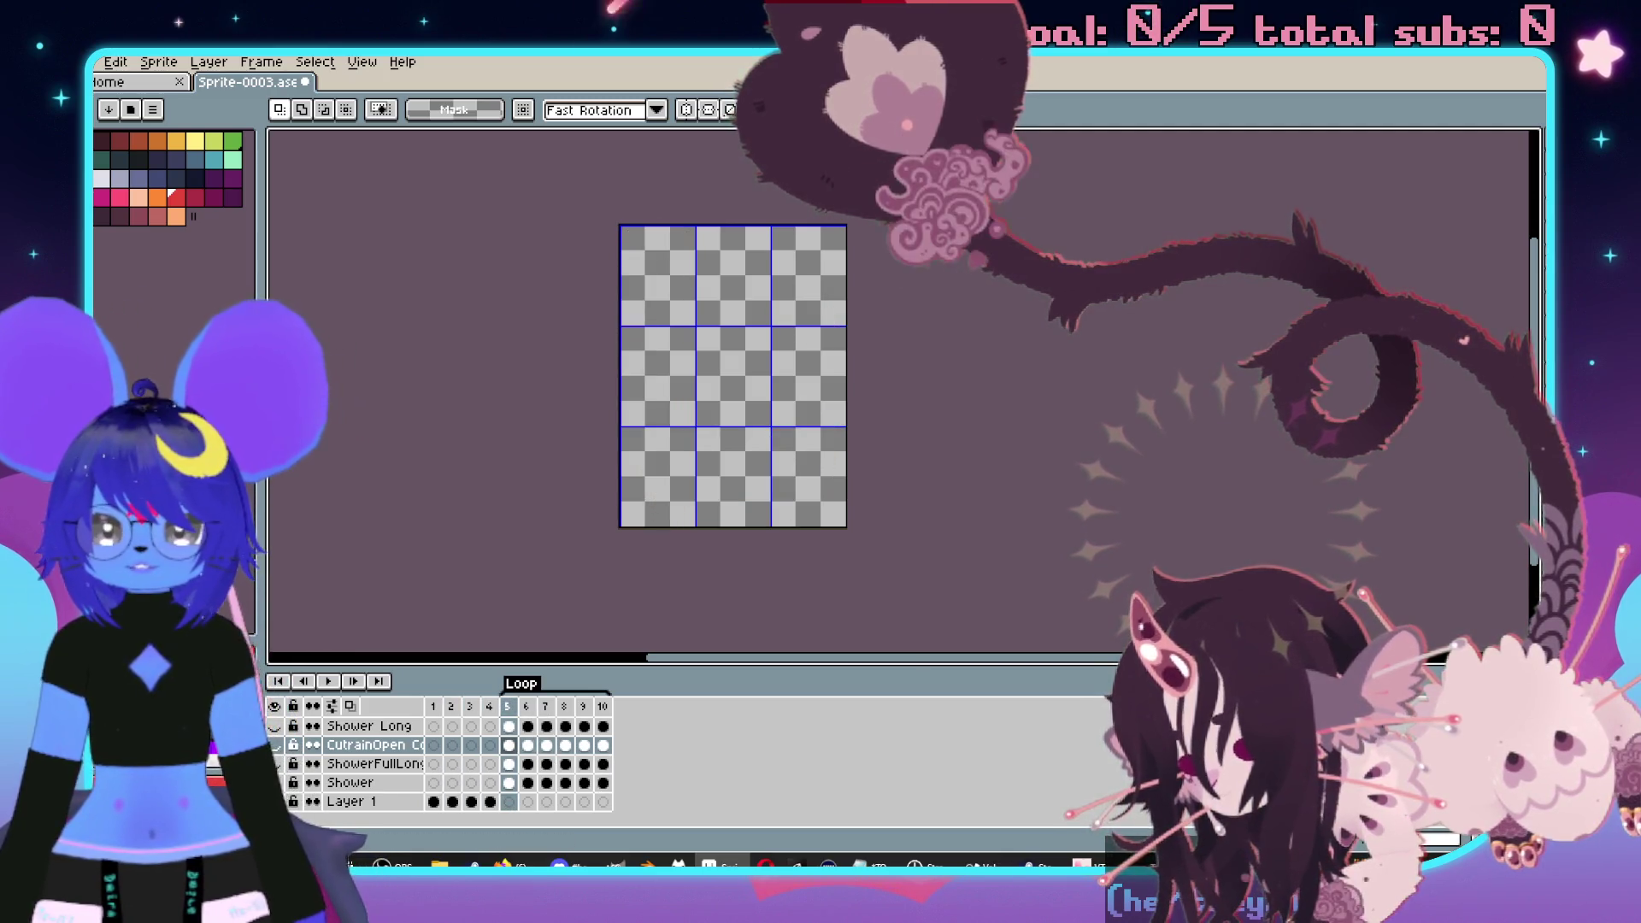
pyautogui.click(276, 744)
pyautogui.click(275, 763)
pyautogui.moveTo(863, 419); pyautogui.dragTo(944, 396)
pyautogui.scroll(1, 888, 426)
pyautogui.scroll(-1, 890, 403)
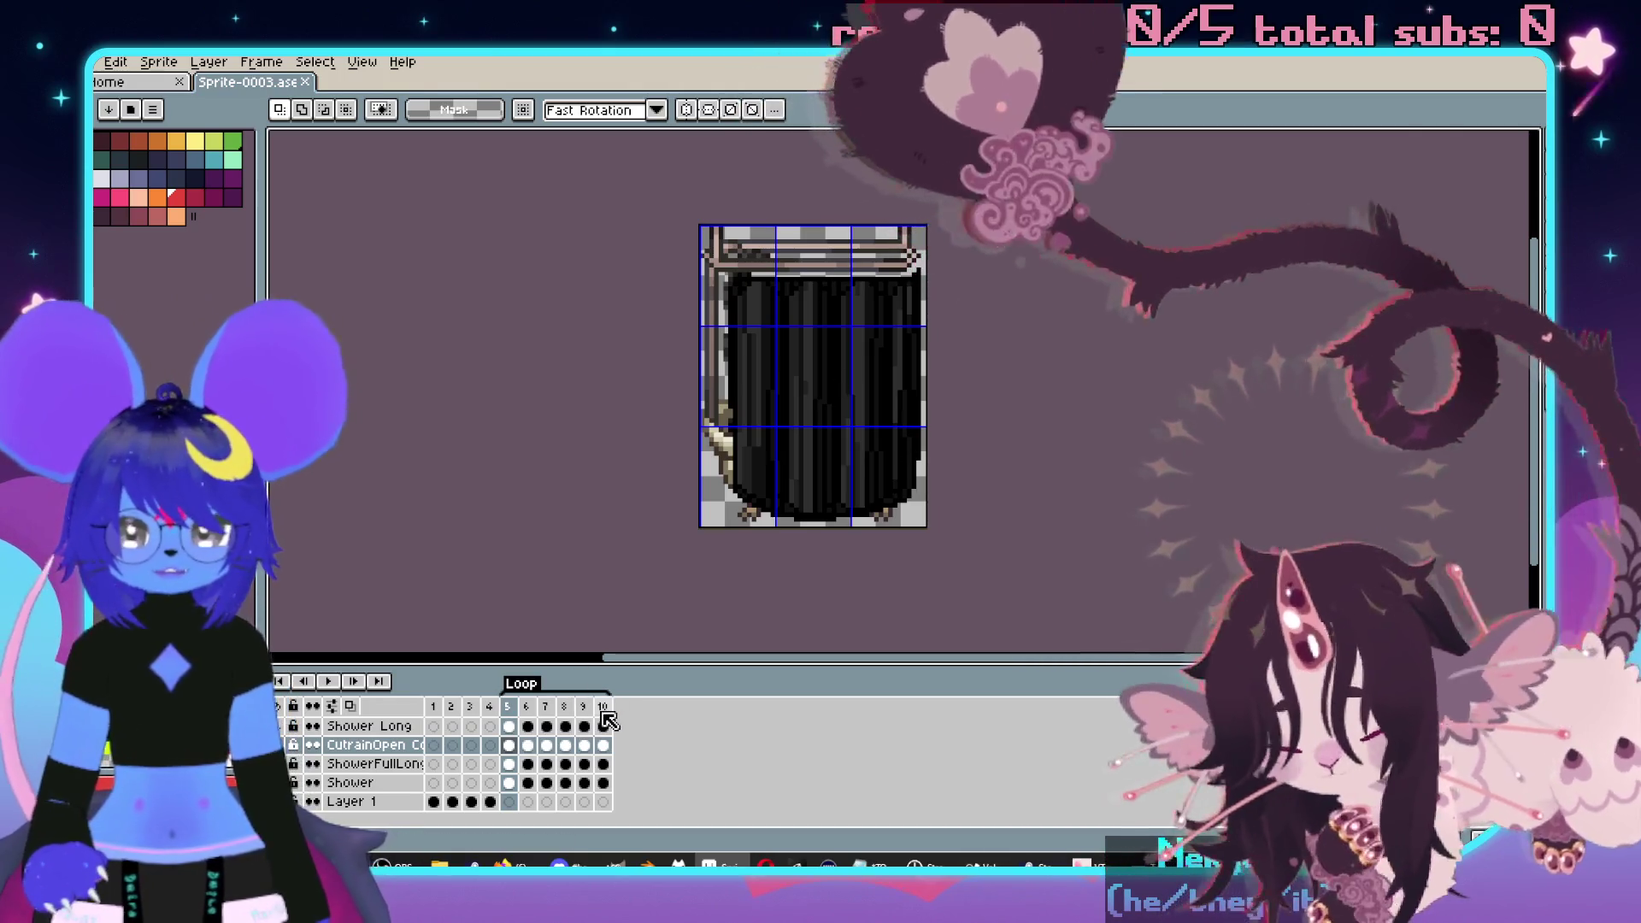
# - Insert new frames with Alt+N and New Frame after frames 5 through 7
pyautogui.click(603, 705)
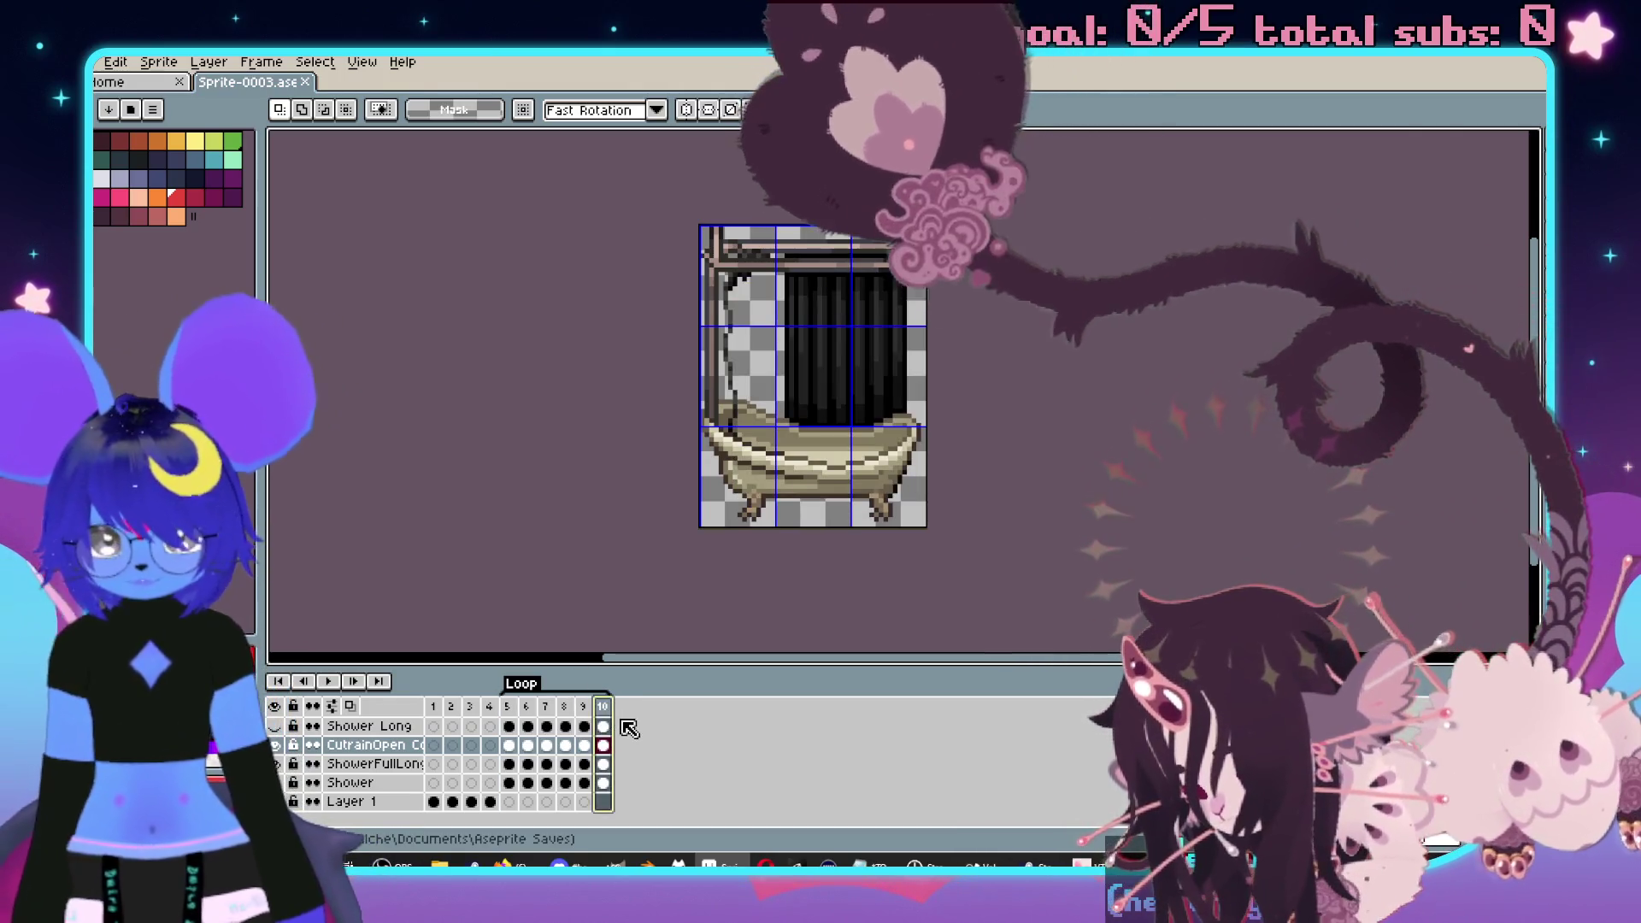
pyautogui.hotkey('alt', 'n')
pyautogui.hotkey('alt', 'n')
pyautogui.hotkey('alt', 'n')
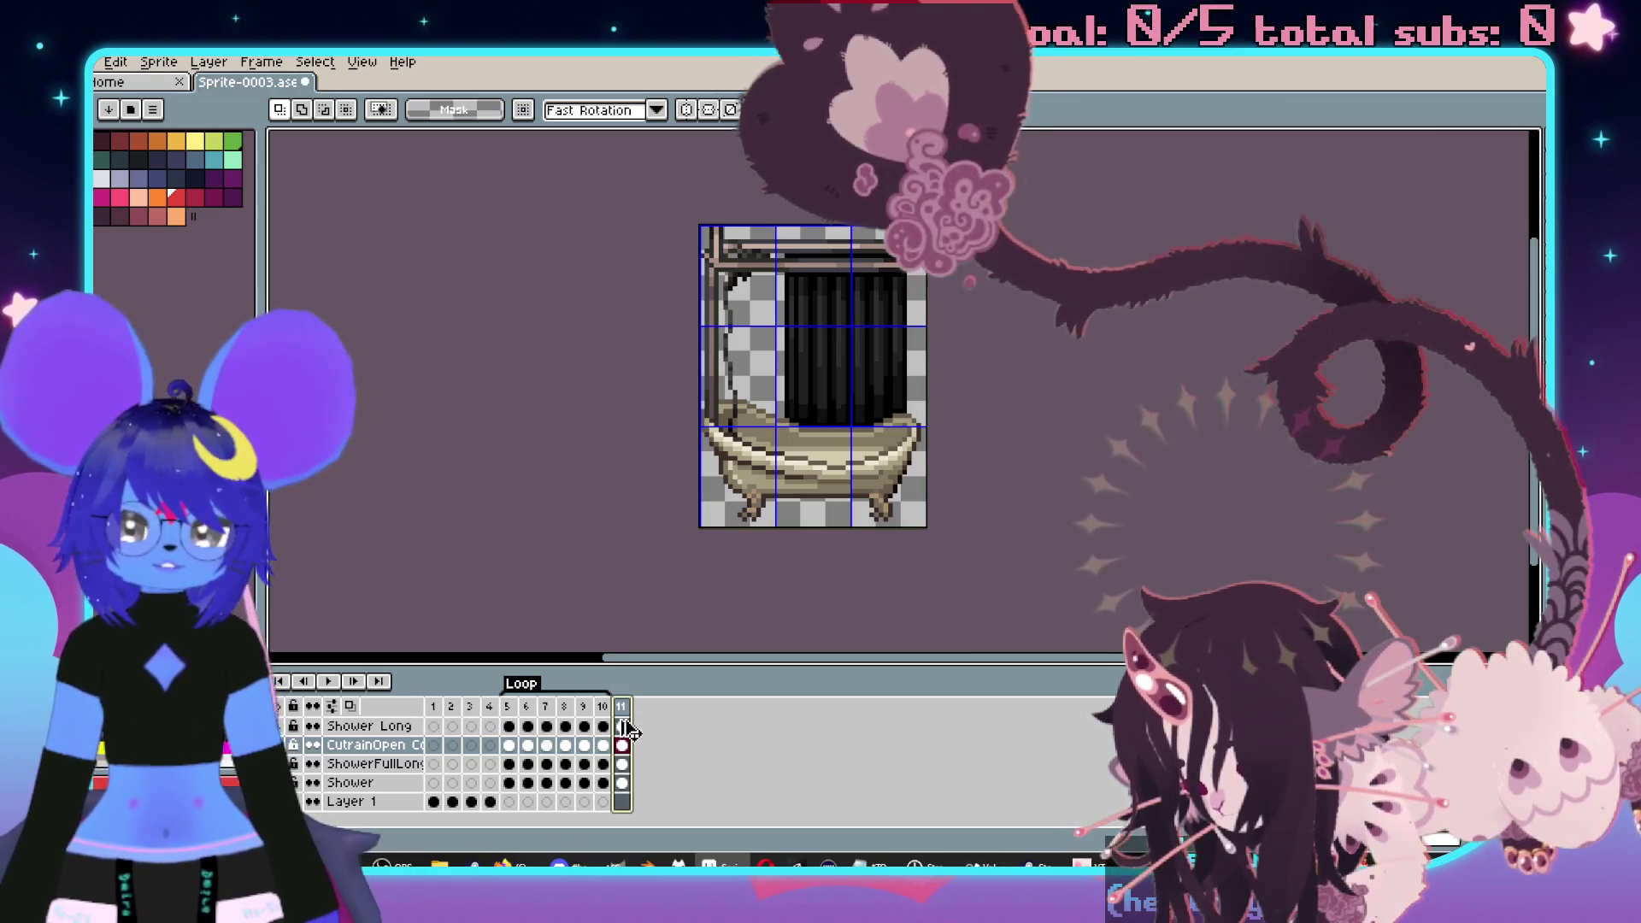
pyautogui.click(511, 709)
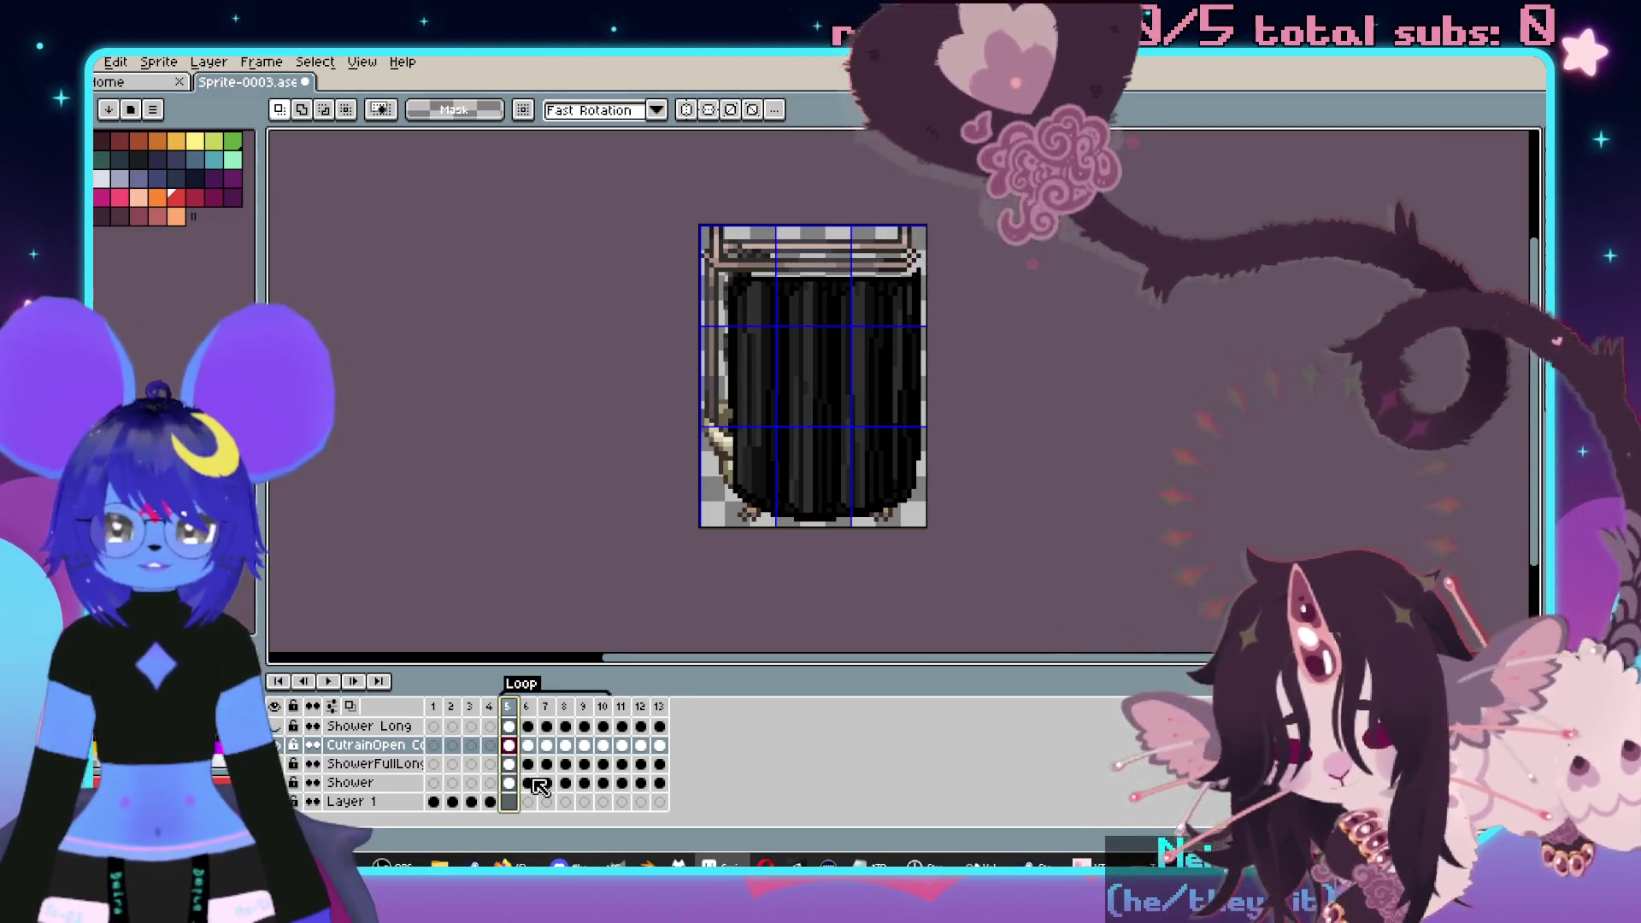
pyautogui.rightClick(515, 711)
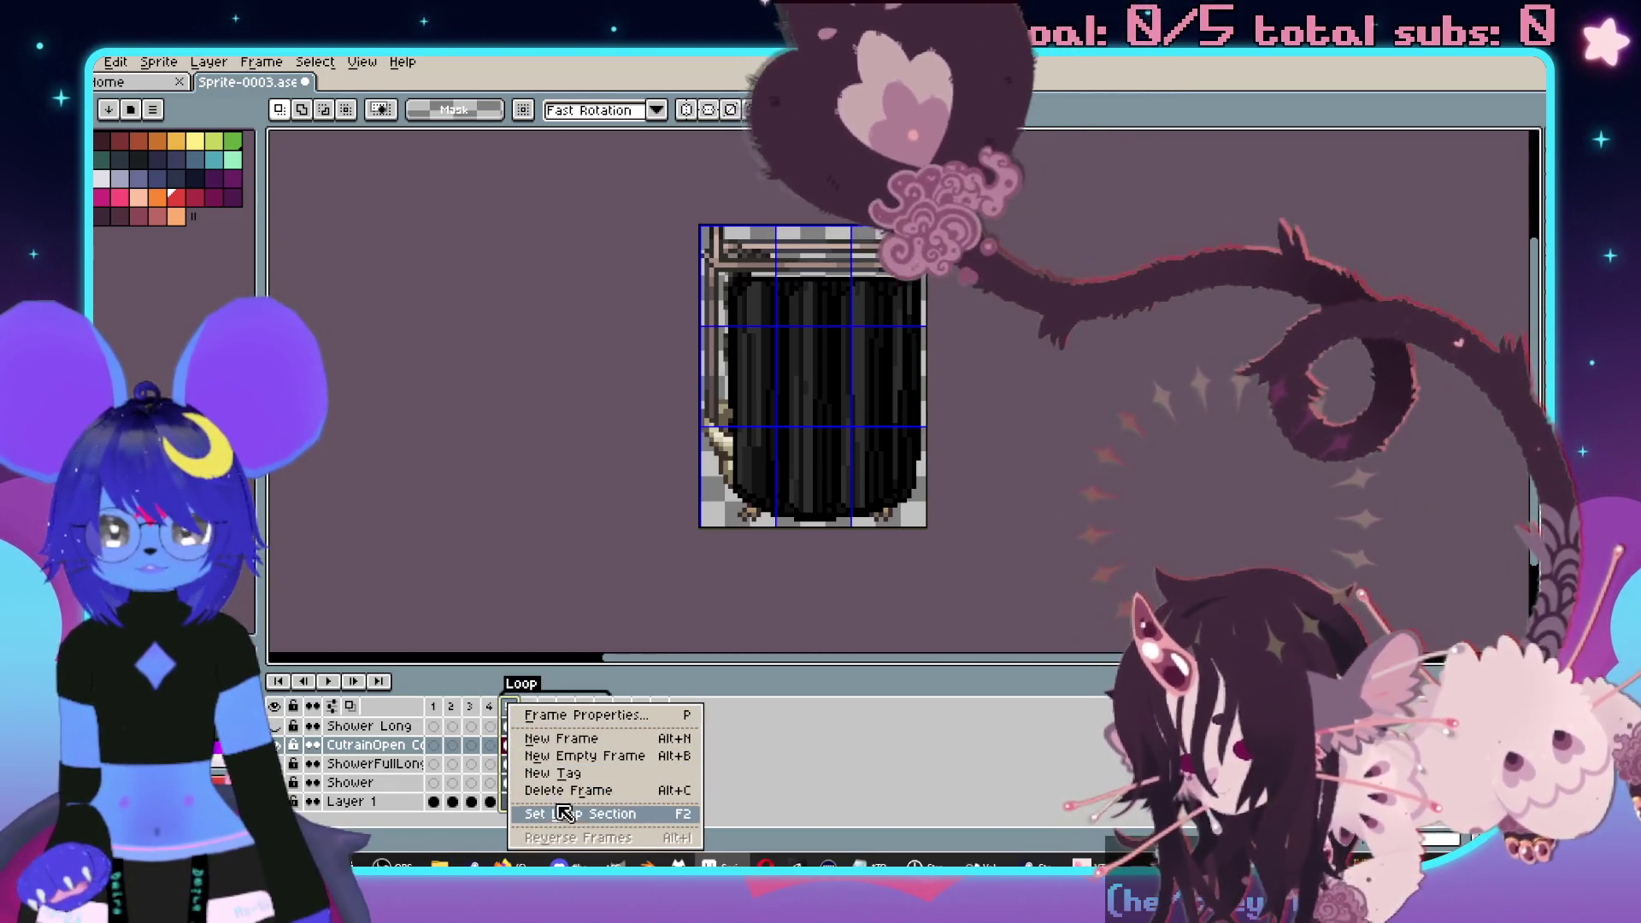
pyautogui.click(567, 740)
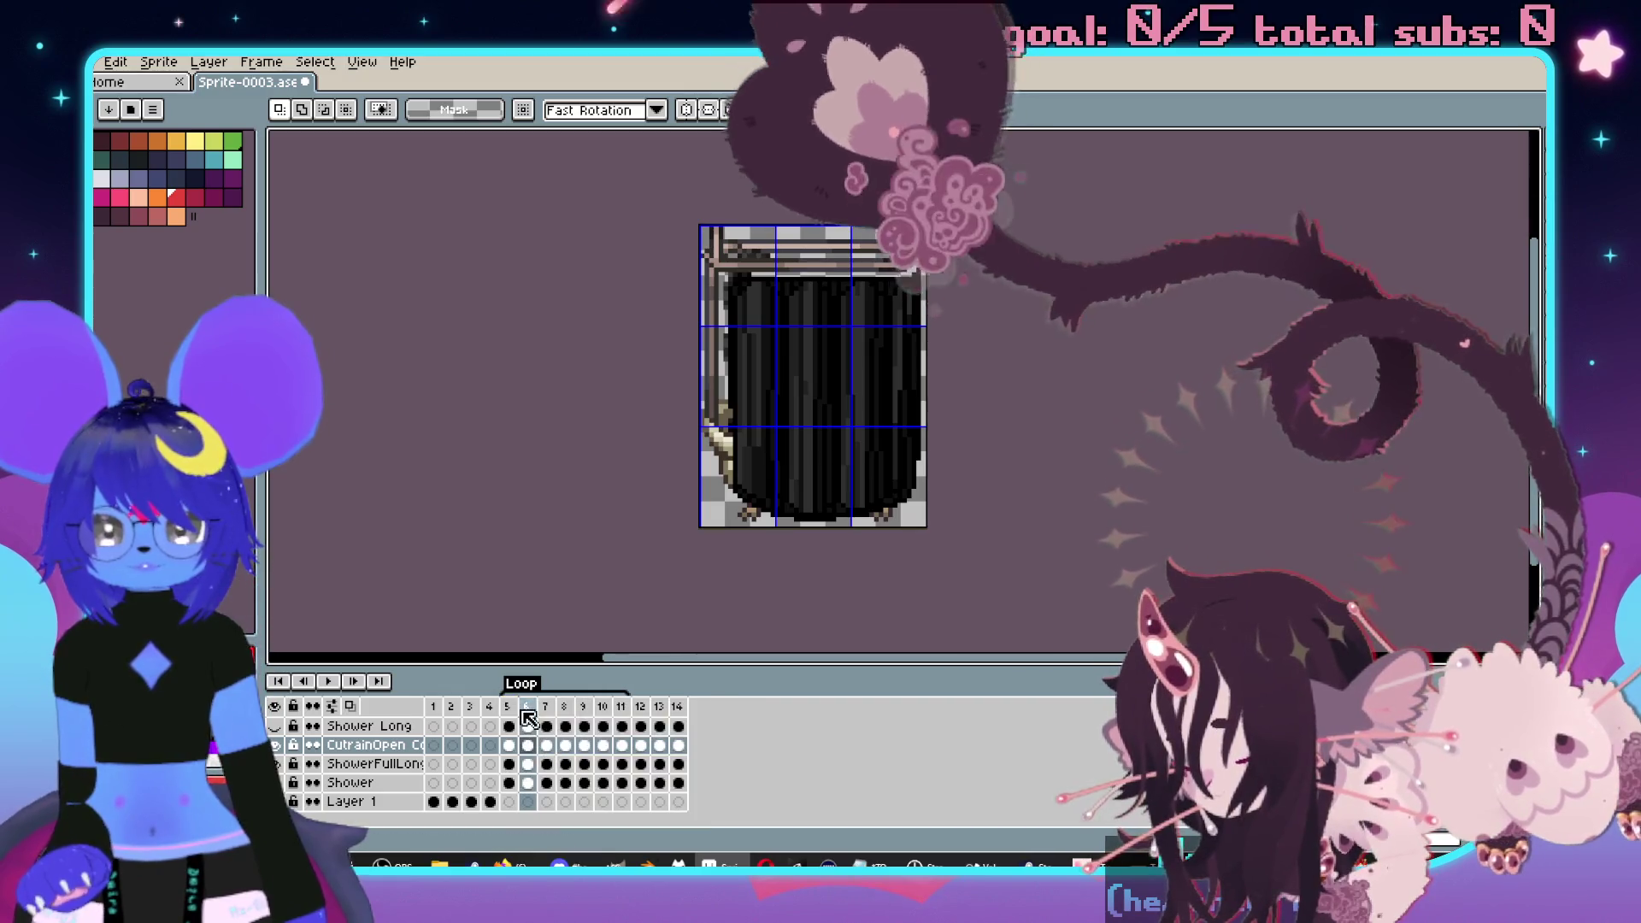
pyautogui.rightClick(532, 717)
pyautogui.click(552, 737)
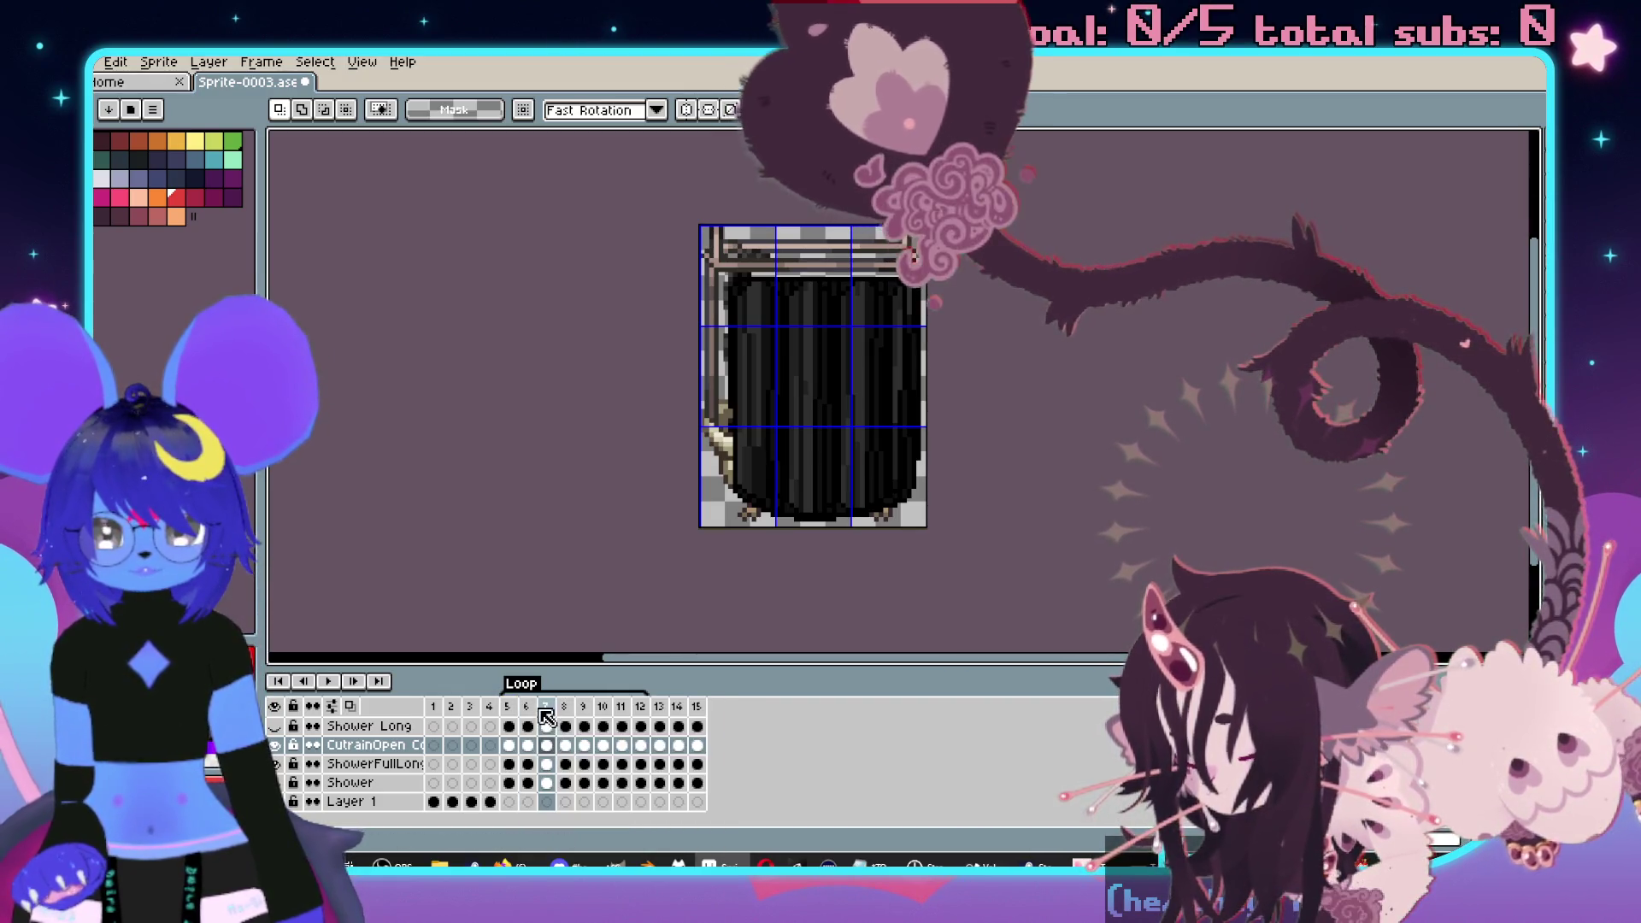
pyautogui.rightClick(548, 711)
pyautogui.click(567, 739)
# - Preview frames 10 to 14, then select the frame range starting at frame 5
pyautogui.moveTo(513, 709)
pyautogui.mouseDown()
pyautogui.moveTo(704, 710)
pyautogui.moveTo(669, 735)
pyautogui.moveTo(565, 734)
pyautogui.moveTo(612, 709)
pyautogui.mouseUp()
pyautogui.click(678, 707)
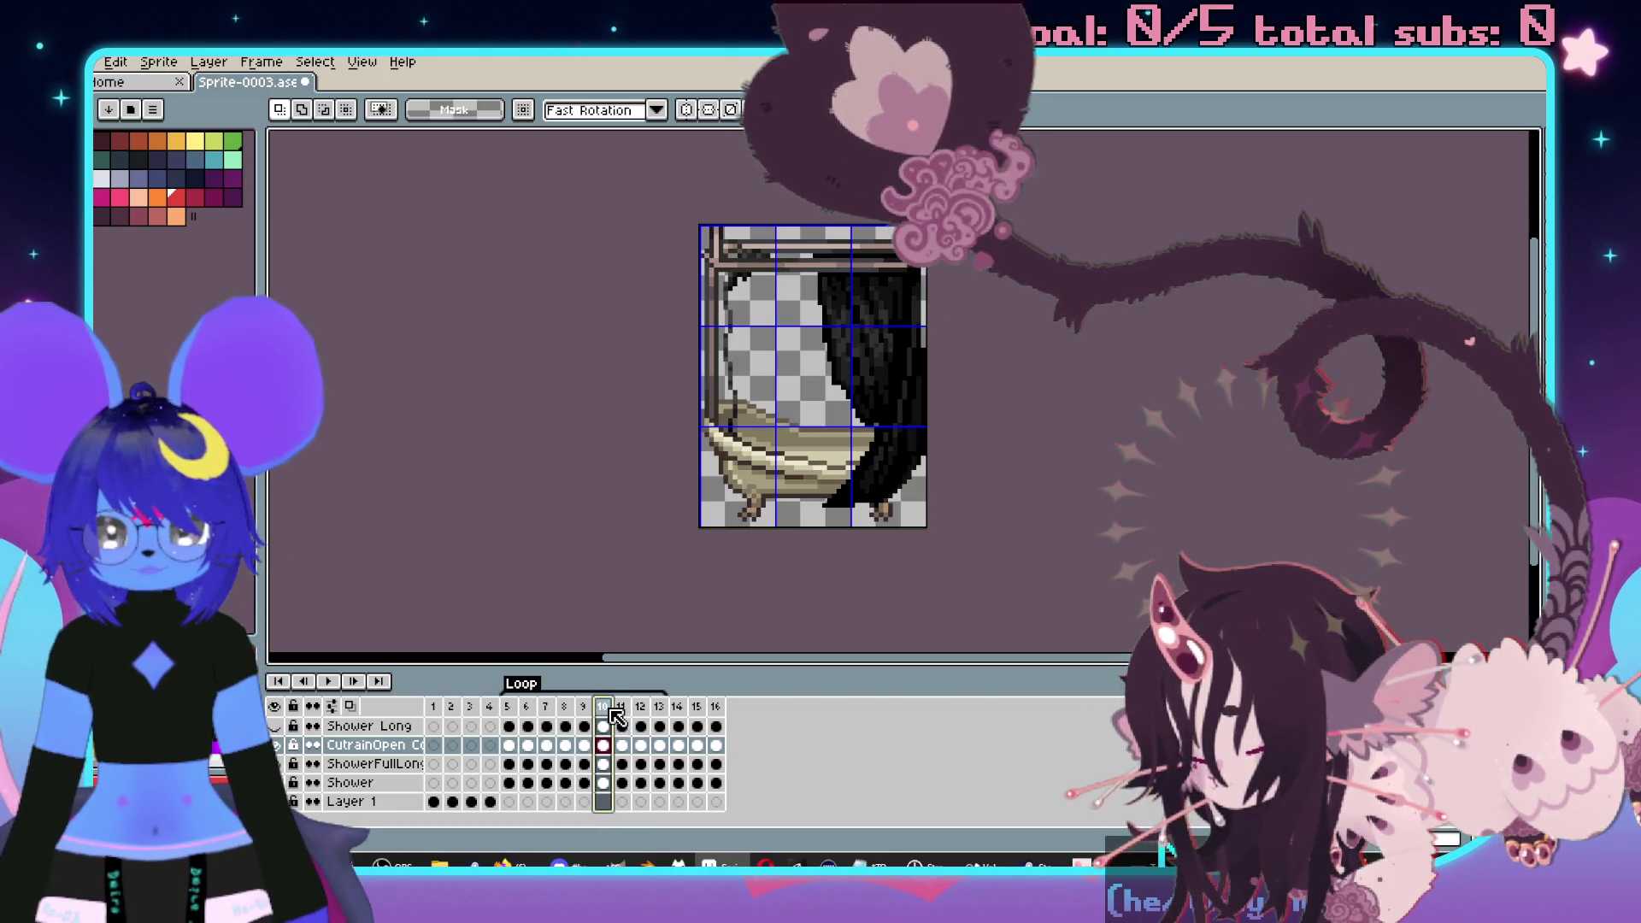
pyautogui.click(621, 710)
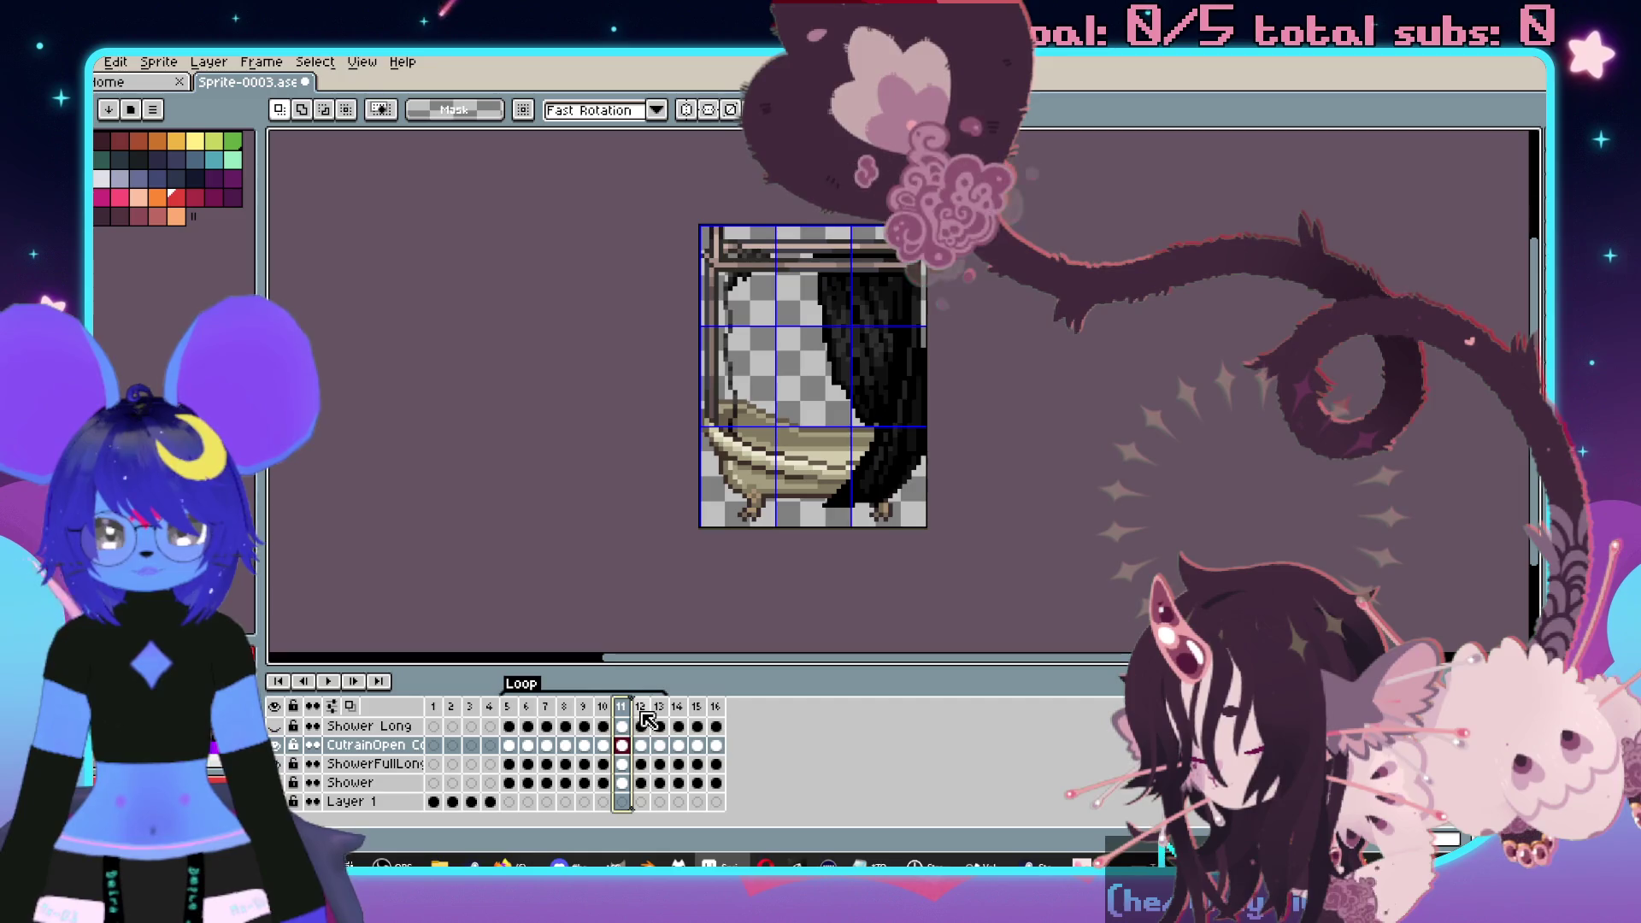
pyautogui.click(643, 713)
pyautogui.click(603, 709)
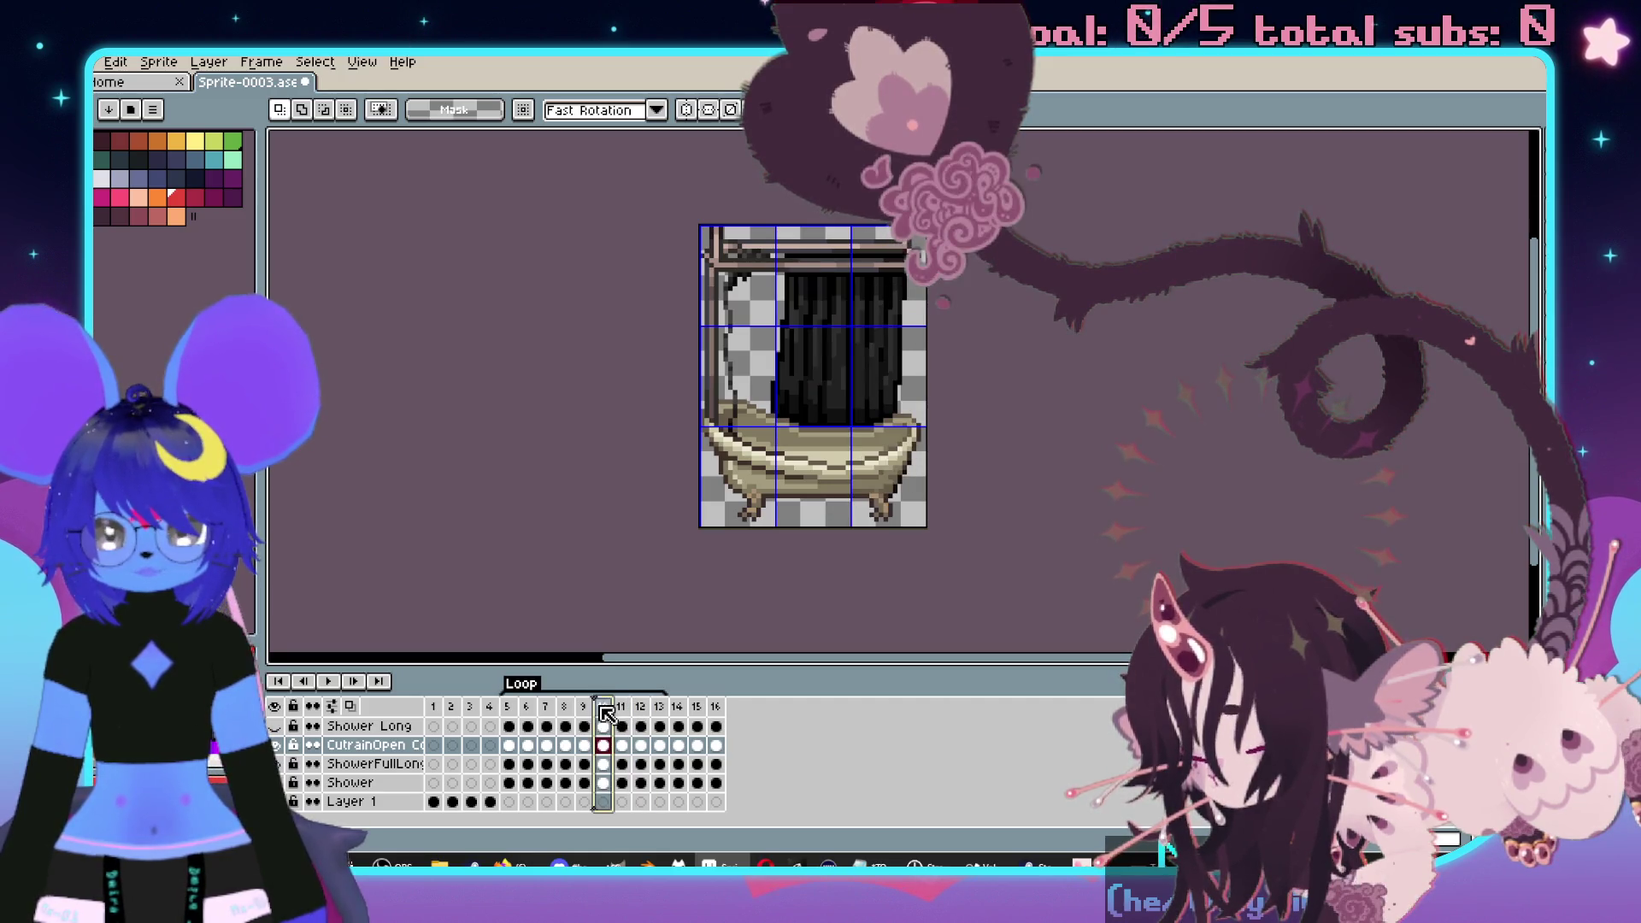
pyautogui.click(508, 708)
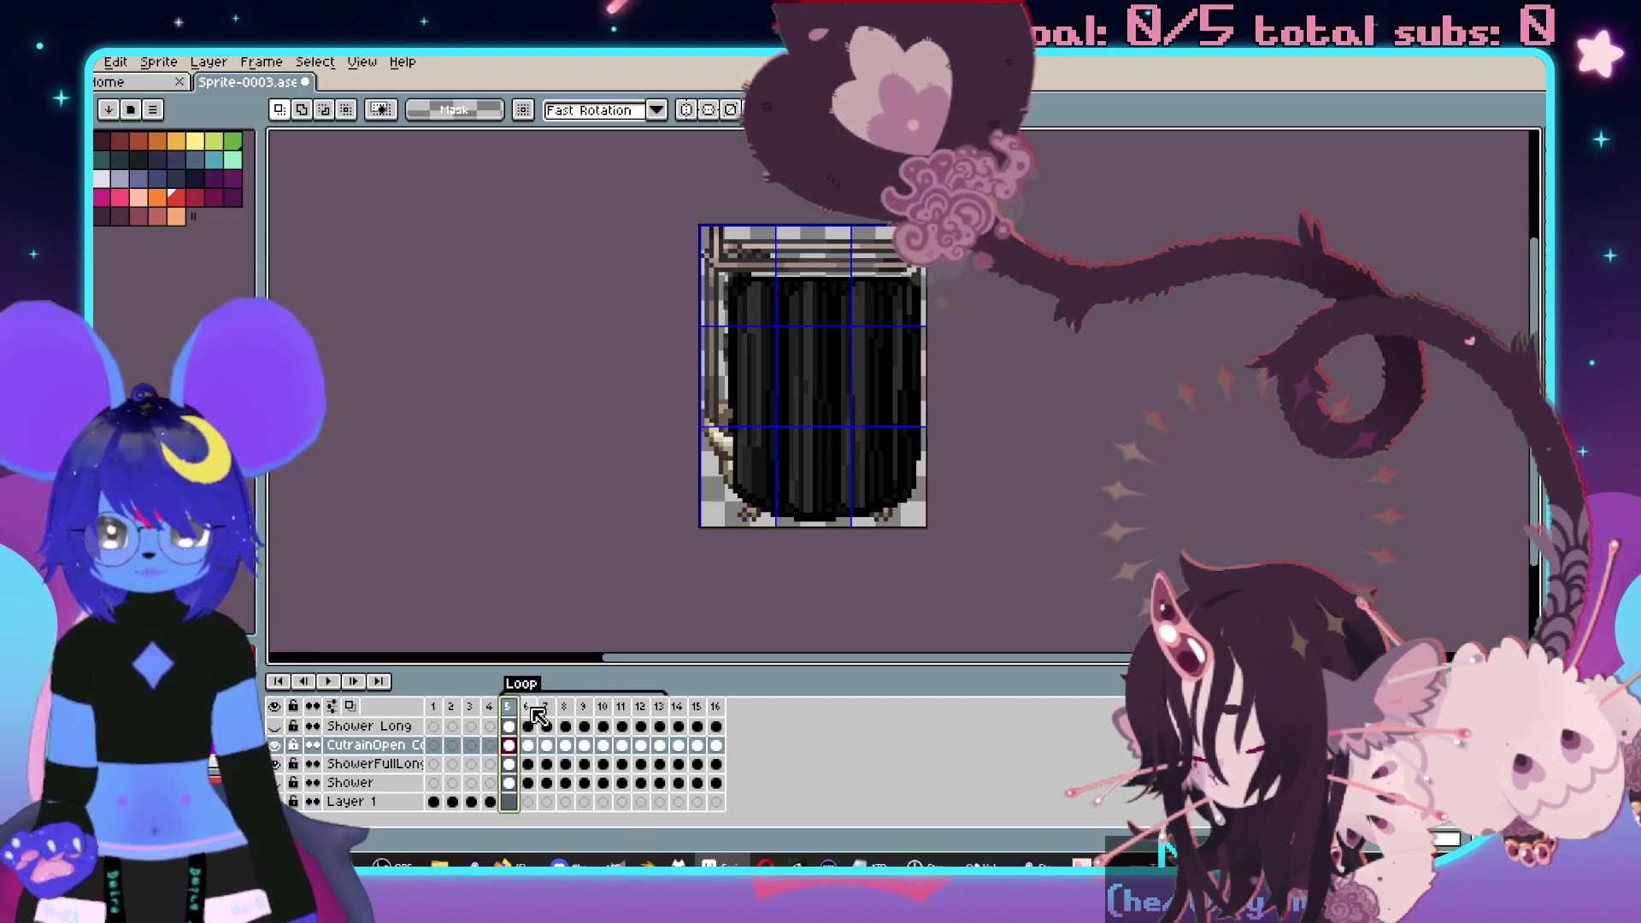
pyautogui.keyDown('shift'); pyautogui.click(531, 709); pyautogui.keyUp('shift')
pyautogui.moveTo(551, 709); pyautogui.dragTo(719, 718)
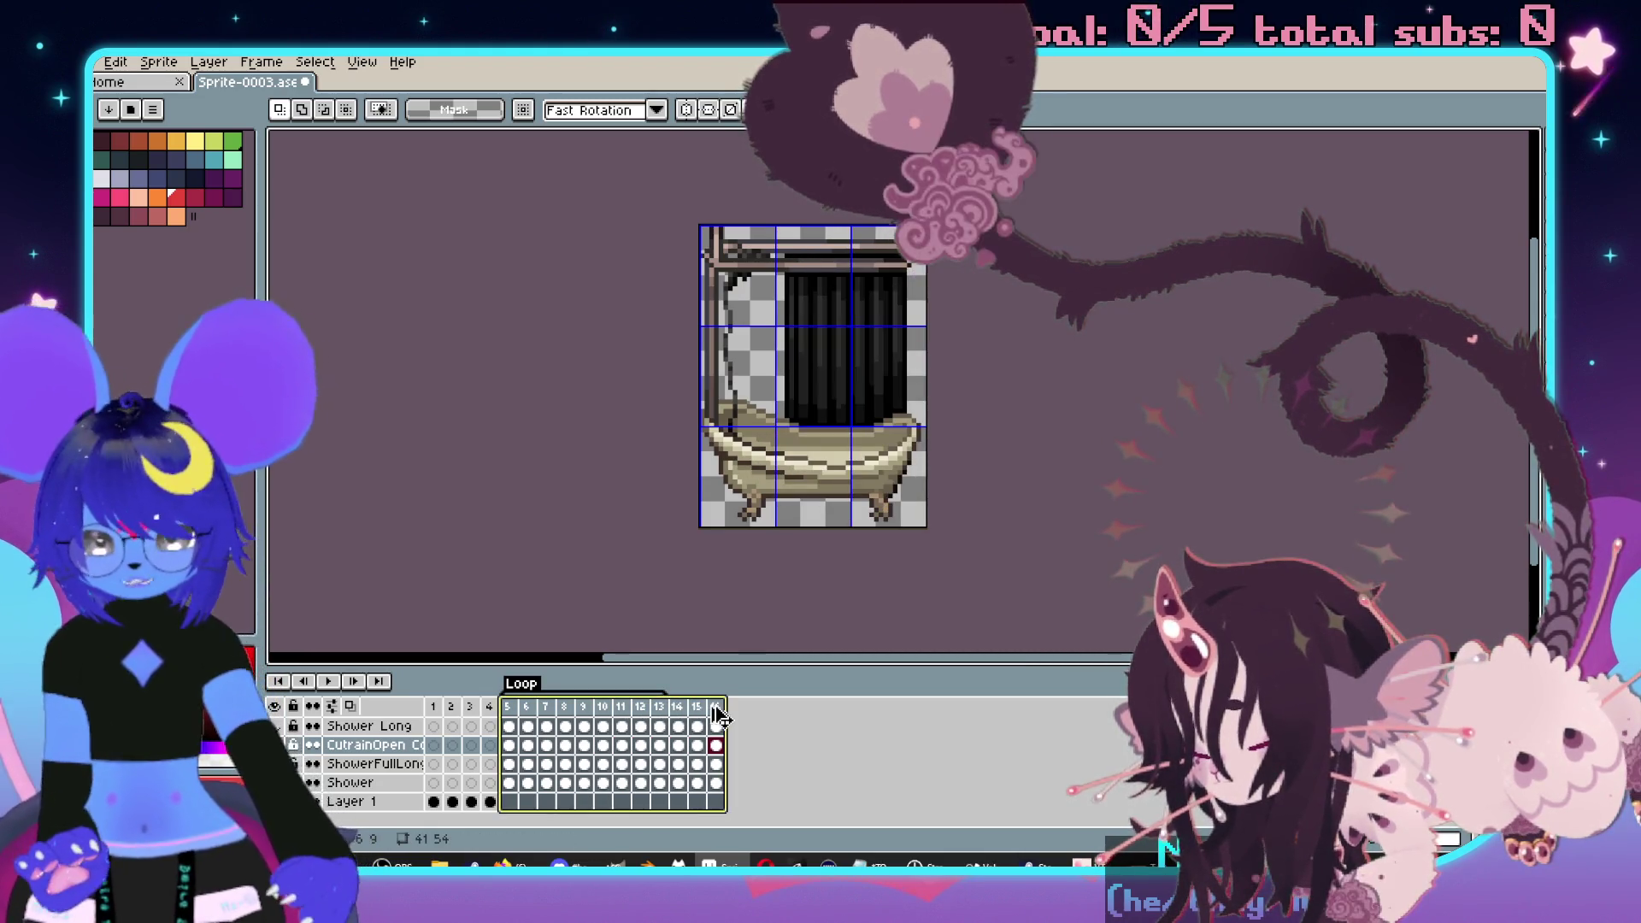
# - Generate a 3-column, by-rows sprite sheet of the curtain animation via Ctrl+E
pyautogui.hotkey('ctrl', 'e')
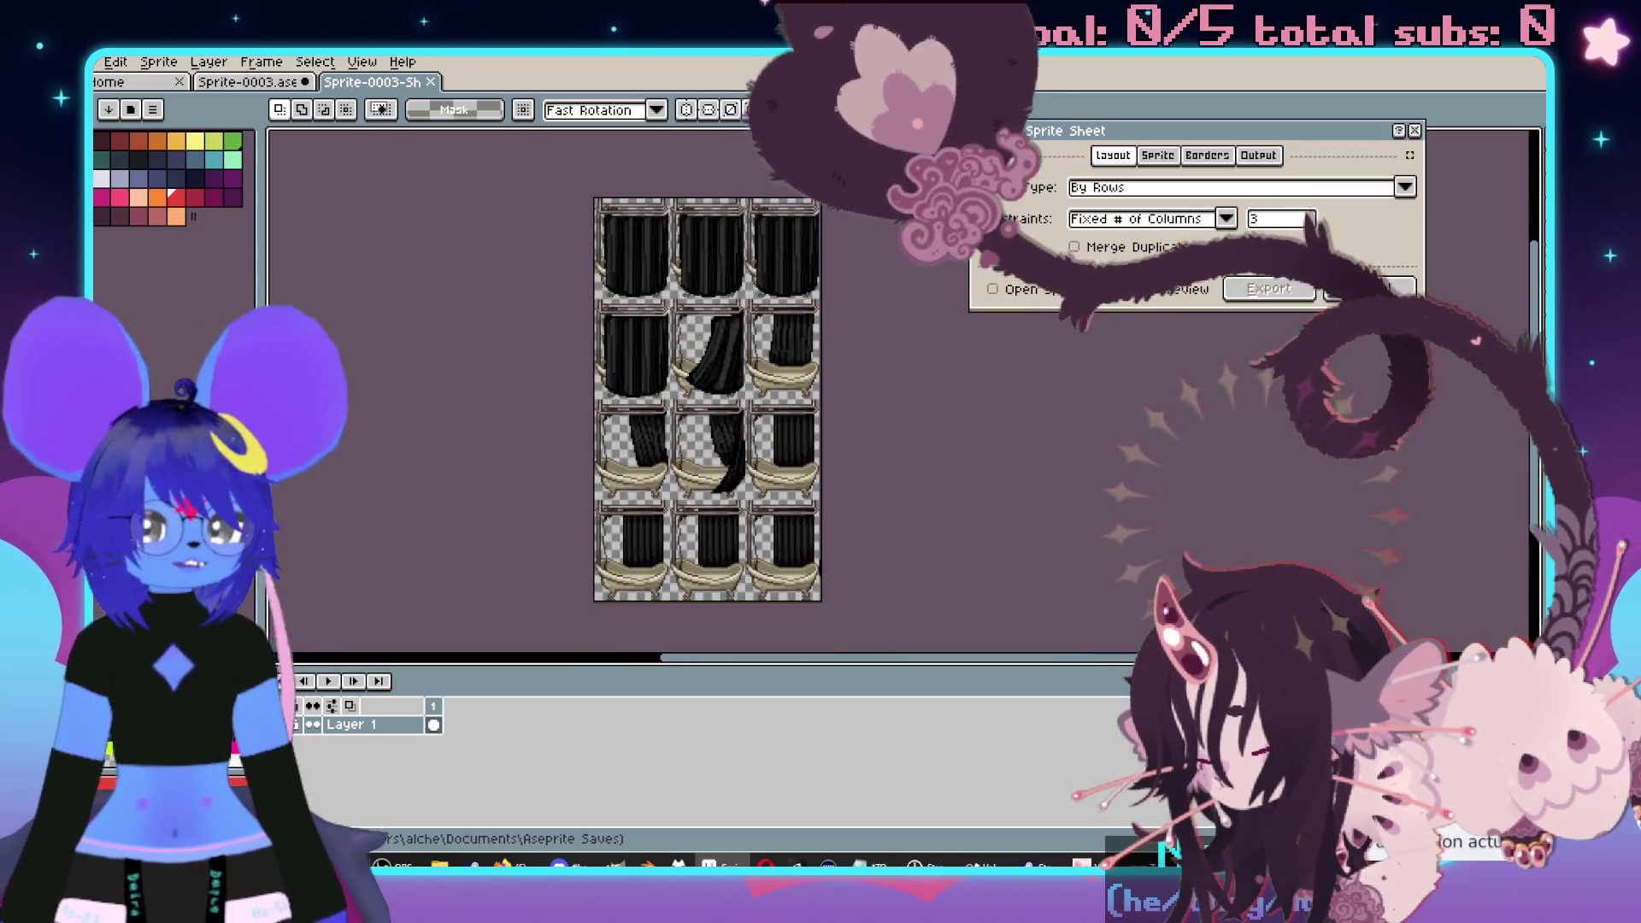
pyautogui.click(1268, 288)
pyautogui.scroll(-3, 930, 377)
pyautogui.moveTo(931, 377); pyautogui.dragTo(932, 383)
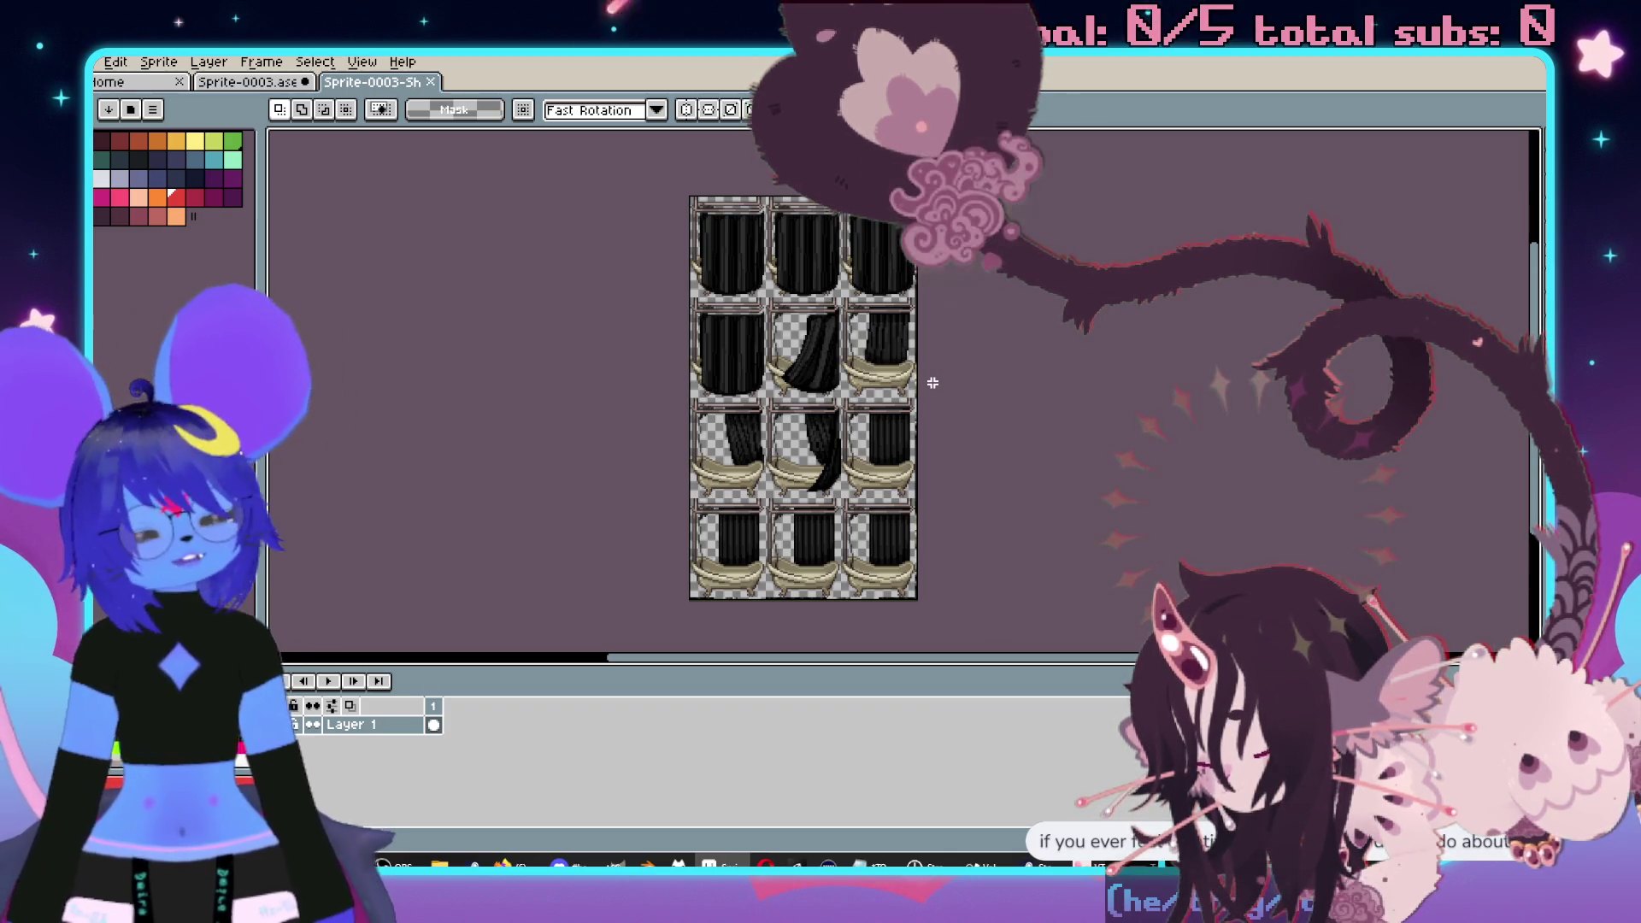
# - Save the sprite sheet document and bring up the File menu
pyautogui.hotkey('ctrl', 's')
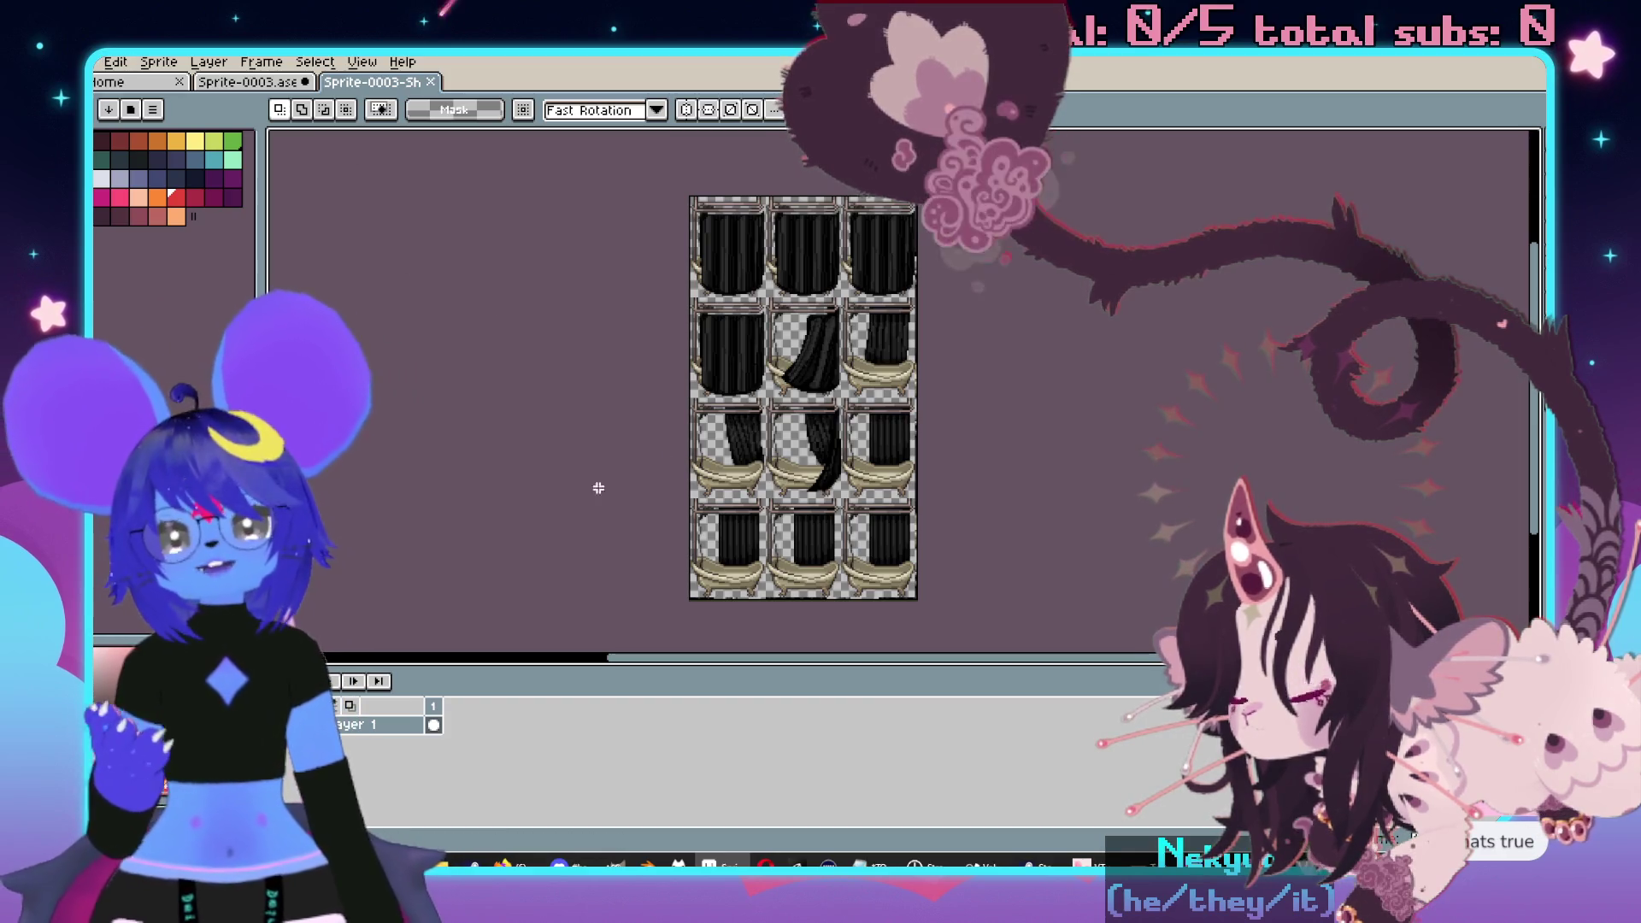
pyautogui.scroll(1, 581, 504)
pyautogui.scroll(3, 624, 385)
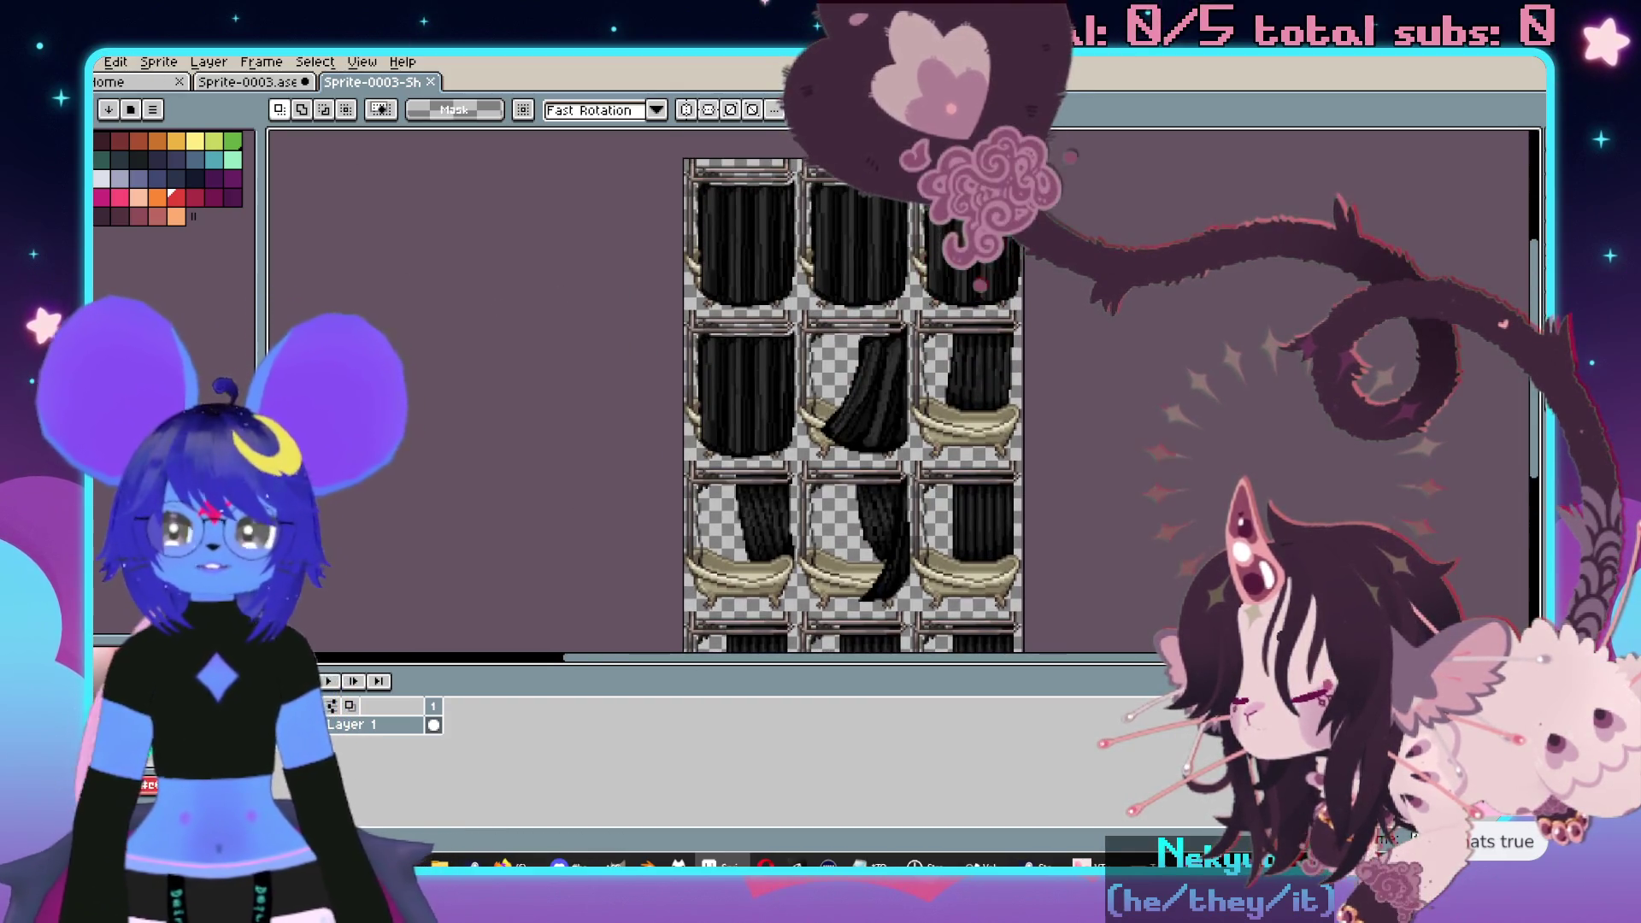
pyautogui.click(96, 65)
# - Export the curtain sprite sheet to a PNG file with Export As
pyautogui.moveTo(137, 218)
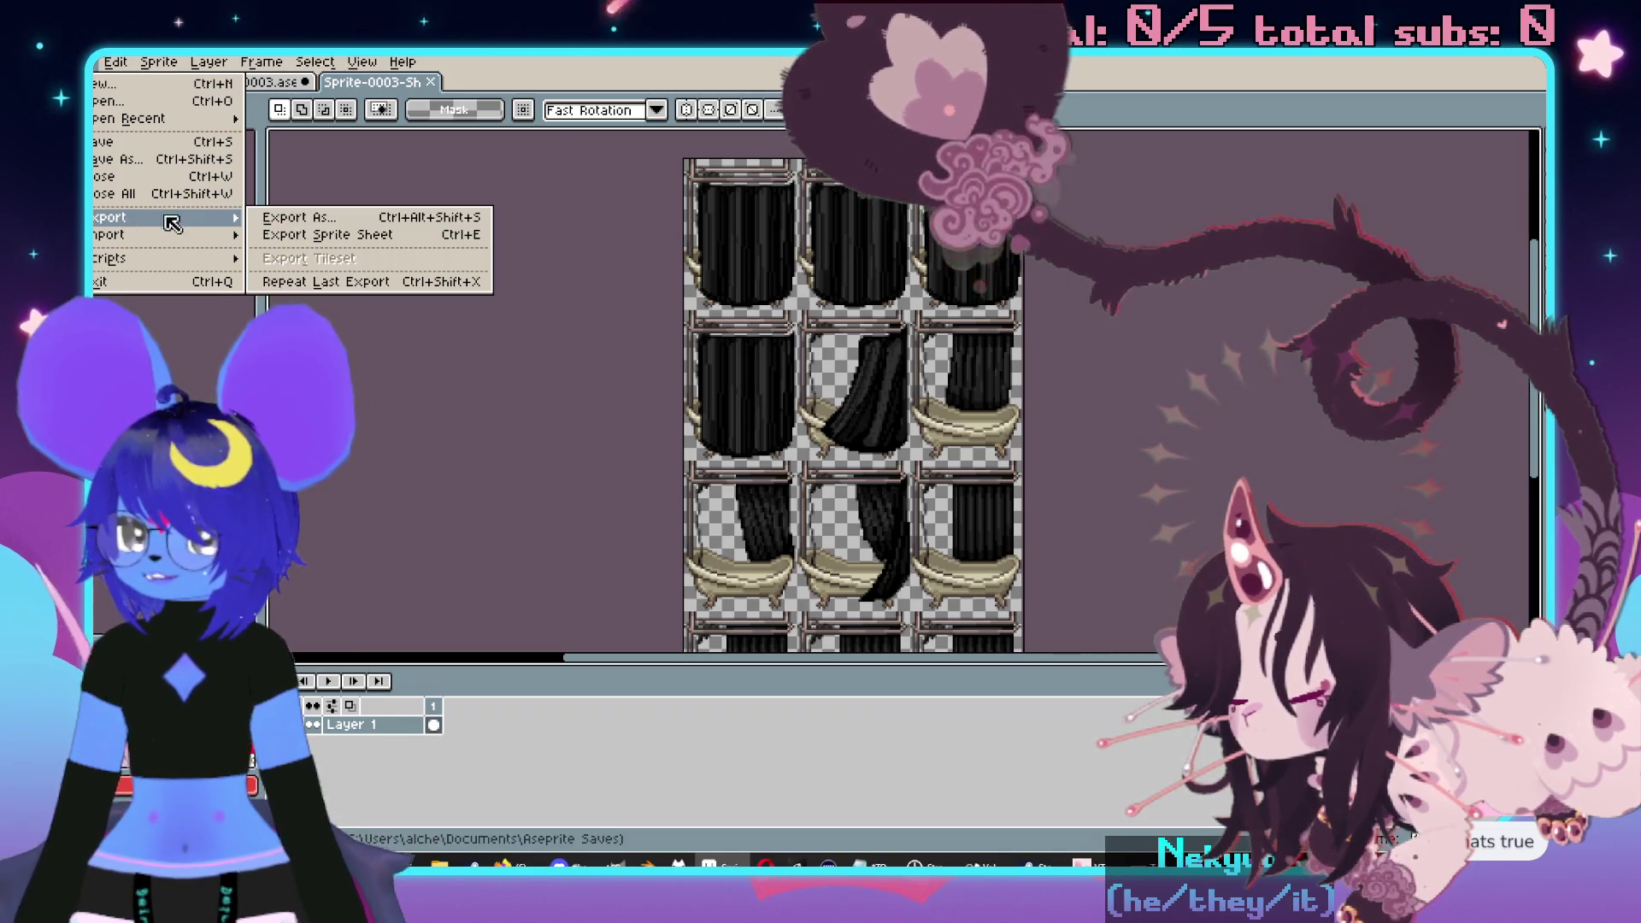
pyautogui.click(295, 222)
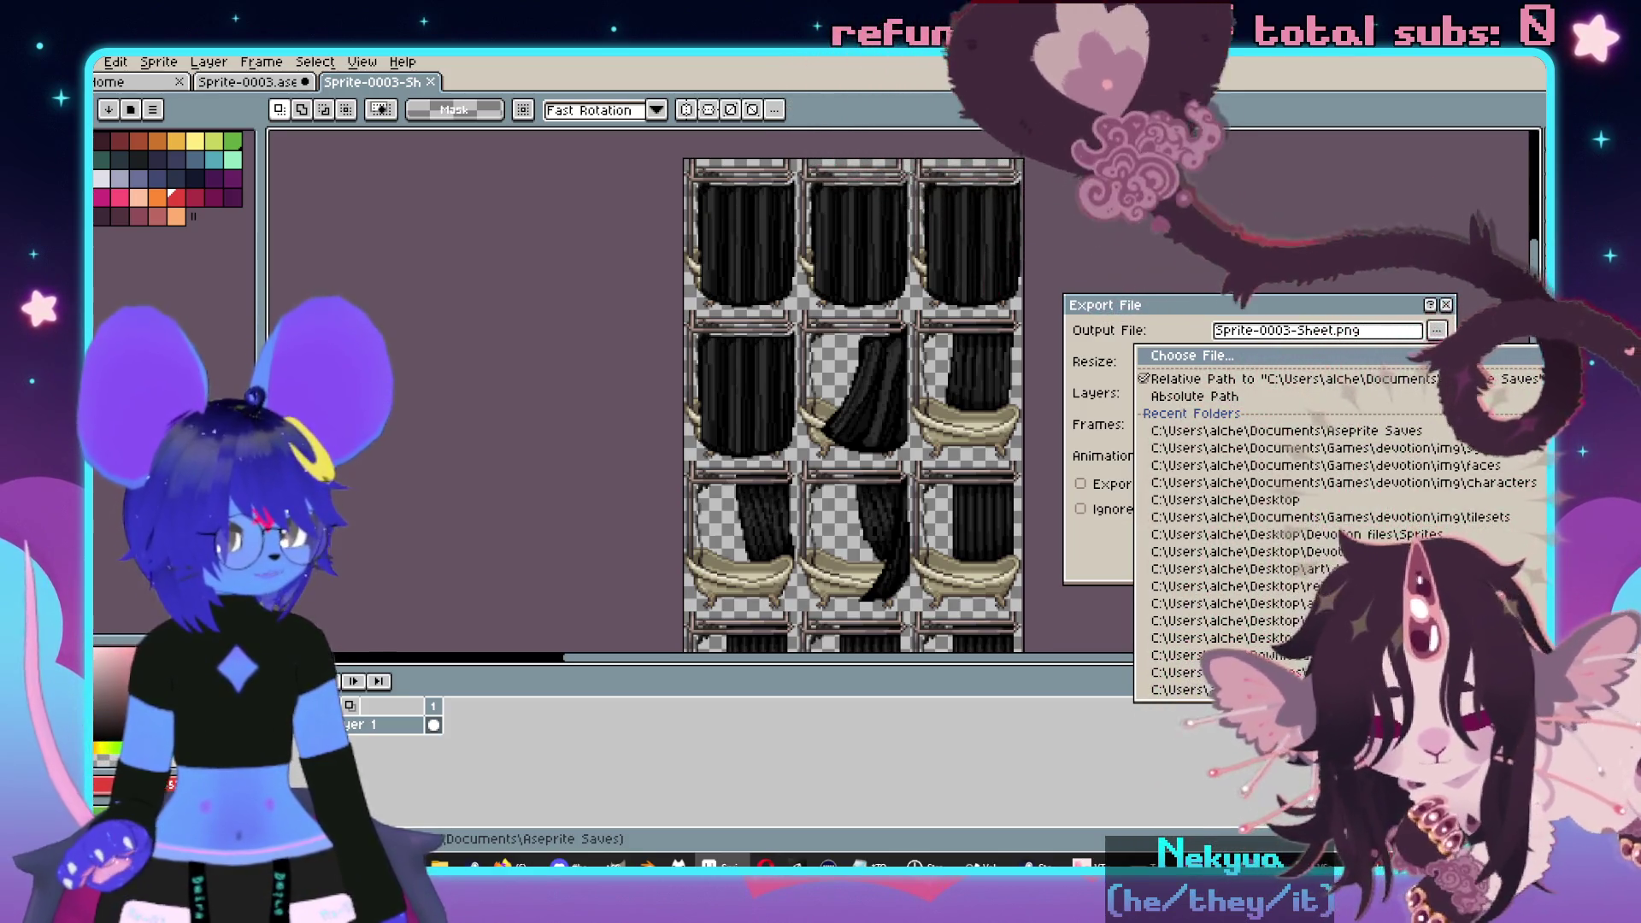
pyautogui.press('Escape')
pyautogui.press('Escape')
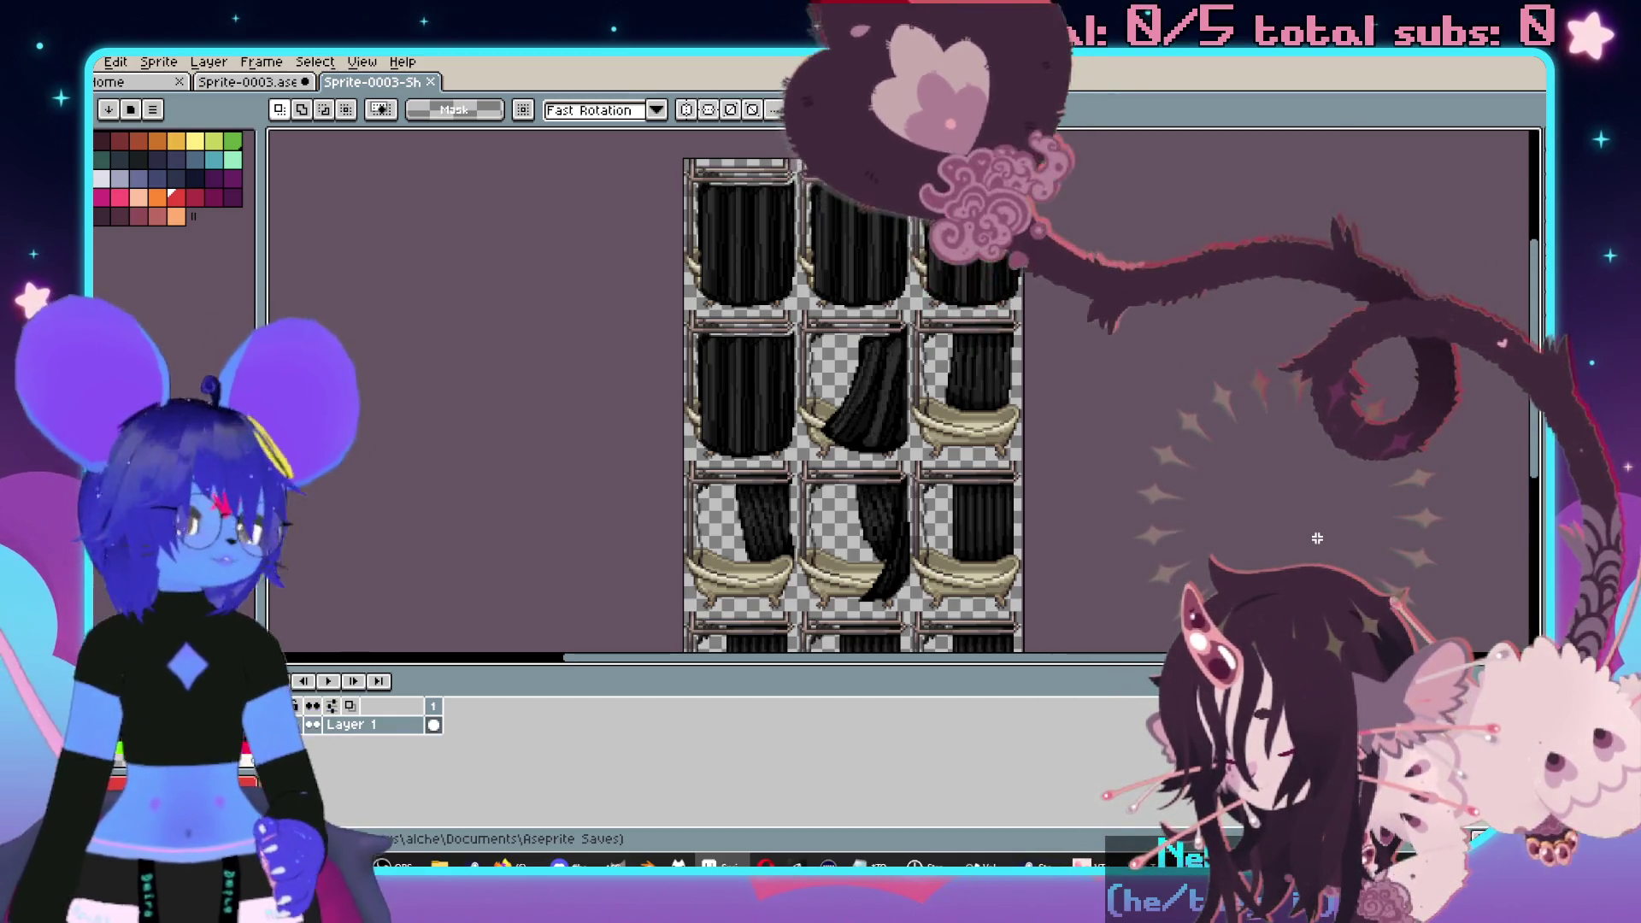
# - Close the Sprite-0003-Sheet document
pyautogui.scroll(-2, 1026, 471)
pyautogui.scroll(2, 1026, 511)
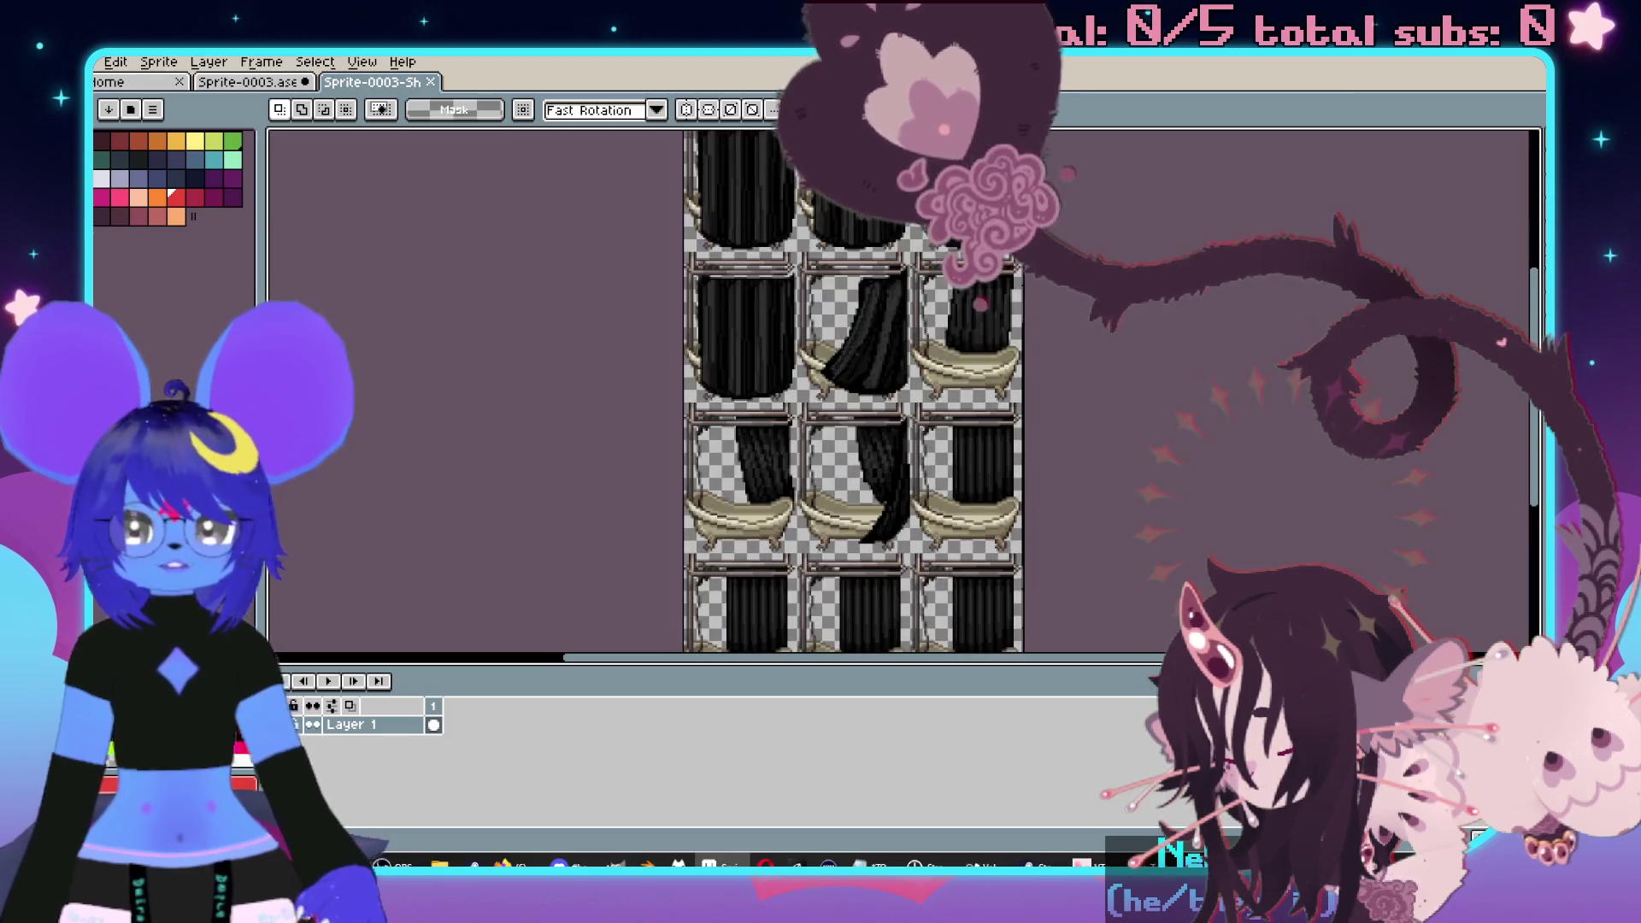
pyautogui.click(434, 83)
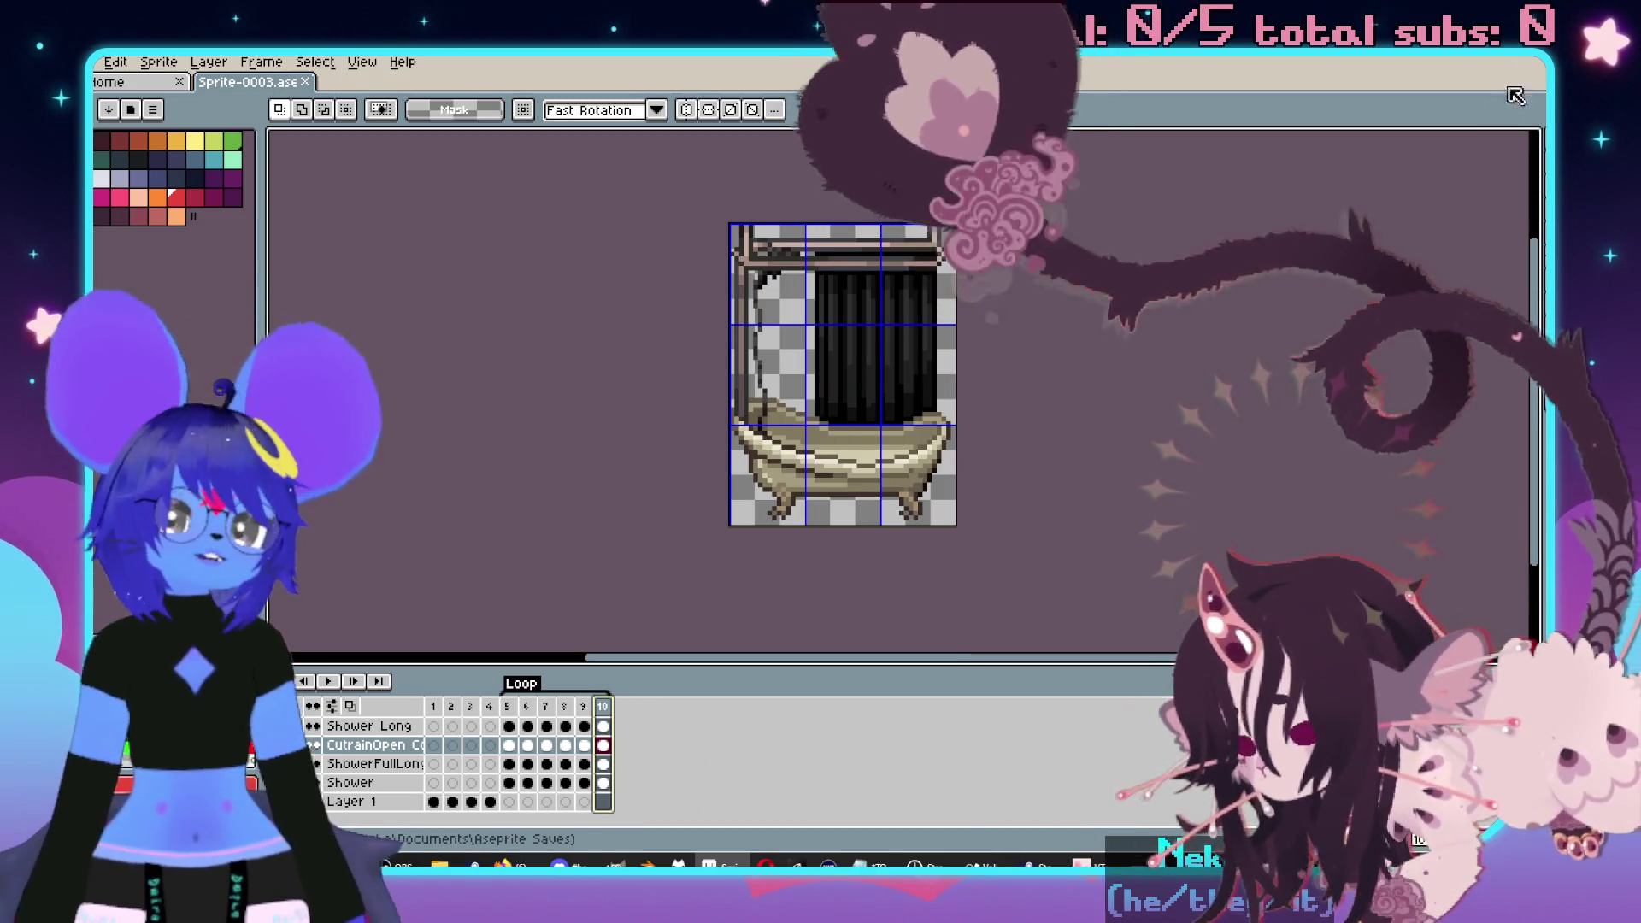
# - Give the Shower event a $Shower curtain frame, Direction Fix on, Walking off
pyautogui.hotkey('alt', 'Tab')
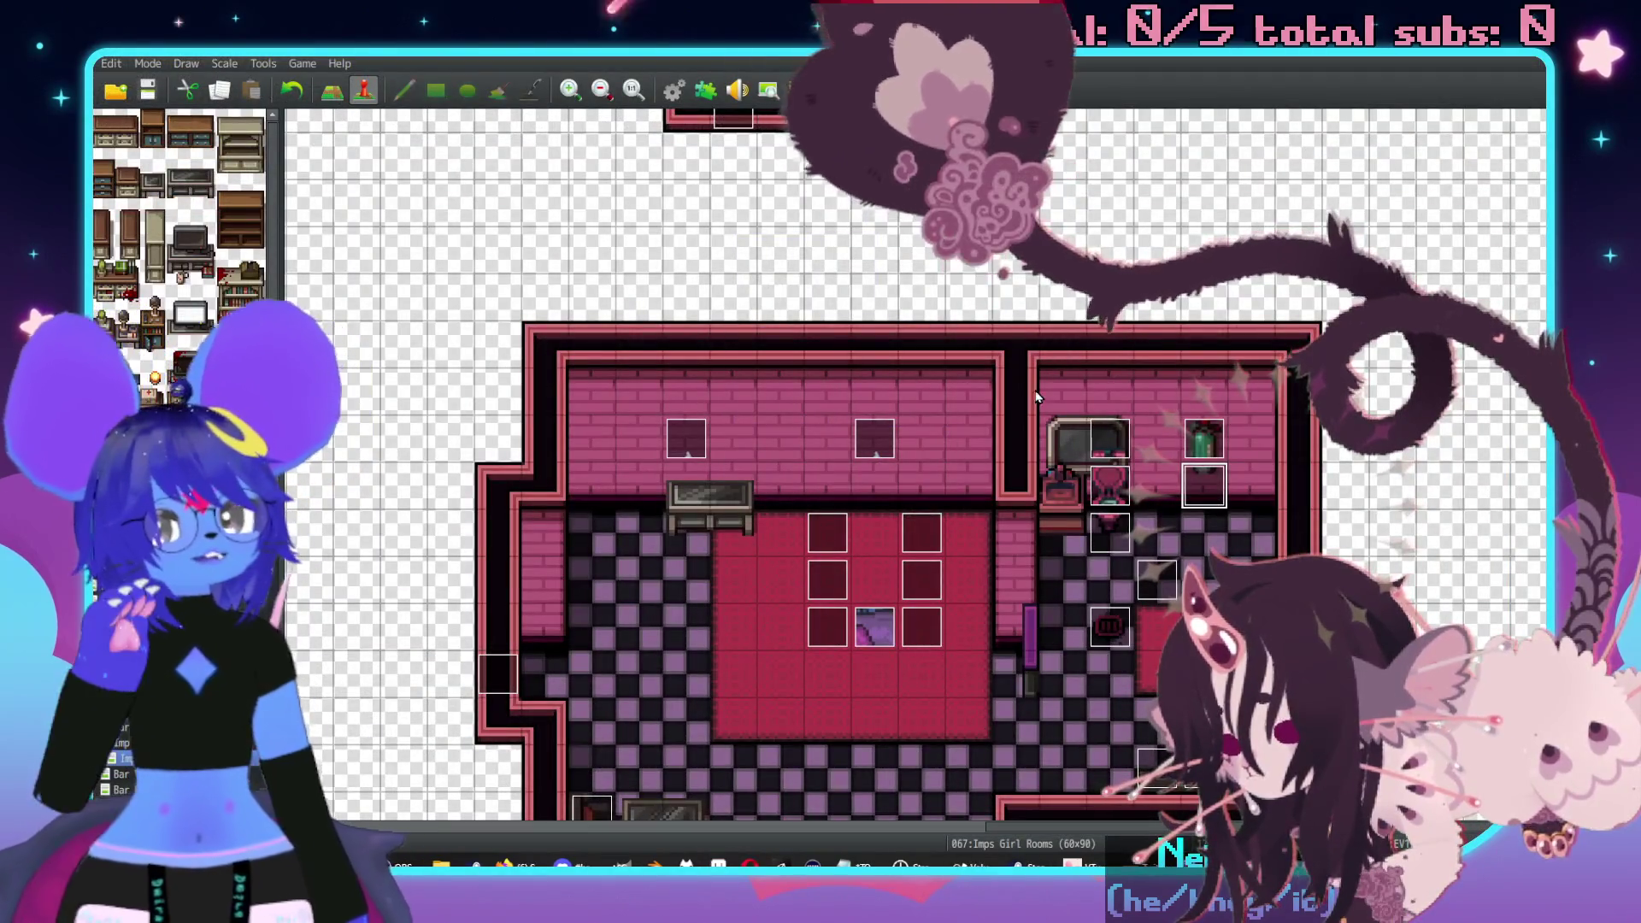
pyautogui.press('Return')
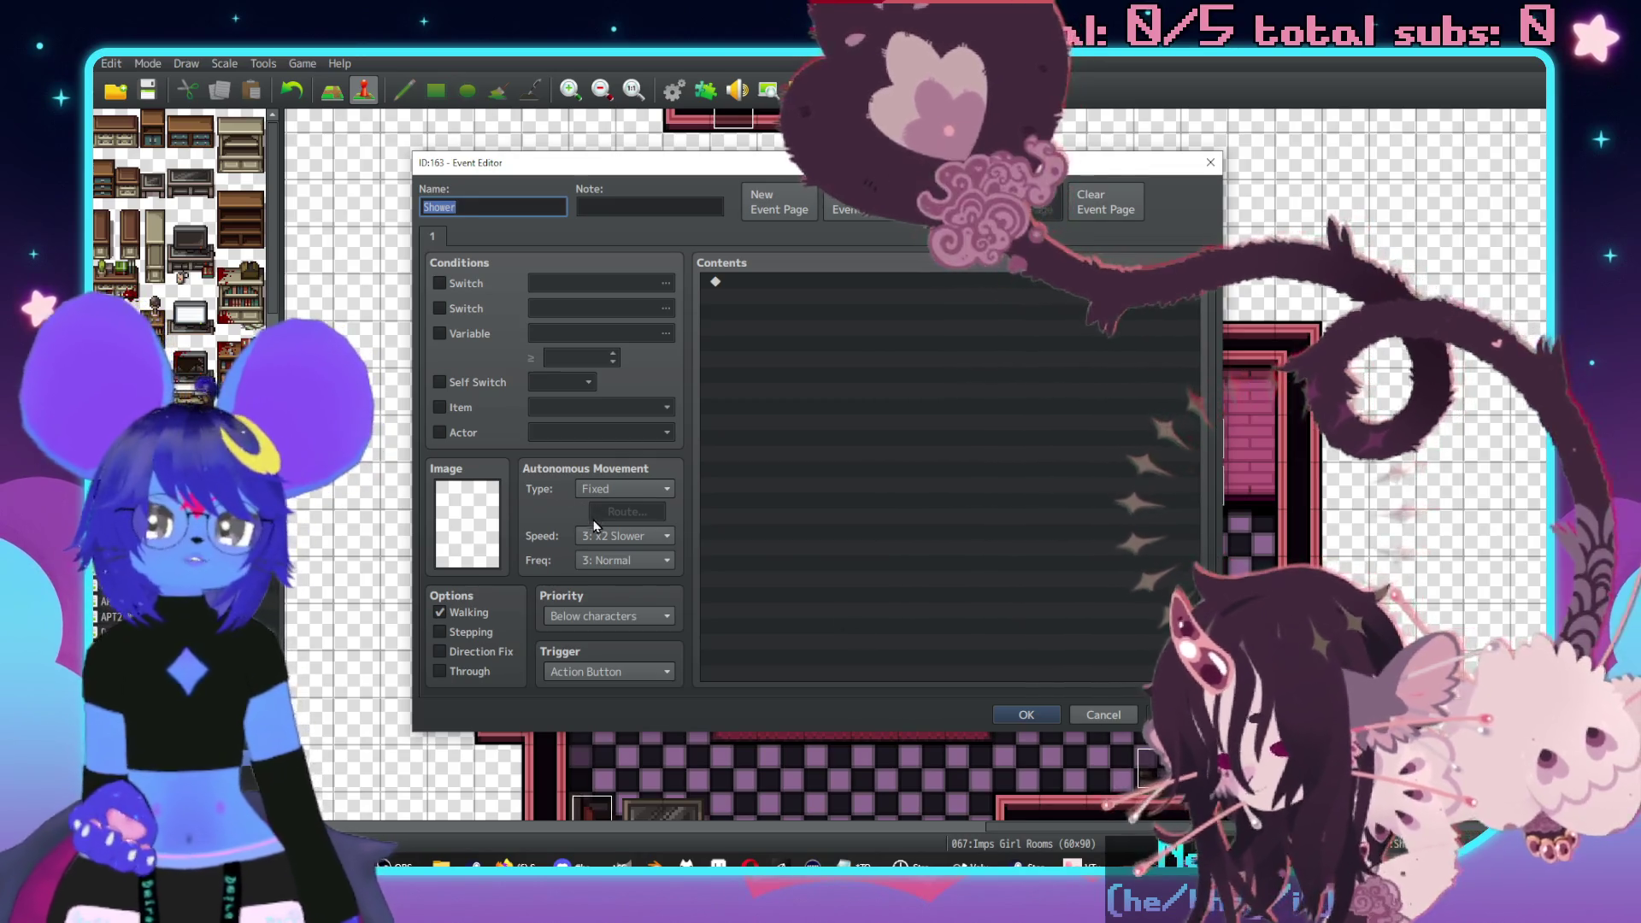
pyautogui.doubleClick(466, 523)
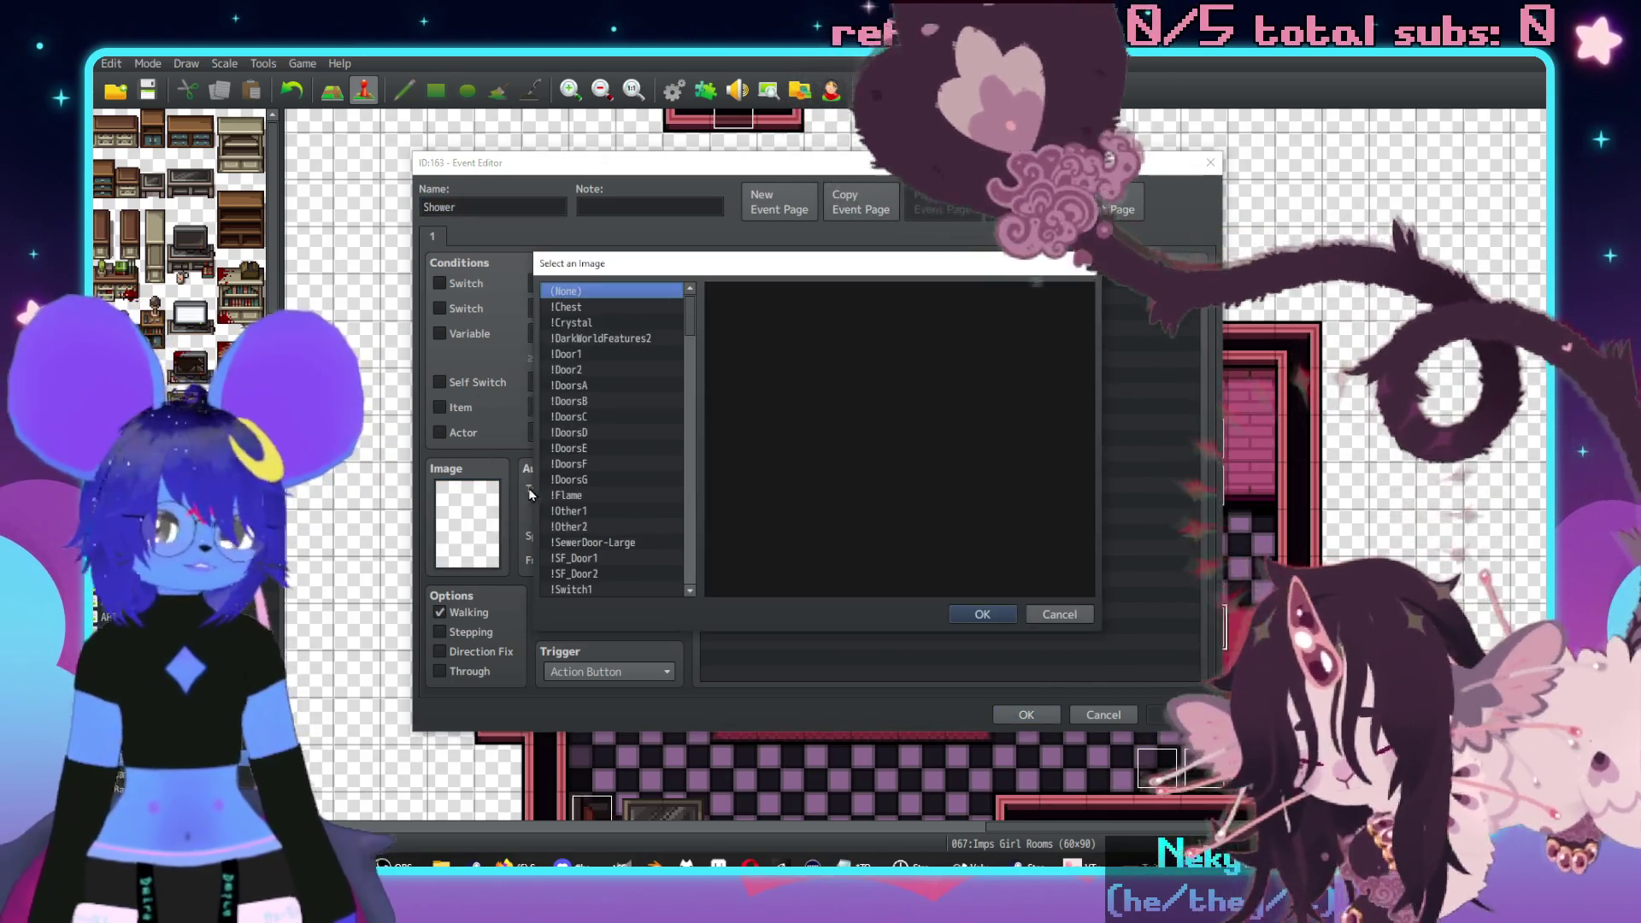
pyautogui.scroll(-10, 591, 448)
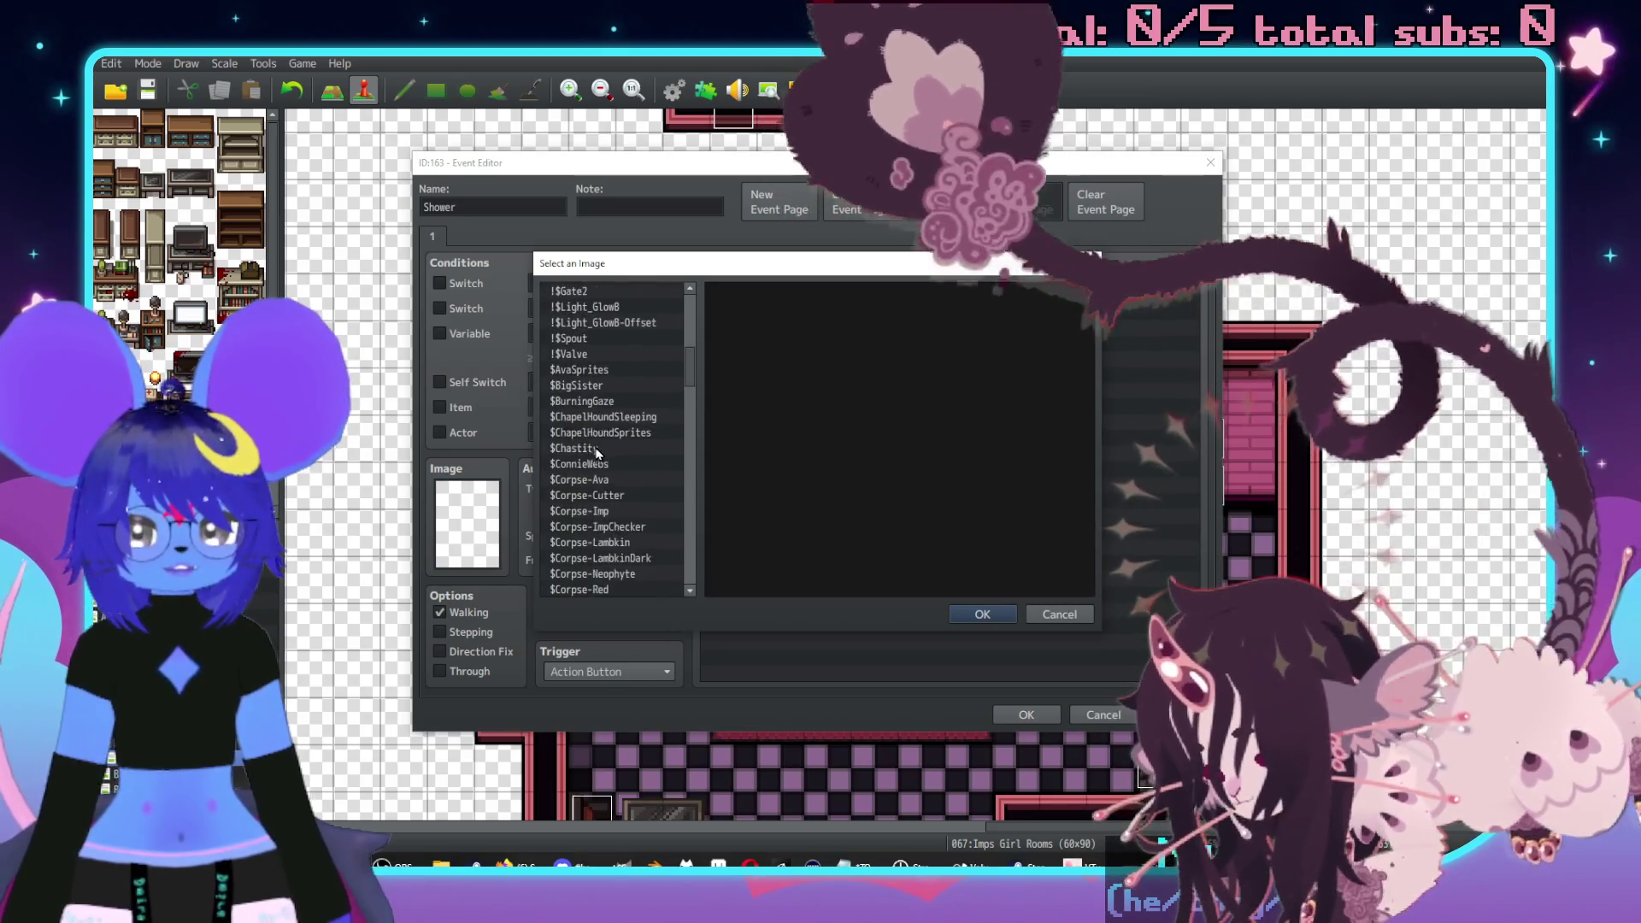
pyautogui.scroll(-15, 583, 442)
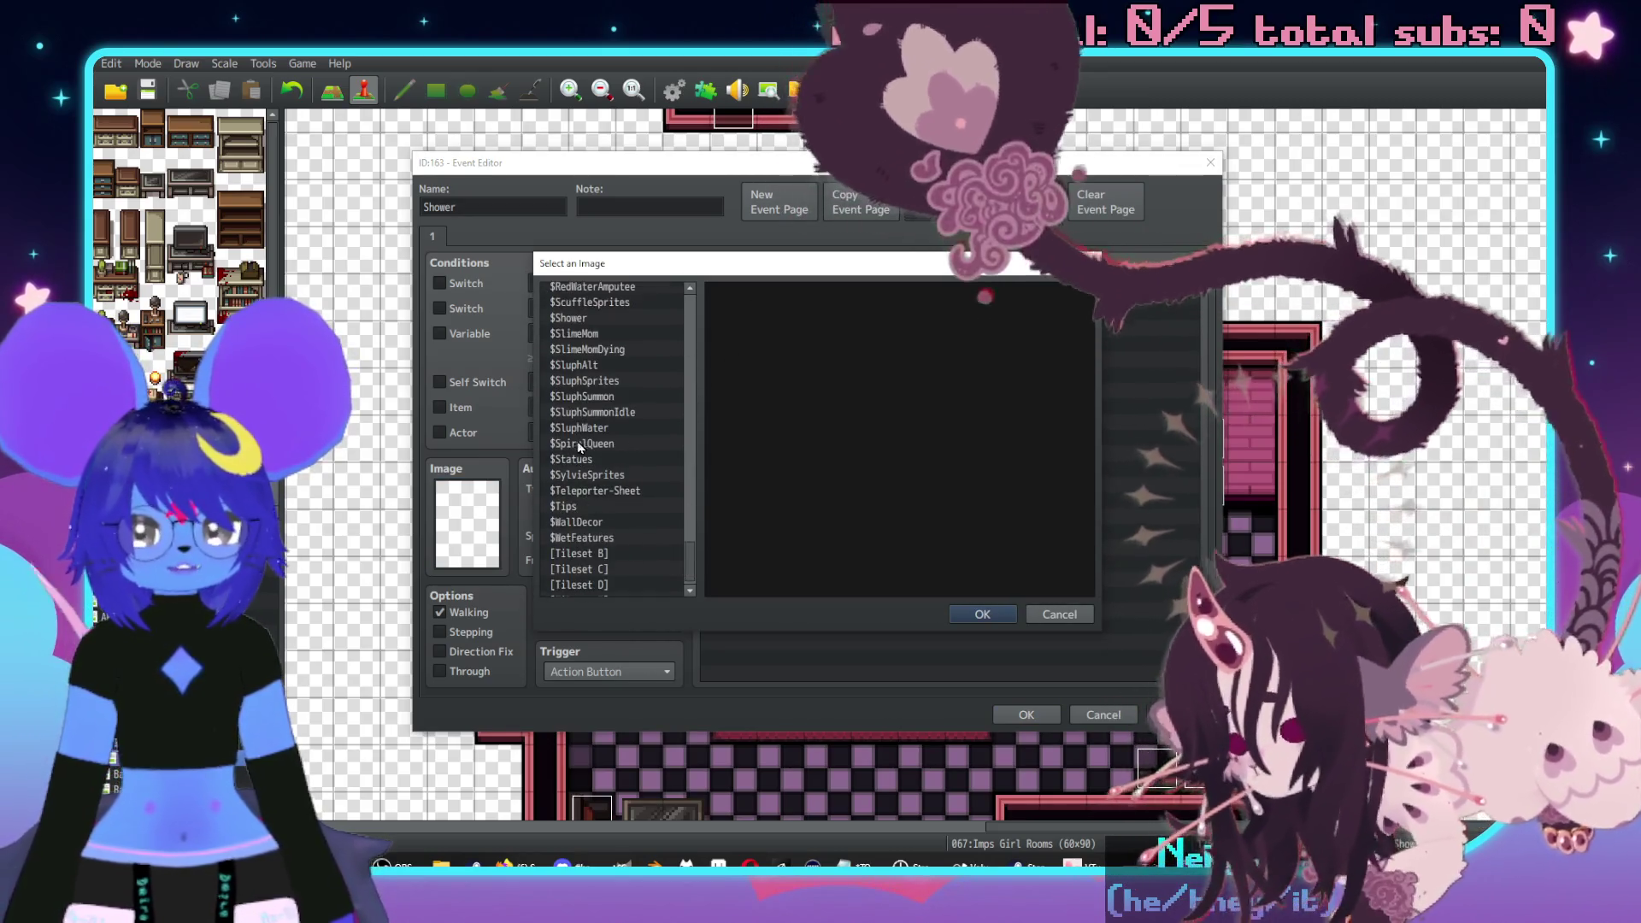
pyautogui.click(590, 365)
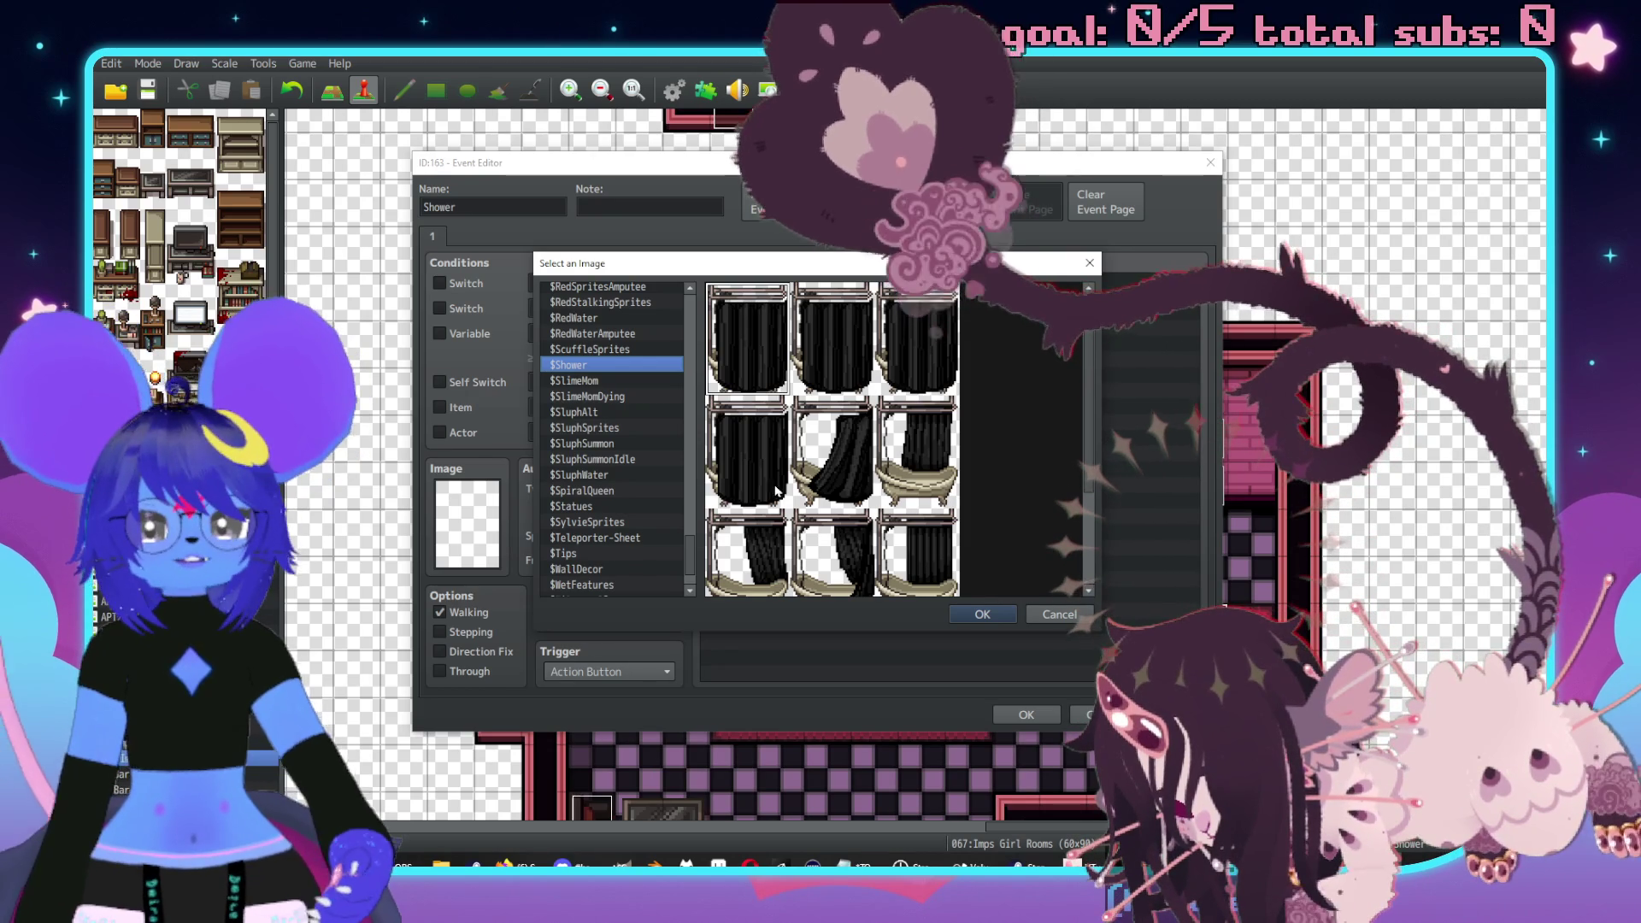
pyautogui.doubleClick(762, 453)
pyautogui.click(451, 652)
pyautogui.click(439, 612)
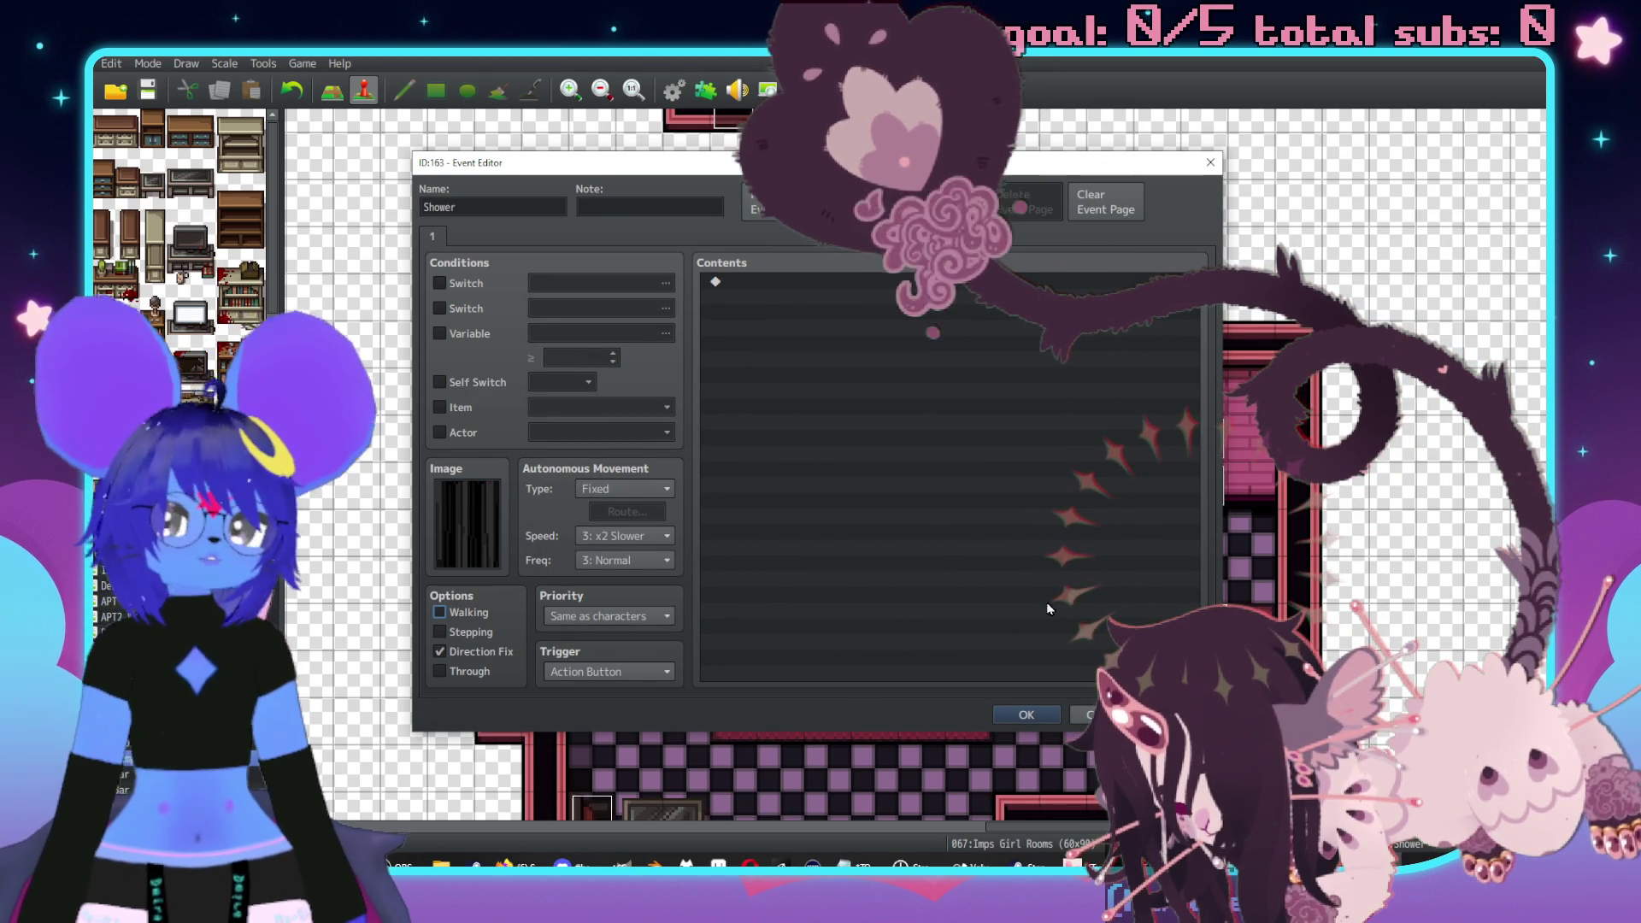
pyautogui.click(1026, 714)
# - Flip between Imp Bar Back Rooms and Imps Girl Rooms, then reopen Sprite-0003 in Aseprite
pyautogui.scroll(4, 1102, 502)
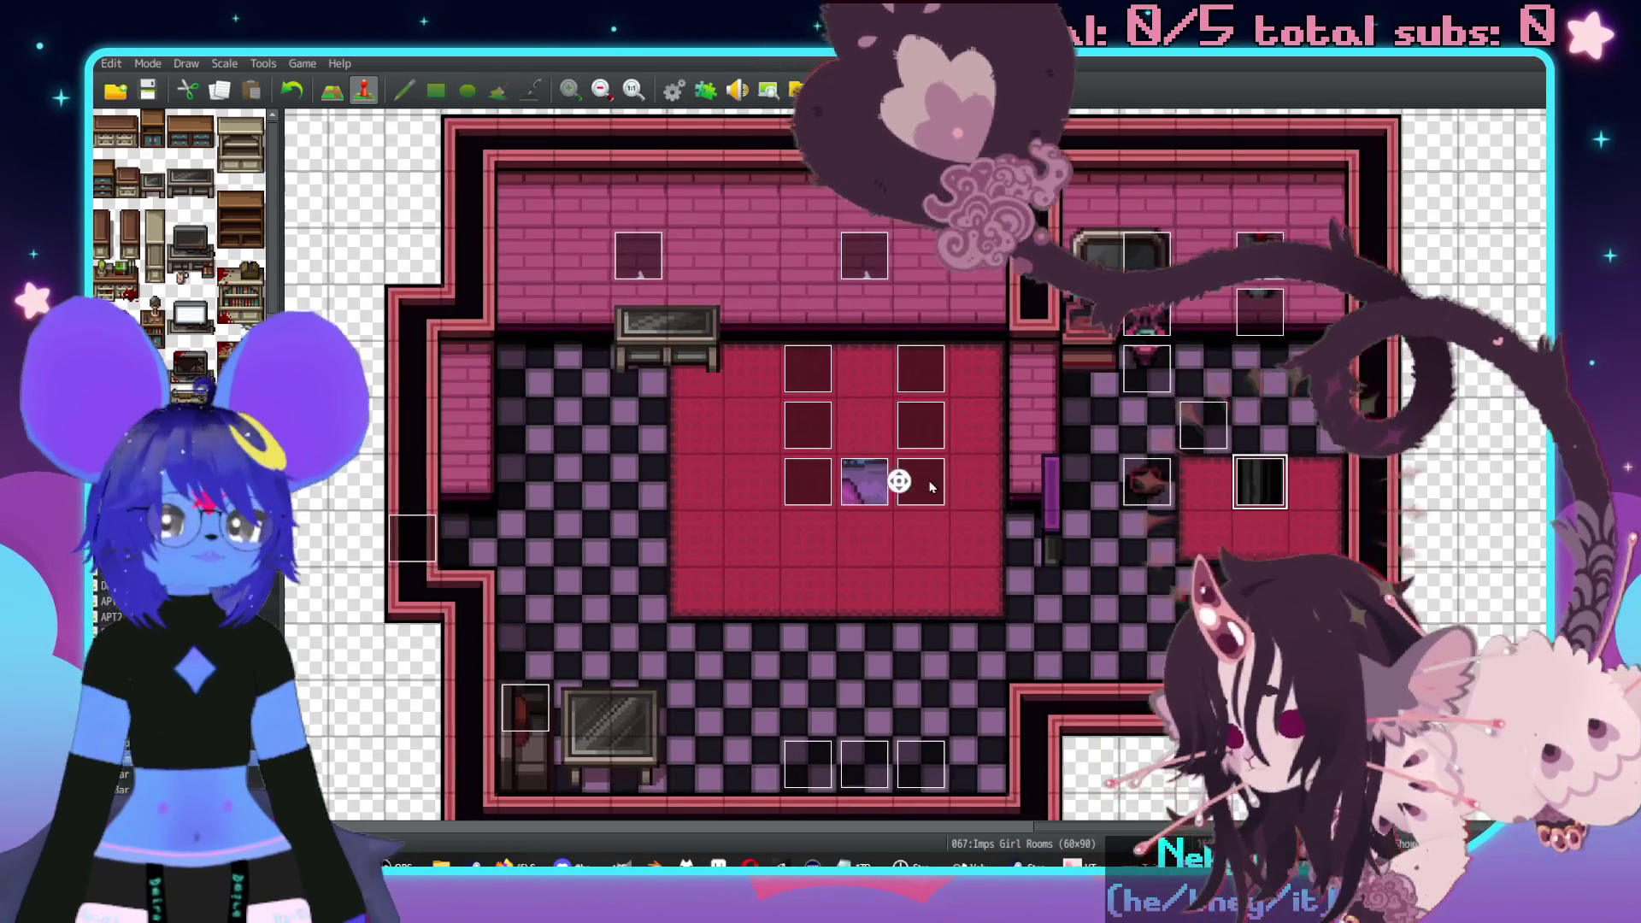
pyautogui.hscroll(-3, 1338, 450)
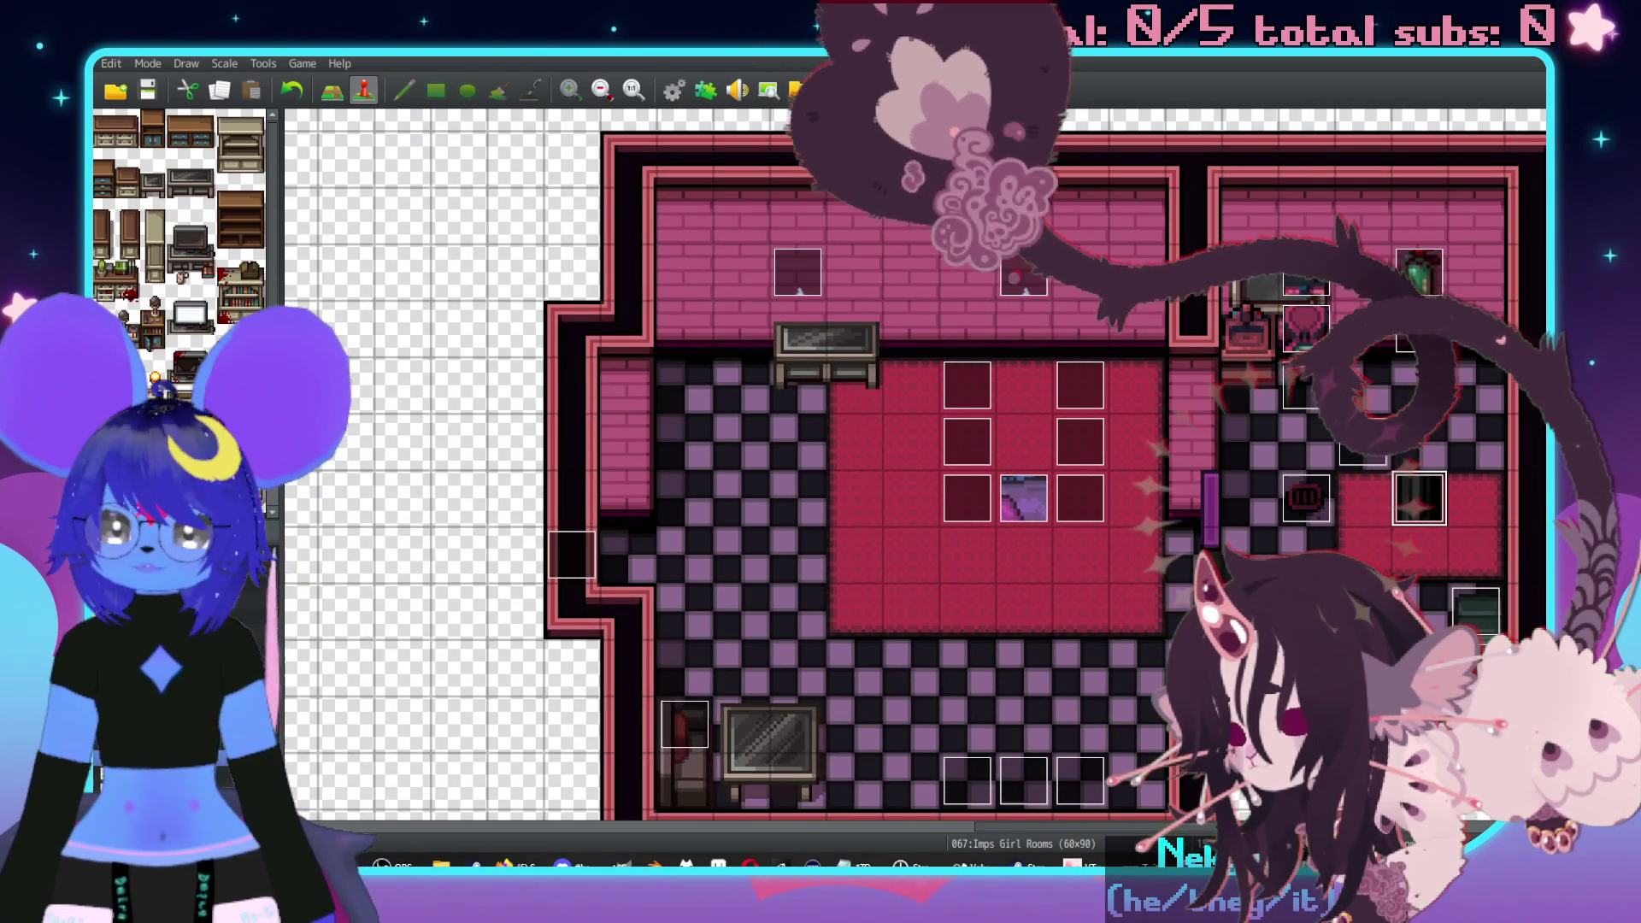
pyautogui.press('Up')
pyautogui.press('Up')
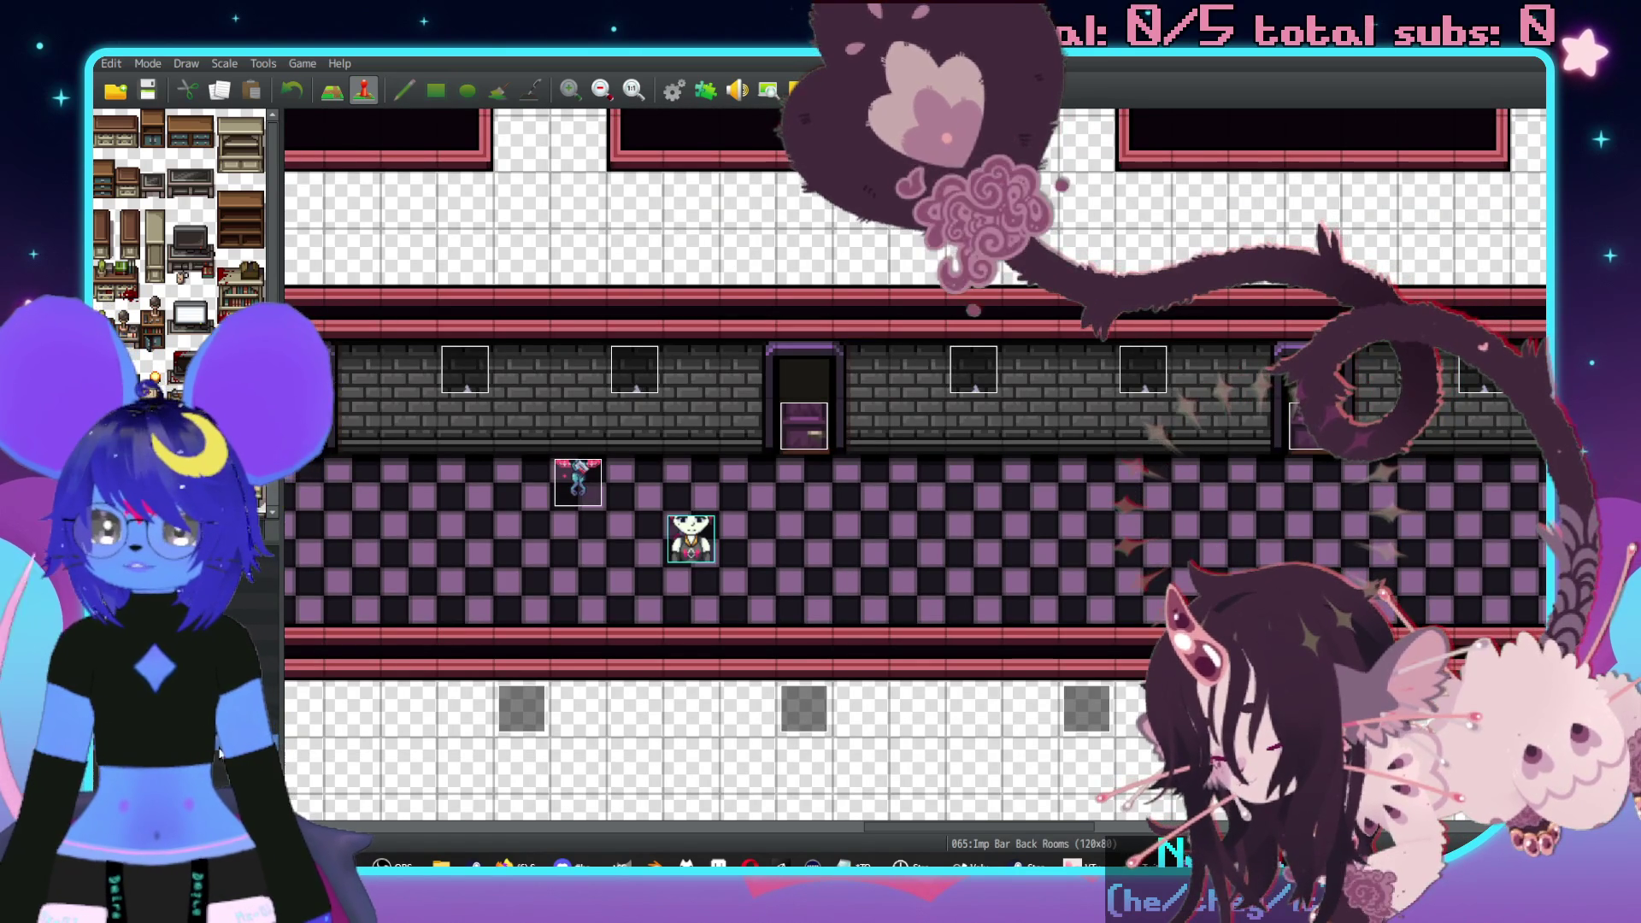
pyautogui.press('Down')
pyautogui.press('Down')
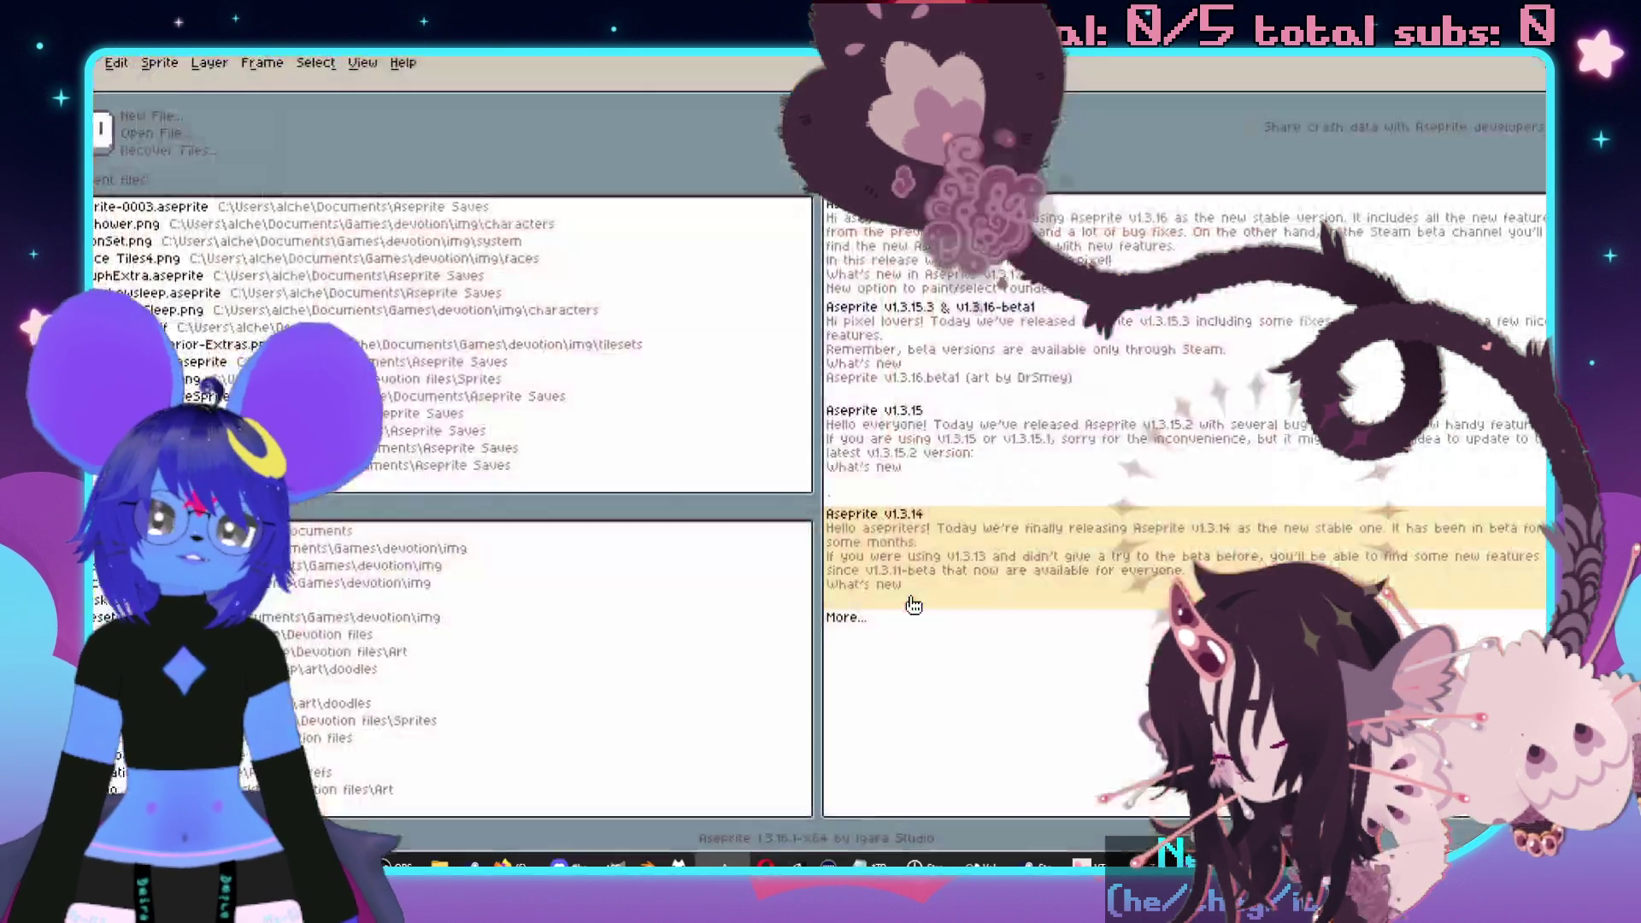
pyautogui.hotkey('alt', 'Tab')
pyautogui.click(252, 226)
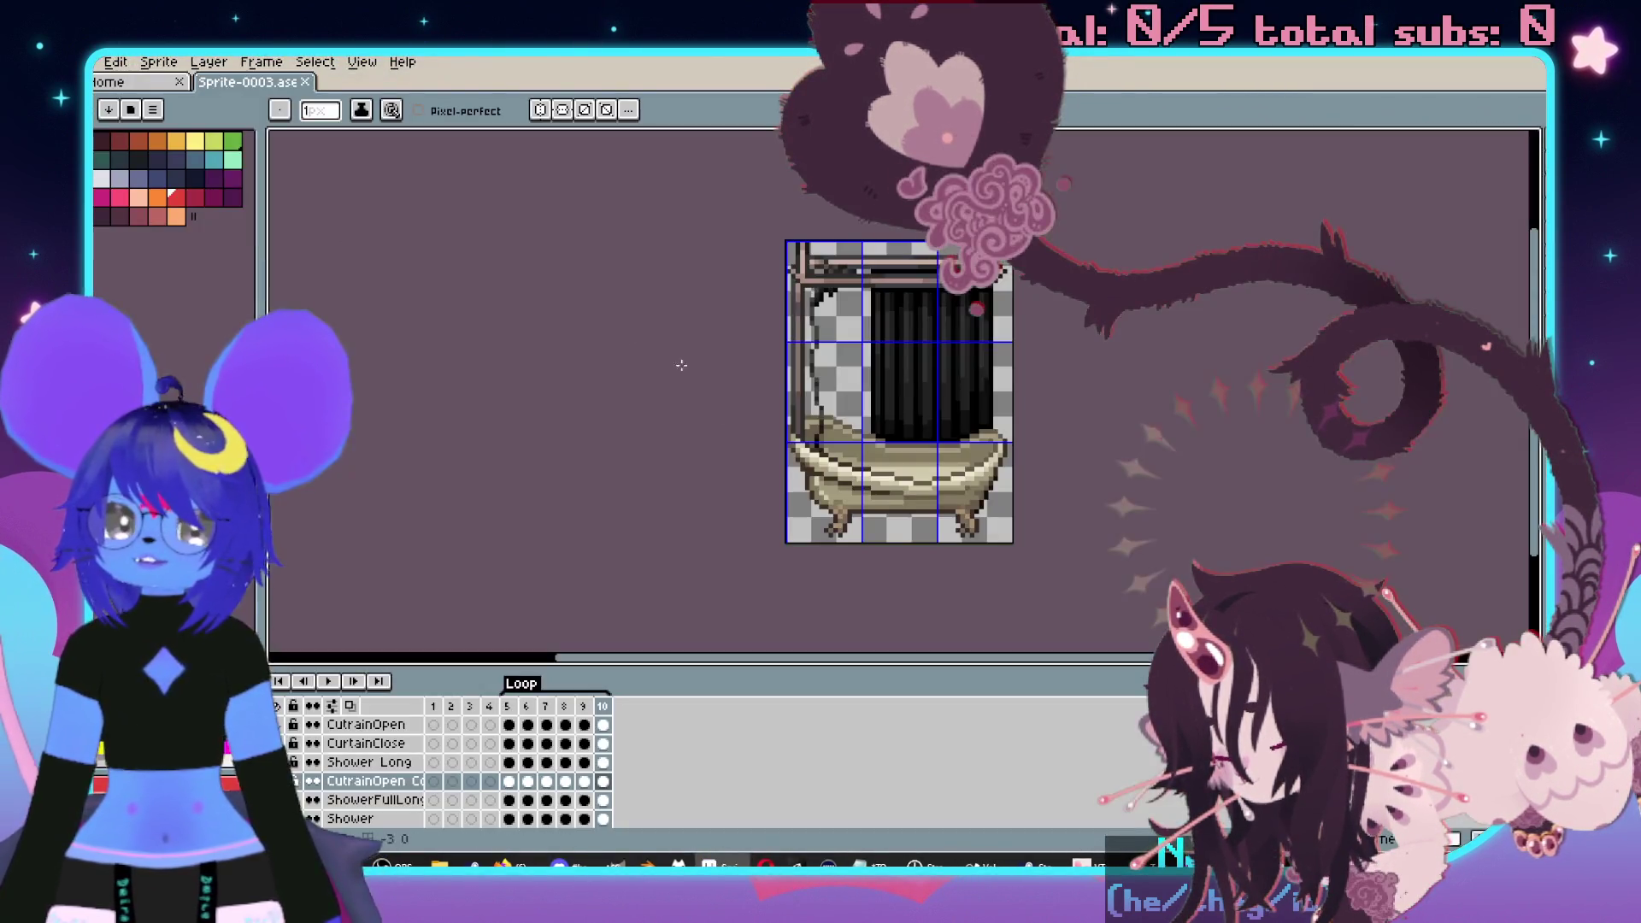
# - Confirm frame 6's duration is 150 ms and return to RPG Maker
pyautogui.click(526, 707)
pyautogui.doubleClick(526, 718)
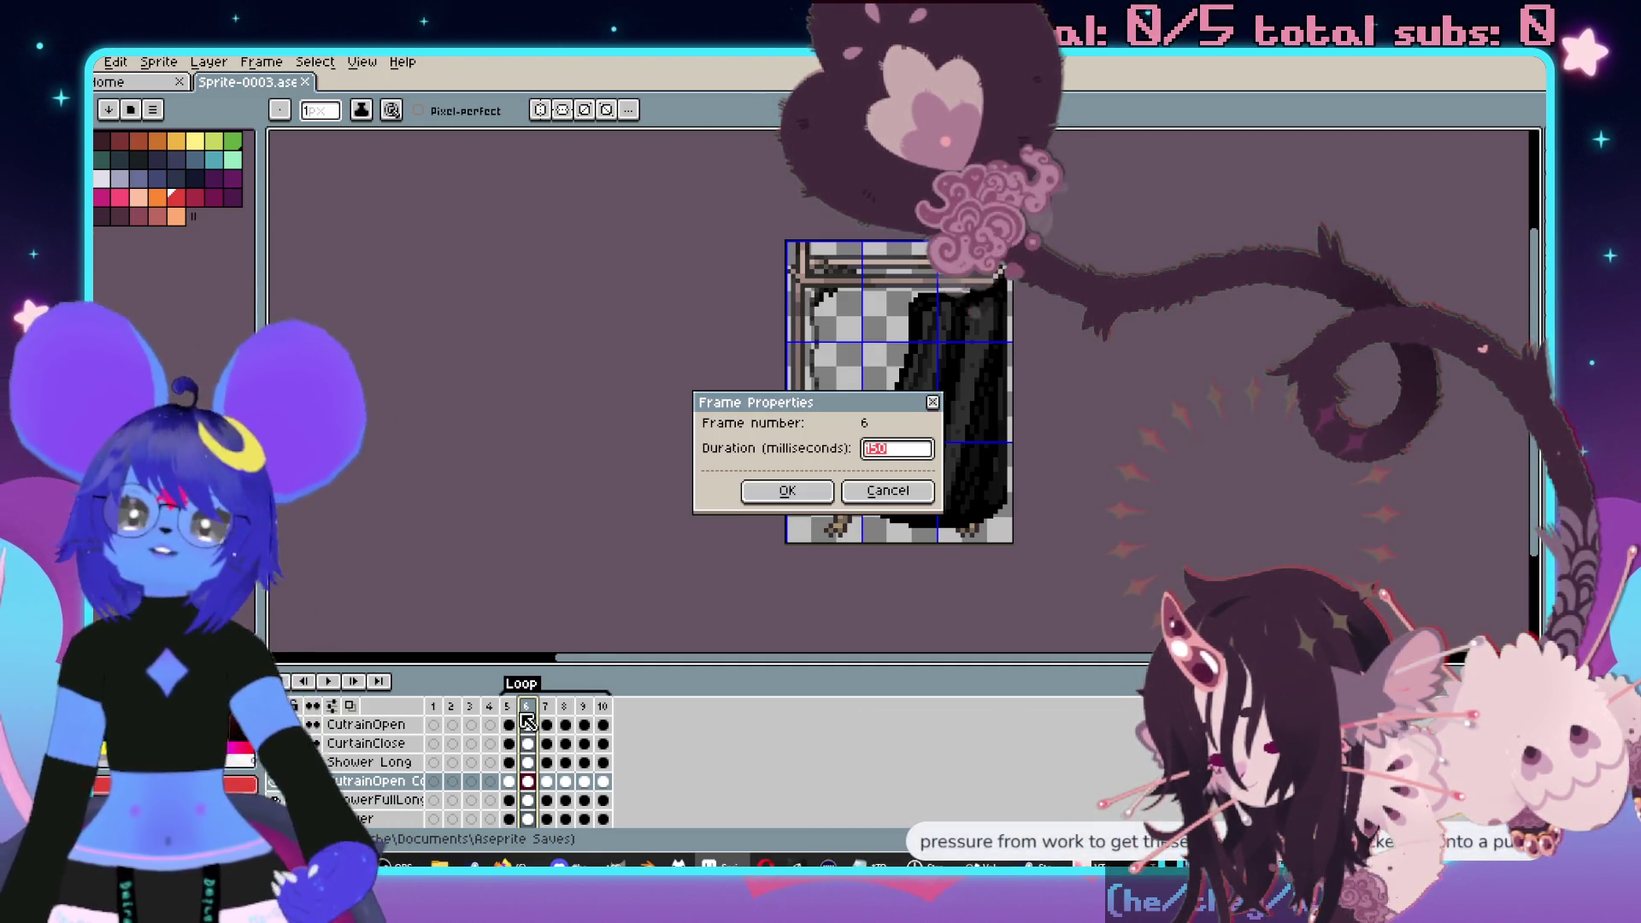
pyautogui.press('Return')
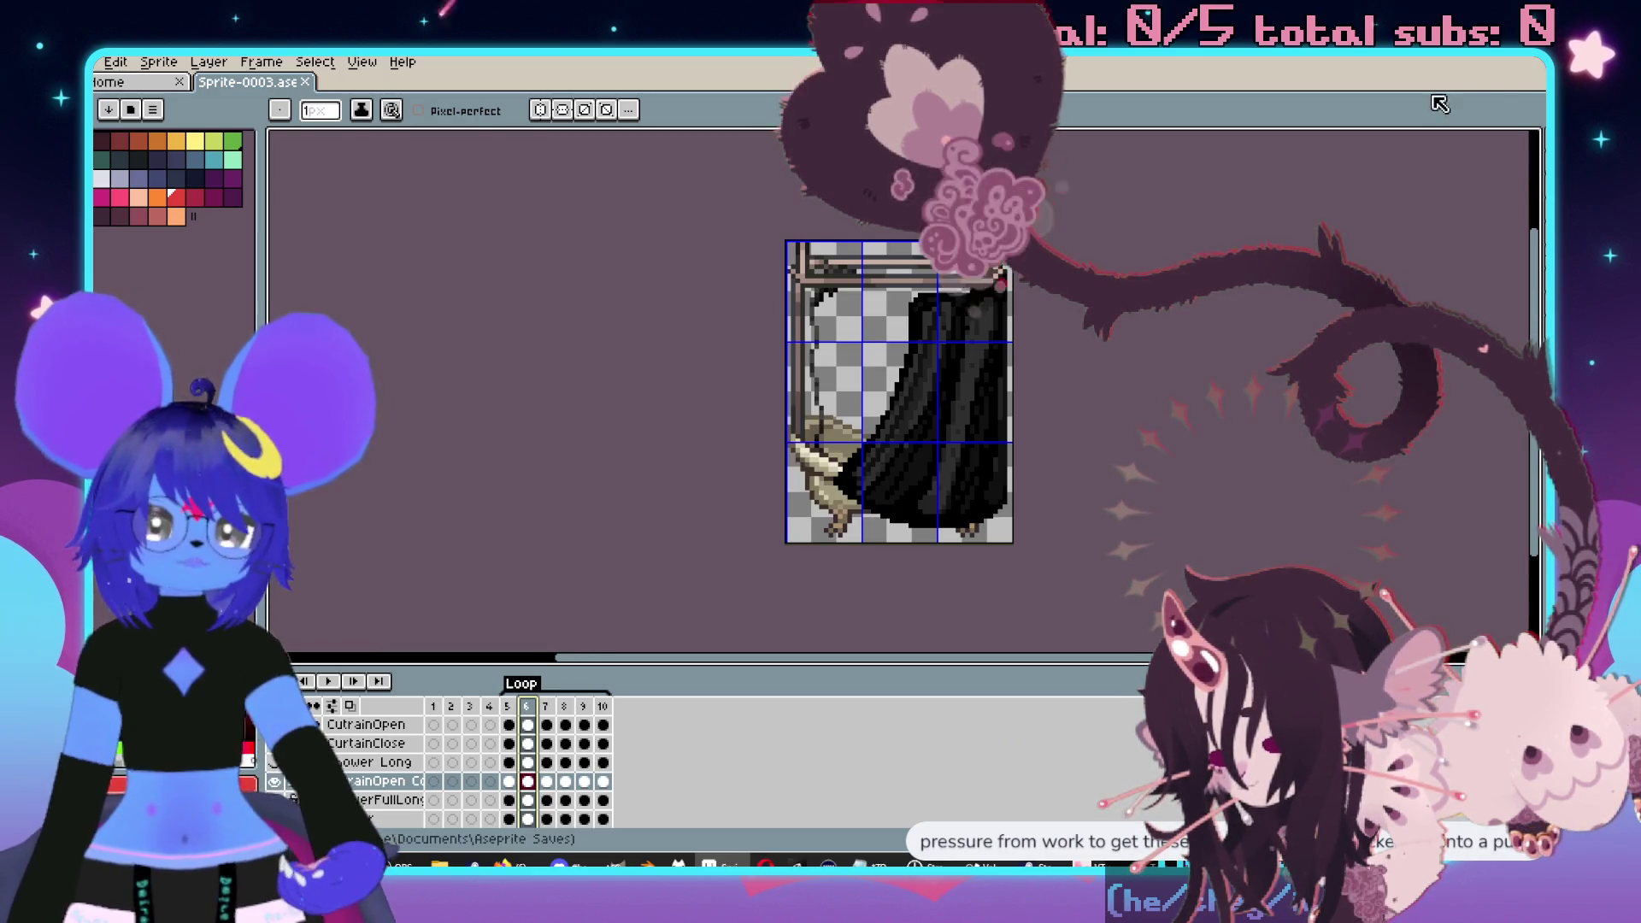
pyautogui.hotkey('alt', 'Tab')
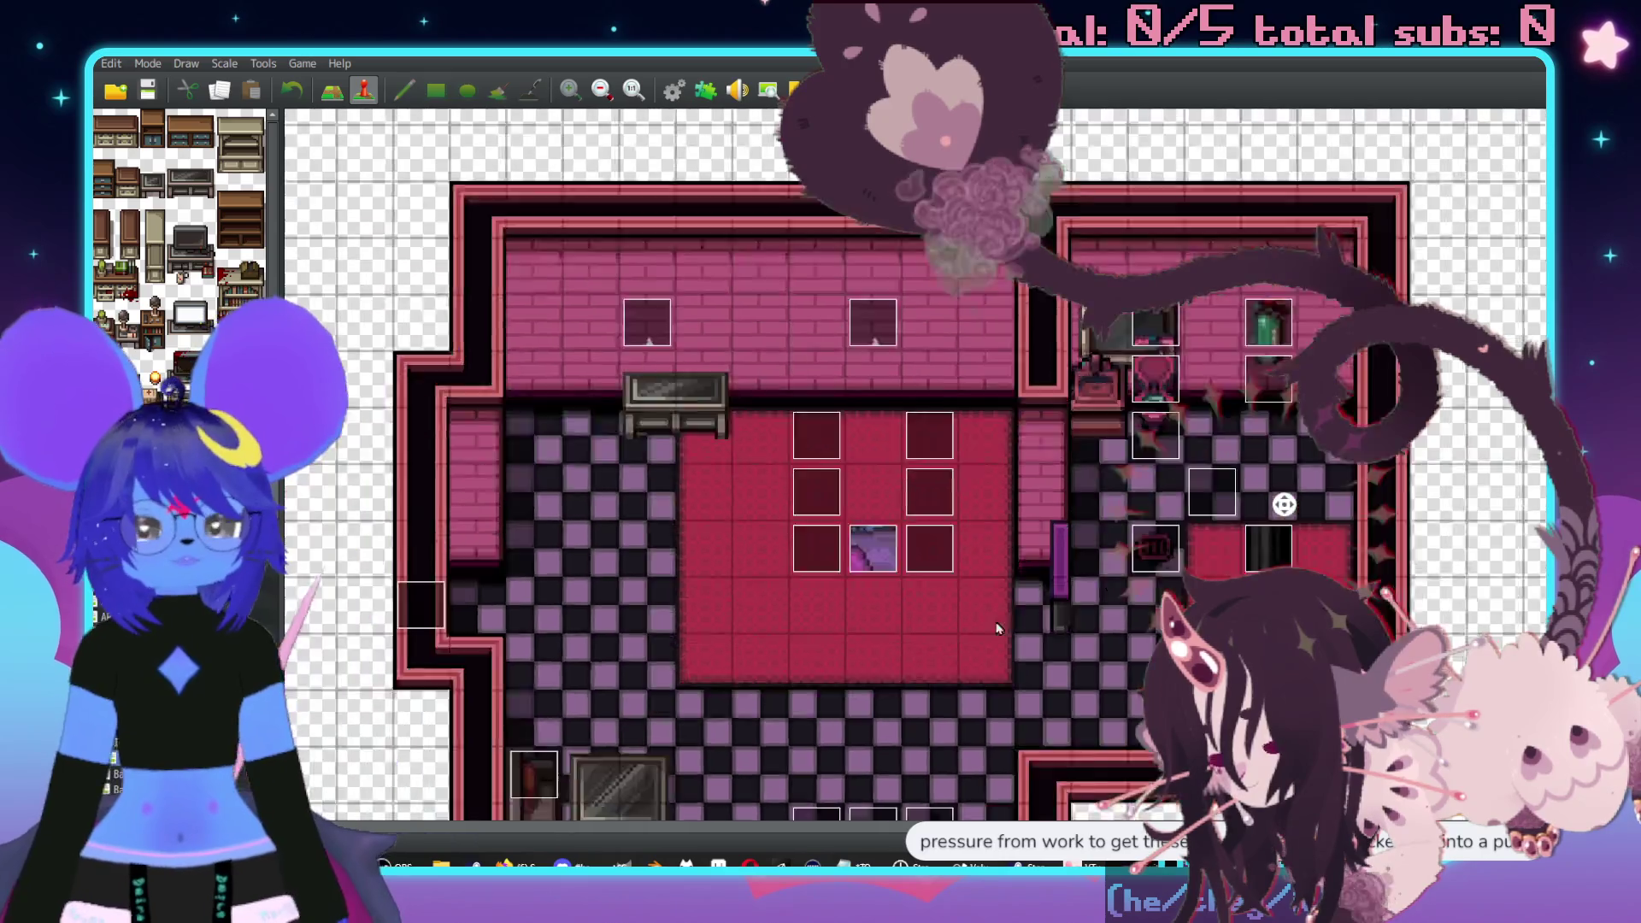
# - Inspect the movement route on the HostessSleep event's third page
pyautogui.hscroll(-5, 997, 628)
pyautogui.hscroll(5, 1122, 245)
pyautogui.hscroll(-5, 614, 747)
pyautogui.middleClick(774, 557)
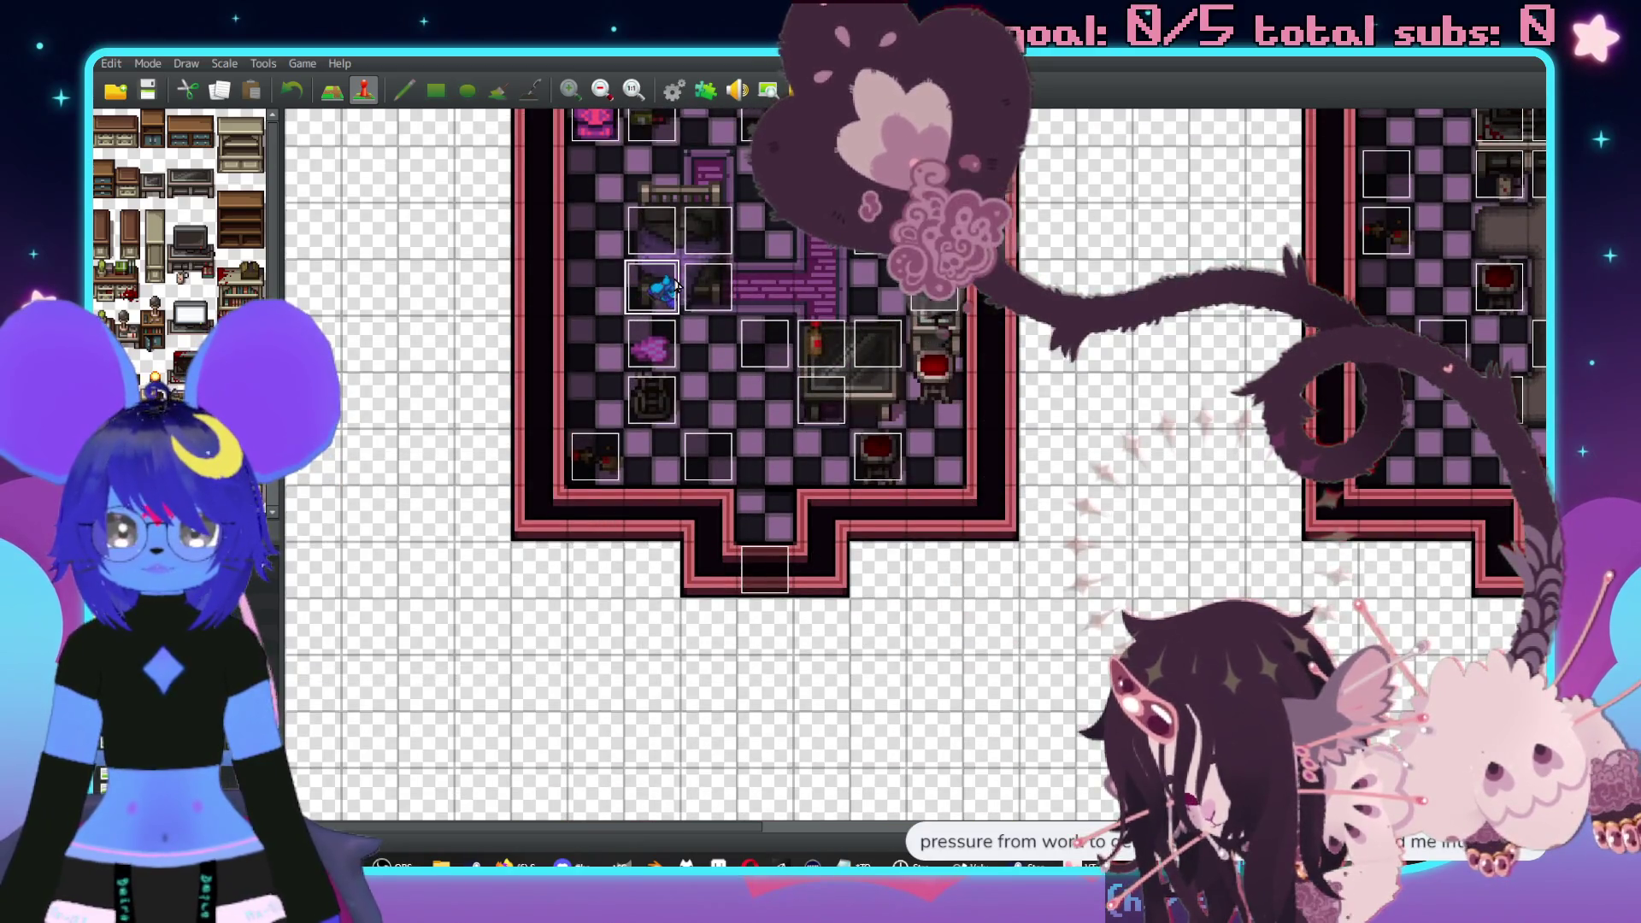
pyautogui.doubleClick(629, 251)
pyautogui.click(489, 237)
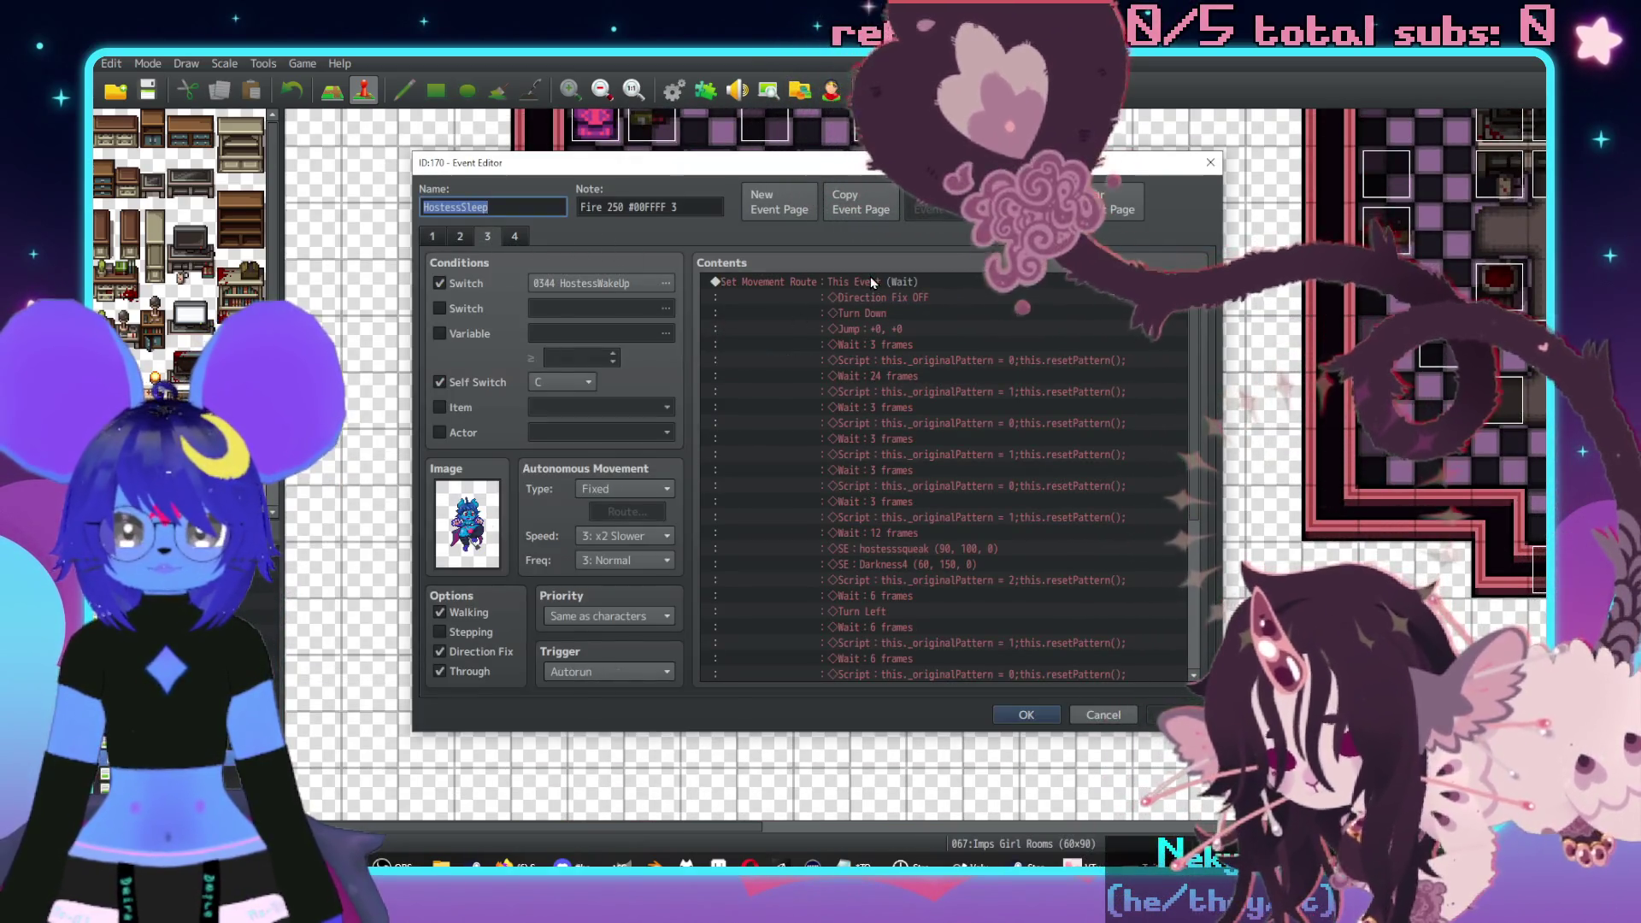
pyautogui.click(876, 295)
pyautogui.press('Escape')
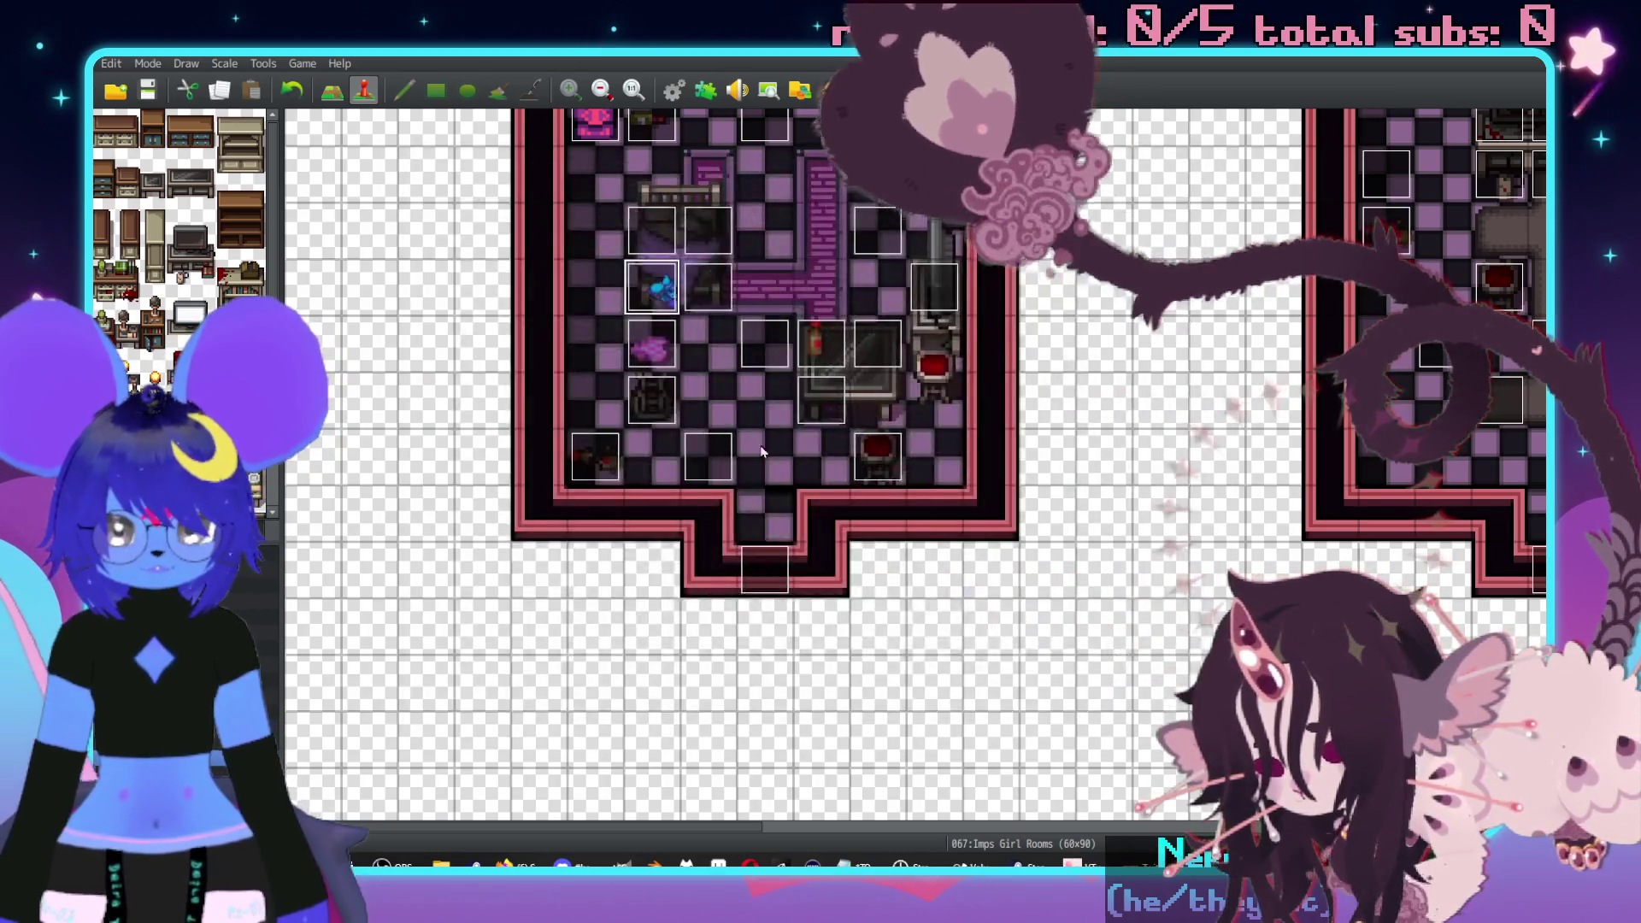
# - Add a second page to the Shower event and confirm it
pyautogui.middleClick(651, 368)
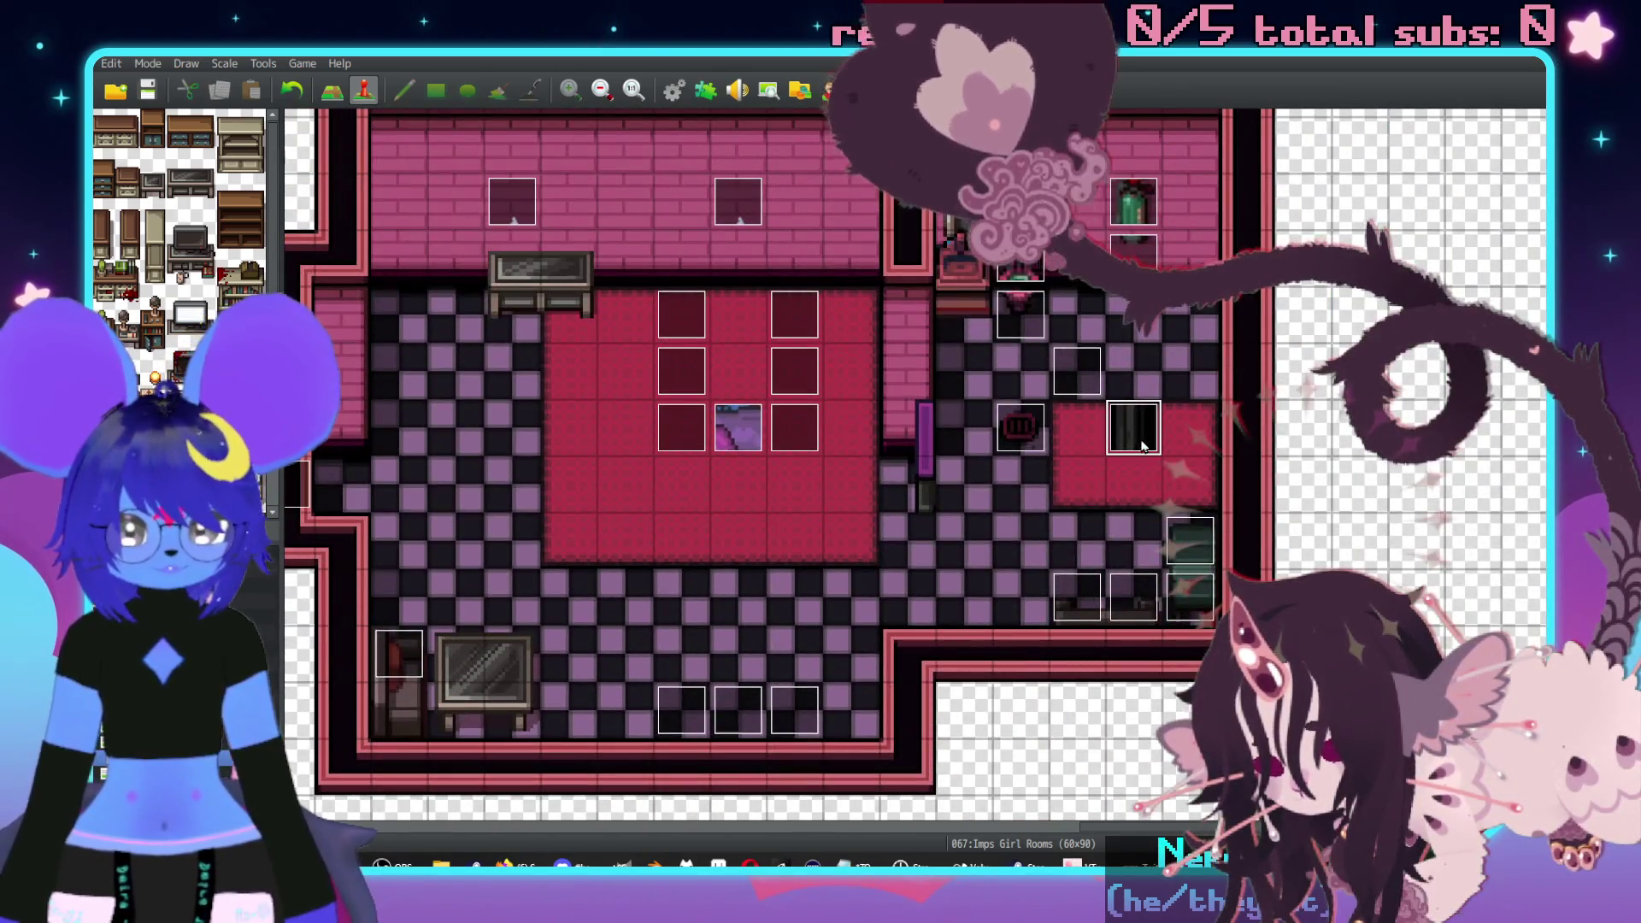
pyautogui.doubleClick(438, 270)
pyautogui.click(859, 202)
pyautogui.click(940, 202)
pyautogui.click(760, 316)
pyautogui.click(1040, 720)
pyautogui.scroll(-2, 784, 345)
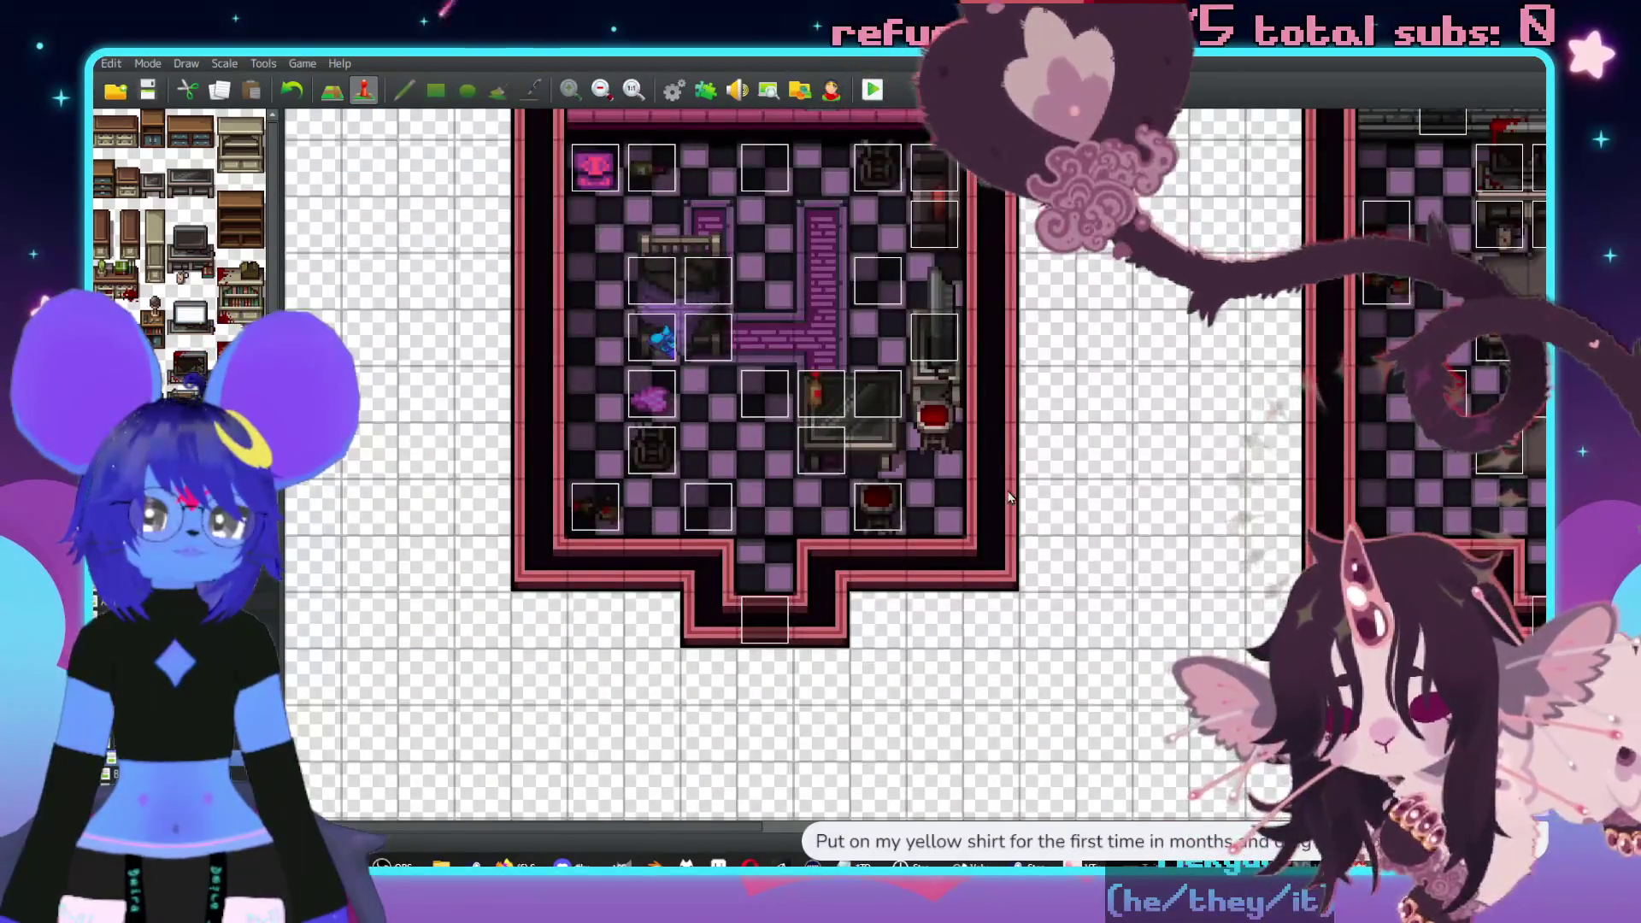
pyautogui.scroll(2, 785, 345)
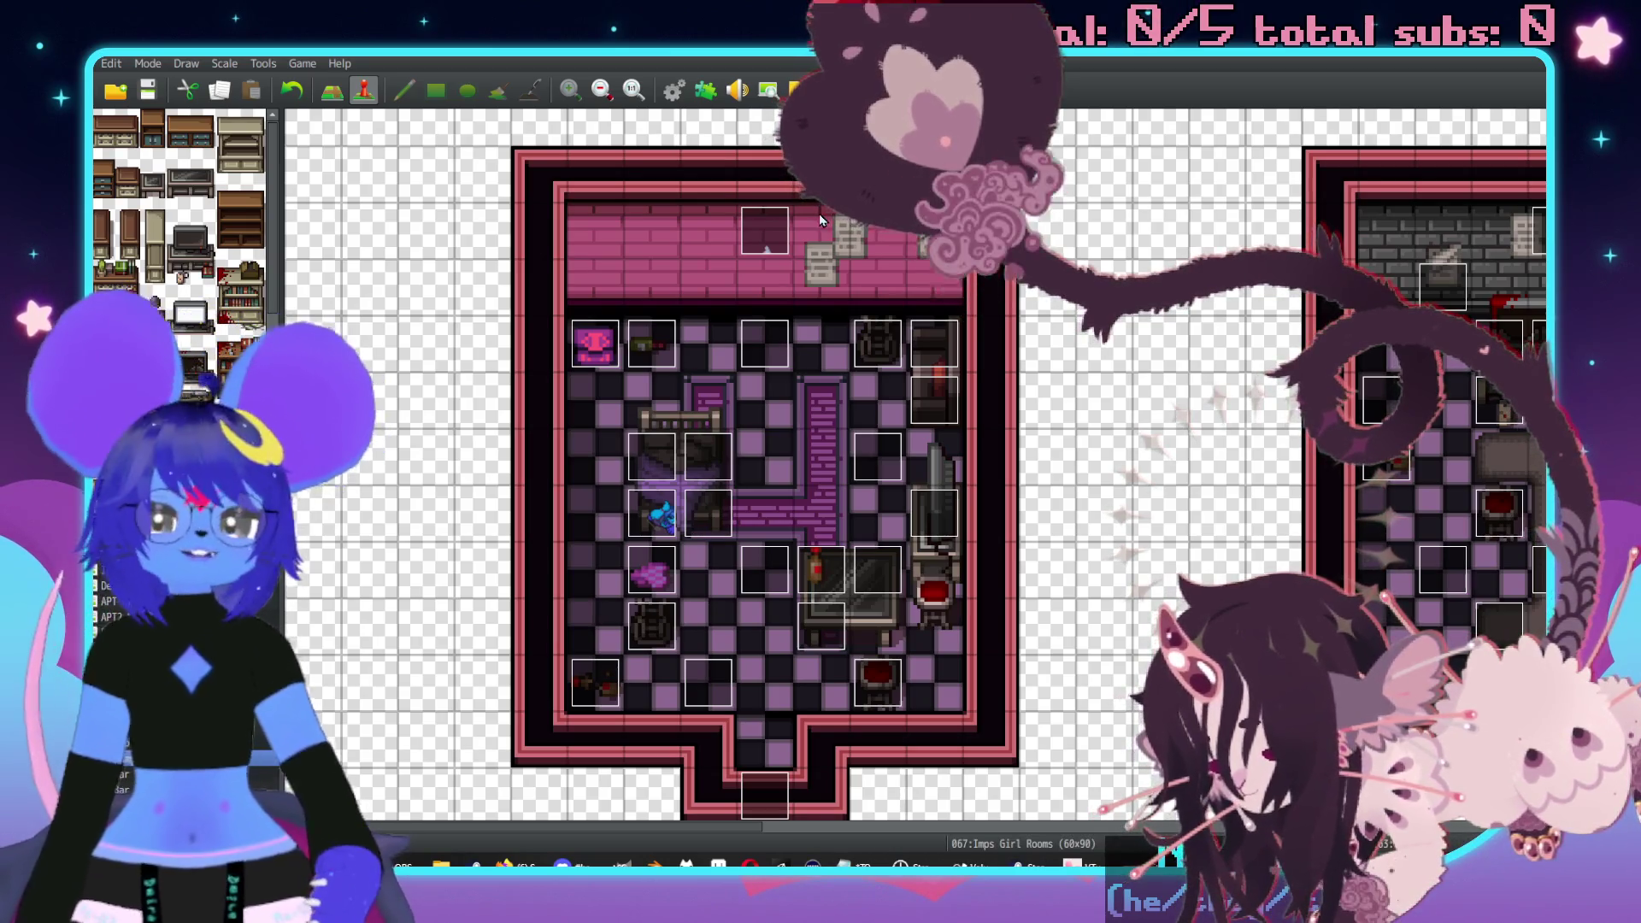
# - Copy the HostessSleep event's Set Movement Route block
pyautogui.doubleClick(649, 511)
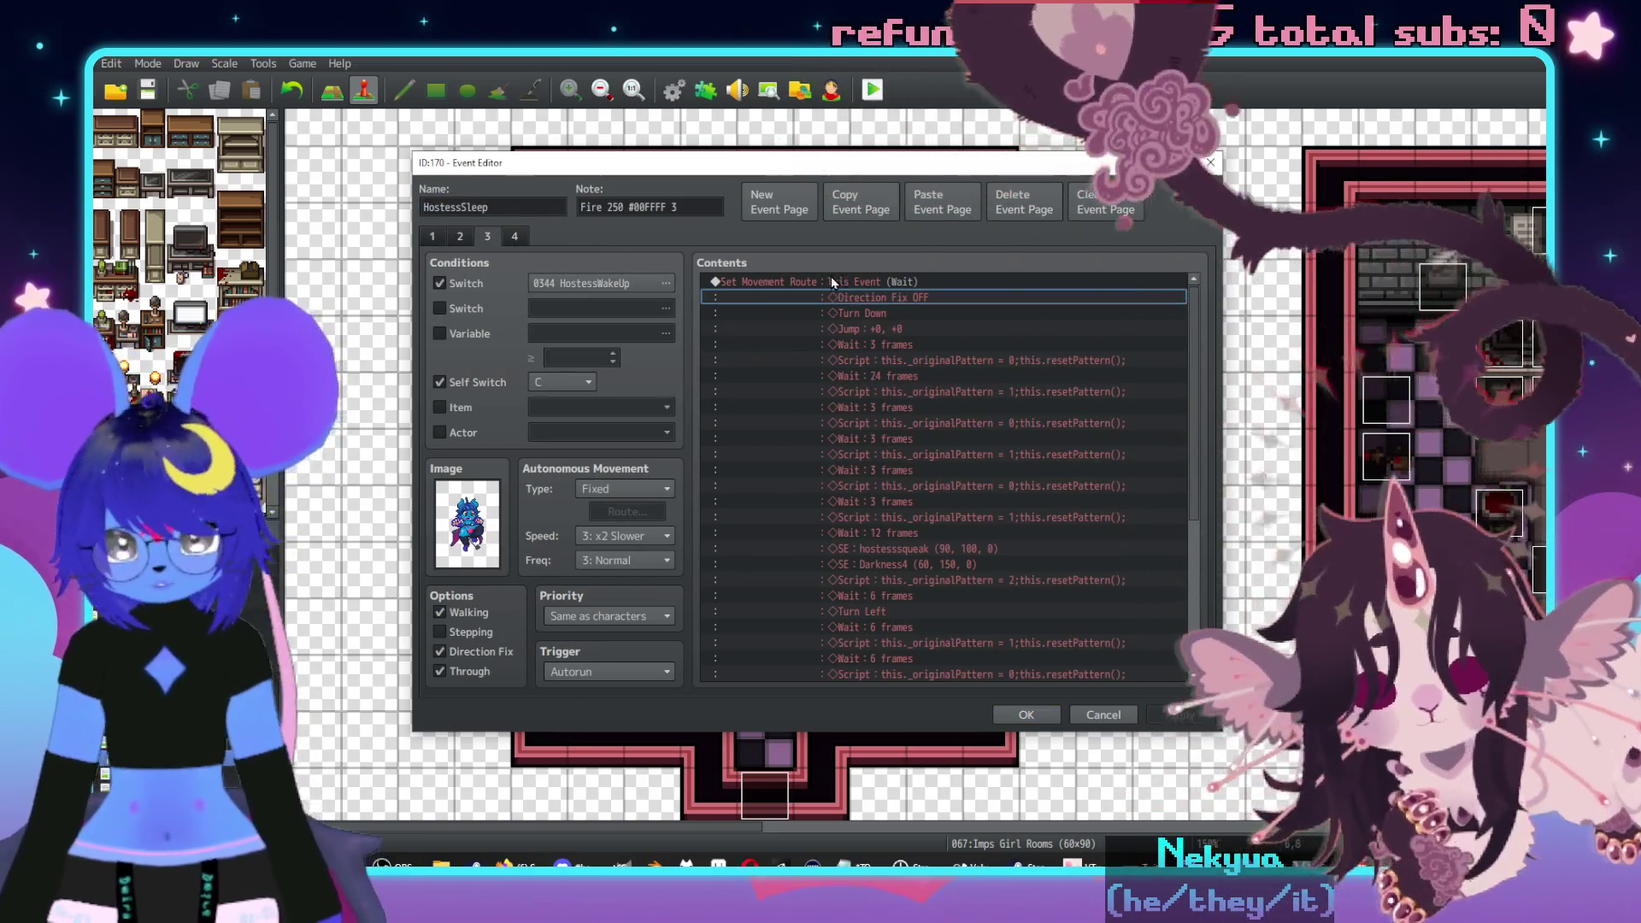
pyautogui.click(830, 279)
pyautogui.hotkey('ctrl', 'c')
pyautogui.click(1025, 715)
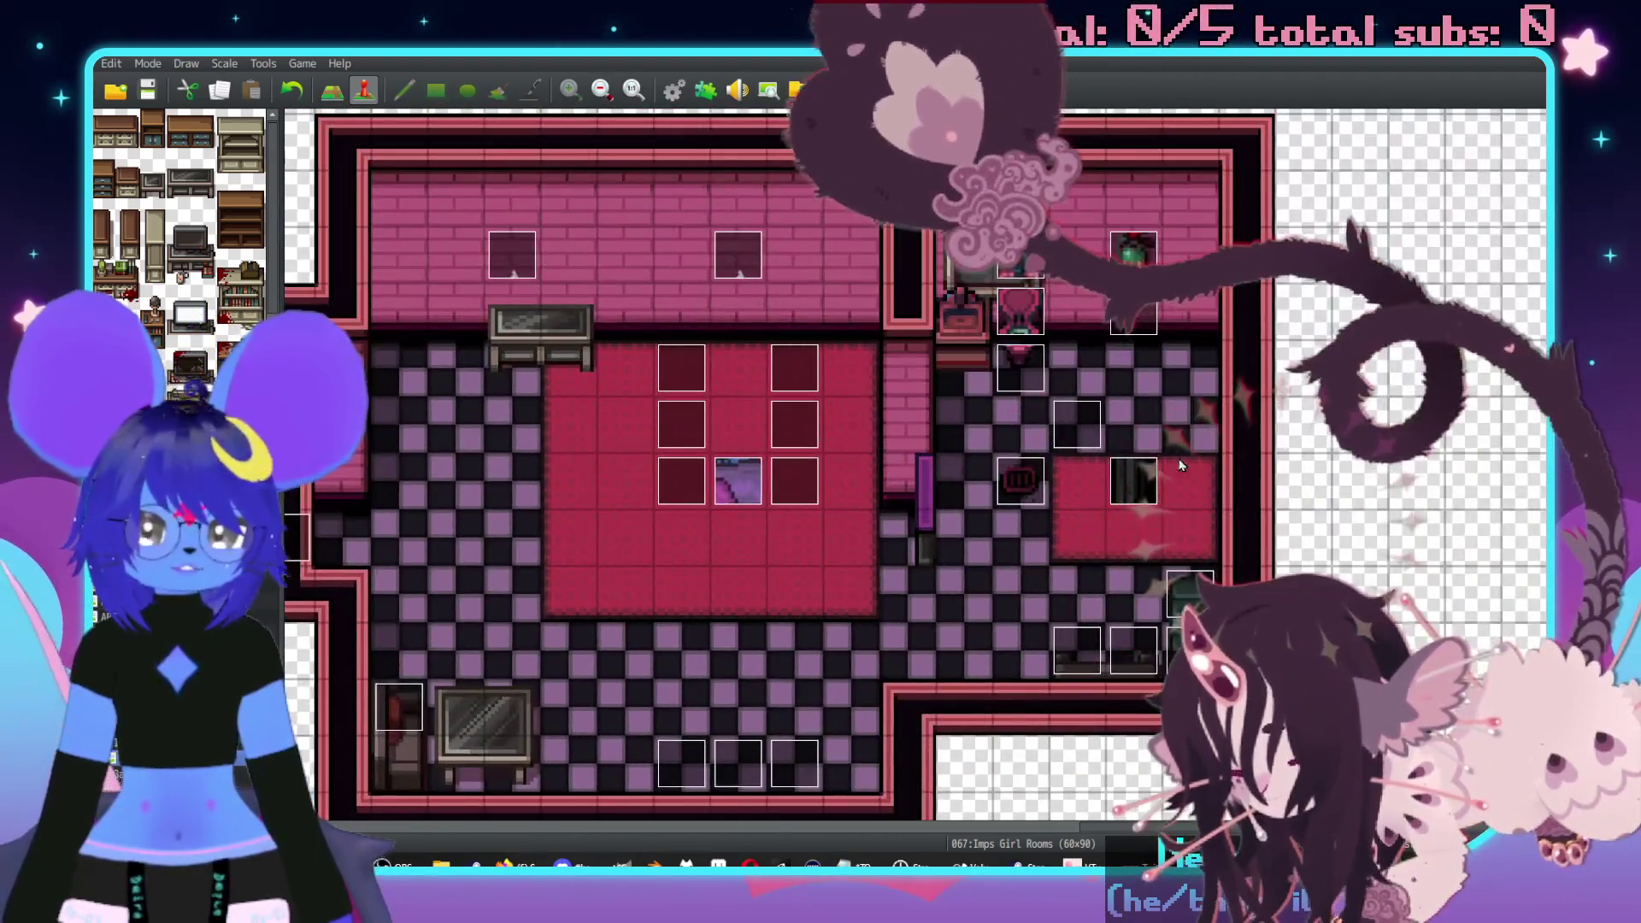
# - Set the Shower page trigger to Autorun, paste the movement route, and open it for editing
pyautogui.doubleClick(582, 372)
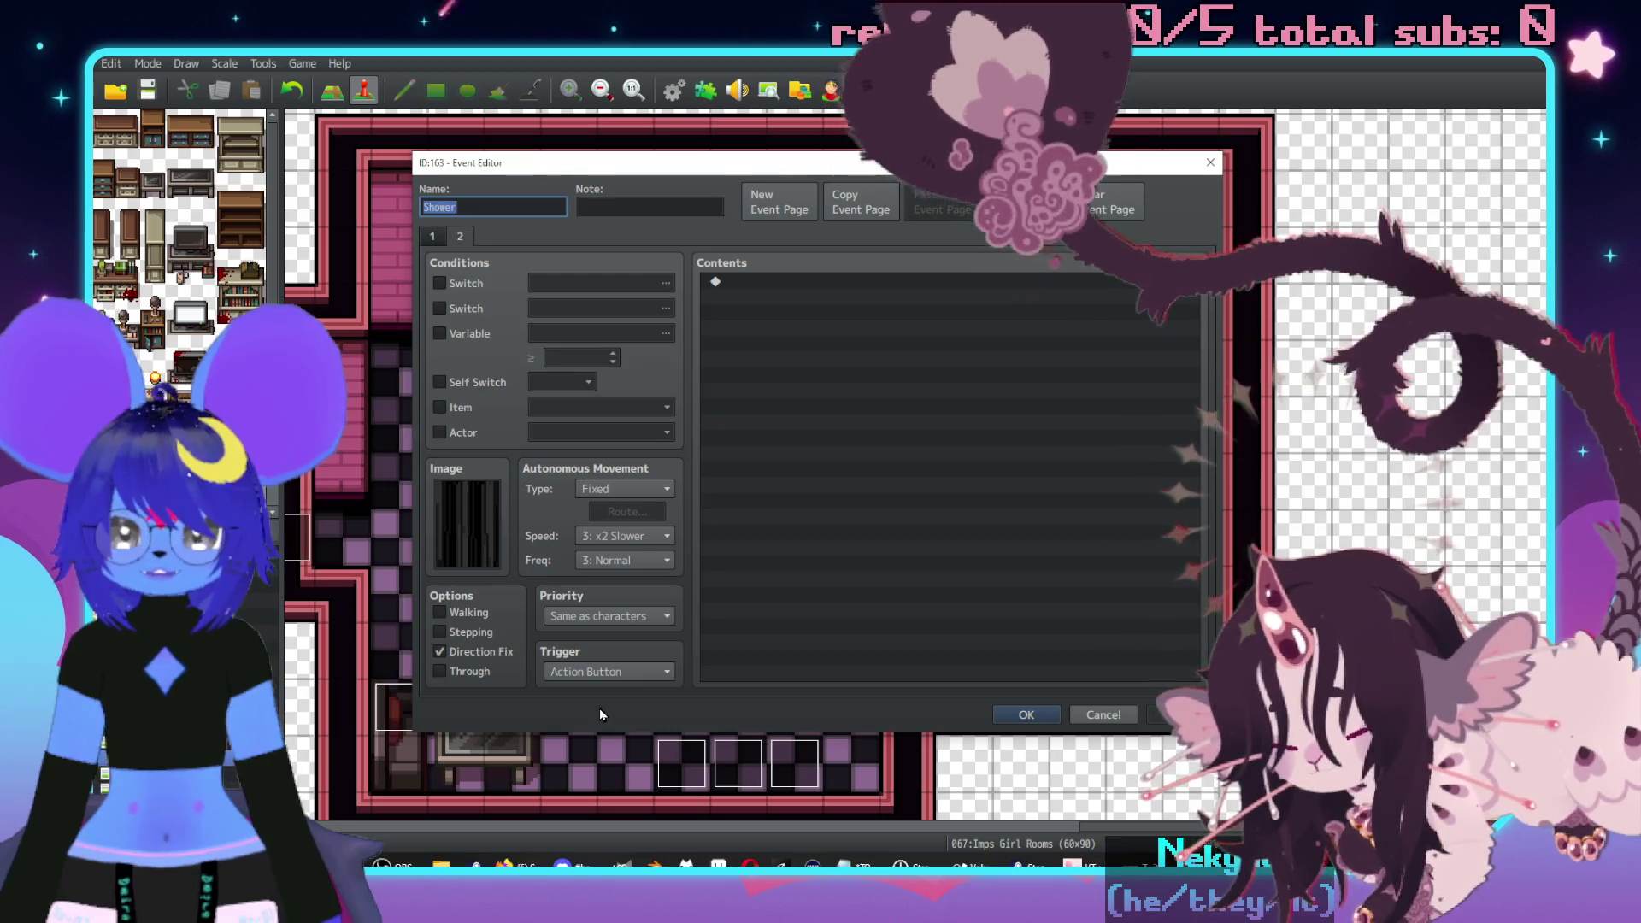
pyautogui.click(608, 672)
pyautogui.click(585, 745)
pyautogui.click(772, 281)
pyautogui.hotkey('ctrl', 'v')
pyautogui.scroll(5, 841, 415)
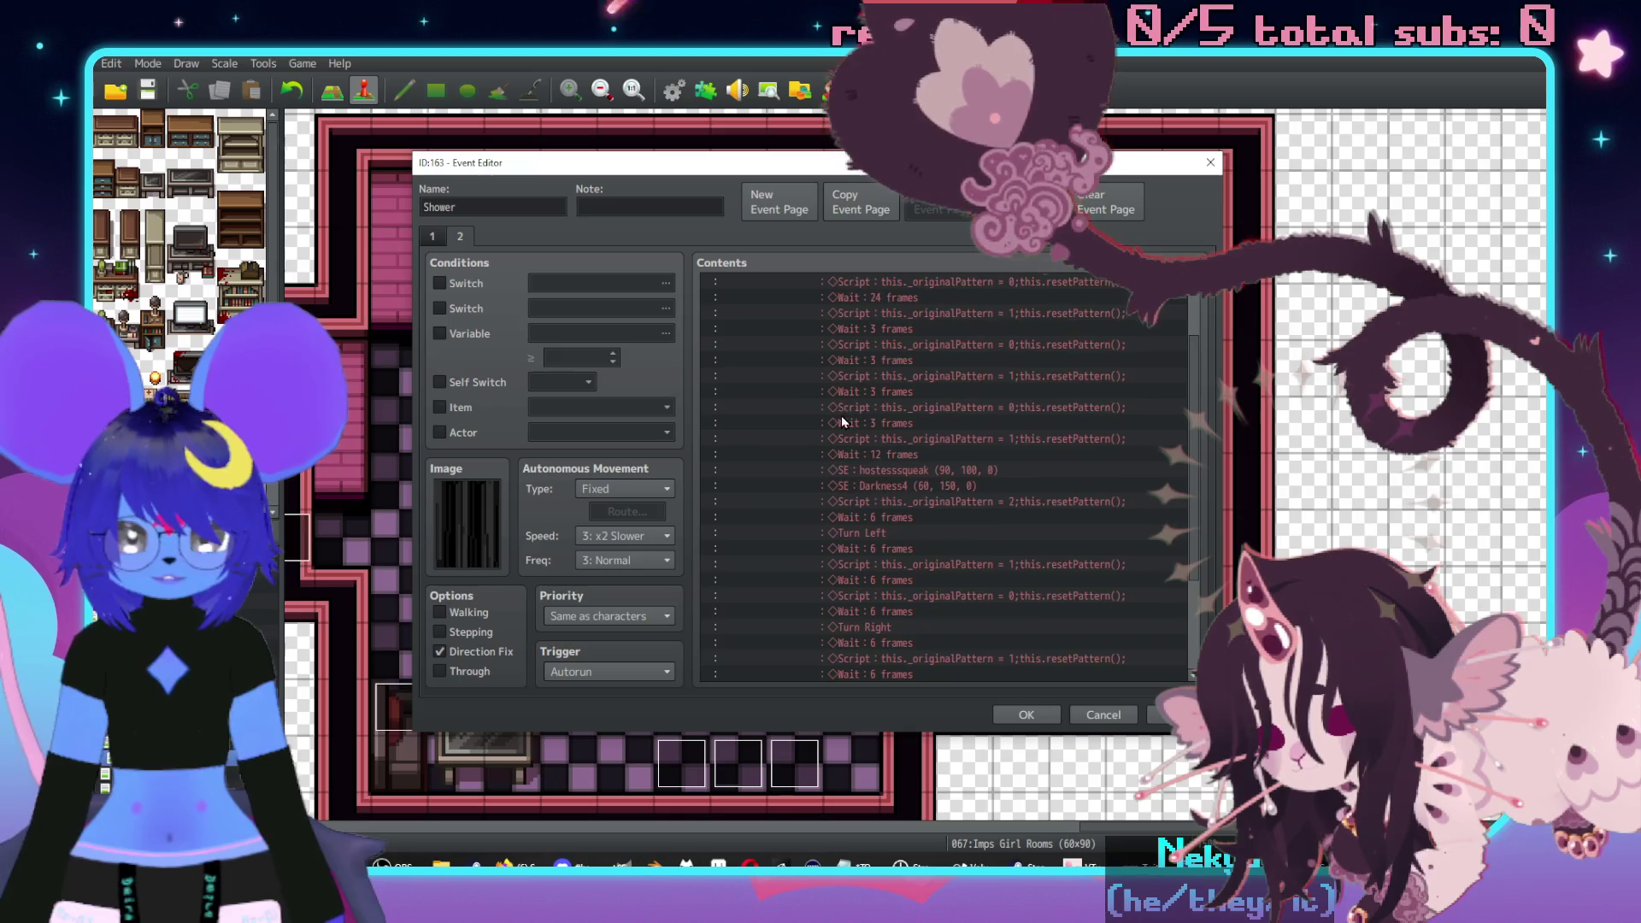
pyautogui.click(889, 282)
pyautogui.doubleClick(890, 282)
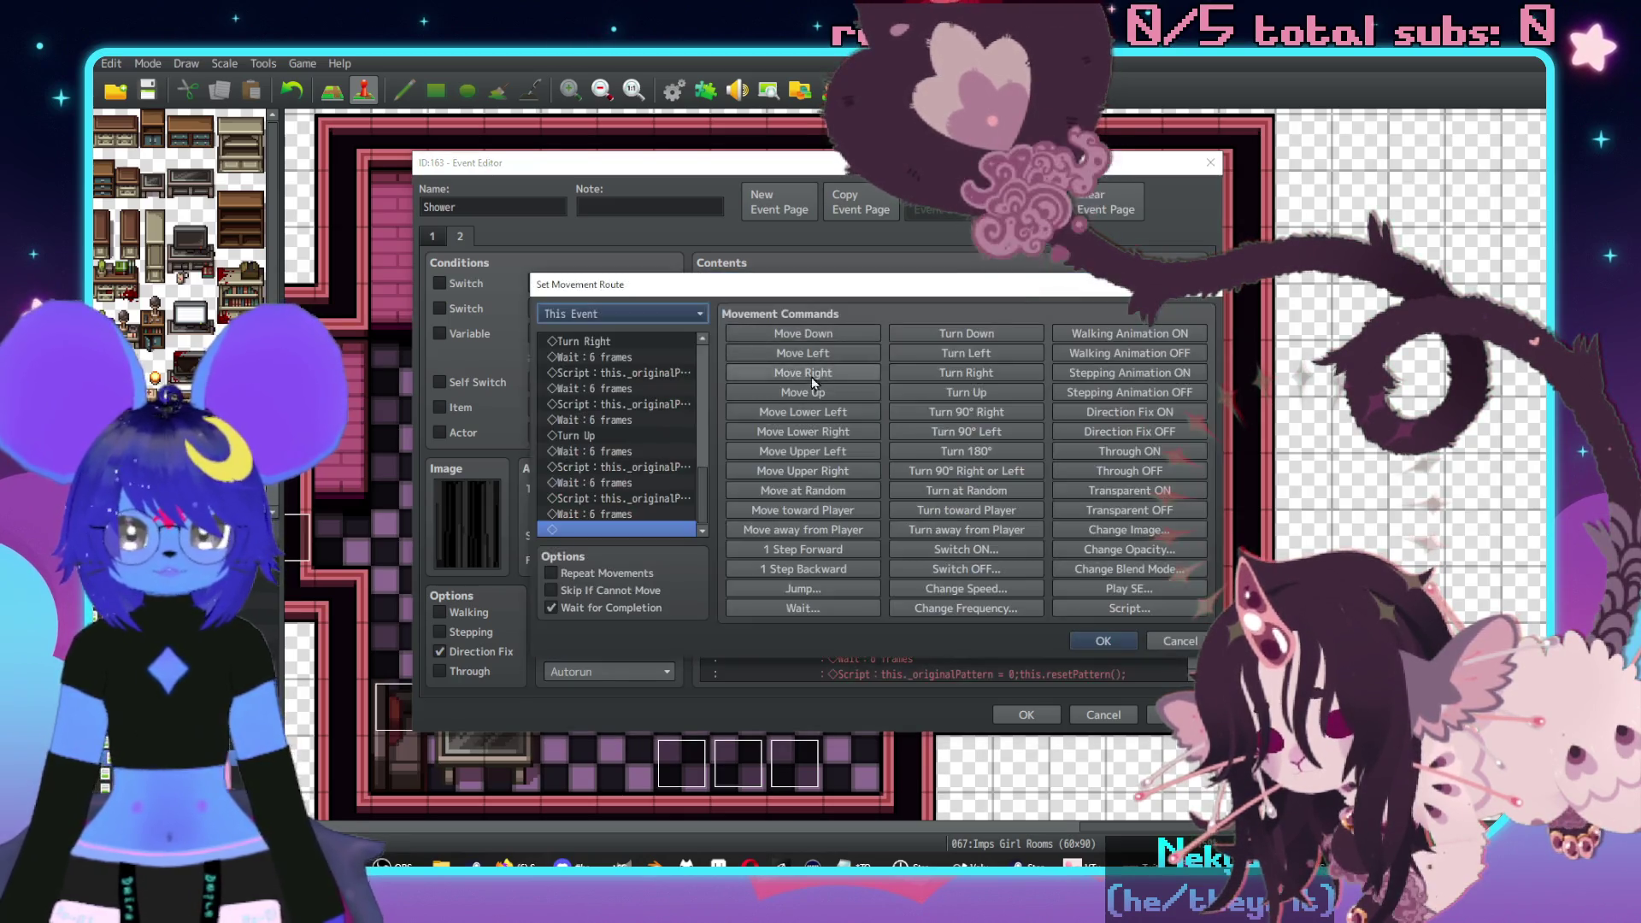
# - Delete the Turn Down, Jump, 3-frame and 24-frame waits and unneeded script commands from the route
pyautogui.scroll(-4, 602, 391)
pyautogui.scroll(4, 602, 392)
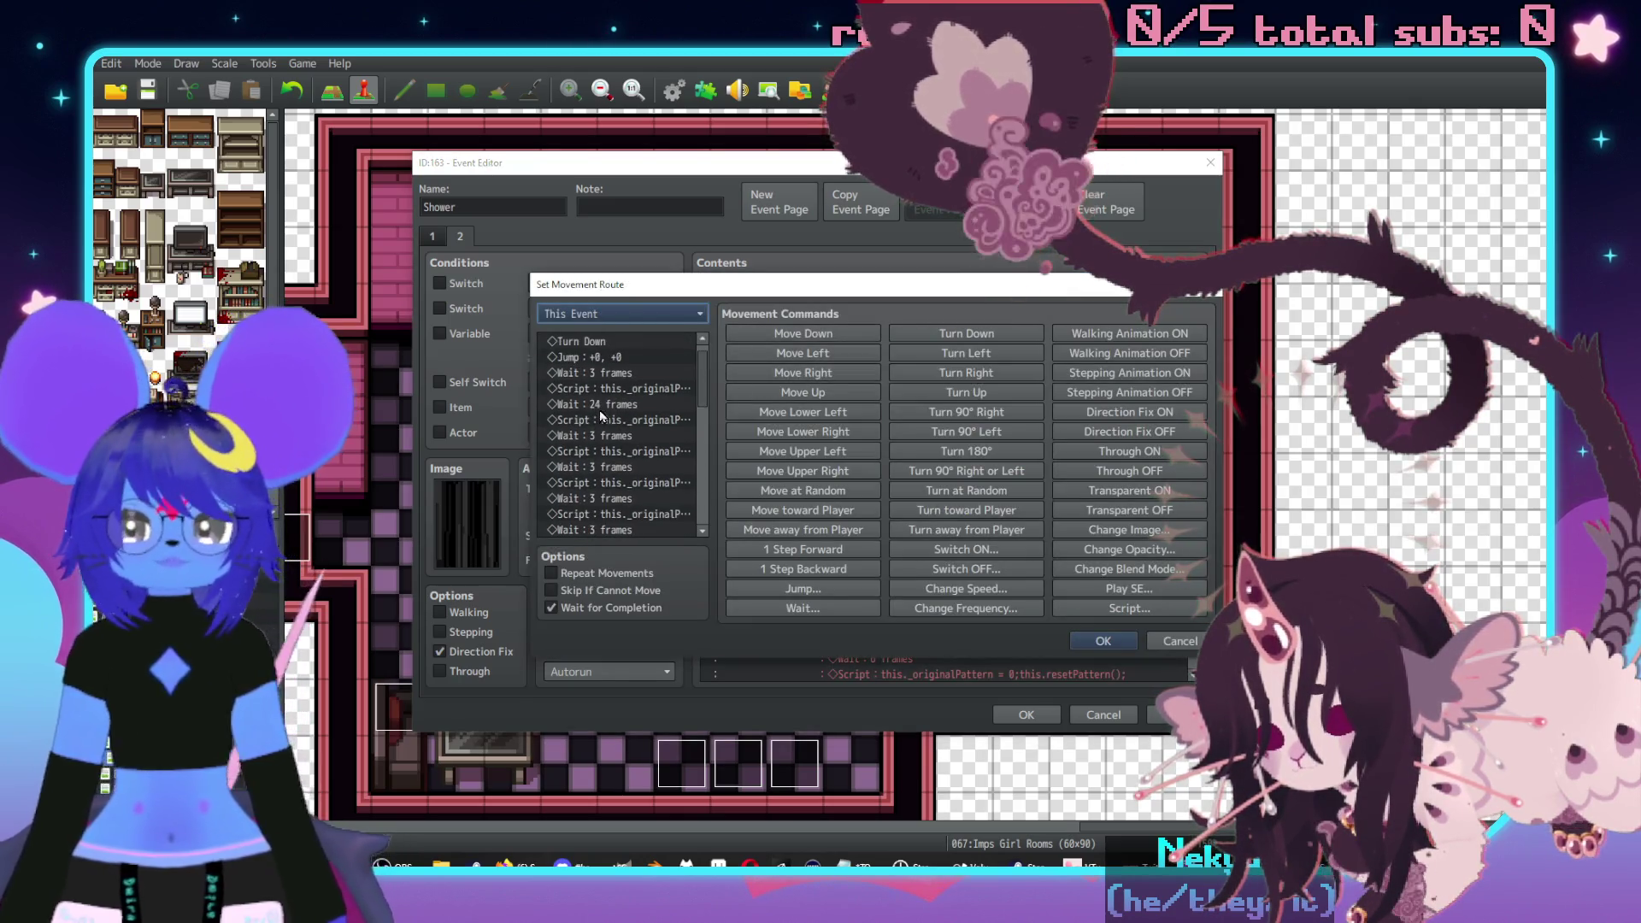
pyautogui.click(633, 356)
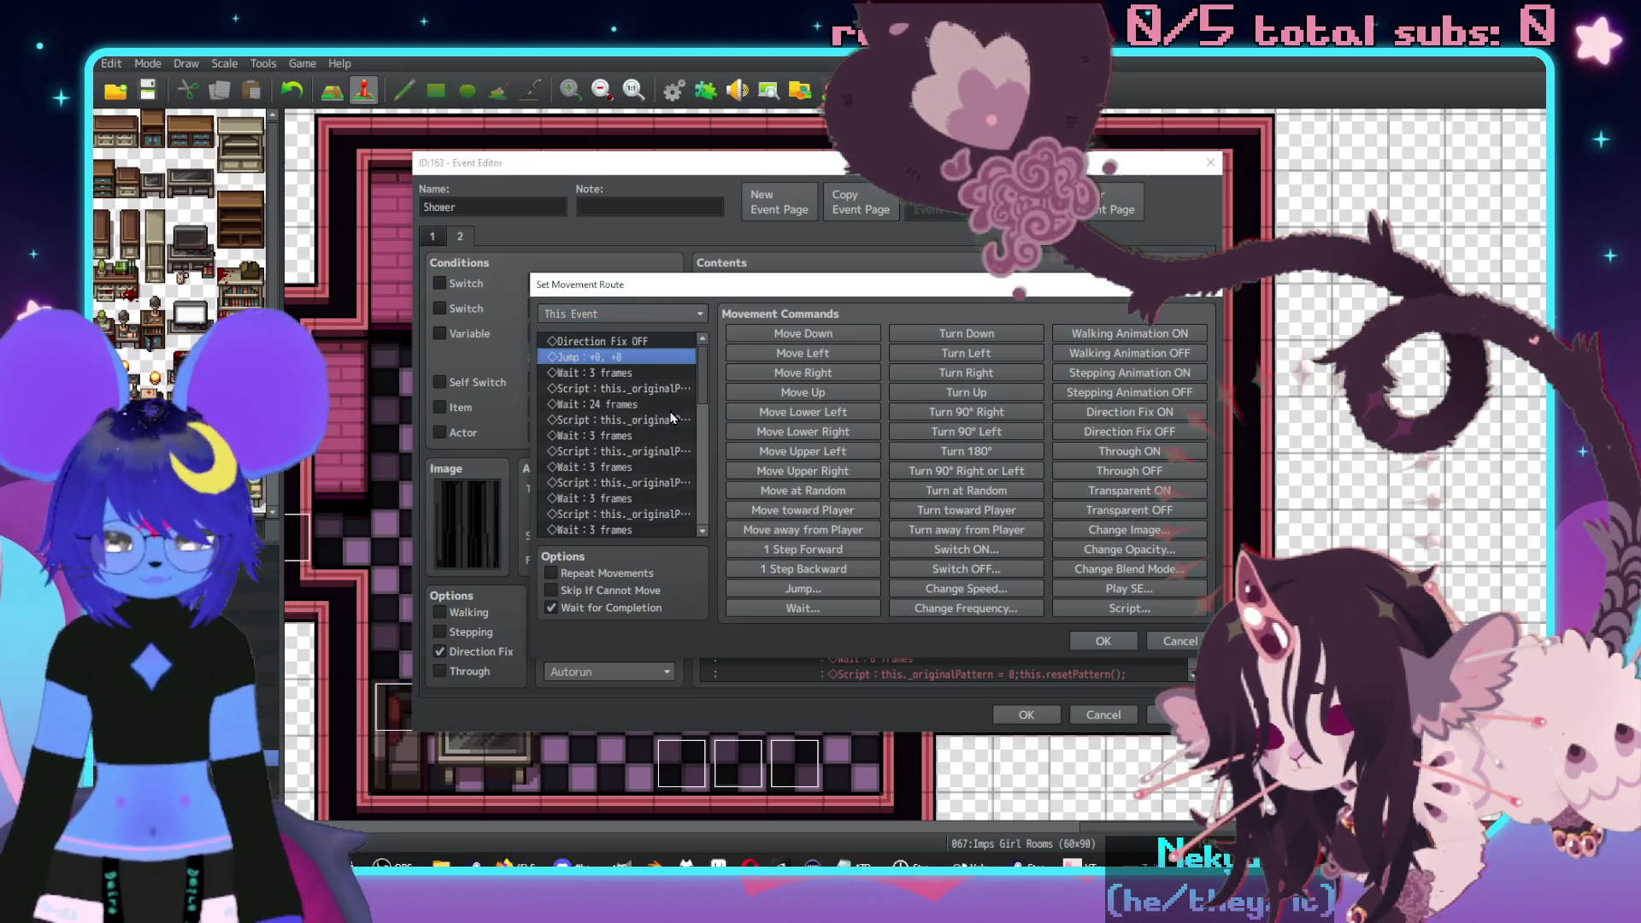
pyautogui.press('Delete')
pyautogui.press('Delete')
pyautogui.press('Delete')
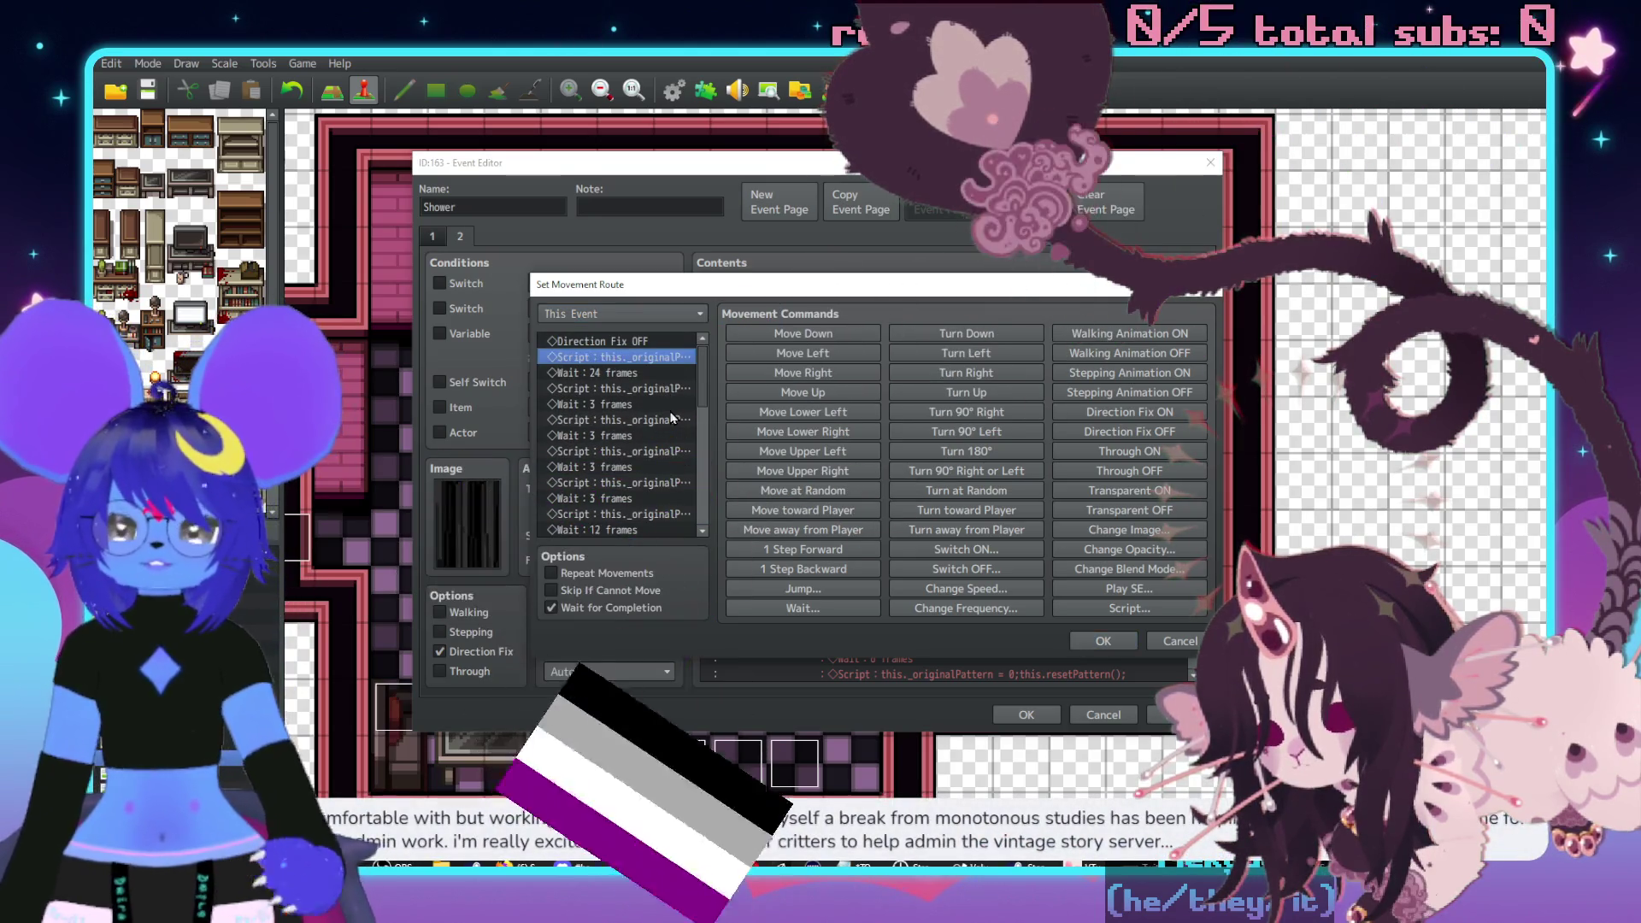
pyautogui.press('Return')
pyautogui.click(1002, 493)
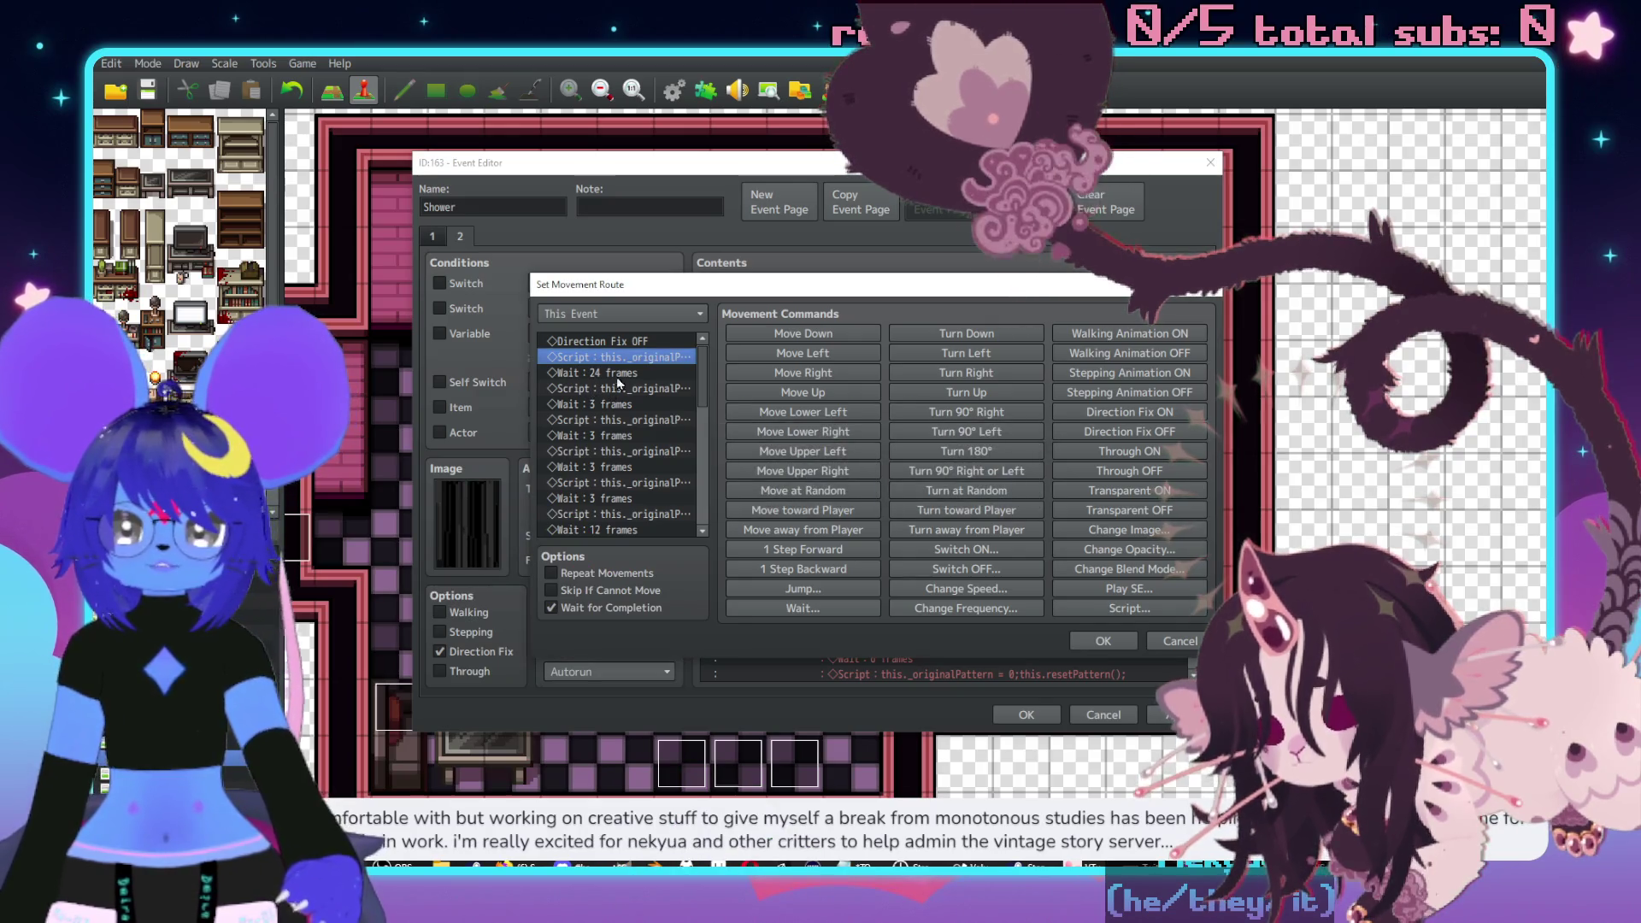
pyautogui.press('Delete')
pyautogui.press('Delete')
pyautogui.press('Return')
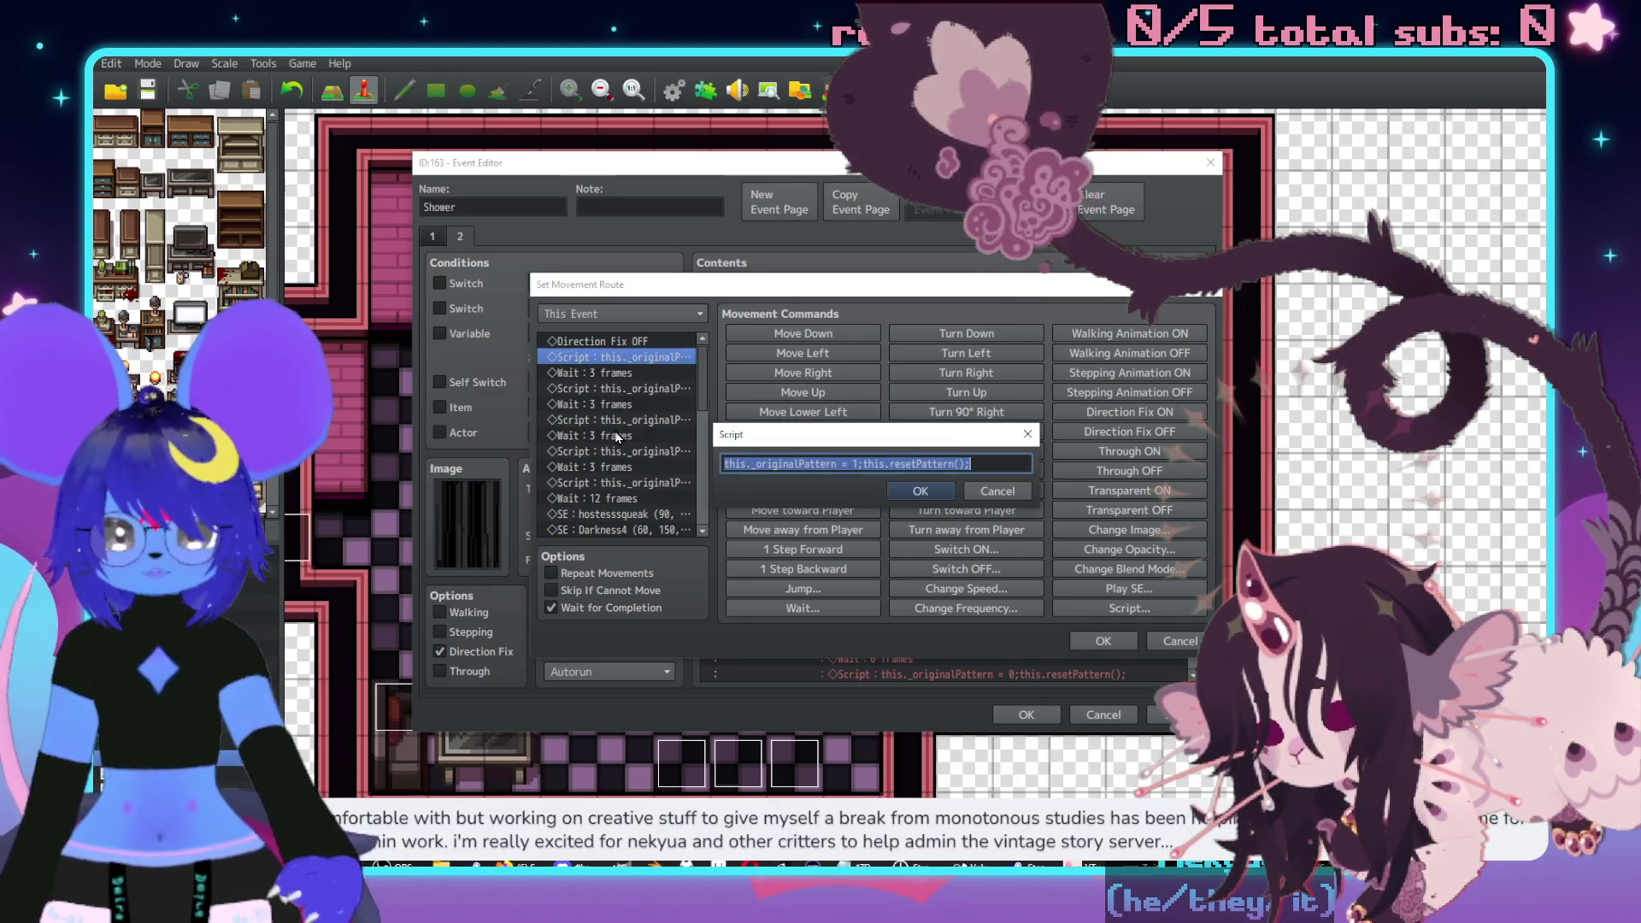
pyautogui.press('Escape')
pyautogui.click(639, 388)
pyautogui.doubleClick(640, 388)
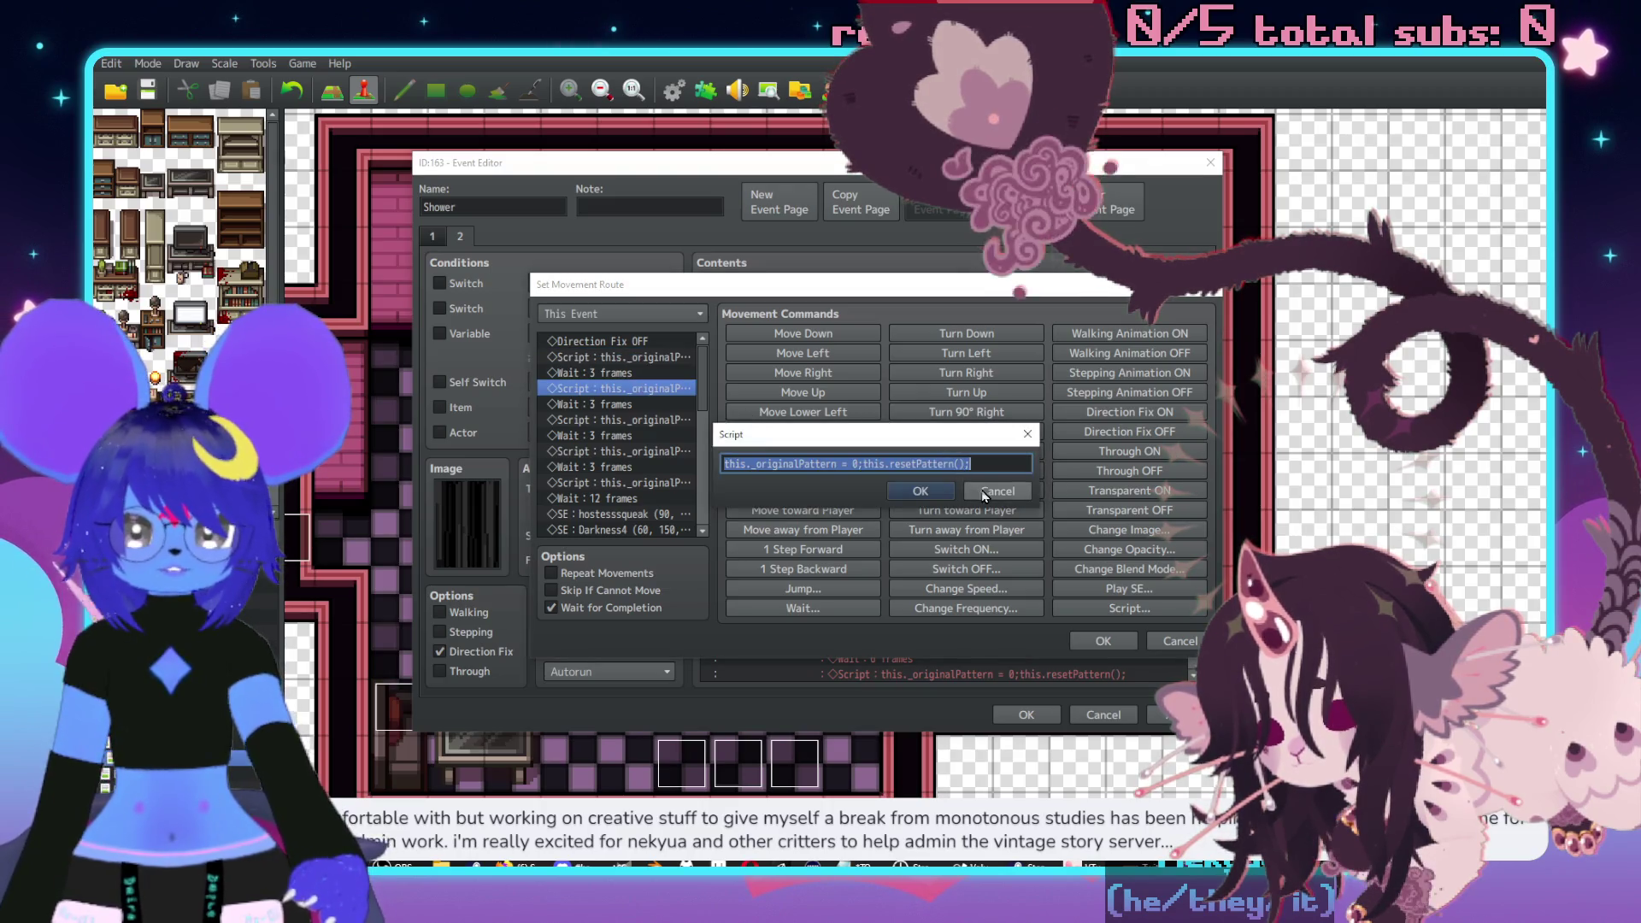
pyautogui.click(996, 494)
pyautogui.press('Delete')
pyautogui.press('Delete')
pyautogui.press('Delete')
pyautogui.press('Delete')
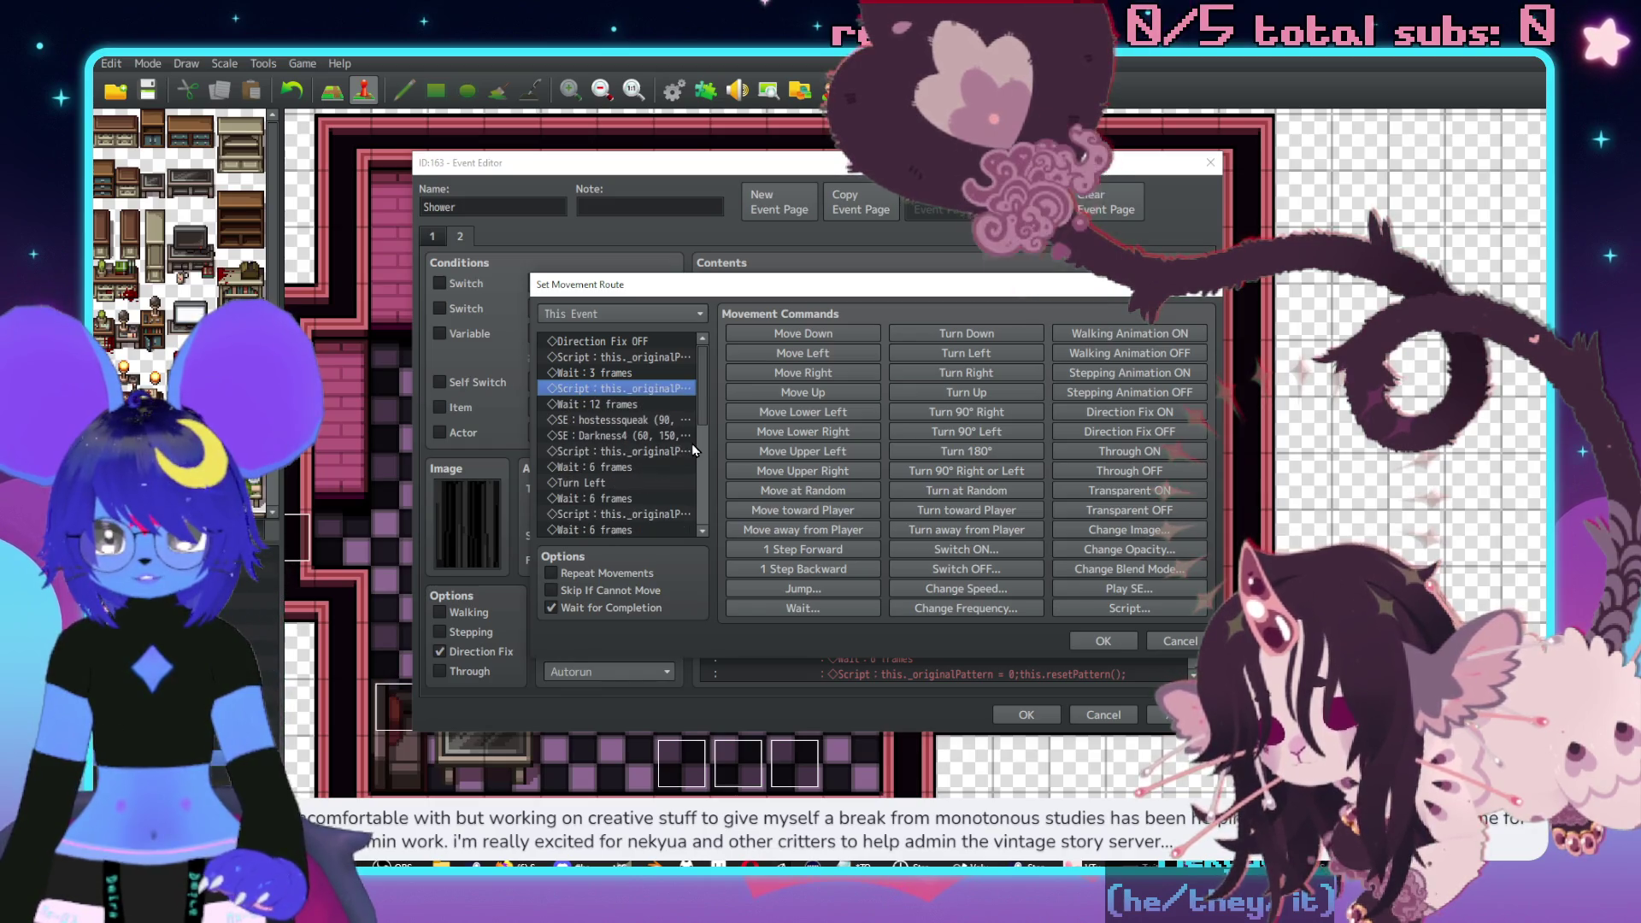
pyautogui.press('Return')
pyautogui.click(991, 490)
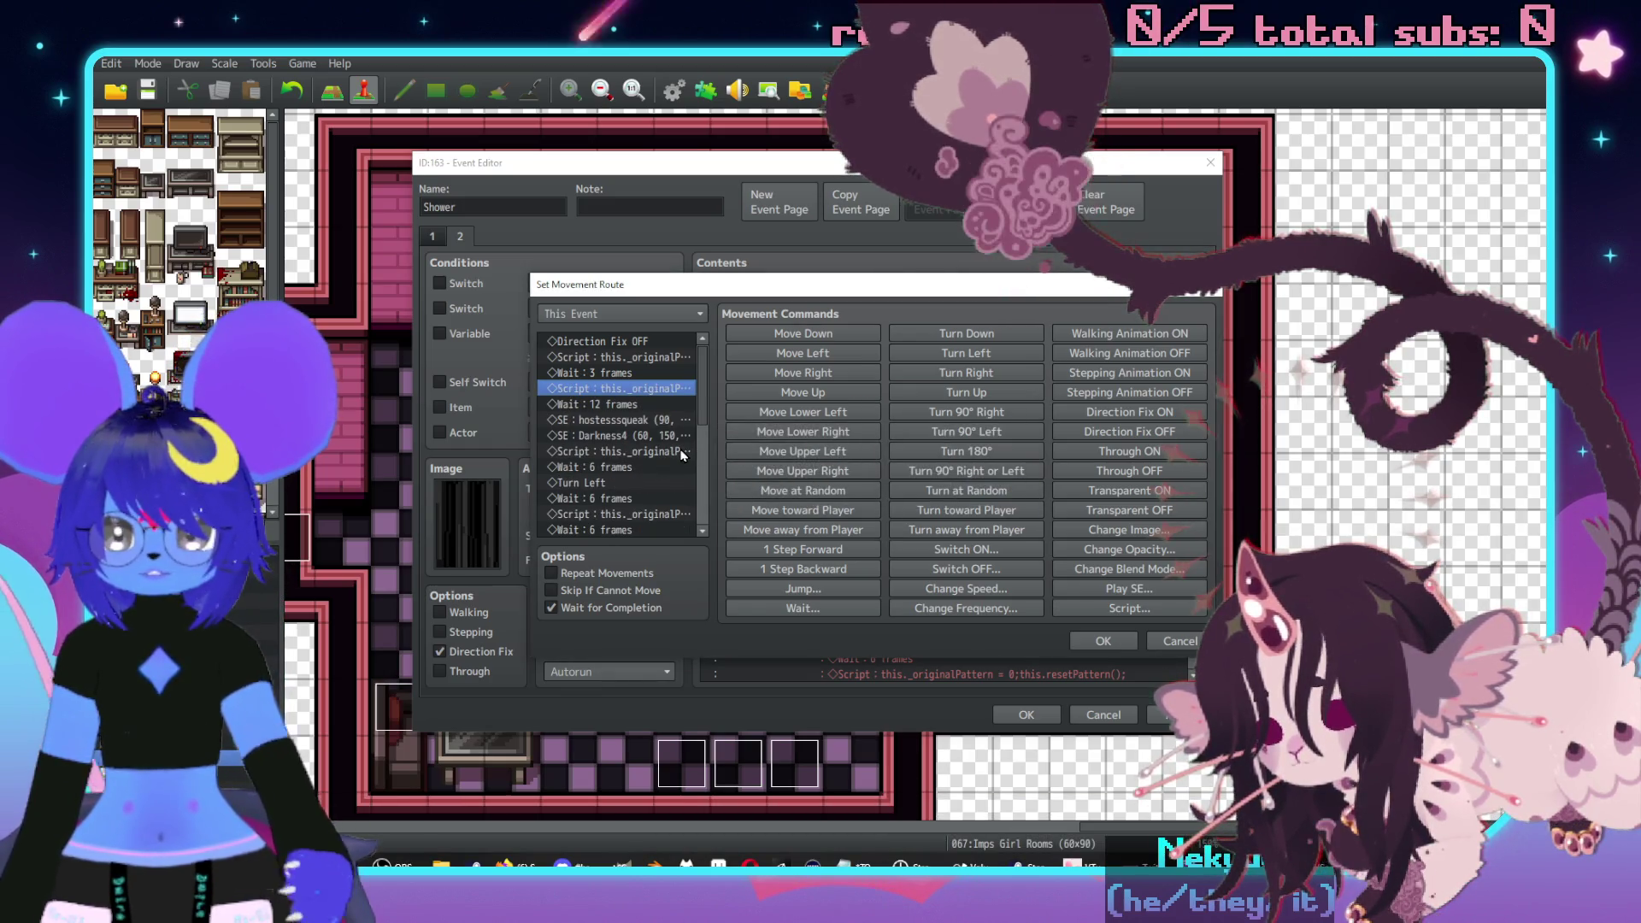
# - Remove the hostesssqueak and Darkness4 sound effects, a script command and another 3-frame wait
pyautogui.press('Down')
pyautogui.press('Down')
pyautogui.press('Delete')
pyautogui.press('Delete')
pyautogui.press('Return')
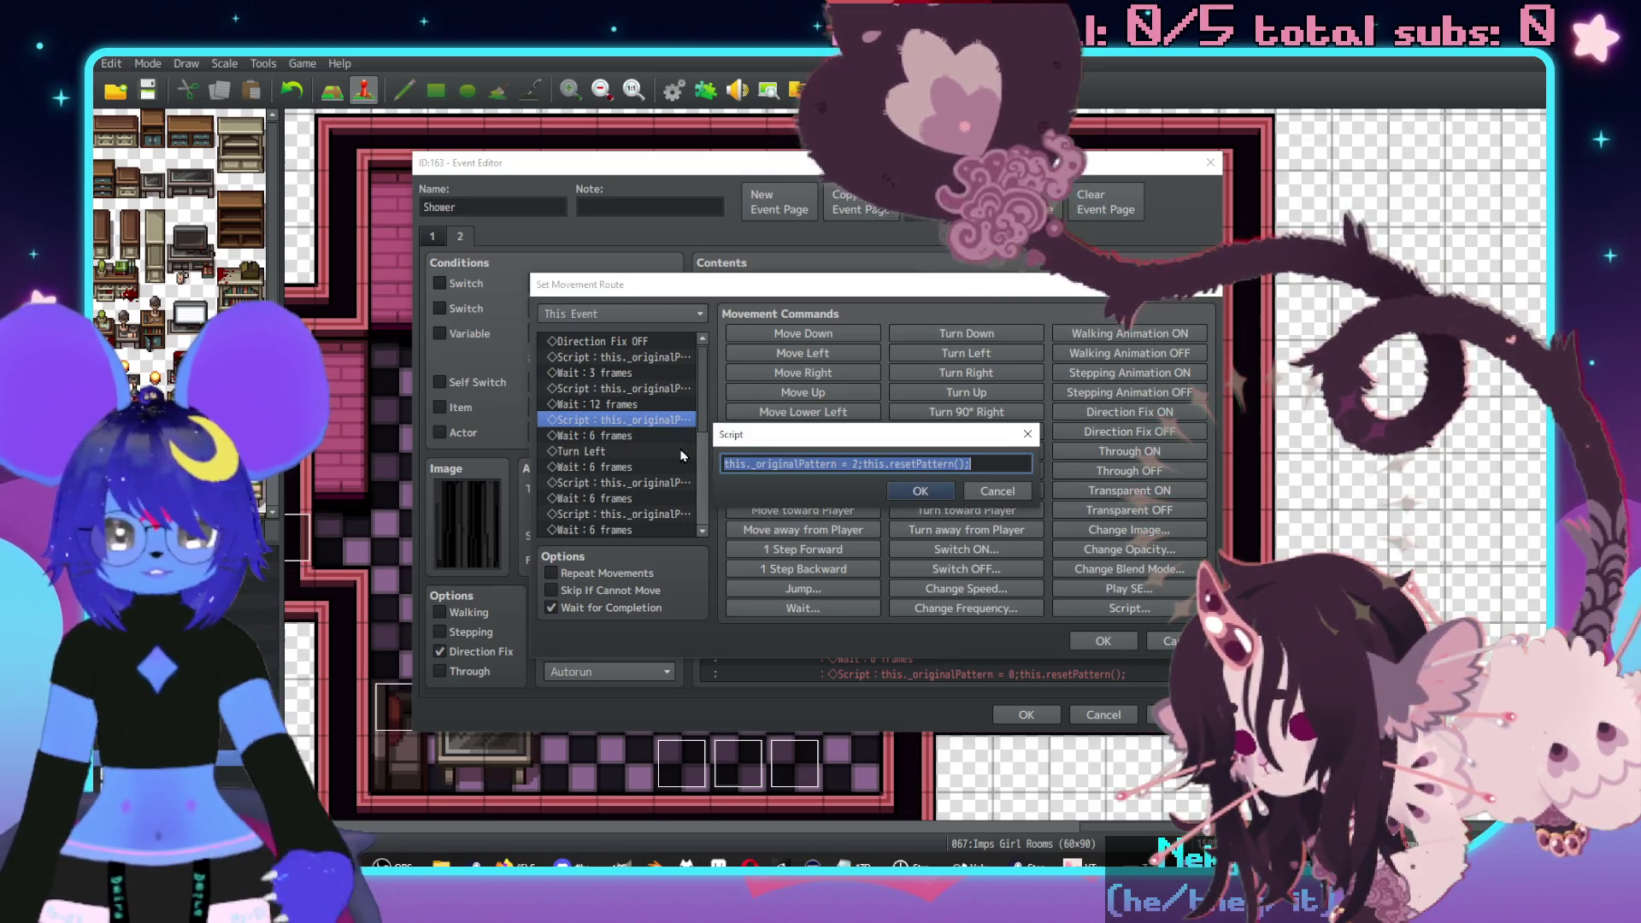
pyautogui.click(994, 491)
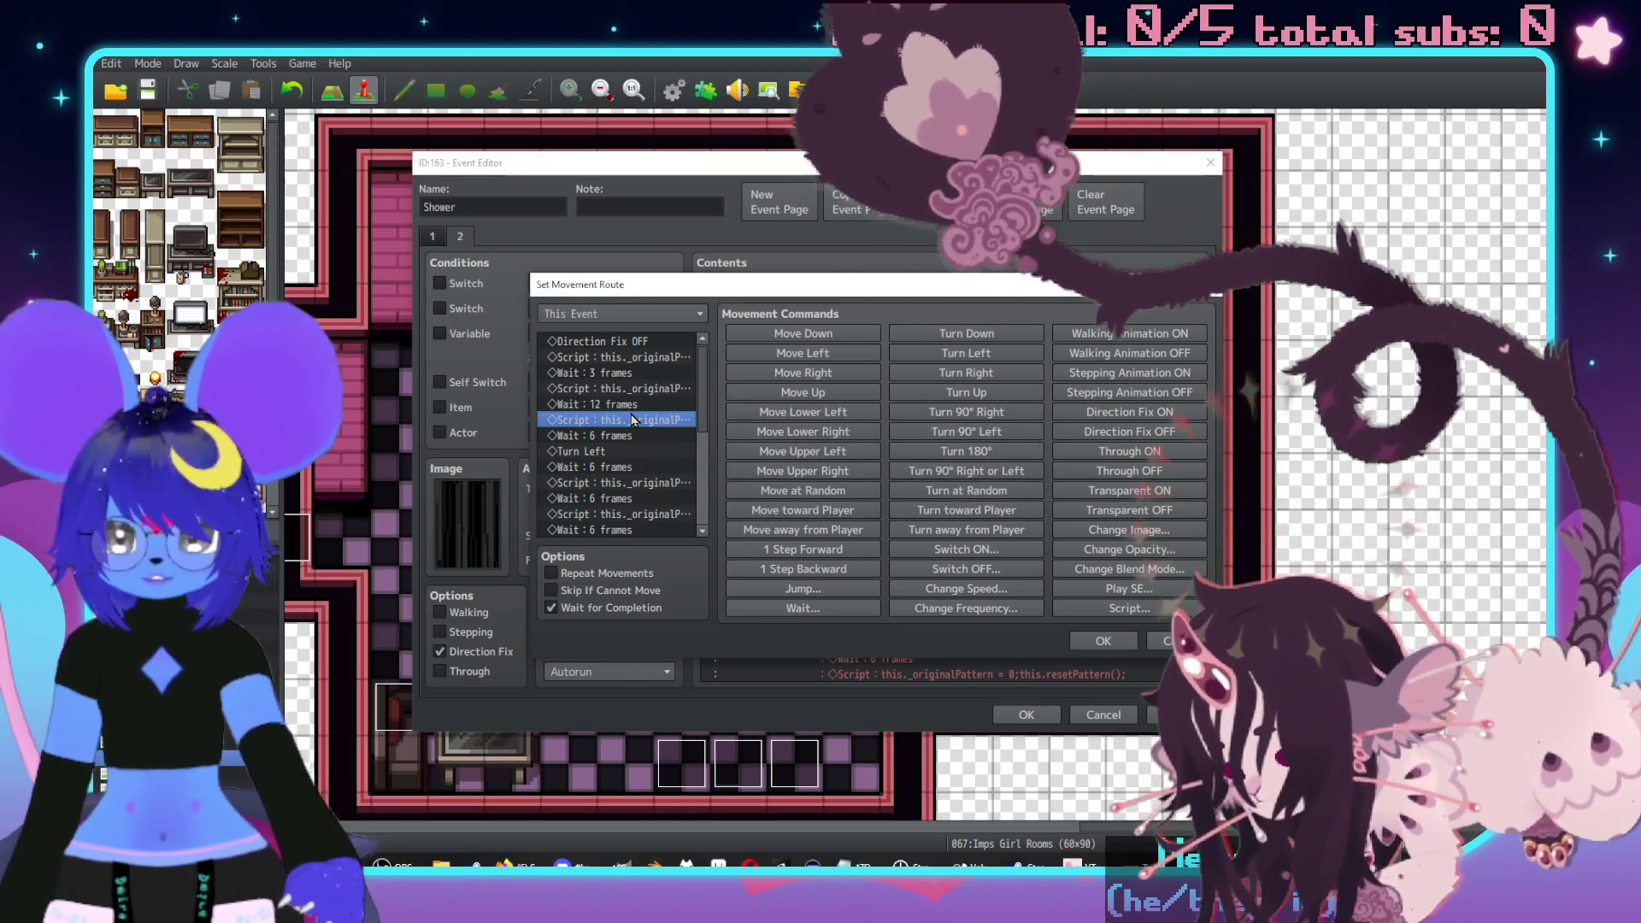
pyautogui.press('Up')
pyautogui.press('Up')
pyautogui.press('Up')
pyautogui.press('Return')
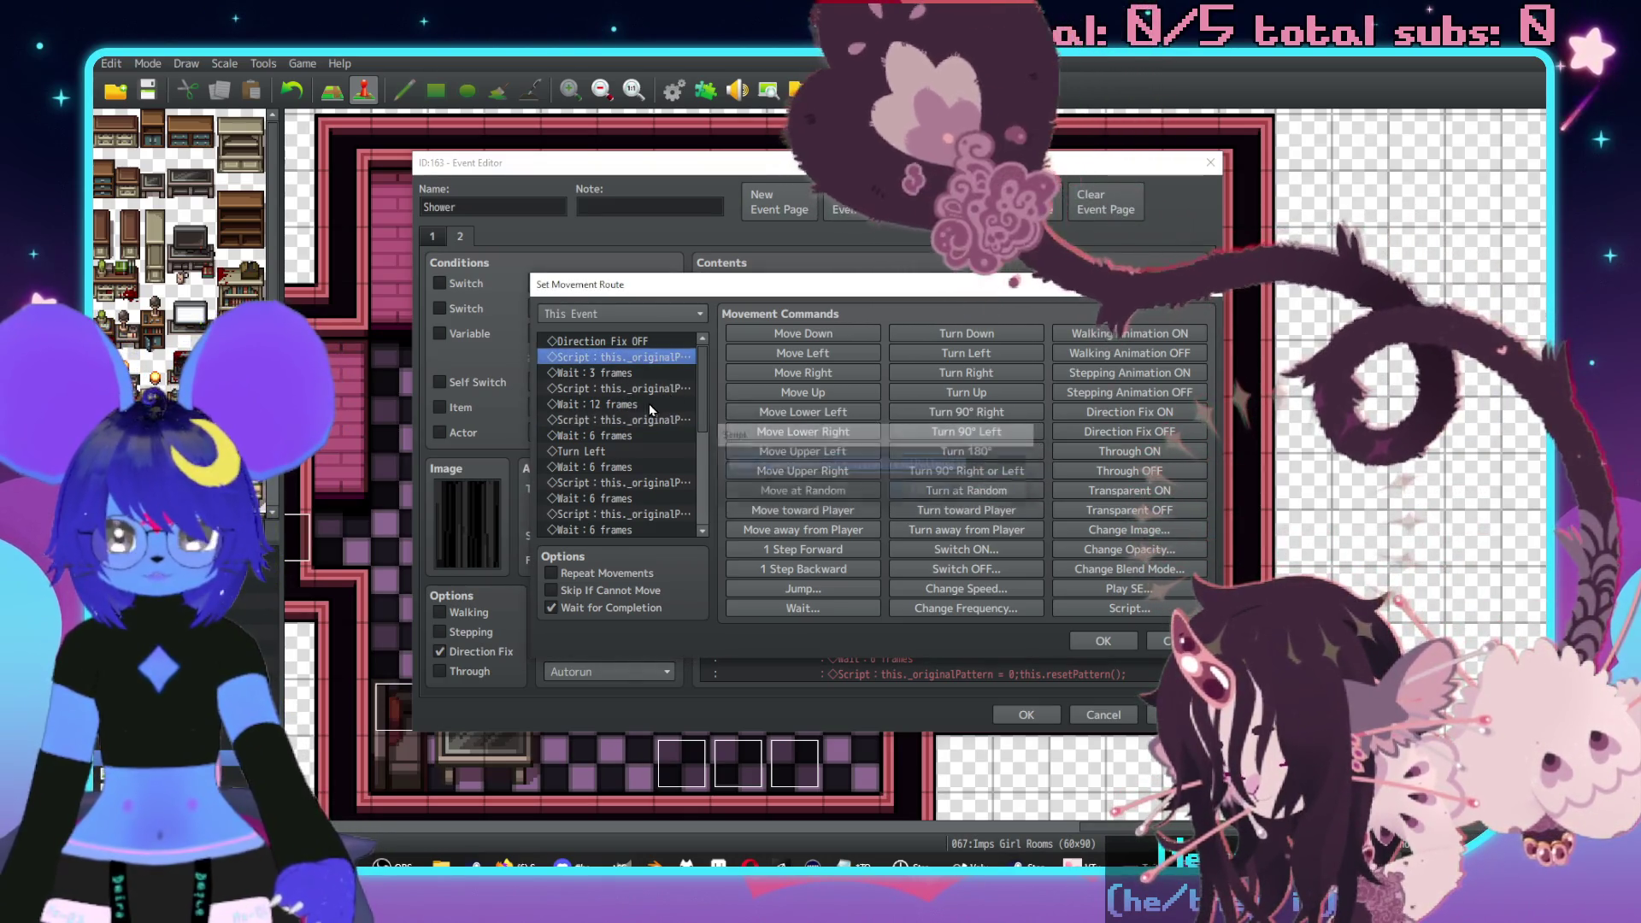
pyautogui.doubleClick(638, 391)
pyautogui.press('Escape')
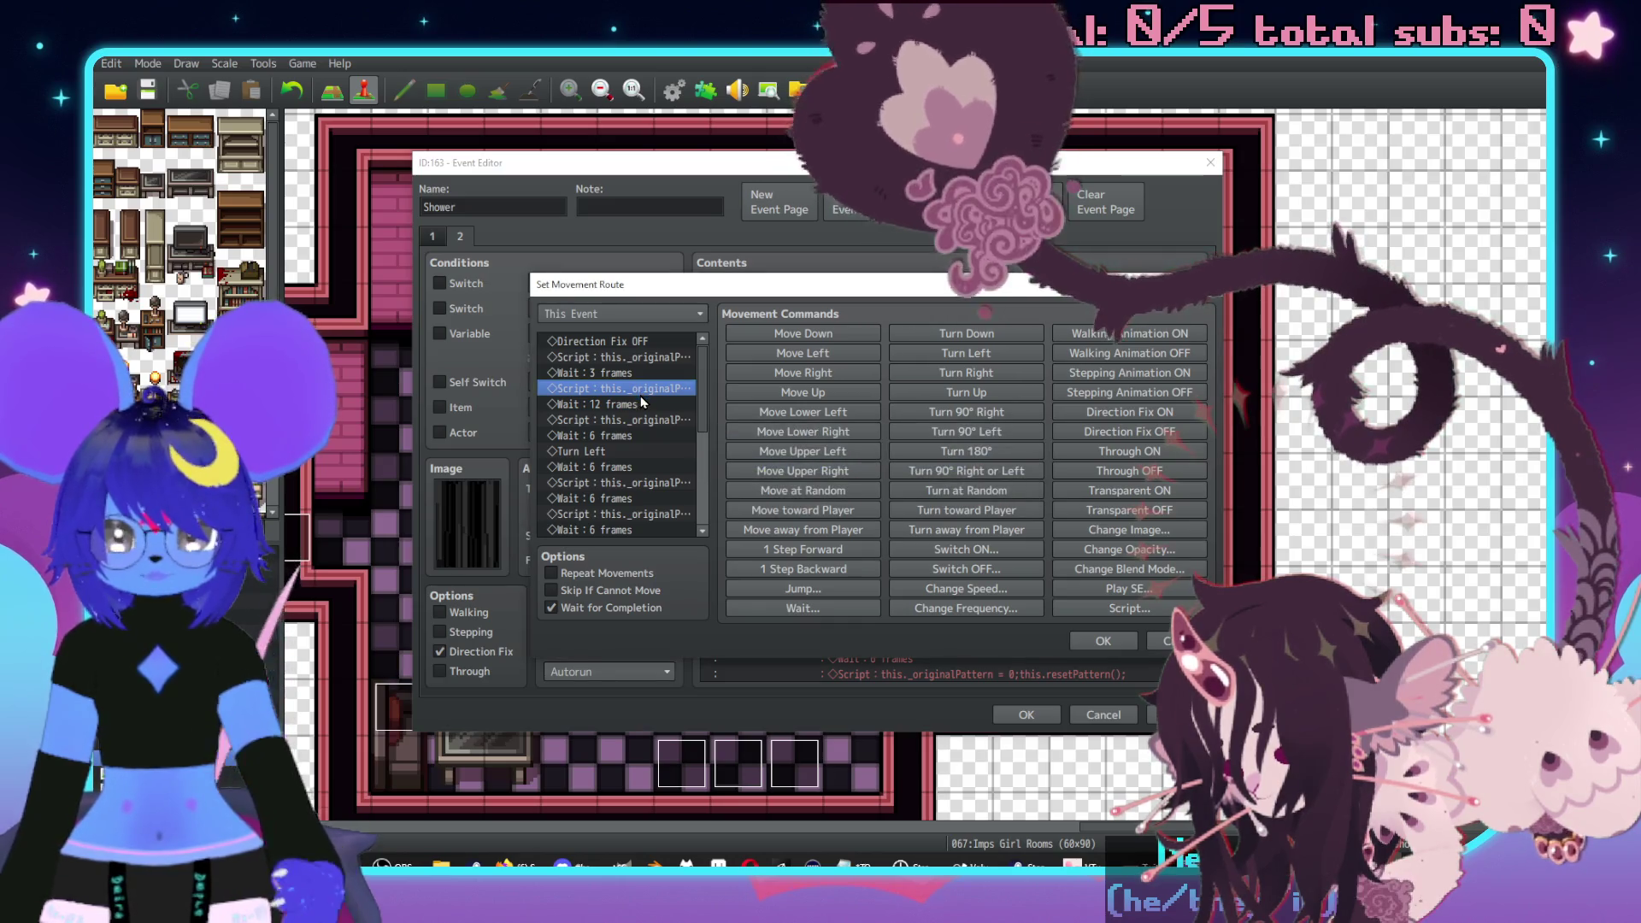
pyautogui.press('Delete')
pyautogui.press('Up')
pyautogui.press('Delete')
# - Shorten the 12-frame wait to 9 and duplicate it, replacing the 6-frame wait and Turn Left with Turn Right
pyautogui.press('Return')
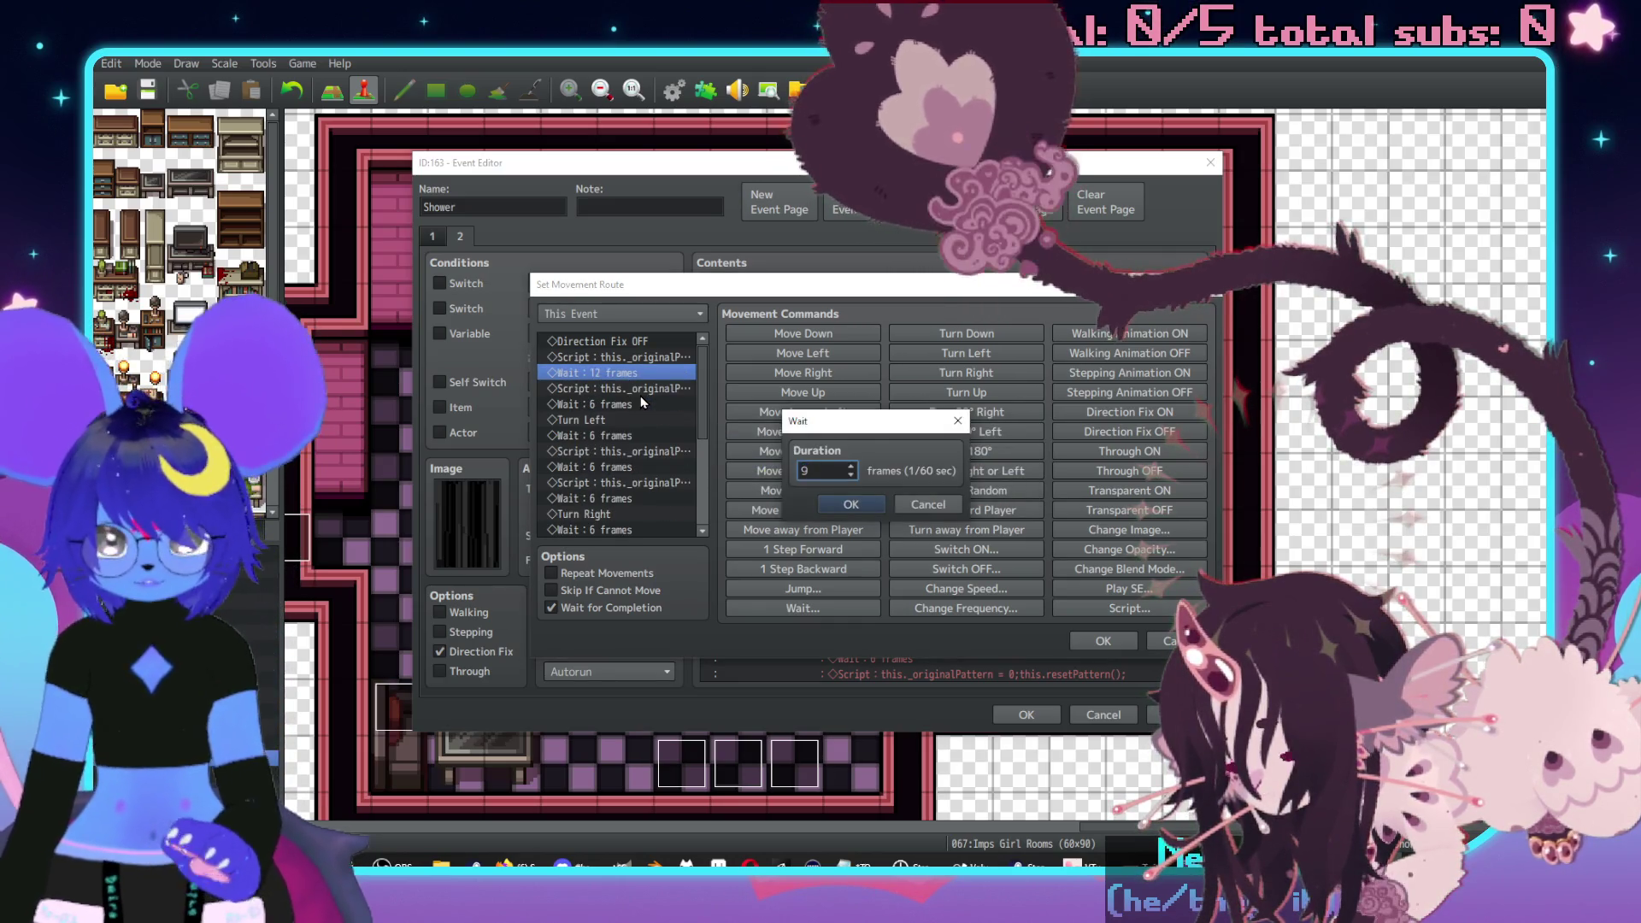
pyautogui.press('Return')
pyautogui.hotkey('ctrl', 'c')
pyautogui.click(639, 404)
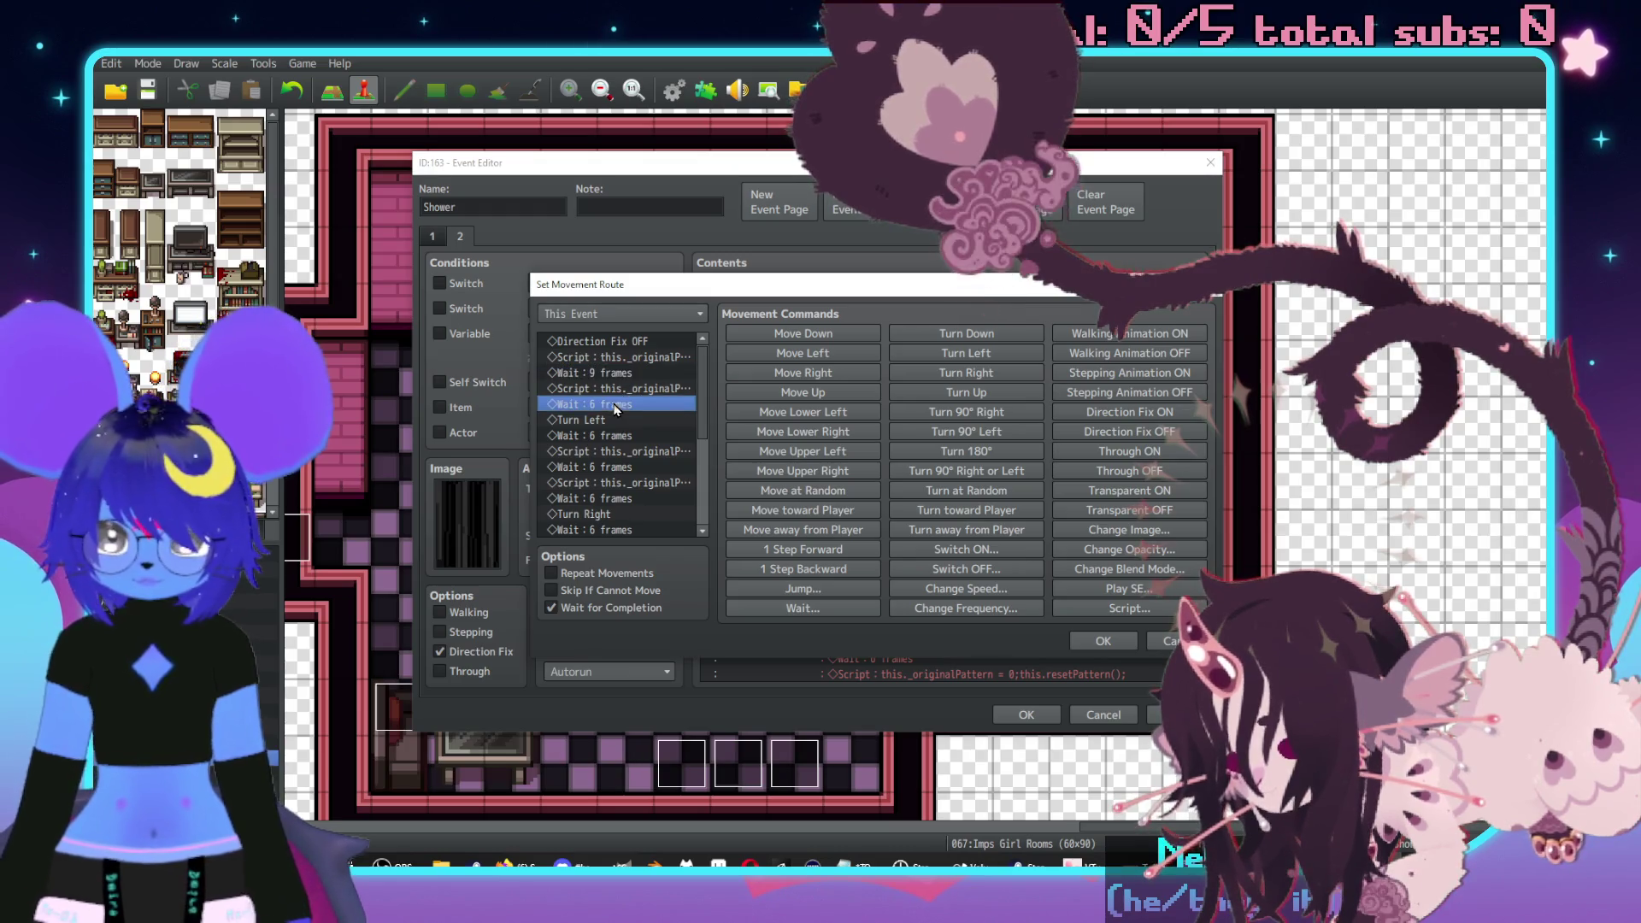
pyautogui.hotkey('ctrl', 'v')
pyautogui.press('Delete')
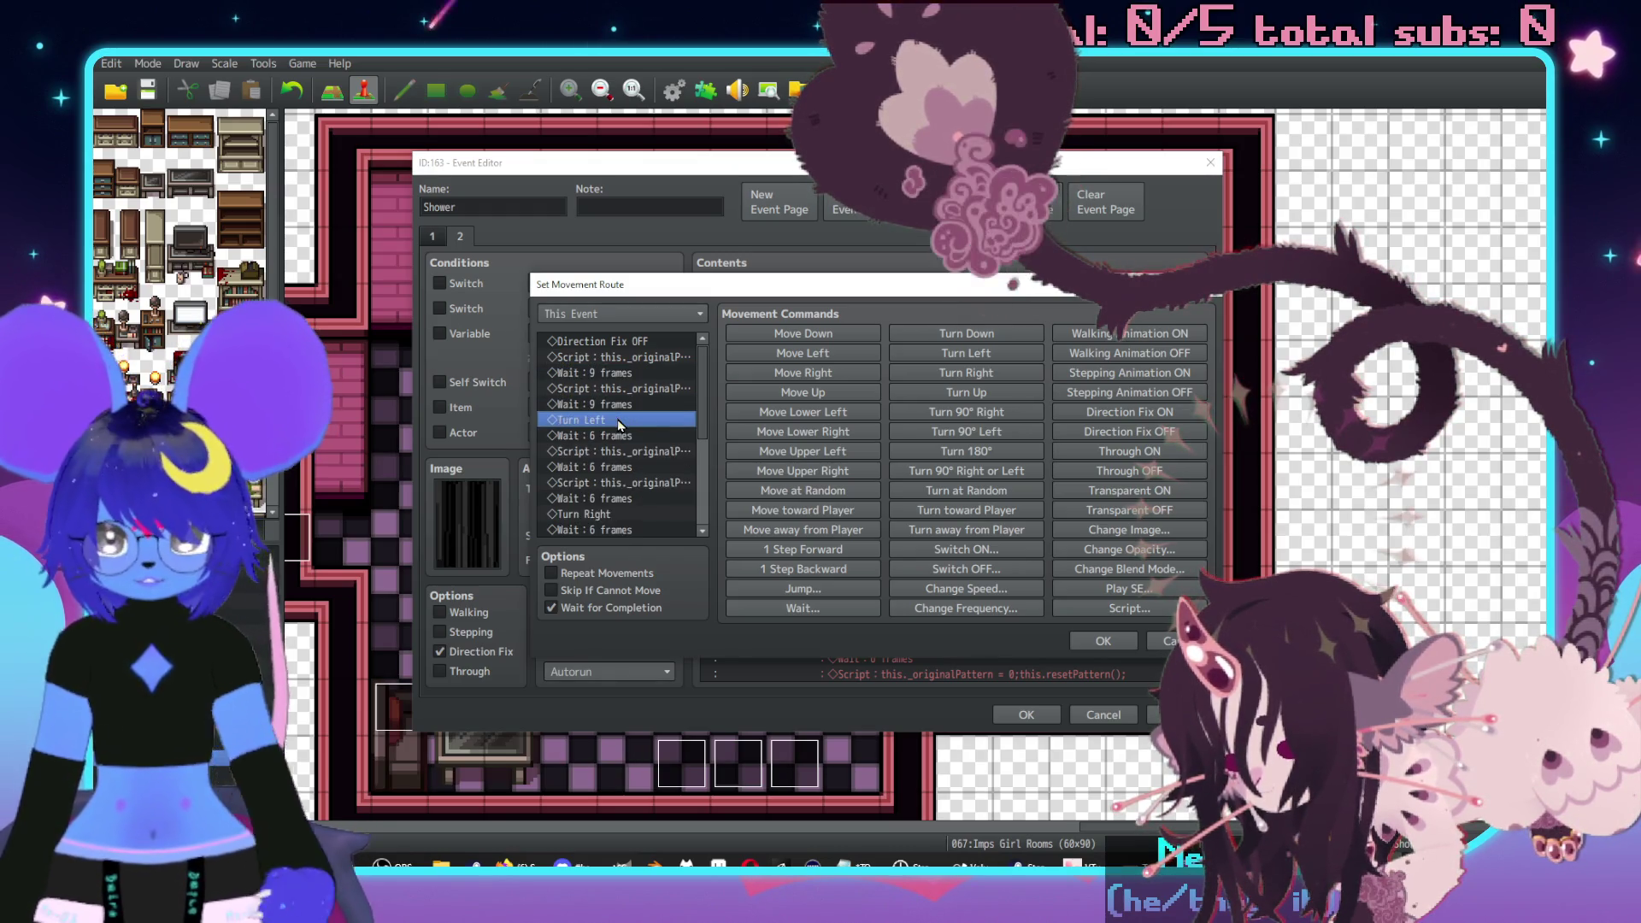
pyautogui.press('Delete')
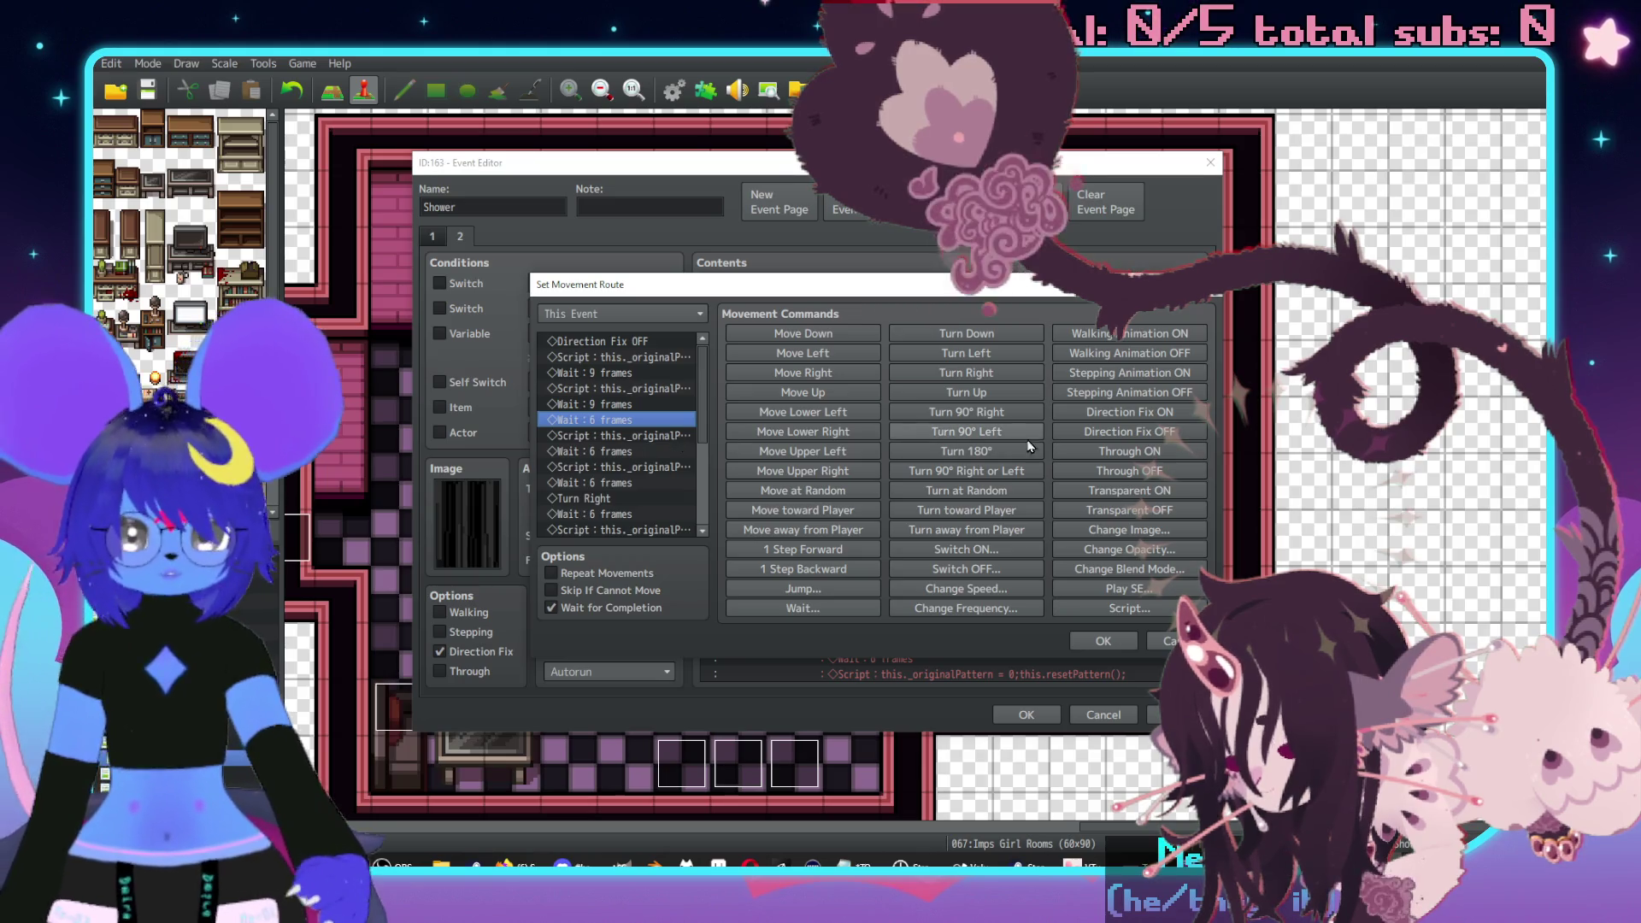
pyautogui.click(989, 379)
pyautogui.scroll(-1, 632, 431)
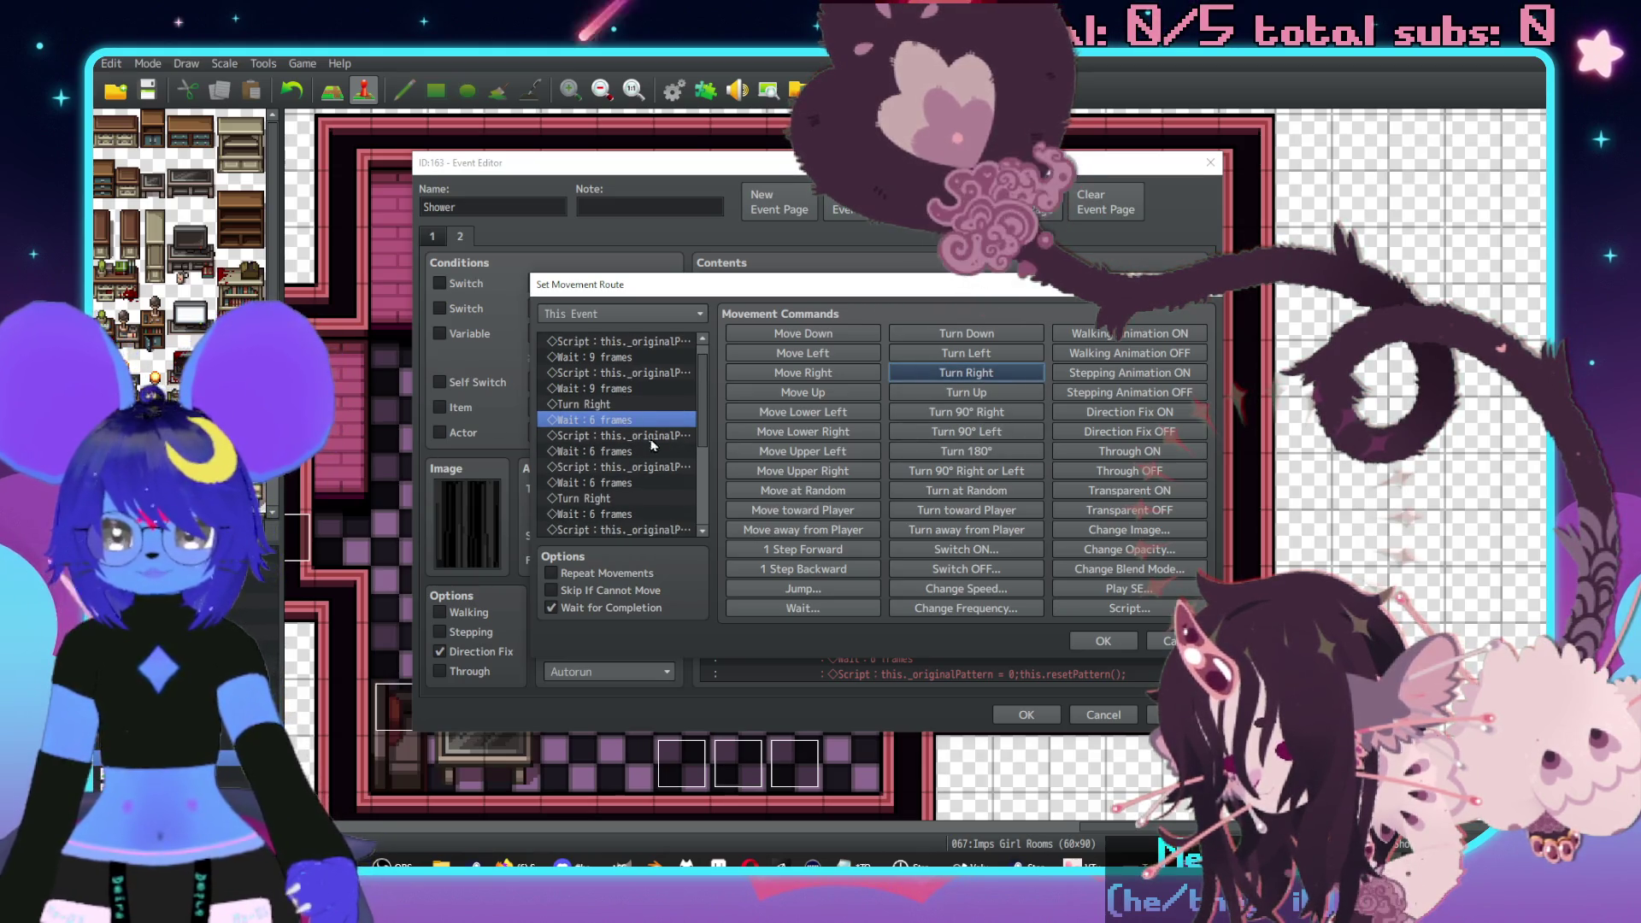
pyautogui.press('space')
pyautogui.press('space')
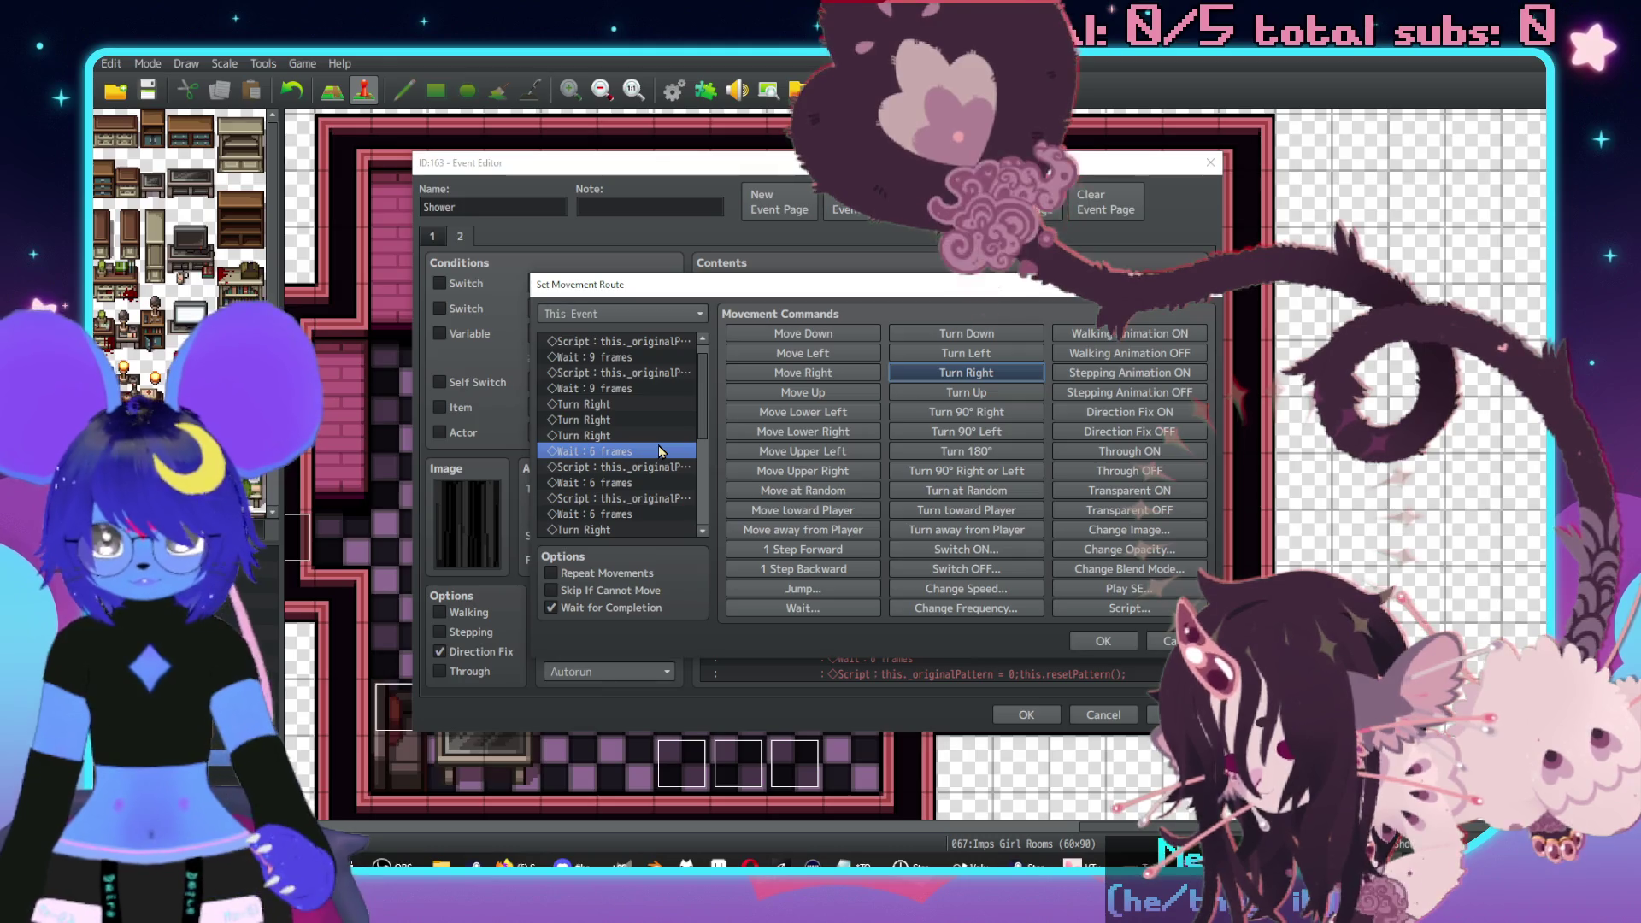
pyautogui.click(631, 442)
pyautogui.press('Delete')
pyautogui.press('space')
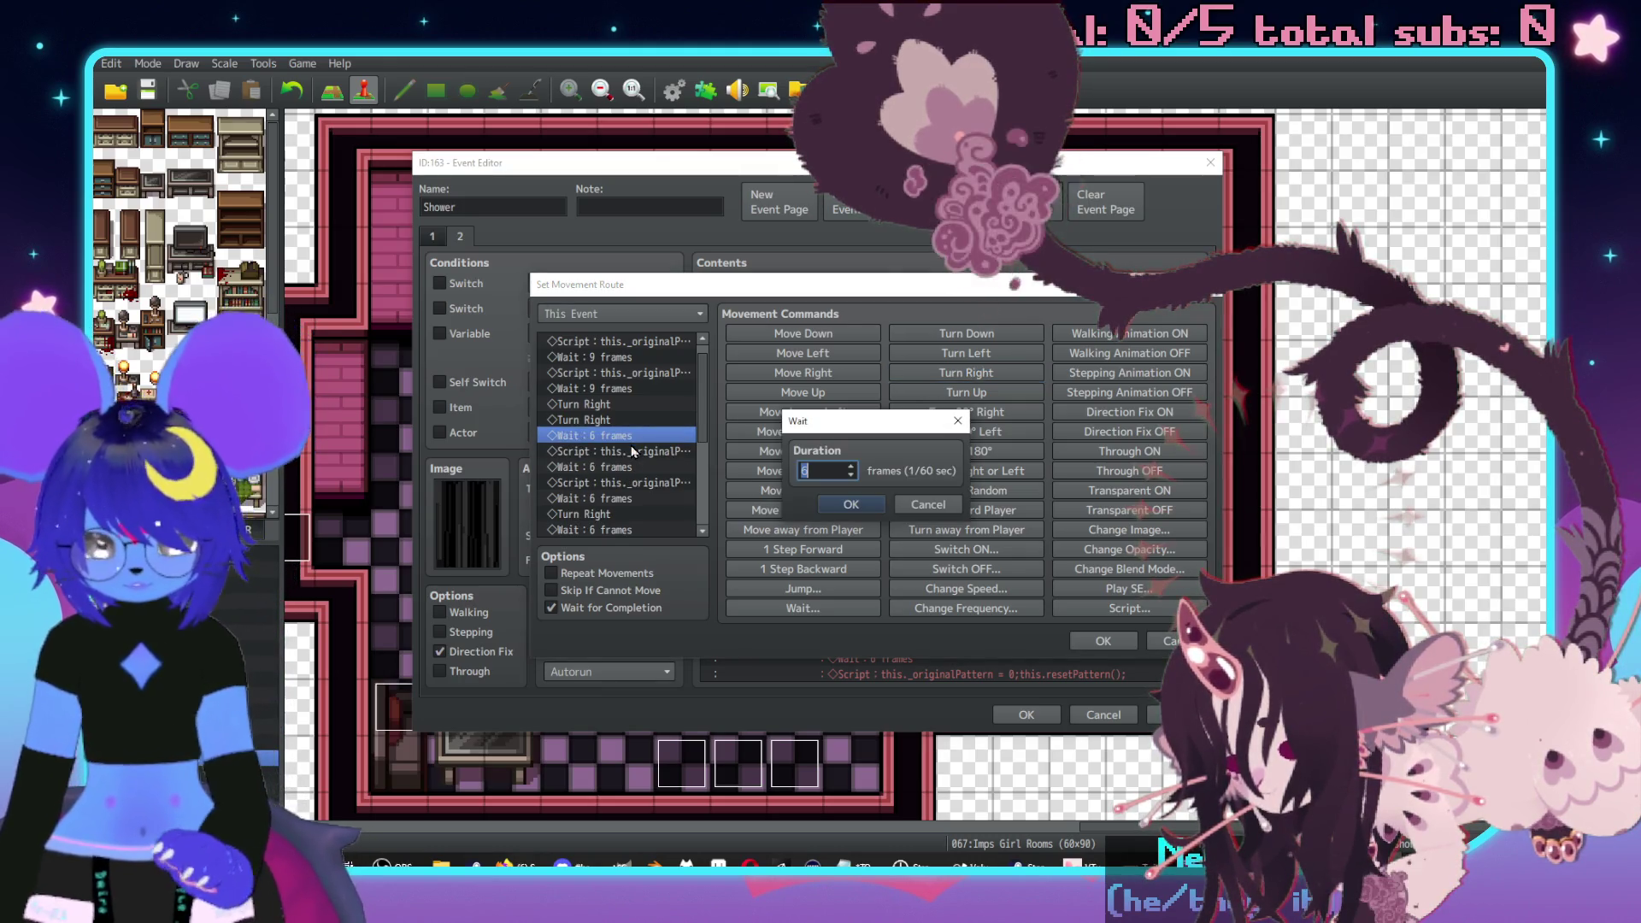
pyautogui.press('Return')
pyautogui.click(640, 418)
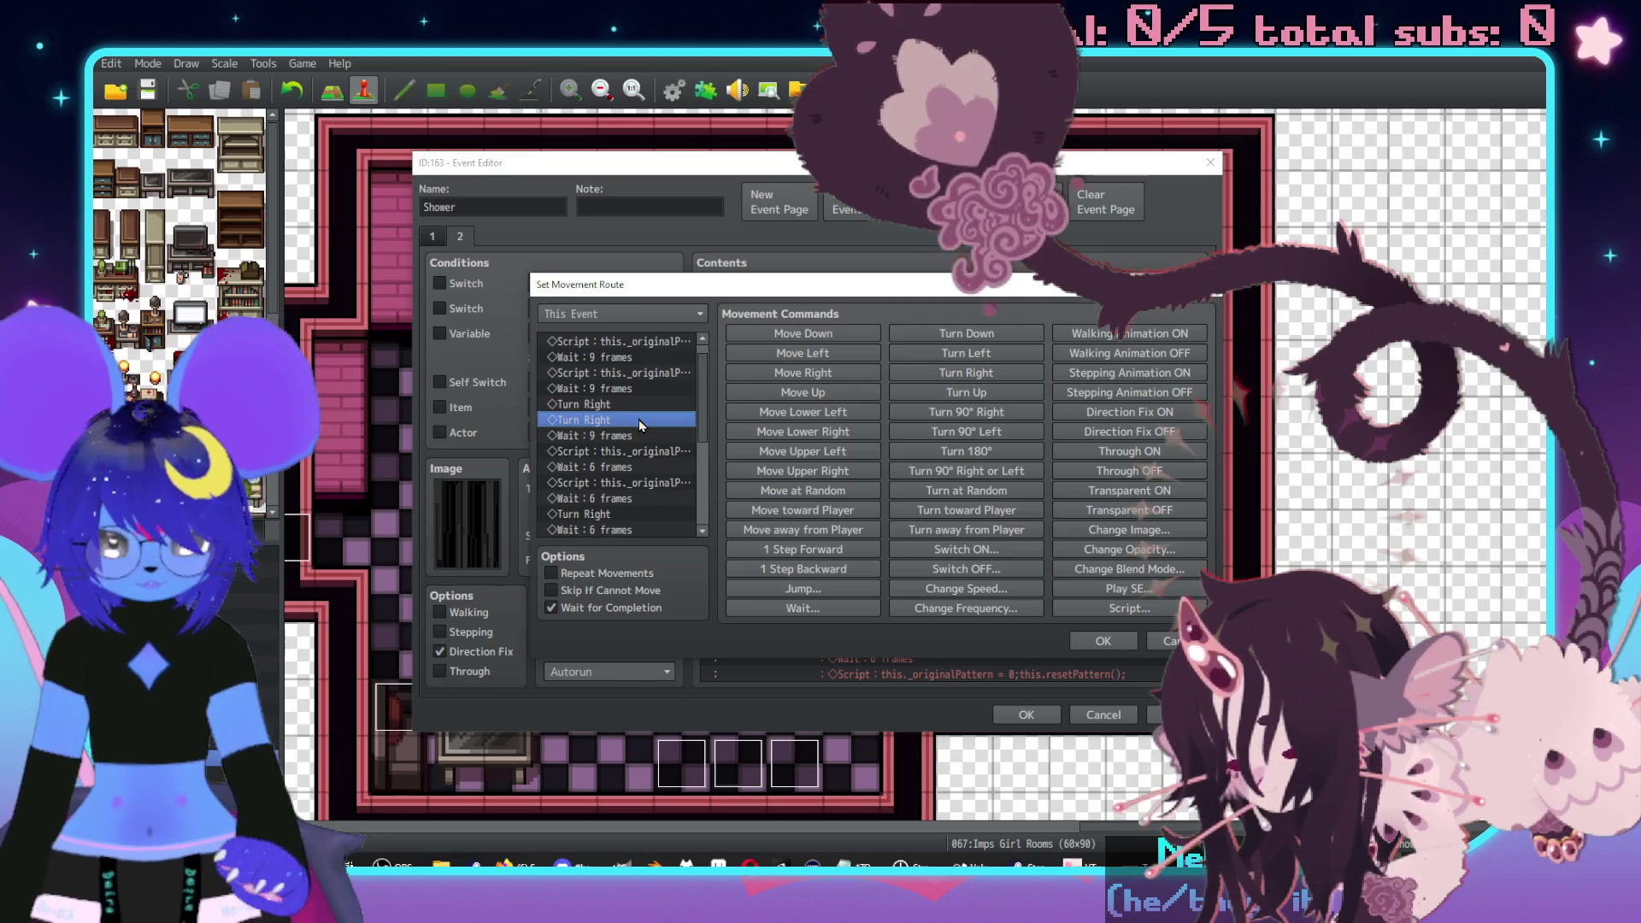
pyautogui.press('Delete')
# - Change the two remaining 6-frame waits to 9 frames each
pyautogui.press('Down')
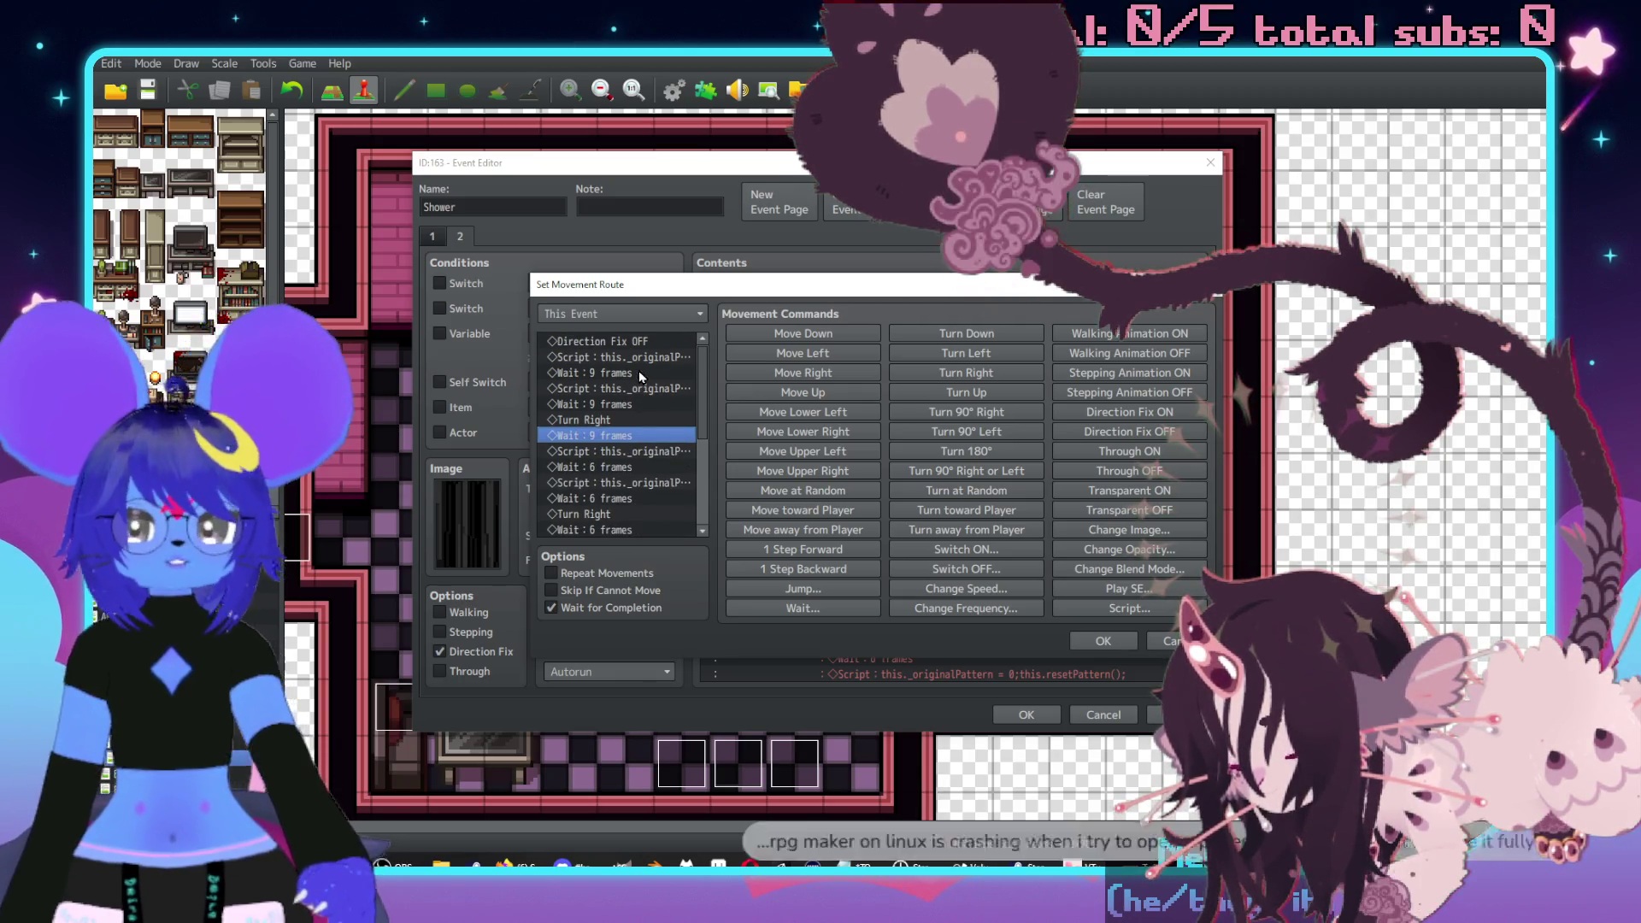
pyautogui.scroll(1, 641, 374)
pyautogui.press('space')
pyautogui.click(998, 490)
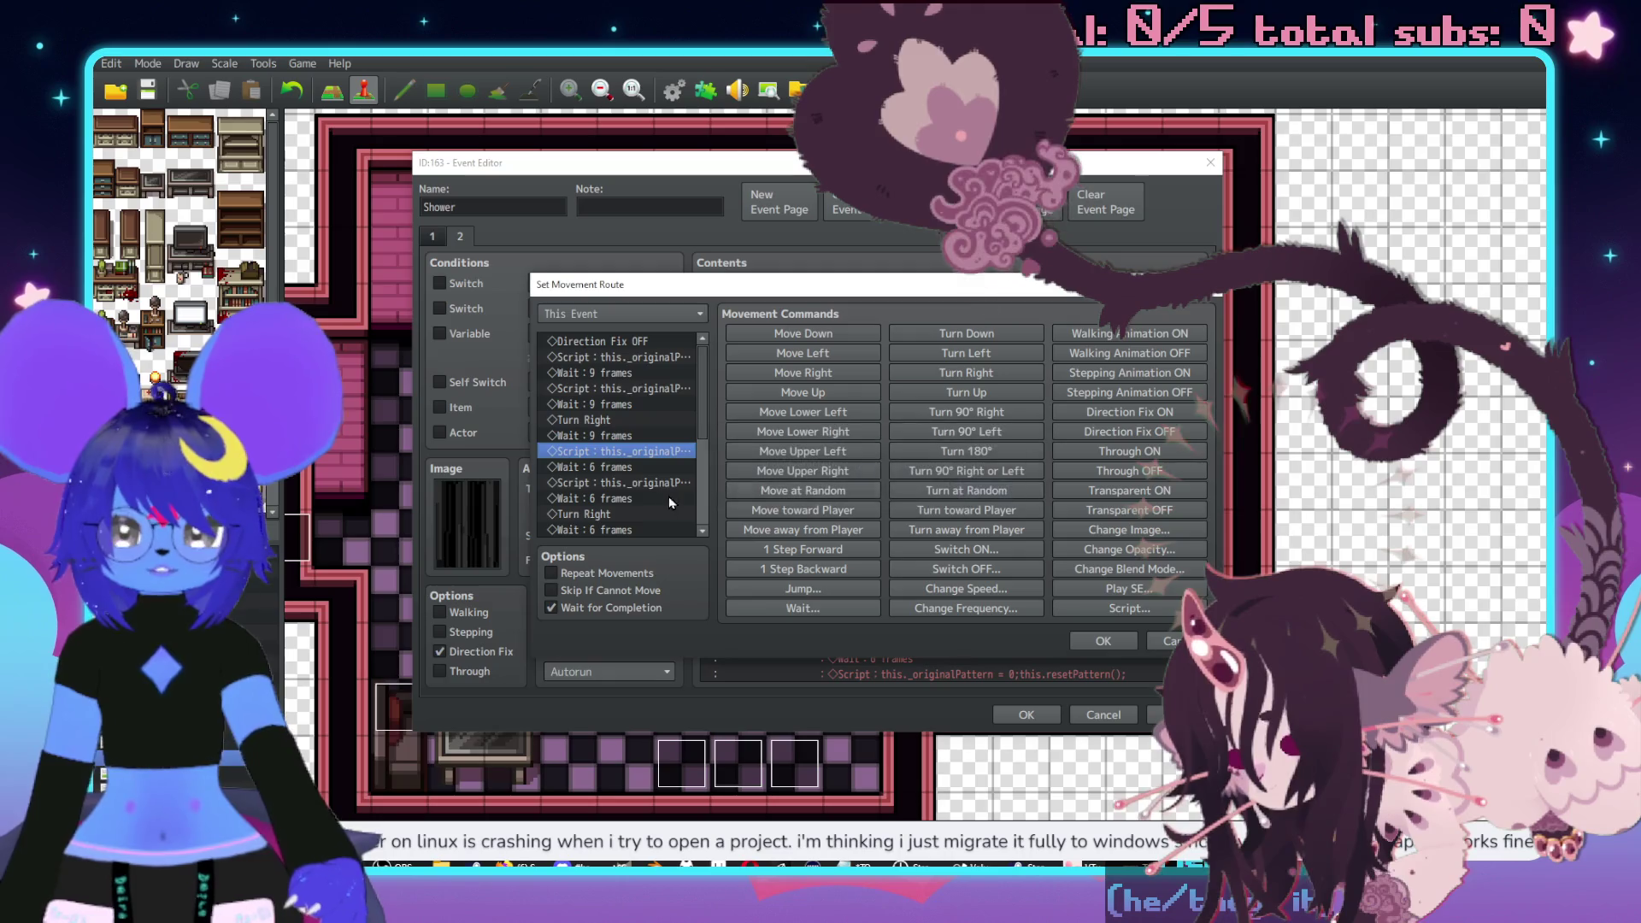
pyautogui.doubleClick(639, 480)
pyautogui.press('Escape')
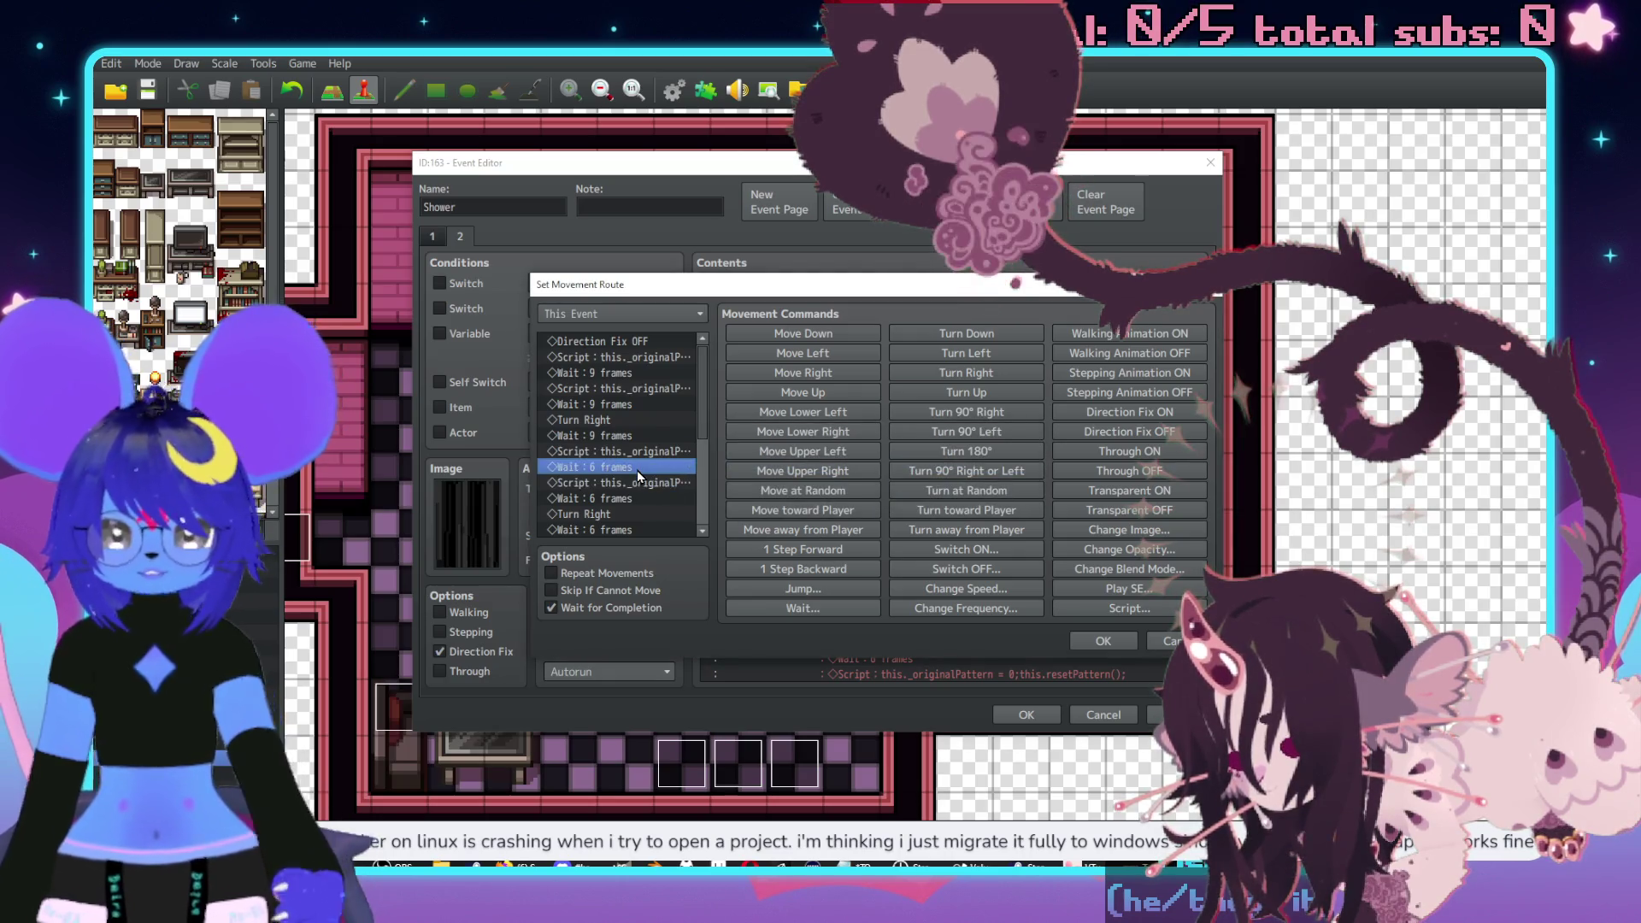
pyautogui.doubleClick(637, 468)
pyautogui.write('9')
pyautogui.press('Return')
pyautogui.press('Down')
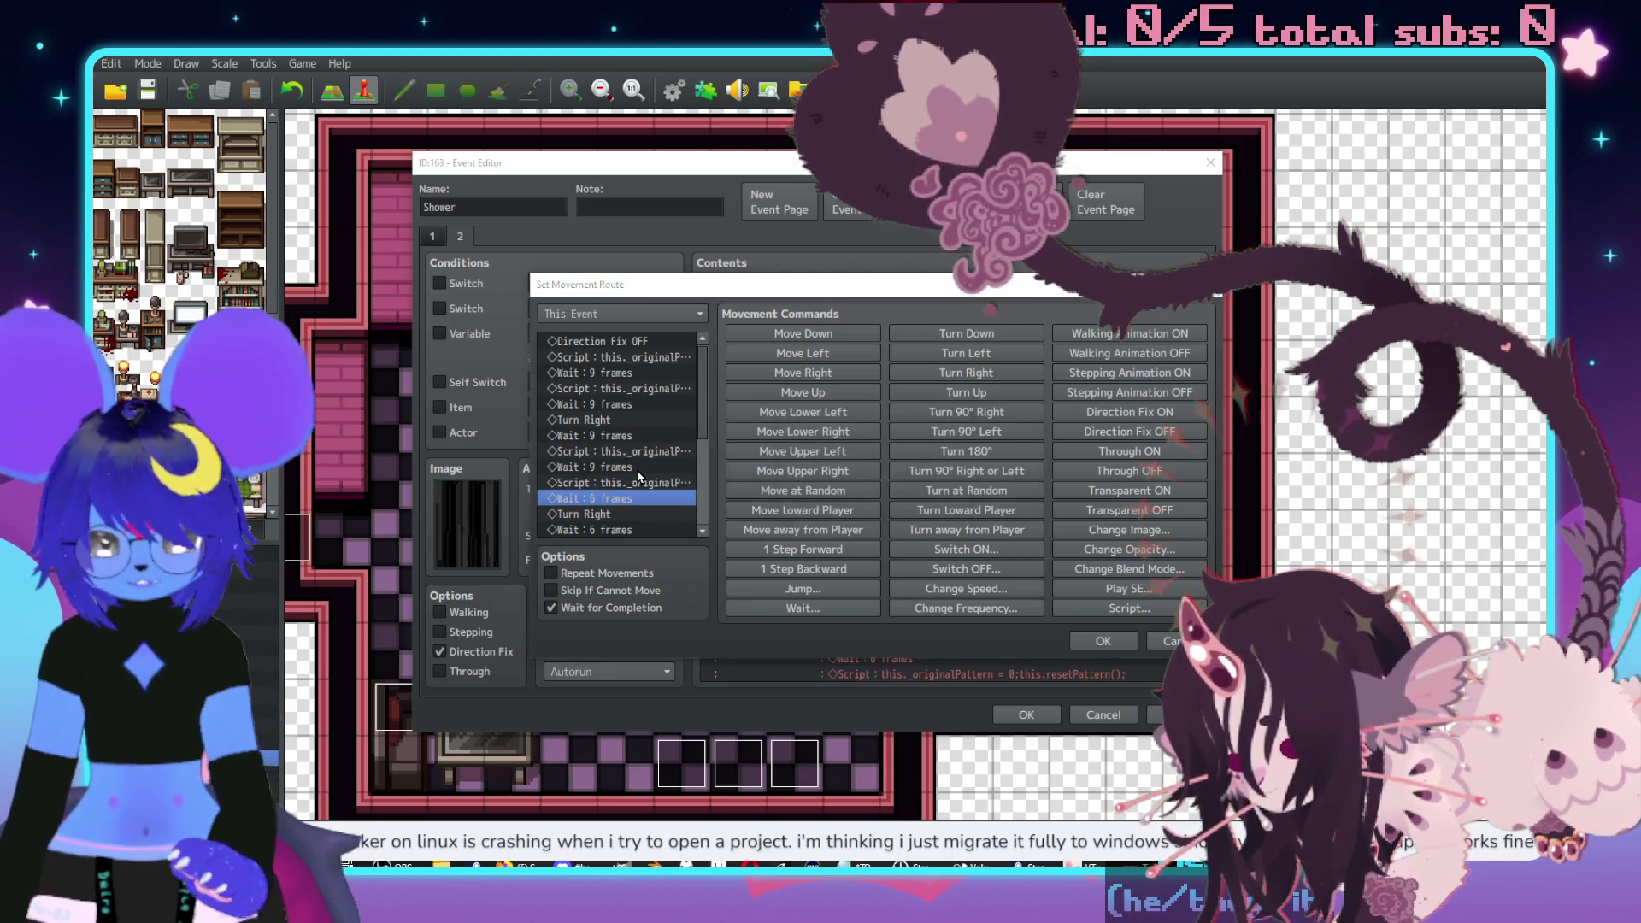
pyautogui.press('space')
pyautogui.write('9')
pyautogui.press('Return')
# - Replace the final Turn Right with Turn Up and place a 9-frame wait after it
pyautogui.scroll(-2, 637, 470)
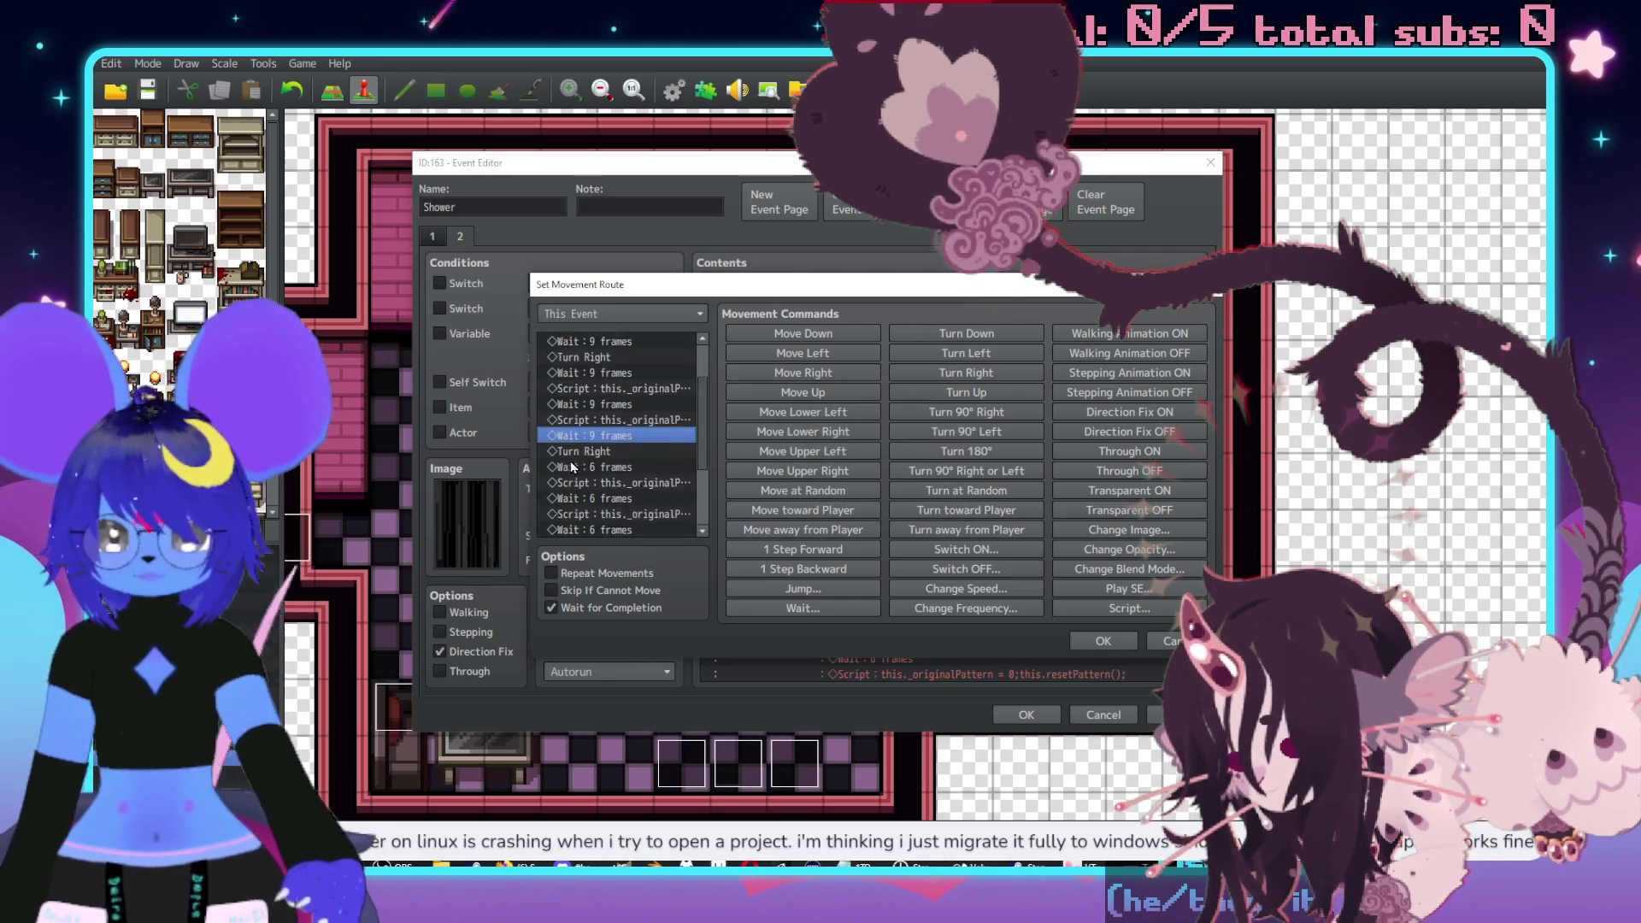
pyautogui.click(618, 435)
pyautogui.press('Delete')
pyautogui.press('Down')
pyautogui.press('Down')
pyautogui.press('Down')
pyautogui.hotkey('ctrl', 'x')
pyautogui.press('Up')
pyautogui.press('Up')
pyautogui.press('Up')
pyautogui.hotkey('ctrl', 'v')
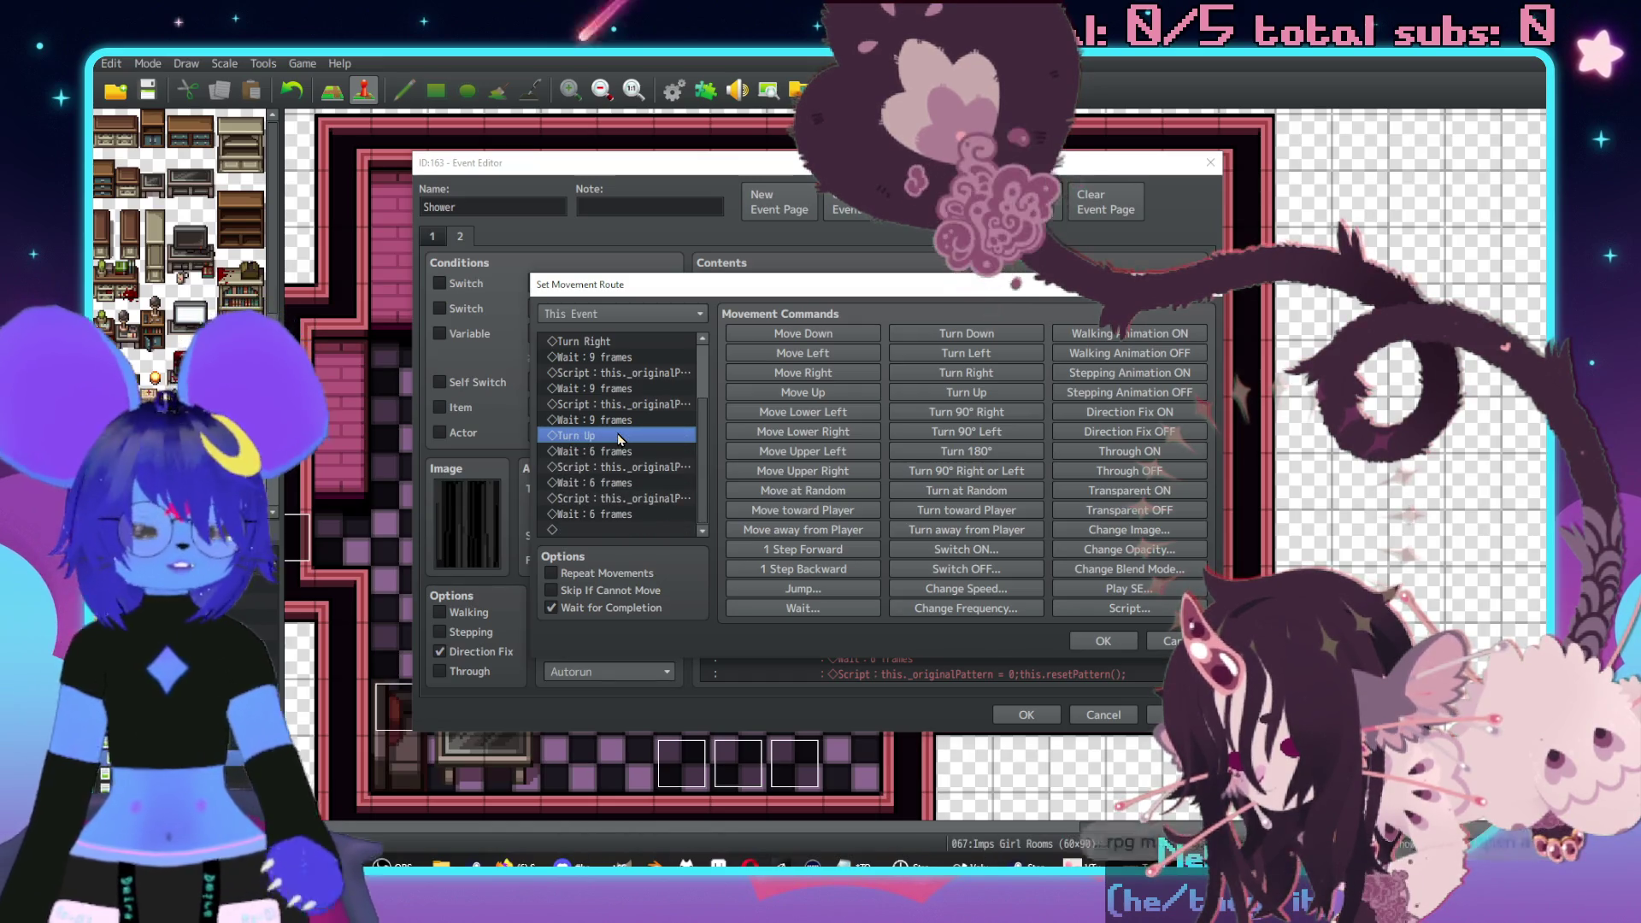
pyautogui.press('Down')
pyautogui.press('Delete')
pyautogui.press('Delete')
pyautogui.press('Delete')
pyautogui.press('Delete')
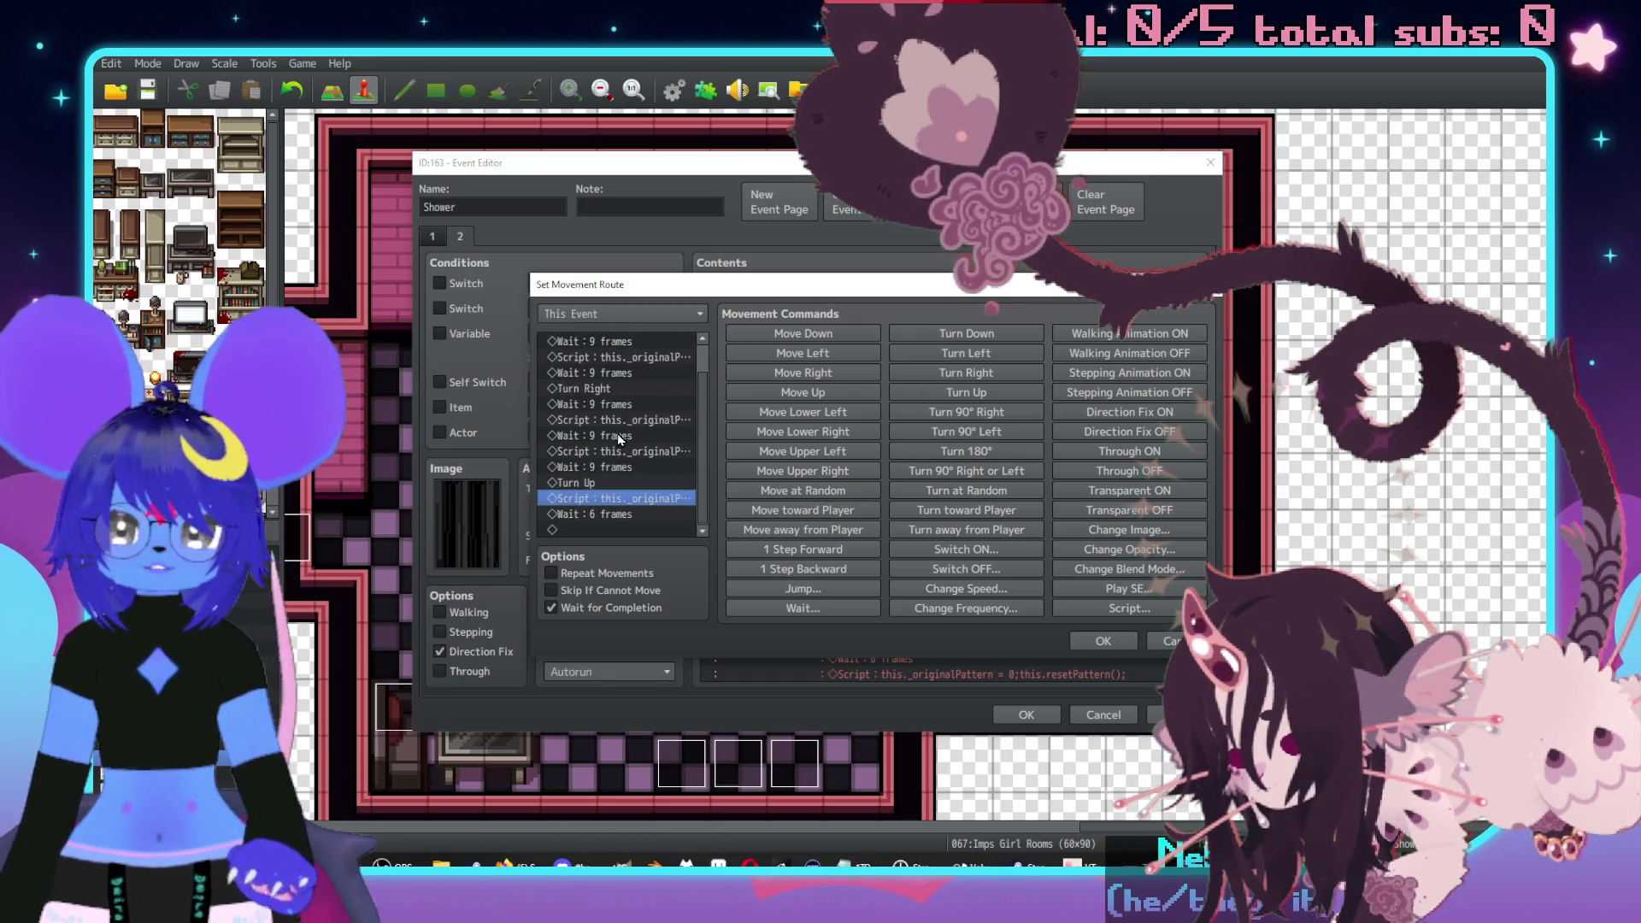
pyautogui.click(1142, 417)
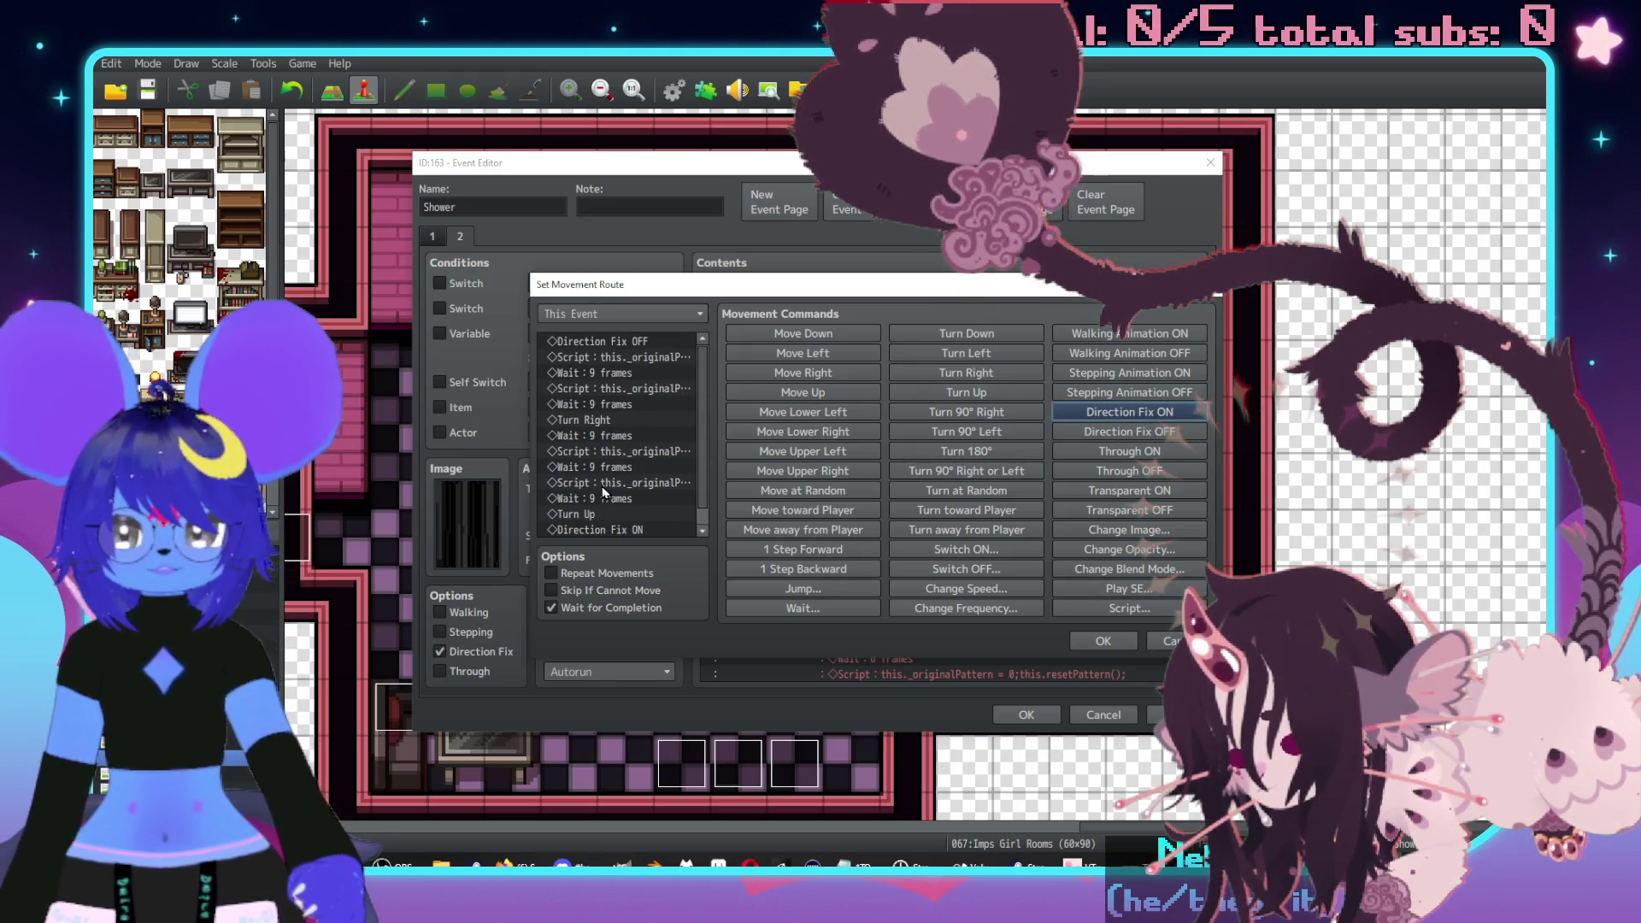
pyautogui.click(640, 484)
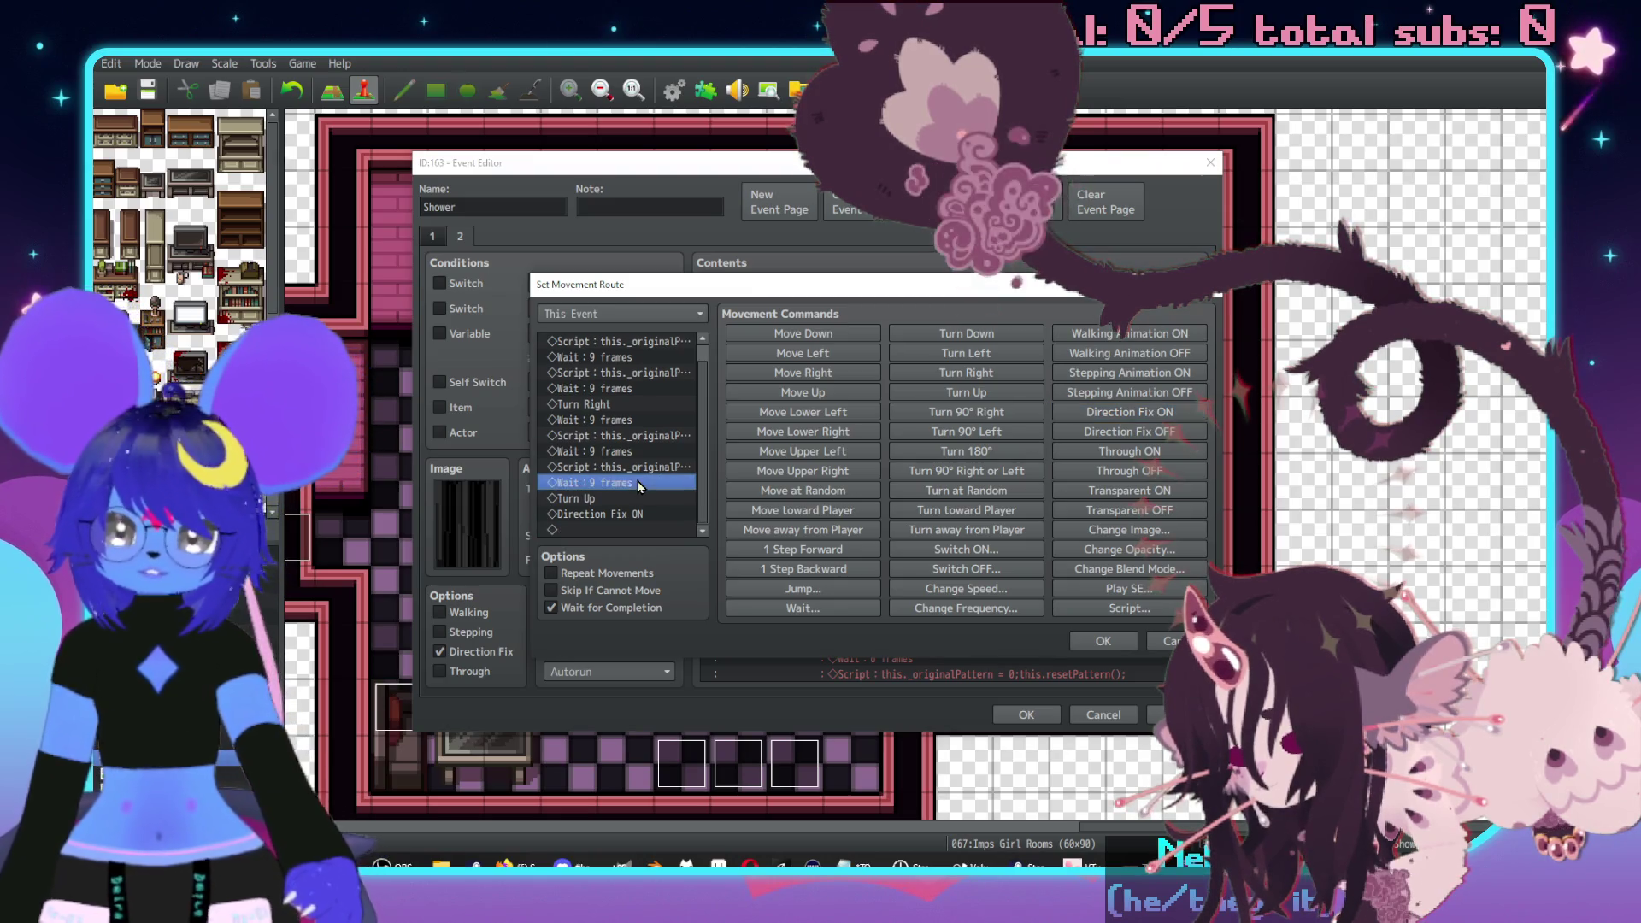
pyautogui.click(610, 515)
pyautogui.hotkey('ctrl', 'v')
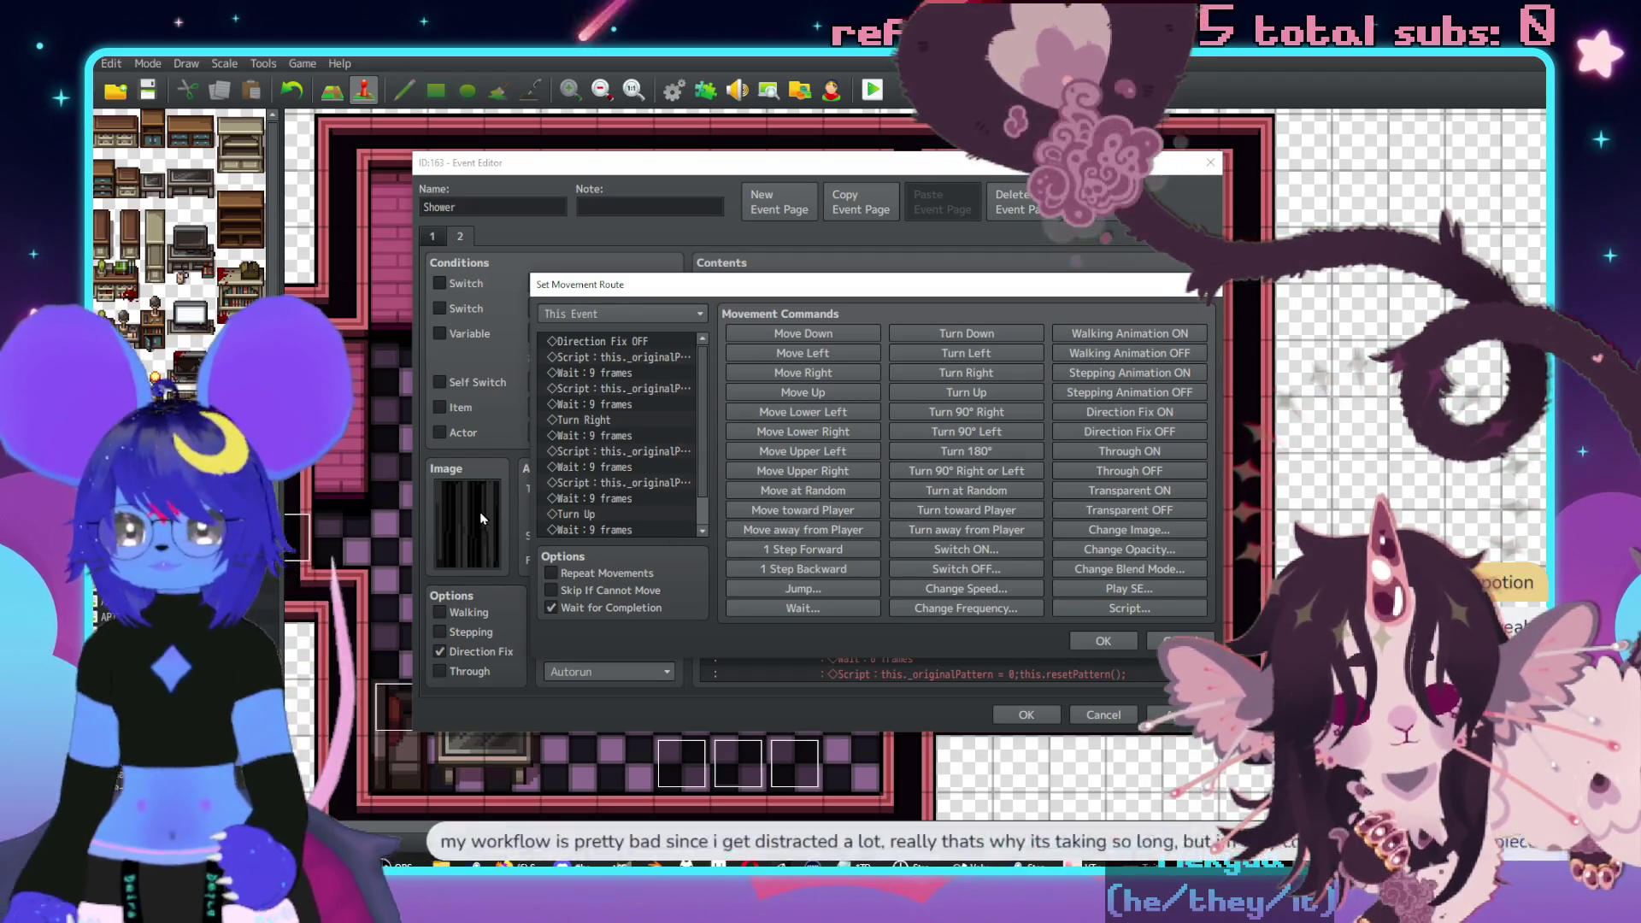
# - Append Direction Fix ON as the route's last command and confirm the movement route
pyautogui.click(1129, 412)
pyautogui.scroll(1, 539, 434)
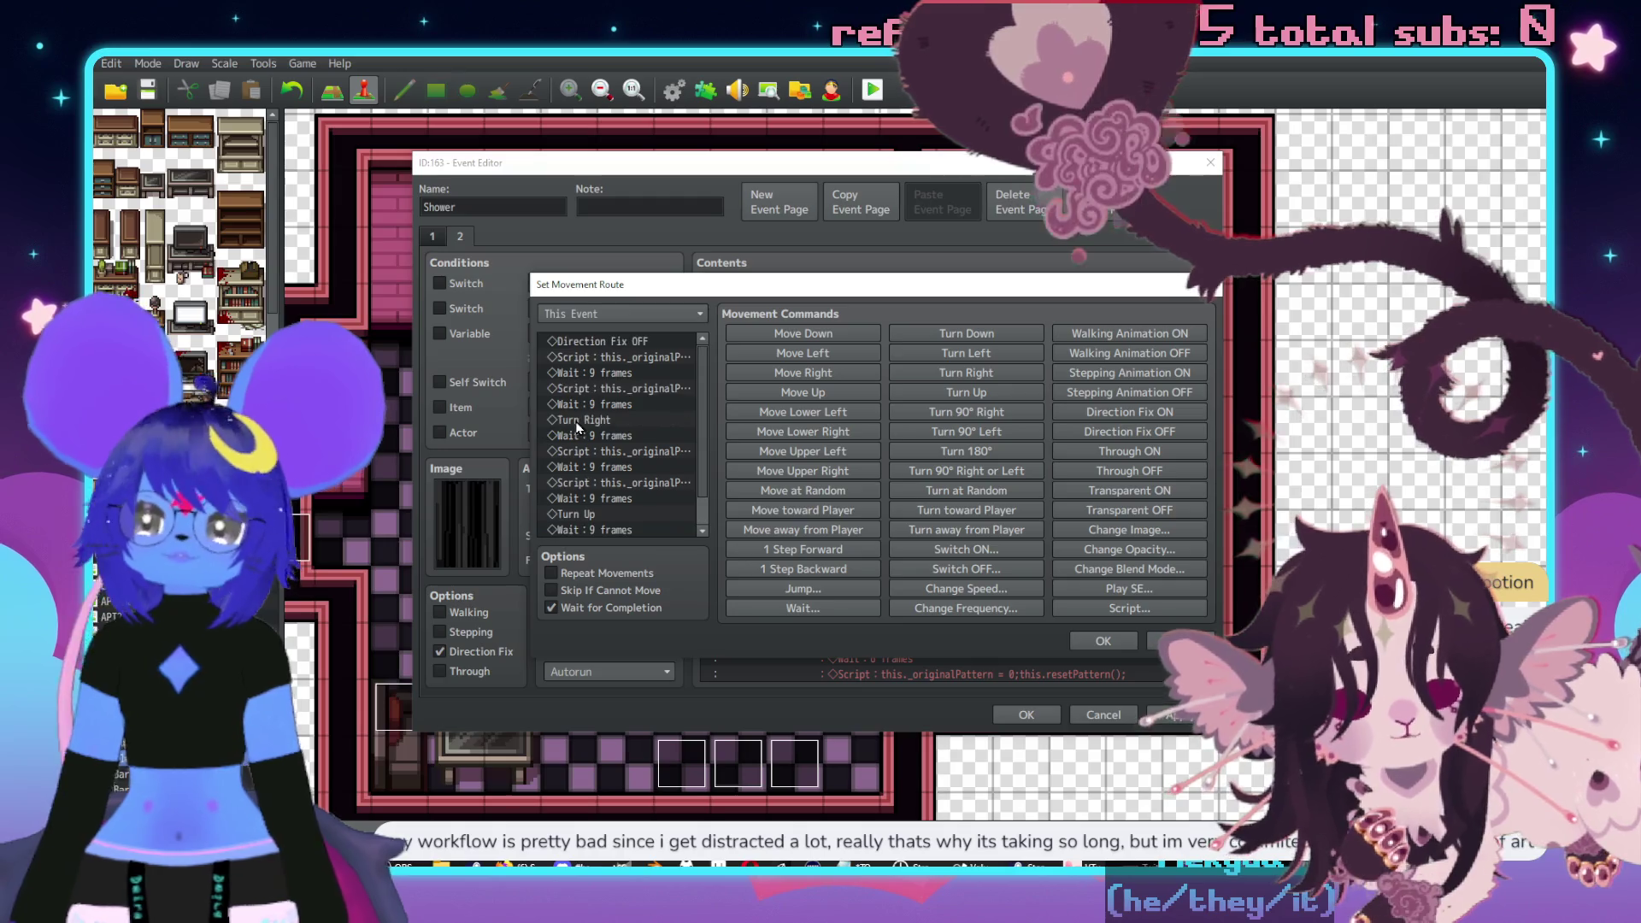
pyautogui.click(1121, 642)
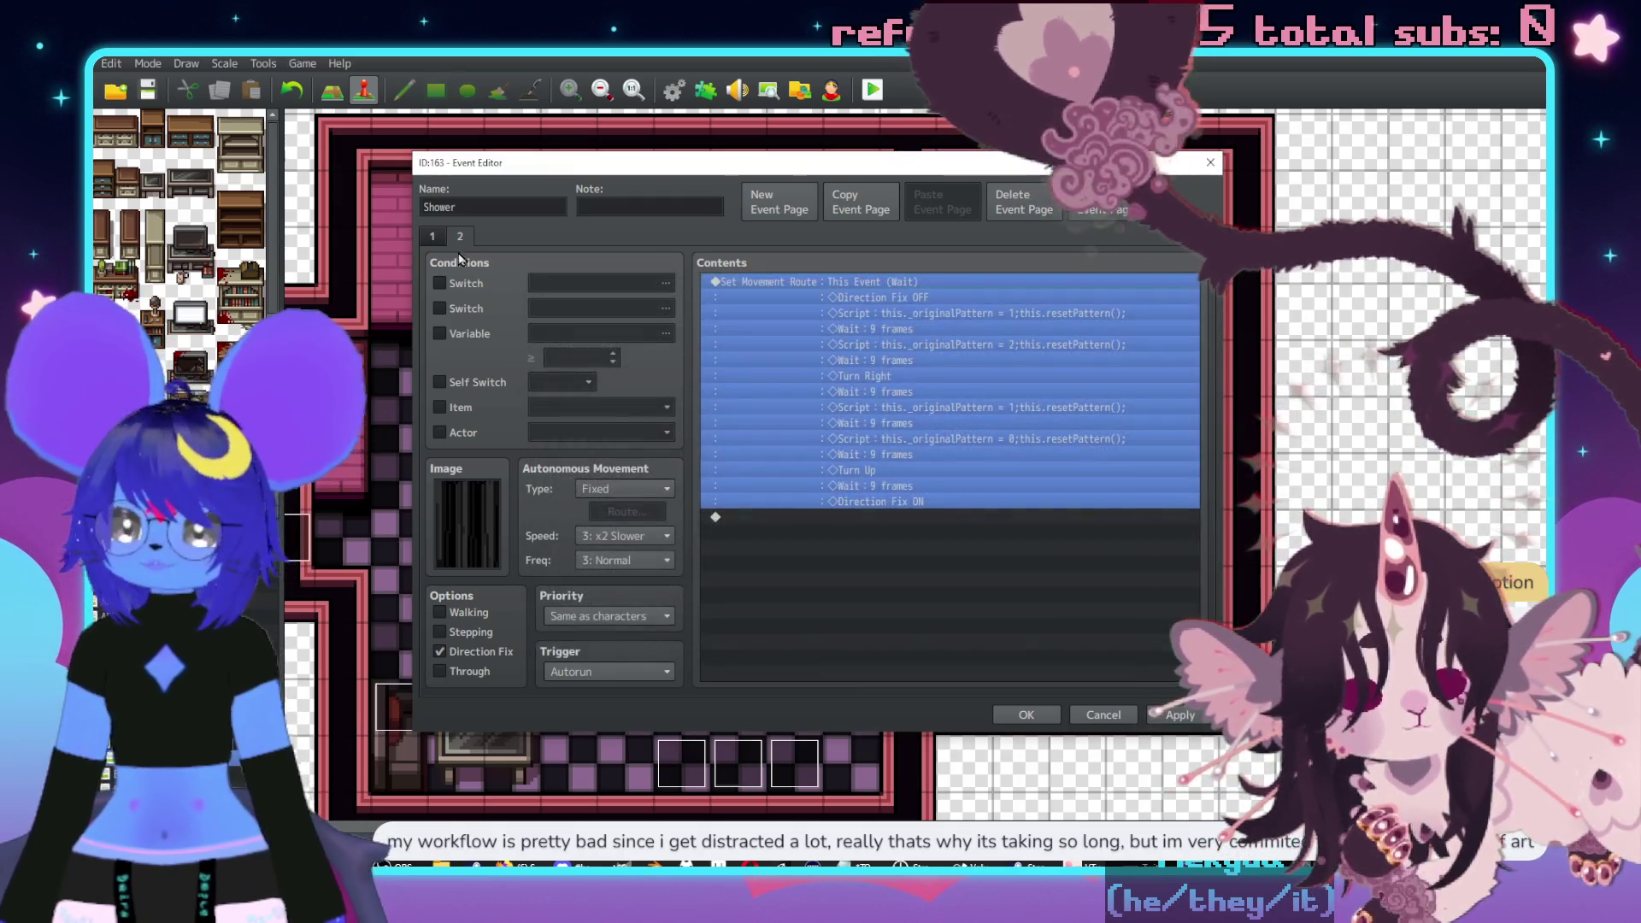
# - Make page 2 conditional on switch 0349, renamed ShowerOpen, then go back to page 1
pyautogui.click(440, 282)
pyautogui.click(589, 283)
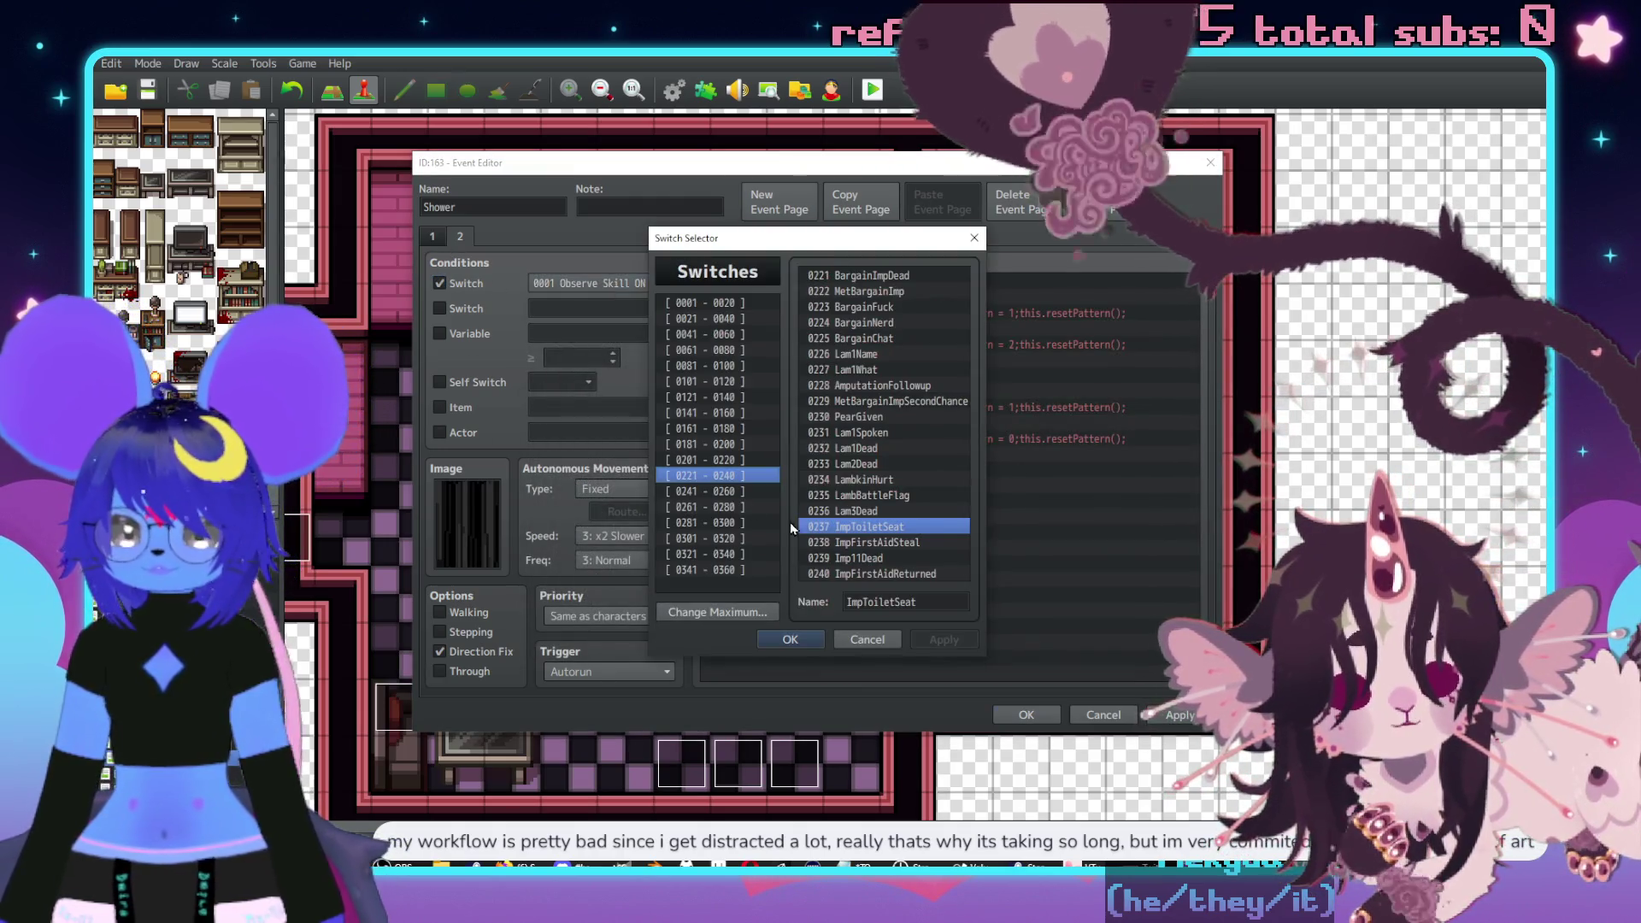
pyautogui.click(735, 553)
pyautogui.click(722, 569)
pyautogui.click(855, 400)
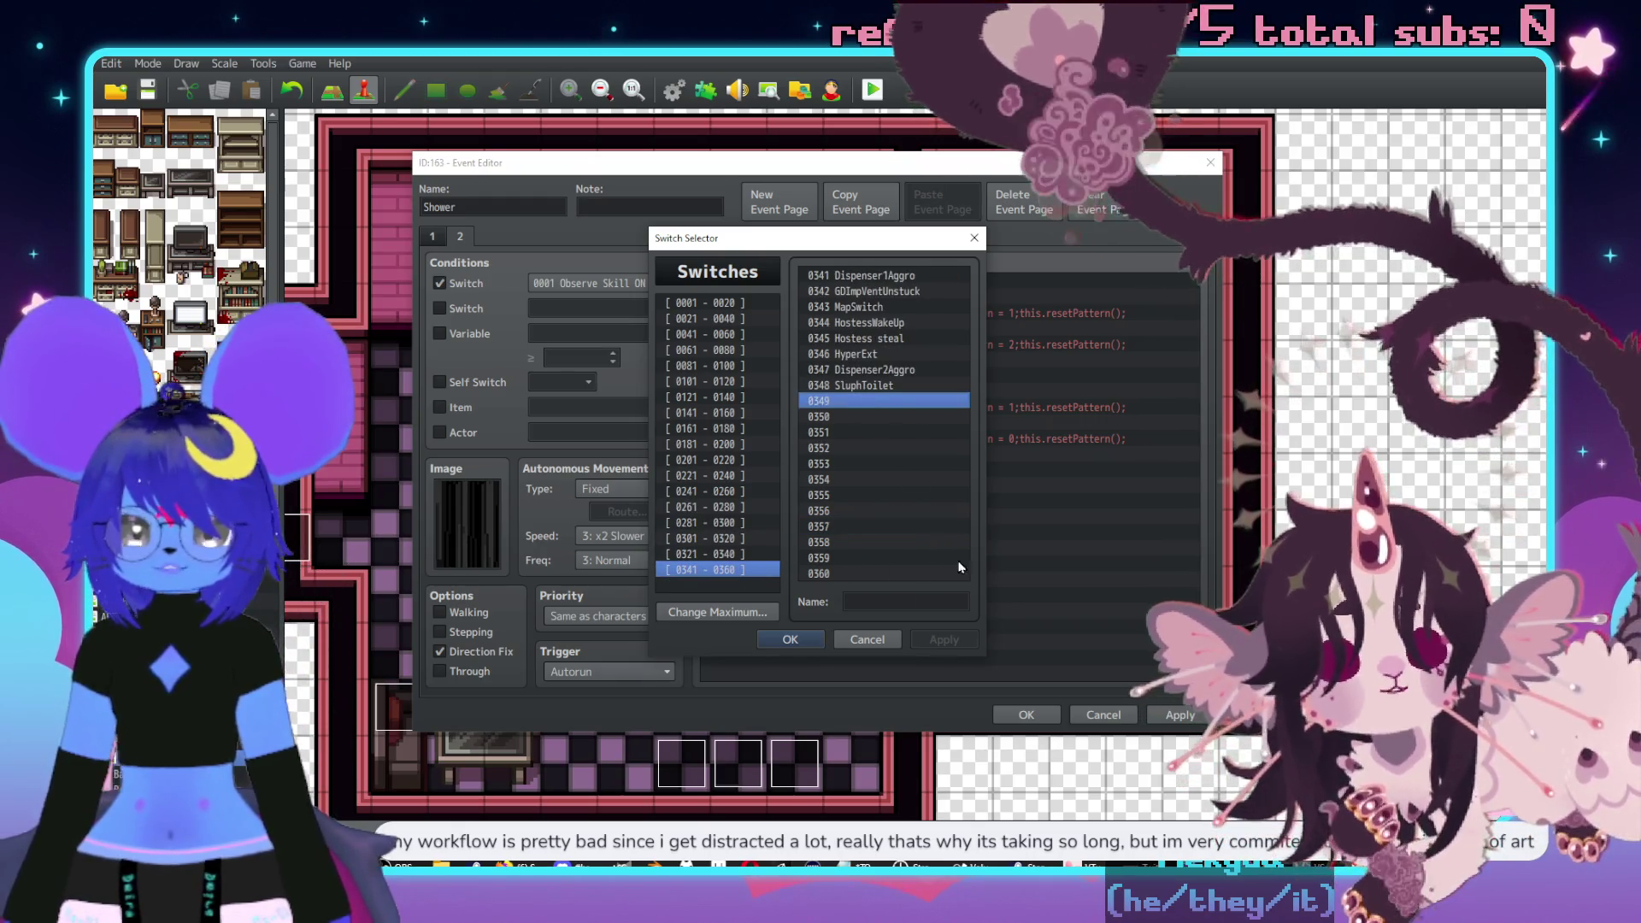
pyautogui.click(901, 602)
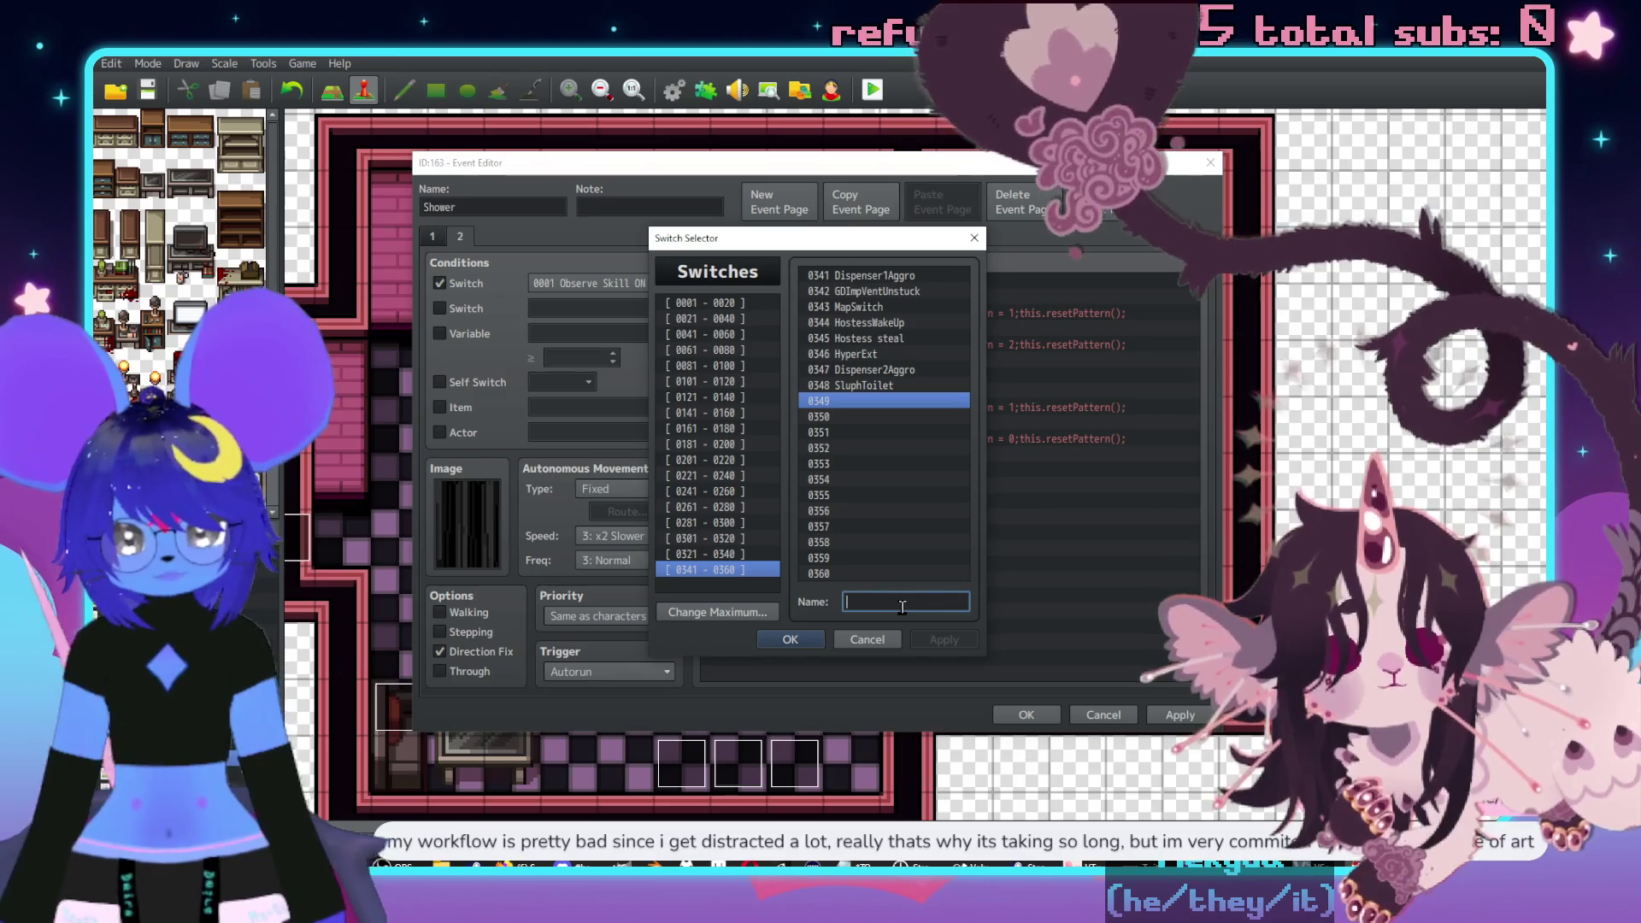
pyautogui.write('ShowerOpe')
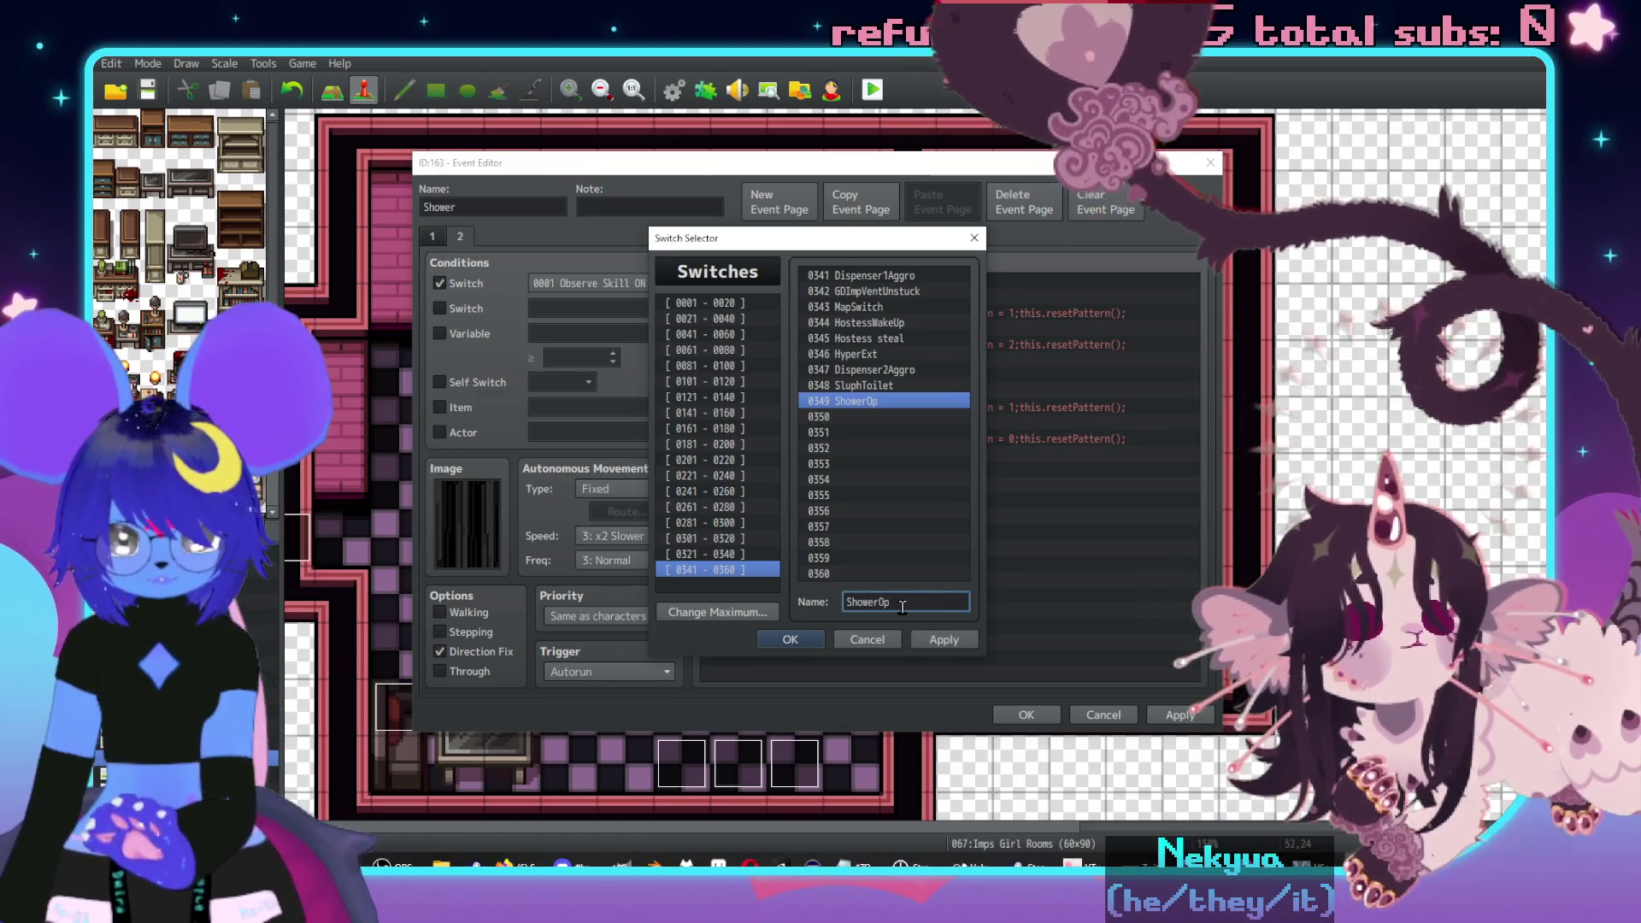
pyautogui.write('n')
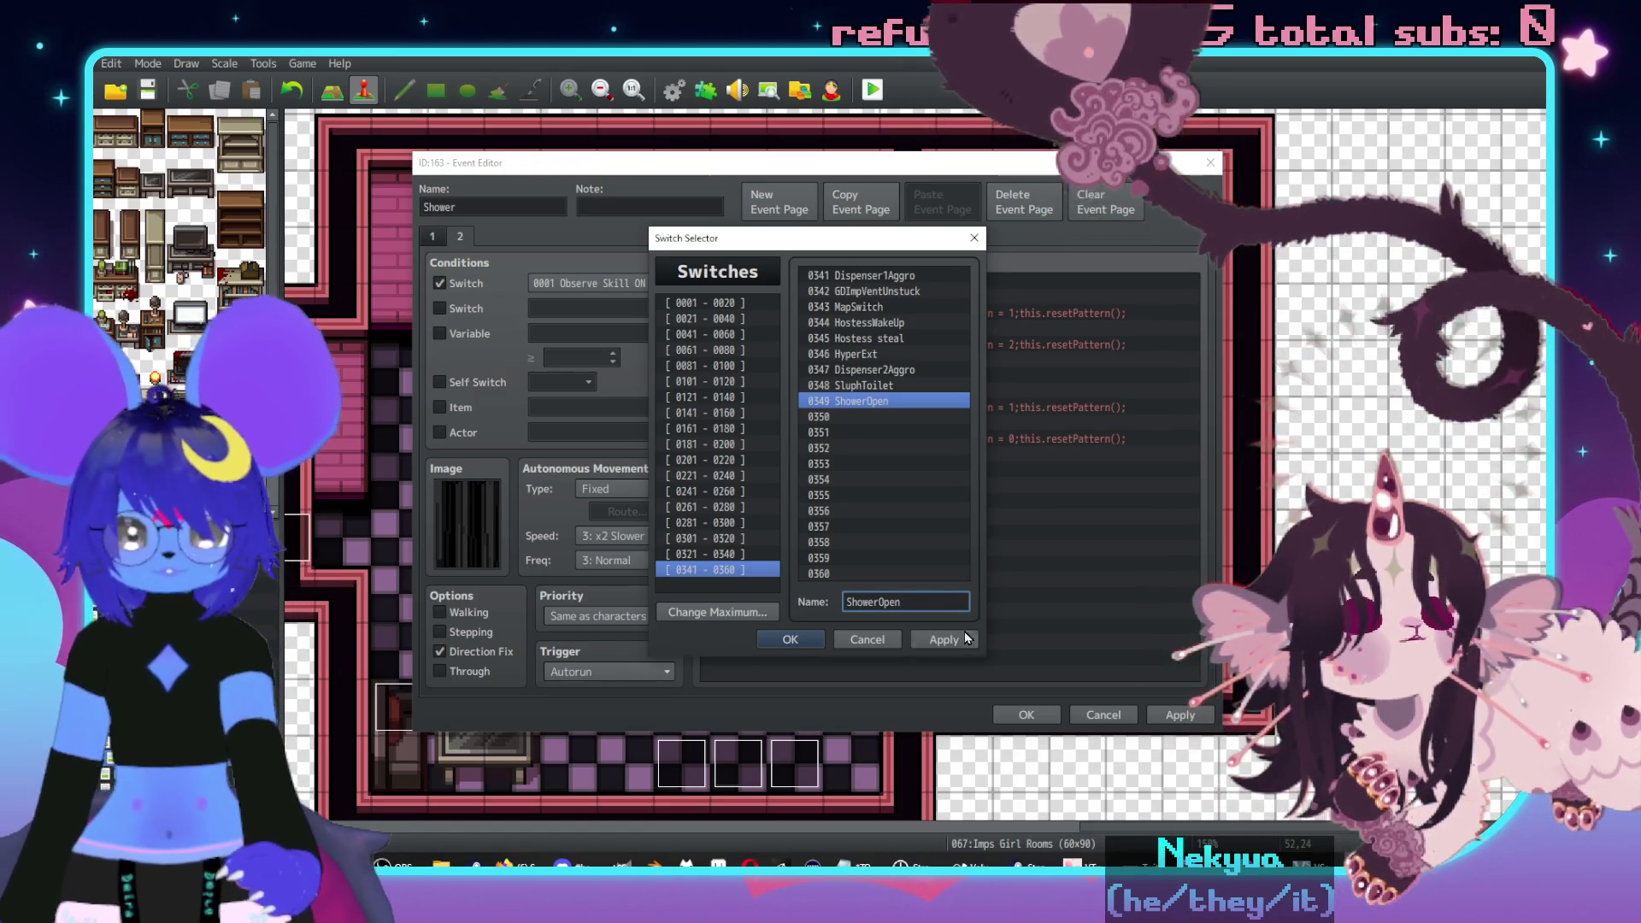
pyautogui.press('Return')
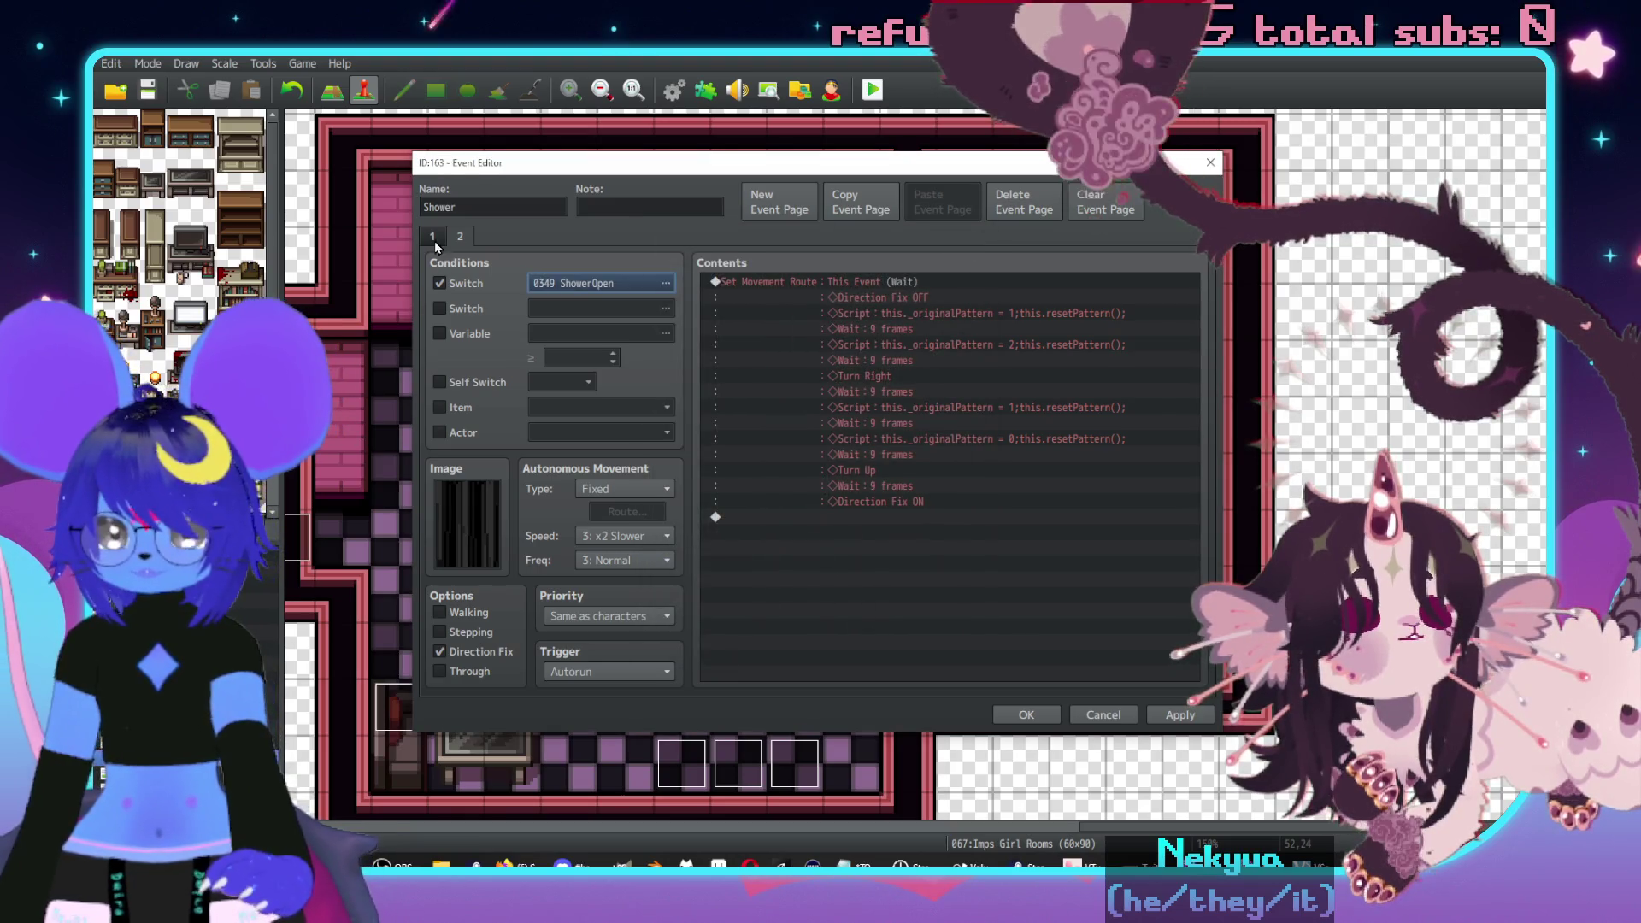
pyautogui.click(433, 238)
# - Add a message describing the claw-footed tub, black curtain and sinister aura, ending 'Open it?'
pyautogui.doubleClick(745, 284)
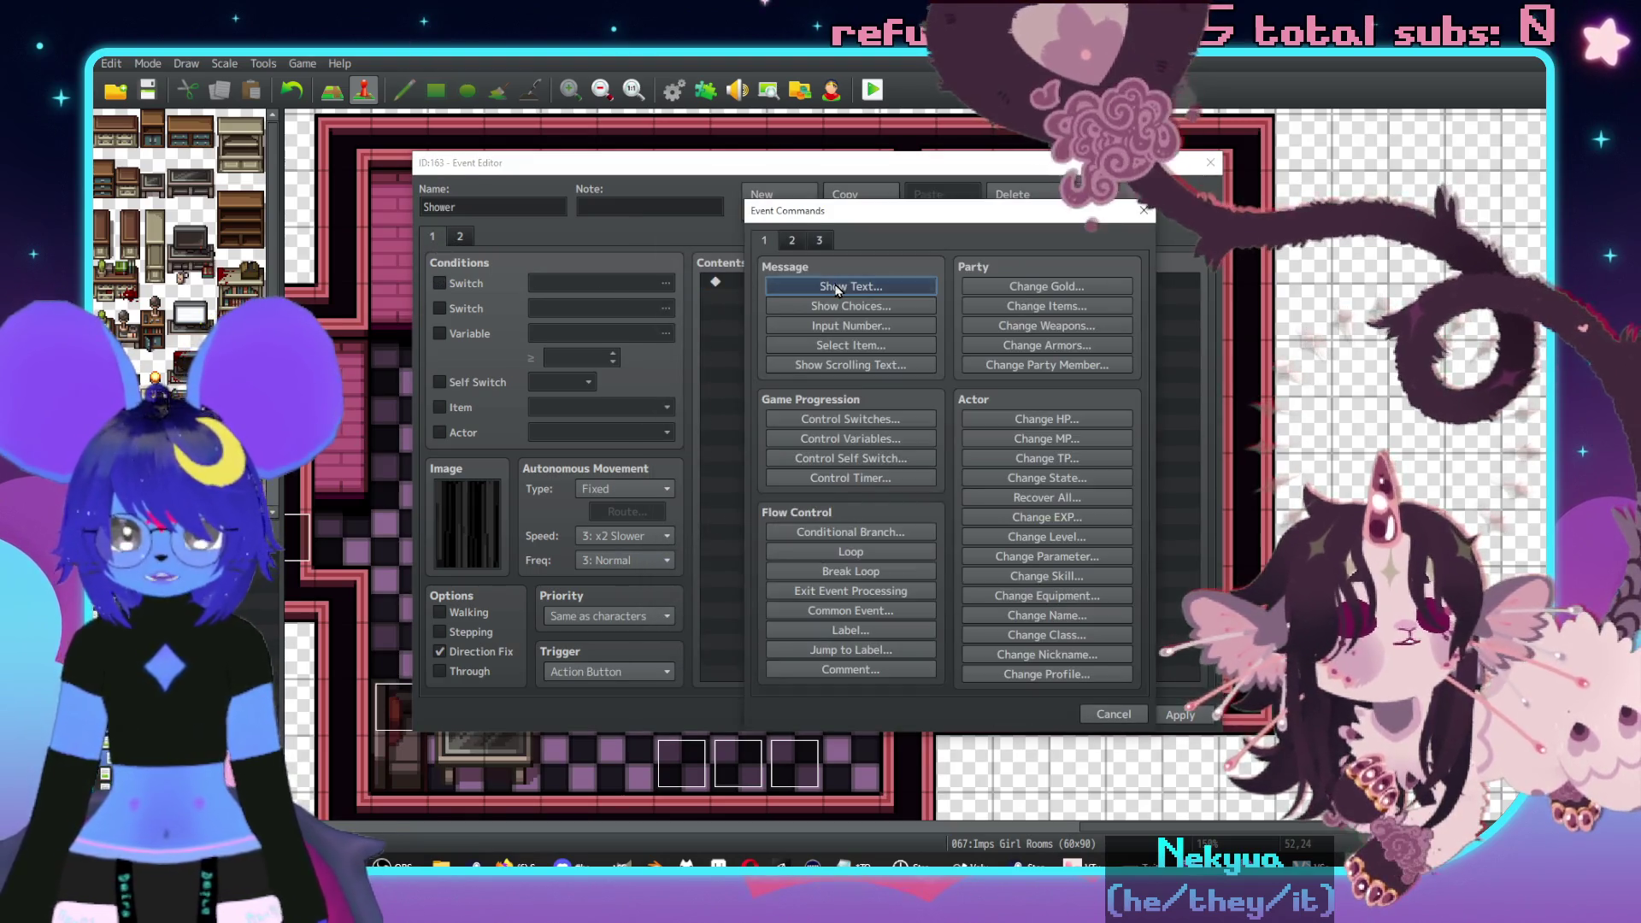
pyautogui.click(835, 289)
pyautogui.write('A ')
pyautogui.write('showe')
pyautogui.press('BackSpace')
pyautogui.press('BackSpace')
pyautogui.press('BackSpace')
pyautogui.press('BackSpace')
pyautogui.write('cla')
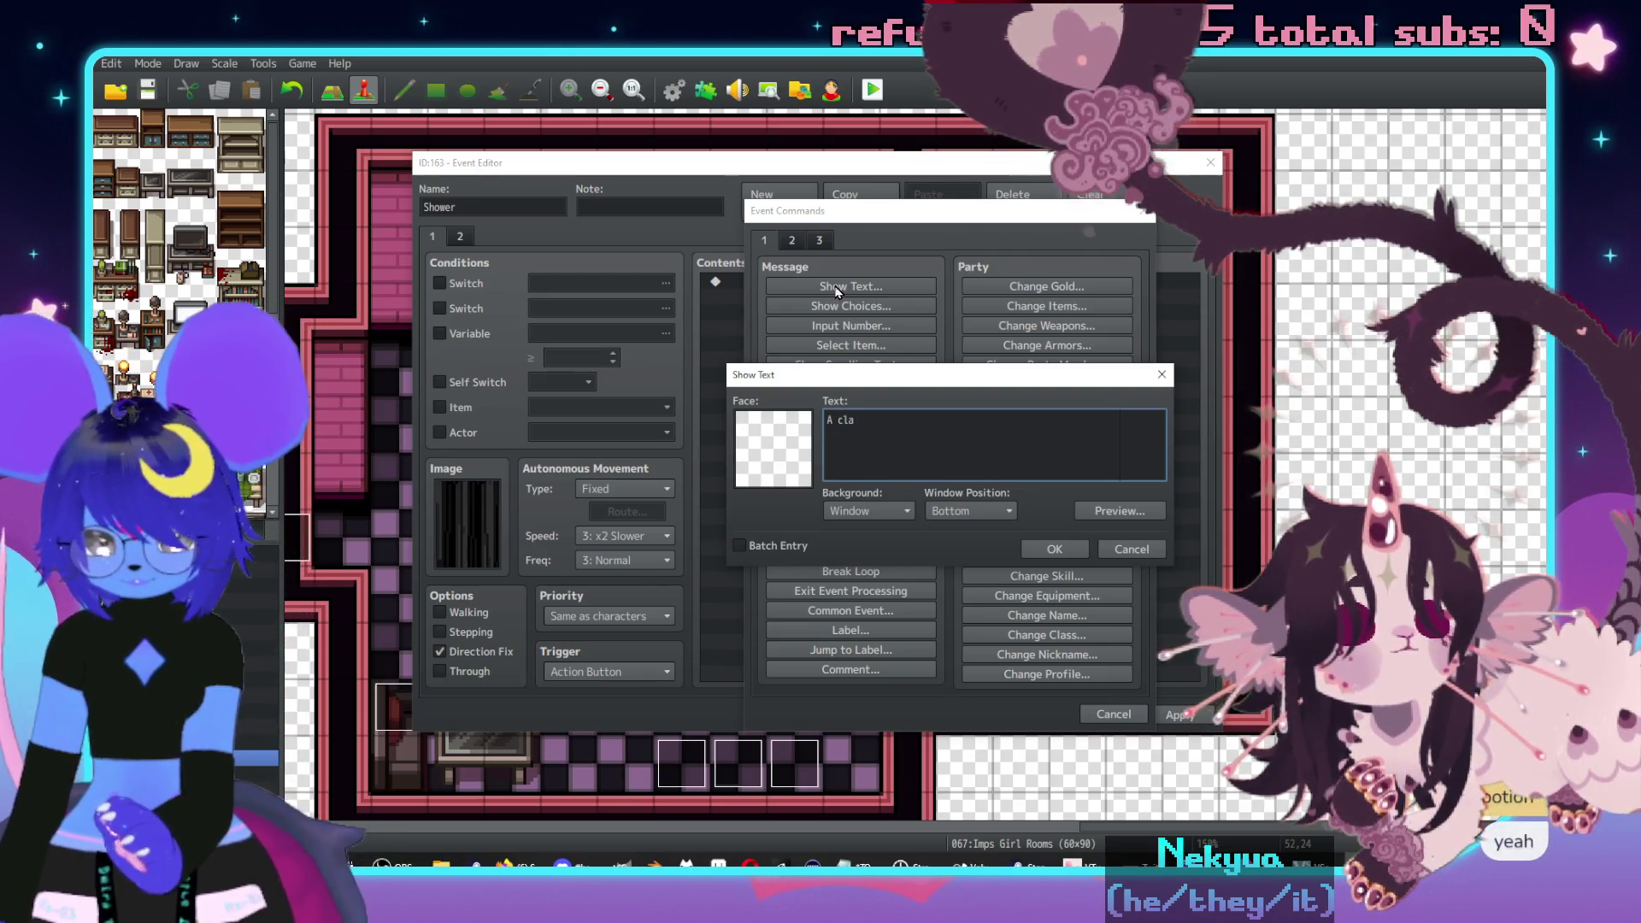
pyautogui.write('w-footed tub')
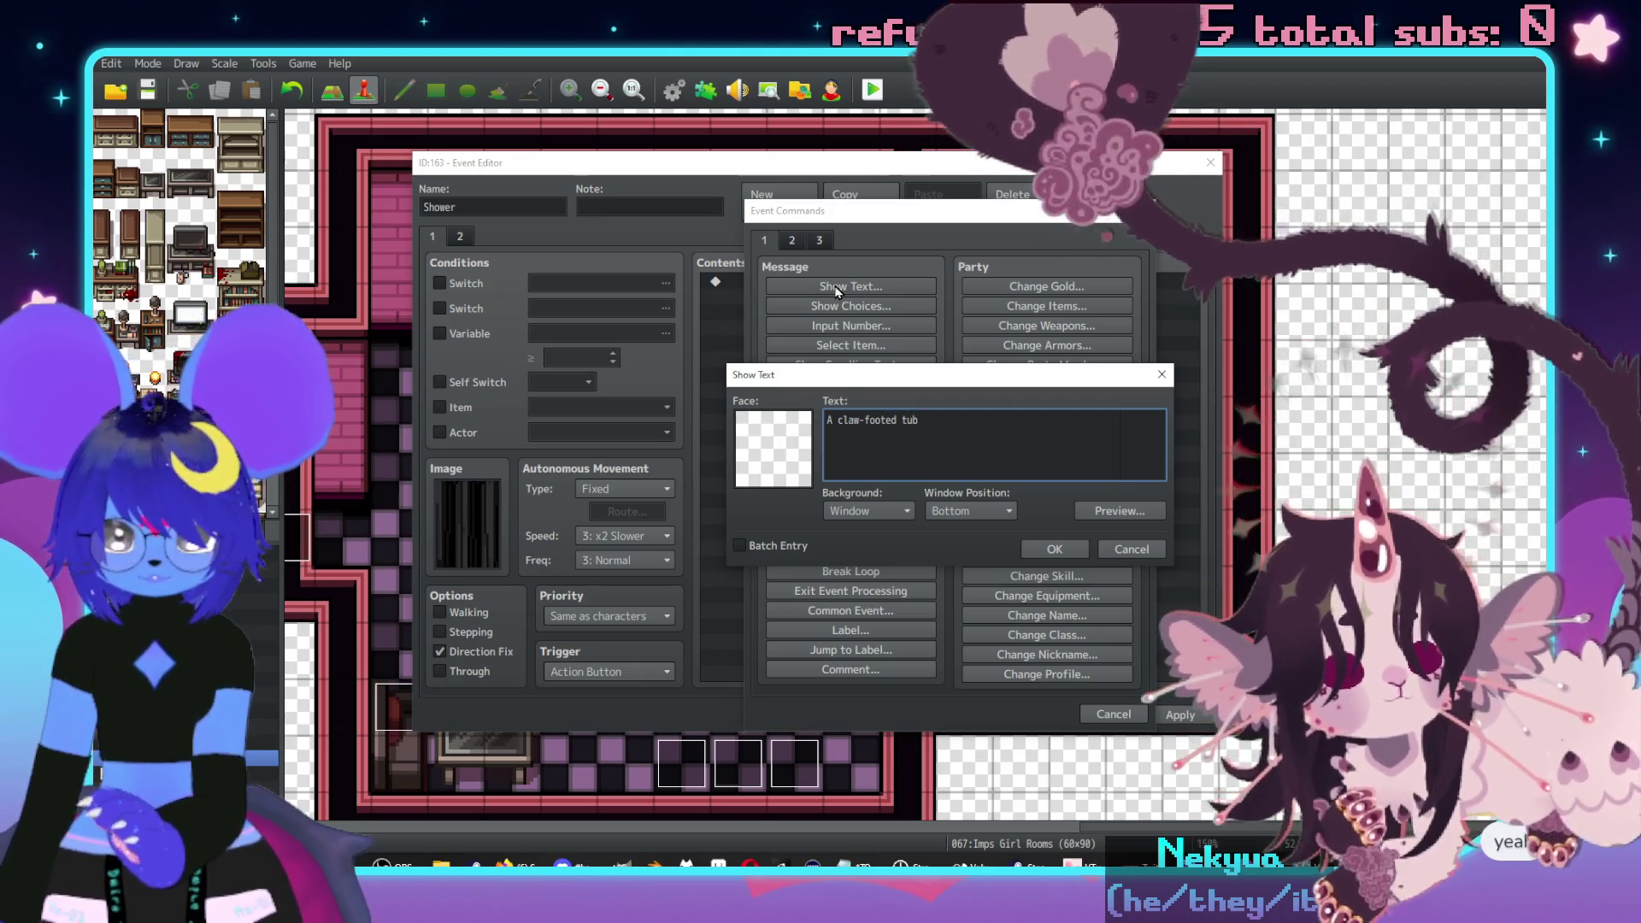
pyautogui.write(' with a hig')
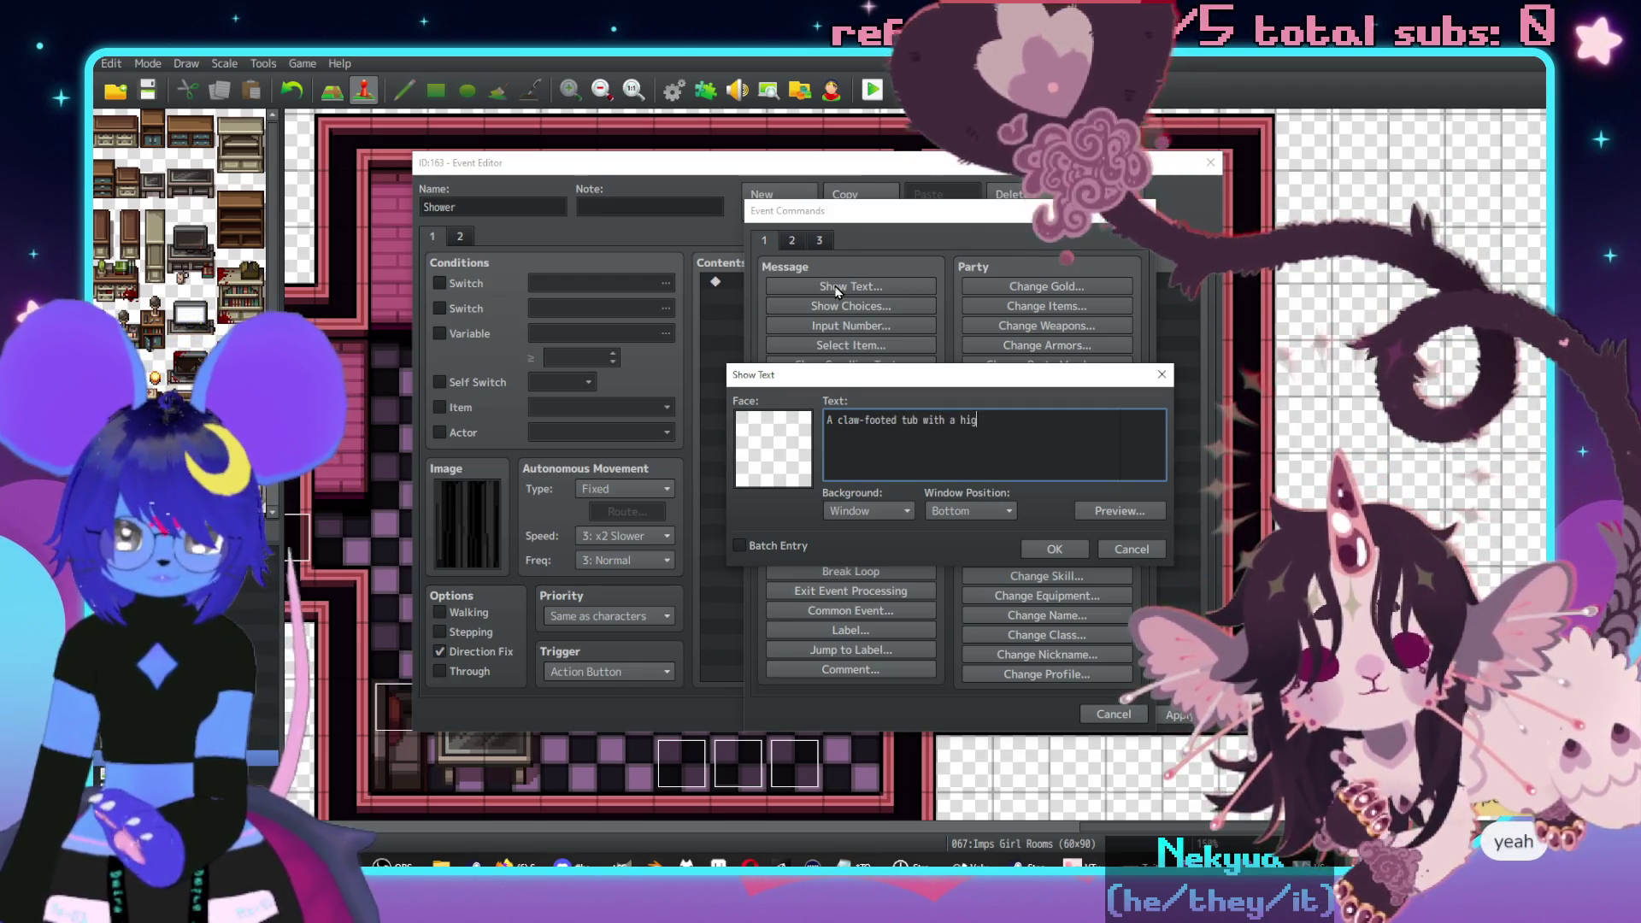
pyautogui.write('h shower and a')
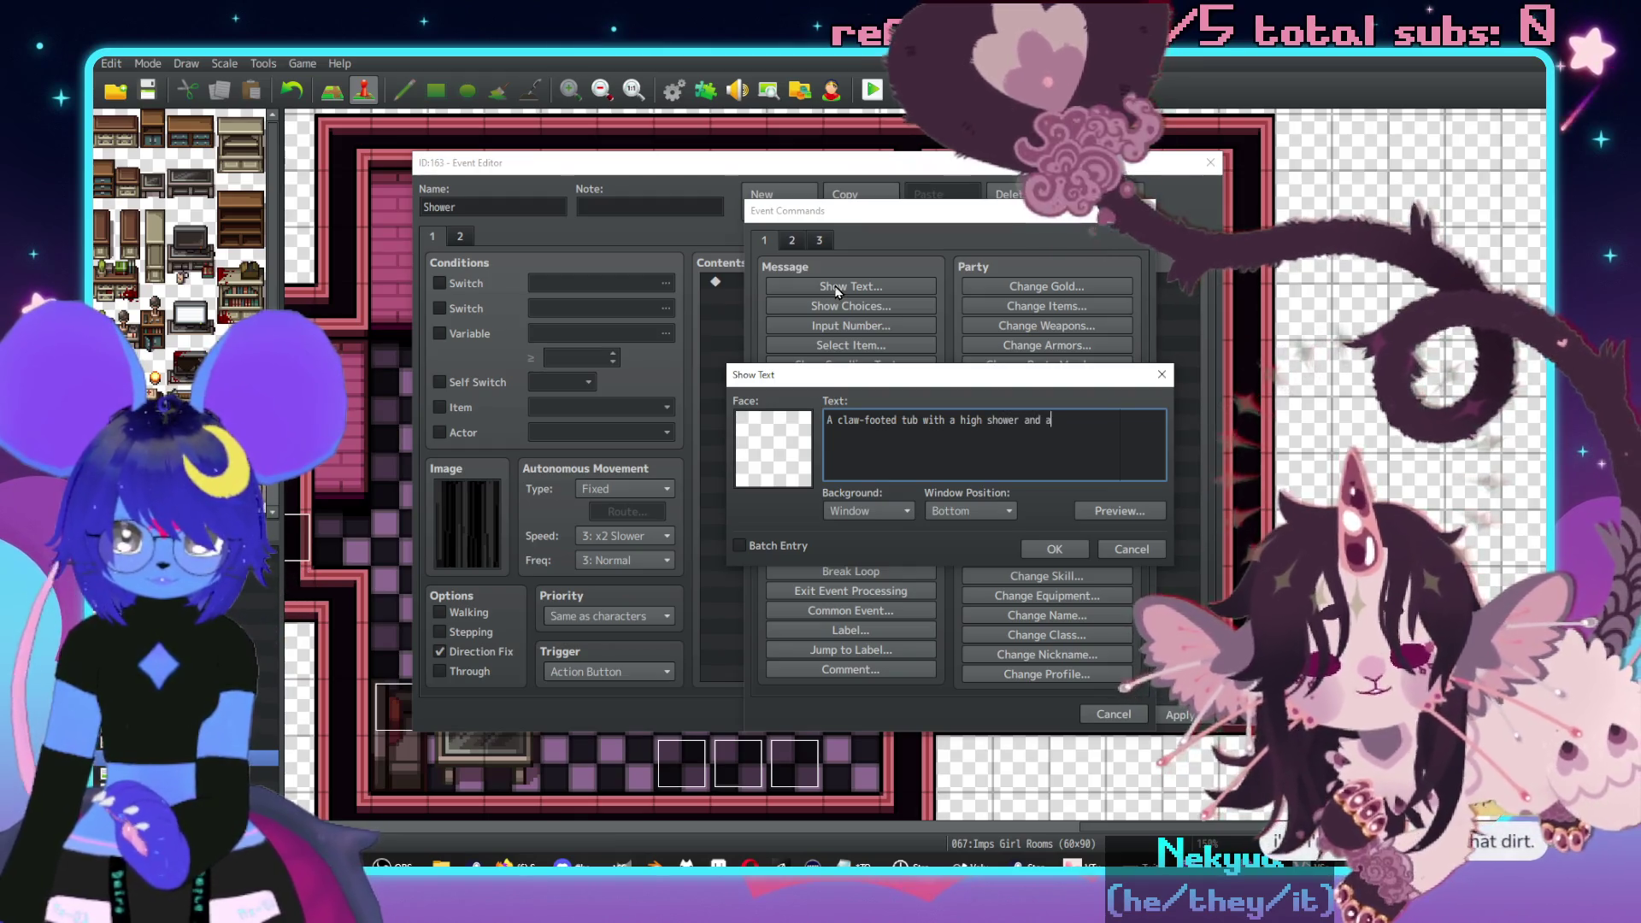
pyautogui.write(' black curtain.\\')
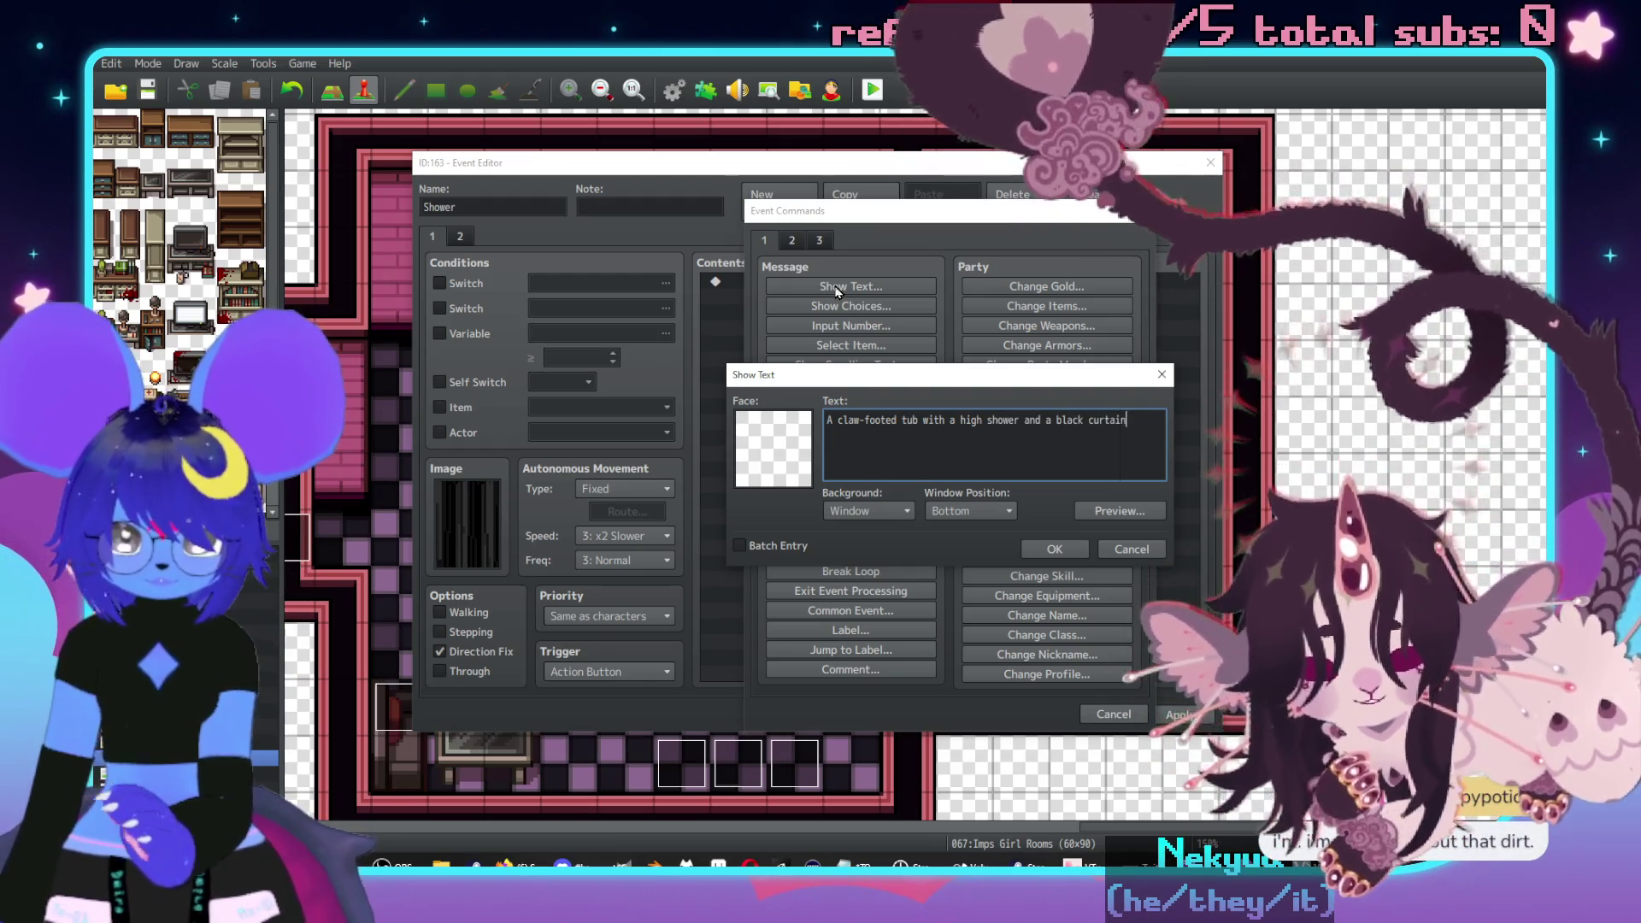
pyautogui.press('BackSpace')
pyautogui.press('BackSpace')
pyautogui.press('BackSpace')
pyautogui.press('Return')
pyautogui.write('curt')
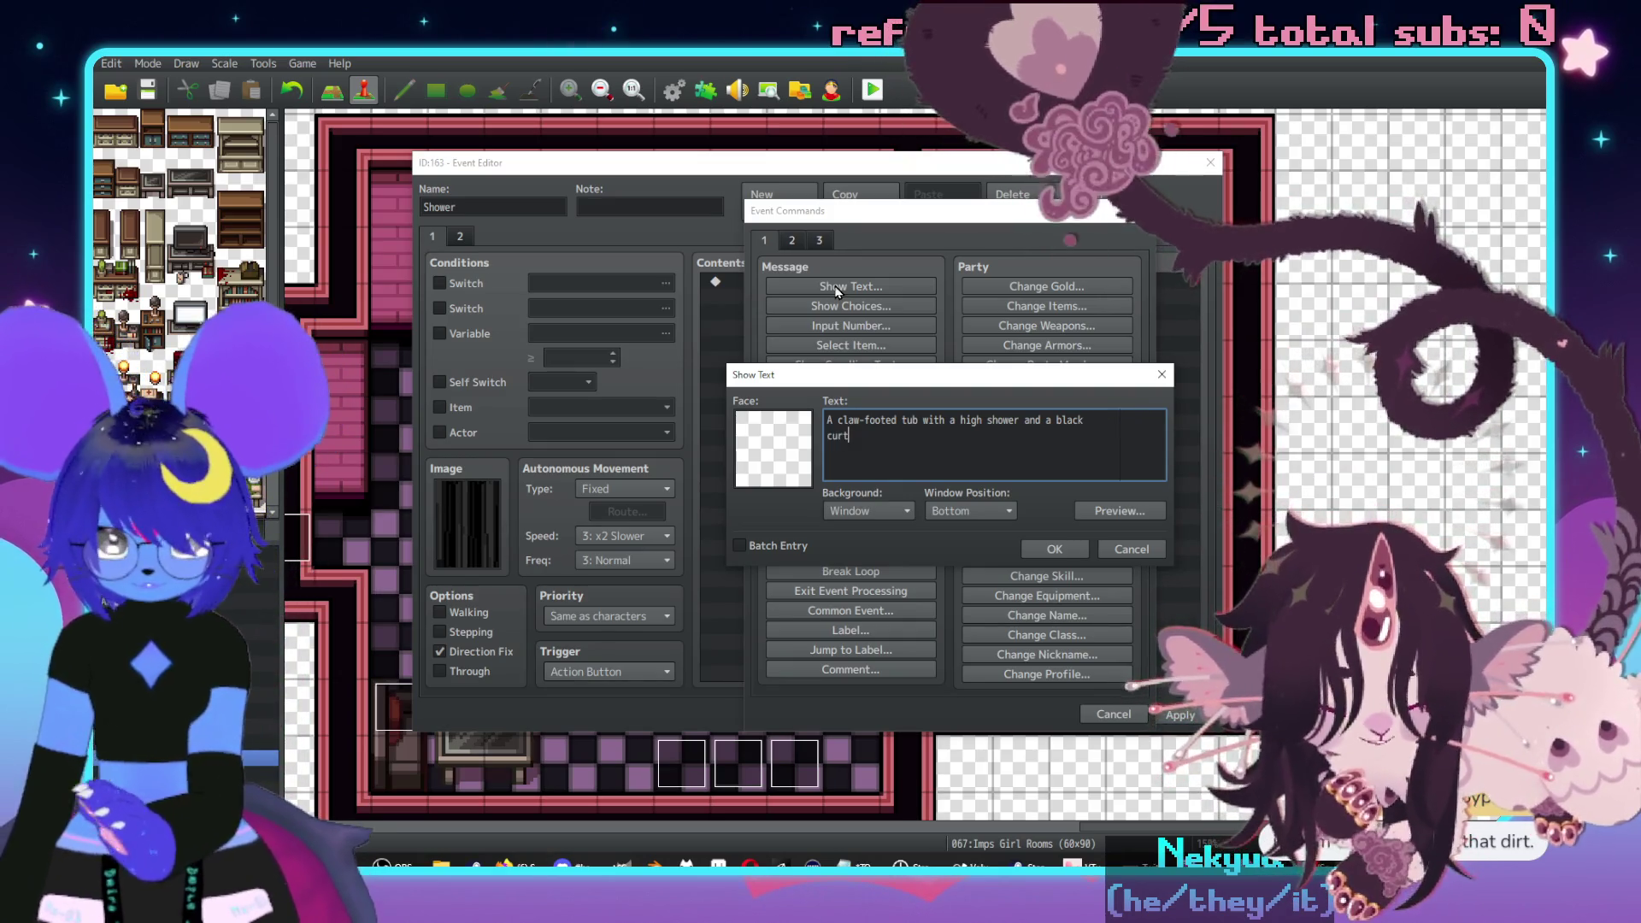
pyautogui.write('ain.\\. It e')
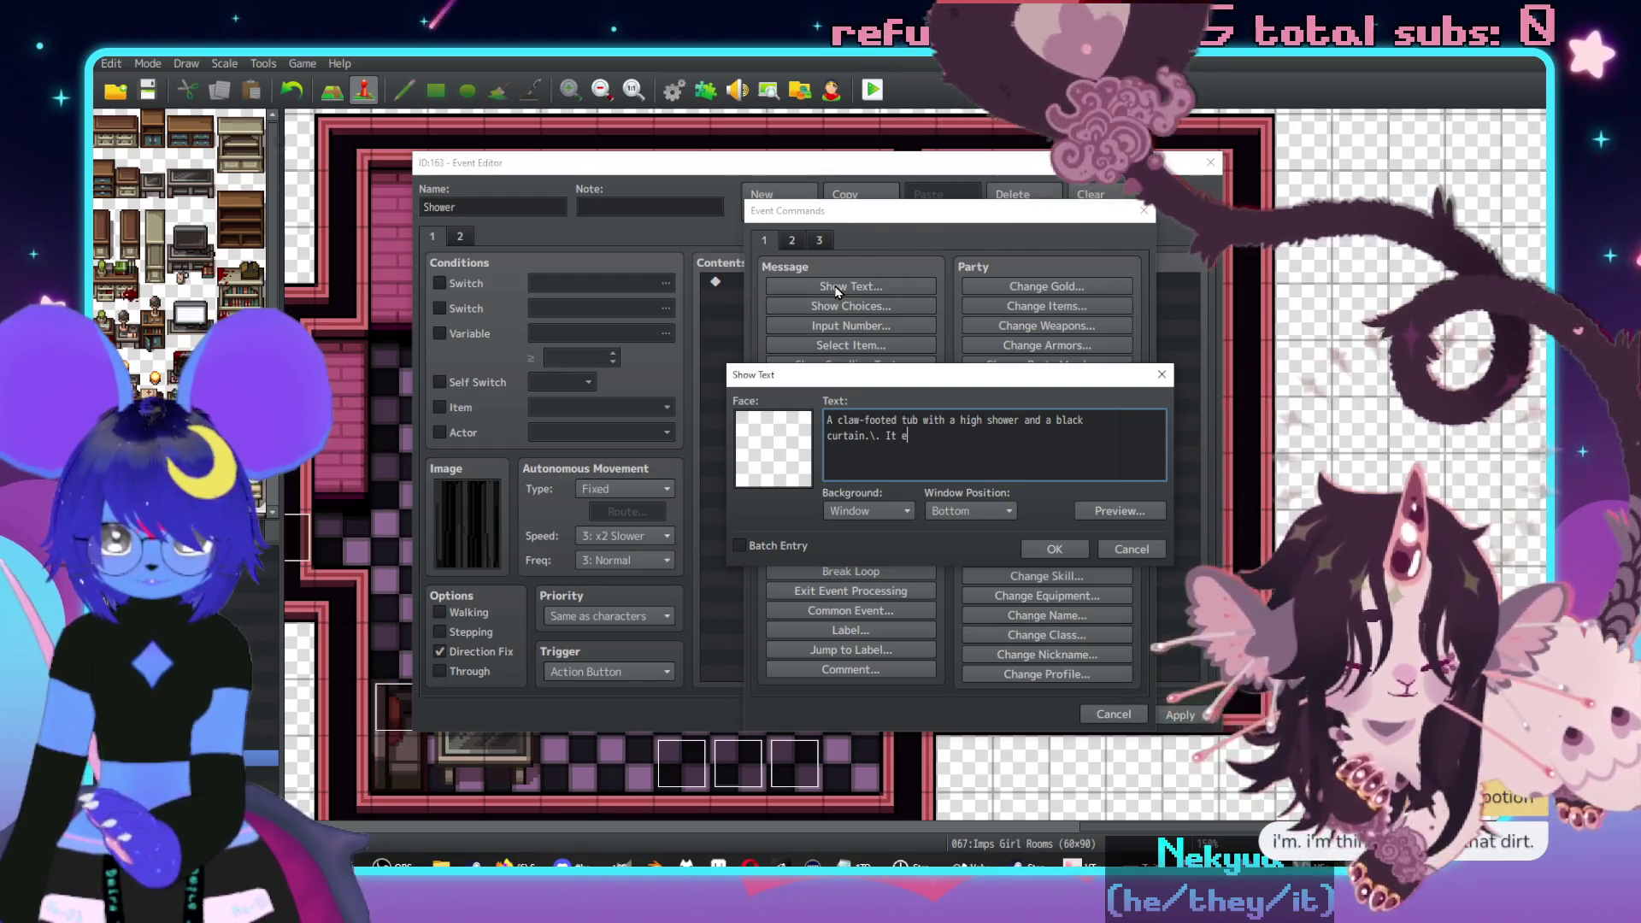
pyautogui.write('xudes a s')
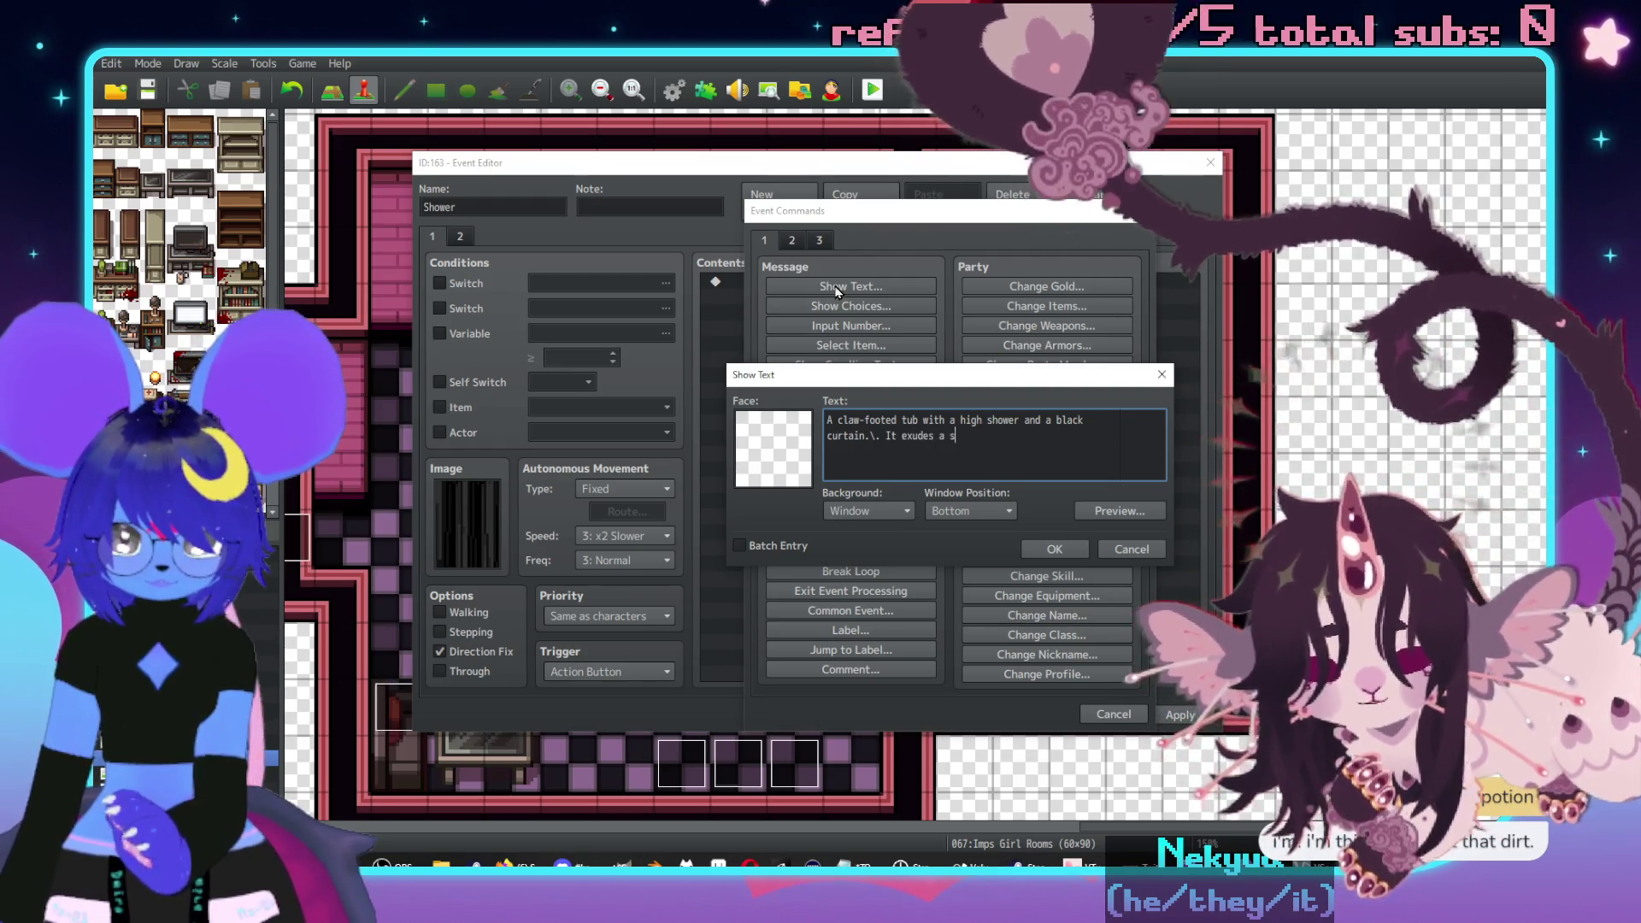
pyautogui.write('inister aura.\\.')
pyautogui.press('Return')
pyautogui.press('Return')
pyautogui.write('Open it?')
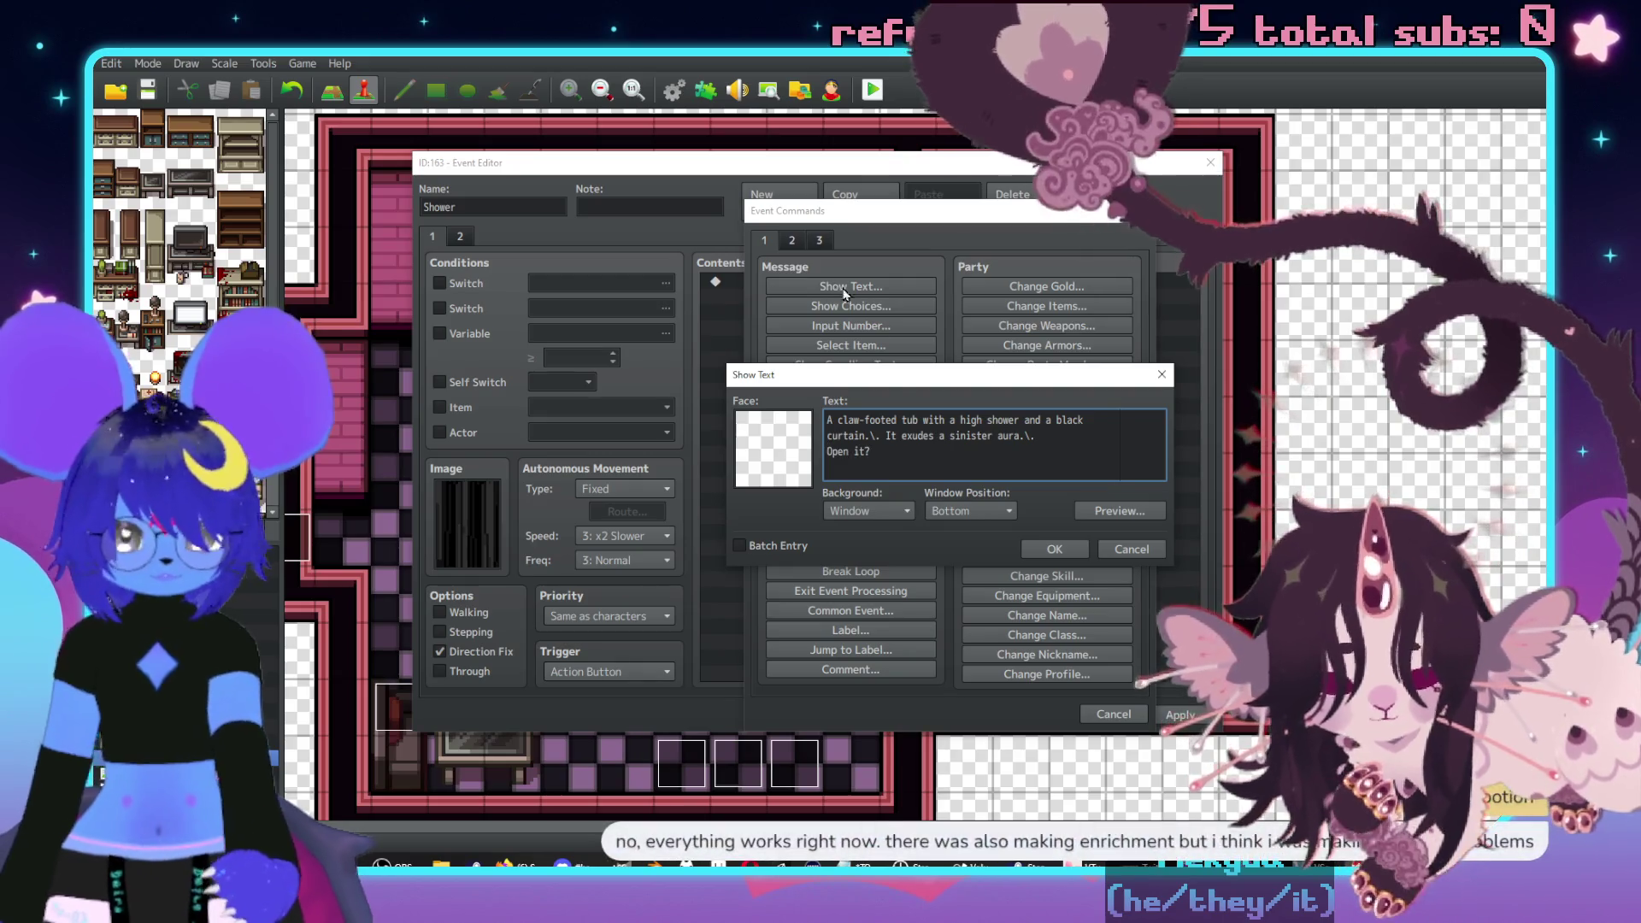
pyautogui.click(1058, 550)
# - Insert a Show Choices command after the message and open its cancel options
pyautogui.doubleClick(854, 343)
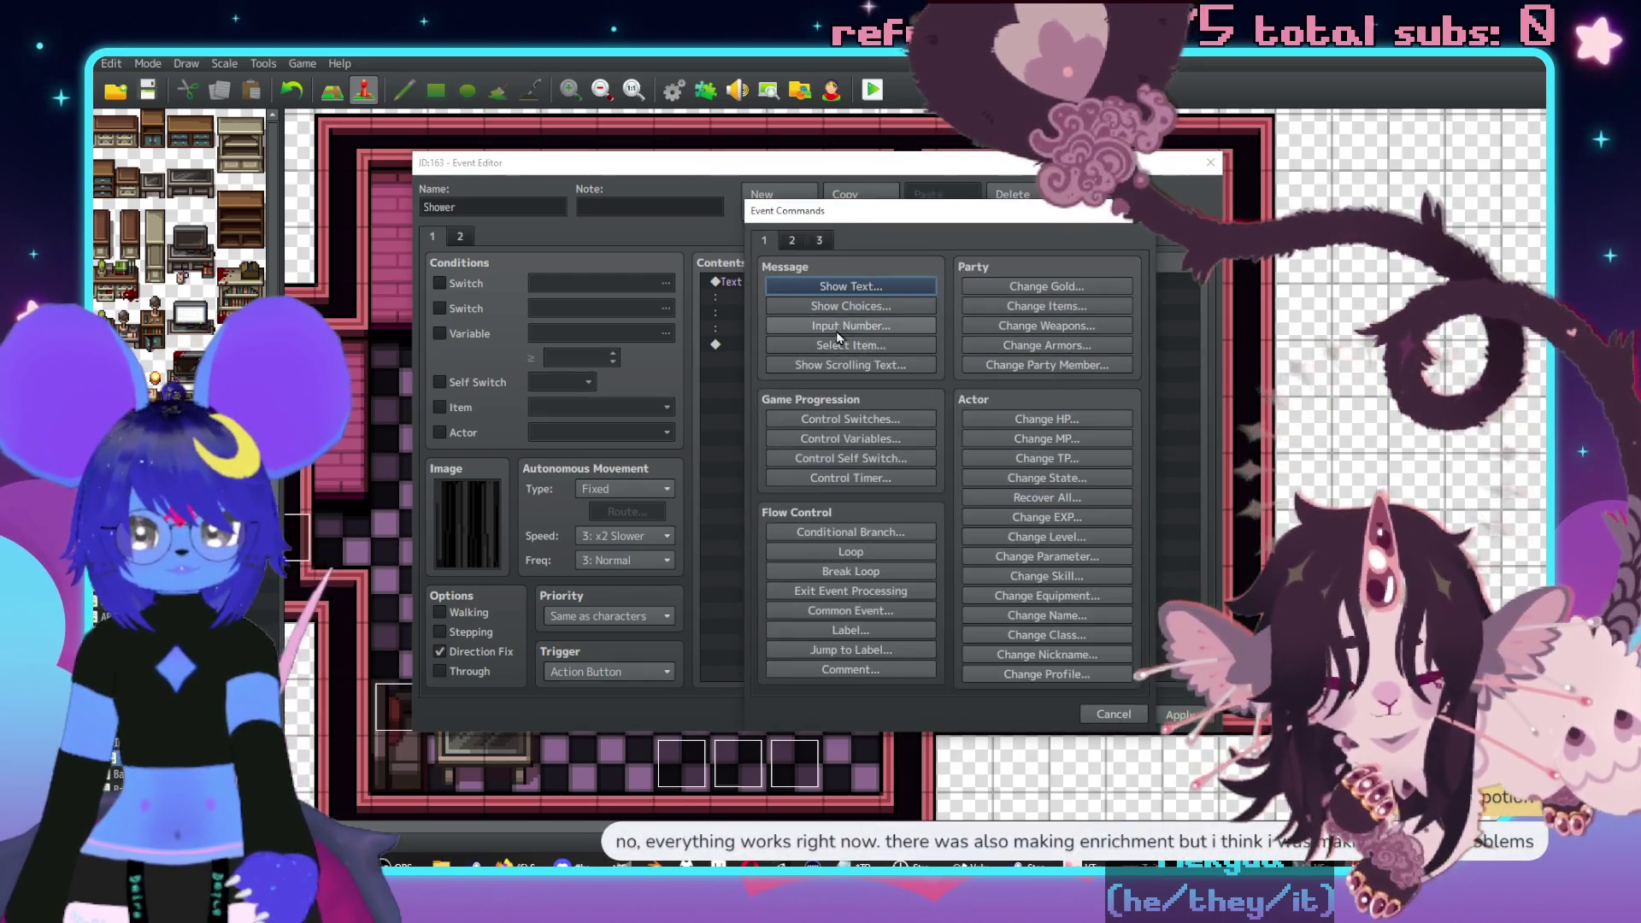
pyautogui.click(850, 306)
pyautogui.click(1050, 521)
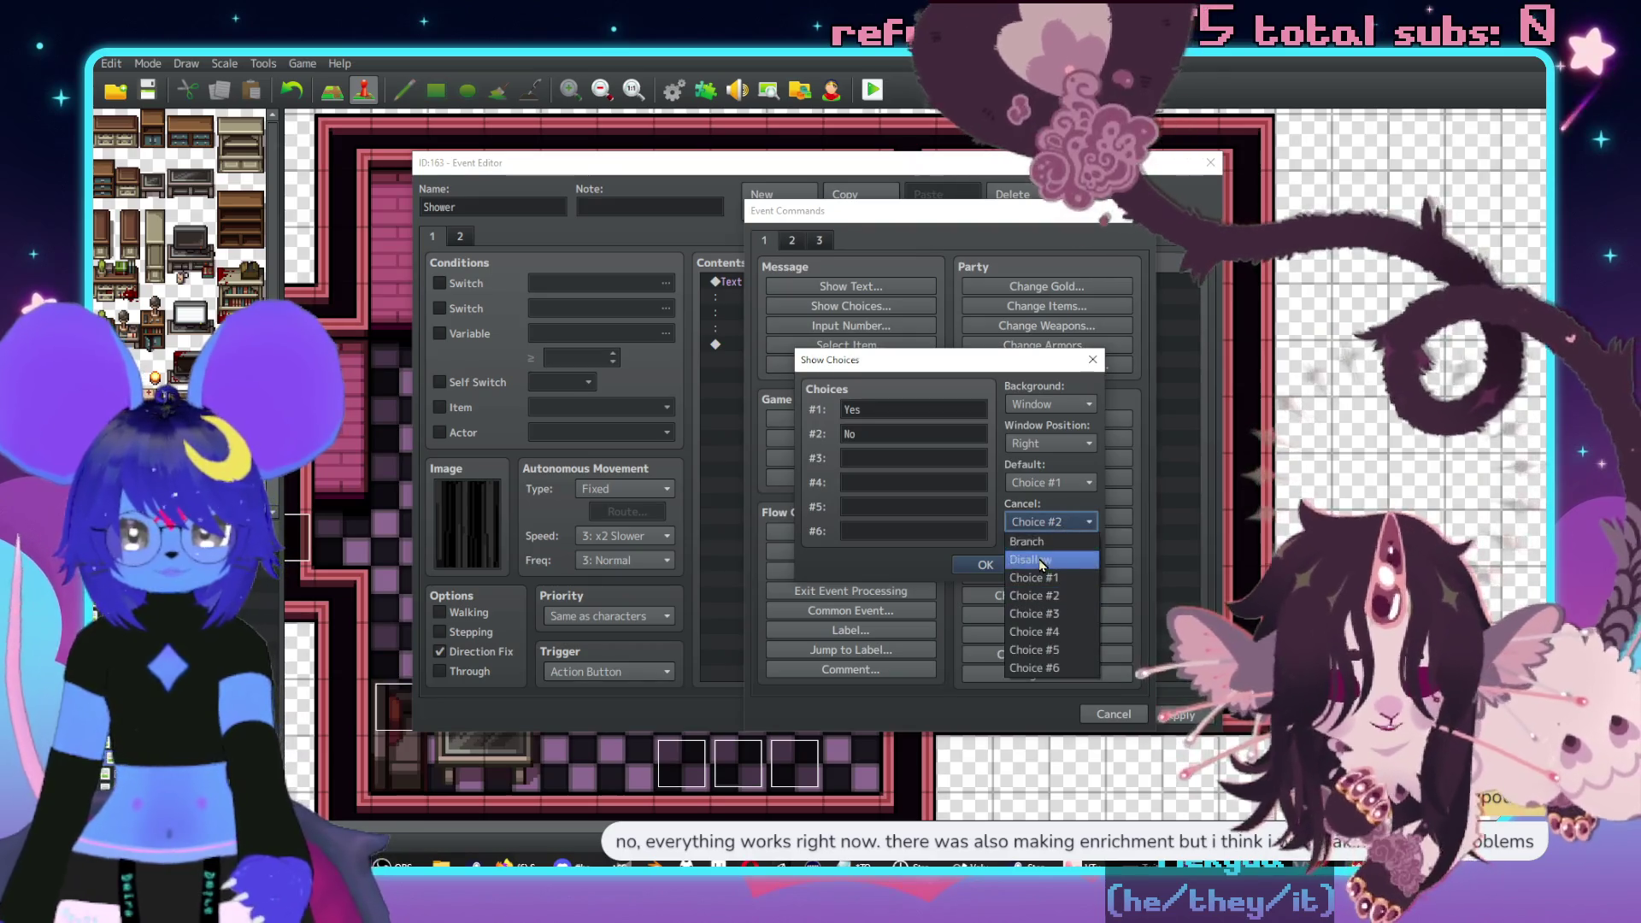
# - Disallow cancelling the Yes/No choice and make When No show 'Yeah,\. I'd really rather not.'
pyautogui.click(1047, 555)
pyautogui.click(974, 565)
pyautogui.doubleClick(808, 412)
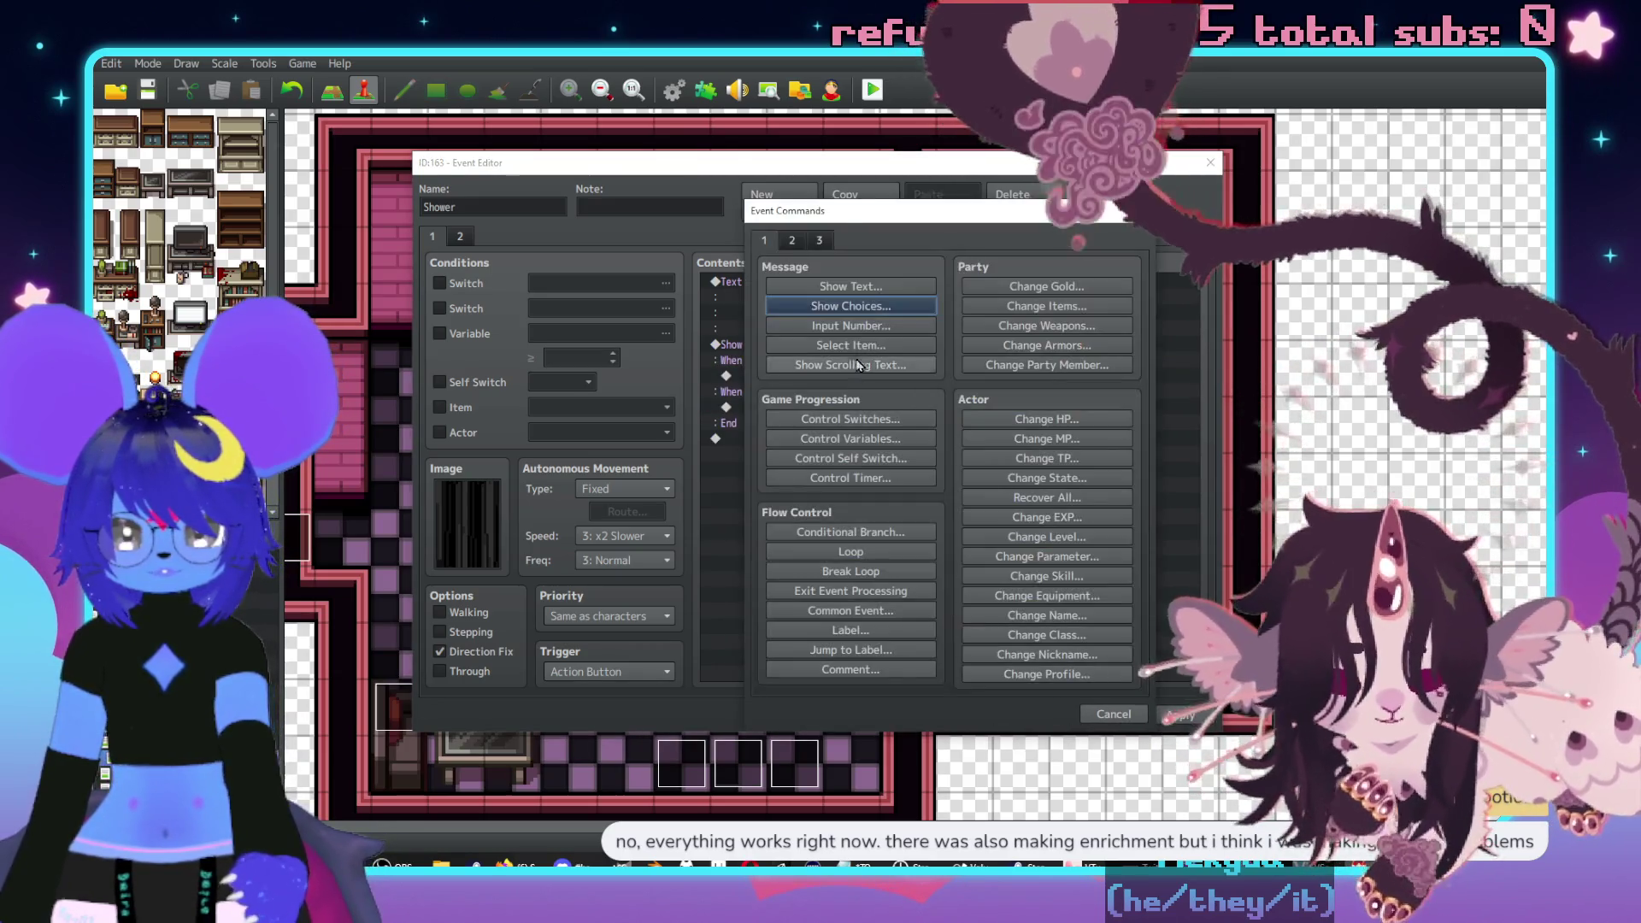
pyautogui.click(829, 287)
pyautogui.write('Yeah,')
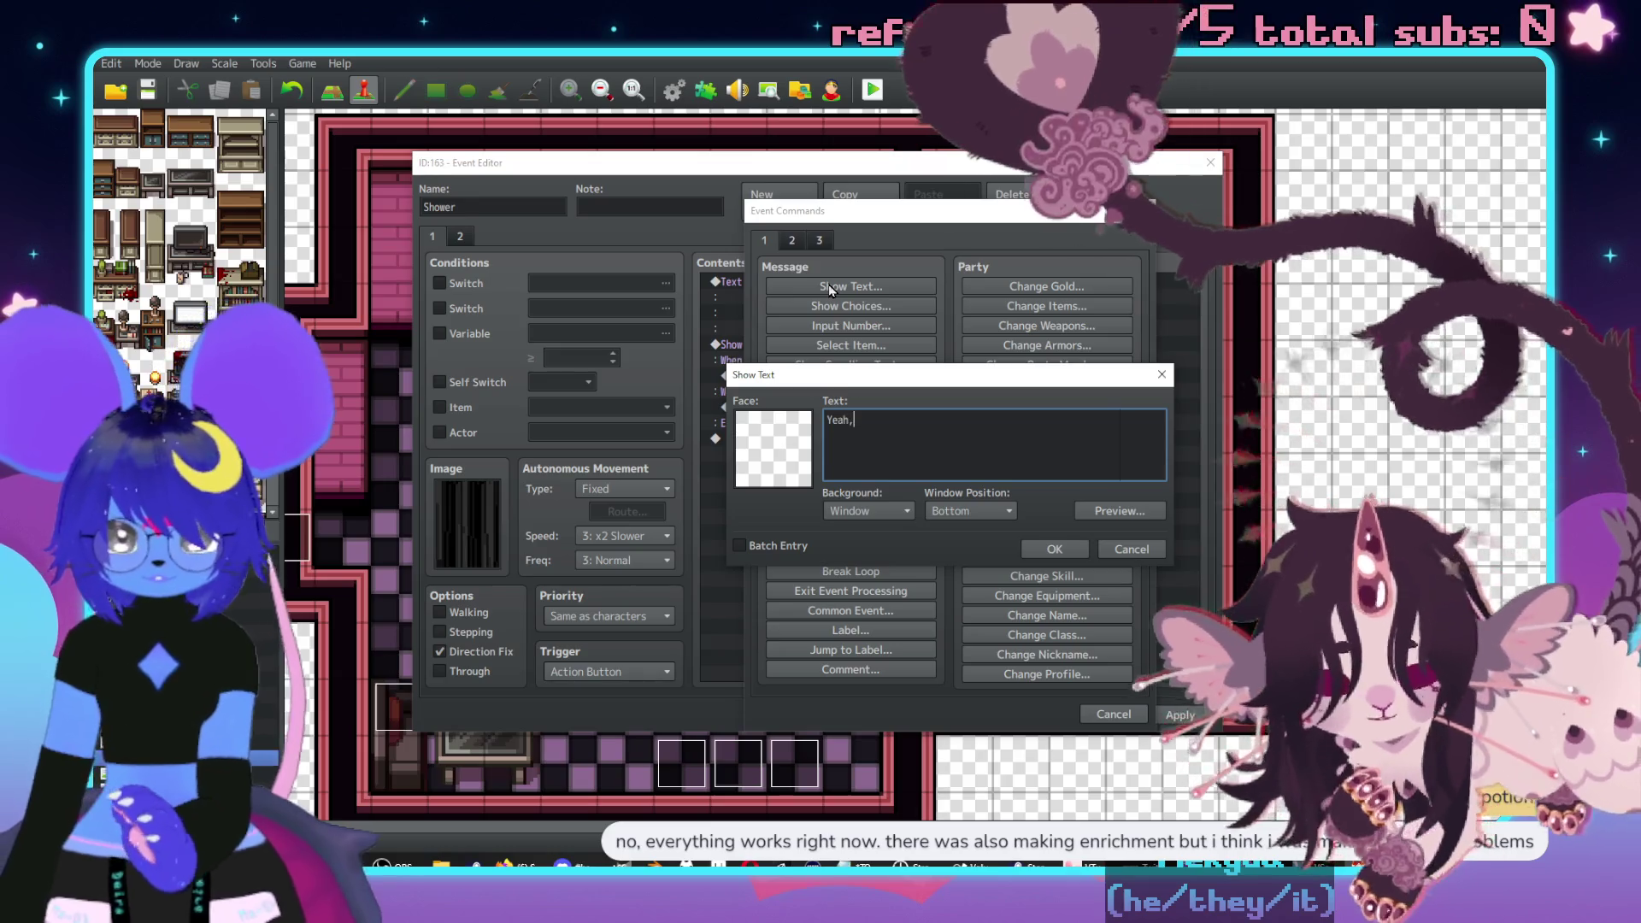
pyautogui.write("\\. I'd")
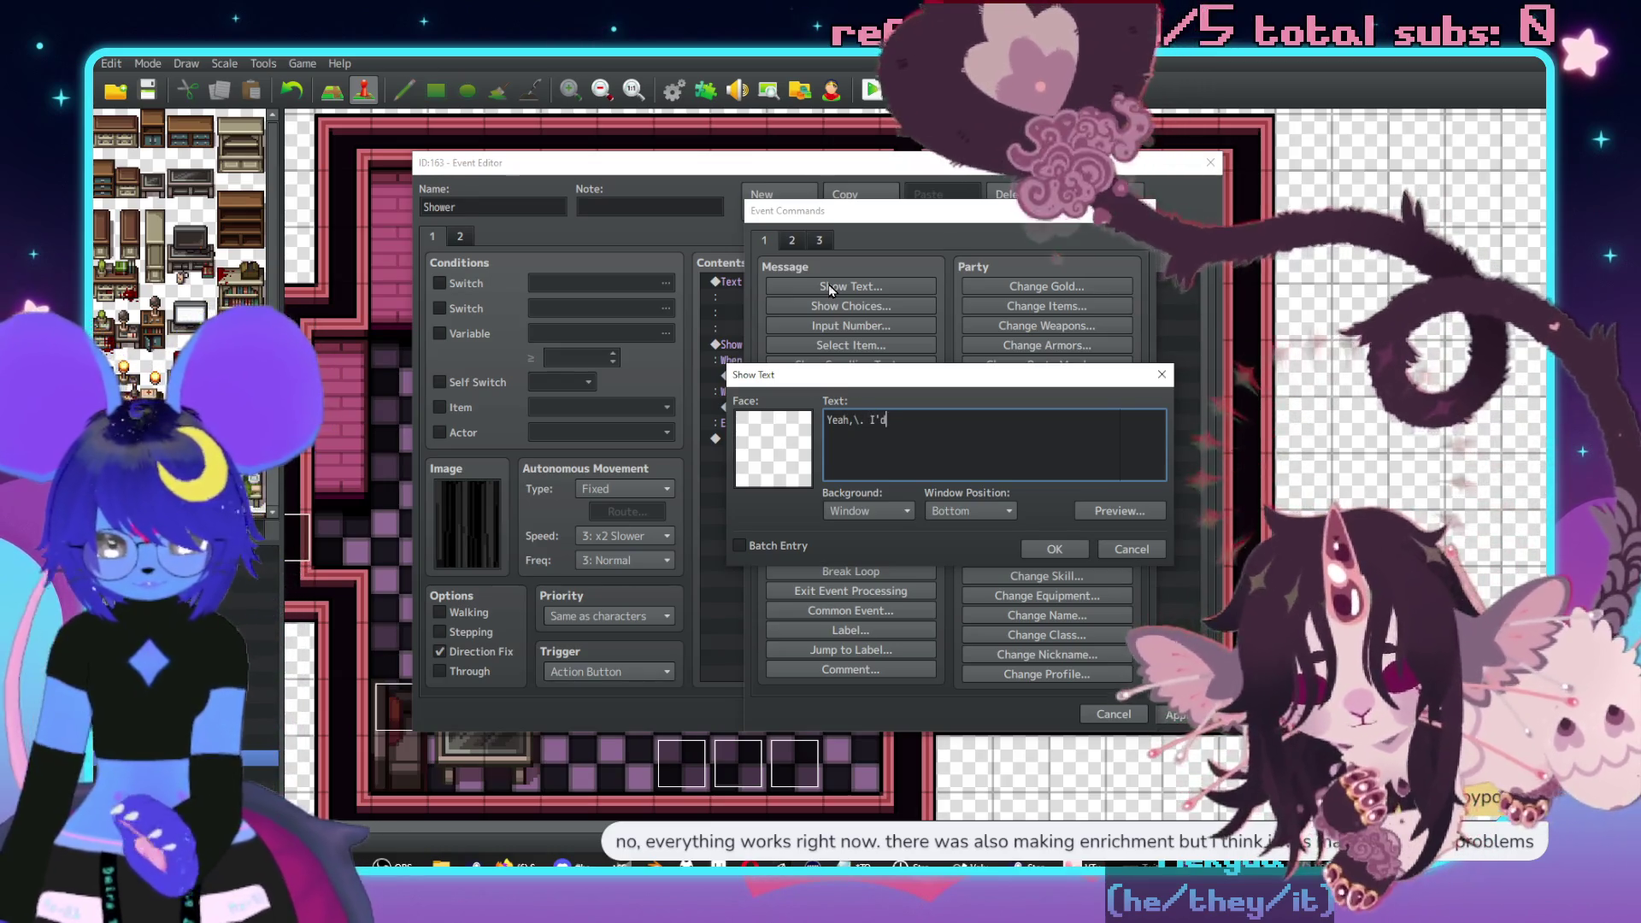
pyautogui.write(' really rather not.')
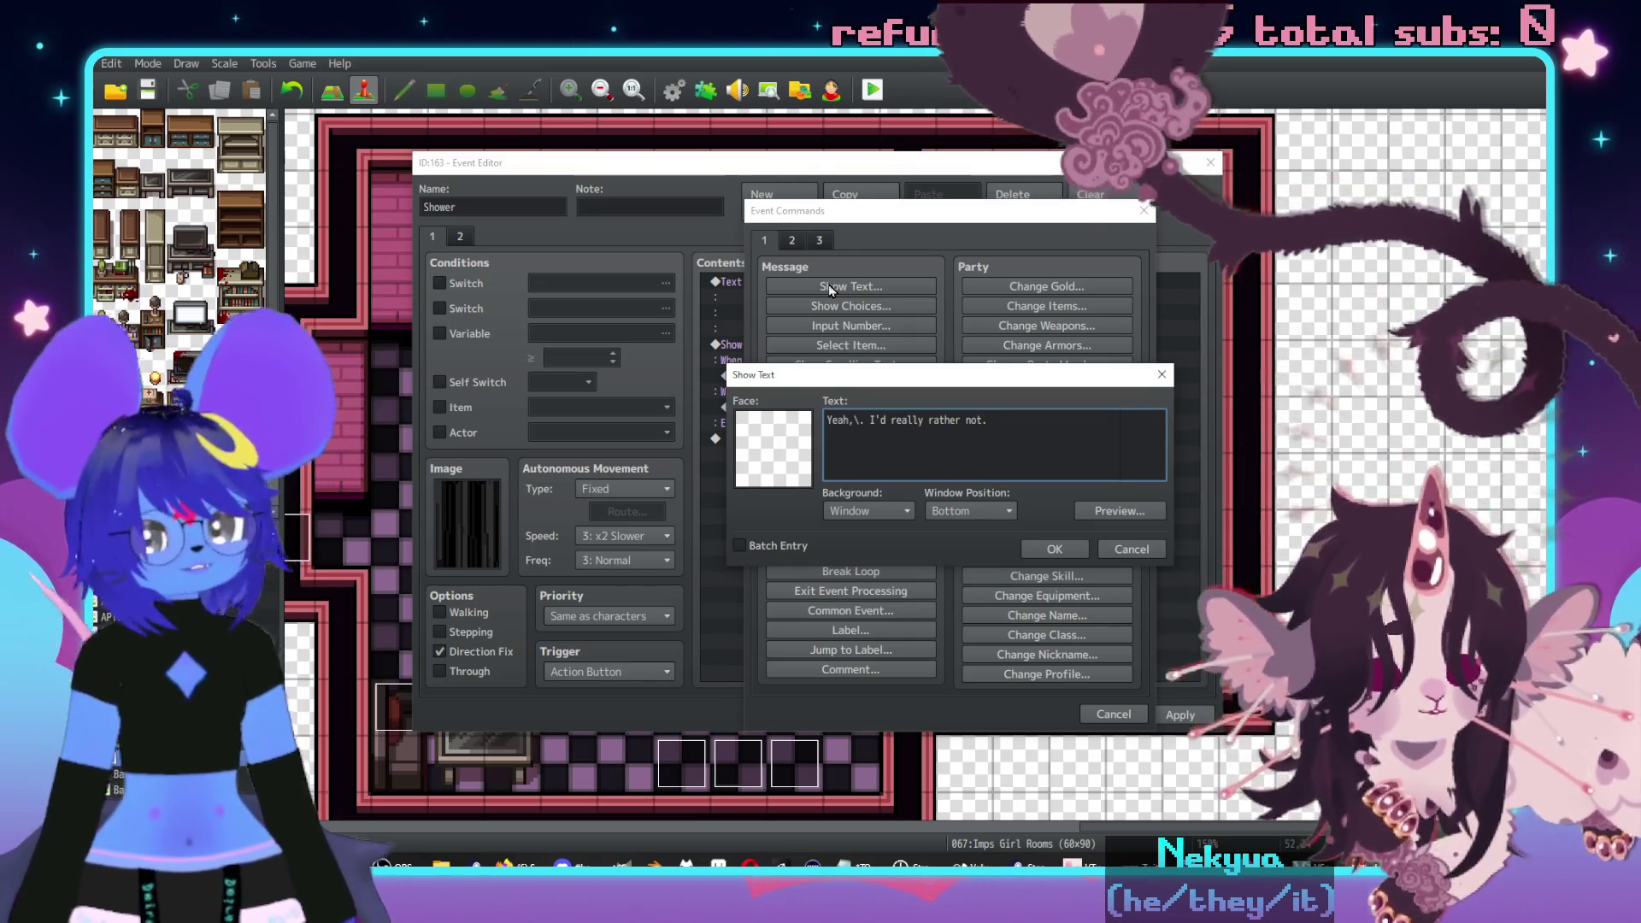
pyautogui.click(1057, 546)
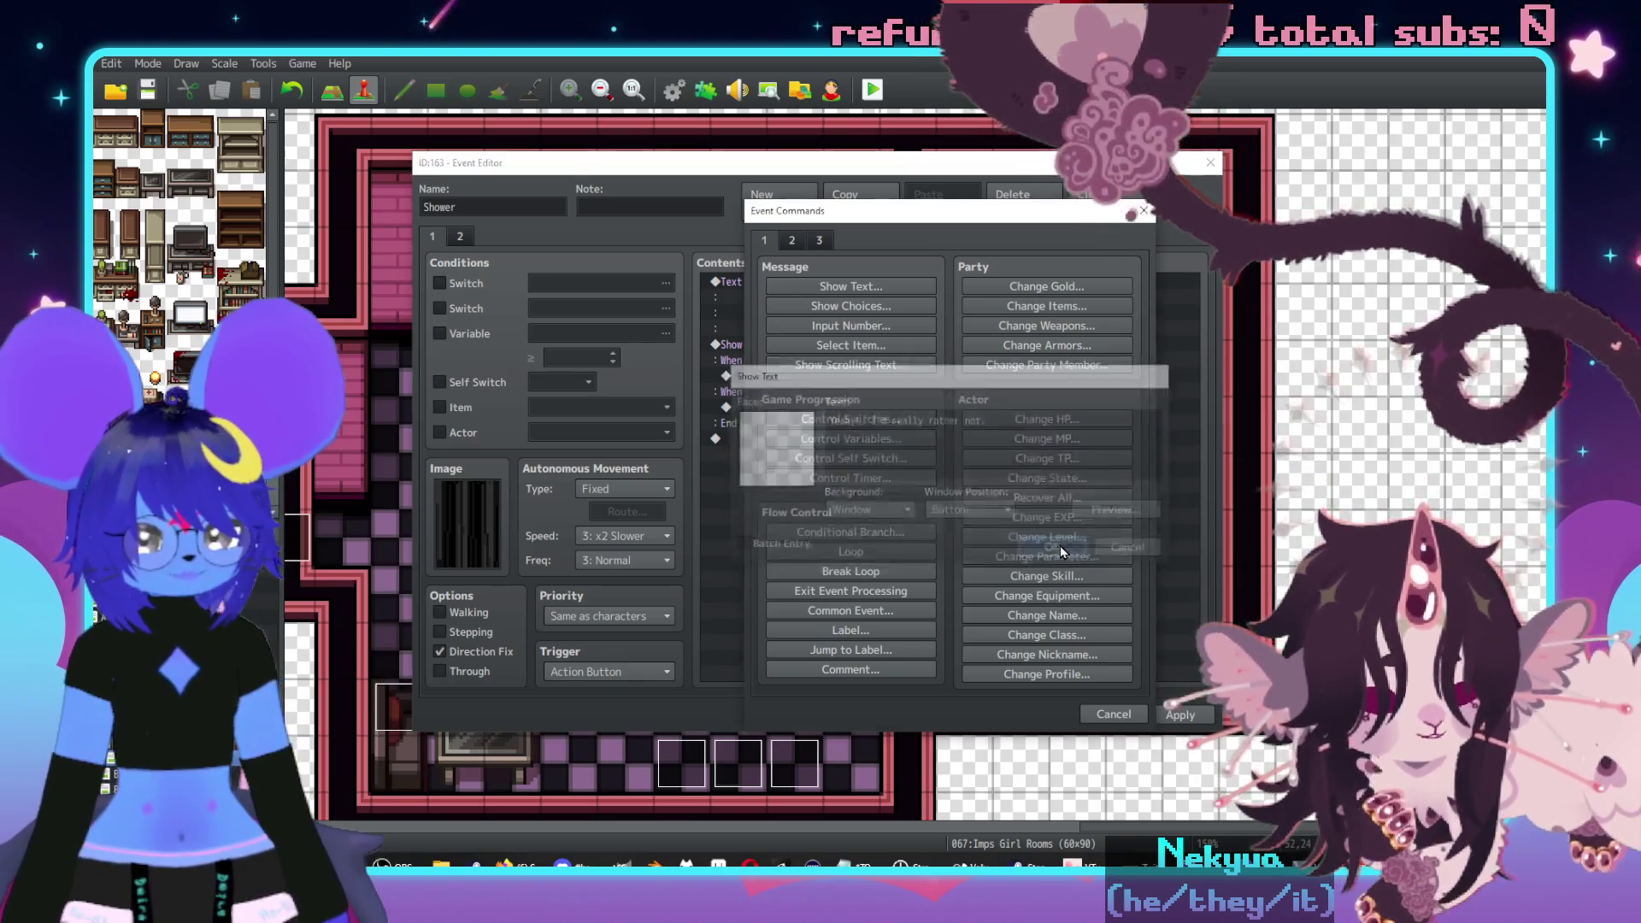
# - Under When Yes, add Control Switches turning 0349 ShowerOpen ON, then apply the changes
pyautogui.doubleClick(839, 379)
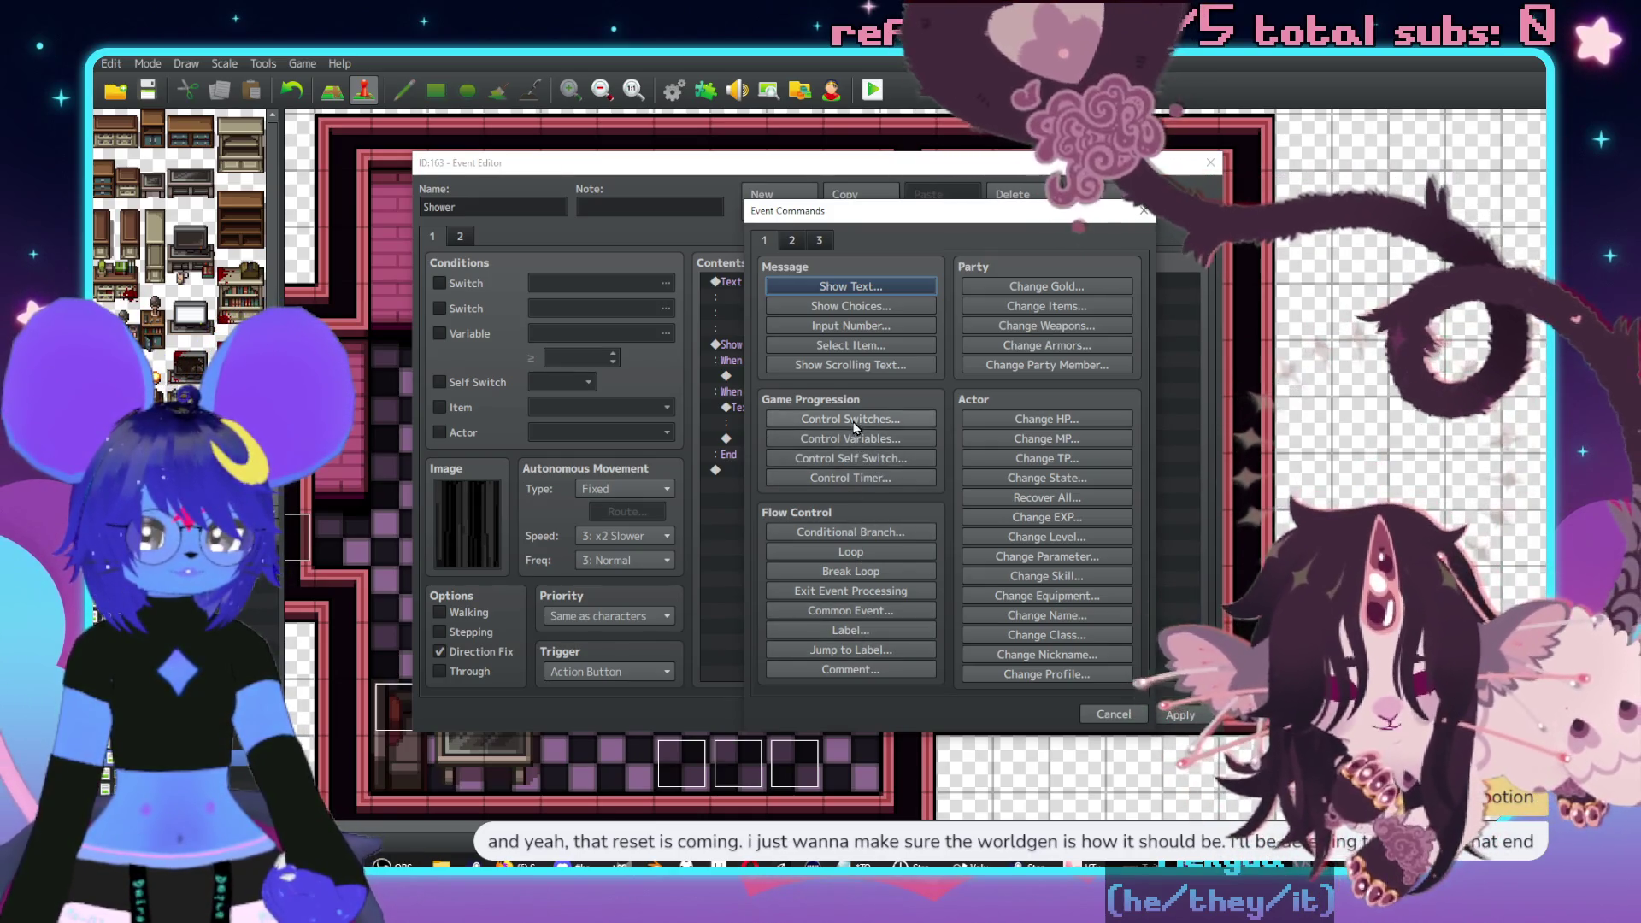
pyautogui.click(852, 421)
pyautogui.click(1057, 432)
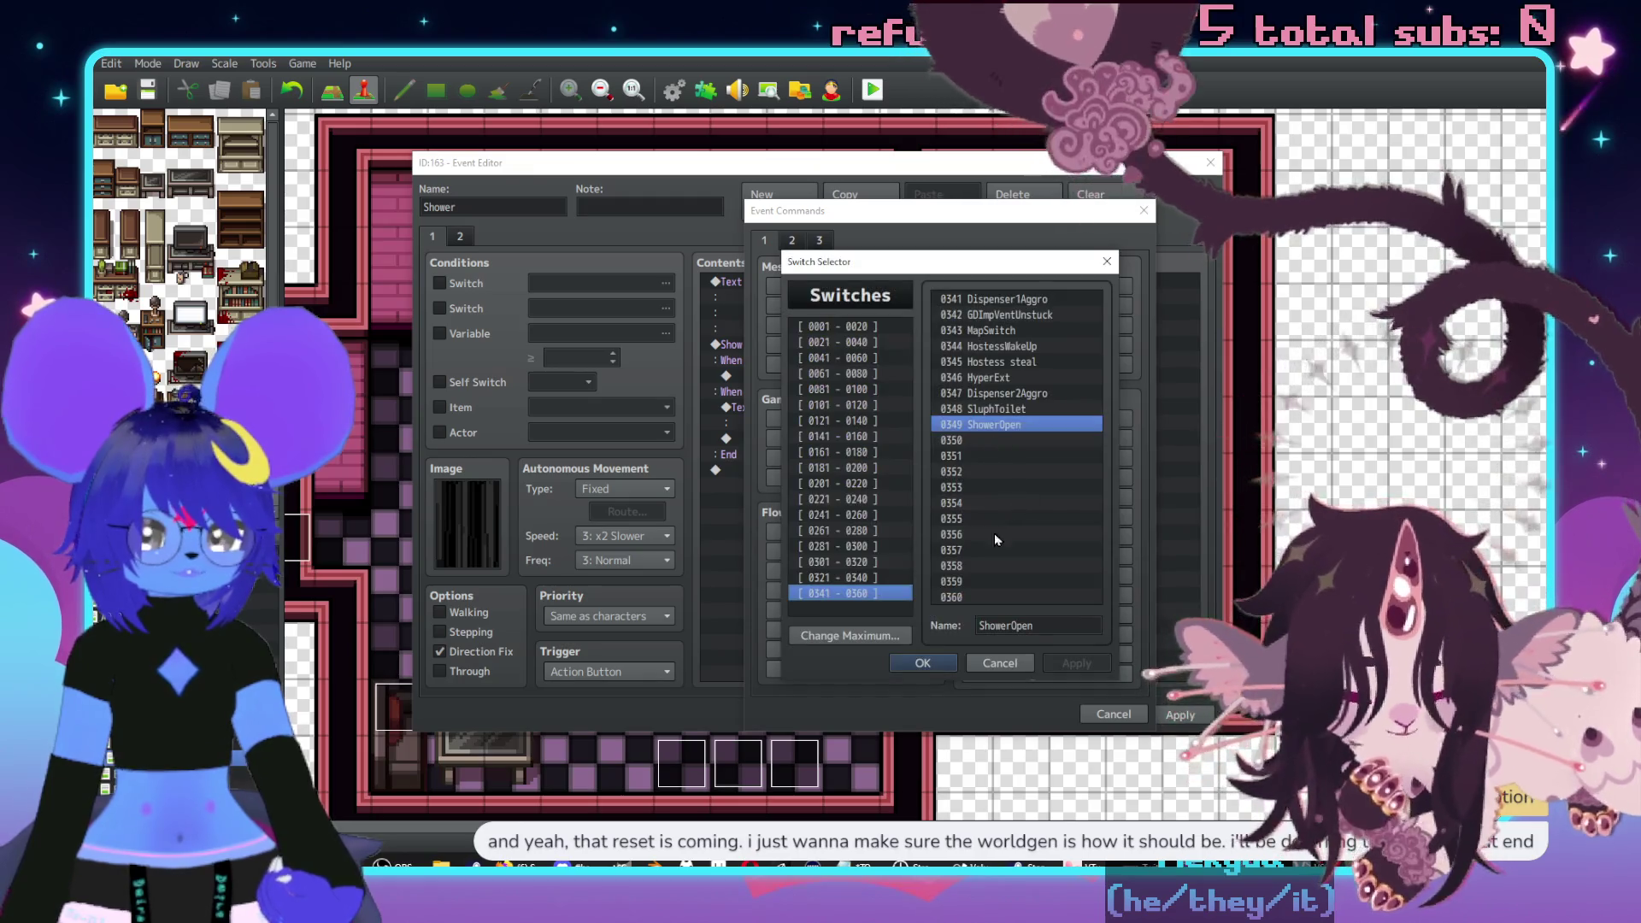
pyautogui.click(933, 666)
pyautogui.click(965, 546)
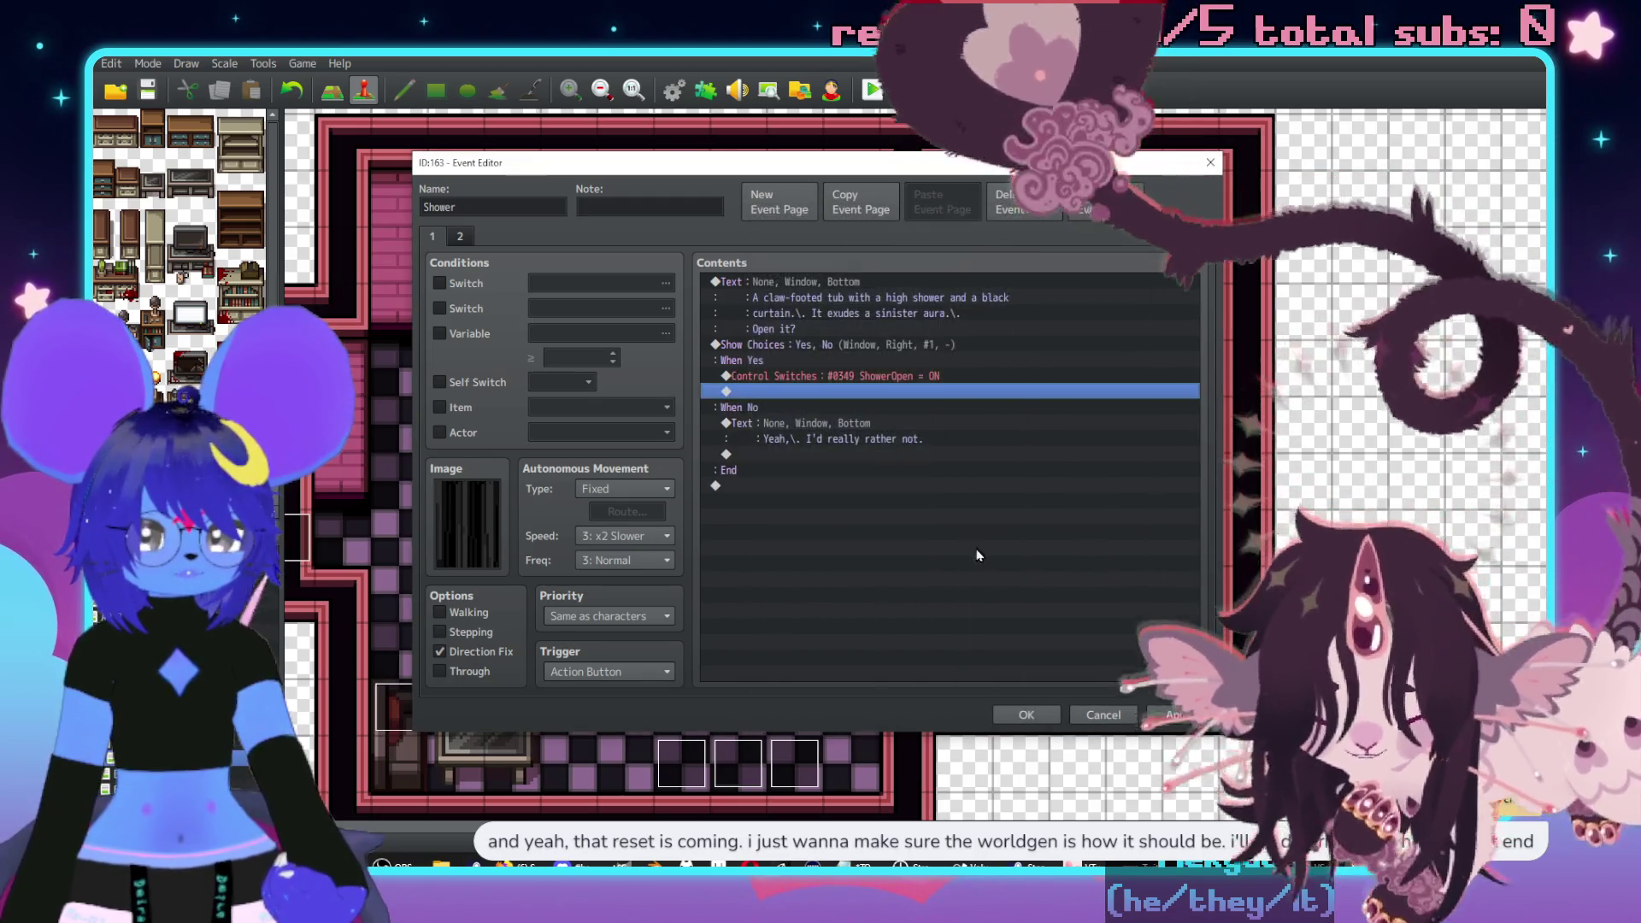
pyautogui.click(1190, 723)
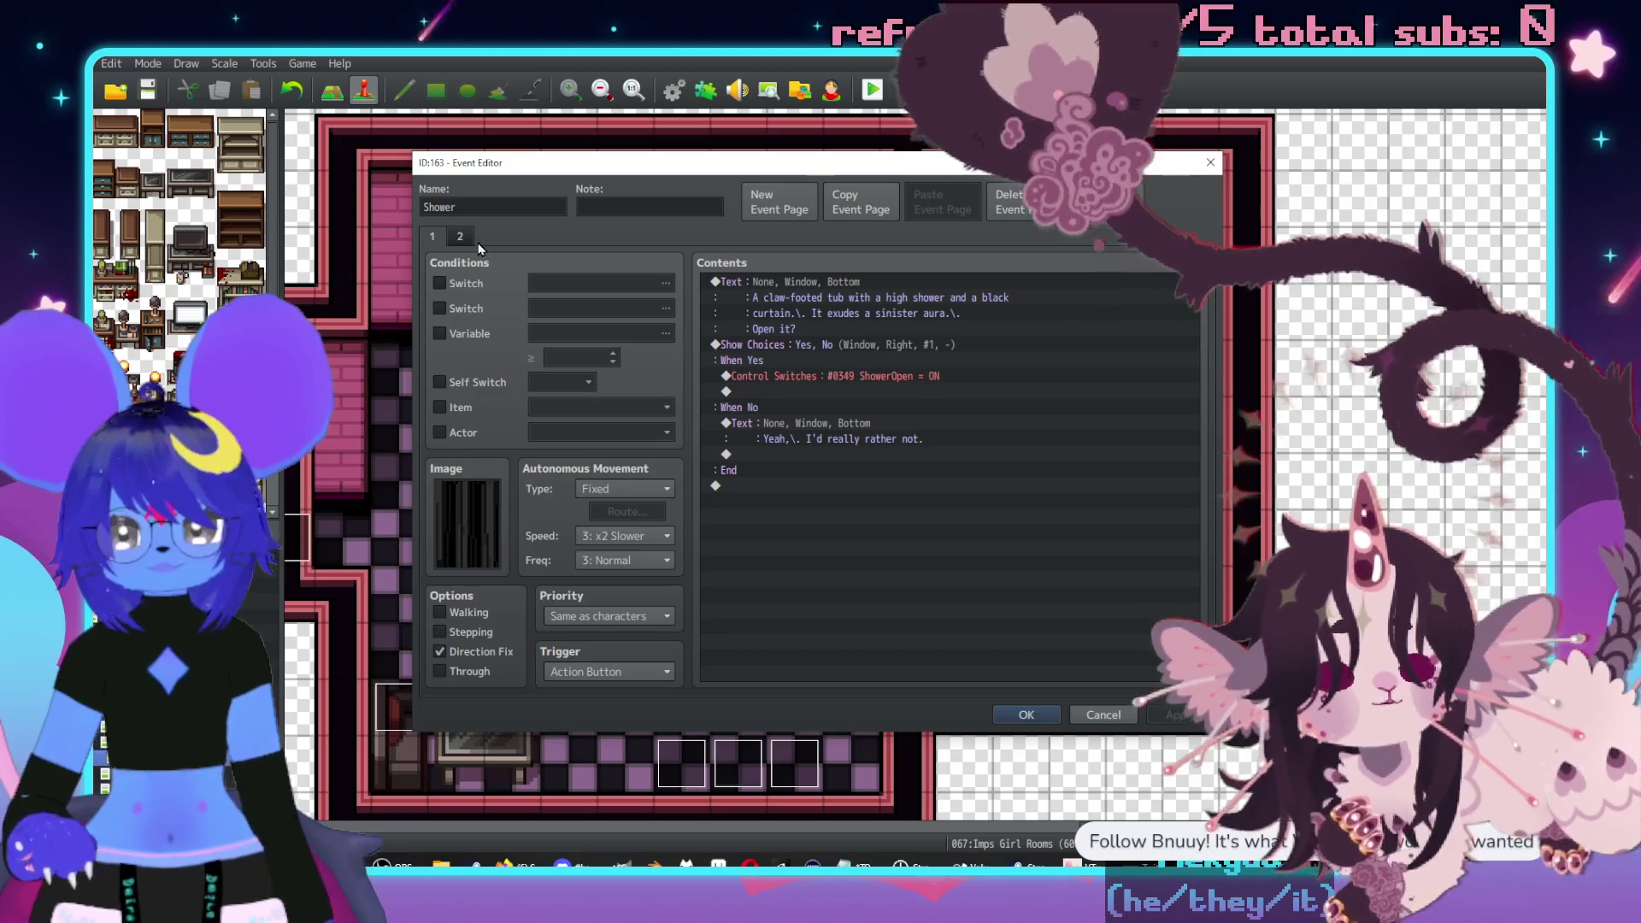
# - At the end of page 2, add Control Self Switch setting B to ON
pyautogui.click(467, 241)
pyautogui.doubleClick(849, 513)
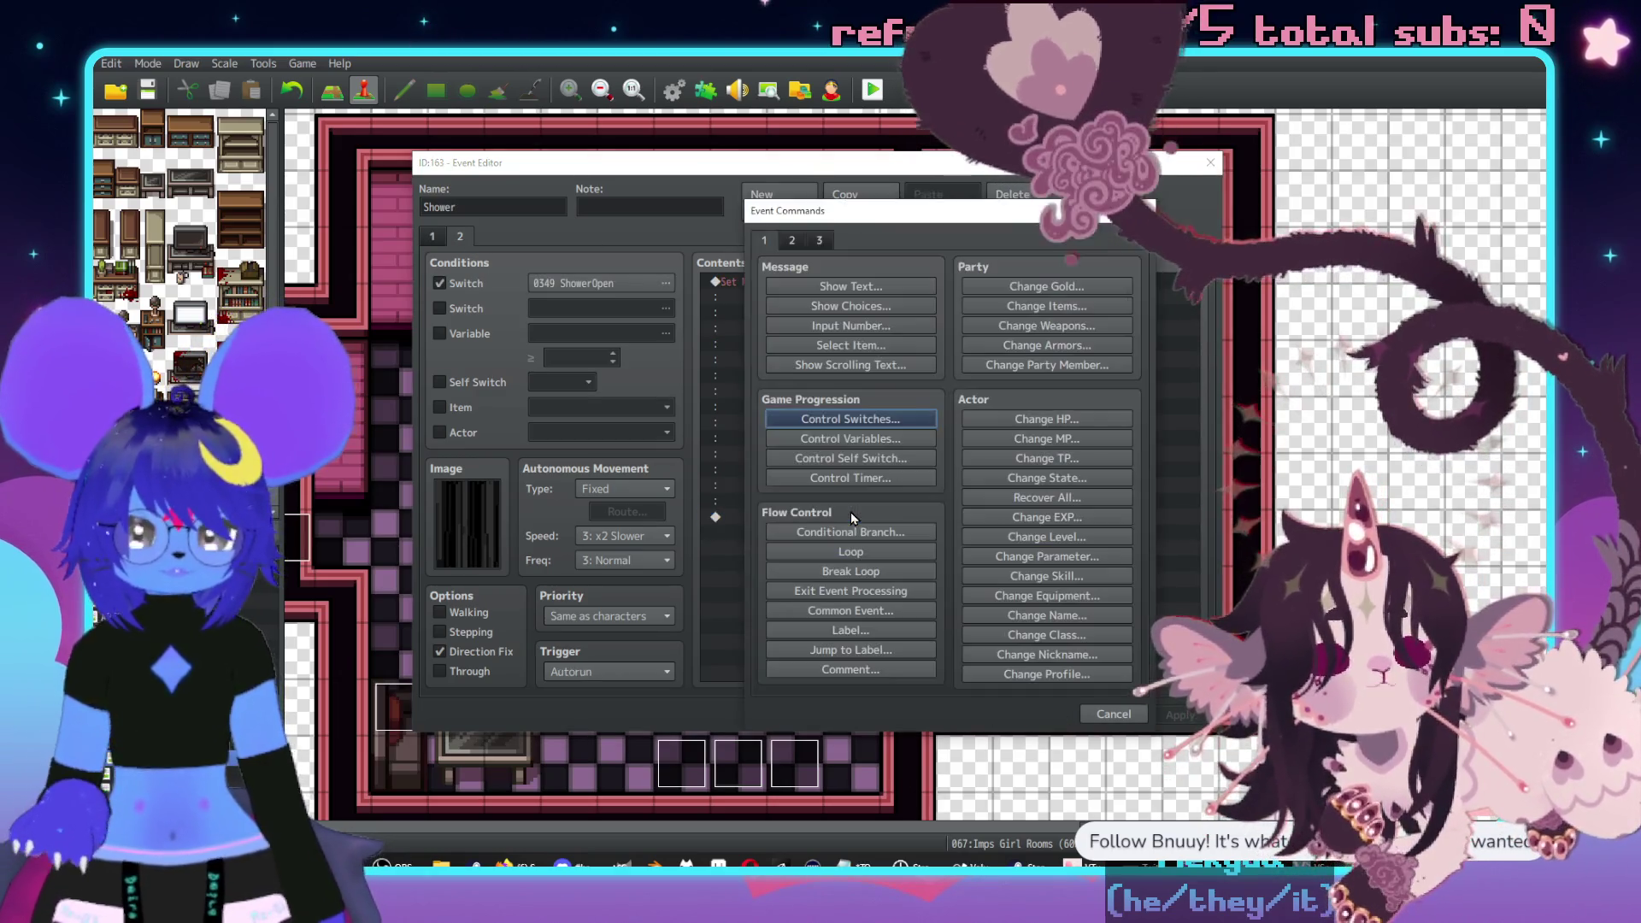
pyautogui.click(855, 419)
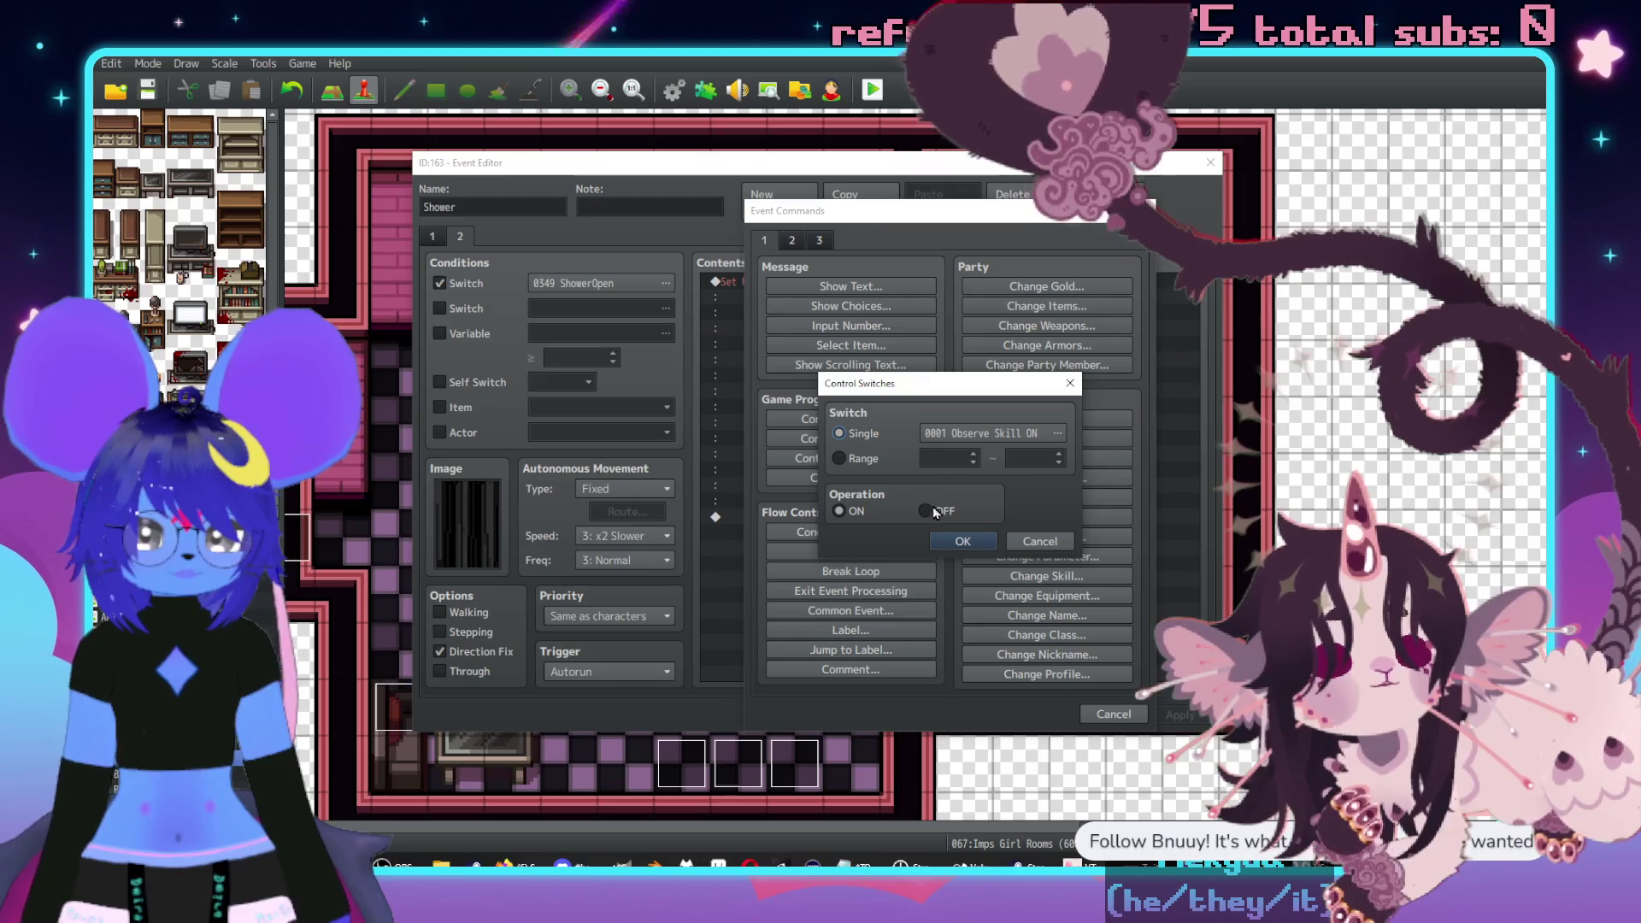
pyautogui.click(1040, 541)
pyautogui.click(883, 461)
pyautogui.click(904, 445)
pyautogui.click(904, 483)
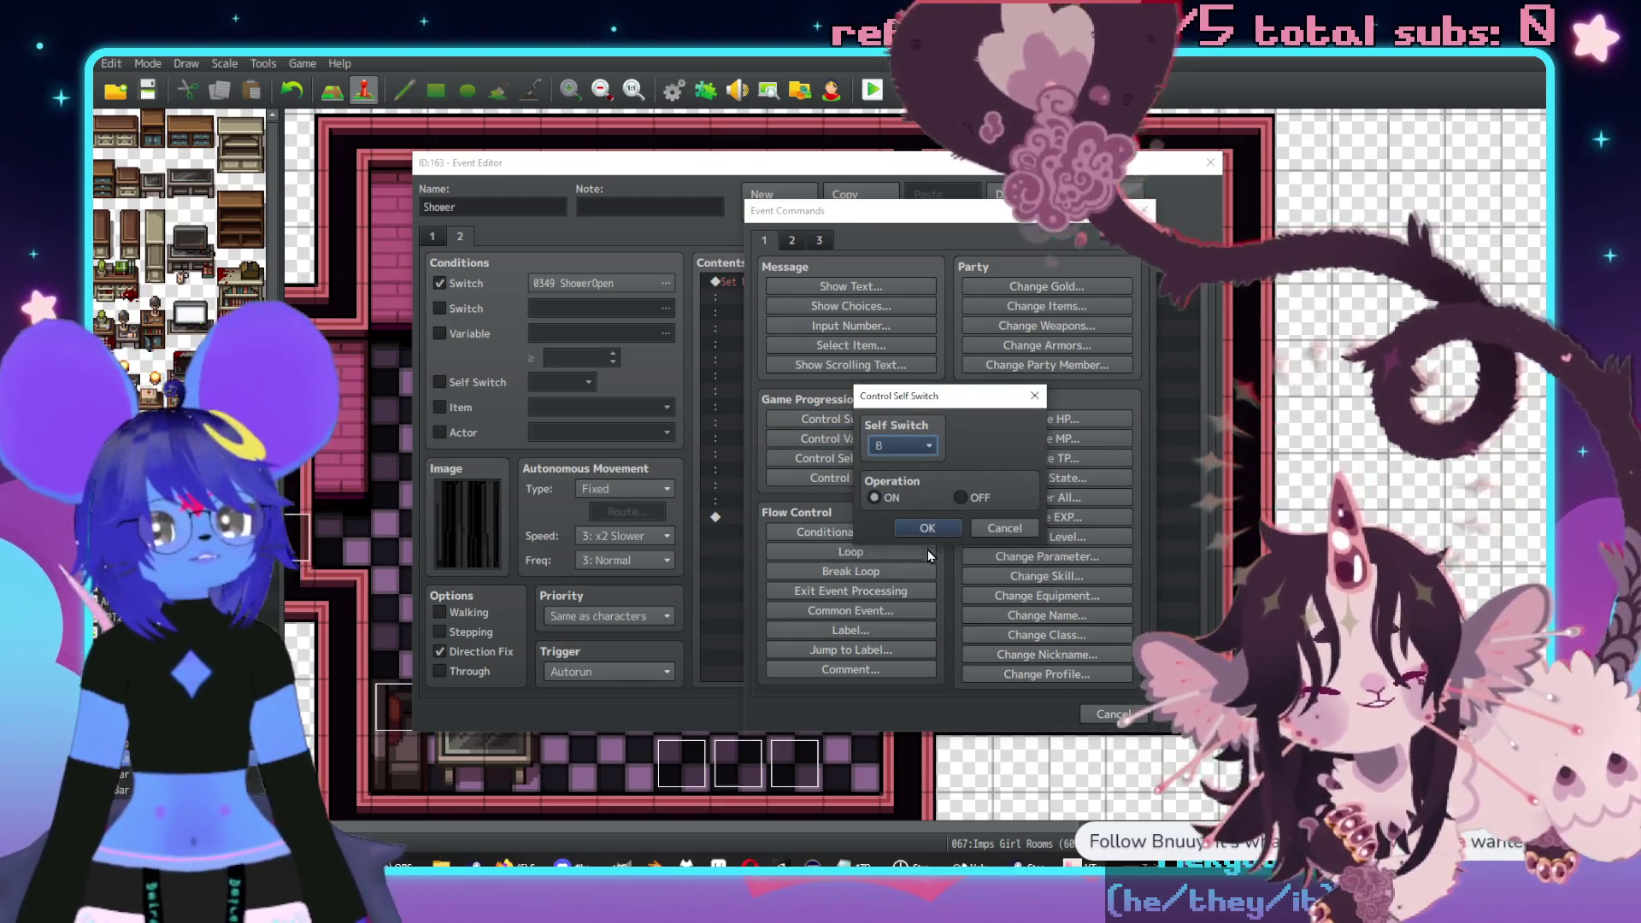
pyautogui.click(955, 534)
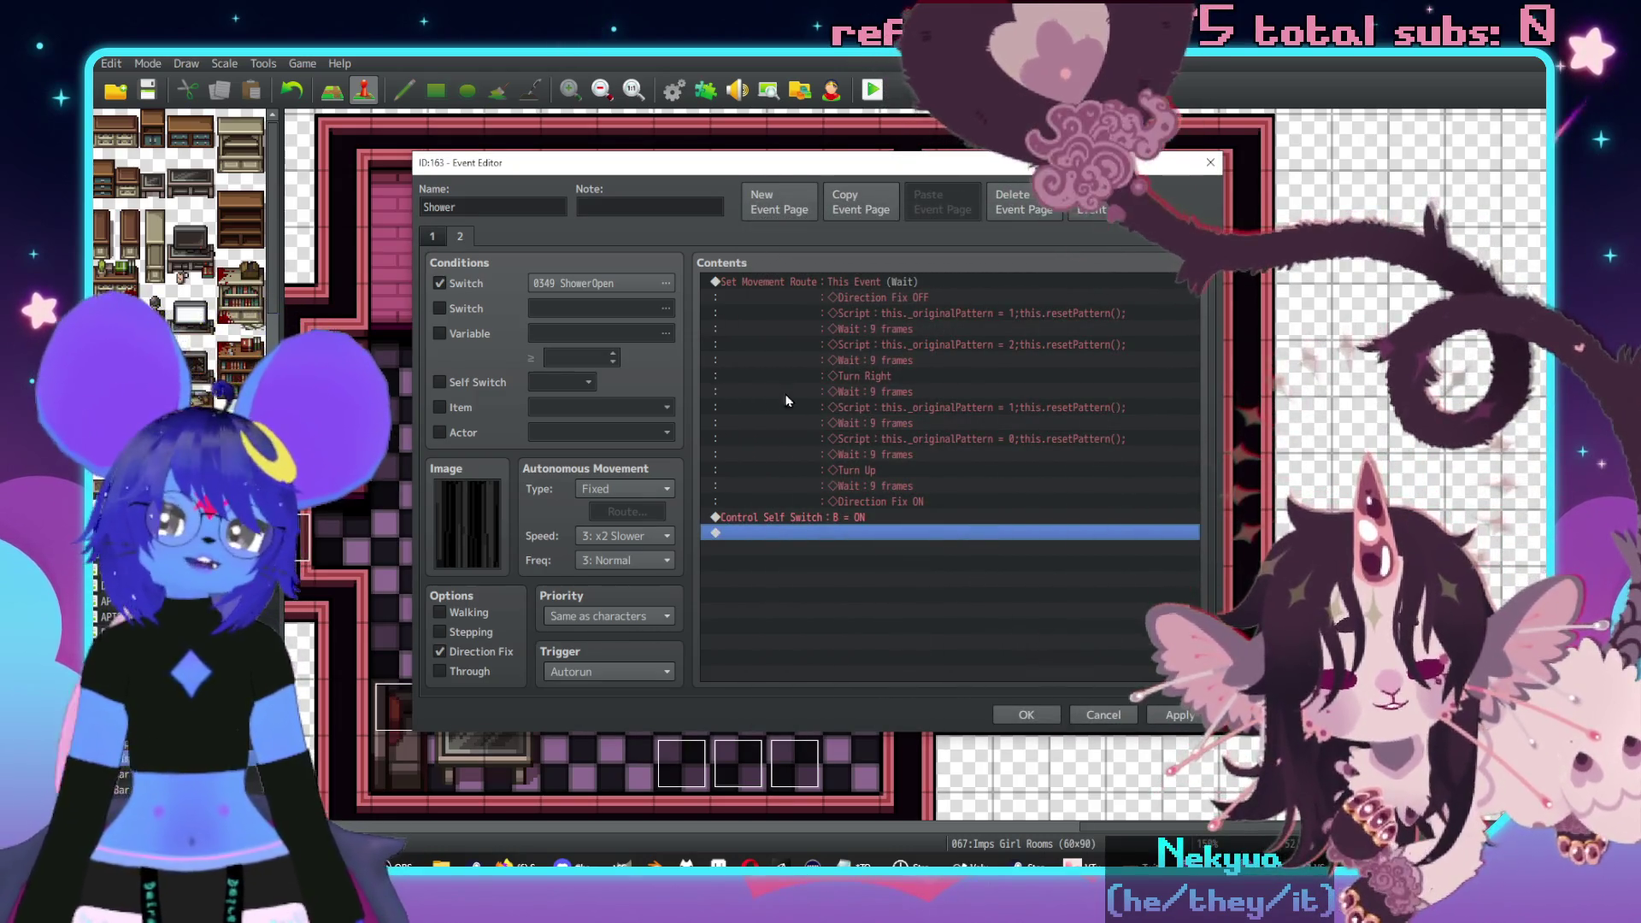
# - Copy page 2 and paste it as a new page 3
pyautogui.click(769, 281)
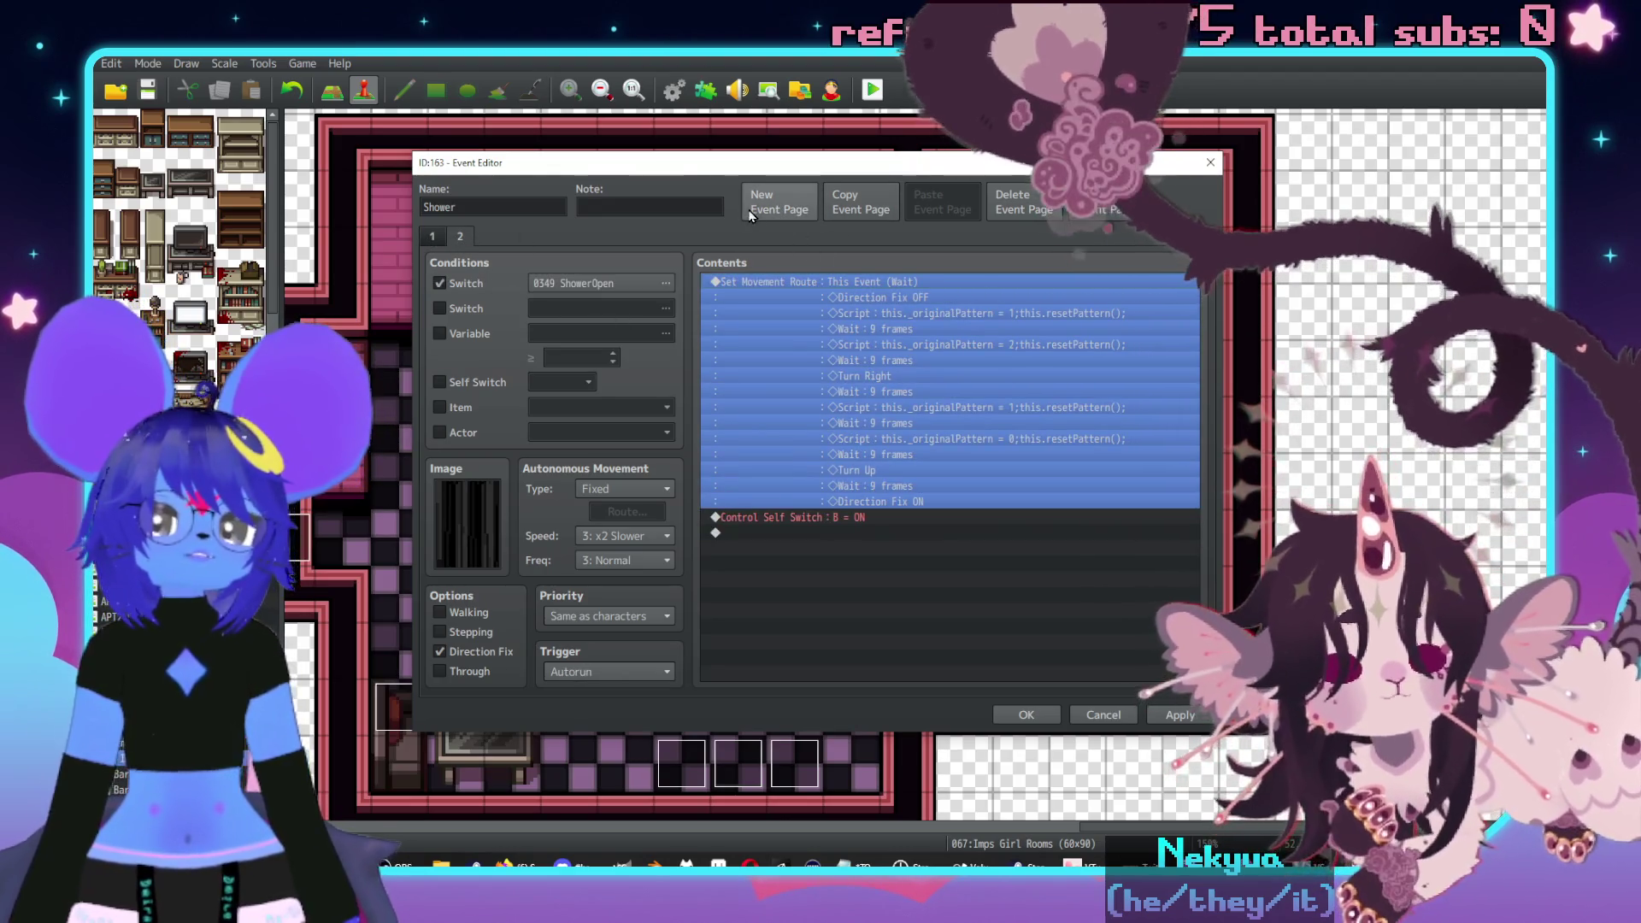
pyautogui.click(863, 208)
pyautogui.click(936, 208)
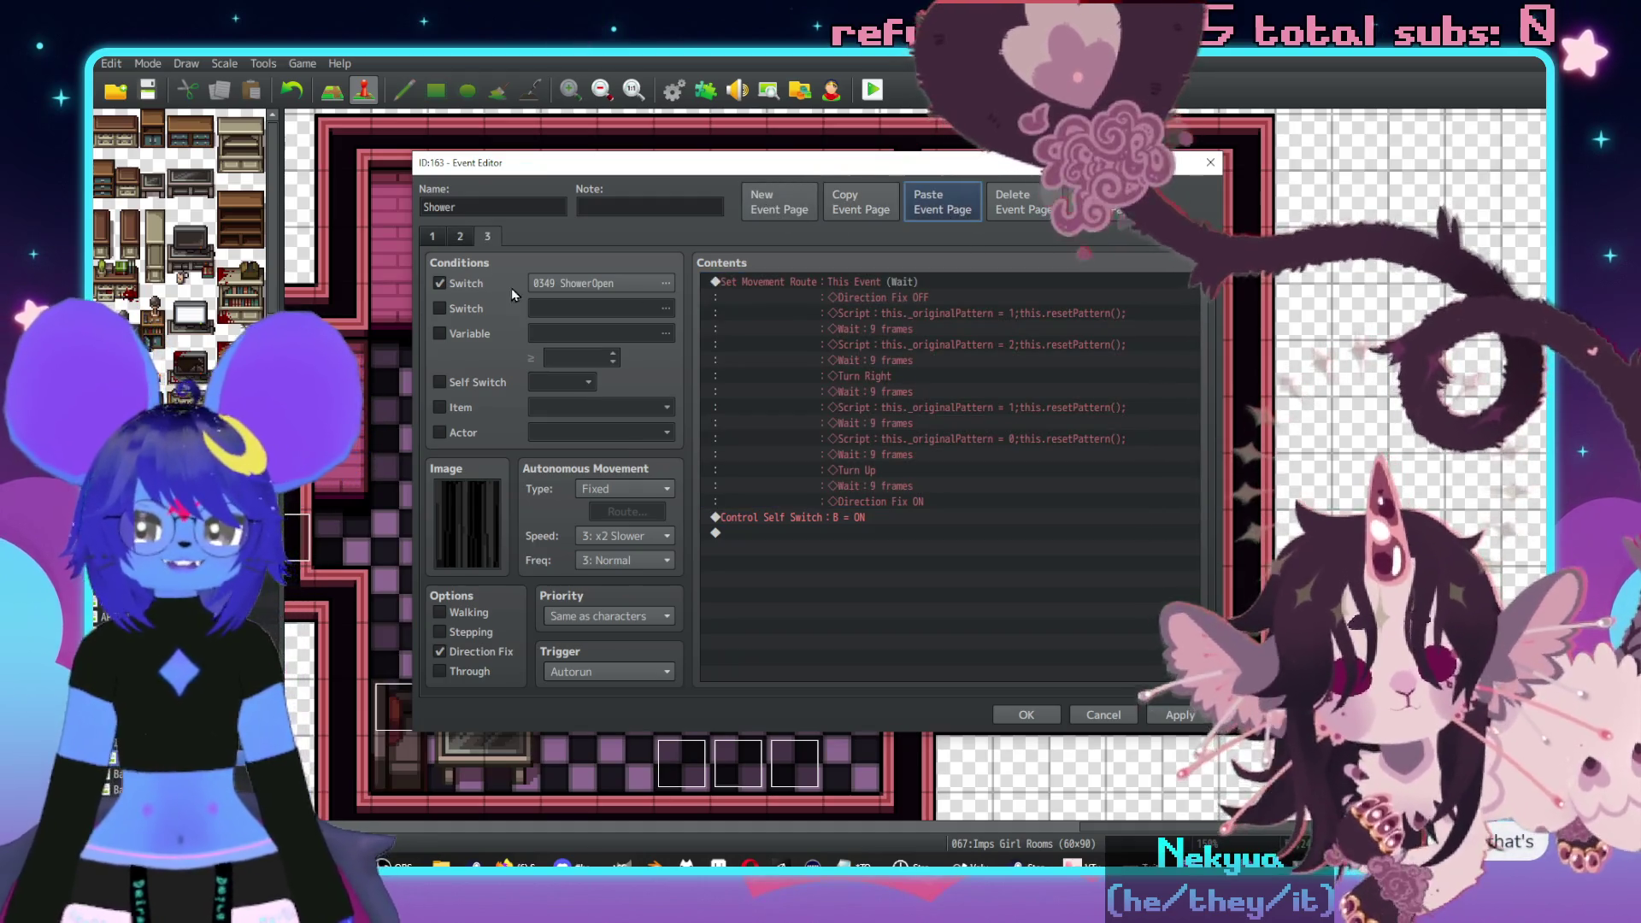
# - Switch page 3's image to the $Shower frame showing the curtain open over the tub
pyautogui.doubleClick(476, 520)
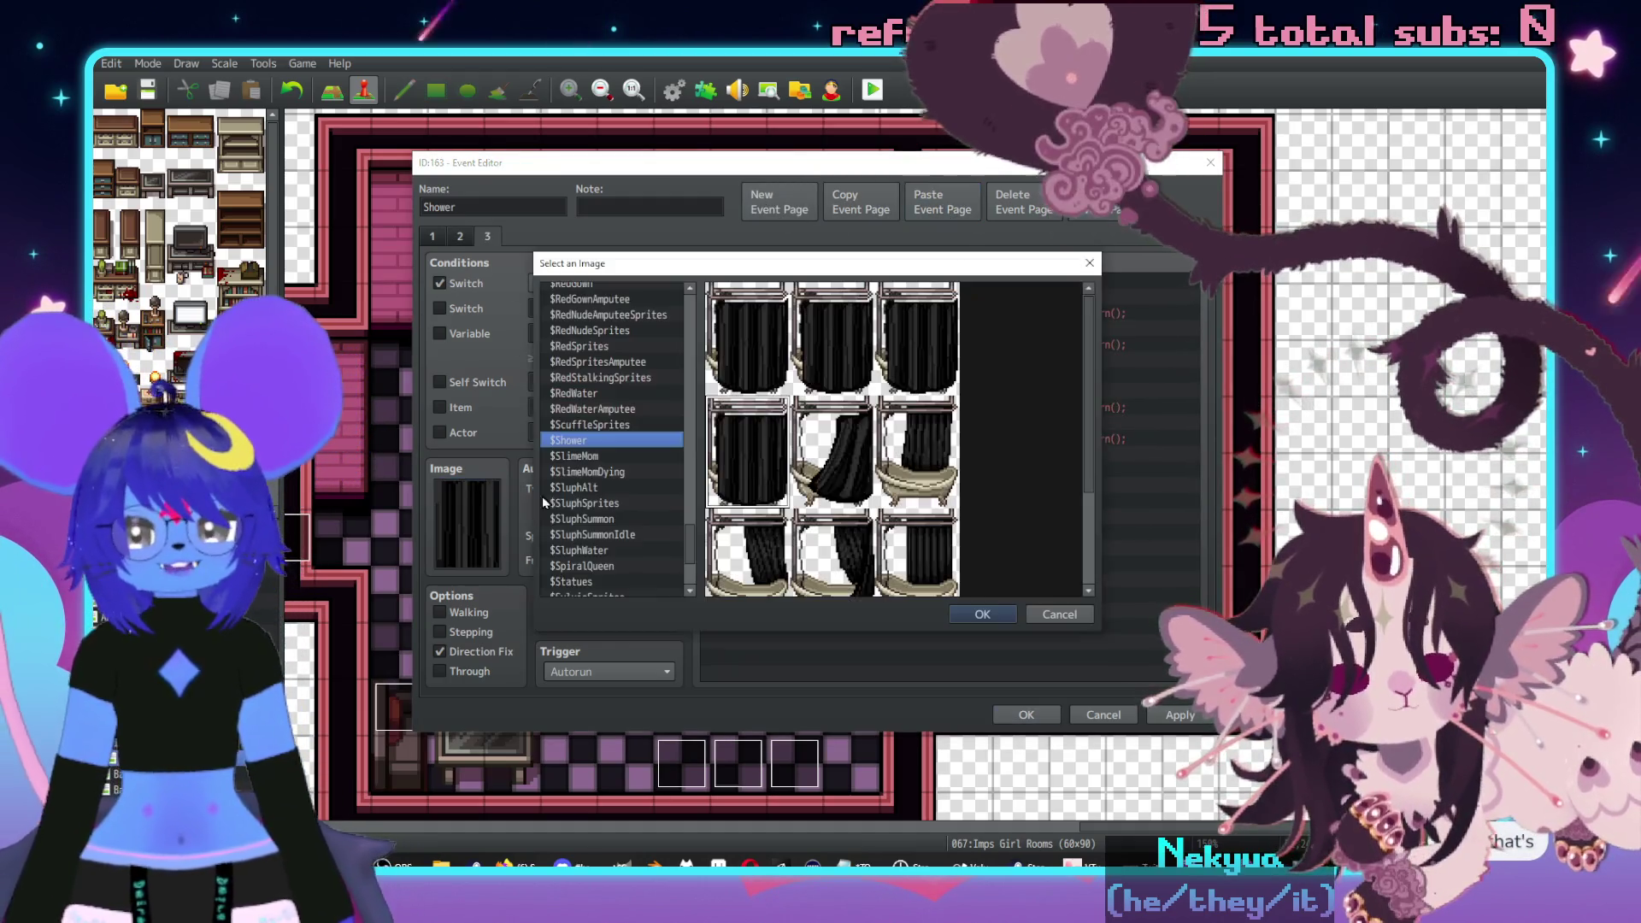
pyautogui.scroll(-3, 826, 537)
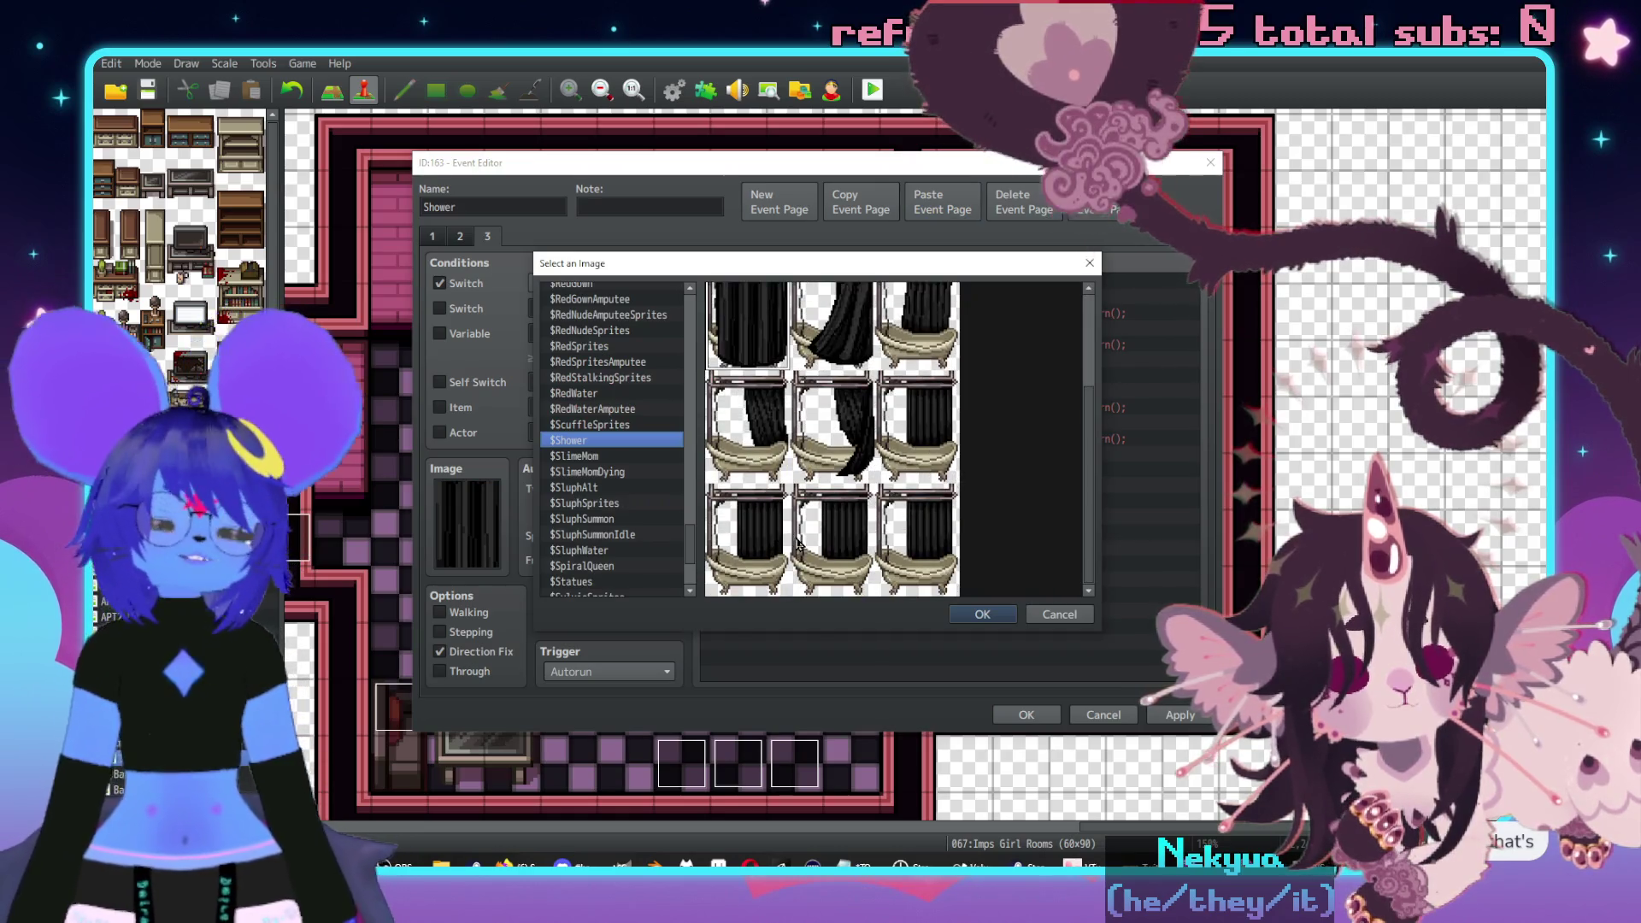
pyautogui.doubleClick(778, 568)
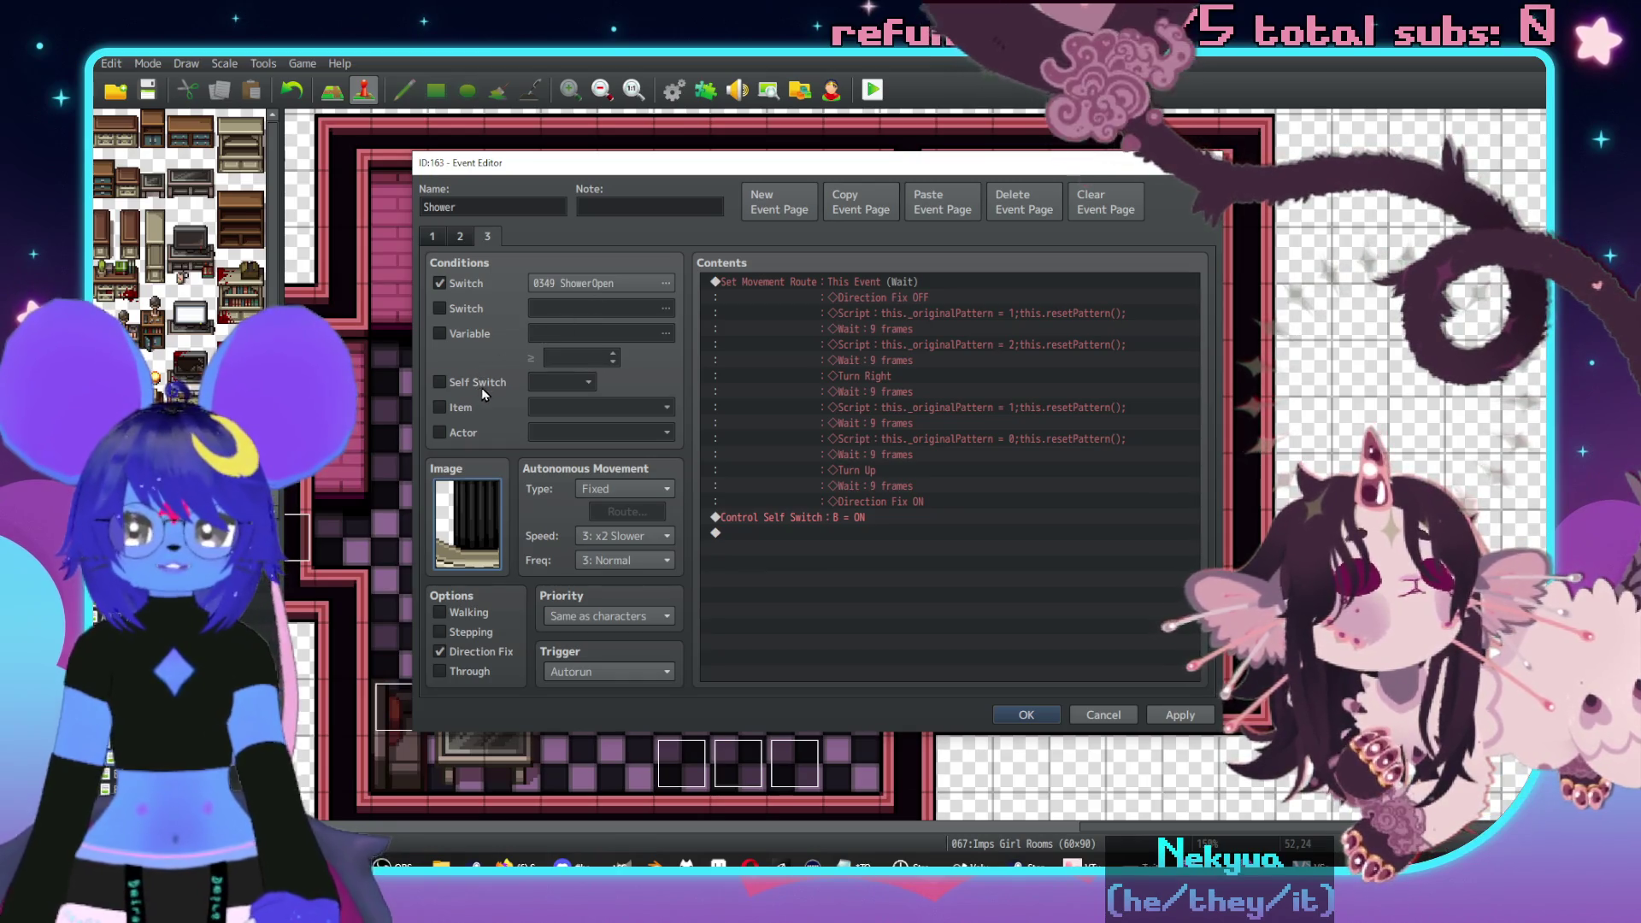
pyautogui.click(432, 237)
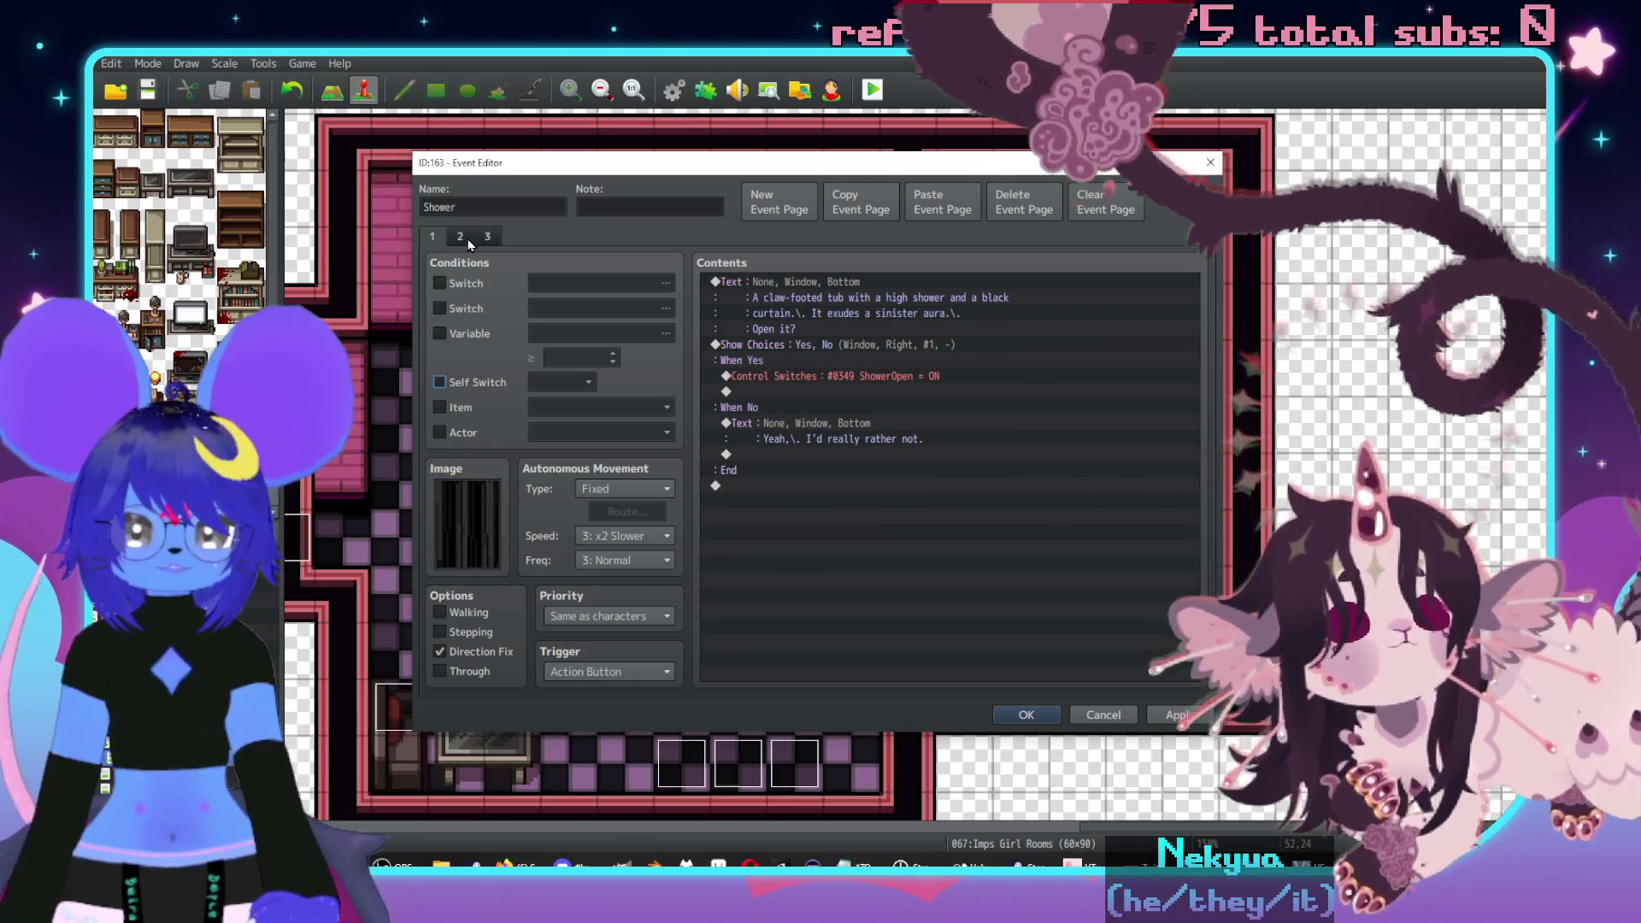
# - Change page 2's Control Self Switch from B to A
pyautogui.click(465, 239)
pyautogui.doubleClick(928, 519)
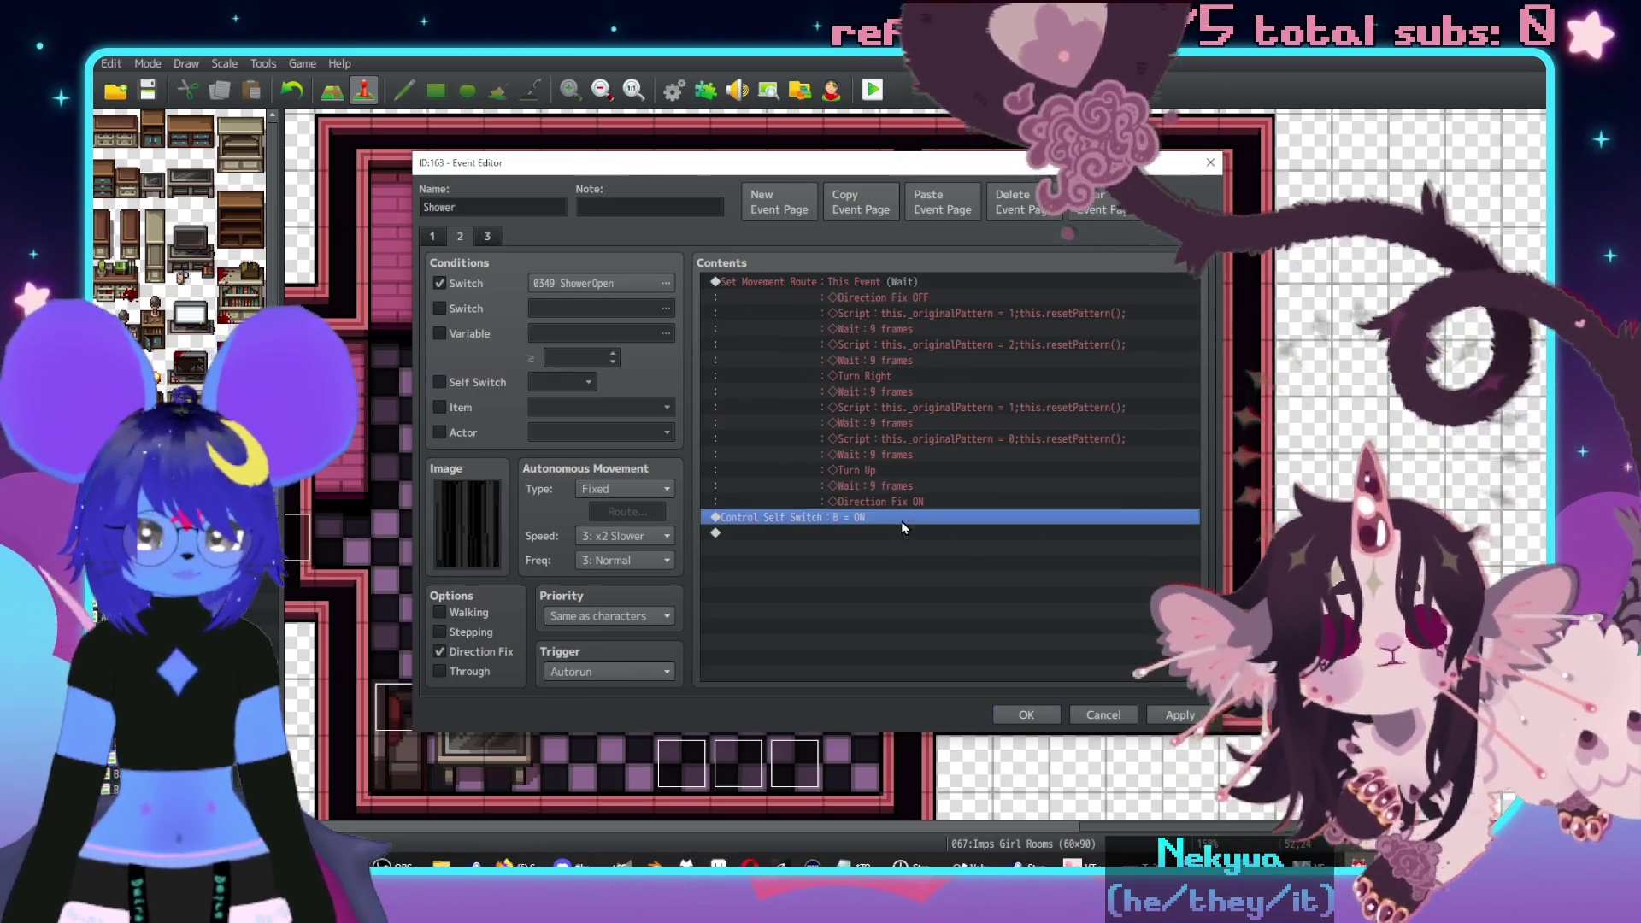
pyautogui.click(931, 446)
pyautogui.click(929, 461)
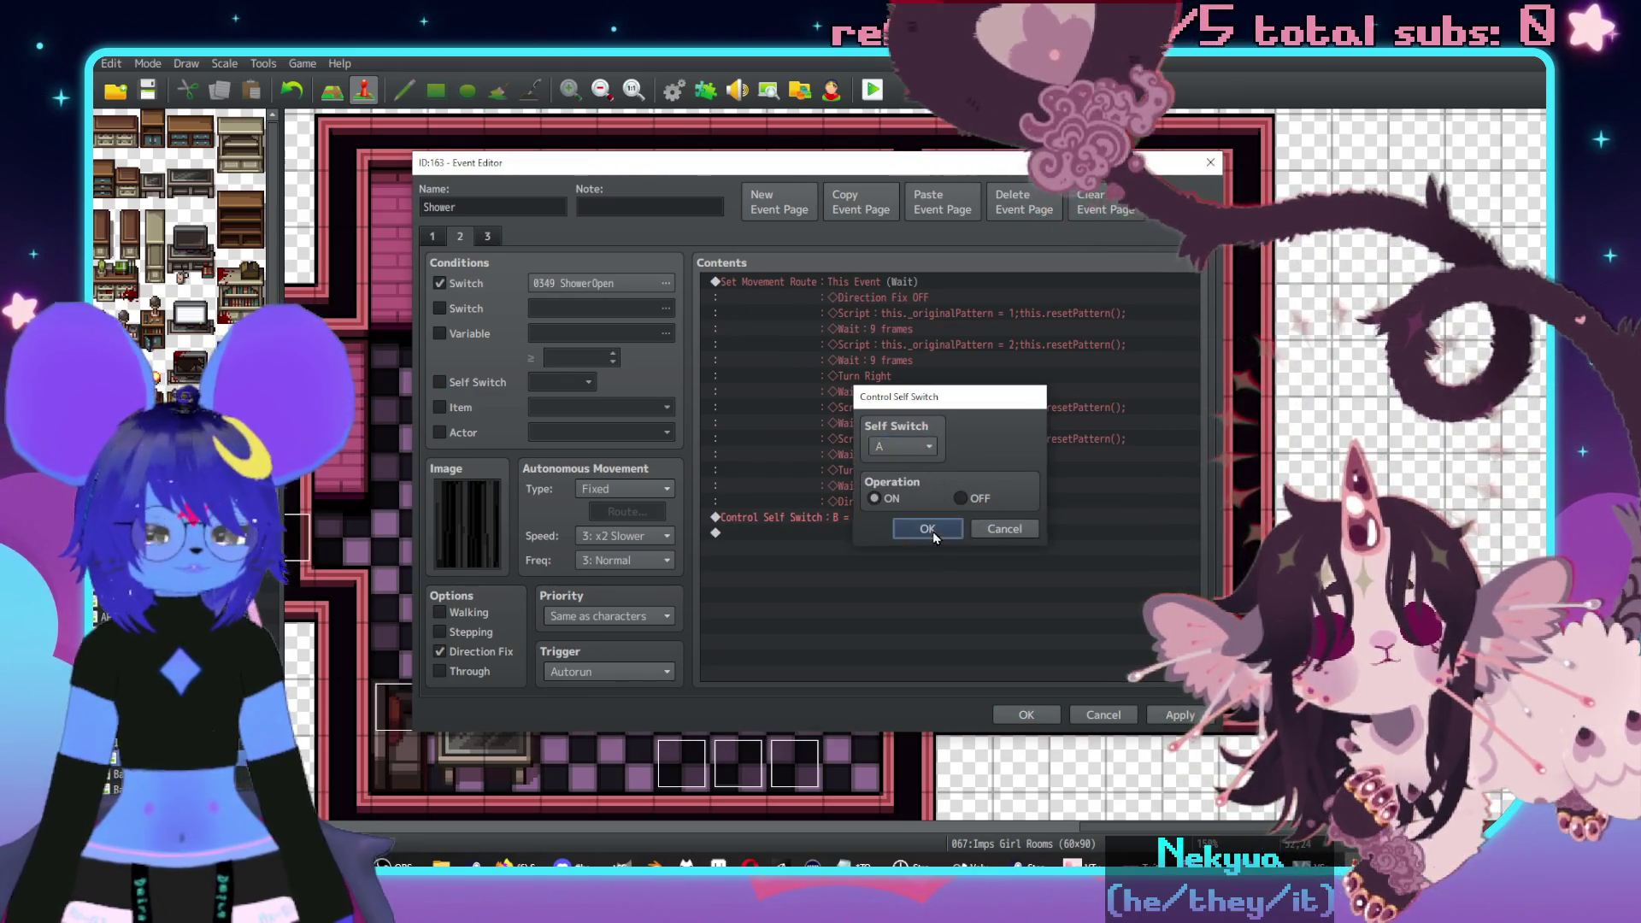
pyautogui.click(930, 529)
# - Make page 3 require self switch A, clear its self switch and route commands, and set Action Button trigger
pyautogui.click(486, 238)
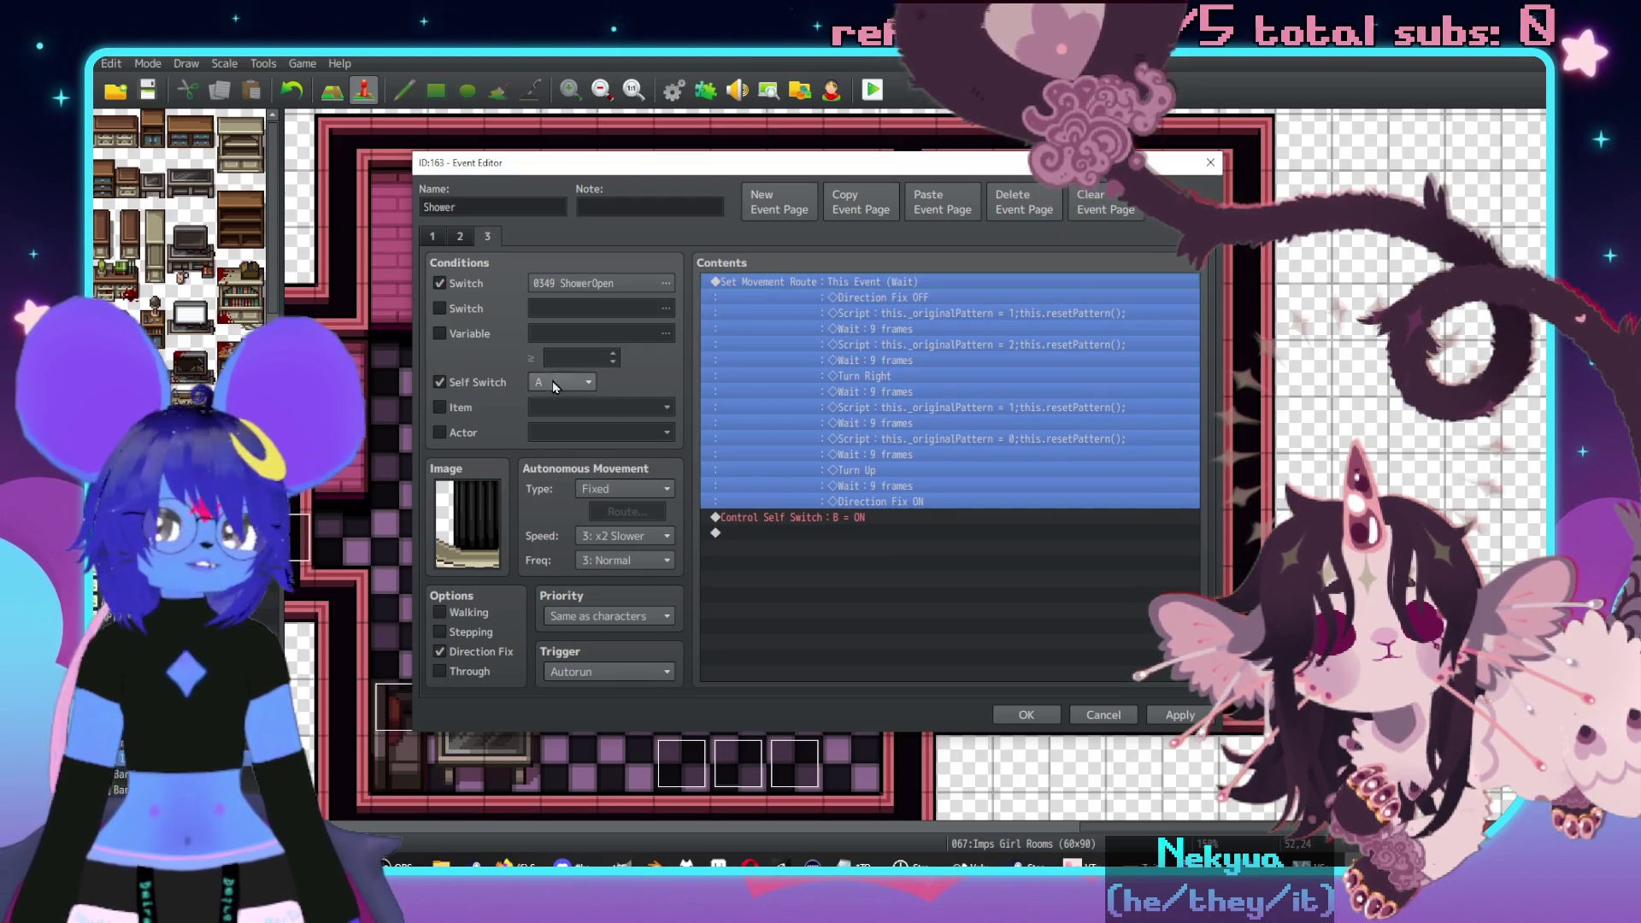
pyautogui.click(816, 517)
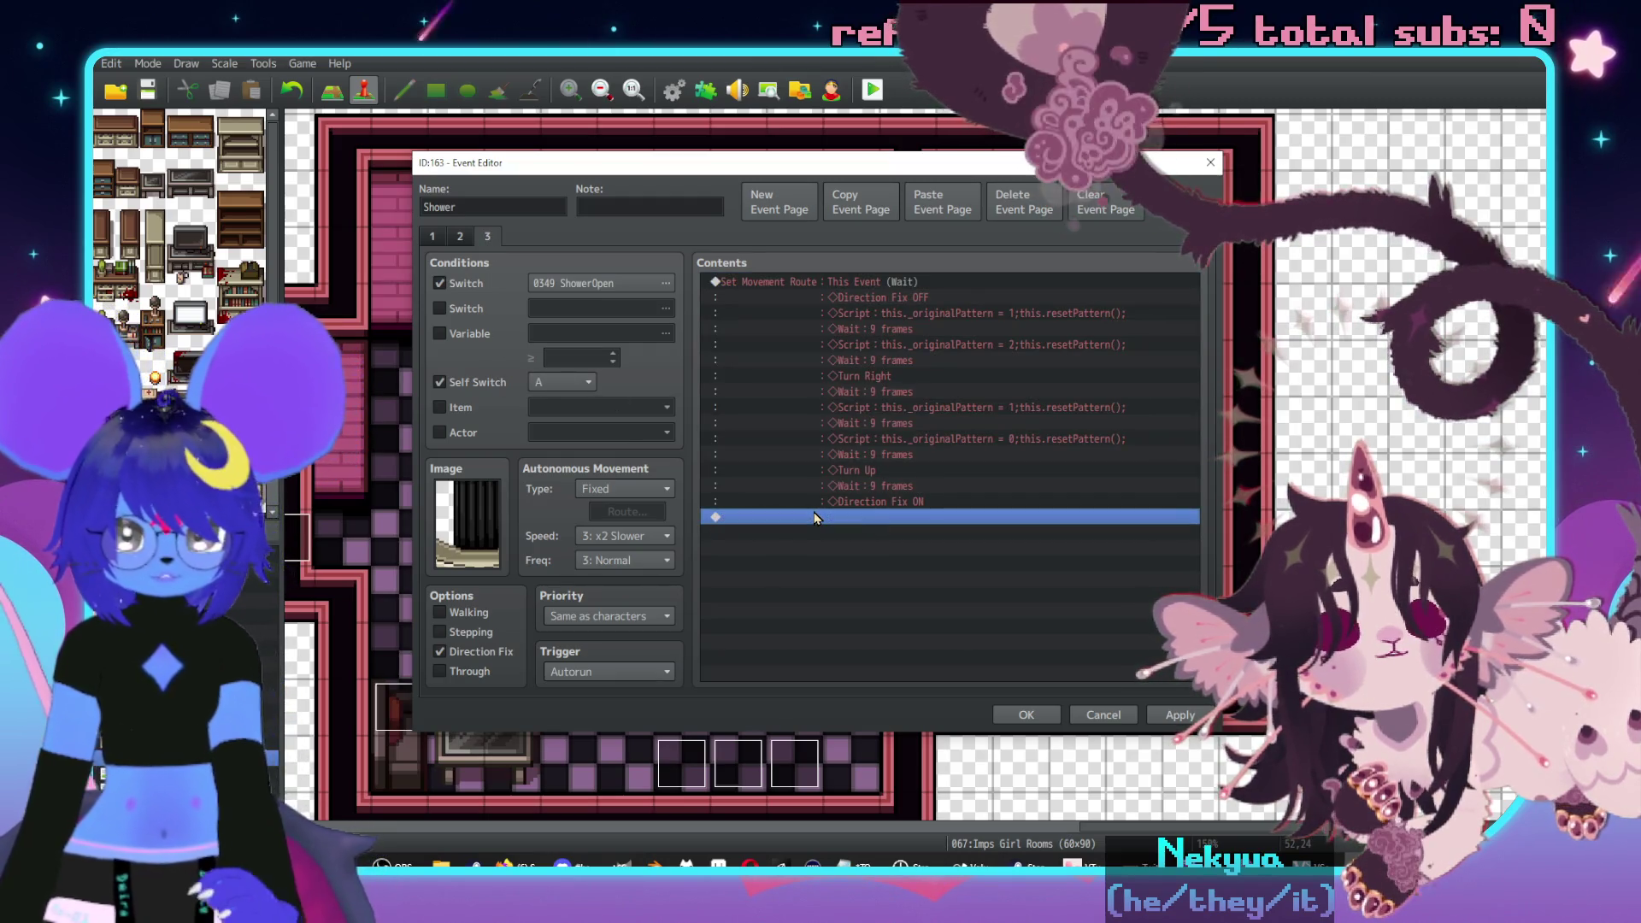
pyautogui.press('Delete')
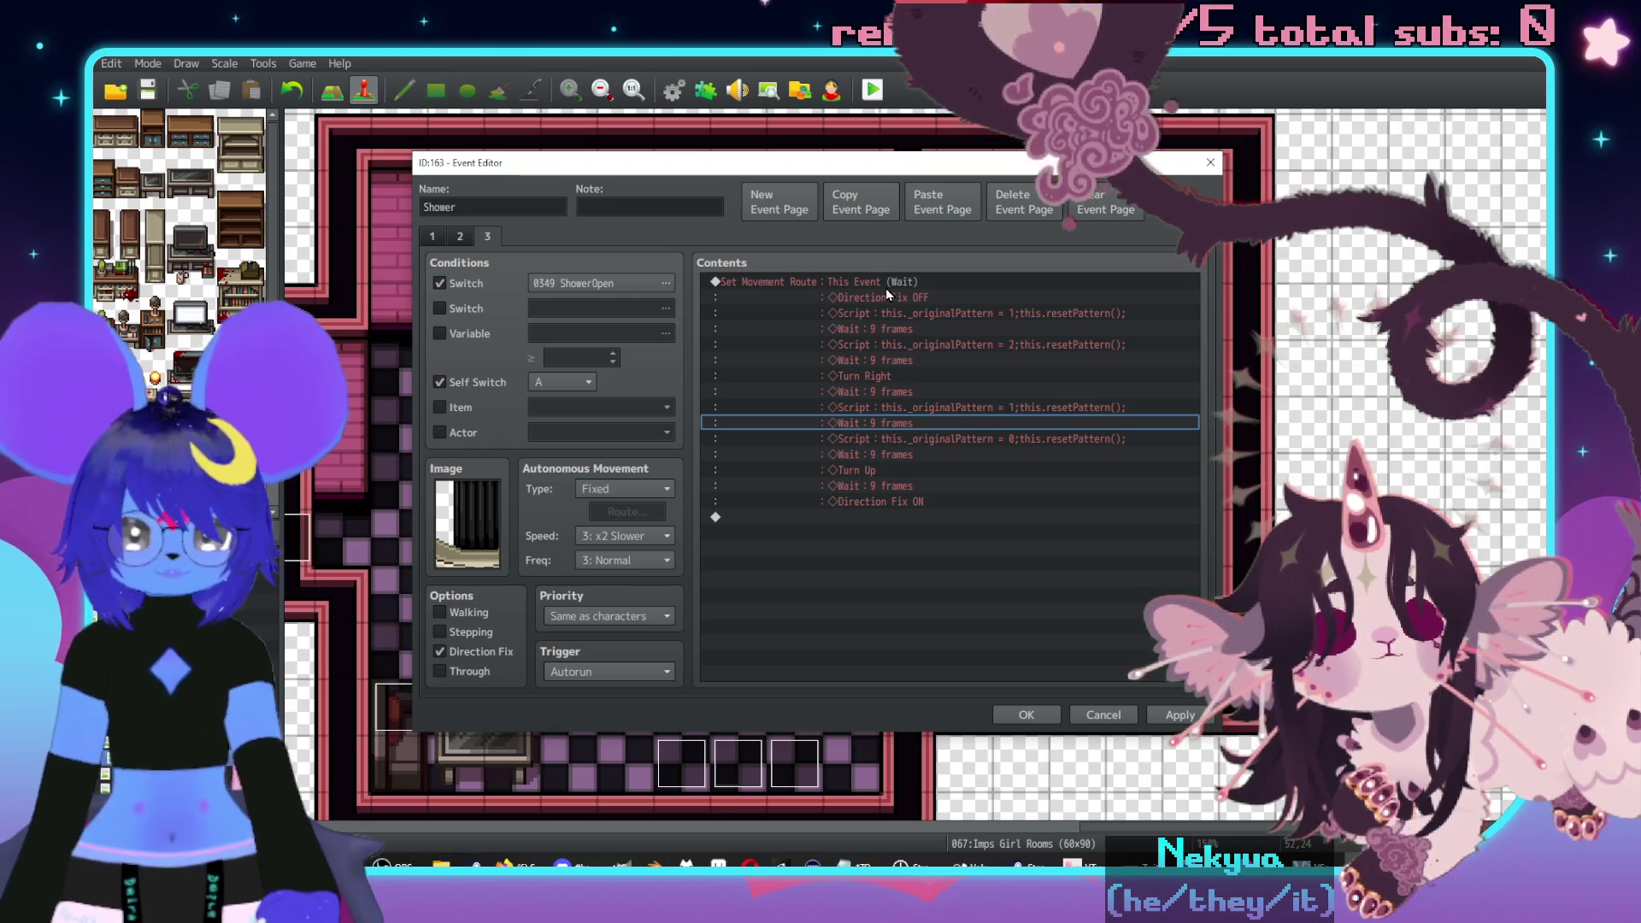
pyautogui.click(886, 284)
pyautogui.press('Delete')
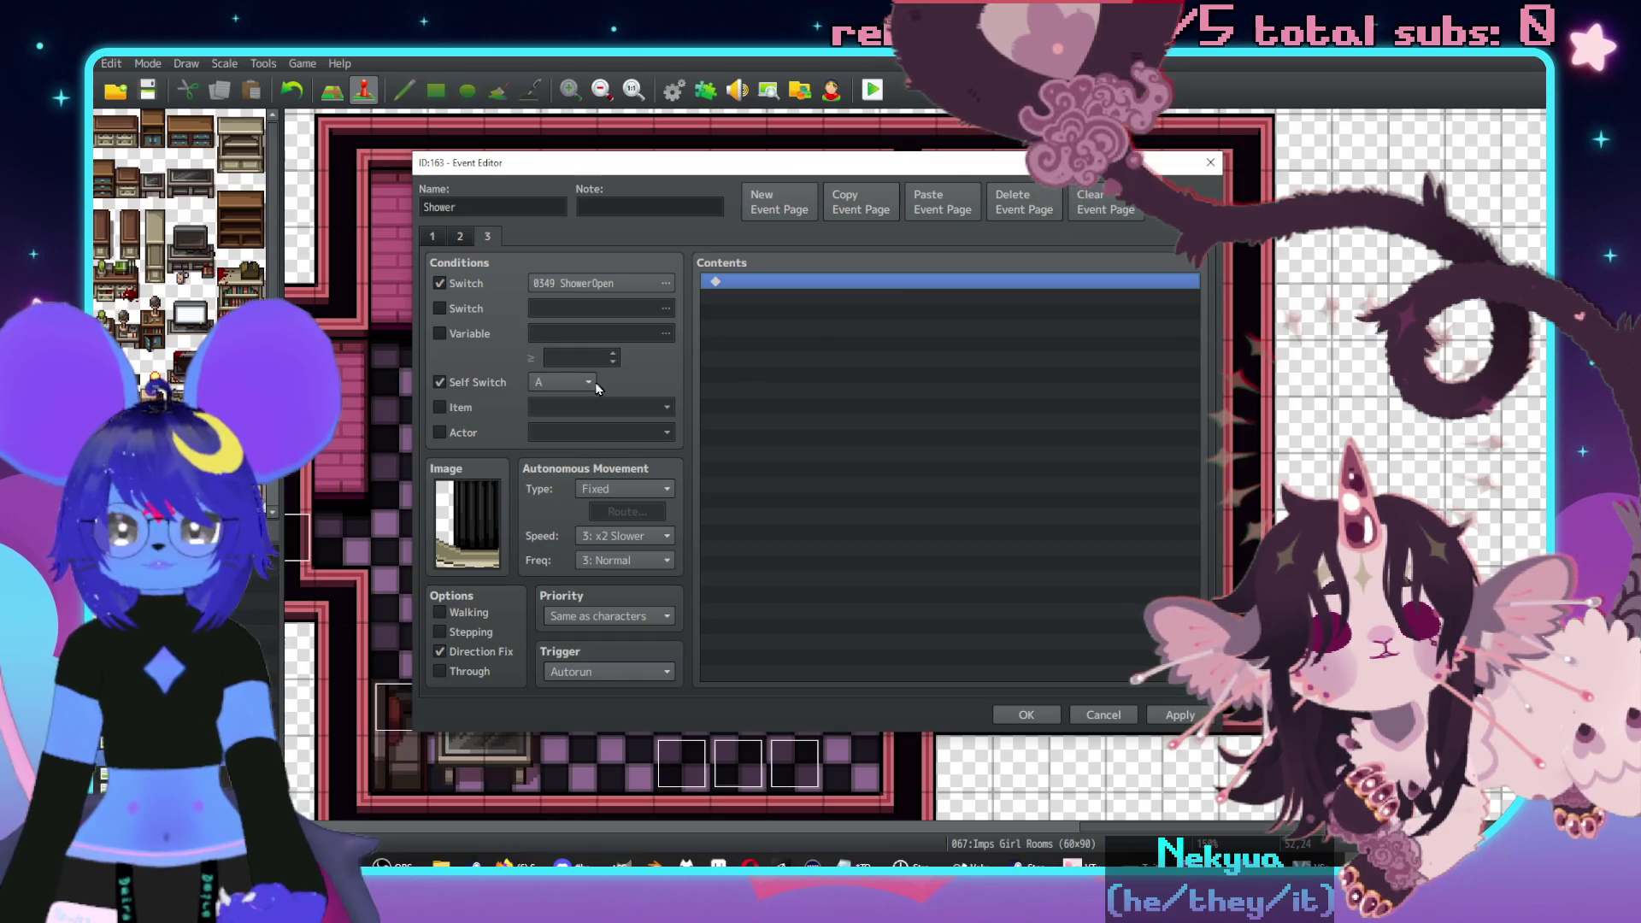
pyautogui.click(607, 672)
pyautogui.click(590, 688)
pyautogui.click(457, 239)
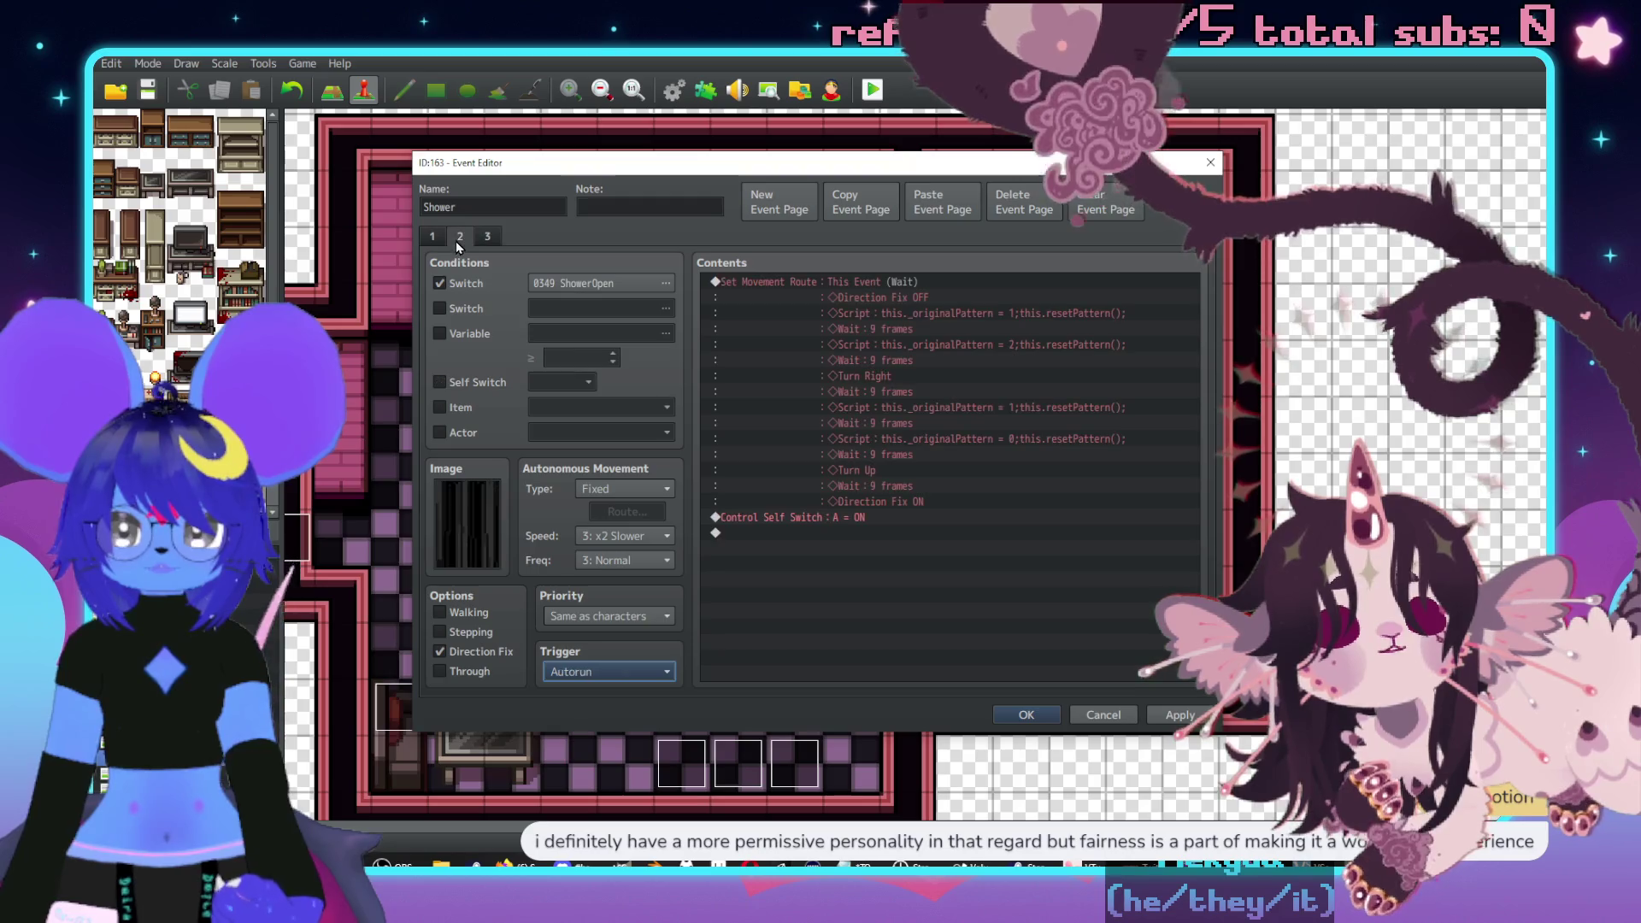
# - Go to page 3 and open the Event Commands list from its empty Contents line
pyautogui.click(435, 237)
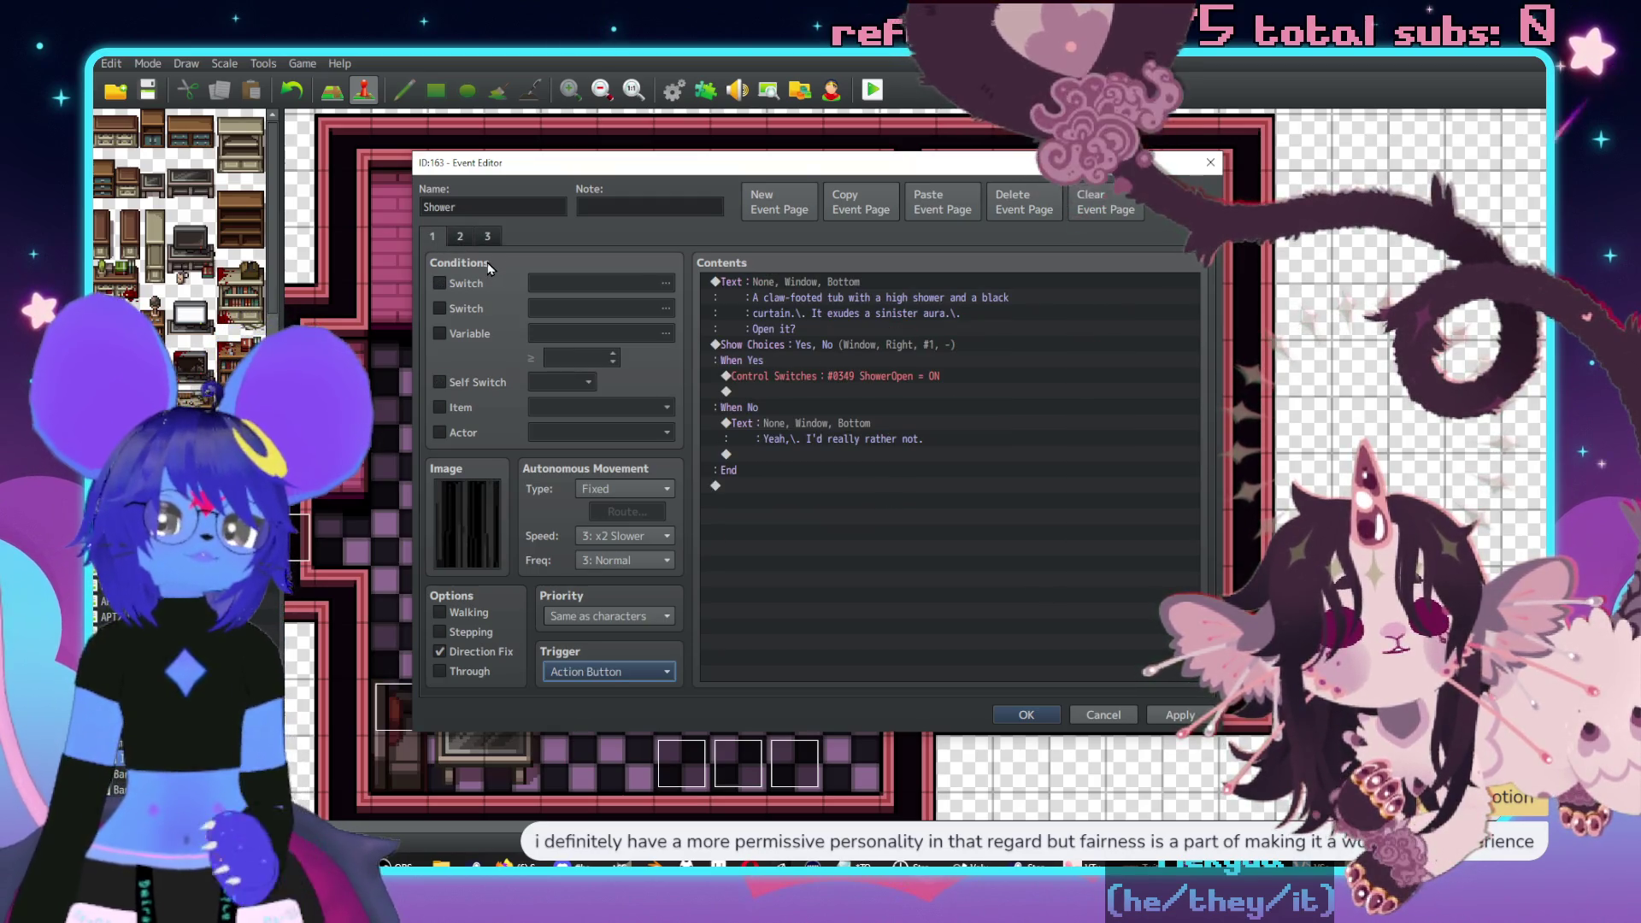
pyautogui.moveTo(489, 268)
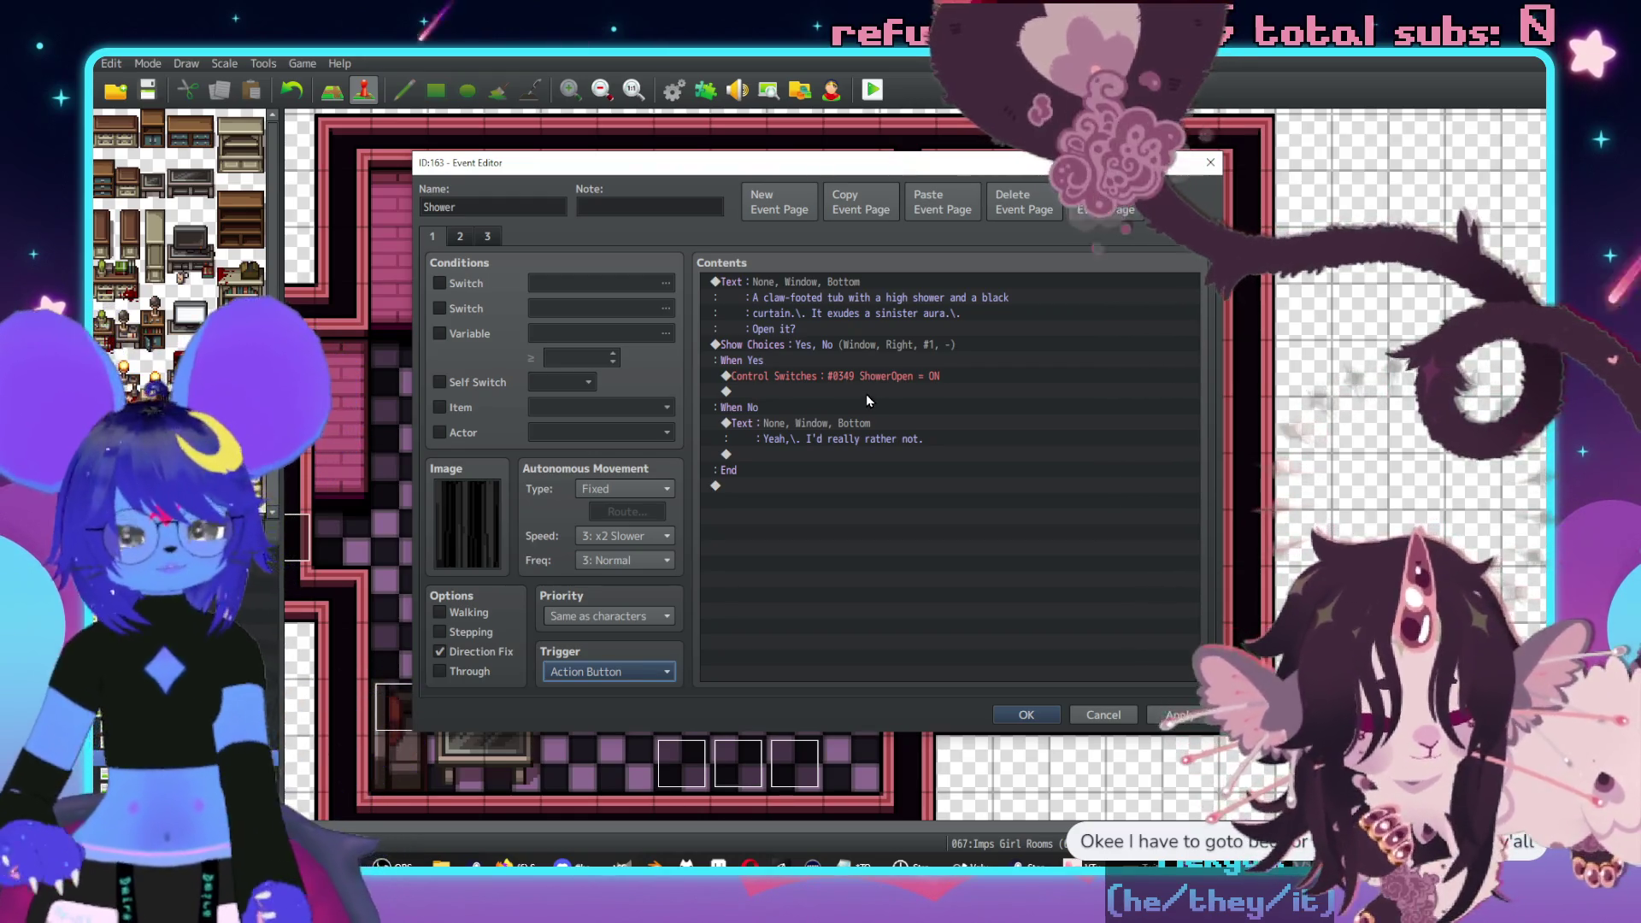
pyautogui.click(460, 238)
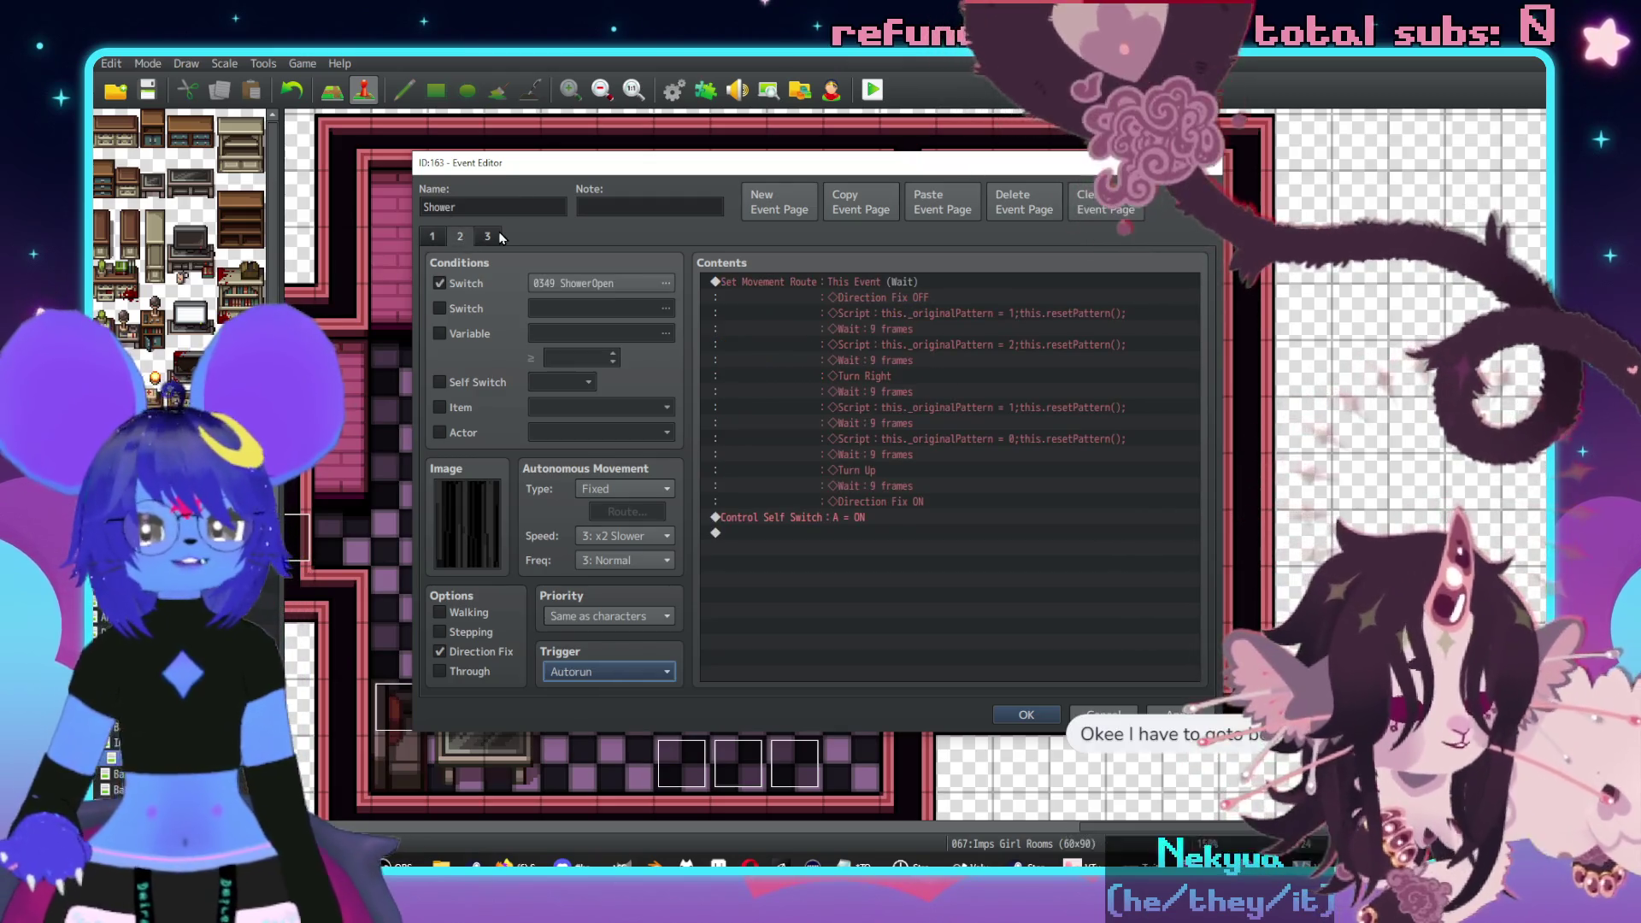
pyautogui.click(487, 237)
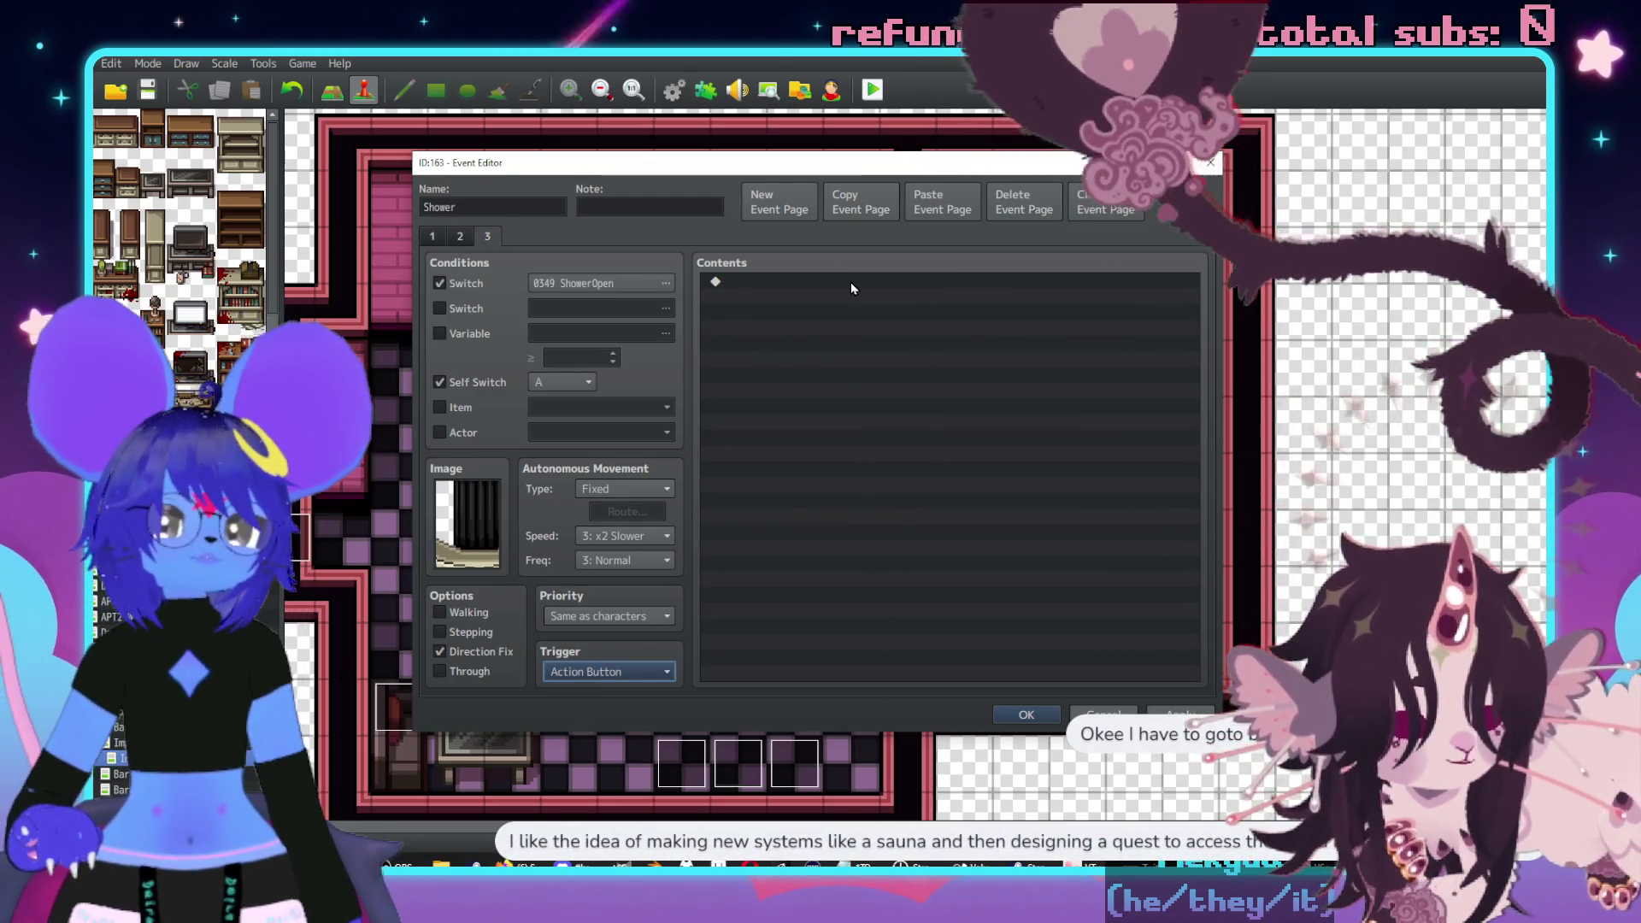
pyautogui.doubleClick(851, 283)
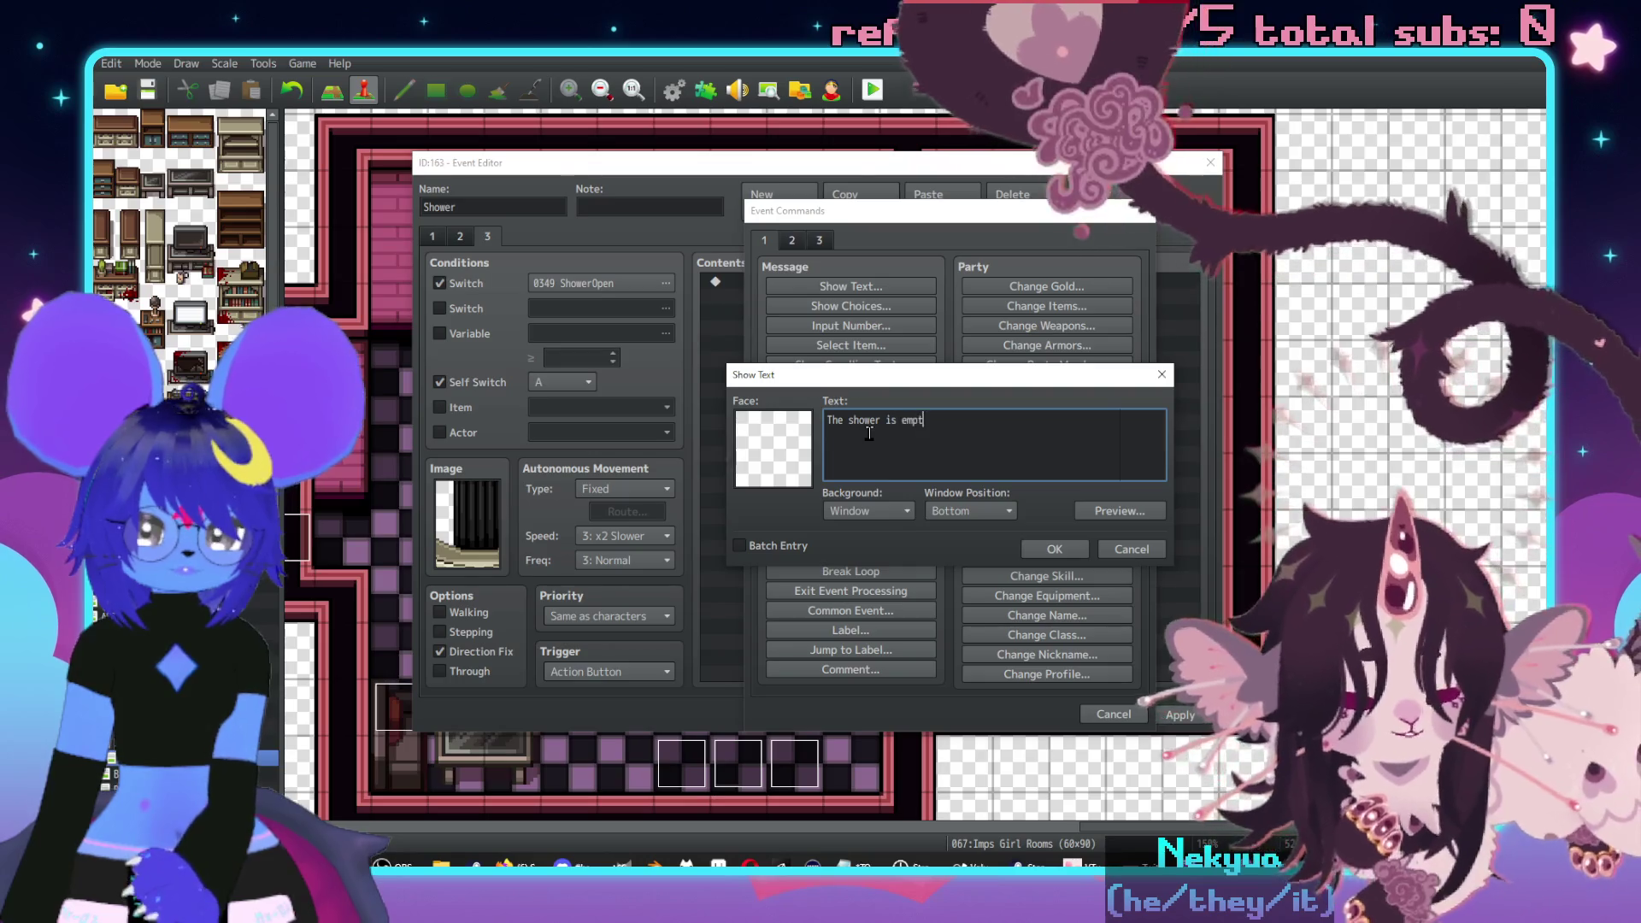
# - Finish the page 3 message 'The shower is empty.' and confirm it
pyautogui.write('y.')
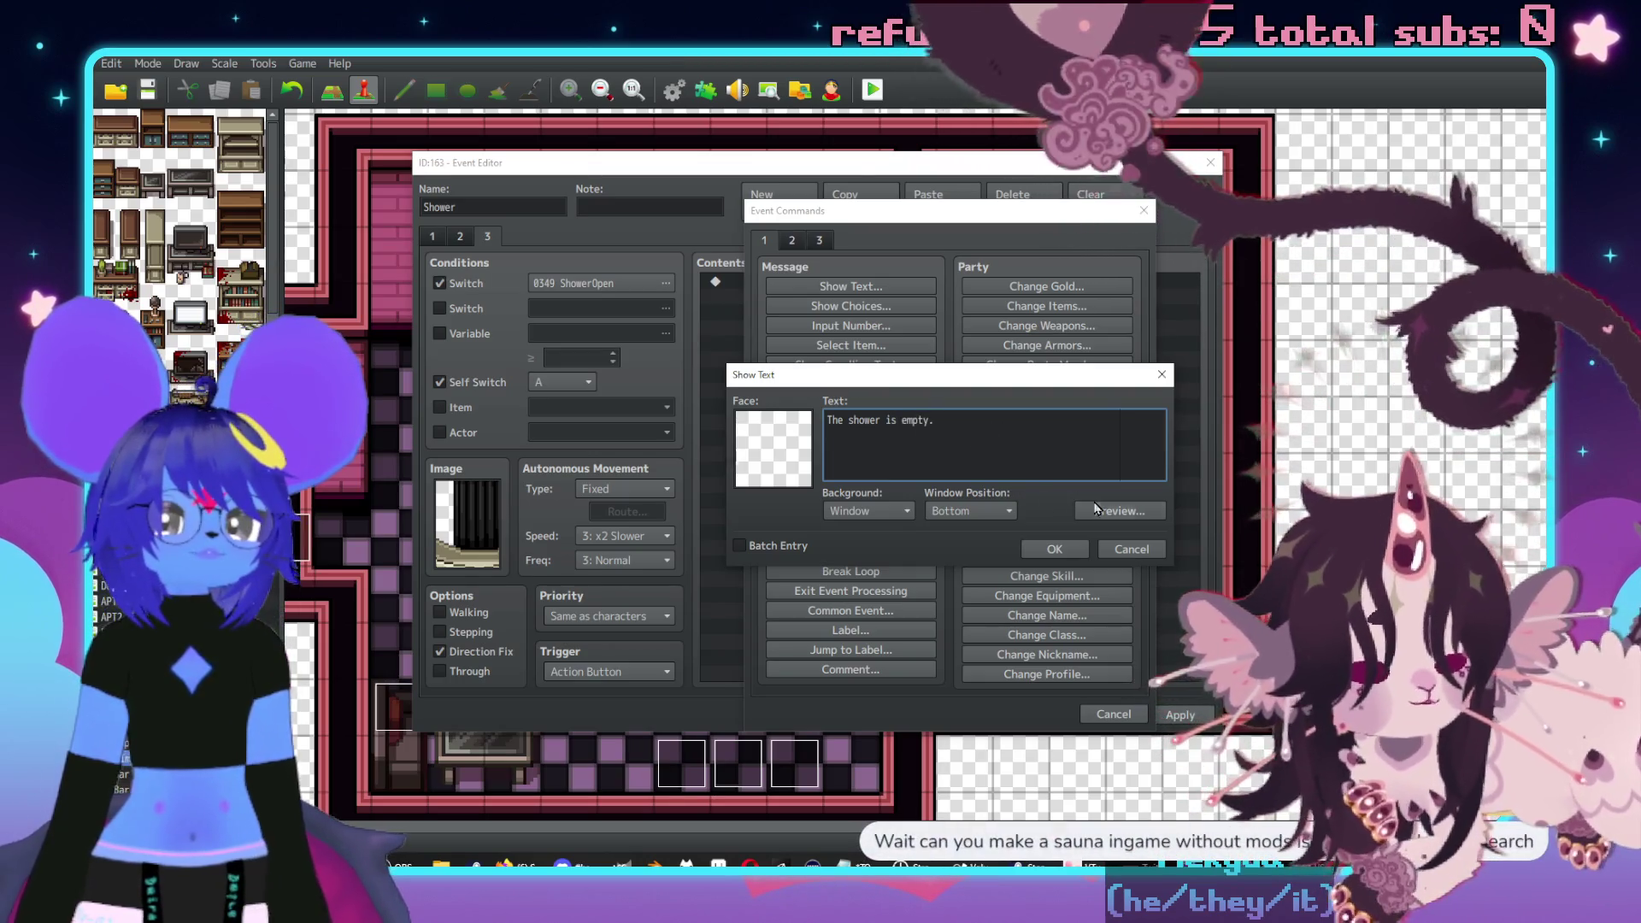
pyautogui.click(1055, 549)
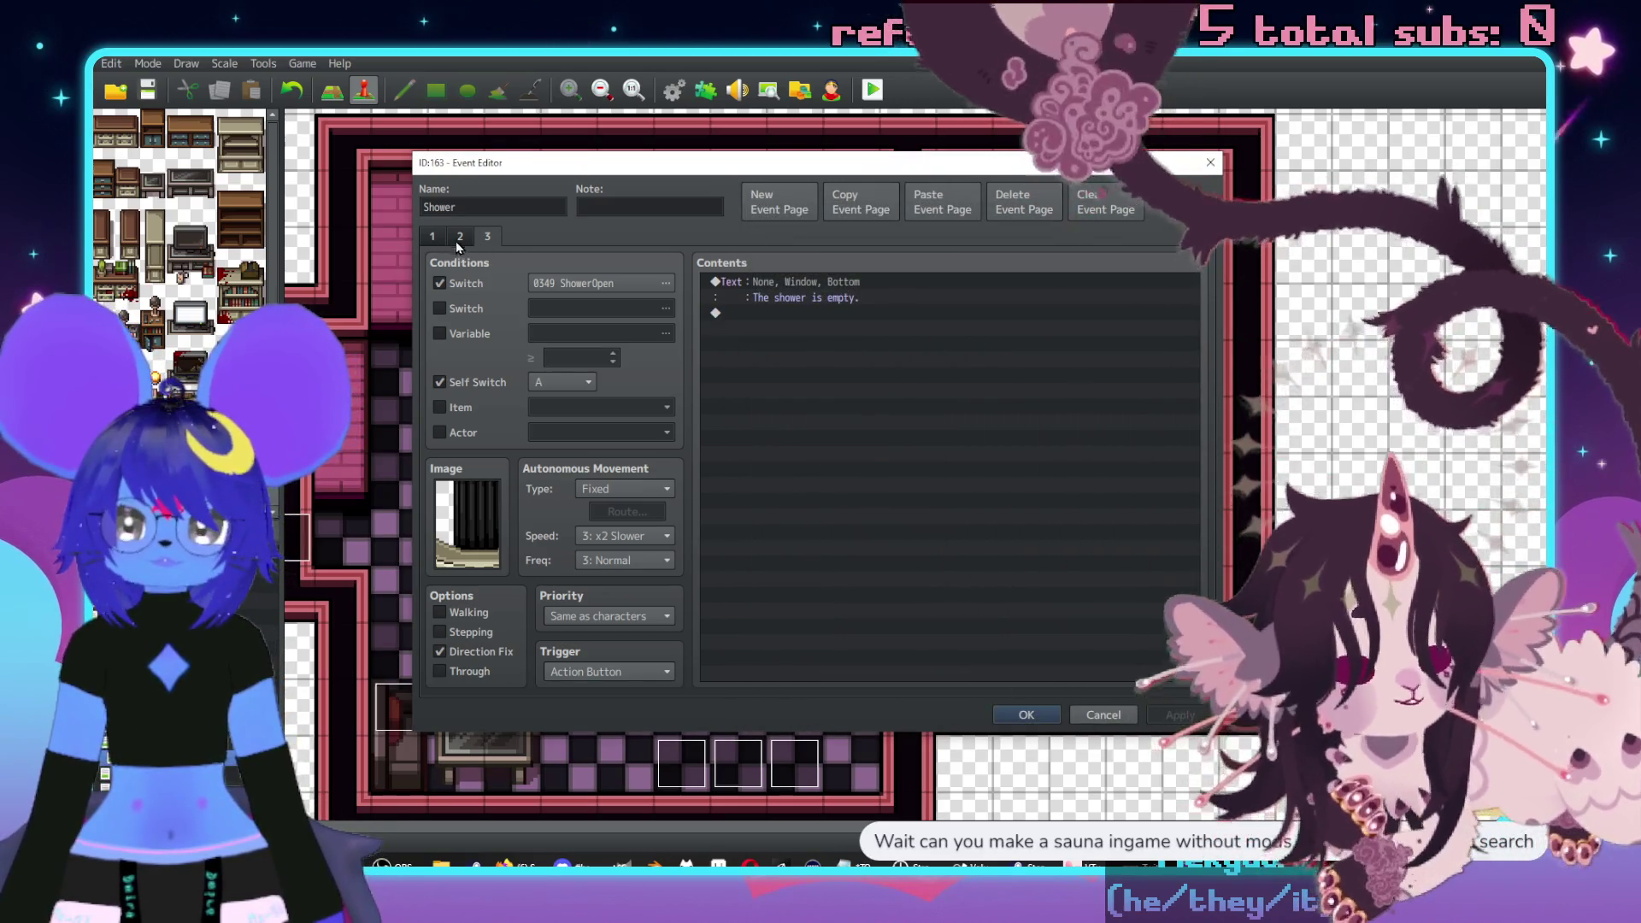
# - Look through the Shower event's pages 2, 1, 3, 2 and 1 to check their contents
pyautogui.click(465, 243)
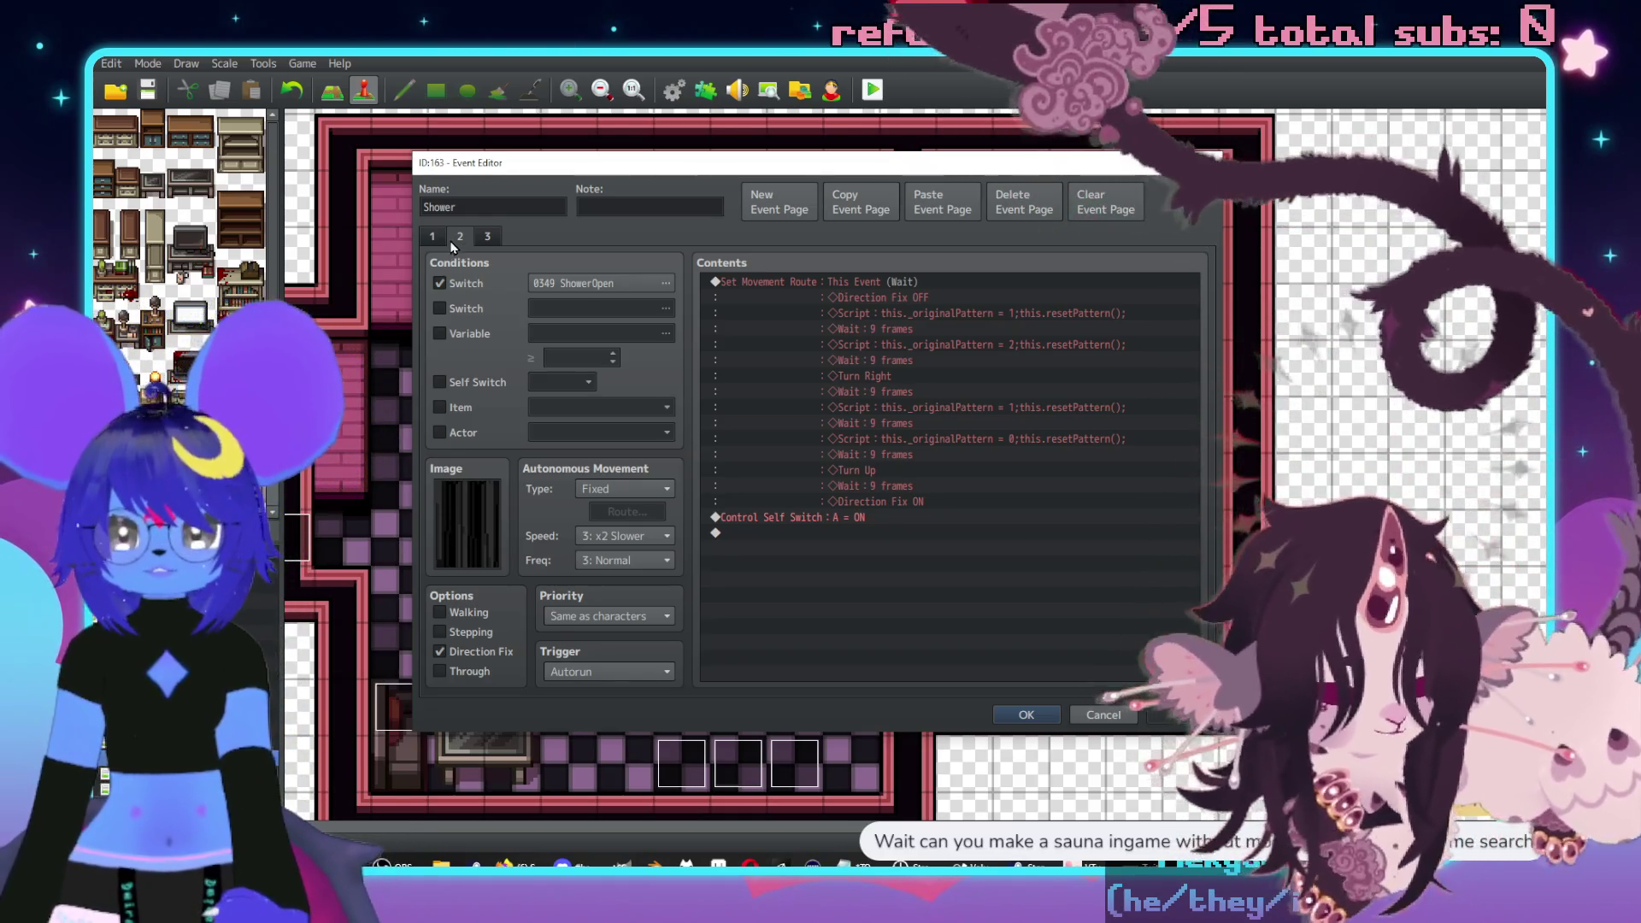
pyautogui.click(436, 240)
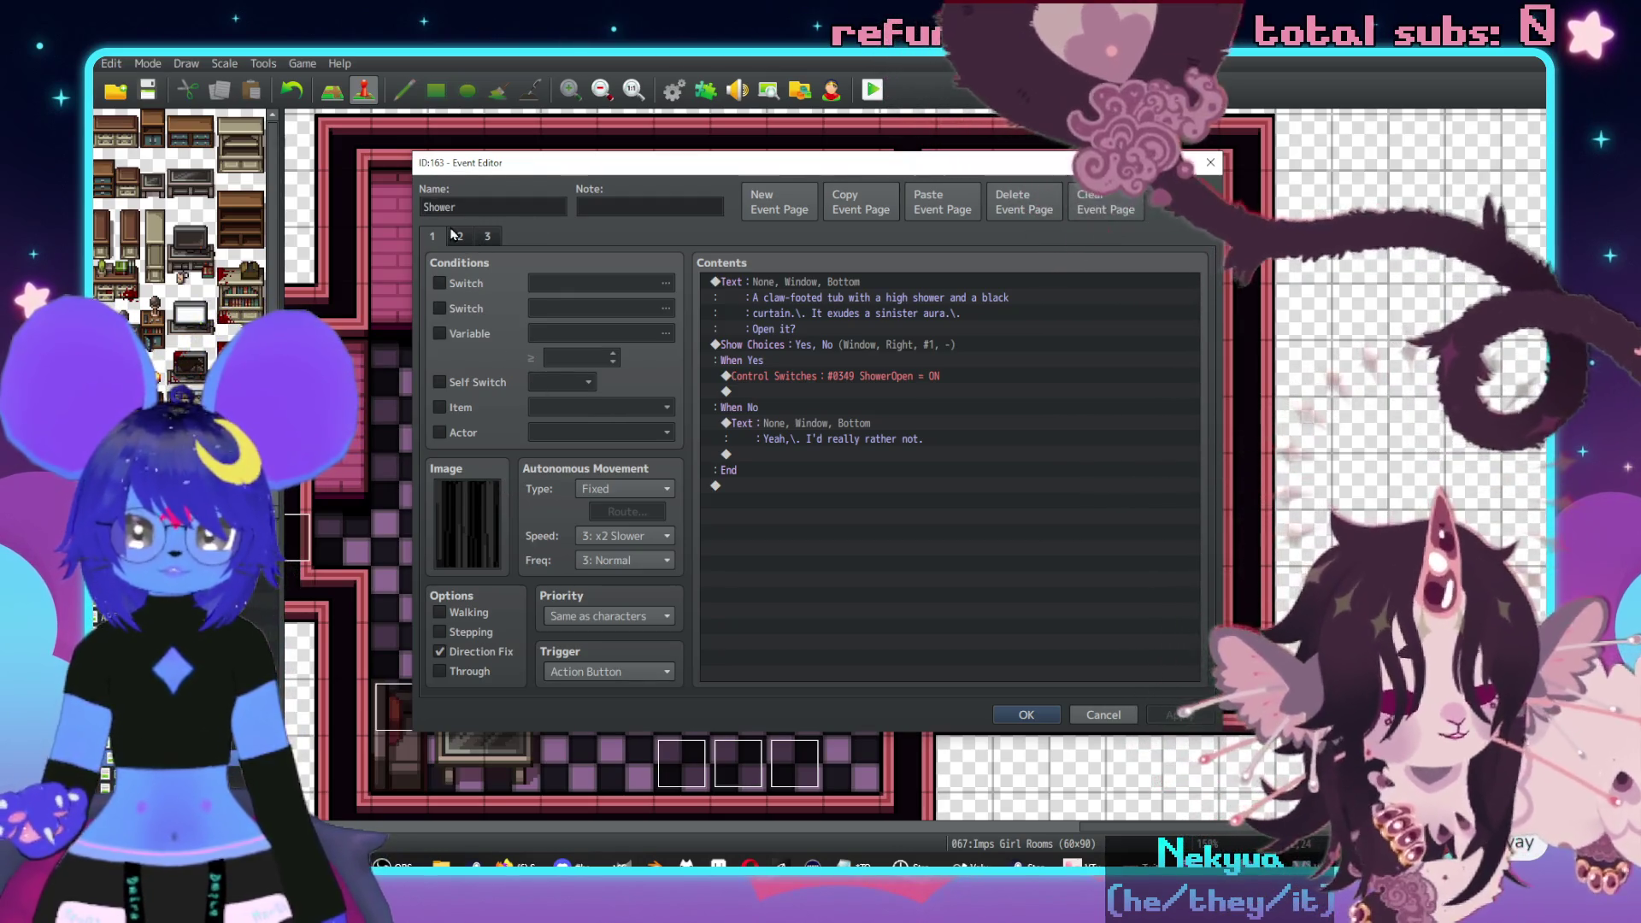
pyautogui.click(467, 236)
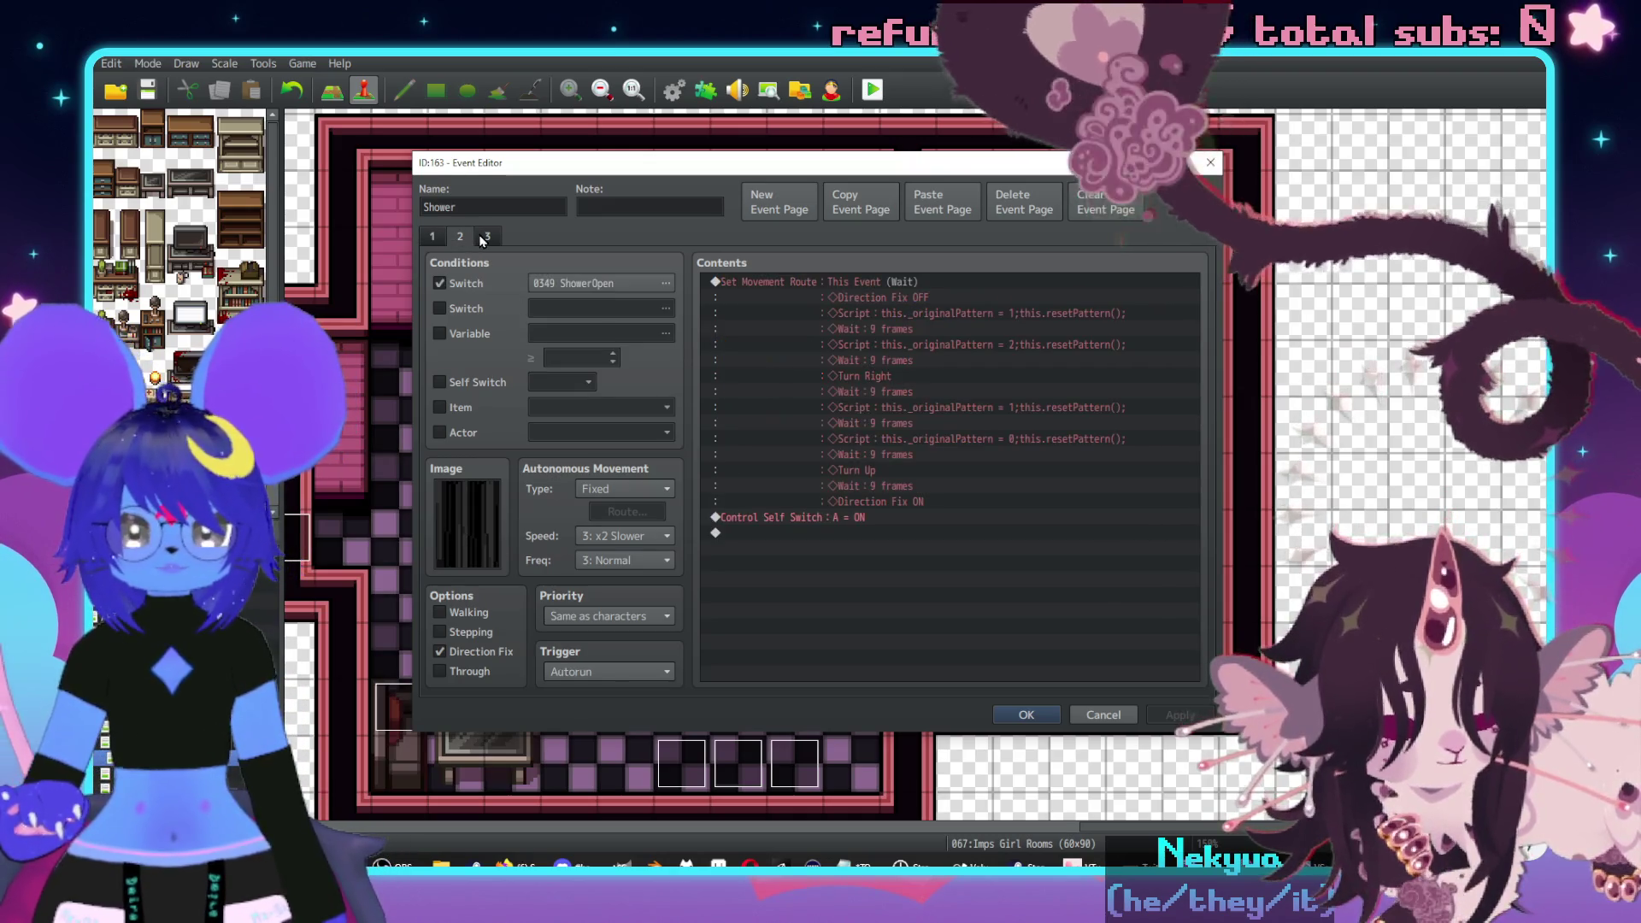
pyautogui.click(487, 237)
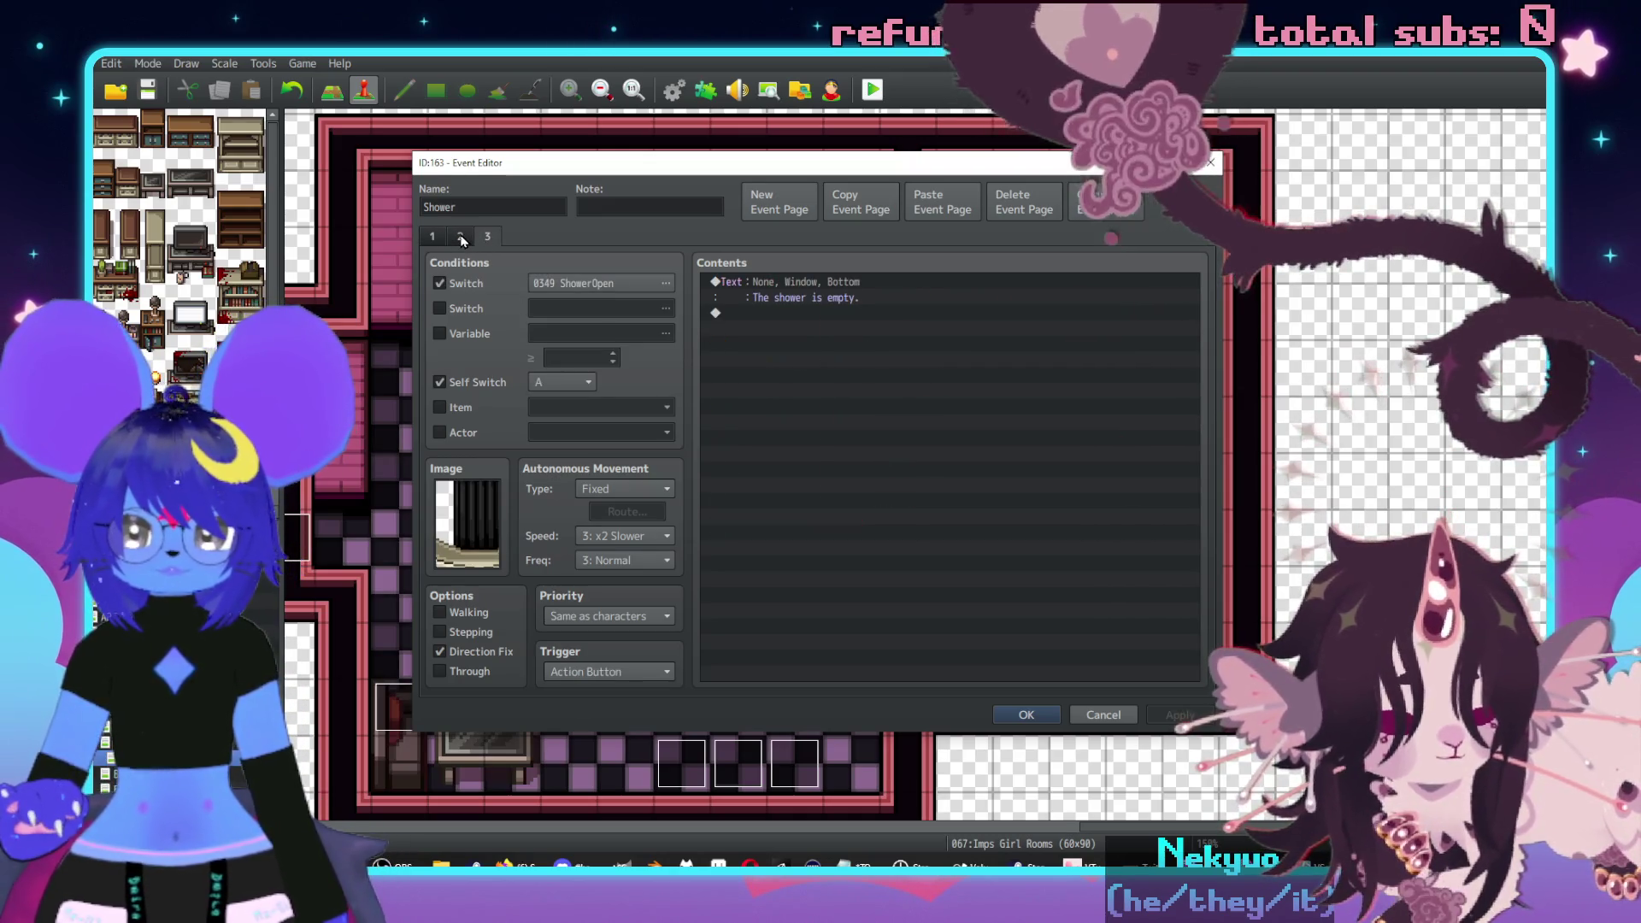
pyautogui.click(461, 237)
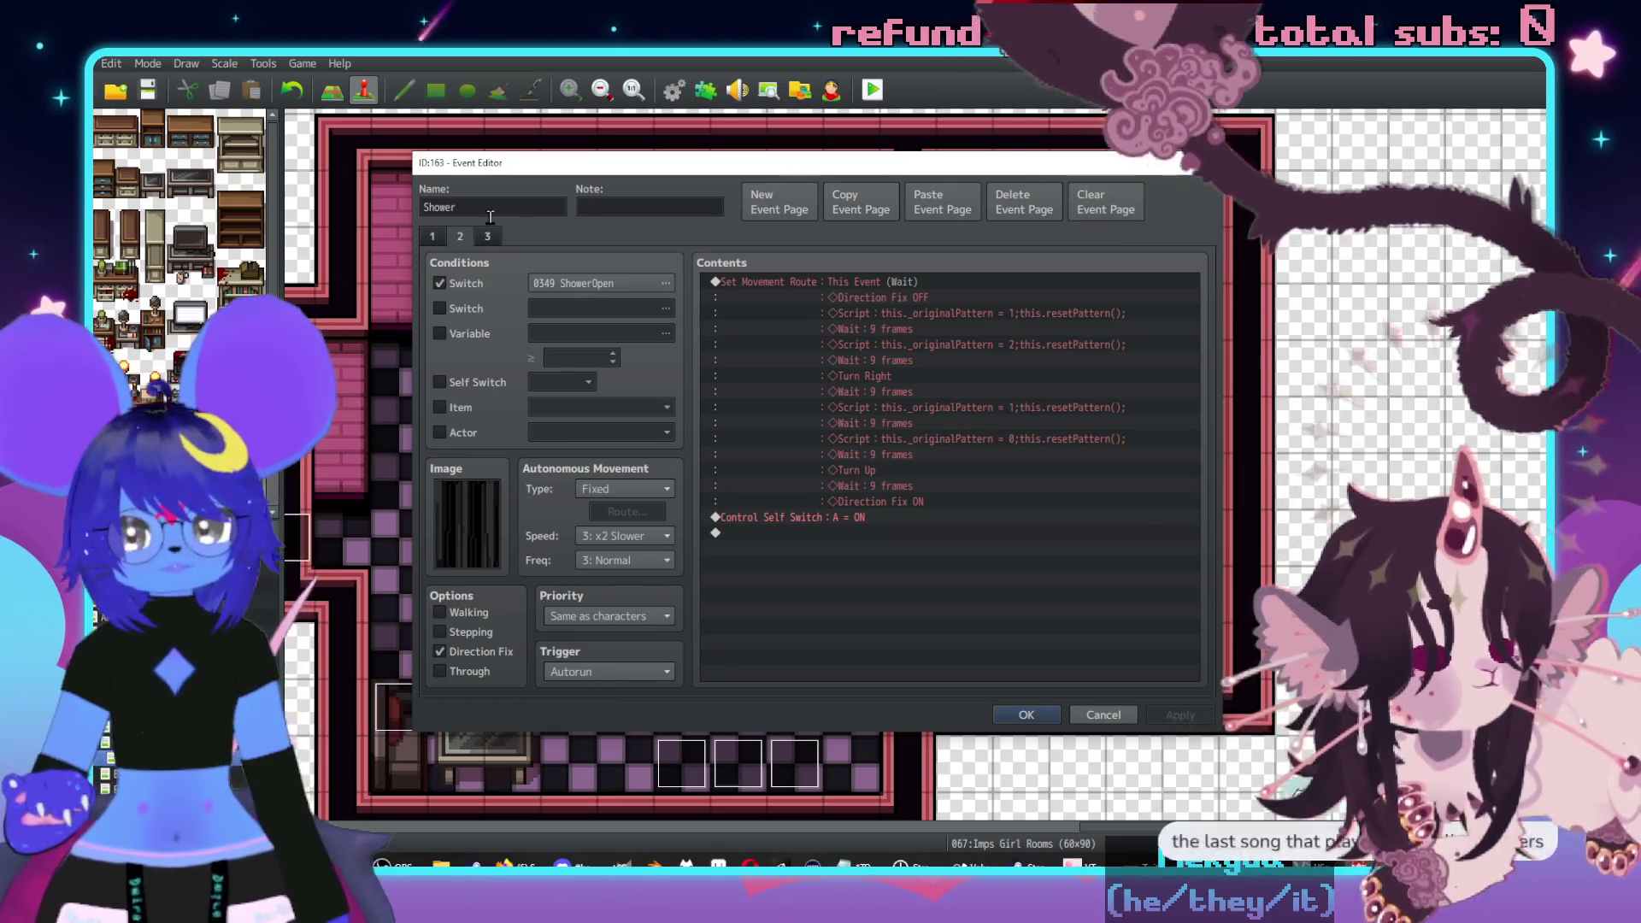
pyautogui.click(432, 237)
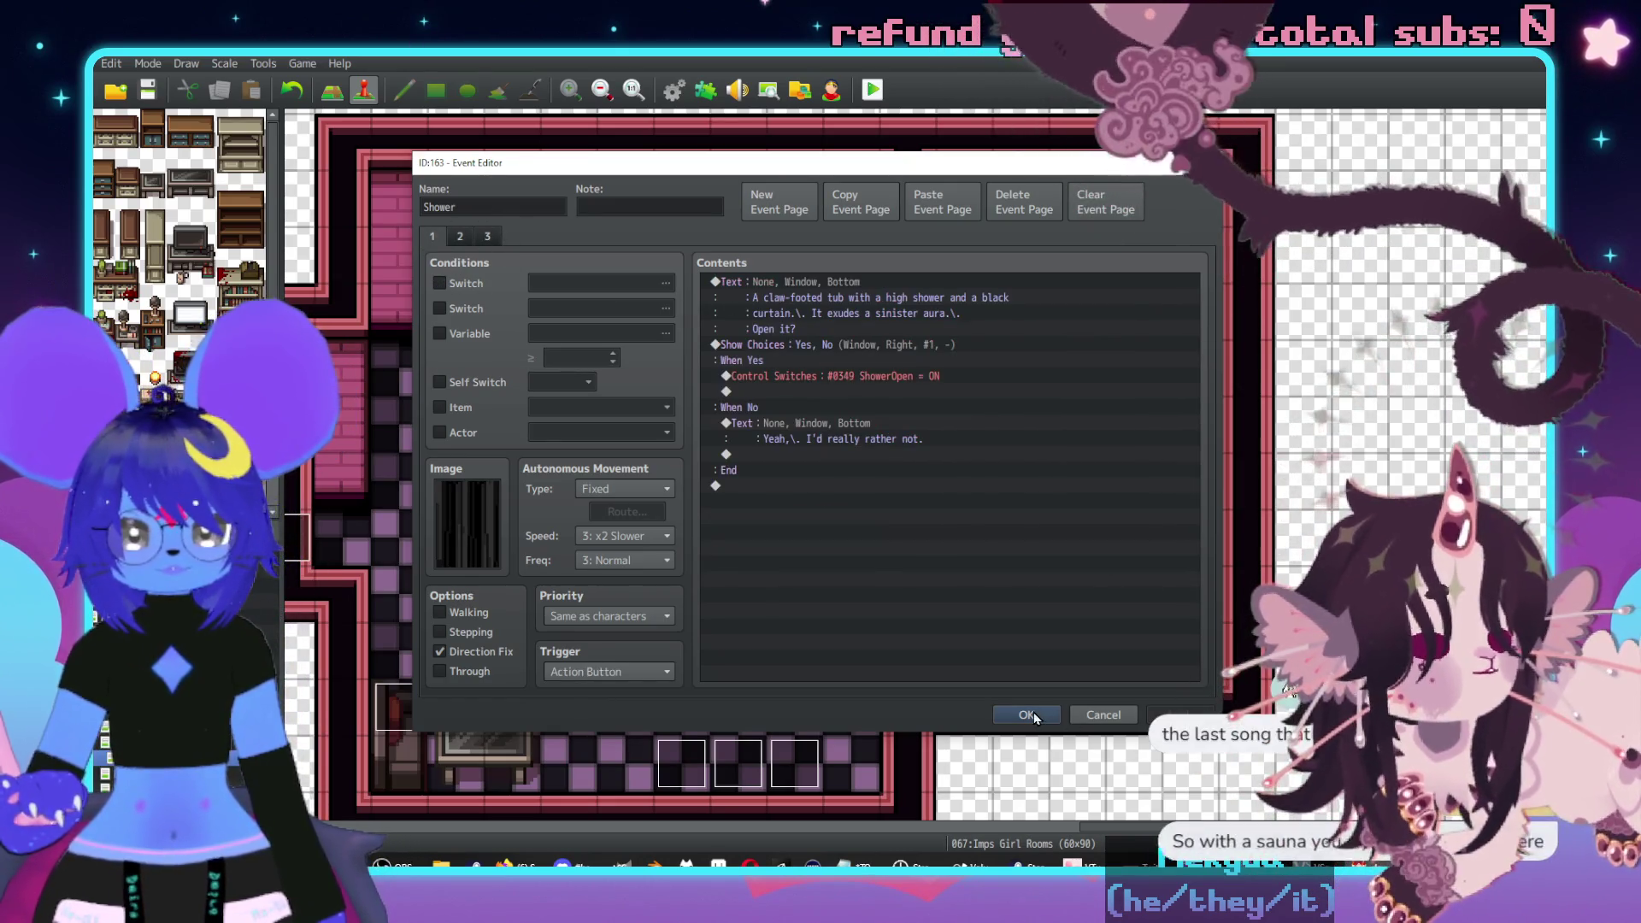
# - Save the Shower event, then open the Lightsource event and close it unchanged
pyautogui.click(1027, 715)
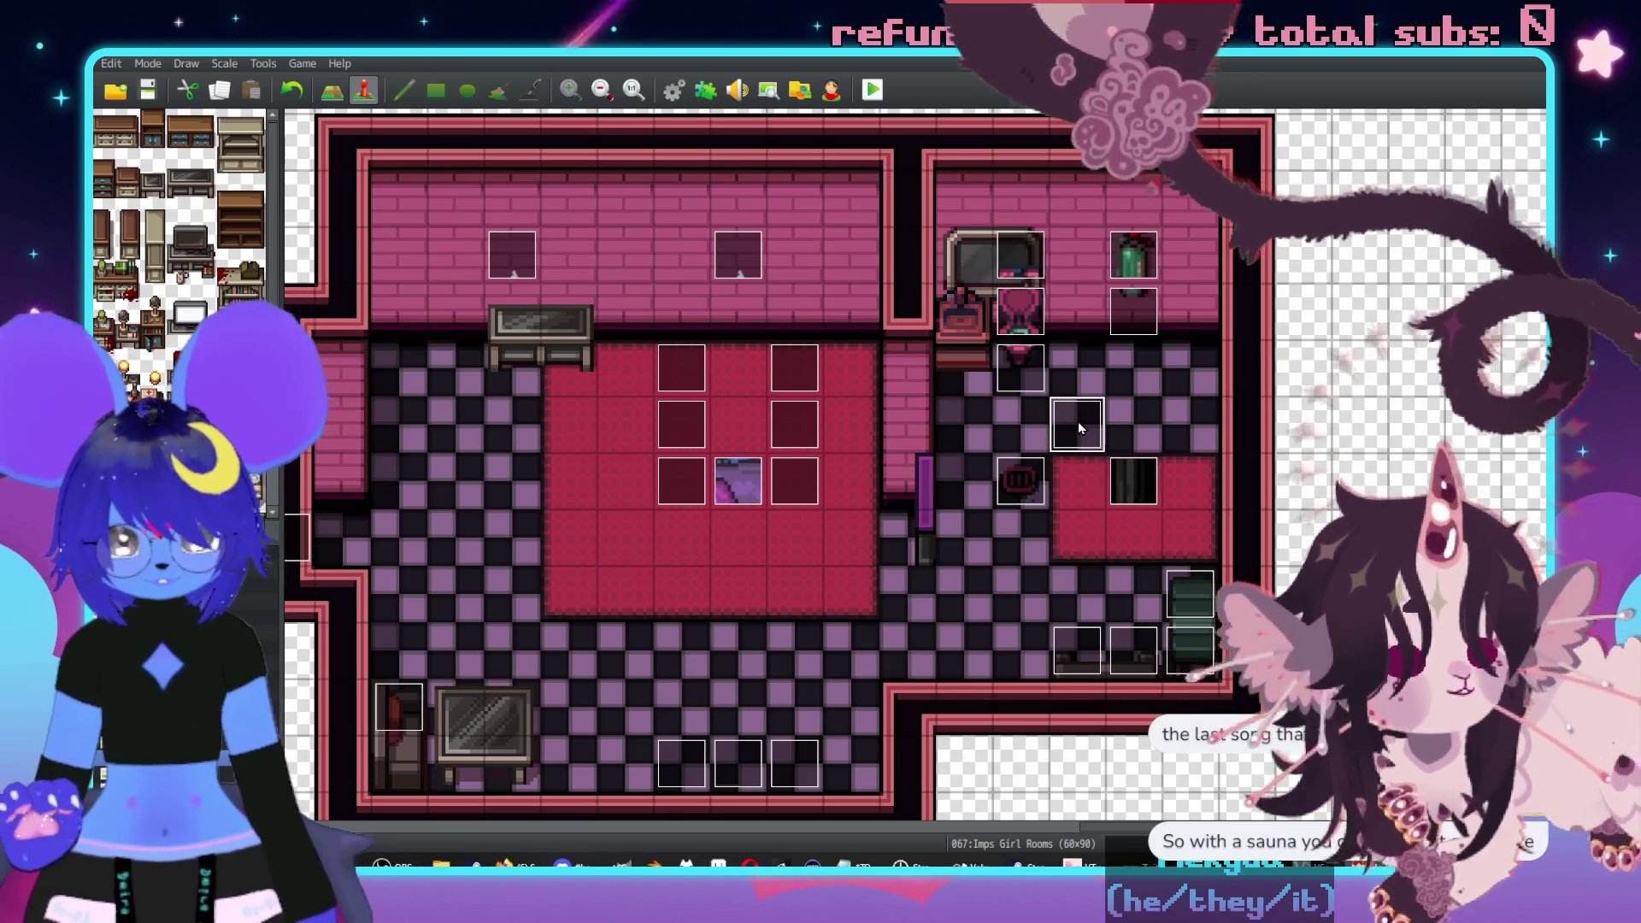
pyautogui.doubleClick(1078, 423)
pyautogui.click(1103, 714)
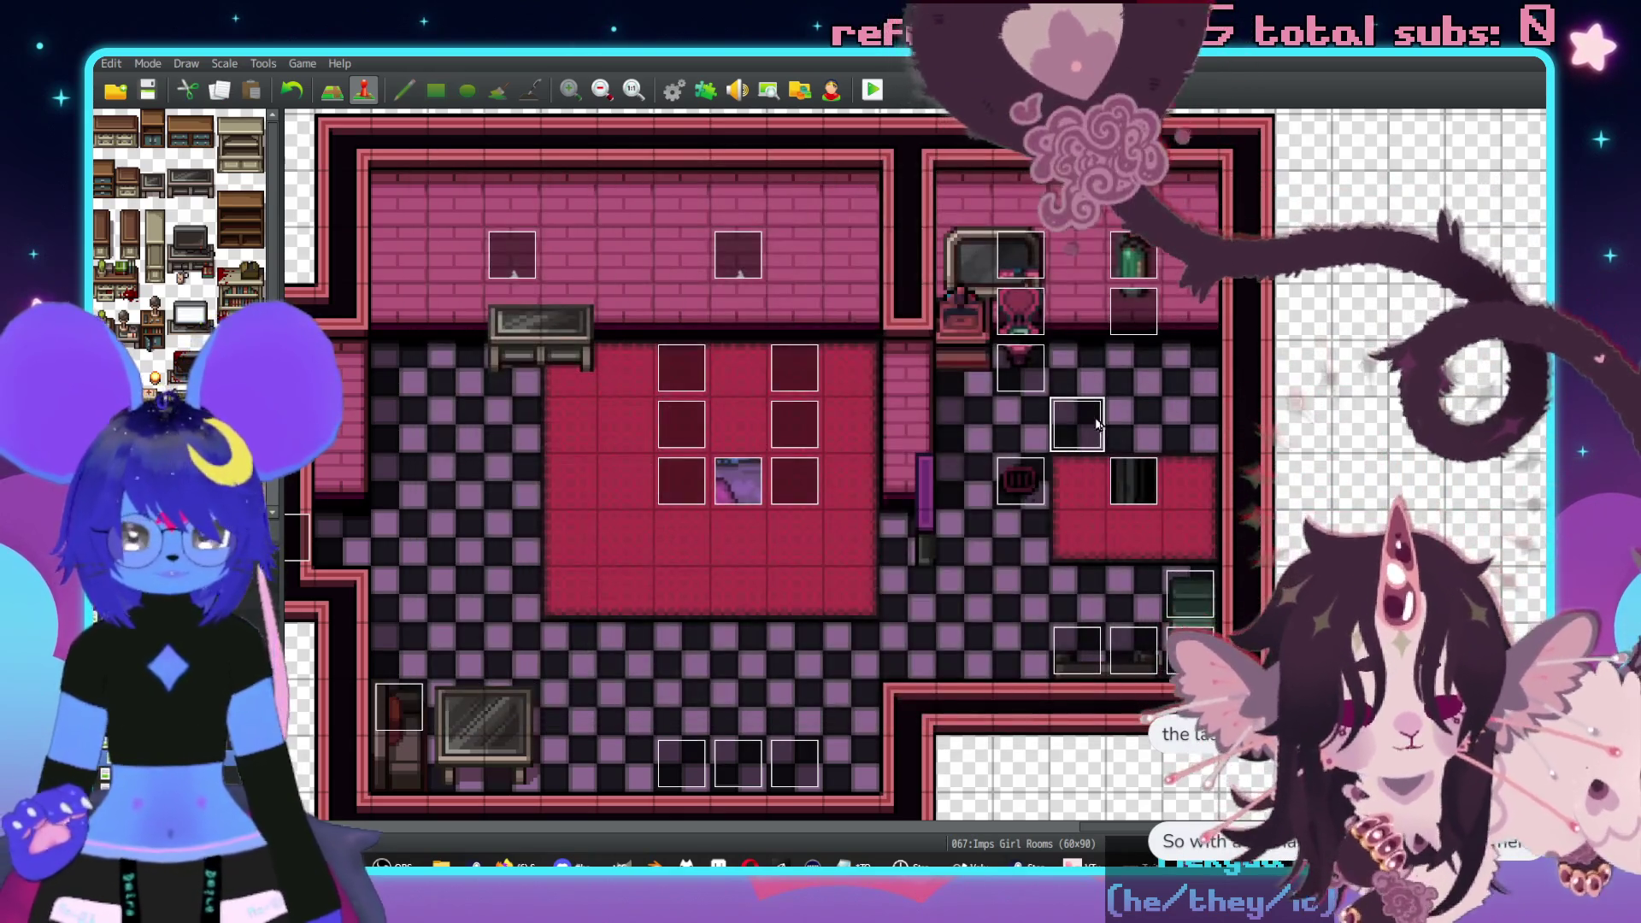
# - Open the second Shower event and view its image choices without changing them
pyautogui.click(1111, 479)
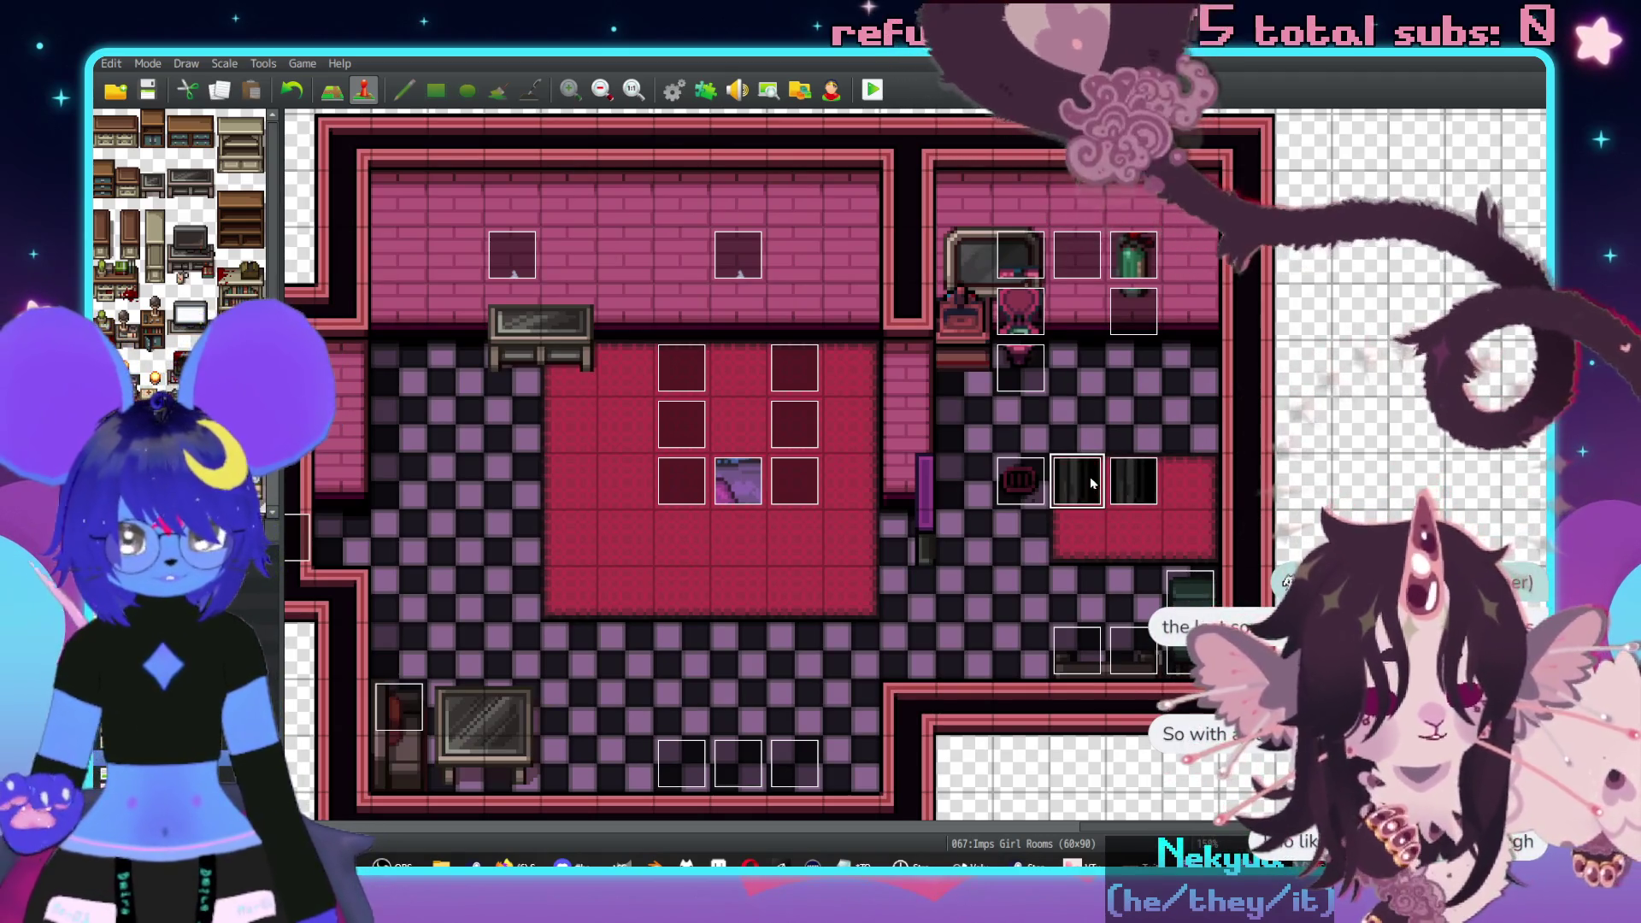
pyautogui.doubleClick(1109, 478)
pyautogui.doubleClick(462, 486)
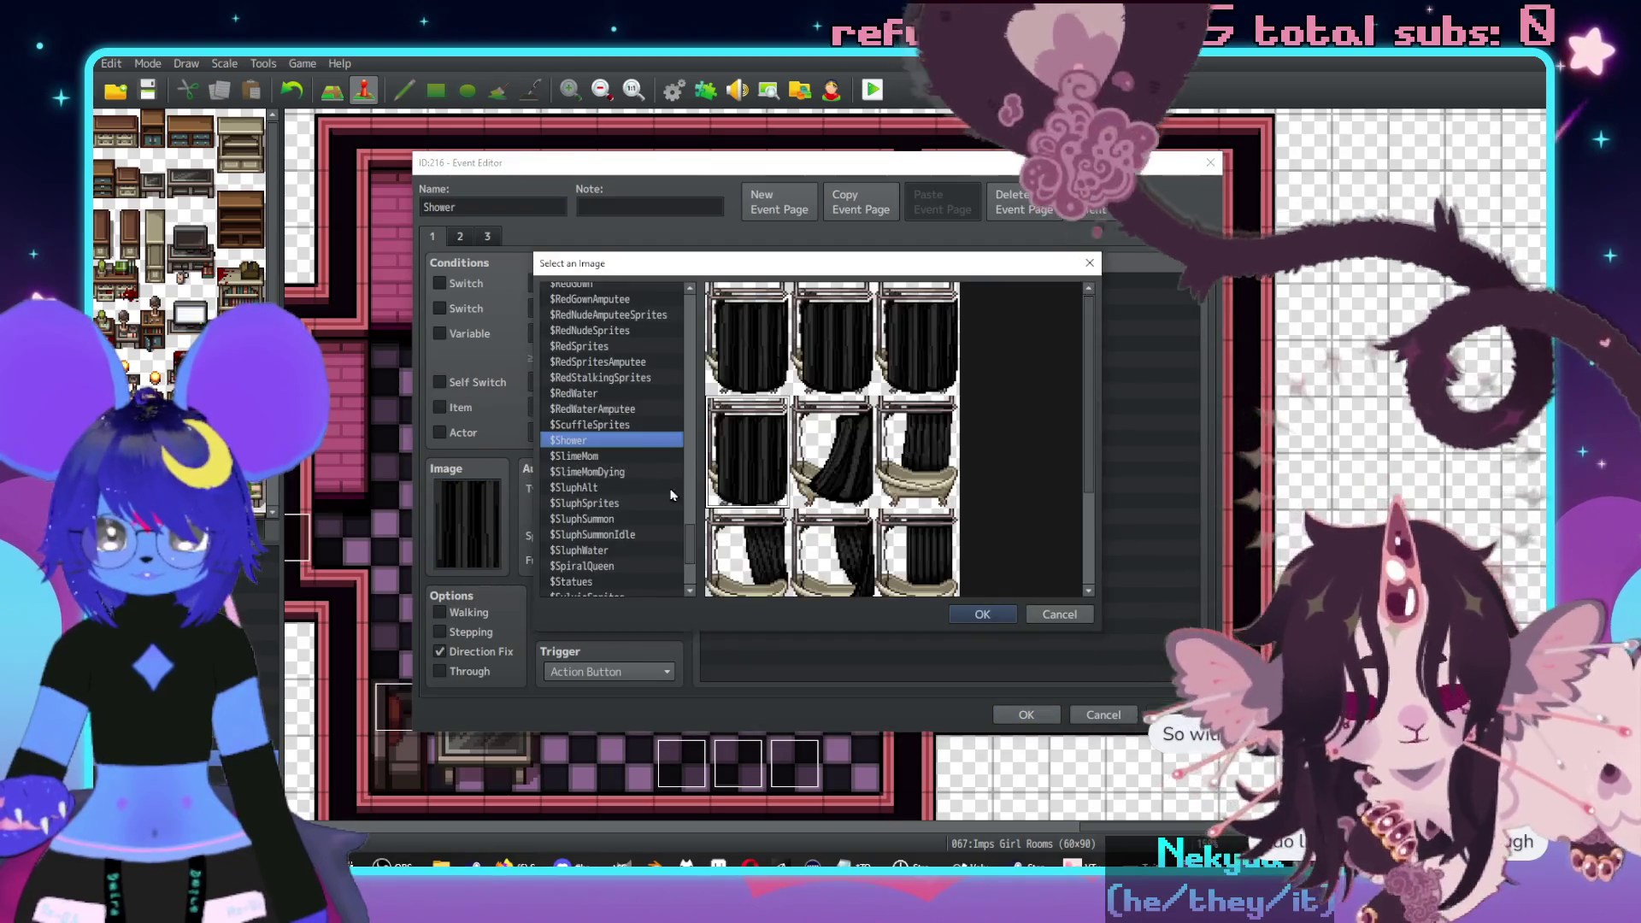
pyautogui.moveTo(694, 540); pyautogui.dragTo(686, 300)
pyautogui.press('Escape')
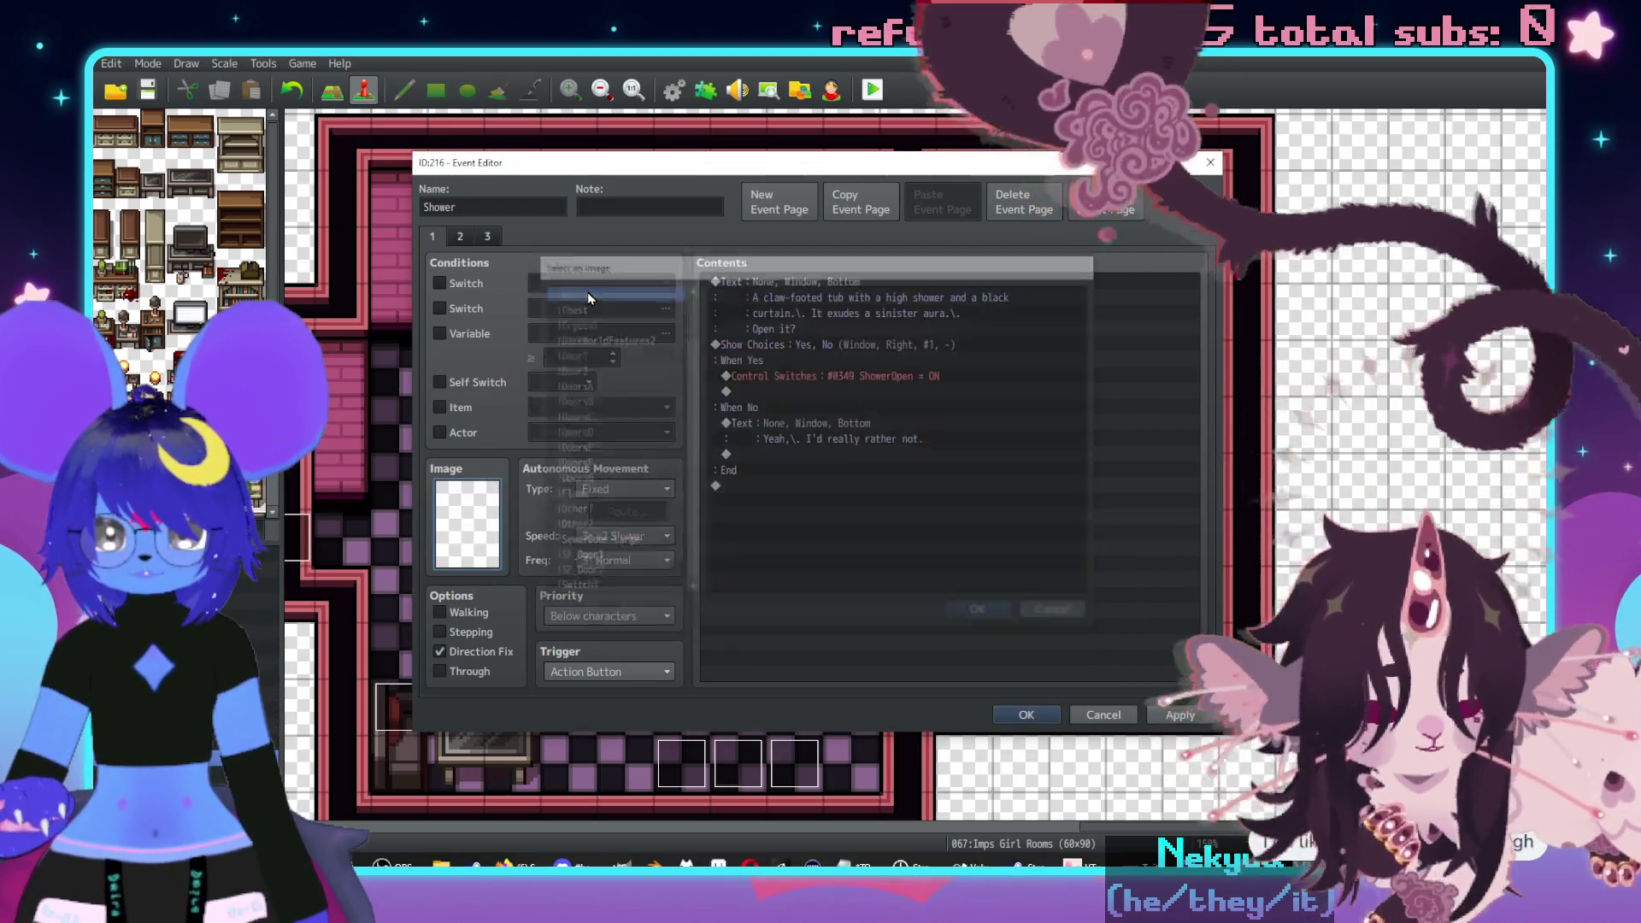
# - Delete the autorun animation page, then clear the remaining page's Self Switch condition and set its image to (None)
pyautogui.click(462, 238)
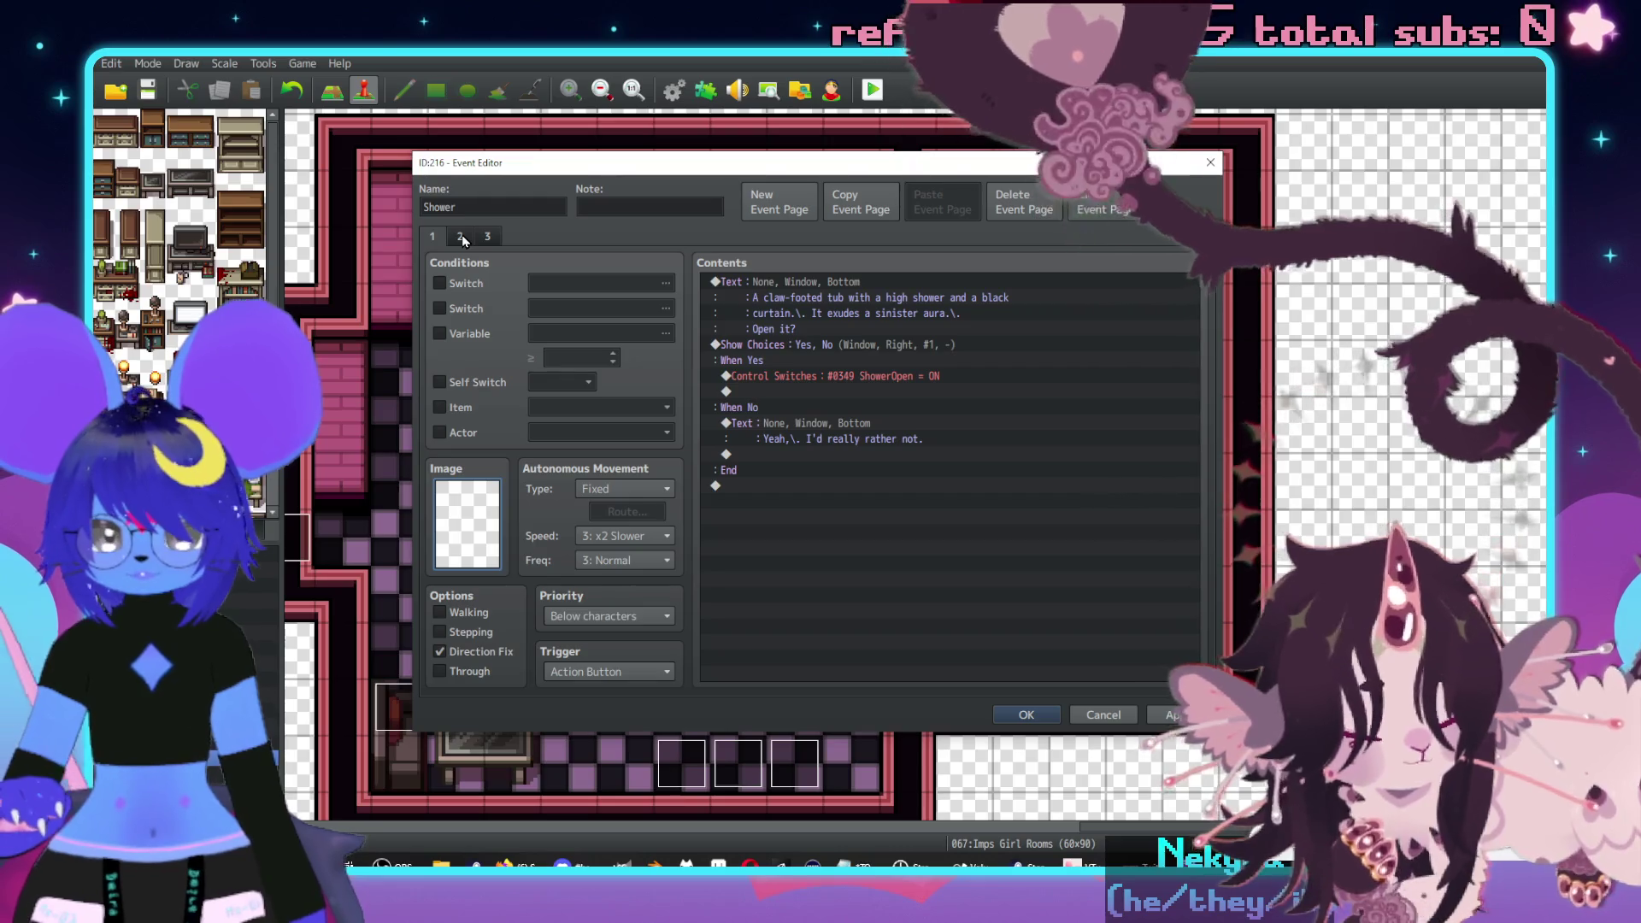
pyautogui.click(462, 236)
pyautogui.click(1021, 210)
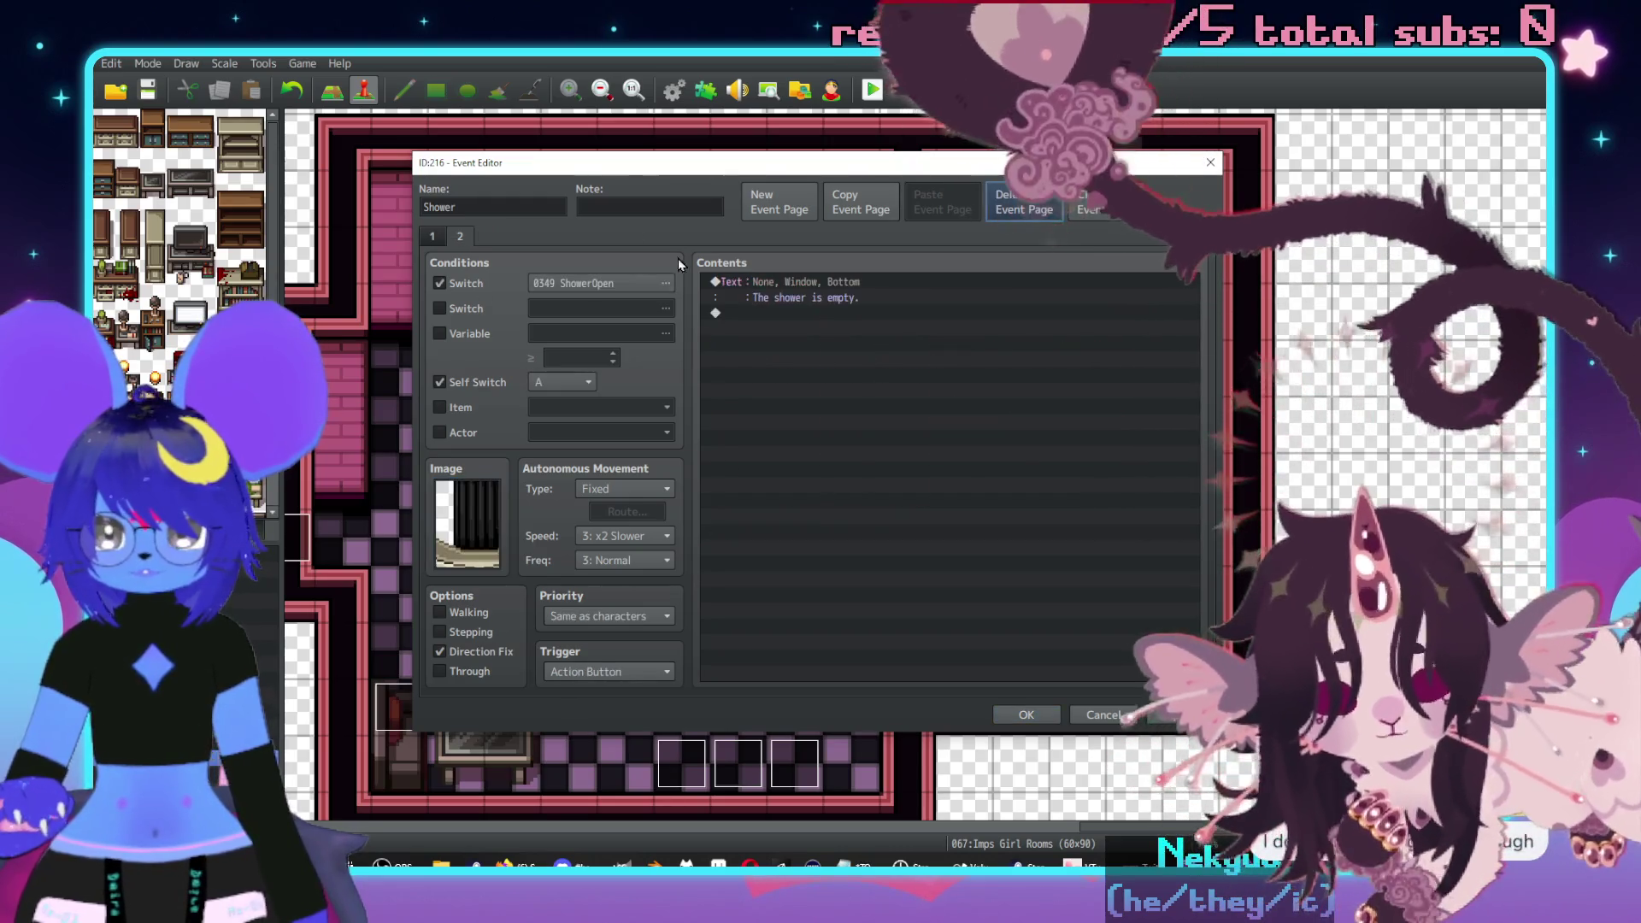
pyautogui.click(440, 382)
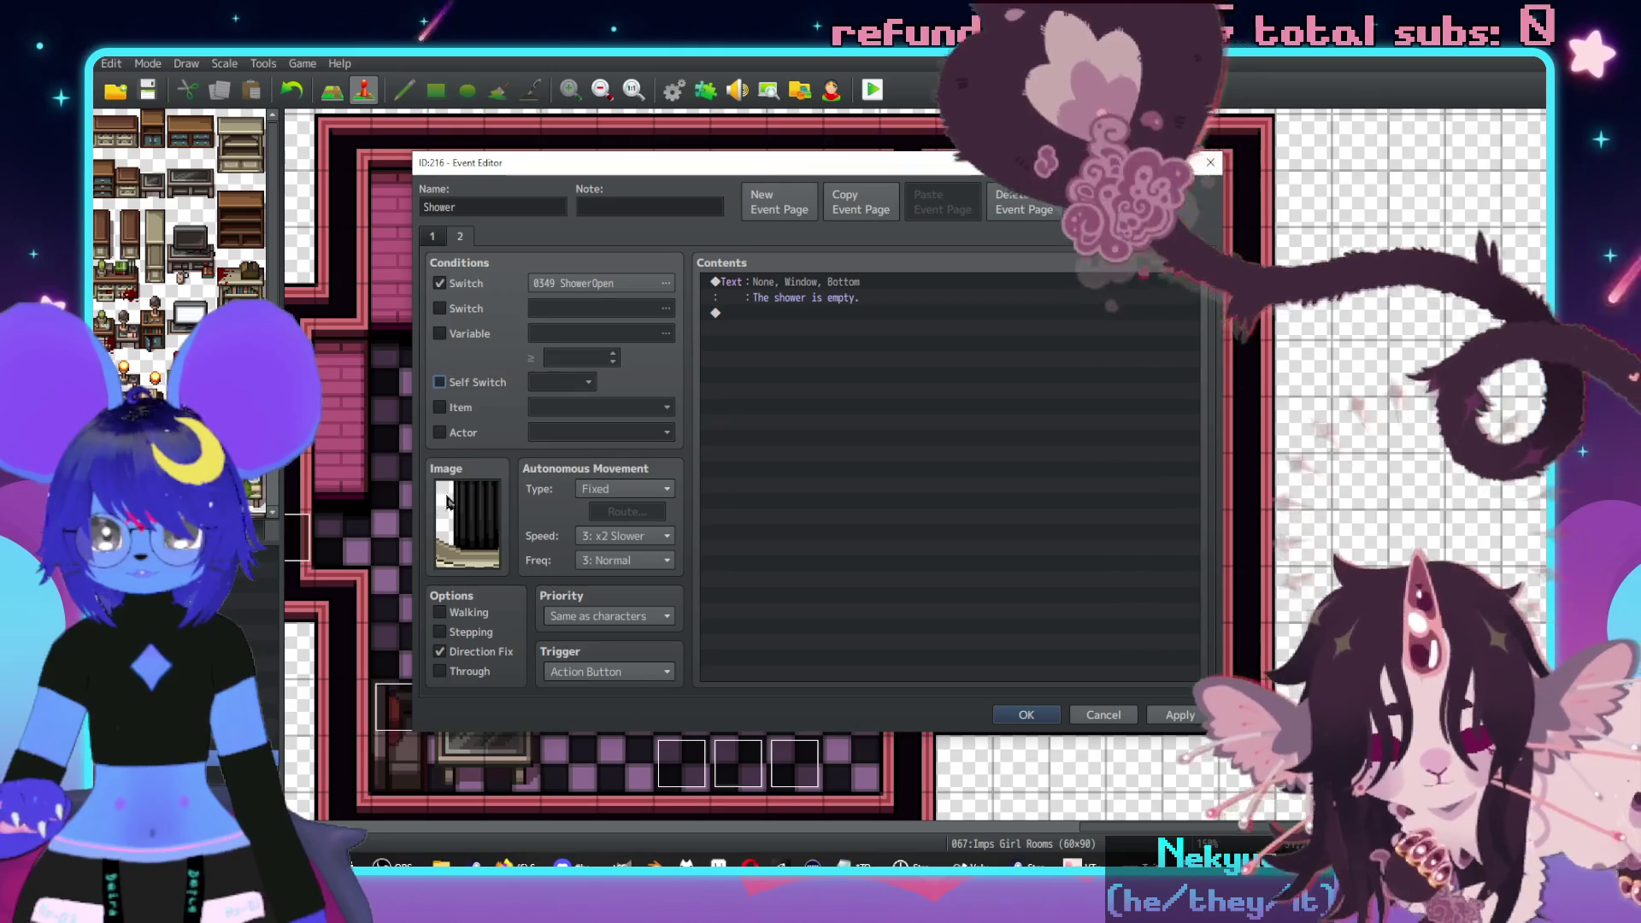
pyautogui.doubleClick(467, 523)
pyautogui.scroll(15, 611, 427)
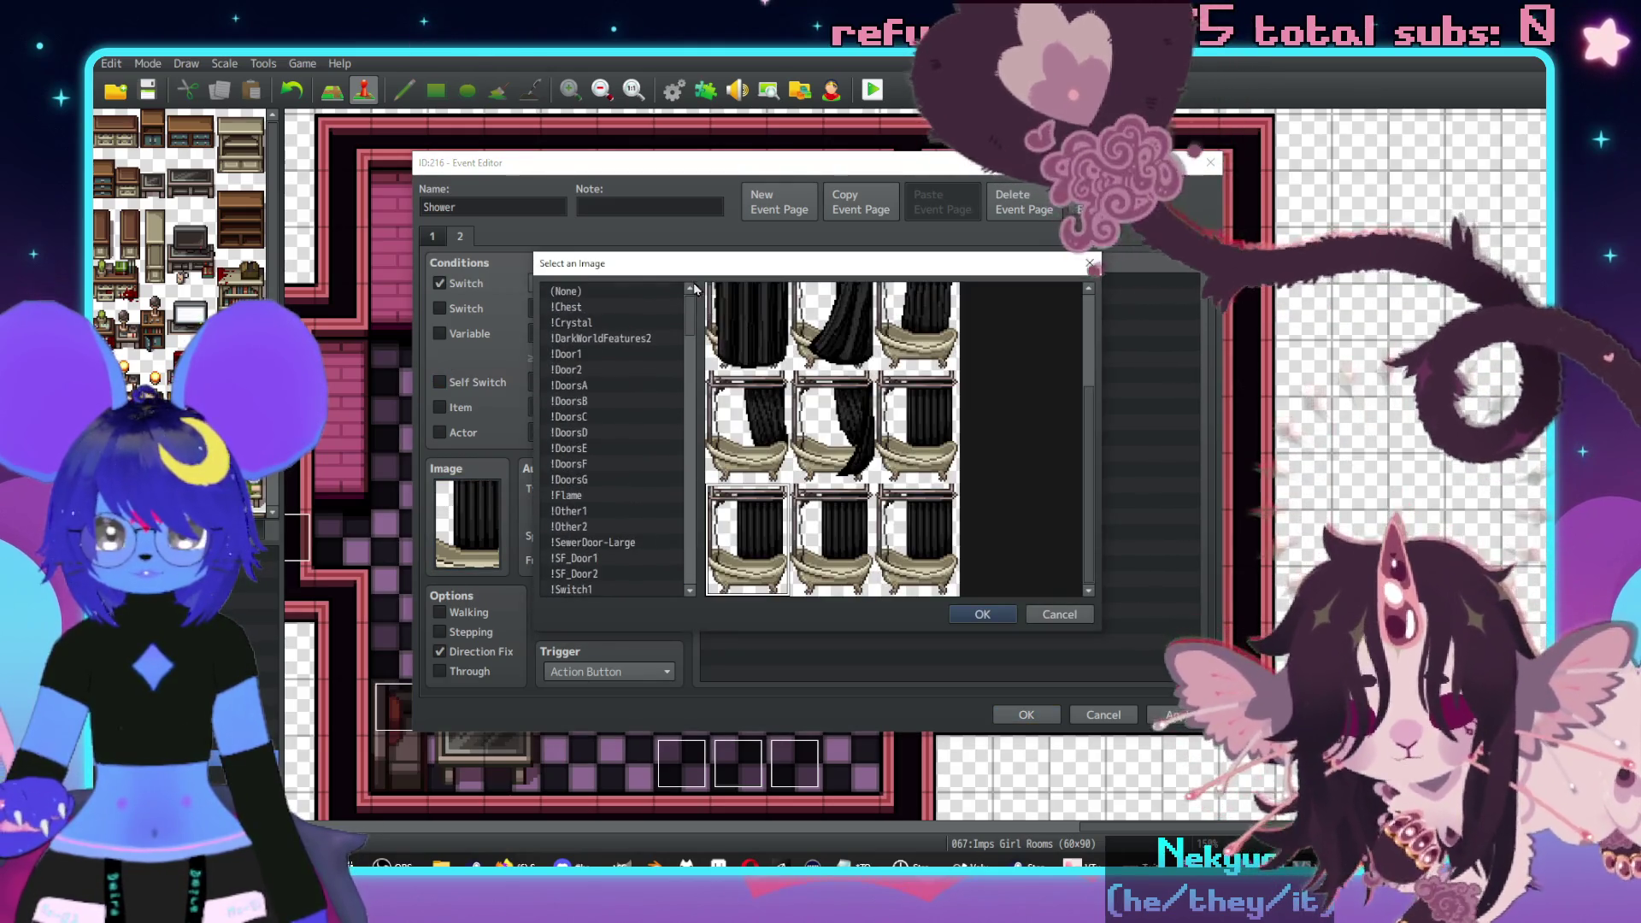
pyautogui.doubleClick(590, 294)
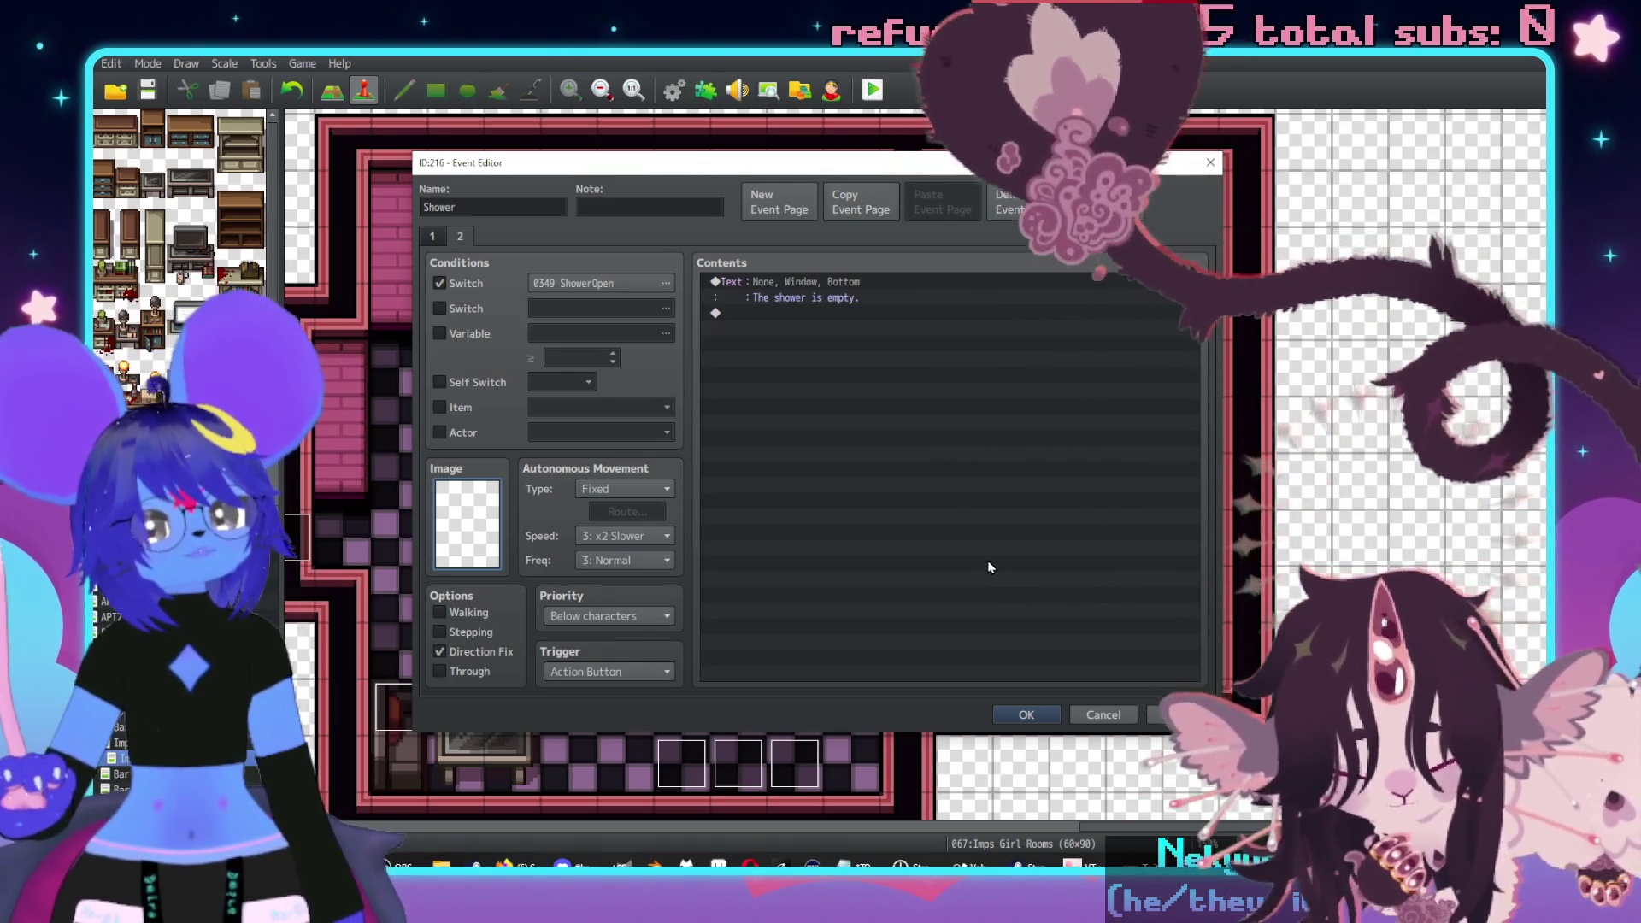
# - Set the event pages' priority to Same as characters and save the second Shower event
pyautogui.click(432, 237)
pyautogui.click(1164, 713)
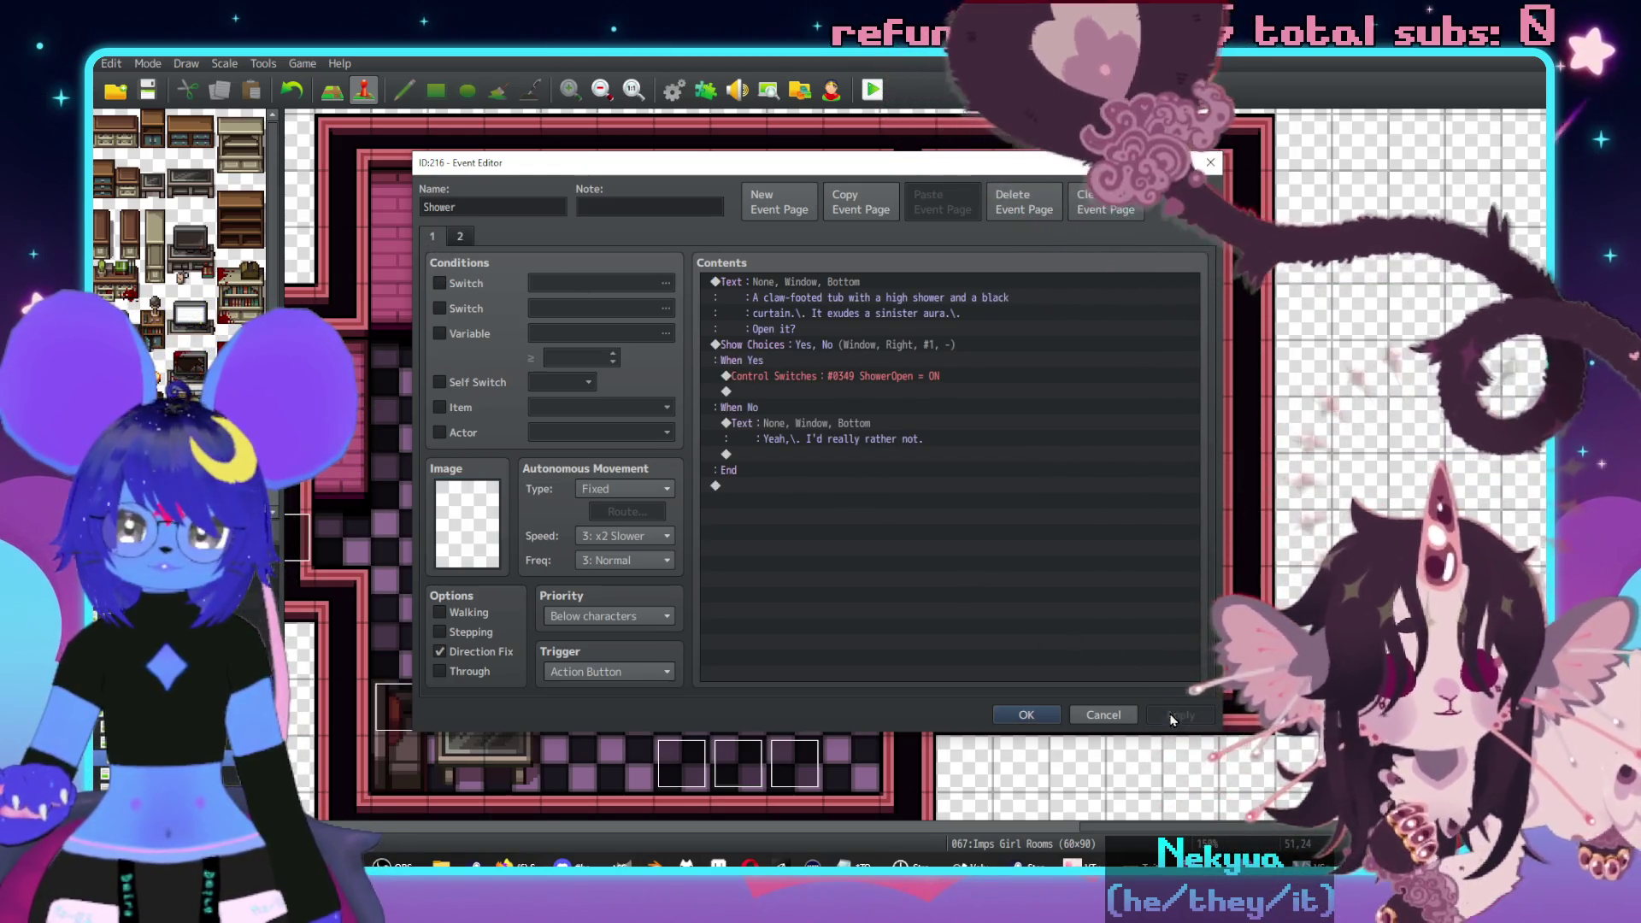
pyautogui.click(600, 624)
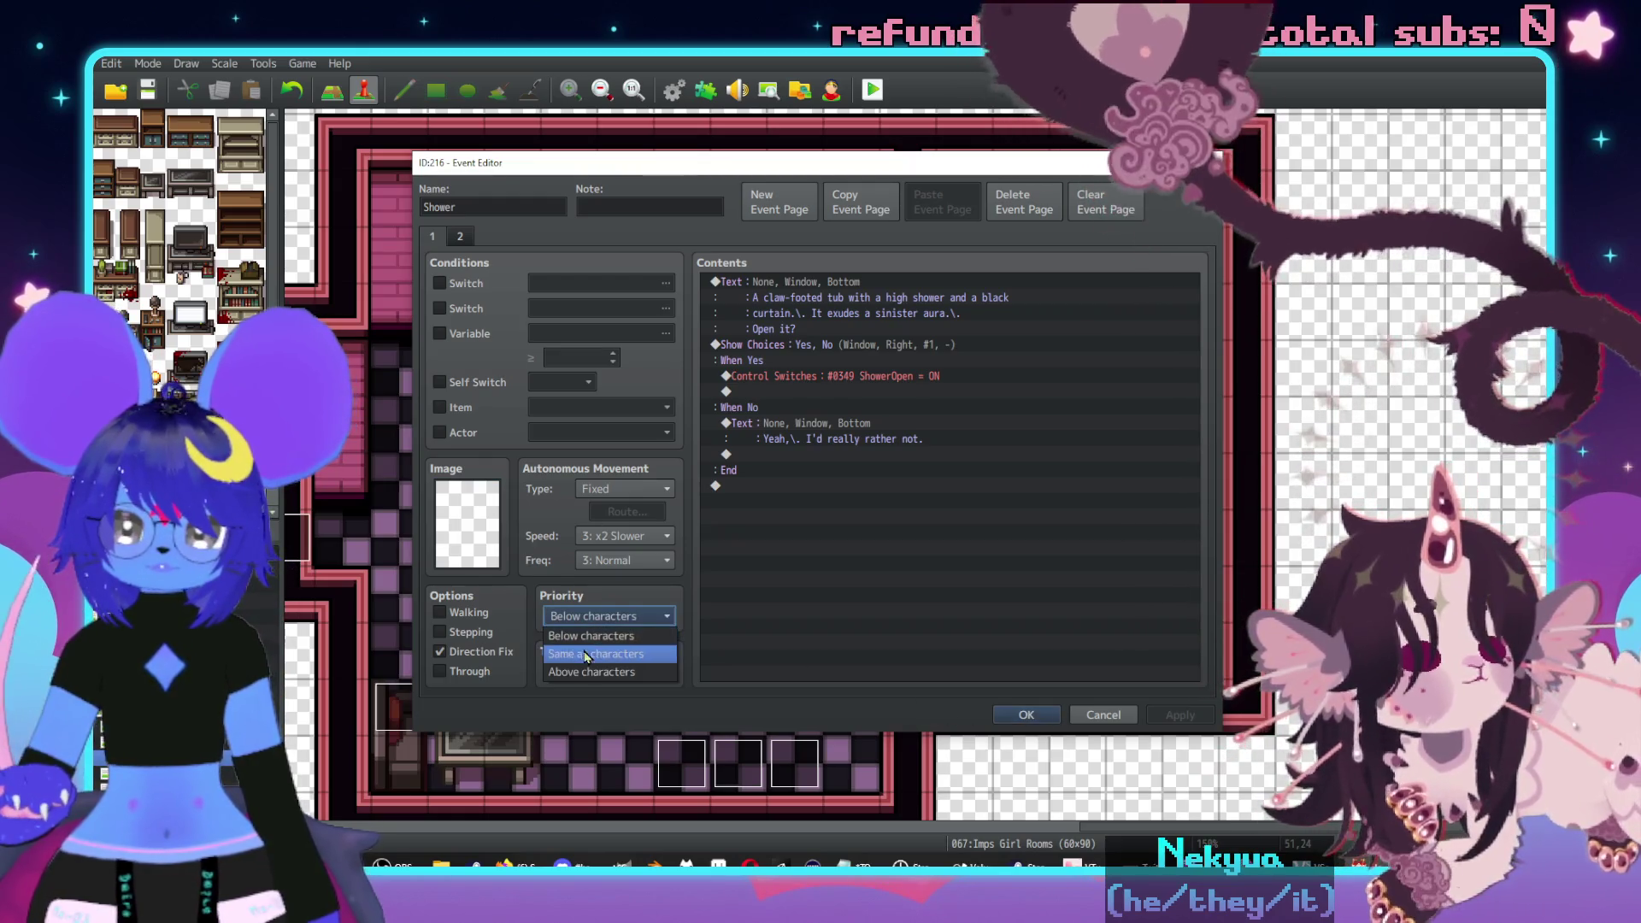
pyautogui.click(598, 646)
pyautogui.click(456, 236)
pyautogui.click(609, 615)
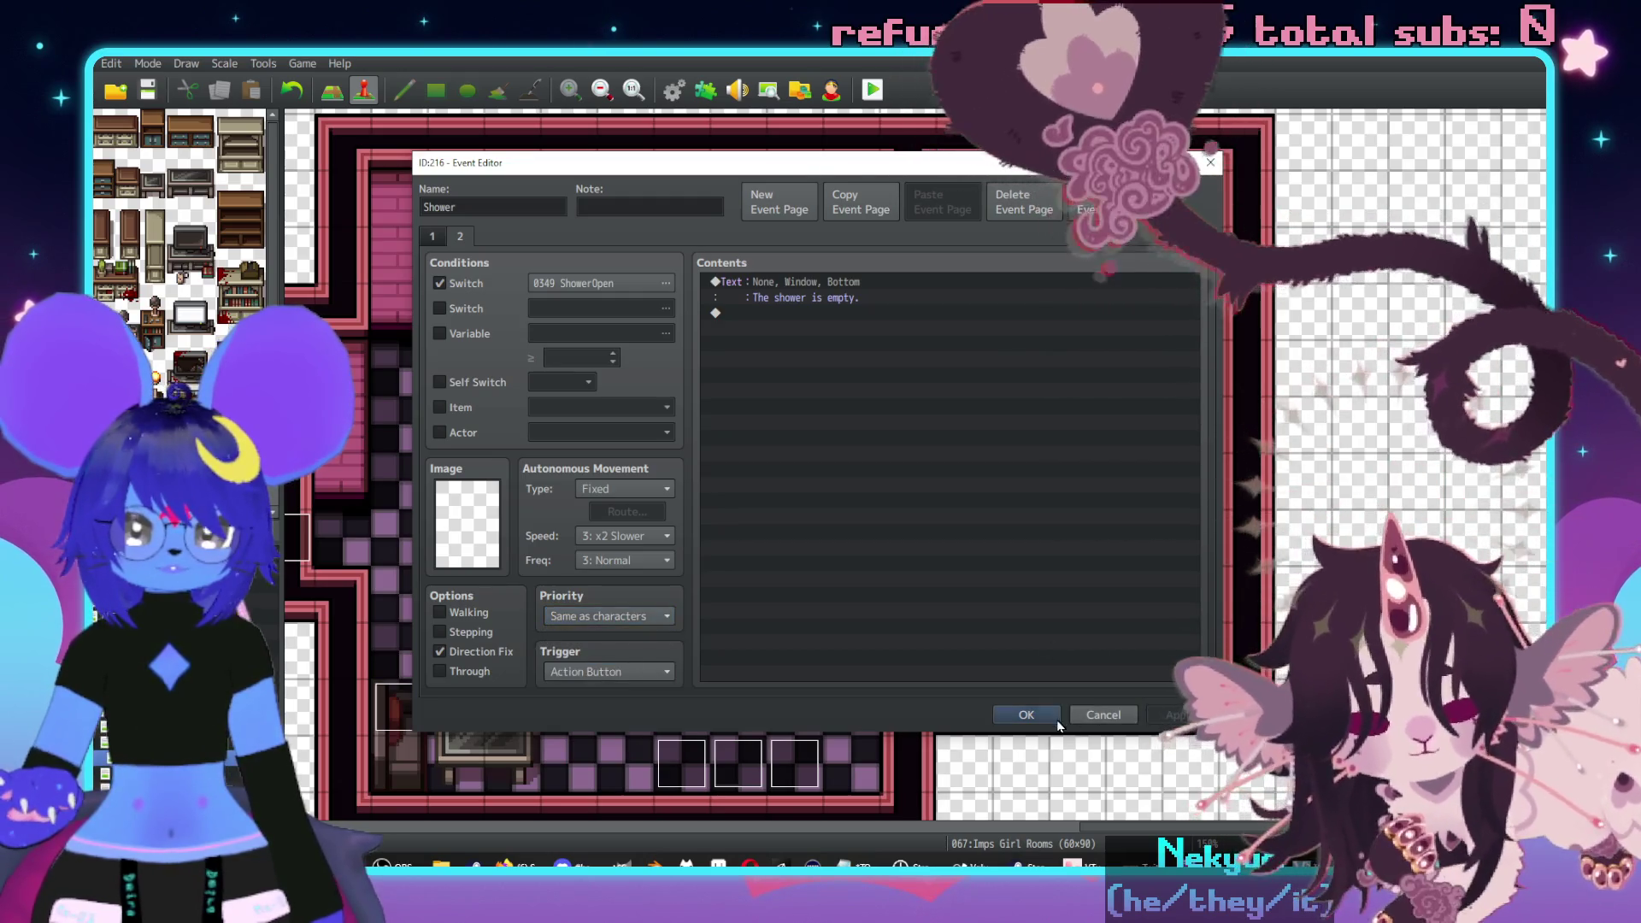
pyautogui.click(1029, 714)
# - Compare with the original Shower event's third page, then close it
pyautogui.doubleClick(1121, 483)
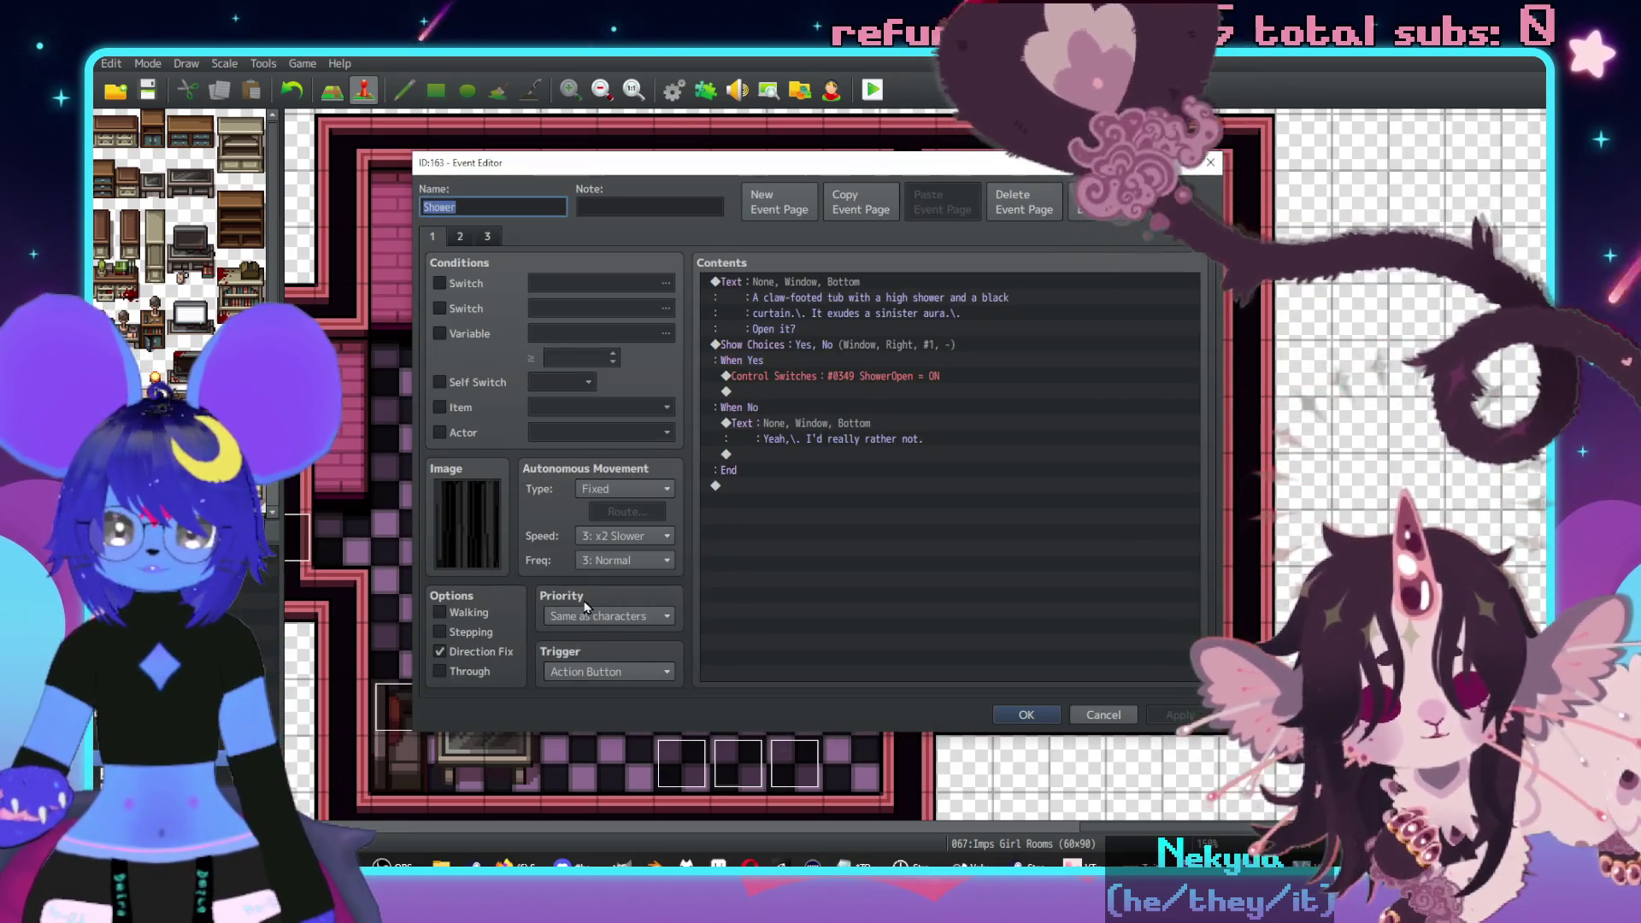
pyautogui.click(487, 236)
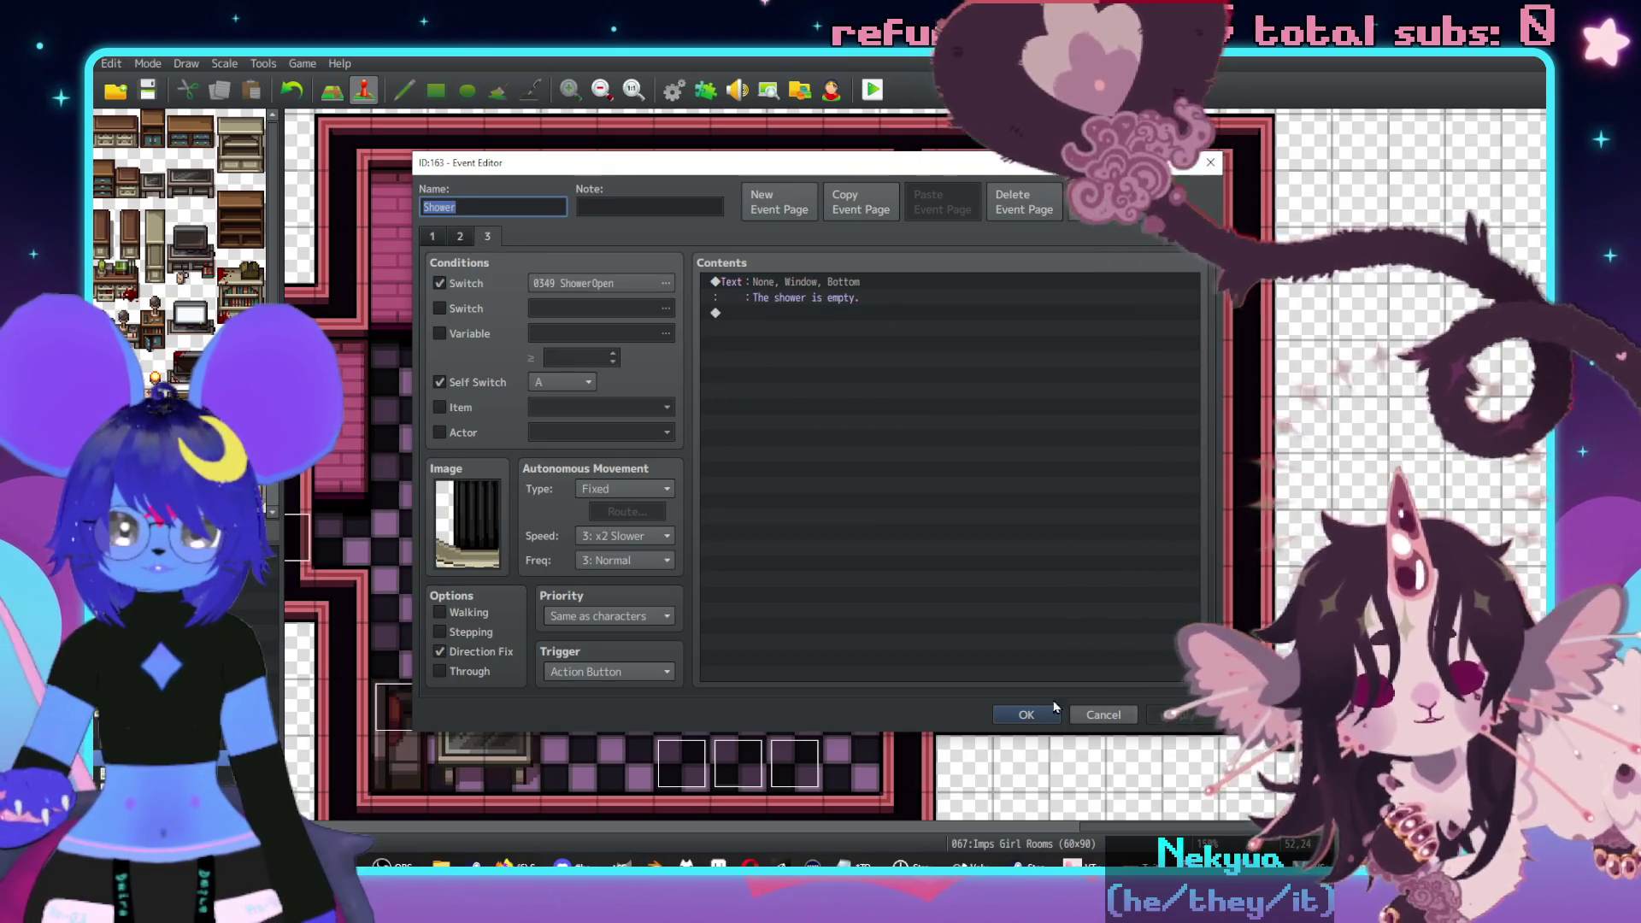
pyautogui.click(1033, 719)
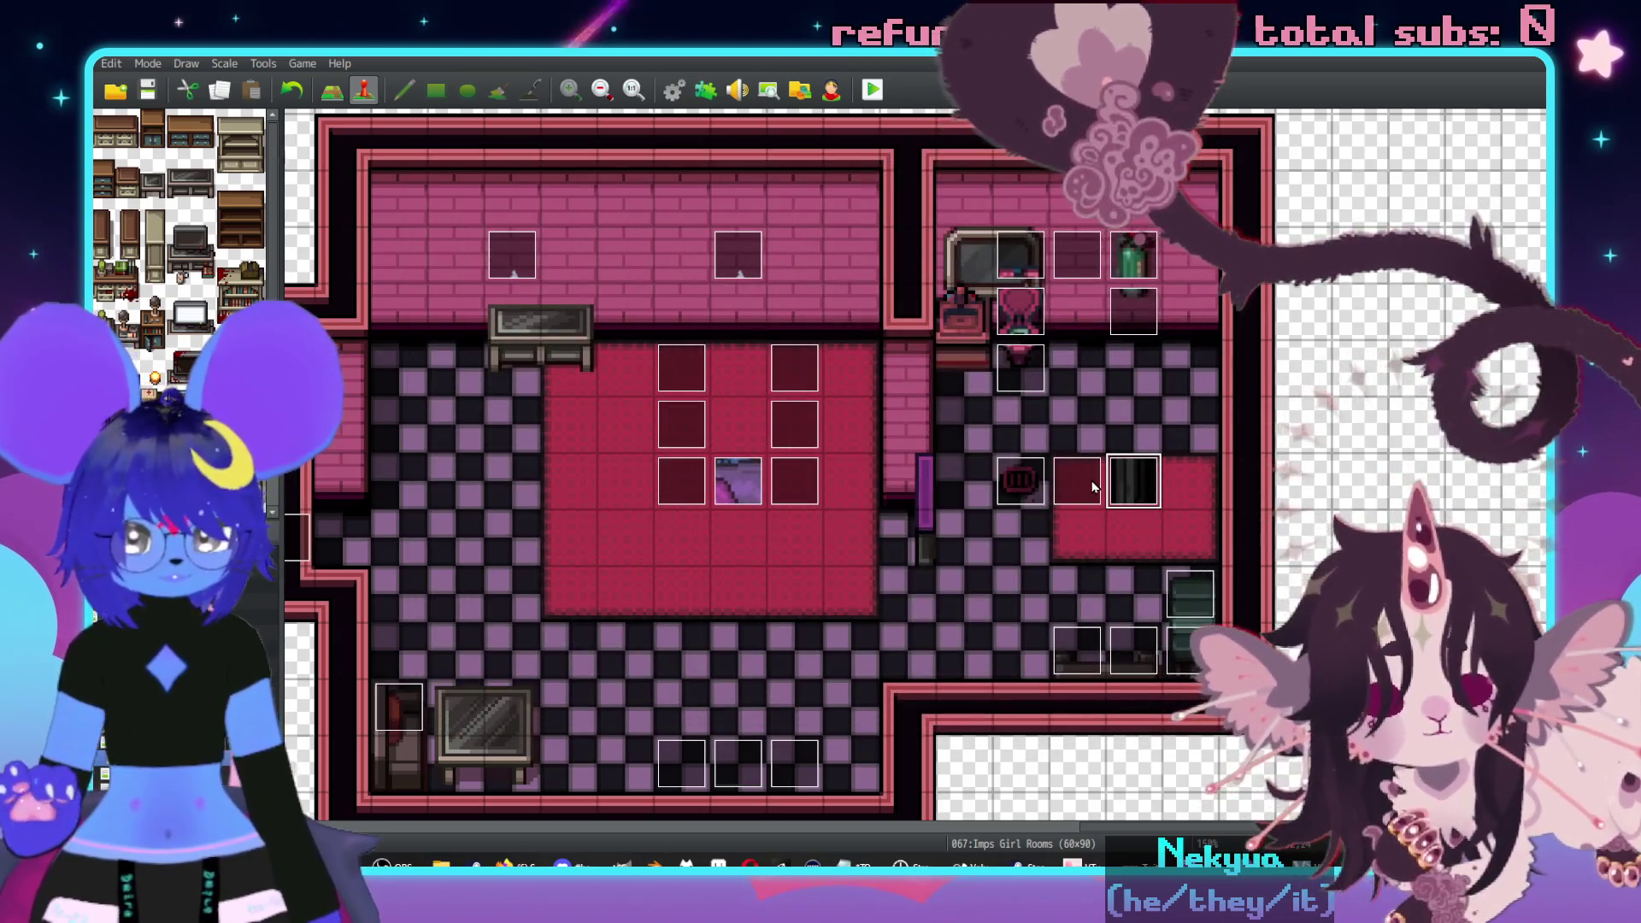
pyautogui.click(1077, 481)
pyautogui.hotkey('ctrl', 'c')
pyautogui.click(1196, 468)
pyautogui.hotkey('ctrl', 'v')
pyautogui.click(1075, 427)
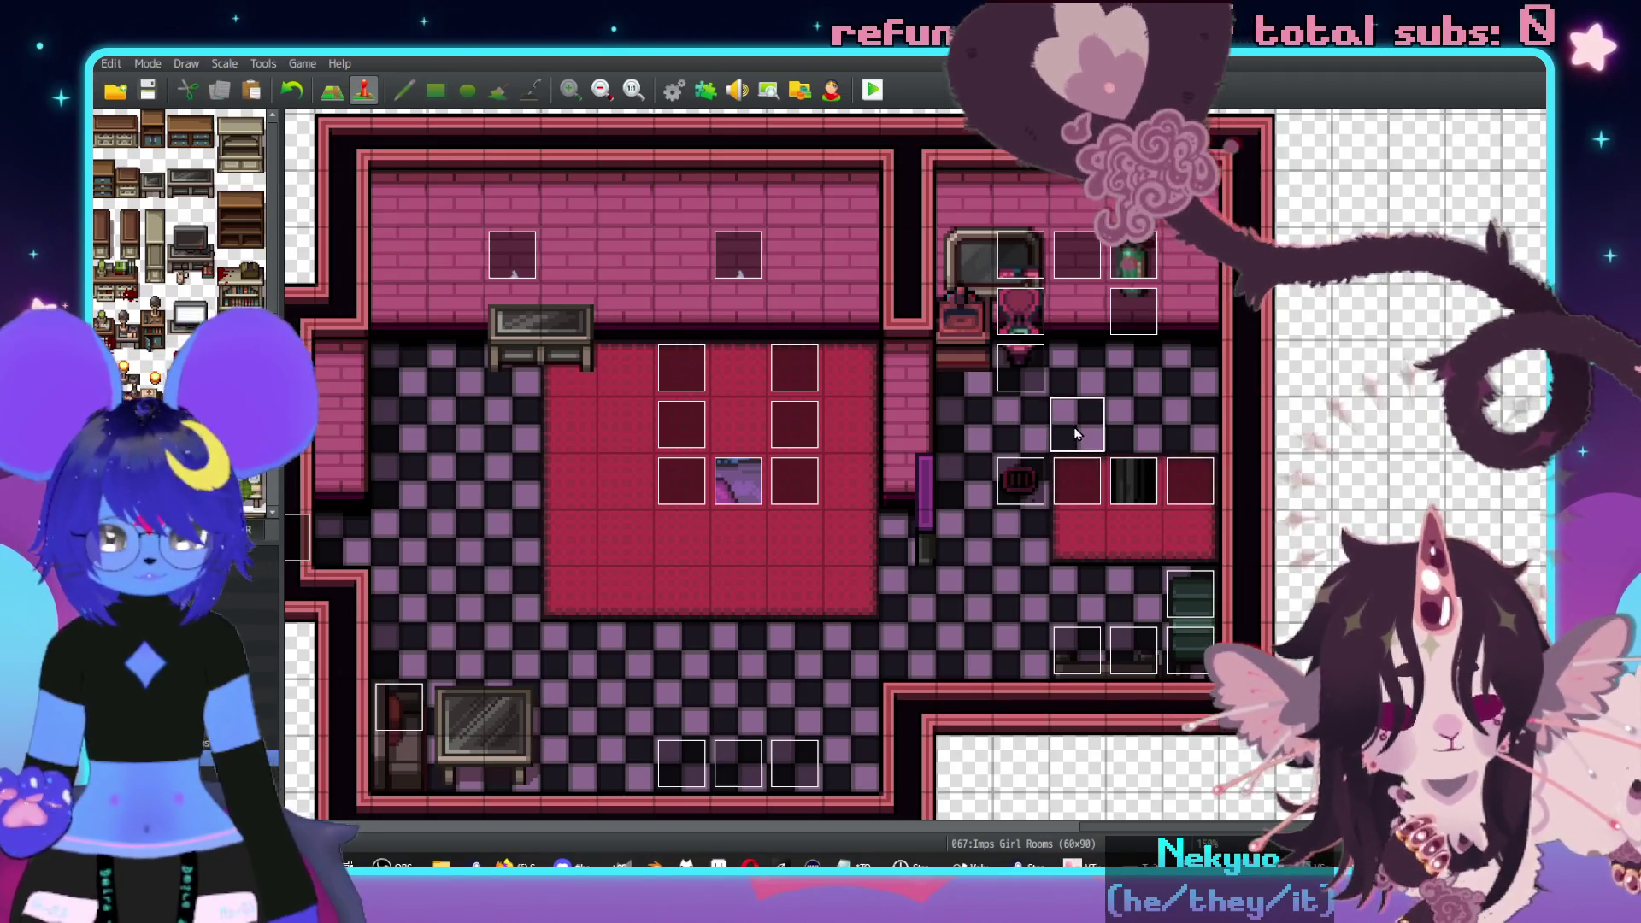
pyautogui.hotkey('ctrl', 'c')
pyautogui.click(1188, 427)
pyautogui.hotkey('ctrl', 'v')
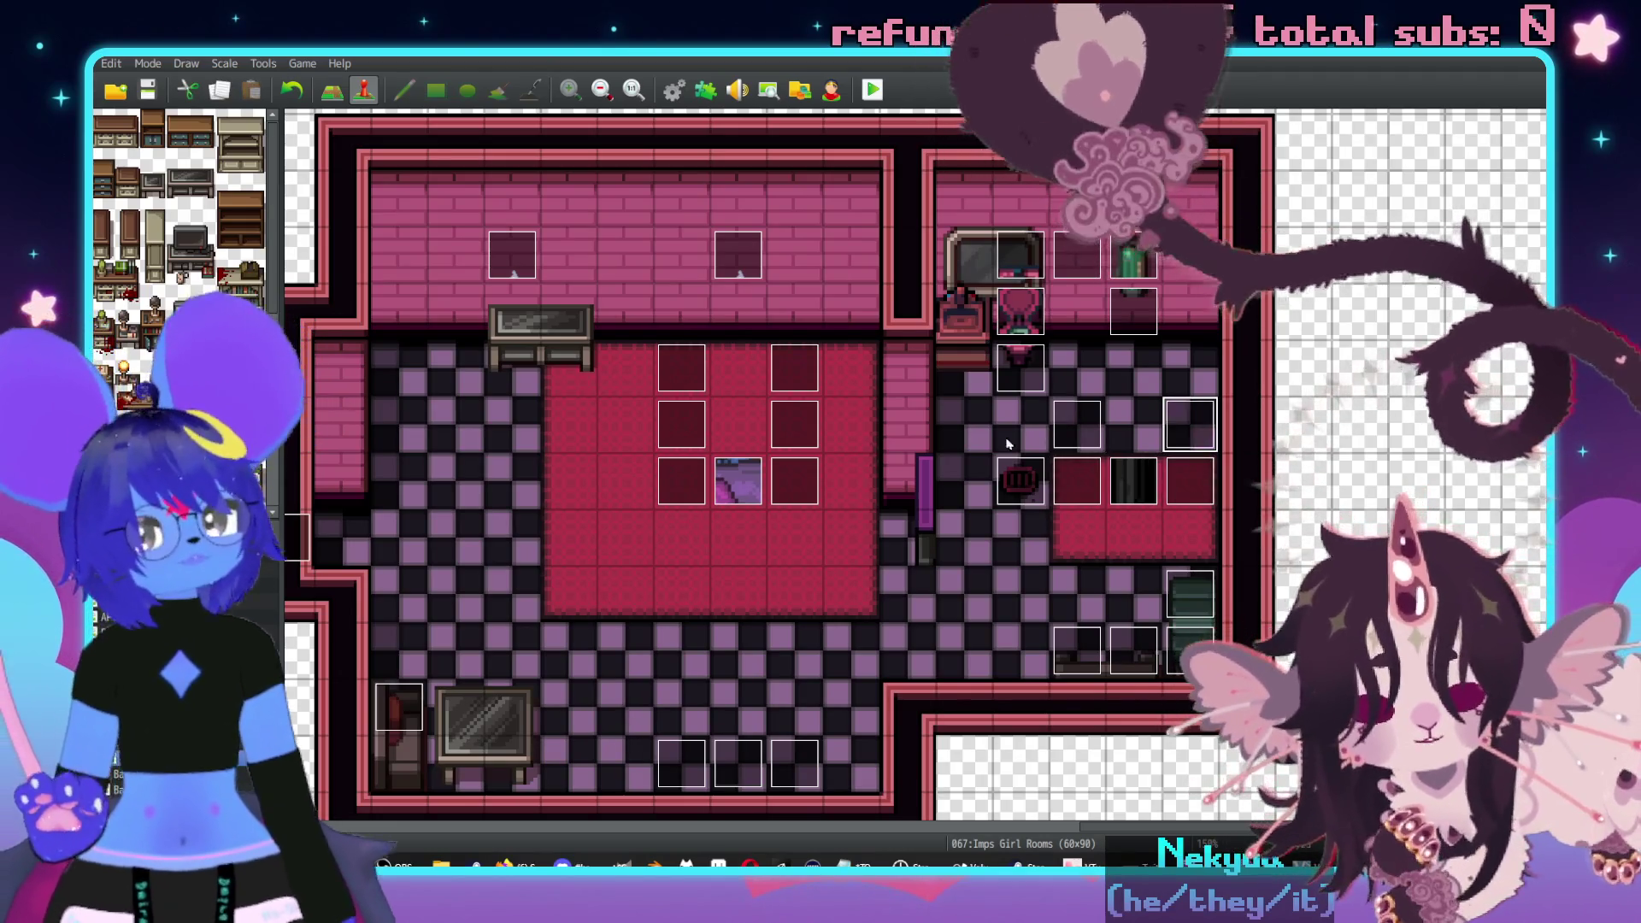
pyautogui.click(1013, 376)
pyautogui.doubleClick(1009, 384)
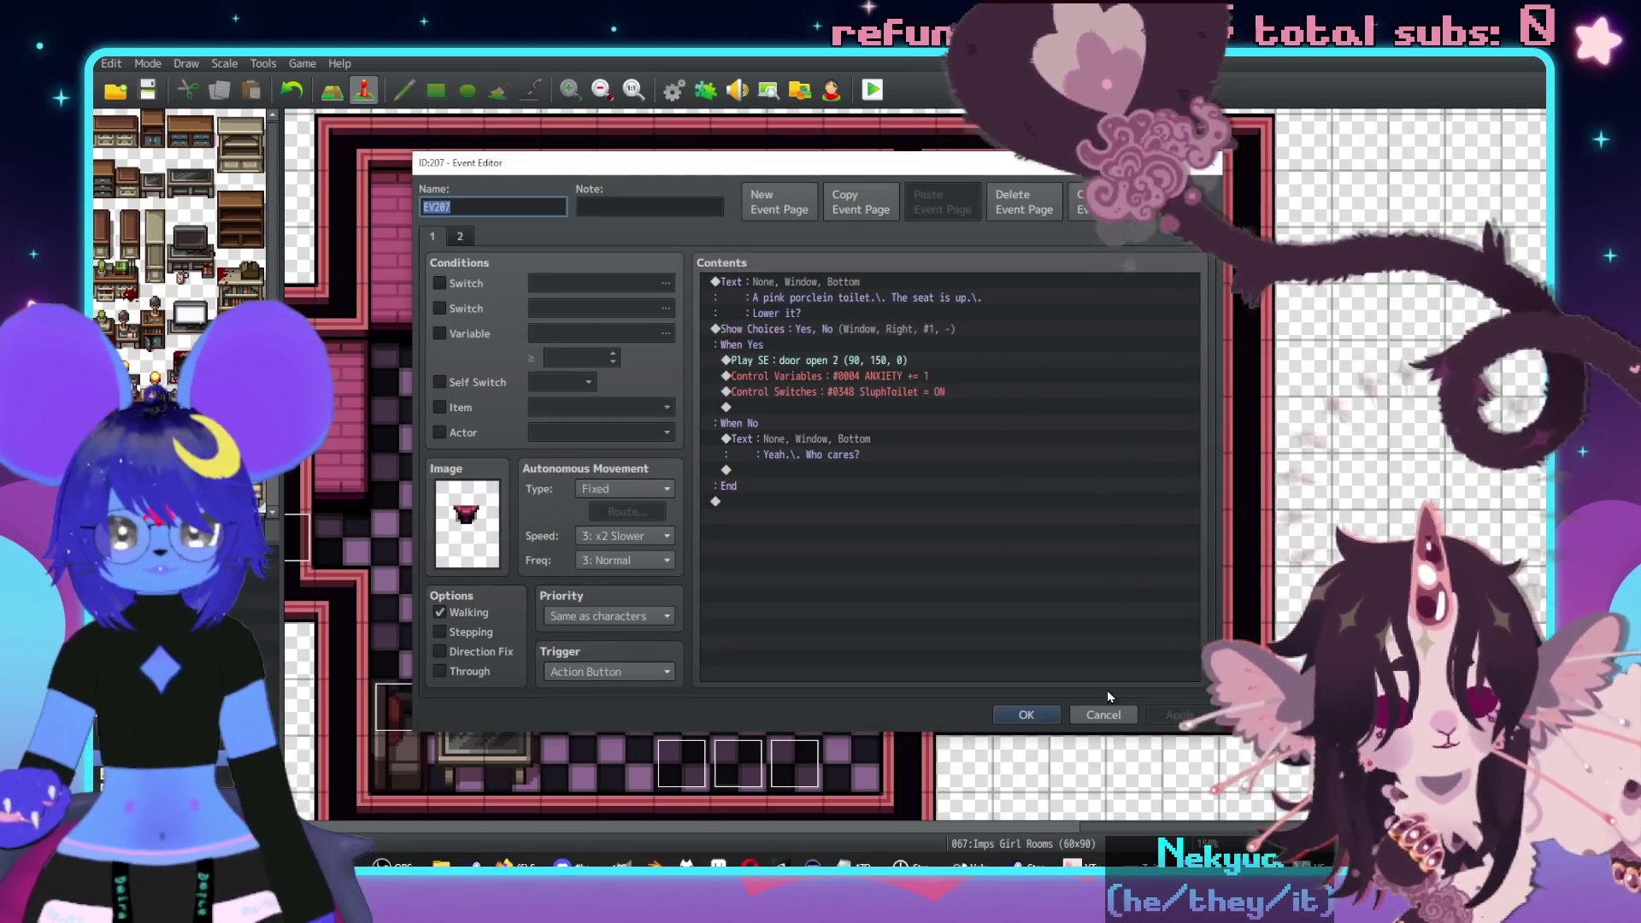
pyautogui.click(1103, 715)
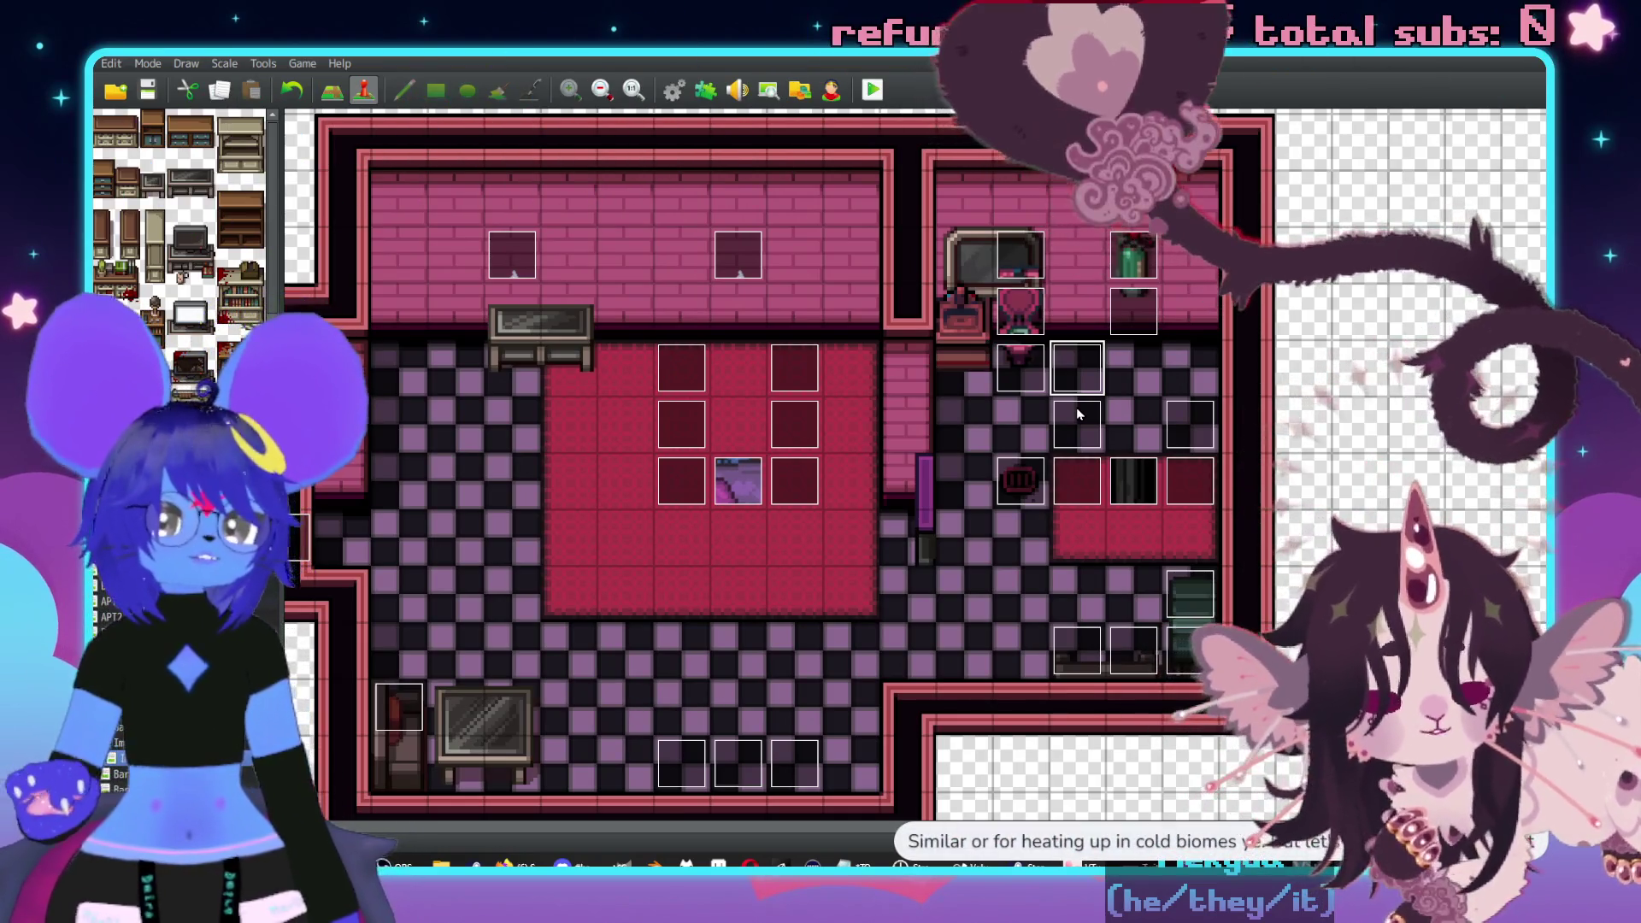
pyautogui.moveTo(1094, 356)
pyautogui.mouseDown()
pyautogui.moveTo(977, 458)
pyautogui.moveTo(846, 469)
pyautogui.moveTo(989, 465)
pyautogui.moveTo(943, 480)
pyautogui.mouseUp()
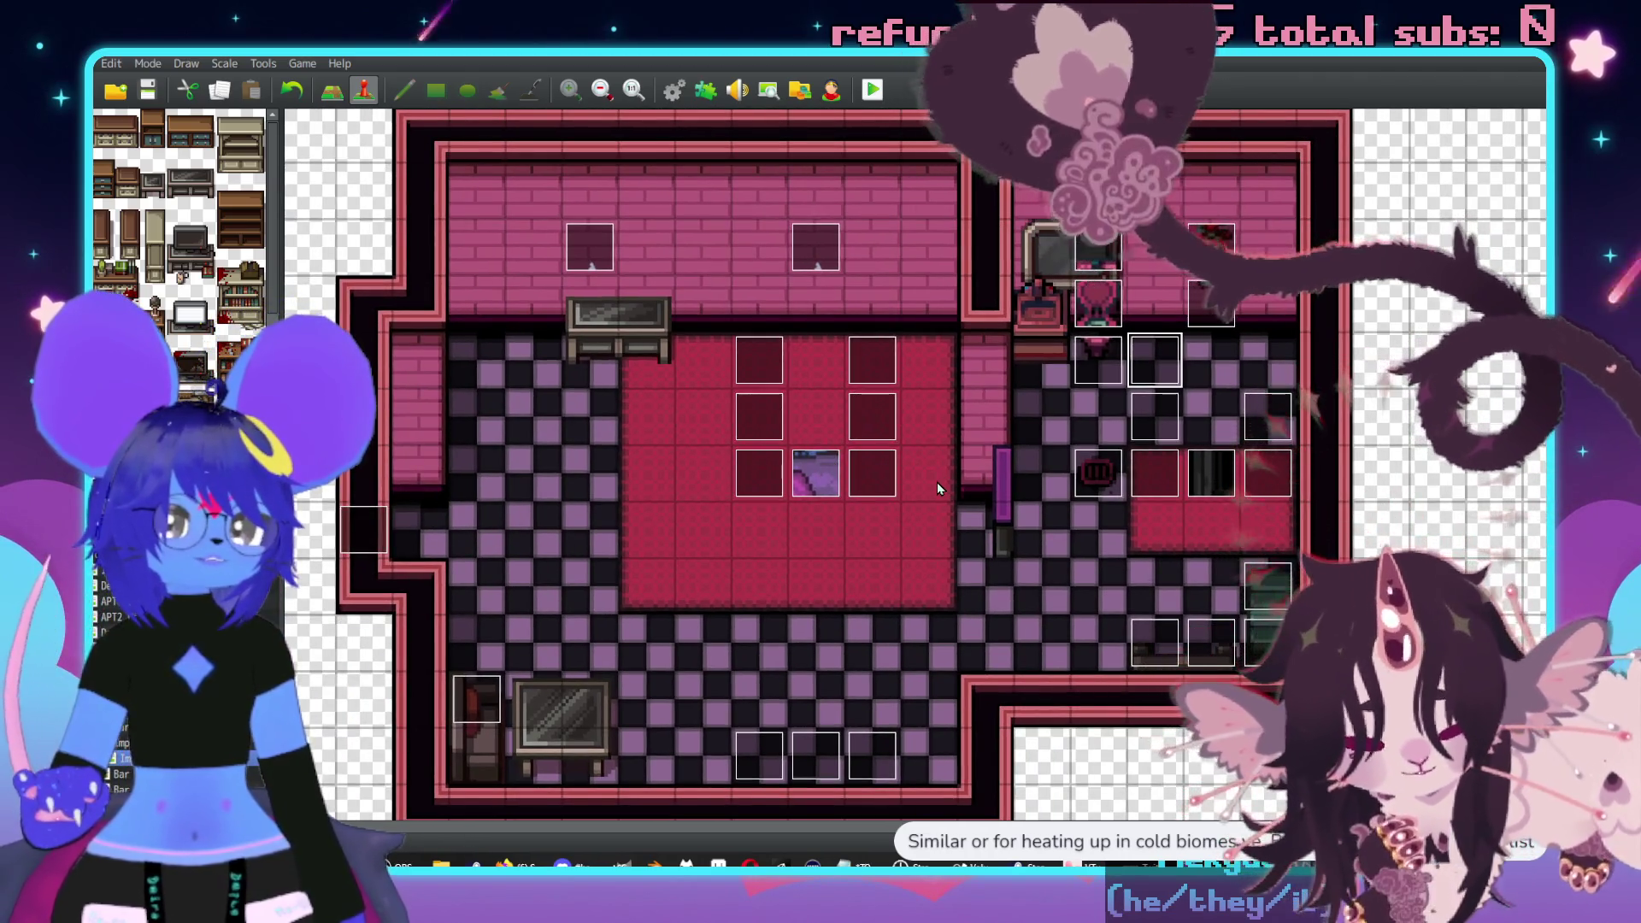
pyautogui.moveTo(935, 489)
pyautogui.mouseDown()
pyautogui.moveTo(1004, 453)
pyautogui.moveTo(1056, 457)
pyautogui.mouseUp()
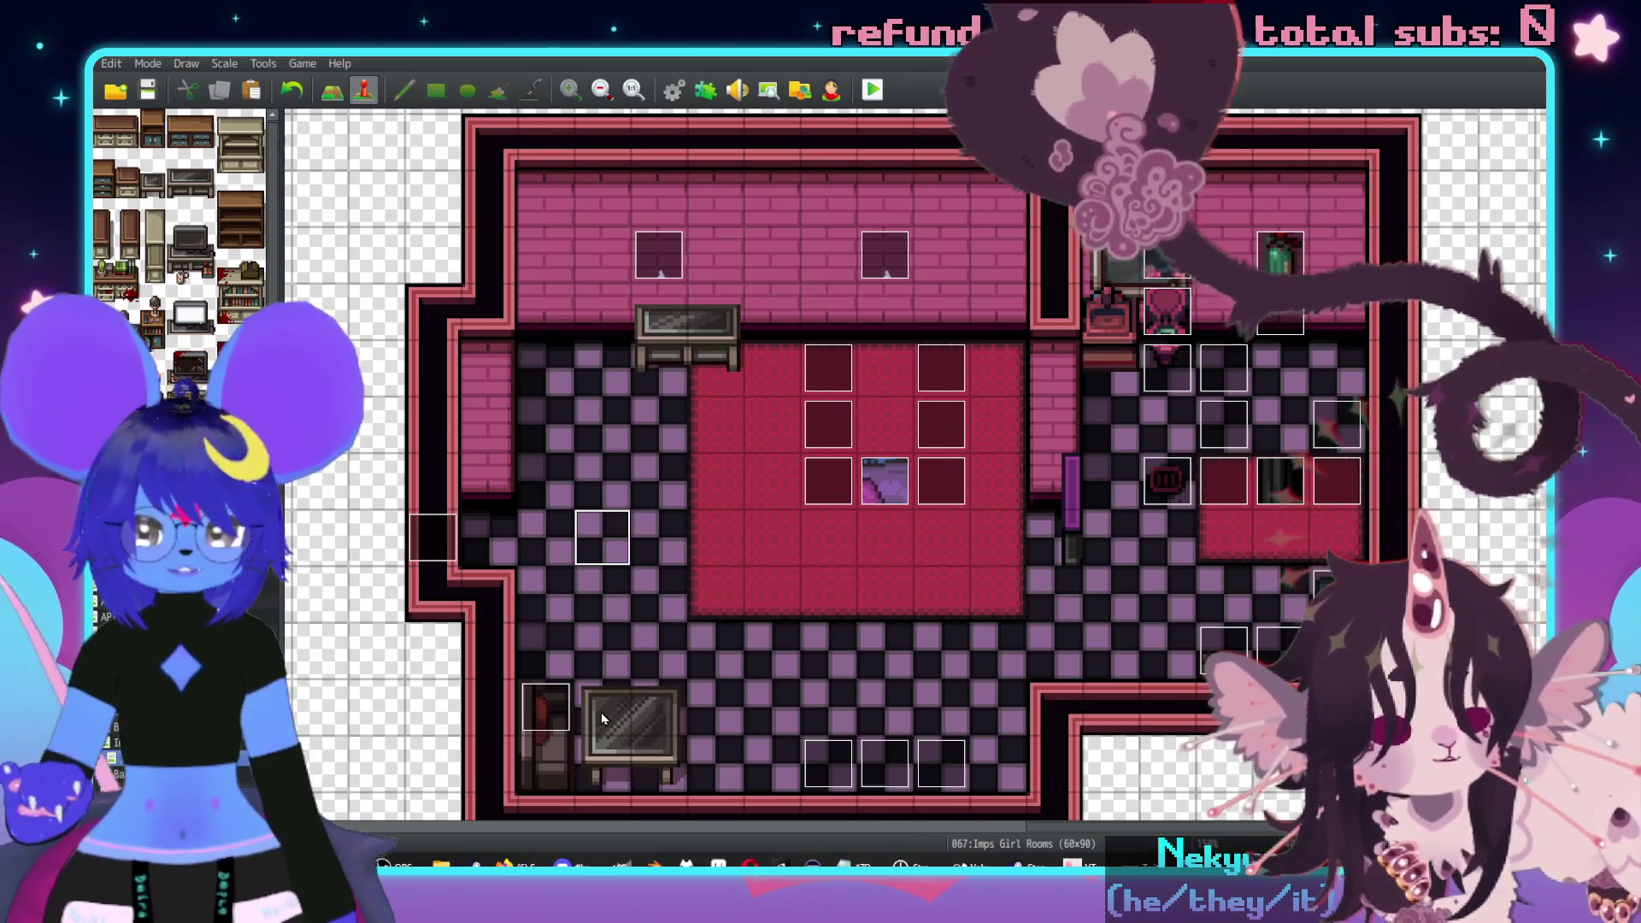
# - Create a new event on the glass table with Same as characters priority
pyautogui.doubleClick(602, 711)
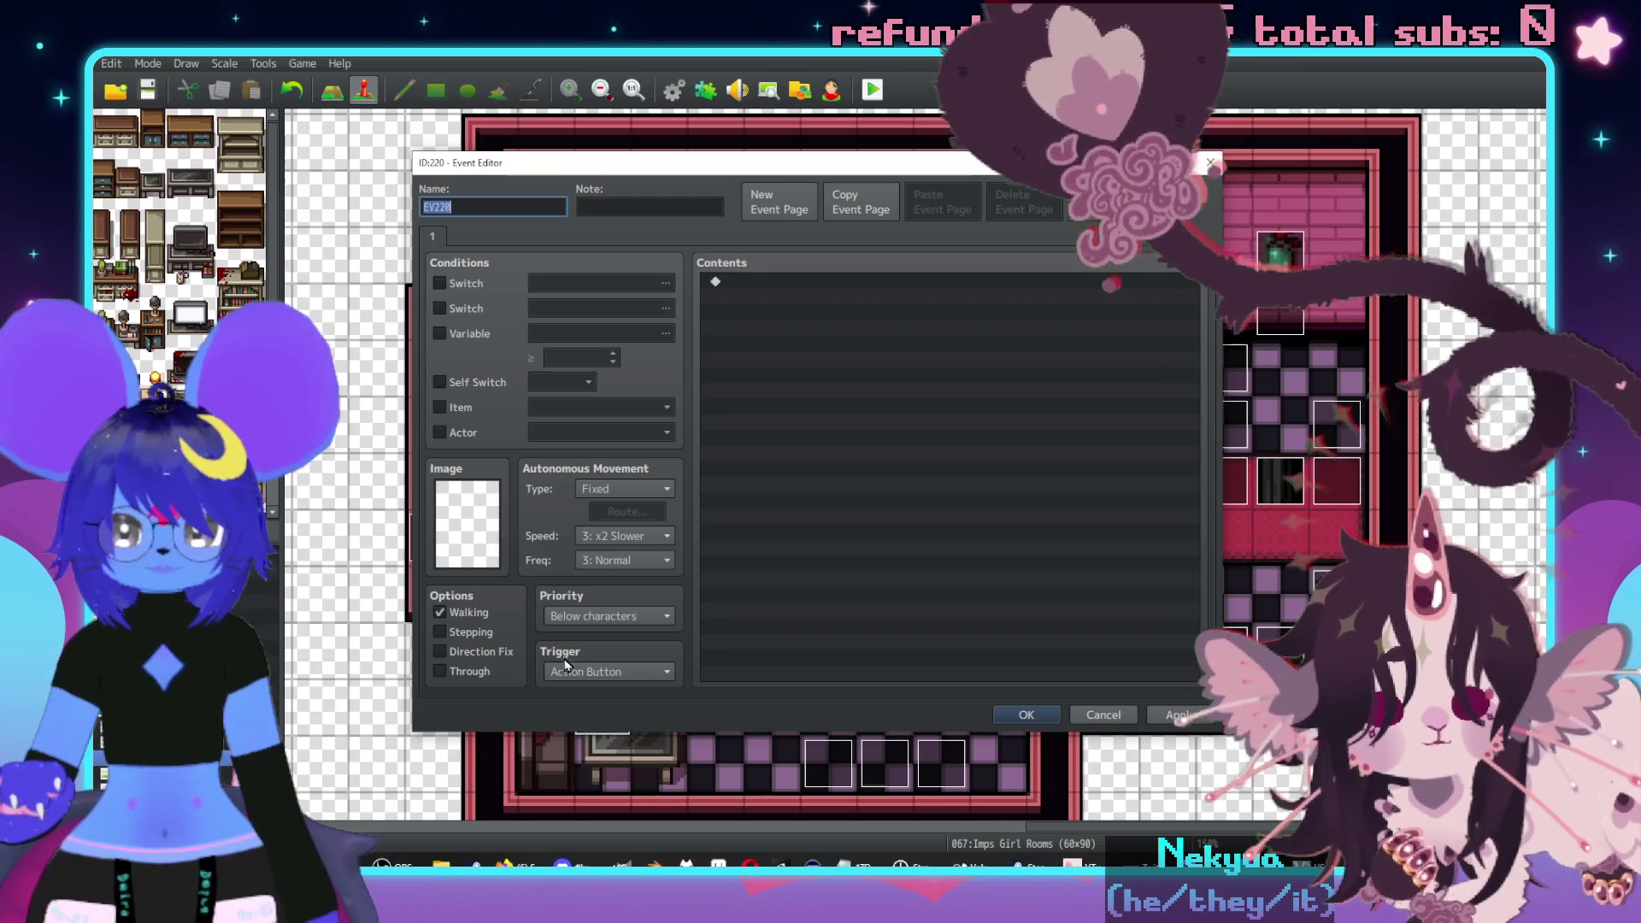
pyautogui.click(603, 616)
pyautogui.click(594, 632)
# - Give the table event the message 'A shiny glass table.\. It looks new.' and save it
pyautogui.doubleClick(760, 285)
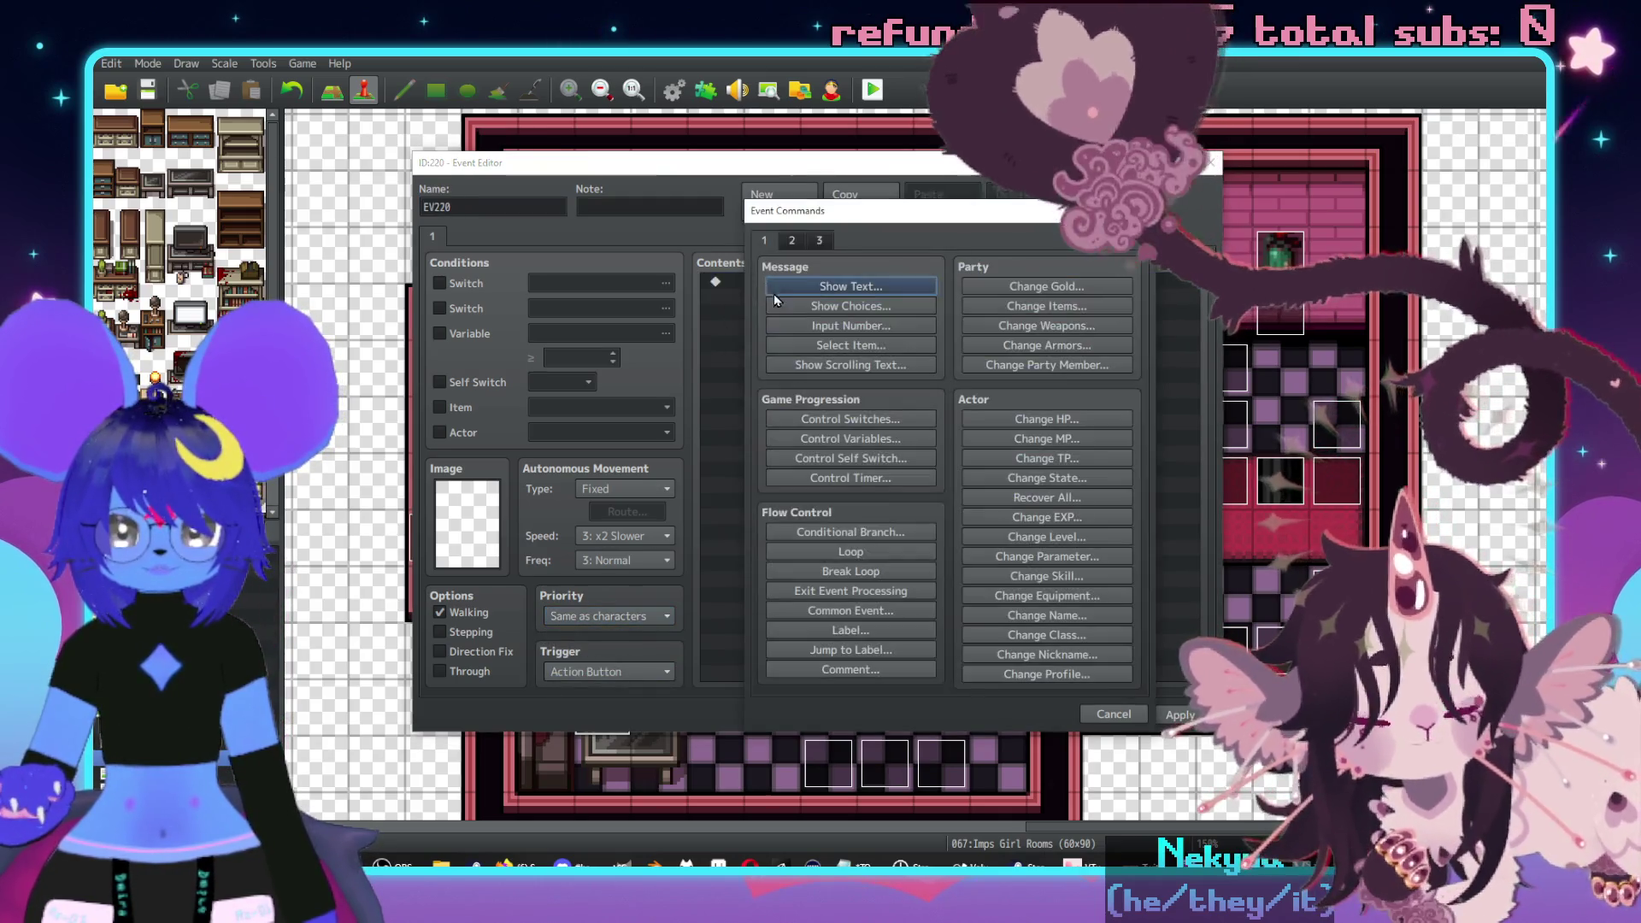
pyautogui.click(817, 287)
pyautogui.write('A shiny ')
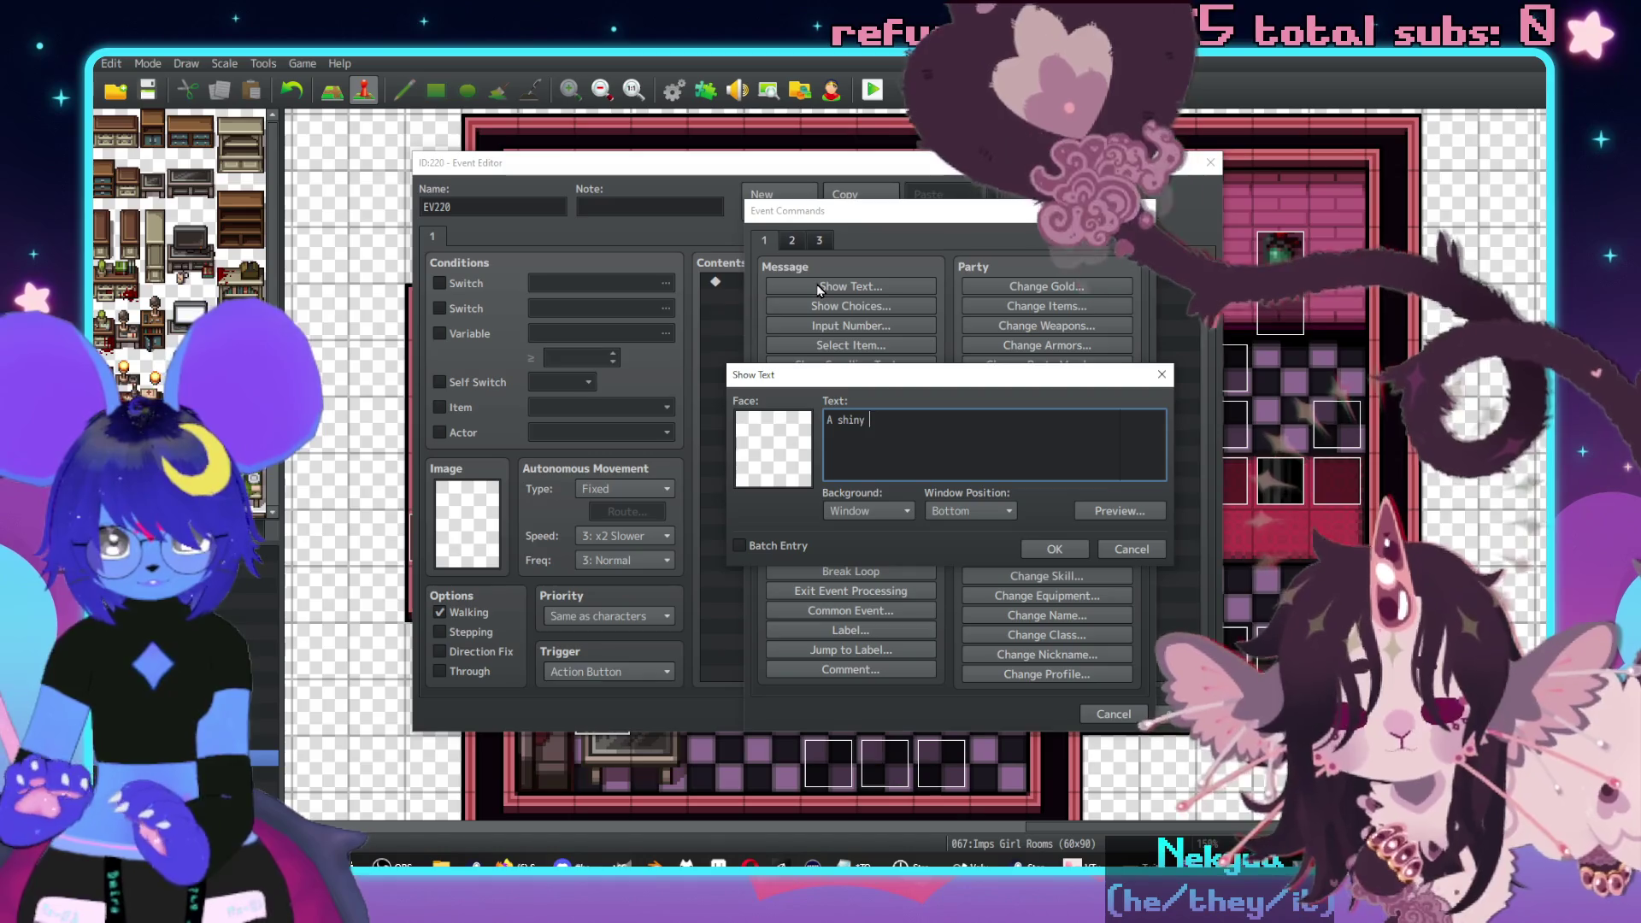
pyautogui.write('glass t')
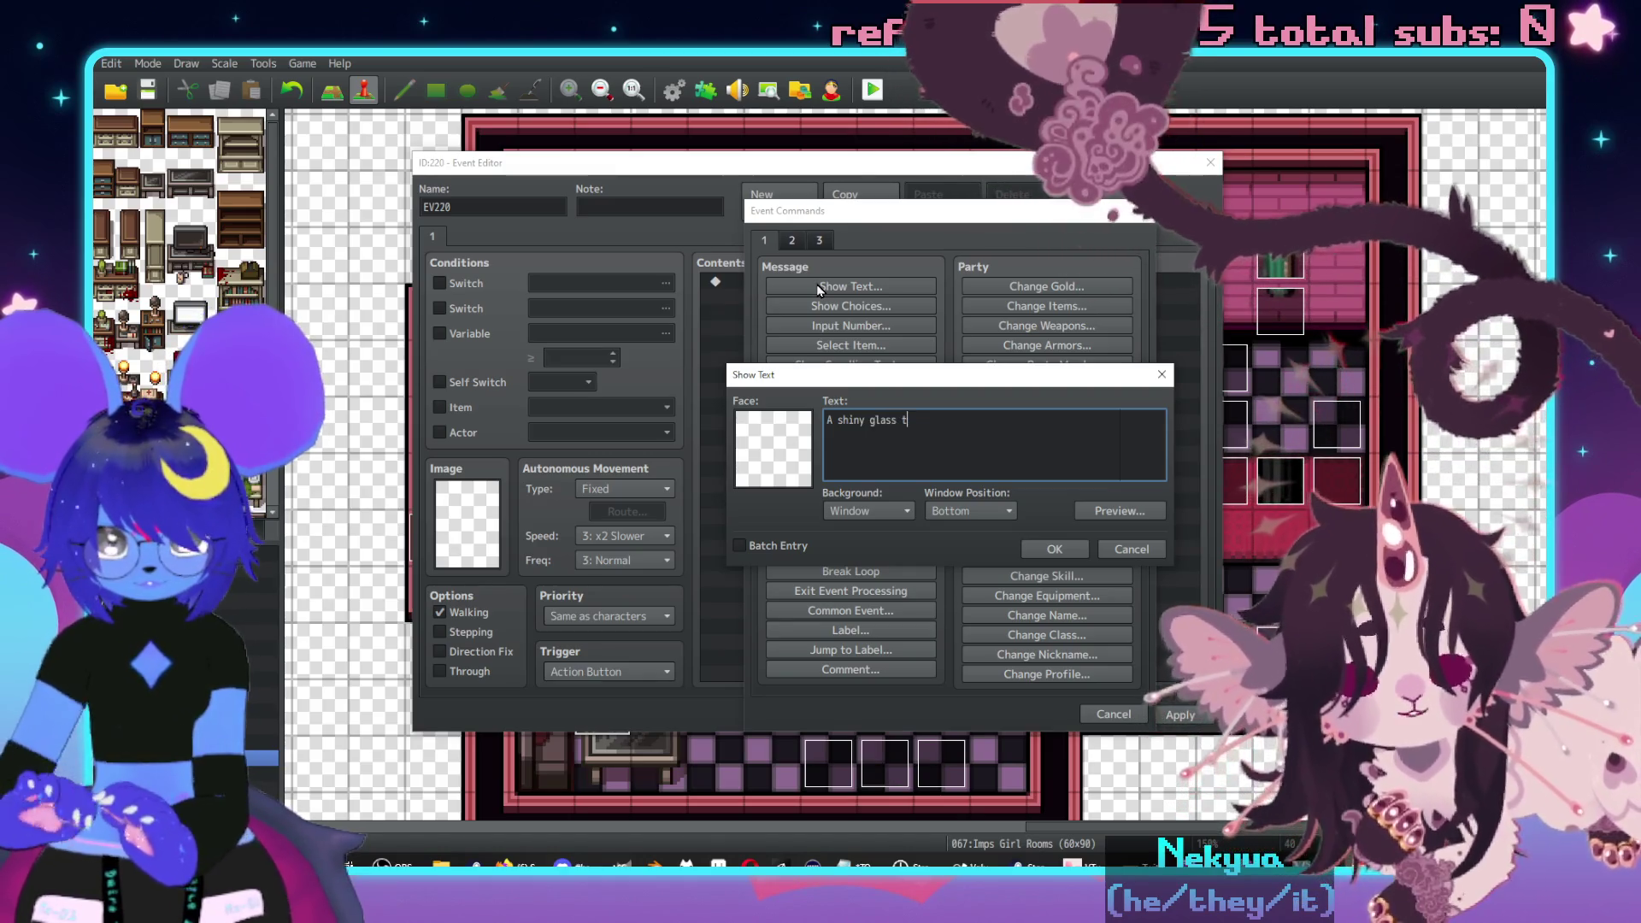
pyautogui.write('able.\\.')
pyautogui.press('Return')
pyautogui.press('BackSpace')
pyautogui.write('It')
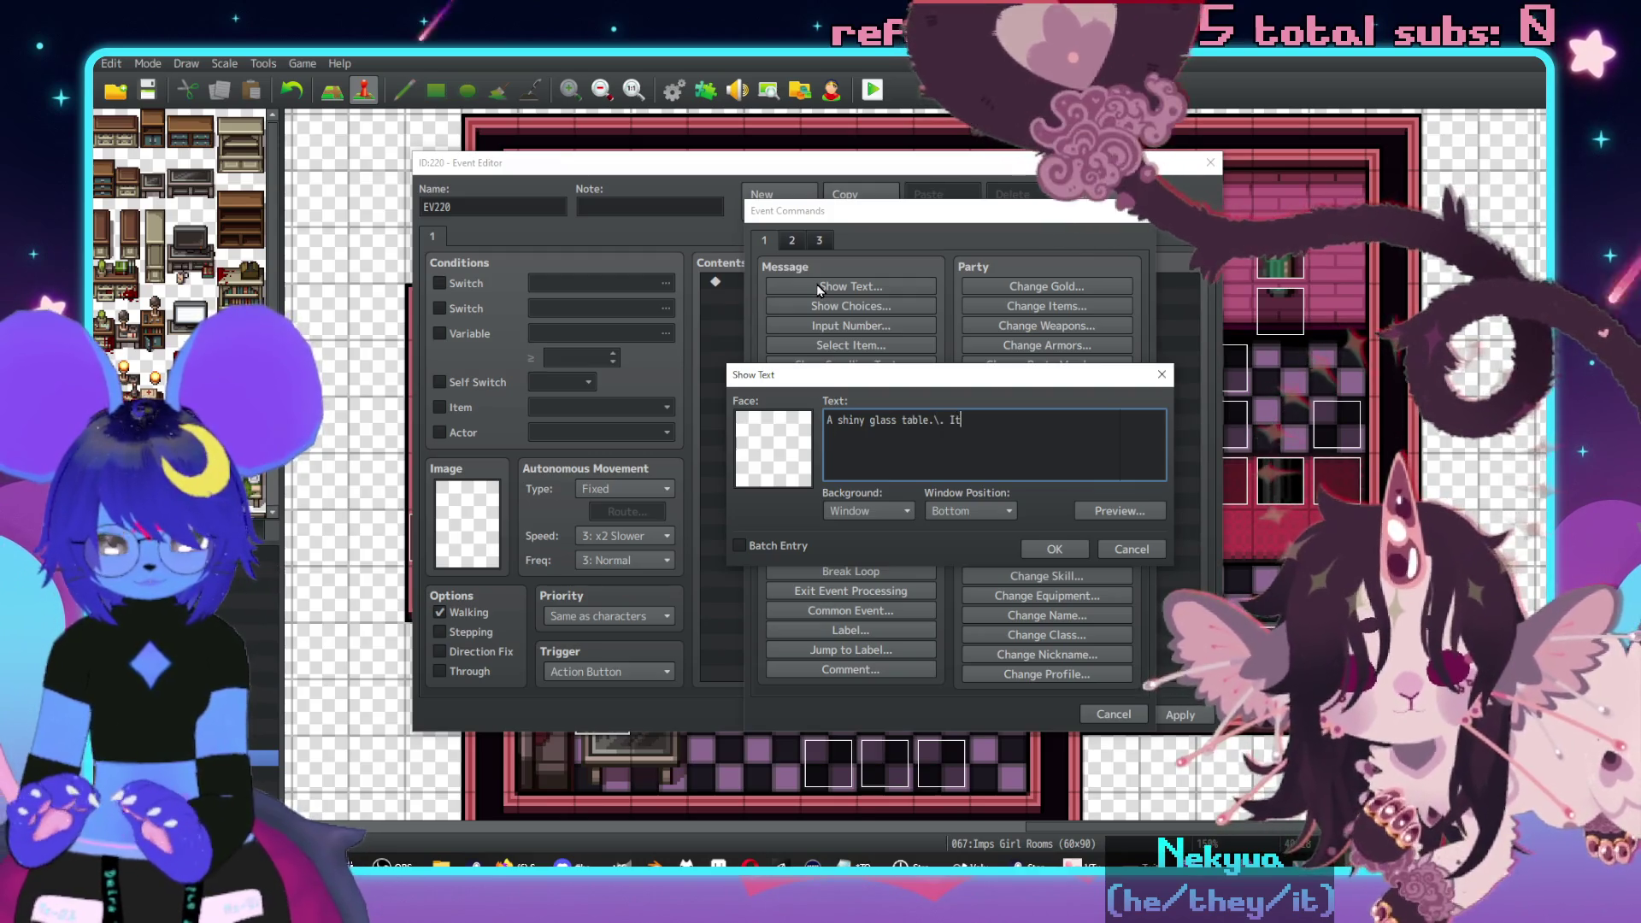
pyautogui.write(' looks new.')
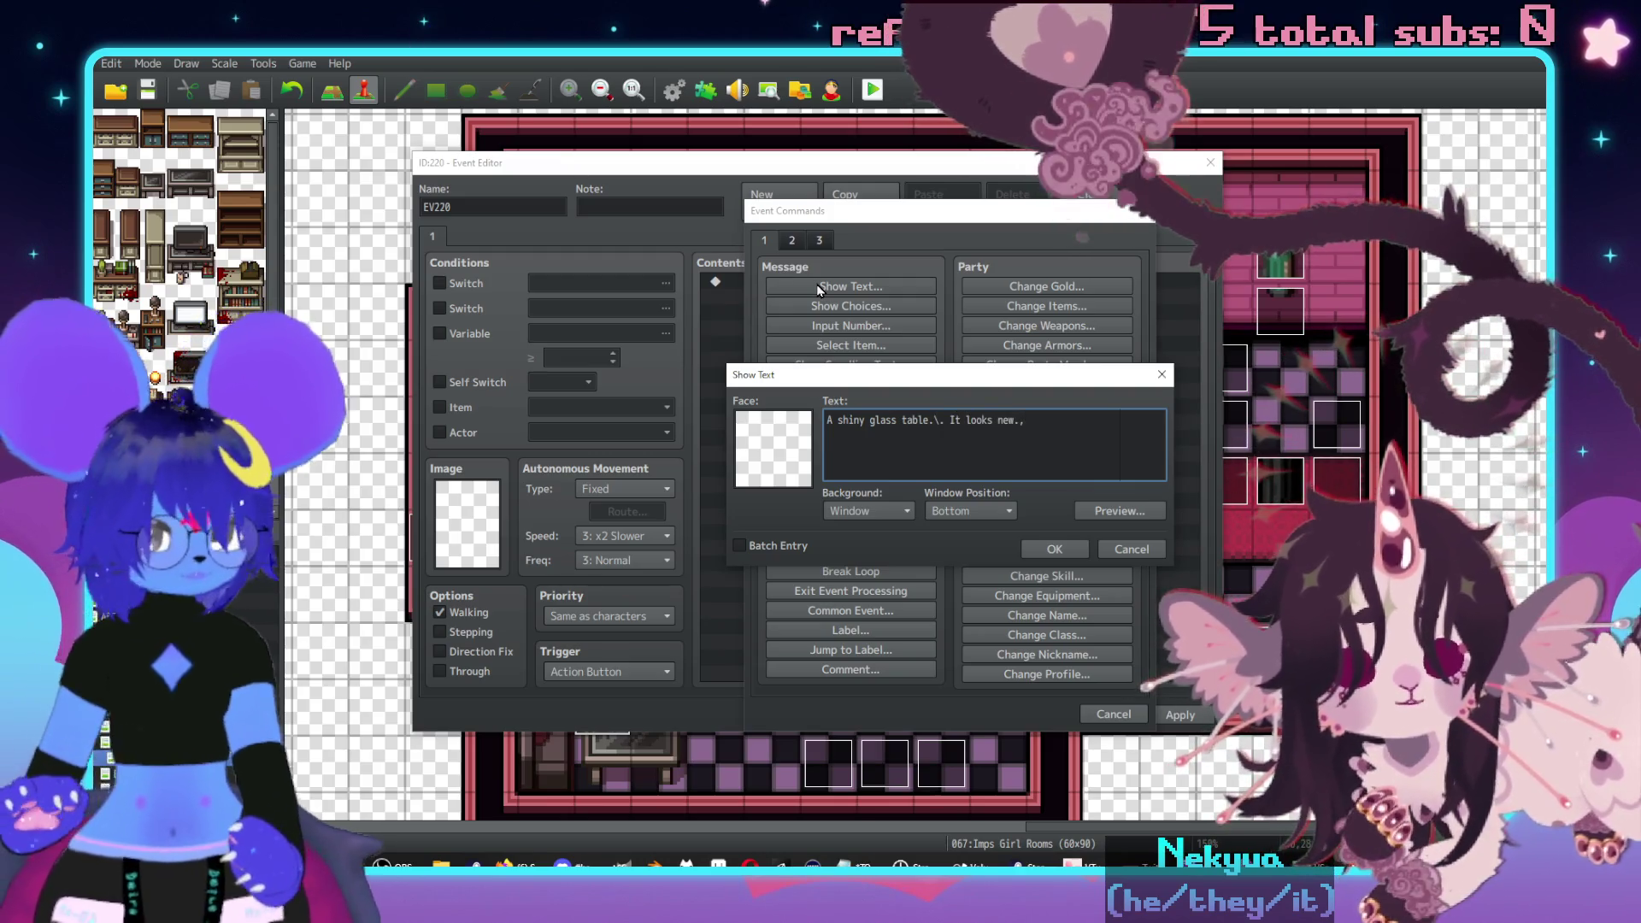
pyautogui.click(1054, 549)
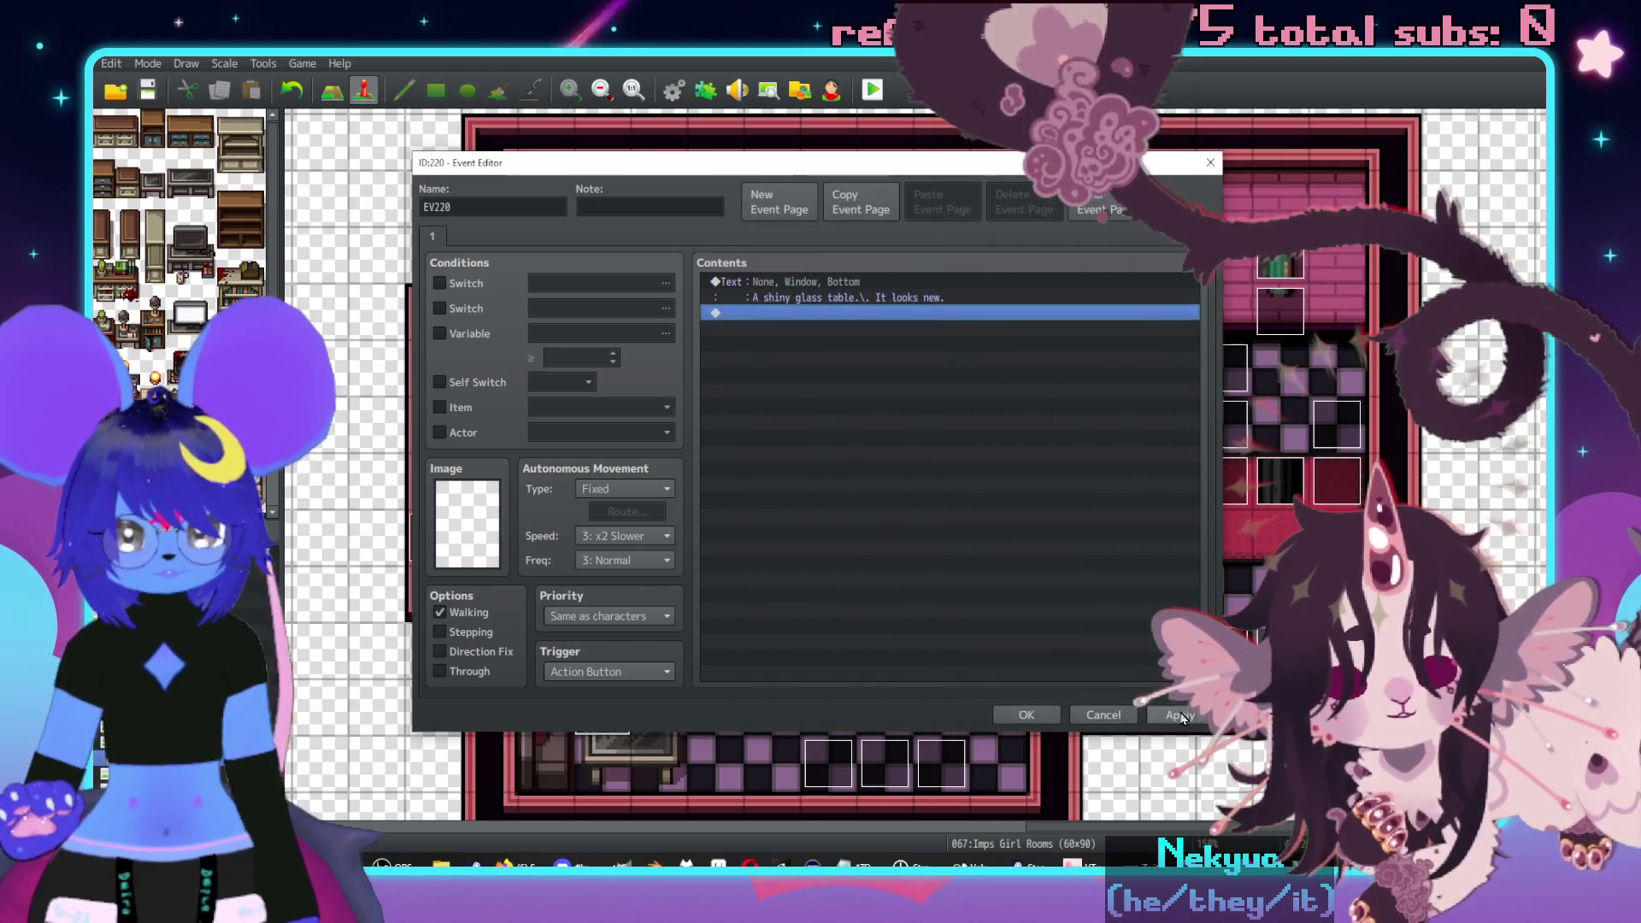
pyautogui.click(1042, 715)
# - Copy the glass table event and paste copies onto neighbouring tiles
pyautogui.press('Right')
pyautogui.hotkey('ctrl', 'v')
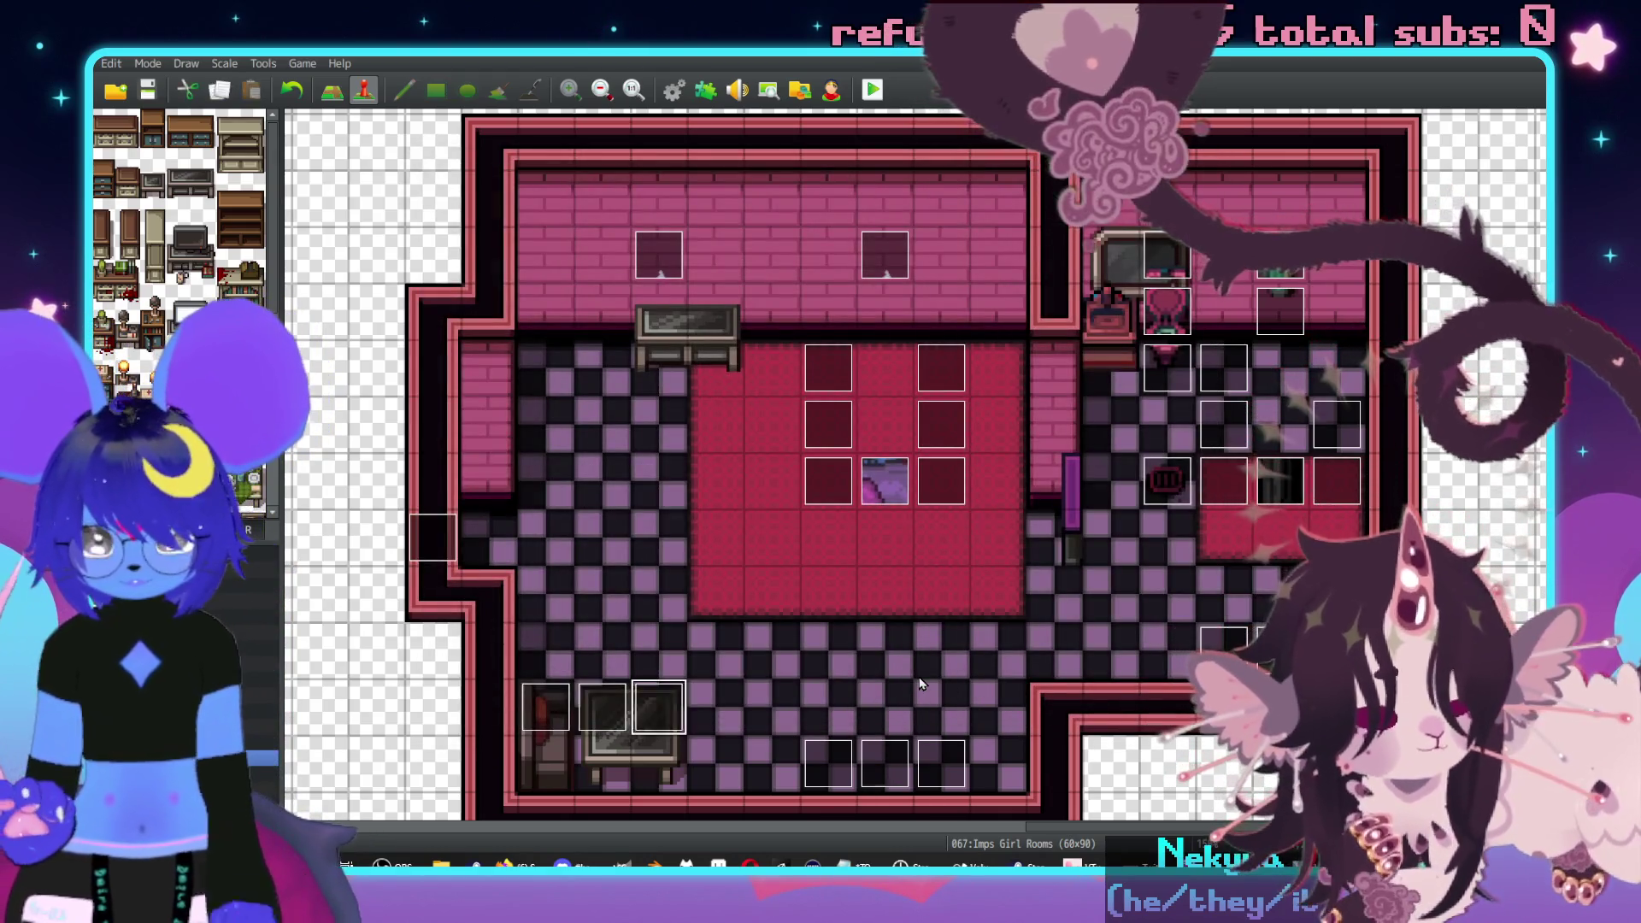
pyautogui.press('Down')
pyautogui.hotkey('ctrl', 'v')
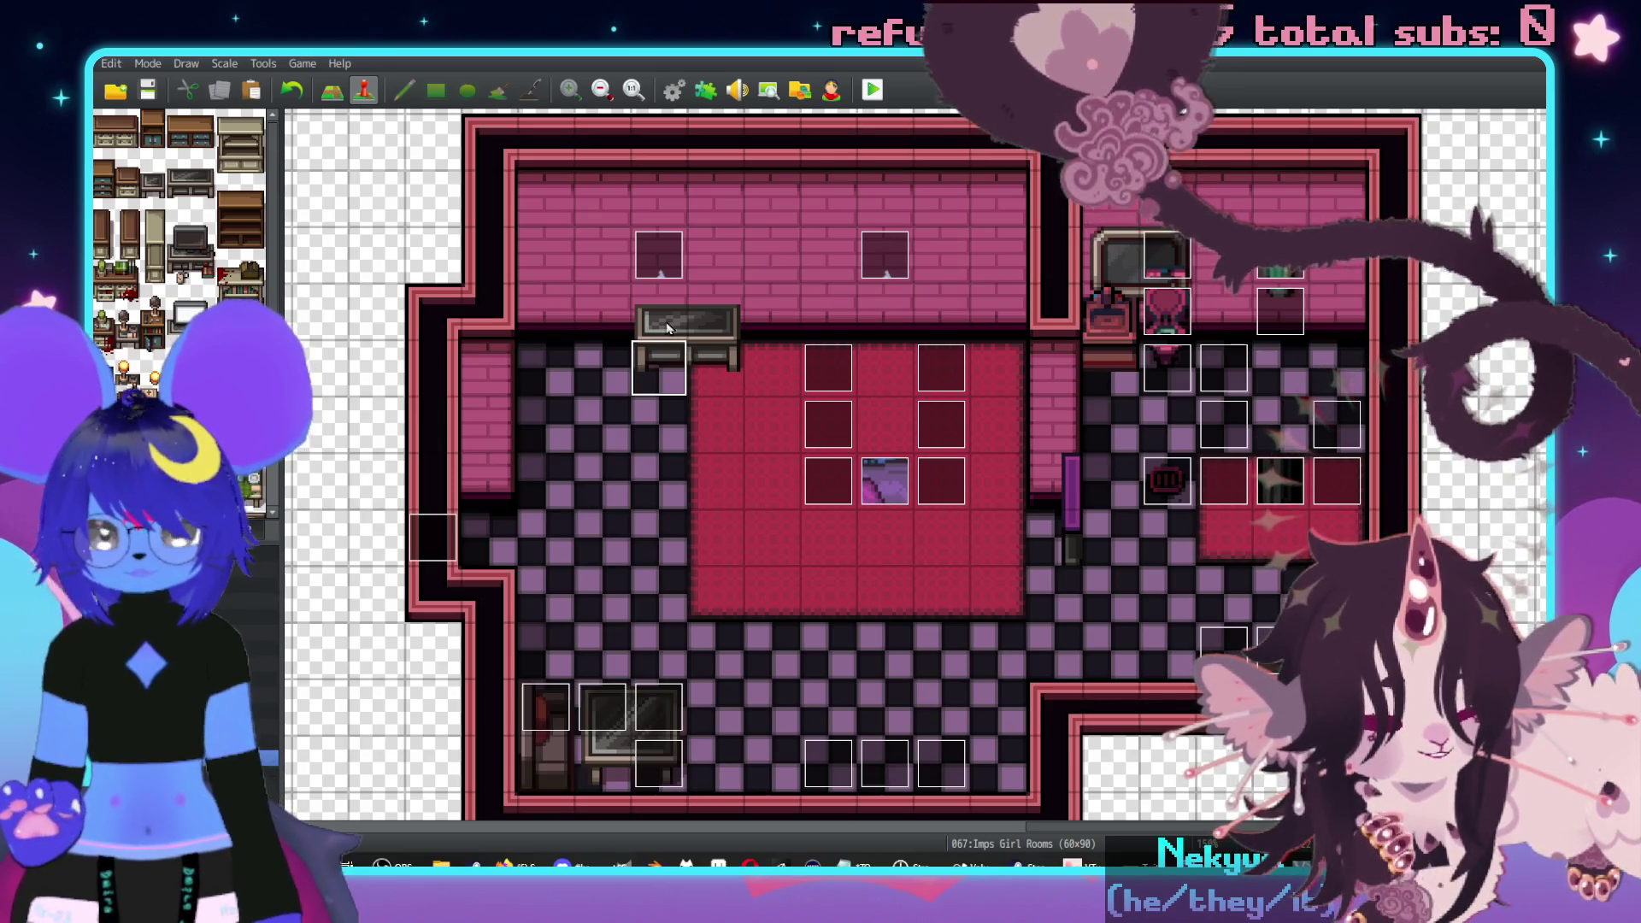
# - Change the dresser copy's message to 'A shiny glass dresser.\. It looks unused.'
pyautogui.doubleClick(659, 367)
pyautogui.doubleClick(855, 295)
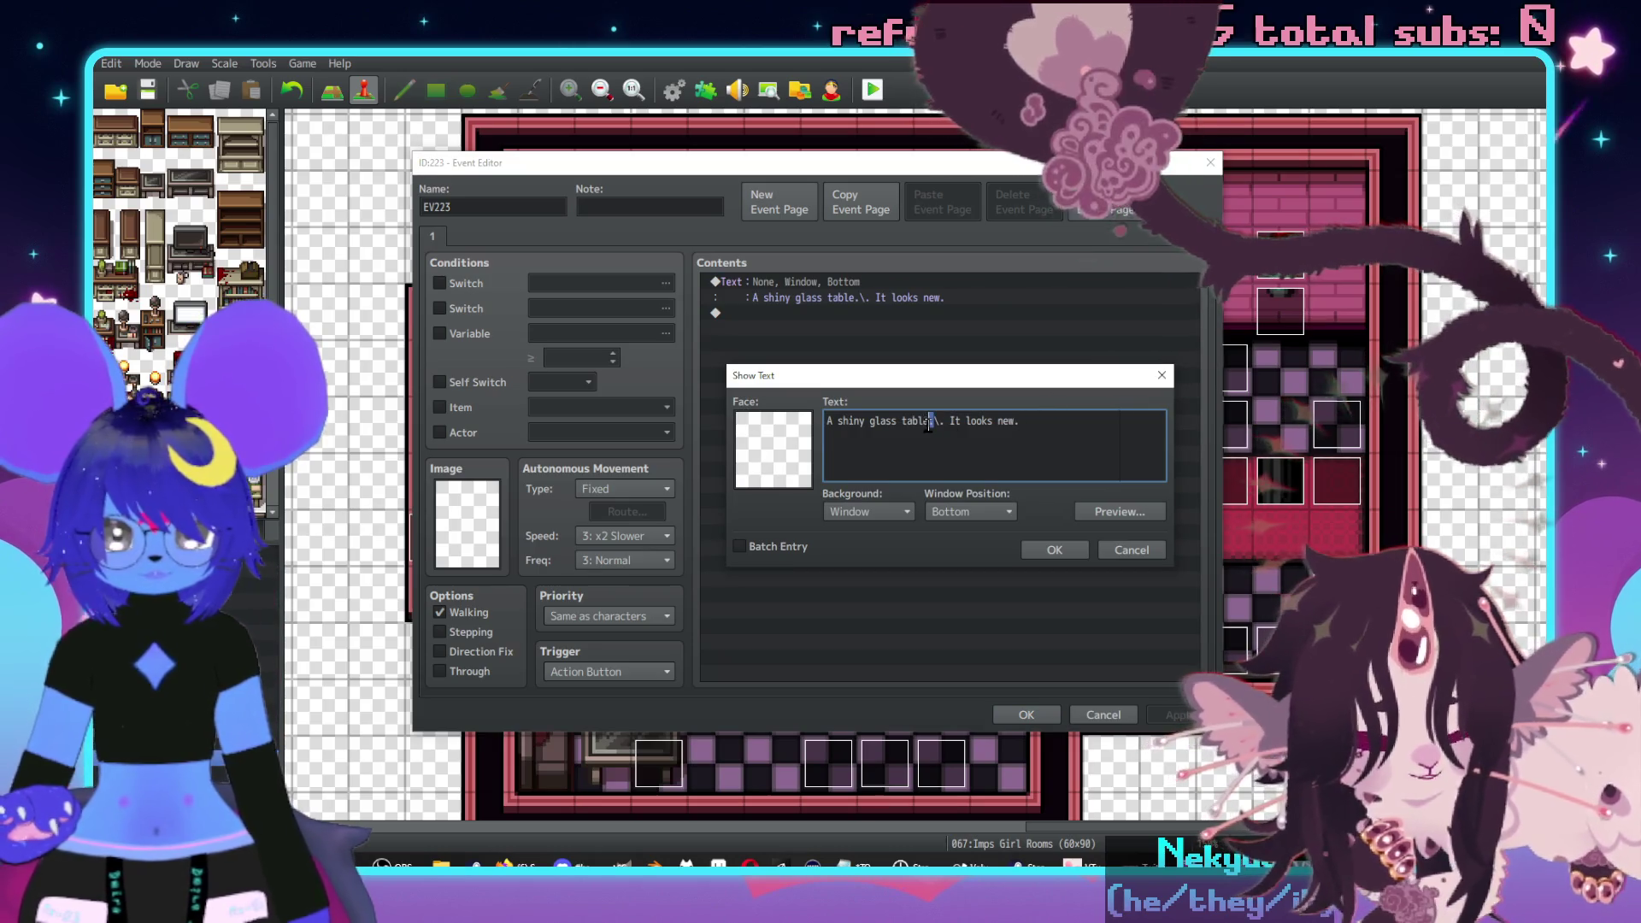
pyautogui.write('dresse')
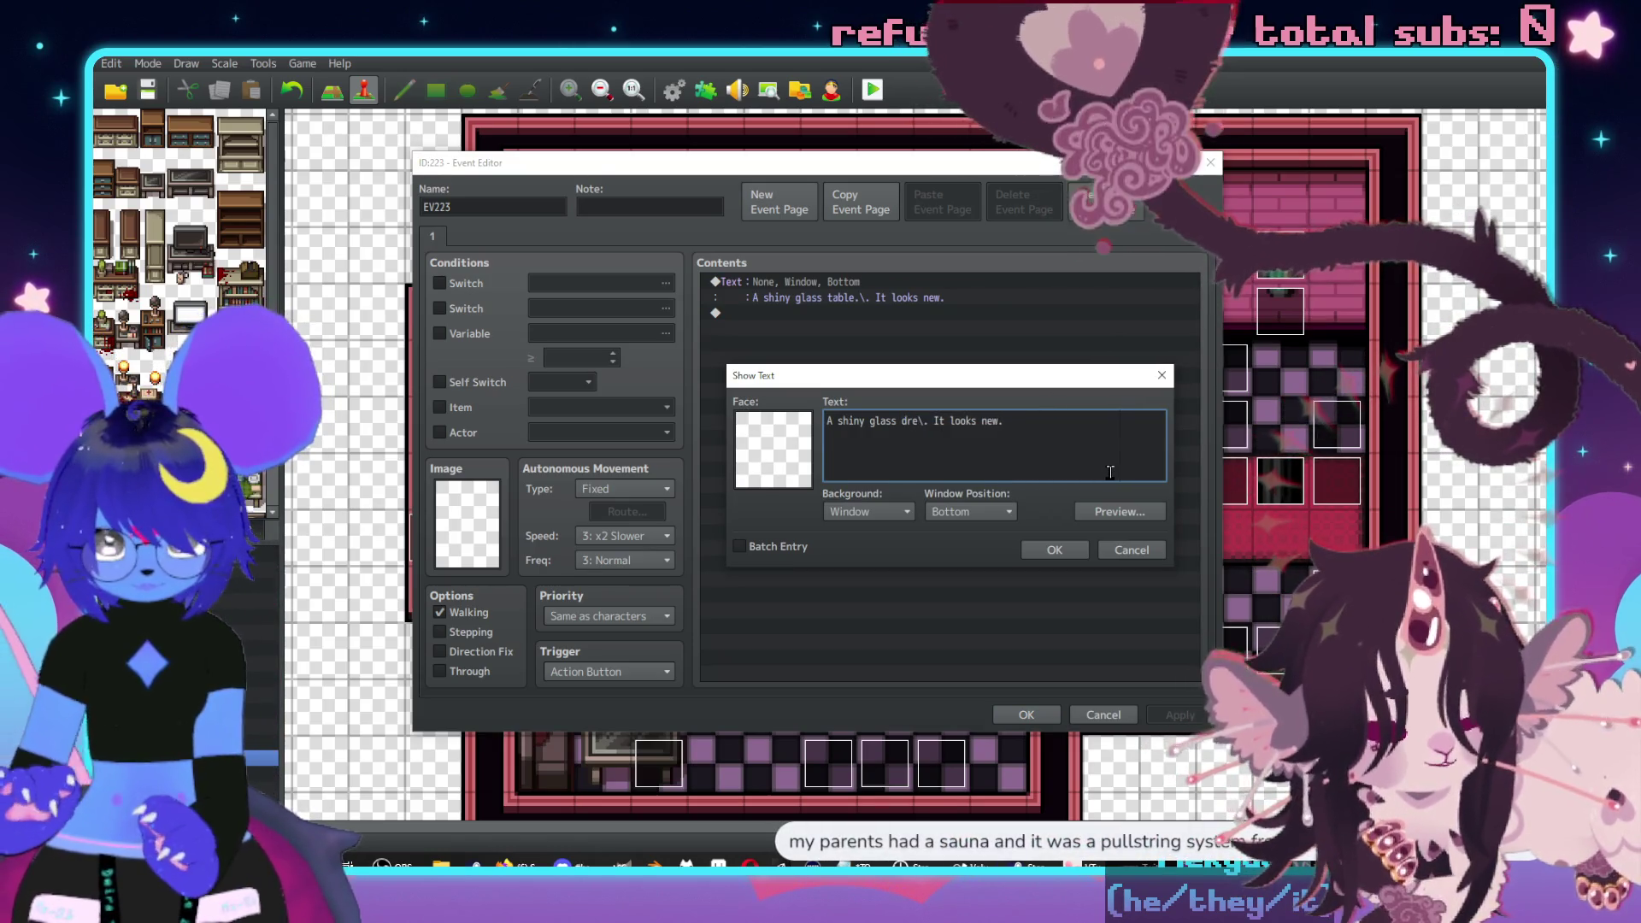
pyautogui.write('r.')
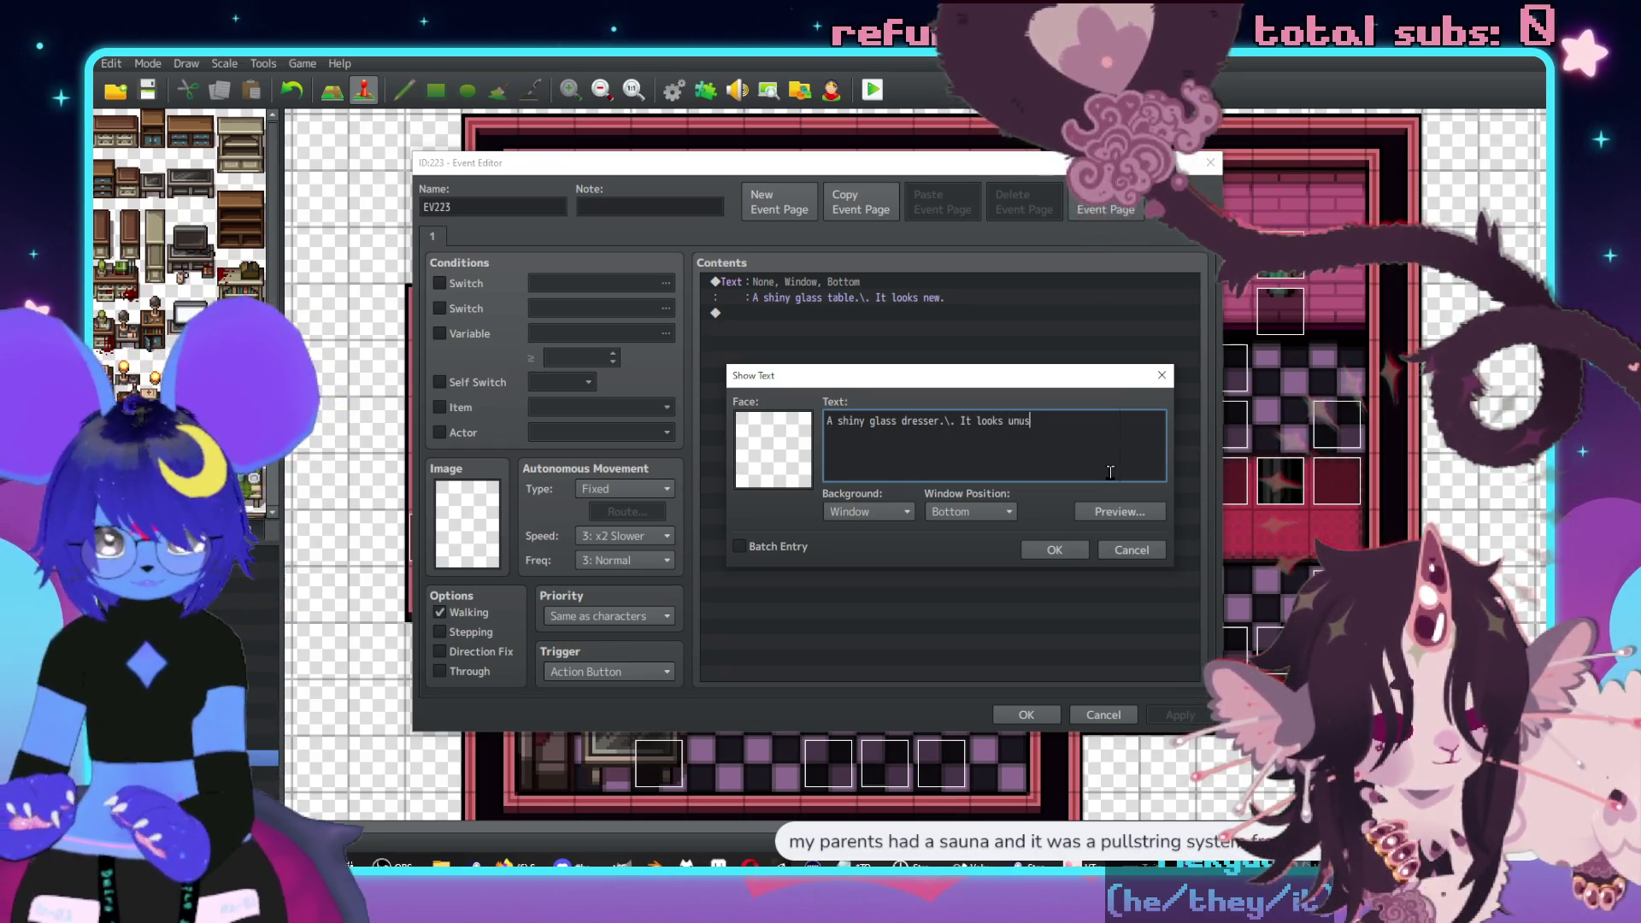
pyautogui.click(1060, 550)
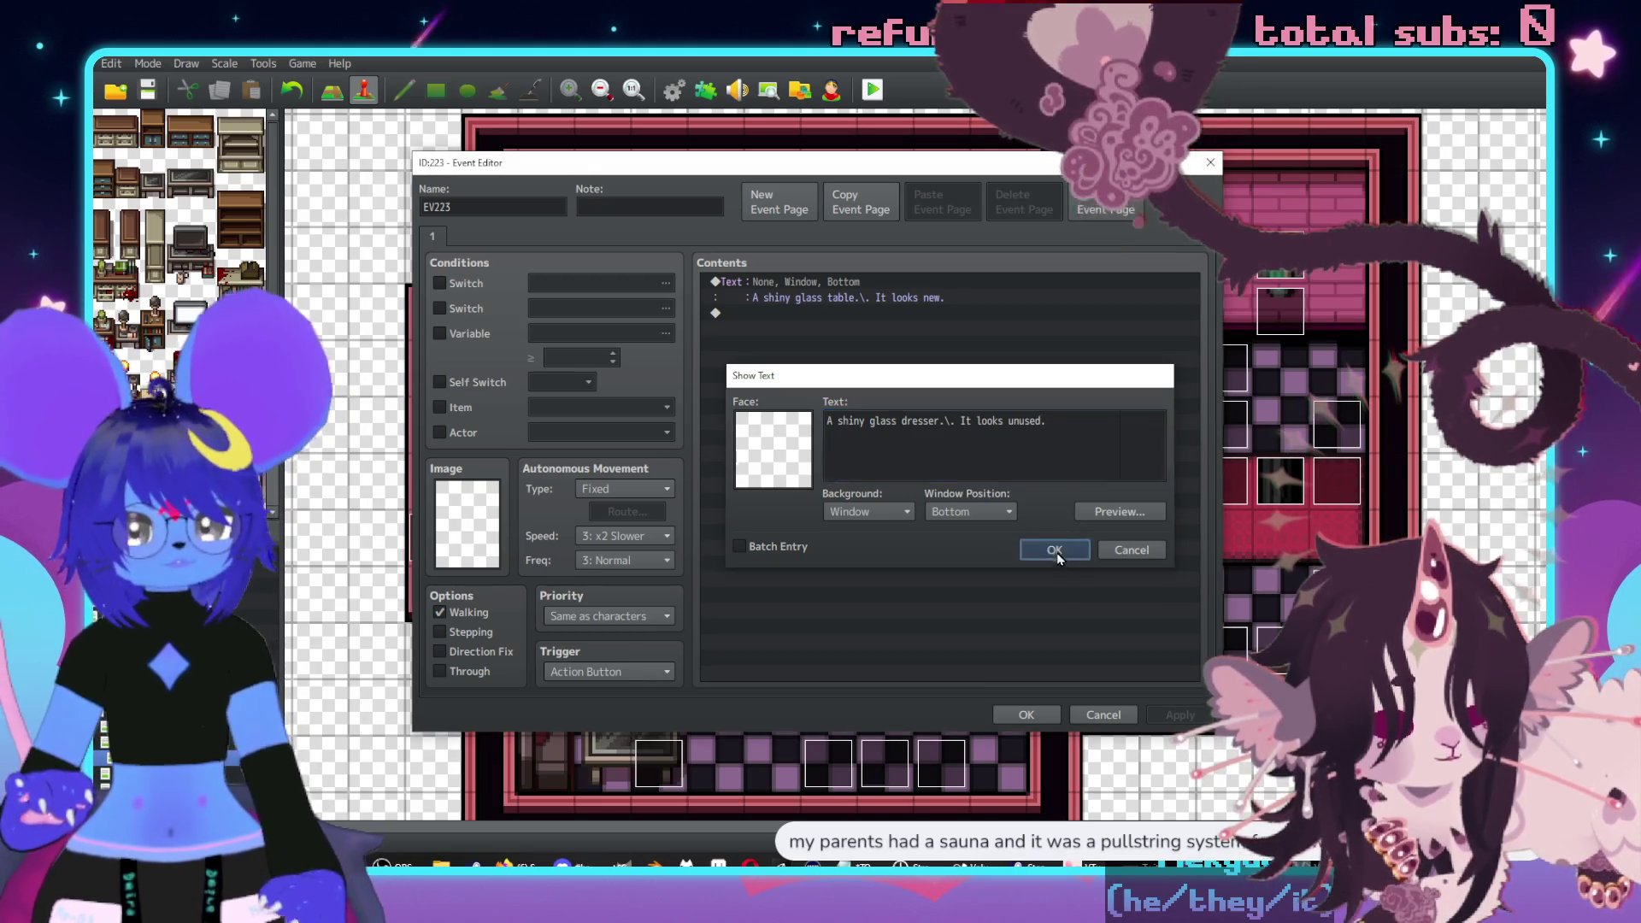
pyautogui.click(1034, 714)
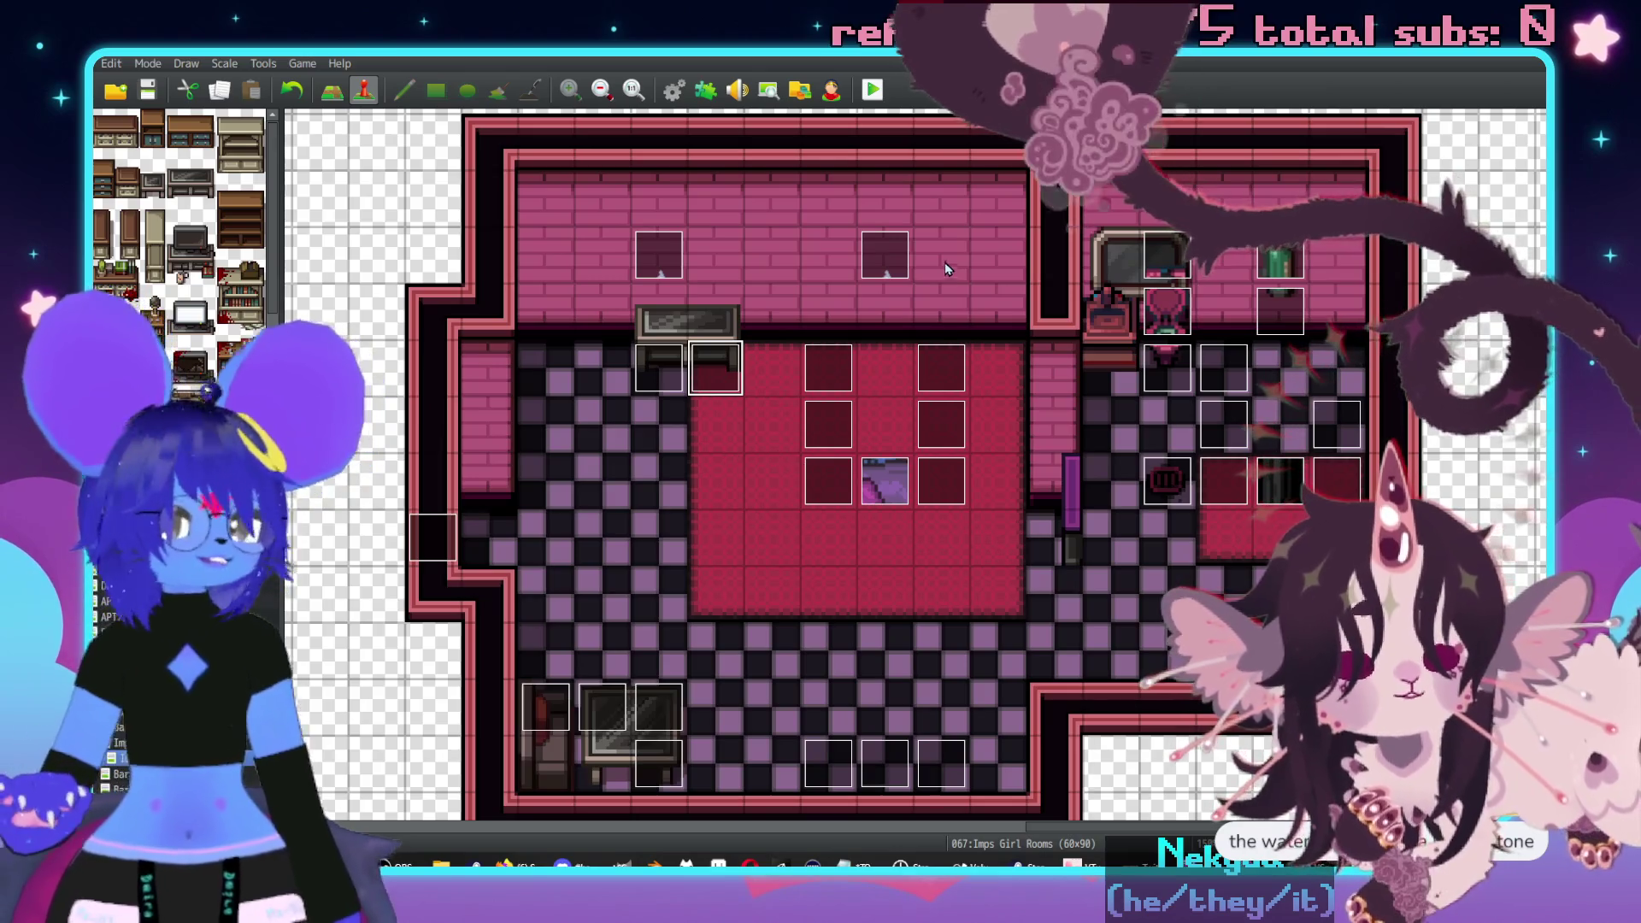
# - Save the project and start a playtest, then switch over to Mix It Up
pyautogui.click(872, 89)
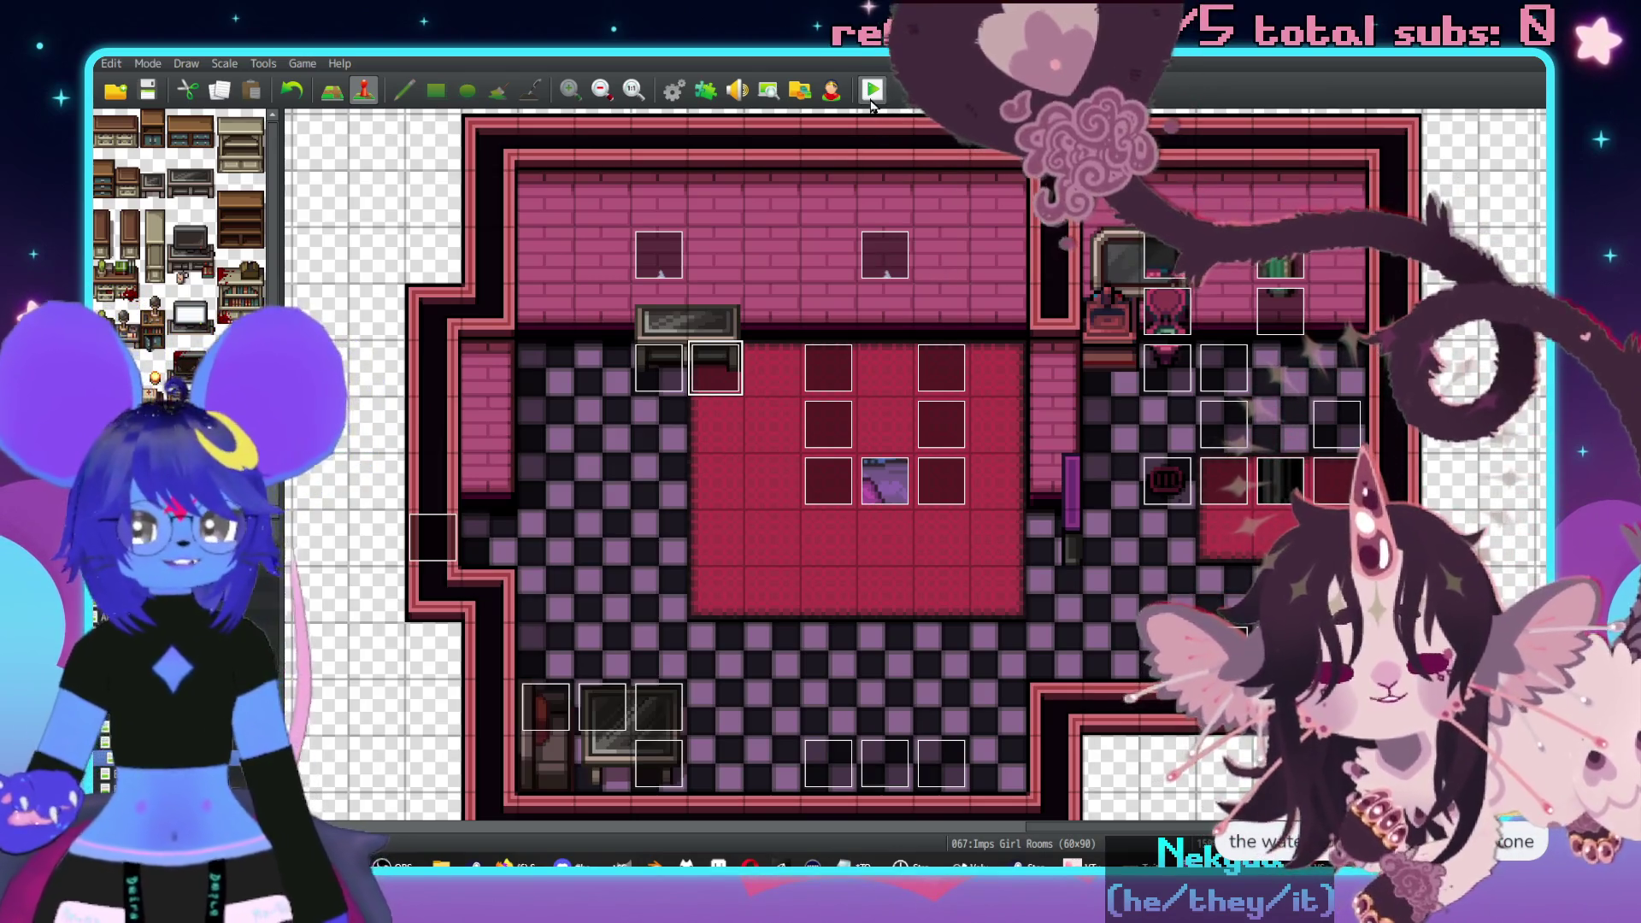
pyautogui.click(746, 496)
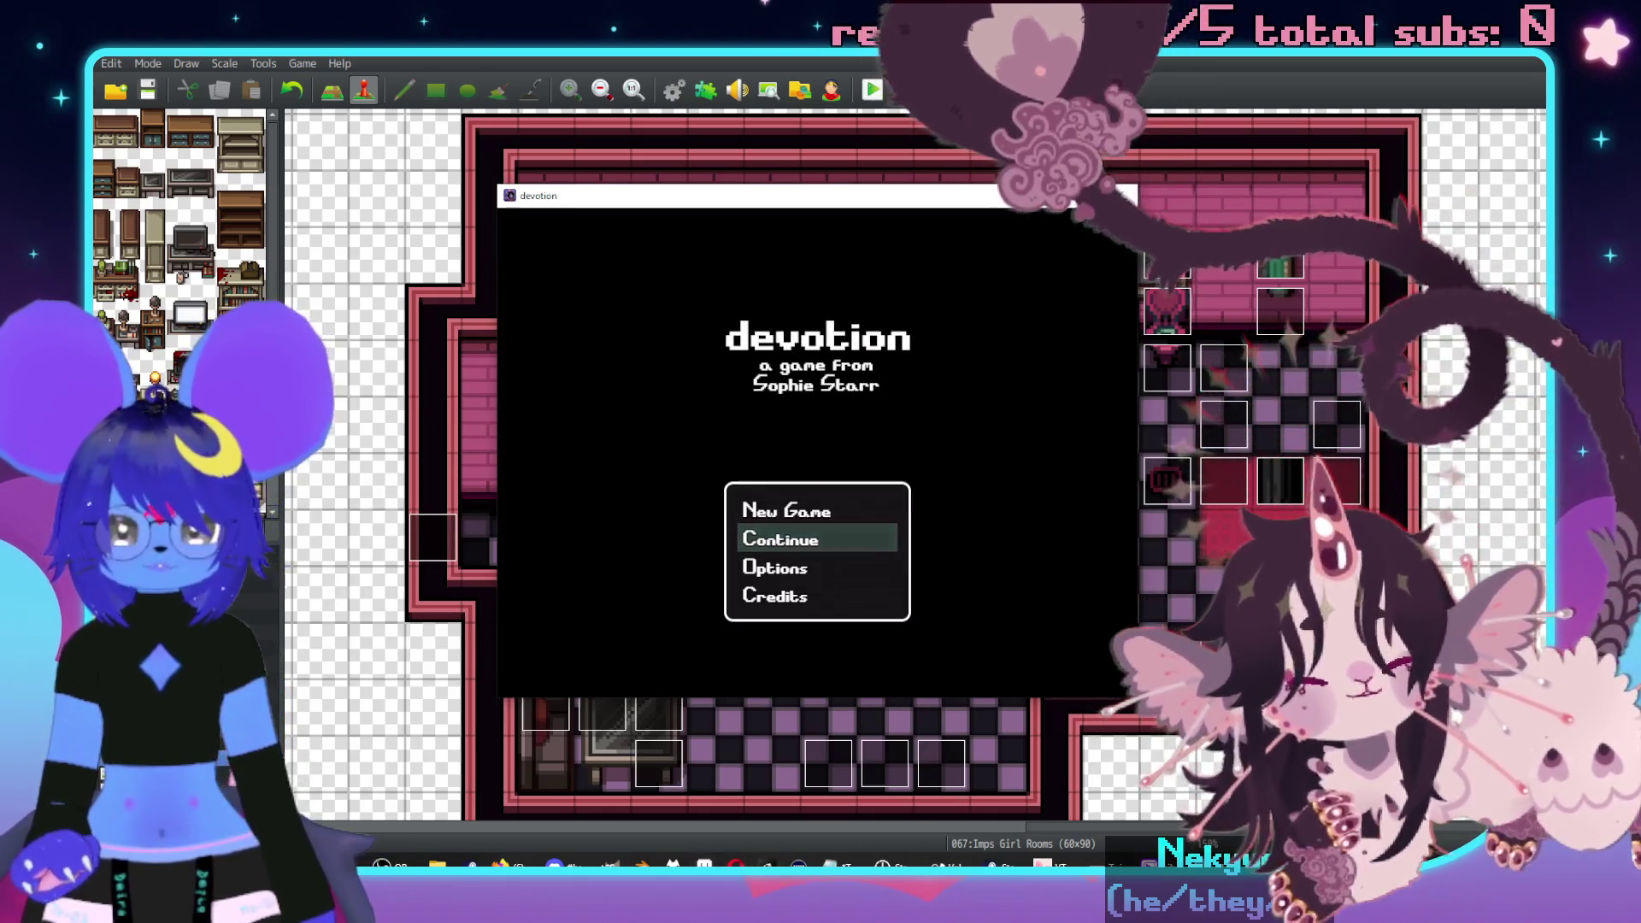
pyautogui.hotkey('alt', 'Tab')
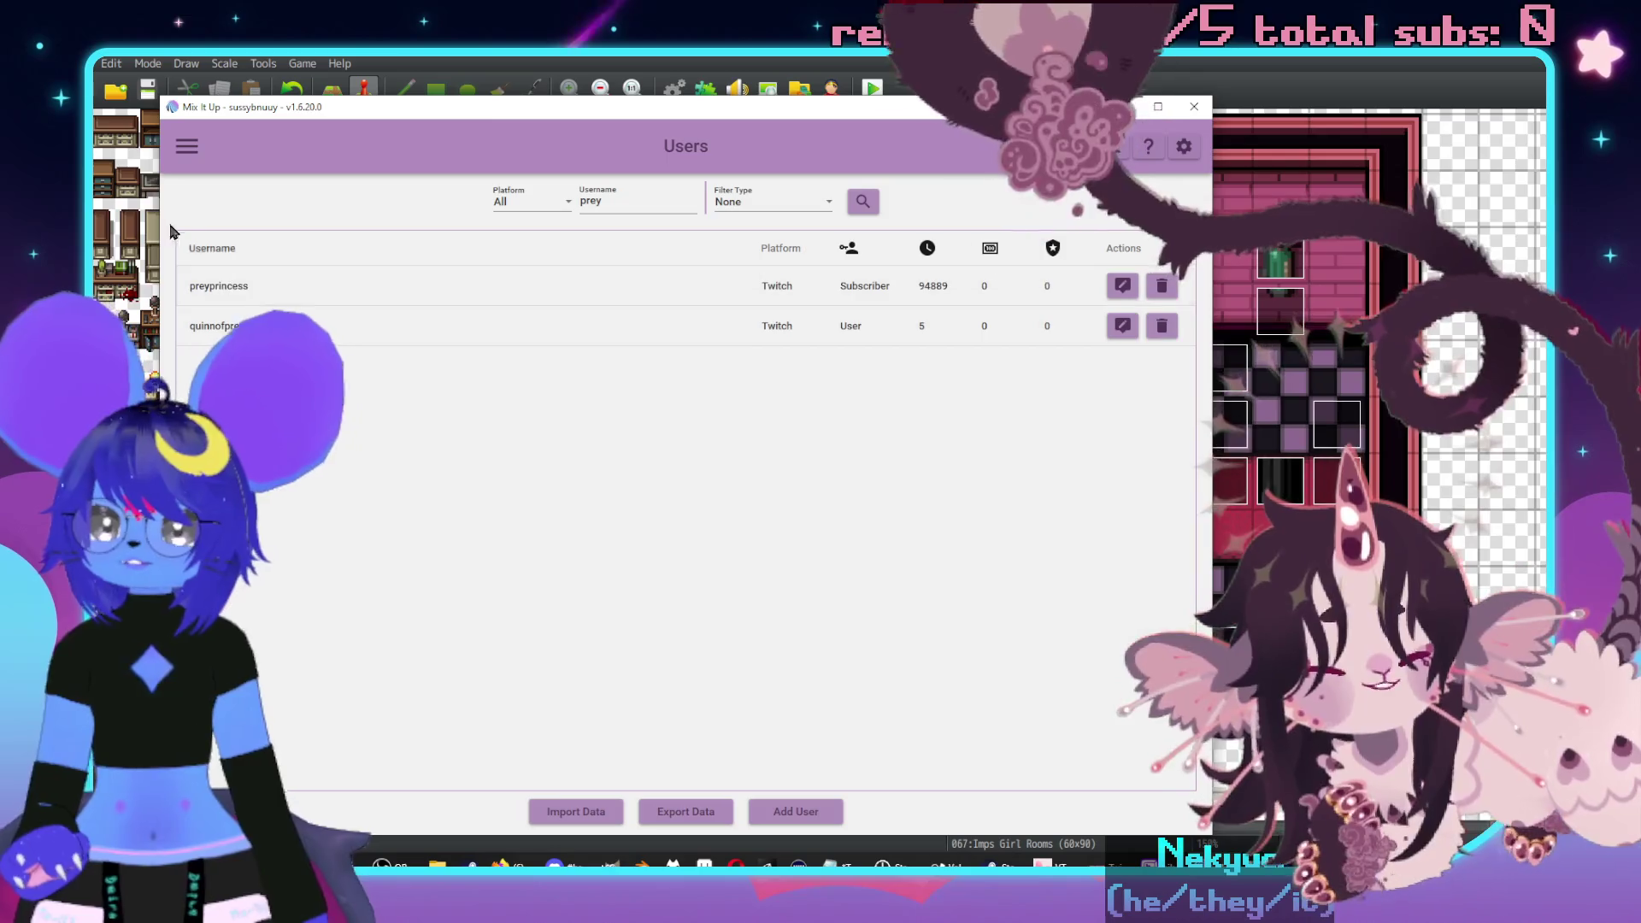
# - Go to Mix It Up's Commands page and start a new game in the playtest window
pyautogui.click(187, 146)
pyautogui.click(201, 267)
pyautogui.hotkey('alt', 'Tab')
pyautogui.click(766, 508)
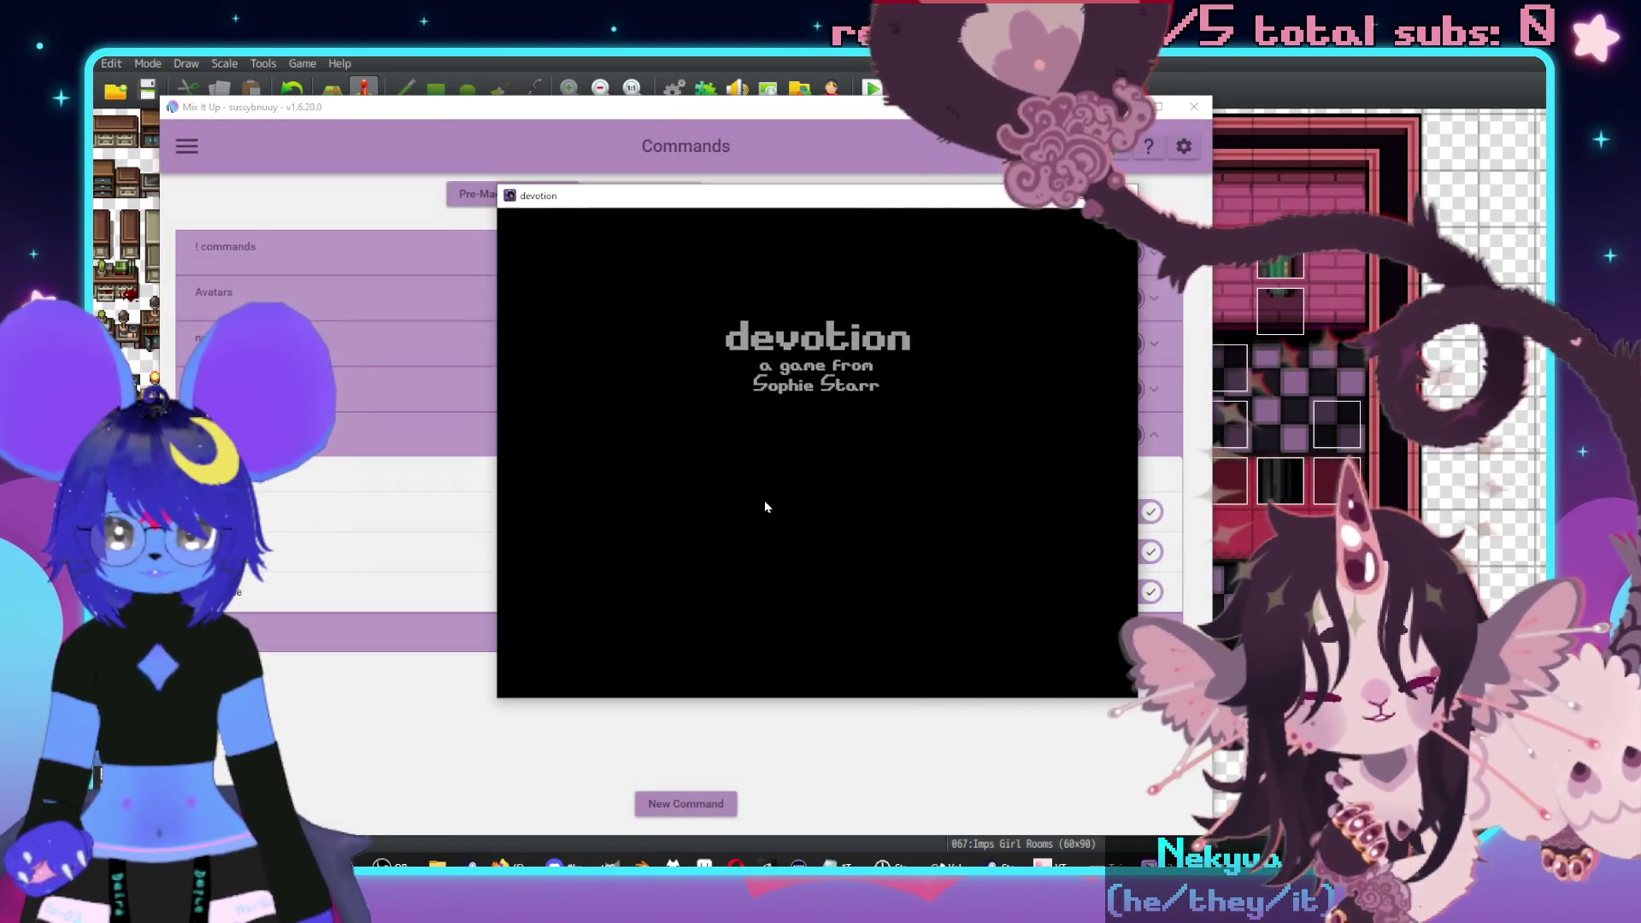
pyautogui.click(339, 585)
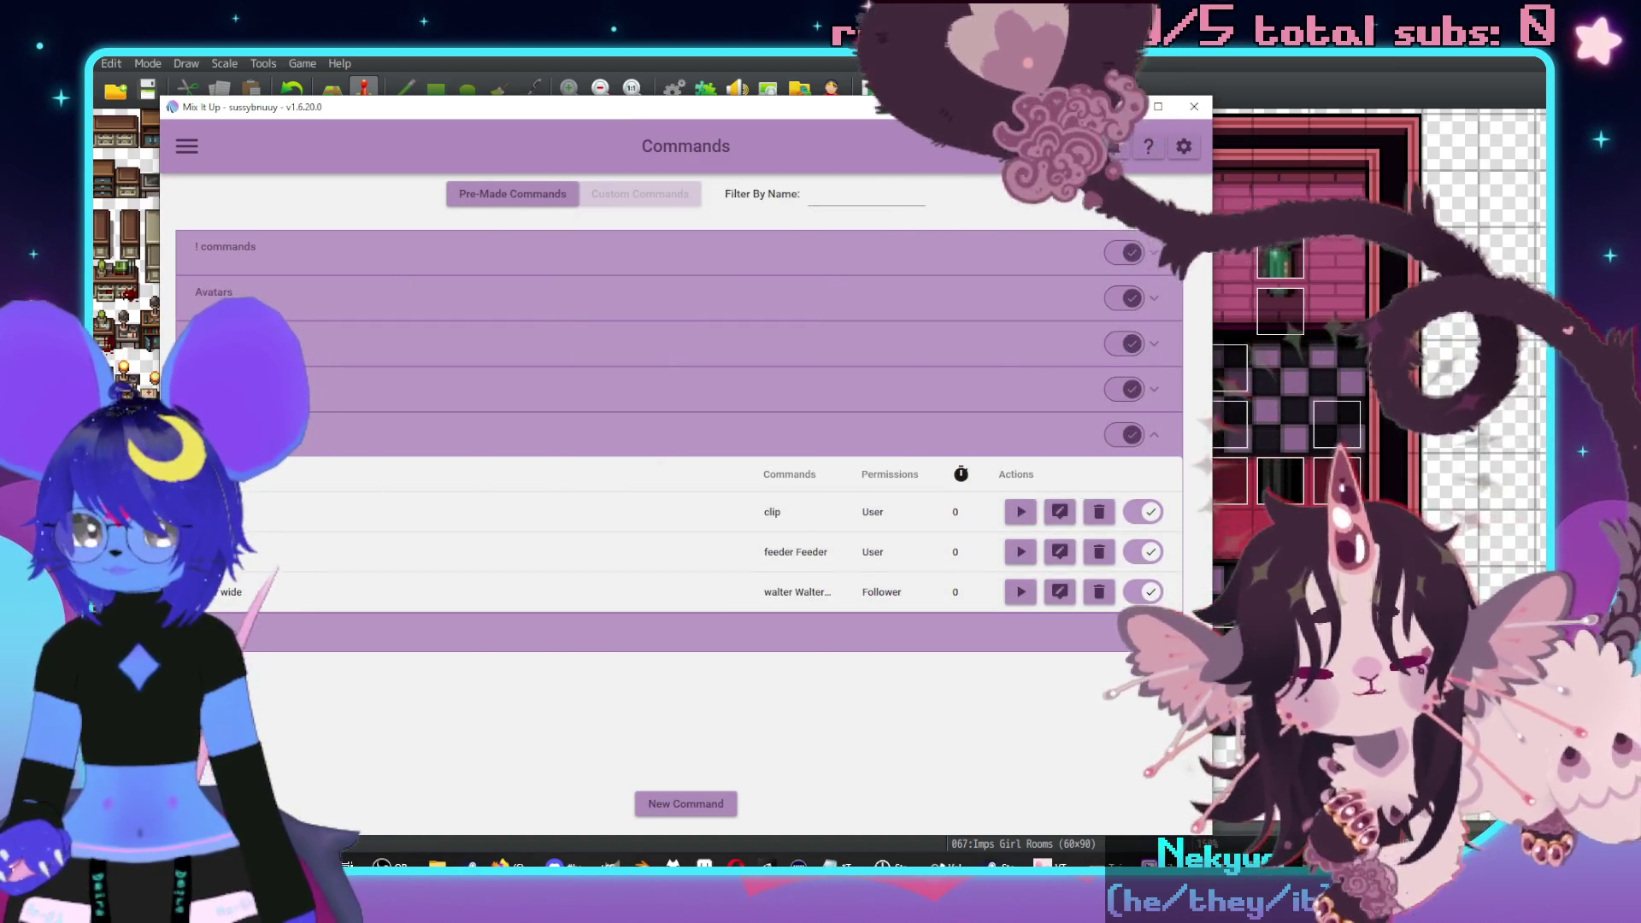
# - Expand the command groups and open the feeder command to reveal its chat message reply
pyautogui.click(359, 630)
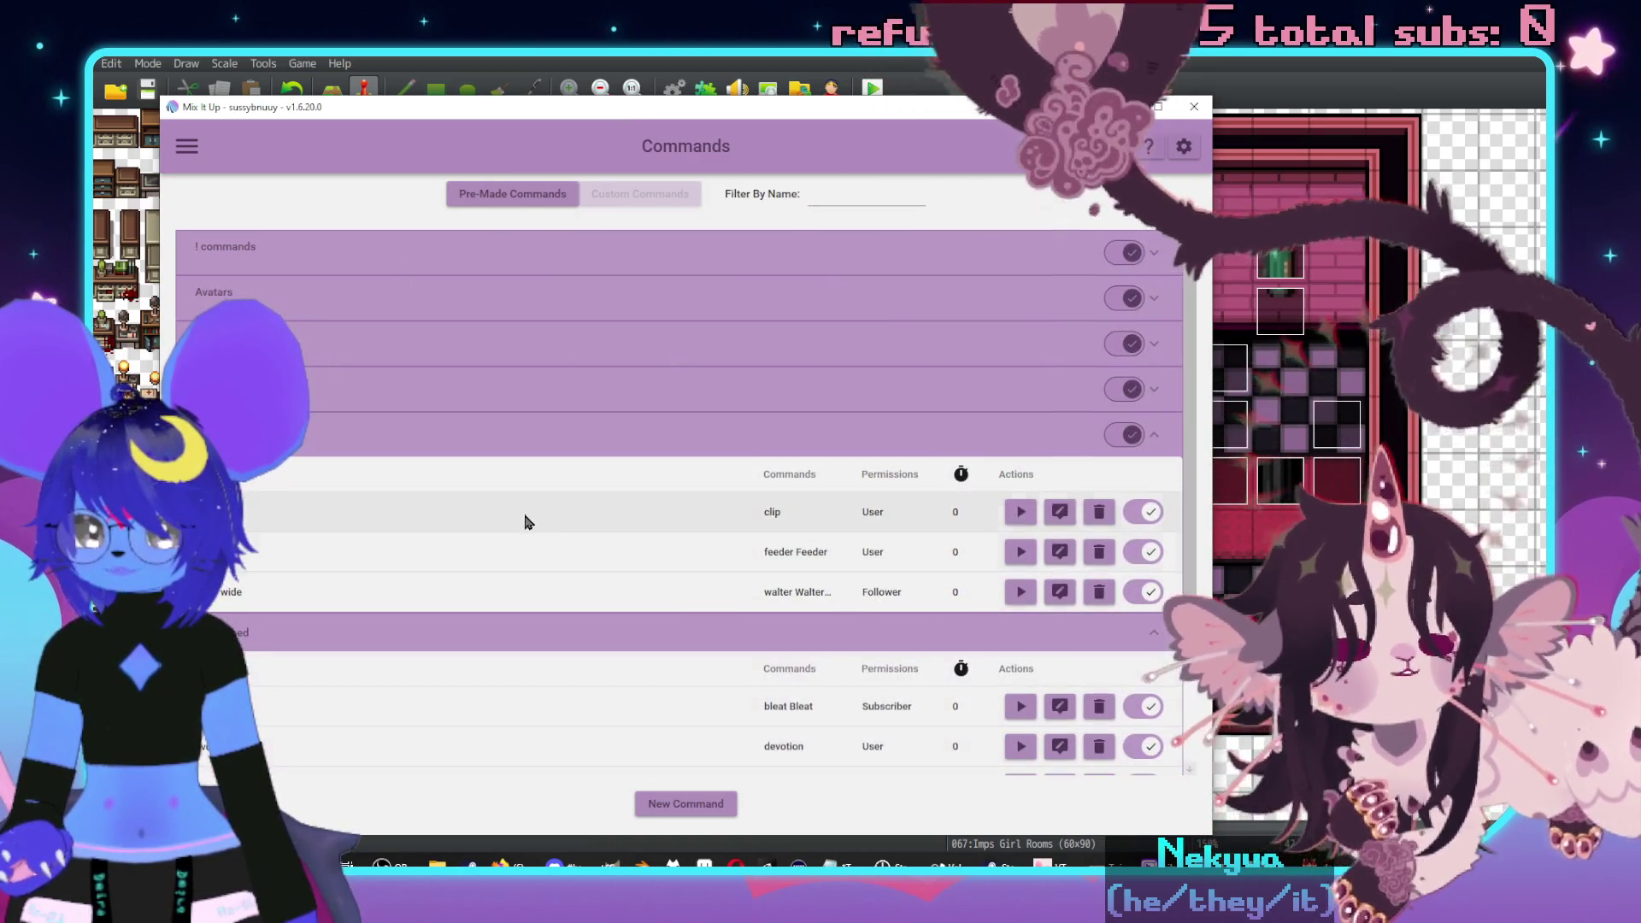
pyautogui.scroll(-3, 452, 559)
pyautogui.click(658, 803)
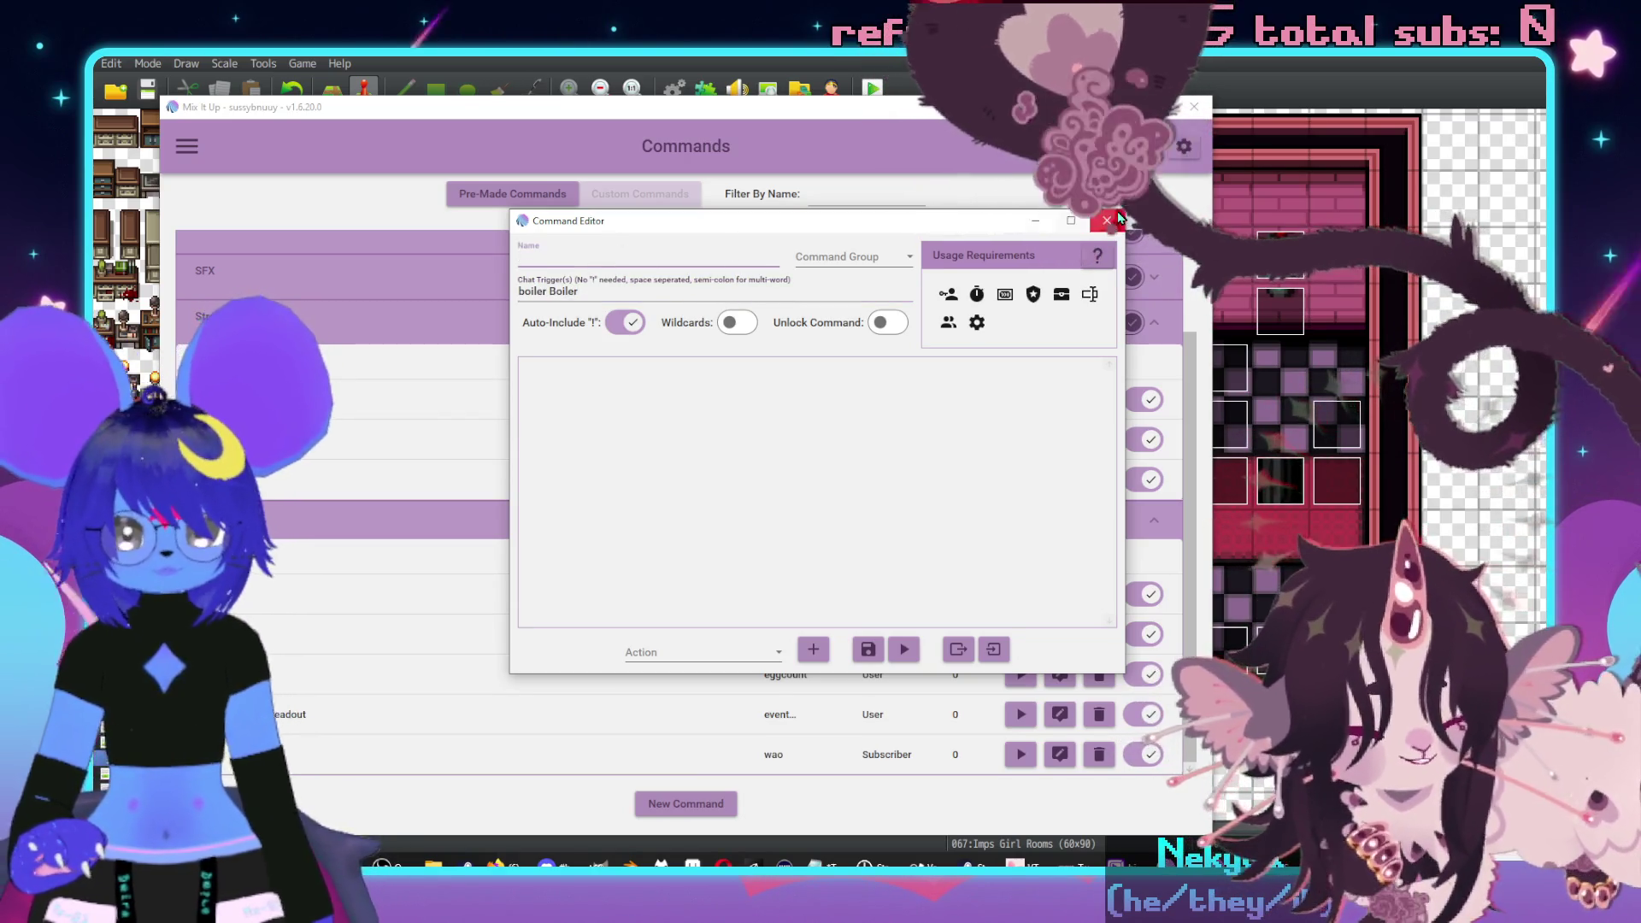
pyautogui.click(1102, 220)
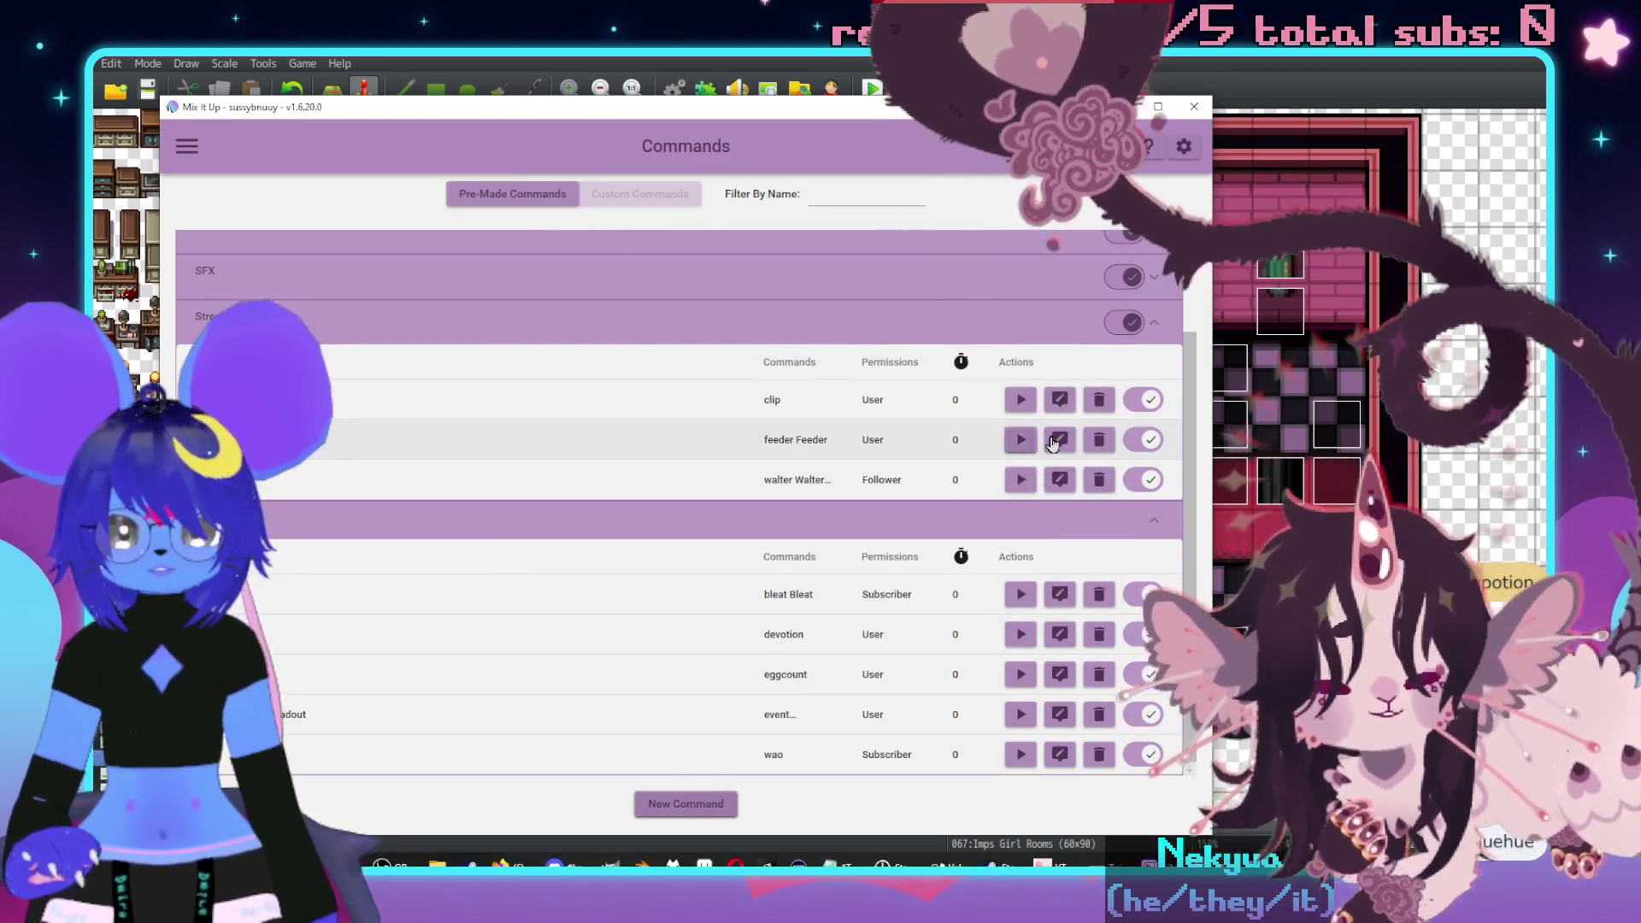
pyautogui.click(1060, 440)
pyautogui.click(681, 376)
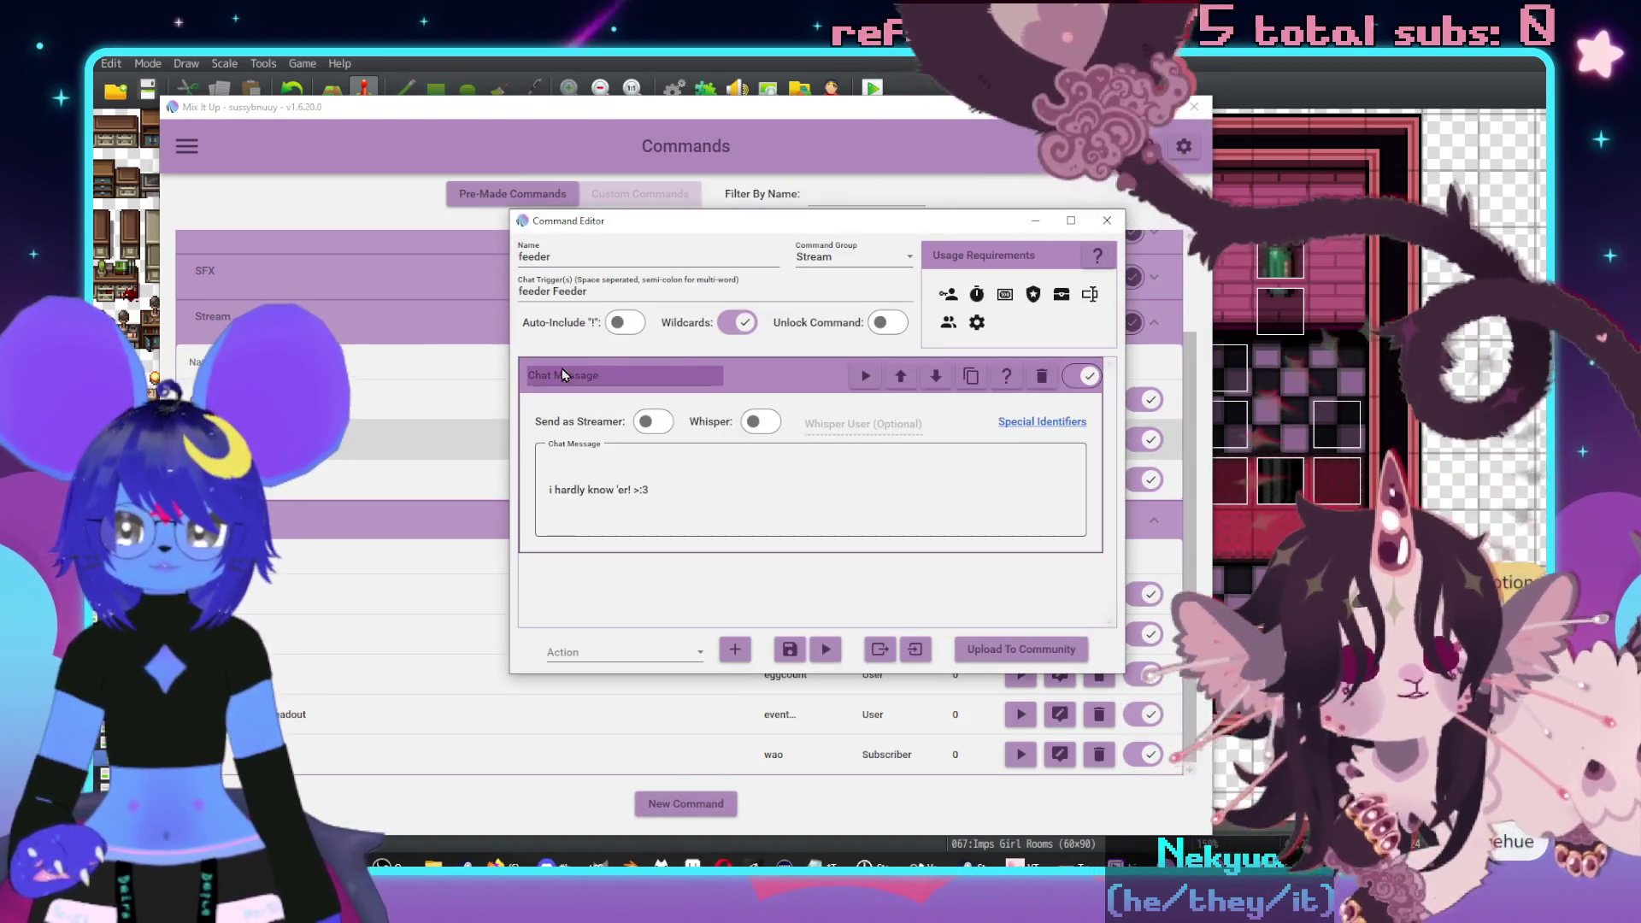
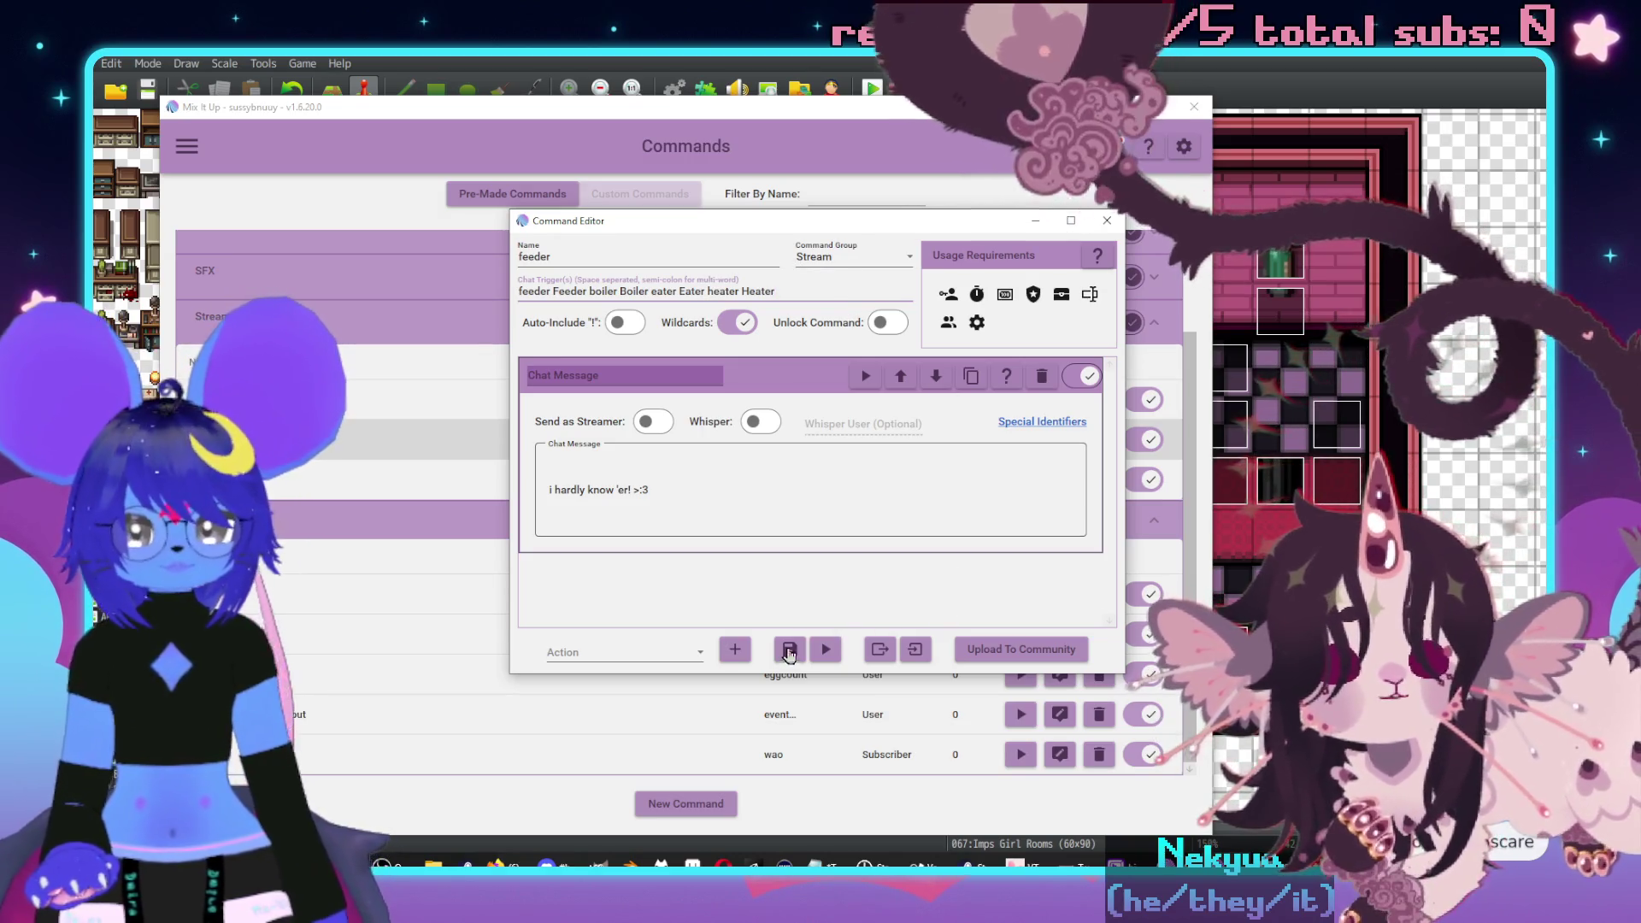
# - Save the 'feeder' command replying "i hardly know 'er! >:3" and return to the playtest
pyautogui.click(792, 651)
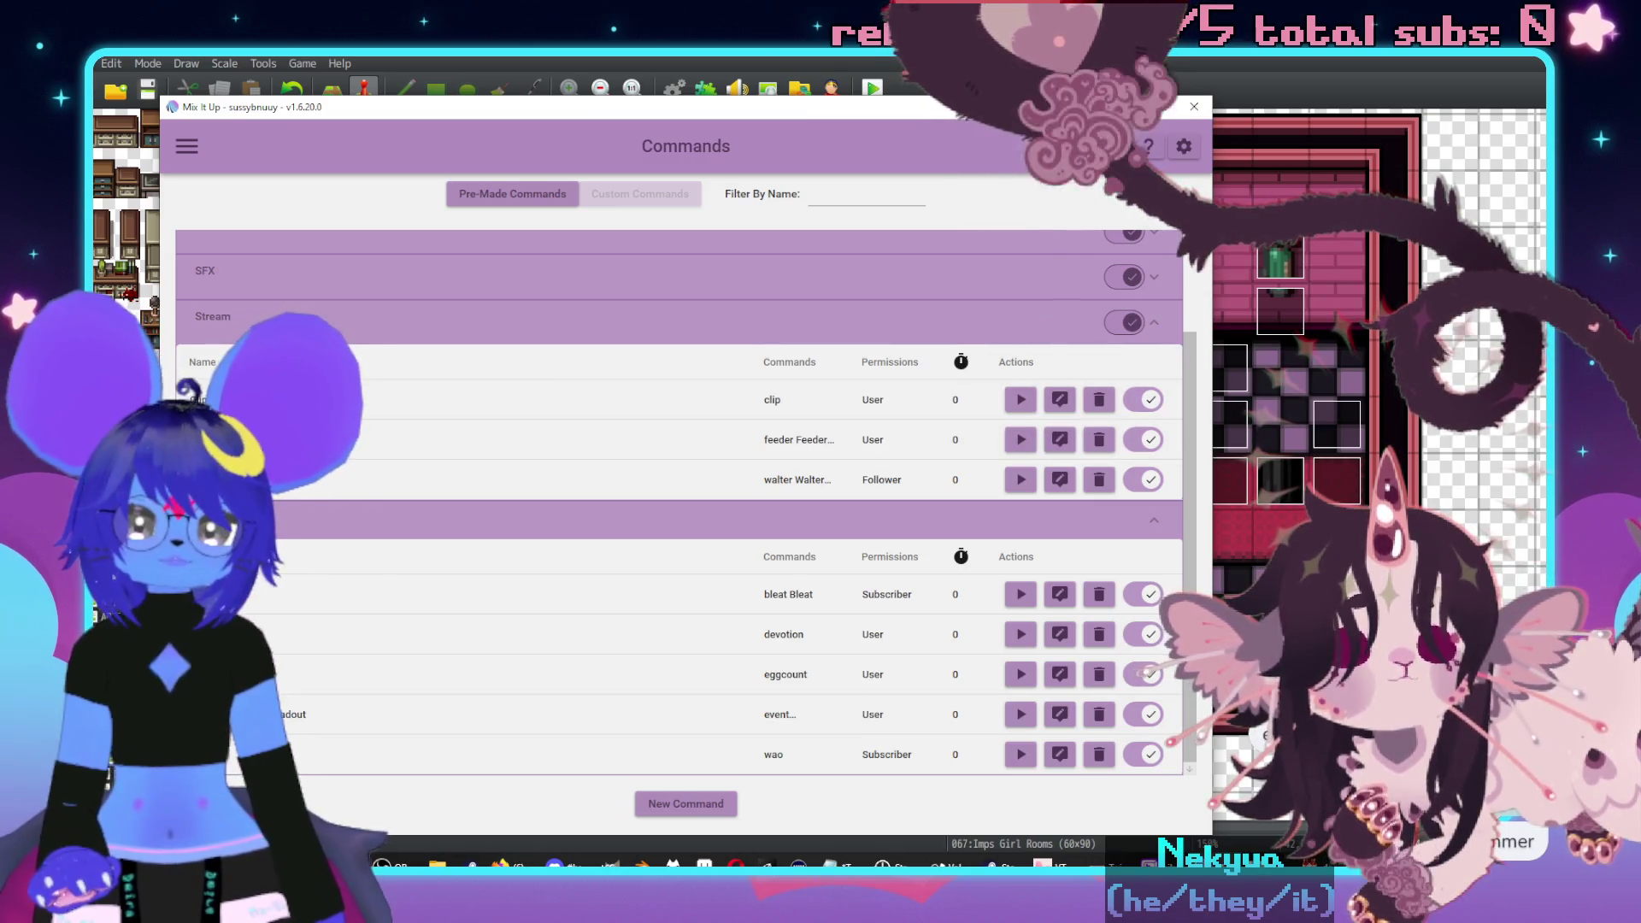
pyautogui.hotkey('alt', 'Tab')
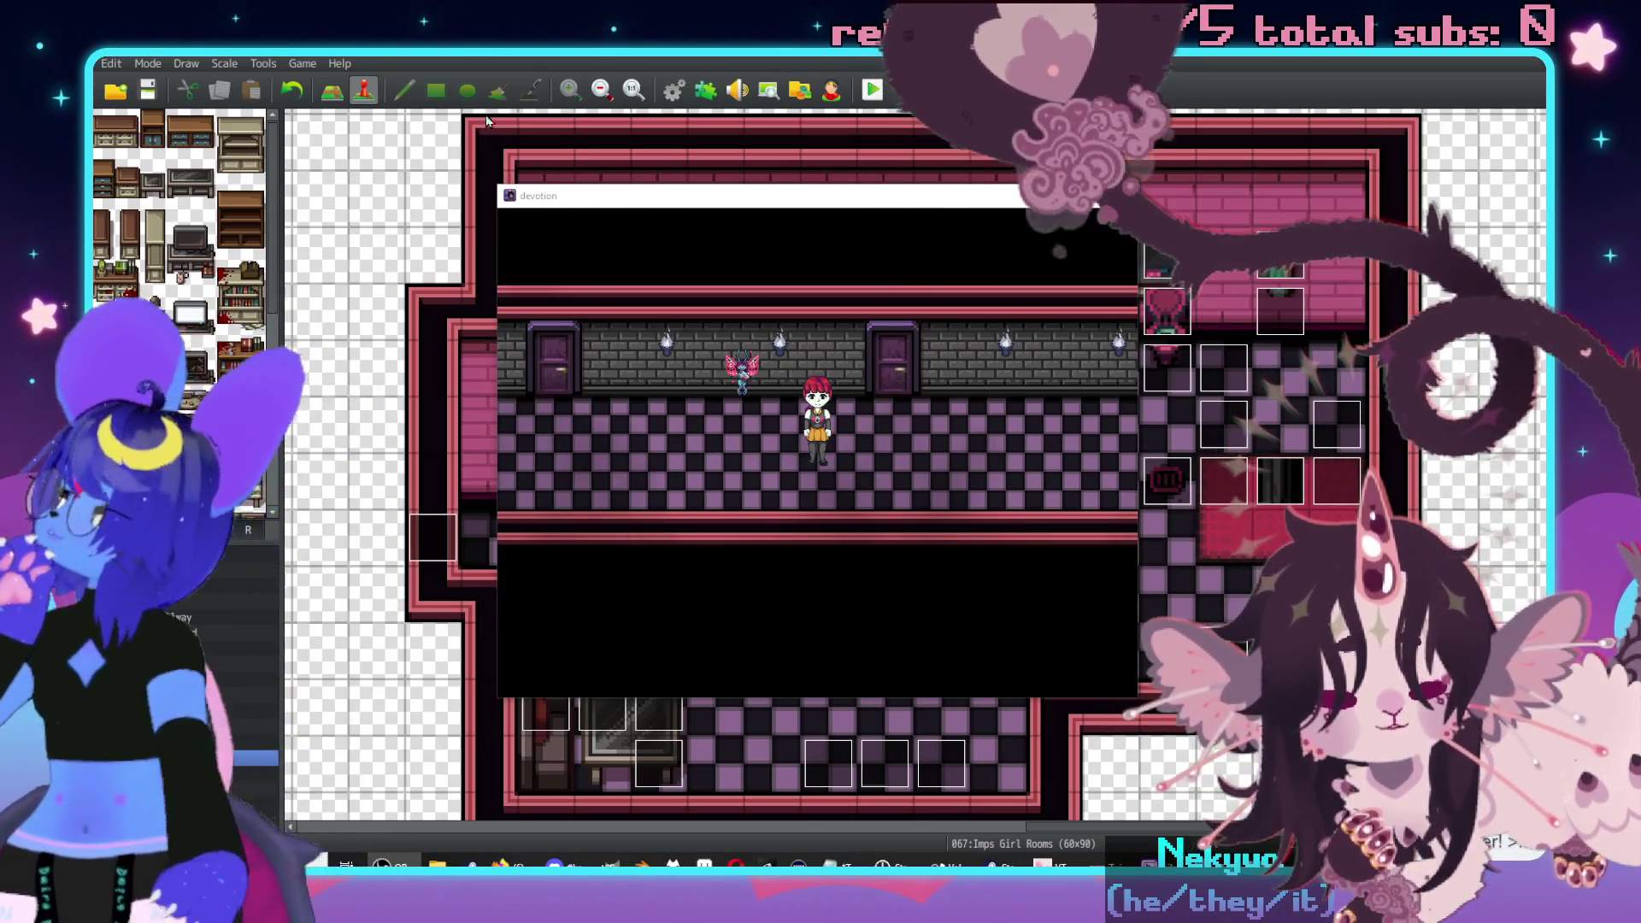
# - Walk the character left along the hallway, up the corridor, and right into the next room
pyautogui.press('Left')
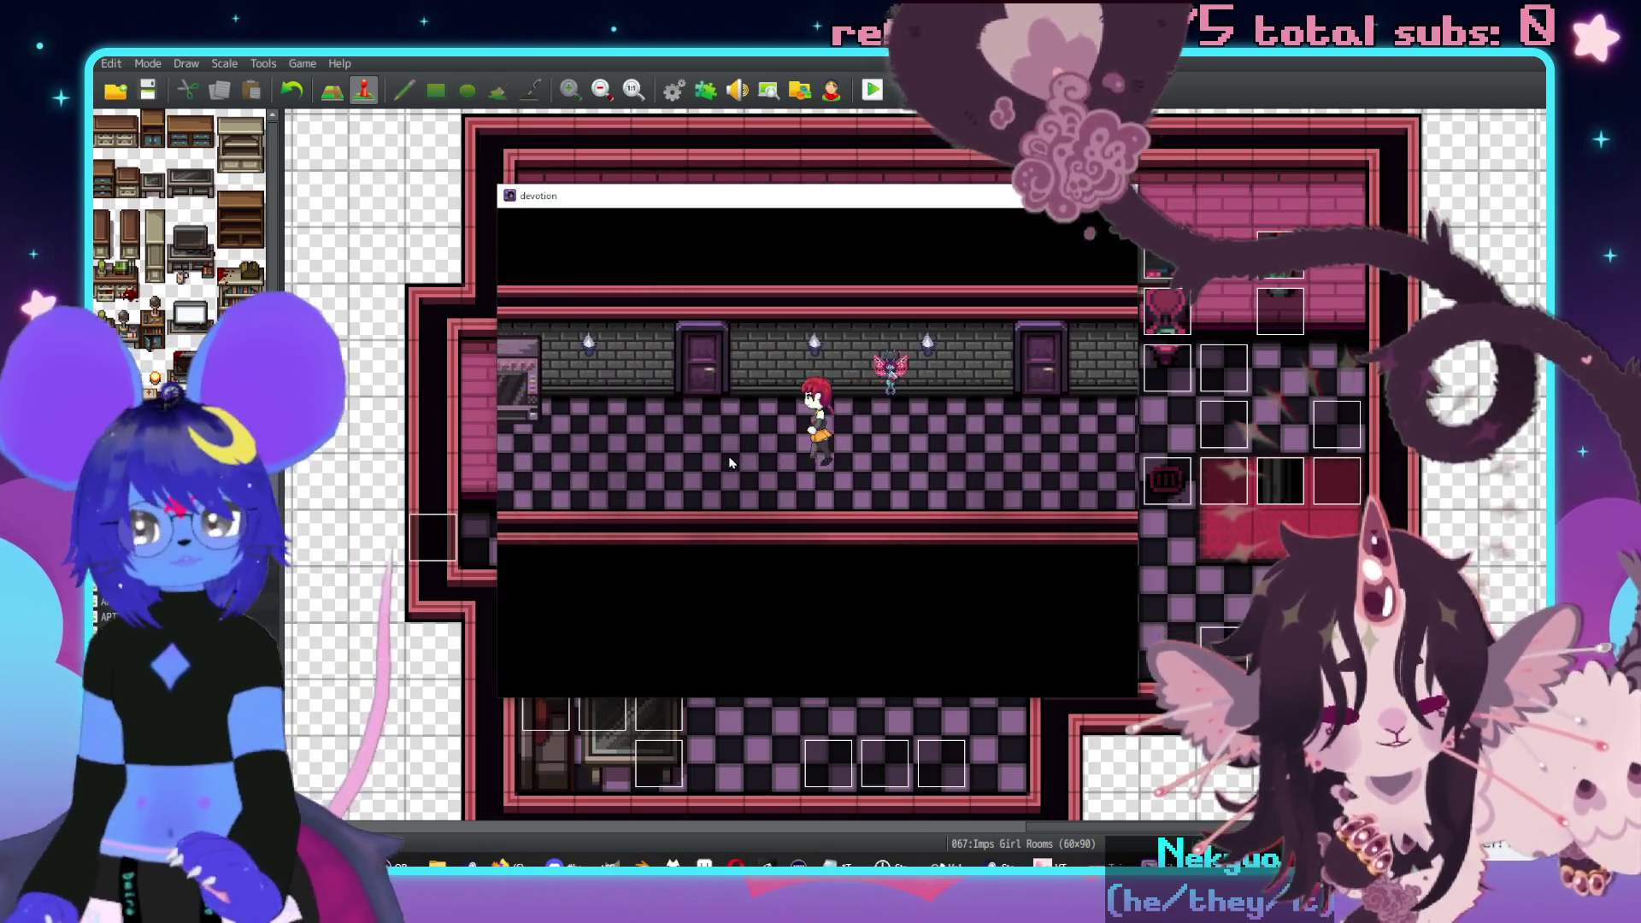
pyautogui.press('Left')
pyautogui.press('Up')
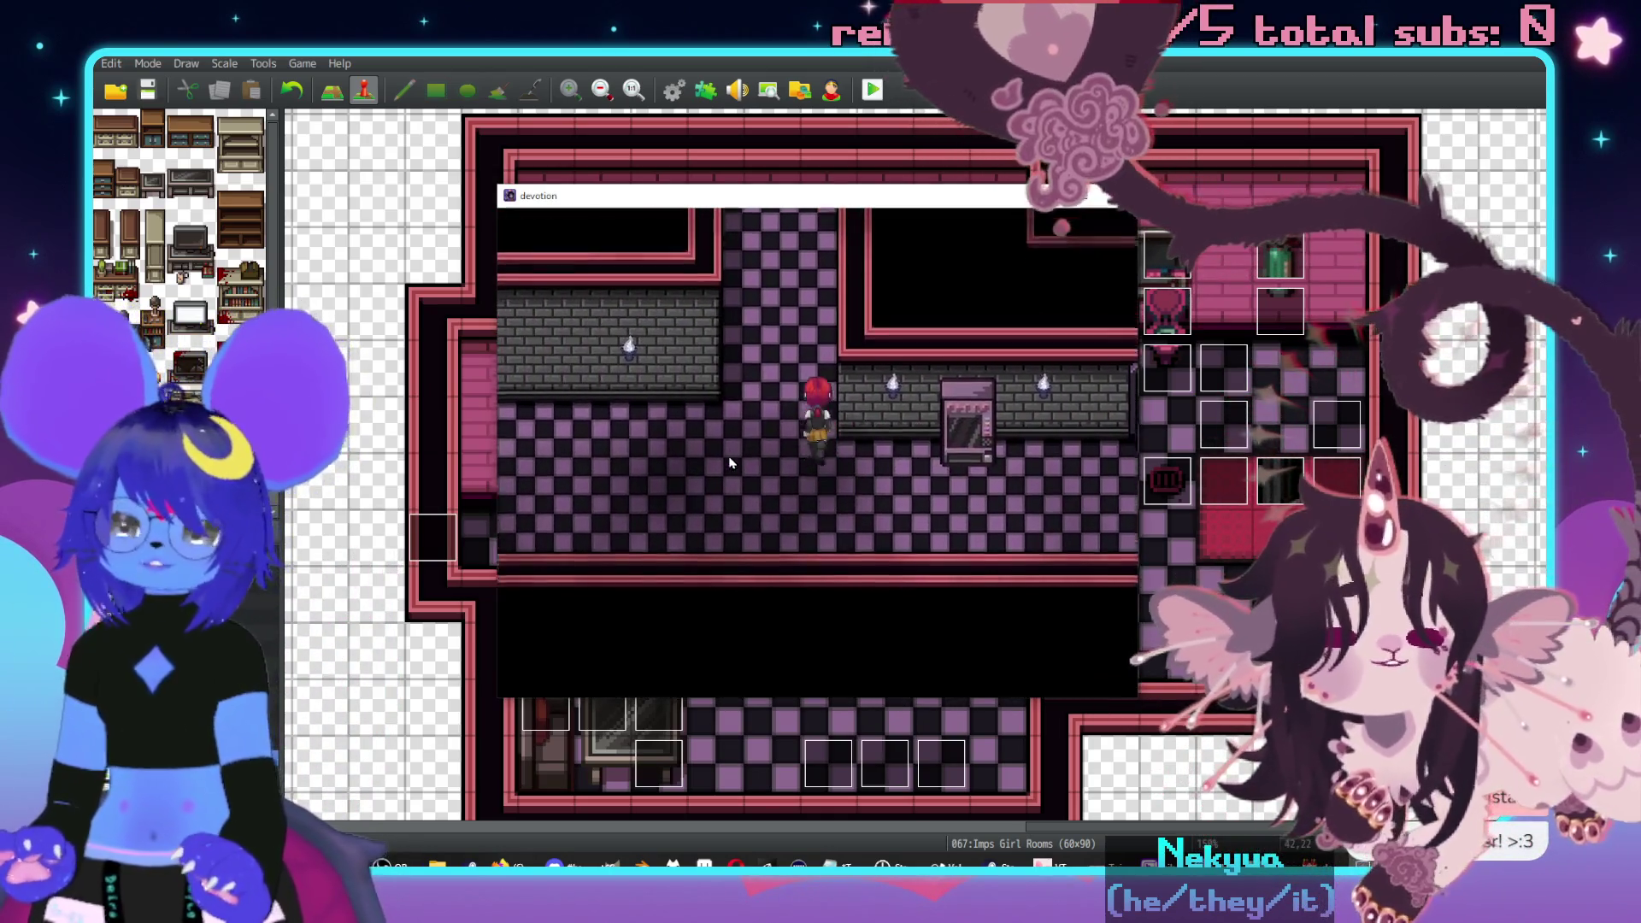
pyautogui.press('Up')
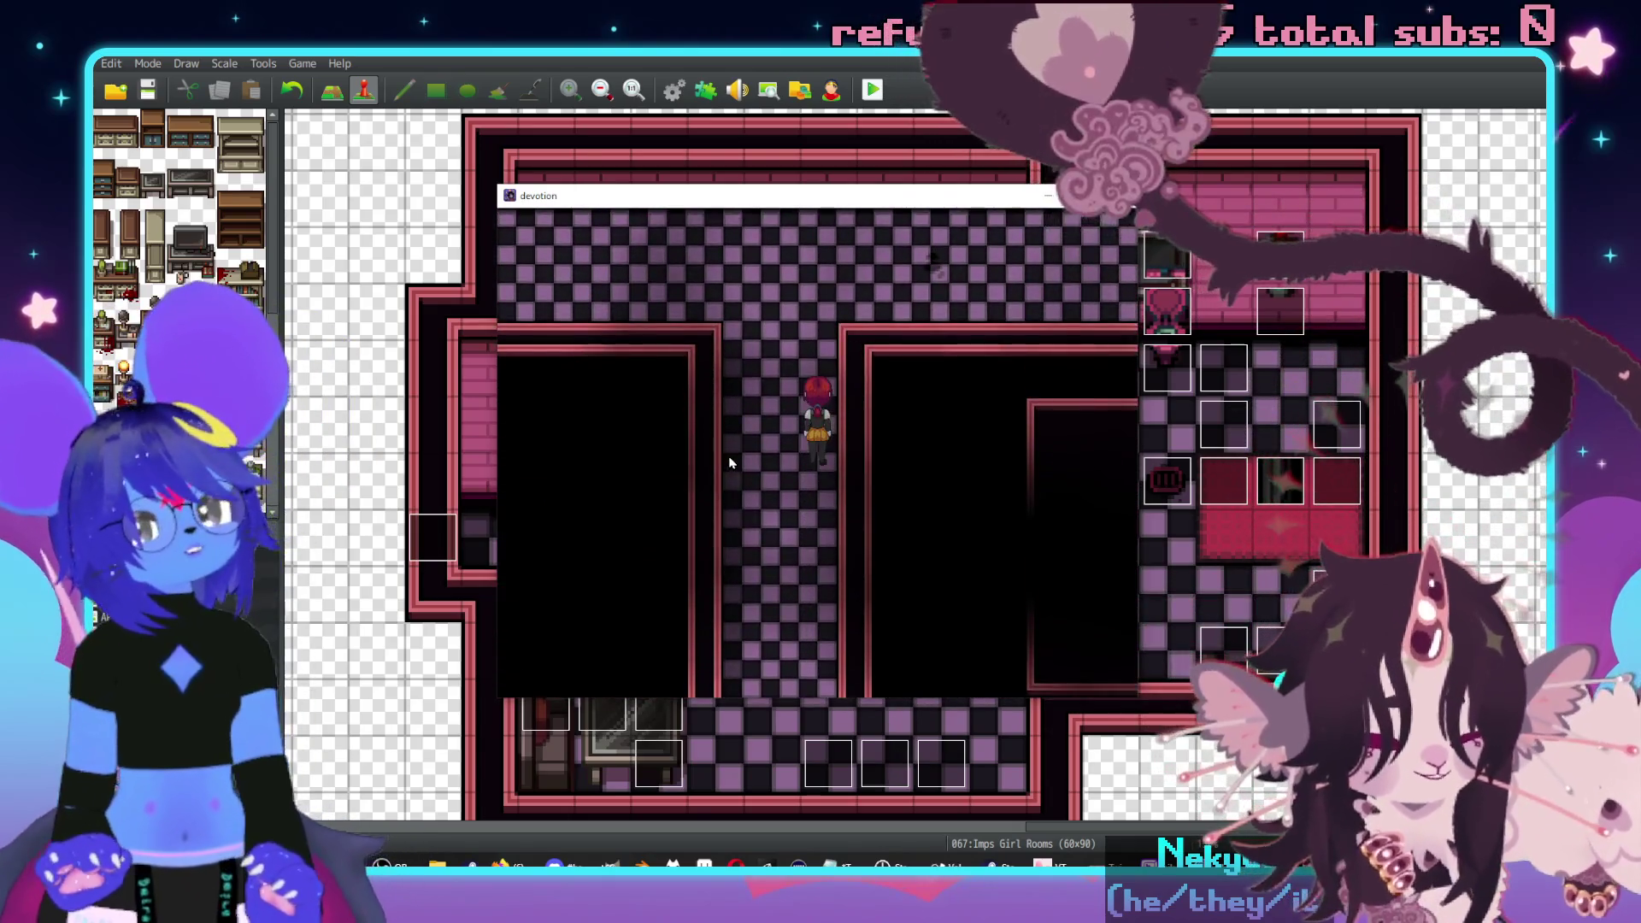
pyautogui.press('Right')
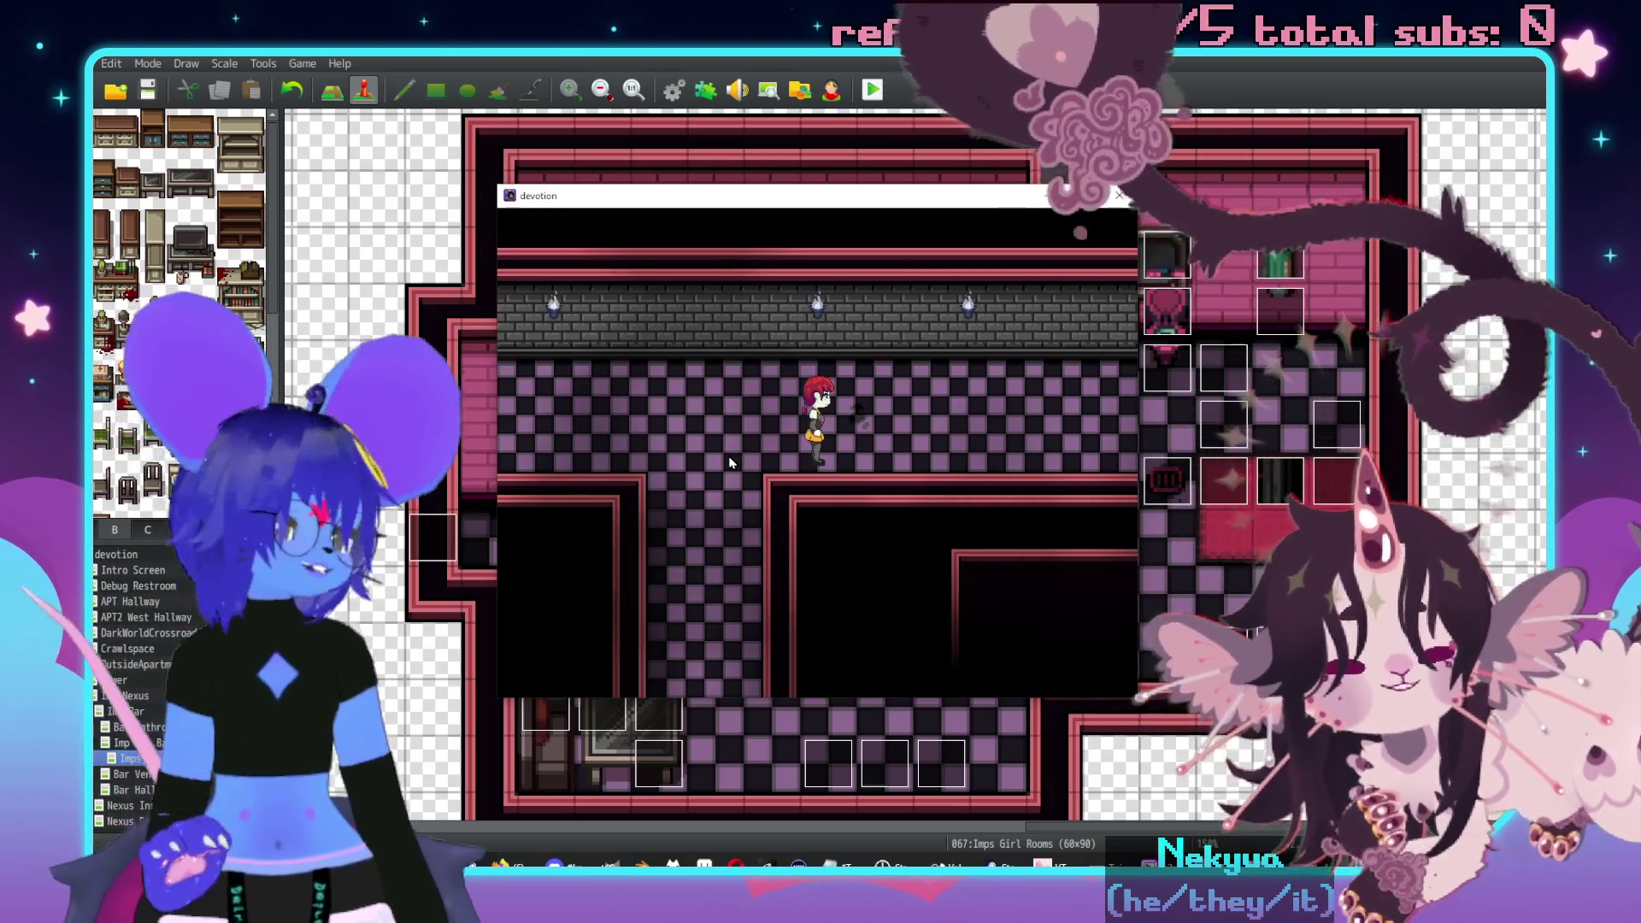
pyautogui.press('Right')
pyautogui.press('Right')
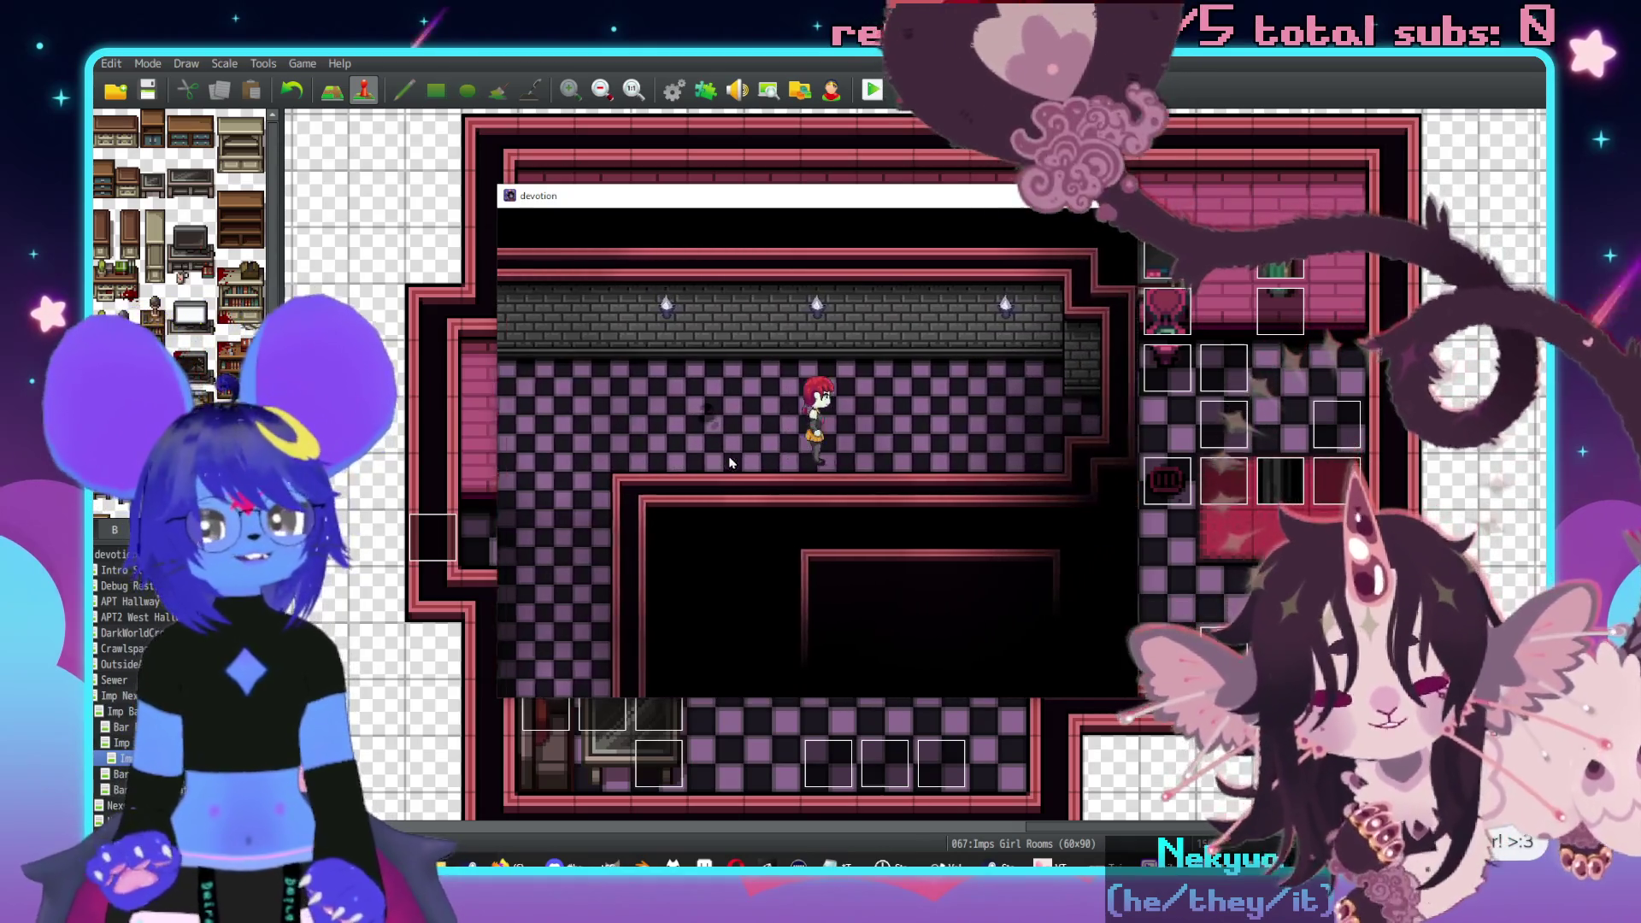
pyautogui.press('Right')
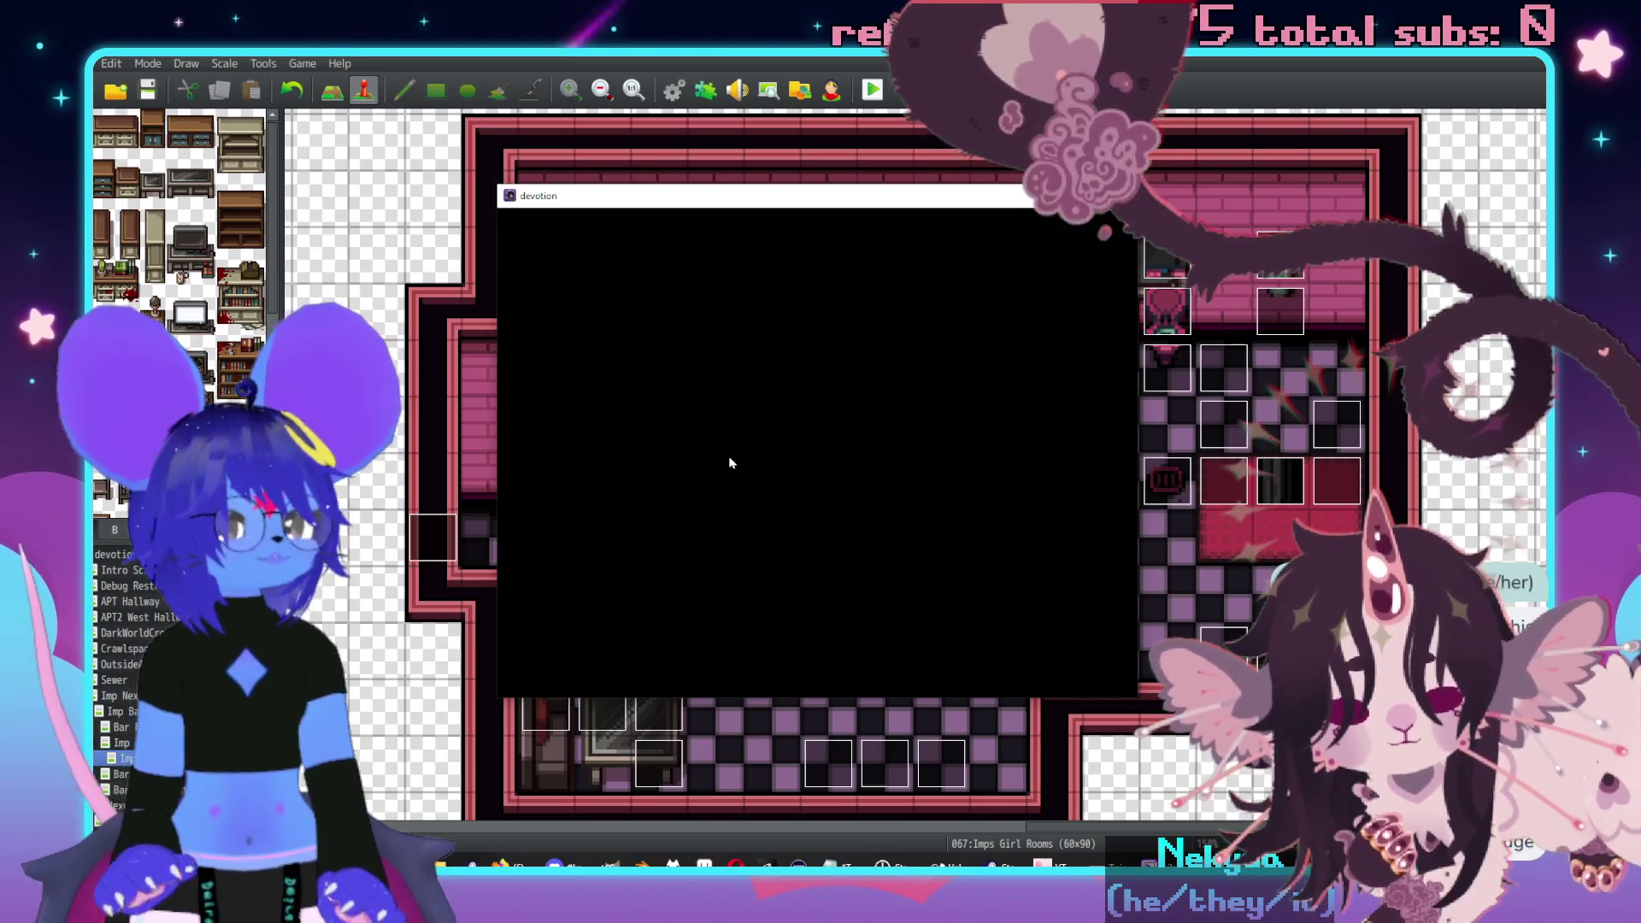
# - Walk through the bedroom to the toilet and shower curtain, then close the playtest
pyautogui.press('Right')
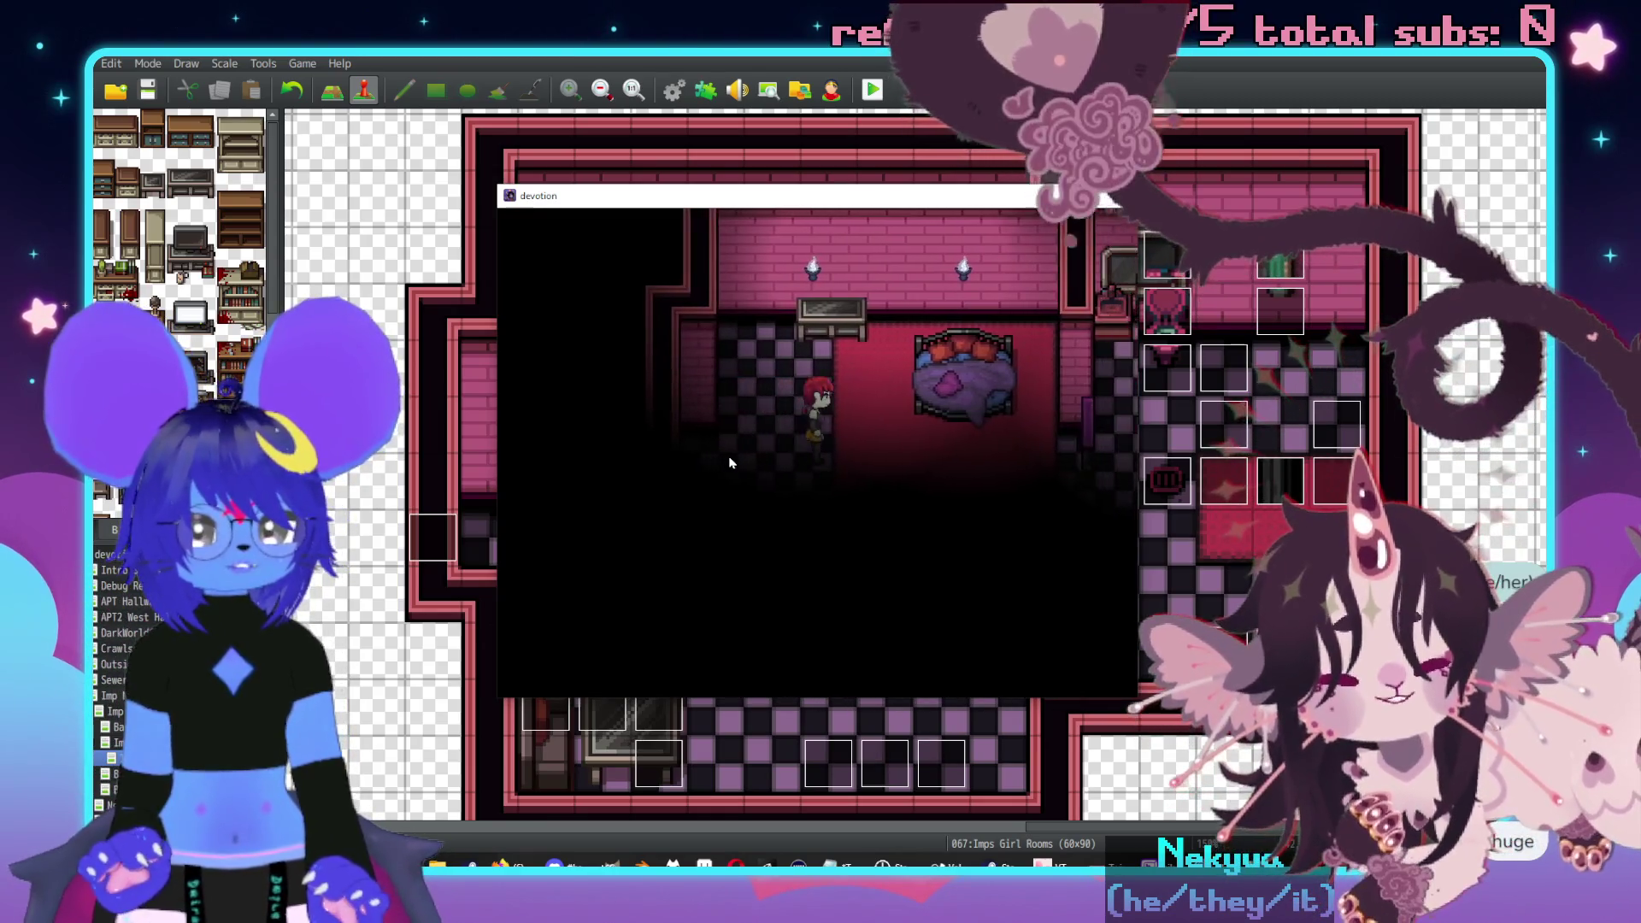
pyautogui.press('Right')
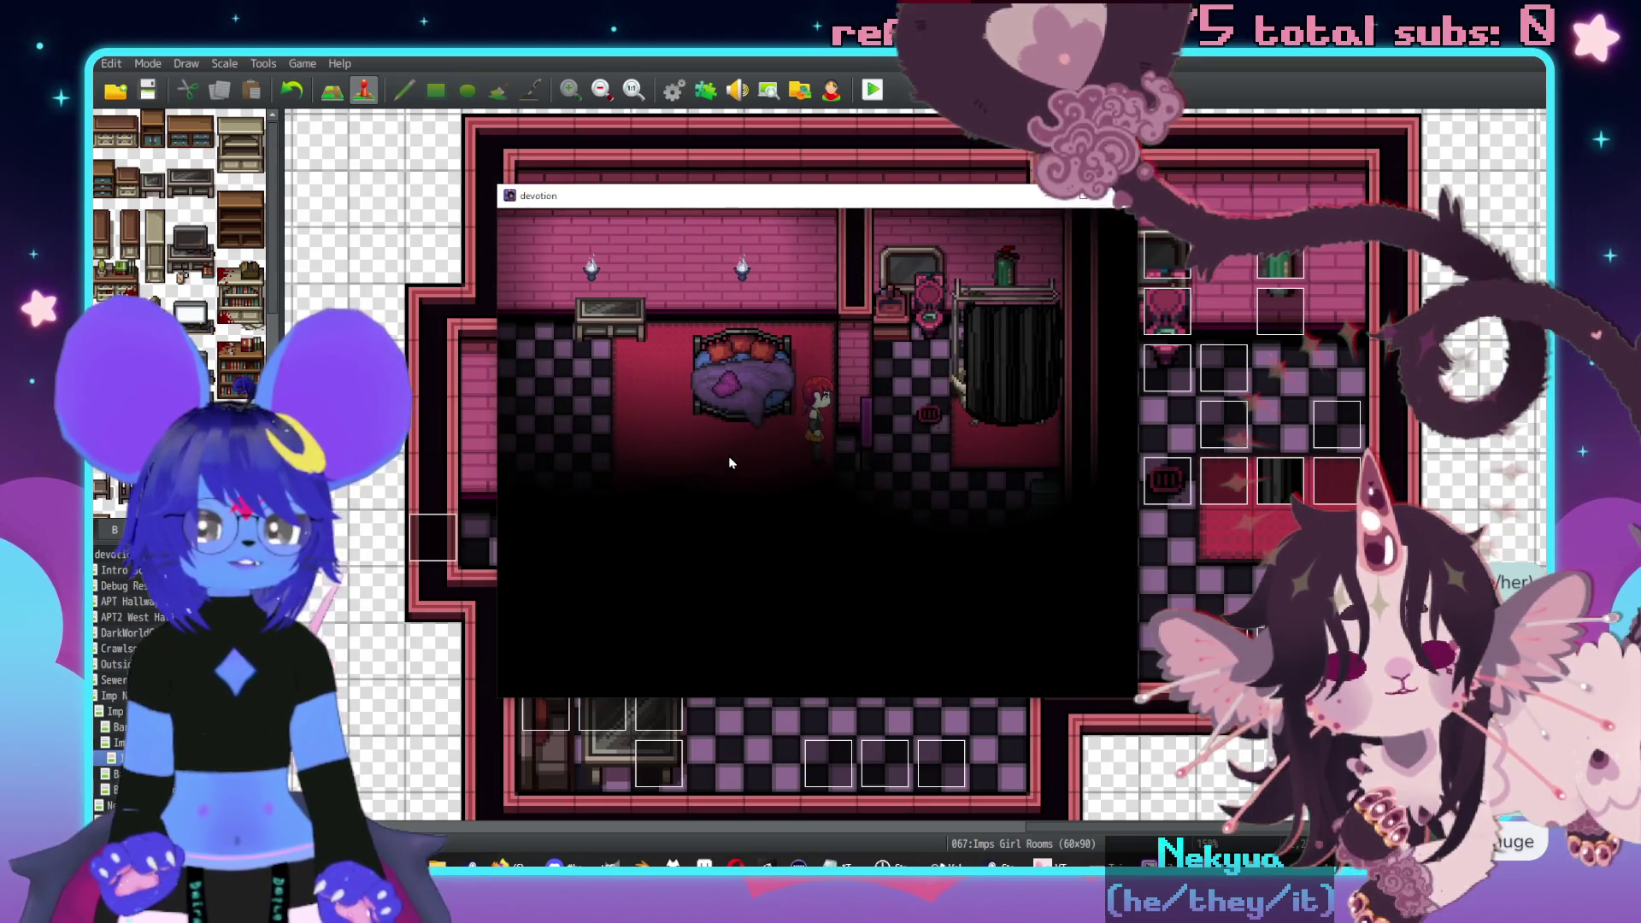
pyautogui.press('Right')
pyautogui.press('Up')
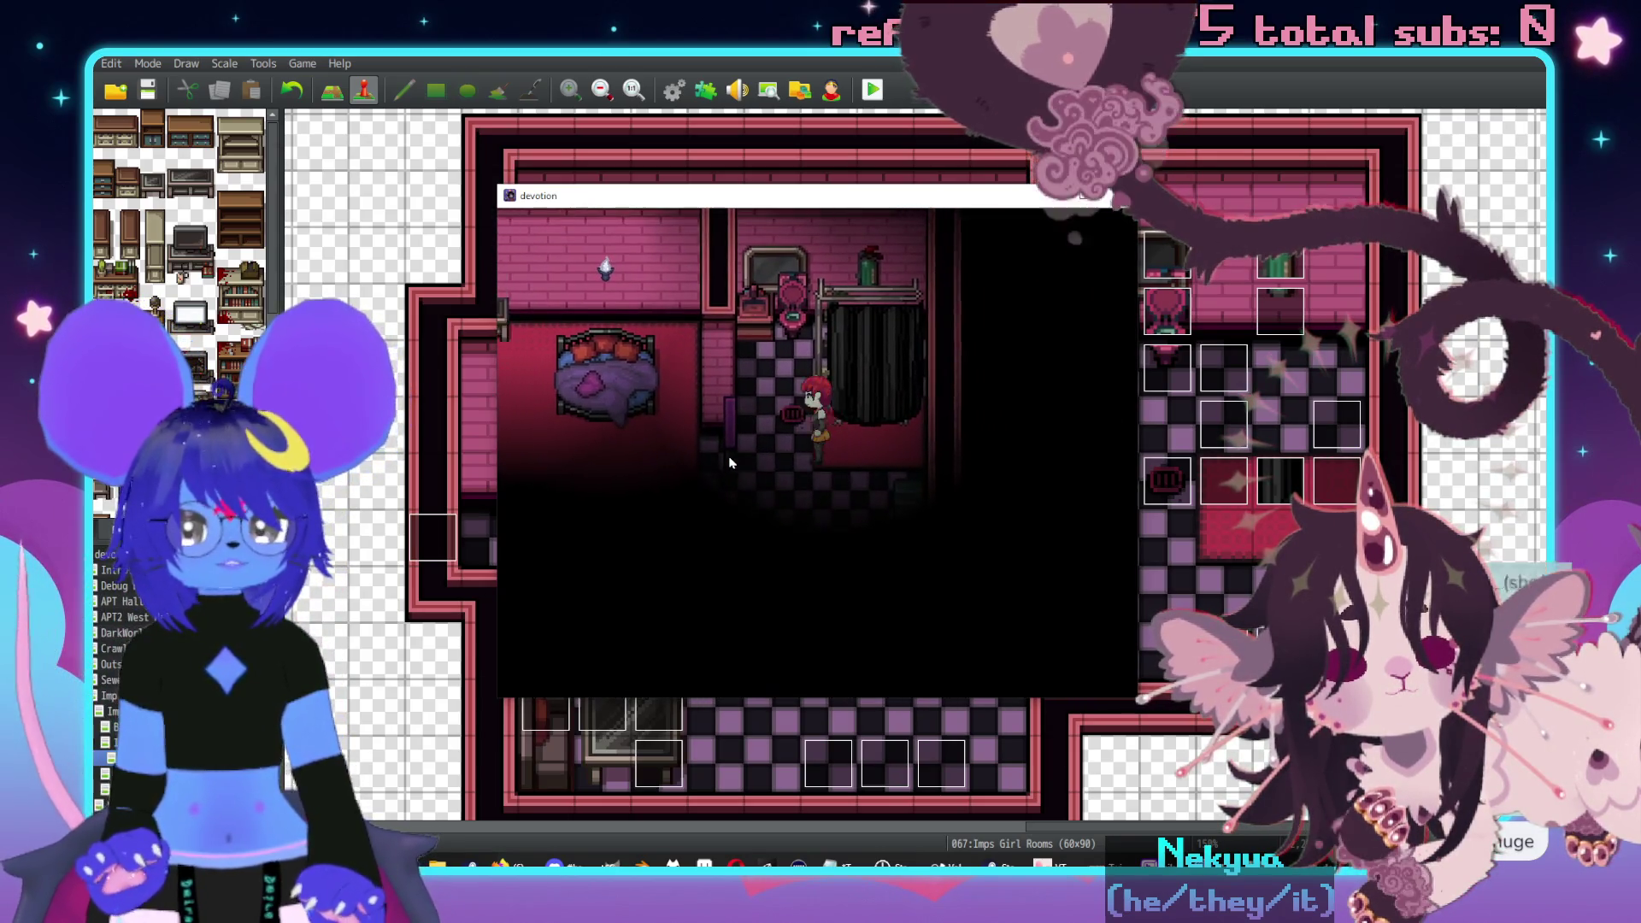
pyautogui.press('Down')
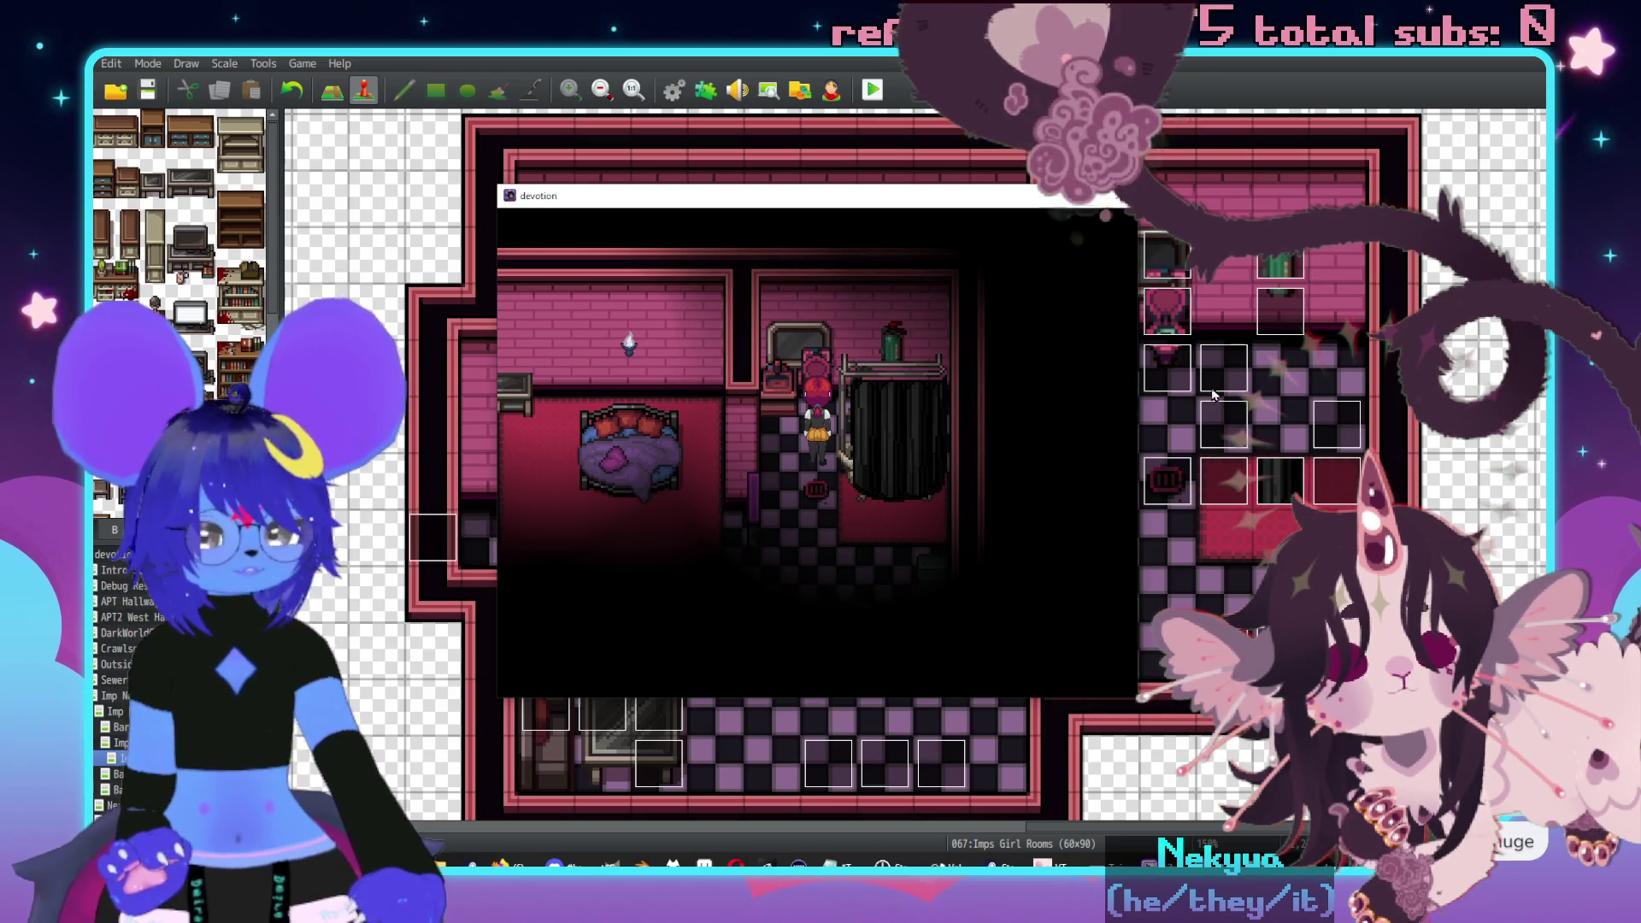
pyautogui.hotkey('alt', 'F4')
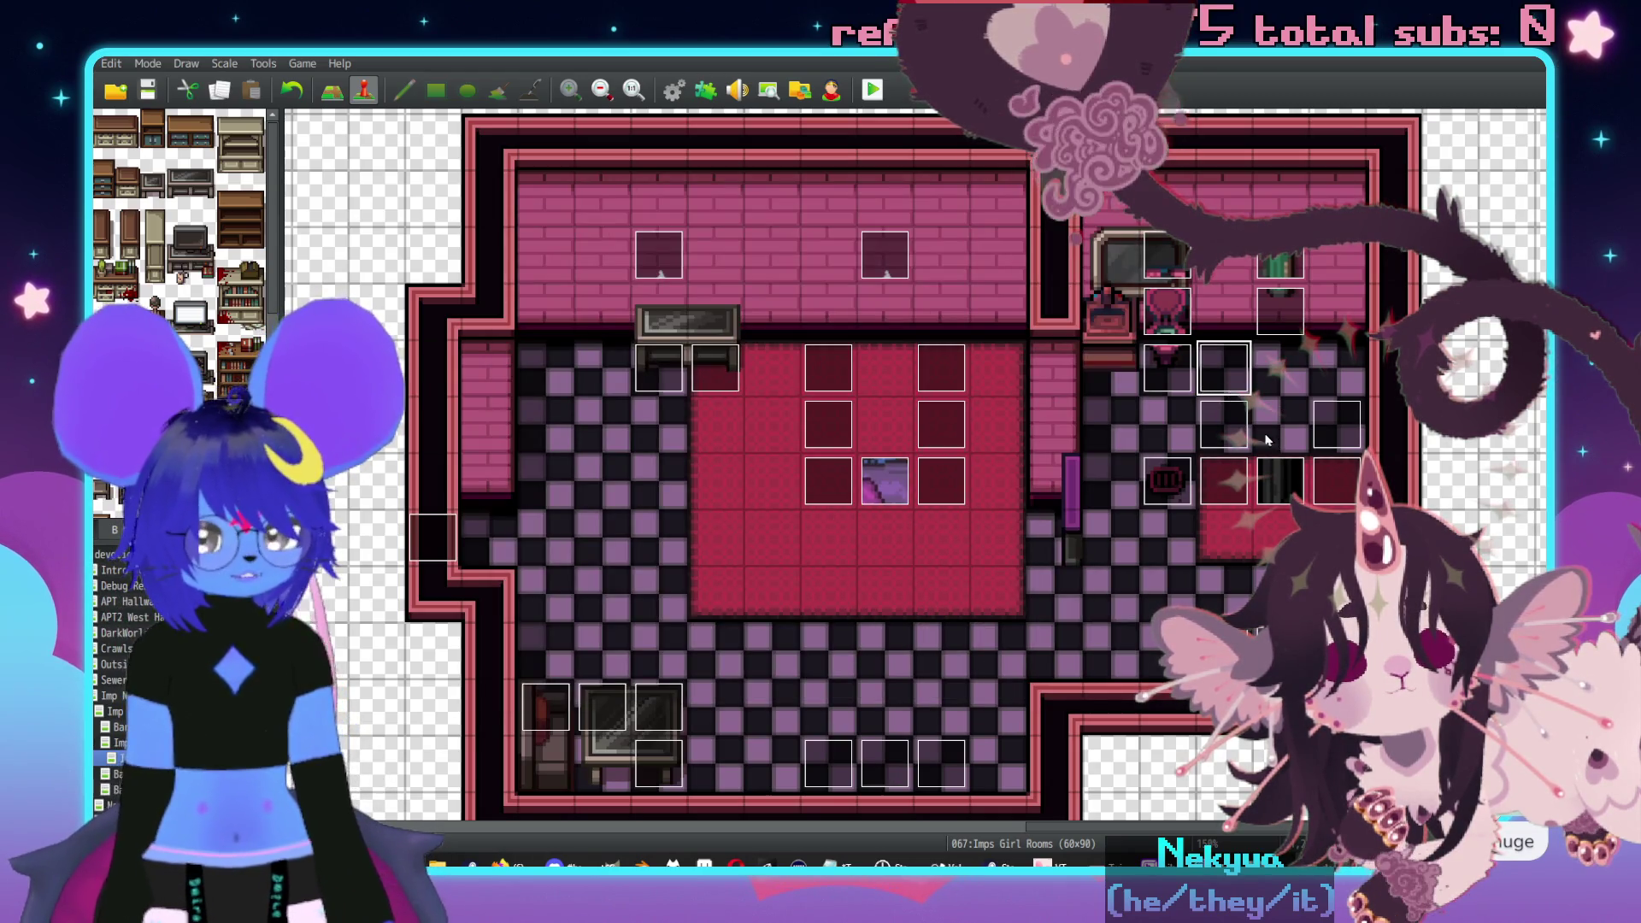
pyautogui.doubleClick(1213, 362)
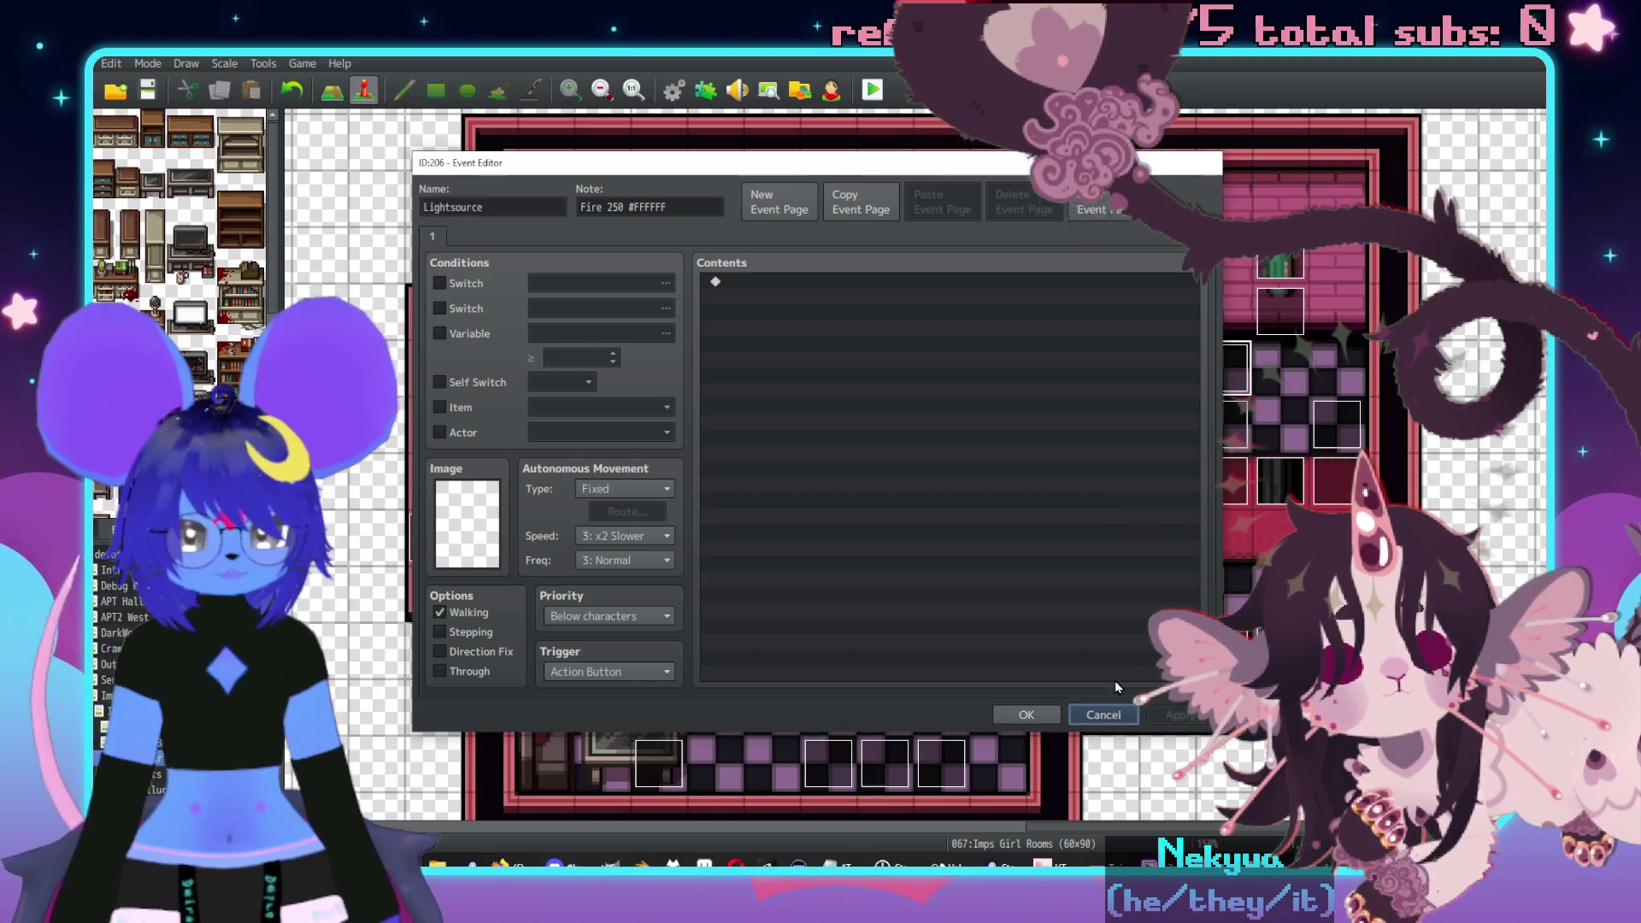
# - Cancel the Lightsource event and move the bathroom events to new tiles, around map position 48,28
pyautogui.click(1104, 714)
pyautogui.moveTo(1244, 493)
pyautogui.mouseDown()
pyautogui.moveTo(1224, 428)
pyautogui.moveTo(1345, 455)
pyautogui.moveTo(1348, 402)
pyautogui.mouseUp()
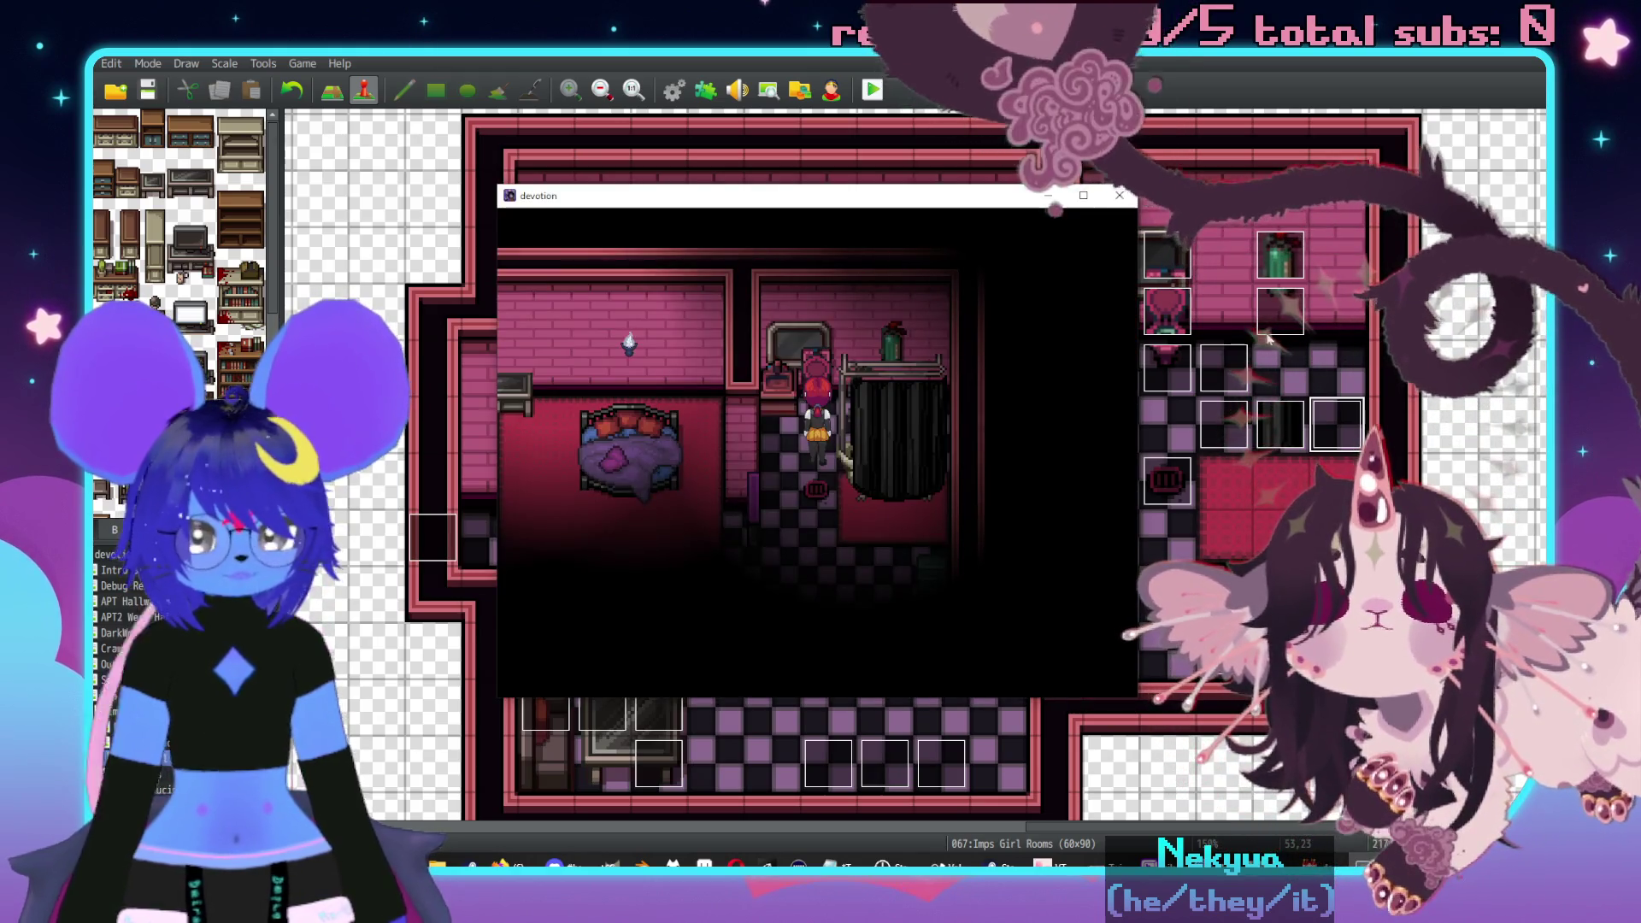
pyautogui.click(1223, 367)
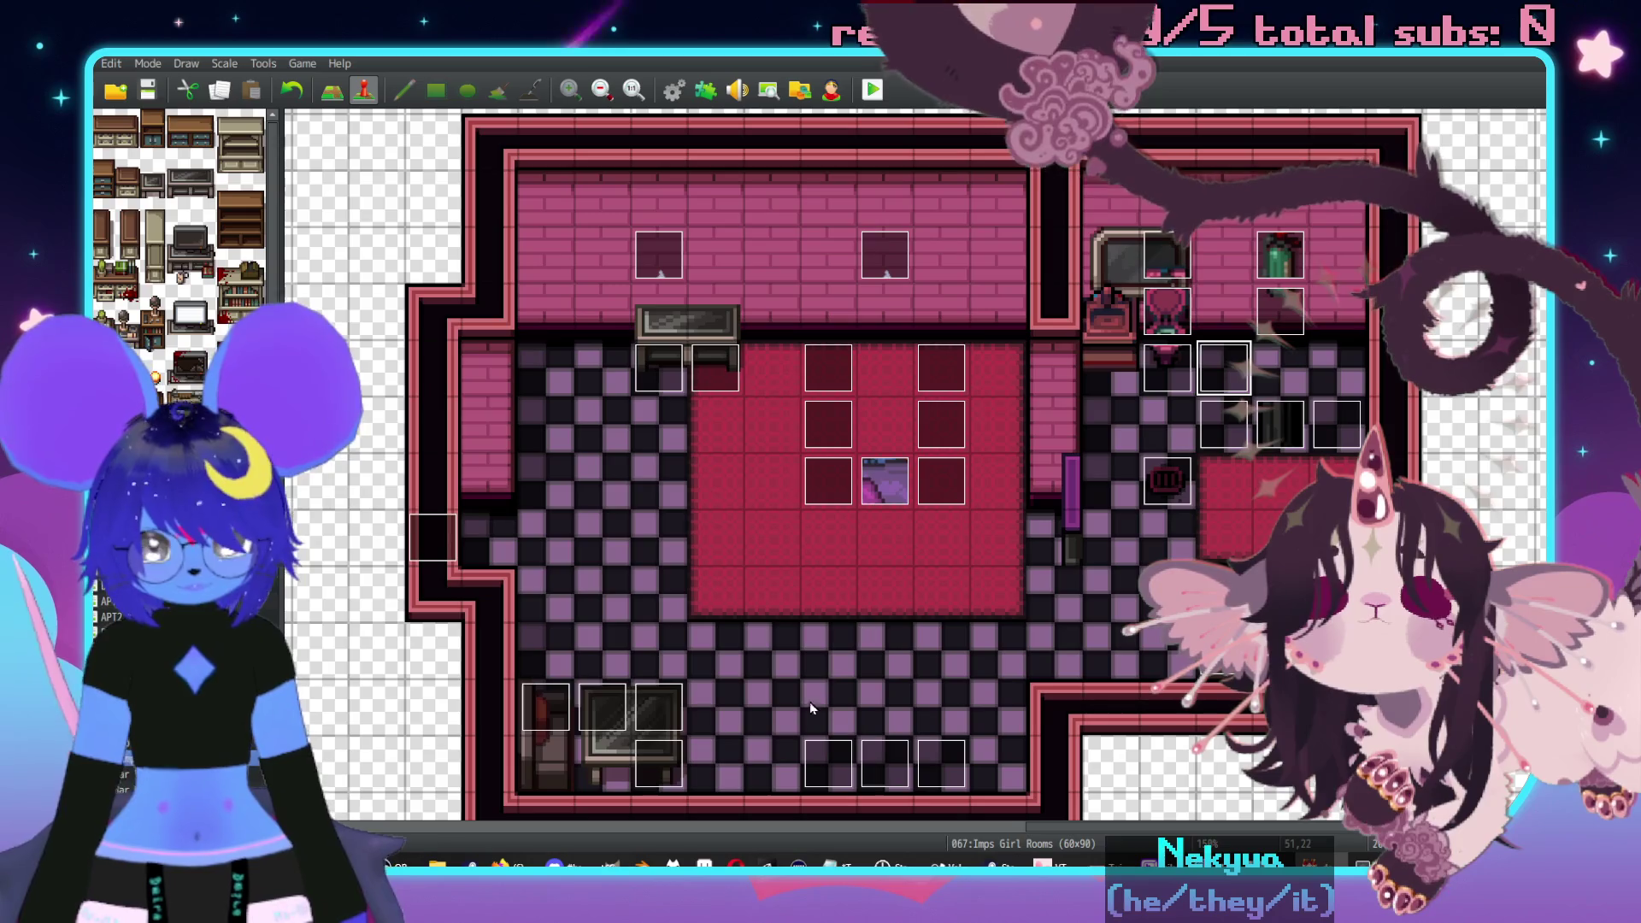
pyautogui.click(733, 767)
pyautogui.click(1054, 707)
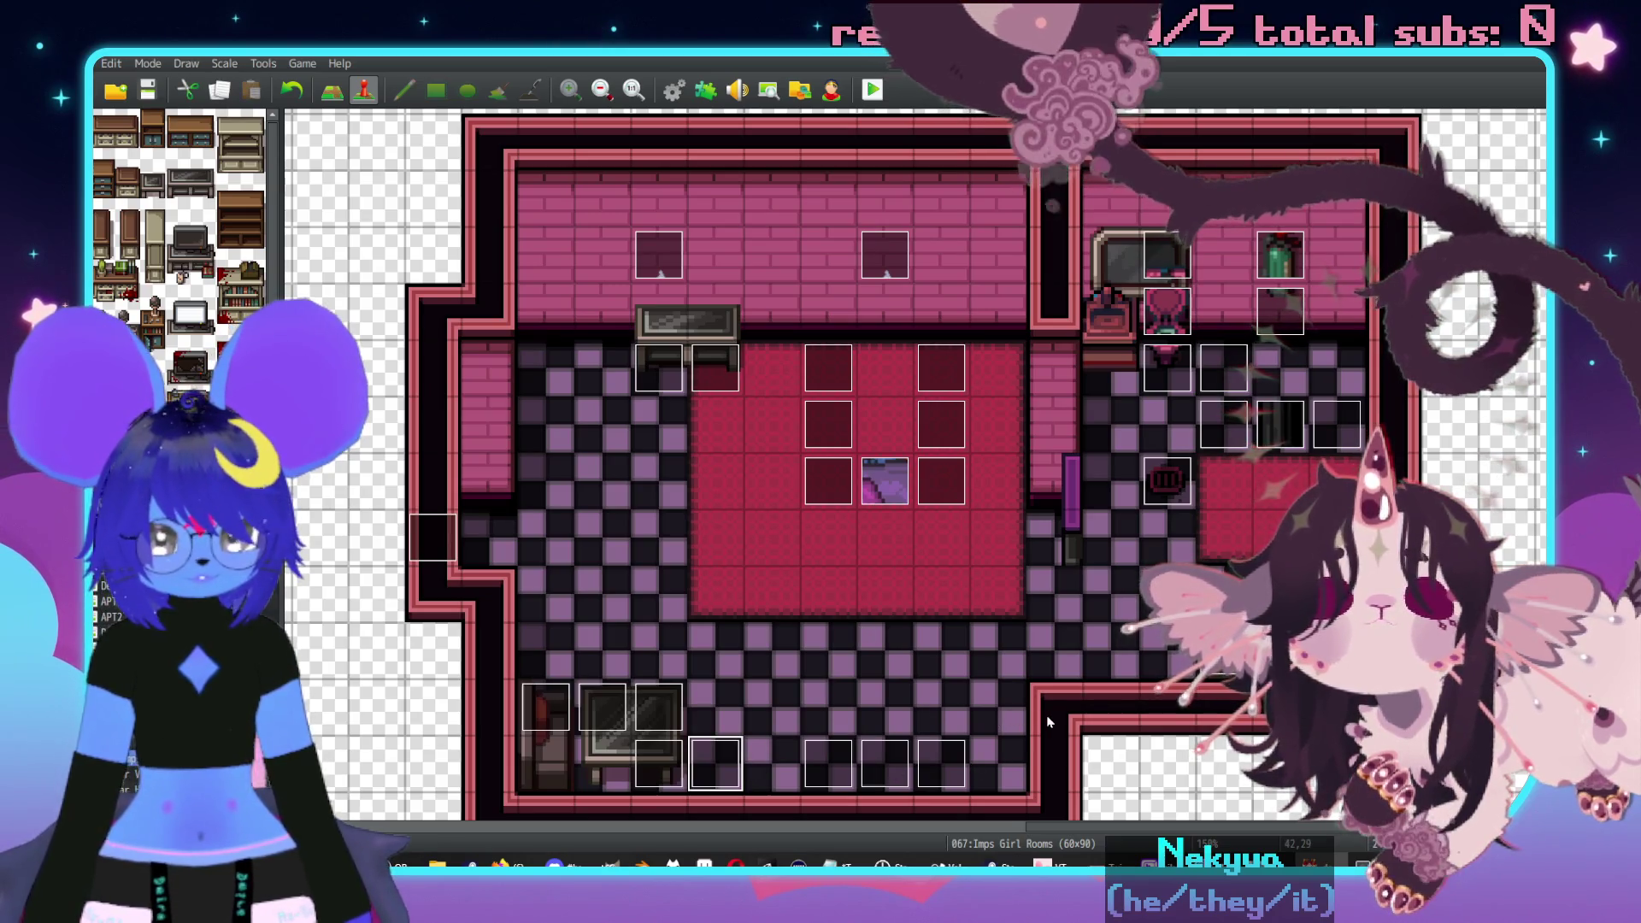
# - Save the game changes and launch a fresh playtest
pyautogui.press('F9')
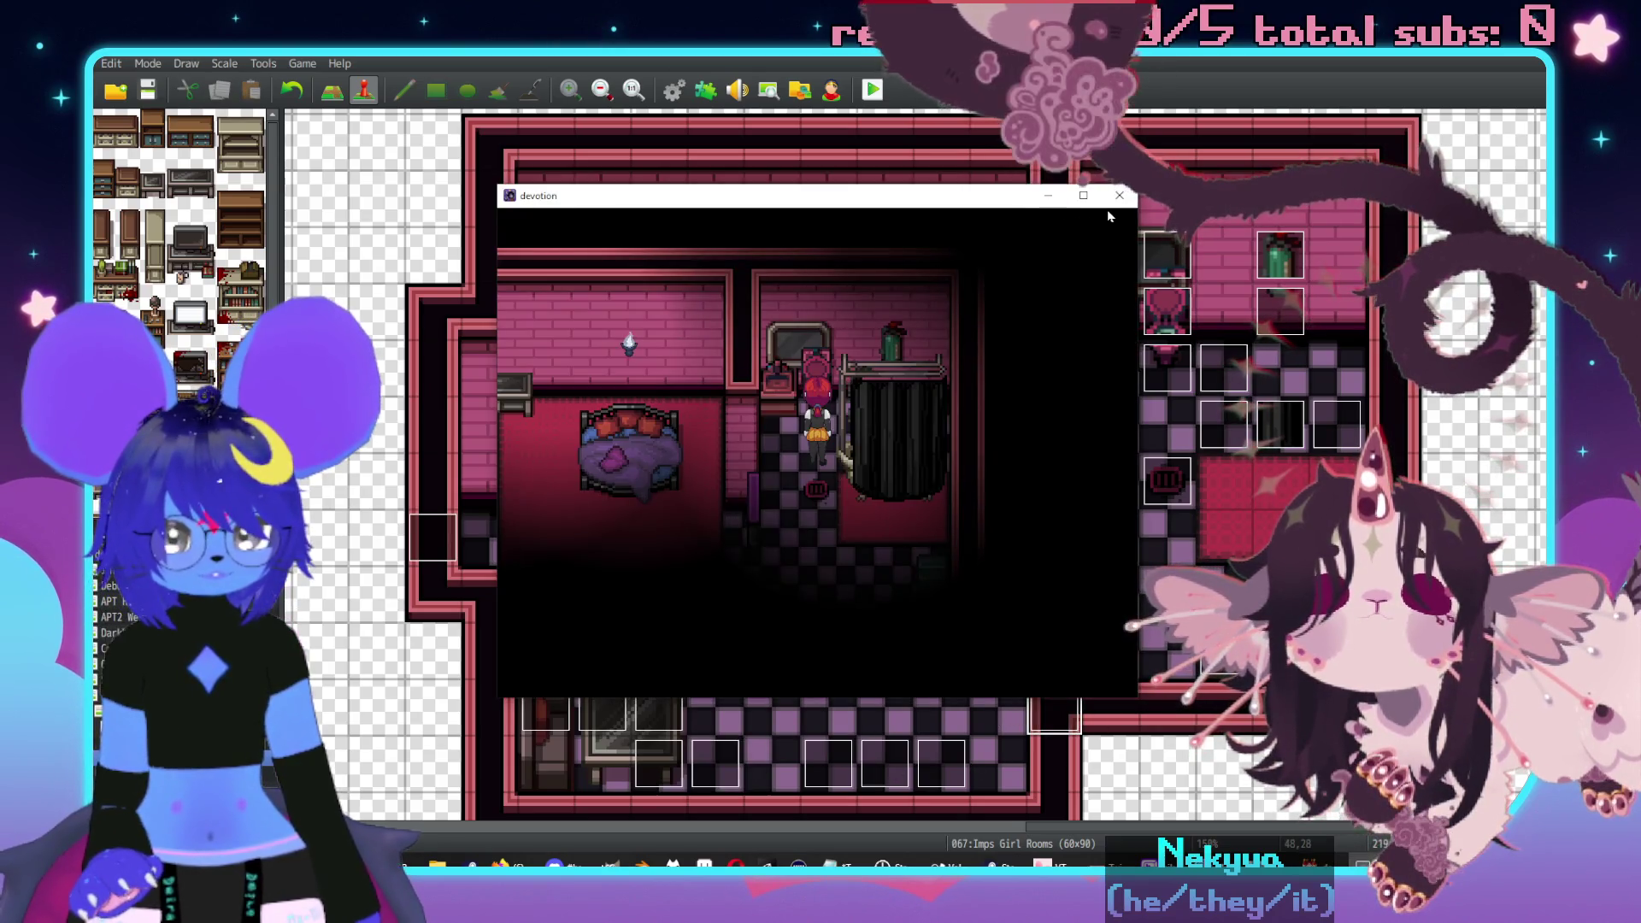
pyautogui.click(1109, 182)
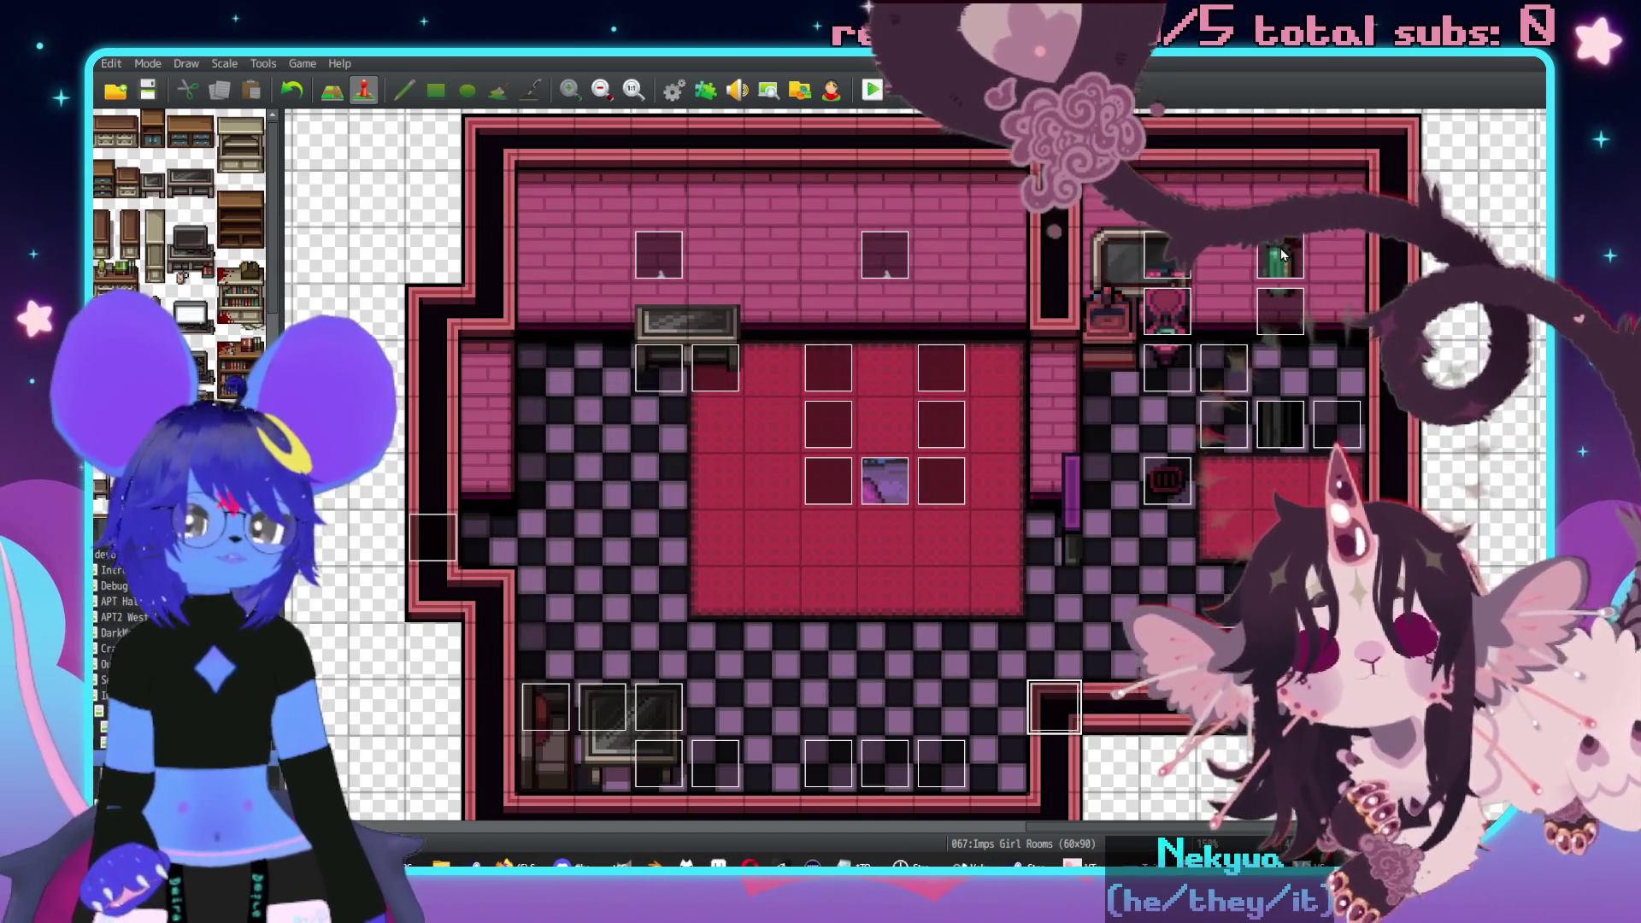
pyautogui.click(1223, 312)
pyautogui.press('F9')
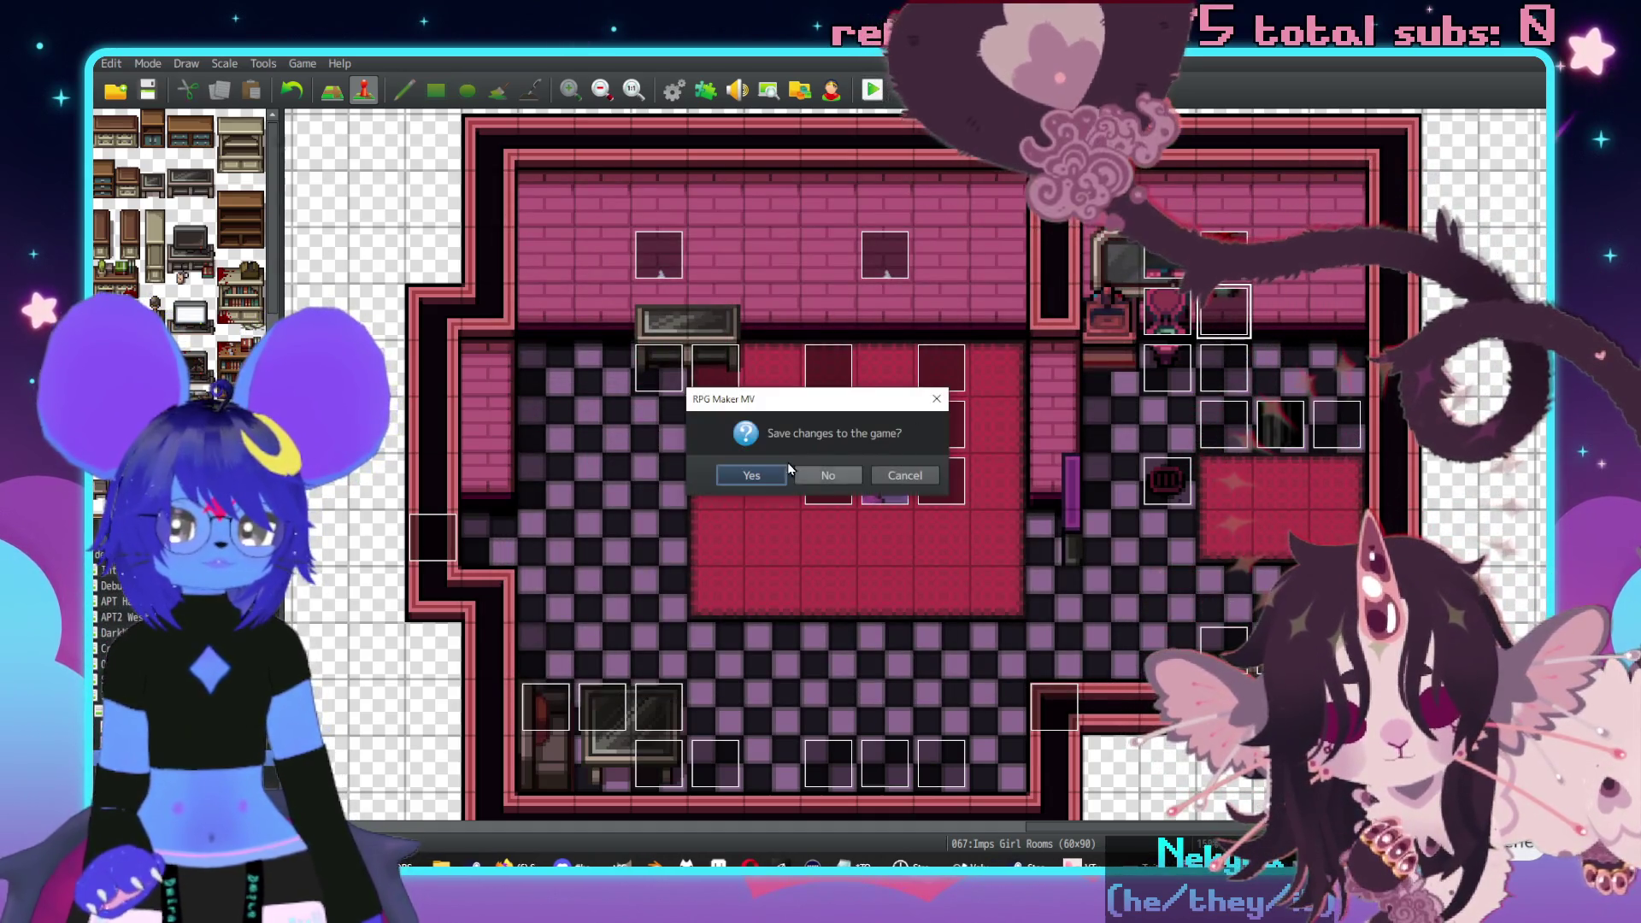
pyautogui.press('Return')
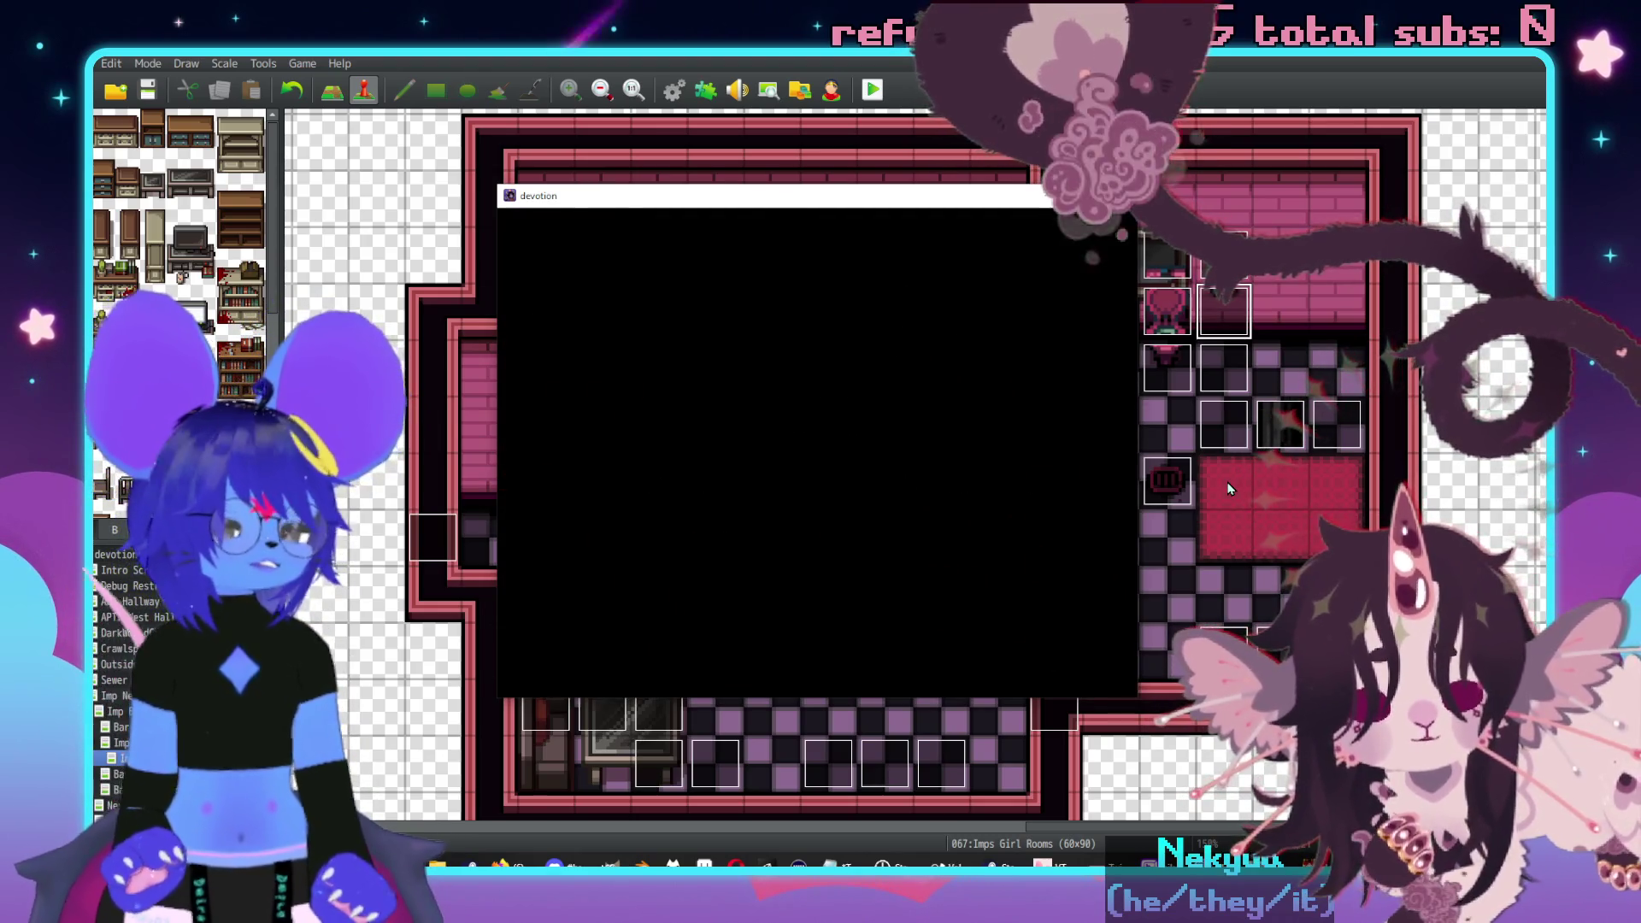
# - Walk the character left, up the vertical corridor, and right into the new bedroom
pyautogui.press('Left')
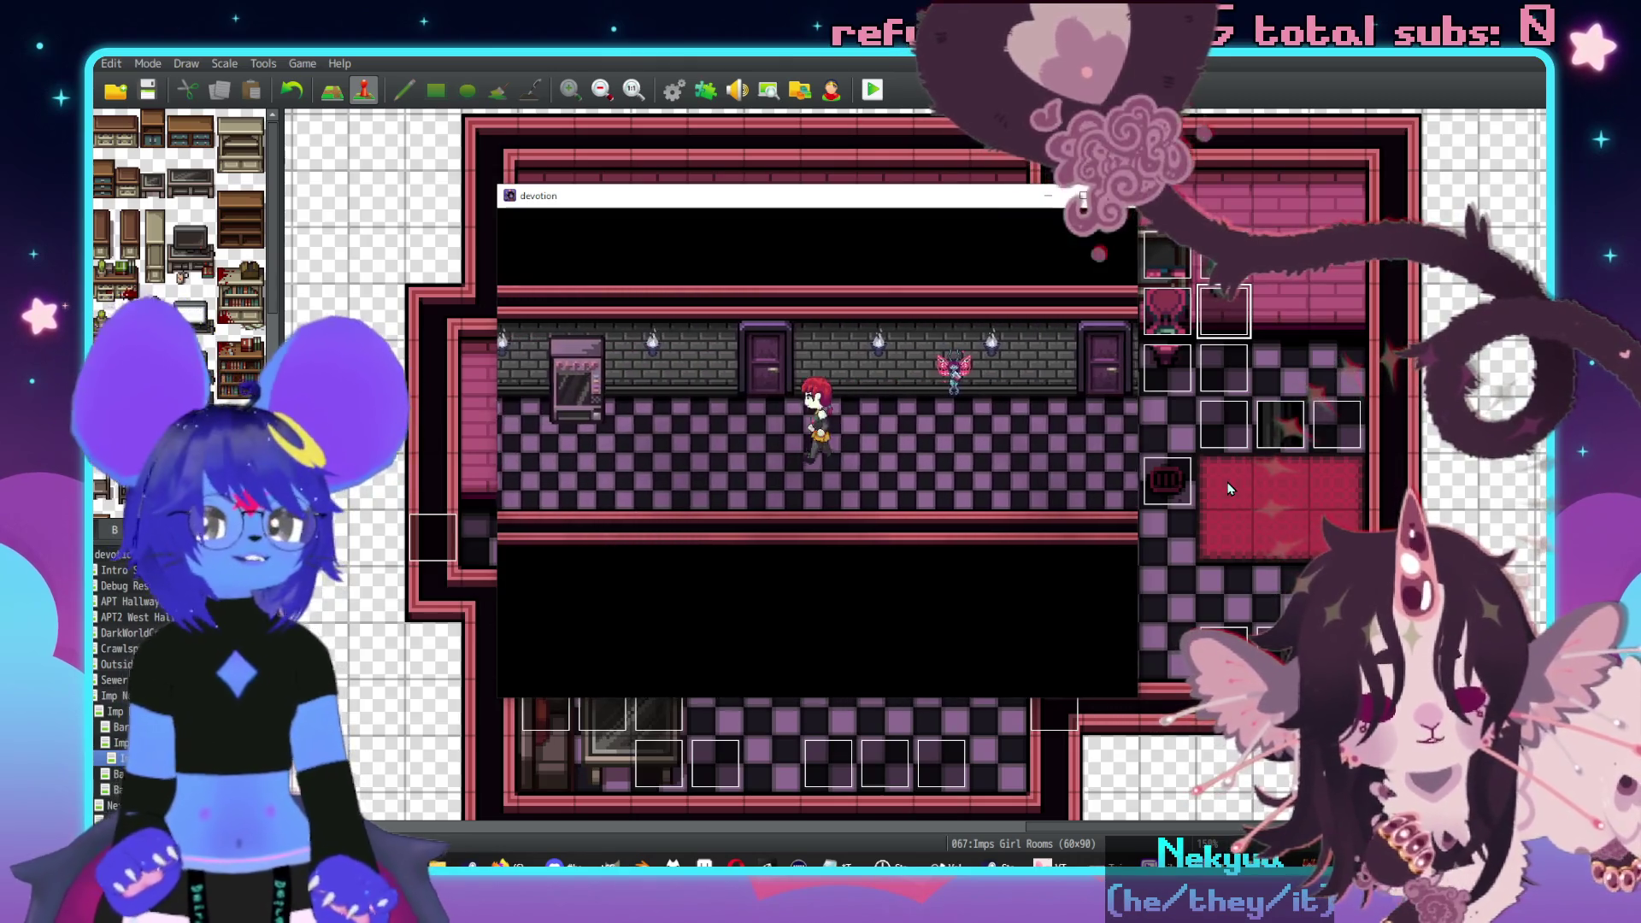
pyautogui.press('Left')
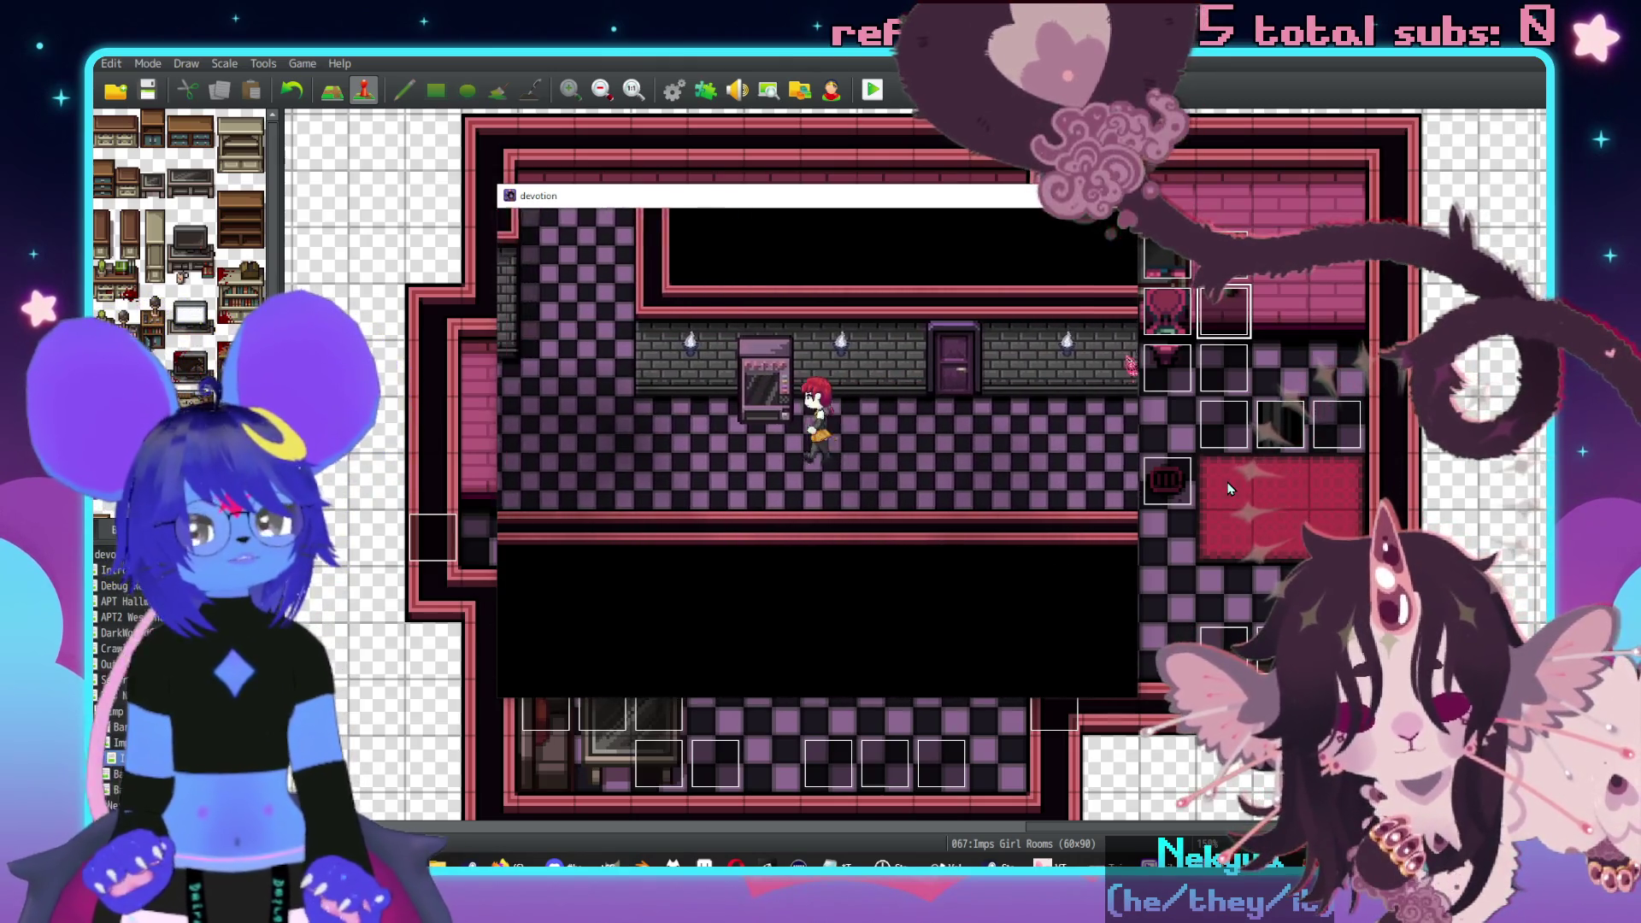
pyautogui.press('Up')
pyautogui.press('Up')
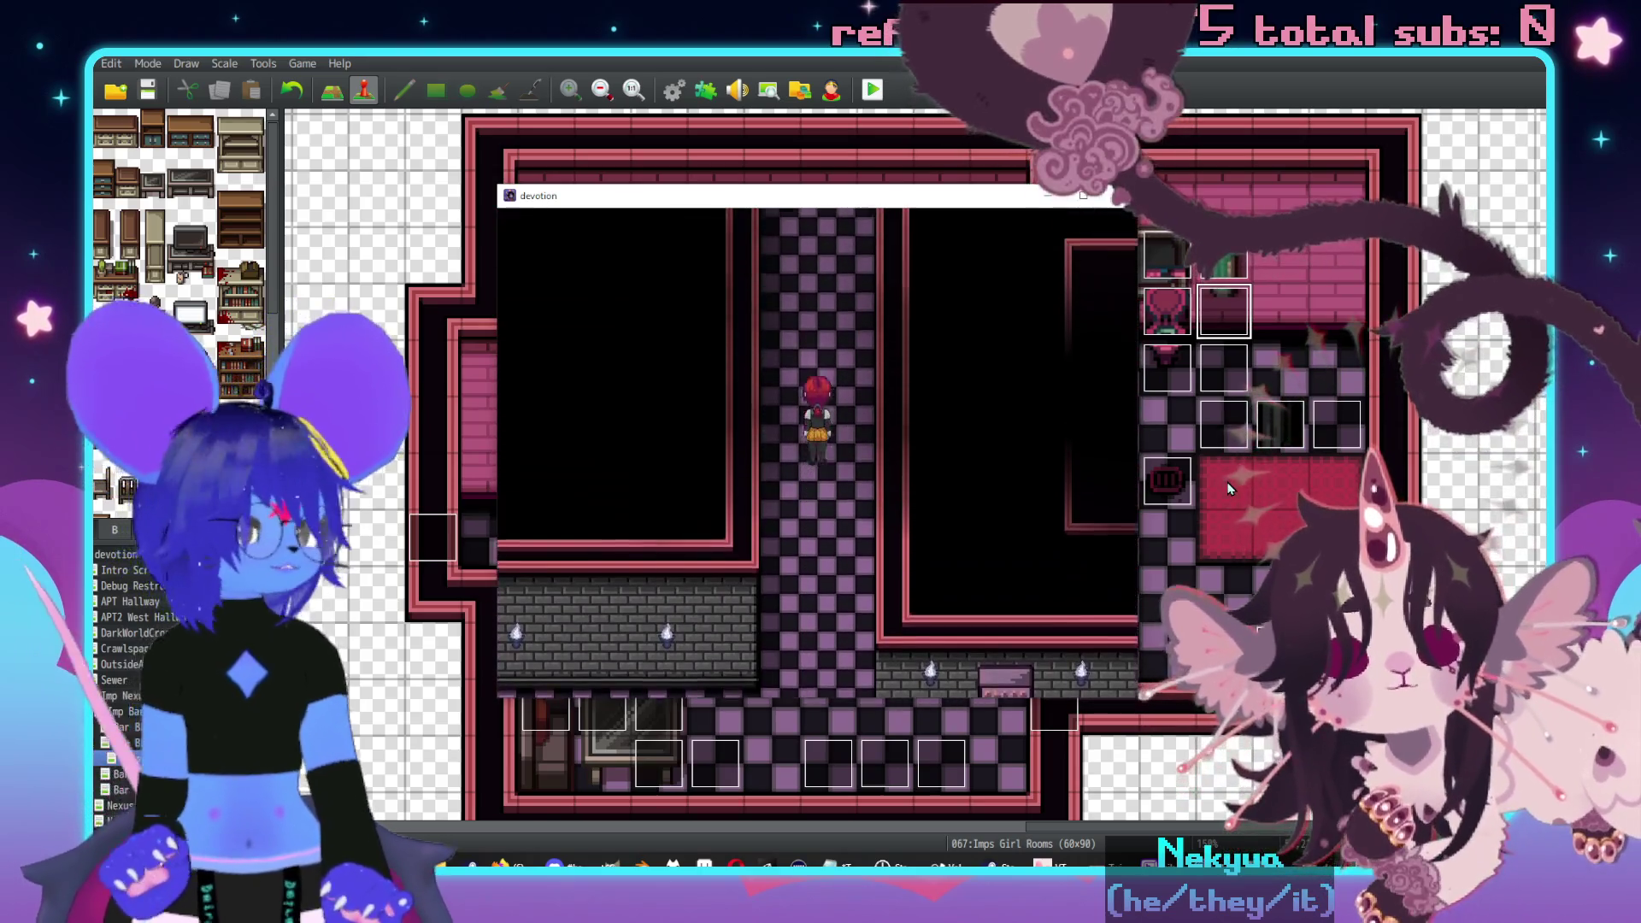
pyautogui.press('Right')
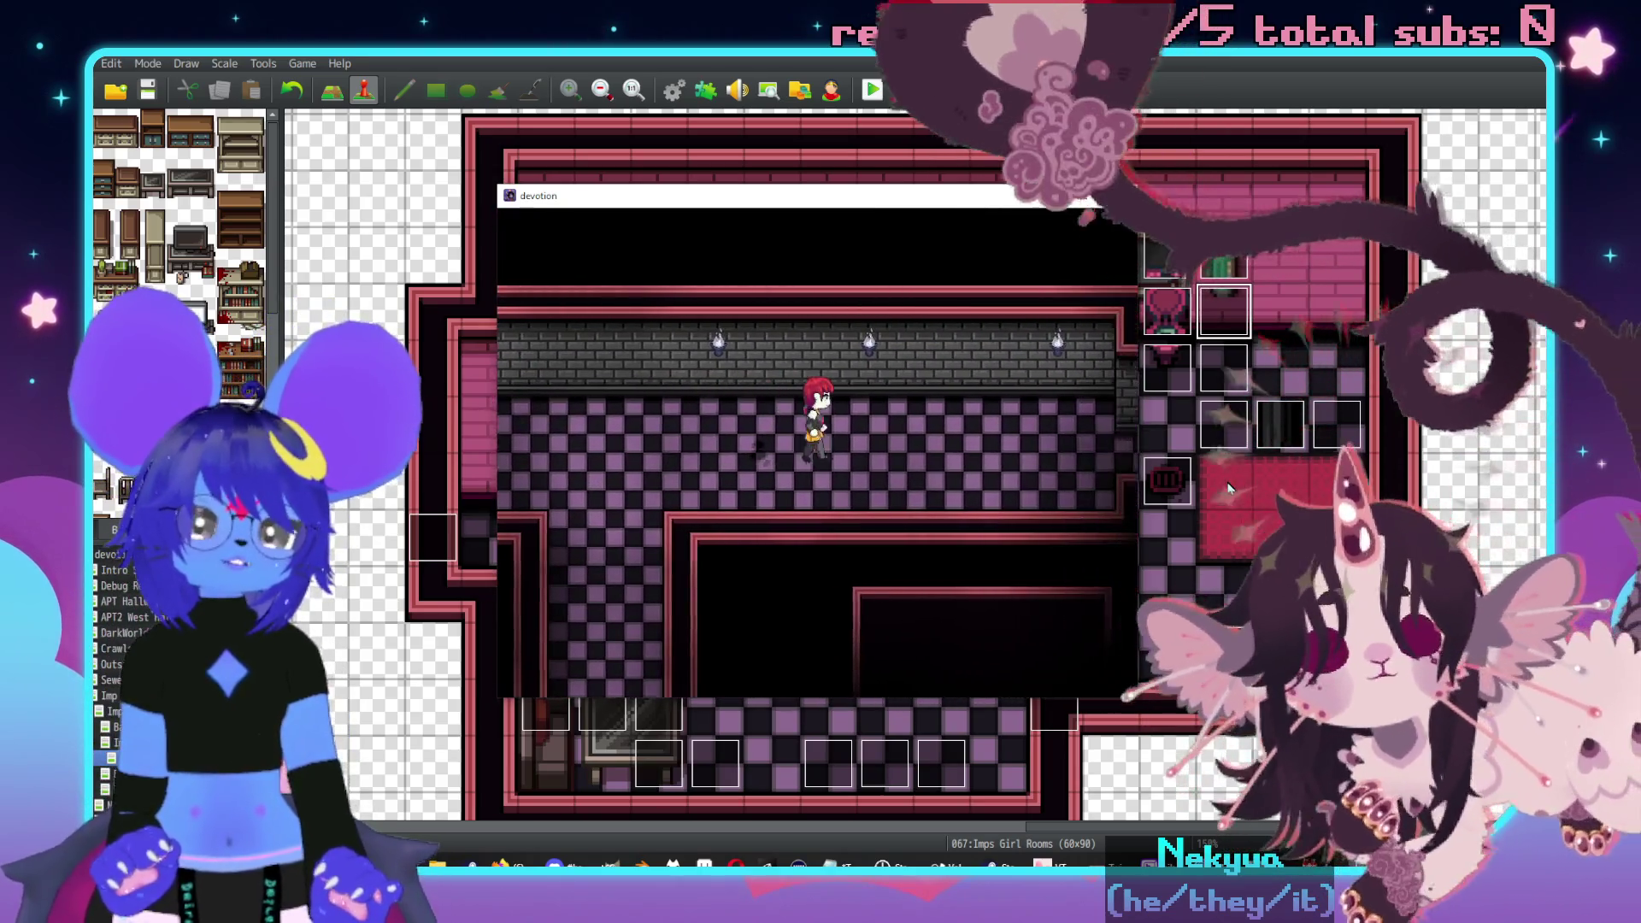
pyautogui.press('Right')
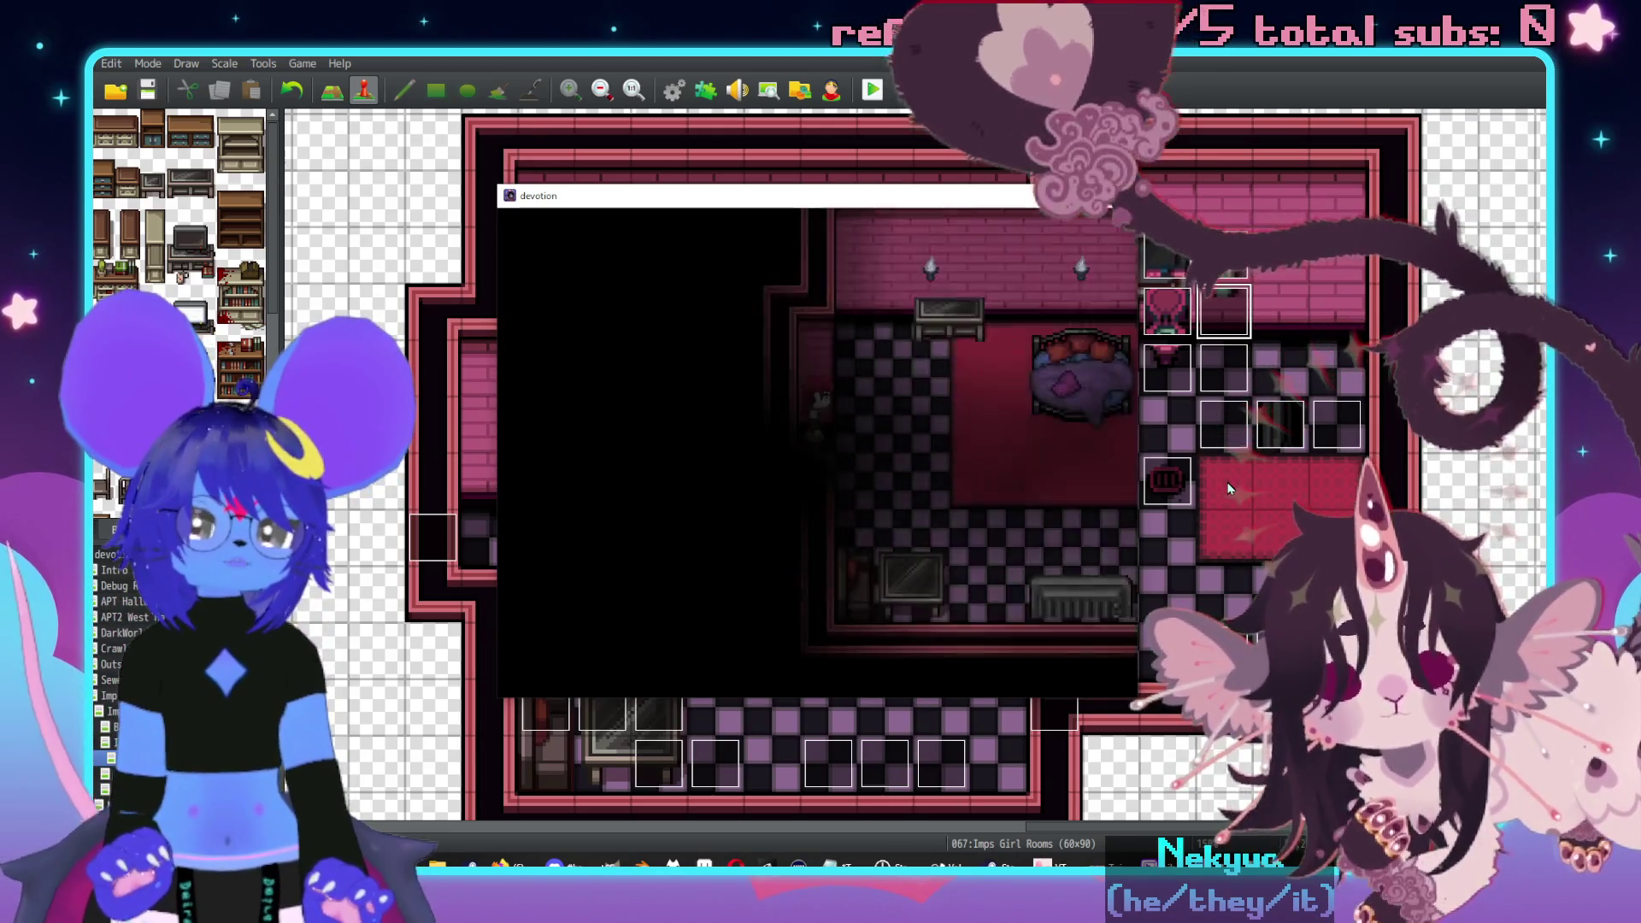
pyautogui.press('Right')
# - Check the map layout in the editor, then walk into the bathroom up to the shower curtain
pyautogui.click(1223, 483)
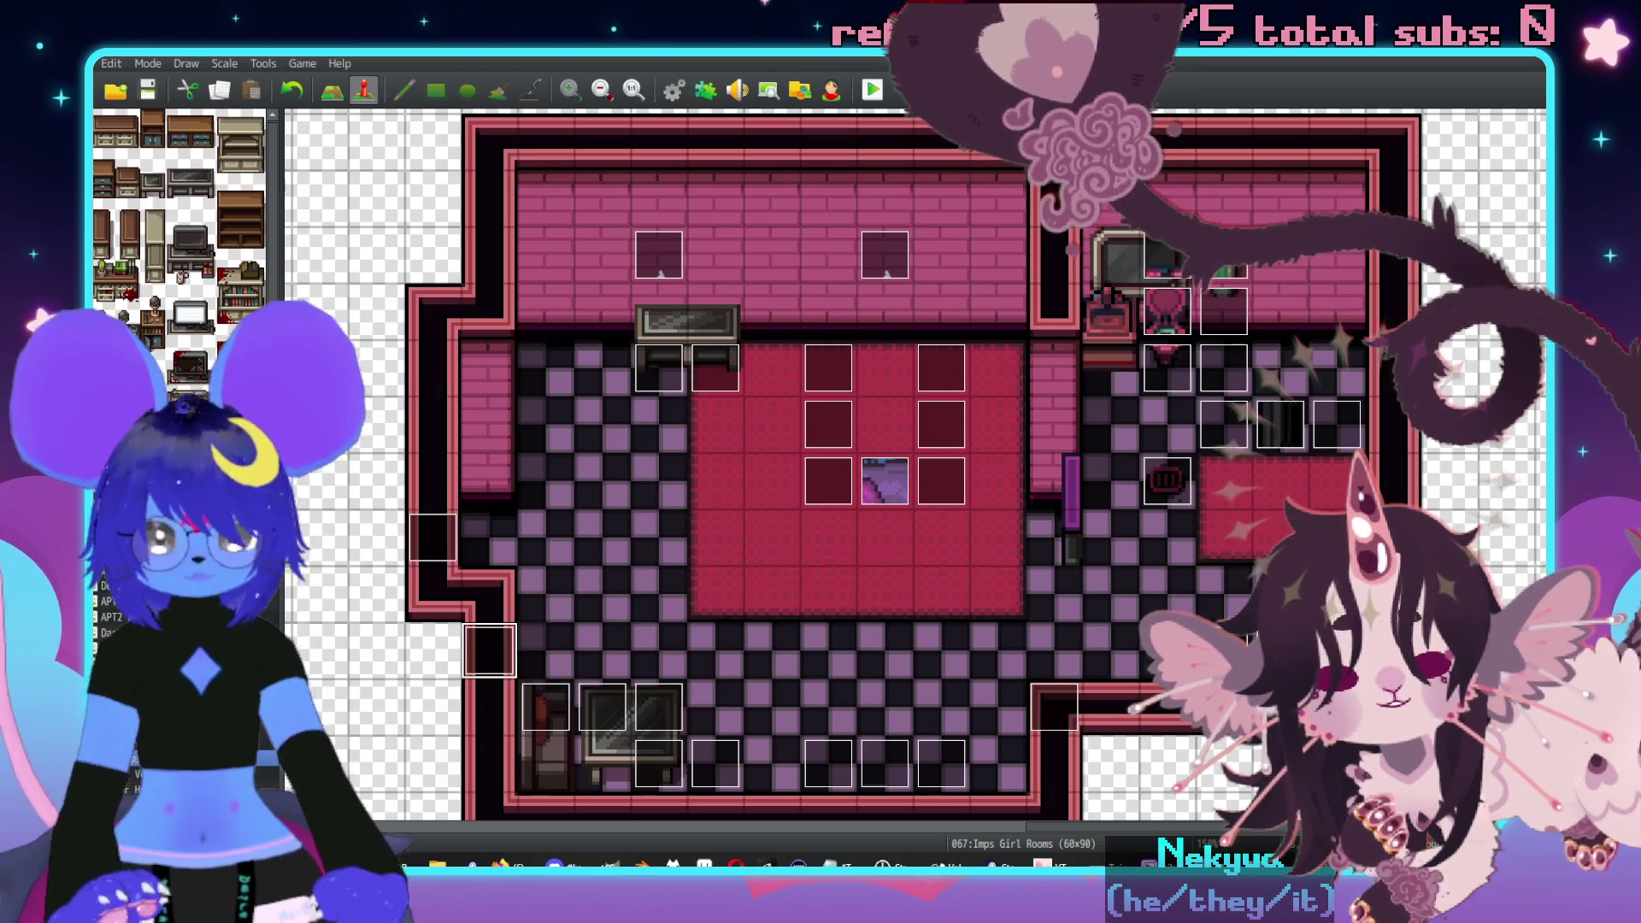
pyautogui.hotkey('alt', 'Tab')
pyautogui.press('Right')
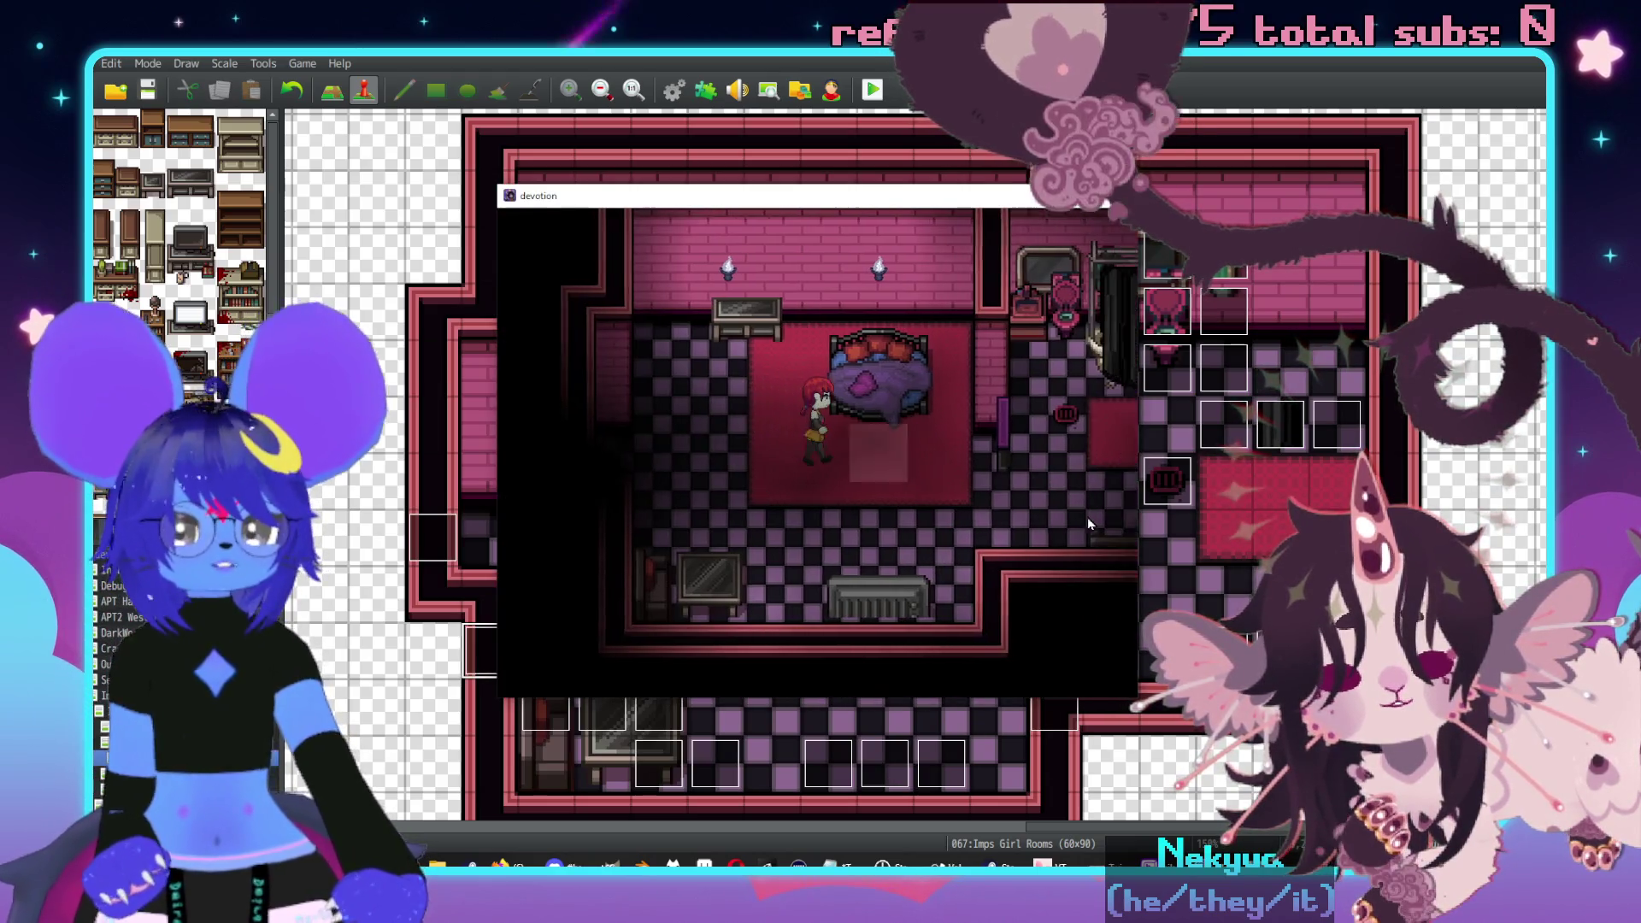
pyautogui.hotkey('alt', 'Tab')
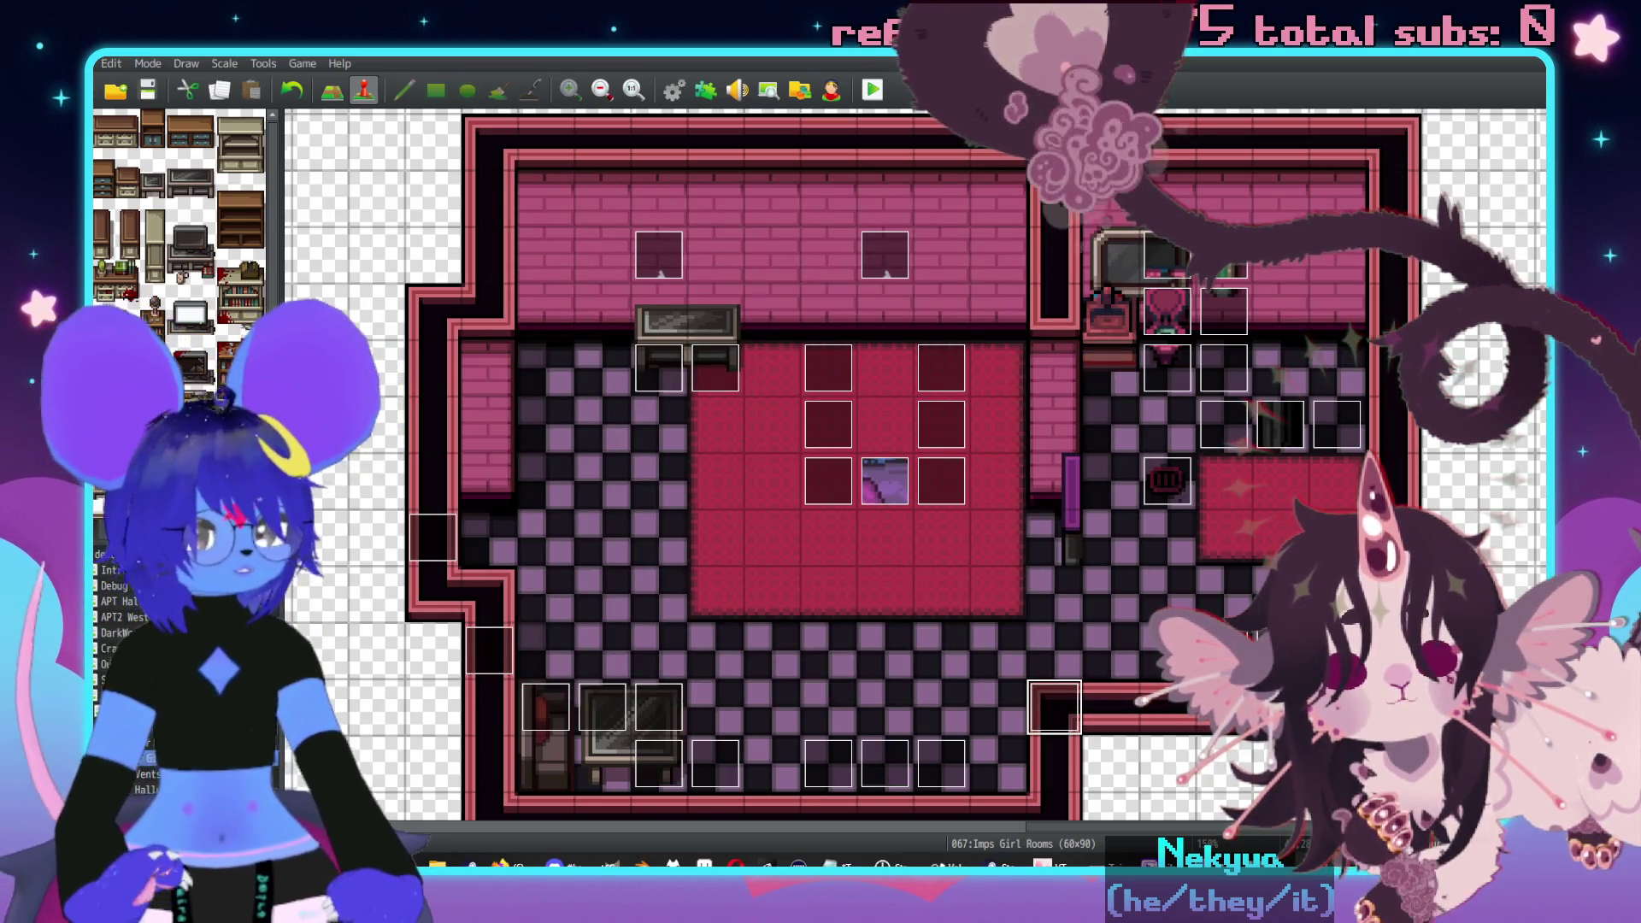
pyautogui.hotkey('alt', 'Tab')
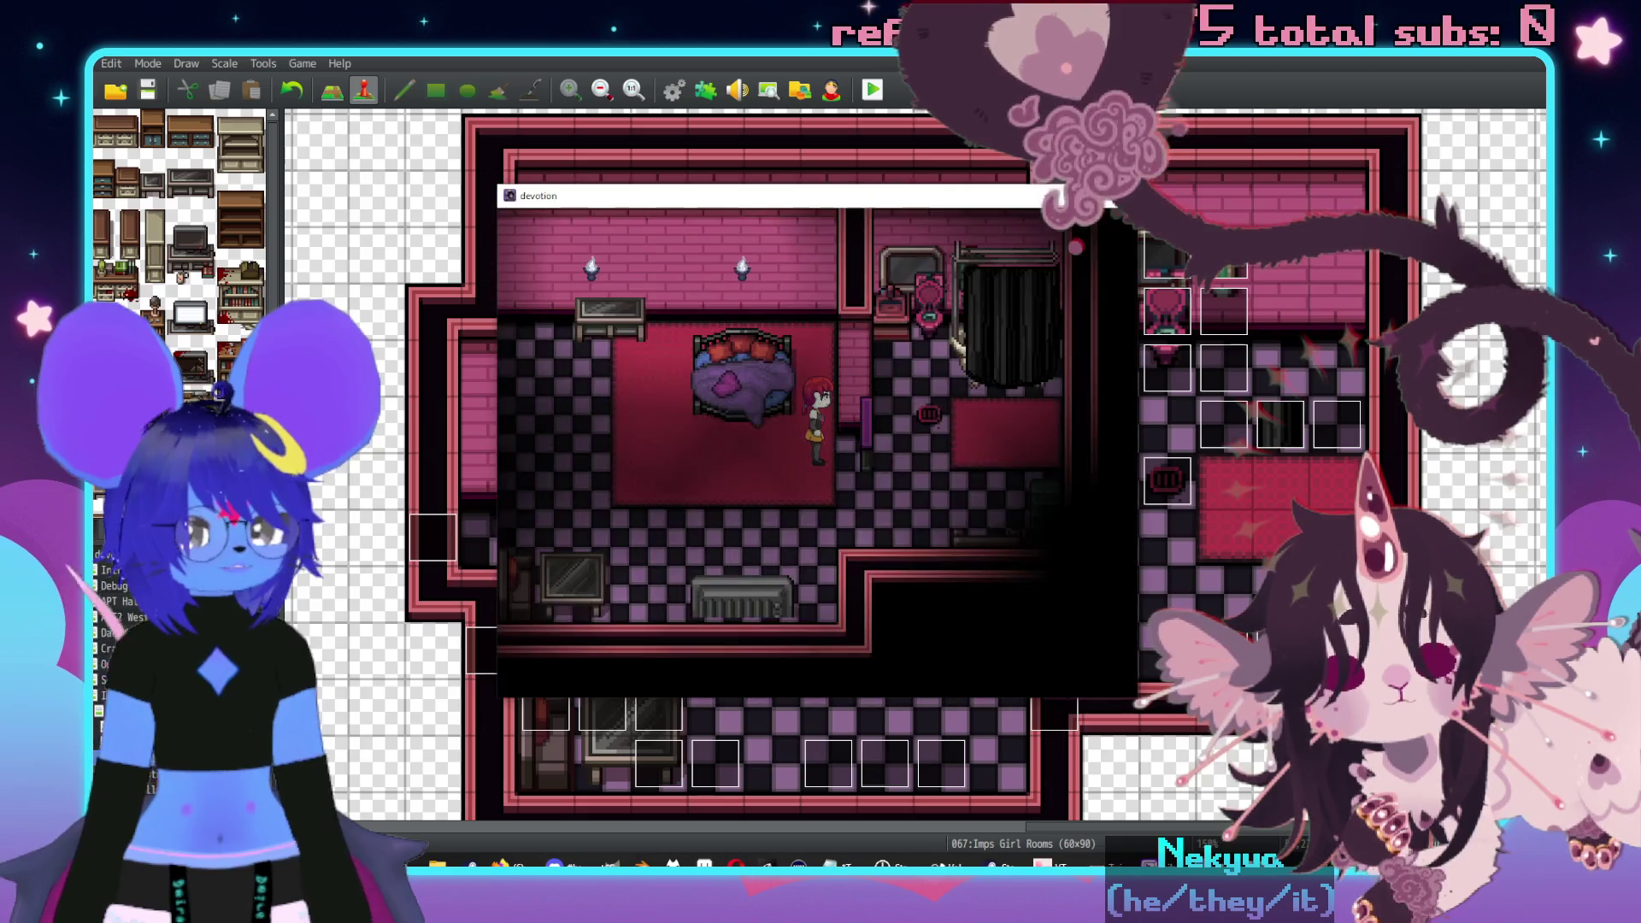
pyautogui.press('Right')
pyautogui.press('Up')
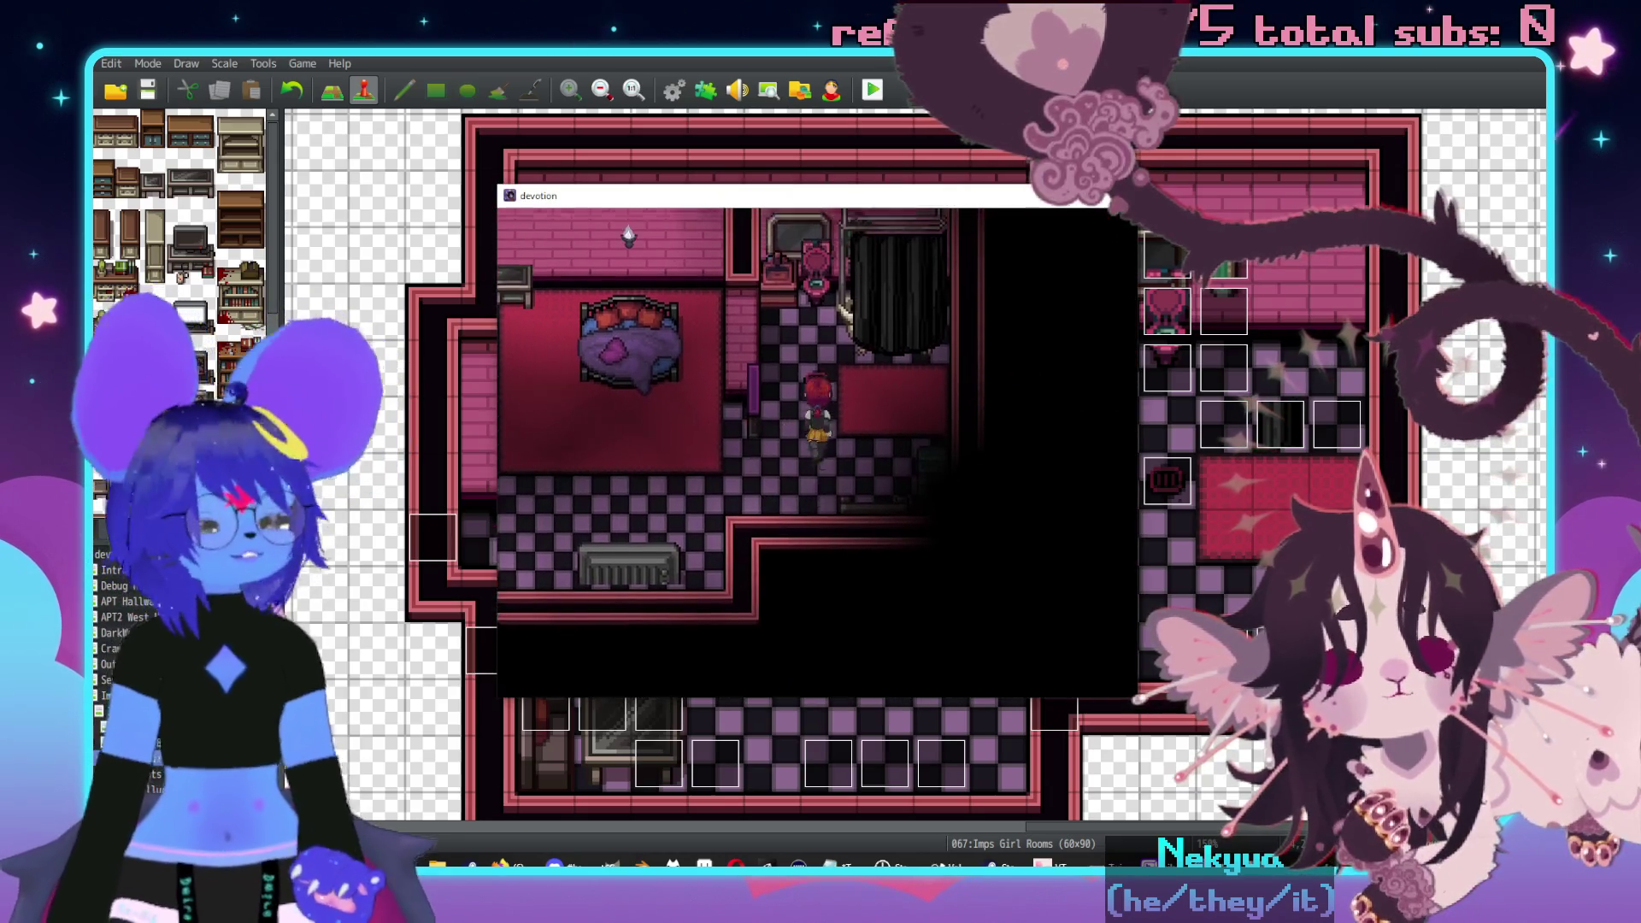
pyautogui.press('Right')
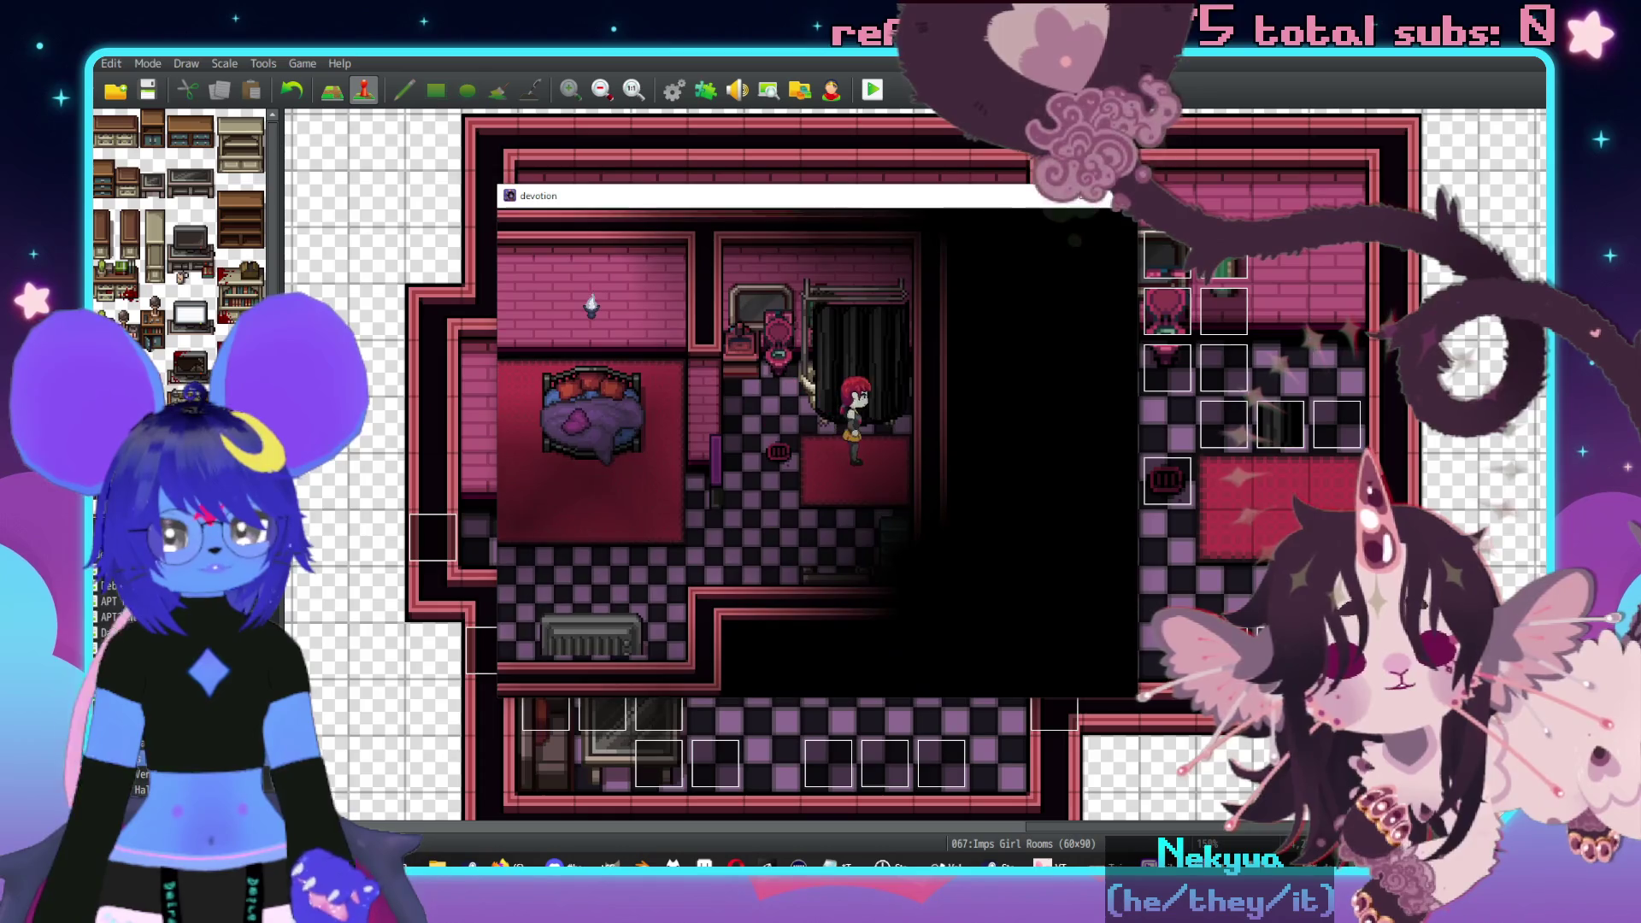
# - Inspect the shower, choose to open the curtain, and inspect the opened tub
pyautogui.press('z')
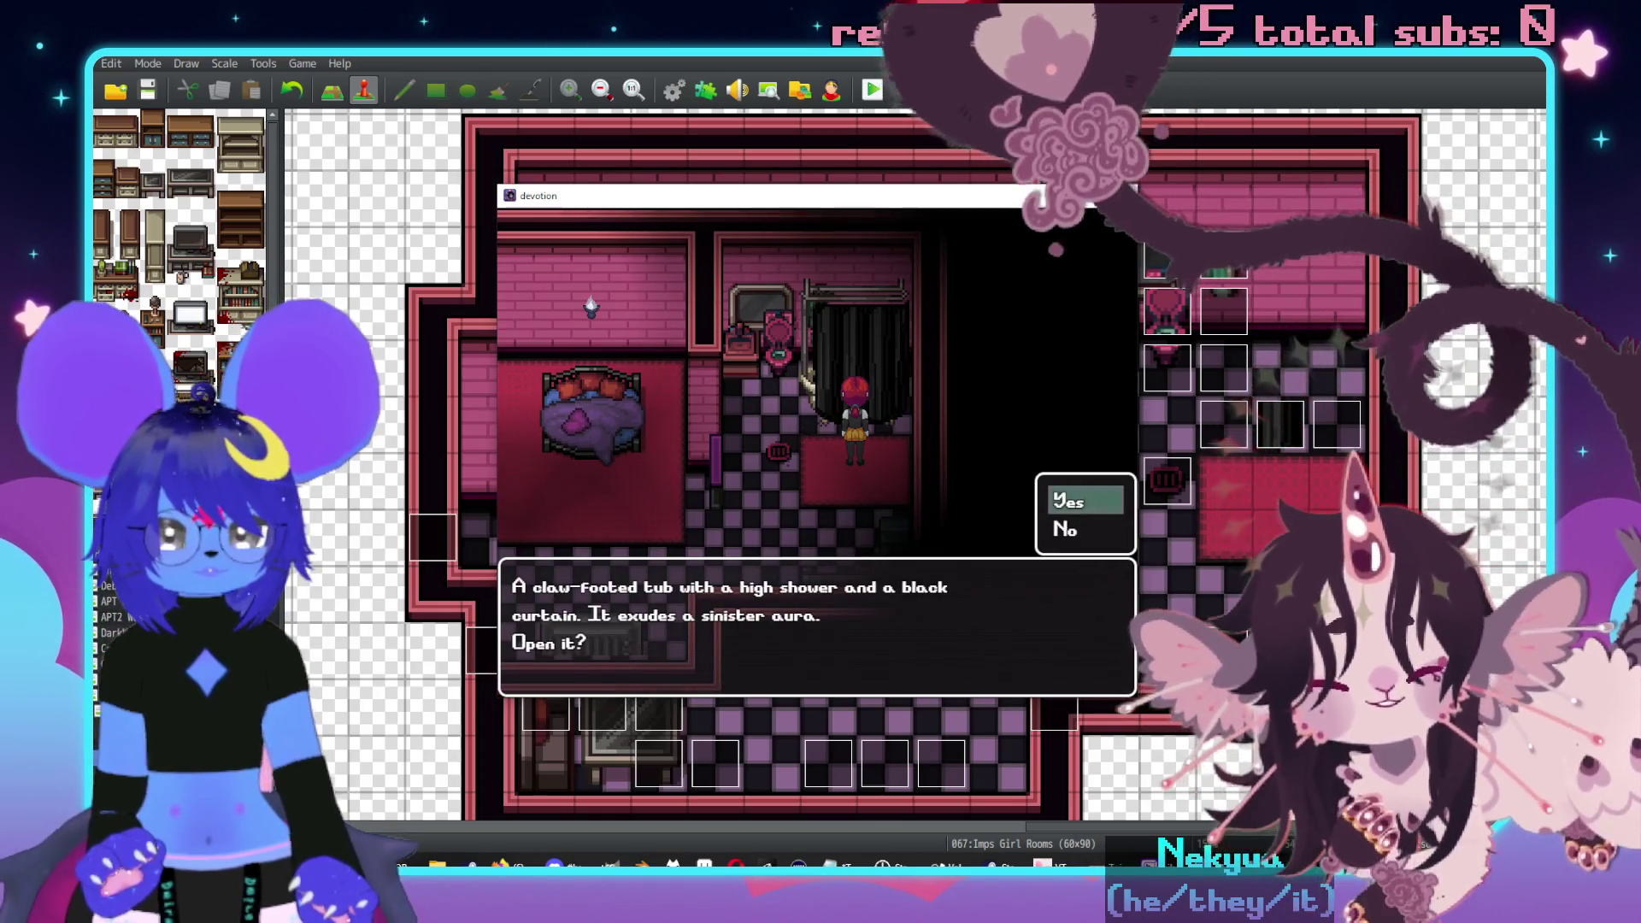
pyautogui.press('z')
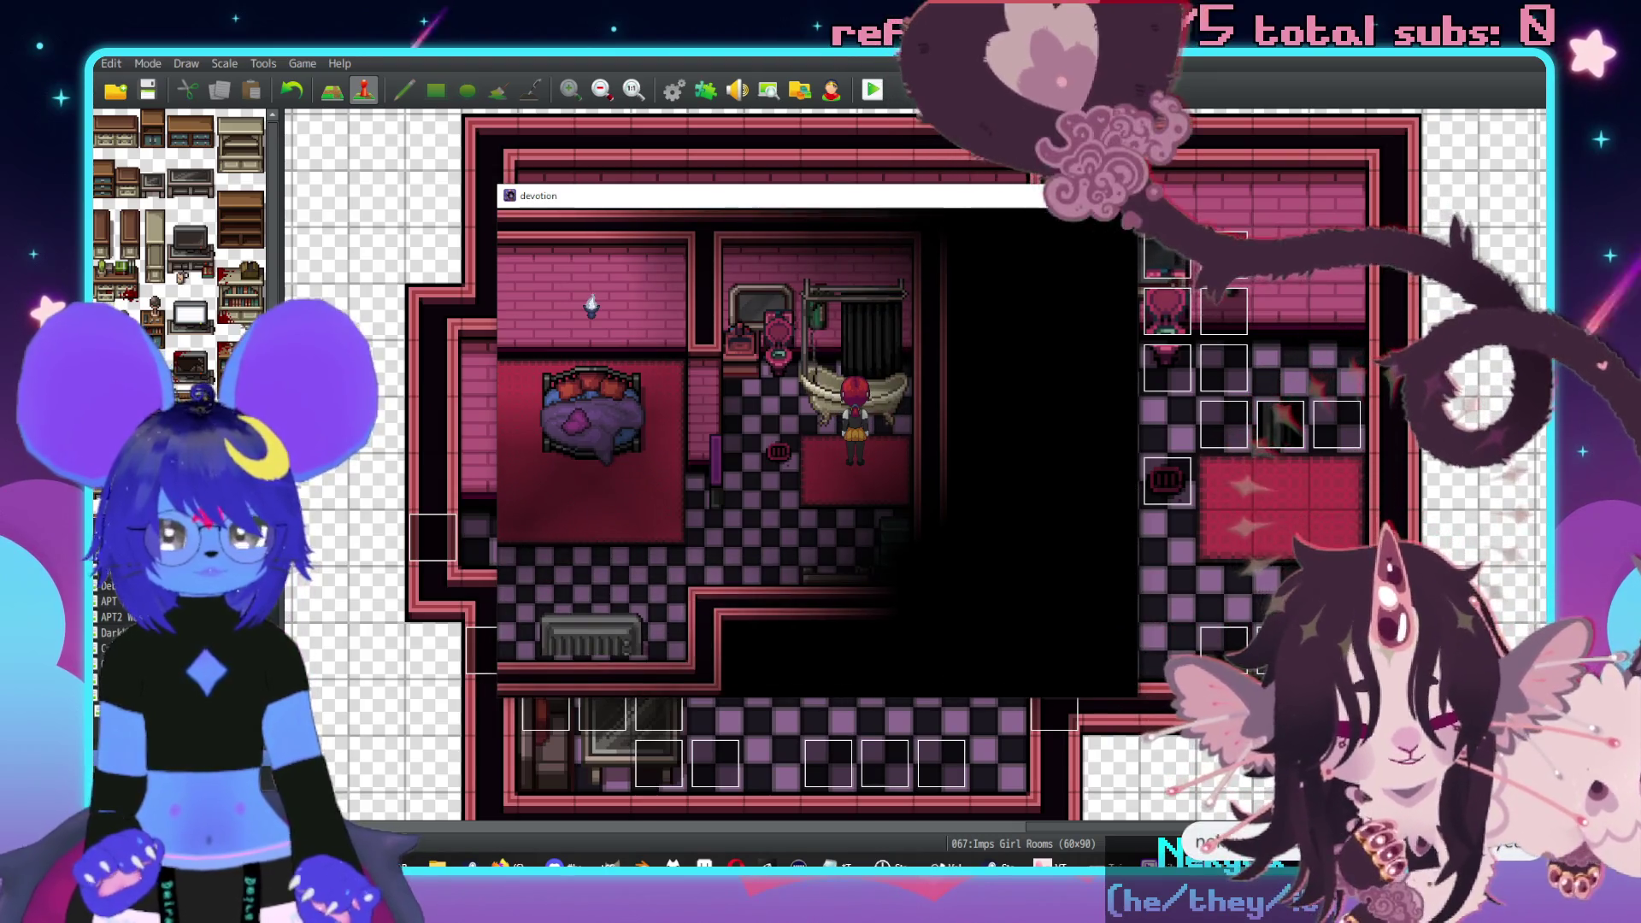
pyautogui.press('Left')
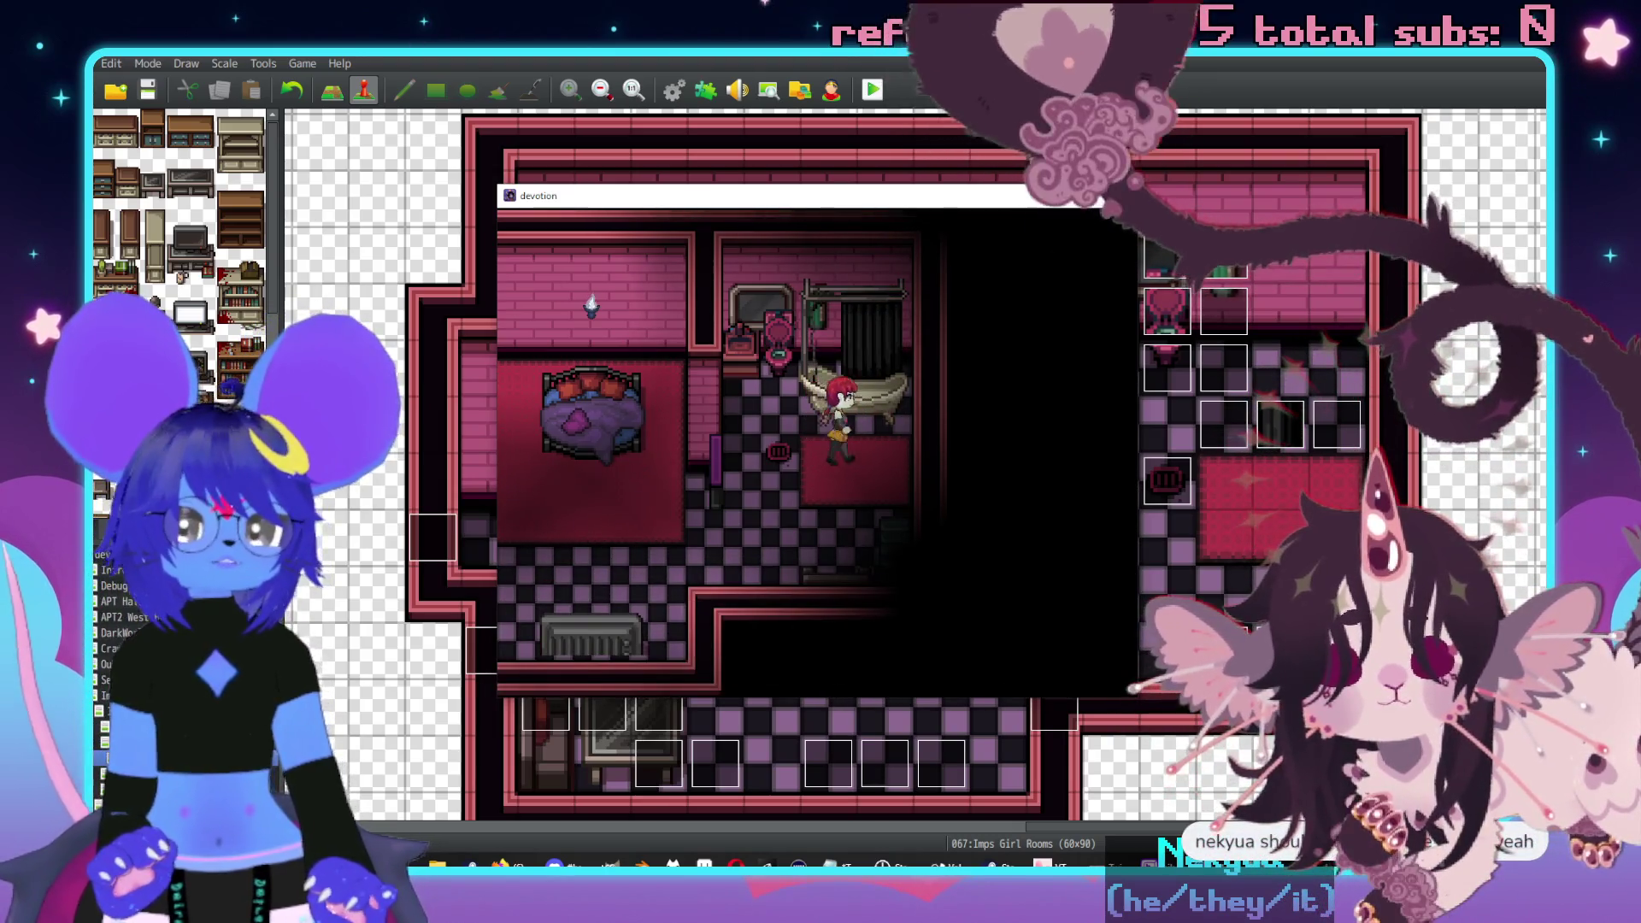
pyautogui.press('Up')
pyautogui.press('z')
pyautogui.press('z')
pyautogui.press('Left')
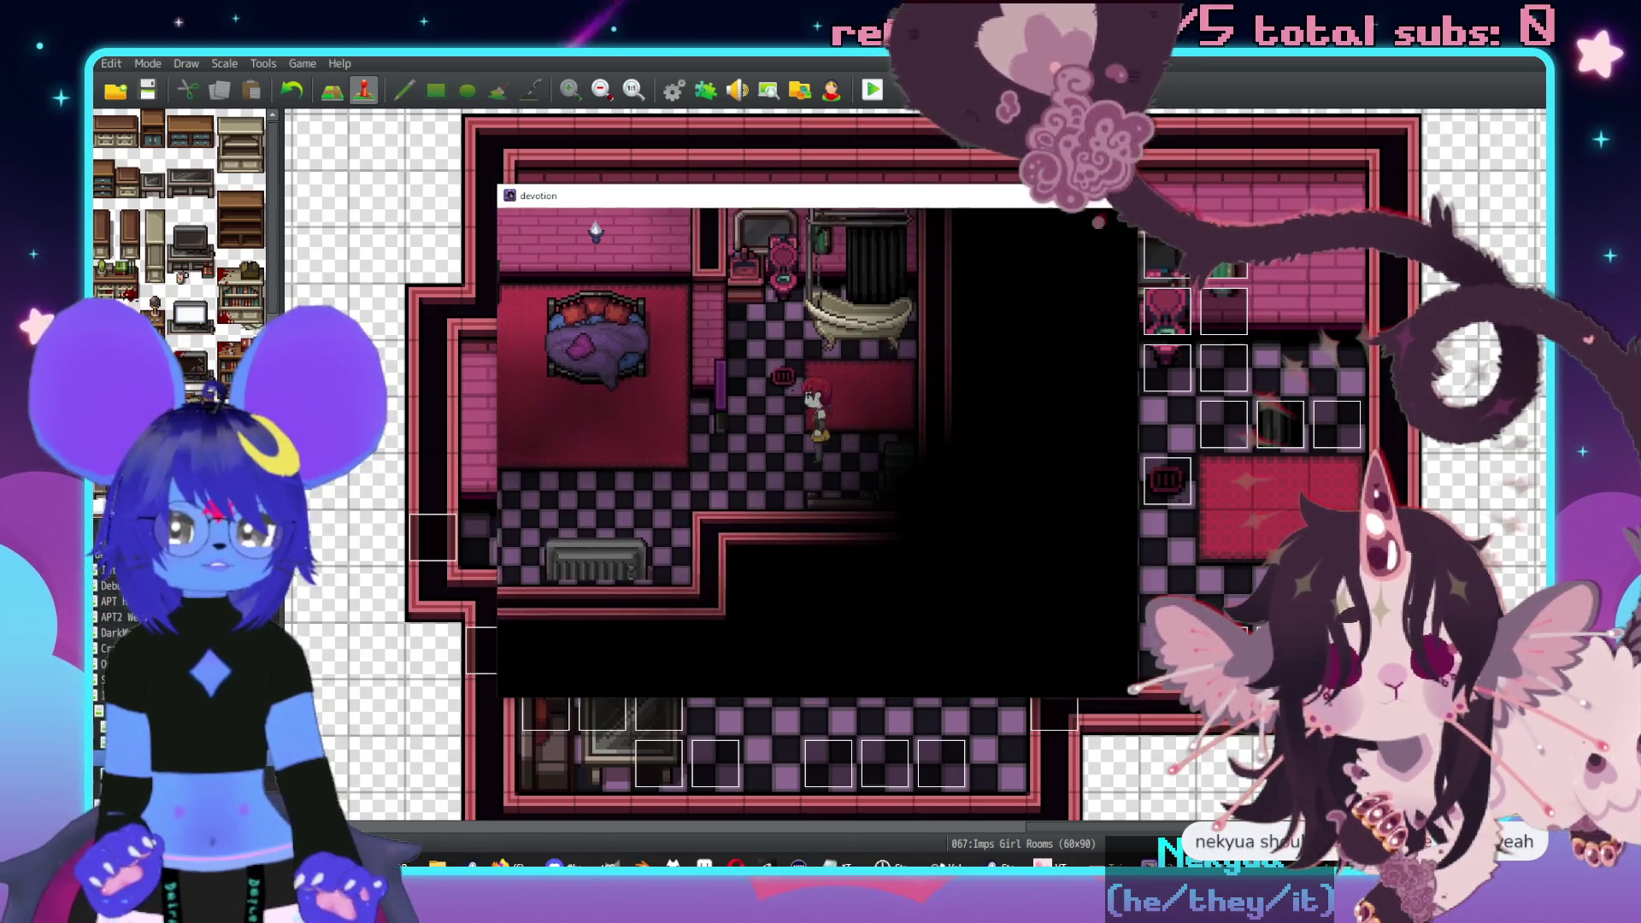
pyautogui.press('Up')
pyautogui.press('Right')
pyautogui.press('z')
pyautogui.press('z')
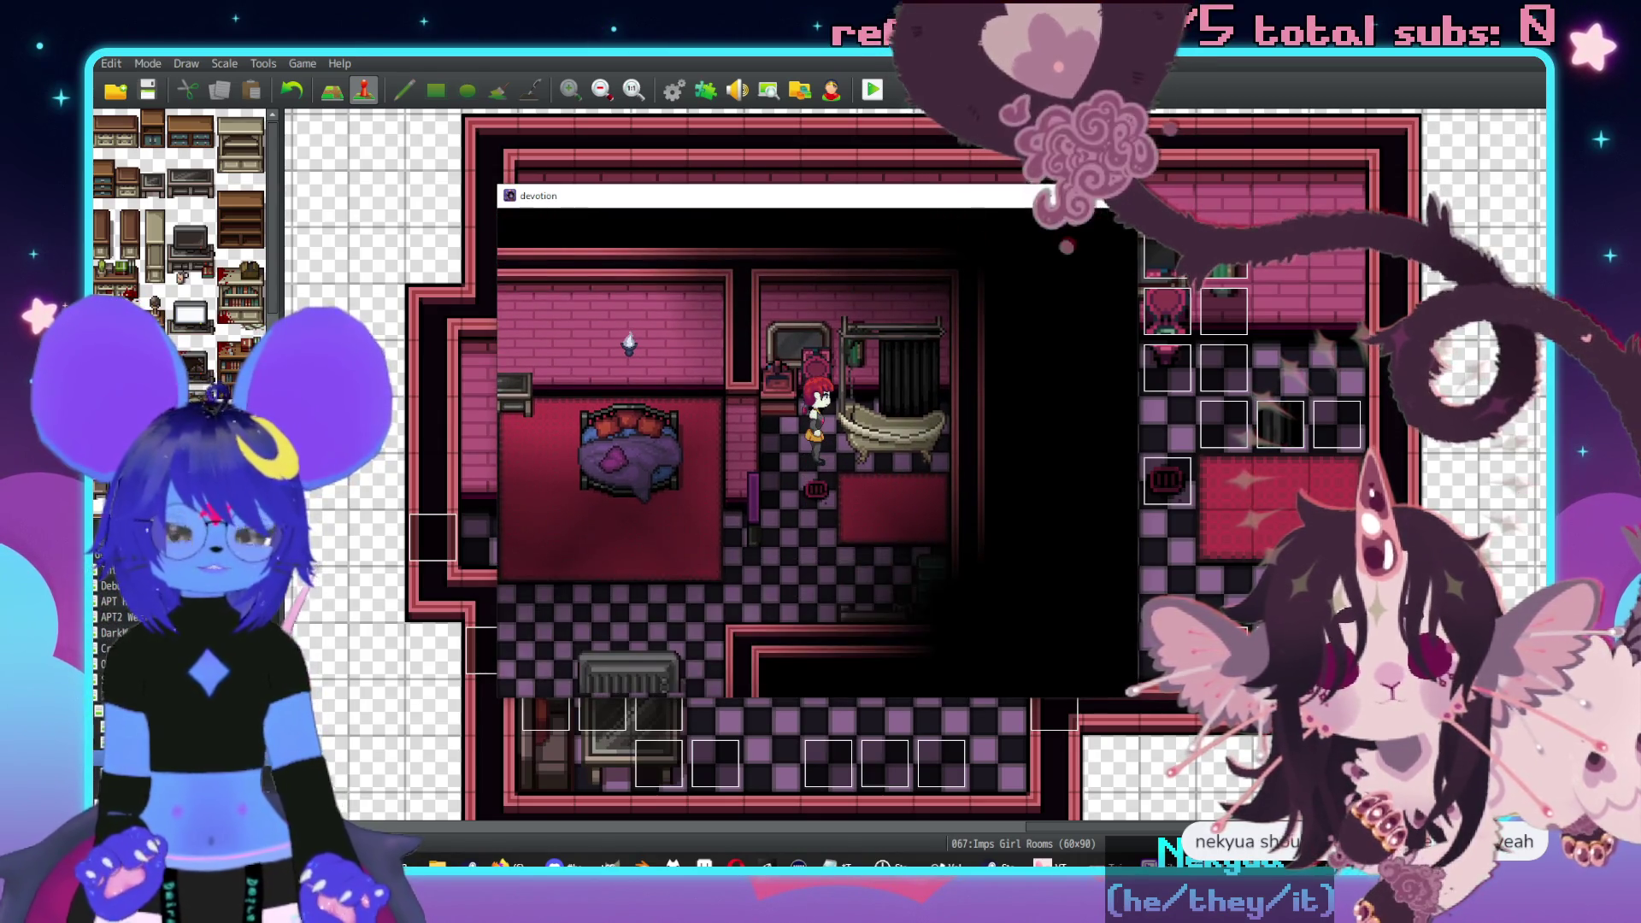
pyautogui.press('Down')
# - Inspect the pink toilet, then end the playtest and open the Shower event
pyautogui.press('Up')
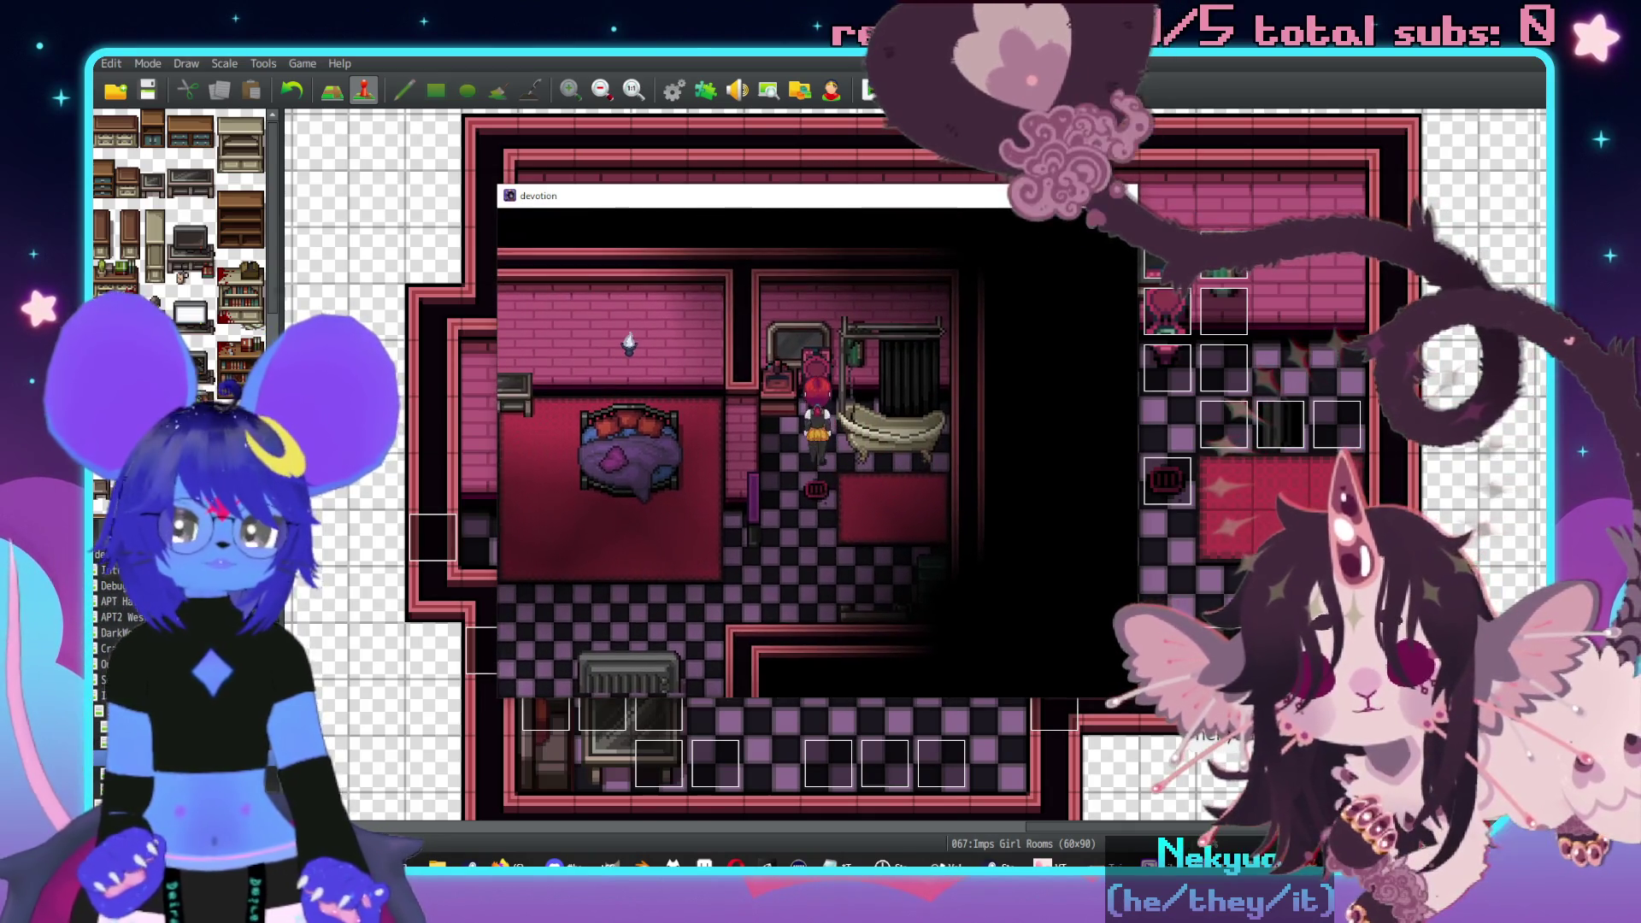
pyautogui.press('z')
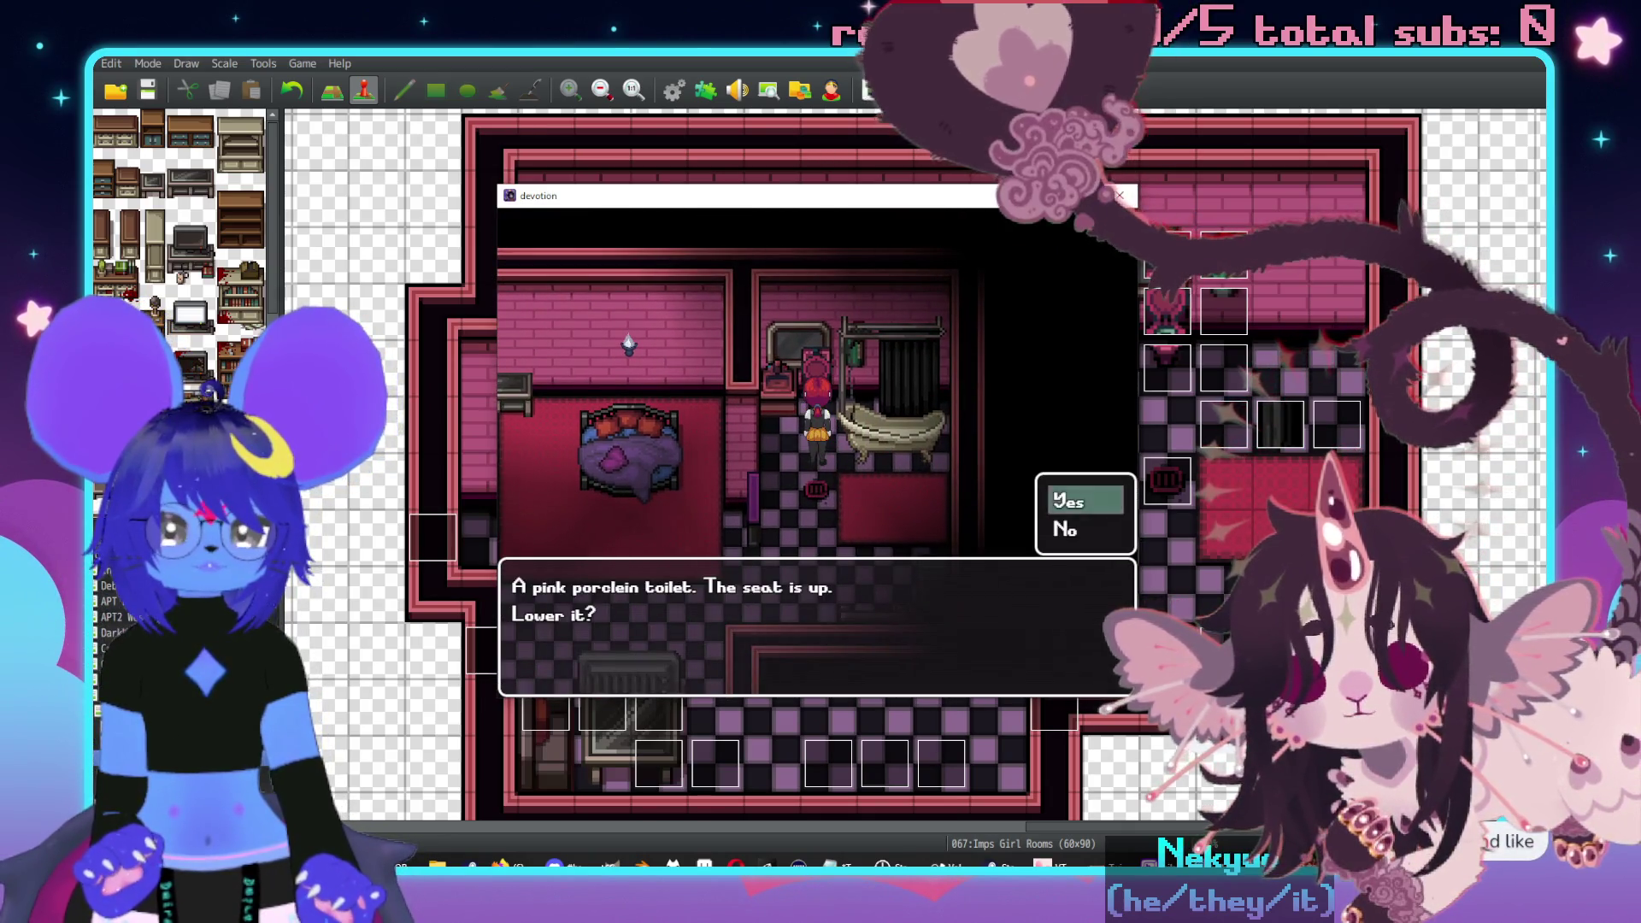
pyautogui.press('z')
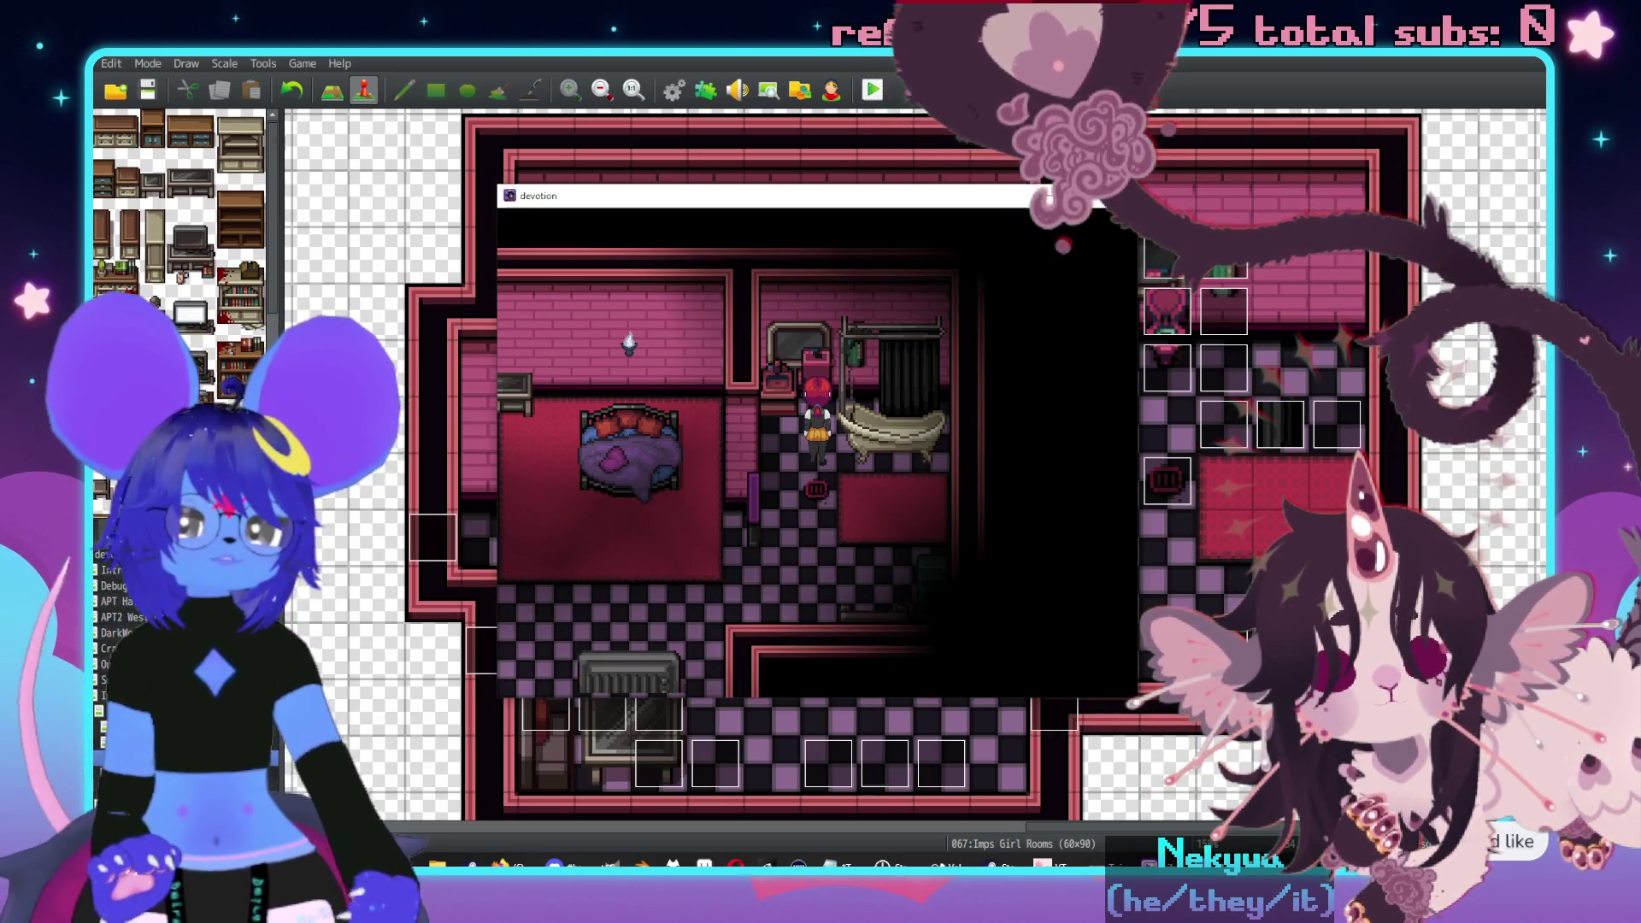
pyautogui.hotkey('alt', 'F4')
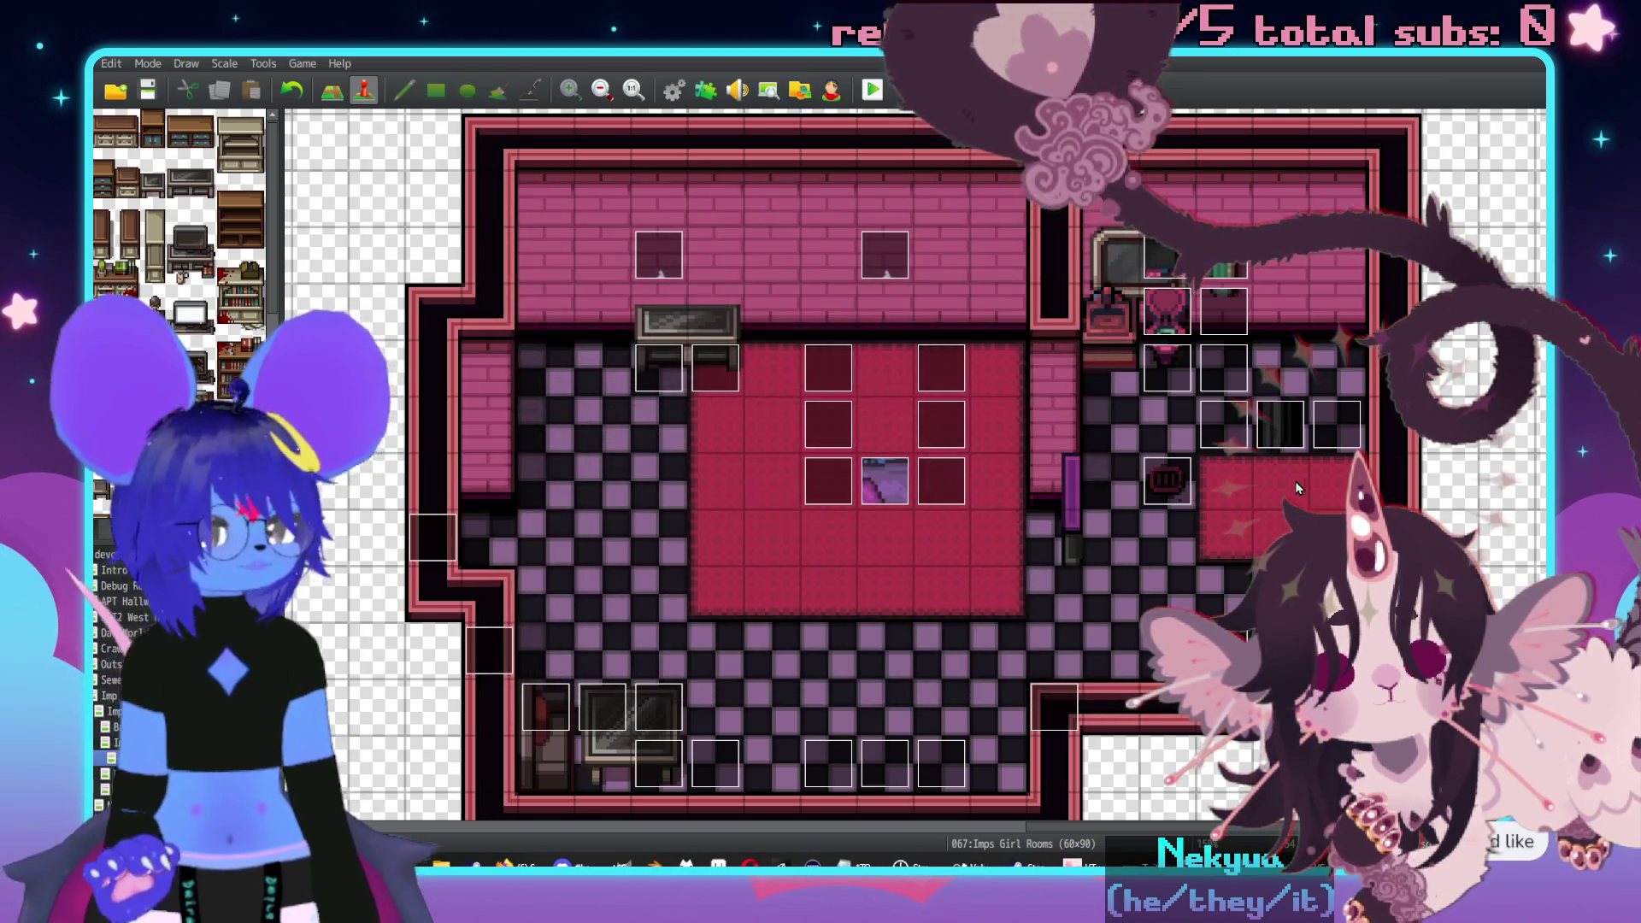
pyautogui.doubleClick(1286, 445)
# - Open page 2's movement route and review its first pattern-change Script command
pyautogui.click(459, 238)
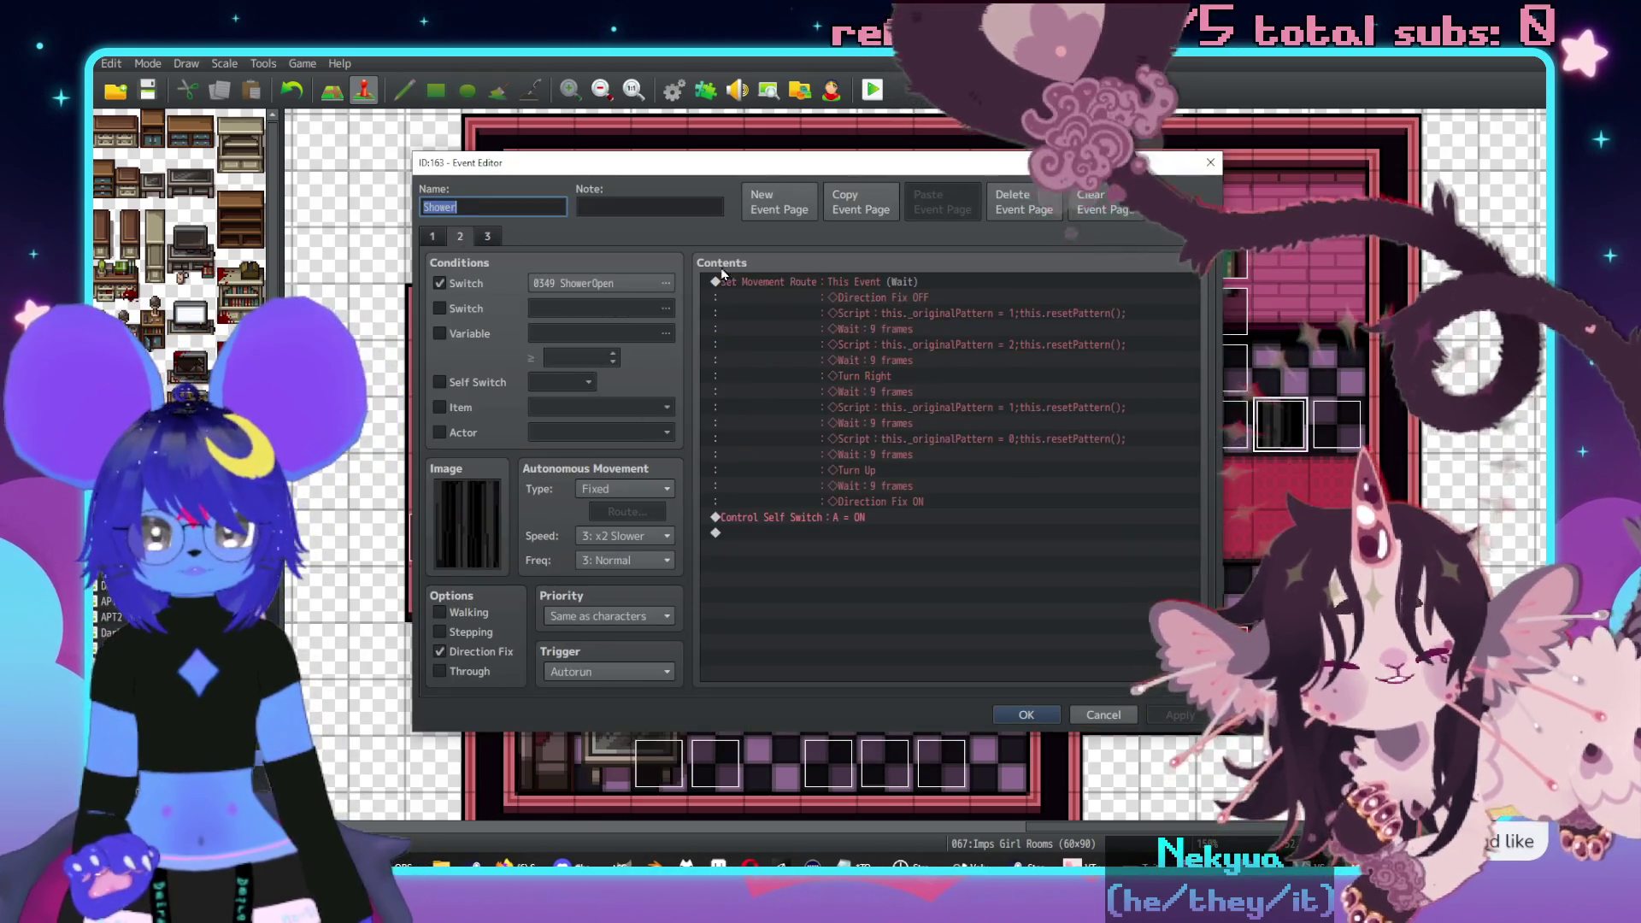
pyautogui.doubleClick(865, 301)
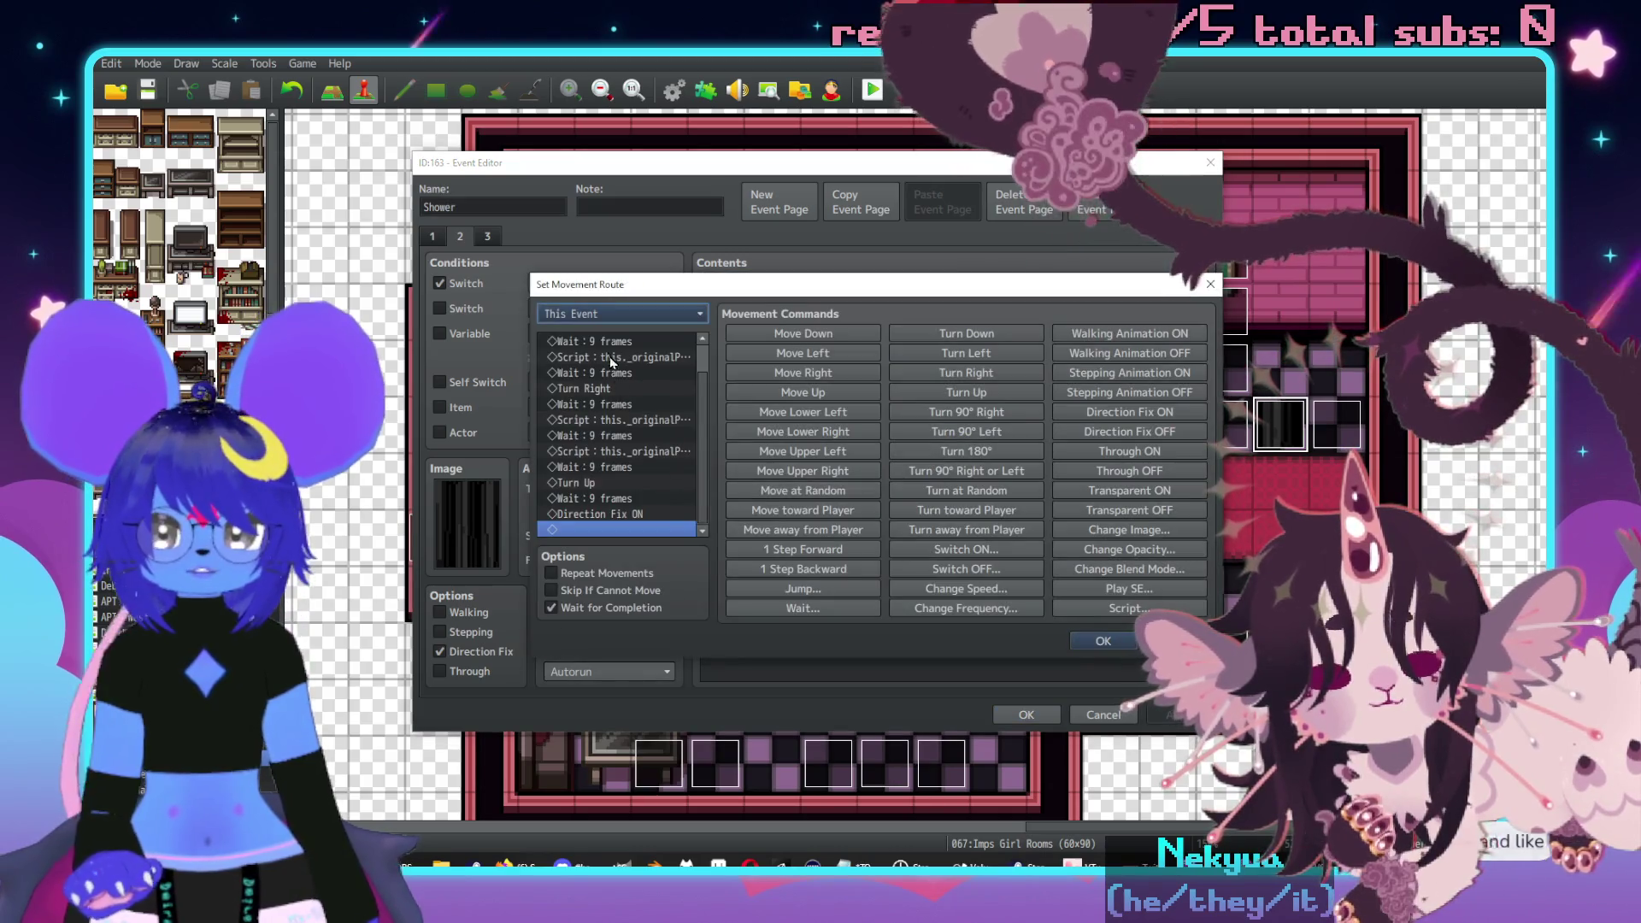
pyautogui.scroll(5, 587, 373)
pyautogui.moveTo(615, 285); pyautogui.dragTo(709, 289)
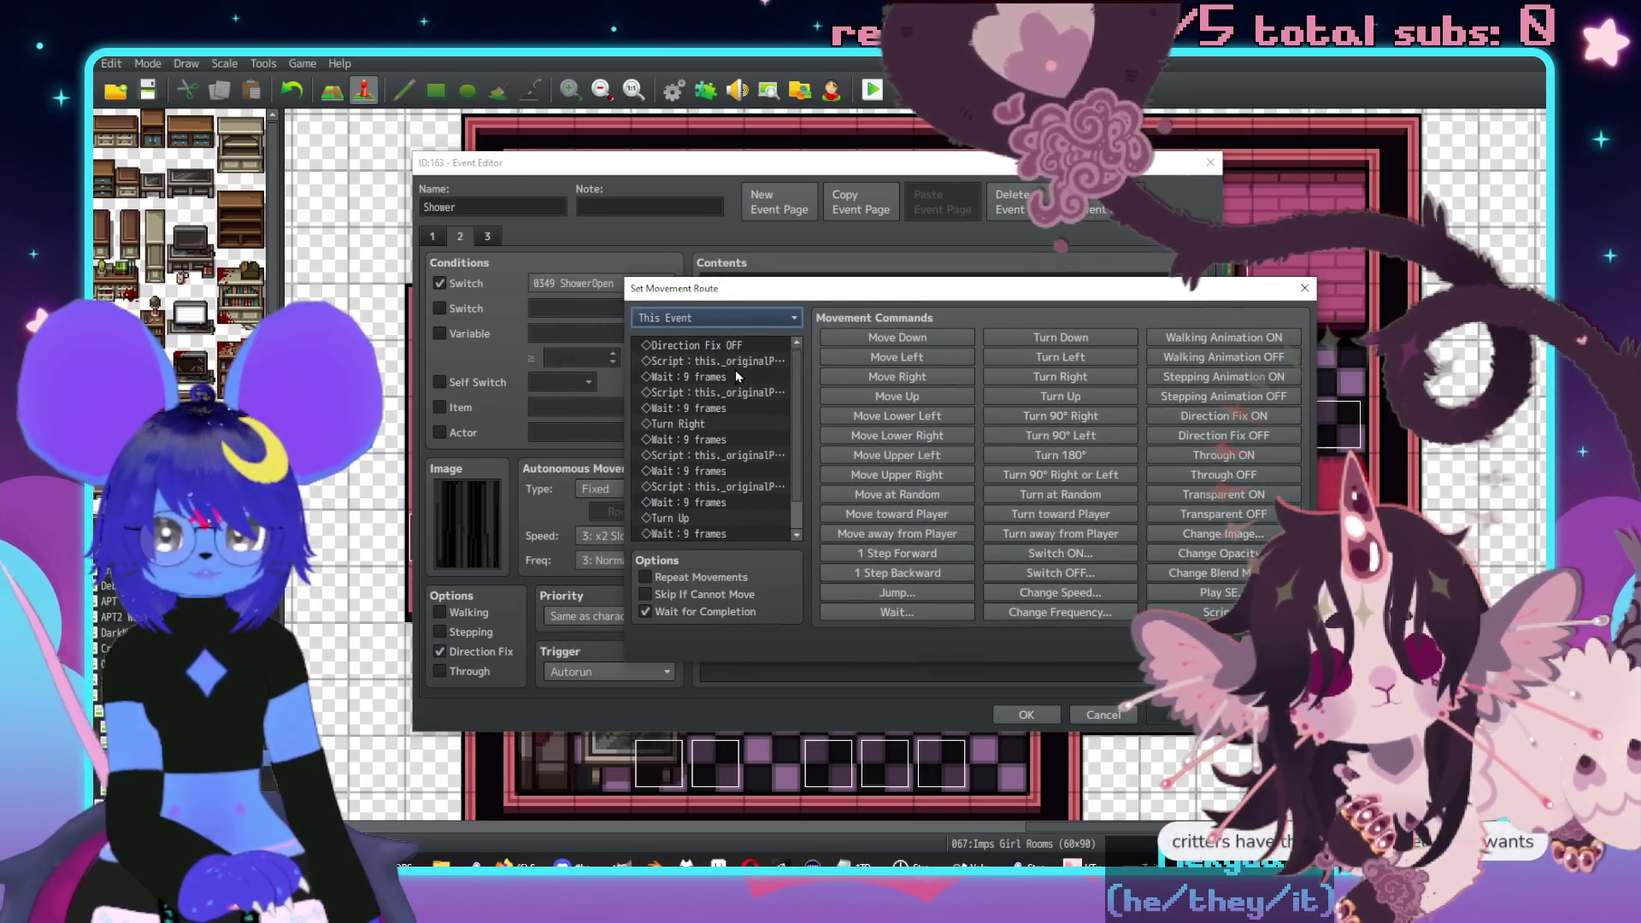
pyautogui.click(725, 360)
pyautogui.click(726, 376)
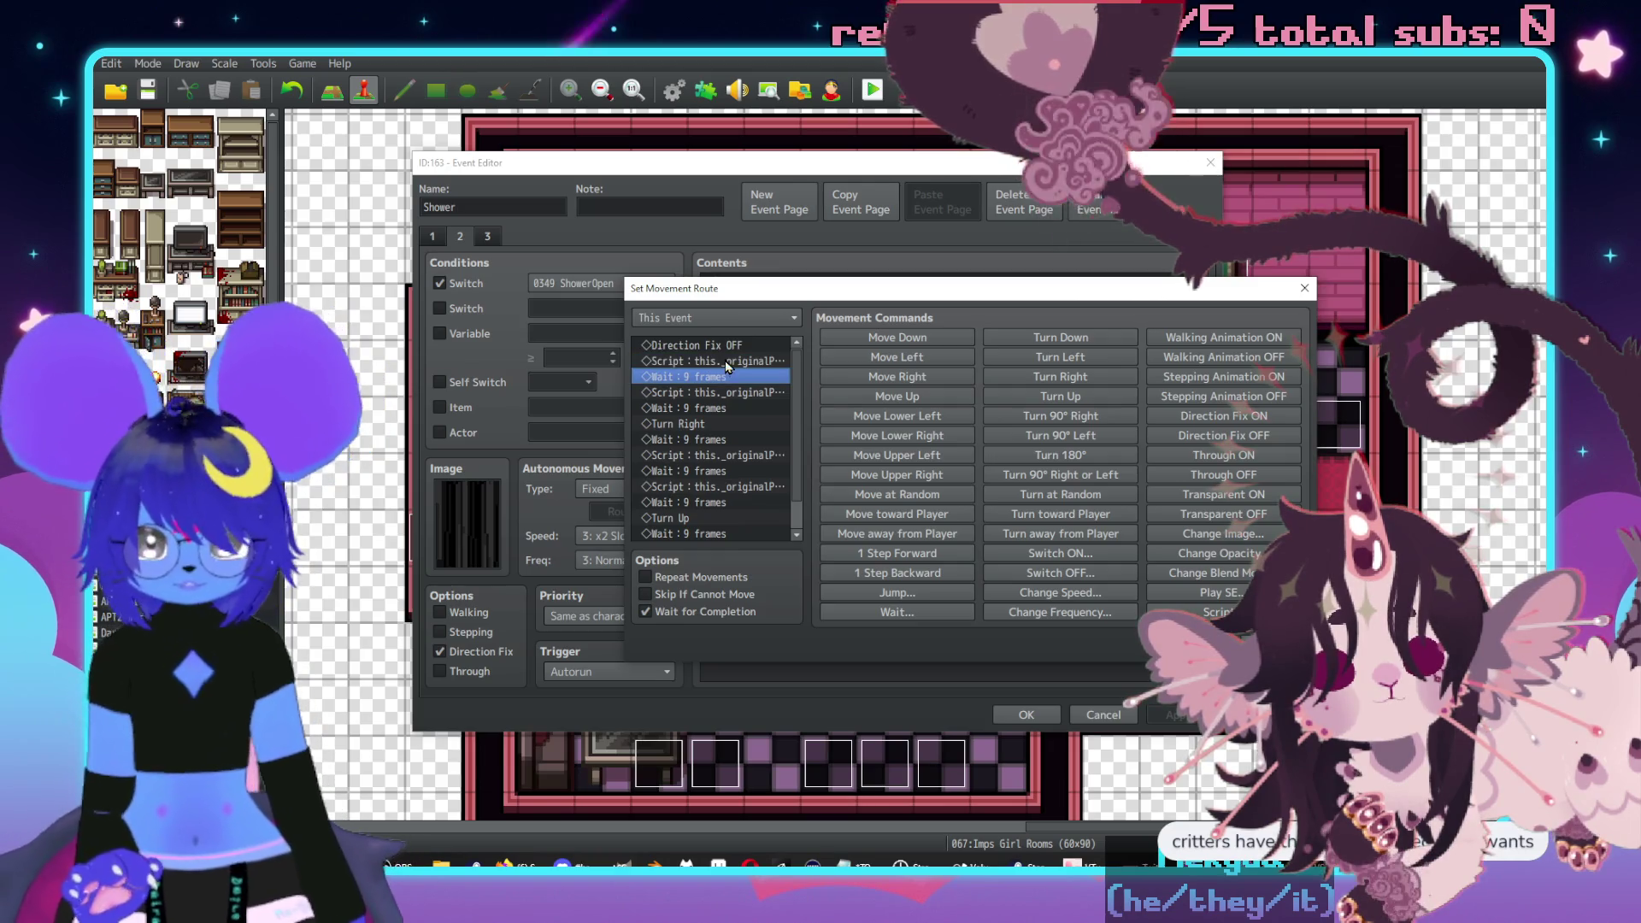
pyautogui.doubleClick(725, 361)
pyautogui.click(1093, 496)
# - Paste a Wait : 9 frames command above the first Script in the route
pyautogui.click(709, 377)
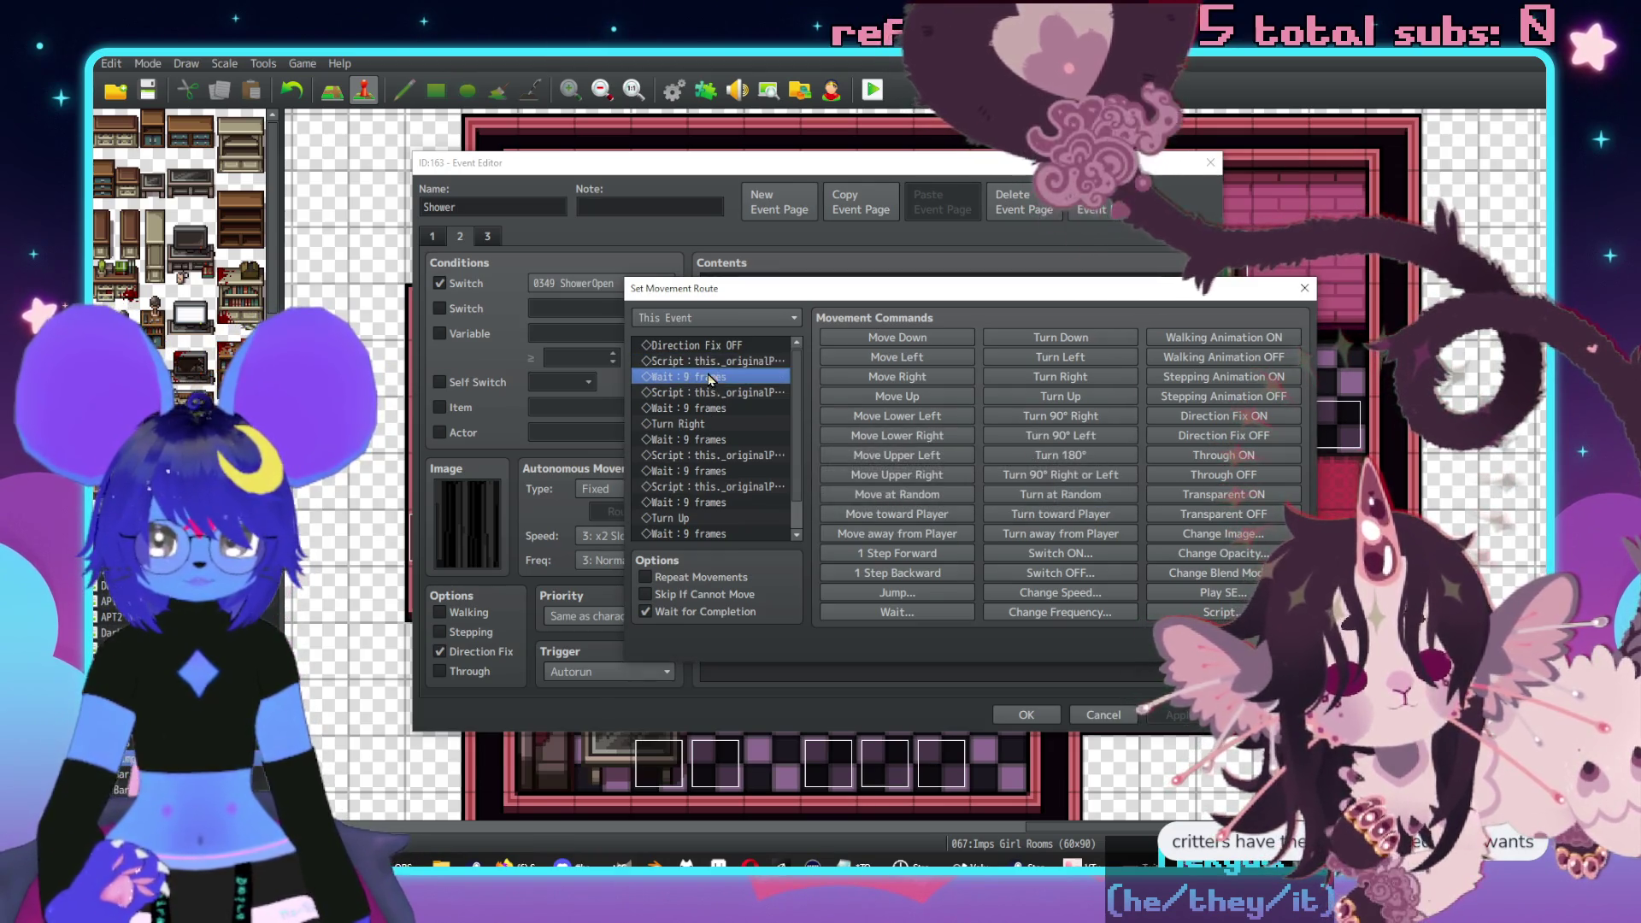
pyautogui.click(712, 362)
pyautogui.hotkey('ctrl', 'v')
pyautogui.press('Return')
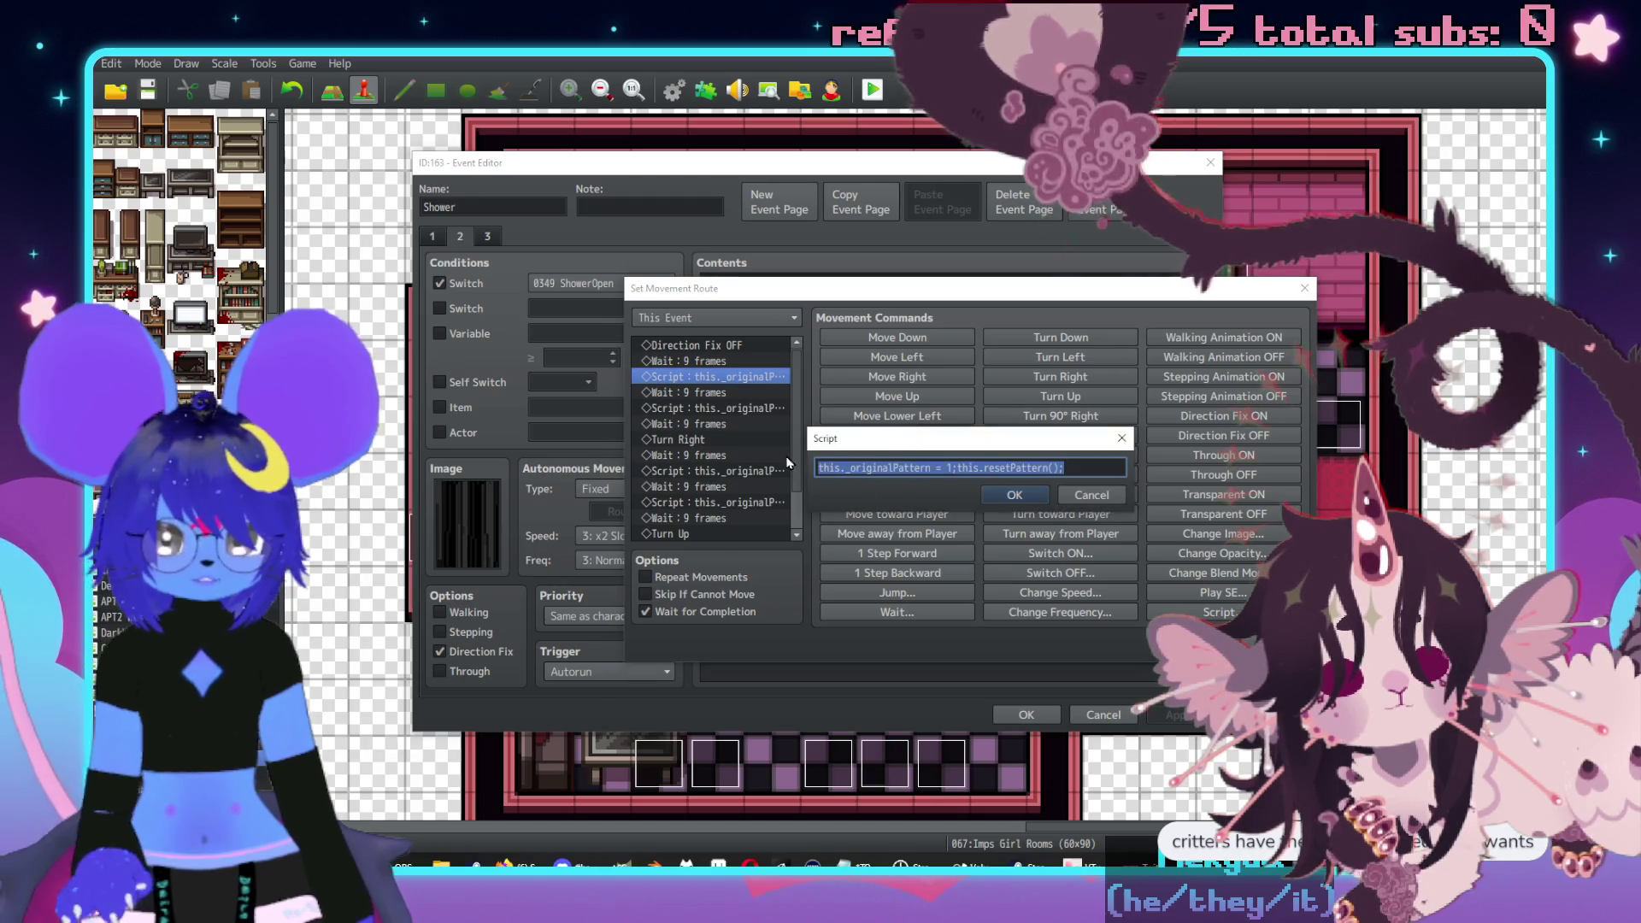